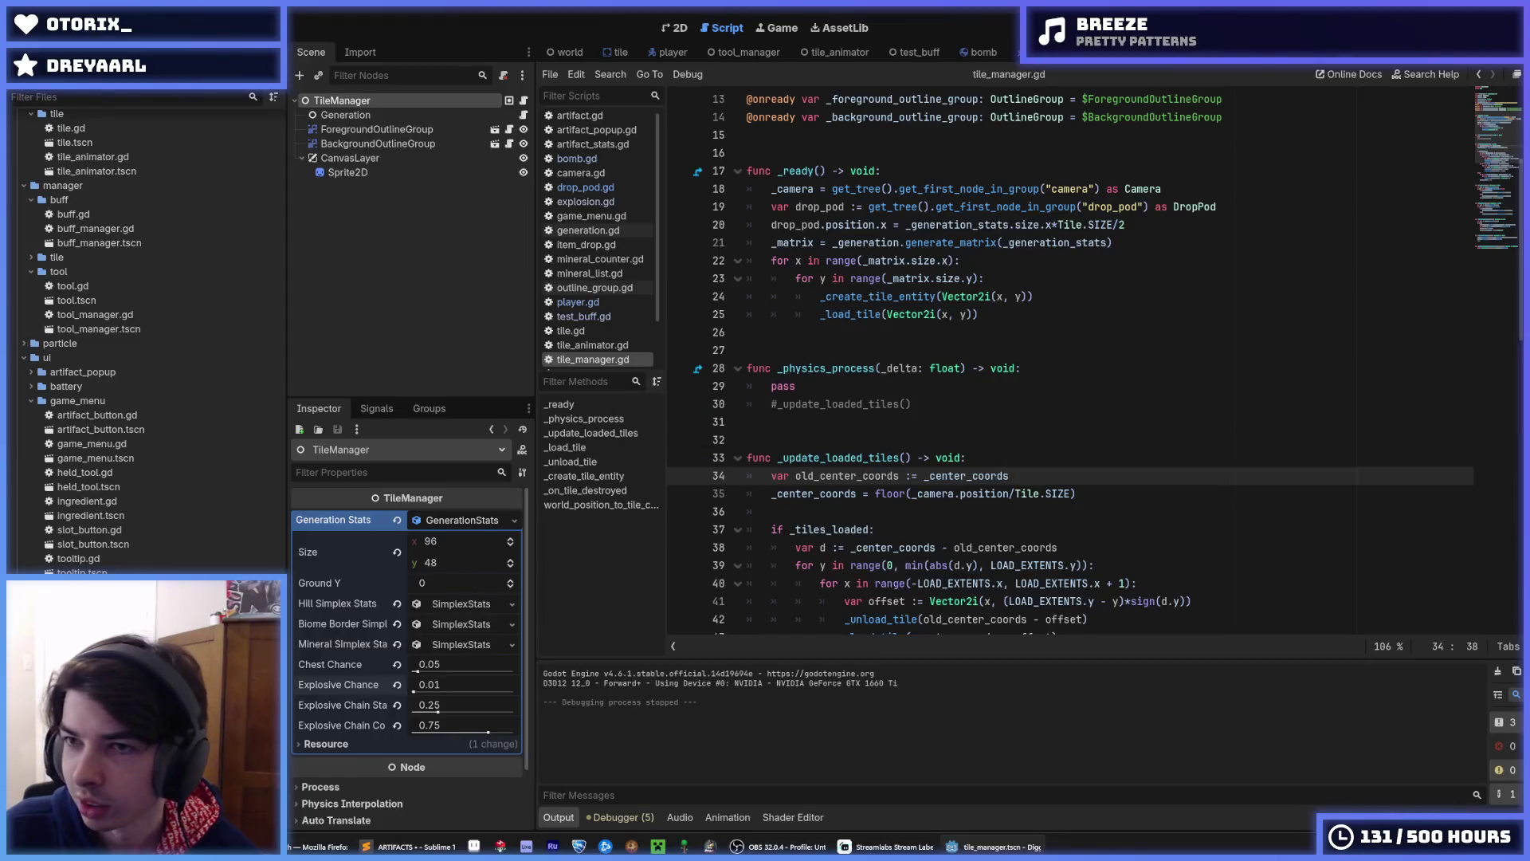
- Playtest Digger several times, stopping each run, then bring up the Windows Start menu
{"action": "key", "text": "F5"}
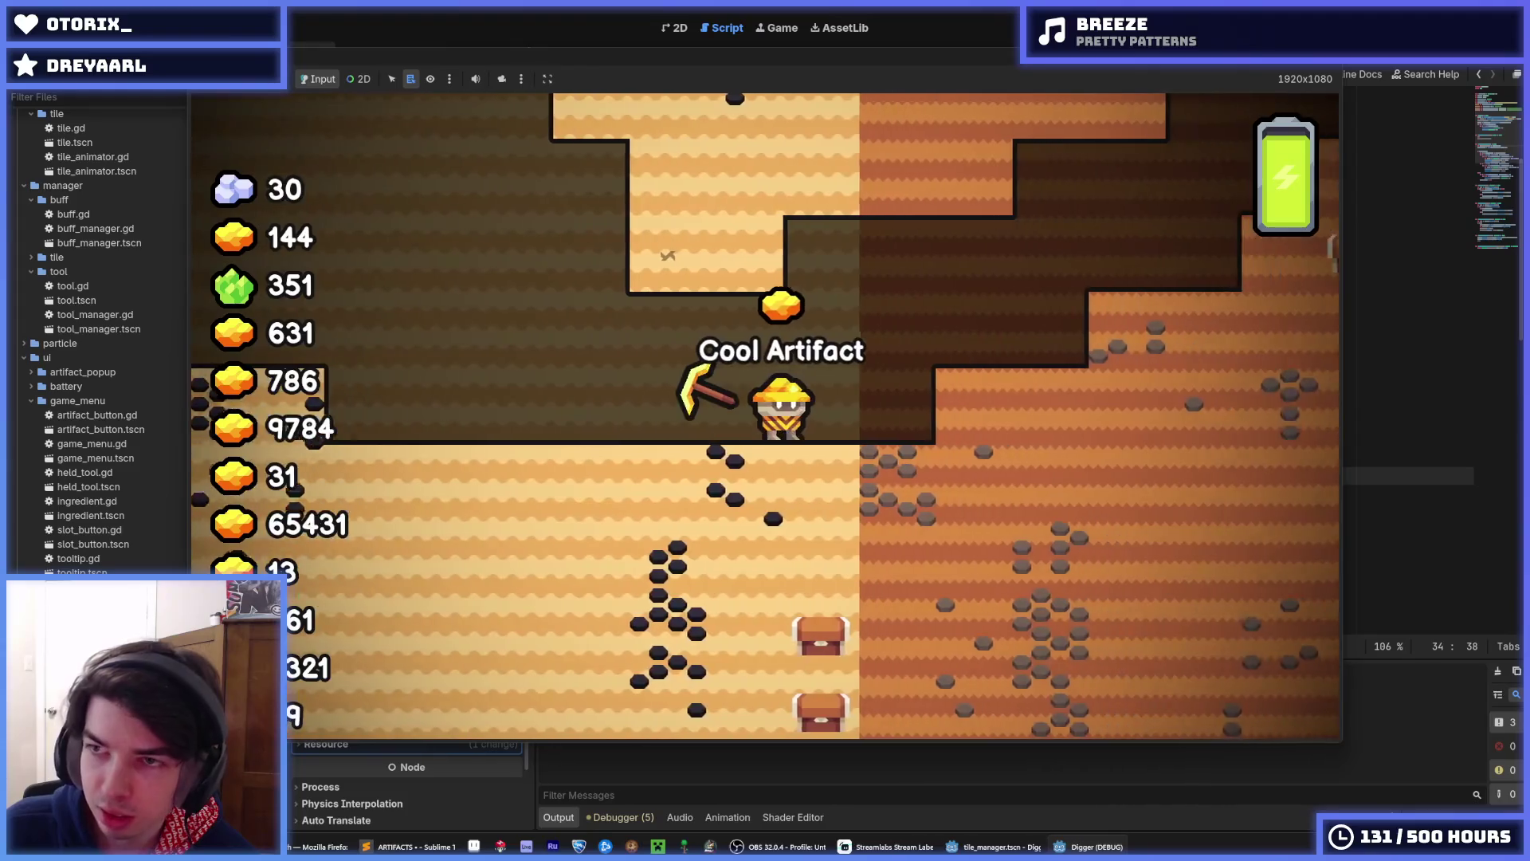
{"action": "key", "text": "F8"}
{"action": "key", "text": "F5"}
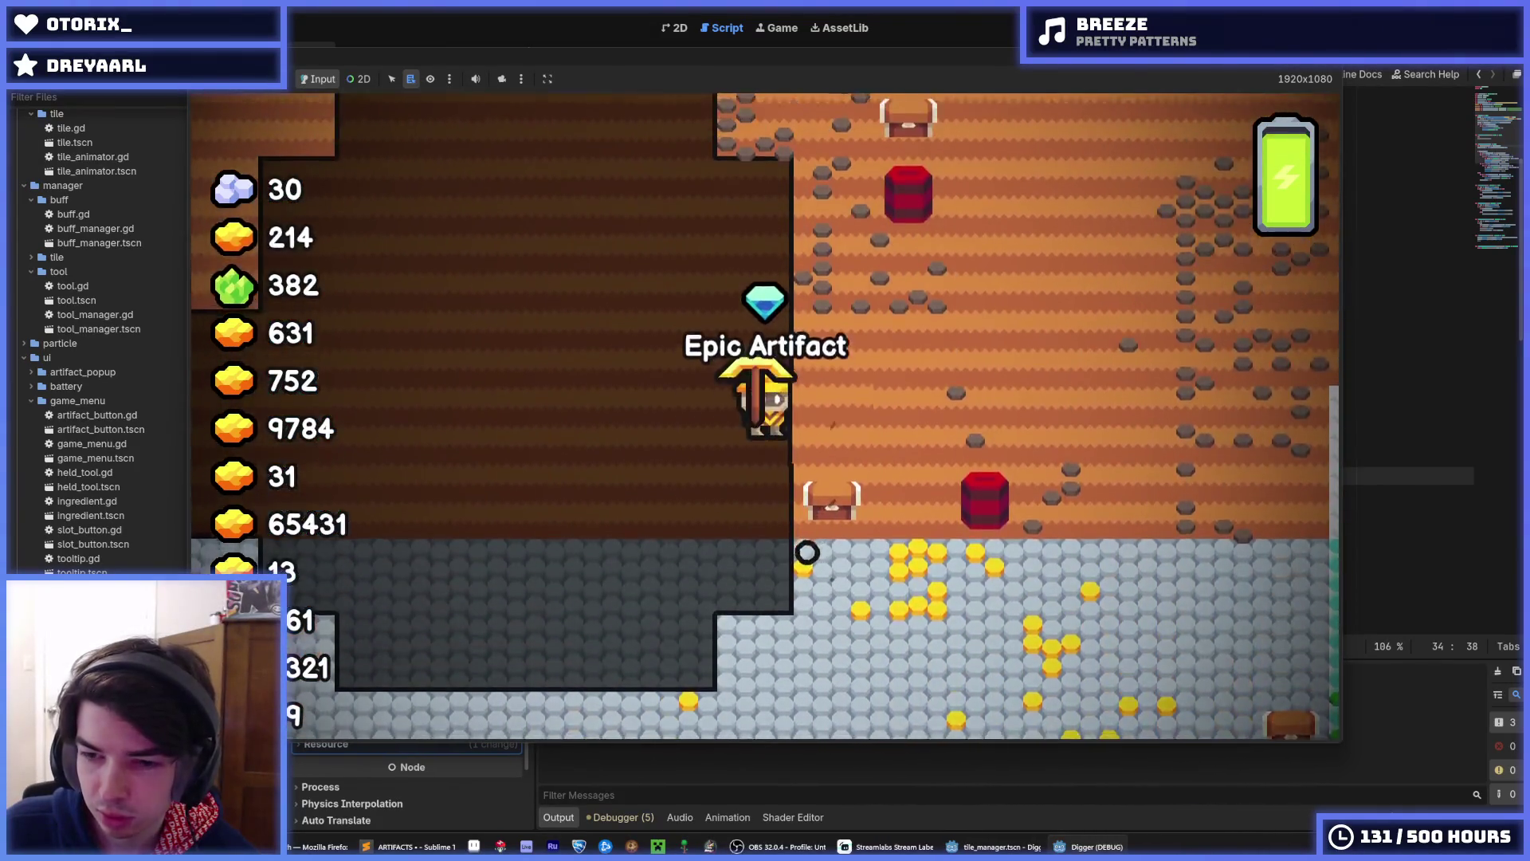
{"action": "key", "text": "F8"}
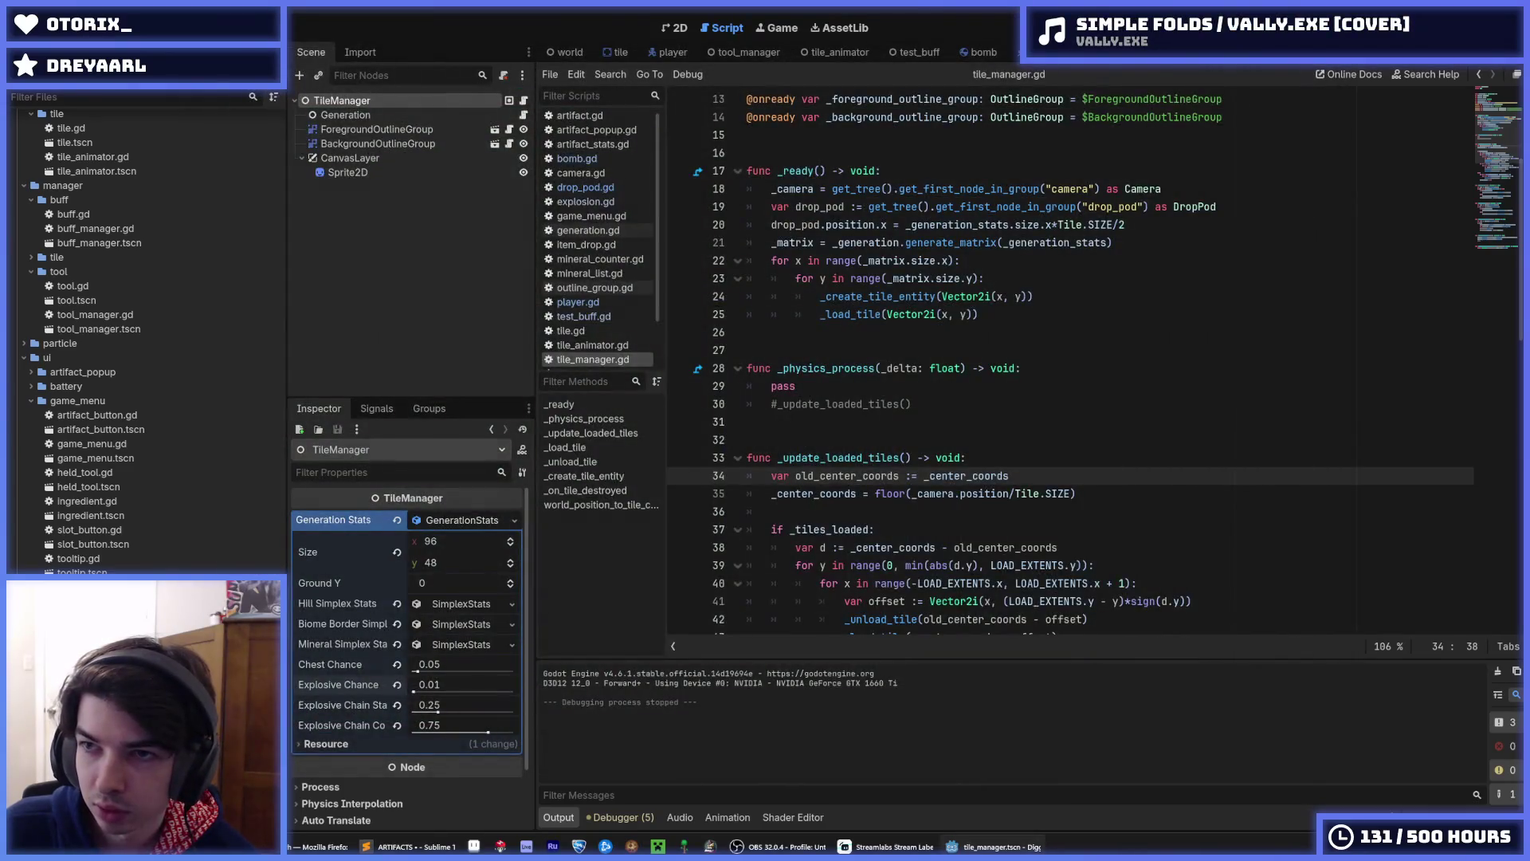
{"action": "key", "text": "F5"}
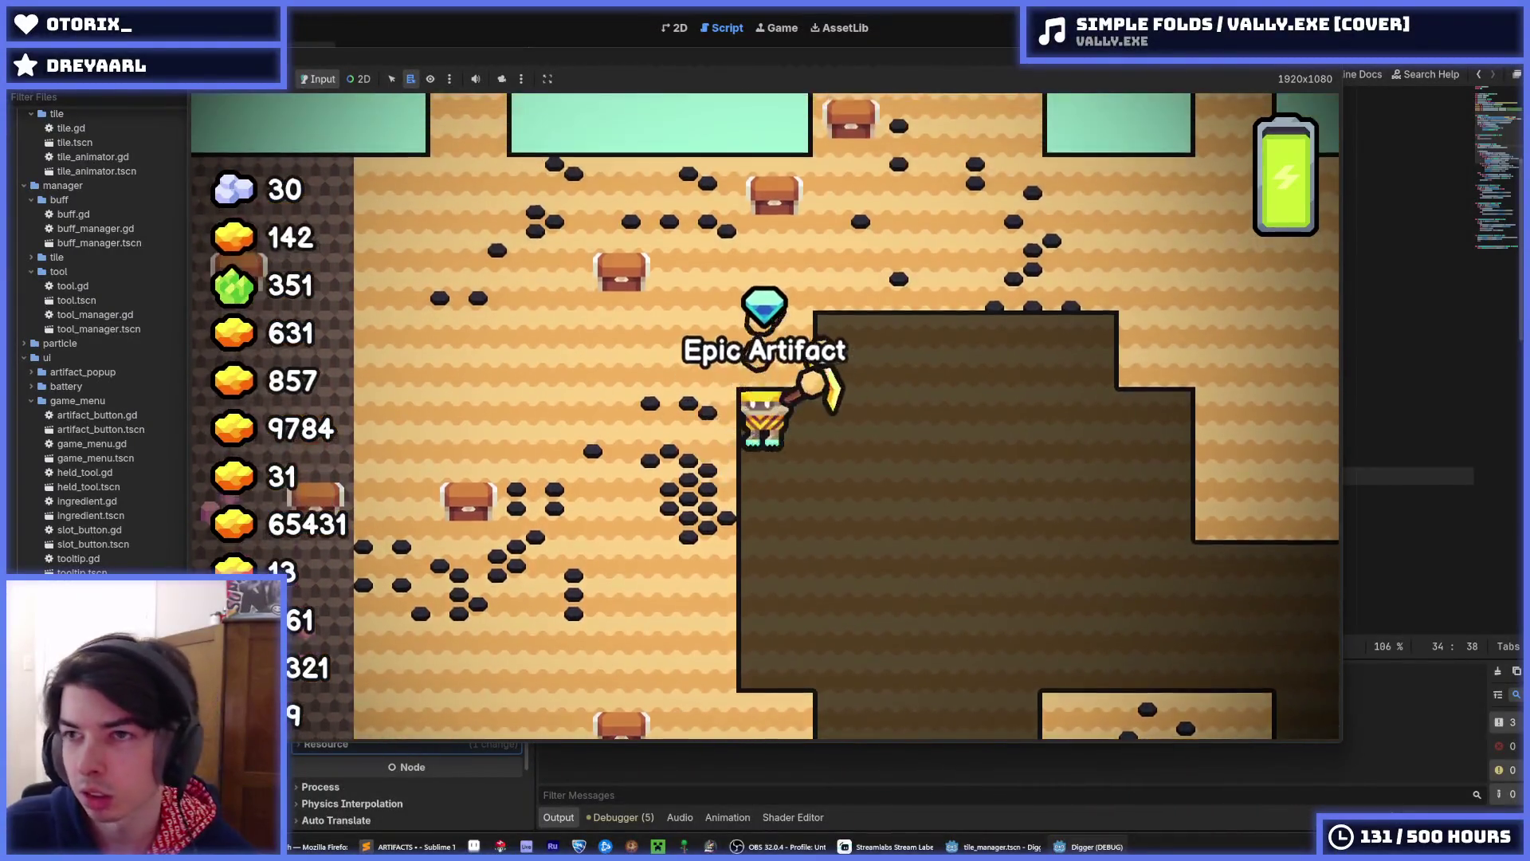
{"action": "key", "text": "F5"}
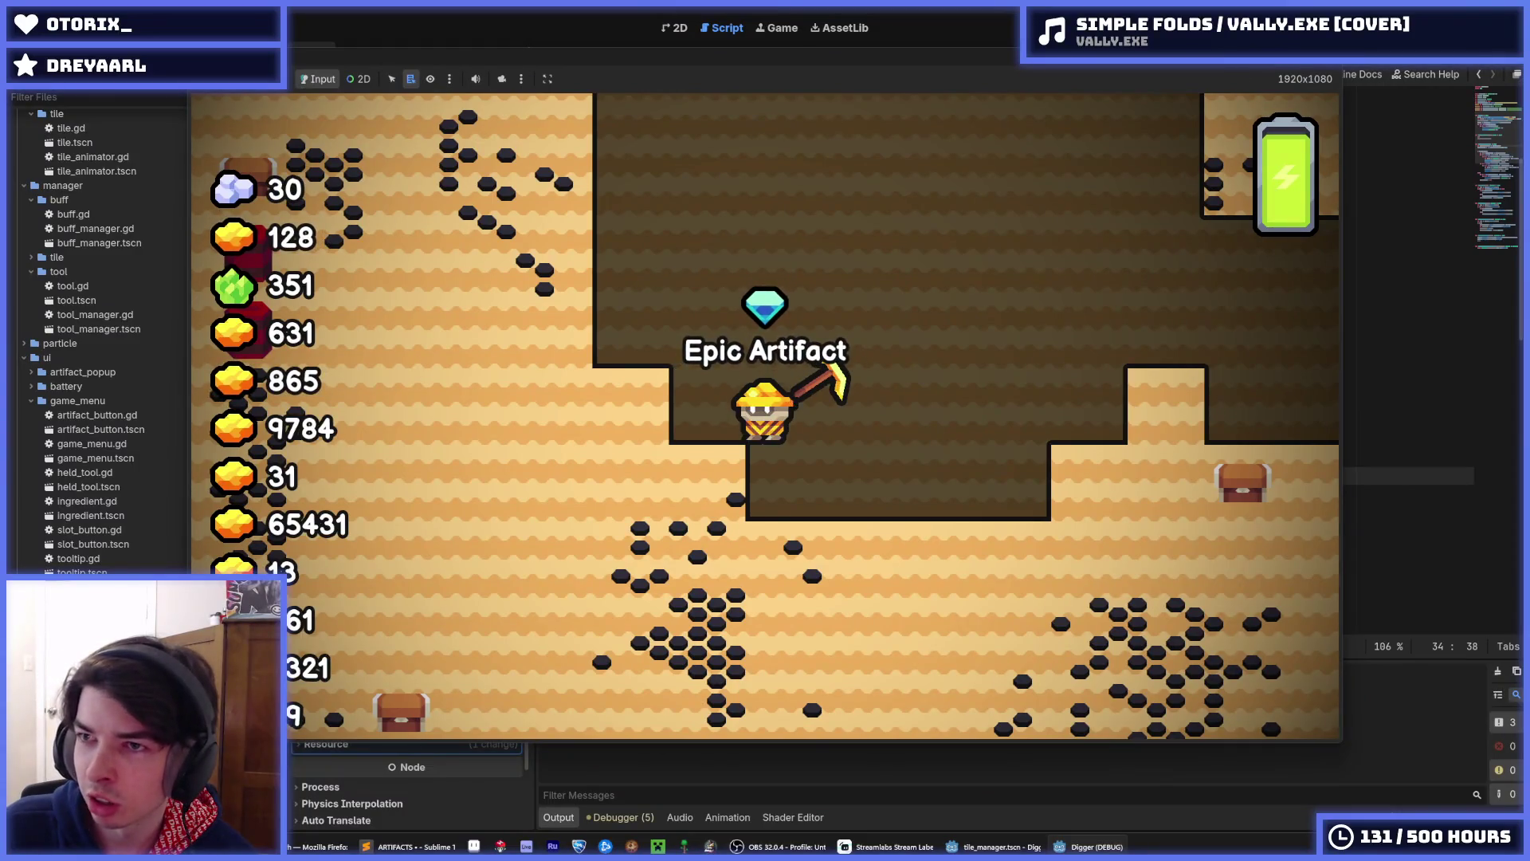
{"action": "key", "text": "Escape"}
{"action": "key", "text": "super"}
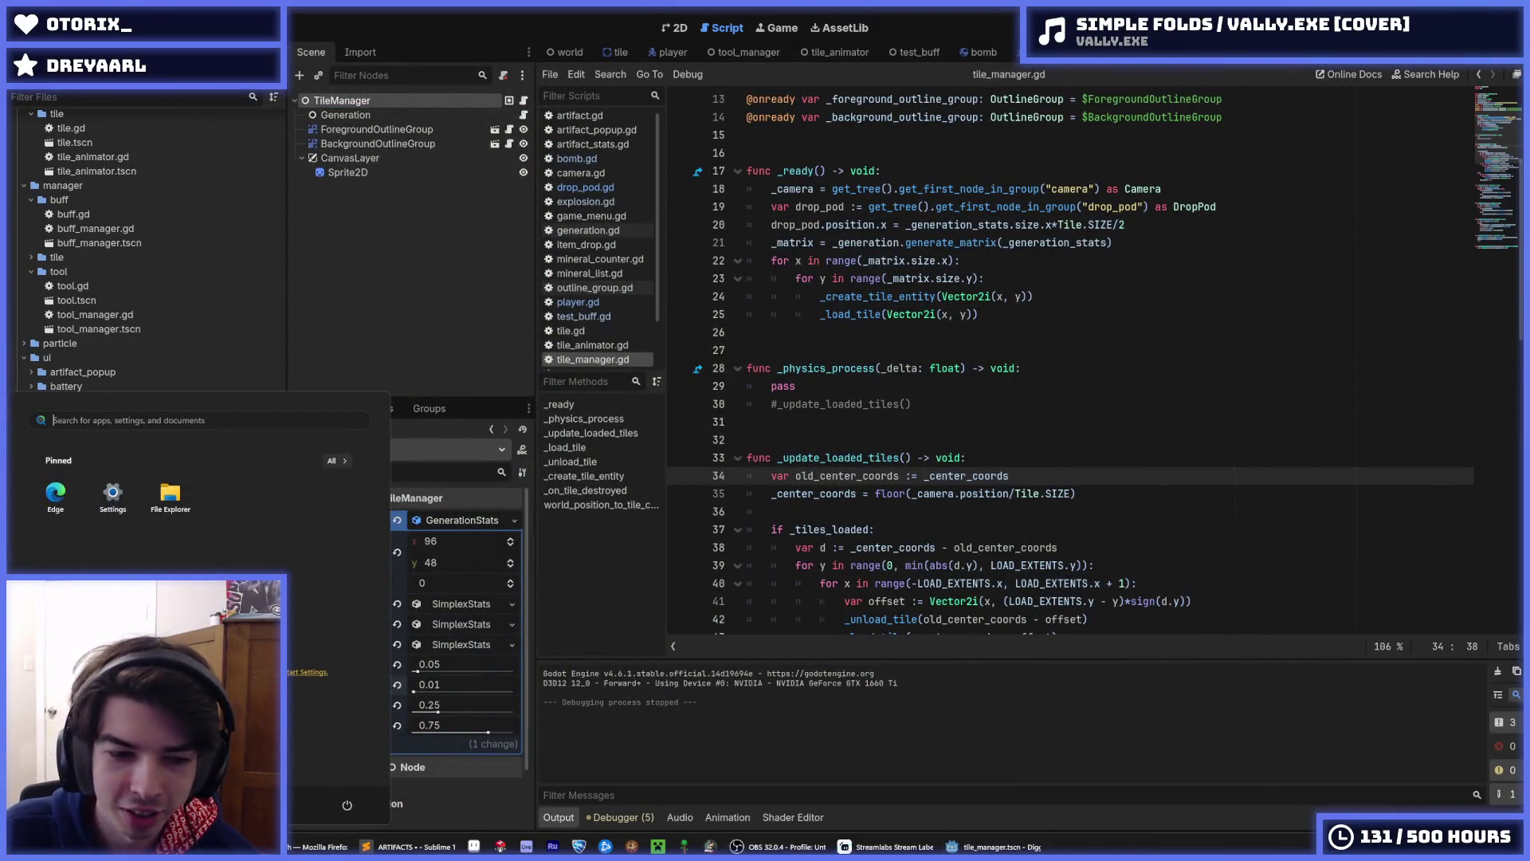
- Close the Start menu, show the hour-counter terminal, and save tile_manager.gd
{"action": "key", "text": "Escape"}
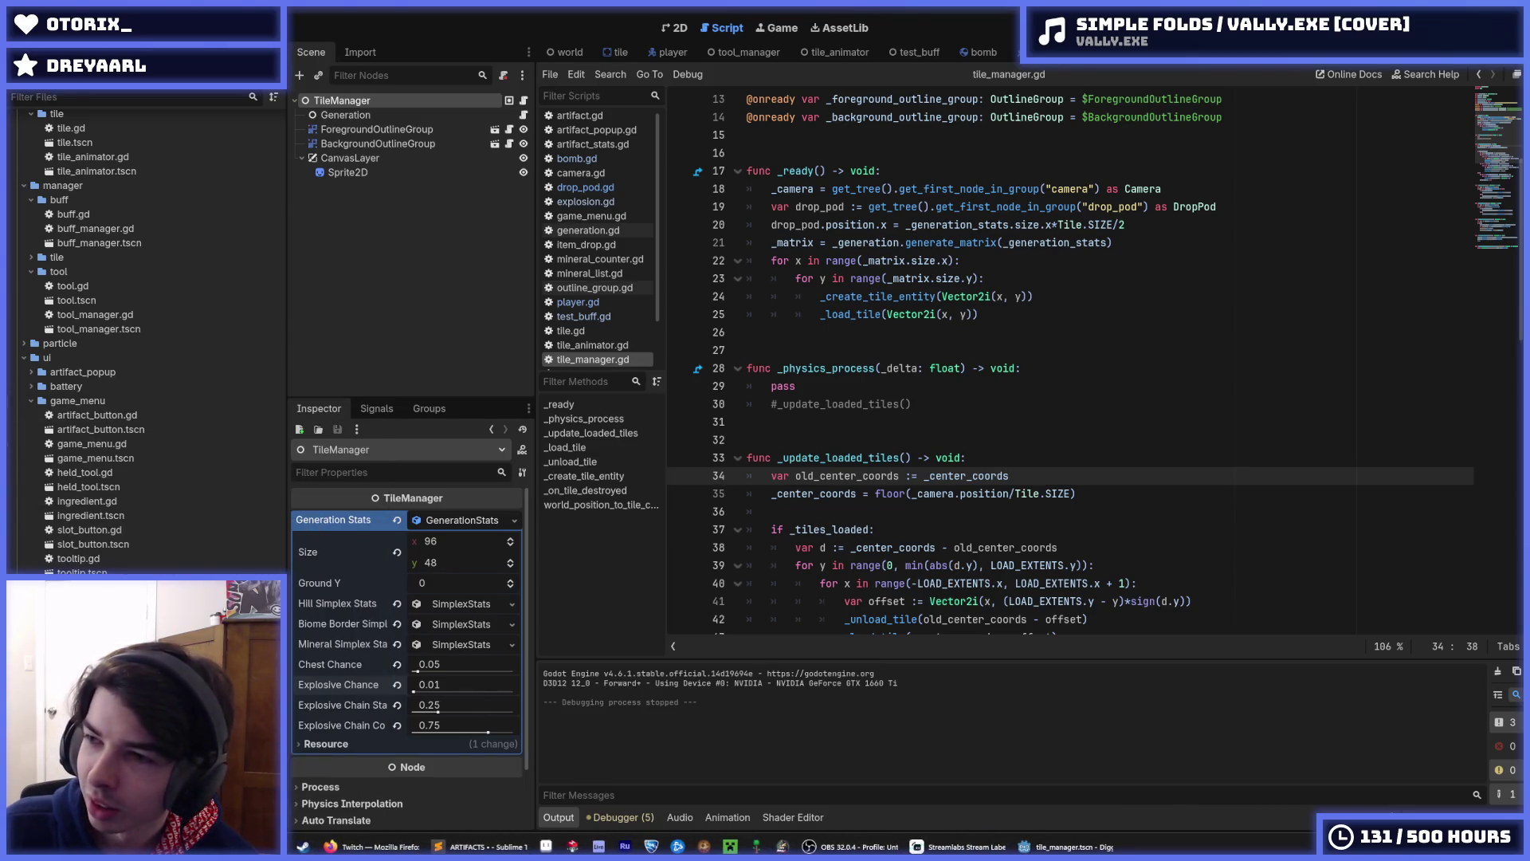
{"action": "key", "text": "F5"}
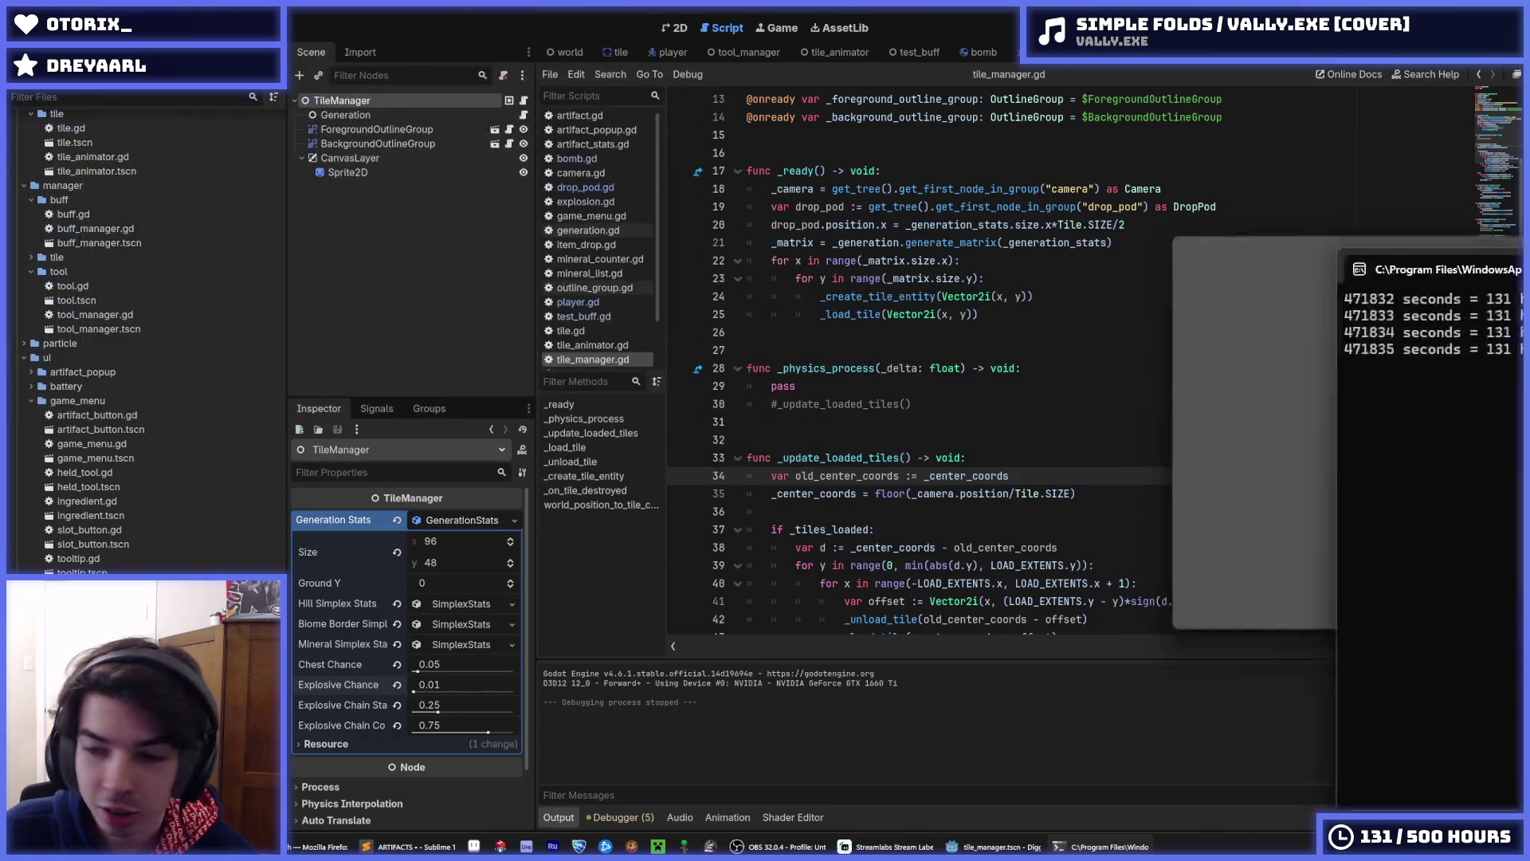
{"action": "left_click", "coordinate": [906, 261]}
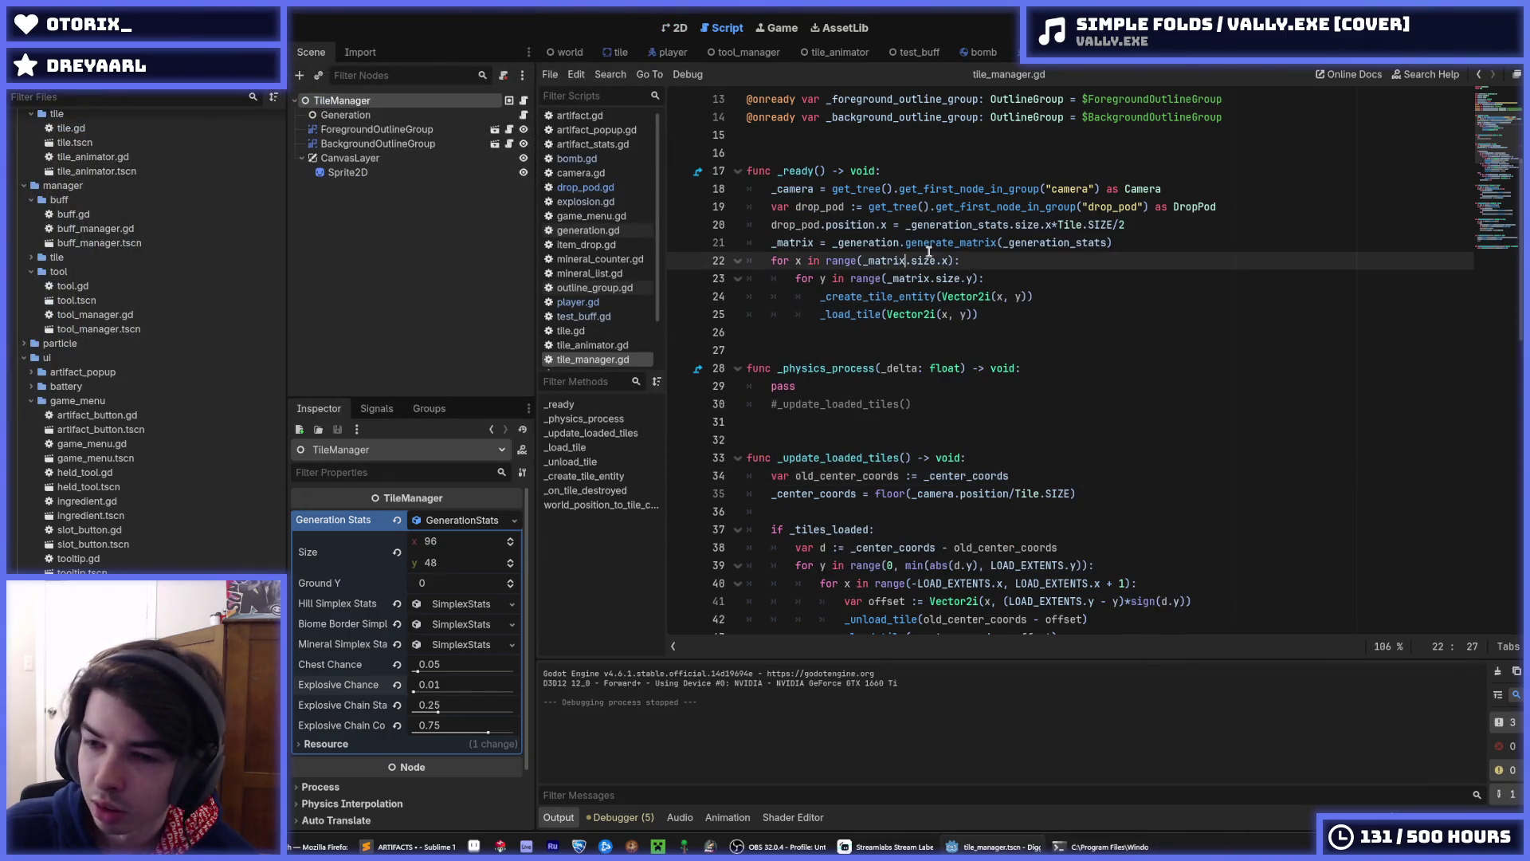
{"action": "key", "text": "ctrl+s"}
{"action": "left_click", "coordinate": [1079, 348]}
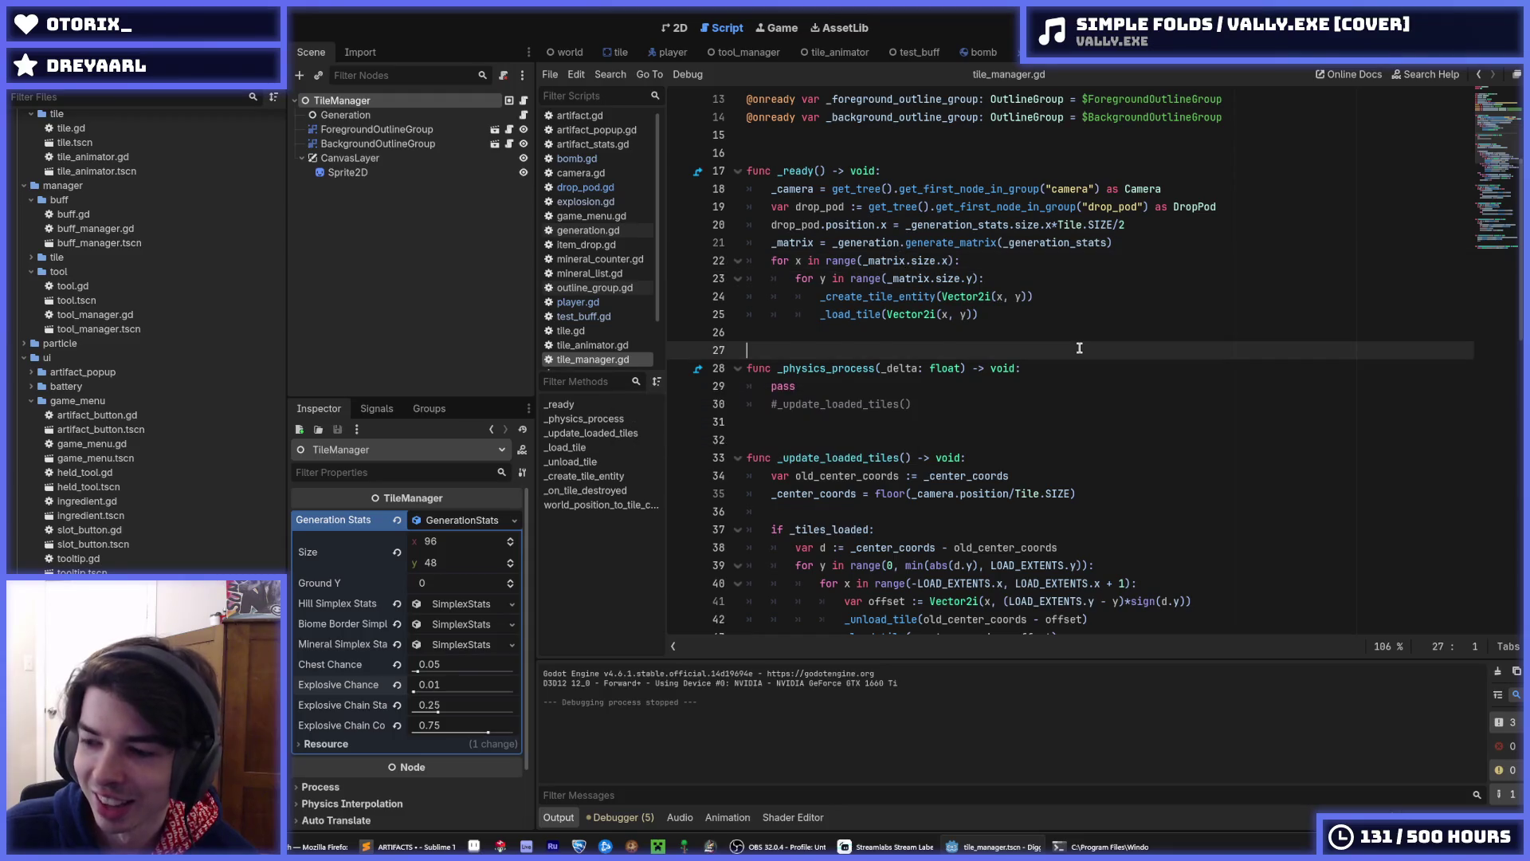
{"action": "left_click", "coordinate": [989, 338]}
{"action": "key", "text": "ctrl+s"}
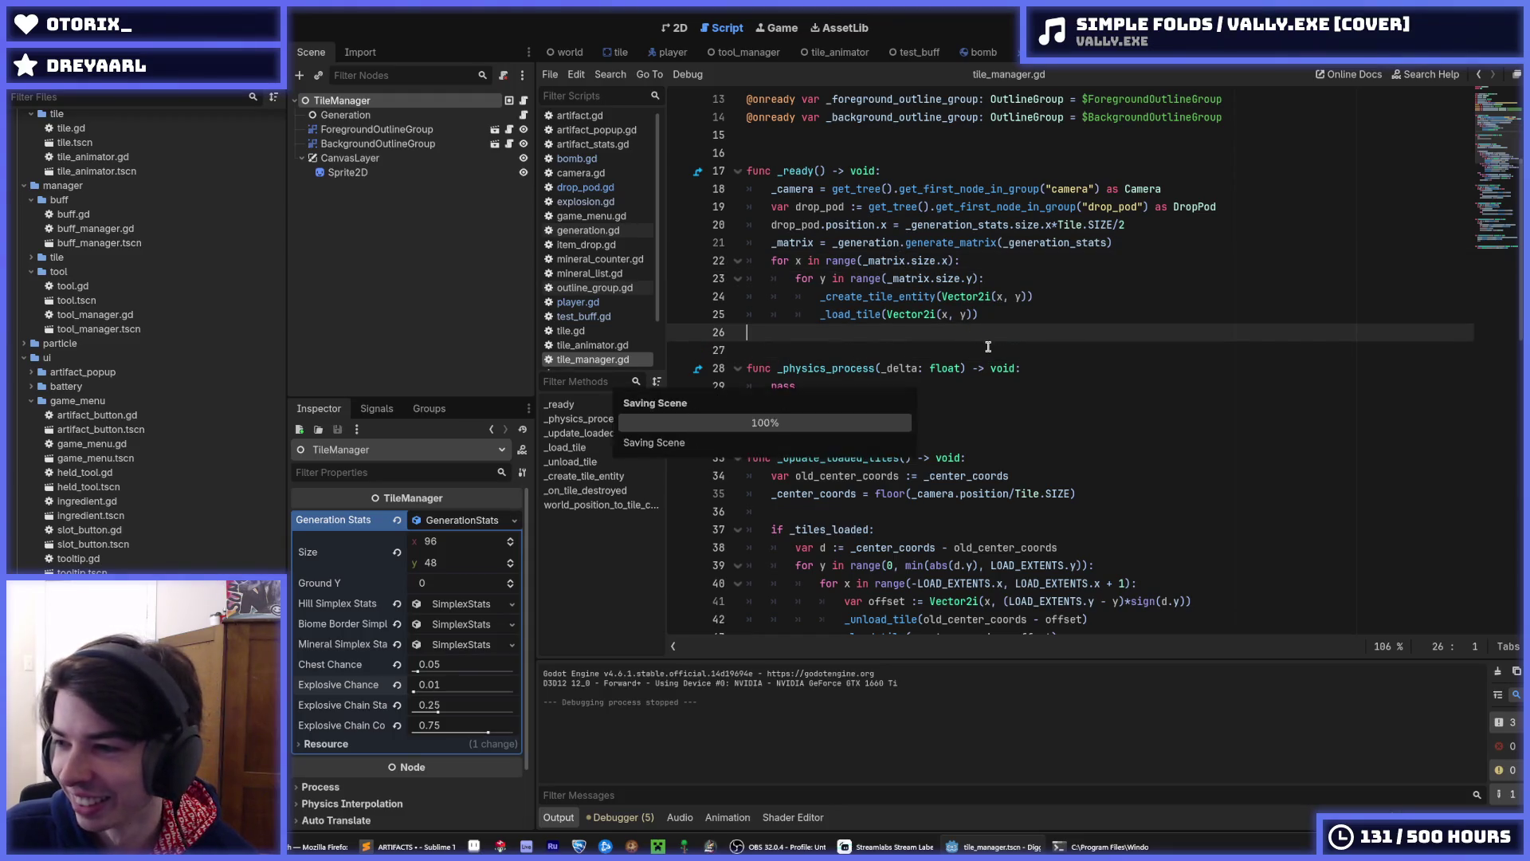
{"action": "left_click", "coordinate": [888, 344]}
{"action": "key", "text": "ctrl+s"}
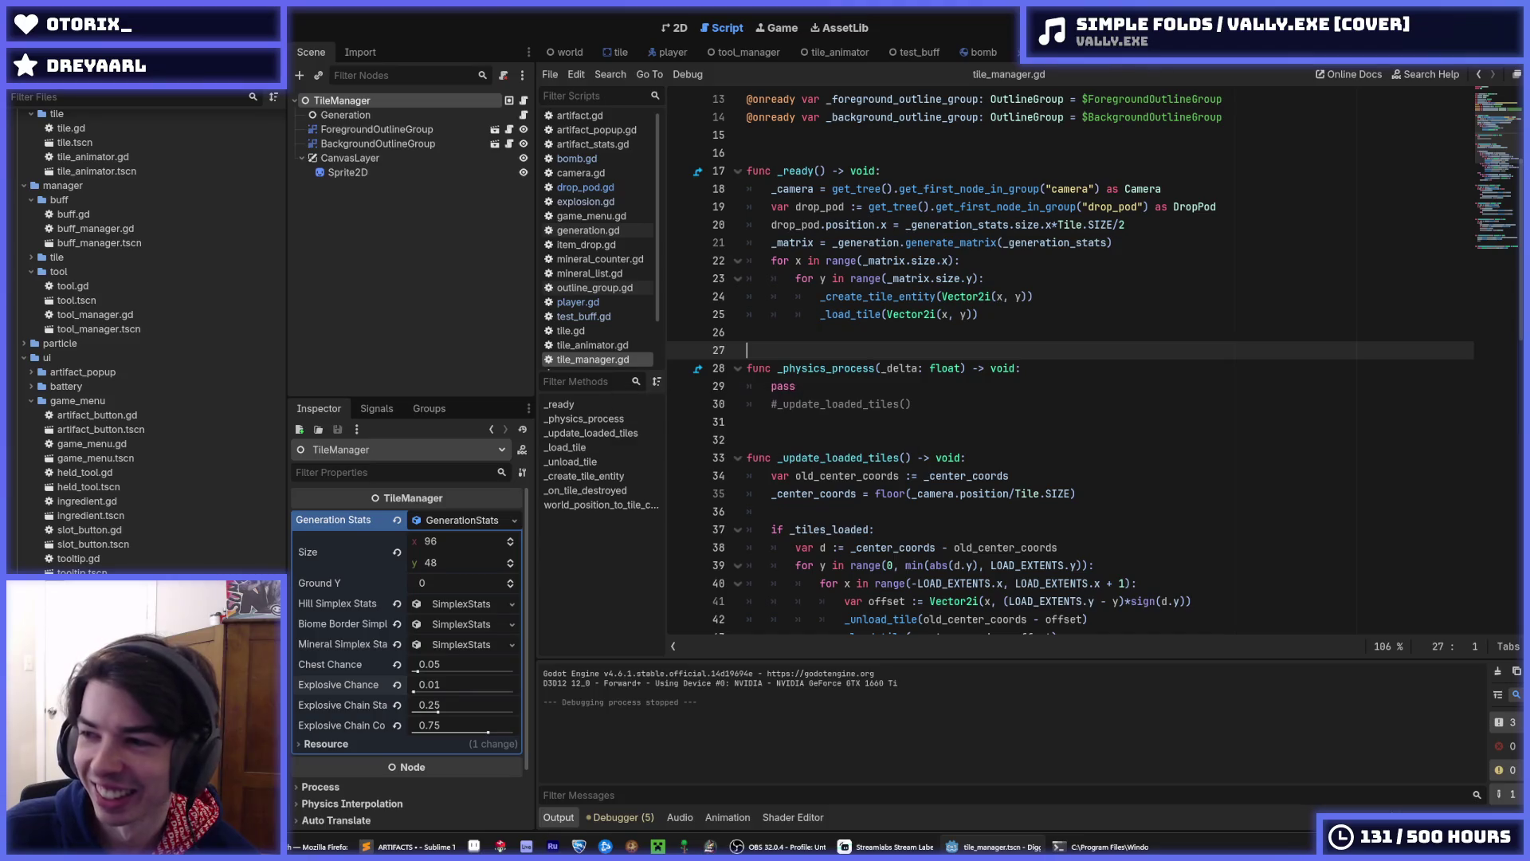
- Minimize the terminal and launch a fresh Digger test run
{"action": "key", "text": "alt+Tab"}
{"action": "key", "text": "super+Down"}
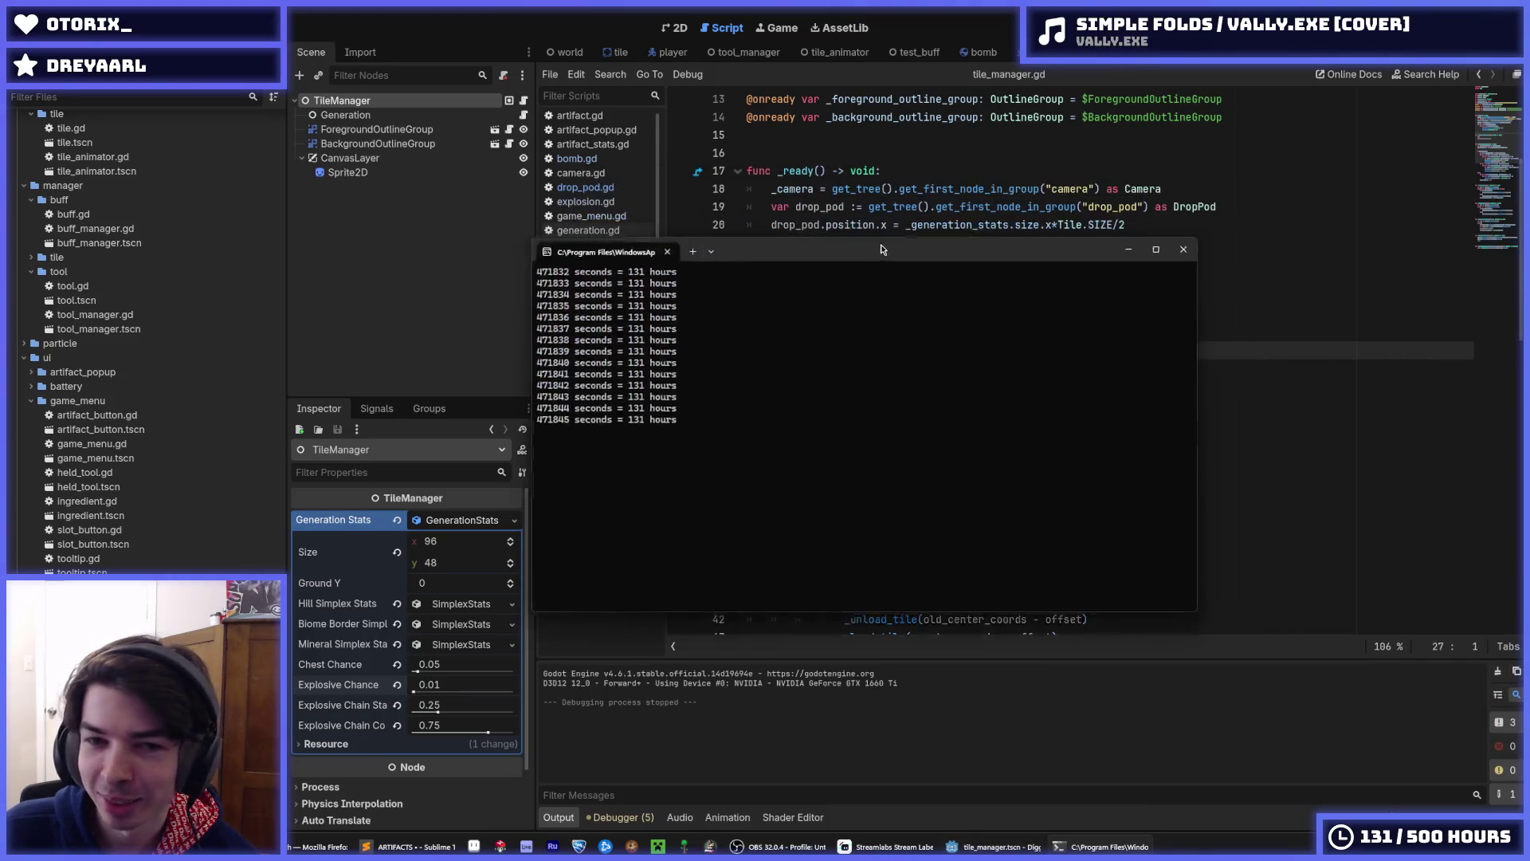
{"action": "left_click", "coordinate": [1107, 322]}
{"action": "key", "text": "F5"}
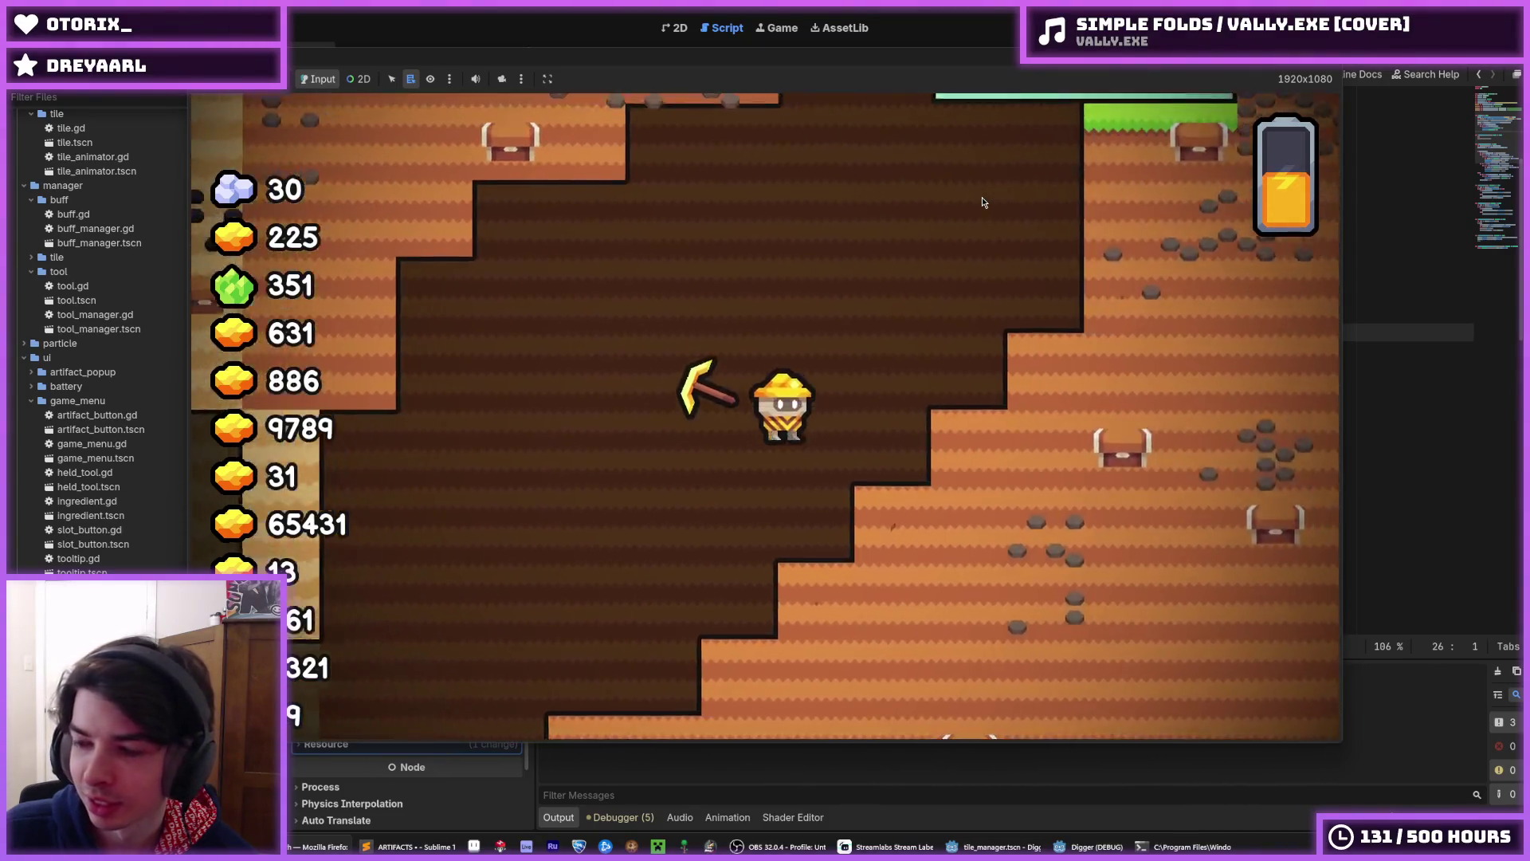
- Stop the Digger test run and return to tile_manager.gd in the editor
{"action": "key", "text": "F8"}
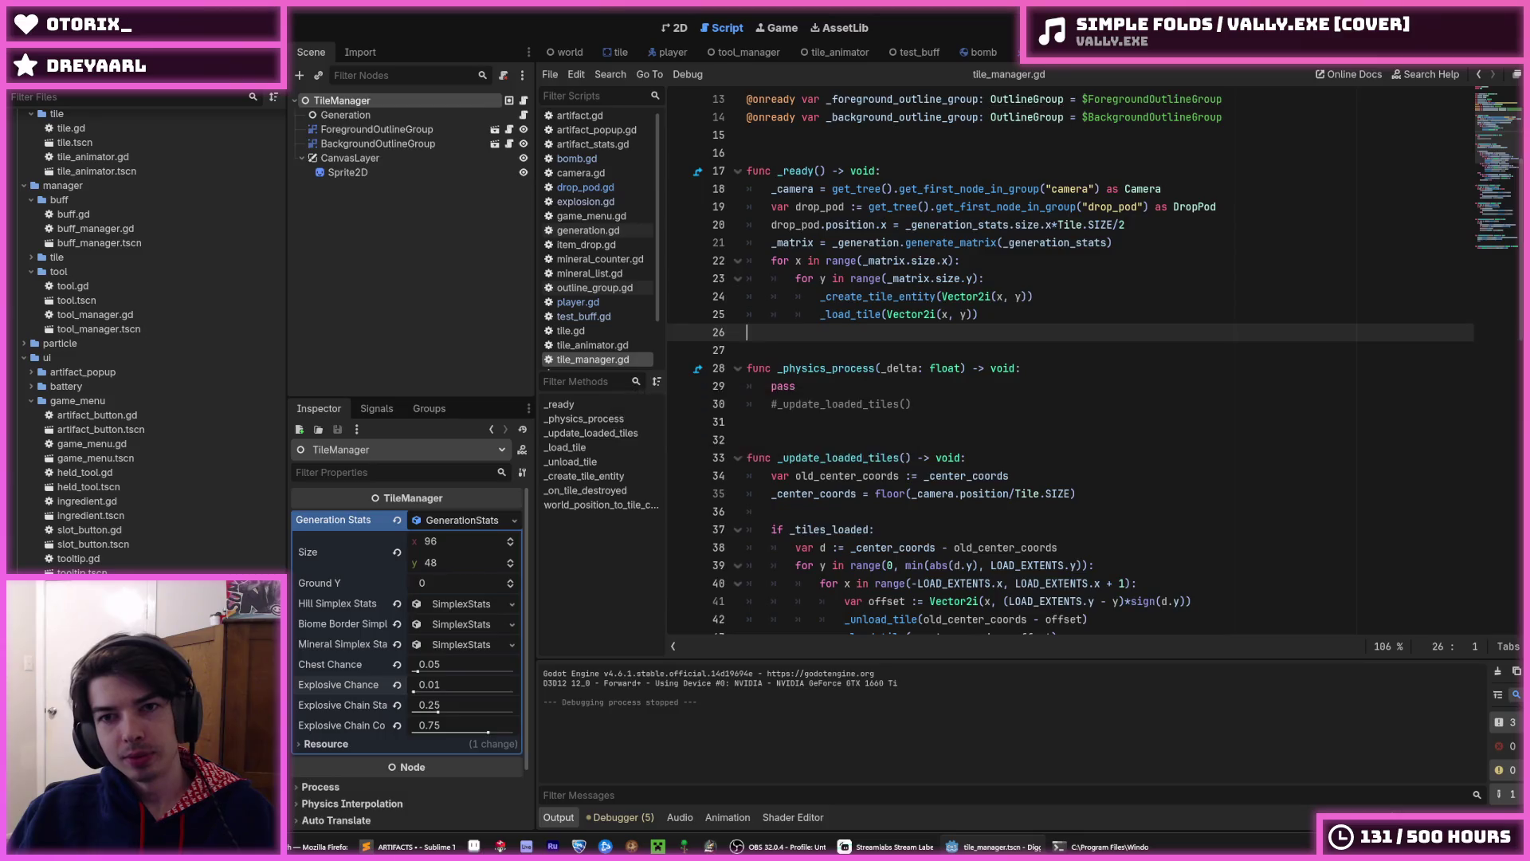
- Switch to the DropPod scene and review the _explode code and the tile.damage(1000) line
{"action": "left_click", "coordinate": [1012, 51]}
{"action": "left_click", "coordinate": [1047, 292]}
{"action": "scroll", "coordinate": [1036, 303], "scroll_direction": "down", "scroll_amount": 1}
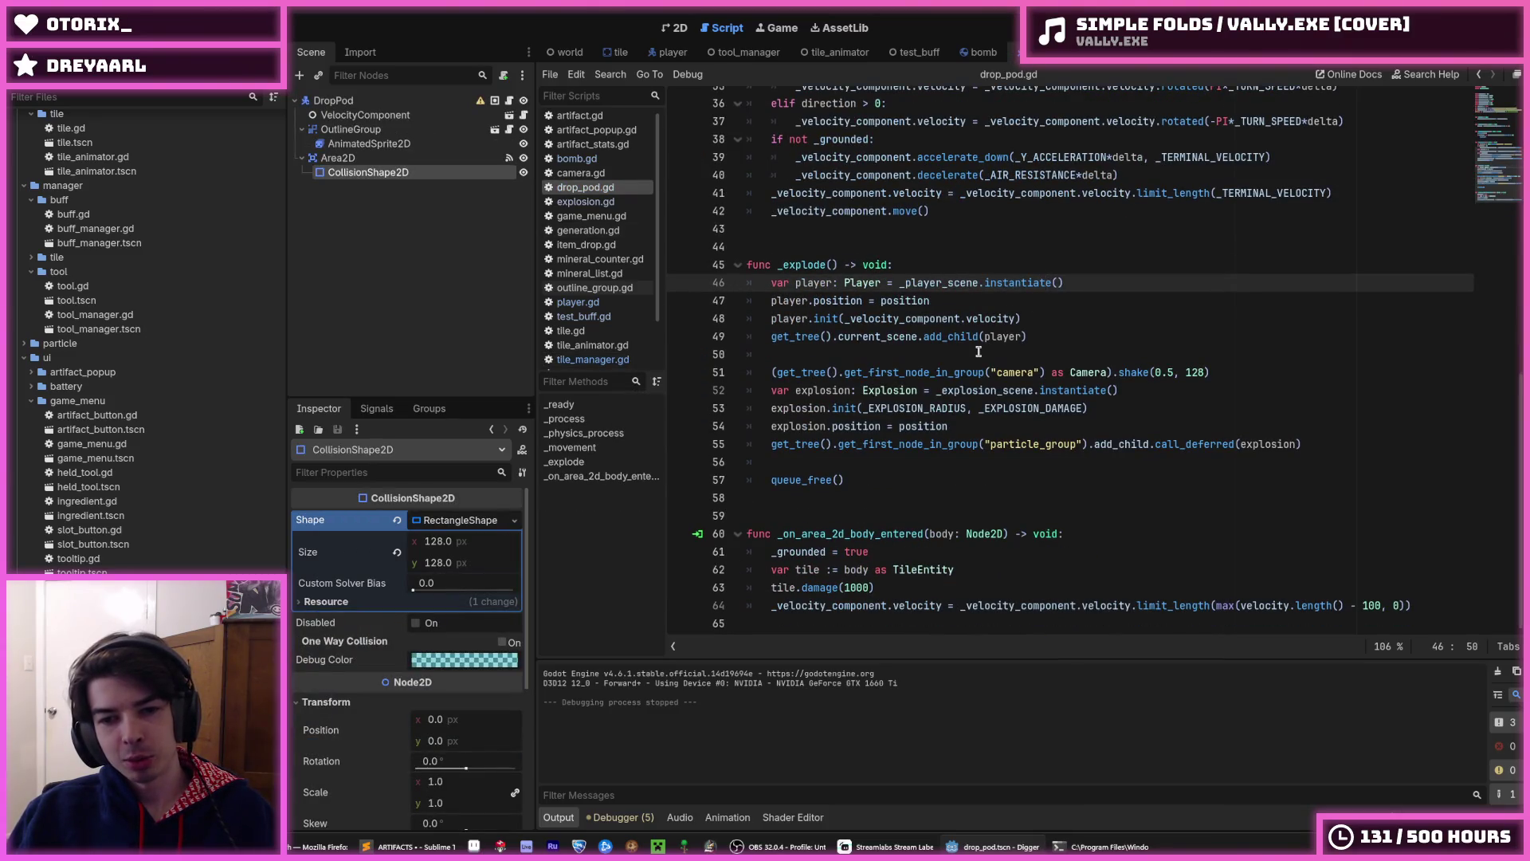
{"action": "scroll", "coordinate": [978, 352], "scroll_direction": "up", "scroll_amount": 1}
{"action": "scroll", "coordinate": [1036, 398], "scroll_direction": "down", "scroll_amount": 1}
{"action": "left_click", "coordinate": [1428, 595]}
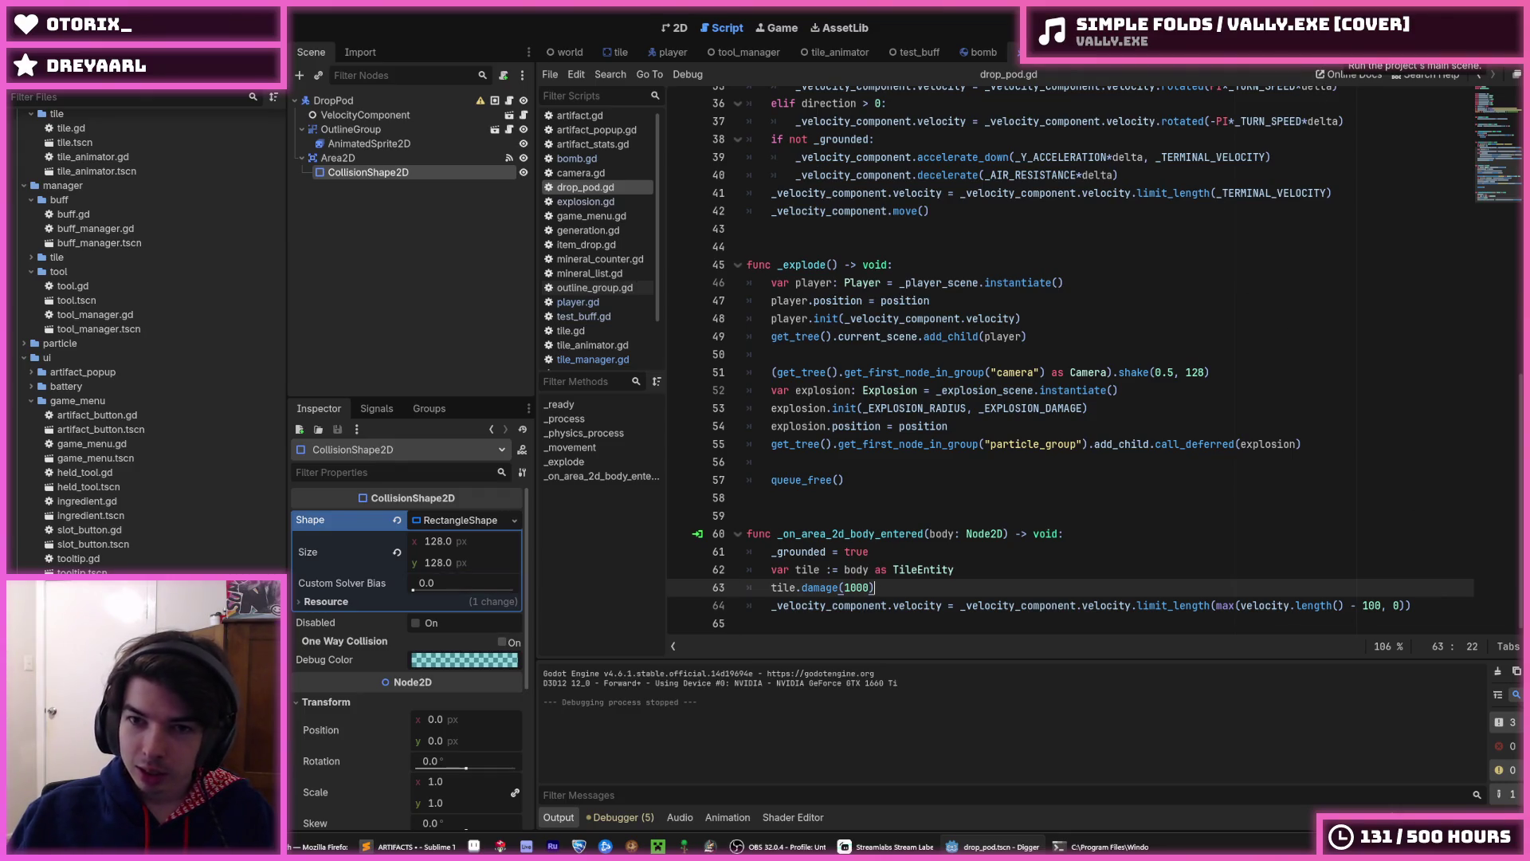
- Review the not _grounded check and air resistance line, then select the DropPod root node
{"action": "left_click", "coordinate": [1108, 179]}
{"action": "left_click", "coordinate": [991, 137]}
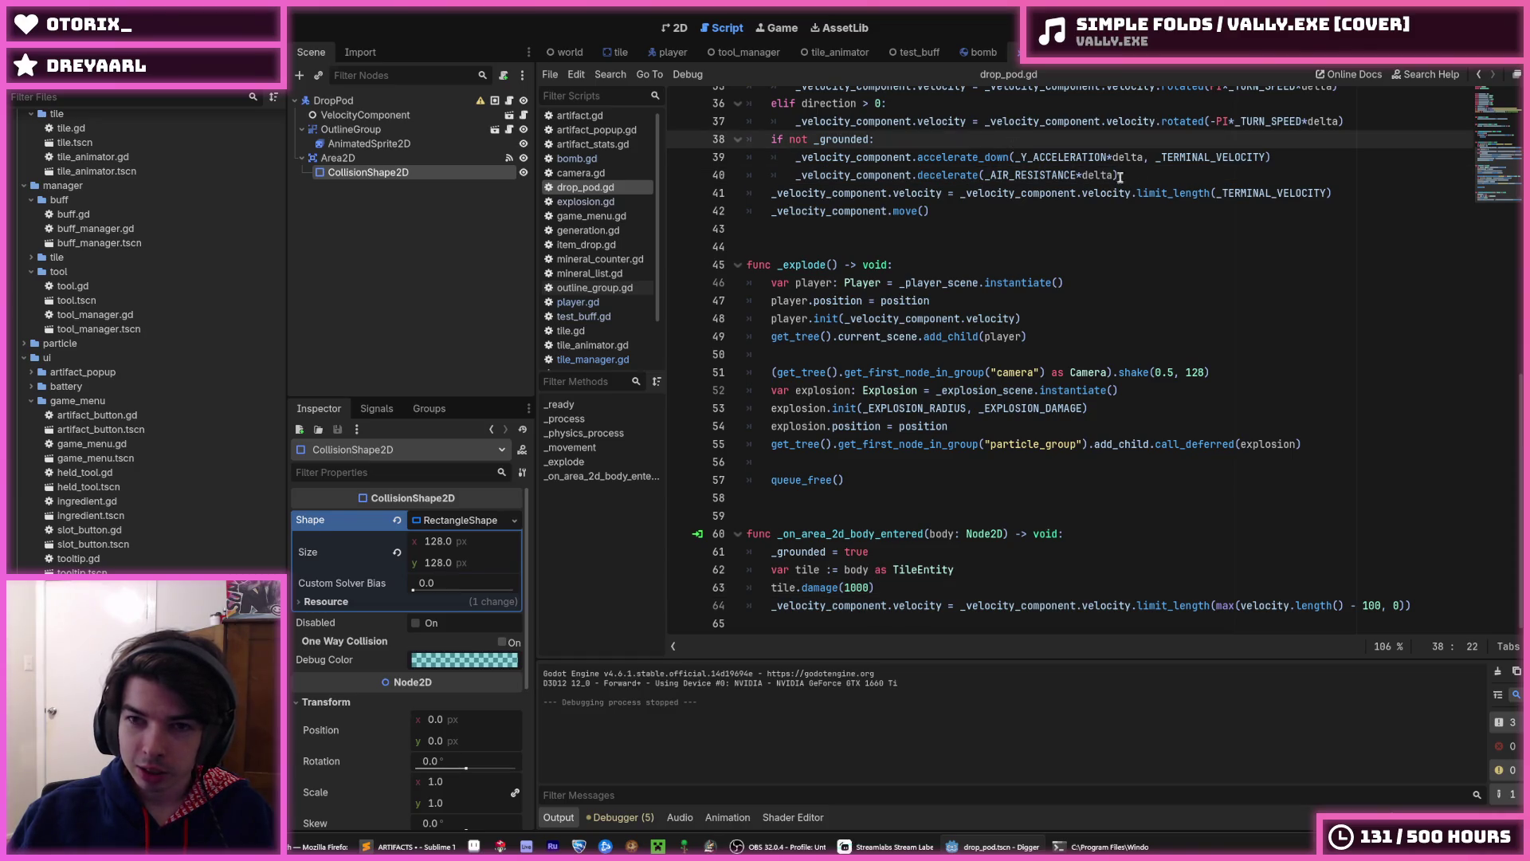
{"action": "left_click", "coordinate": [1164, 172]}
{"action": "left_click", "coordinate": [1097, 142]}
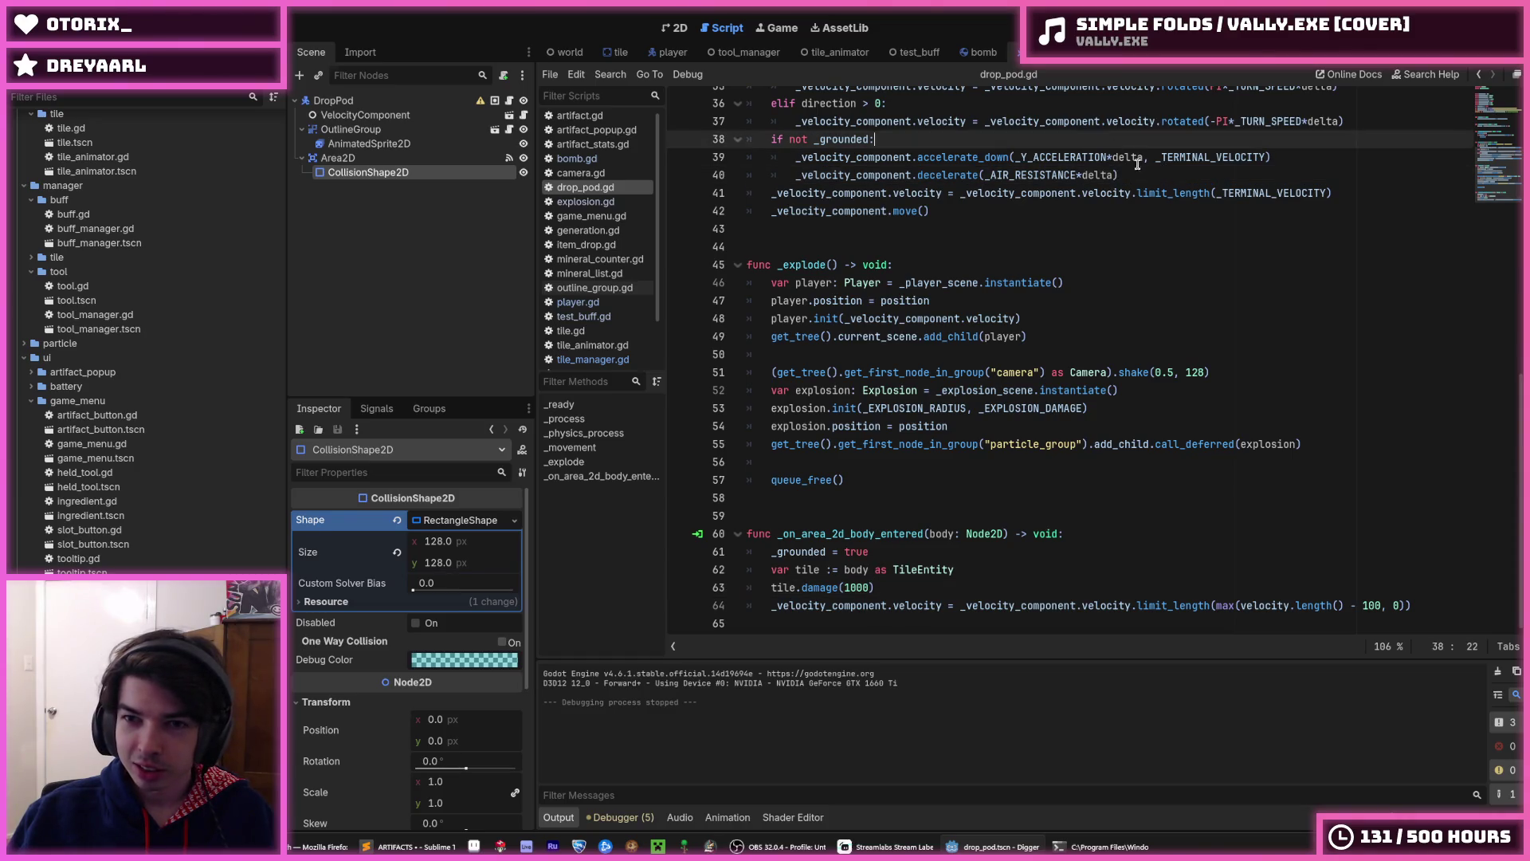
{"action": "left_click", "coordinate": [1138, 168]}
{"action": "left_click", "coordinate": [1131, 139]}
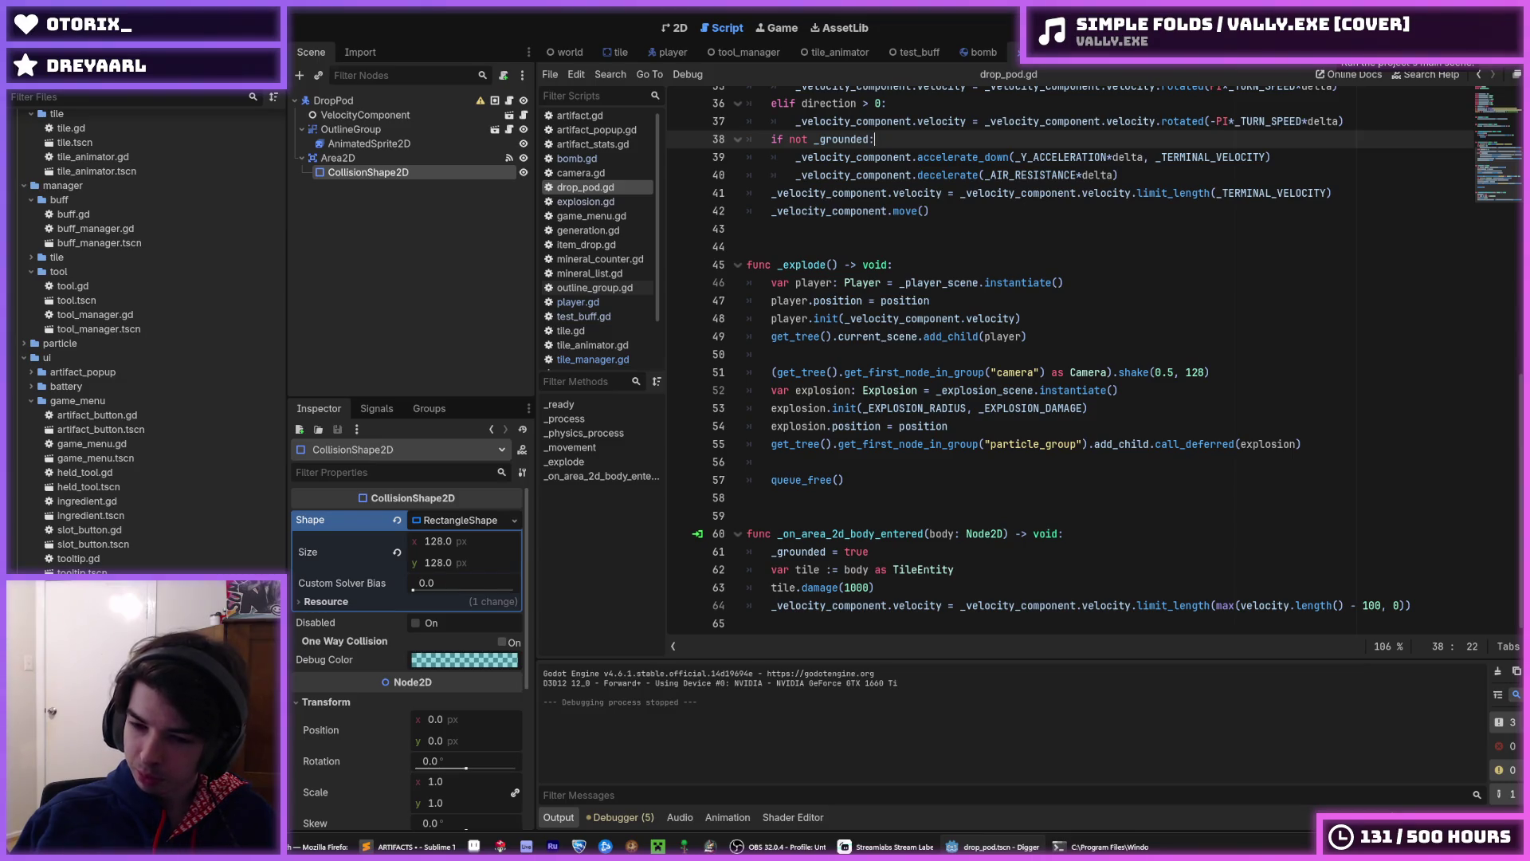
{"action": "left_click", "coordinate": [335, 101]}
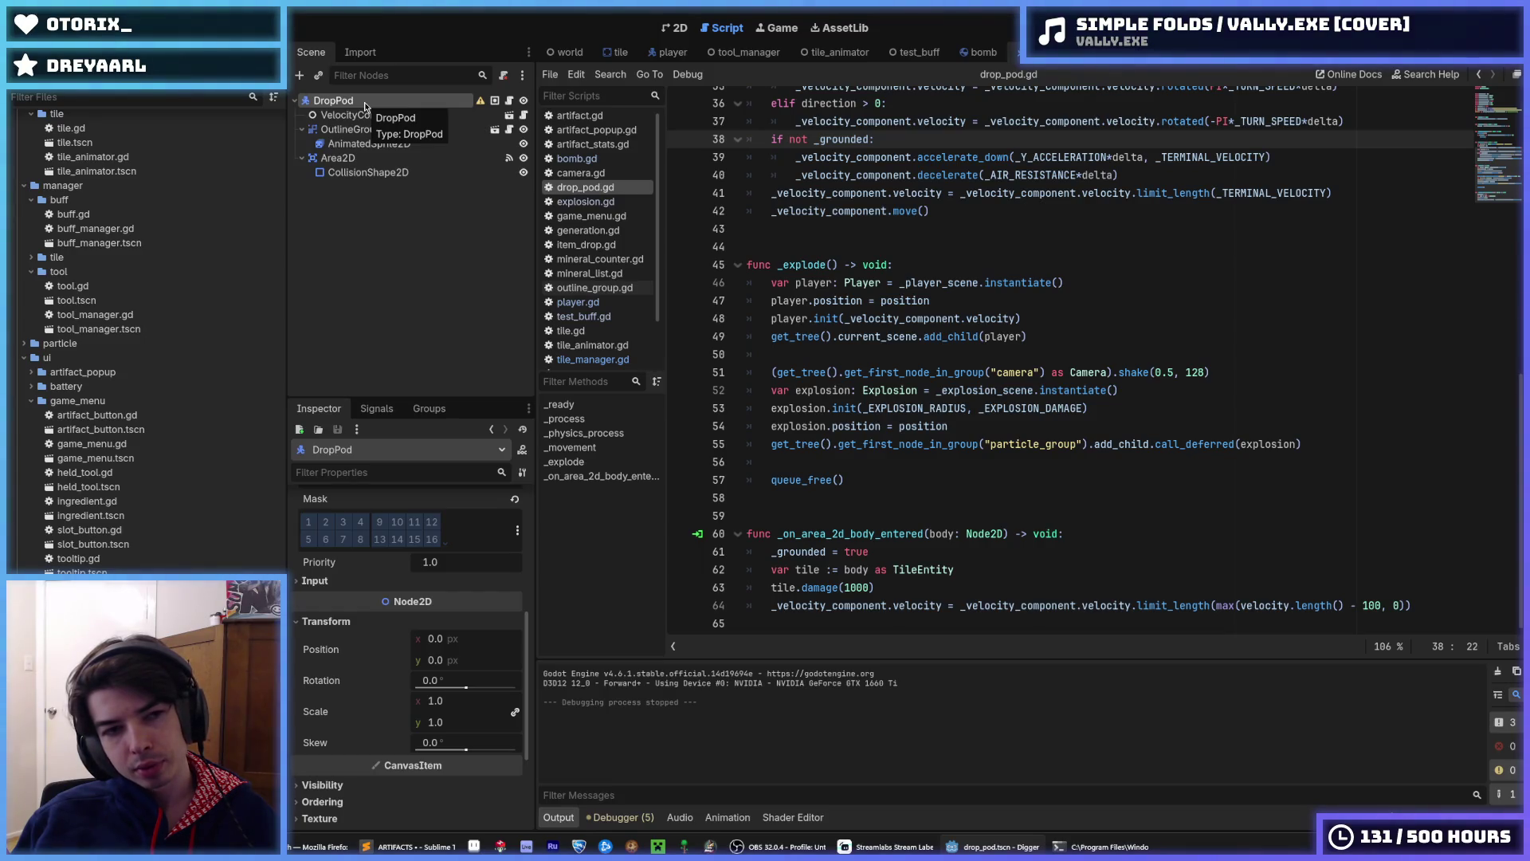
- Dismiss the DropPod node menu, view the bomb scene, then return to the DropPod scene
{"action": "right_click", "coordinate": [364, 102]}
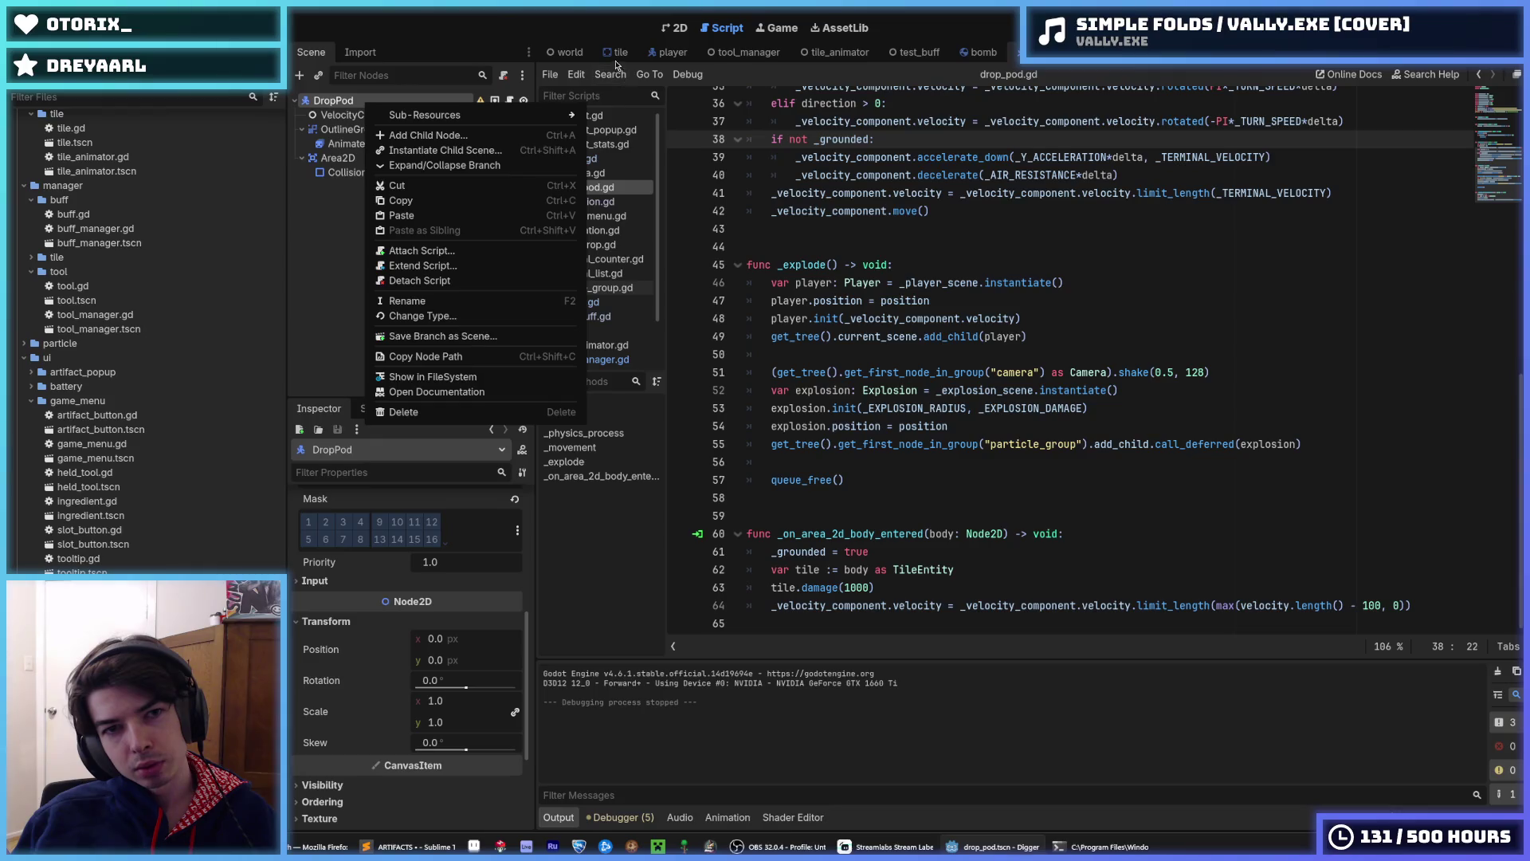
{"action": "left_click", "coordinate": [616, 65]}
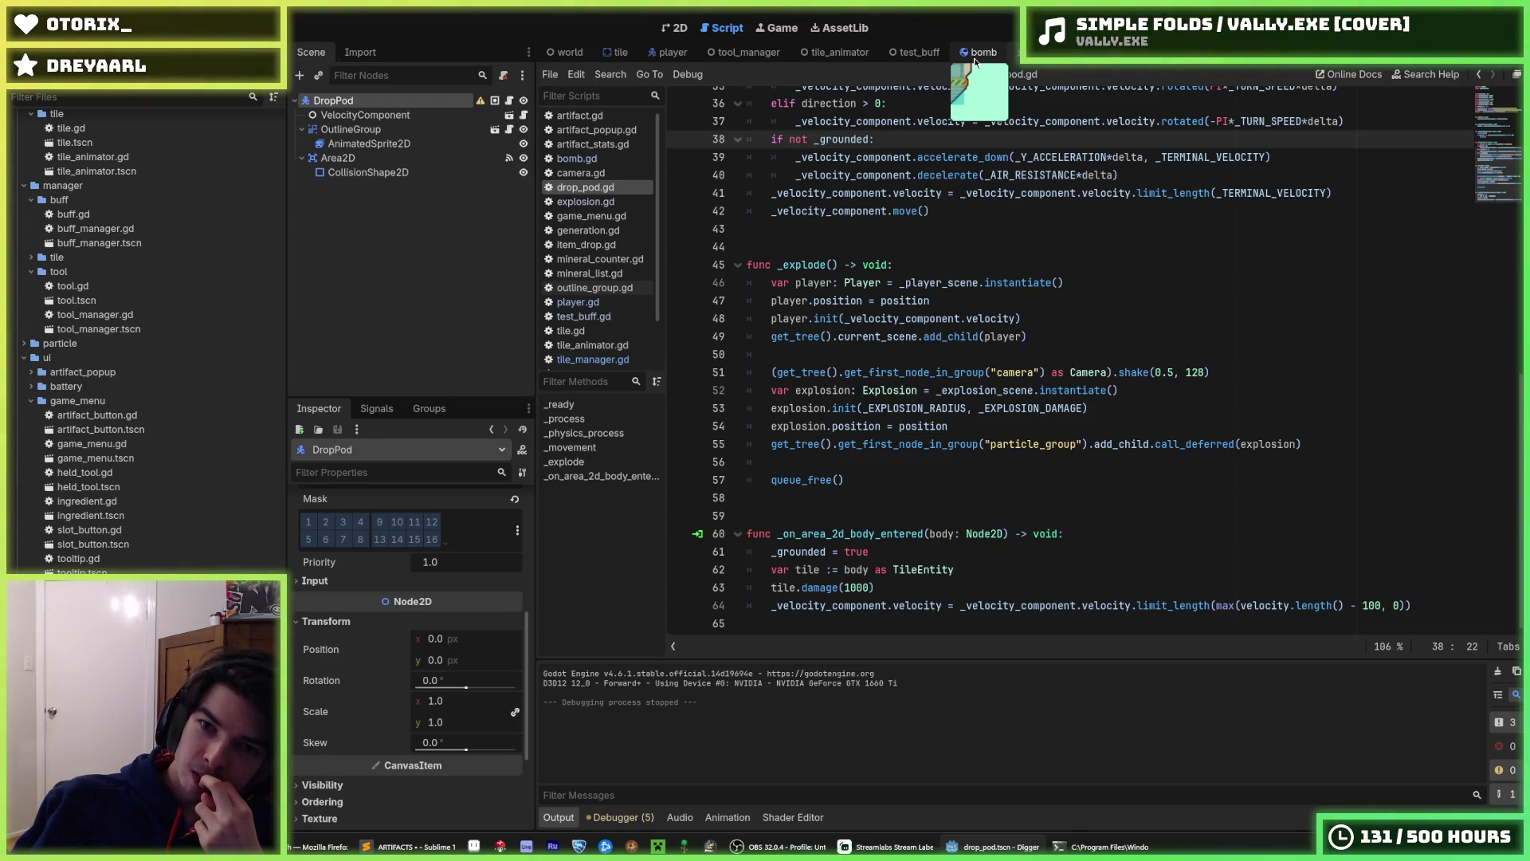
{"action": "left_click", "coordinate": [976, 62]}
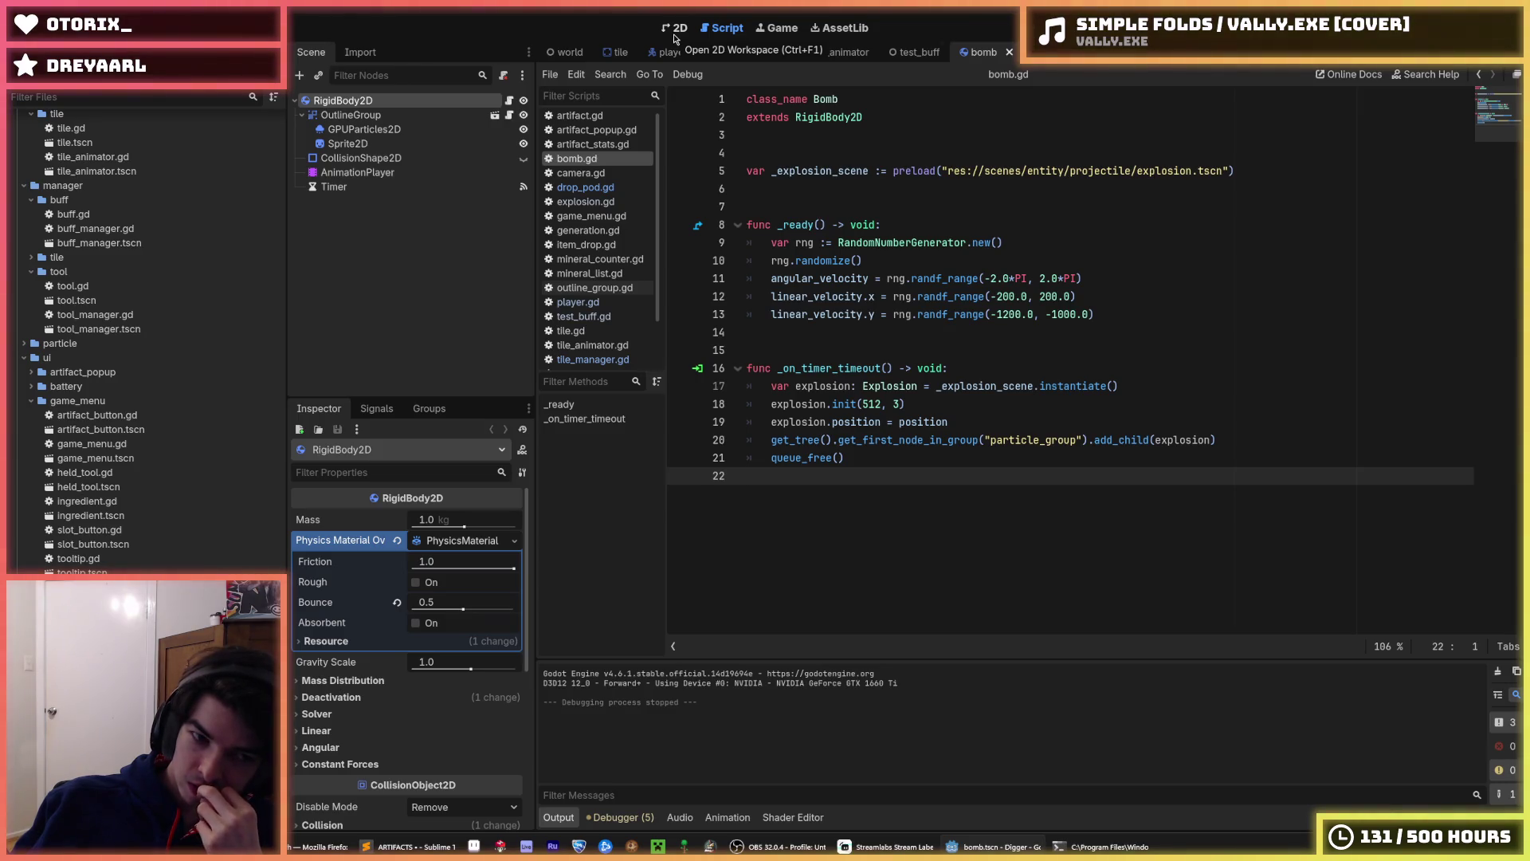
{"action": "mouse_move", "coordinate": [616, 56]}
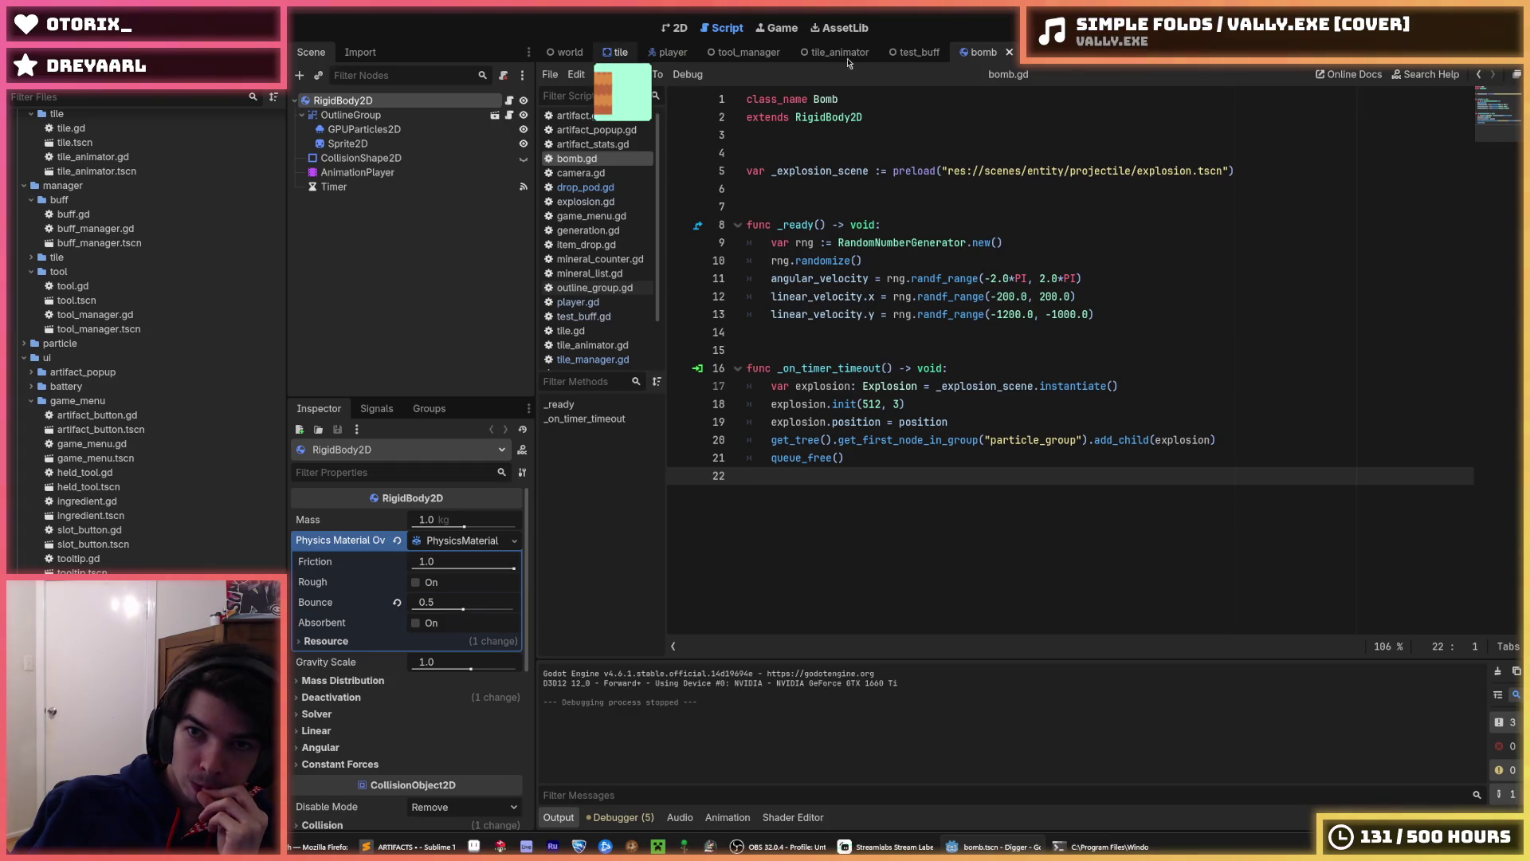
{"action": "left_click", "coordinate": [1044, 52]}
- Inspect the DropPod, OutlineGroup and VelocityComponent nodes in 2D, then open drop_pod.gd
{"action": "left_click", "coordinate": [680, 31]}
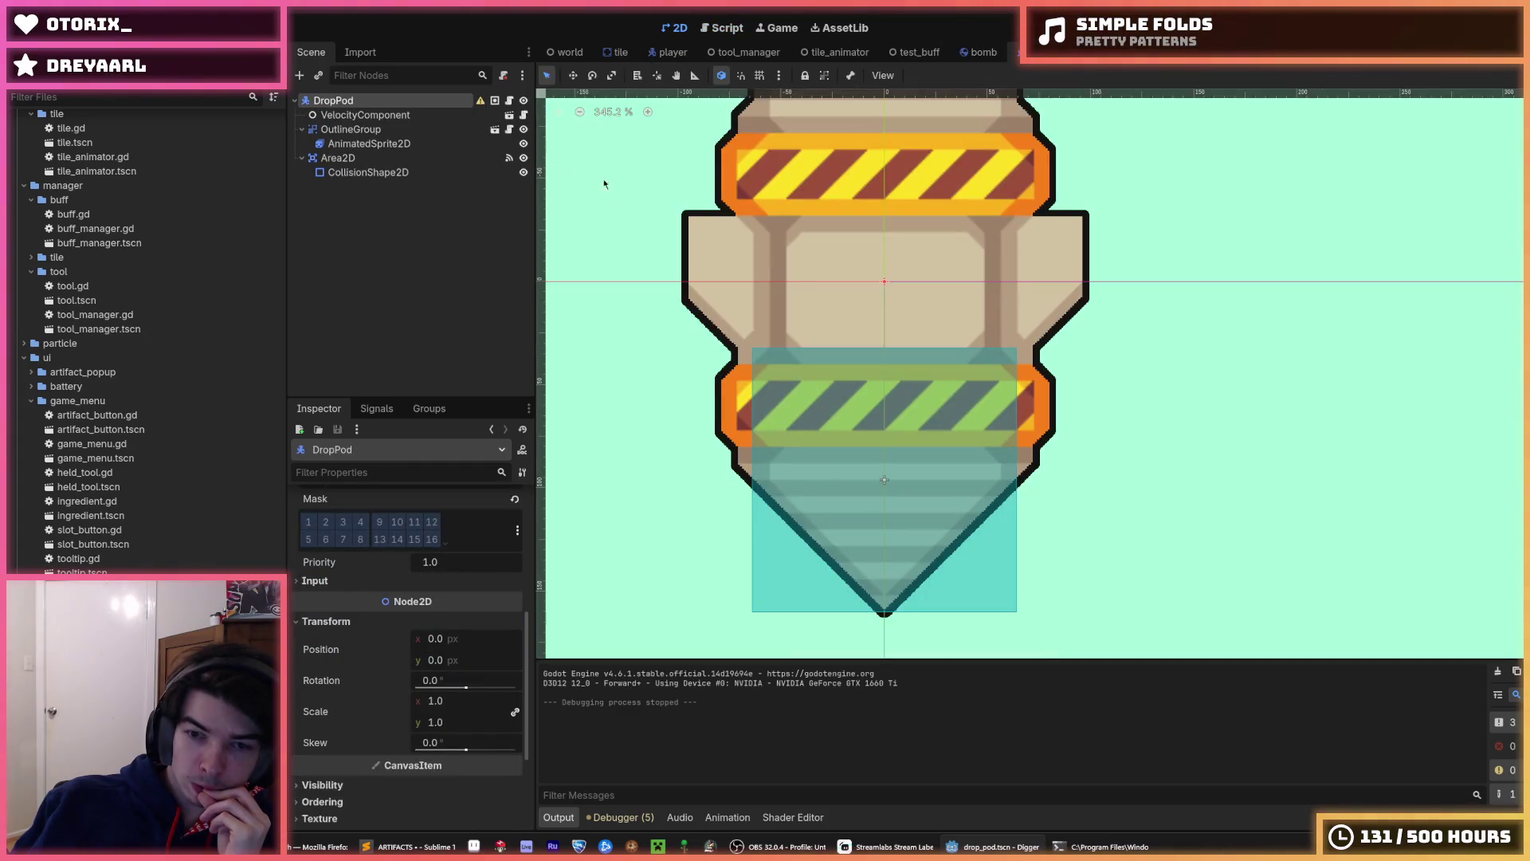
{"action": "scroll", "coordinate": [693, 279], "scroll_direction": "down", "scroll_amount": 5}
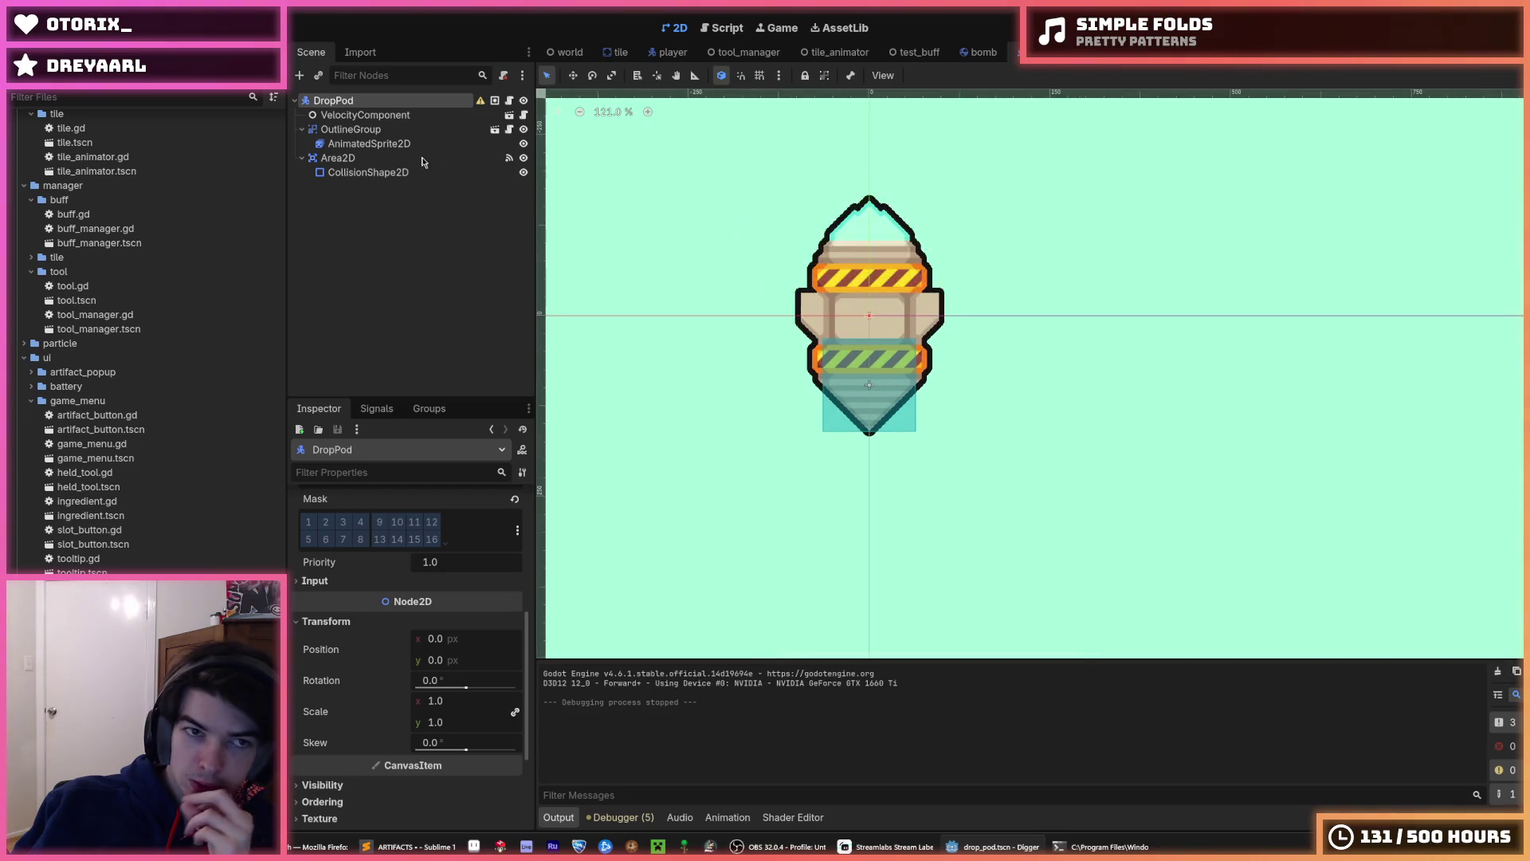
{"action": "left_click", "coordinate": [355, 130]}
{"action": "left_click", "coordinate": [359, 115]}
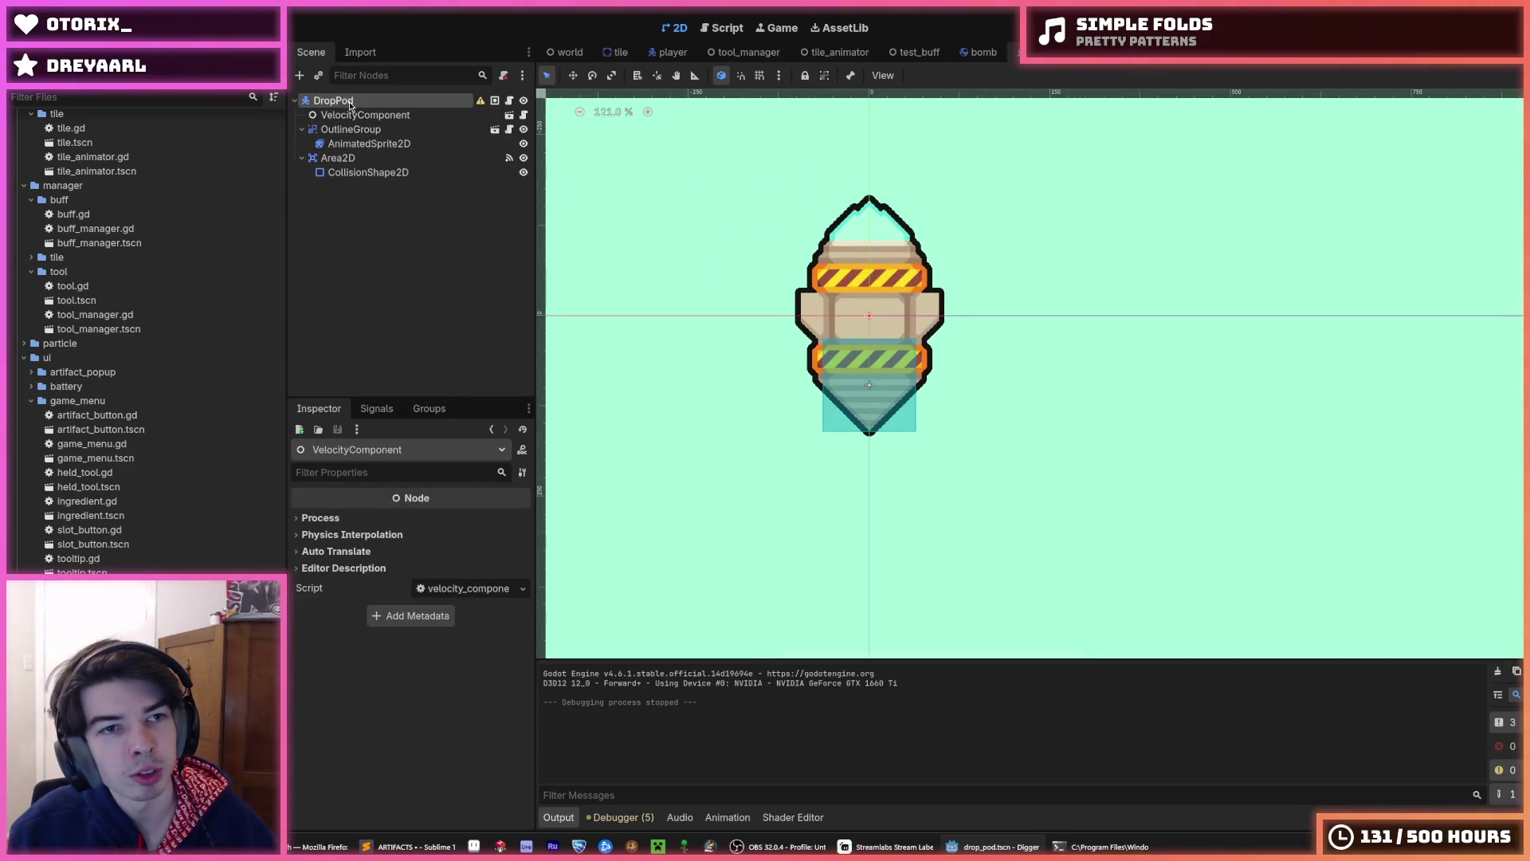
{"action": "left_click", "coordinate": [351, 102]}
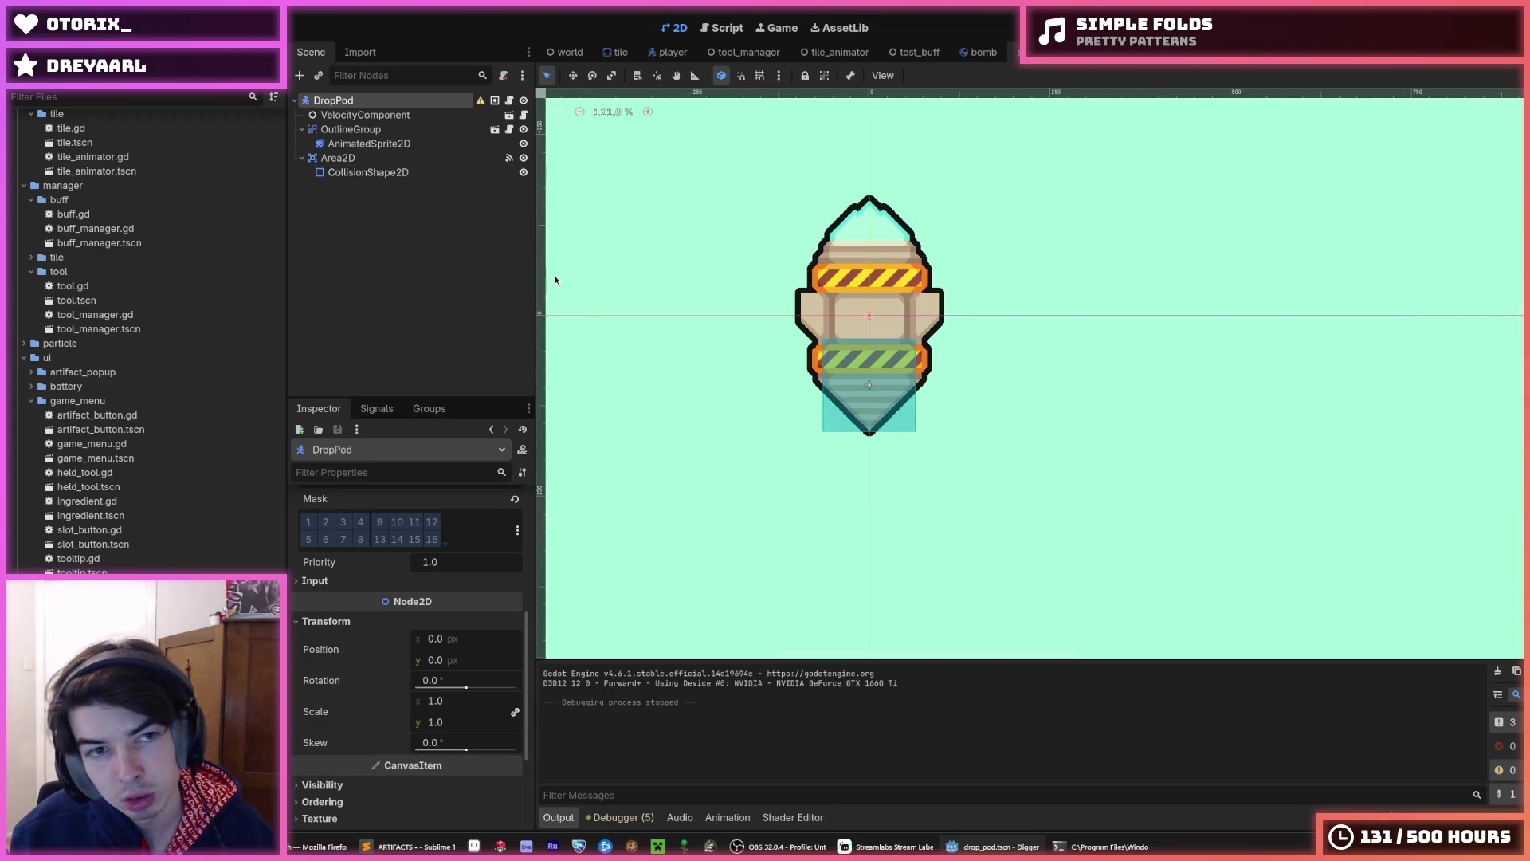
{"action": "left_click", "coordinate": [370, 115]}
{"action": "left_click", "coordinate": [376, 104]}
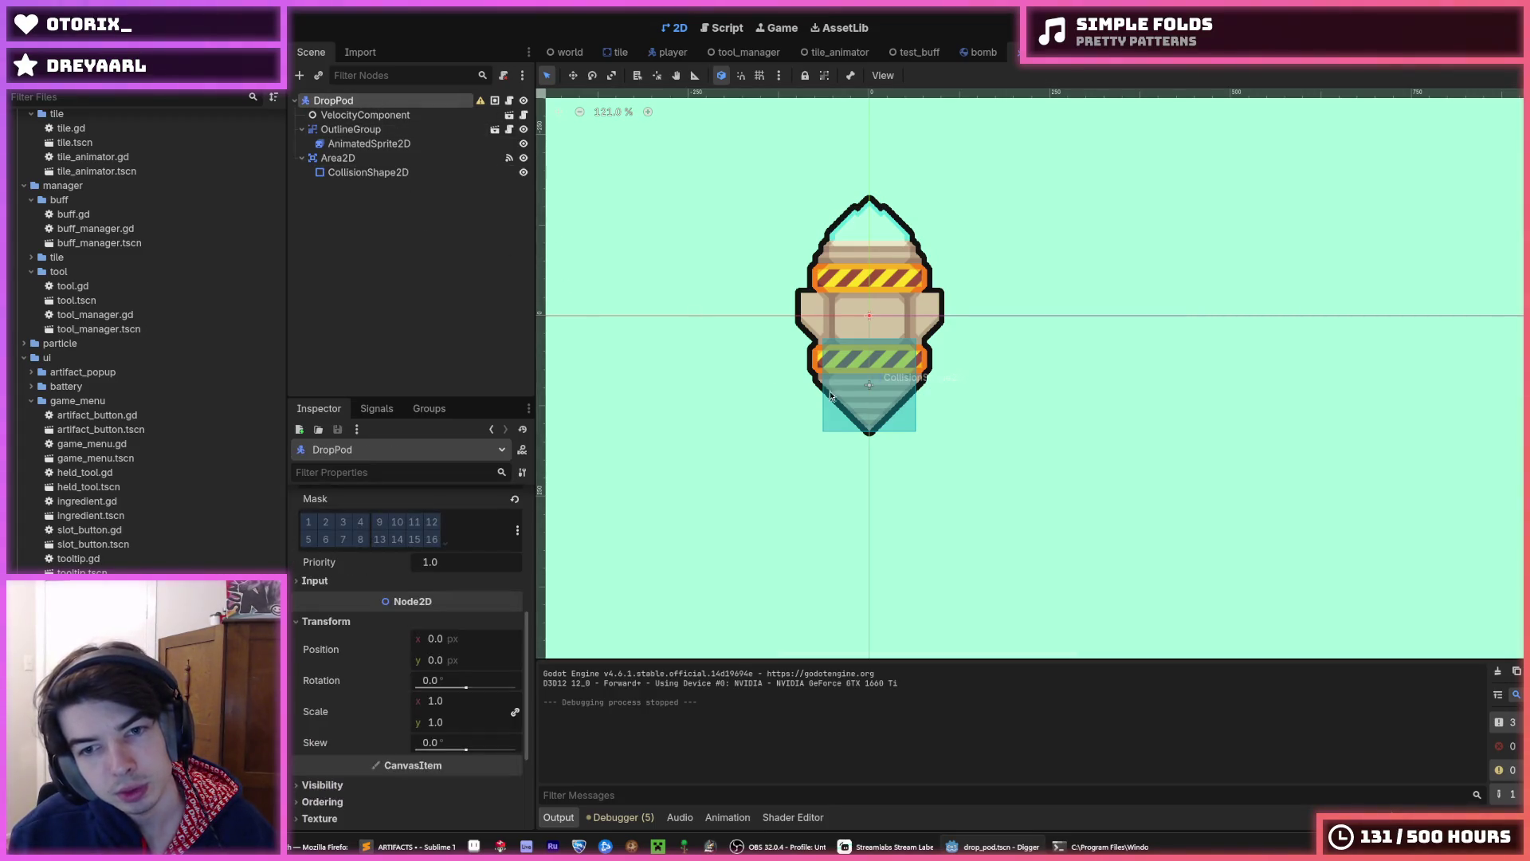
{"action": "scroll", "coordinate": [876, 387], "scroll_direction": "right", "scroll_amount": 3}
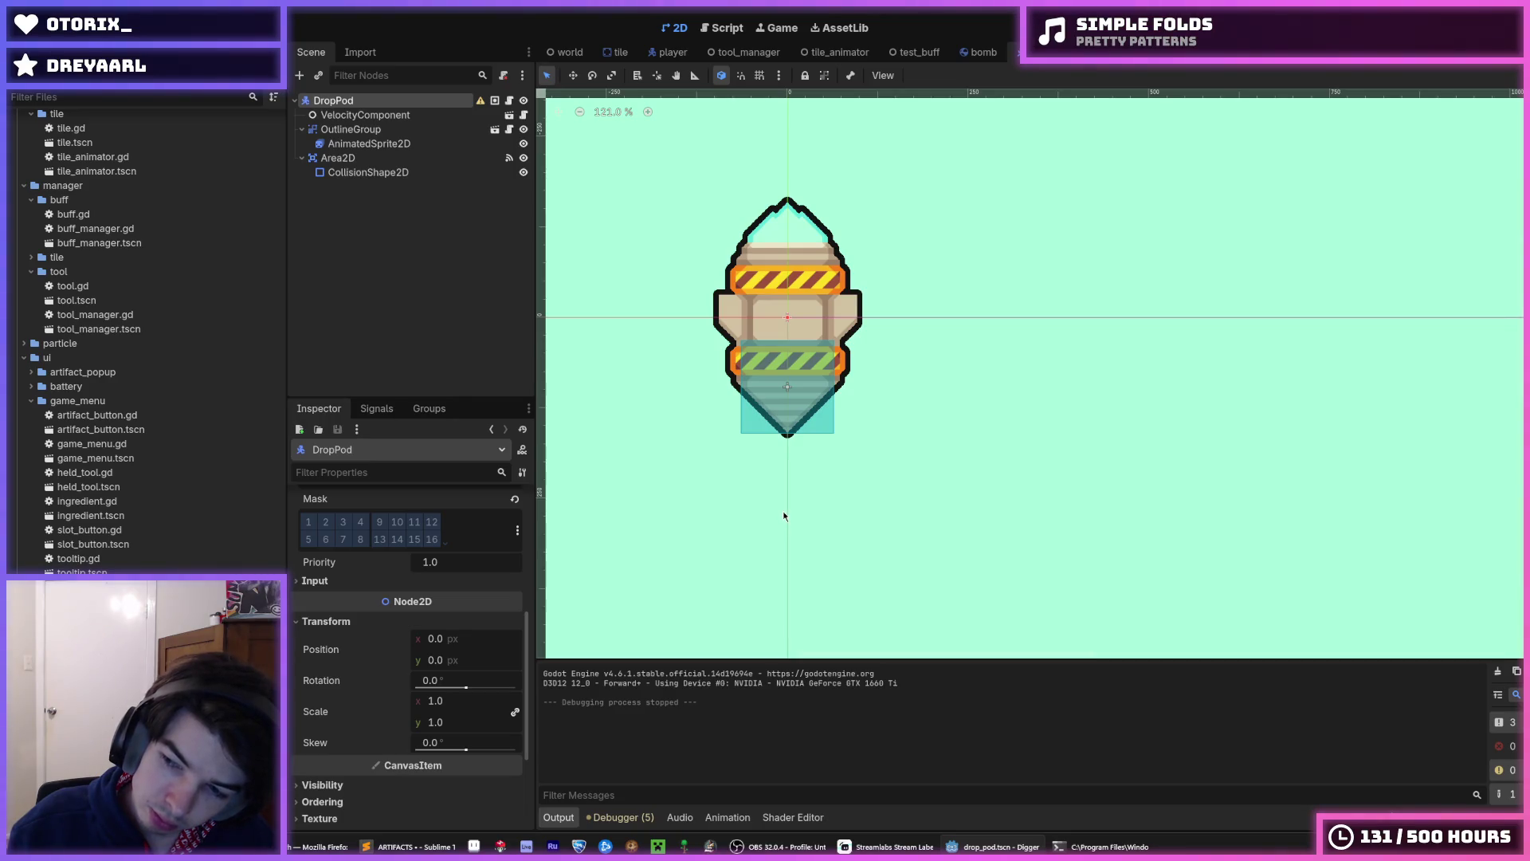
{"action": "scroll", "coordinate": [784, 517], "scroll_direction": "left", "scroll_amount": 2}
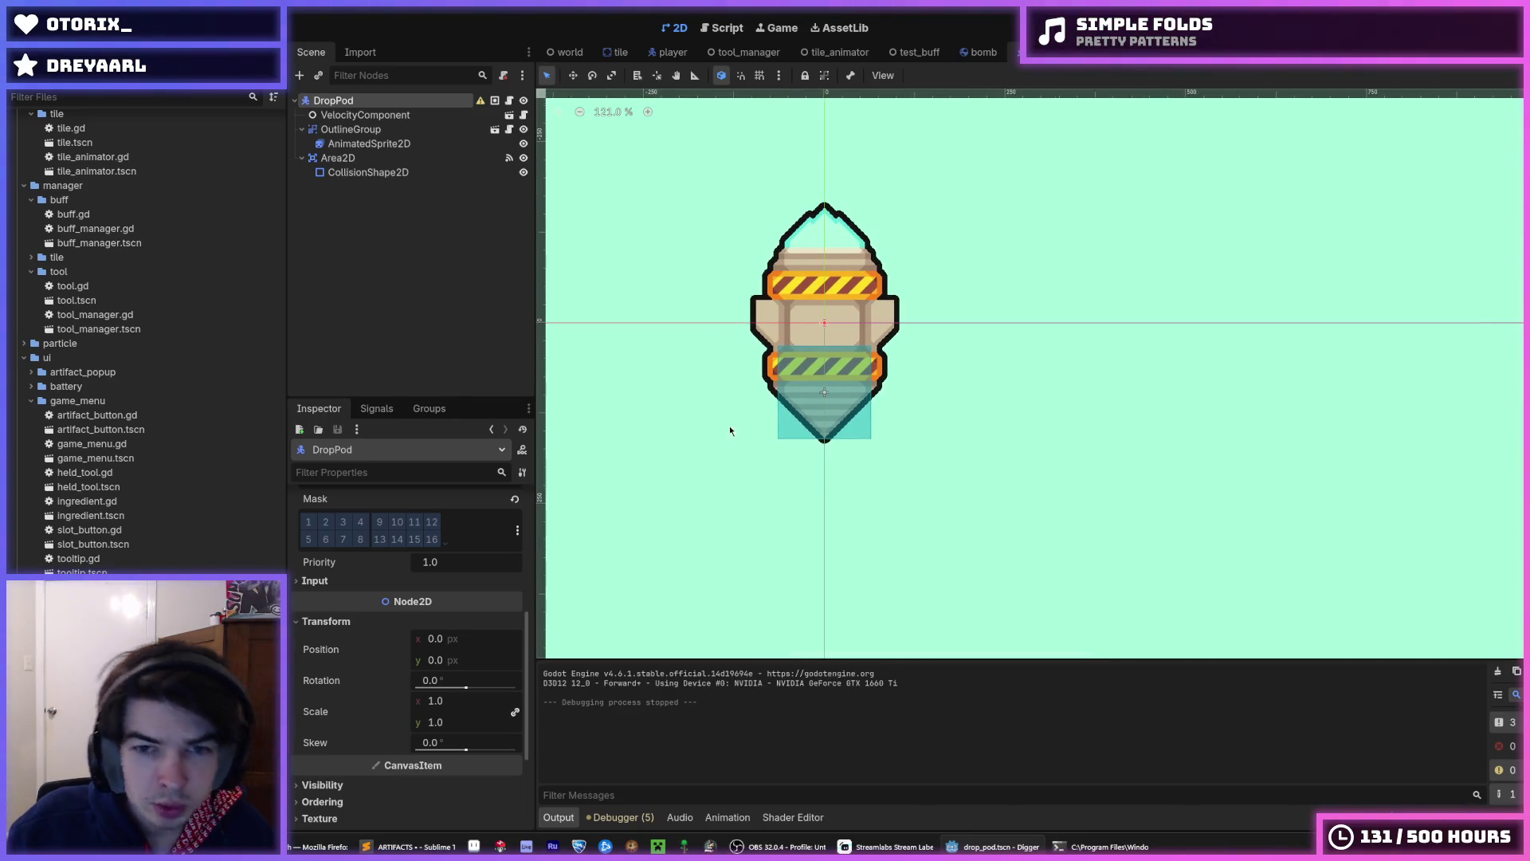
{"action": "left_click", "coordinate": [510, 101]}
{"action": "scroll", "coordinate": [882, 412], "scroll_direction": "up", "scroll_amount": 10}
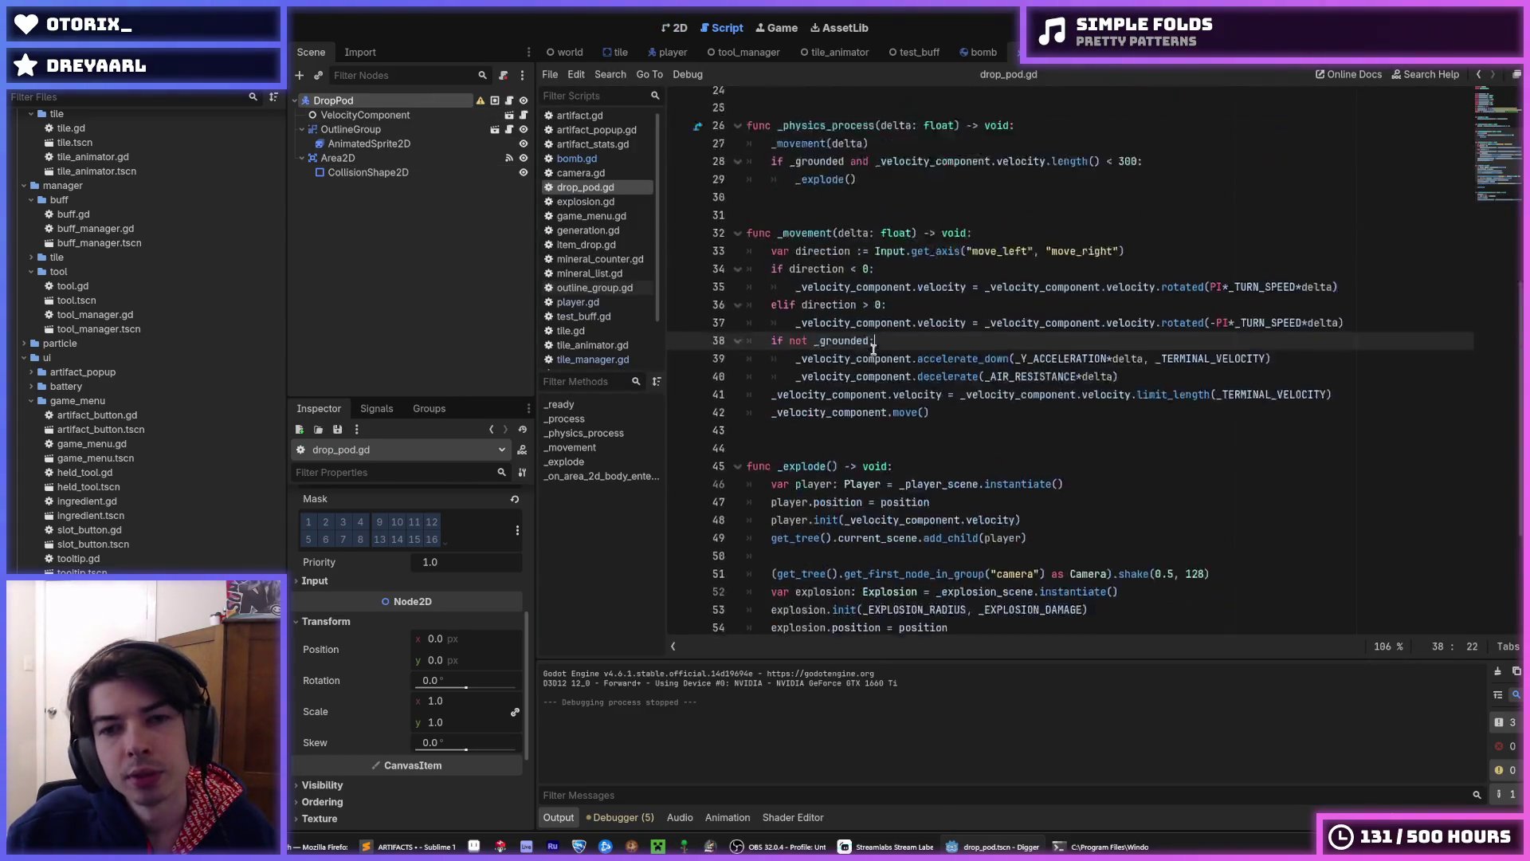
{"action": "left_click", "coordinate": [947, 278]}
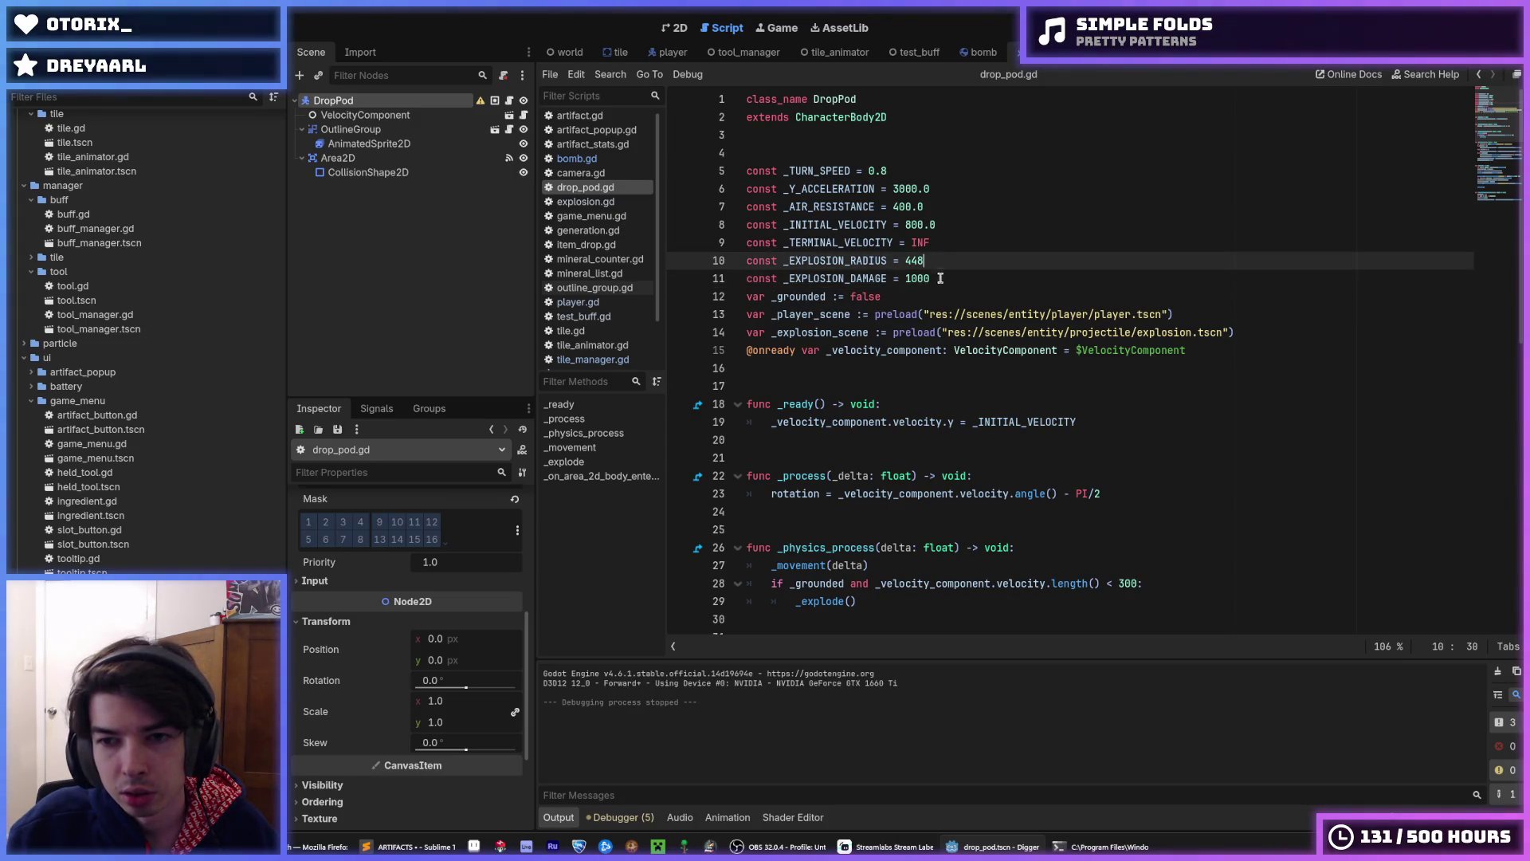
{"action": "left_click", "coordinate": [937, 265]}
{"action": "key", "text": "Down"}
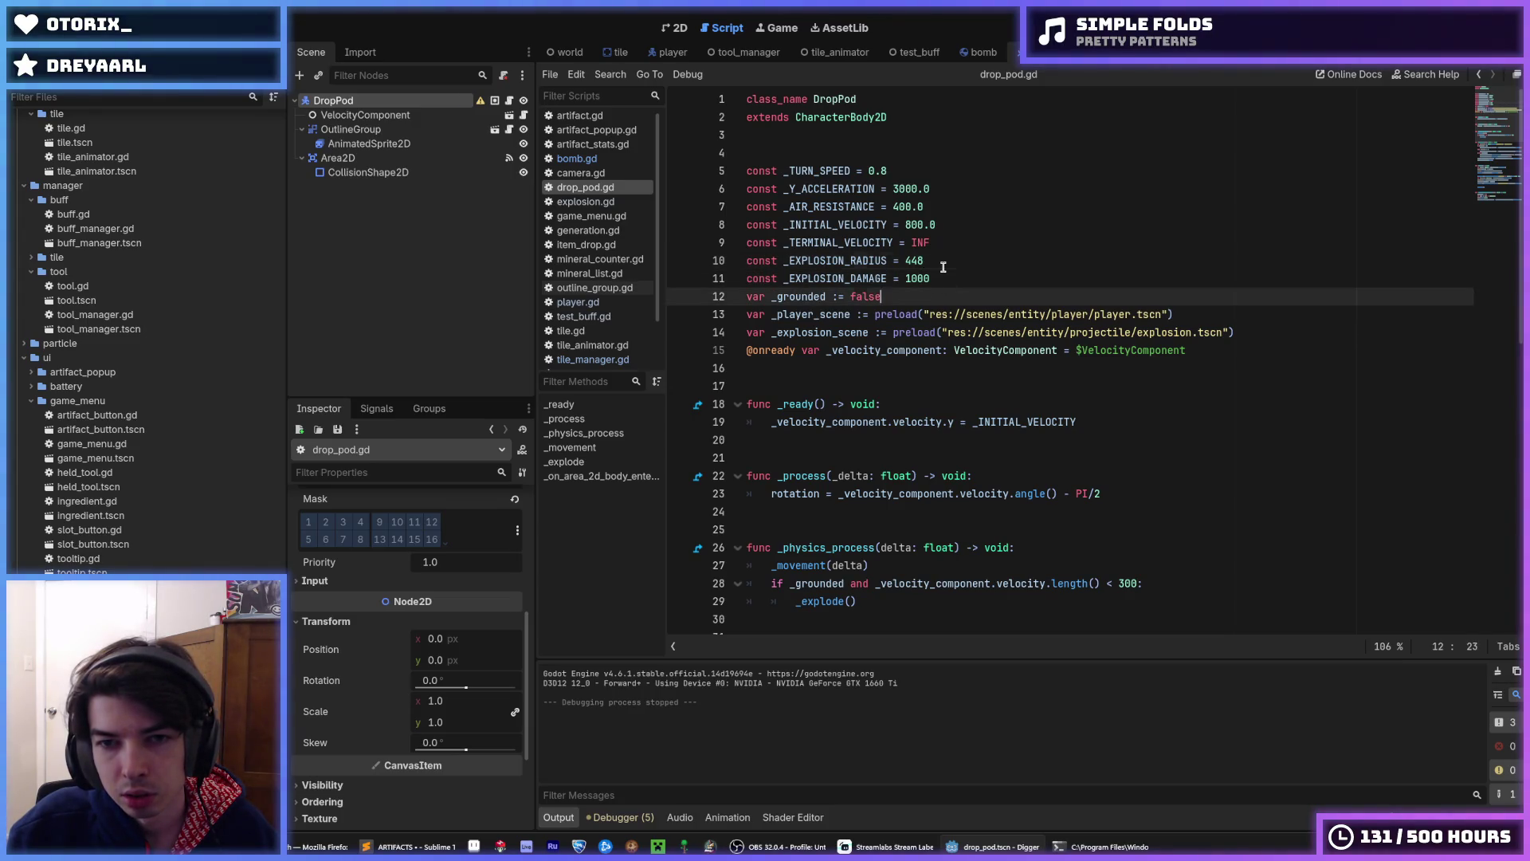
{"action": "key", "text": "Up"}
{"action": "key", "text": "Down"}
{"action": "key", "text": "Up"}
{"action": "key", "text": "Down"}
{"action": "key", "text": "Up"}
{"action": "key", "text": "Down"}
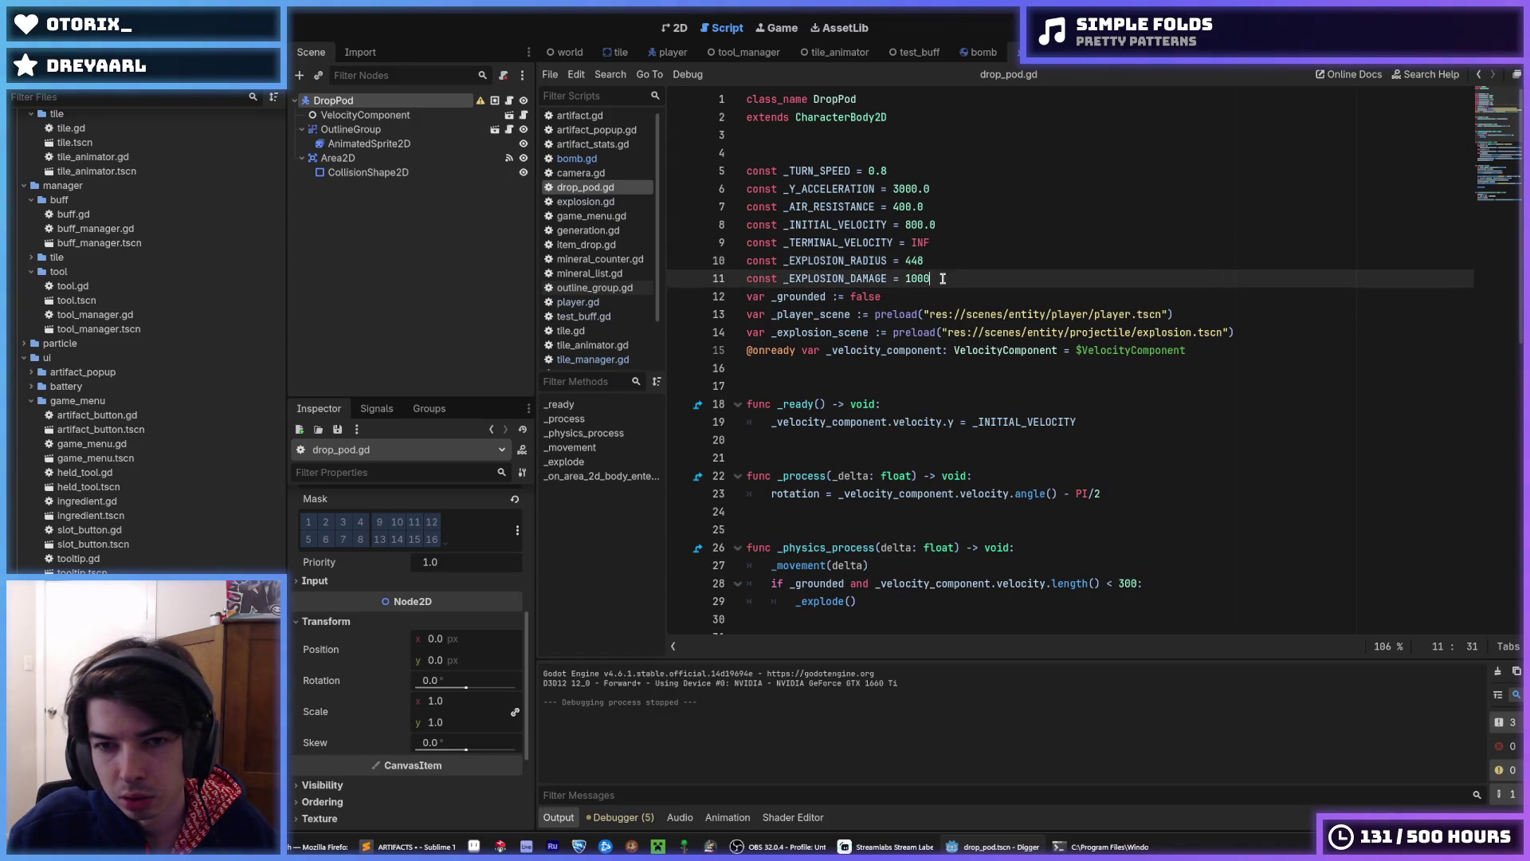
{"action": "key", "text": "Up"}
{"action": "key", "text": "Down"}
{"action": "key", "text": "Up"}
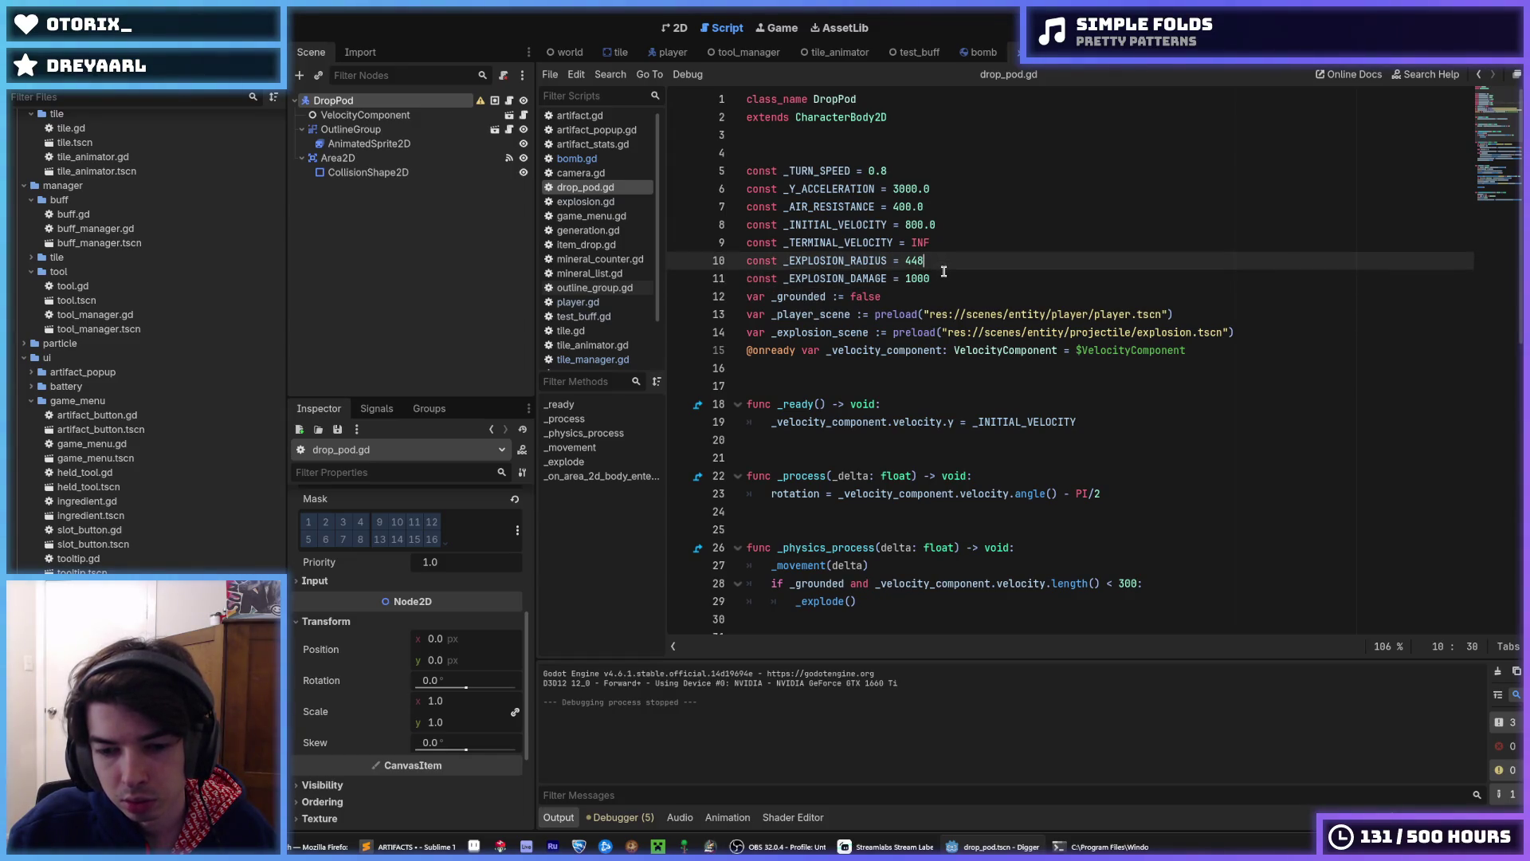
{"action": "scroll", "coordinate": [954, 336], "scroll_direction": "down", "scroll_amount": 5}
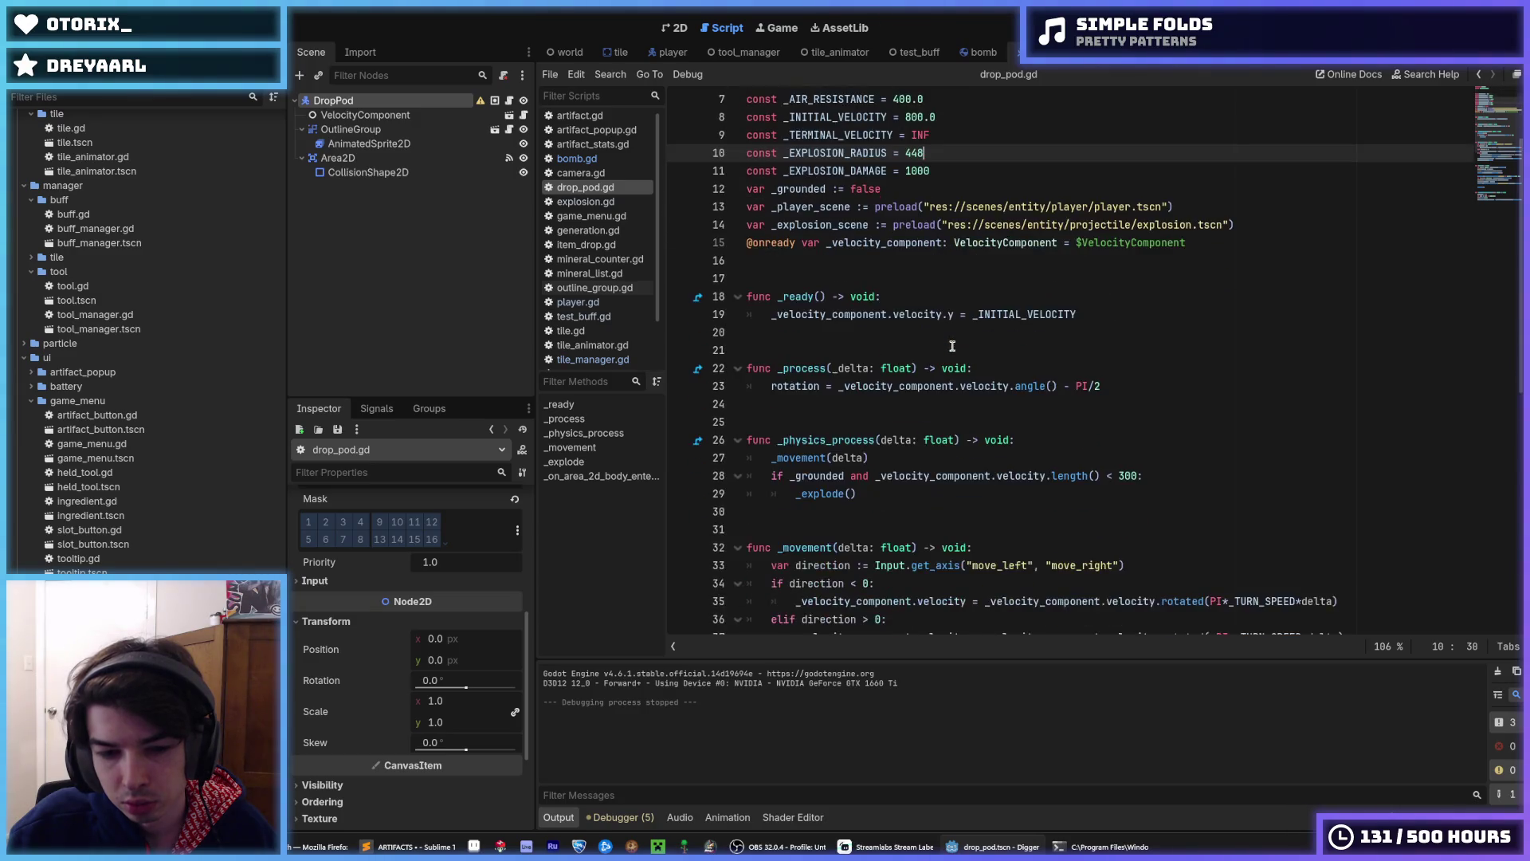
{"action": "scroll", "coordinate": [953, 346], "scroll_direction": "down", "scroll_amount": 2}
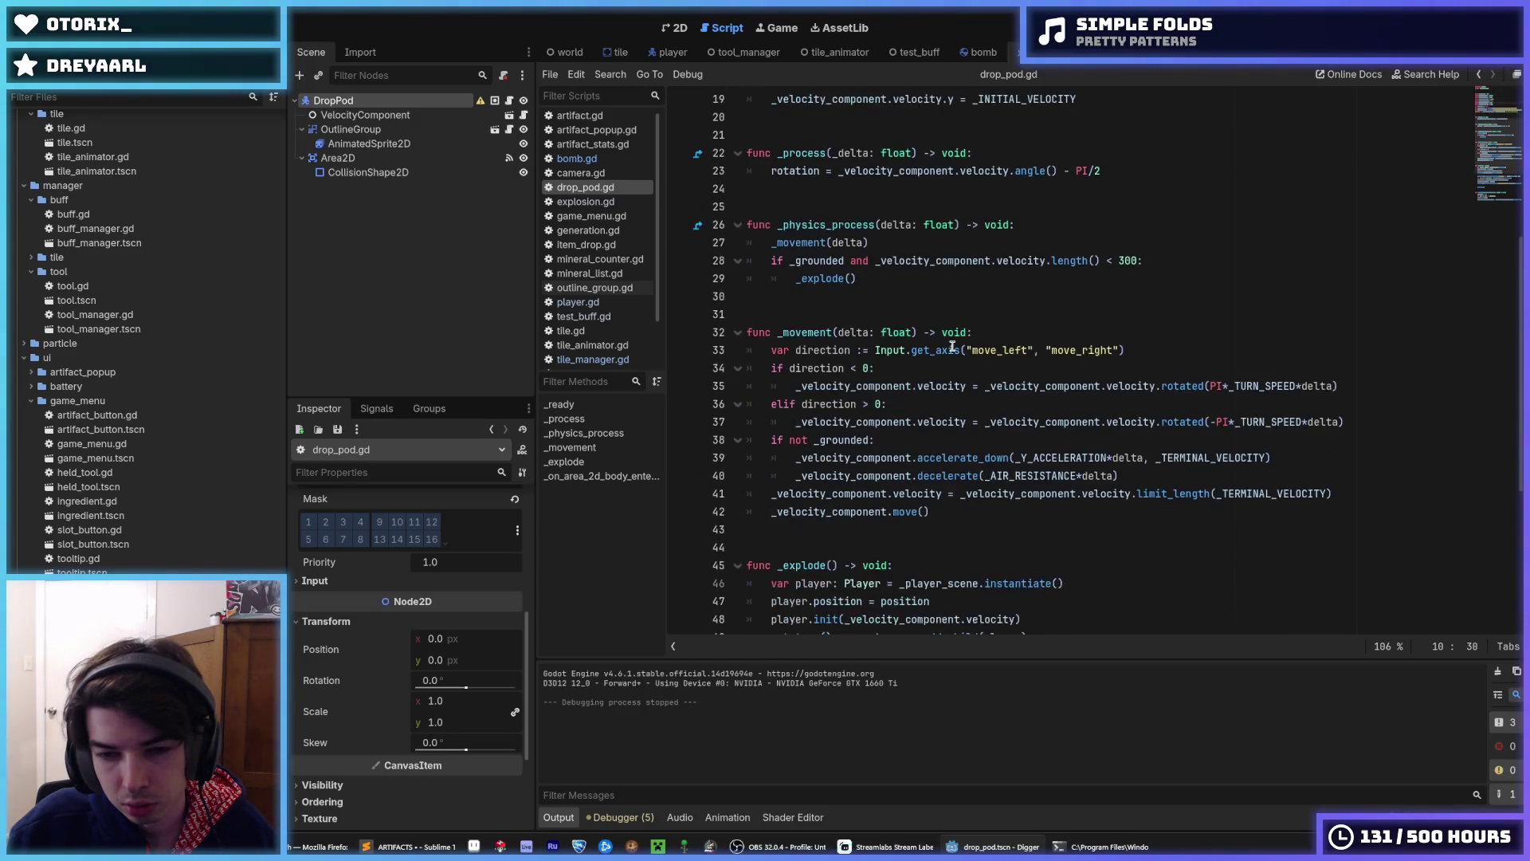
{"action": "scroll", "coordinate": [952, 346], "scroll_direction": "up", "scroll_amount": 7}
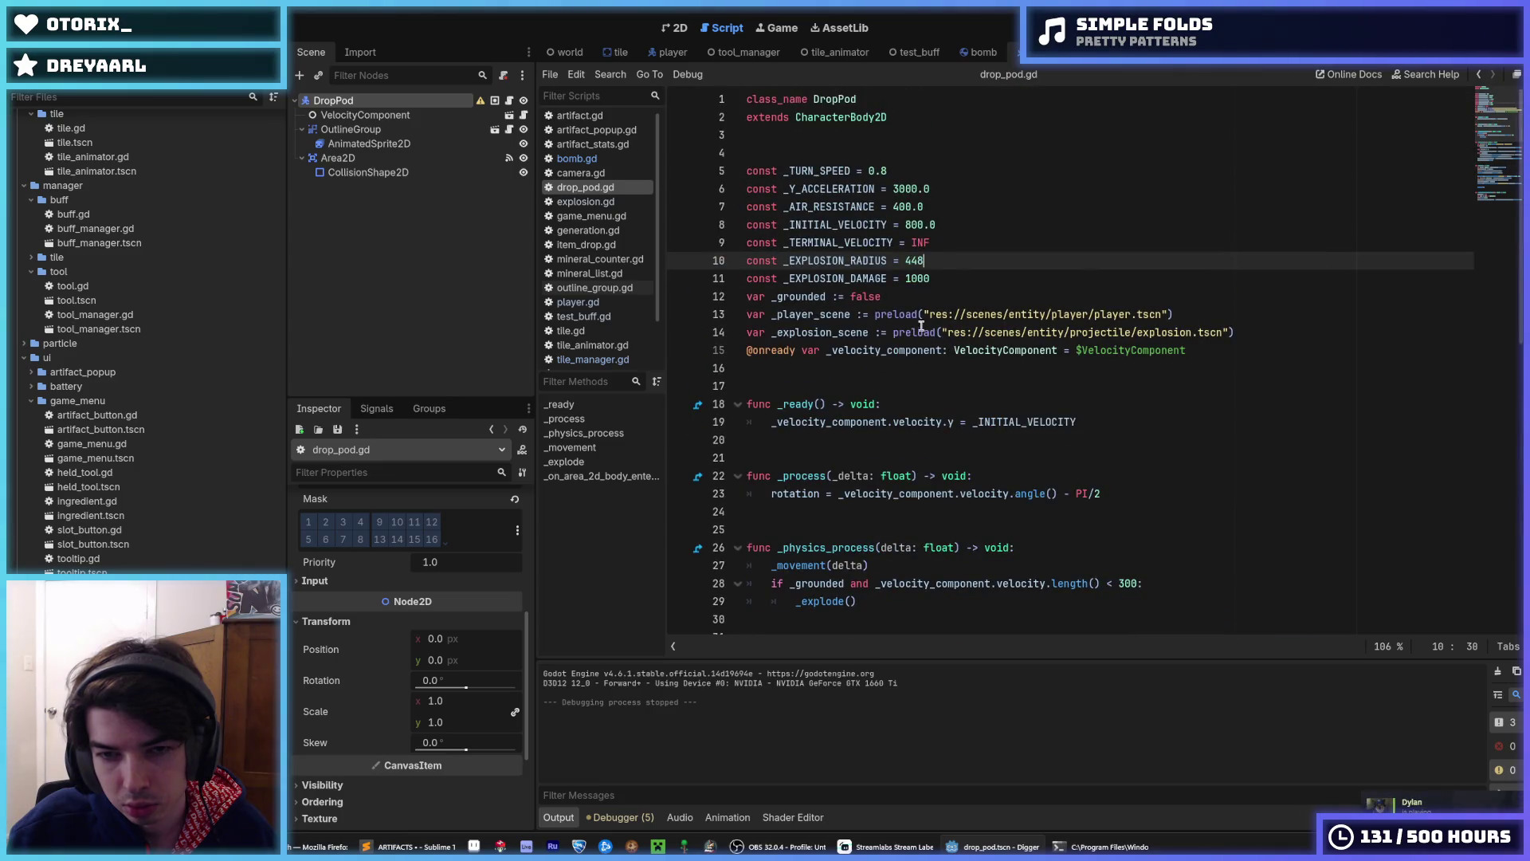
{"action": "left_click", "coordinate": [945, 274]}
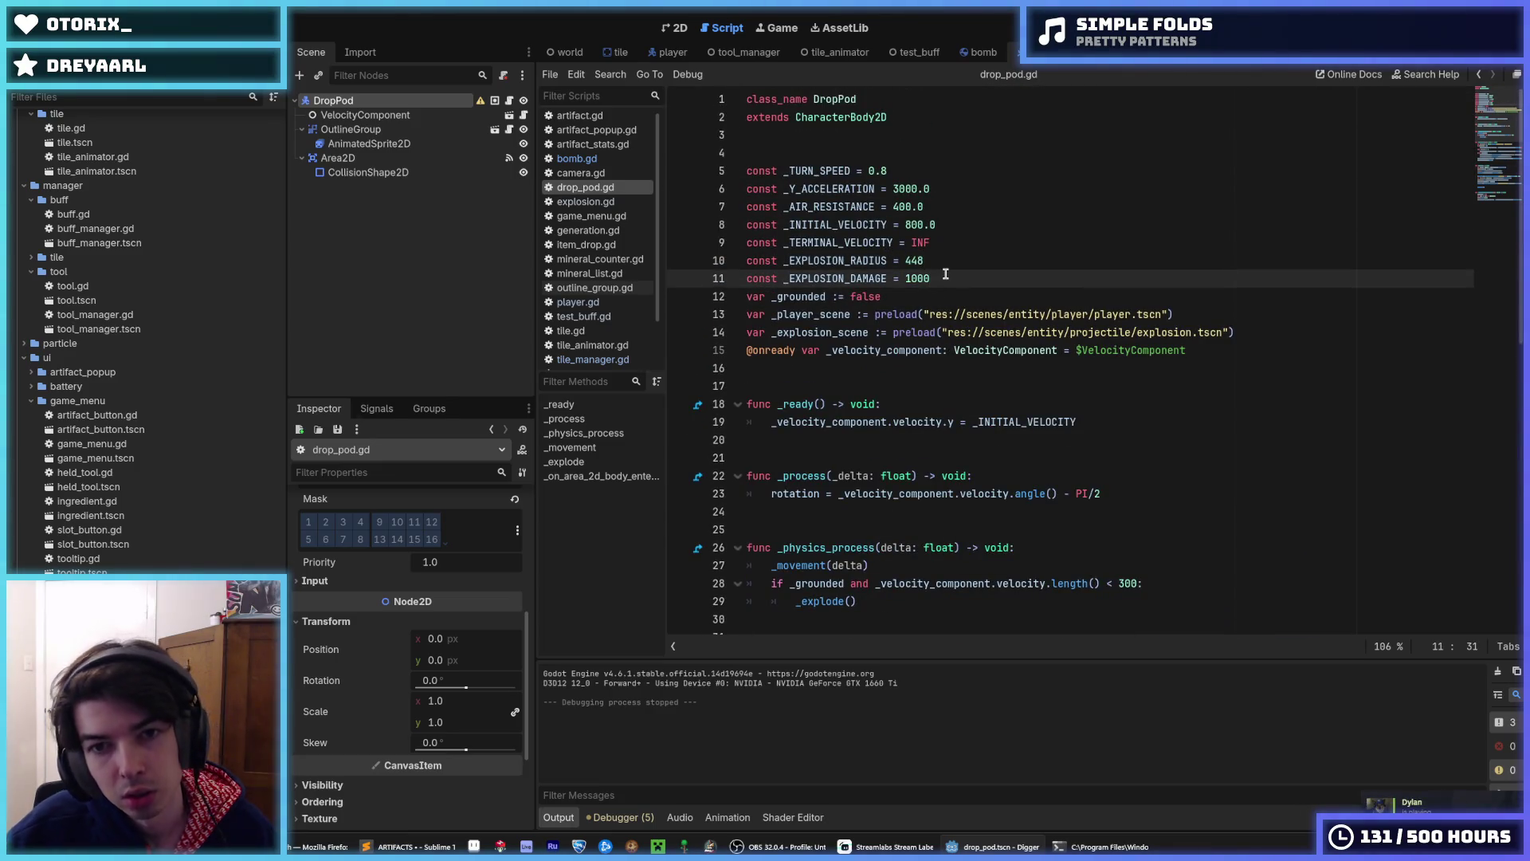
{"action": "key", "text": "Up"}
{"action": "key", "text": "Up"}
{"action": "key", "text": "Down"}
{"action": "key", "text": "Down"}
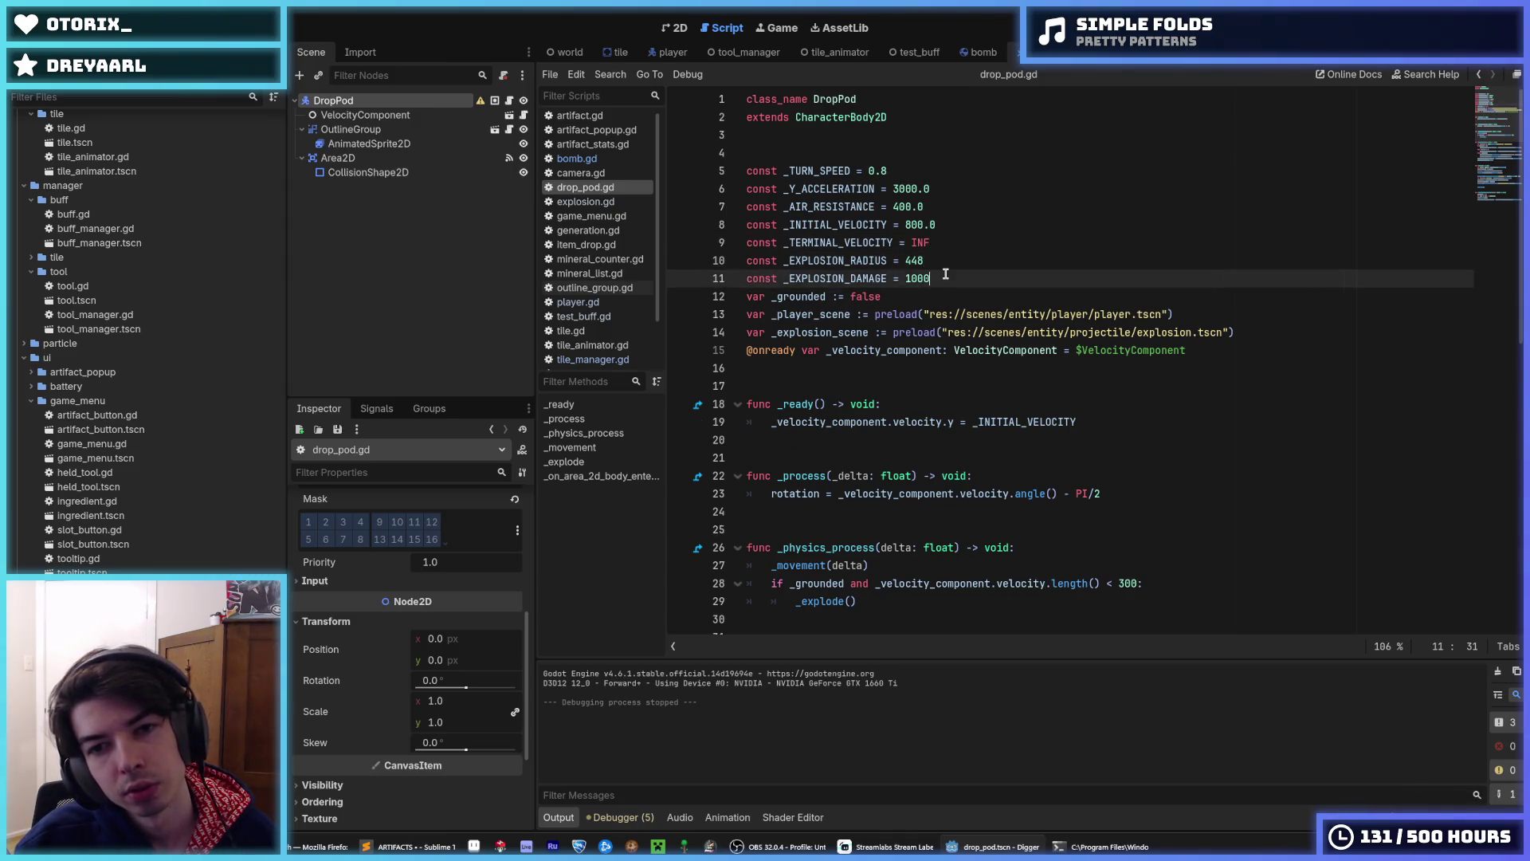
{"action": "key", "text": "Return"}
{"action": "type", "text": "const _GROUNDED_TIMER ="}
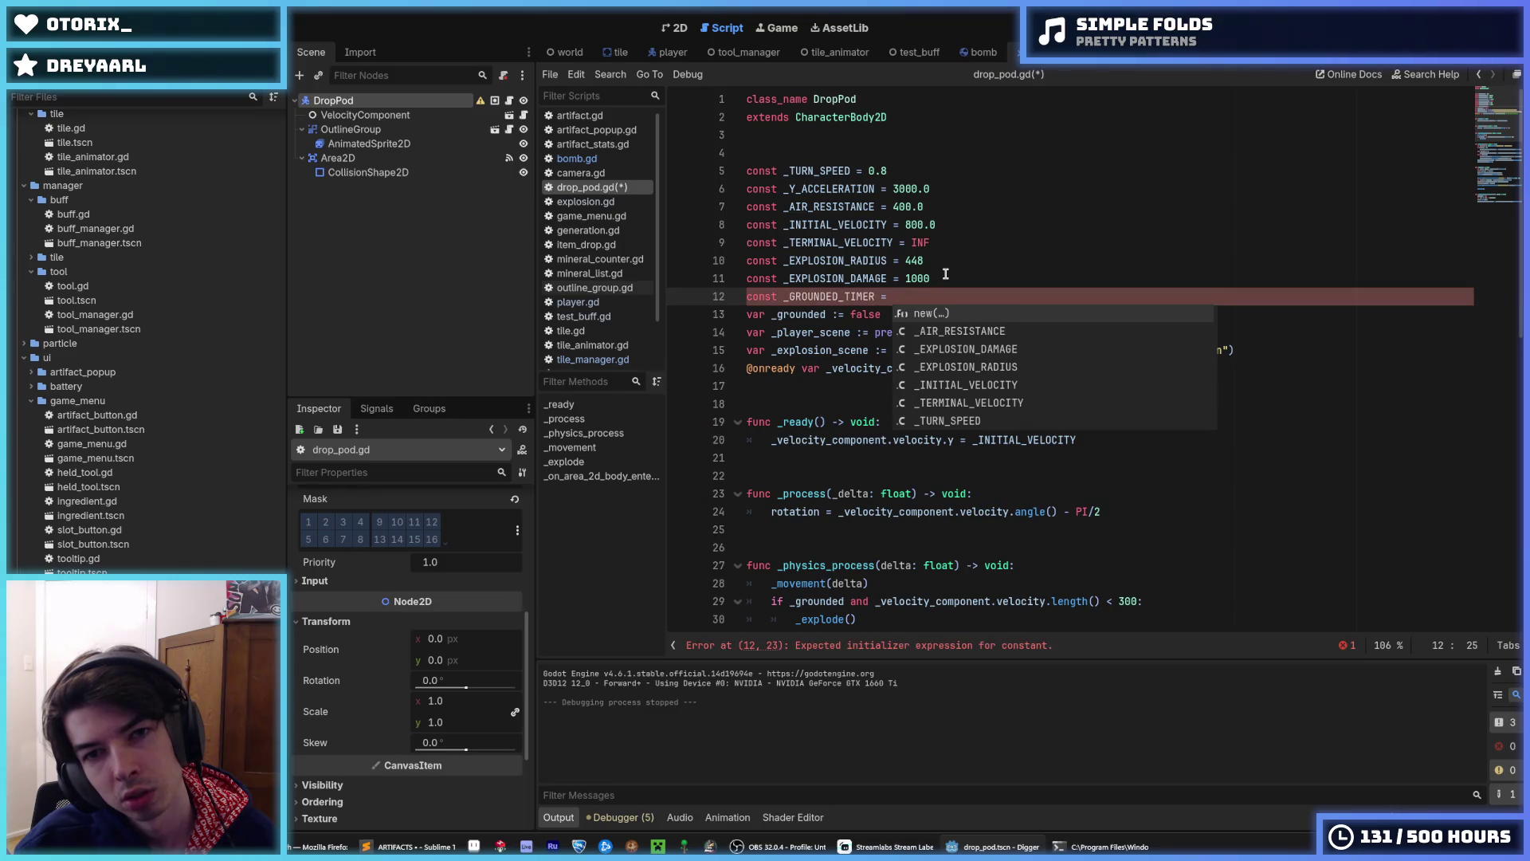
{"action": "type", "text": "0.2"}
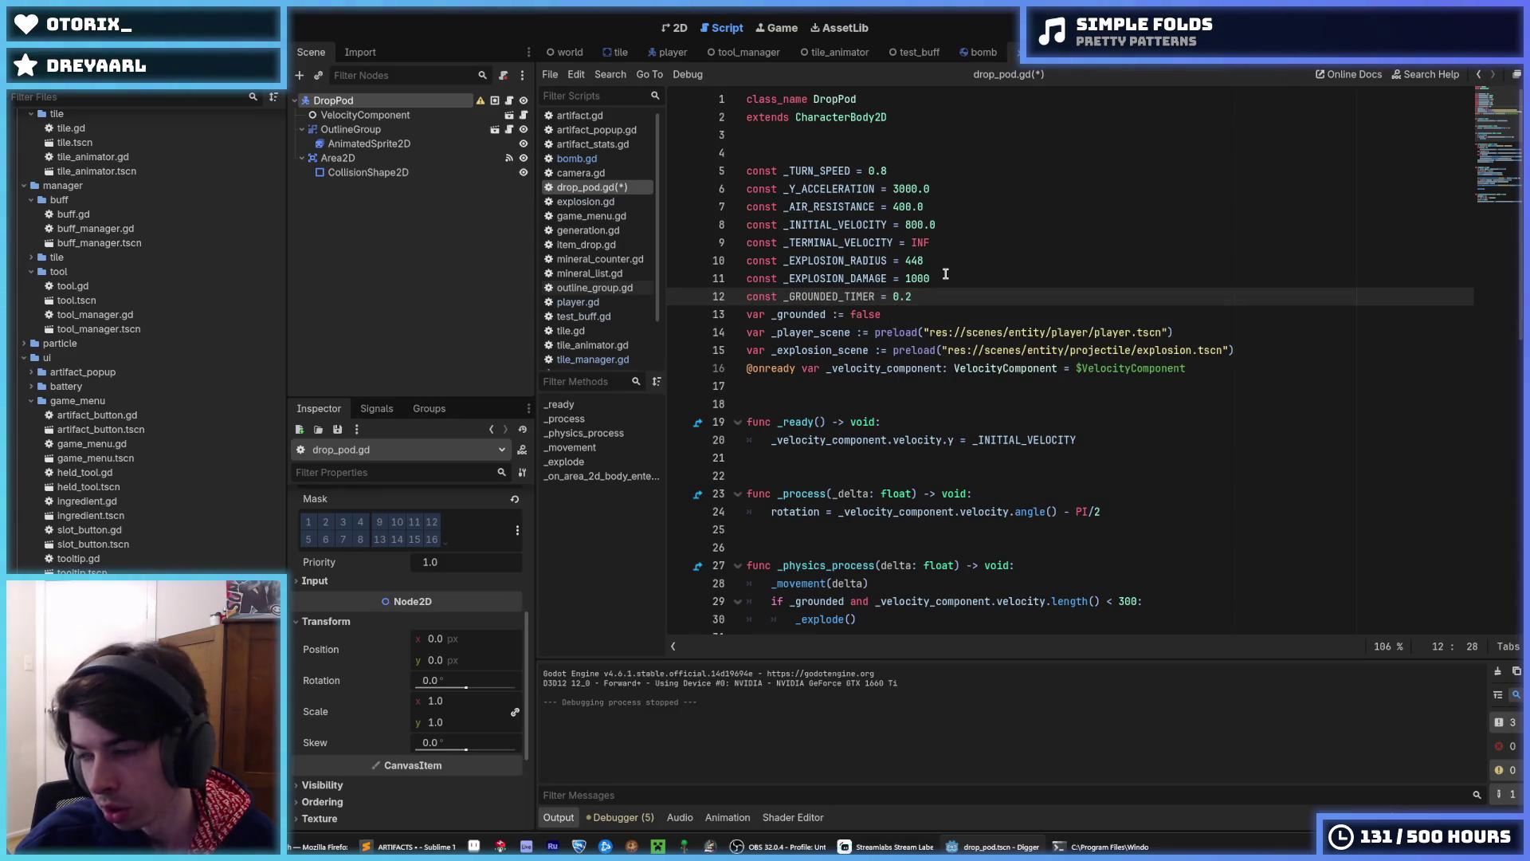
{"action": "key", "text": "ctrl+s"}
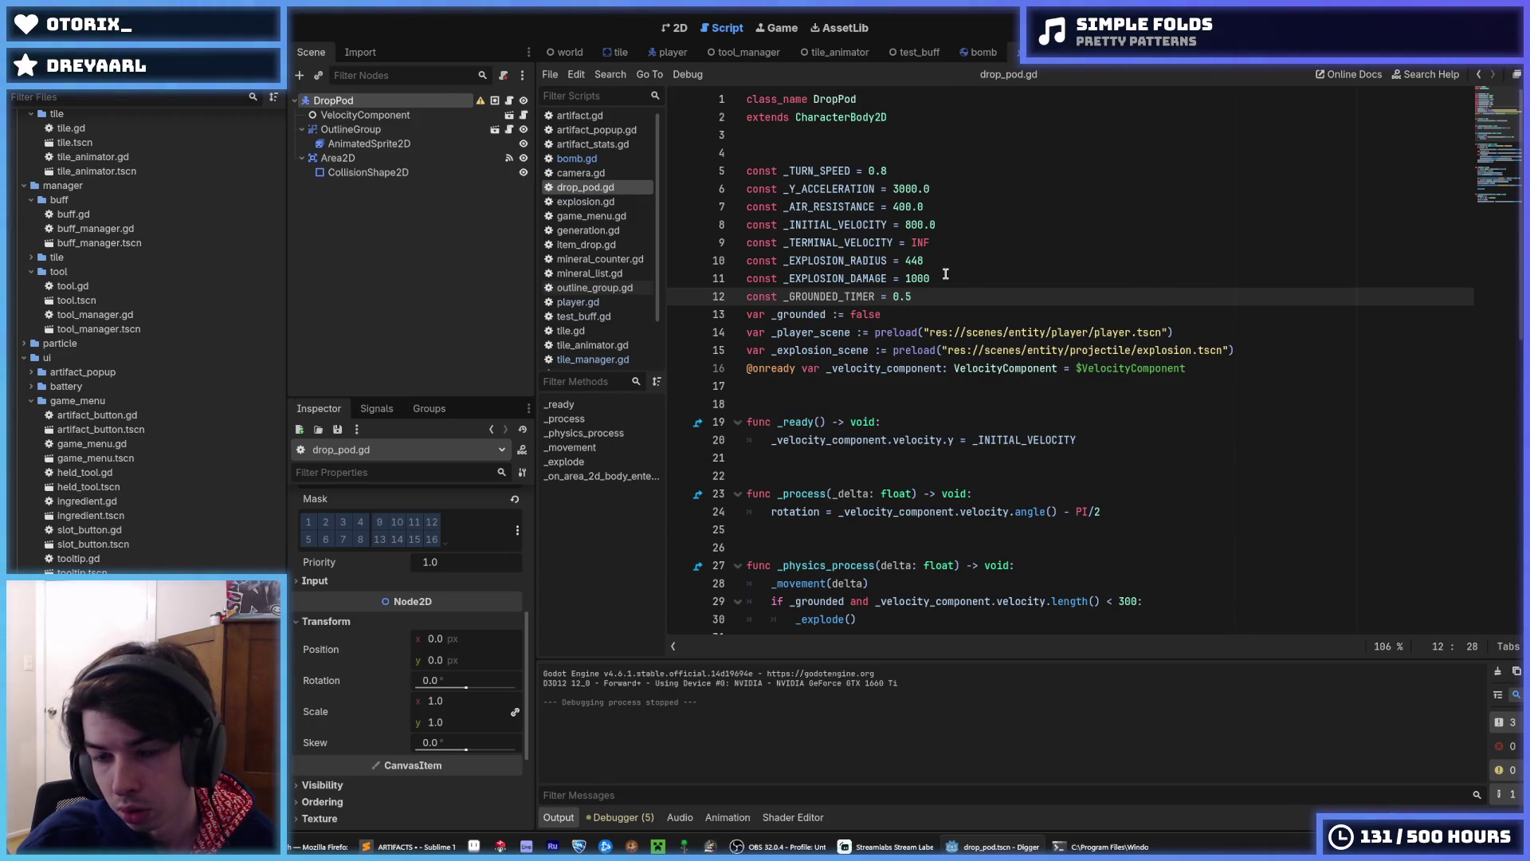
{"action": "key", "text": "ctrl+s"}
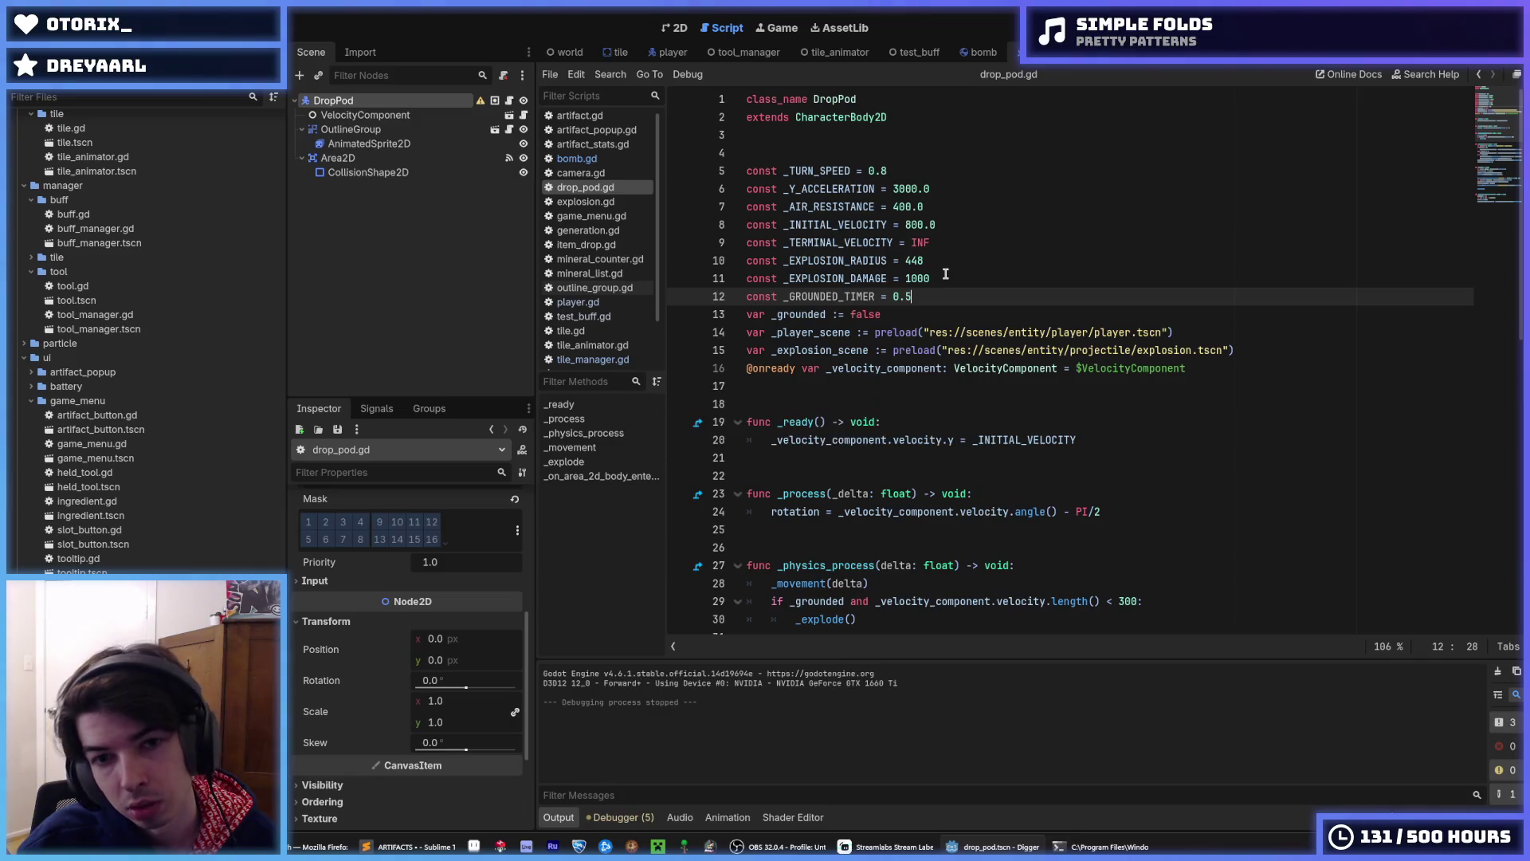
{"action": "key", "text": "Down"}
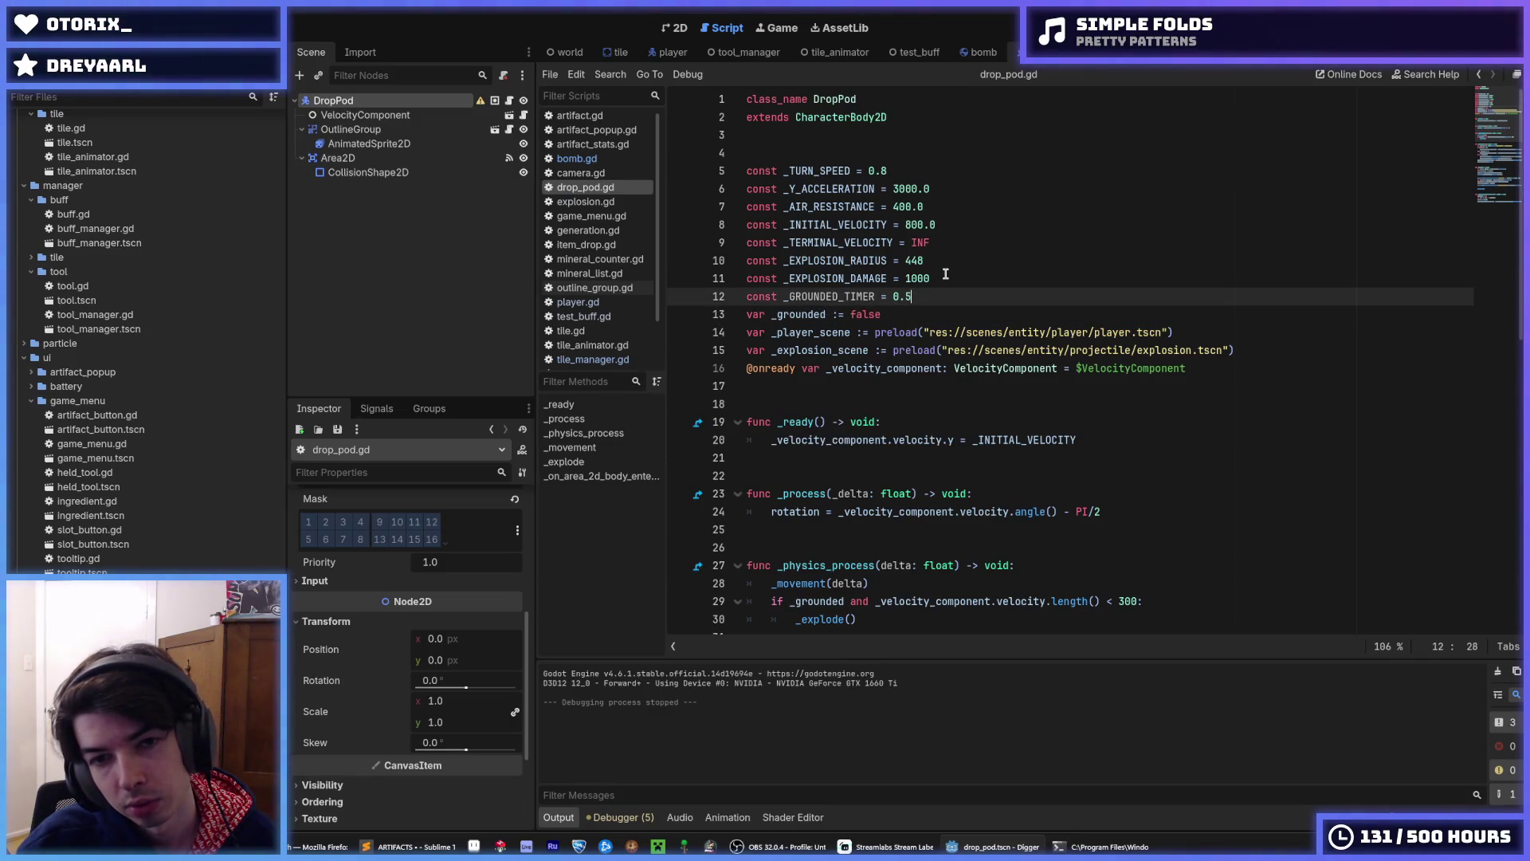
{"action": "key", "text": "ctrl+shift+Return"}
{"action": "type", "text": "var"}
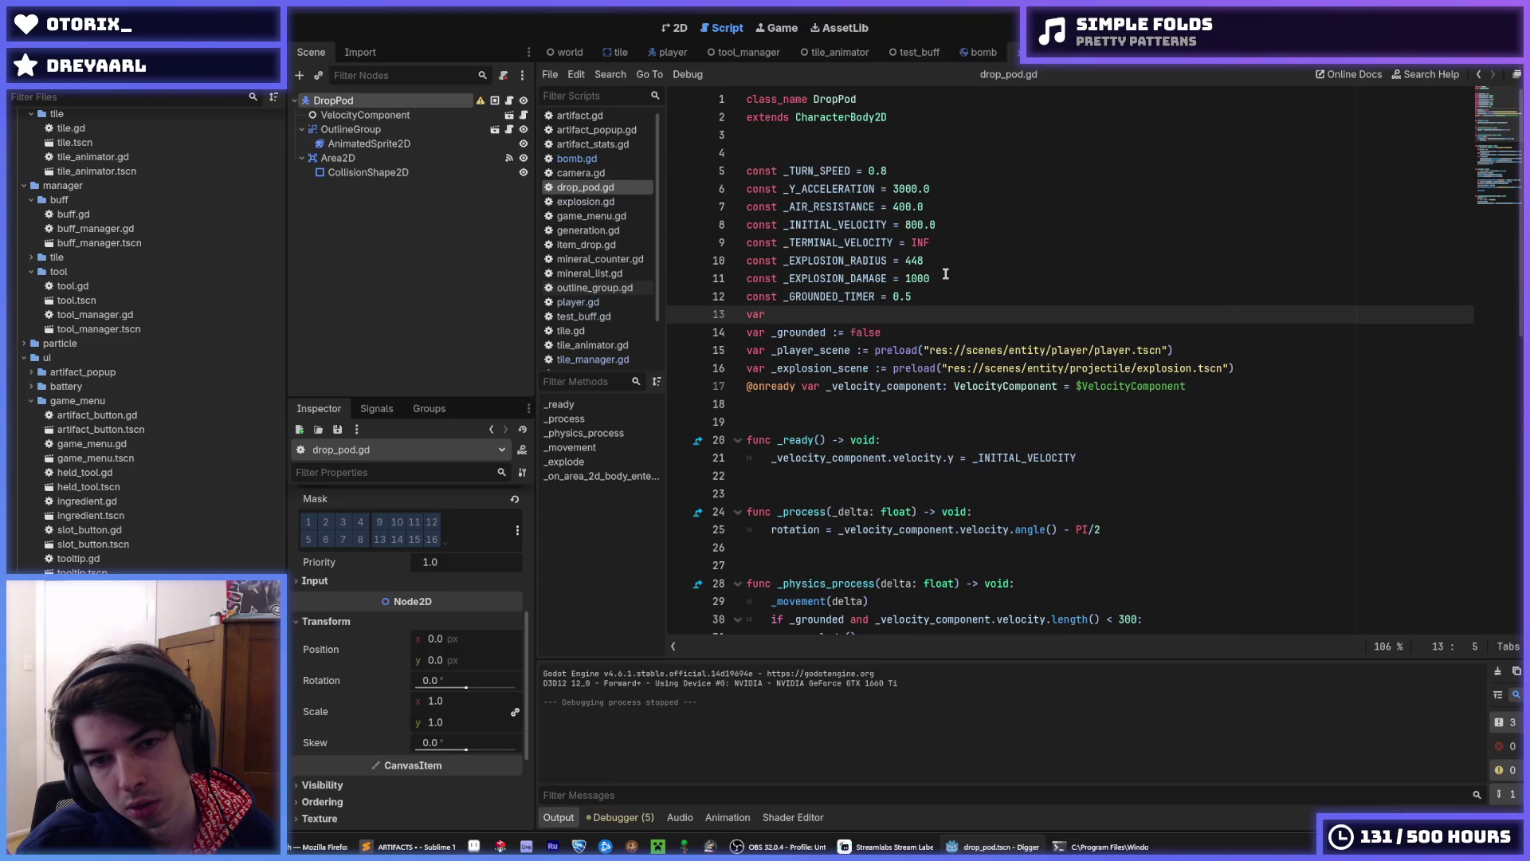
{"action": "key", "text": "Up"}
{"action": "key", "text": "End"}
{"action": "key", "text": "Left"}
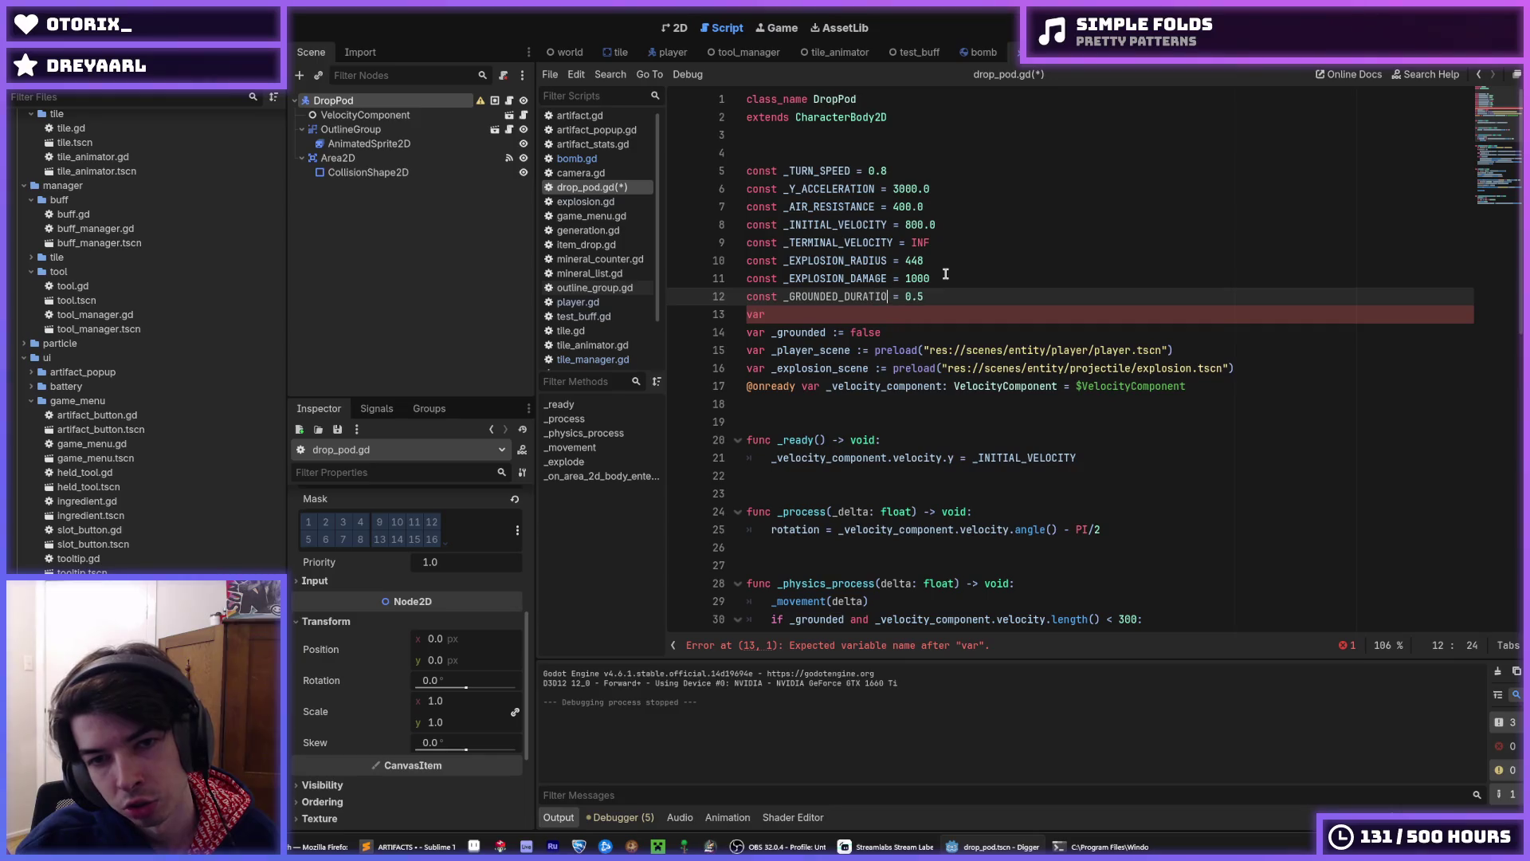
{"action": "key", "text": "Down"}
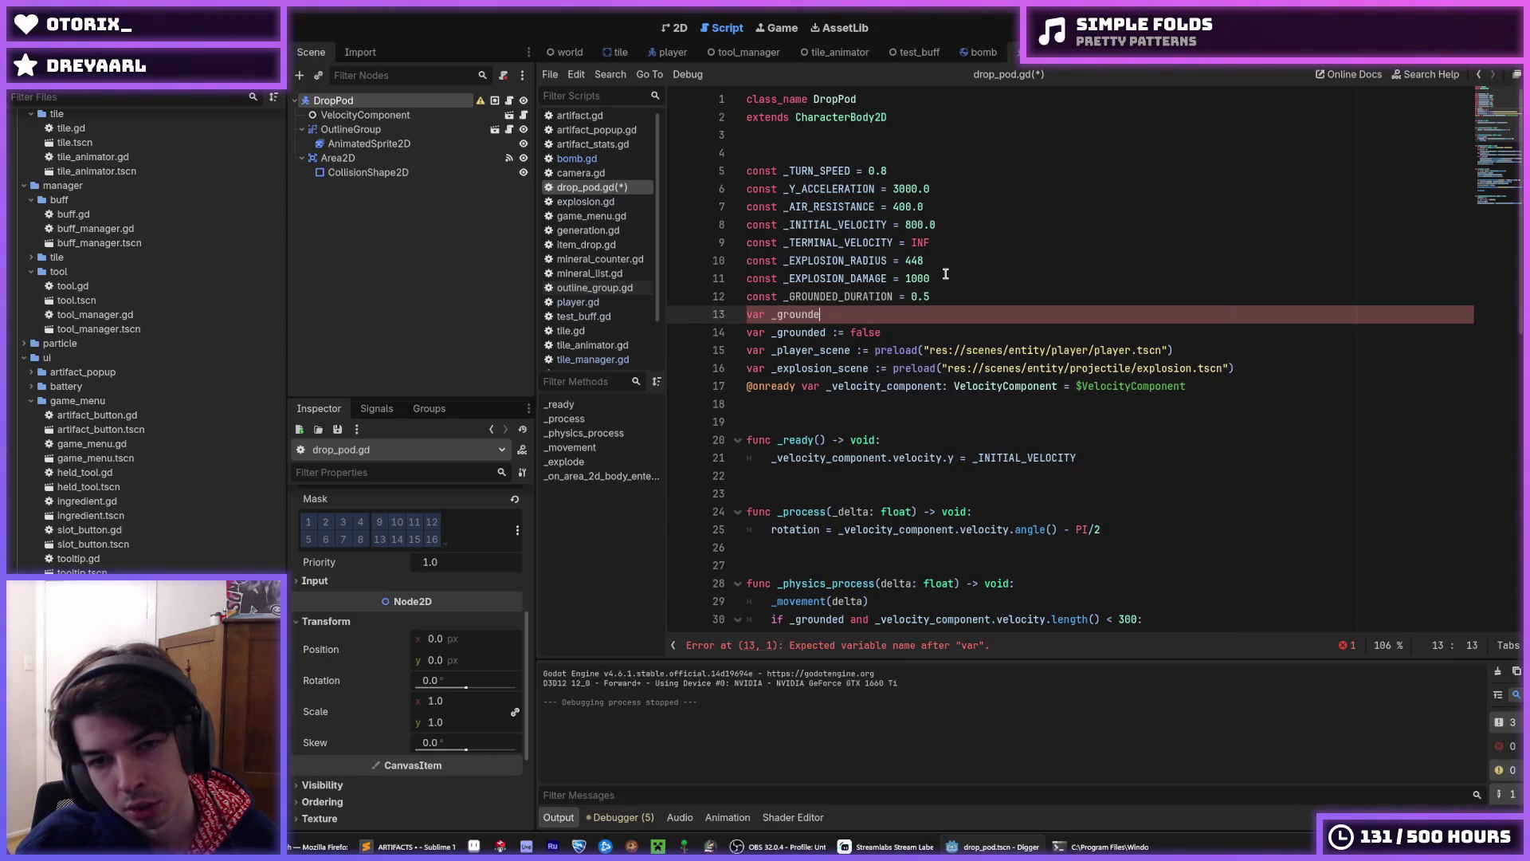
{"action": "type", "text": "d_timer"}
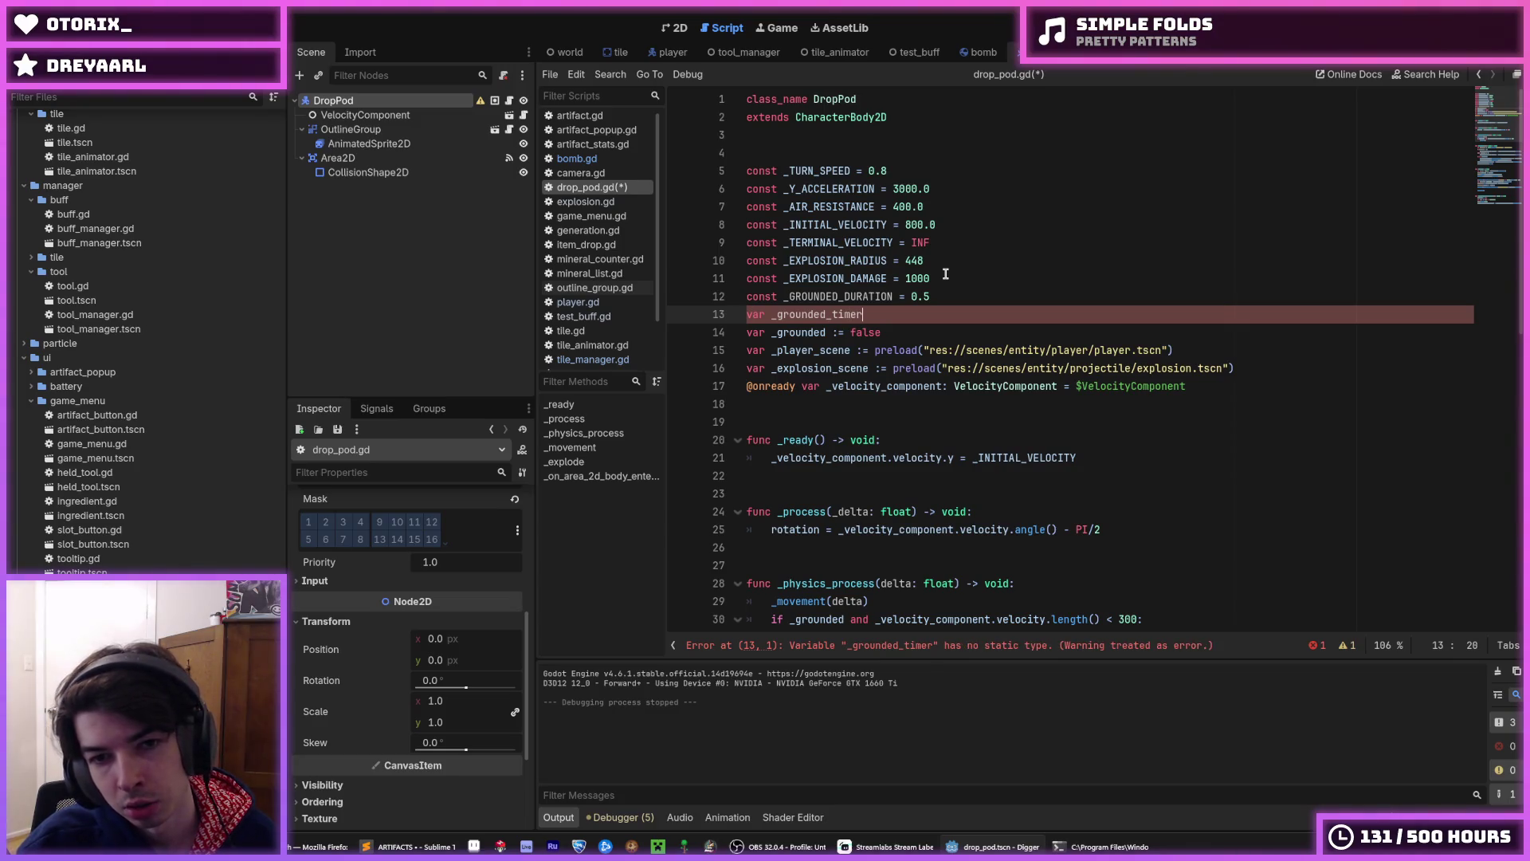
{"action": "key", "text": "shift+Home"}
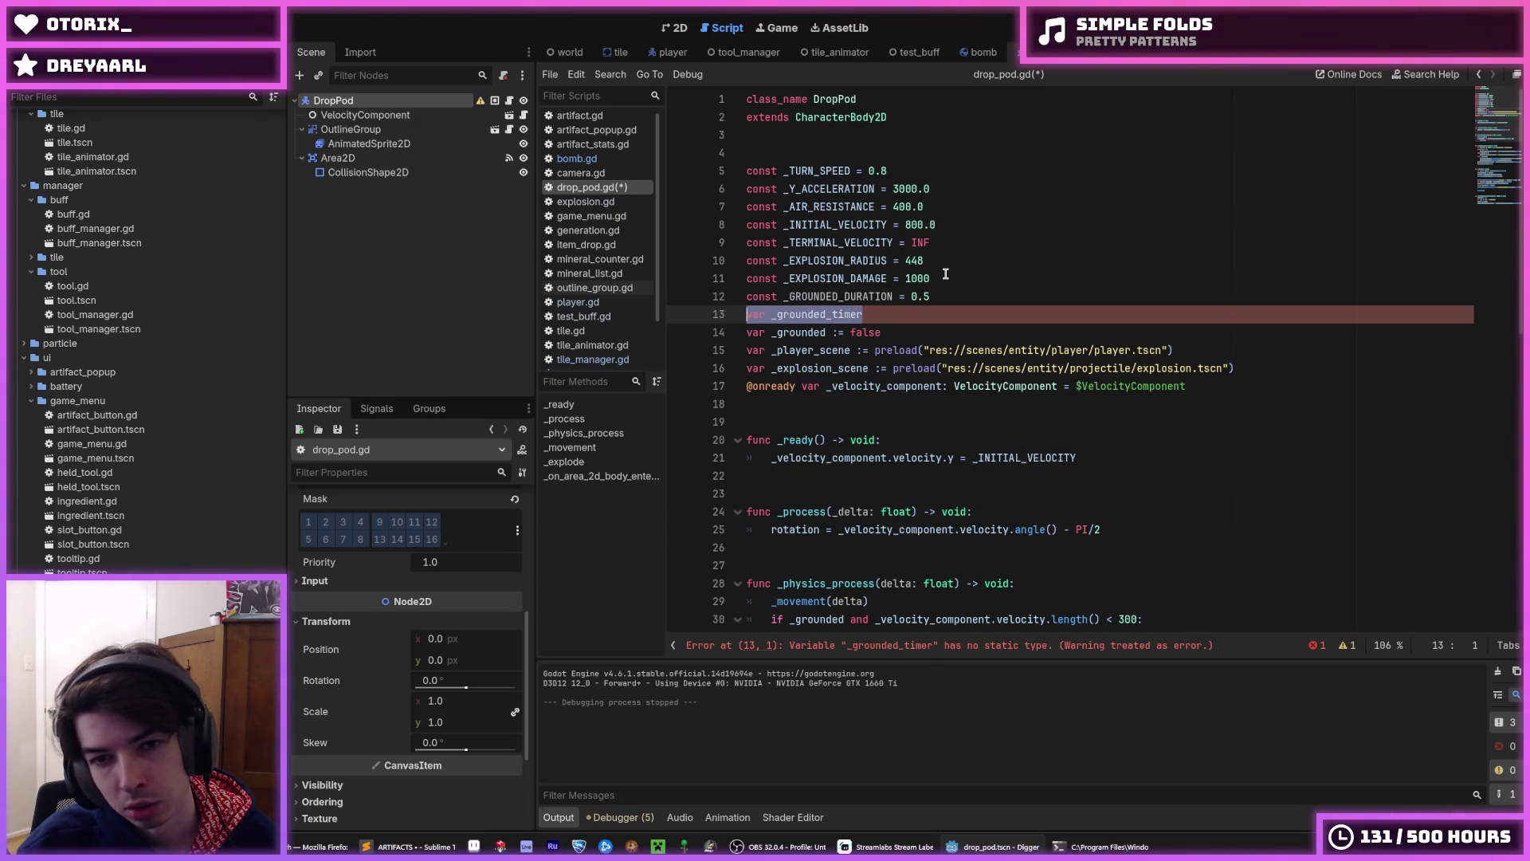
{"action": "key", "text": "BackSpace"}
{"action": "key", "text": "BackSpace"}
{"action": "key", "text": "shift+Home"}
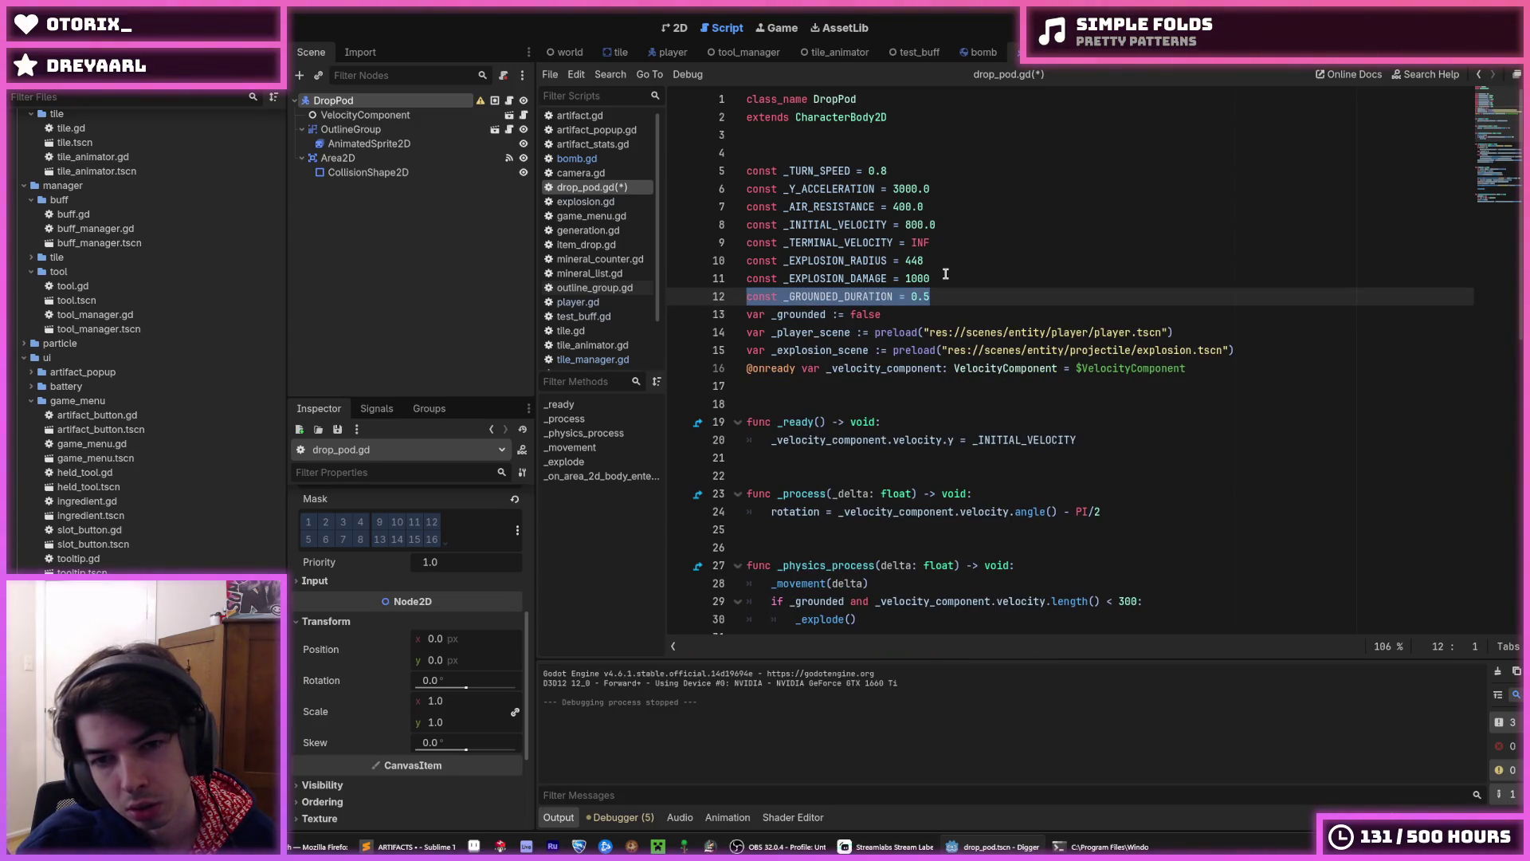
{"action": "key", "text": "BackSpace"}
{"action": "key", "text": "Delete"}
{"action": "key", "text": "ctrl+s"}
{"action": "left_click", "coordinate": [957, 292]}
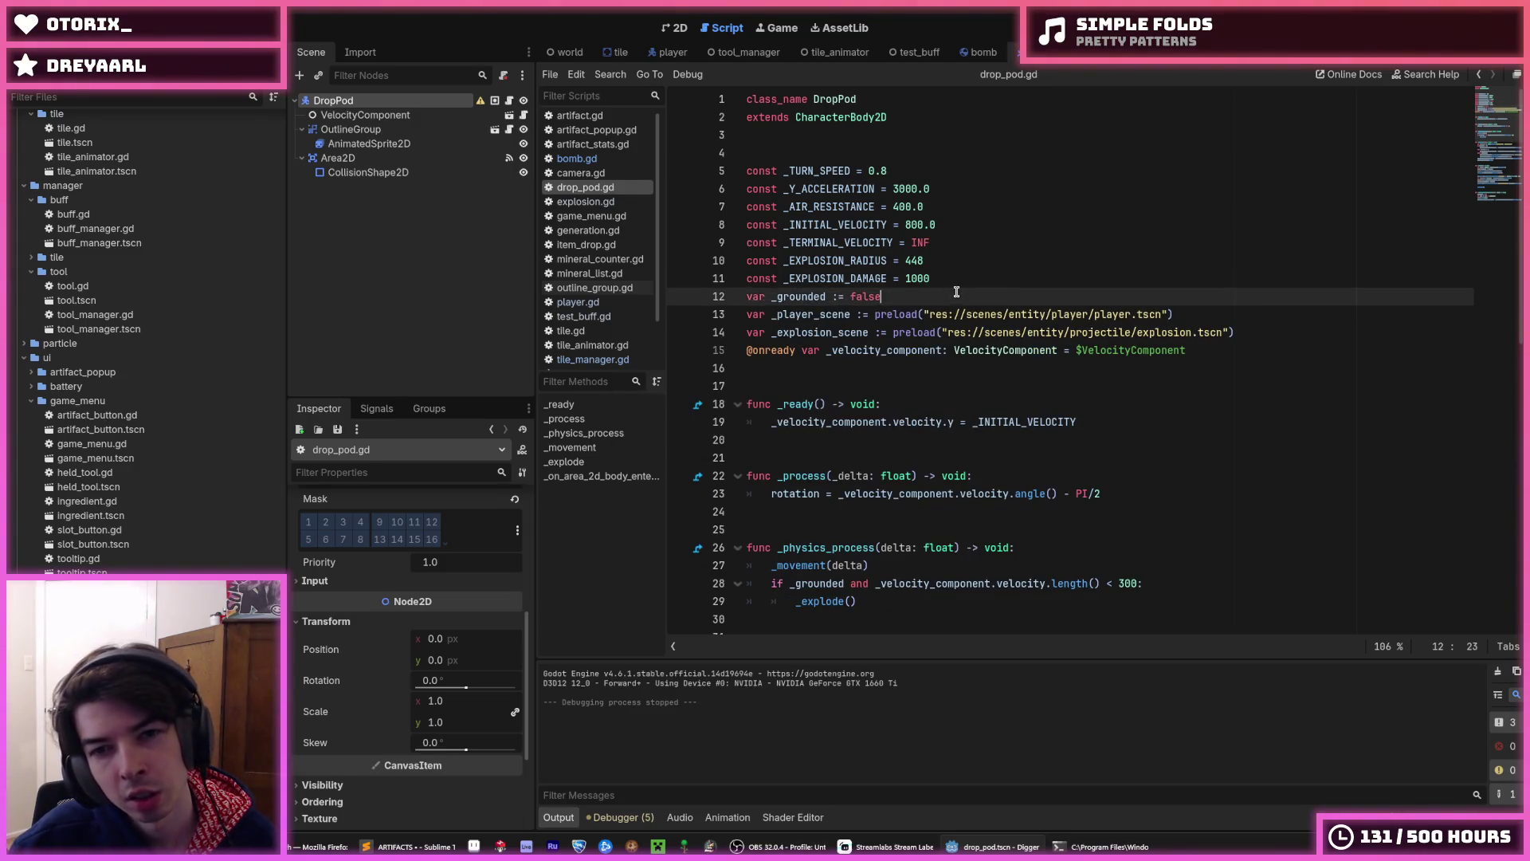
{"action": "left_click_drag", "start_coordinate": [956, 292], "coordinate": [980, 273]}
{"action": "left_click", "coordinate": [977, 276]}
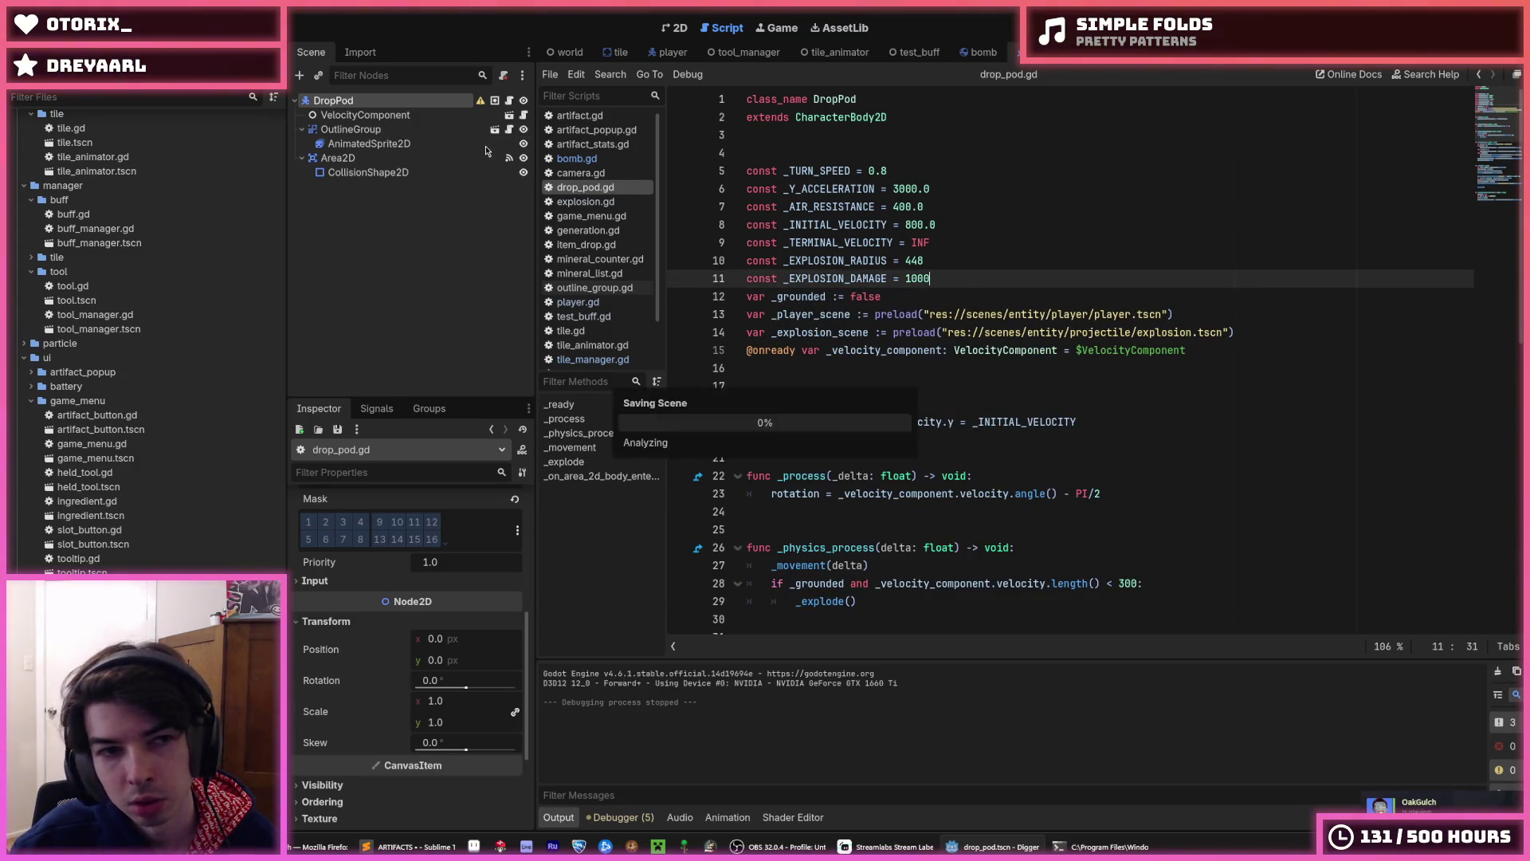
- Add a one-shot Timer child node to DropPod with a 0.5 second wait time
{"action": "right_click", "coordinate": [333, 102]}
{"action": "left_click", "coordinate": [369, 131]}
{"action": "type", "text": "timer"}
{"action": "key", "text": "Return"}
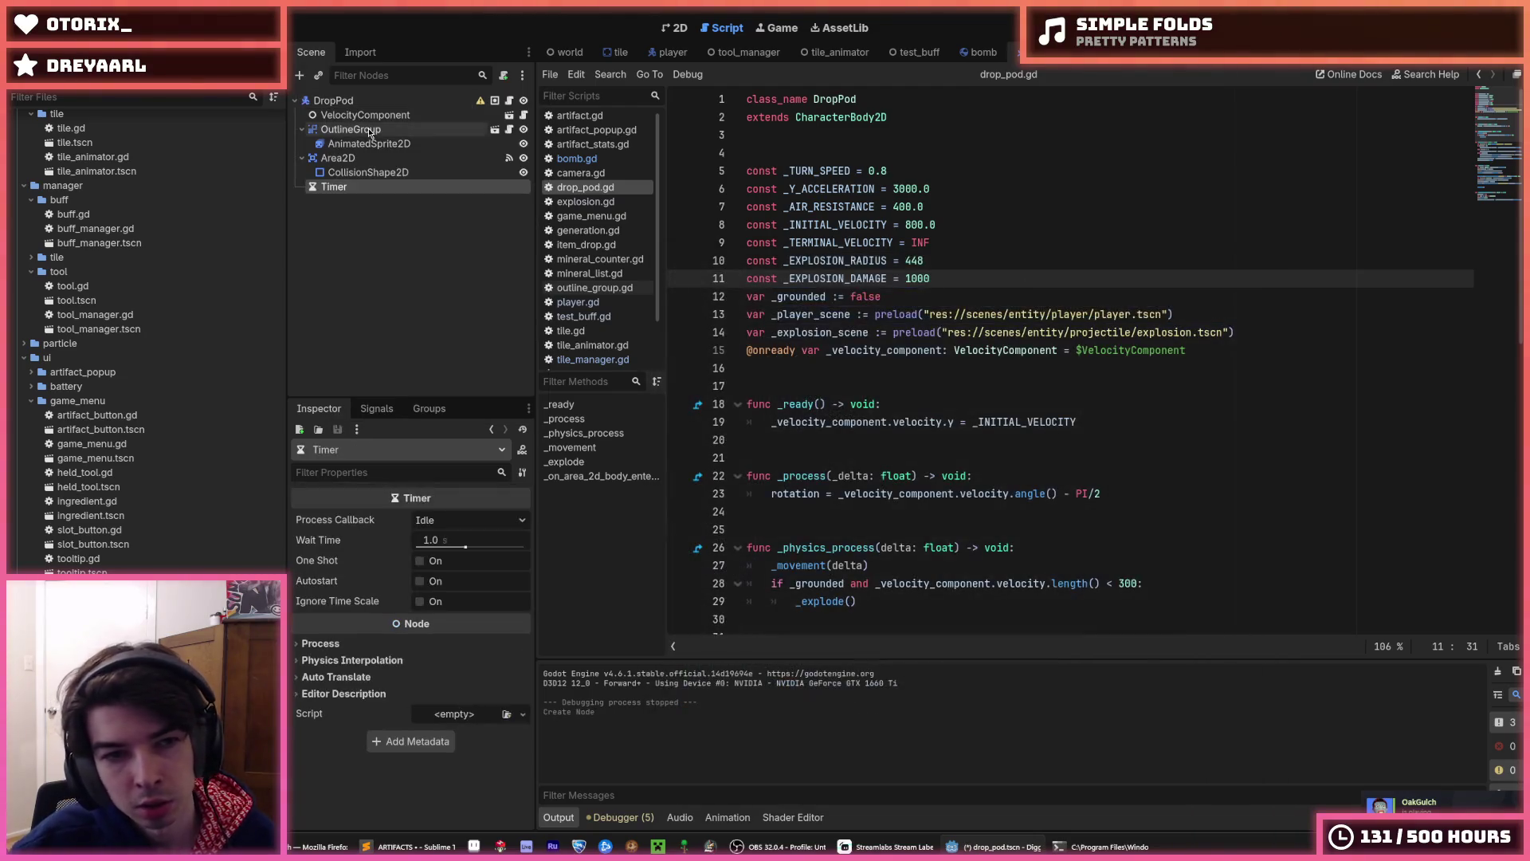
{"action": "left_click", "coordinate": [436, 540]}
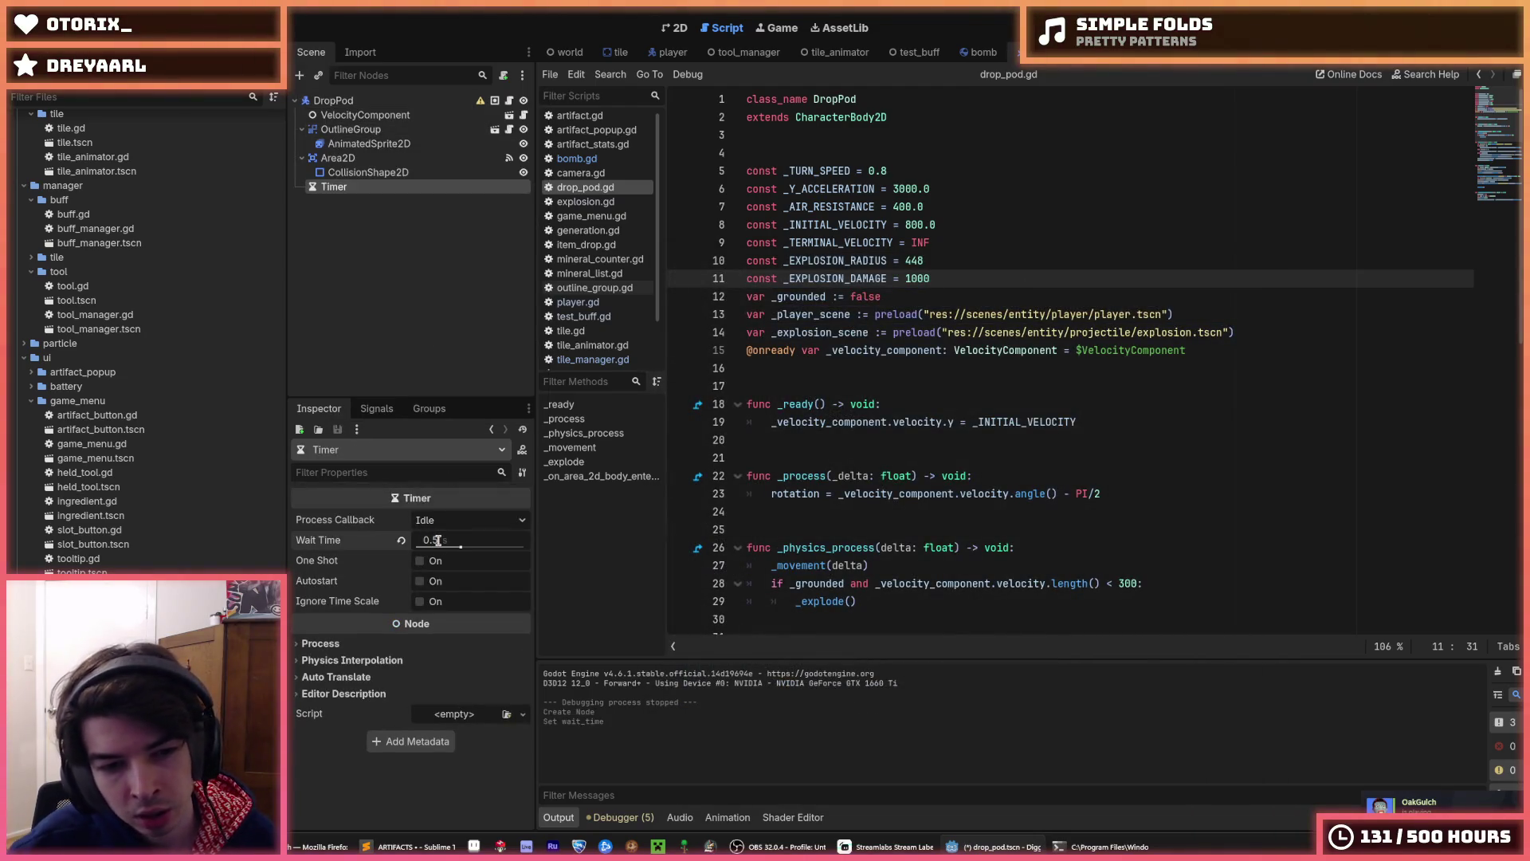
{"action": "key", "text": "ctrl+s"}
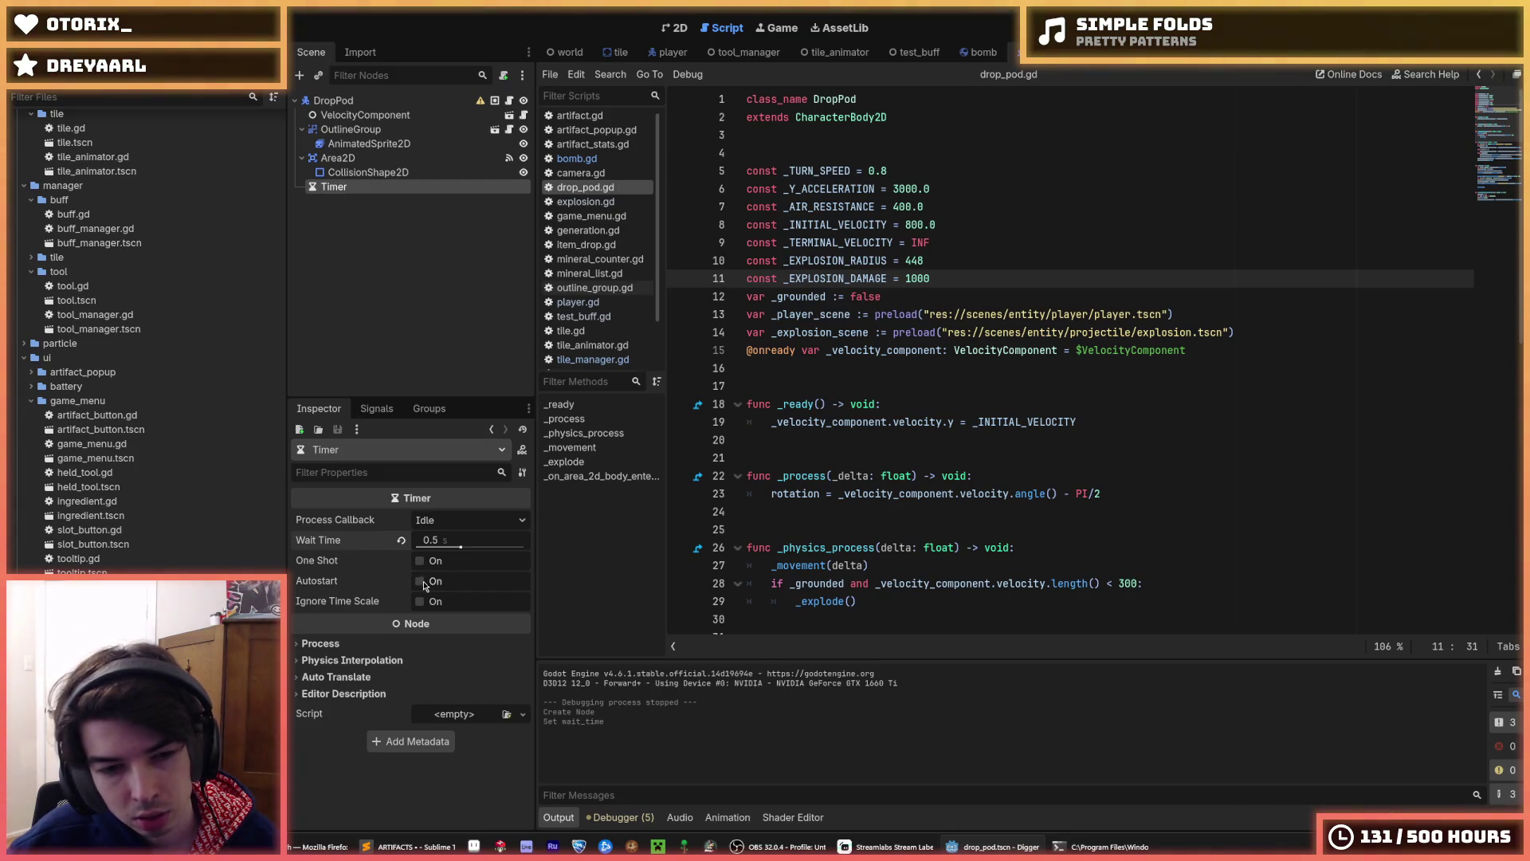
{"action": "left_click", "coordinate": [418, 562]}
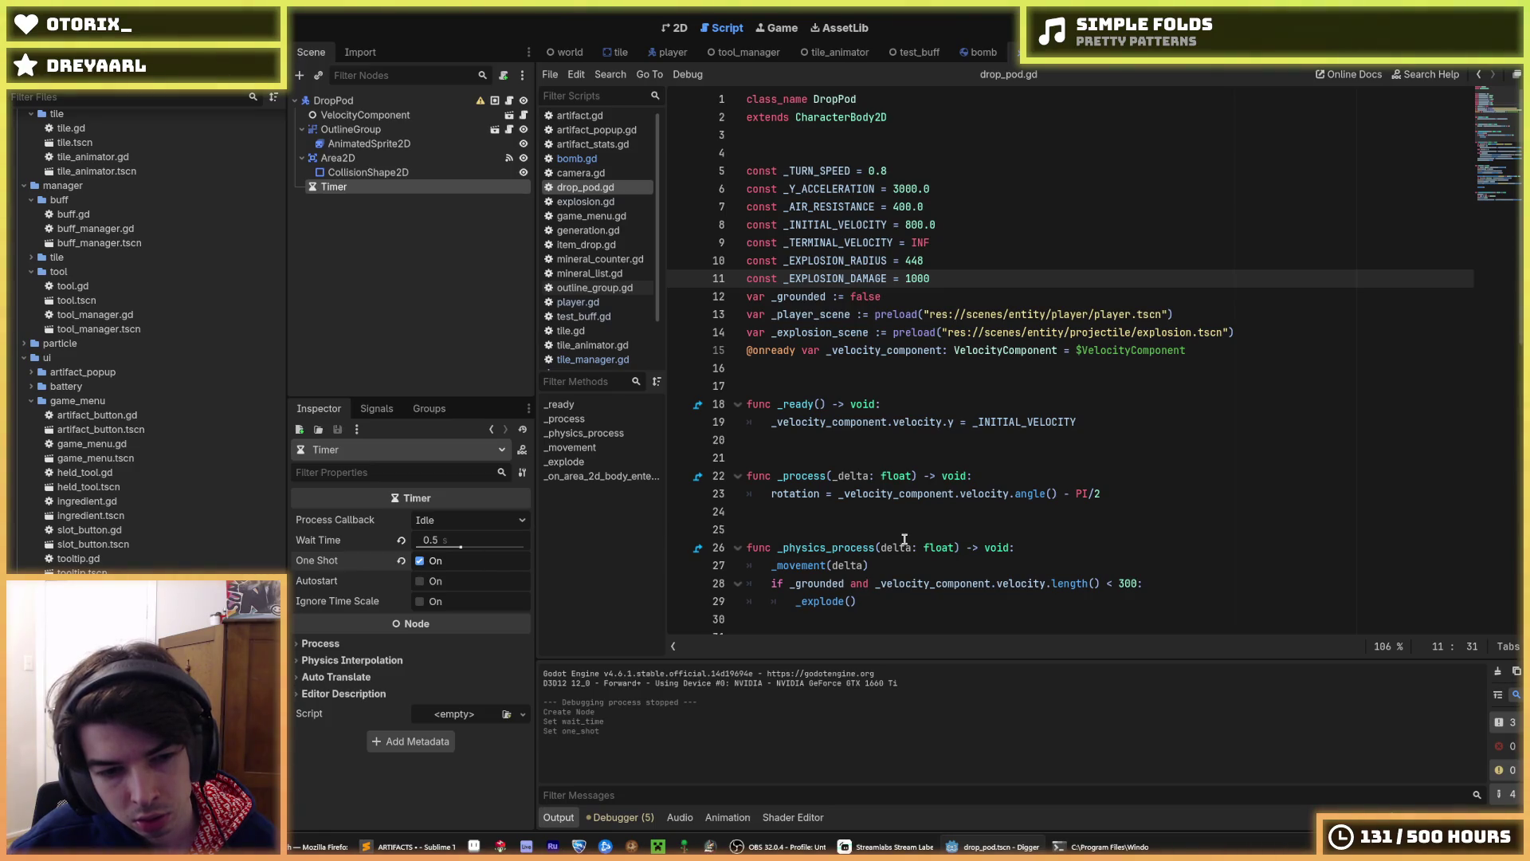
{"action": "scroll", "coordinate": [905, 539], "scroll_direction": "down", "scroll_amount": 10}
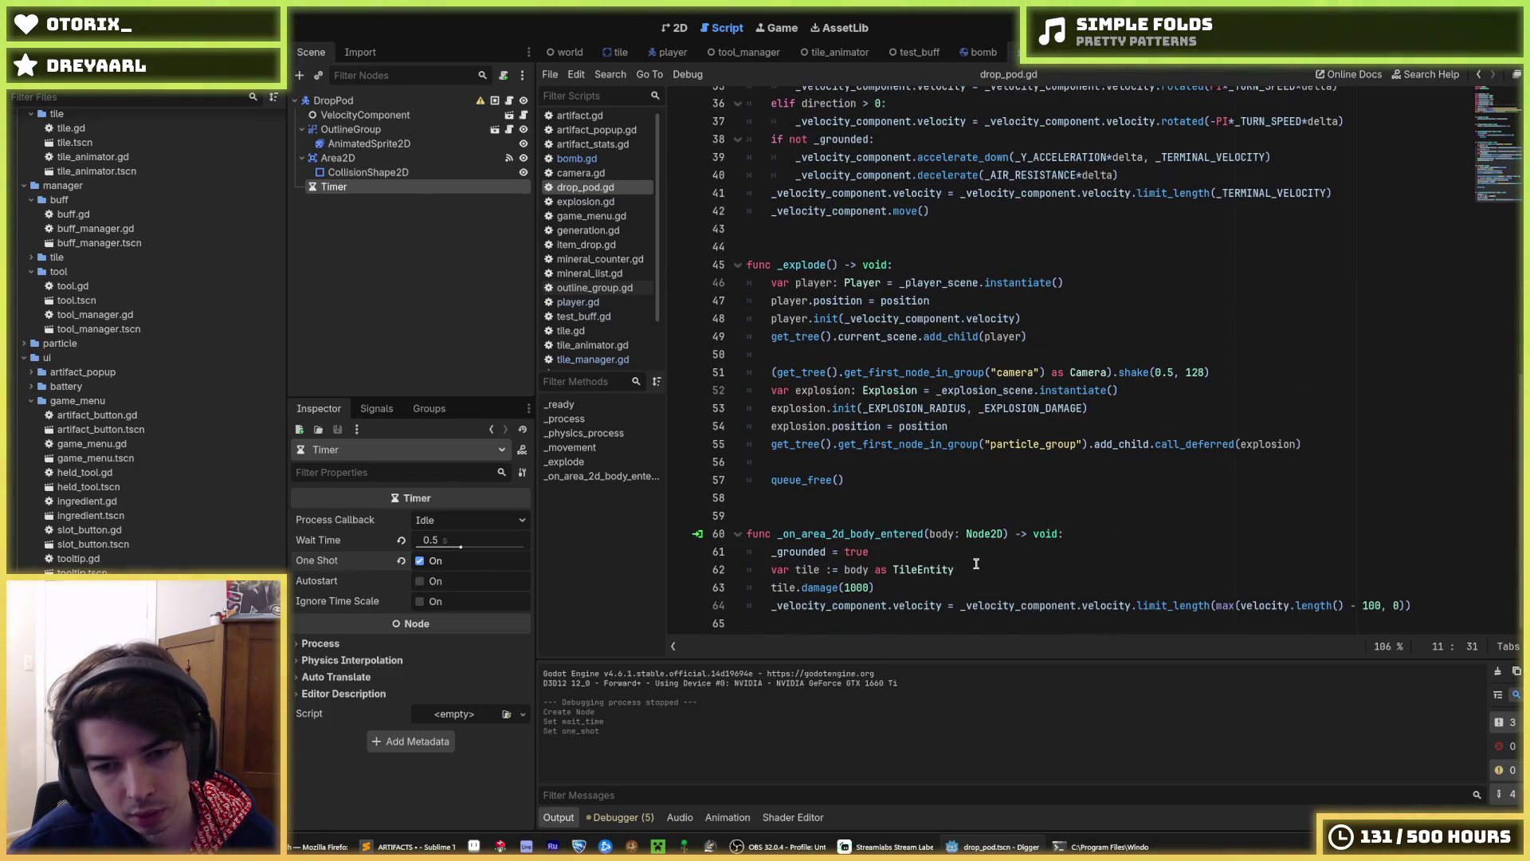
{"action": "left_click", "coordinate": [1008, 552]}
{"action": "key", "text": "Return"}
{"action": "type", "text": "_timer.start()"}
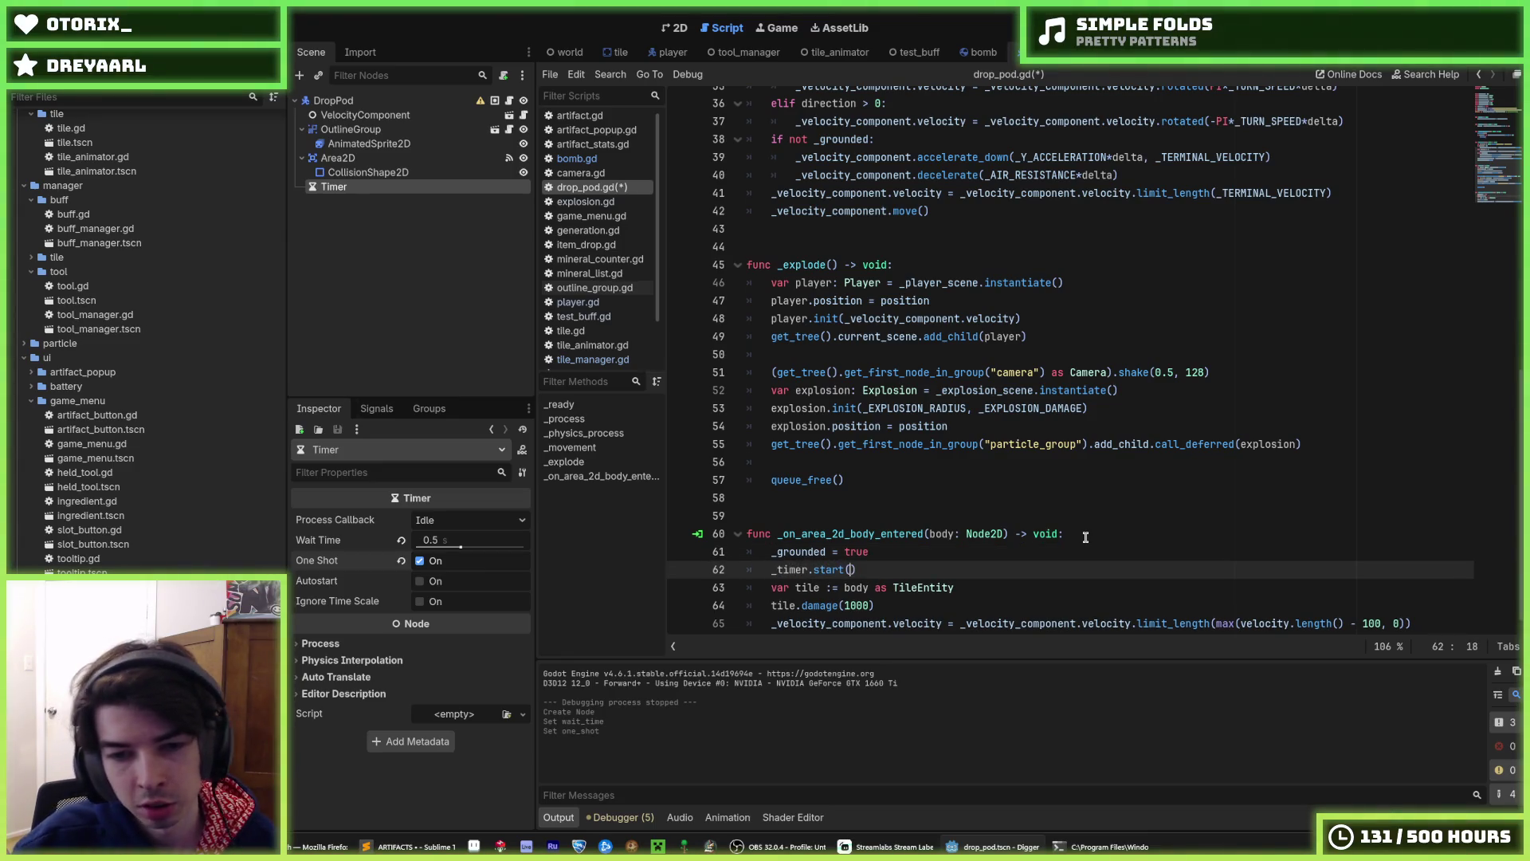
{"action": "scroll", "coordinate": [1085, 537], "scroll_direction": "up", "scroll_amount": 10}
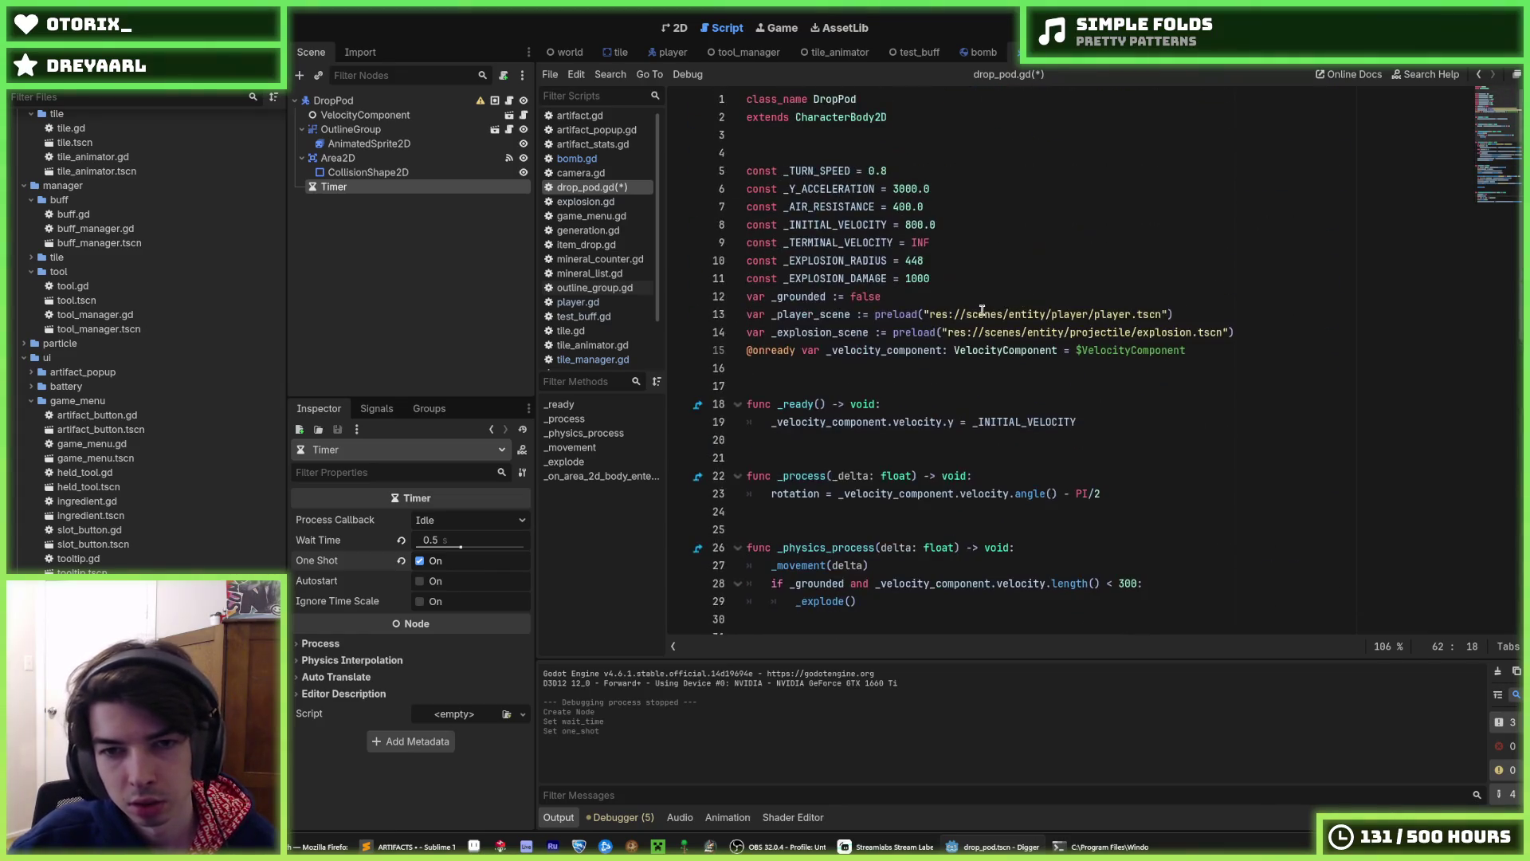
{"action": "left_click", "coordinate": [1278, 340]}
{"action": "left_click", "coordinate": [1277, 361]}
{"action": "type", "text": "@onready var _timer: Timer ="}
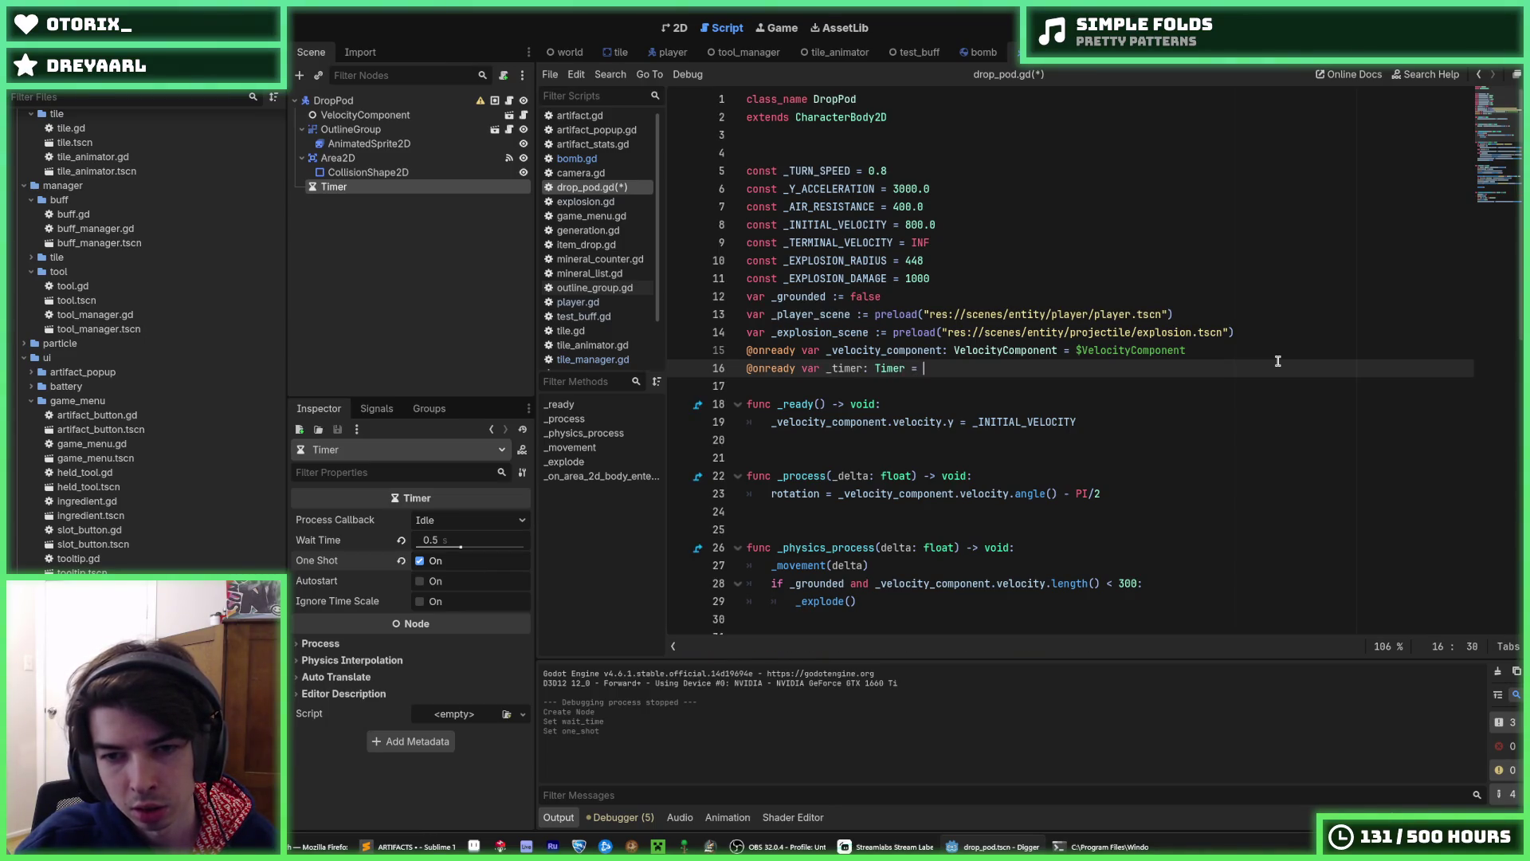
{"action": "type", "text": "= $Ti"}
{"action": "key", "text": "Return"}
{"action": "key", "text": "Return"}
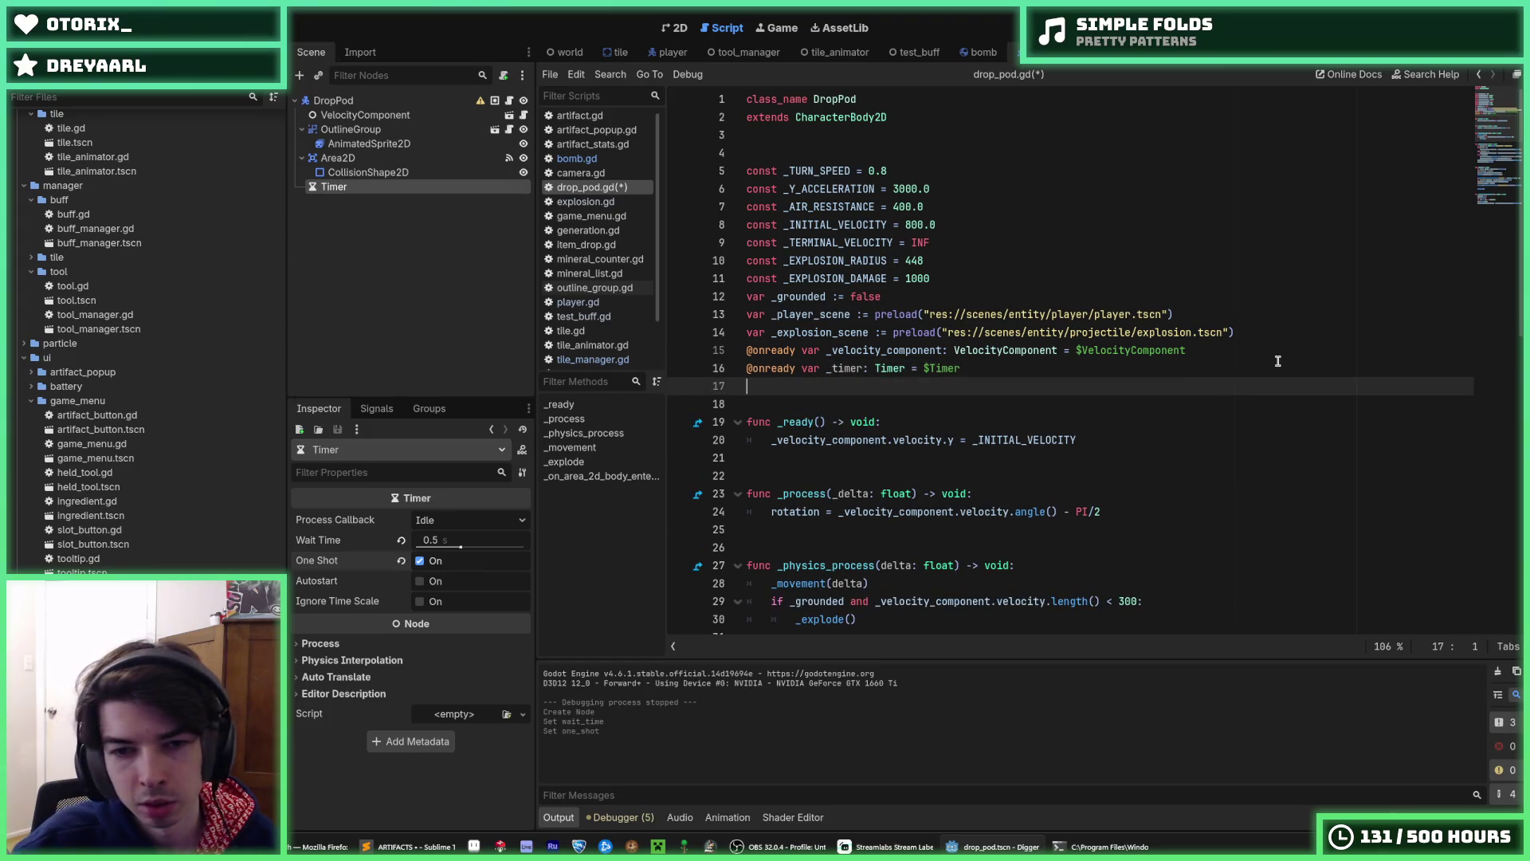
{"action": "key", "text": "ctrl+s"}
- Move '_grounded = true' and '_timer.start()' below the velocity line and save
{"action": "scroll", "coordinate": [908, 588], "scroll_direction": "down", "scroll_amount": 10}
{"action": "left_click", "coordinate": [872, 555]}
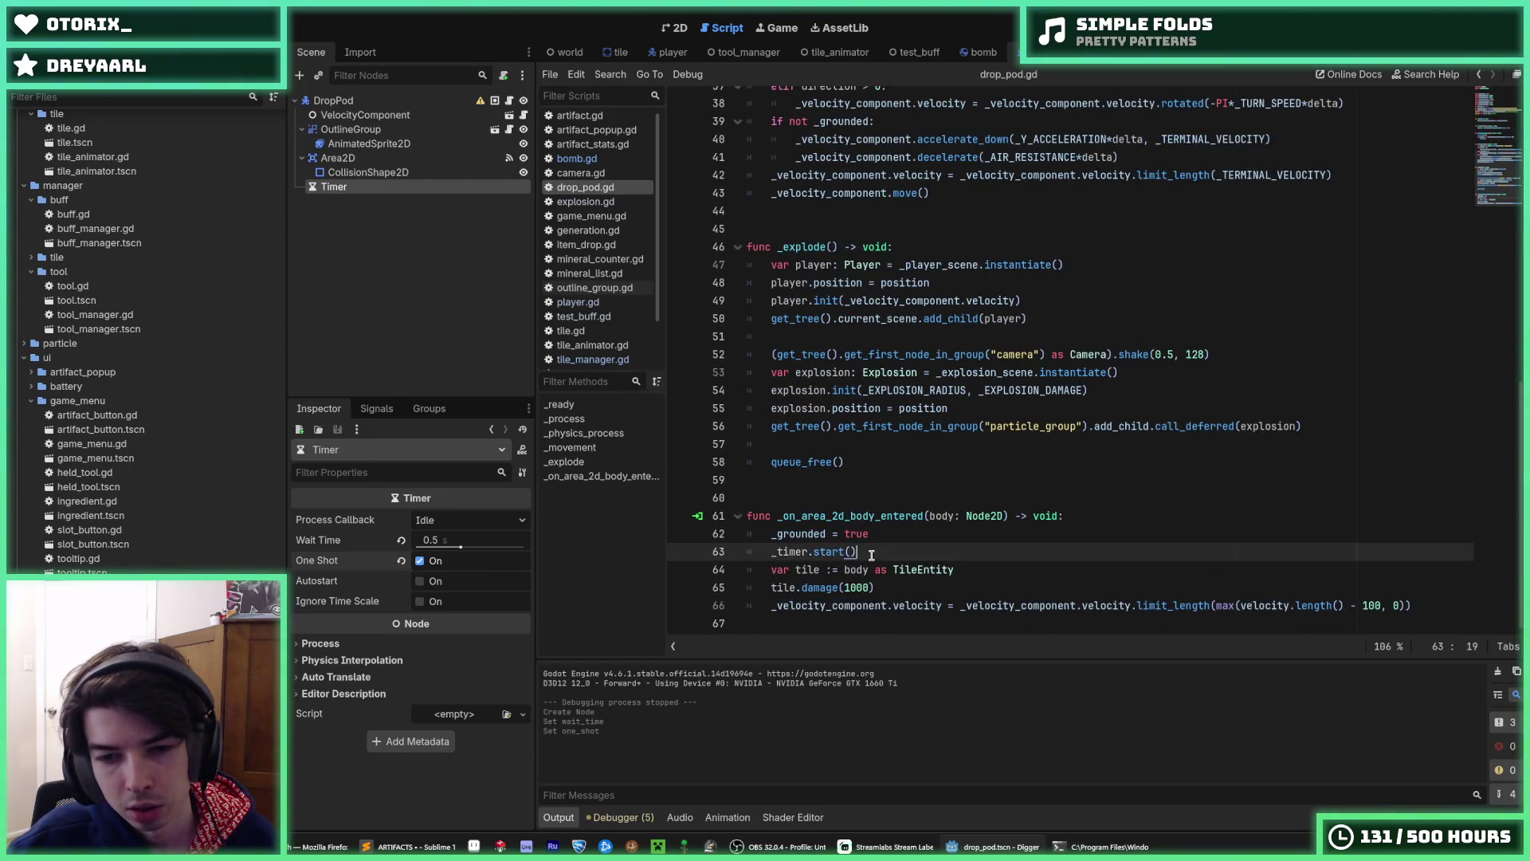
{"action": "key", "text": "shift+Up"}
{"action": "key", "text": "alt+Down"}
{"action": "key", "text": "alt+Down"}
{"action": "key", "text": "alt+Down"}
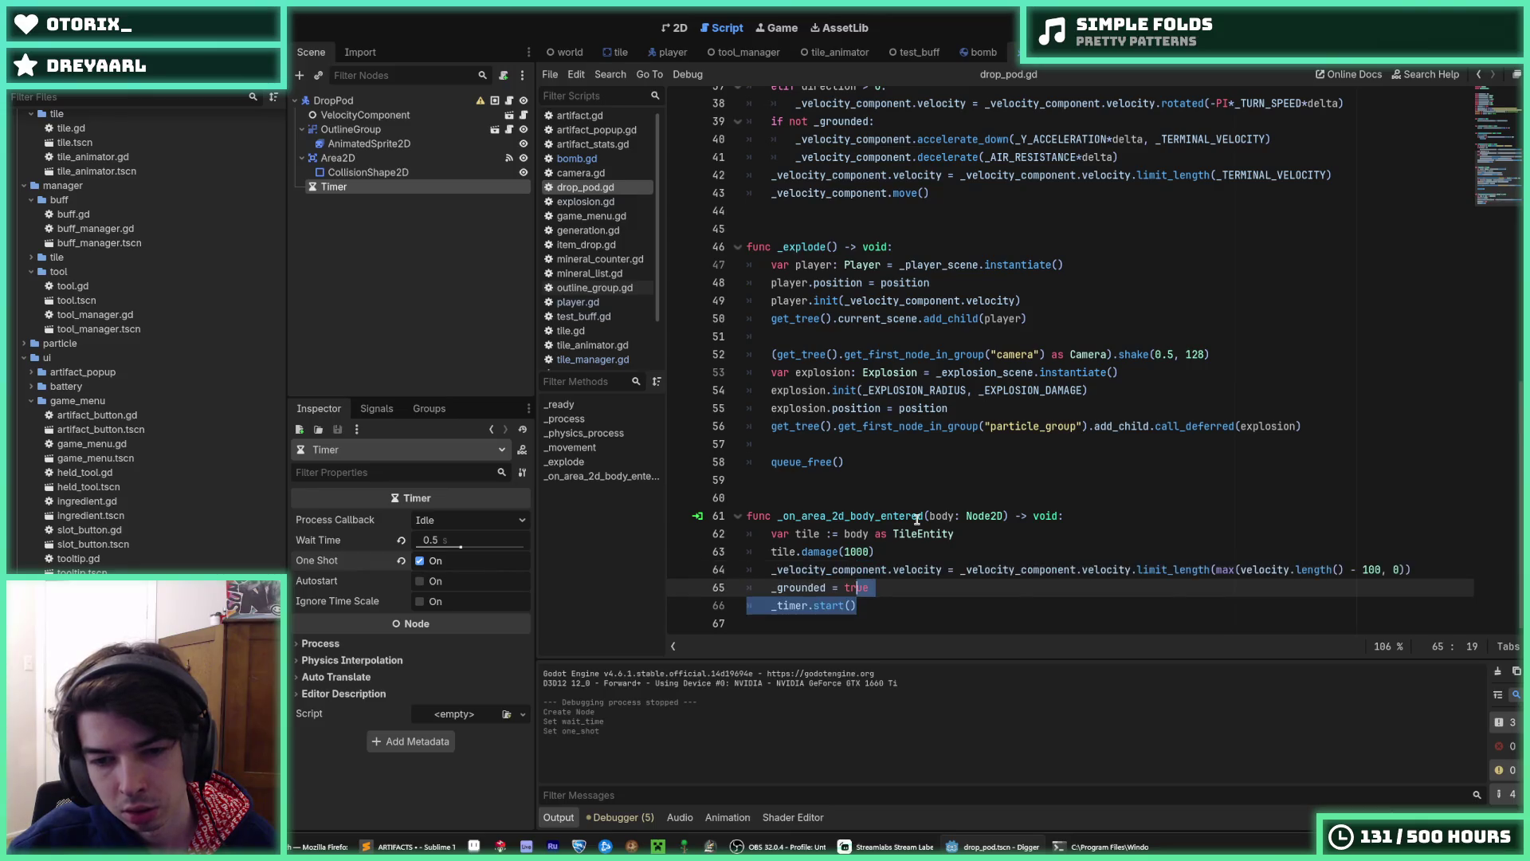
{"action": "key", "text": "Right"}
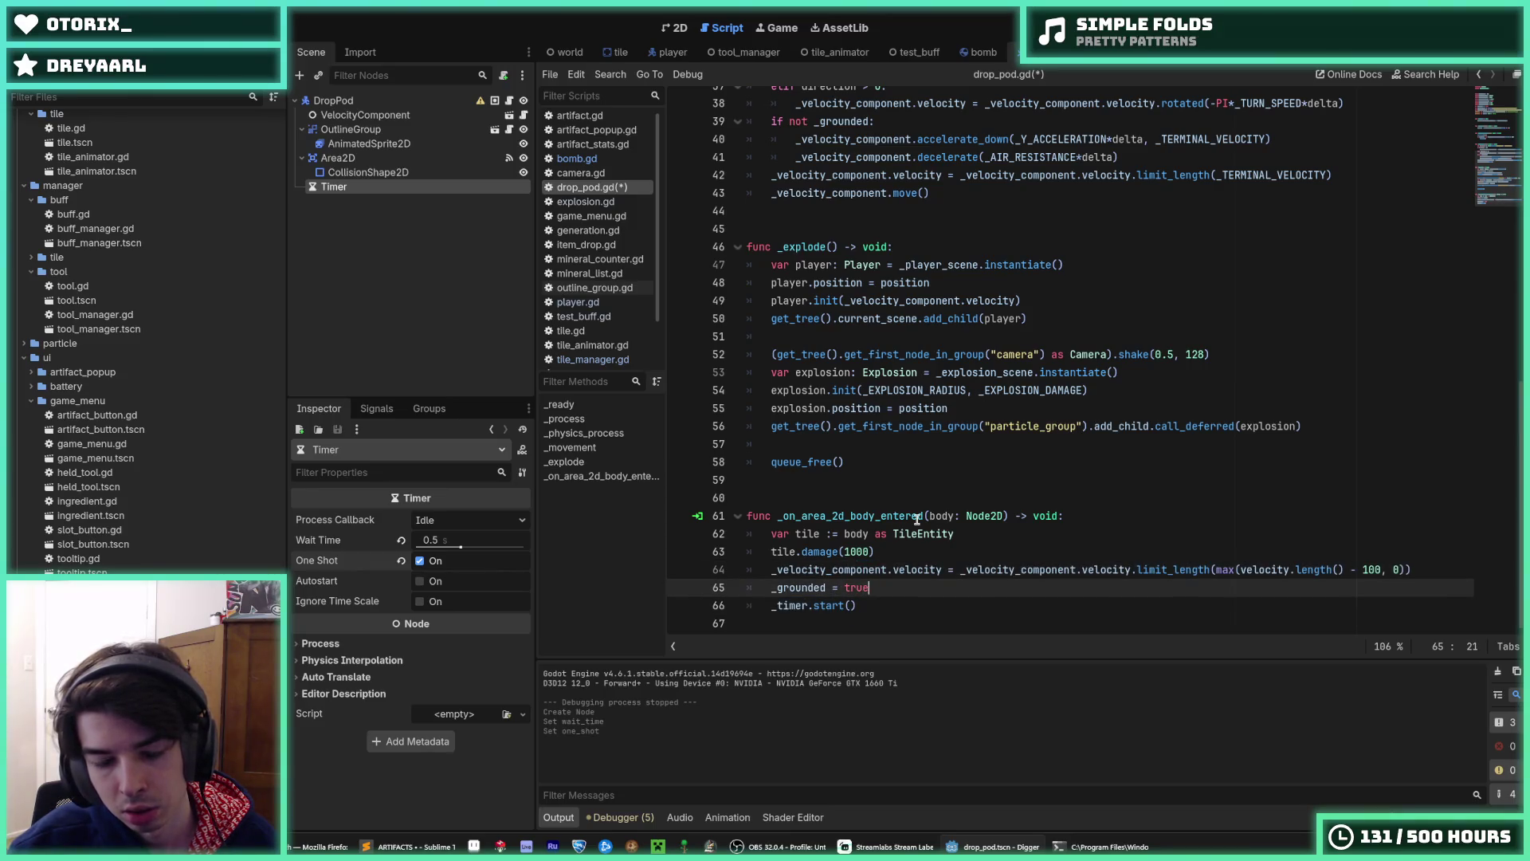
{"action": "key", "text": "ctrl+s"}
{"action": "left_click", "coordinate": [777, 606]}
{"action": "key", "text": "ctrl+s"}
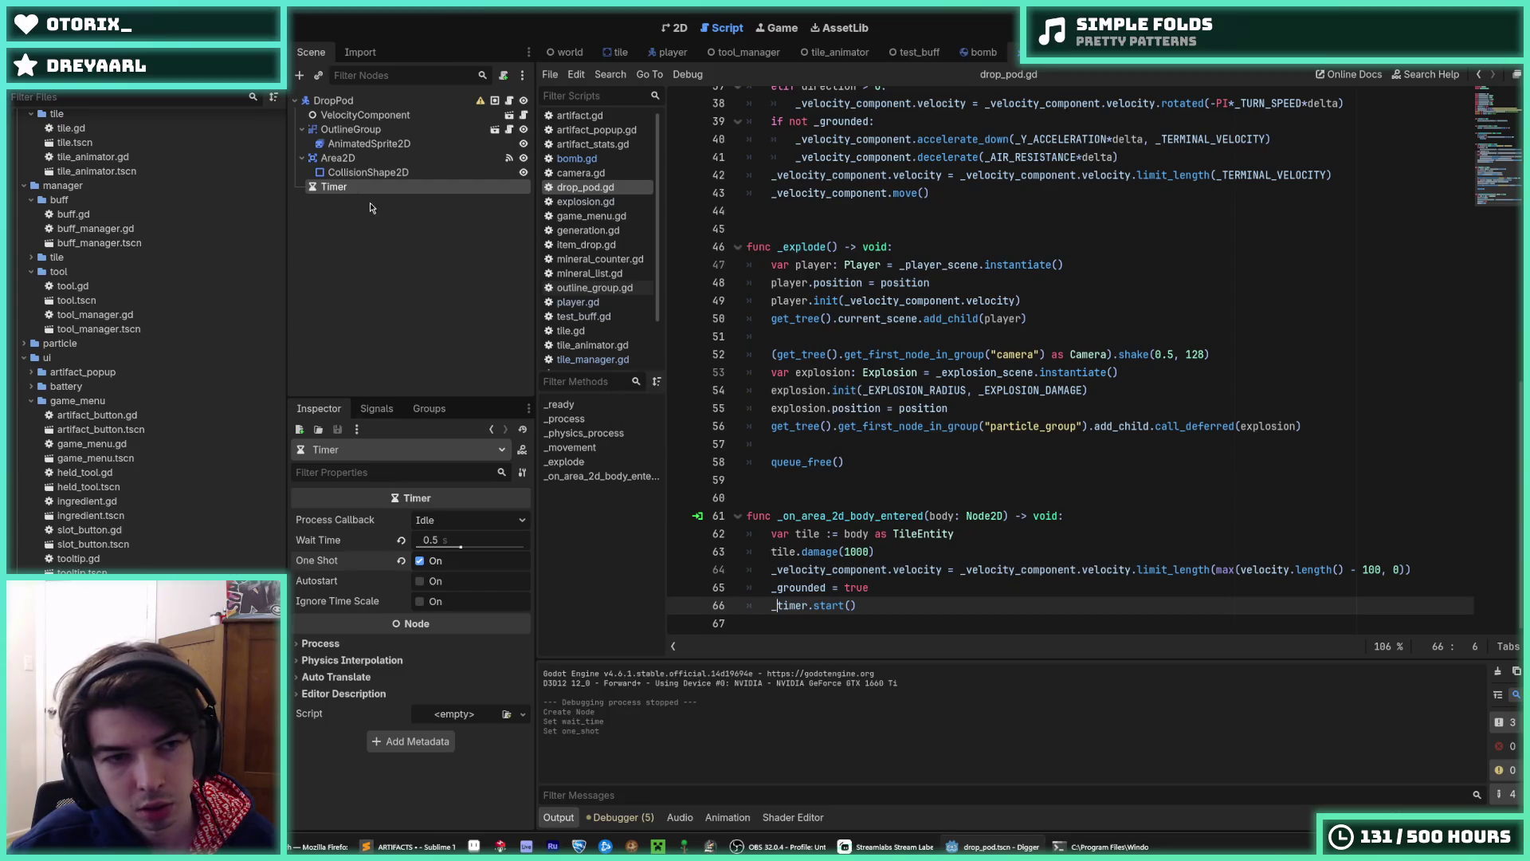
- Connect the Timer's timeout() signal to the drop_pod.gd script
{"action": "right_click", "coordinate": [348, 189]}
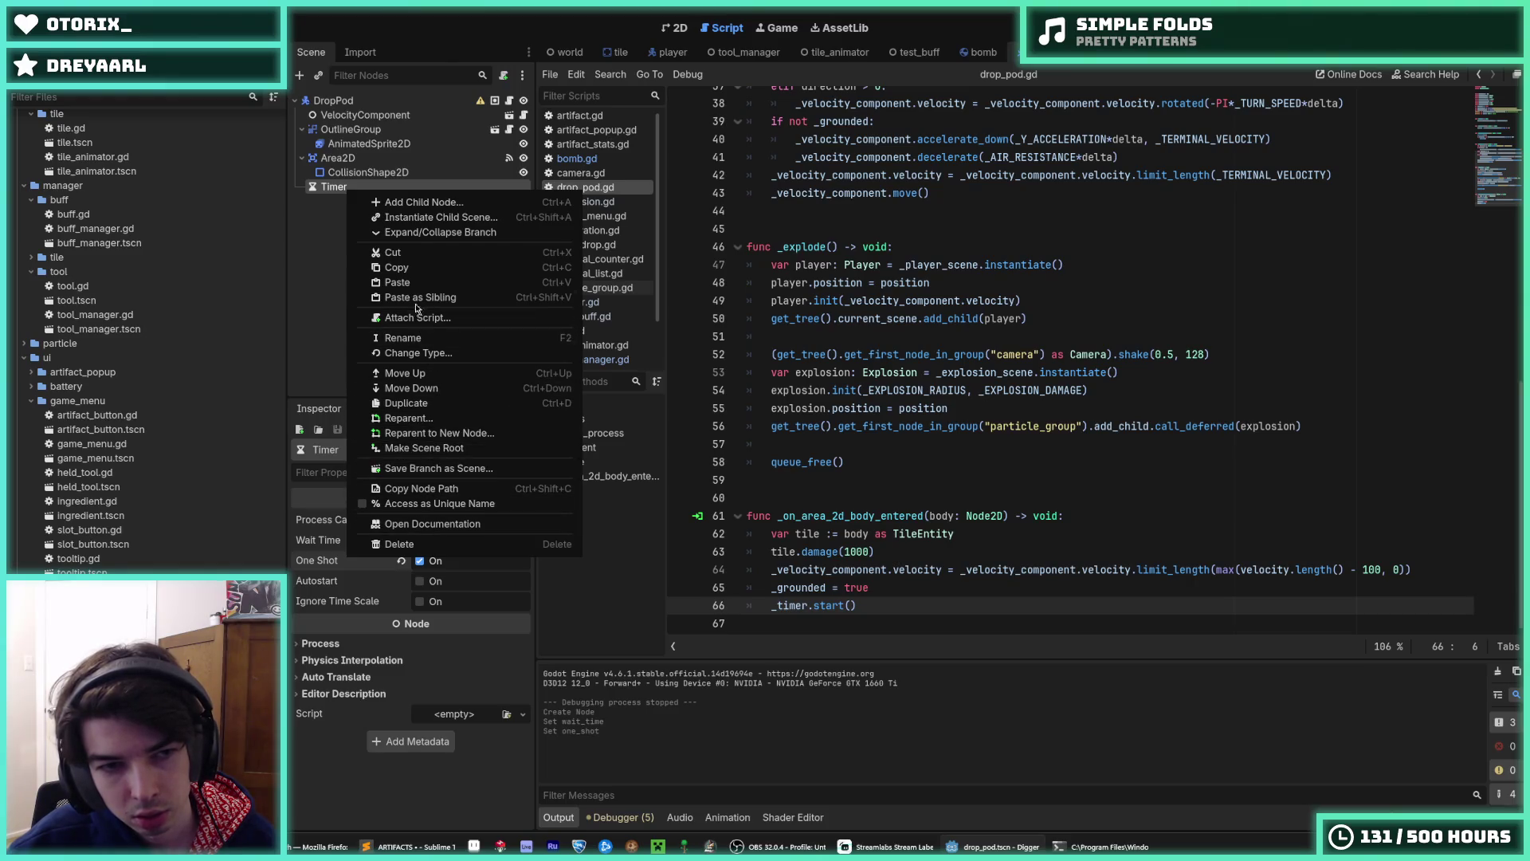
{"action": "left_click", "coordinate": [326, 191]}
{"action": "left_click", "coordinate": [377, 408]}
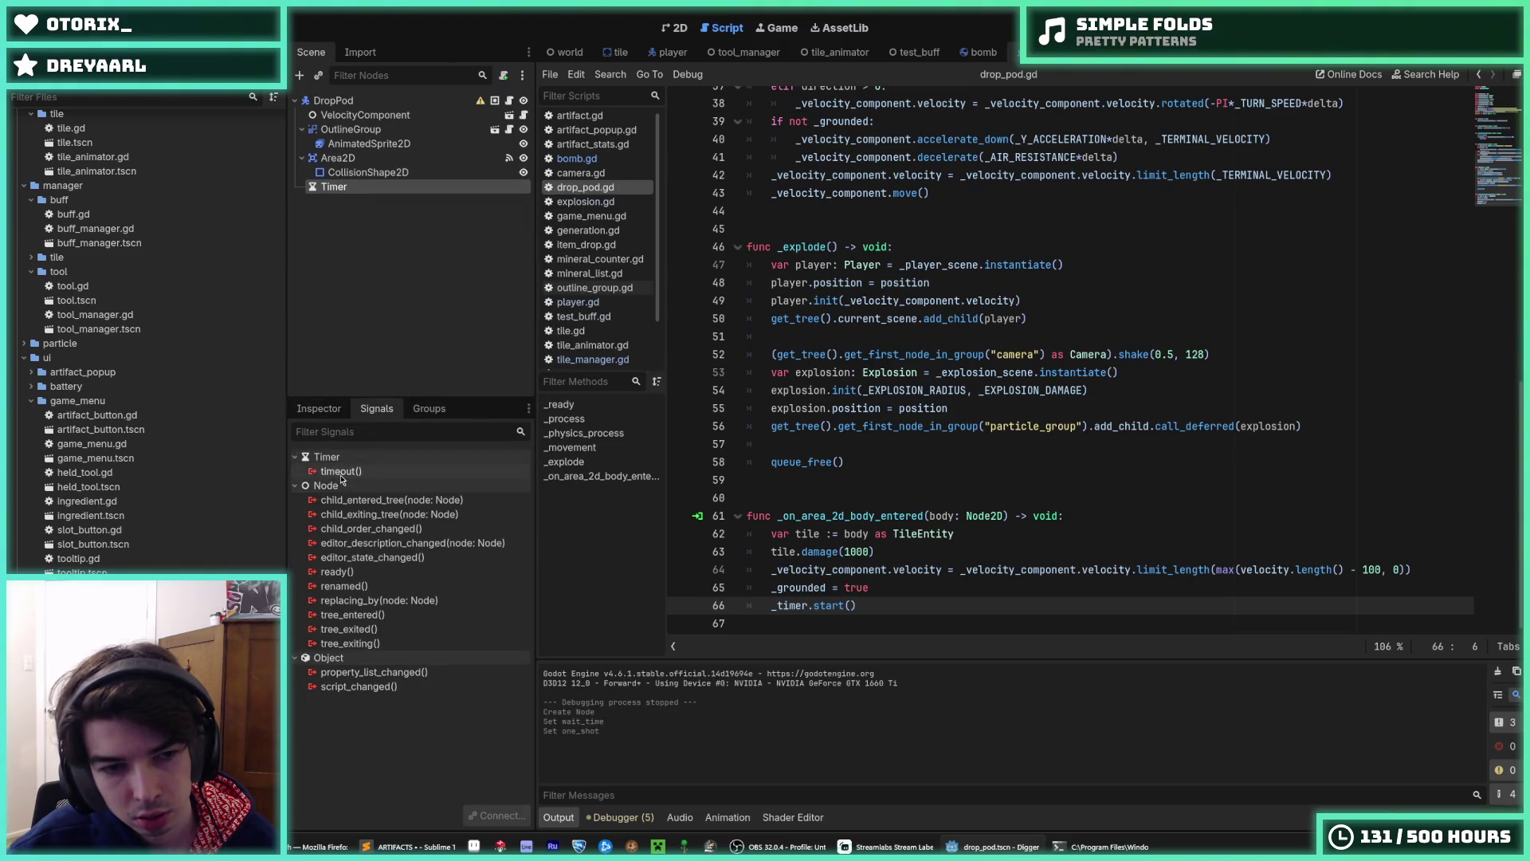
{"action": "right_click", "coordinate": [350, 471]}
{"action": "left_click", "coordinate": [364, 487]}
{"action": "left_click", "coordinate": [717, 560]}
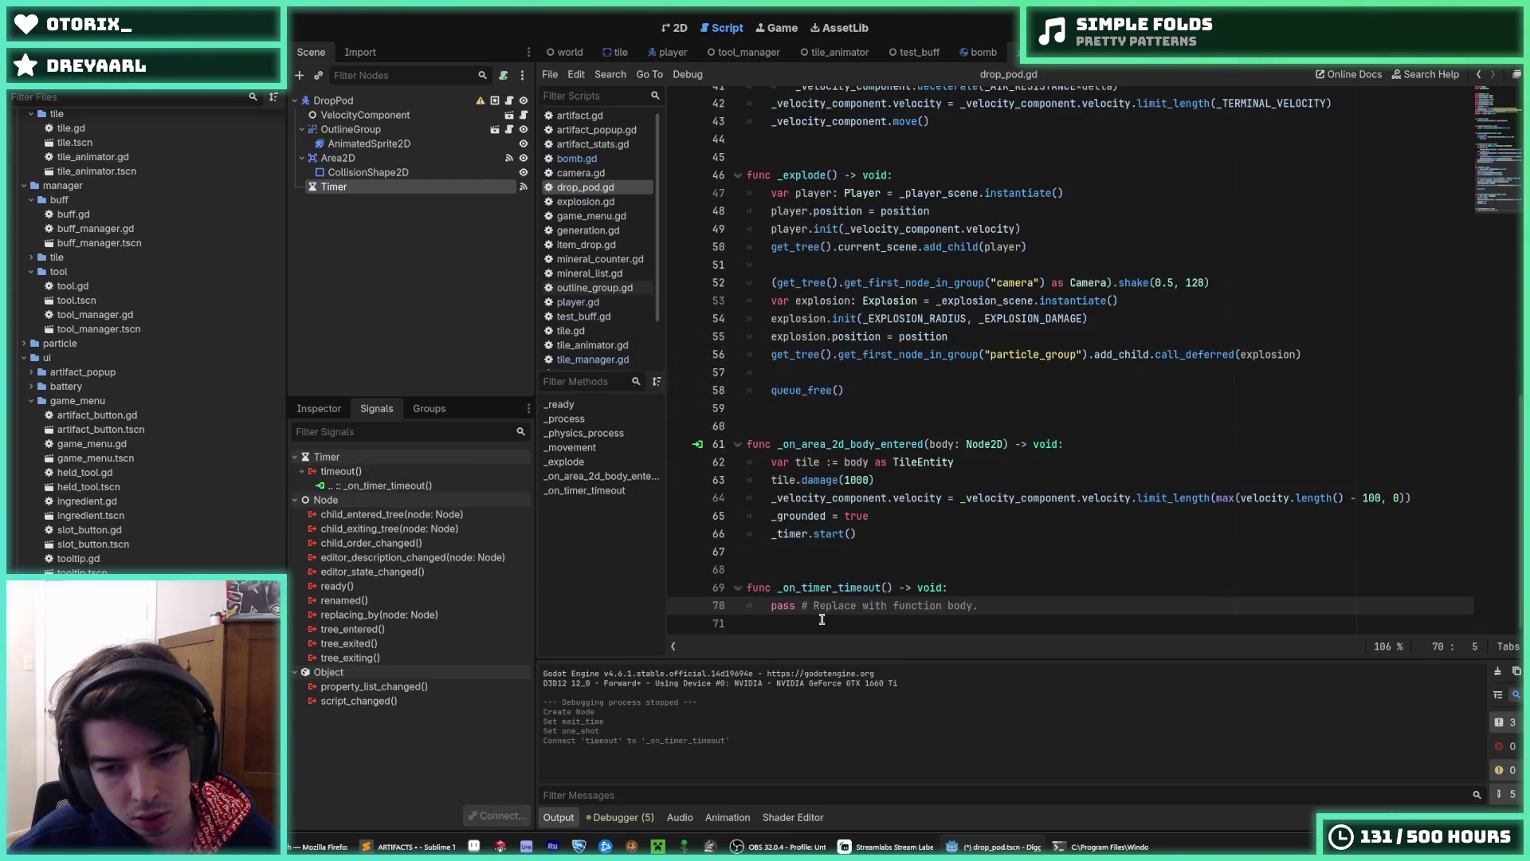
- Replace 'pass' in _on_timer_timeout with '_grounded = false' and save
{"action": "left_click_drag", "start_coordinate": [1026, 605], "coordinate": [770, 610]}
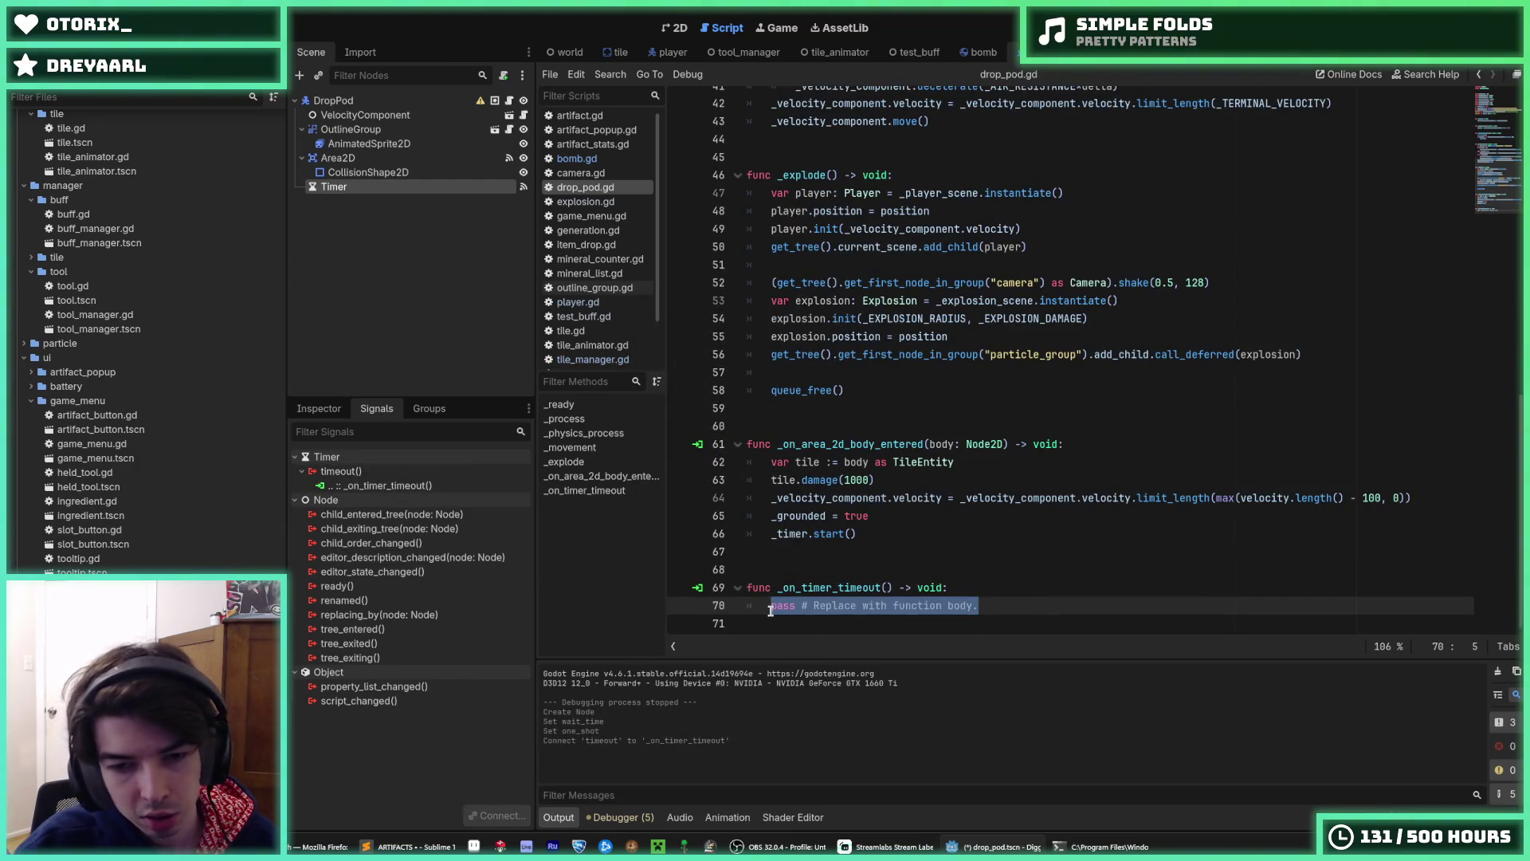
{"action": "type", "text": "_grounded = false"}
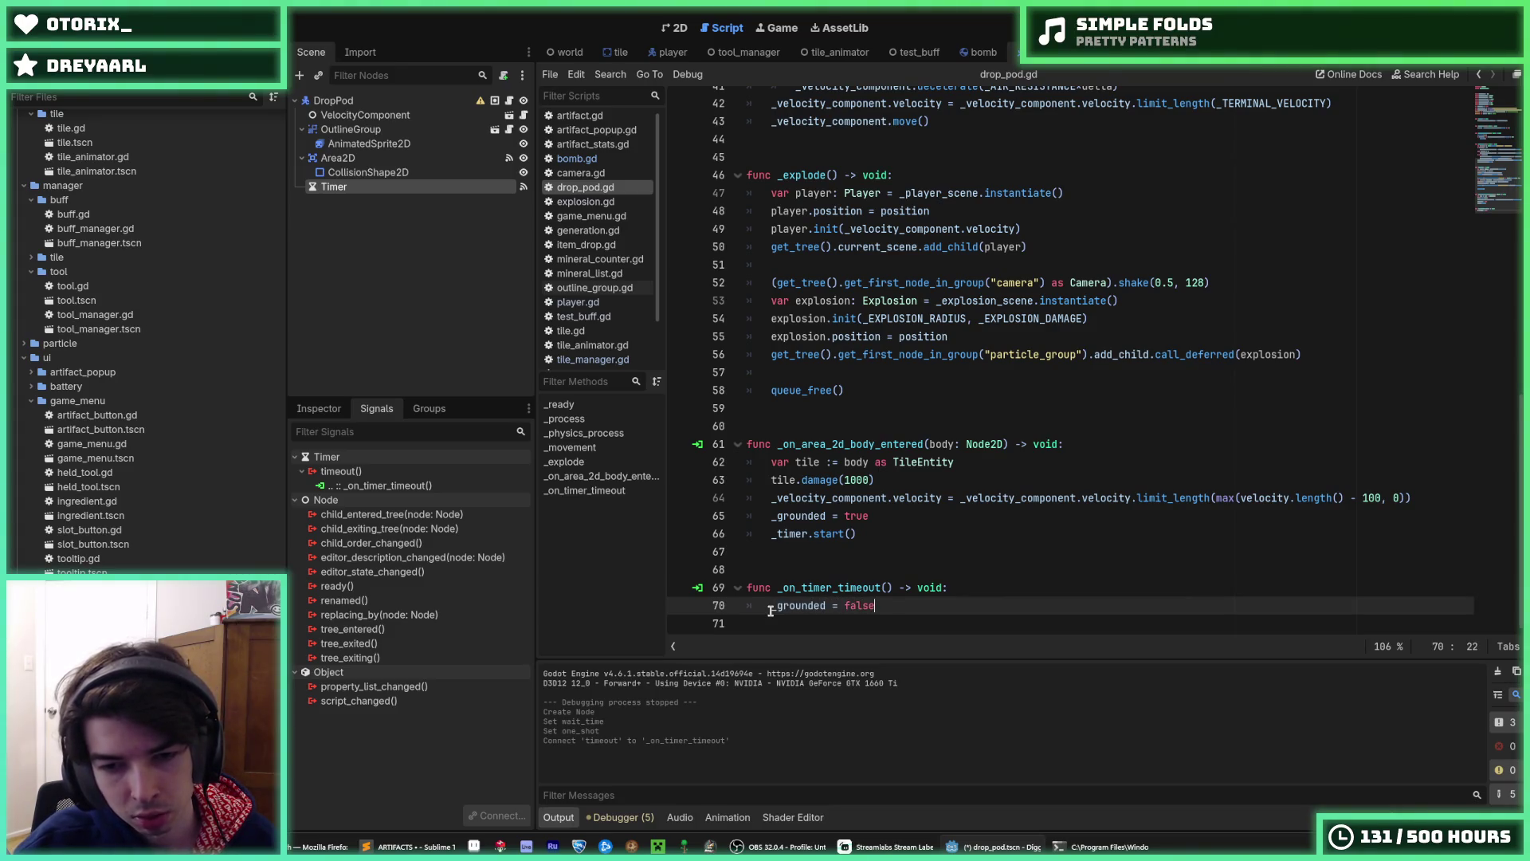
{"action": "scroll", "coordinate": [989, 470], "scroll_direction": "up", "scroll_amount": 9}
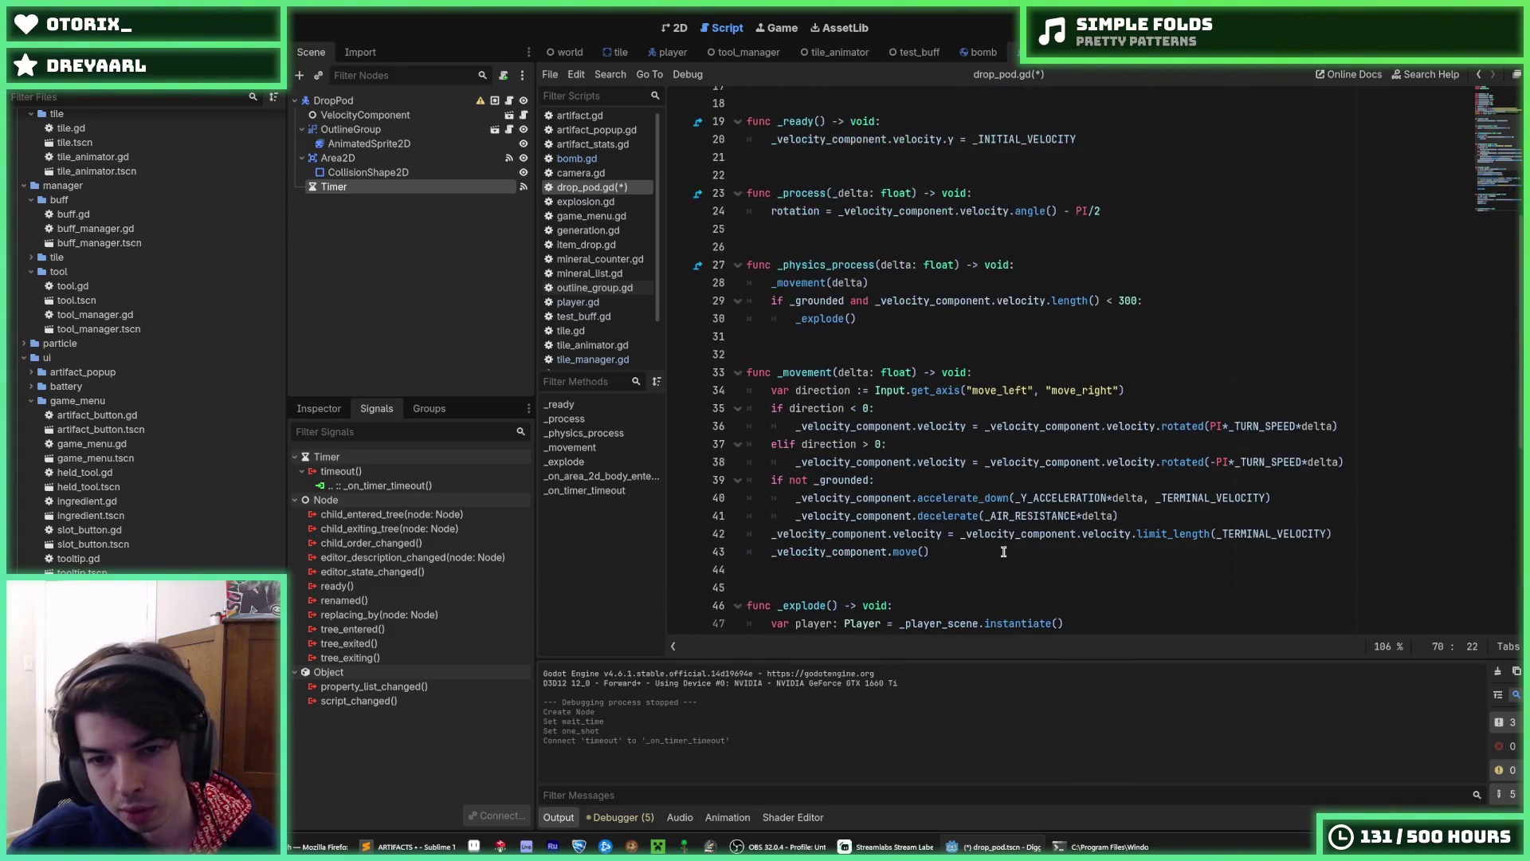
{"action": "left_click", "coordinate": [1003, 552]}
{"action": "key", "text": "Down"}
{"action": "key", "text": "Down"}
{"action": "key", "text": "Down"}
{"action": "key", "text": "ctrl+s"}
- Check the _timer.start() line, then launch Digger to test the drop pod
{"action": "scroll", "coordinate": [922, 534], "scroll_direction": "down", "scroll_amount": 9}
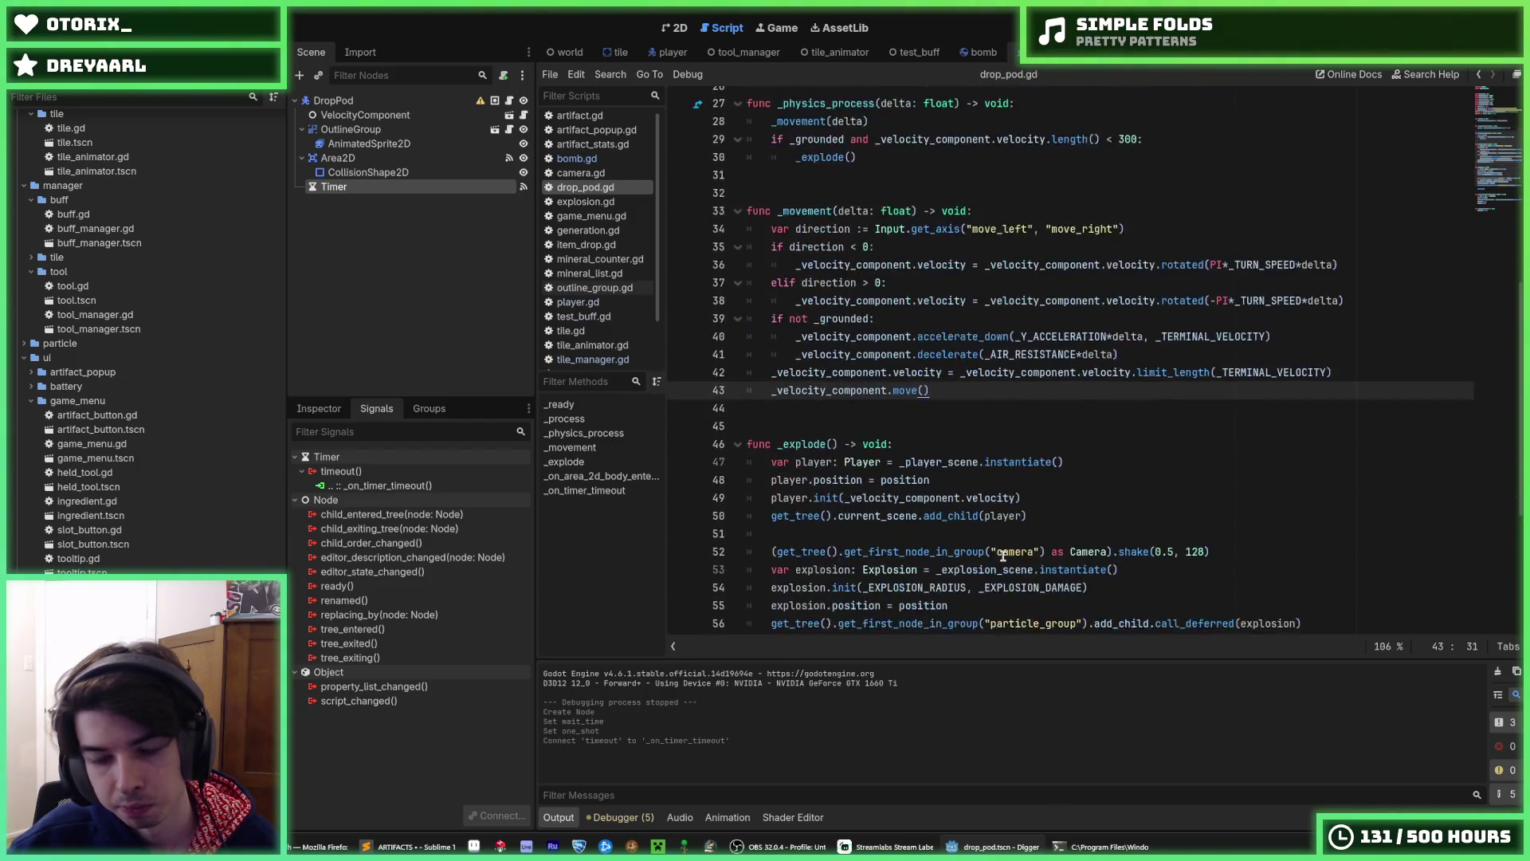
{"action": "left_click", "coordinate": [922, 534]}
{"action": "key", "text": "Up"}
{"action": "key", "text": "Down"}
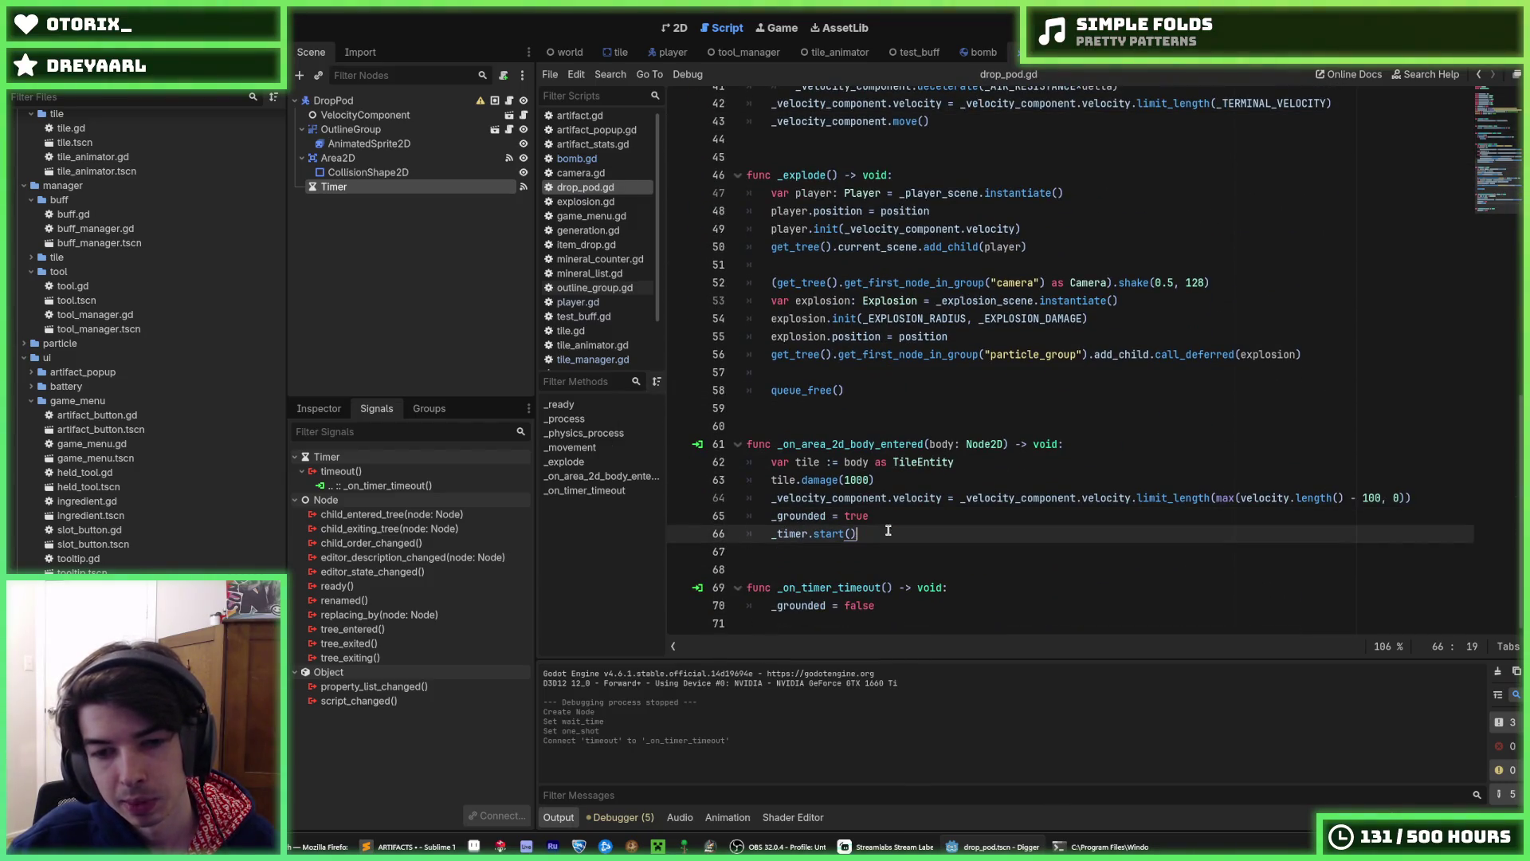
{"action": "key", "text": "Up"}
{"action": "key", "text": "Down"}
{"action": "key", "text": "Up"}
{"action": "key", "text": "Down"}
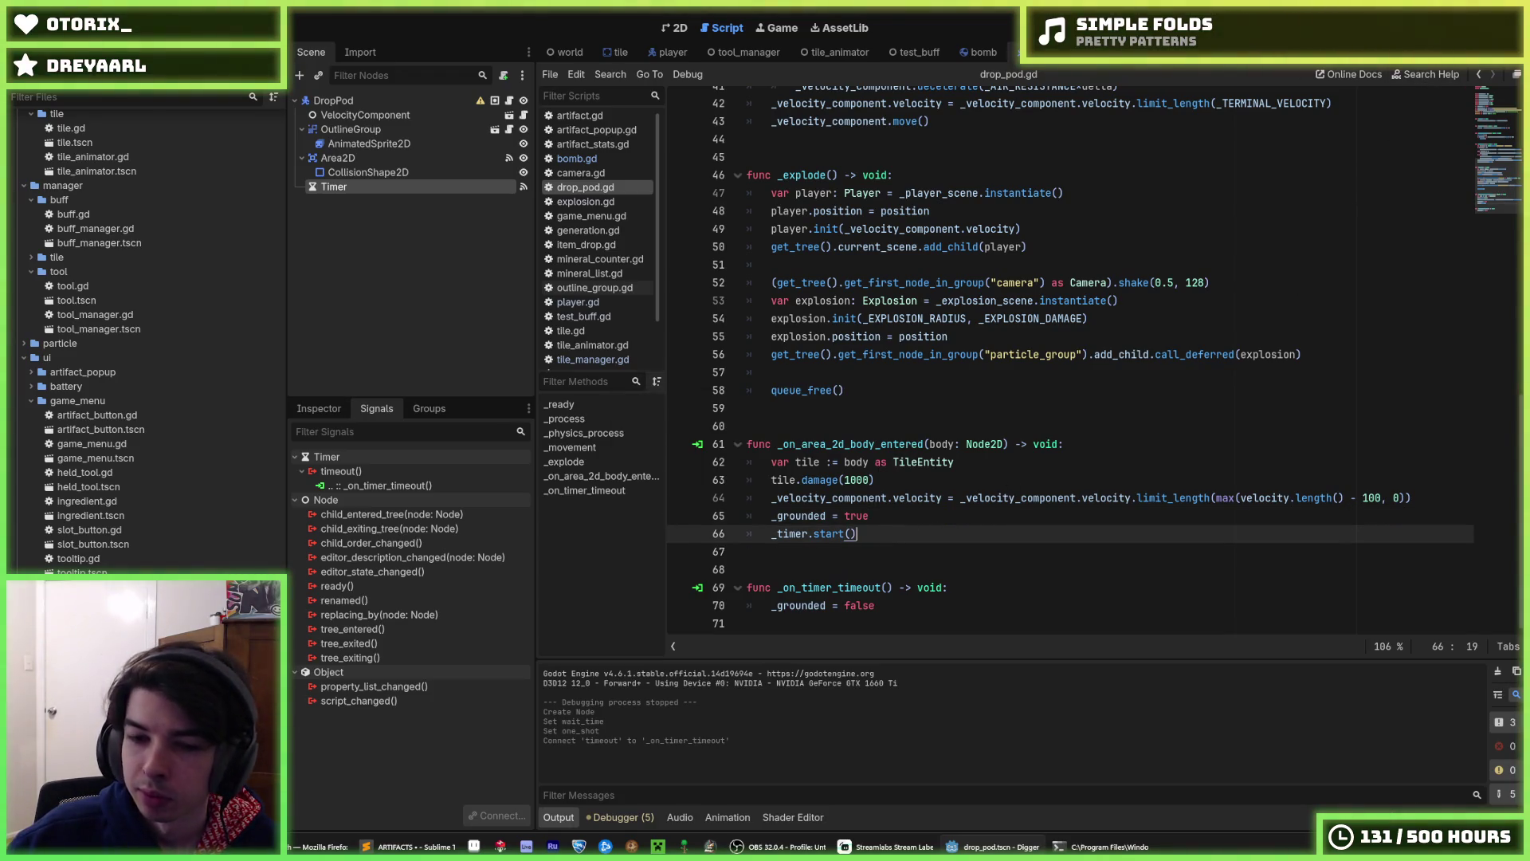
{"action": "key", "text": "F5"}
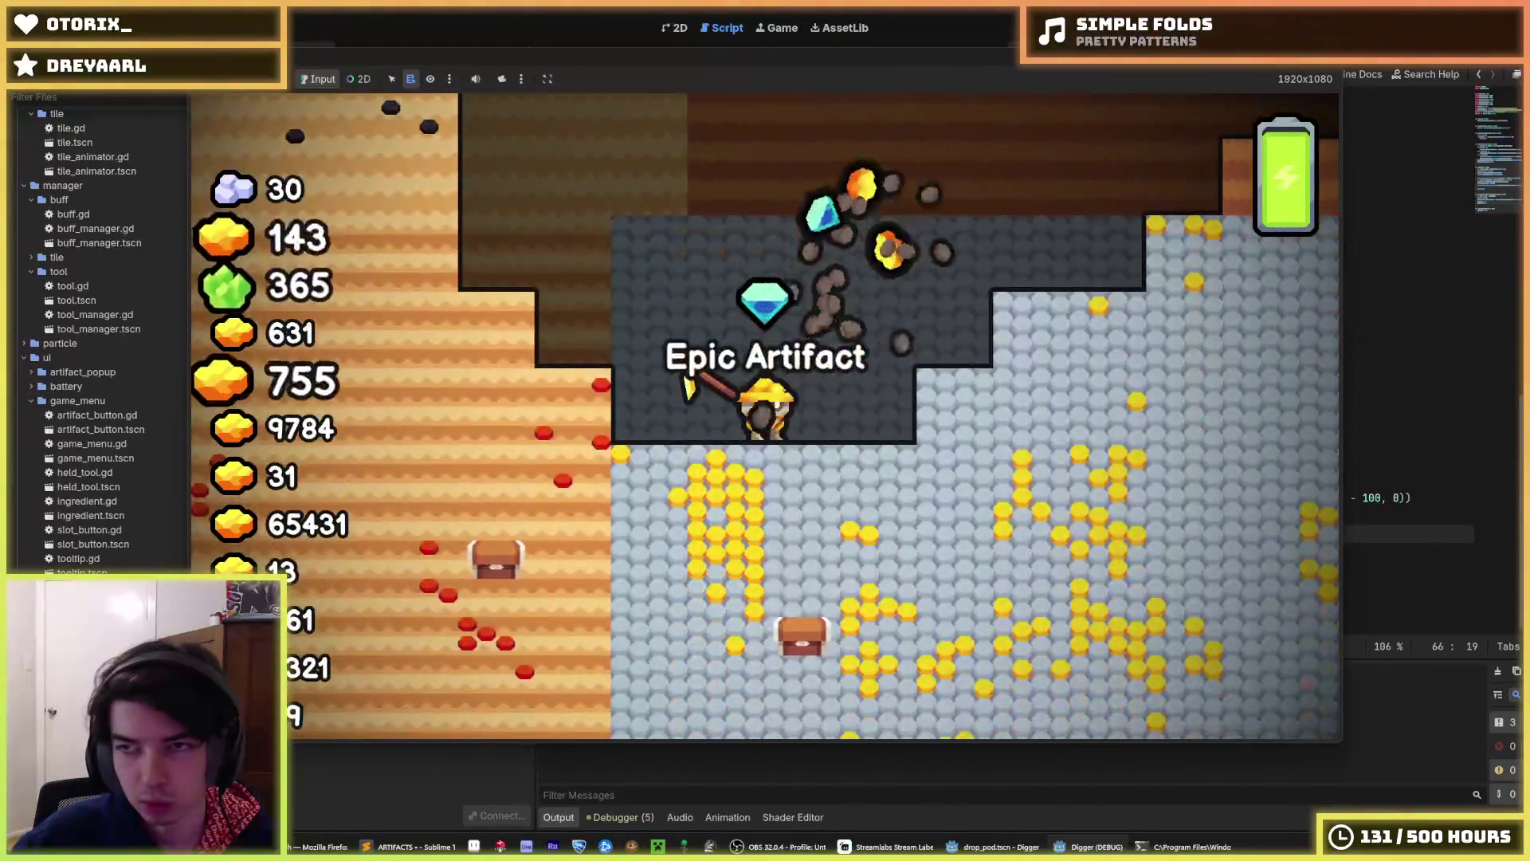
- Run and stop several Digger test runs of the drop pod
{"action": "key", "text": "F8"}
{"action": "key", "text": "F5"}
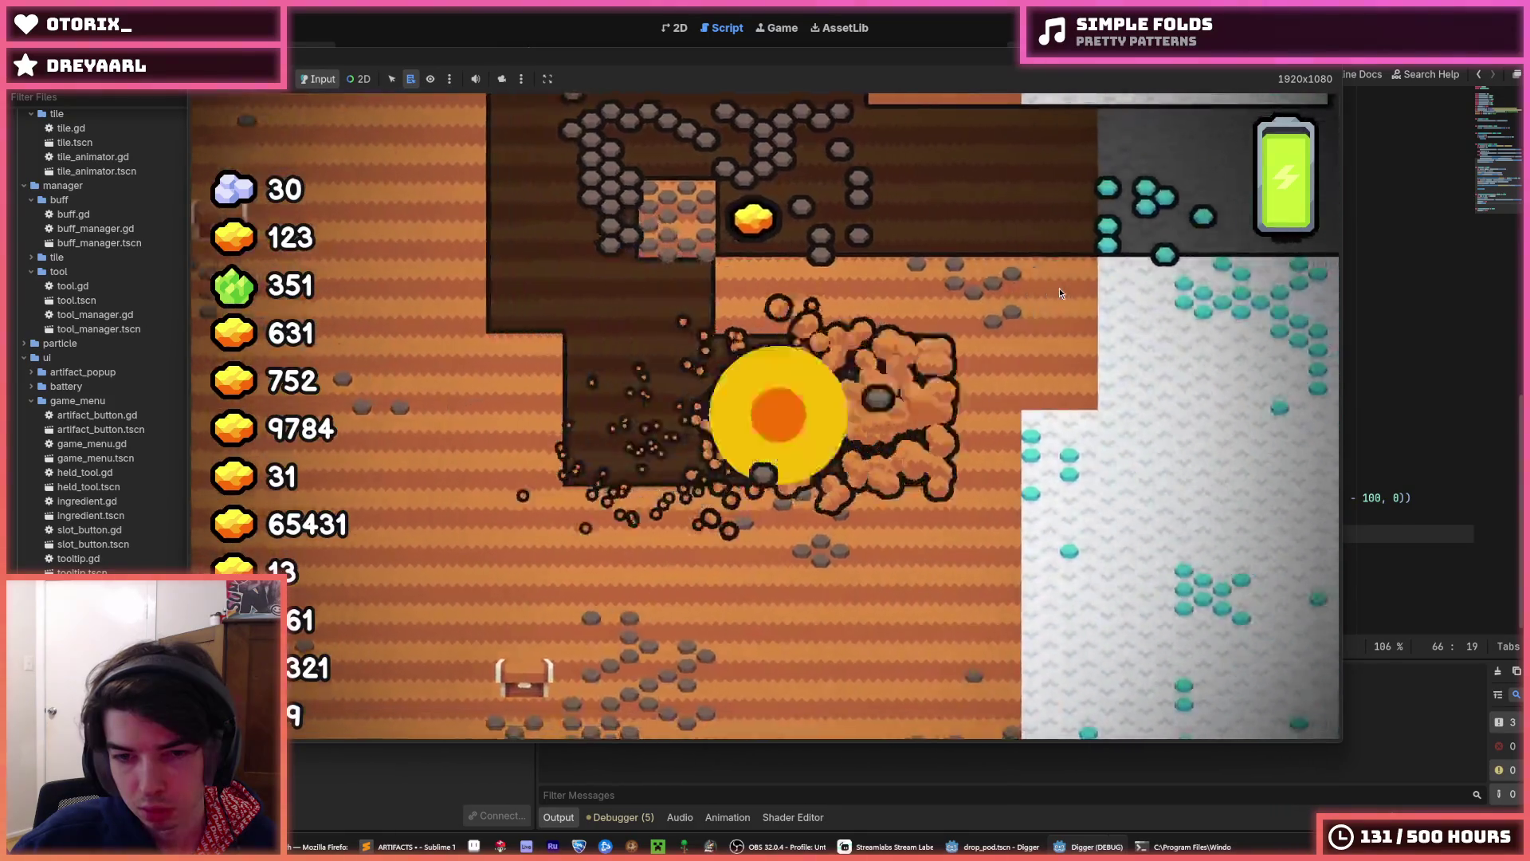
{"action": "key", "text": "alt+Tab"}
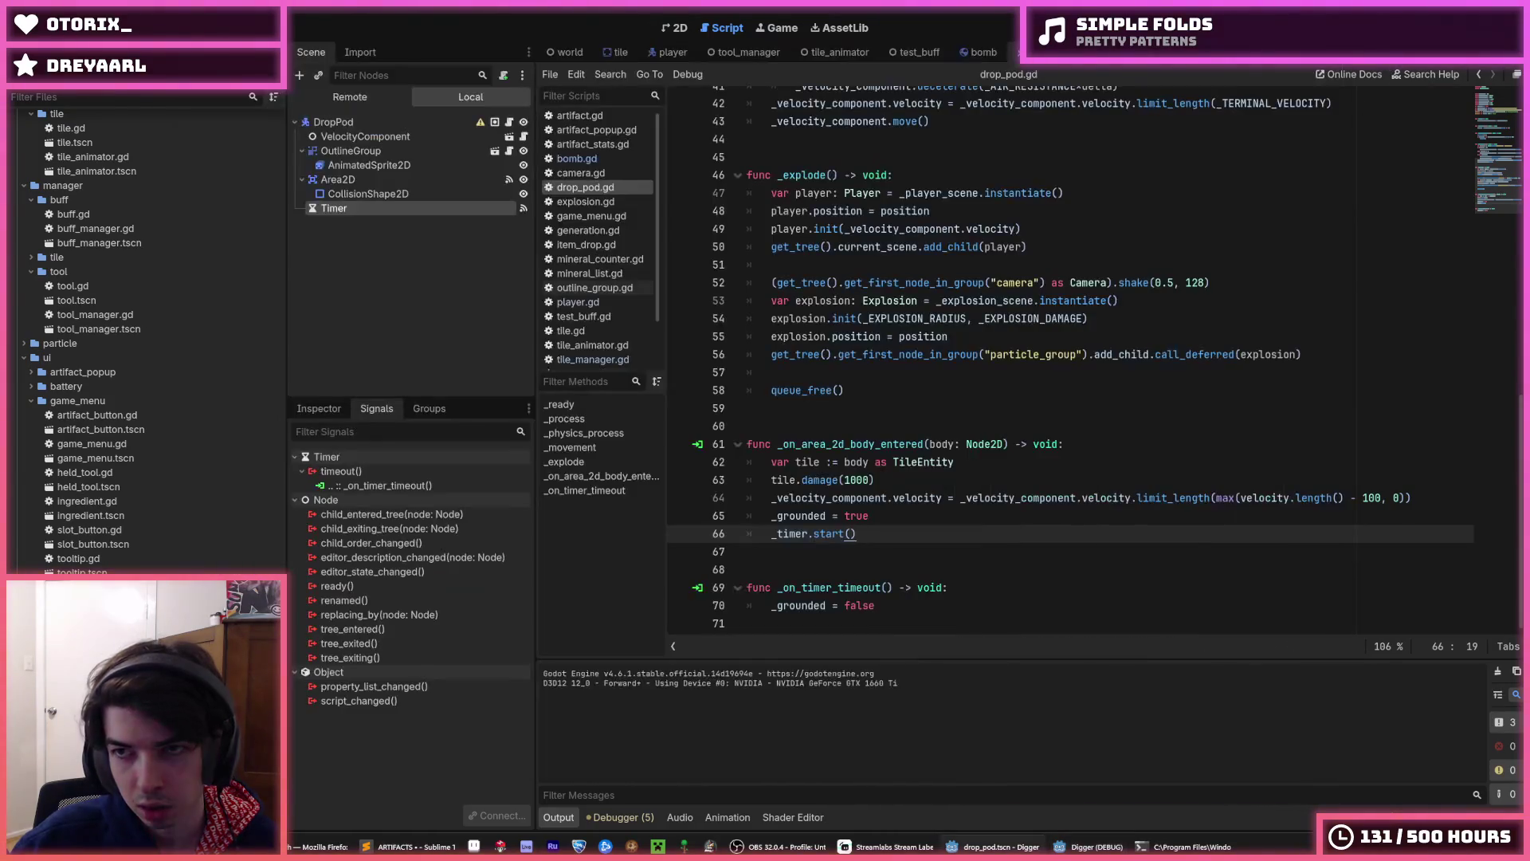
{"action": "key", "text": "F8"}
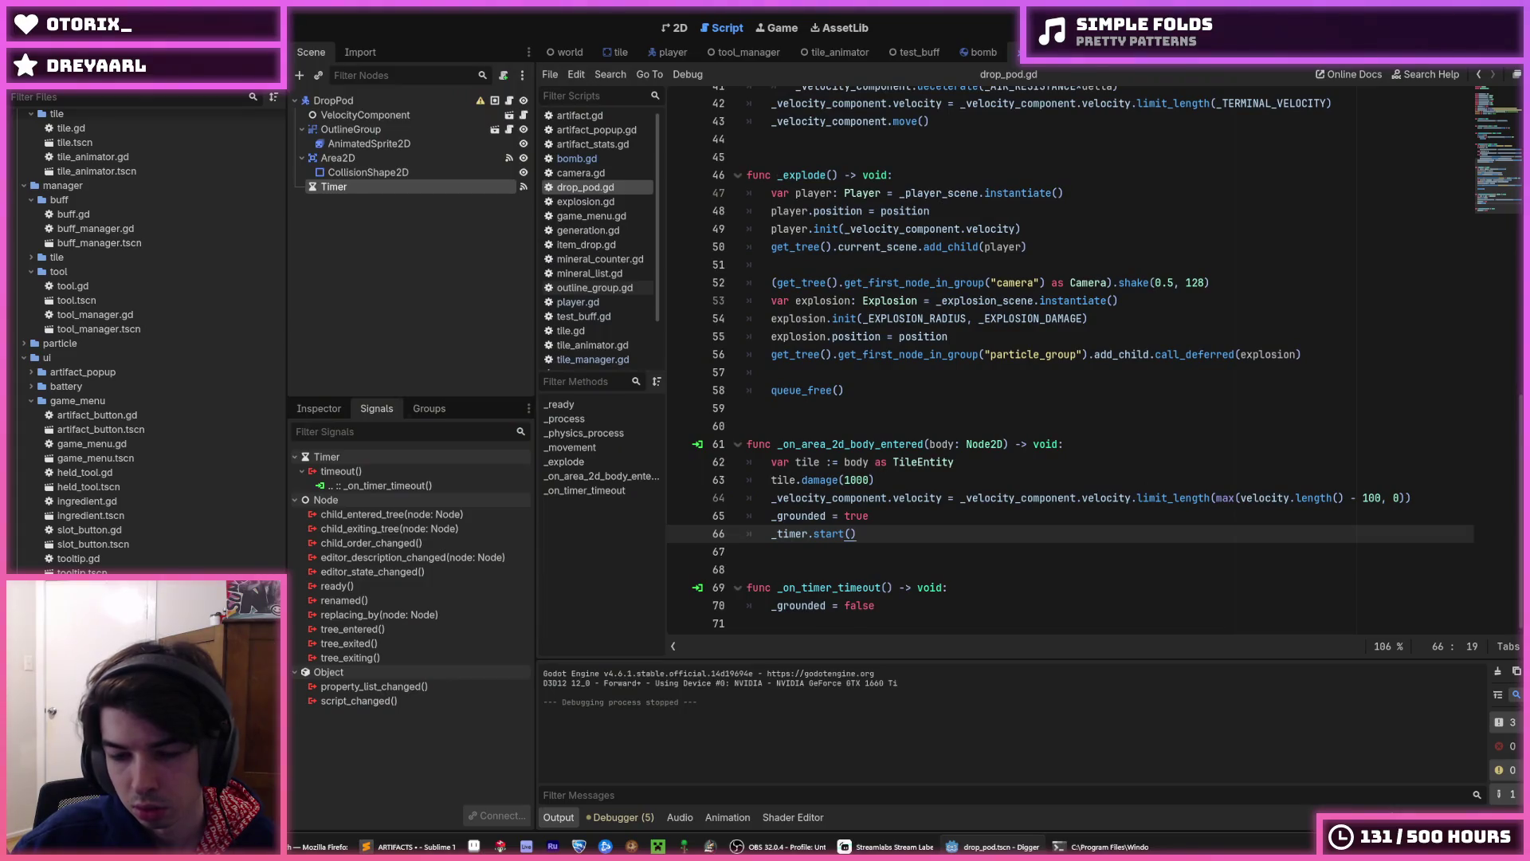
{"action": "key", "text": "F5"}
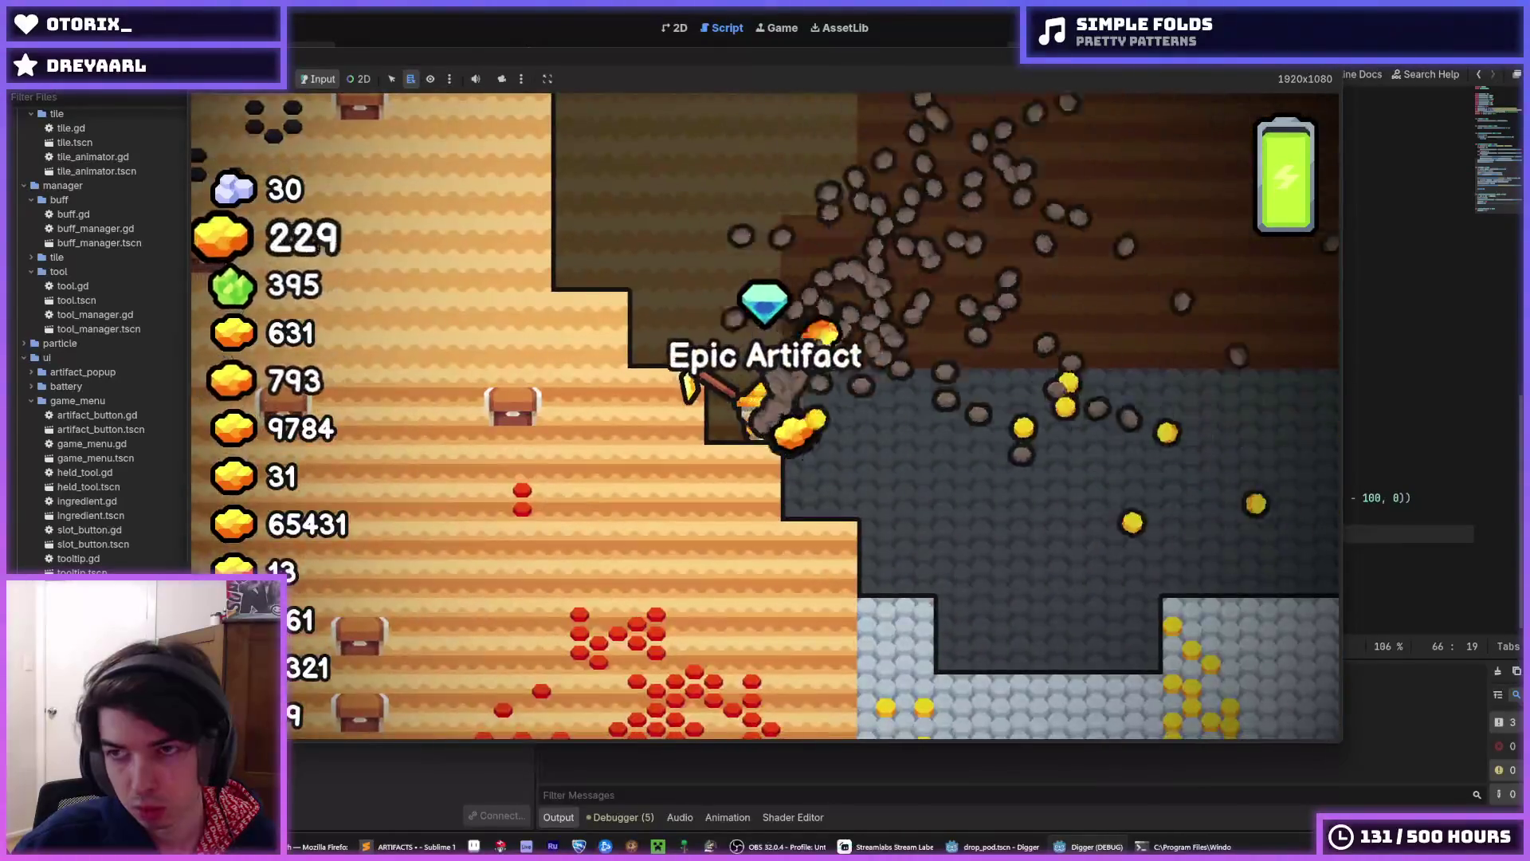
{"action": "key", "text": "F8"}
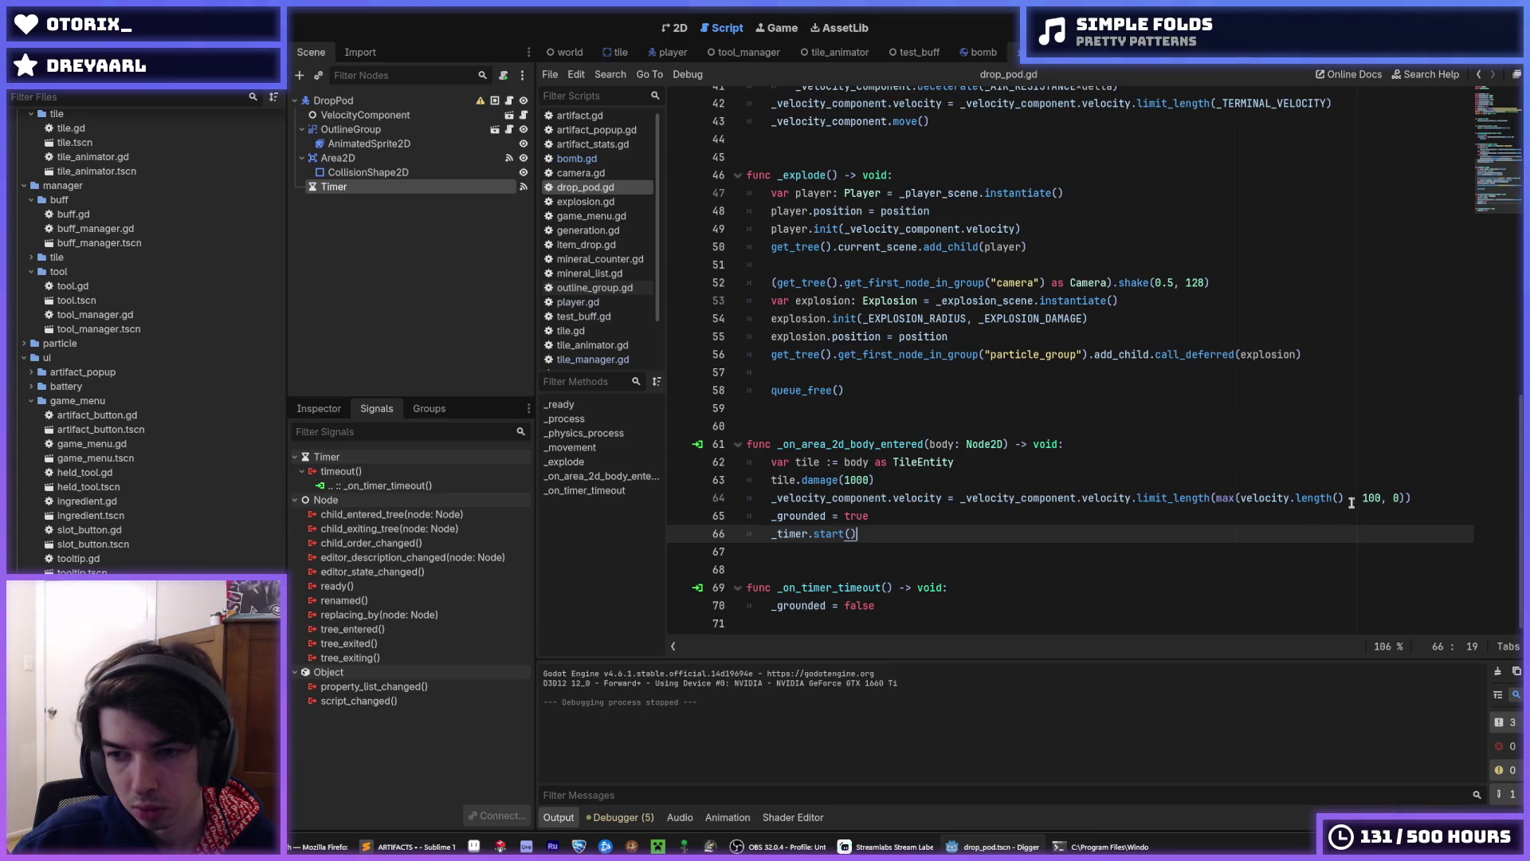
- Lower the 100 velocity reduction on line 64 and playtest the change
{"action": "double_click", "coordinate": [1371, 498]}
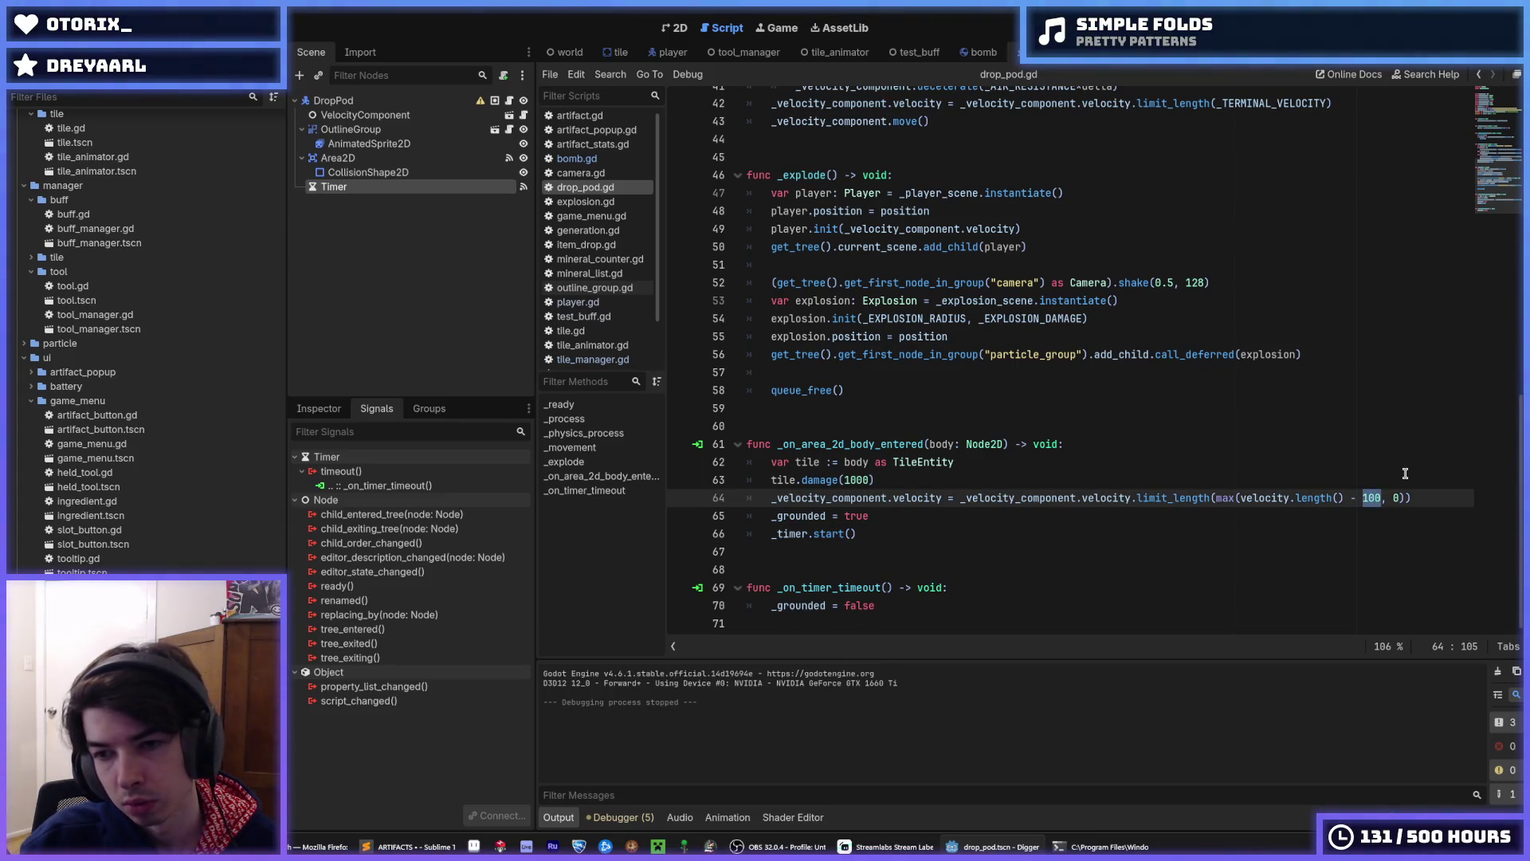
{"action": "key", "text": "F5"}
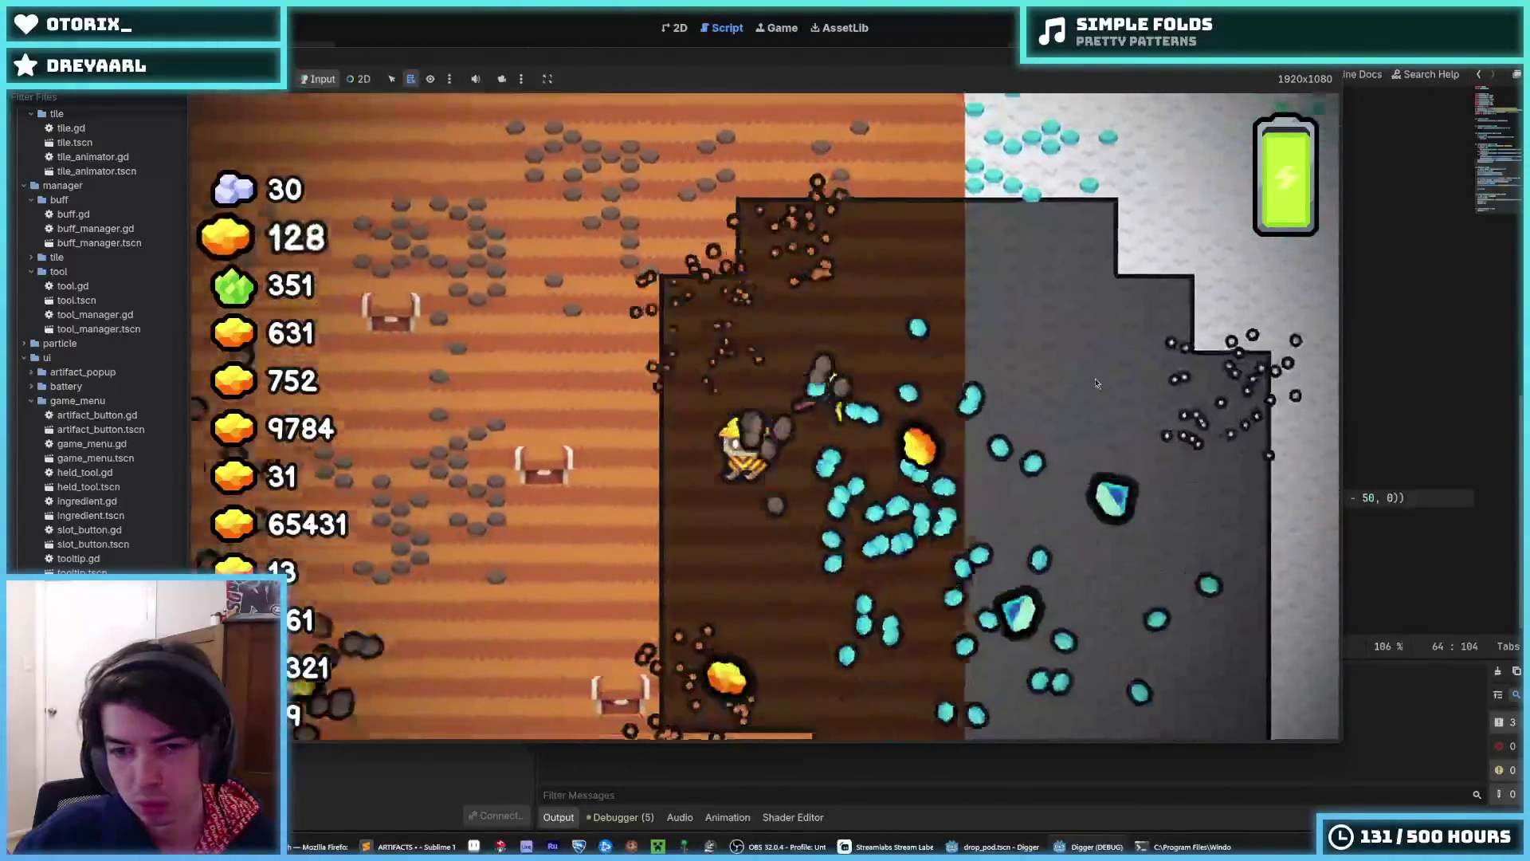
{"action": "key", "text": "alt+F4"}
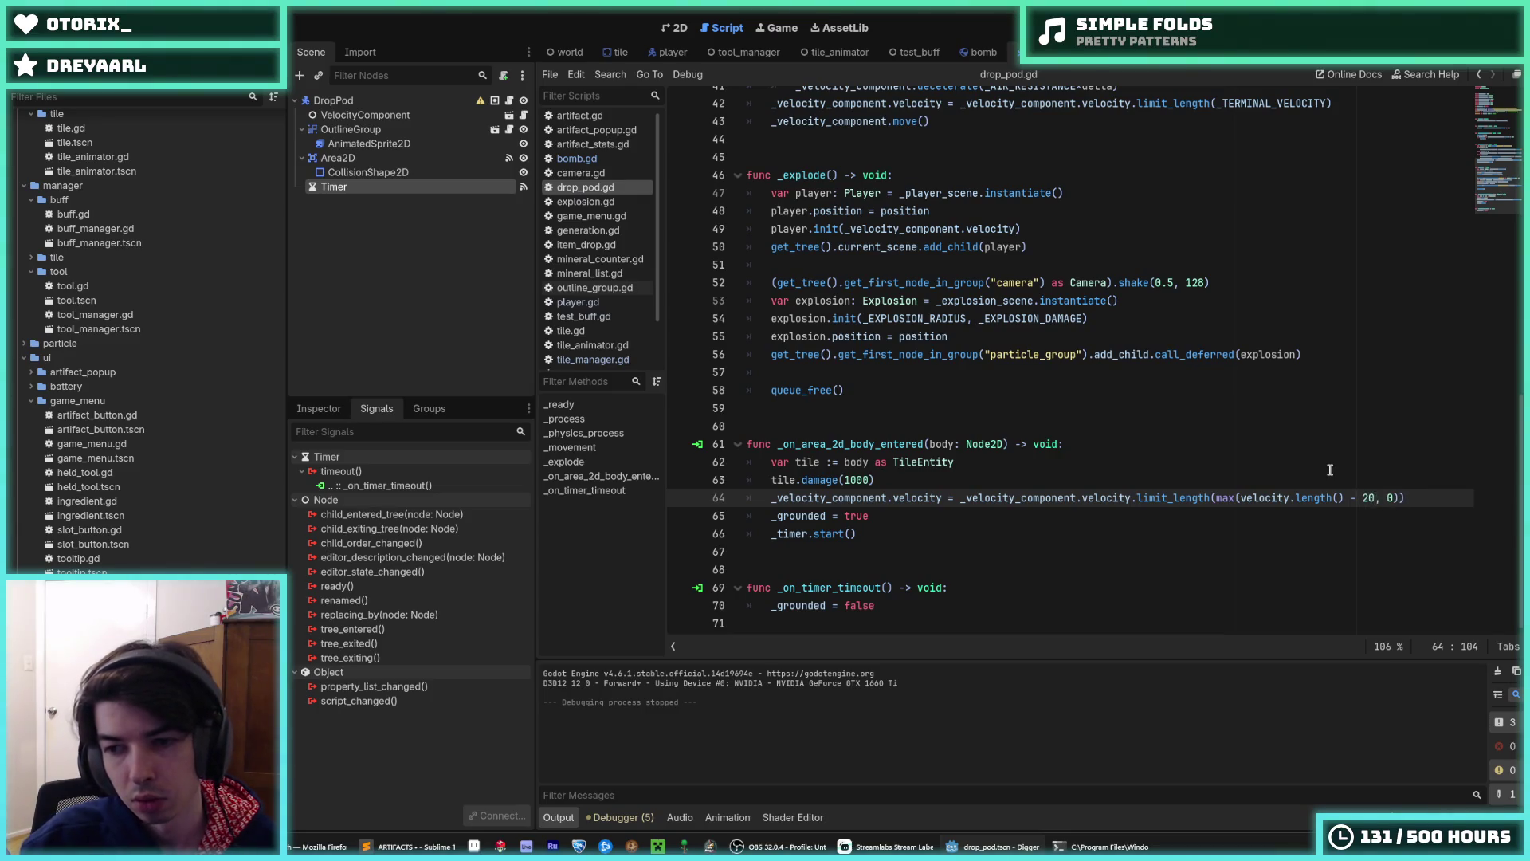
{"action": "key", "text": "F5"}
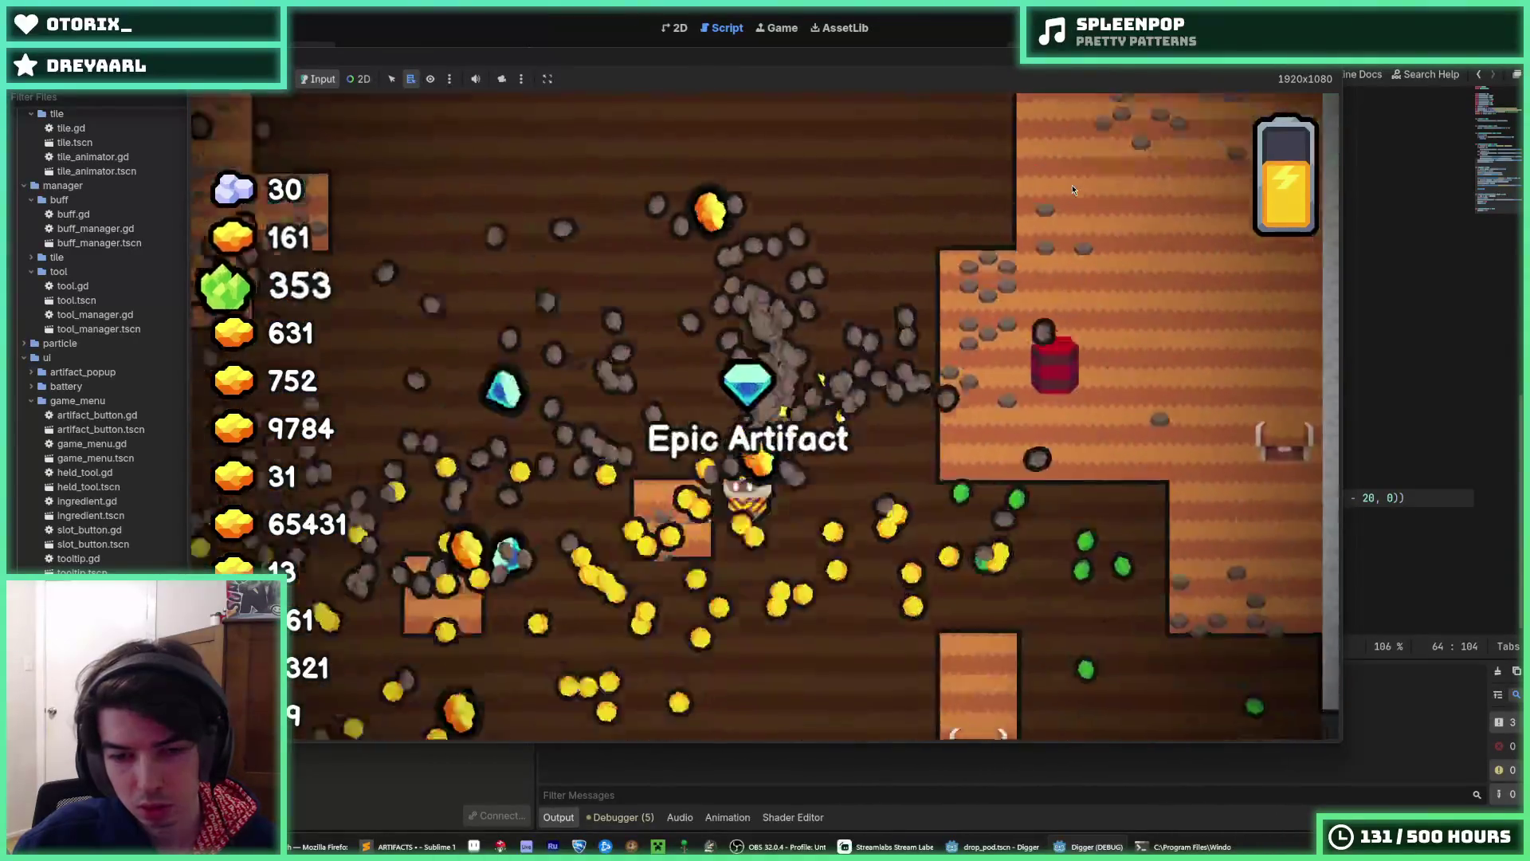
- Give the Timer a 0.2 s wait time and try it in a Digger run
{"action": "key", "text": "F8"}
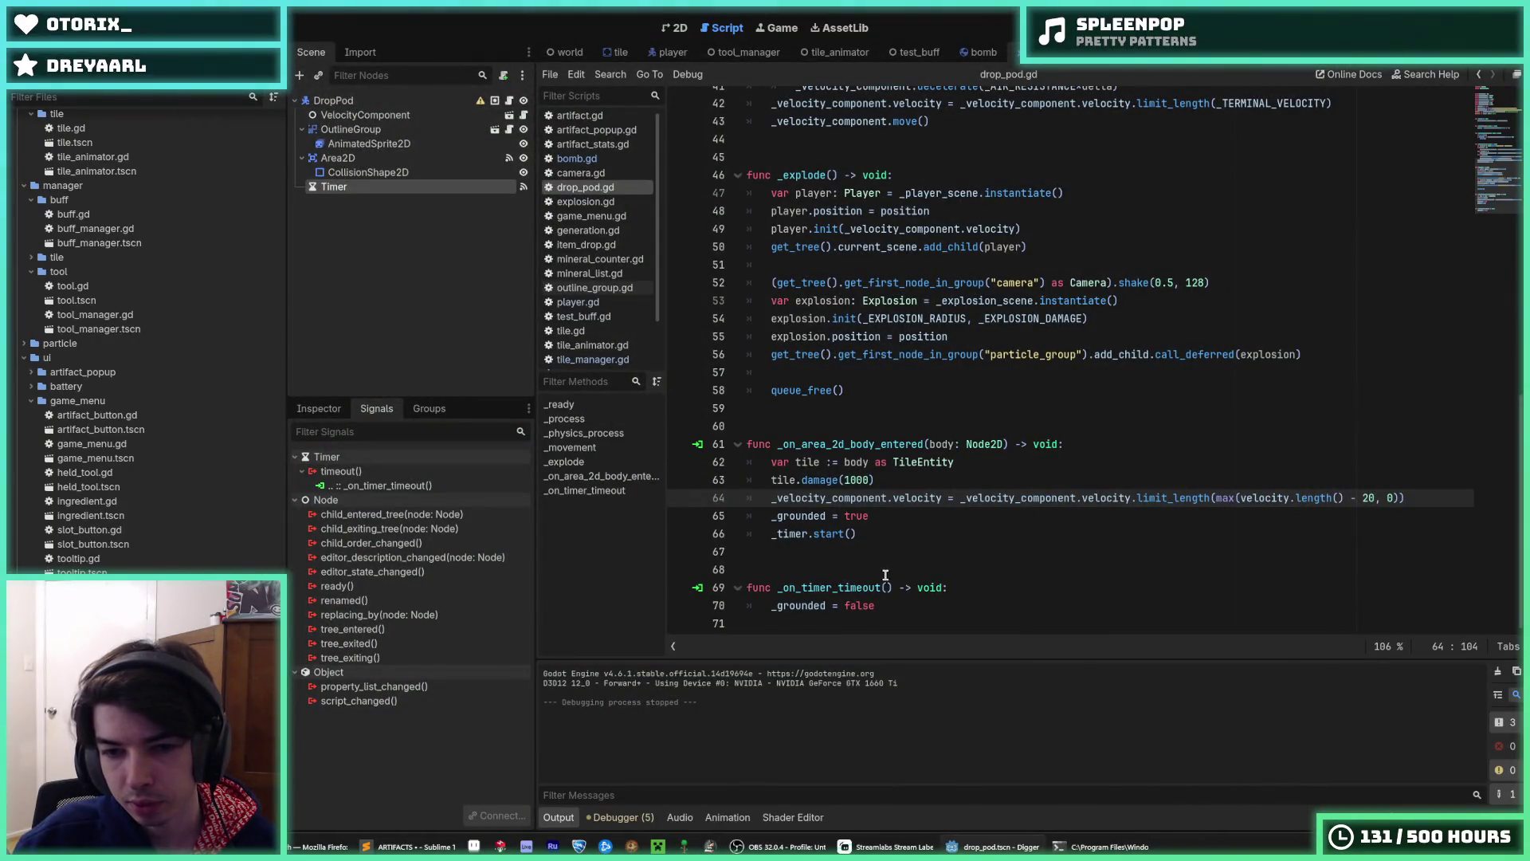
{"action": "scroll", "coordinate": [899, 212], "scroll_direction": "up", "scroll_amount": 13}
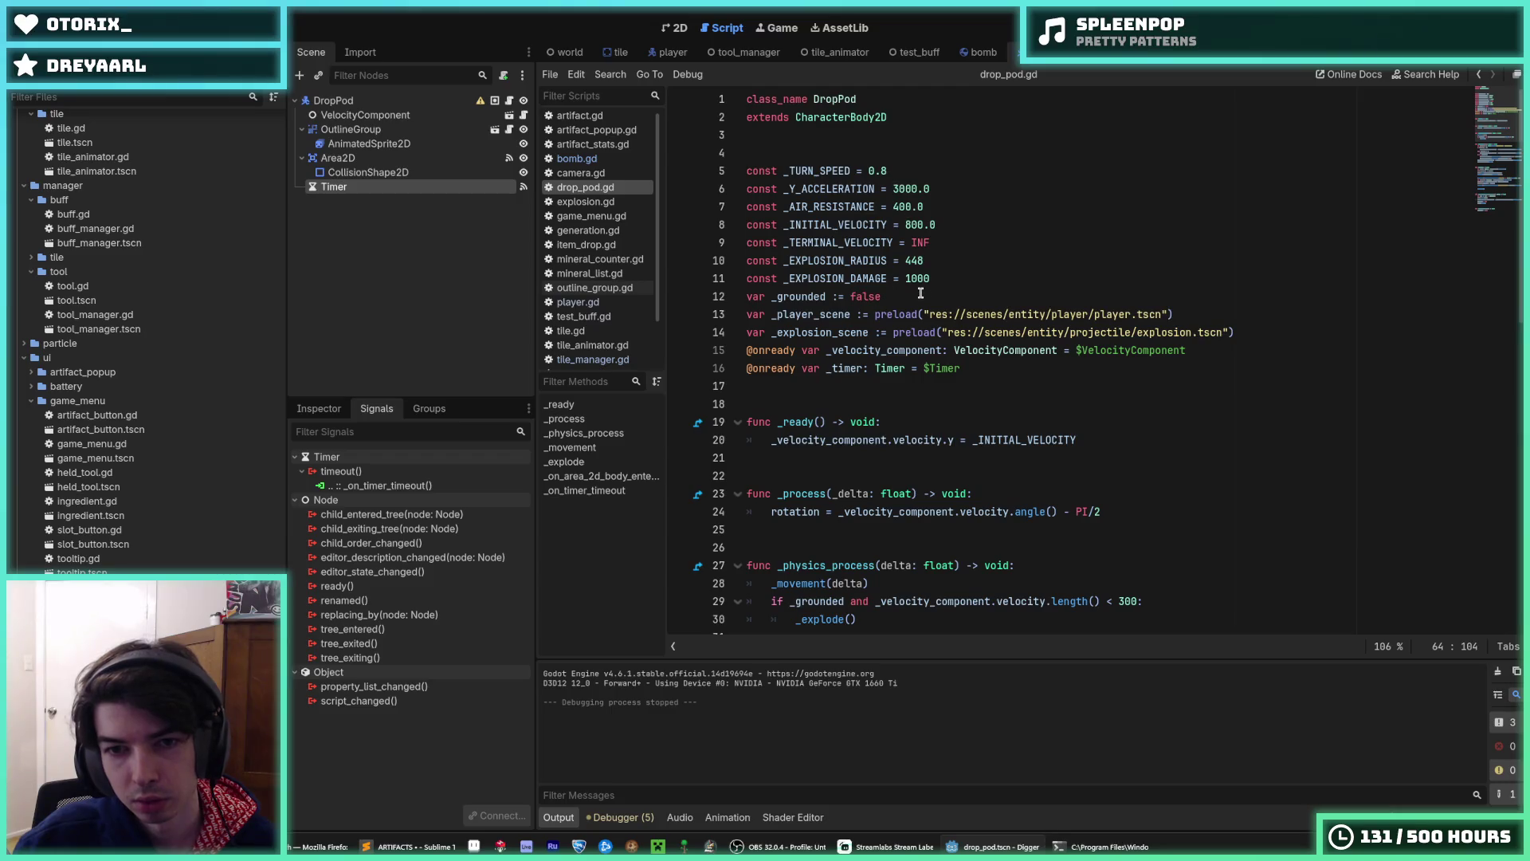
{"action": "scroll", "coordinate": [884, 336], "scroll_direction": "down", "scroll_amount": 7}
{"action": "left_click", "coordinate": [319, 408]}
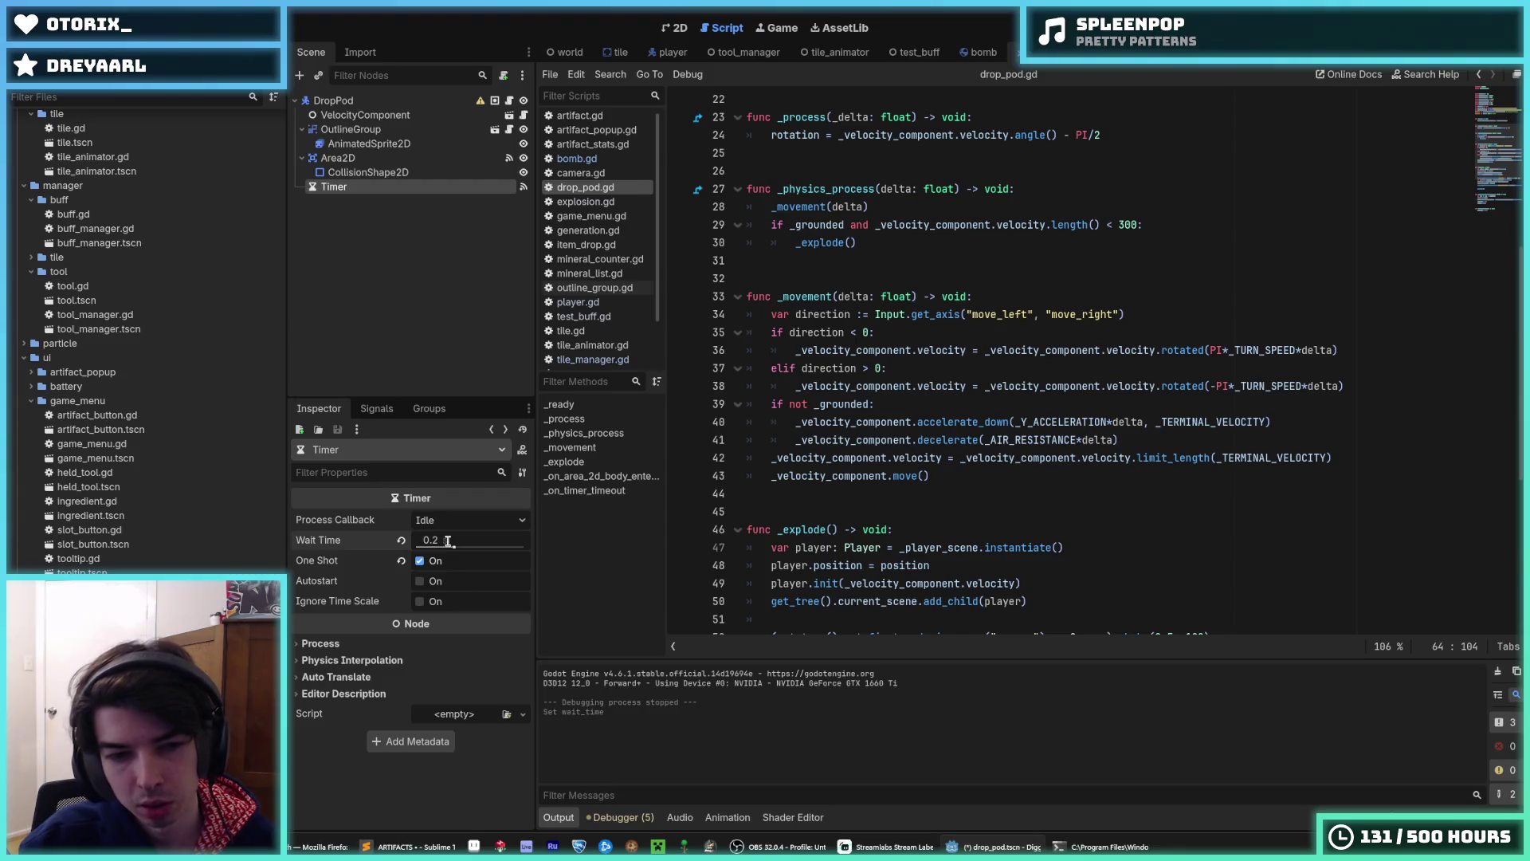
{"action": "key", "text": "F5"}
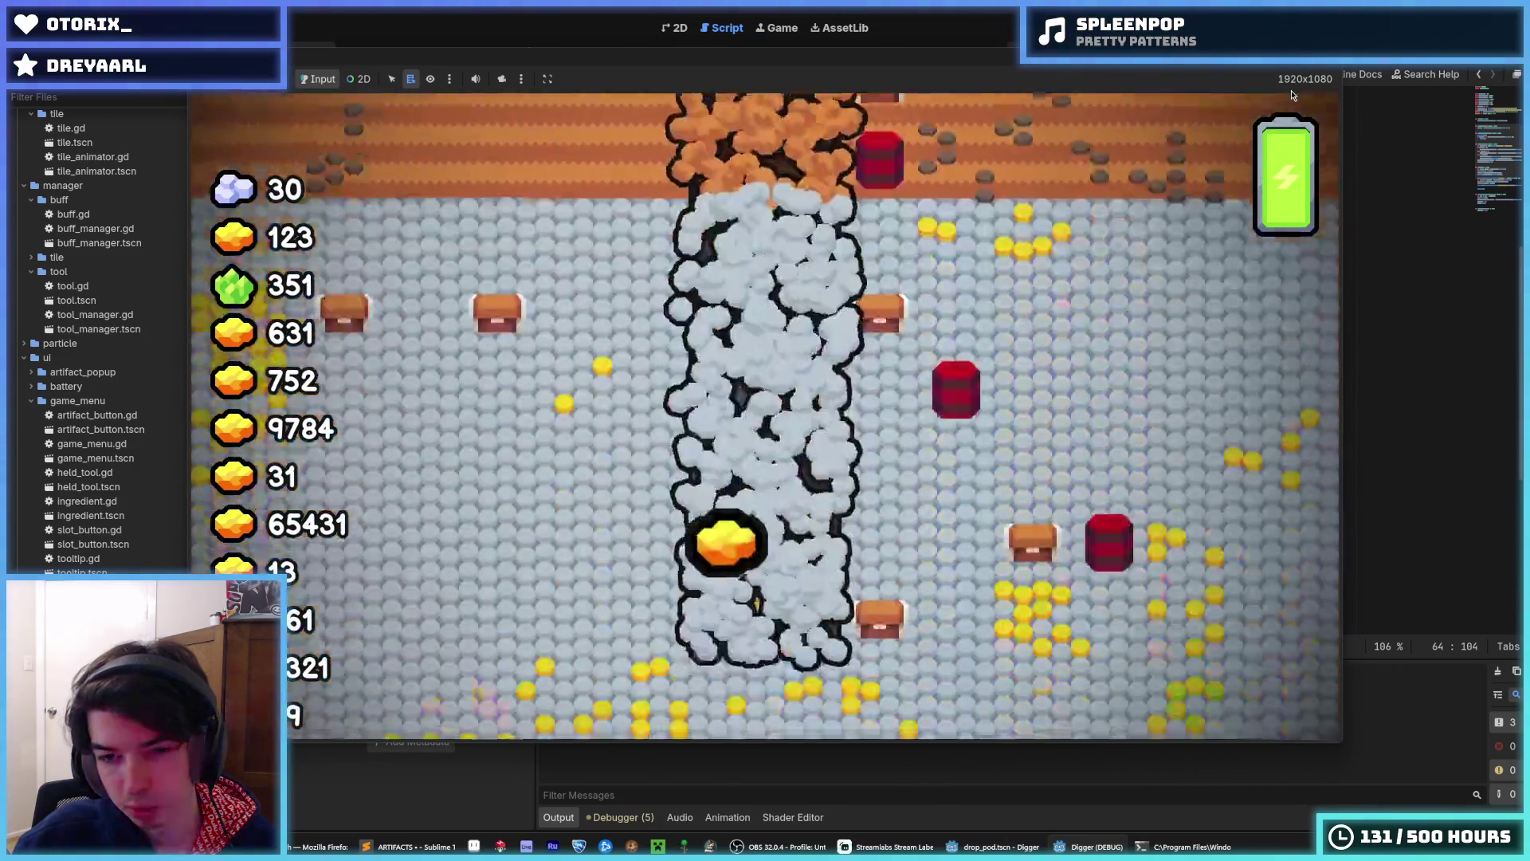
{"action": "key", "text": "F8"}
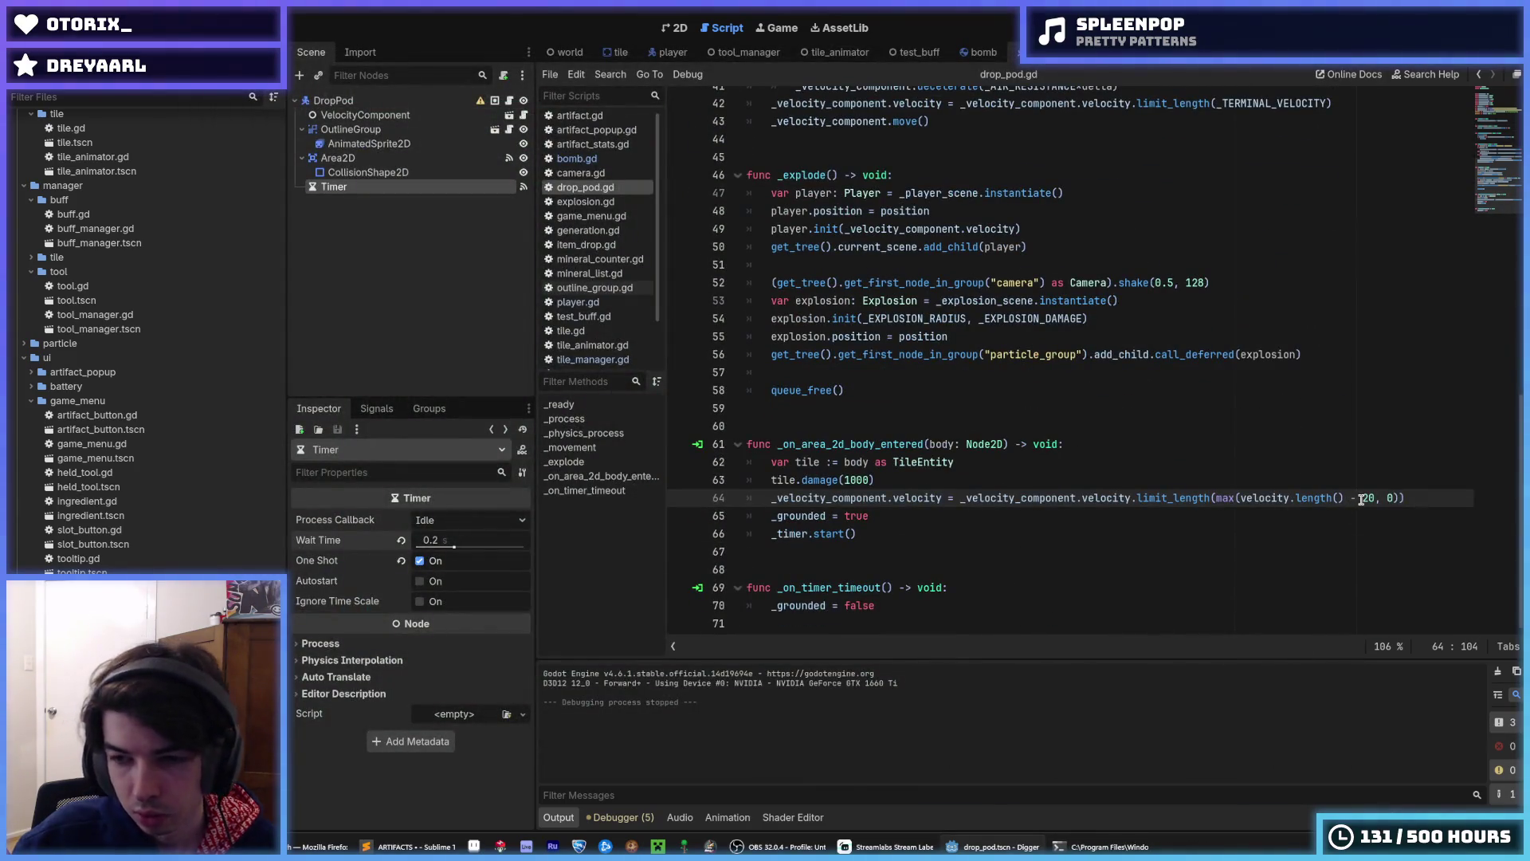
- Finish the limit_length(max(velocity.length() - 20, 0)) line in the collision handler
{"action": "left_click", "coordinate": [1364, 499]}
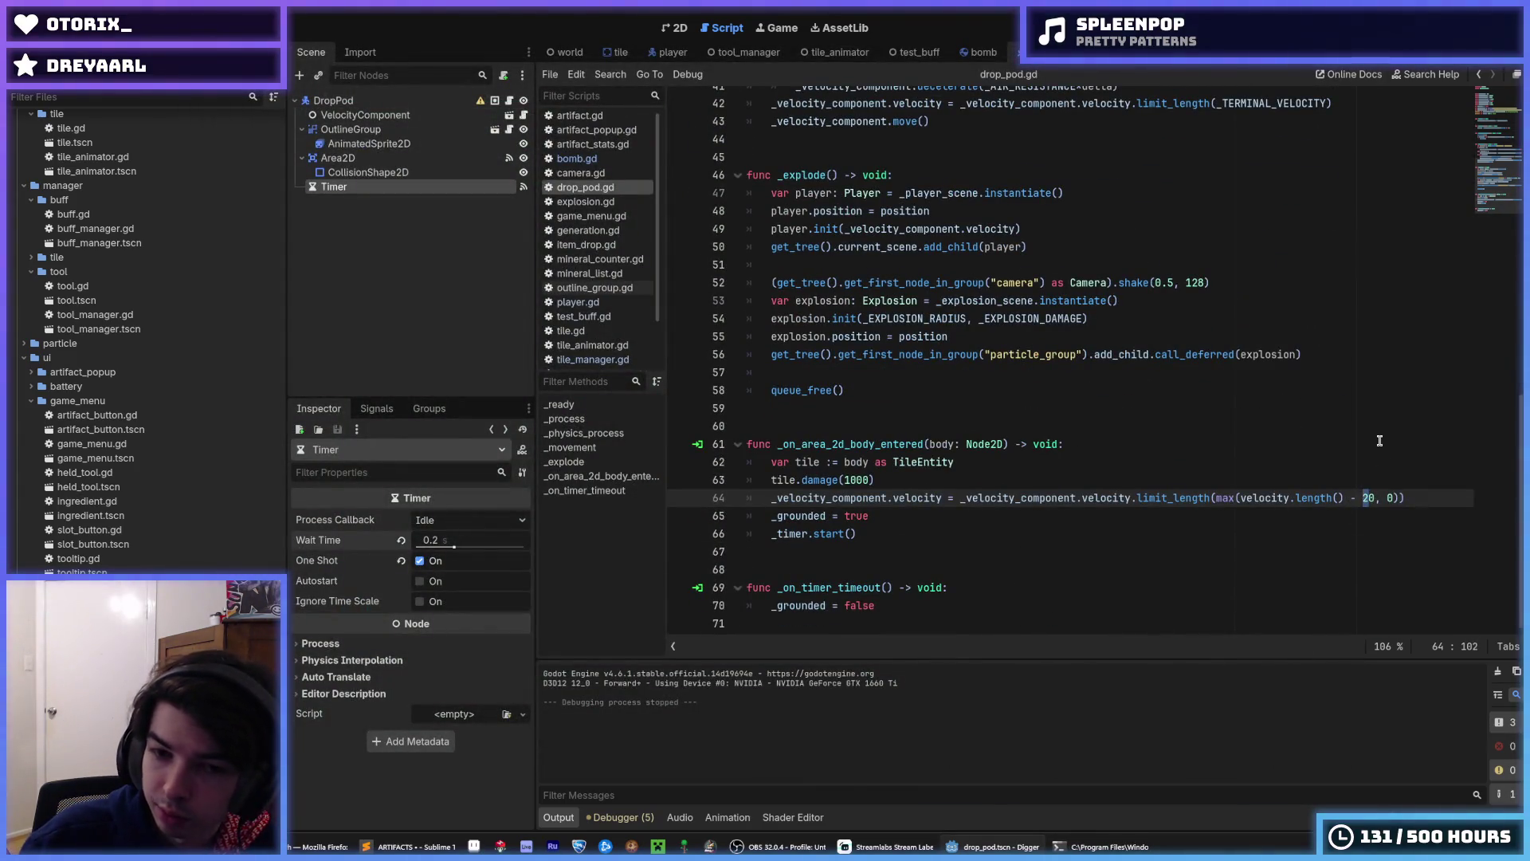
{"action": "key", "text": "Down"}
{"action": "key", "text": "Down"}
{"action": "key", "text": "Down"}
{"action": "key", "text": "Up"}
{"action": "key", "text": "Up"}
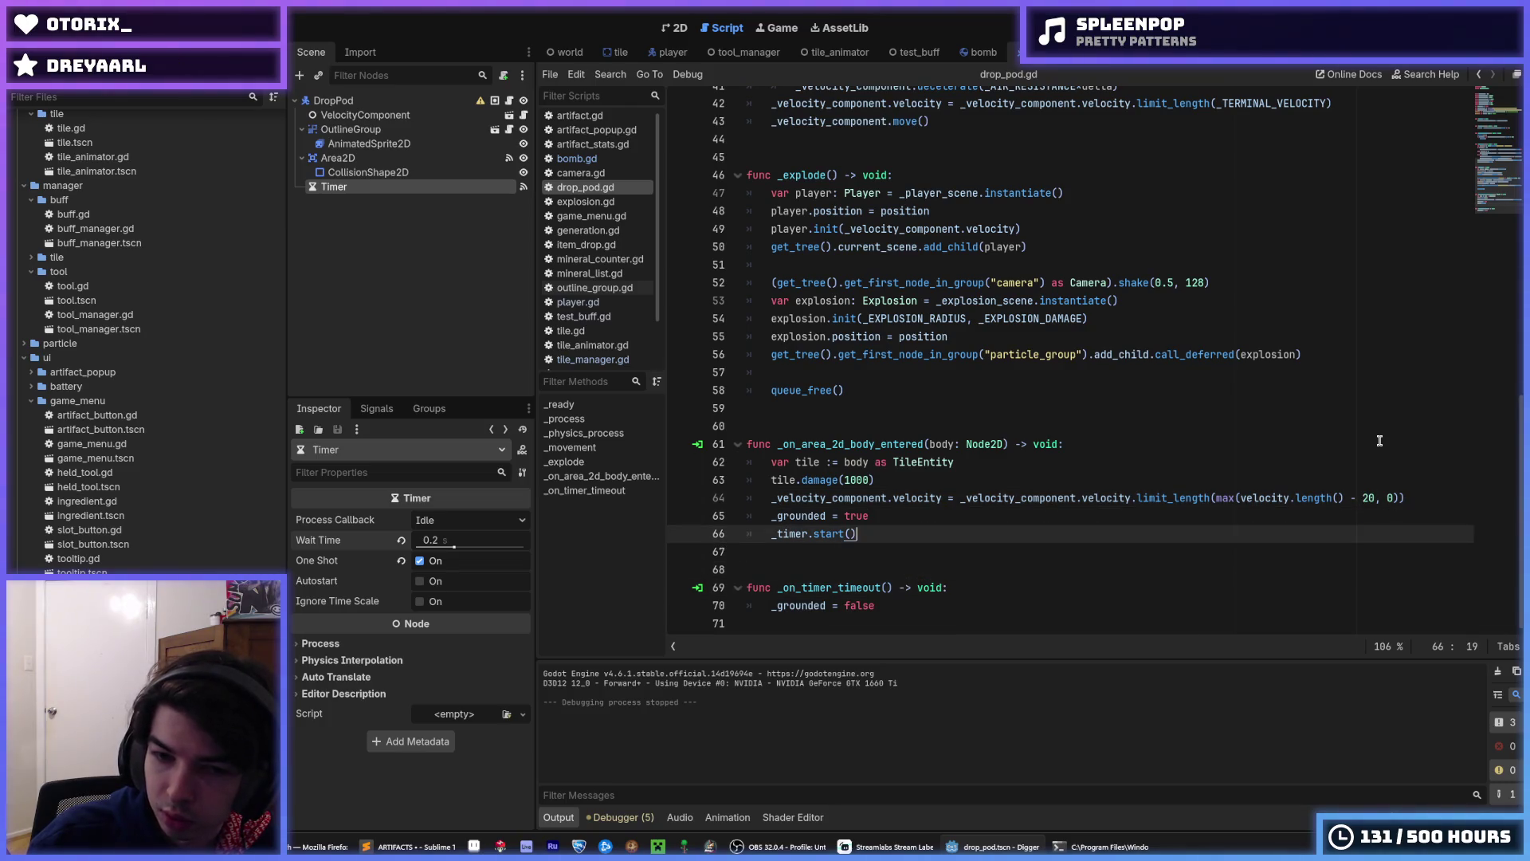
- Add a print(_grounded) line after the _explode() call in _physics_process
{"action": "scroll", "coordinate": [1379, 440], "scroll_direction": "up", "scroll_amount": 7}
{"action": "left_click", "coordinate": [937, 257]}
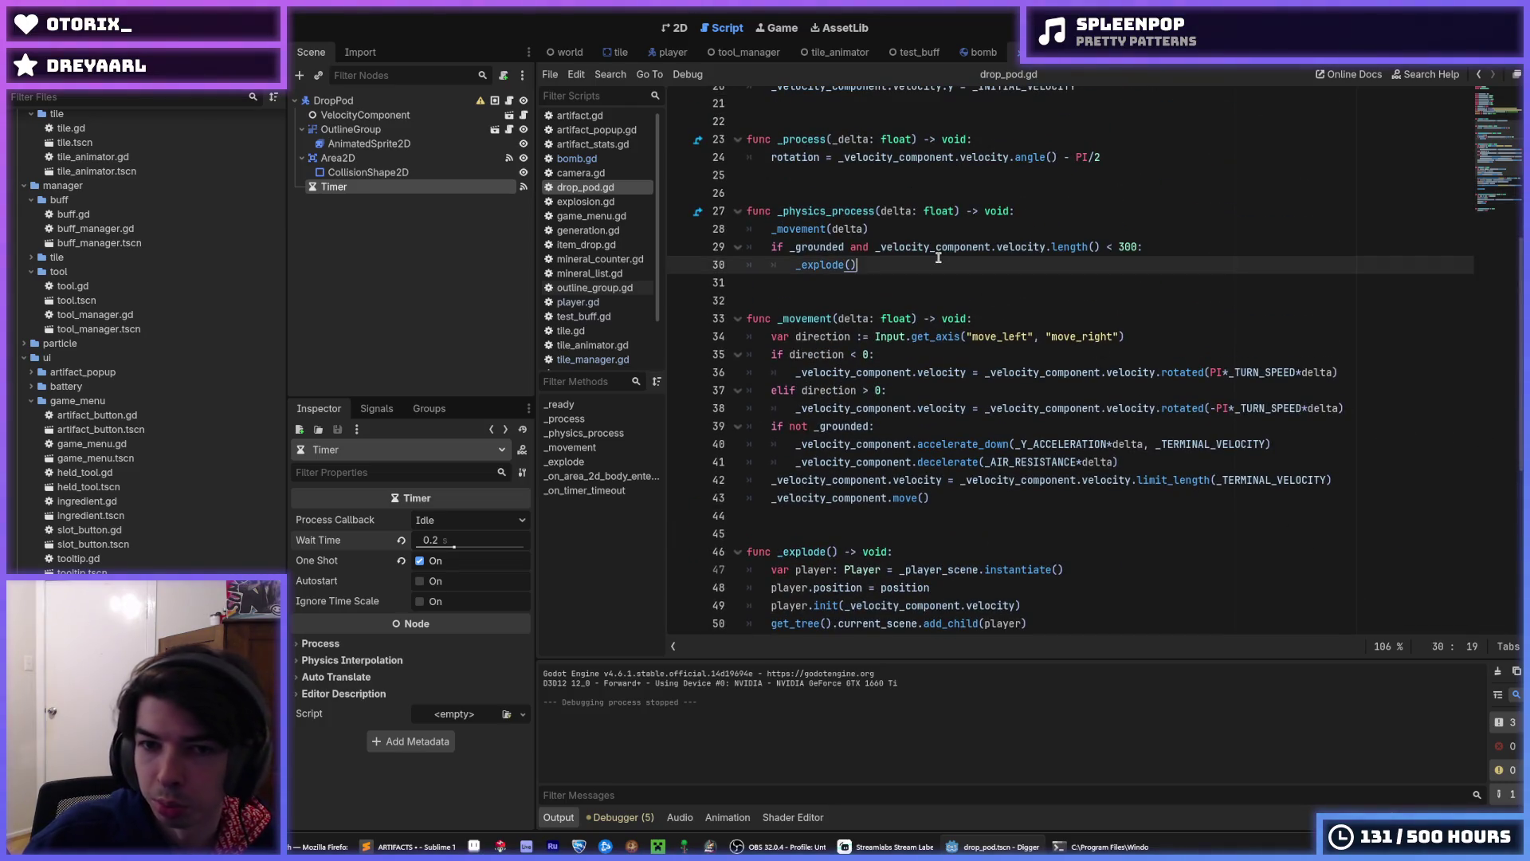
{"action": "key", "text": "Return"}
{"action": "key", "text": "BackSpace"}
{"action": "type", "text": "print("}
{"action": "type", "text": "_grounded"}
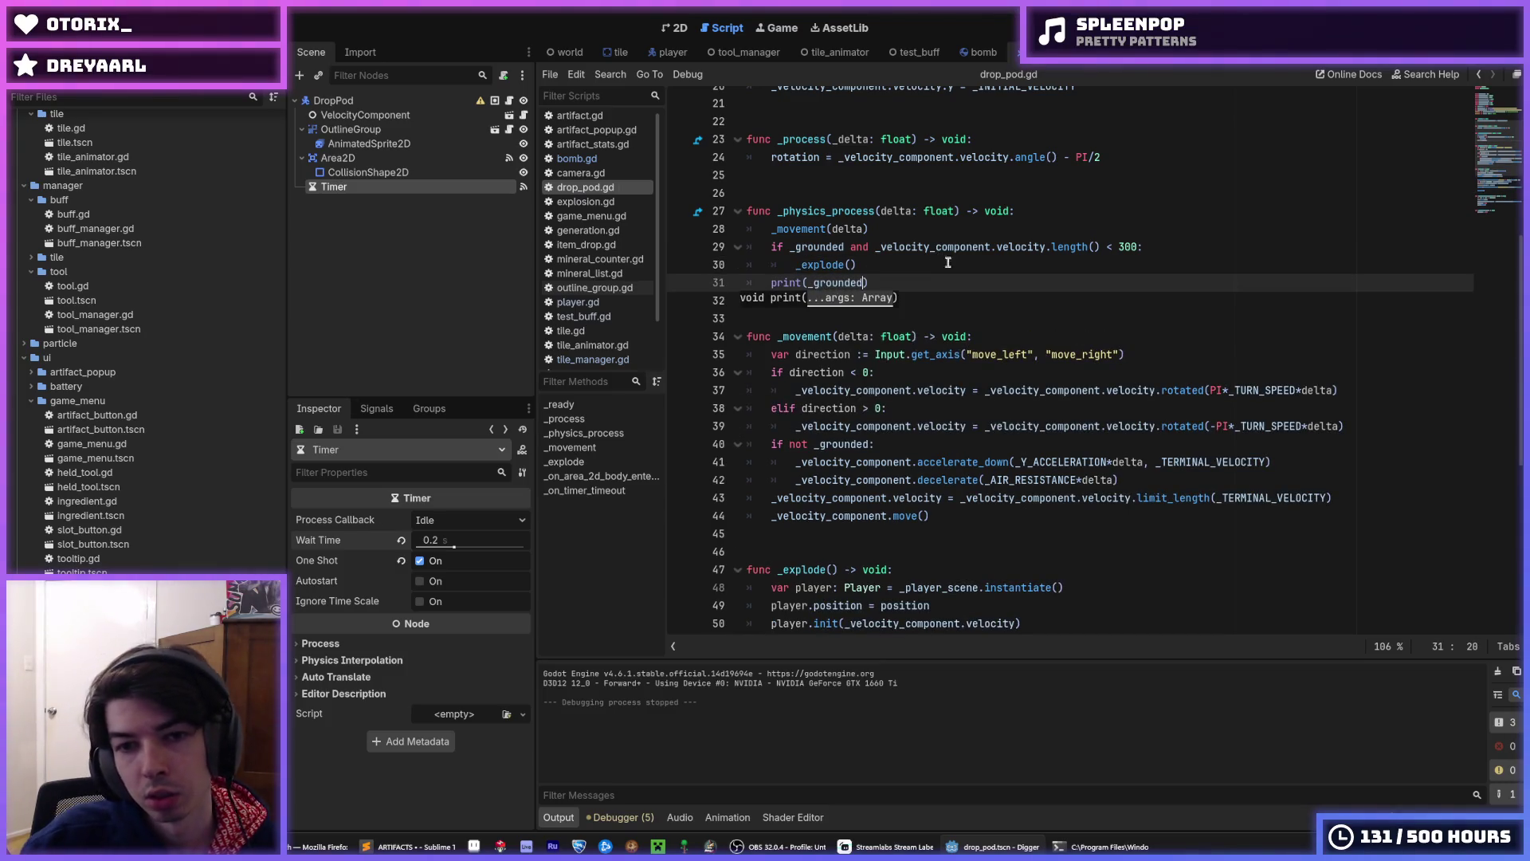
- Change the 20 subtracted from the speed on line 65 to 100 and run Digger
{"action": "scroll", "coordinate": [1205, 458], "scroll_direction": "down", "scroll_amount": 7}
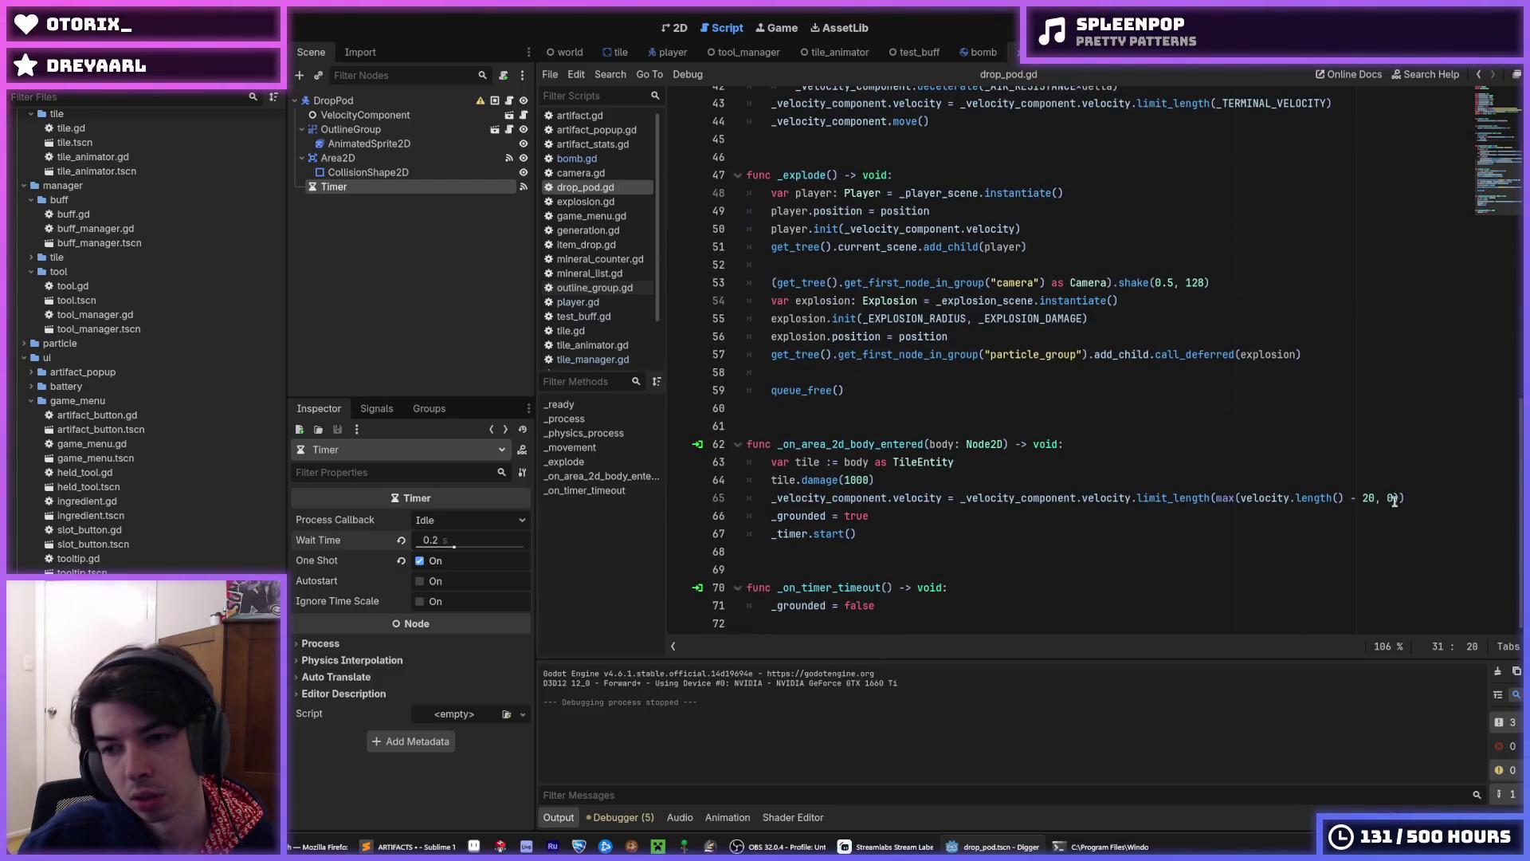
{"action": "double_click", "coordinate": [1368, 497]}
{"action": "type", "text": "10"}
{"action": "key", "text": "F5"}
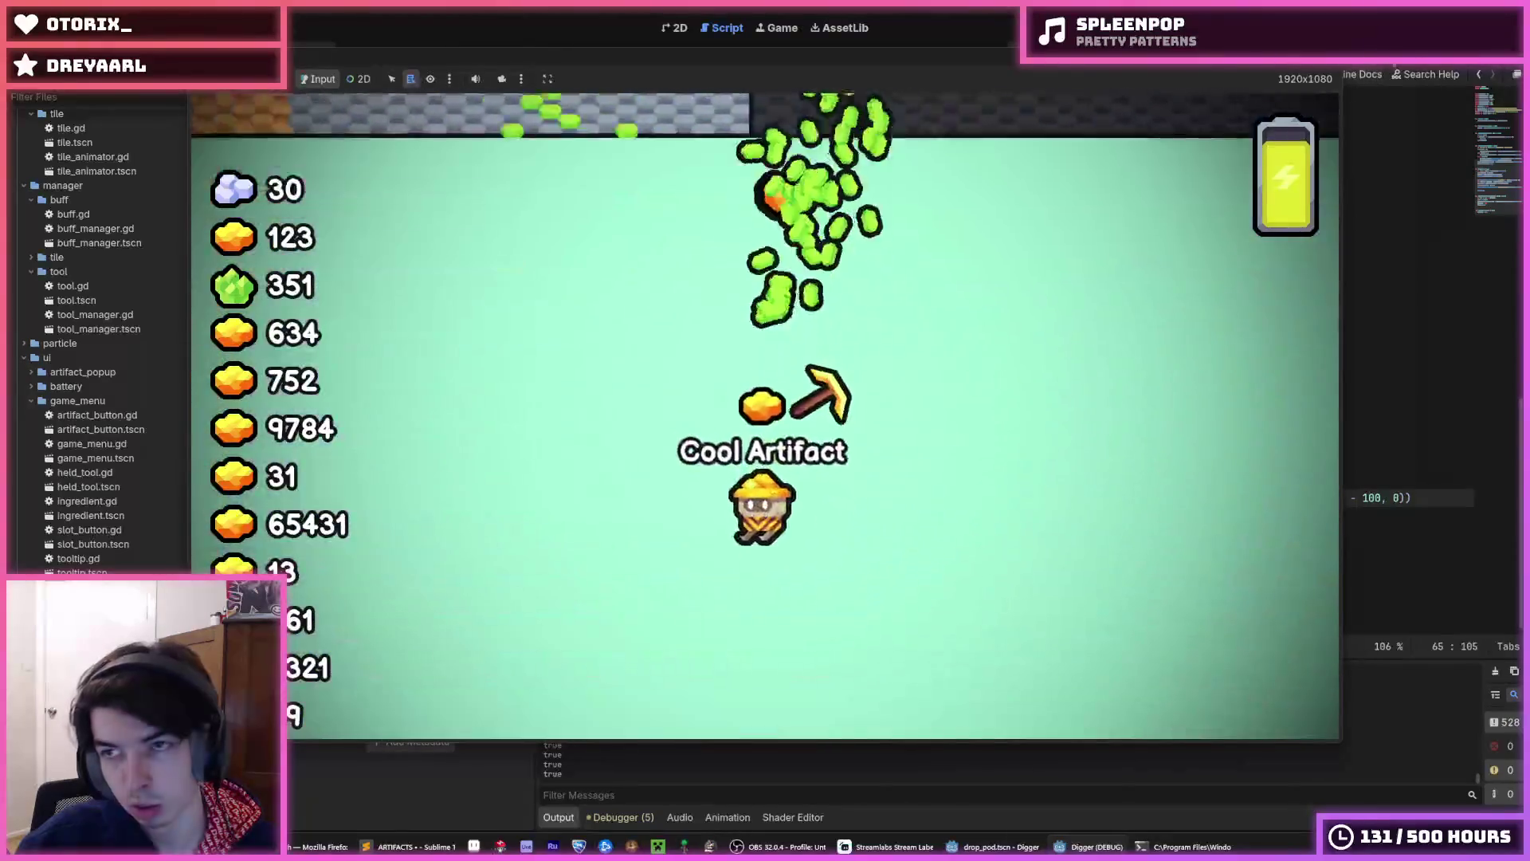
- Stop the game and raise the explode speed threshold on line 29 from 300 to 400
{"action": "key", "text": "F8"}
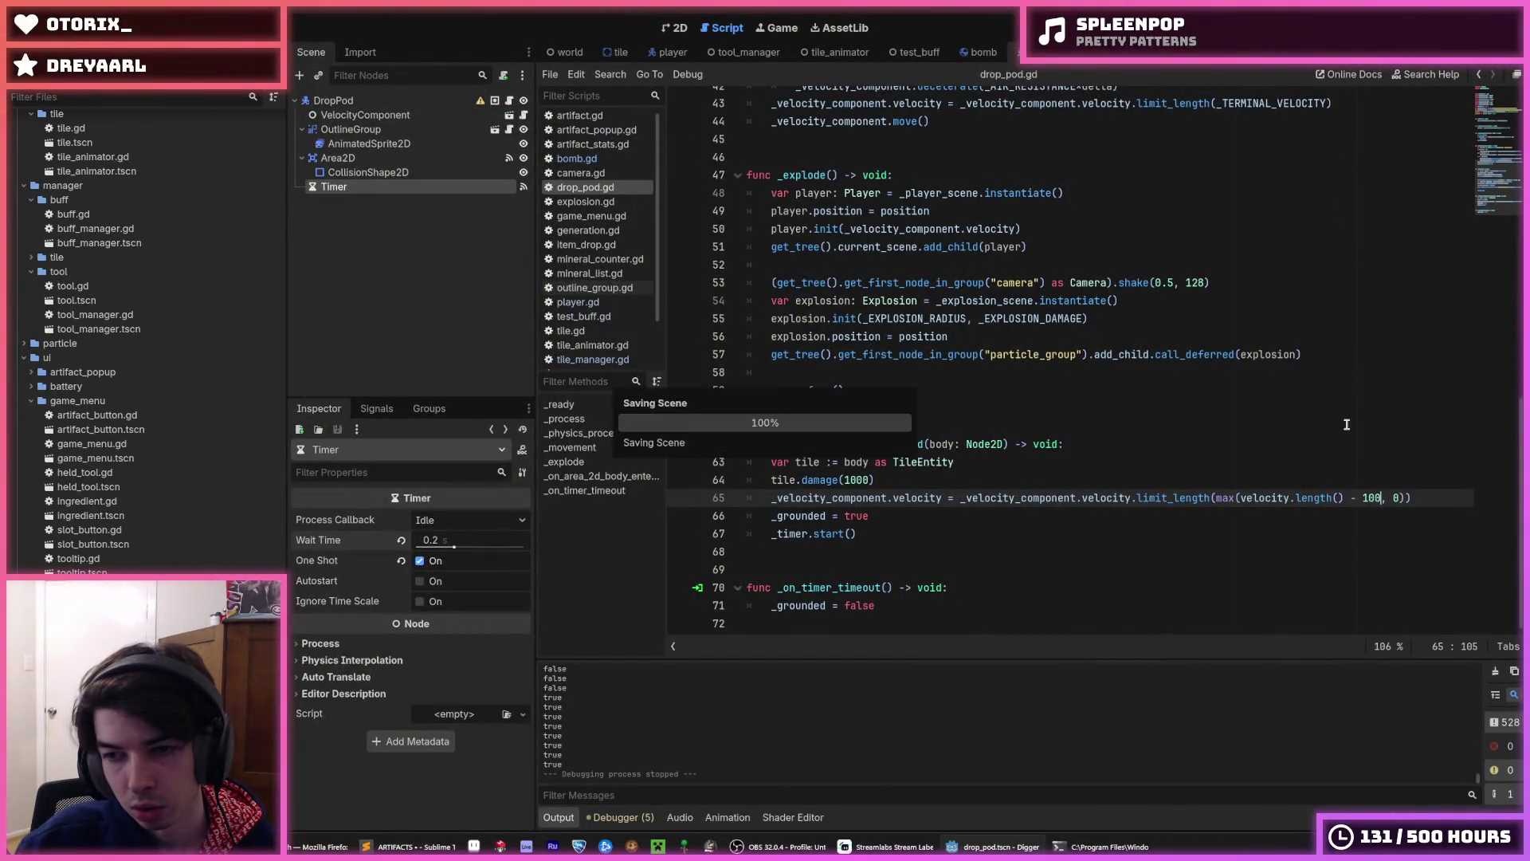
{"action": "scroll", "coordinate": [1042, 366], "scroll_direction": "up", "scroll_amount": 9}
{"action": "left_click", "coordinate": [1123, 337]}
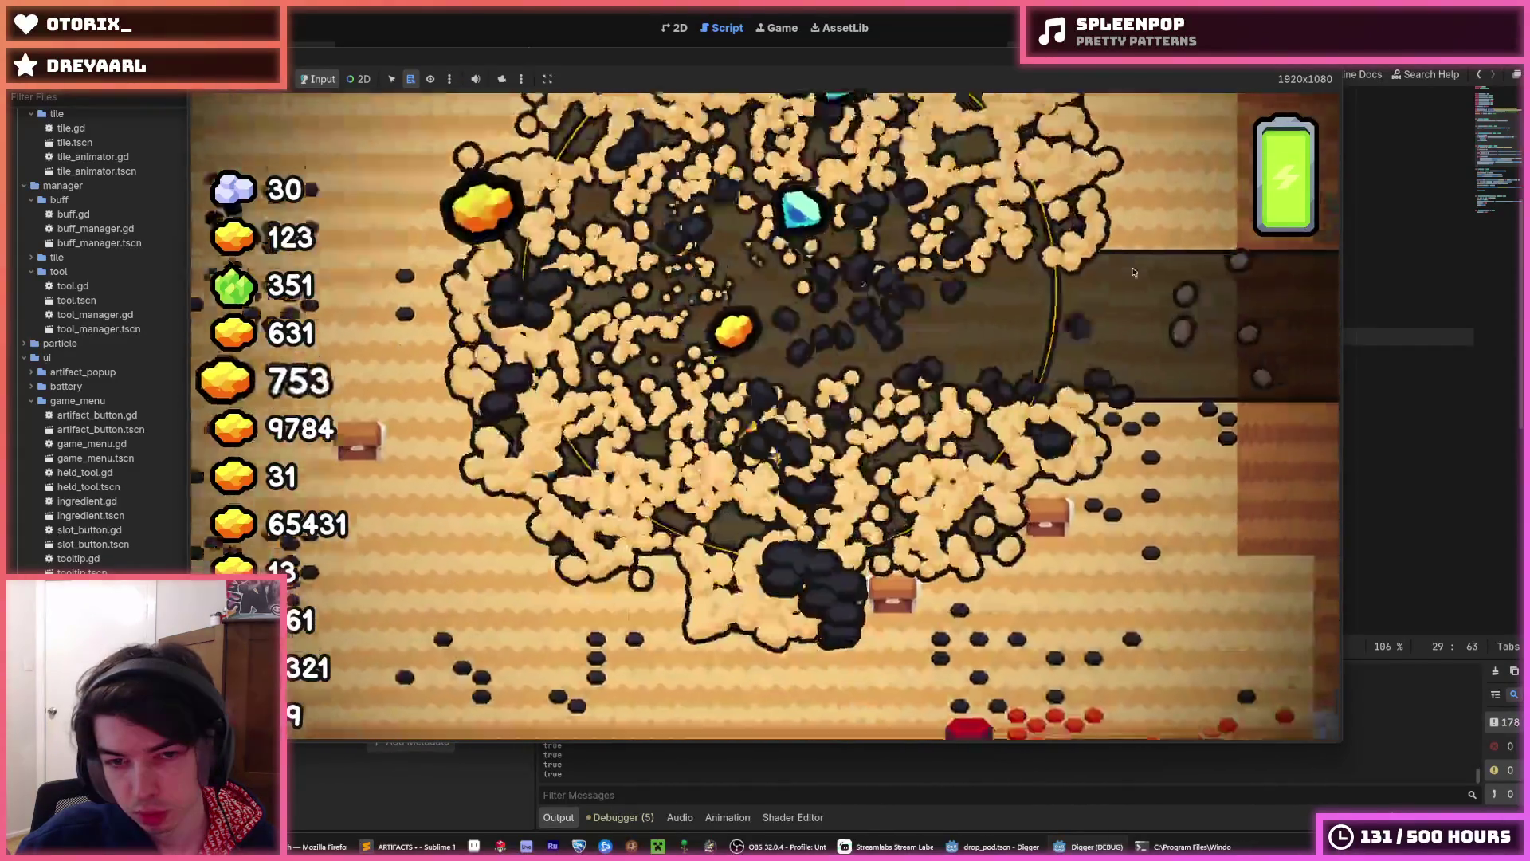
- Set the Timer's Wait Time to 0.25 in the Inspector and save
{"action": "key", "text": "F8"}
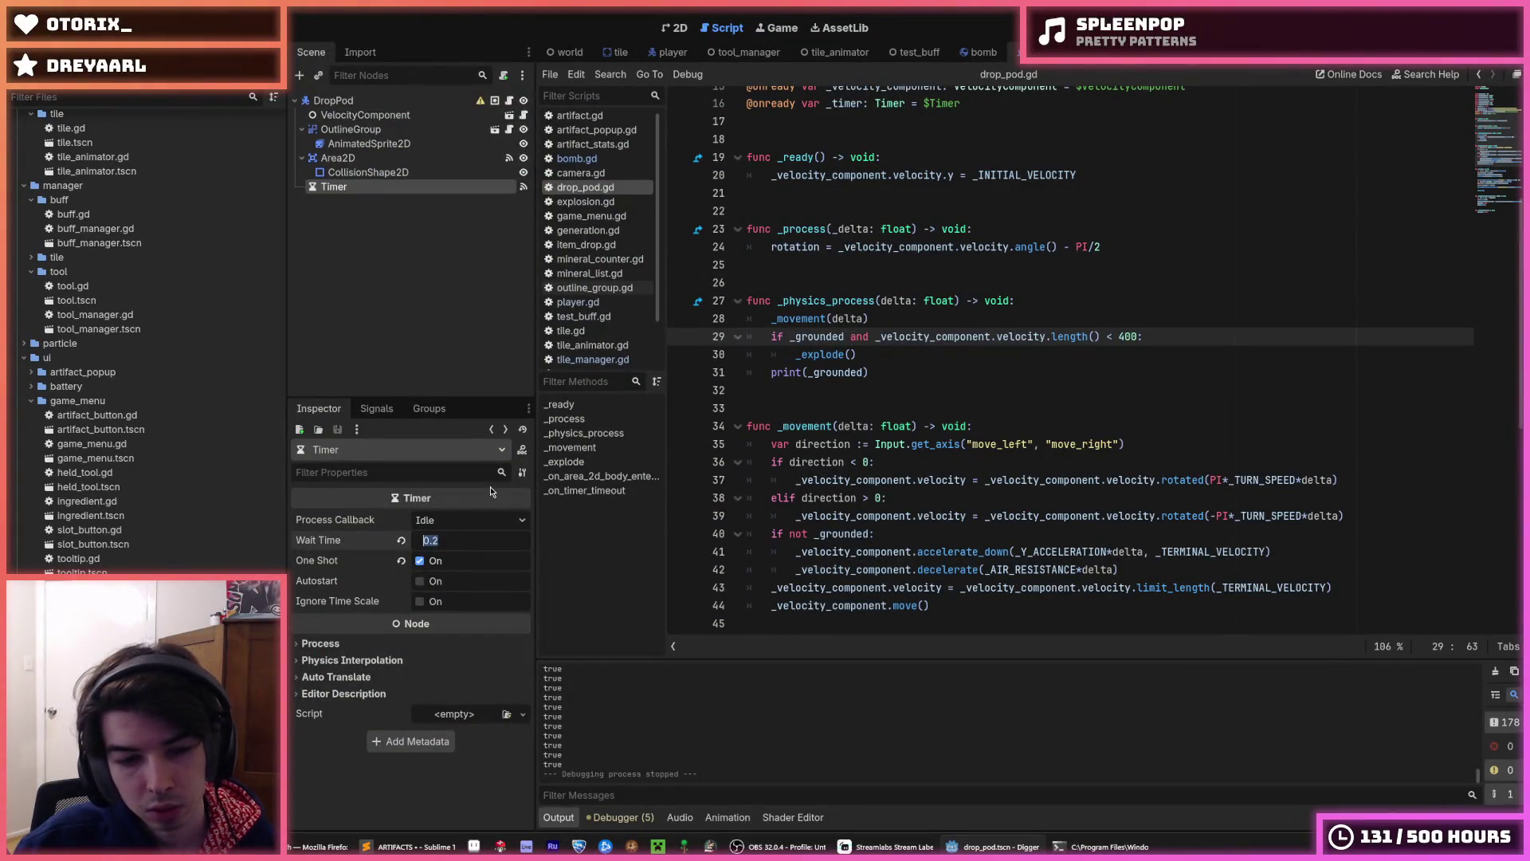
{"action": "type", "text": "0.25"}
{"action": "key", "text": "Return"}
{"action": "key", "text": "ctrl+s"}
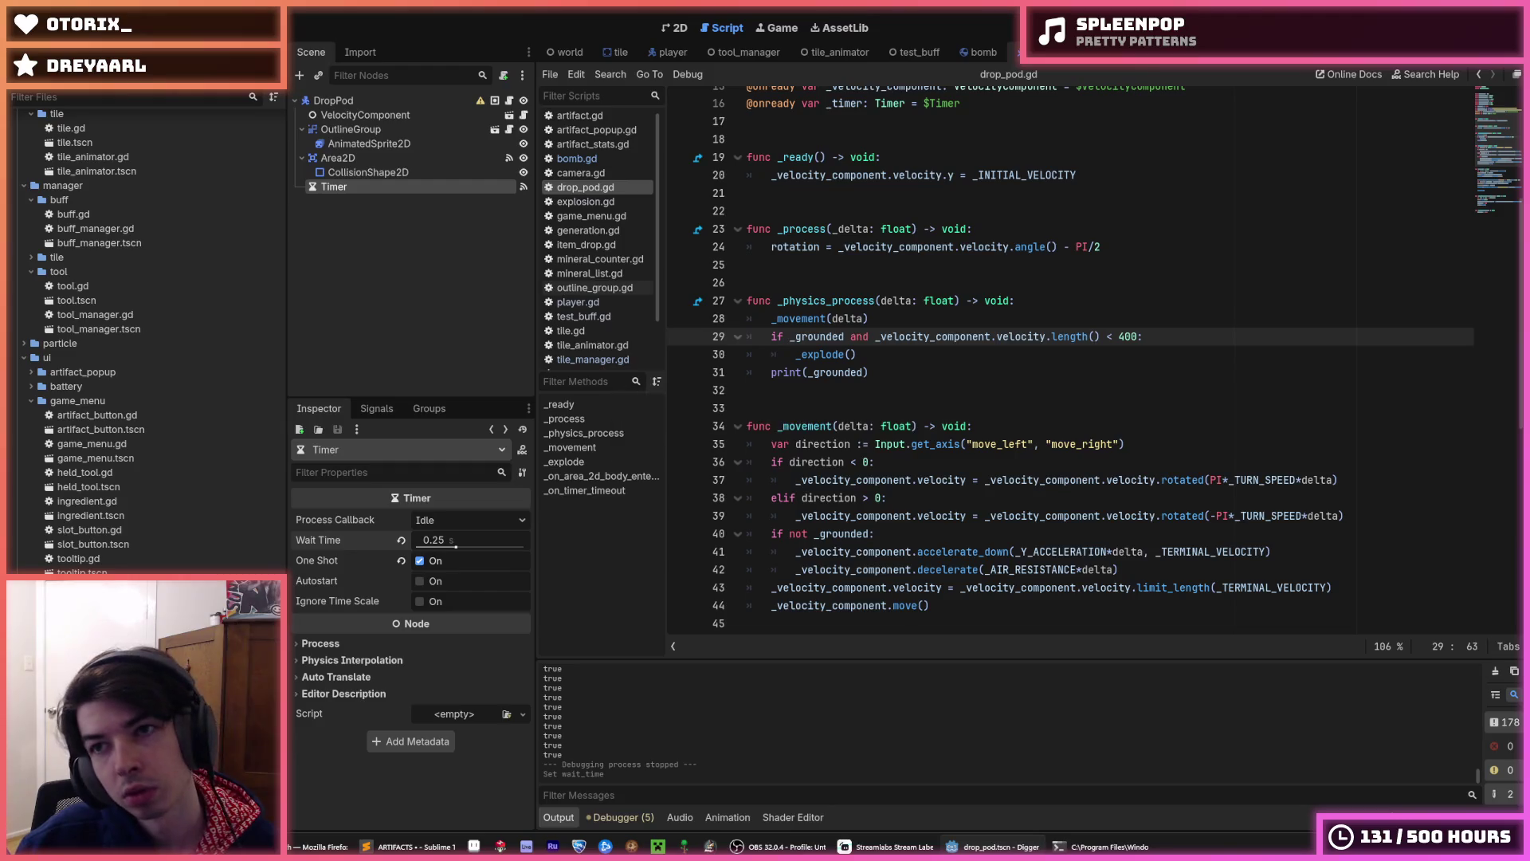
- Run Digger five times to test drops, then stop the game
{"action": "key", "text": "F5"}
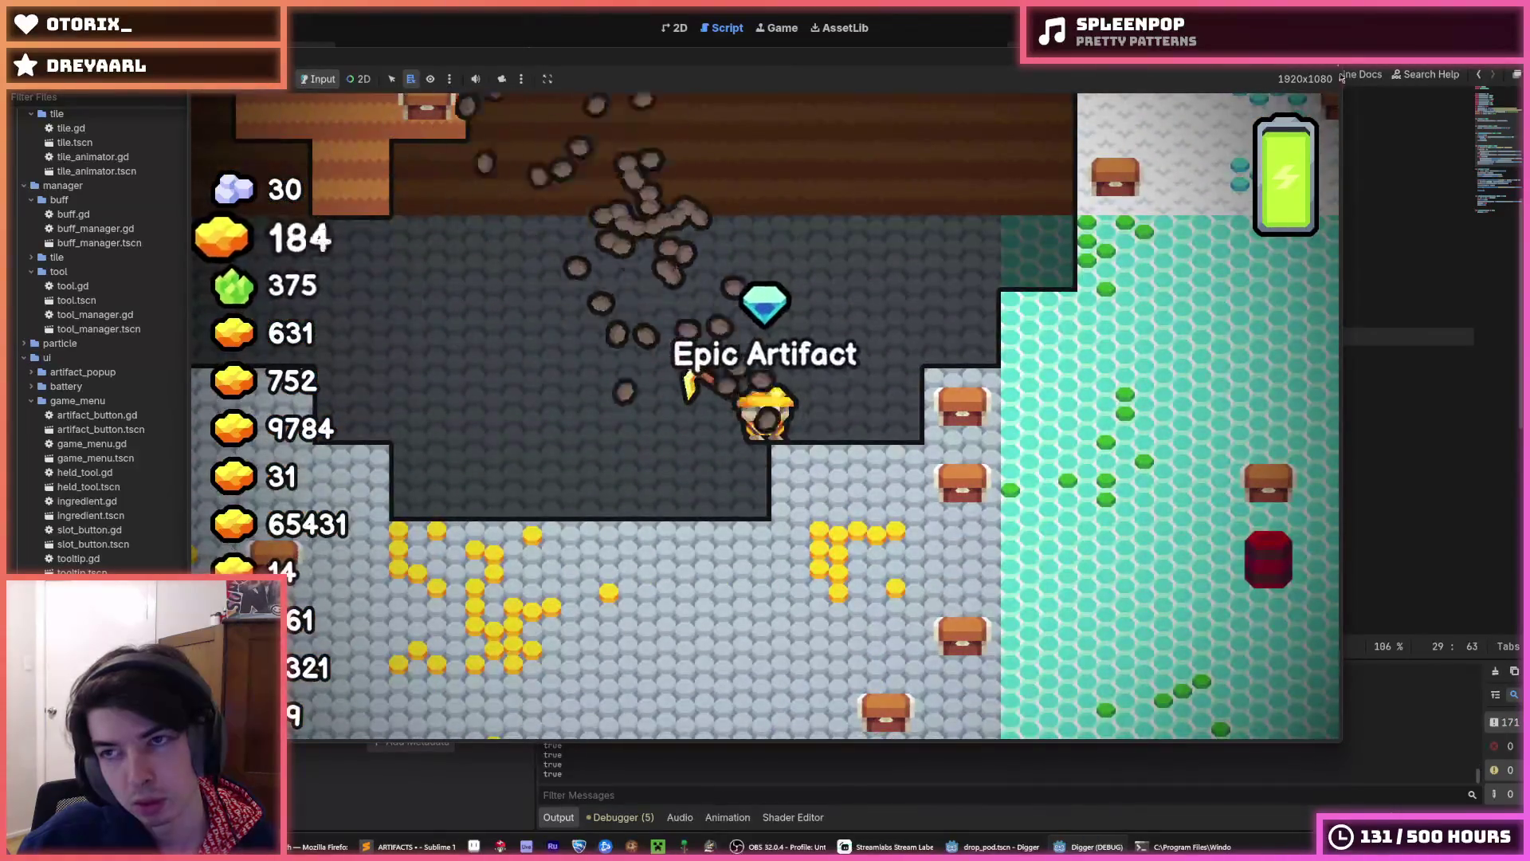
{"action": "key", "text": "F5"}
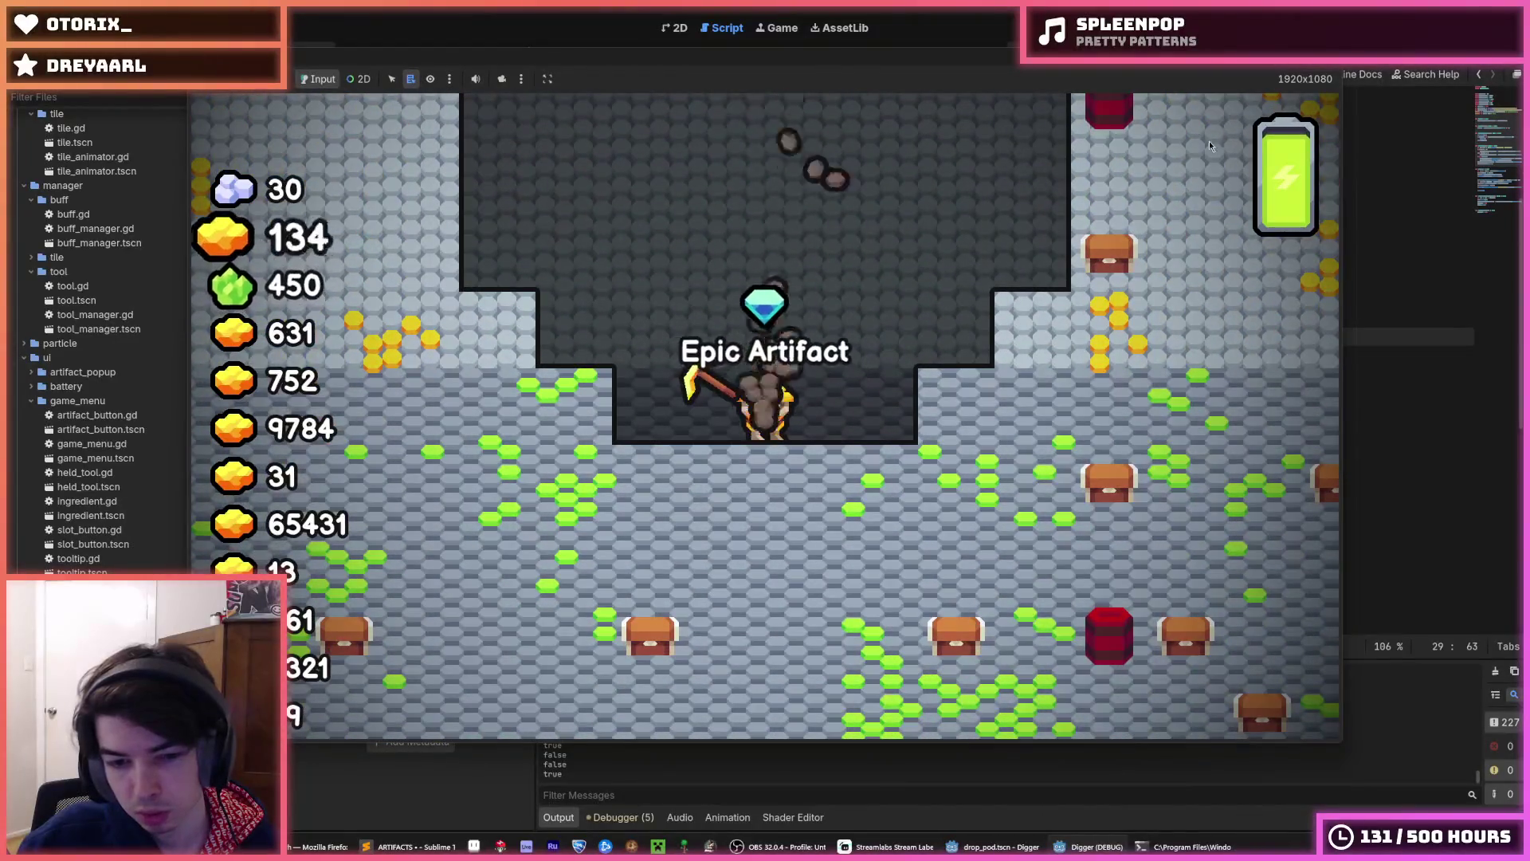
{"action": "key", "text": "F5"}
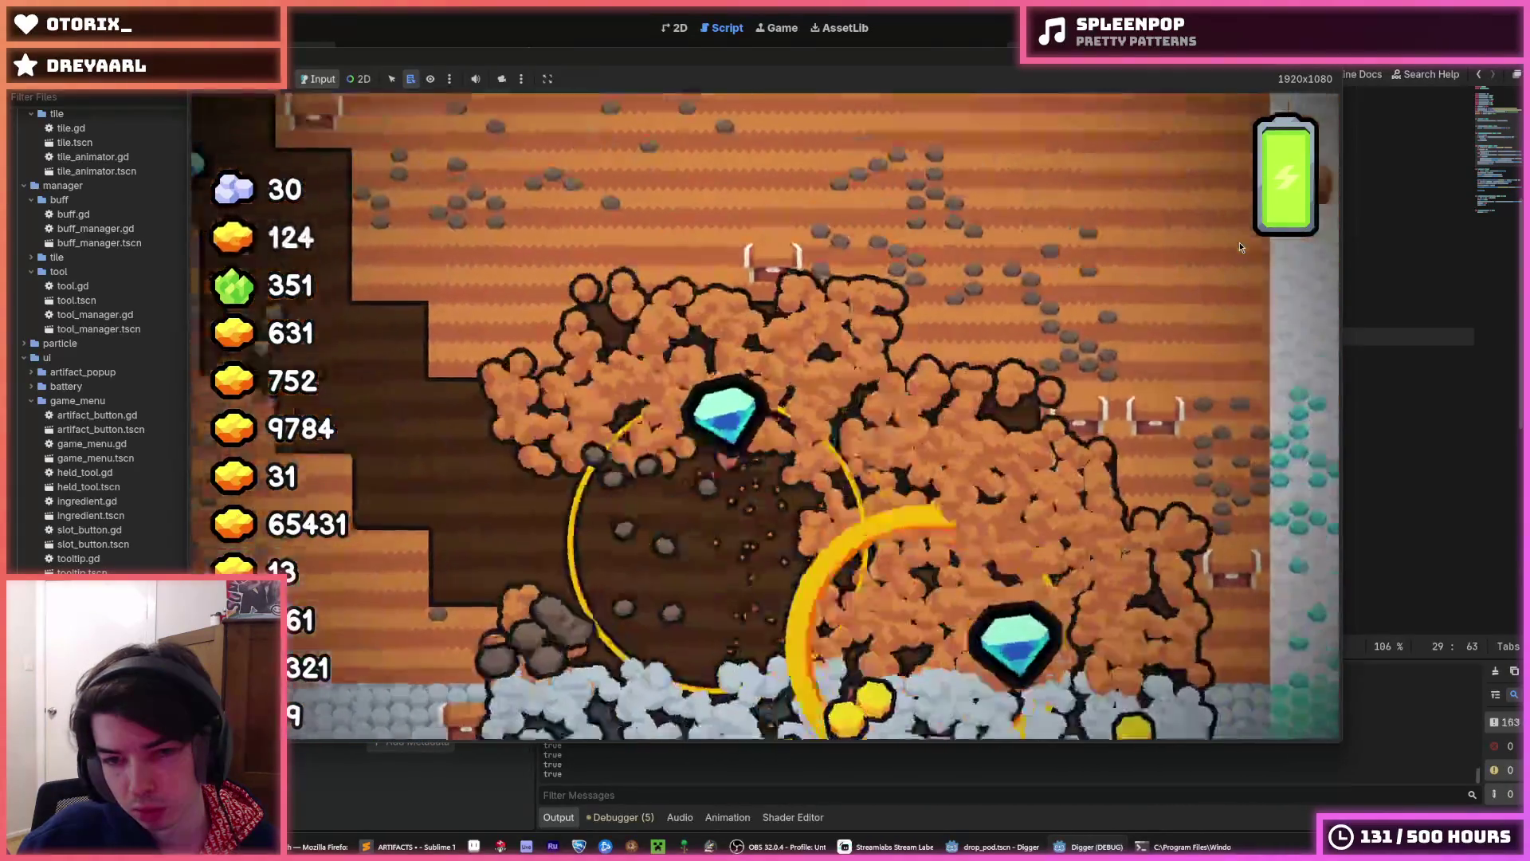
{"action": "key", "text": "F5"}
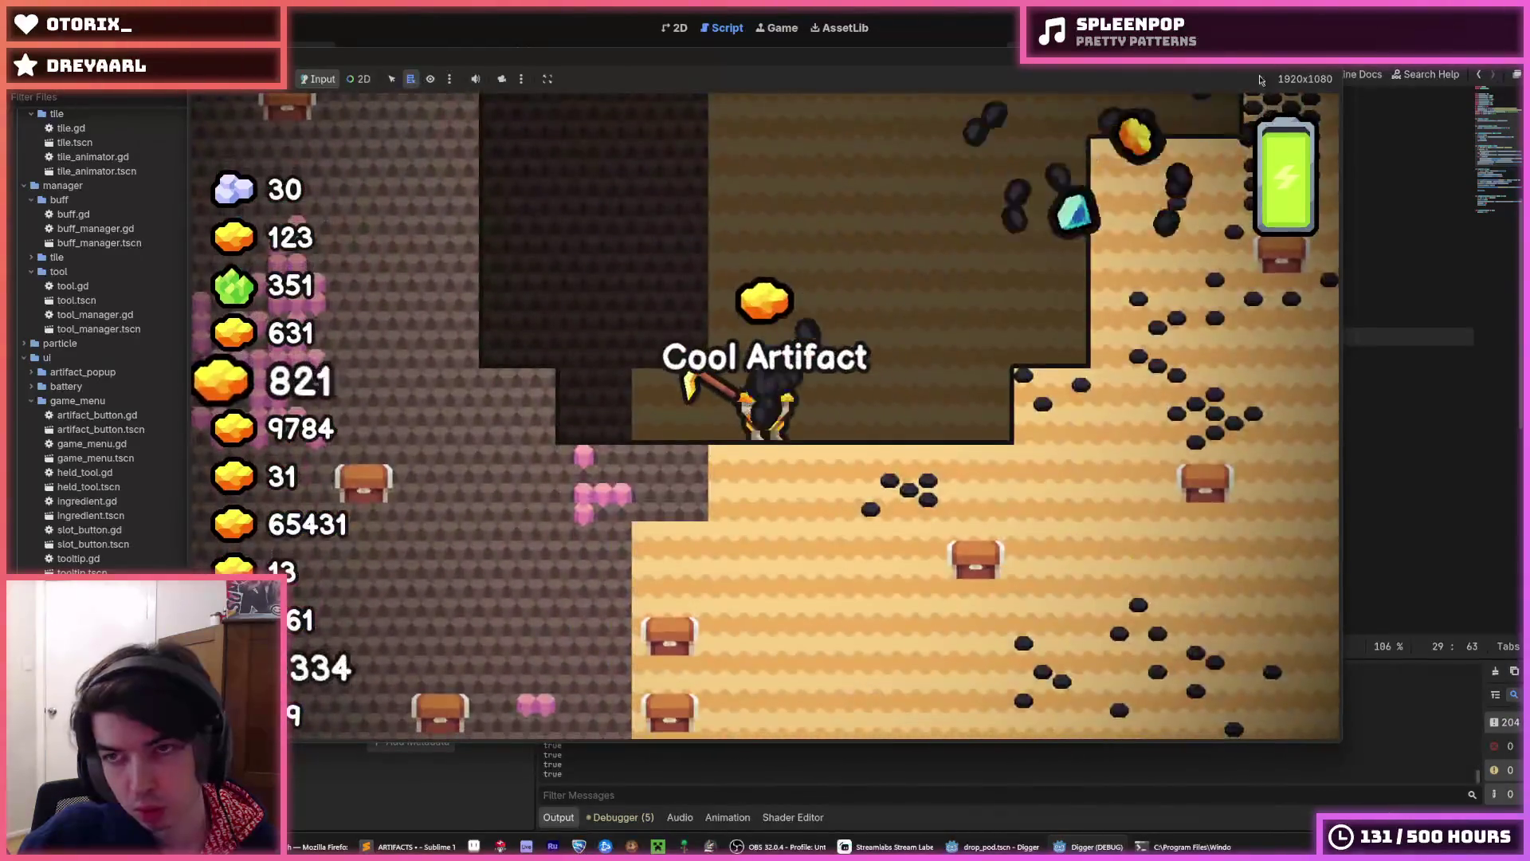
{"action": "key", "text": "F5"}
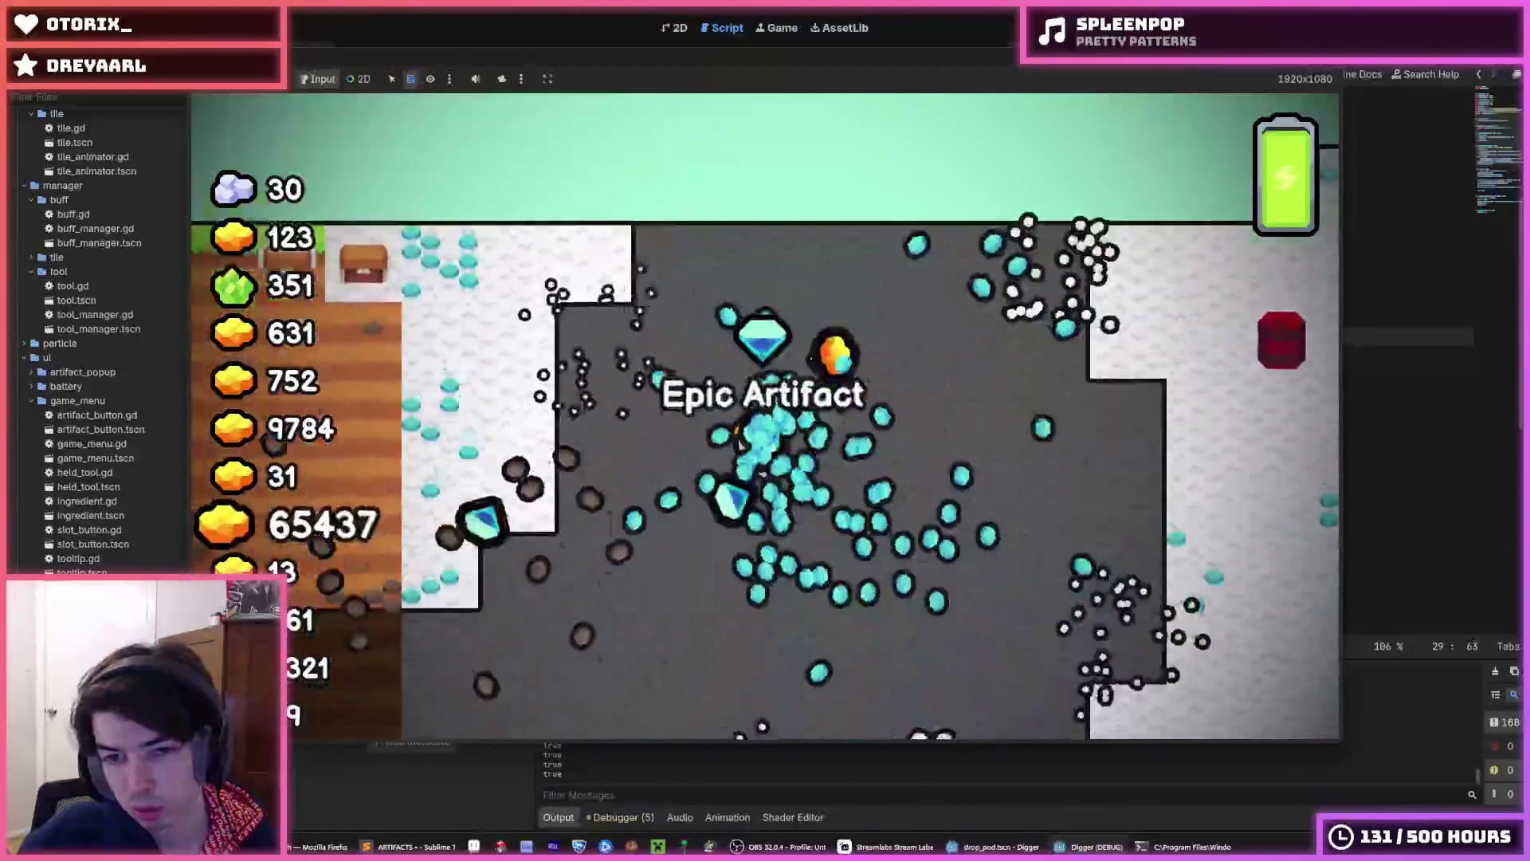
{"action": "key", "text": "F8"}
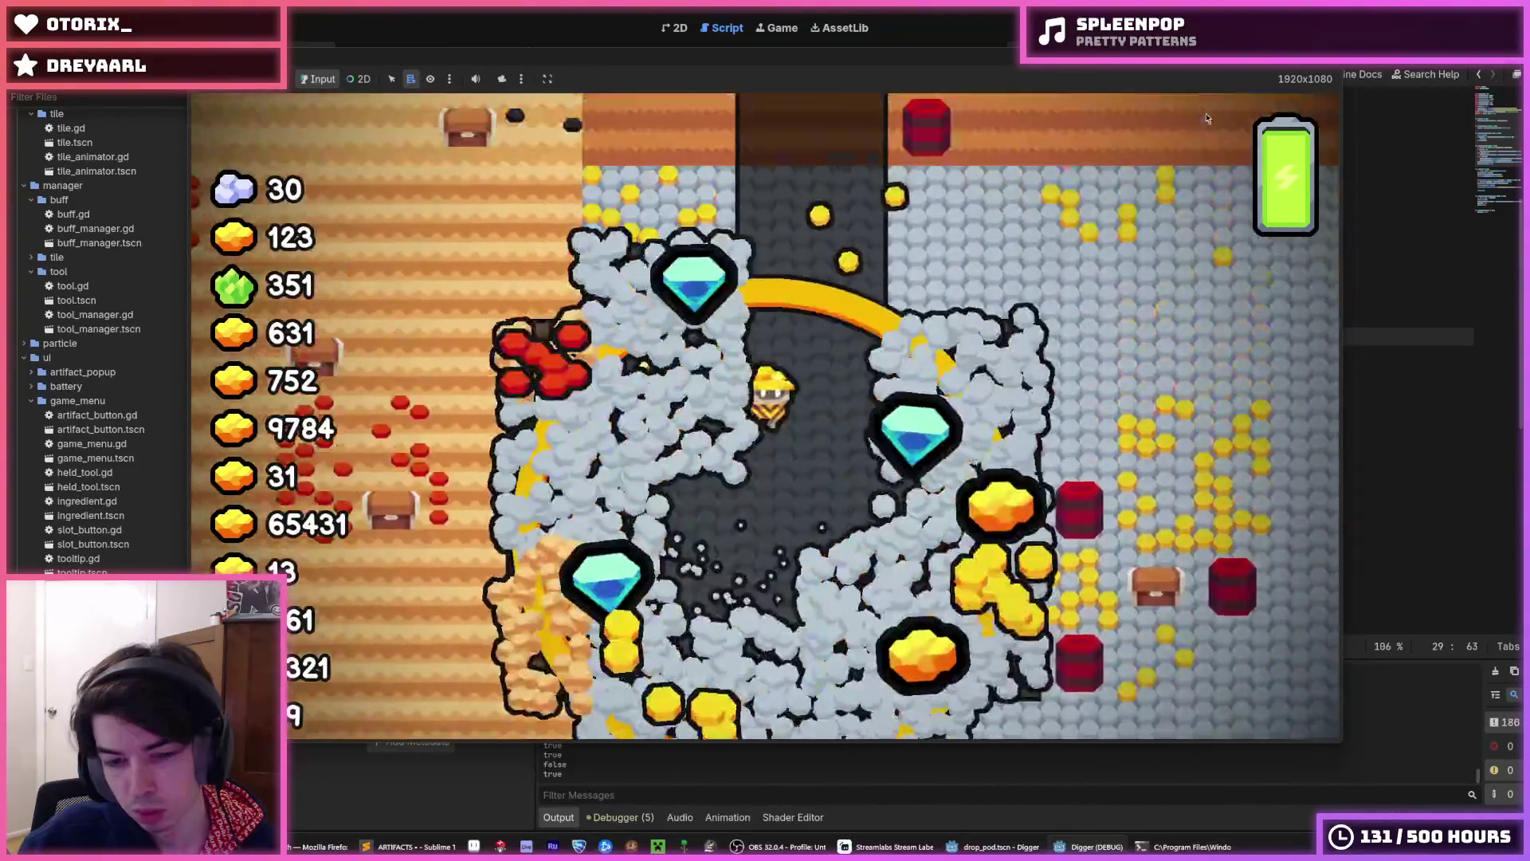
{"action": "key", "text": "F8"}
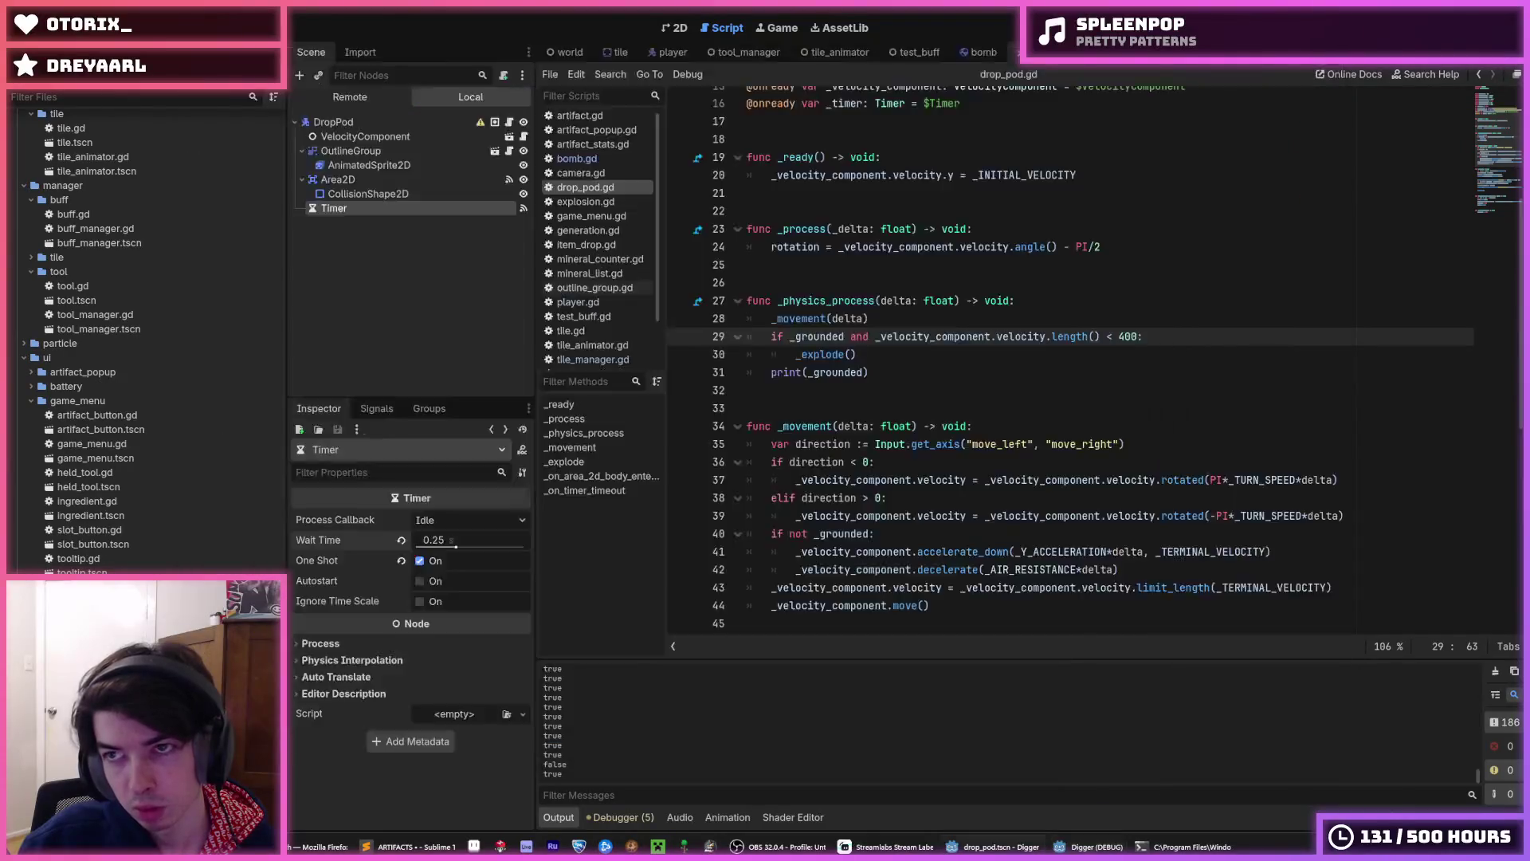
- Relaunch Digger for another test, then stop it and review the explode and explosion-spawn code
{"action": "key", "text": "F5"}
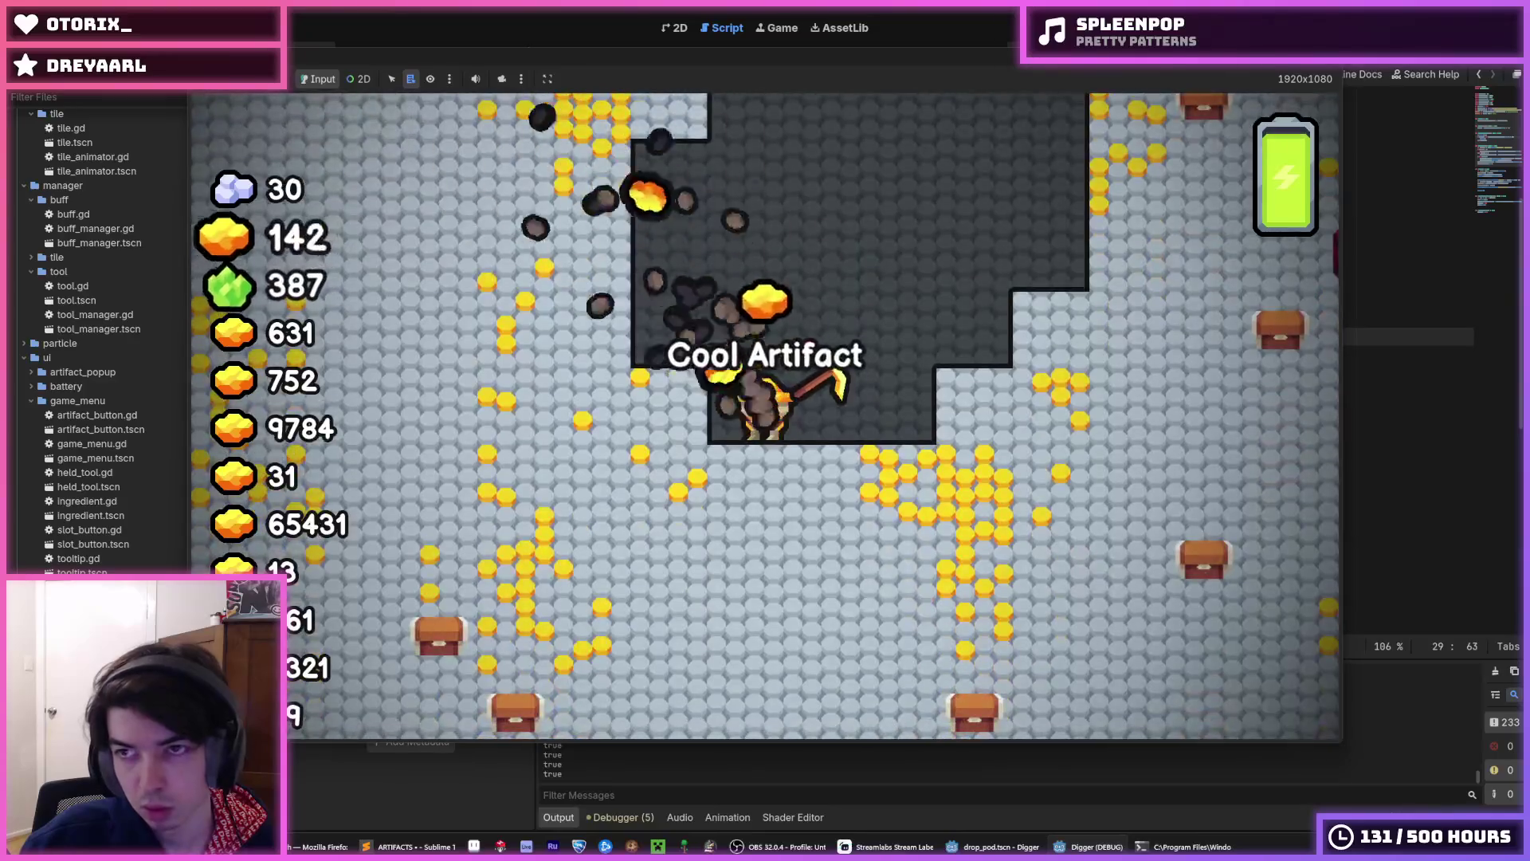
{"action": "key", "text": "F5"}
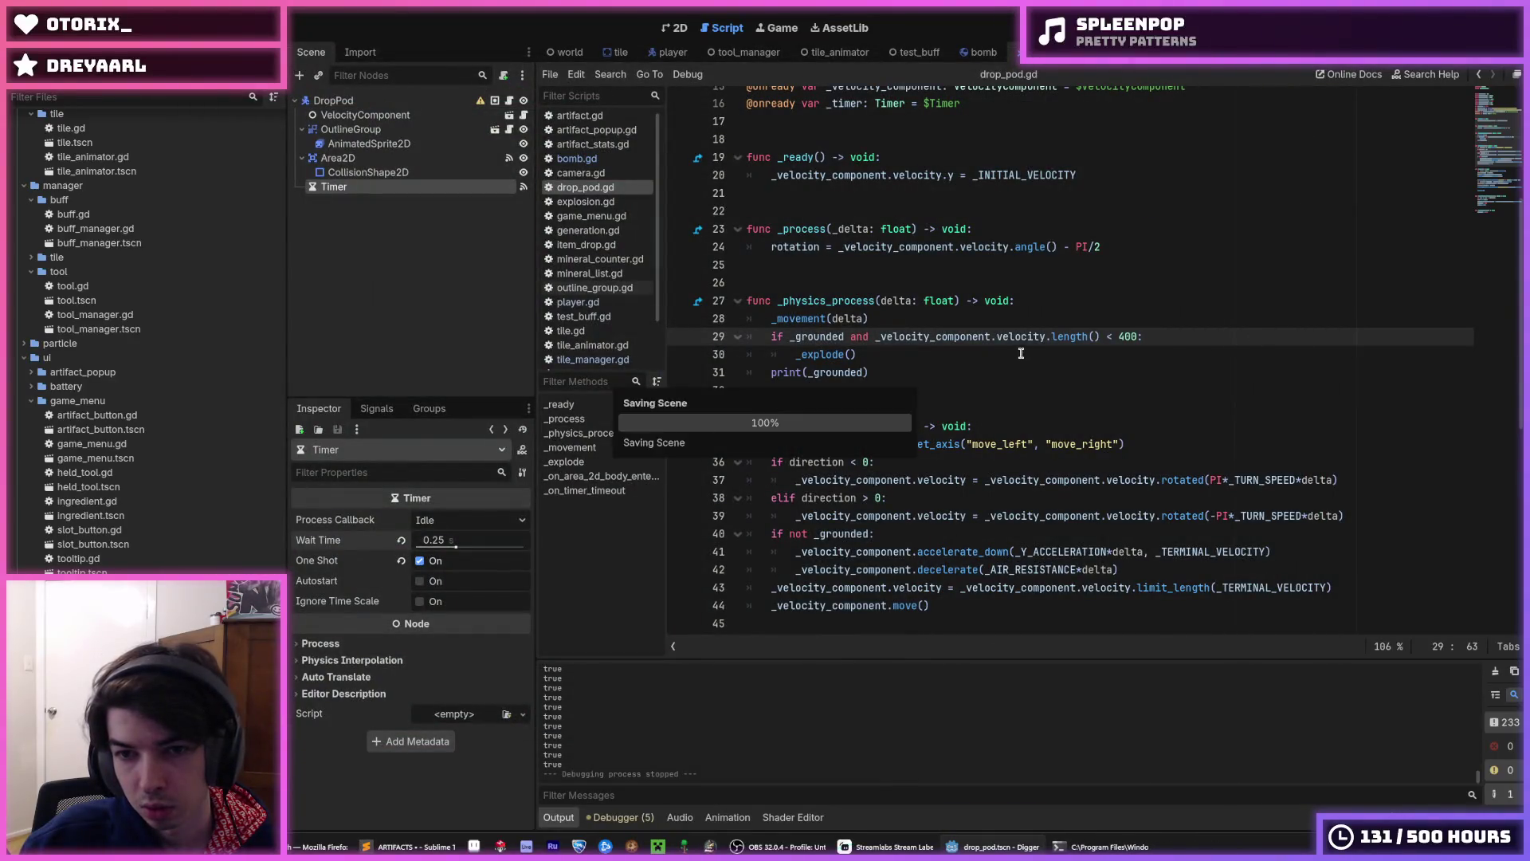
{"action": "left_click", "coordinate": [1020, 353]}
{"action": "left_click", "coordinate": [1110, 366]}
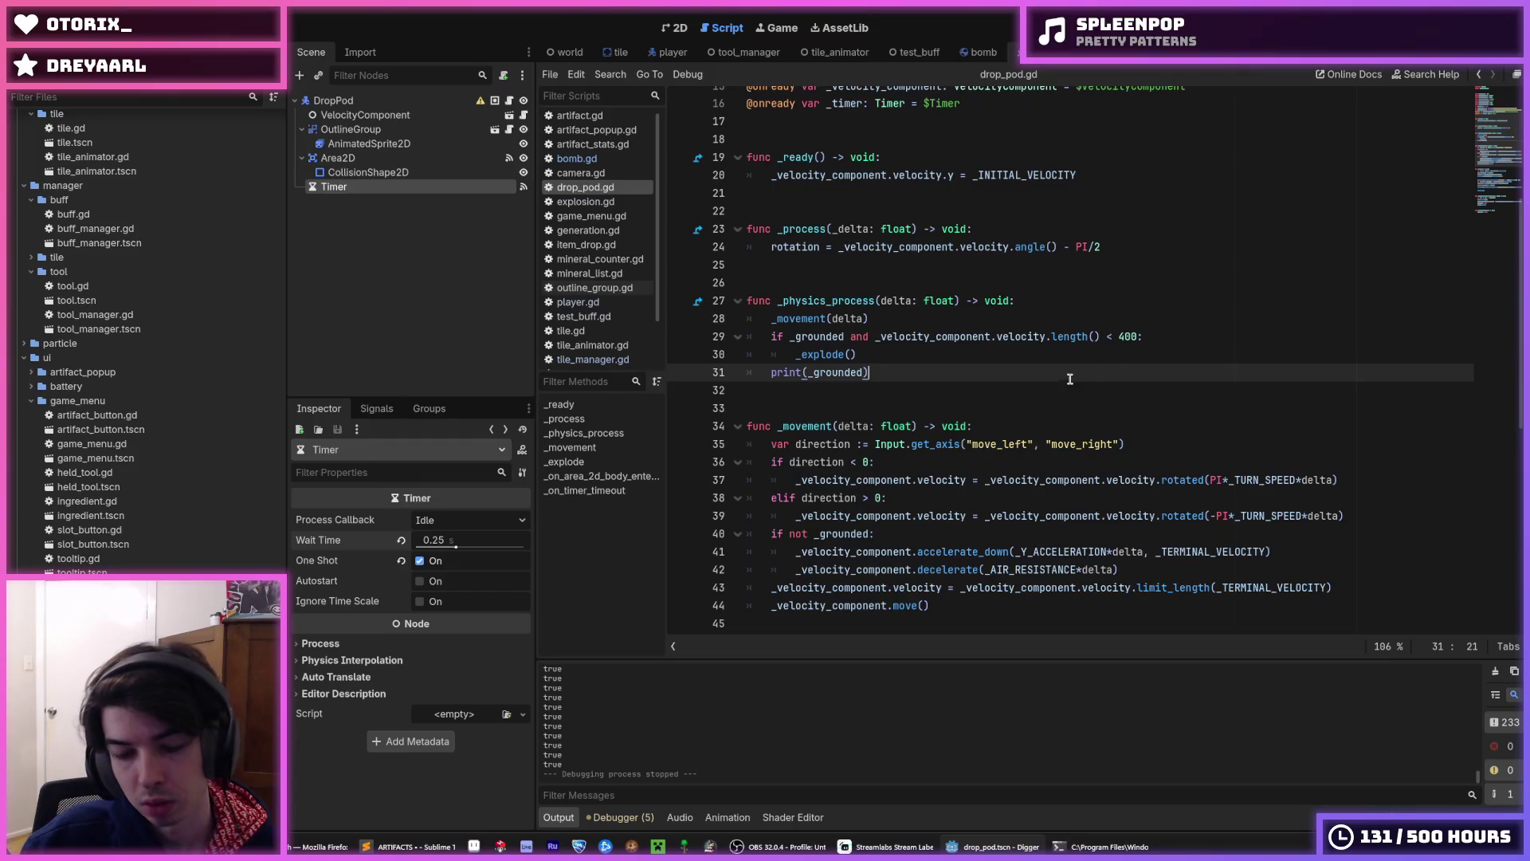
{"action": "scroll", "coordinate": [1018, 391], "scroll_direction": "down", "scroll_amount": 7}
{"action": "scroll", "coordinate": [1027, 396], "scroll_direction": "down", "scroll_amount": 2}
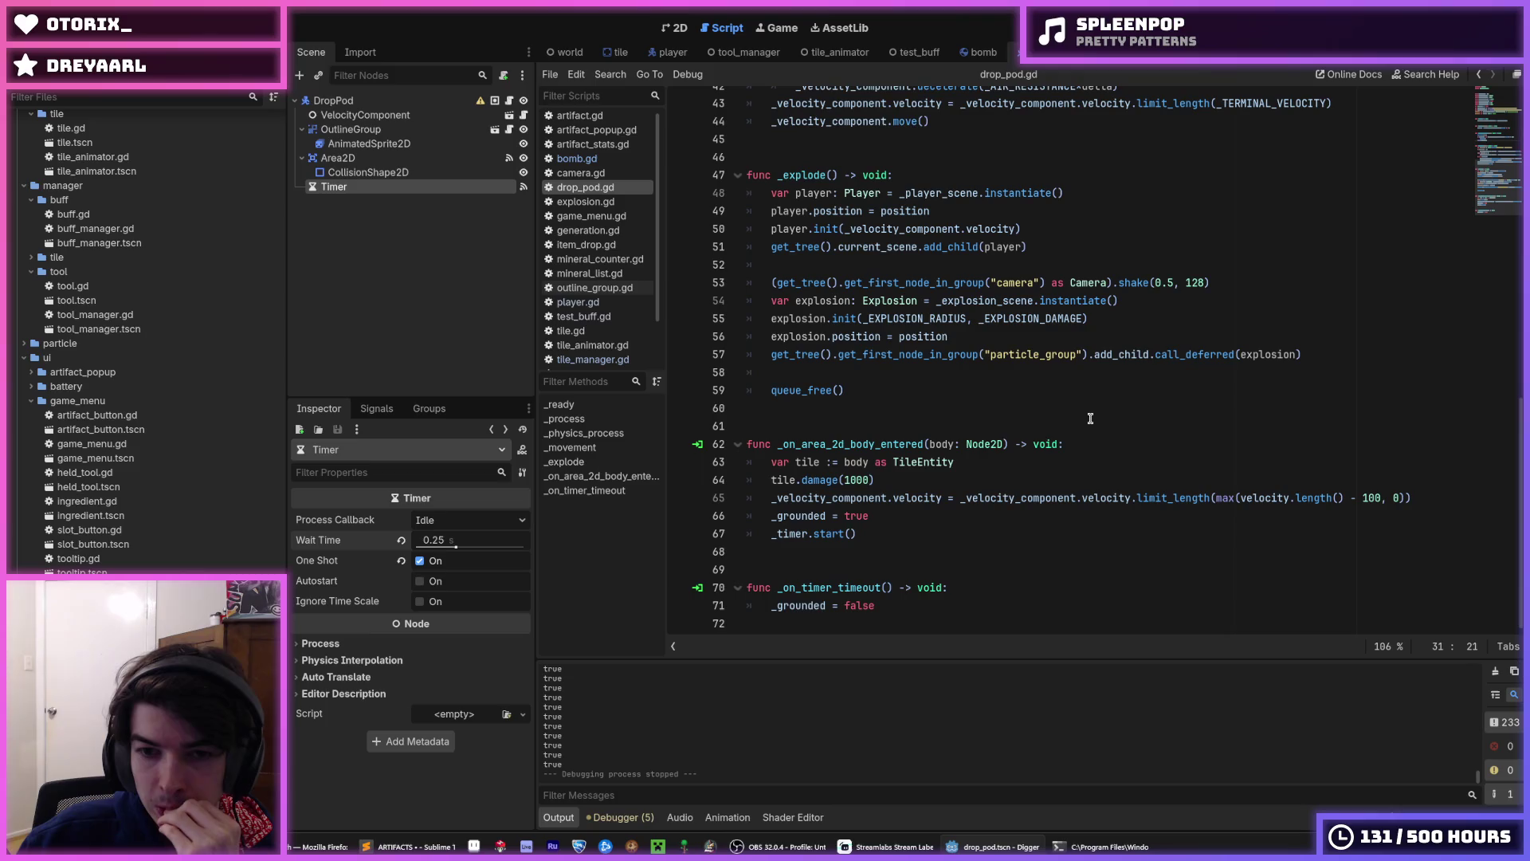
{"action": "left_click", "coordinate": [1314, 357]}
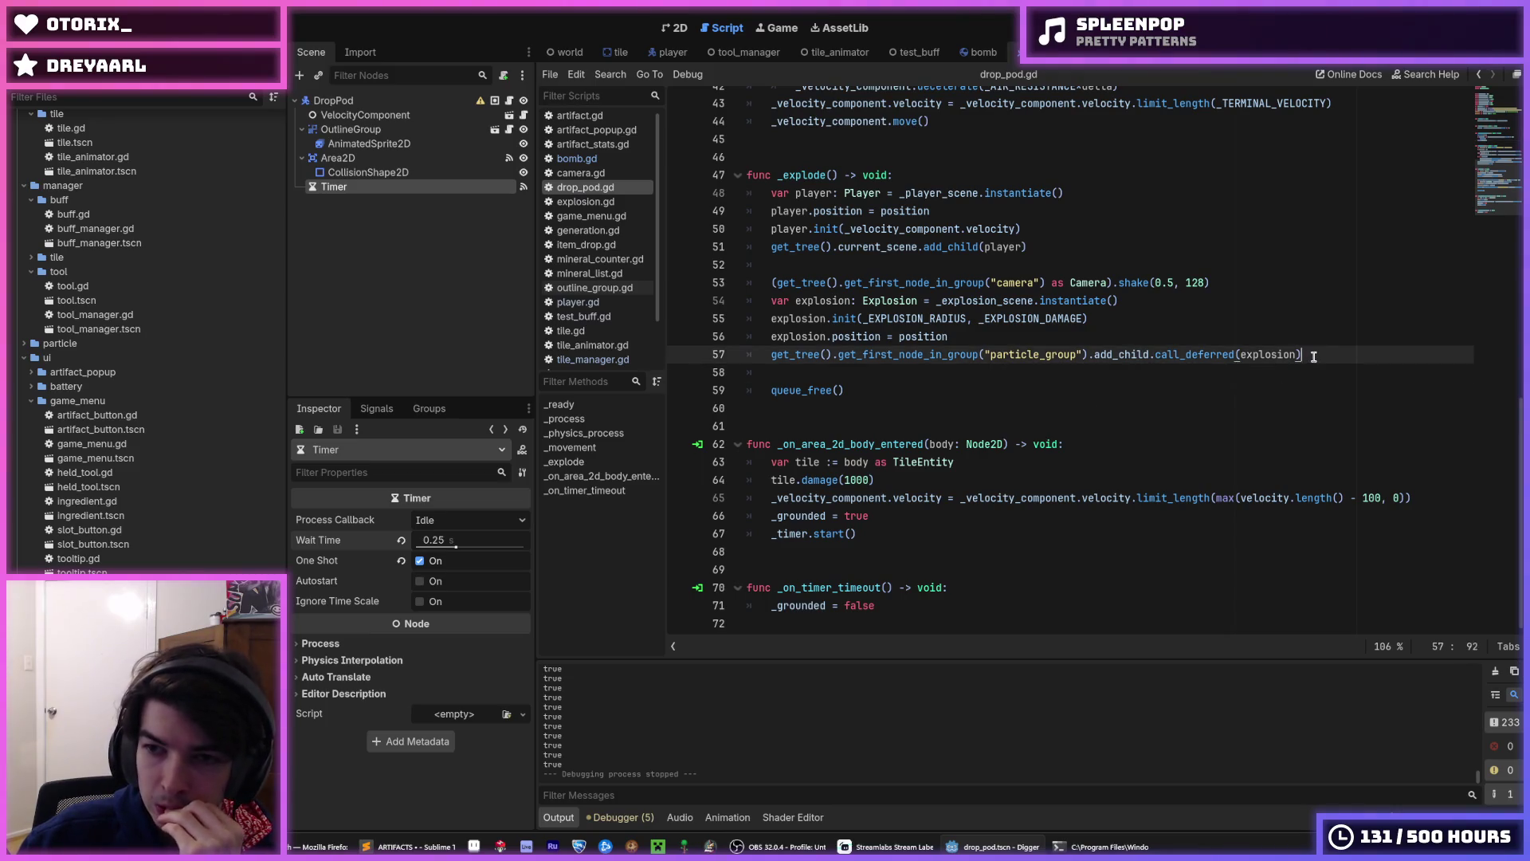
{"action": "key", "text": "Up"}
{"action": "key", "text": "Up"}
{"action": "scroll", "coordinate": [1199, 467], "scroll_direction": "up", "scroll_amount": 8}
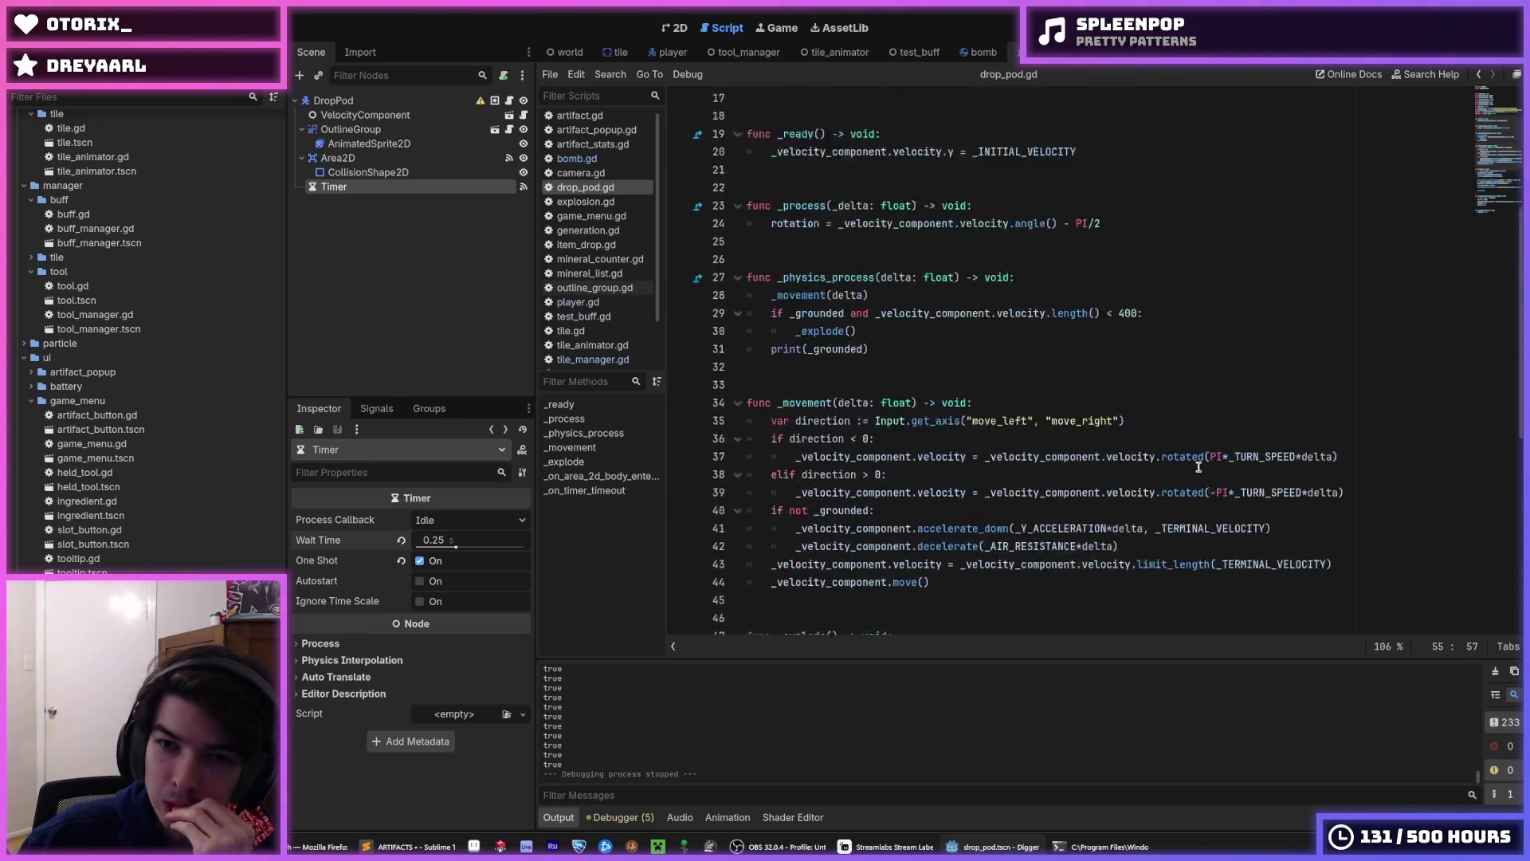
{"action": "scroll", "coordinate": [1199, 467], "scroll_direction": "down", "scroll_amount": 2}
- Unindent decelerate(_AIR_RESISTANCE*delta) out of the not-grounded block and rerun Digger
{"action": "left_click", "coordinate": [983, 461]}
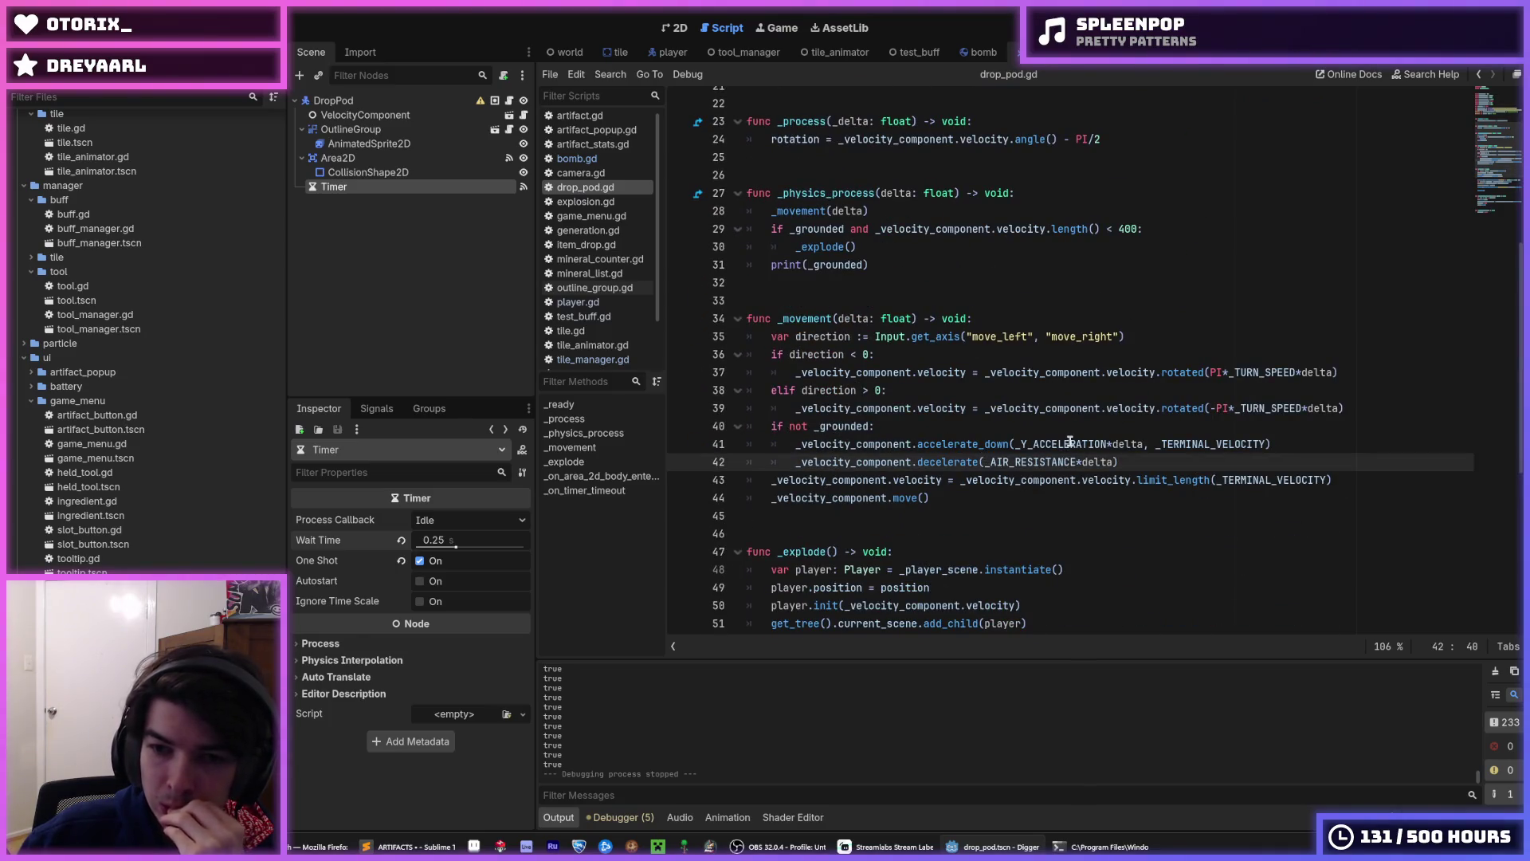
{"action": "mouse_move", "coordinate": [1069, 442]}
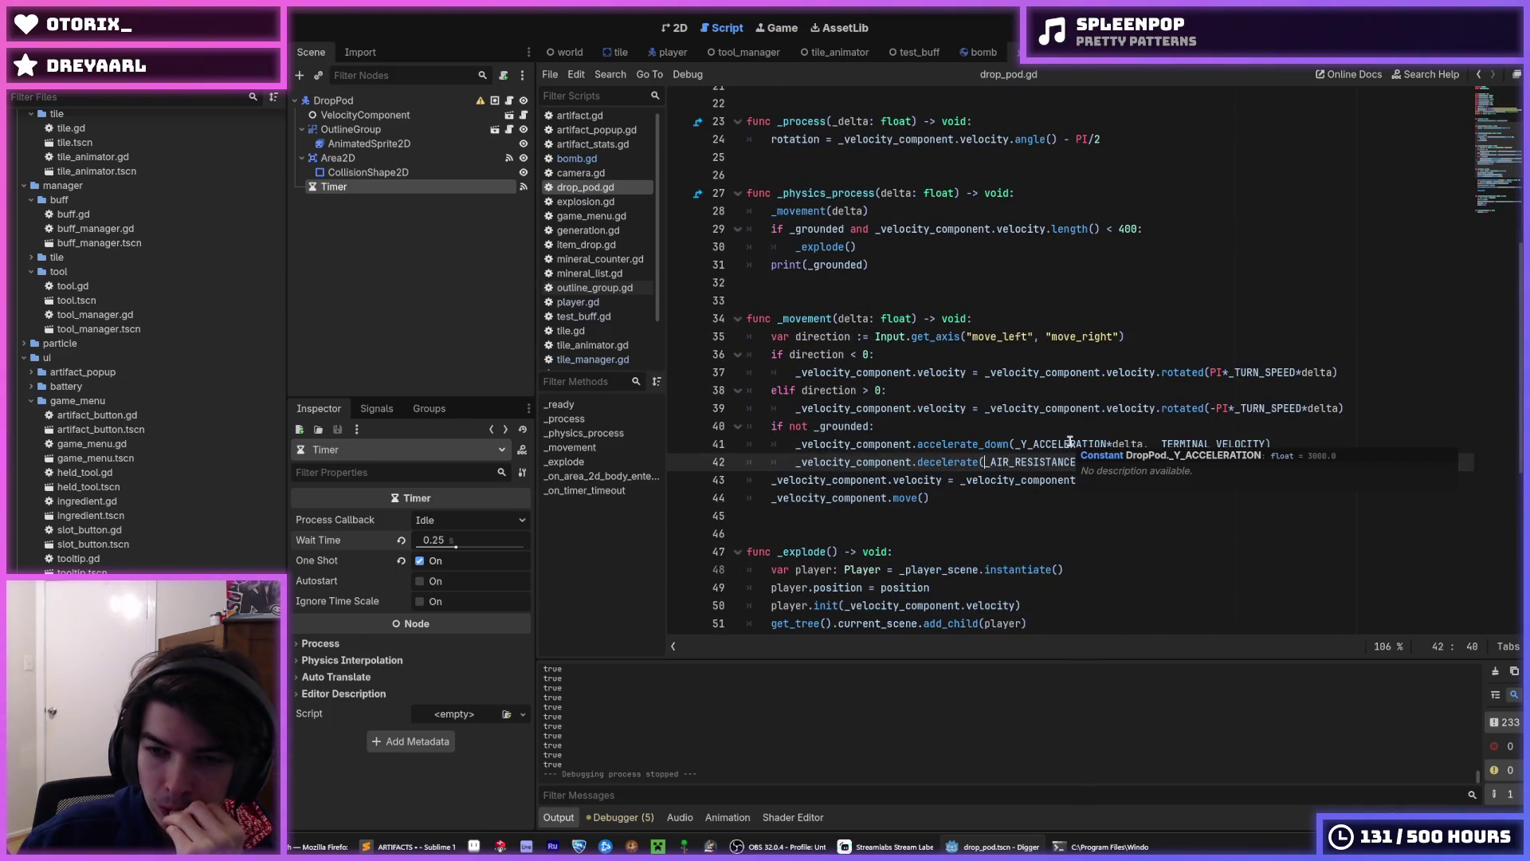
{"action": "key", "text": "shift+Tab"}
{"action": "left_click", "coordinate": [1005, 423]}
{"action": "key", "text": "F5"}
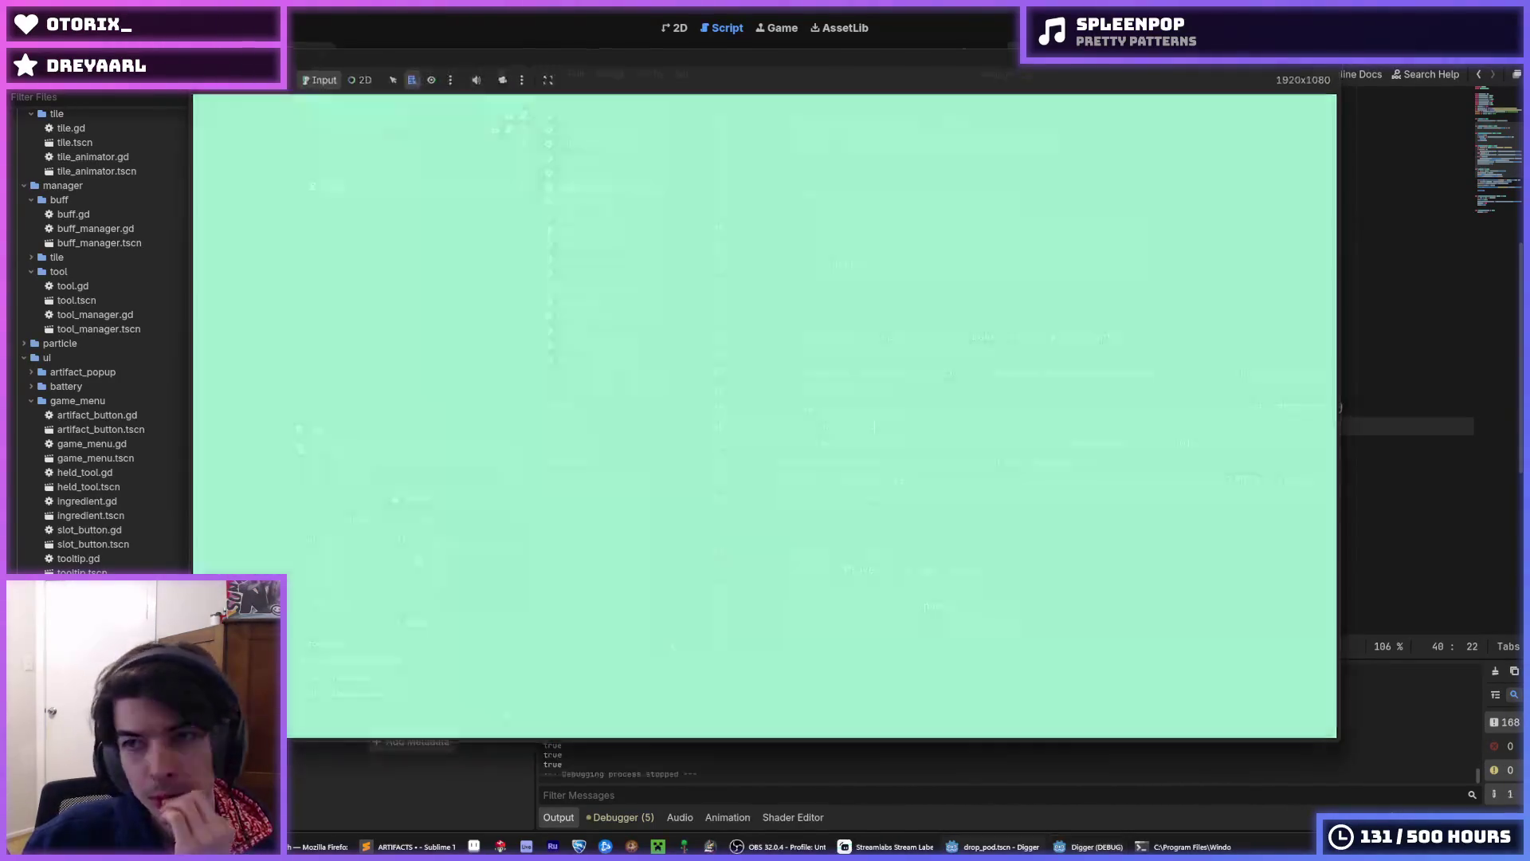
- Restart Digger three times to test the pod drops, then stop the game
{"action": "key", "text": "F5"}
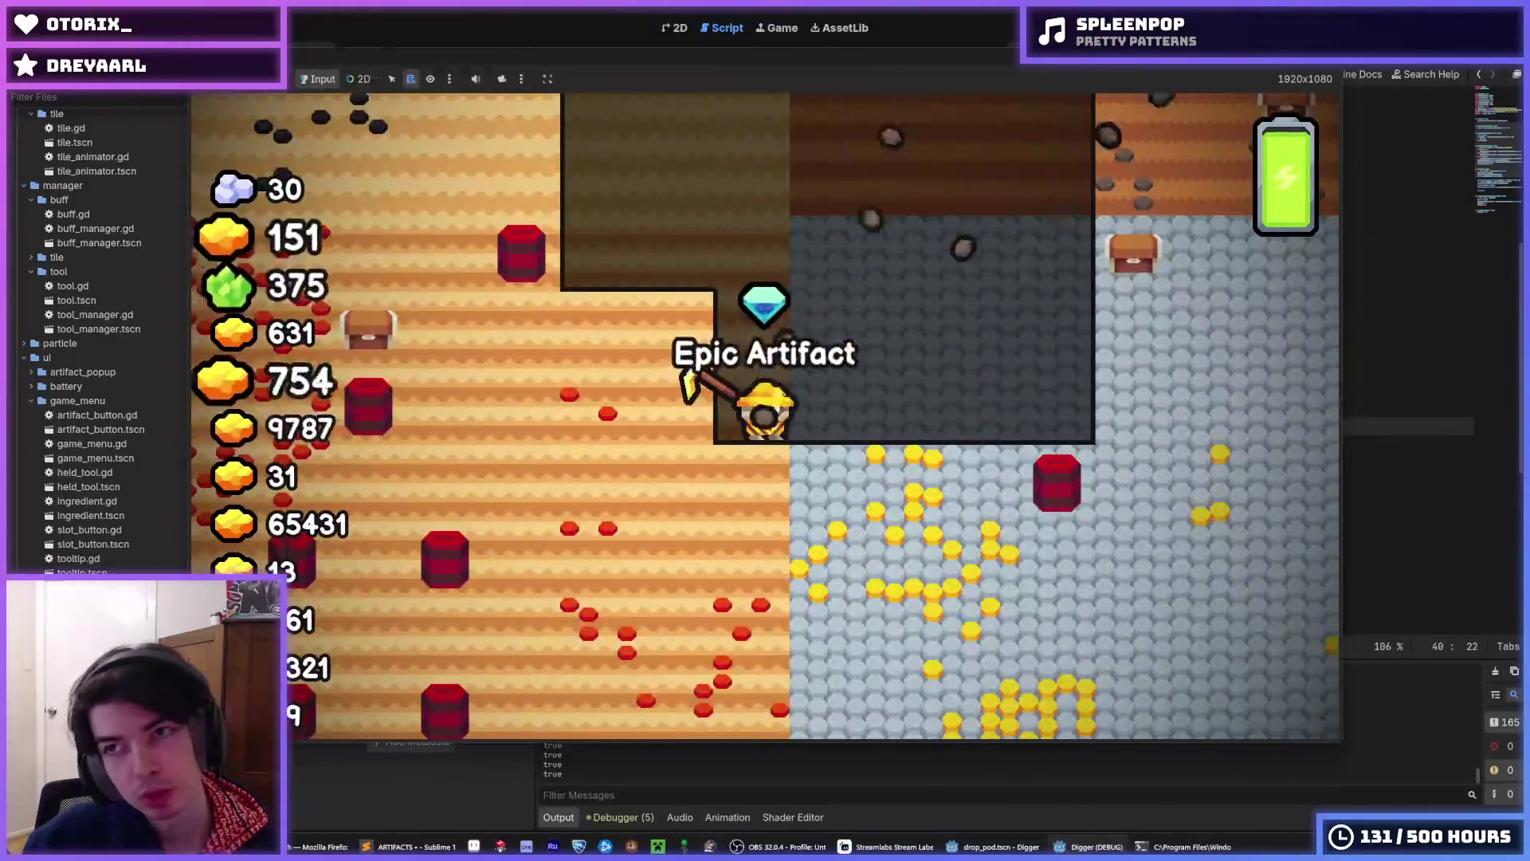
{"action": "key", "text": "F5"}
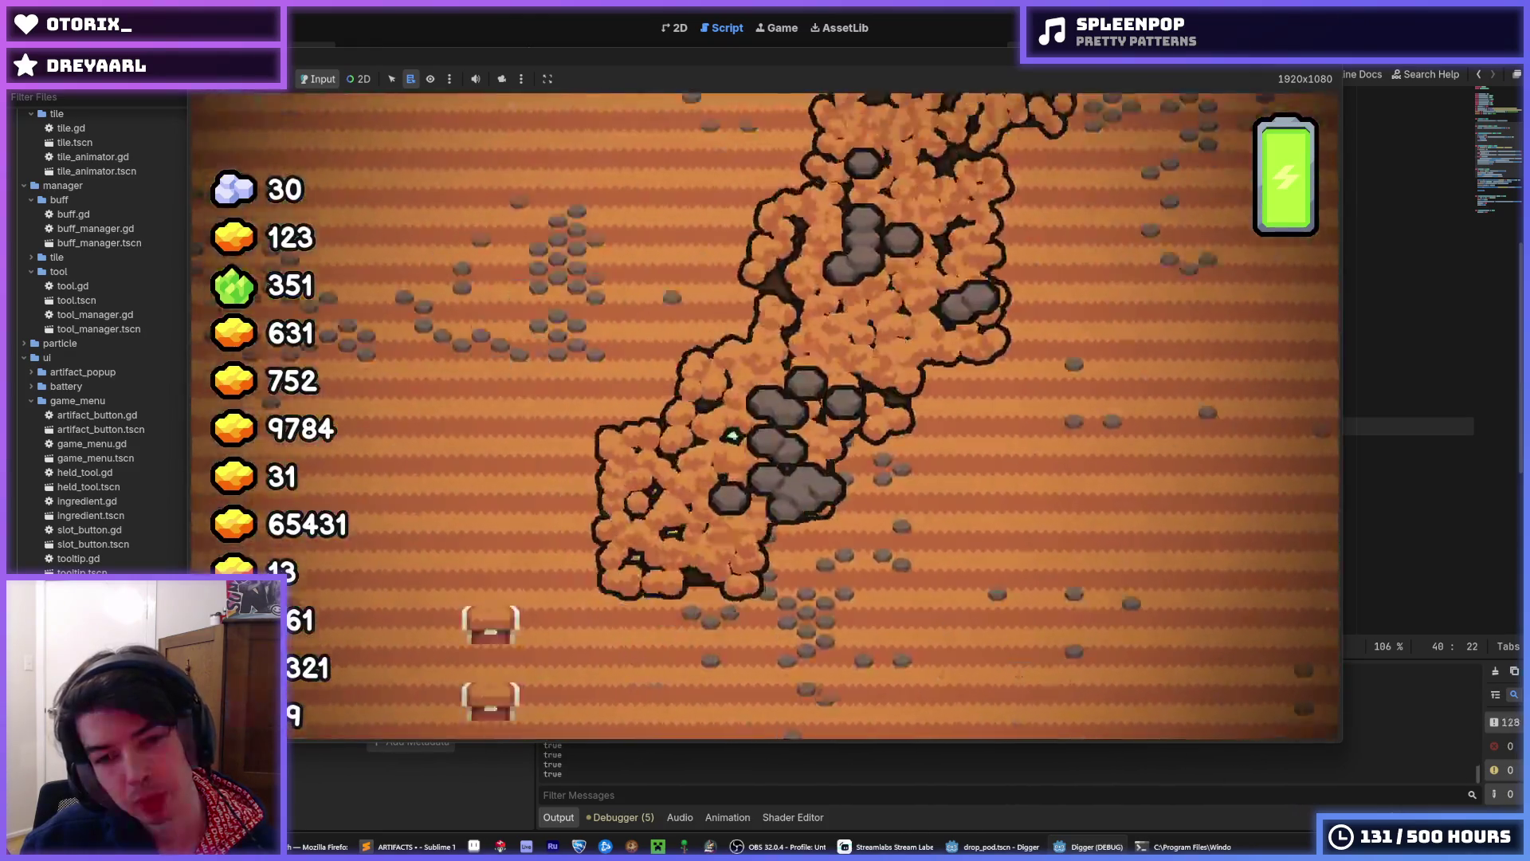
{"action": "key", "text": "F5"}
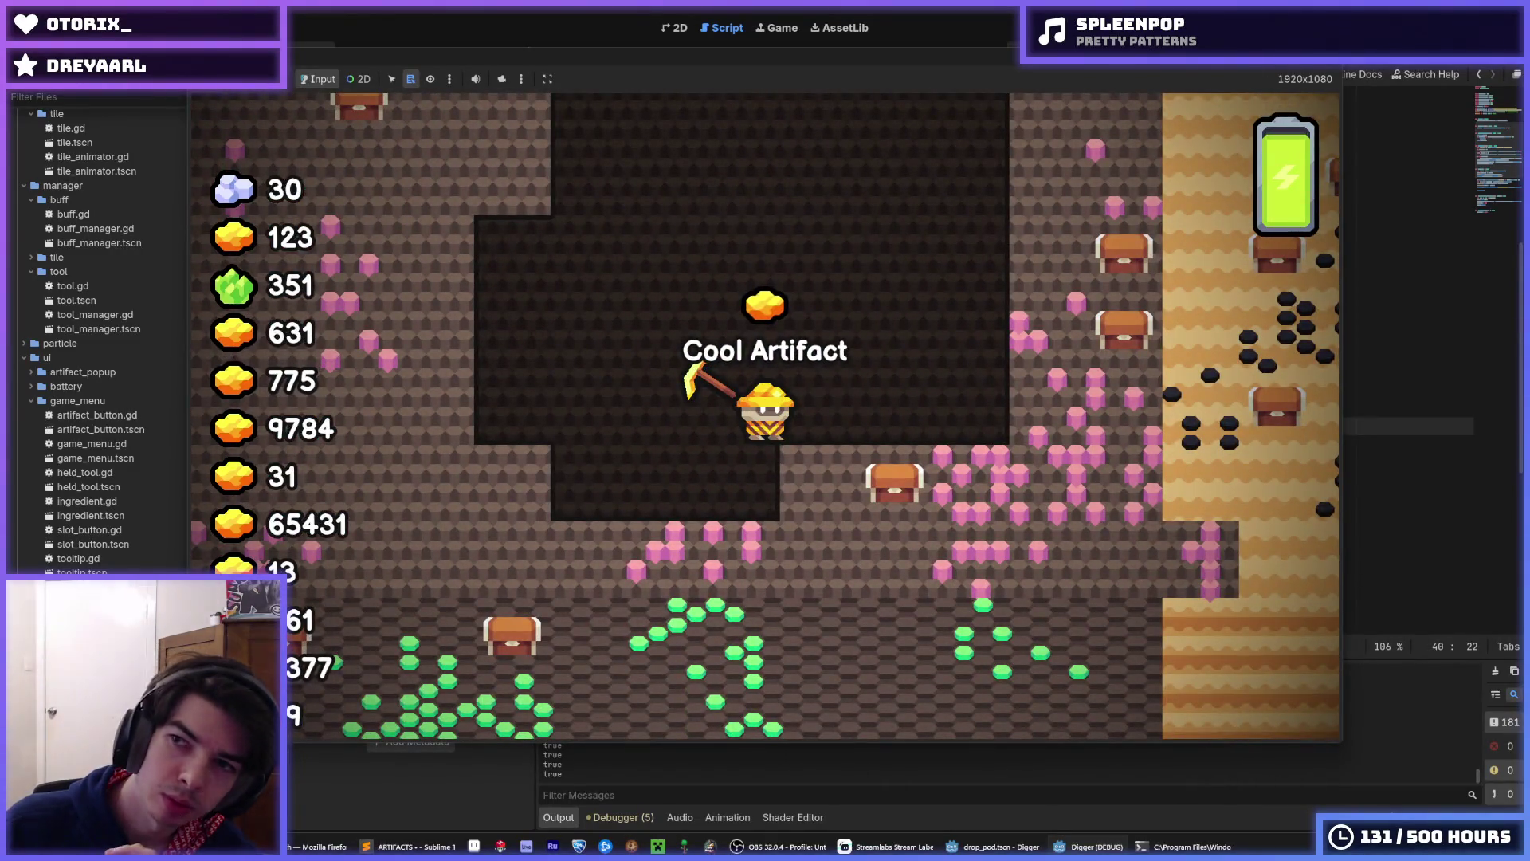
{"action": "key", "text": "F8"}
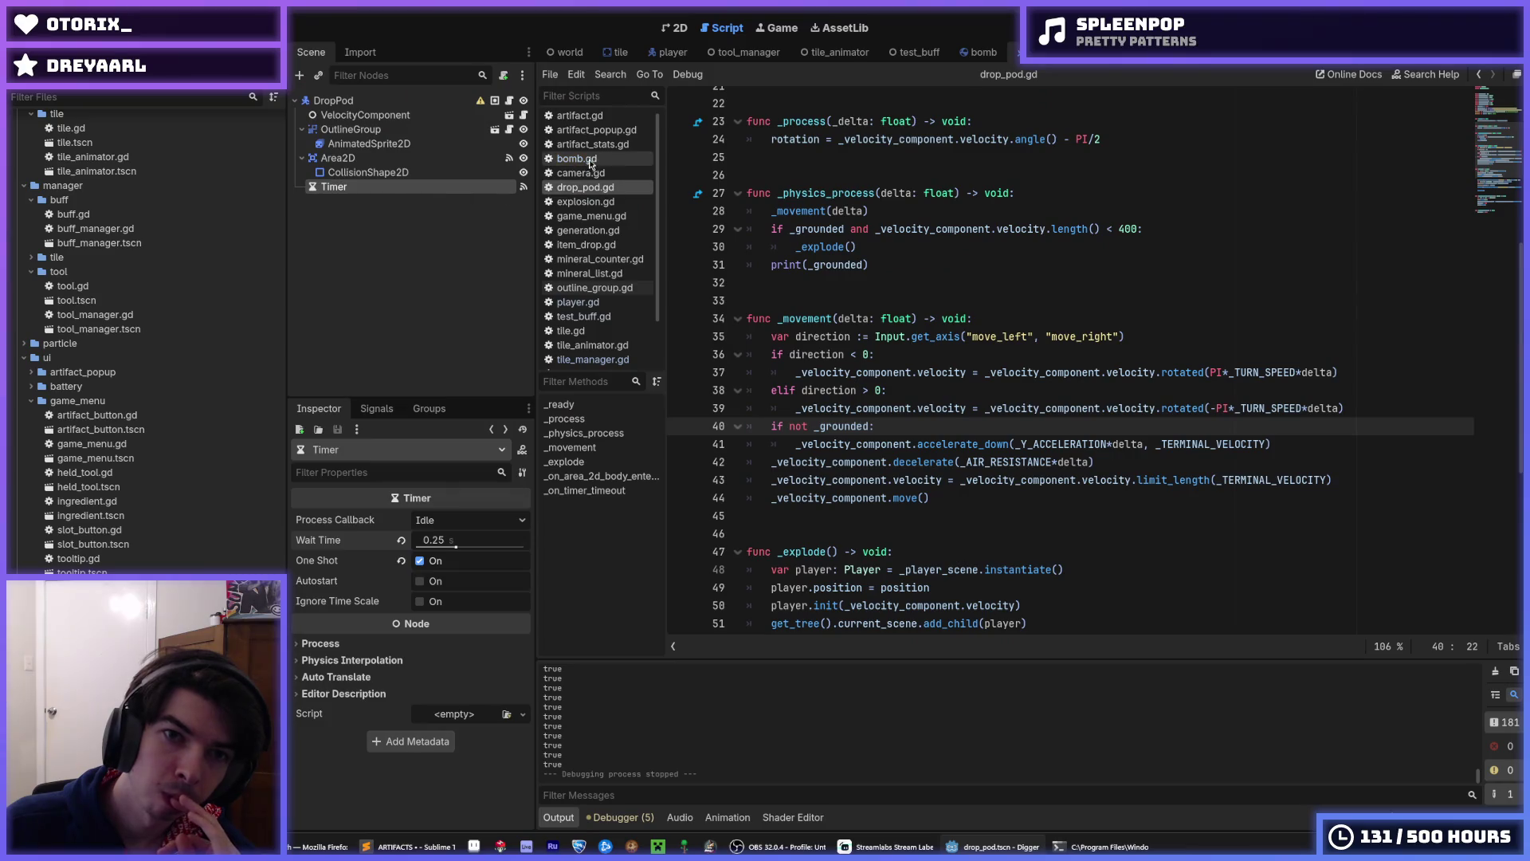
- Browse the volcano and stone tile stat resources in the FileSystem dock
{"action": "scroll", "coordinate": [164, 494], "scroll_direction": "down", "scroll_amount": 1}
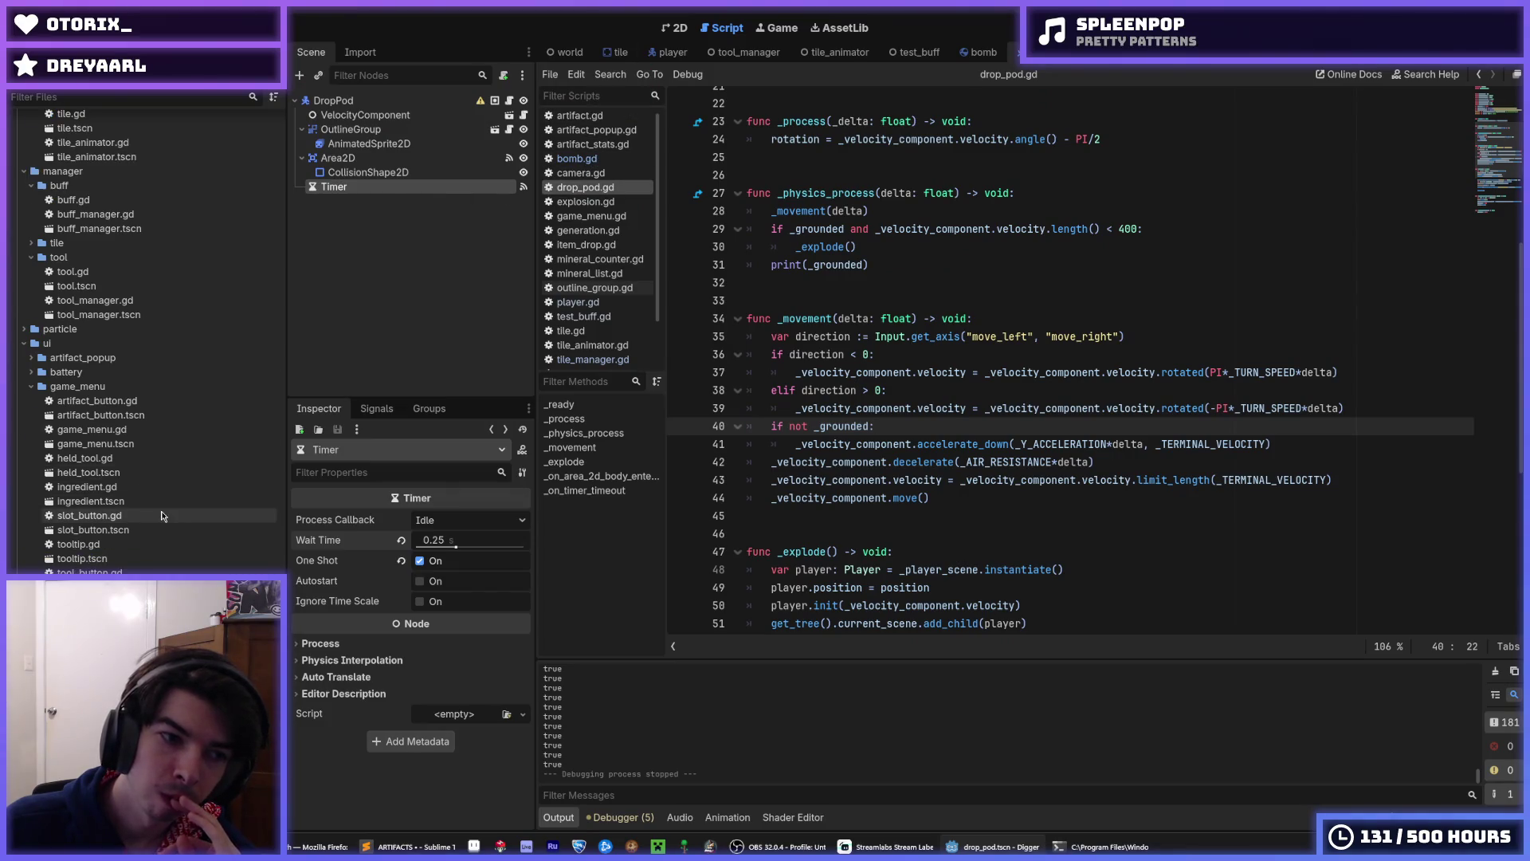
{"action": "scroll", "coordinate": [162, 515], "scroll_direction": "down", "scroll_amount": 10}
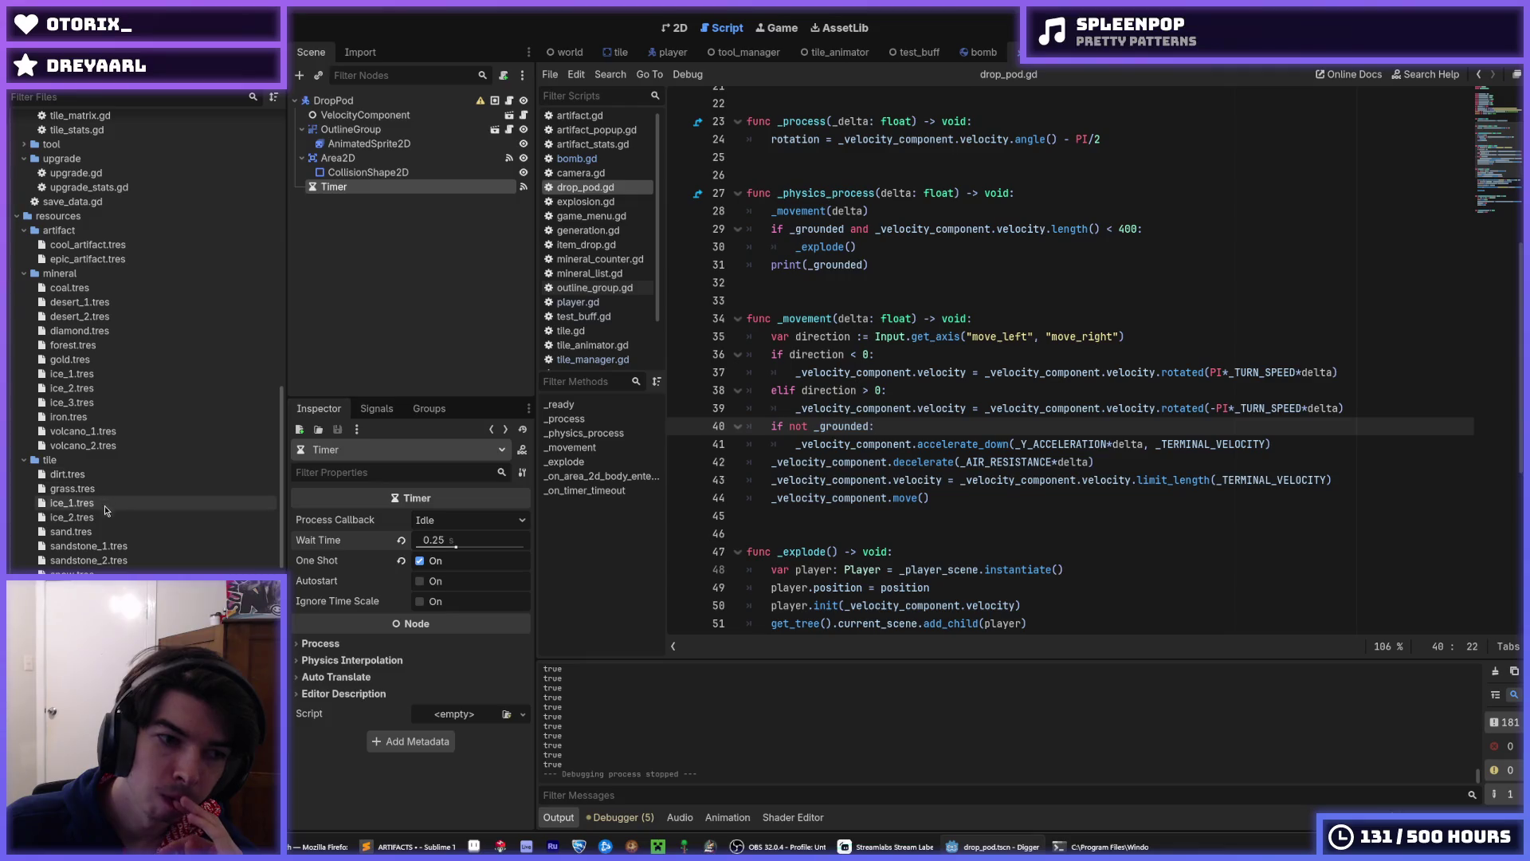
{"action": "left_click", "coordinate": [80, 630]}
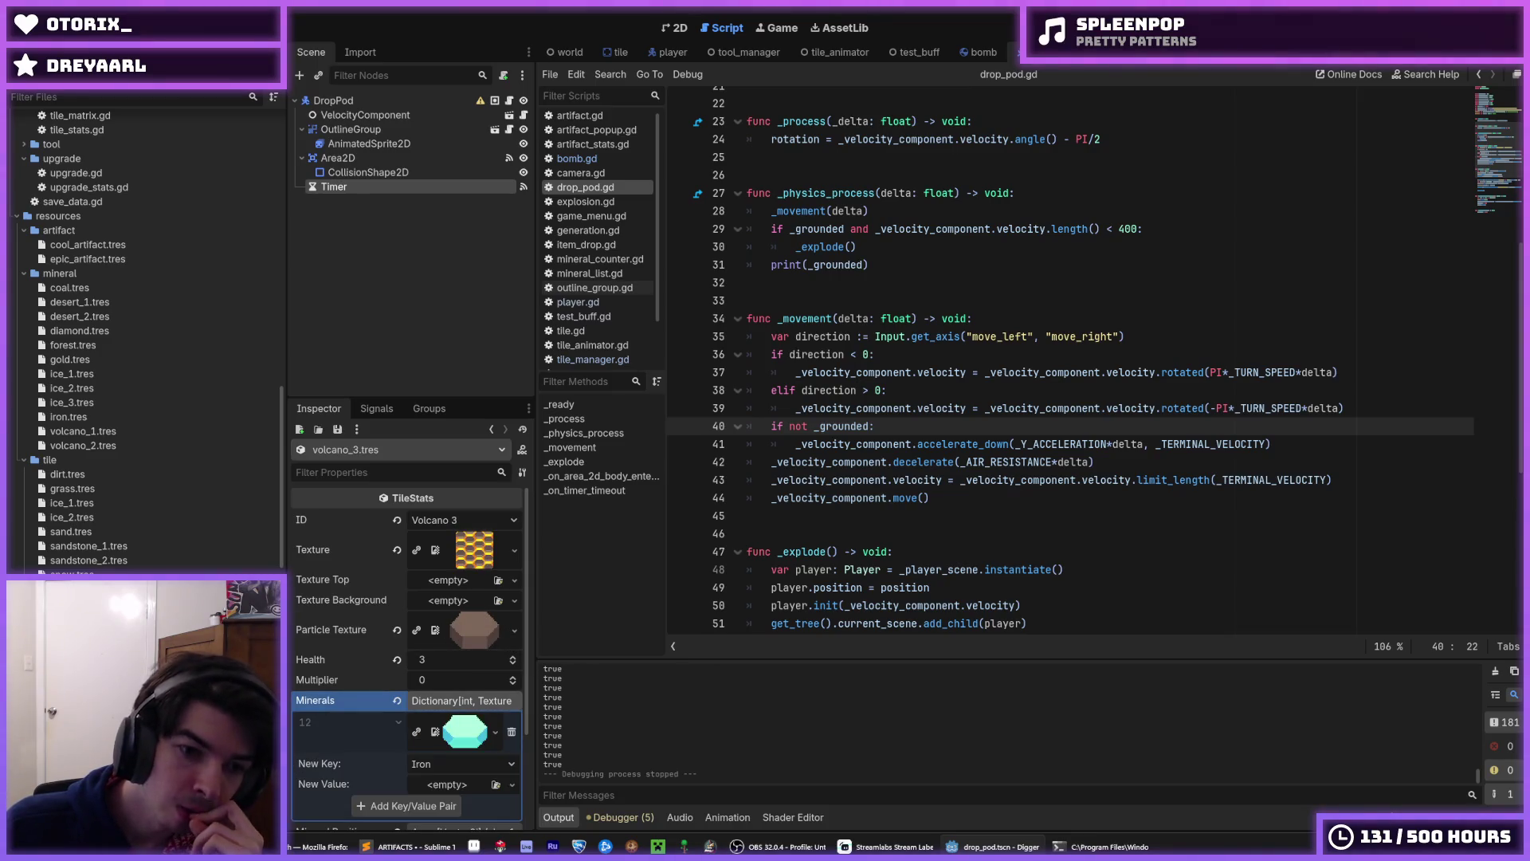
{"action": "key", "text": "Up"}
{"action": "key", "text": "Up"}
{"action": "key", "text": "Up"}
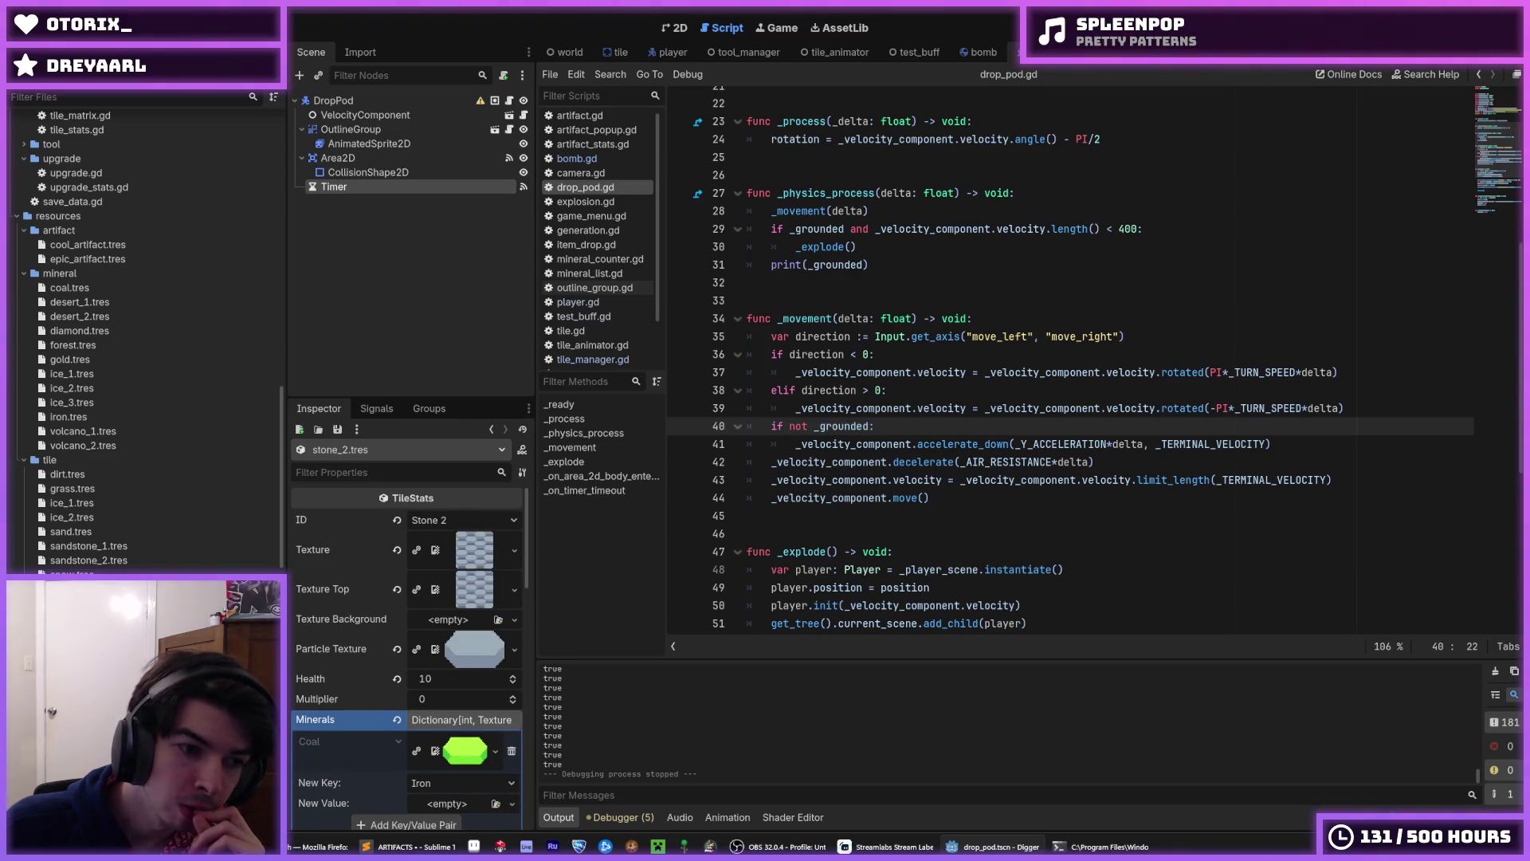
{"action": "key", "text": "Up"}
{"action": "key", "text": "Down"}
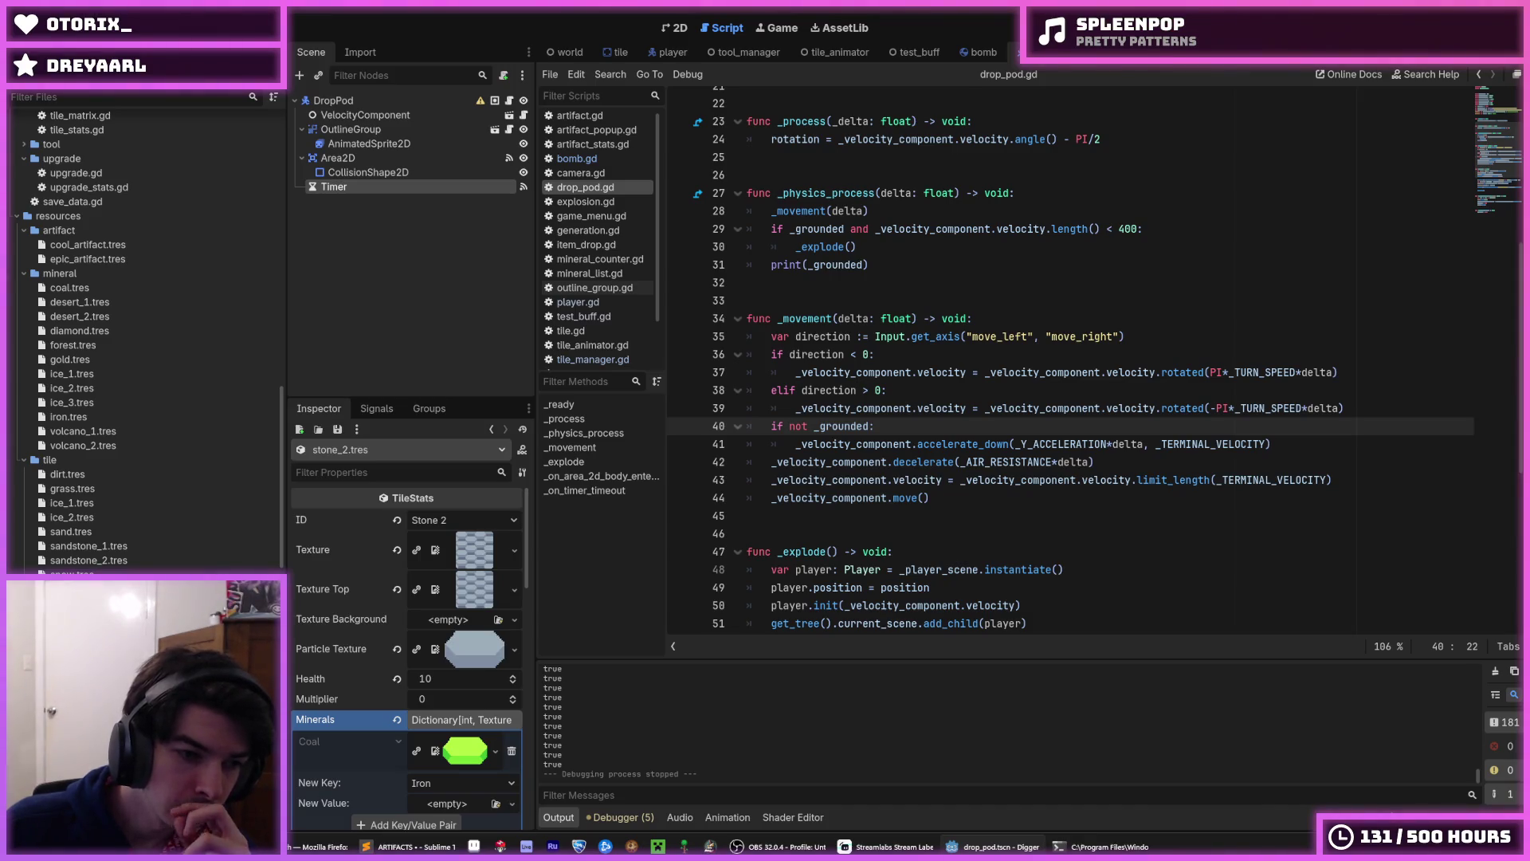
{"action": "key", "text": "Down"}
{"action": "key", "text": "Down"}
{"action": "key", "text": "Down"}
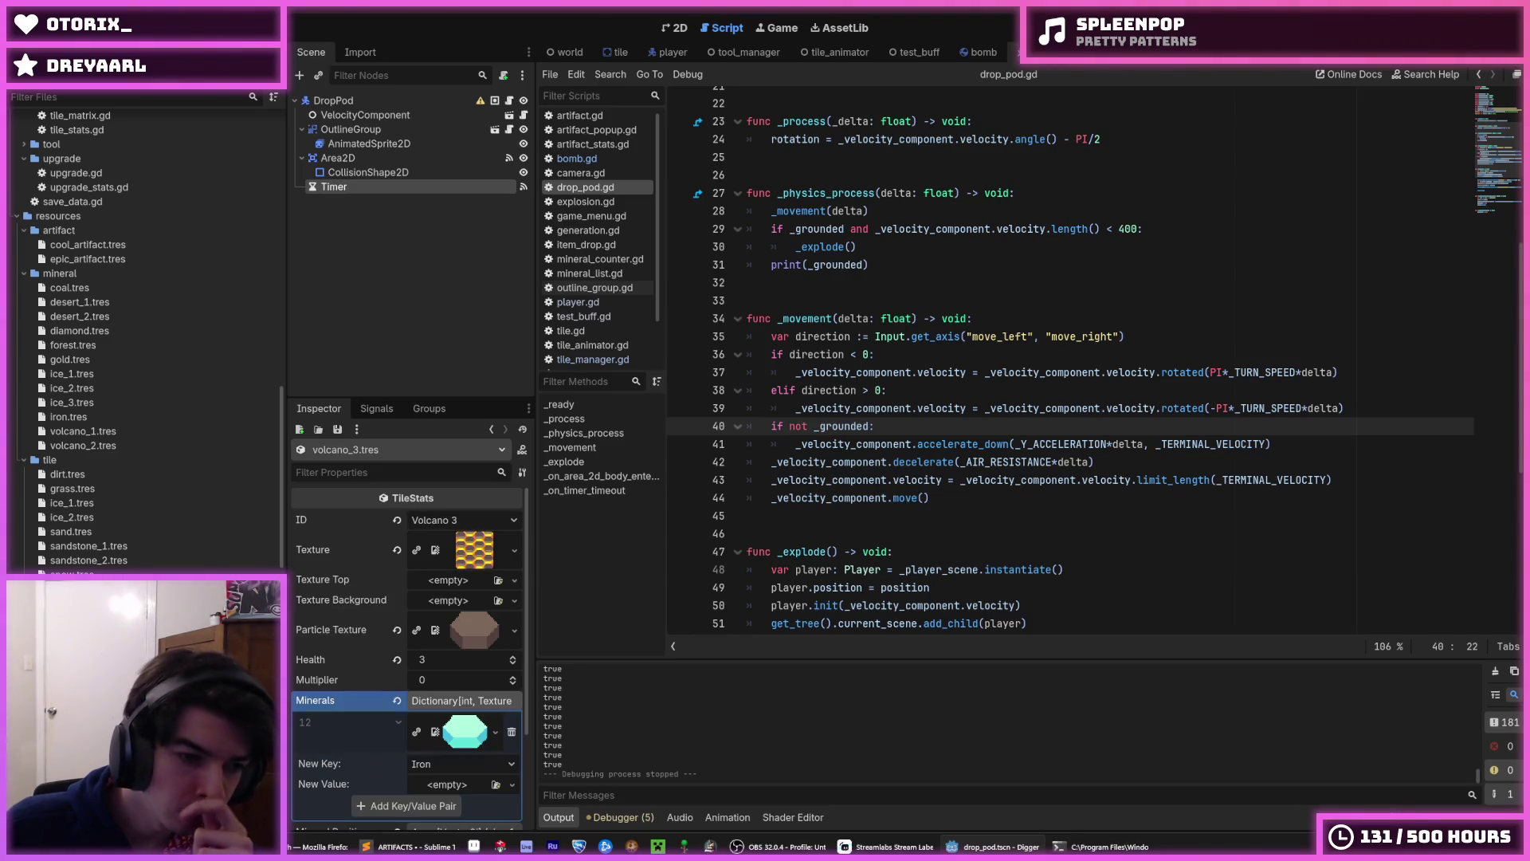
{"action": "key", "text": "Up"}
{"action": "key", "text": "Up"}
- Set Health on the volcano_1, volcano_2 and volcano_3 resources to 100, 200 and 150
{"action": "scroll", "coordinate": [400, 687], "scroll_direction": "down", "scroll_amount": 1}
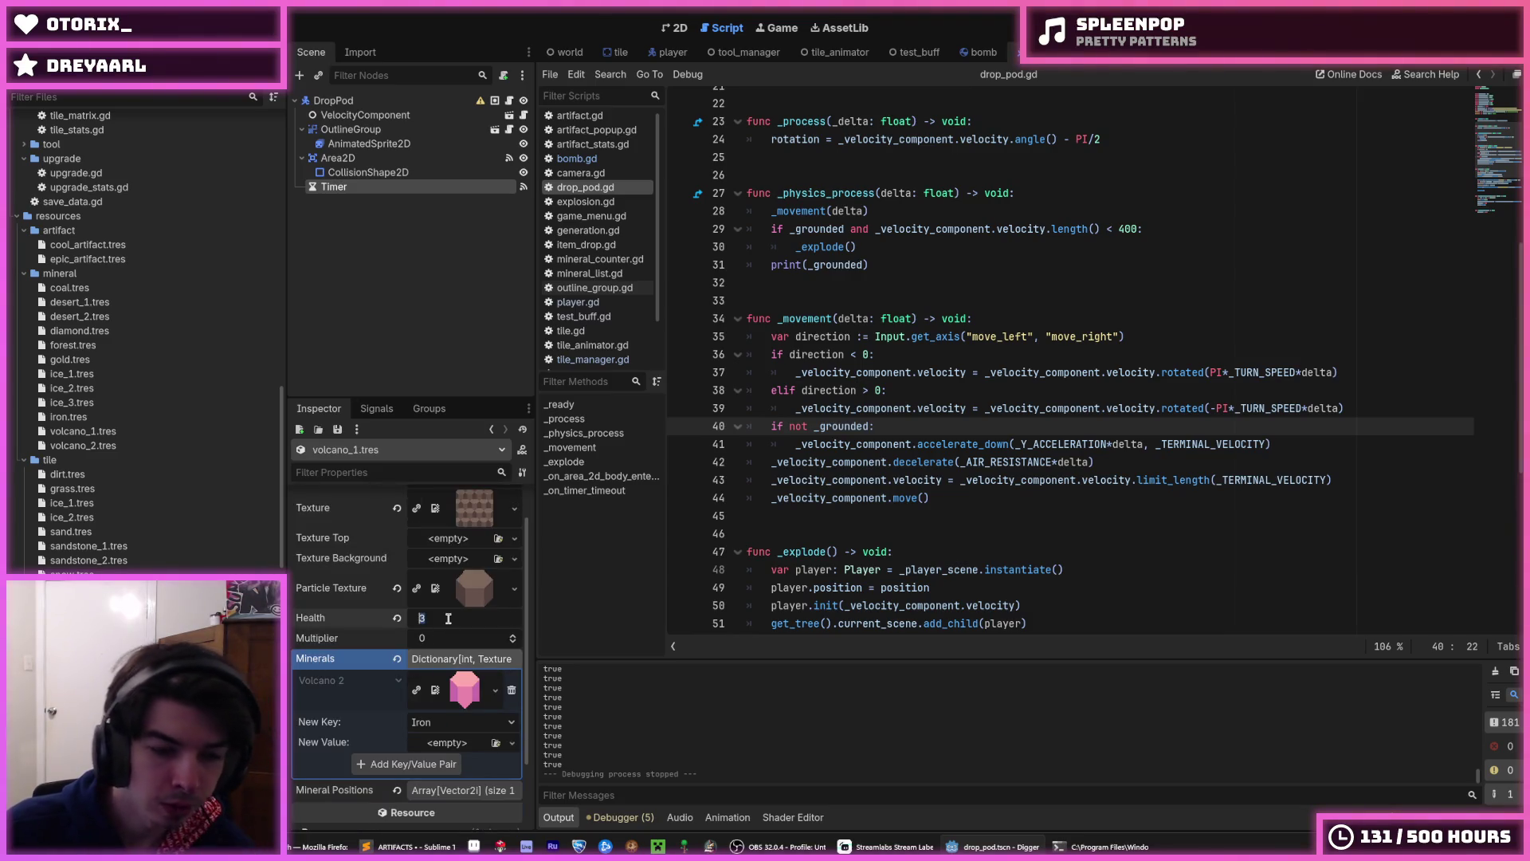
{"action": "type", "text": "50"}
{"action": "key", "text": "Return"}
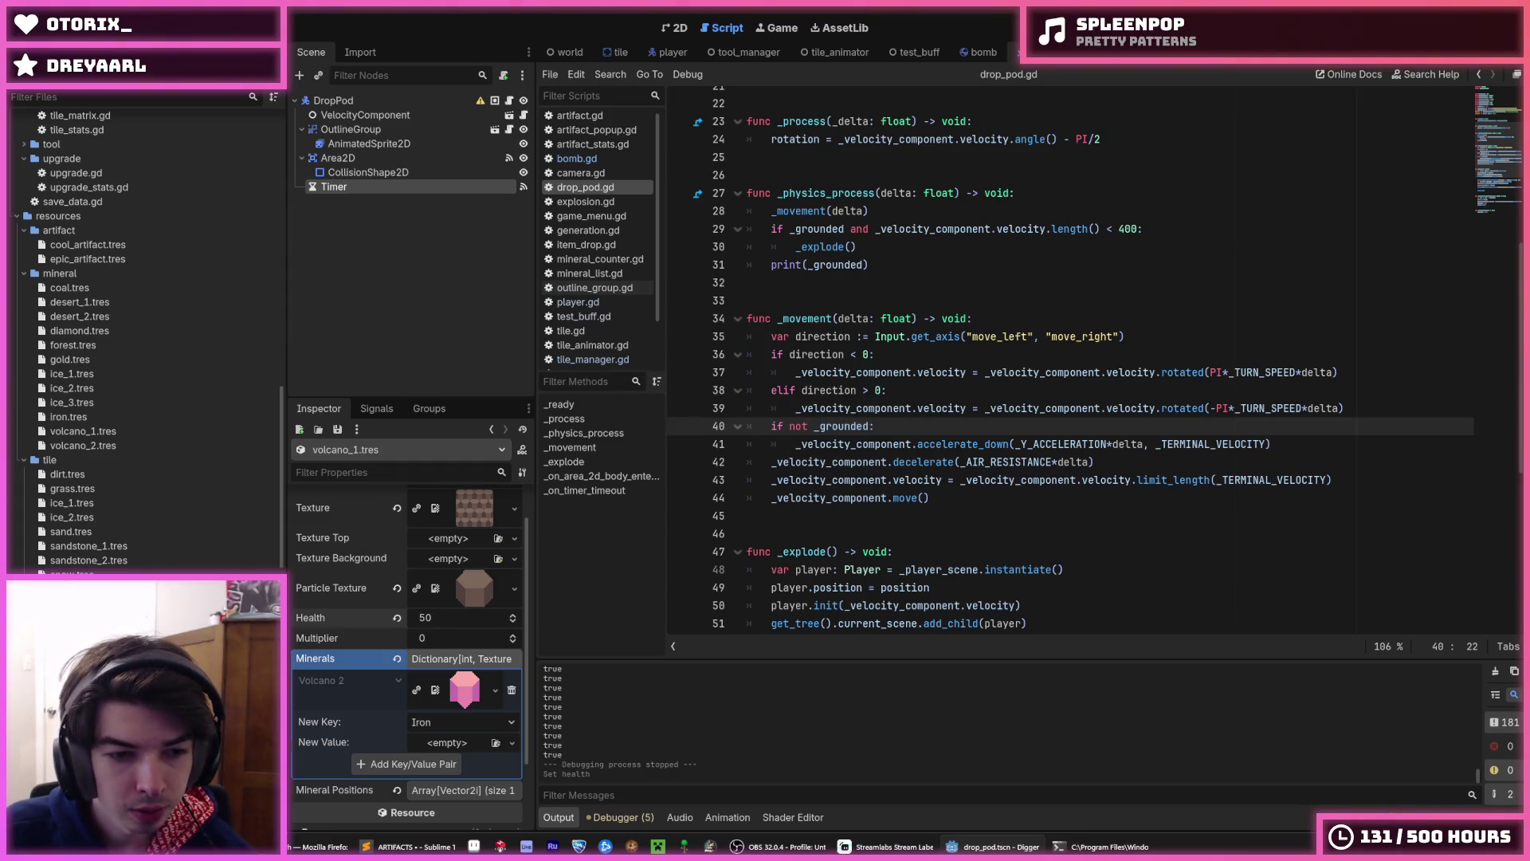
{"action": "key", "text": "Down"}
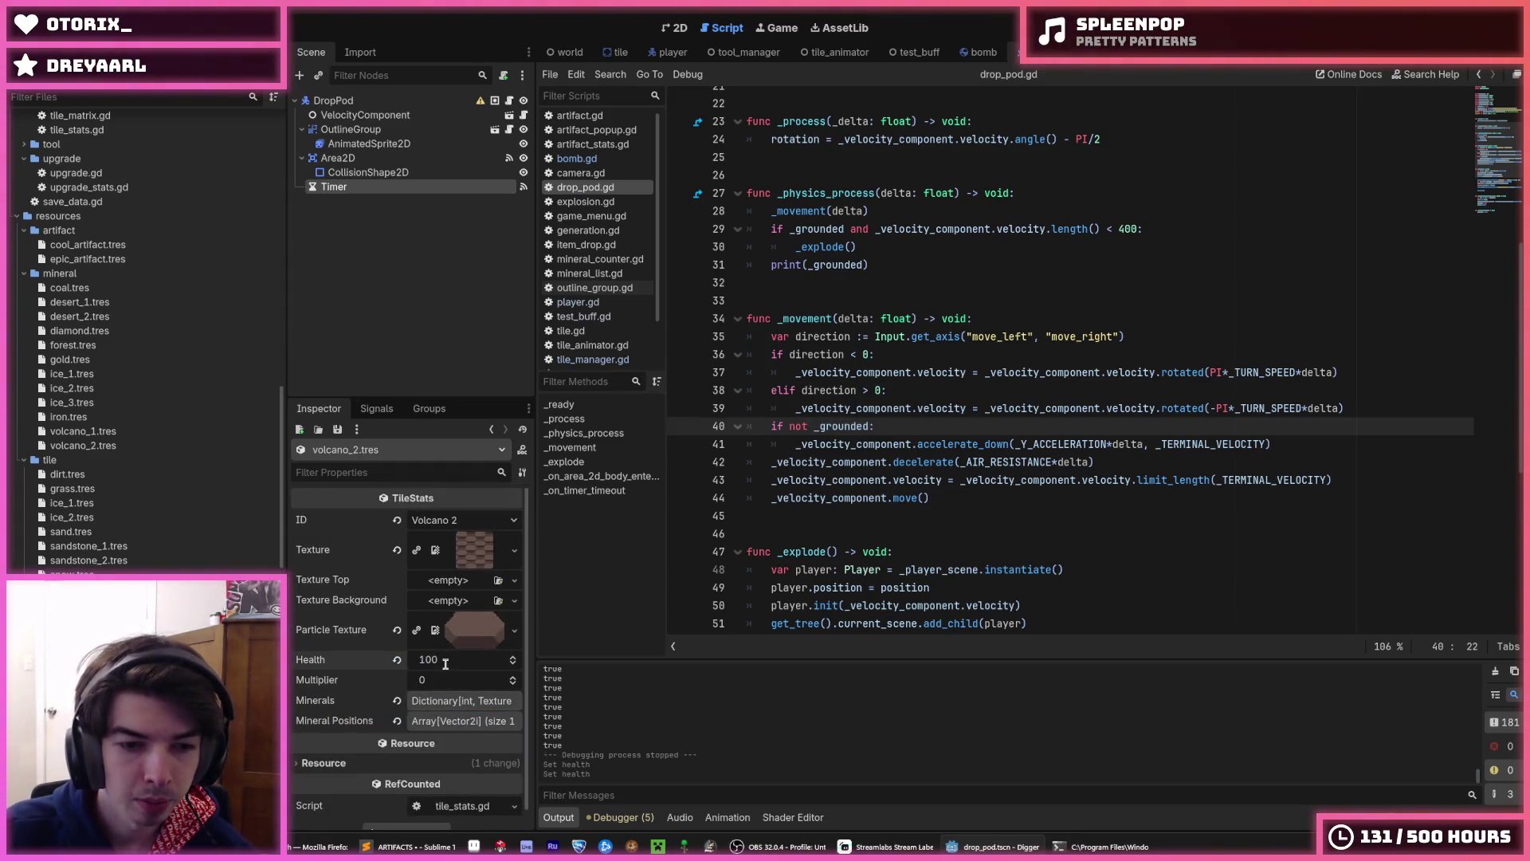
{"action": "key", "text": "Down"}
{"action": "left_click", "coordinate": [447, 660]}
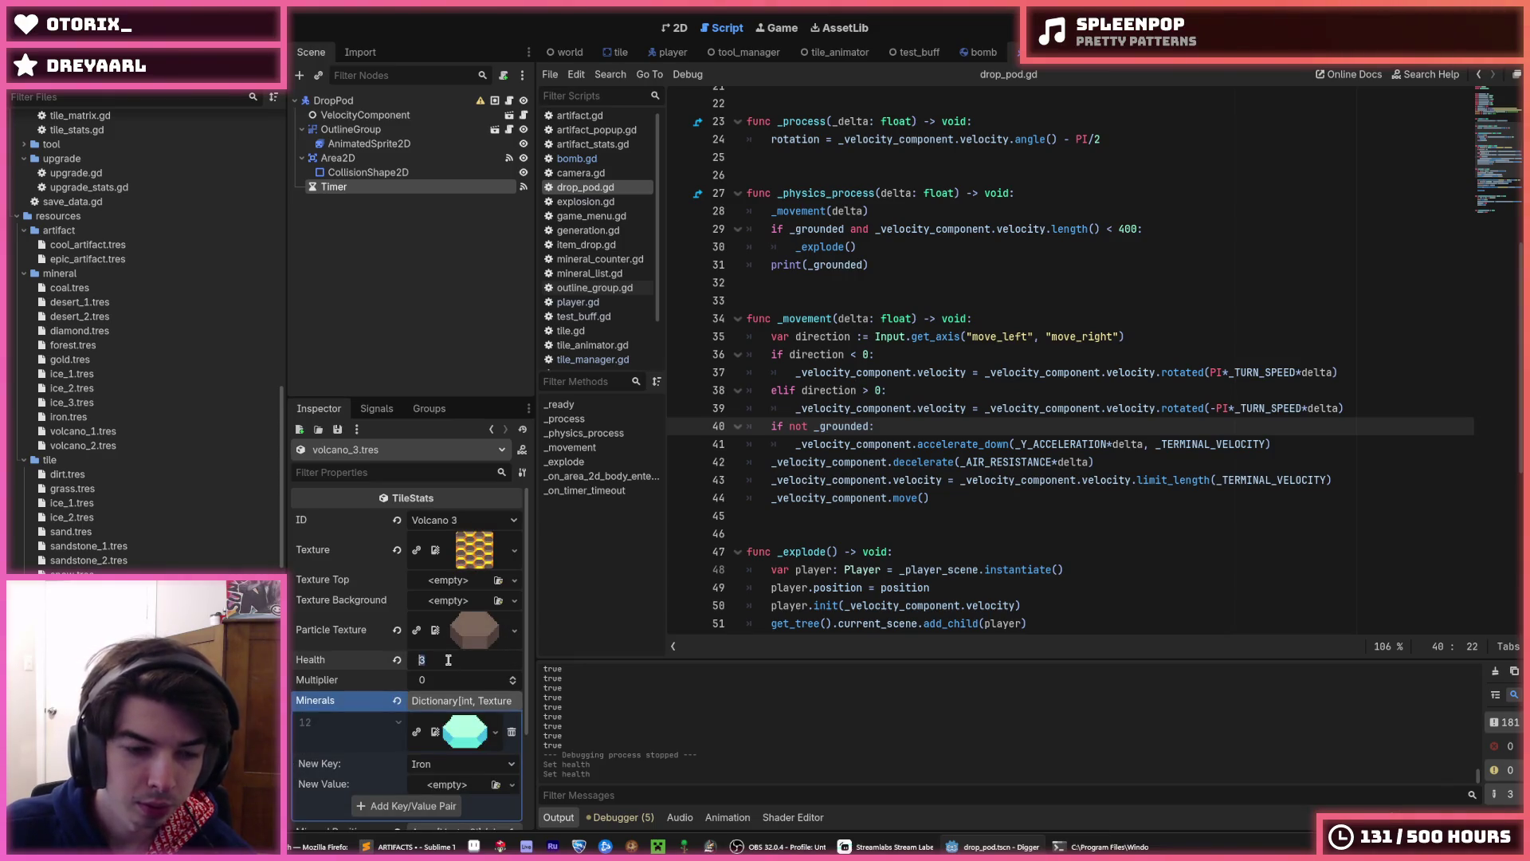
{"action": "key", "text": "Return"}
- Recheck the volcano tile health values, save the scene, and run Digger
{"action": "left_click", "coordinate": [83, 431]}
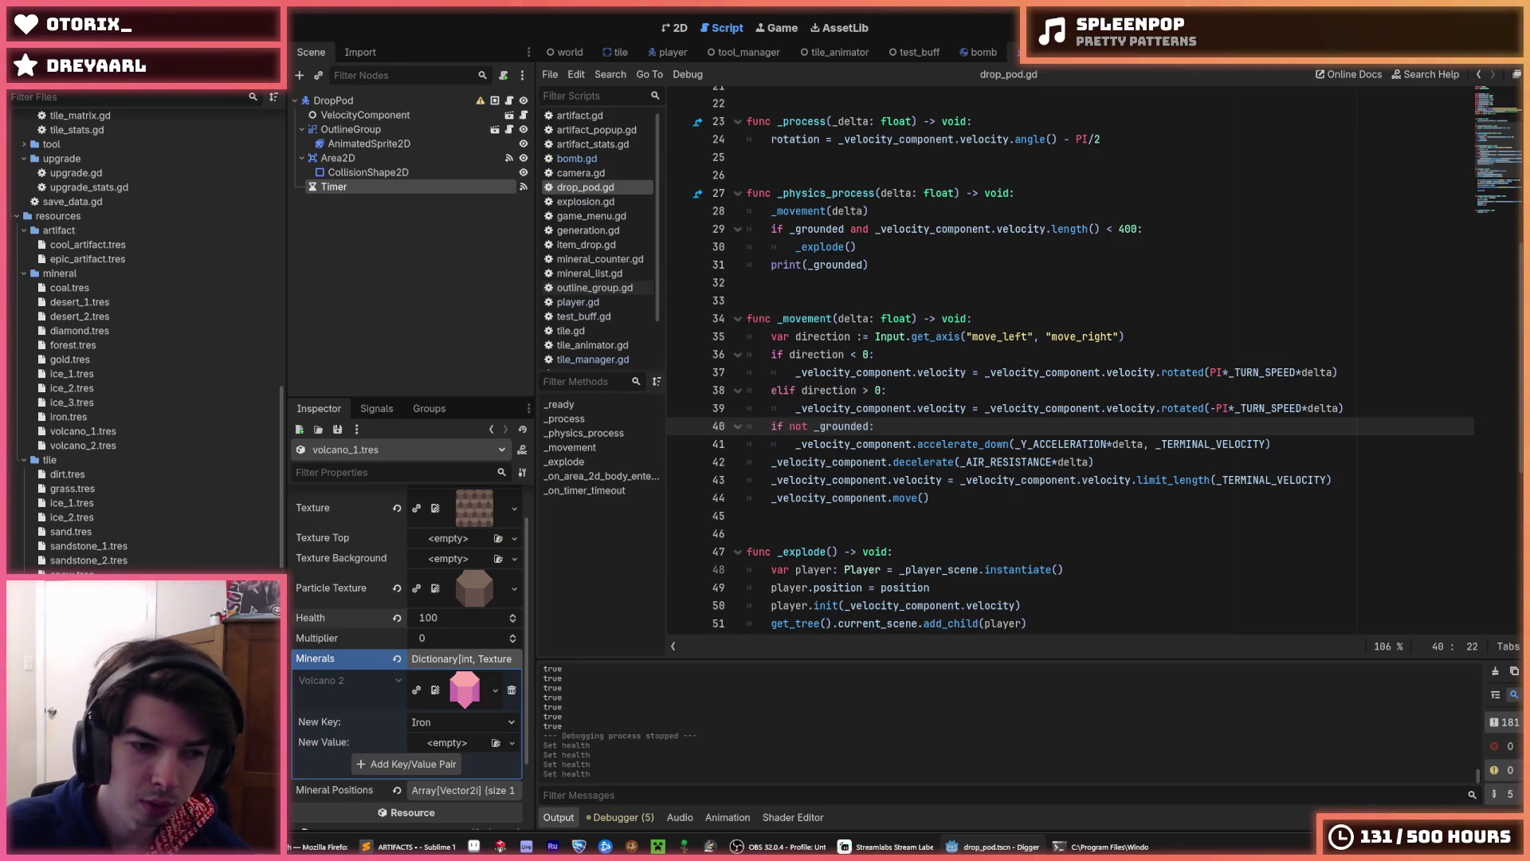
{"action": "key", "text": "Down"}
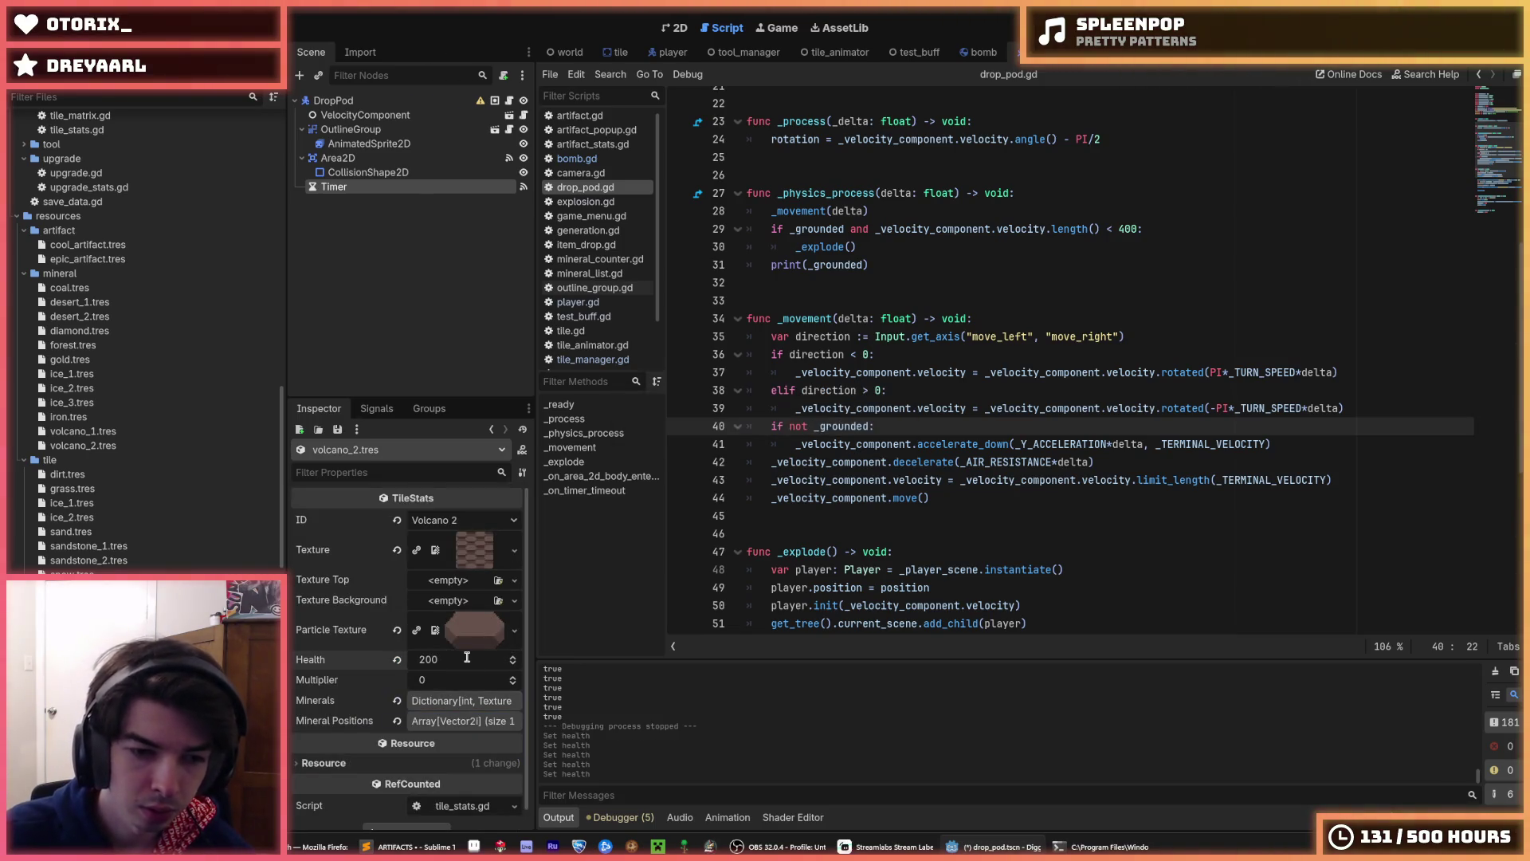
{"action": "key", "text": "ctrl+s"}
{"action": "left_click", "coordinate": [428, 659]}
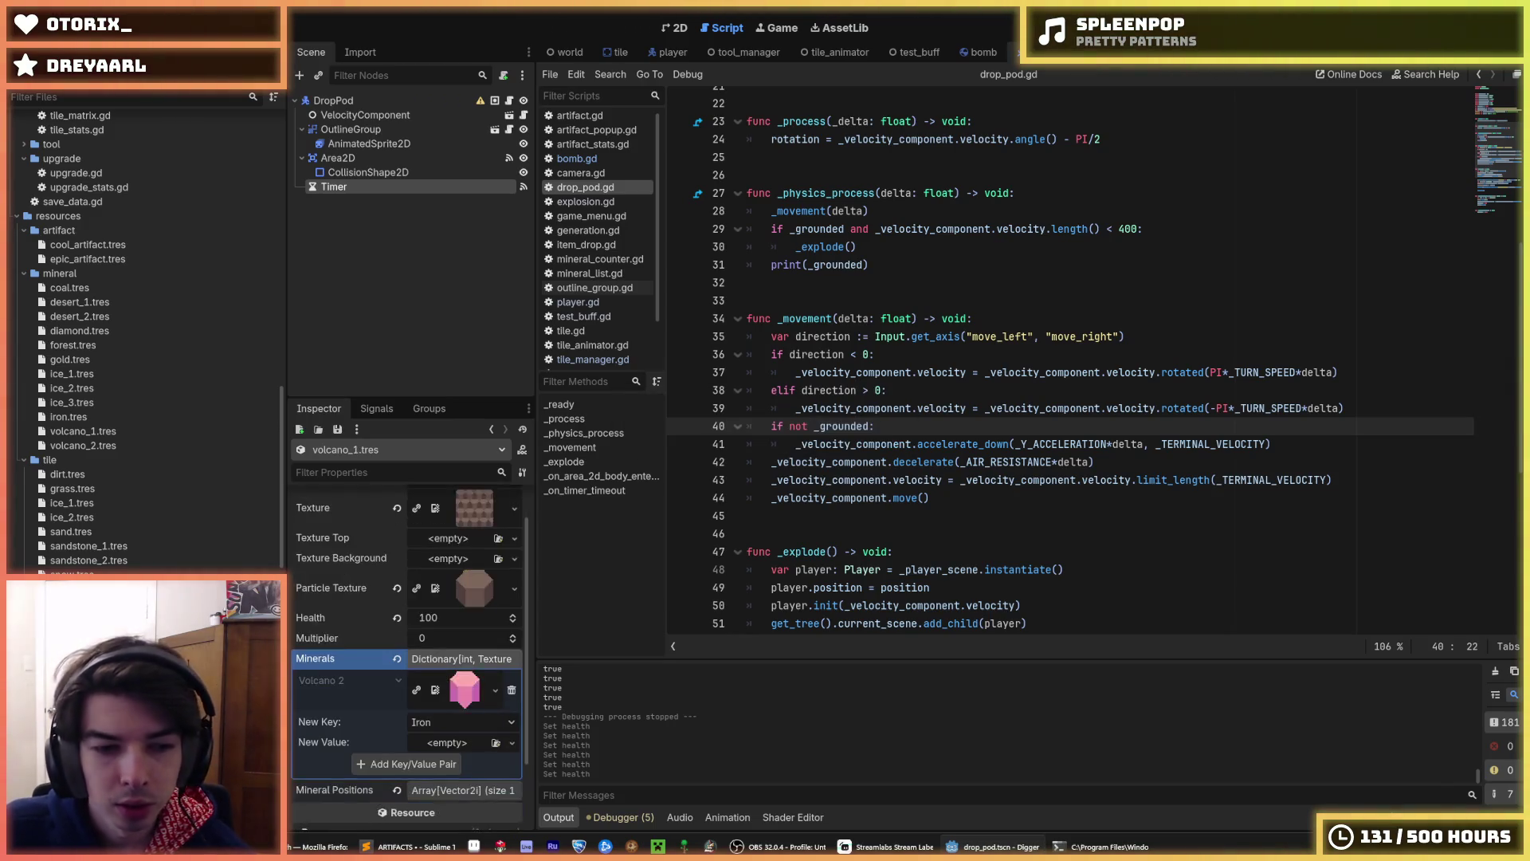
{"action": "left_click", "coordinate": [882, 498]}
{"action": "key", "text": "F5"}
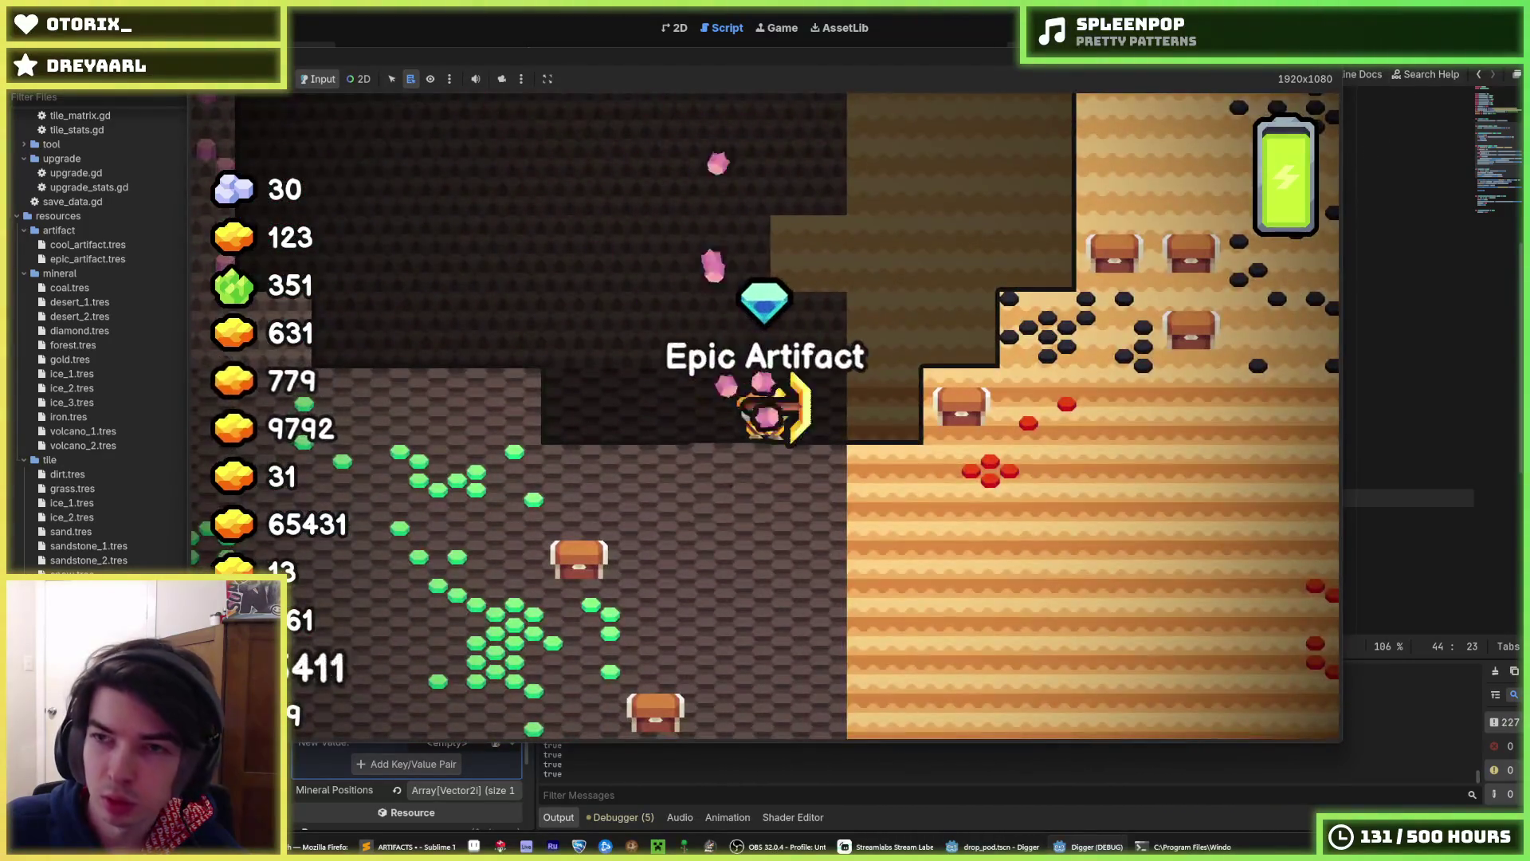
- Stop the game and review the tile.damage(1000) call and velocity-limiting line
{"action": "key", "text": "F8"}
{"action": "scroll", "coordinate": [1168, 488], "scroll_direction": "down", "scroll_amount": 1}
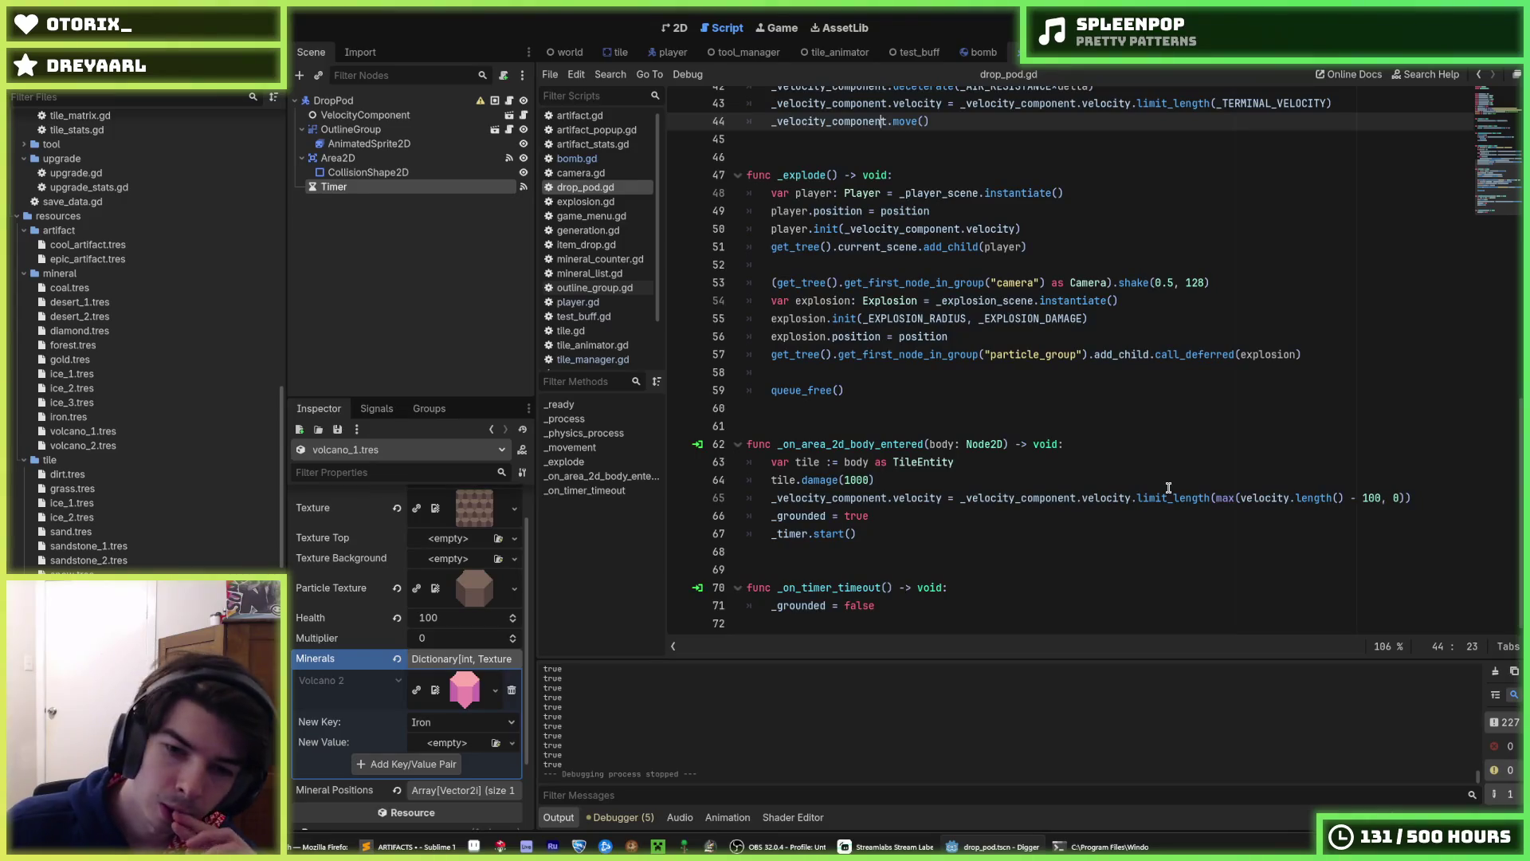
{"action": "left_click", "coordinate": [1148, 502]}
{"action": "left_click", "coordinate": [1081, 481]}
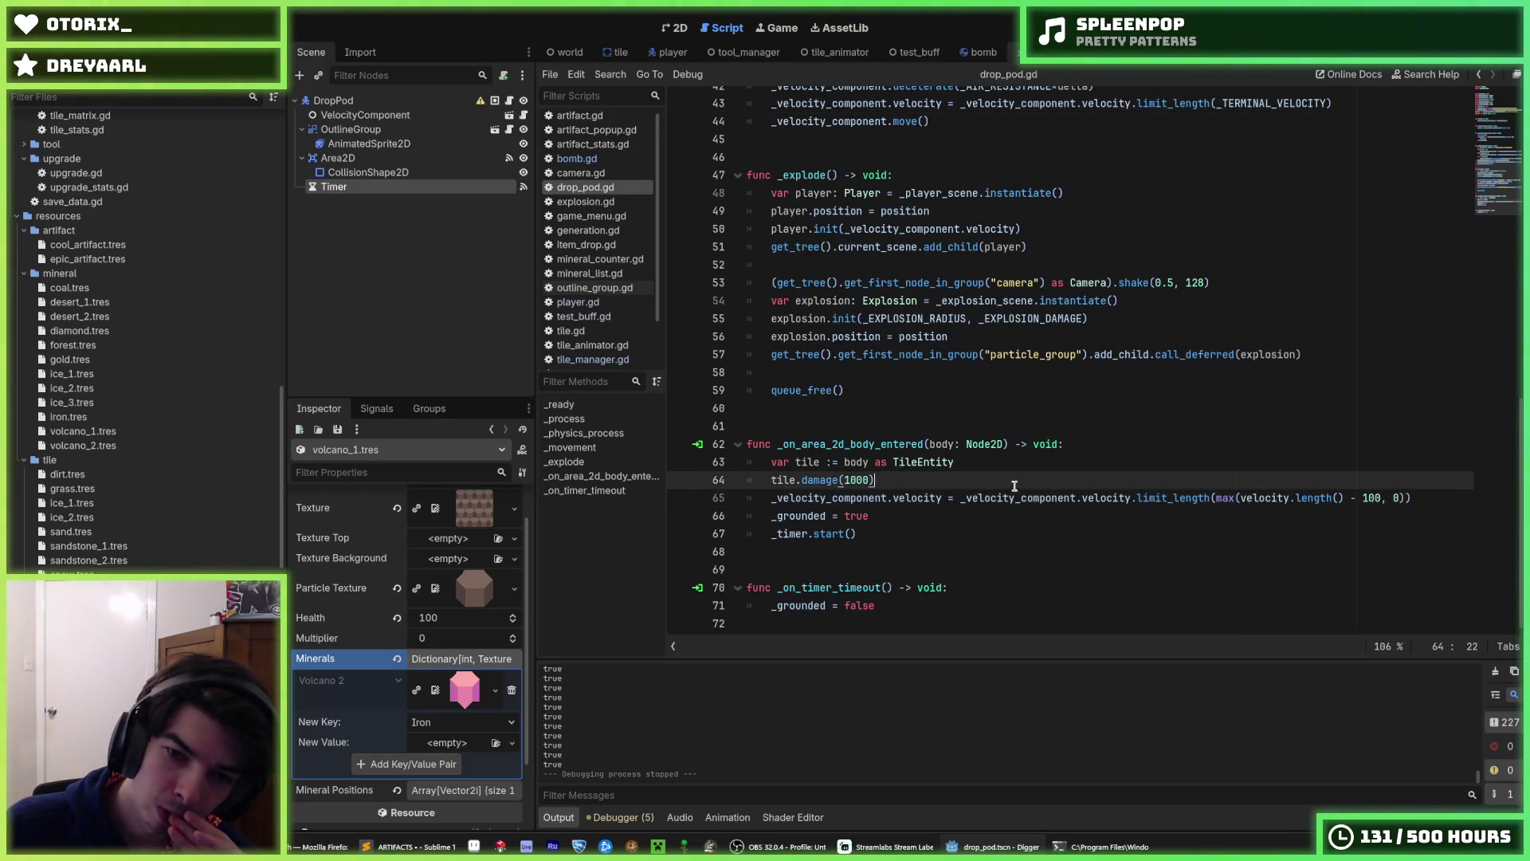
{"action": "double_click", "coordinate": [791, 479]}
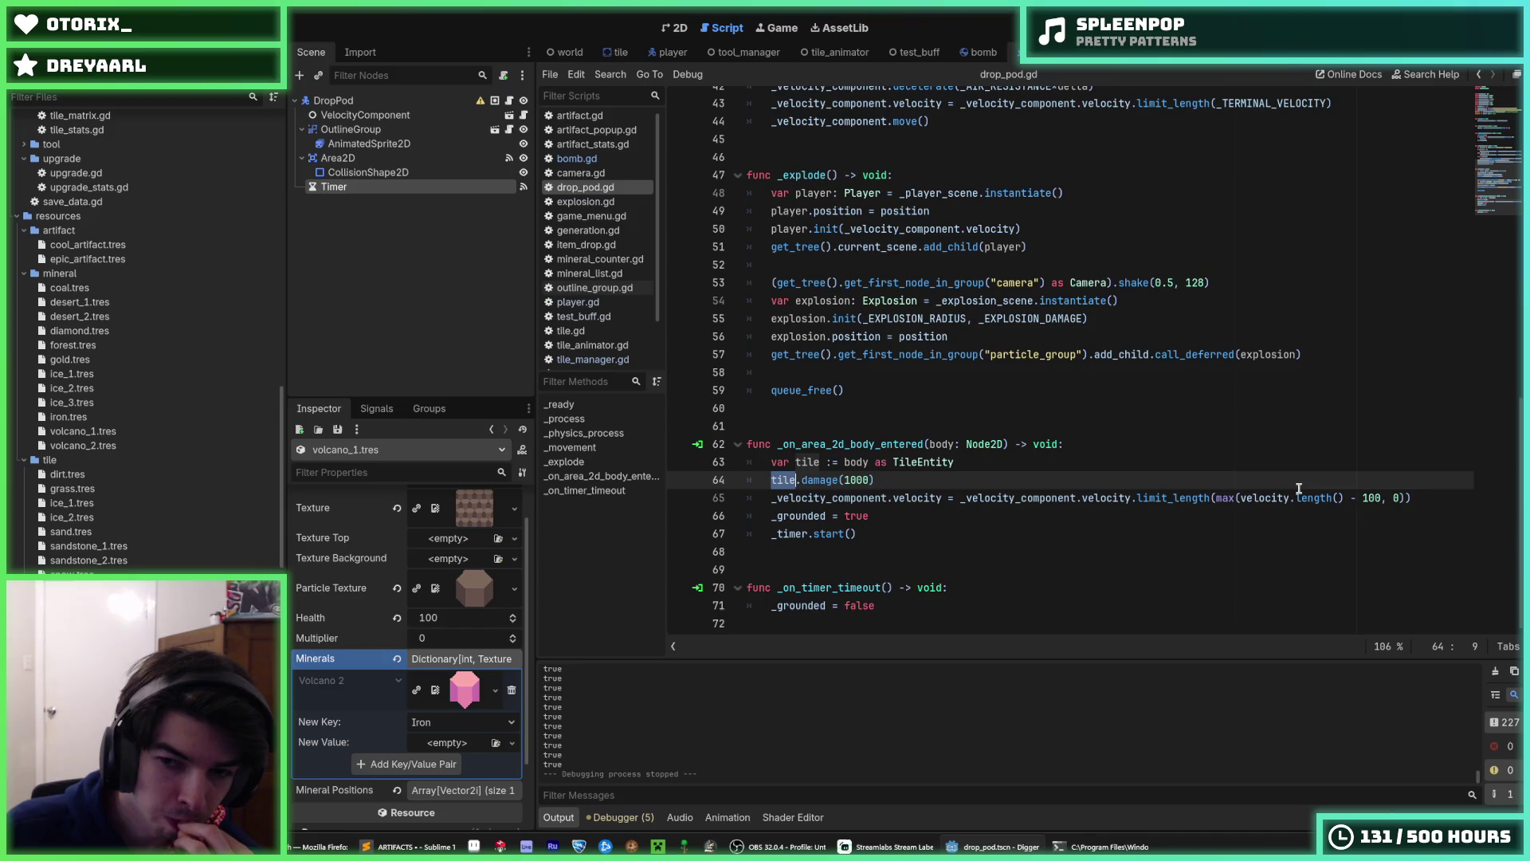
{"action": "left_click", "coordinate": [1345, 498]}
- Insert a new line below the _EXPLOSION_DAMAGE constant
{"action": "scroll", "coordinate": [1122, 442], "scroll_direction": "up", "scroll_amount": 13}
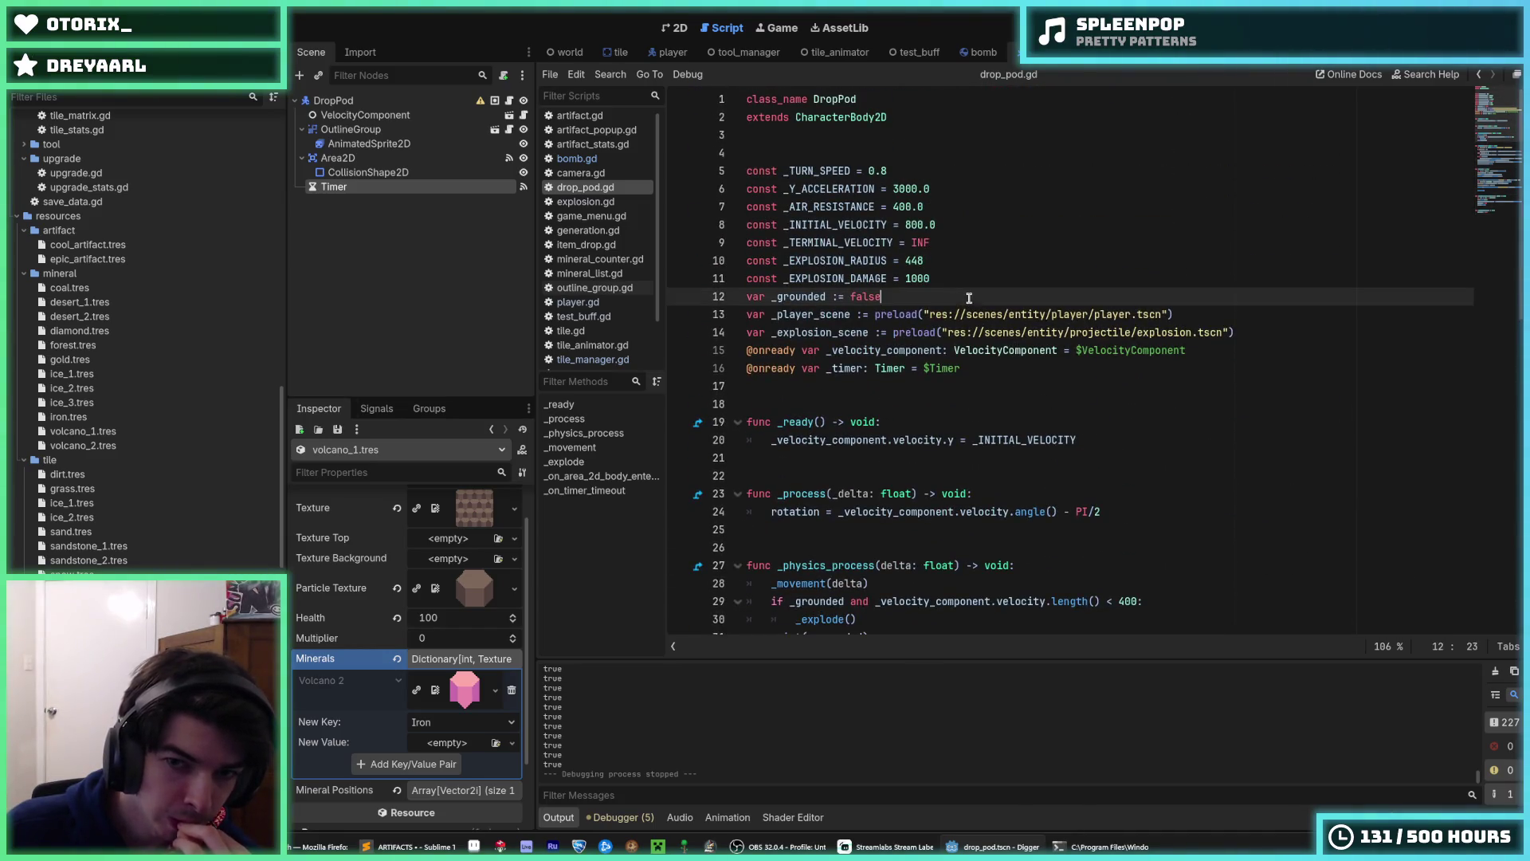
{"action": "left_click", "coordinate": [960, 281]}
{"action": "key", "text": "Return"}
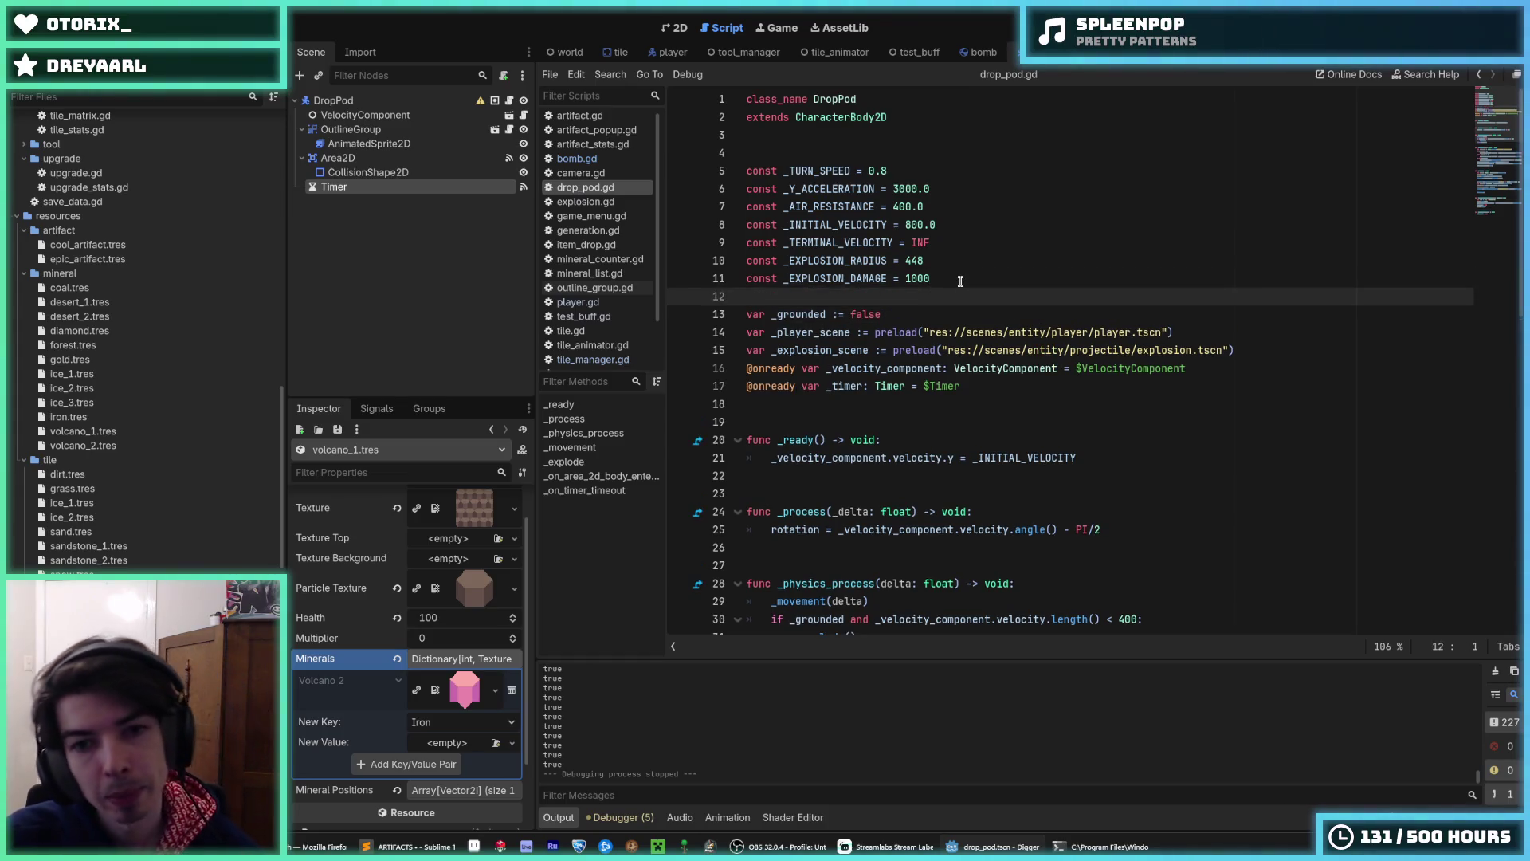
- Declare const _TOTAL_DAMAGE = 1000 on line 12 and save the script
{"action": "type", "text": "const "}
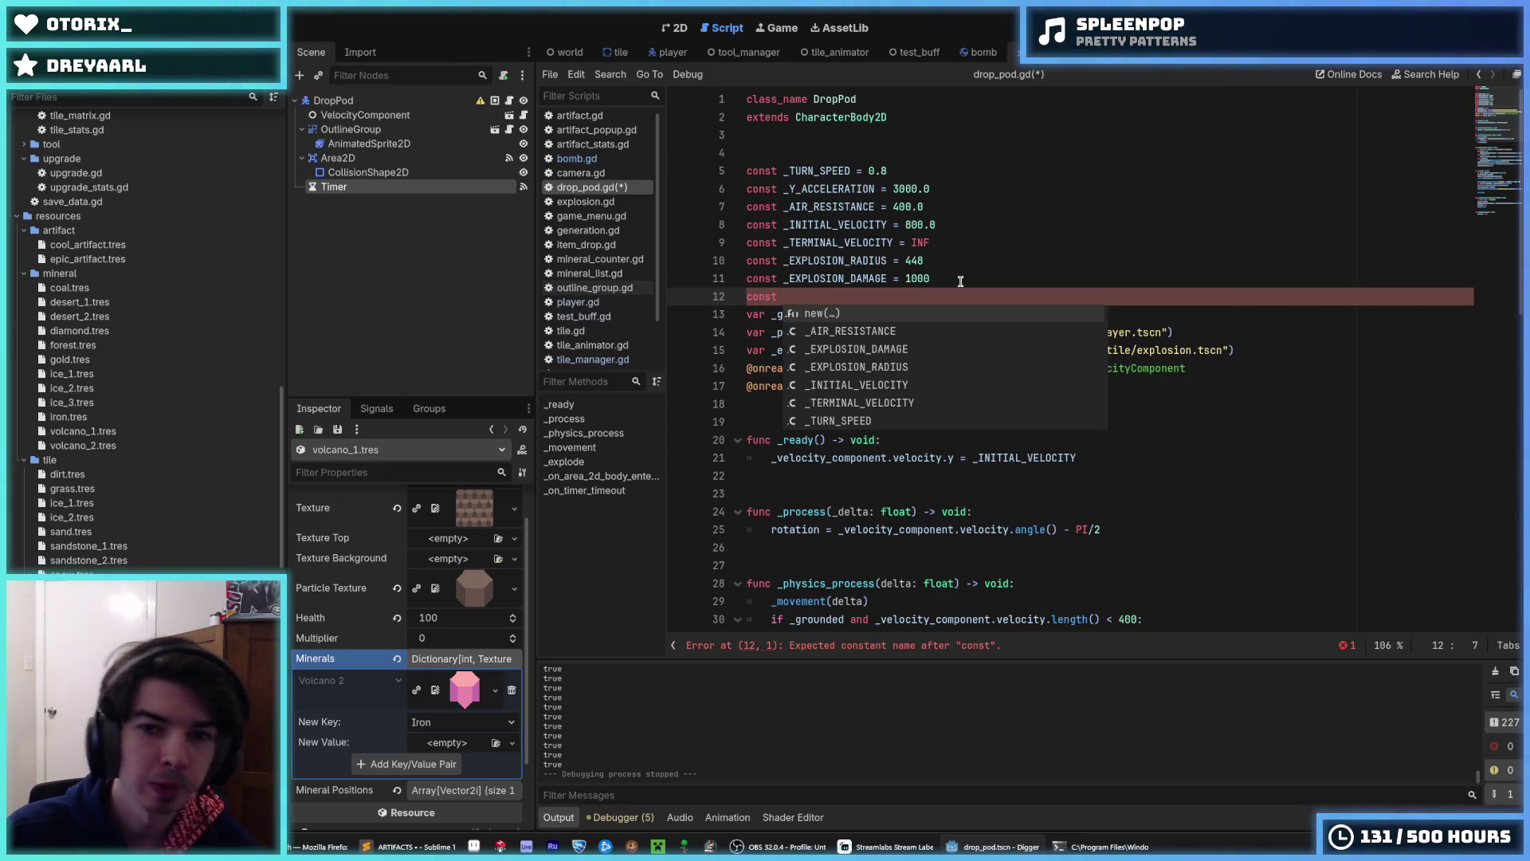
{"action": "type", "text": "_VELOCITY_"}
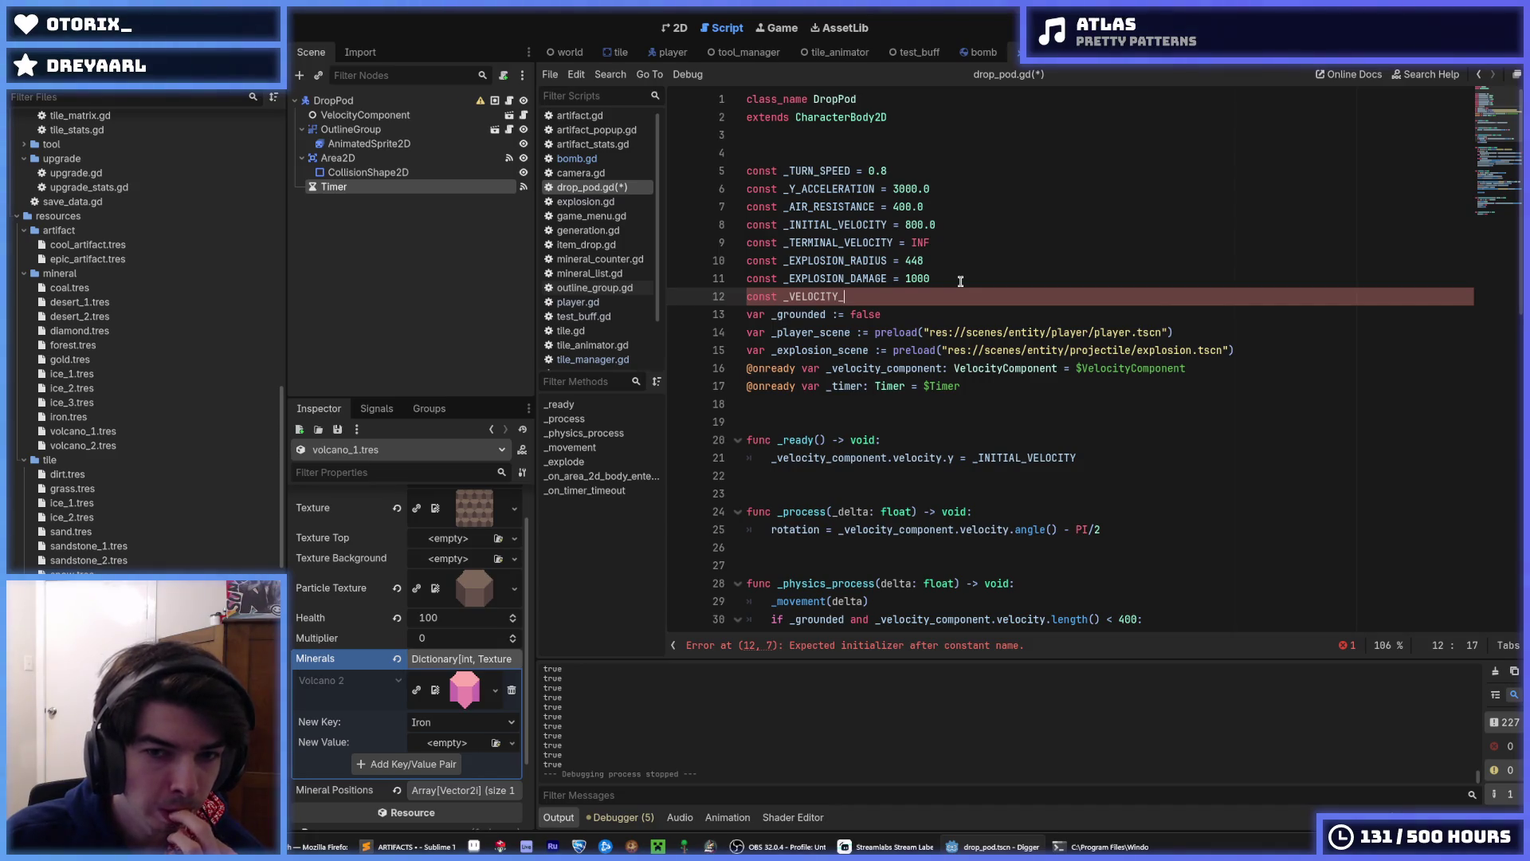
{"action": "key", "text": "BackSpace"}
{"action": "key", "text": "BackSpace"}
{"action": "key", "text": "BackSpace"}
{"action": "type", "text": "DAMAGE"}
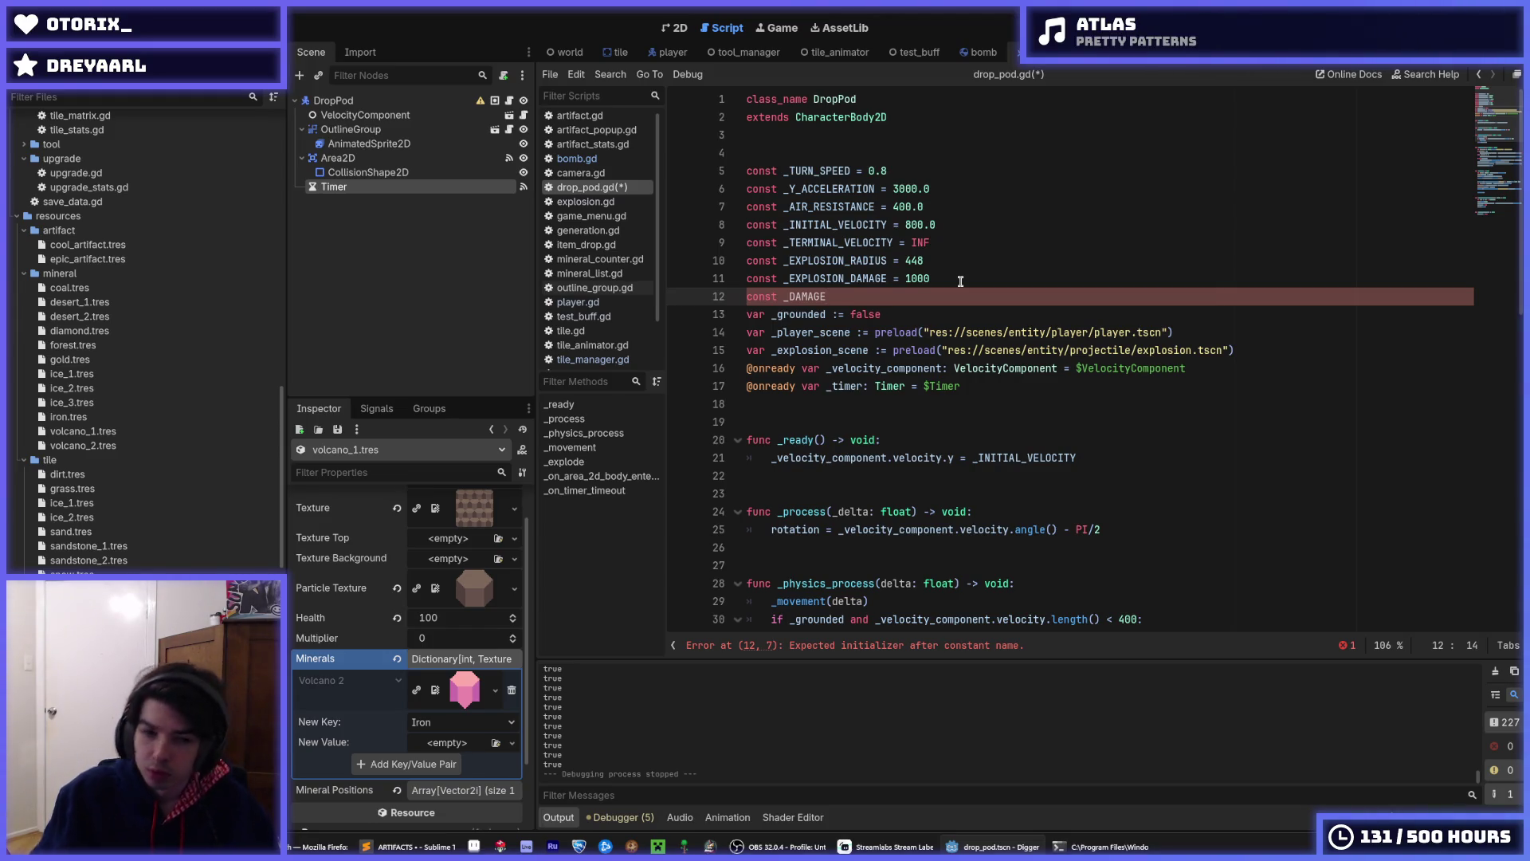
{"action": "key", "text": "BackSpace"}
{"action": "key", "text": "BackSpace"}
{"action": "key", "text": "BackSpace"}
{"action": "key", "text": "BackSpace"}
{"action": "key", "text": "BackSpace"}
{"action": "key", "text": "BackSpace"}
{"action": "type", "text": "TOTAL"}
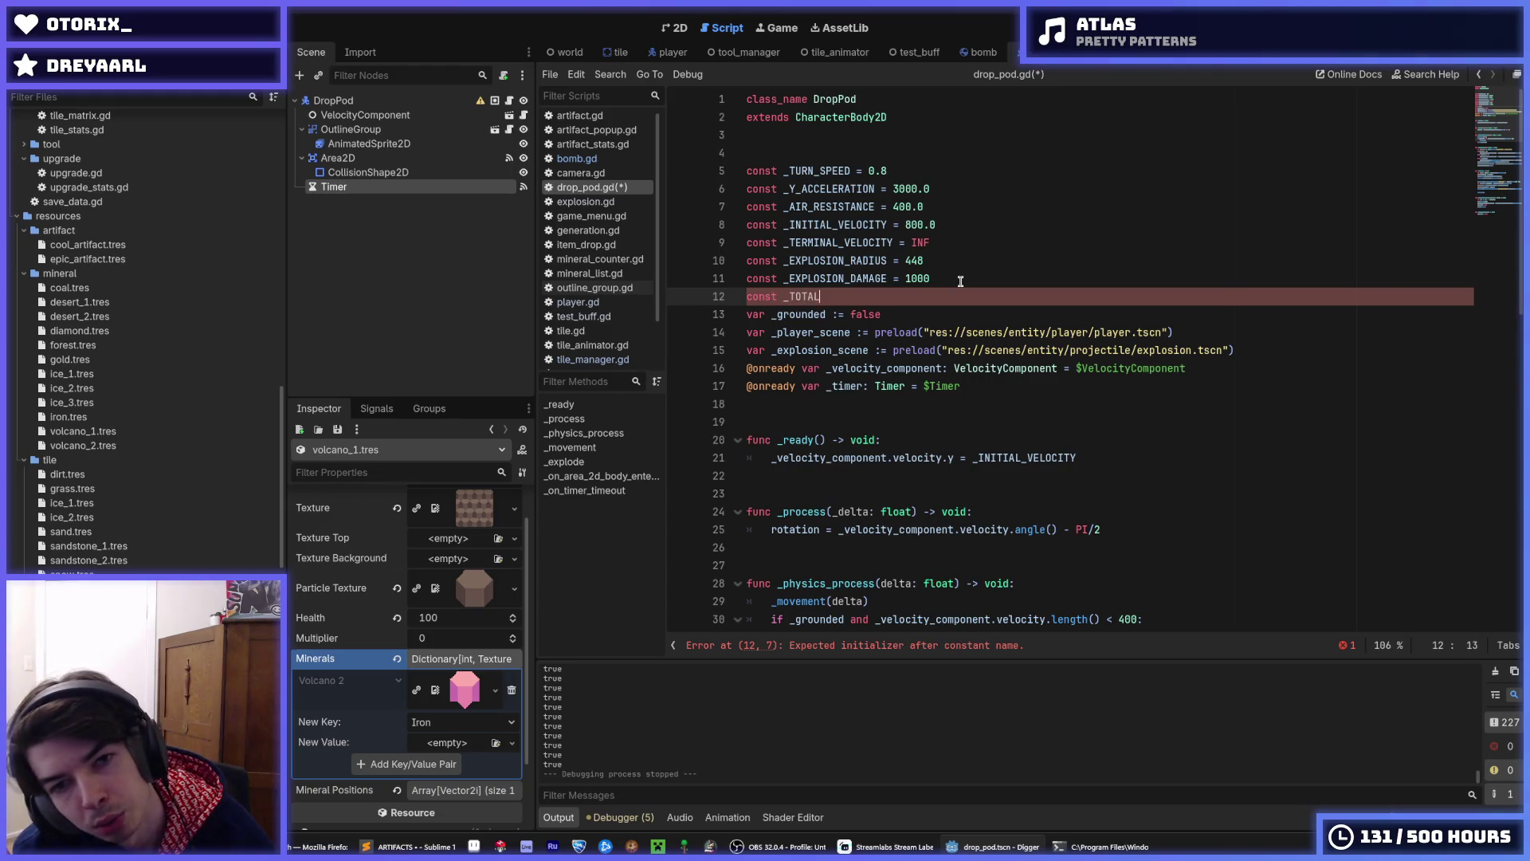
{"action": "type", "text": "_DAMAGE"}
{"action": "key", "text": "ctrl+s"}
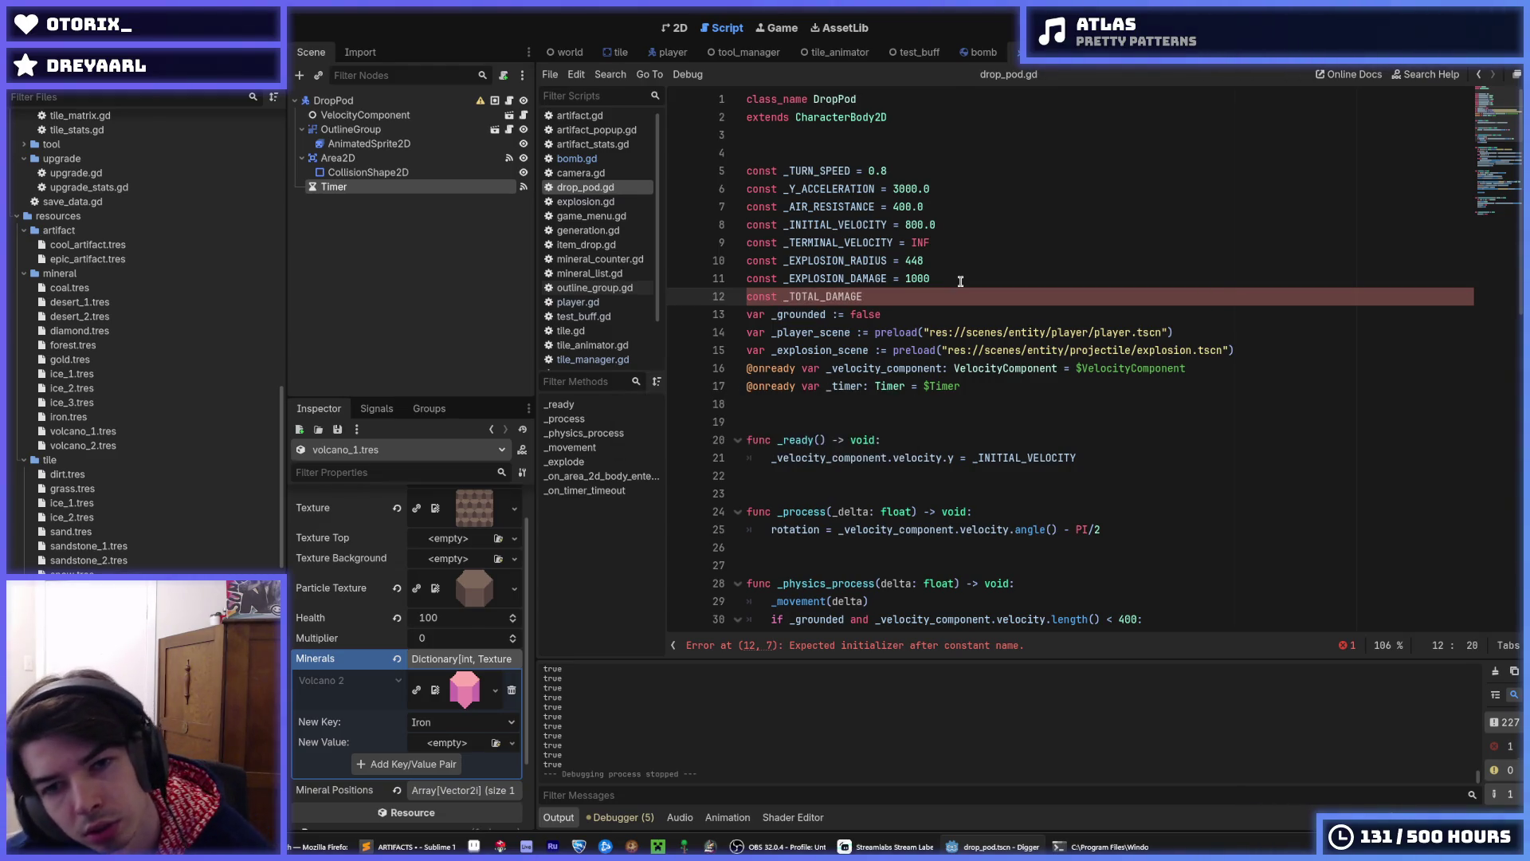
{"action": "type", "text": " = 1000"}
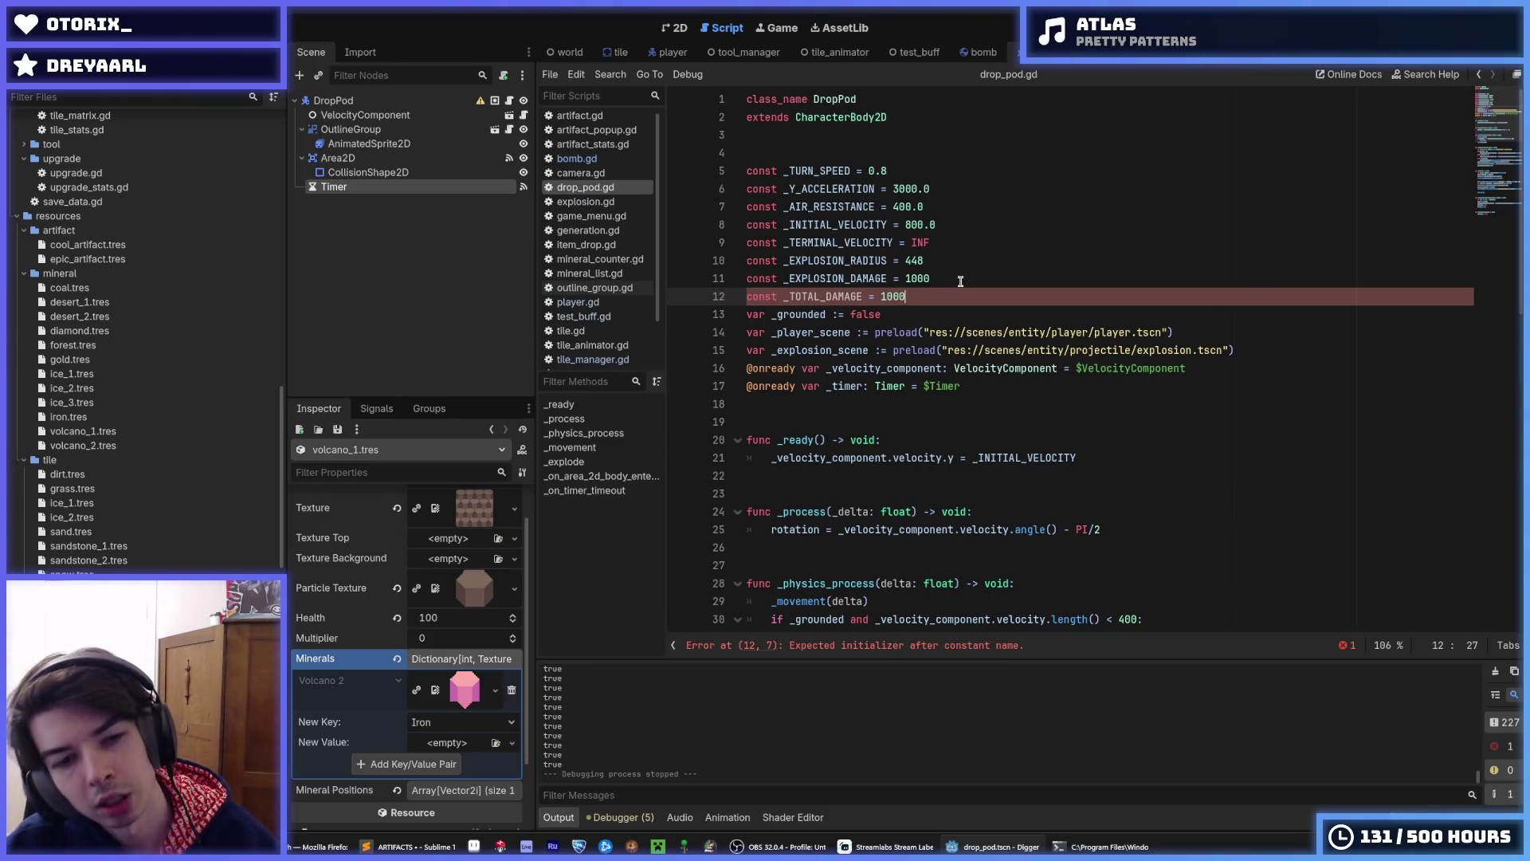
{"action": "key", "text": "ctrl+s"}
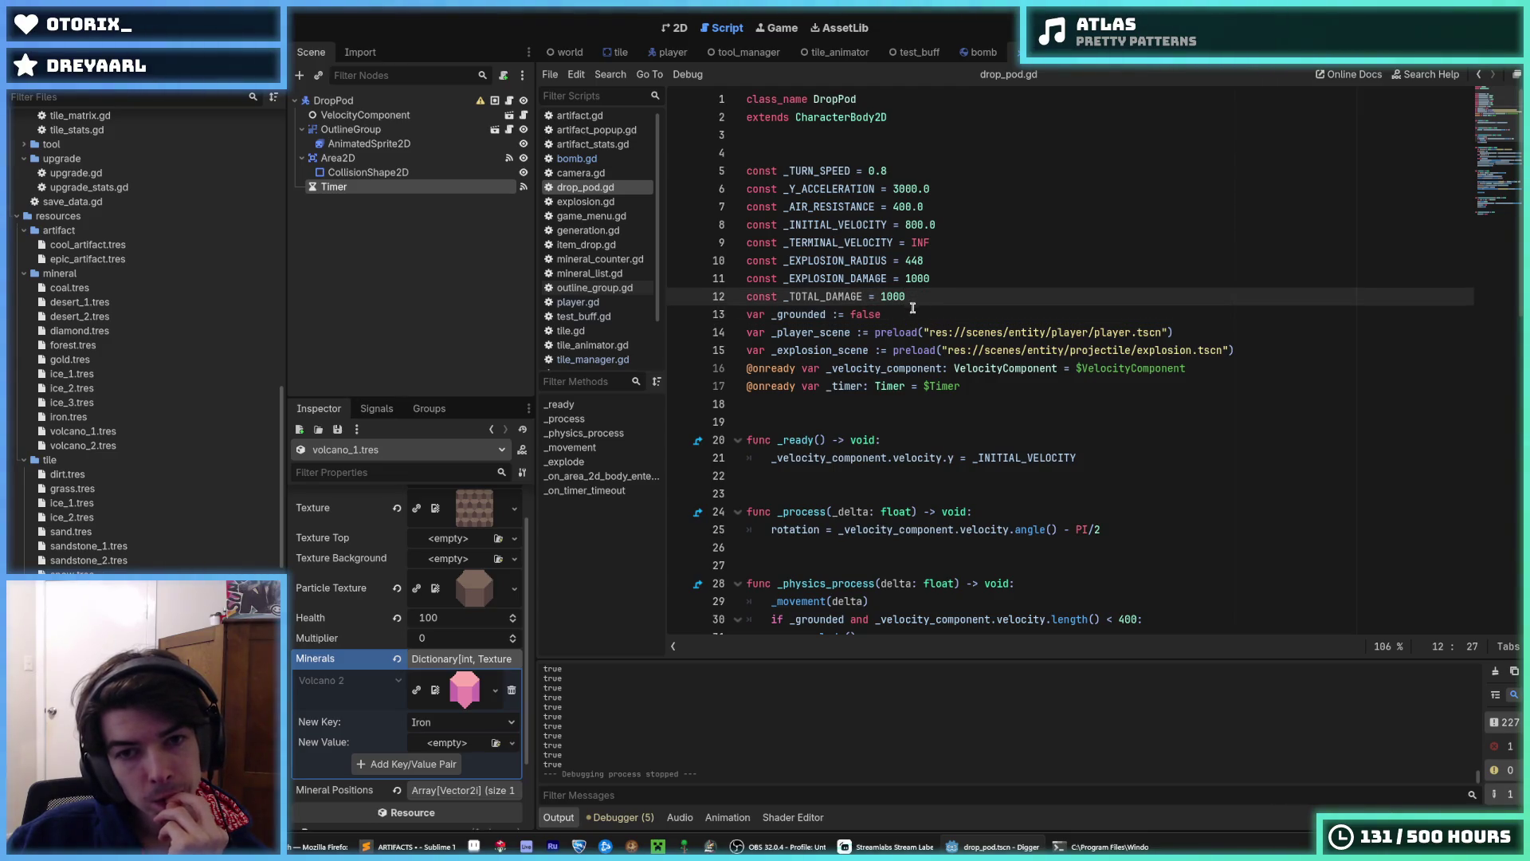
- Add const _EXPLOSION_VELOCITY = 400 on line 13, below _TOTAL_DAMAGE
{"action": "double_click", "coordinate": [828, 296]}
{"action": "right_click", "coordinate": [829, 298]}
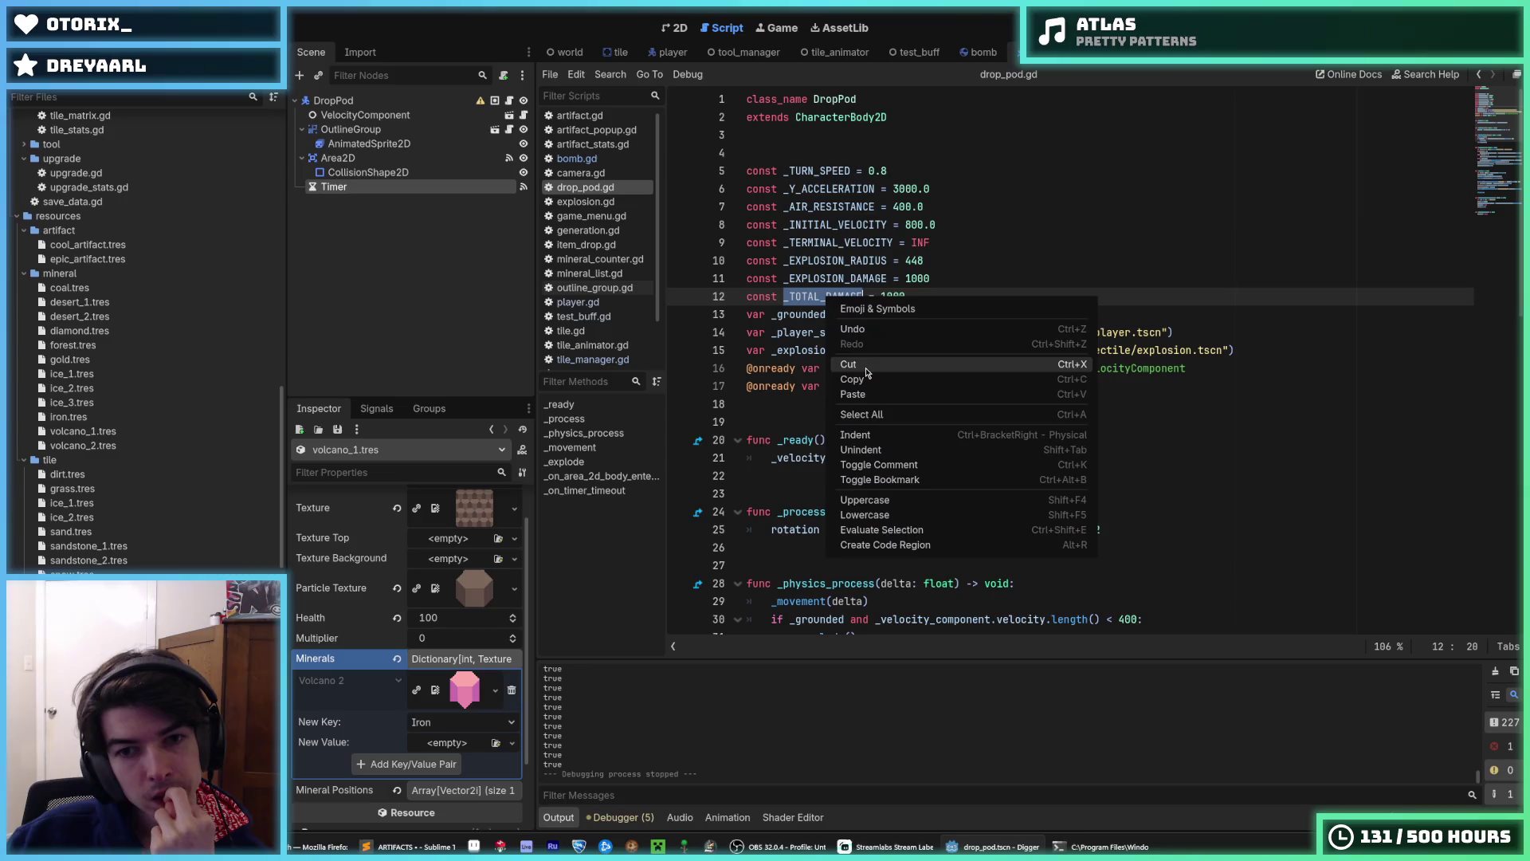
{"action": "left_click", "coordinate": [866, 379]}
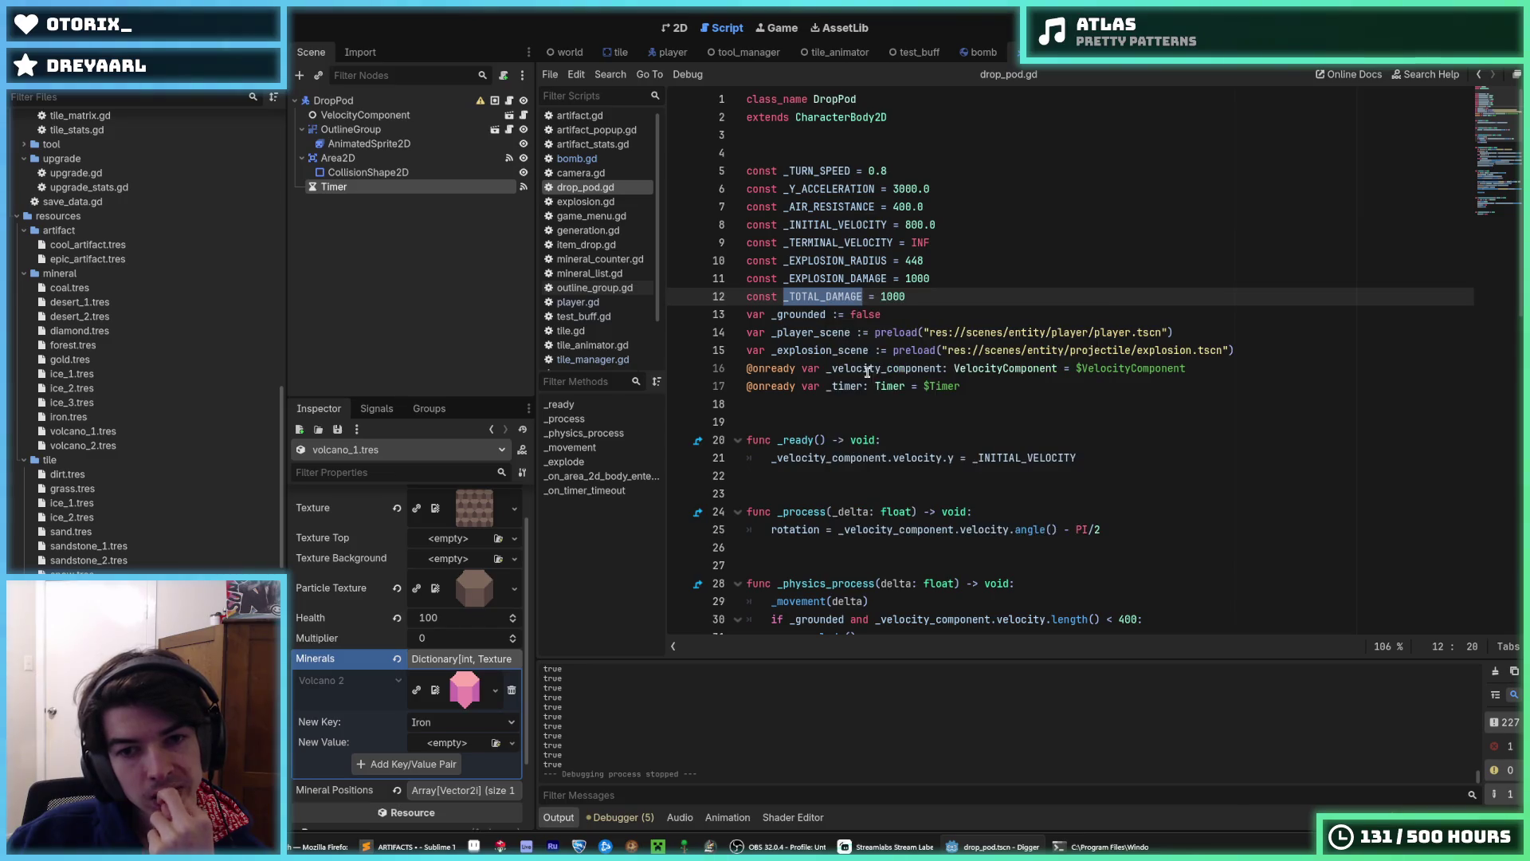
{"action": "left_click", "coordinate": [903, 295]}
{"action": "scroll", "coordinate": [915, 316], "scroll_direction": "down", "scroll_amount": 8}
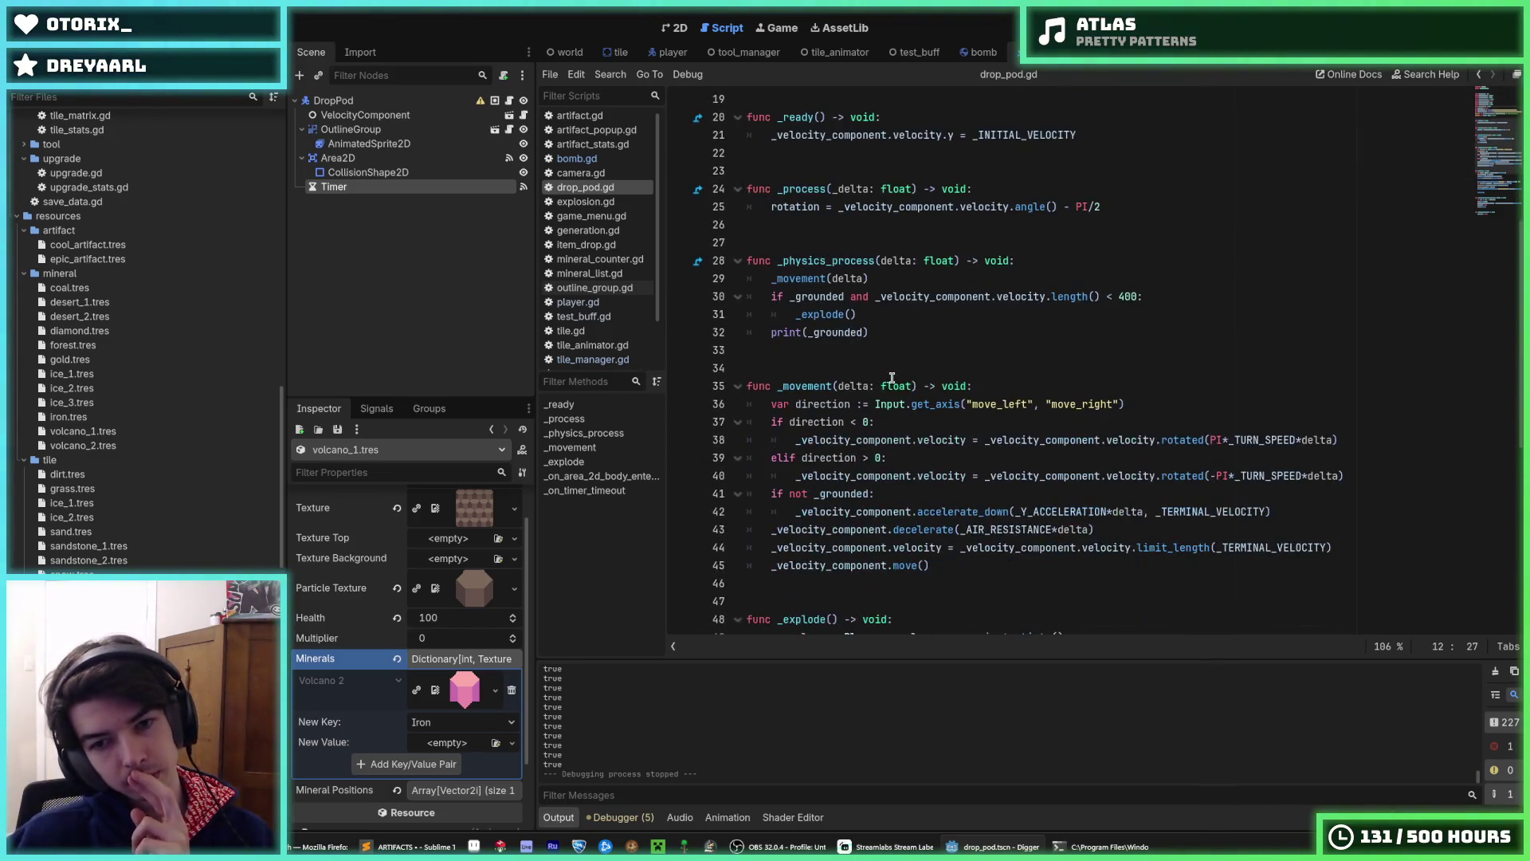
{"action": "scroll", "coordinate": [907, 395], "scroll_direction": "up", "scroll_amount": 4}
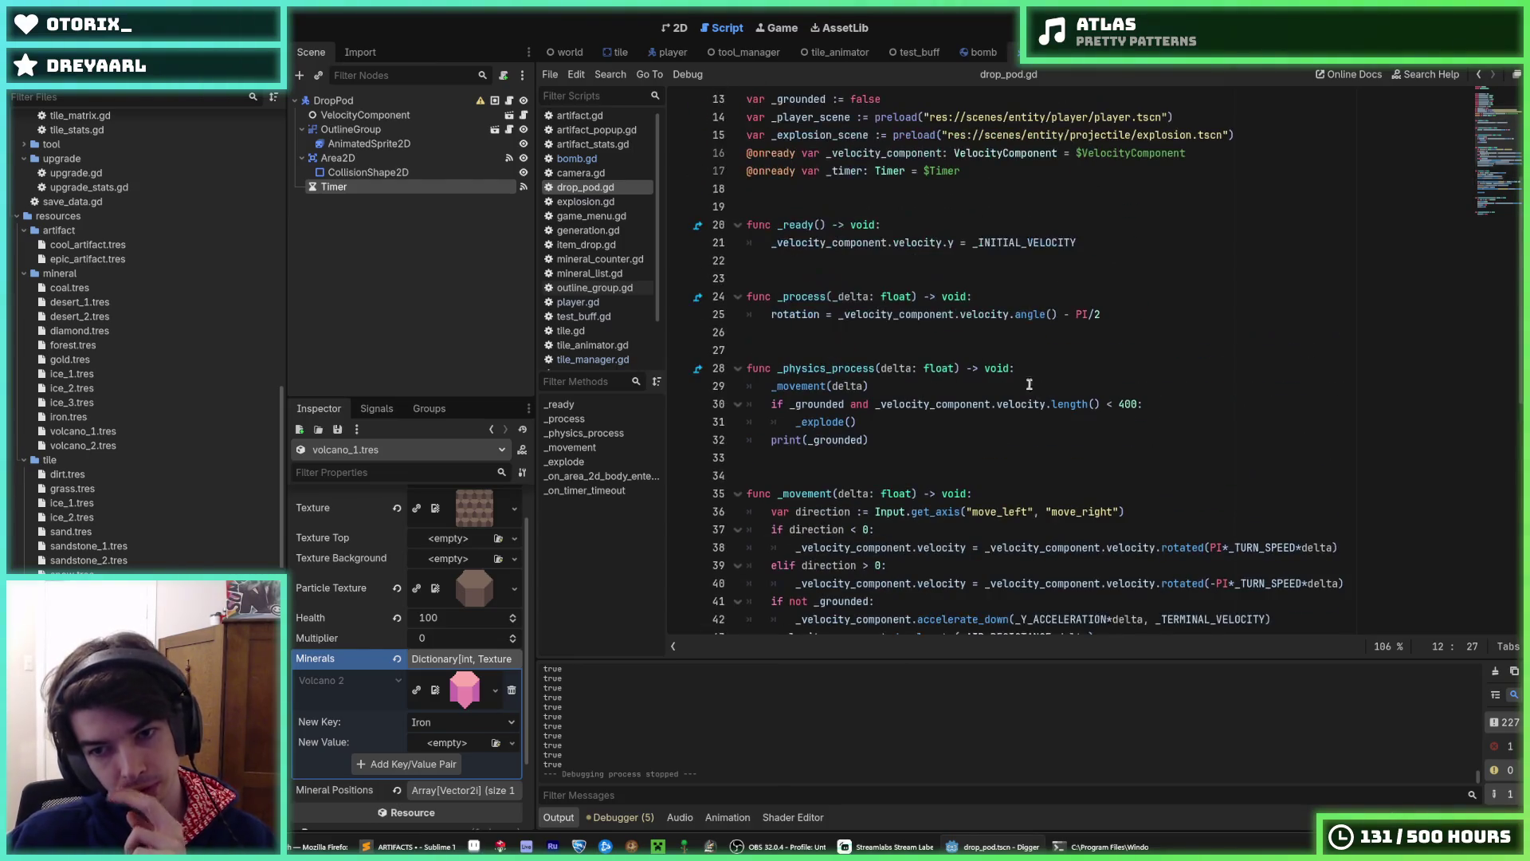
{"action": "double_click", "coordinate": [1127, 404]}
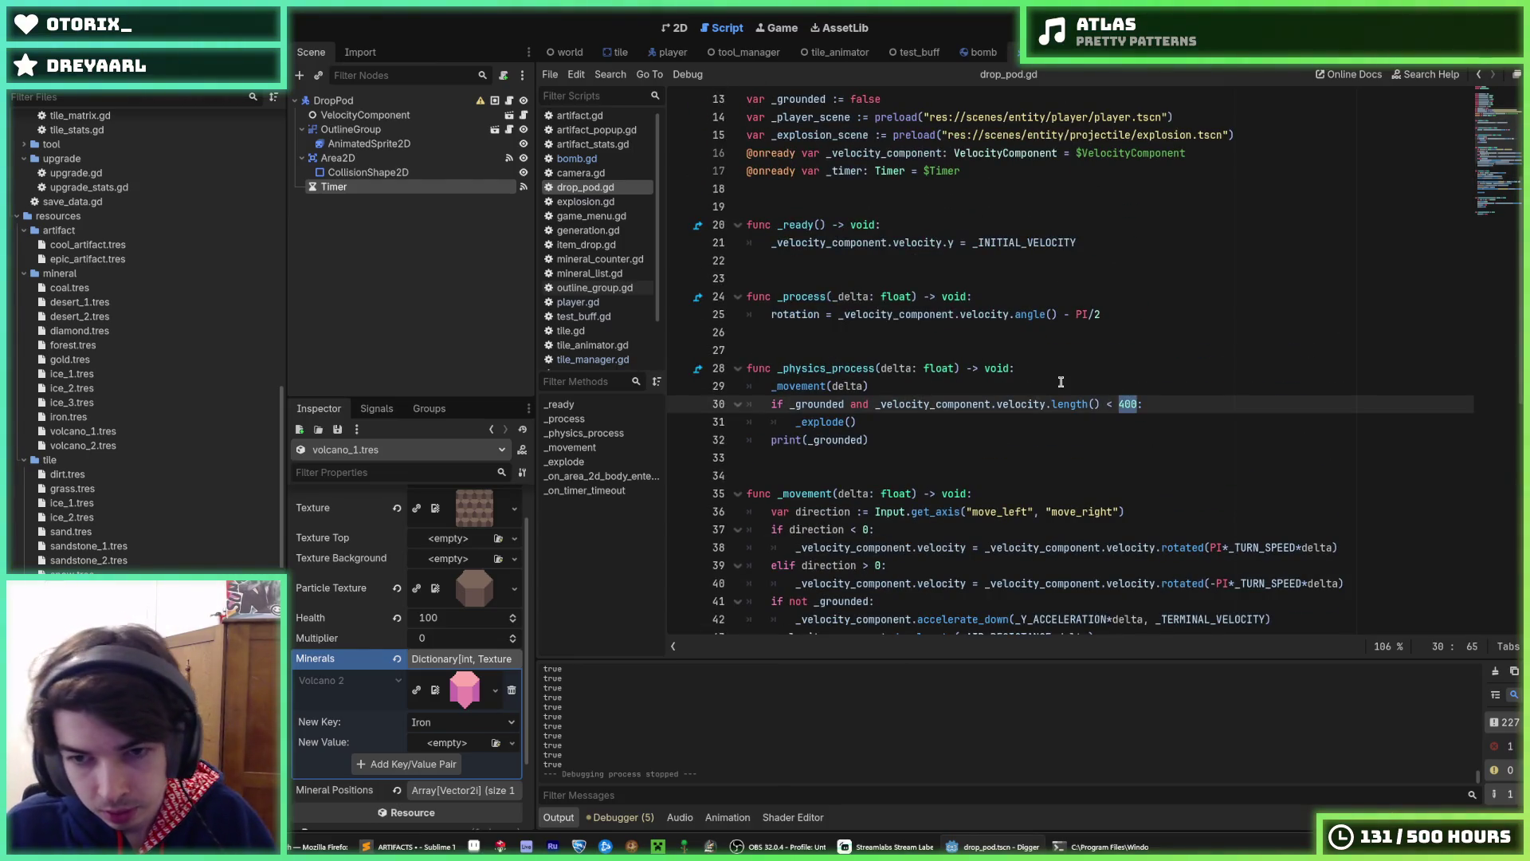
{"action": "scroll", "coordinate": [977, 443], "scroll_direction": "up", "scroll_amount": 4}
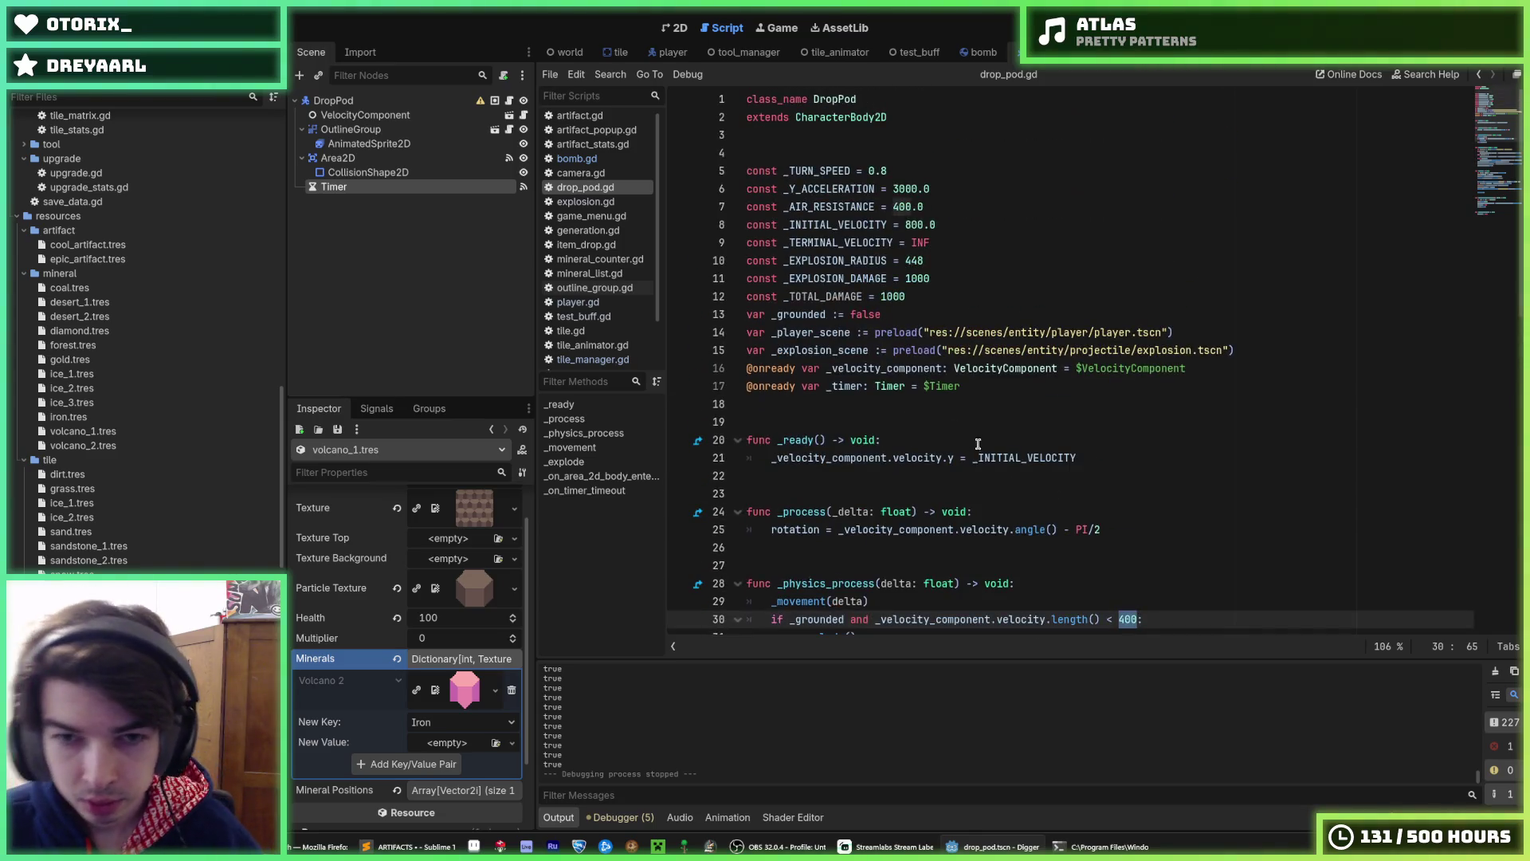
{"action": "left_click", "coordinate": [924, 301]}
{"action": "key", "text": "Return"}
{"action": "type", "text": "const _EXPLOS"}
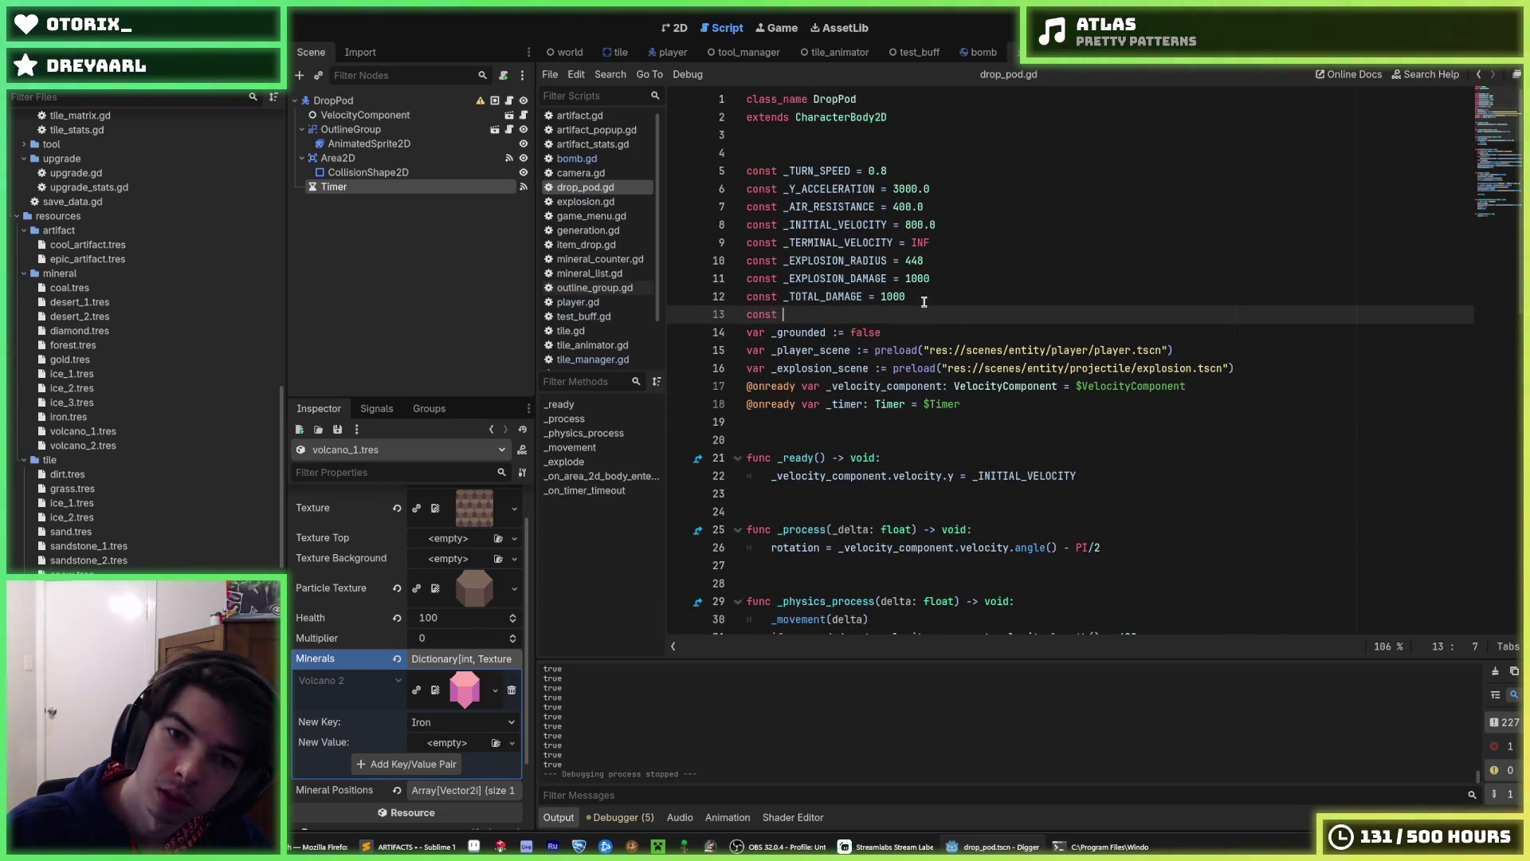
{"action": "type", "text": "ION"}
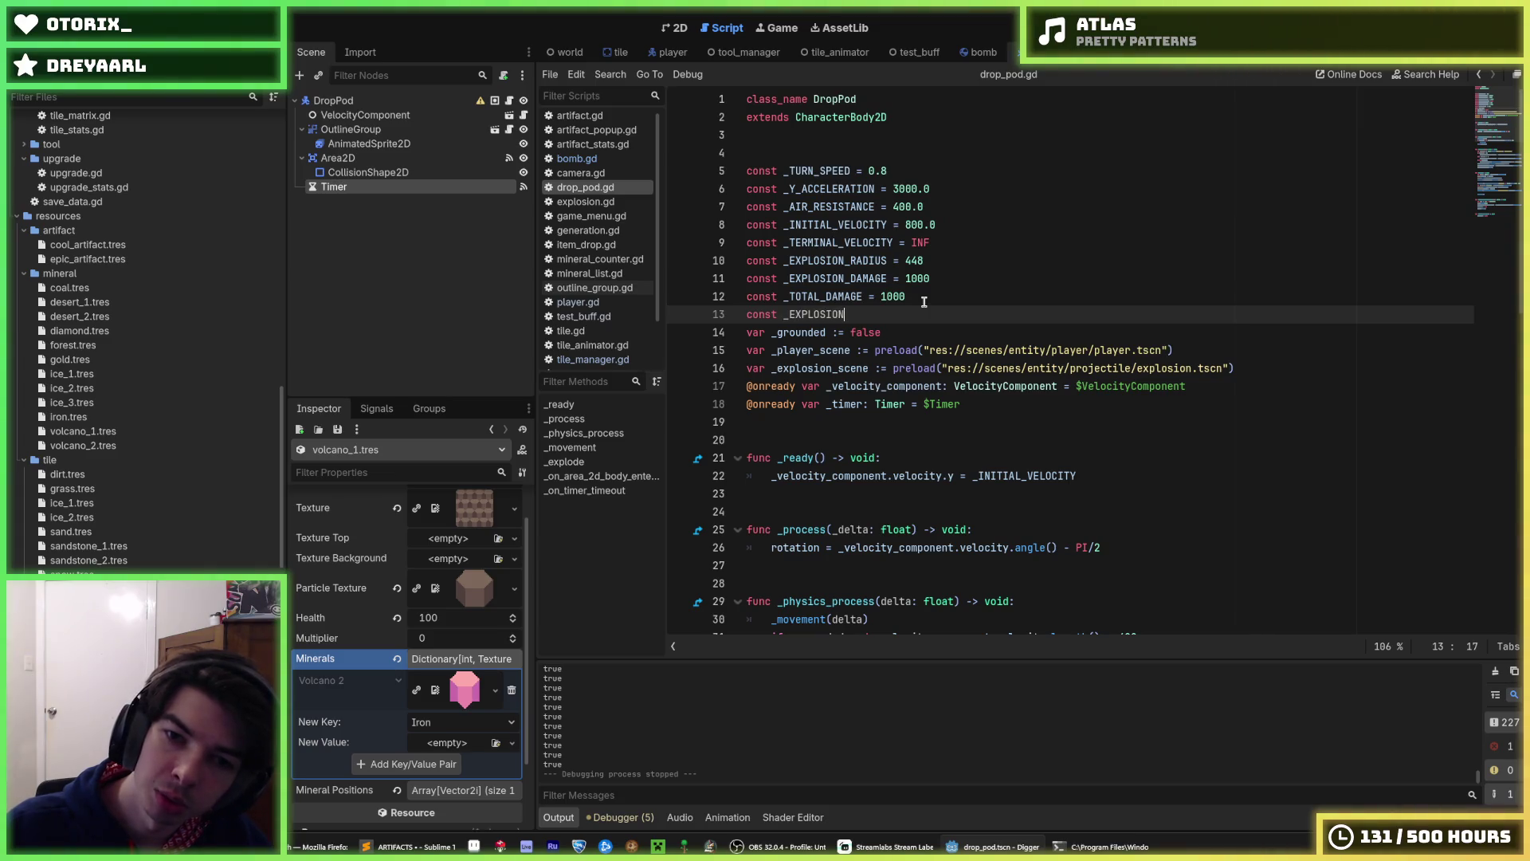
{"action": "type", "text": "_VELO"}
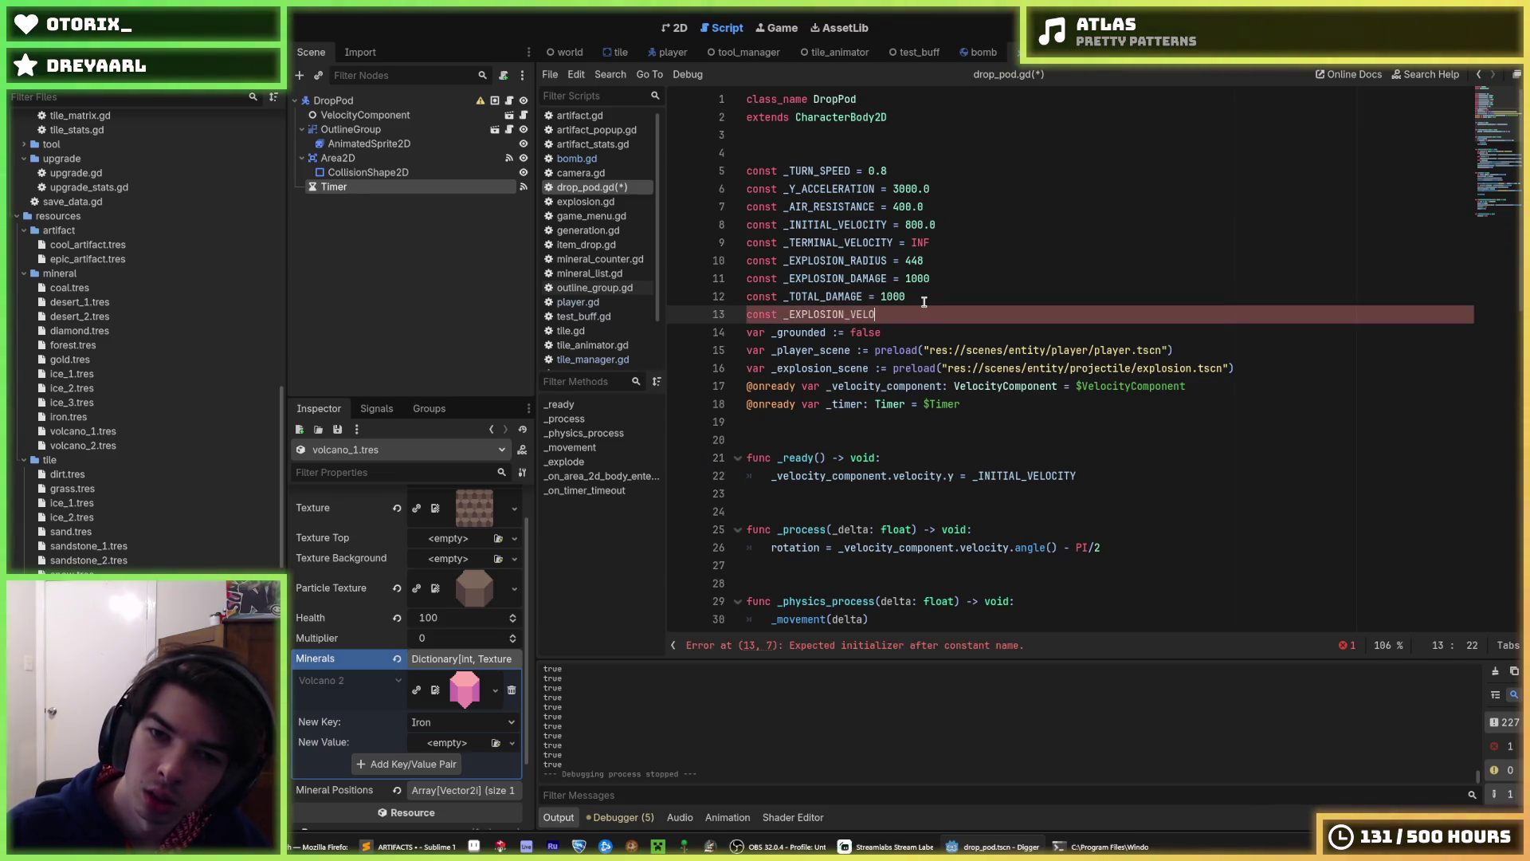
{"action": "type", "text": "CITY = 400"}
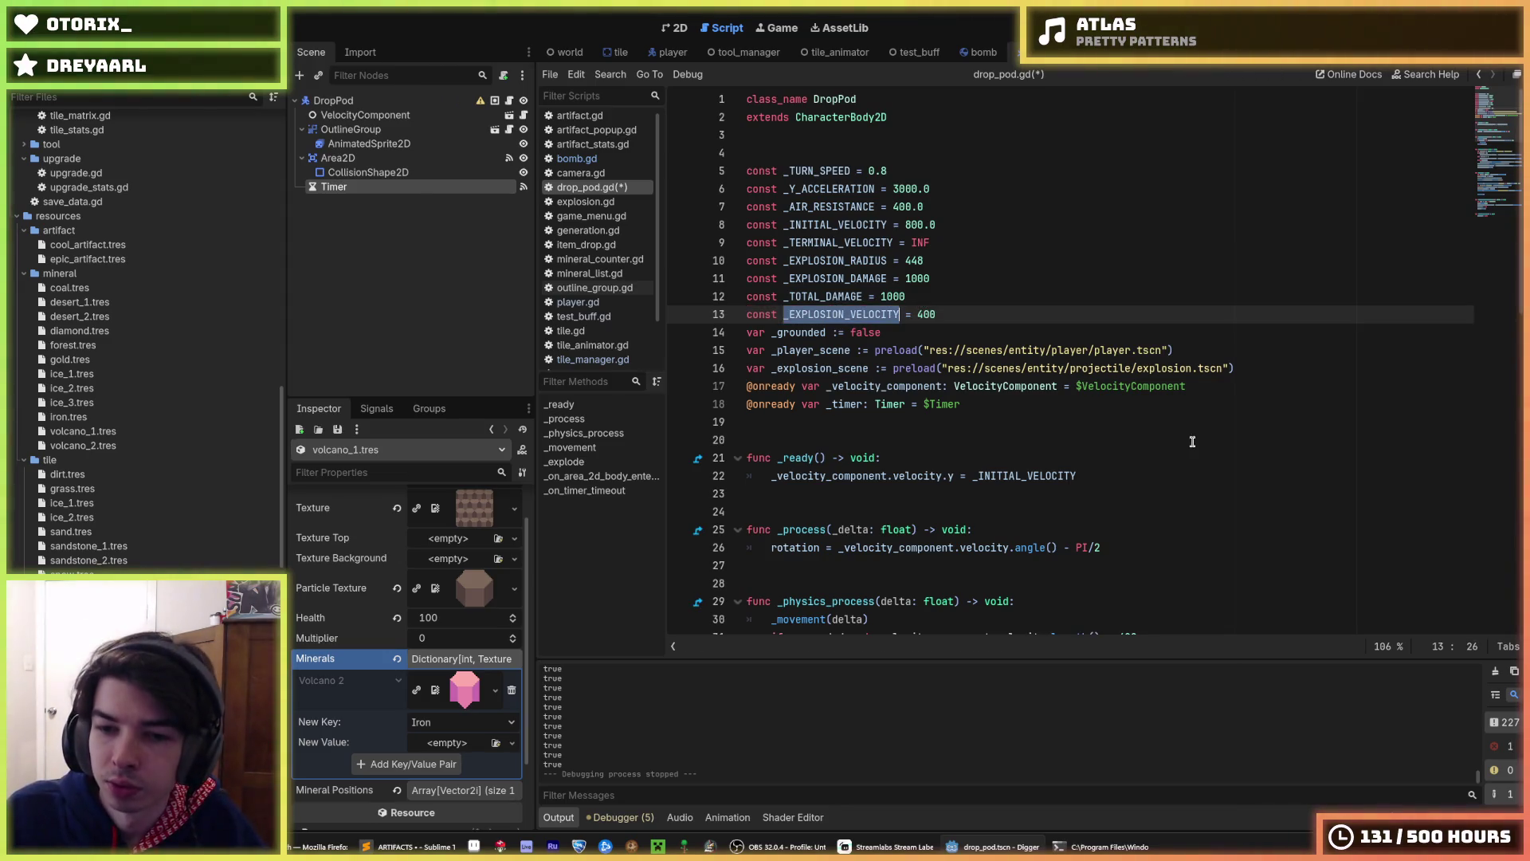
- Rename _TOTAL_DAMAGE to _DAMAGE_PER_VELOCITY and save drop_pod.gd
{"action": "scroll", "coordinate": [1191, 440], "scroll_direction": "down", "scroll_amount": 4}
{"action": "double_click", "coordinate": [1127, 422]}
{"action": "scroll", "coordinate": [794, 271], "scroll_direction": "up", "scroll_amount": 4}
{"action": "left_click", "coordinate": [829, 296]}
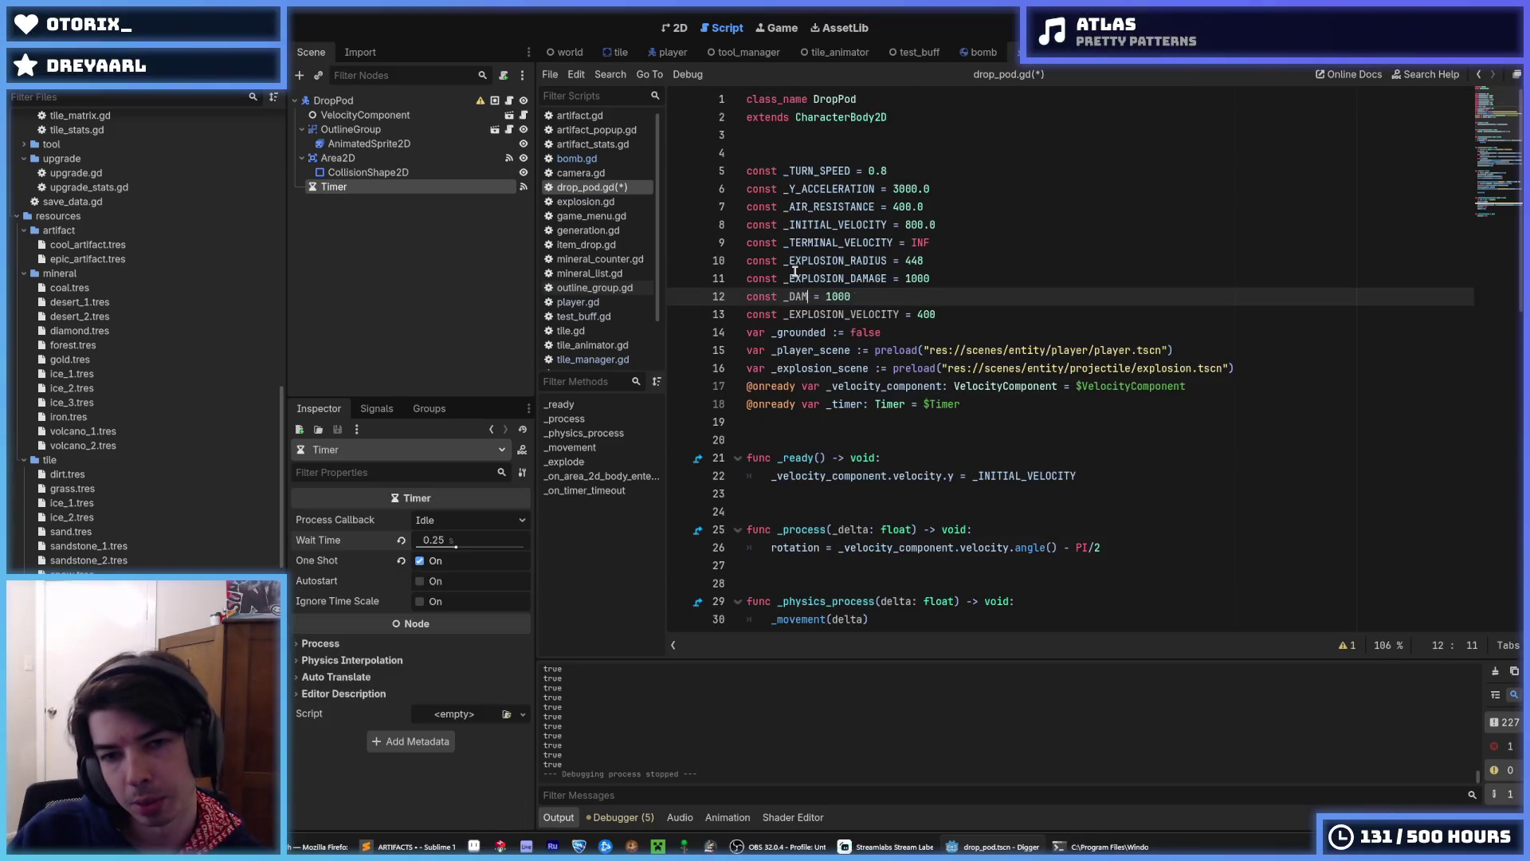
{"action": "type", "text": "_PER_VELOCITY"}
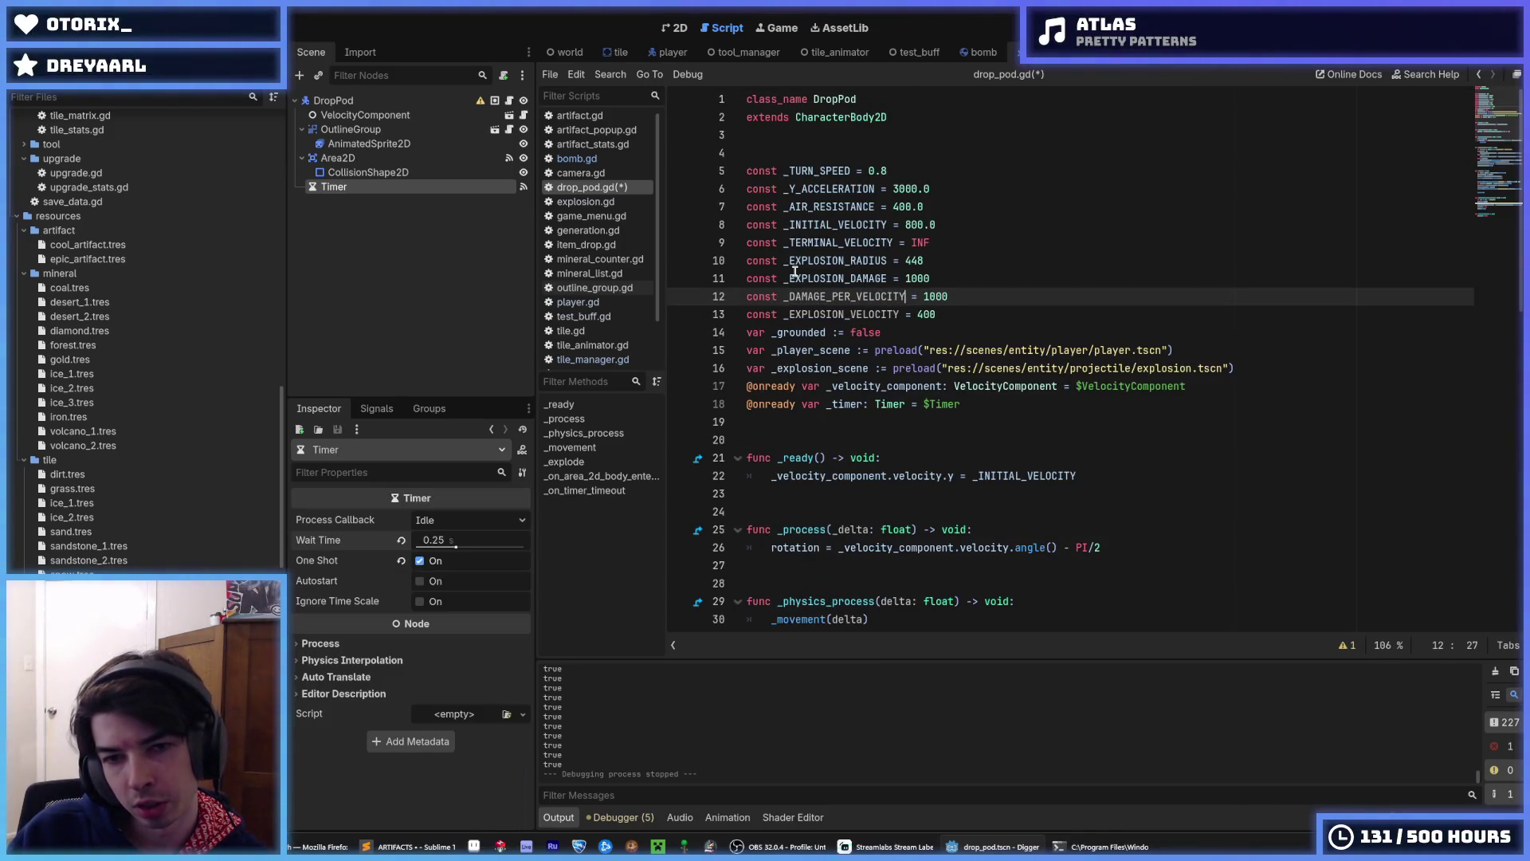
{"action": "key", "text": "ctrl+s"}
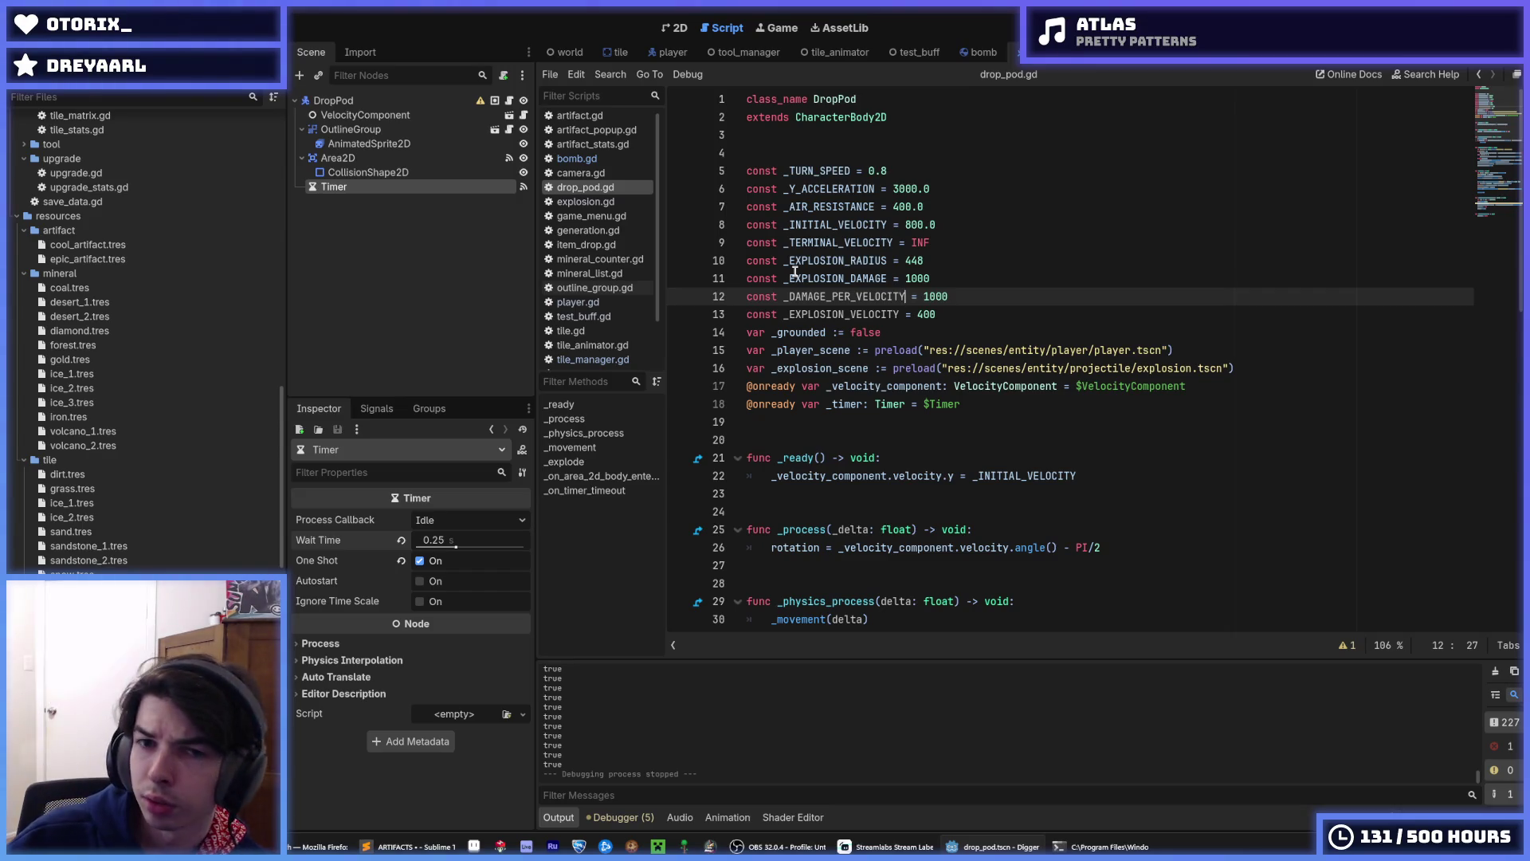
{"action": "double_click", "coordinate": [849, 296]}
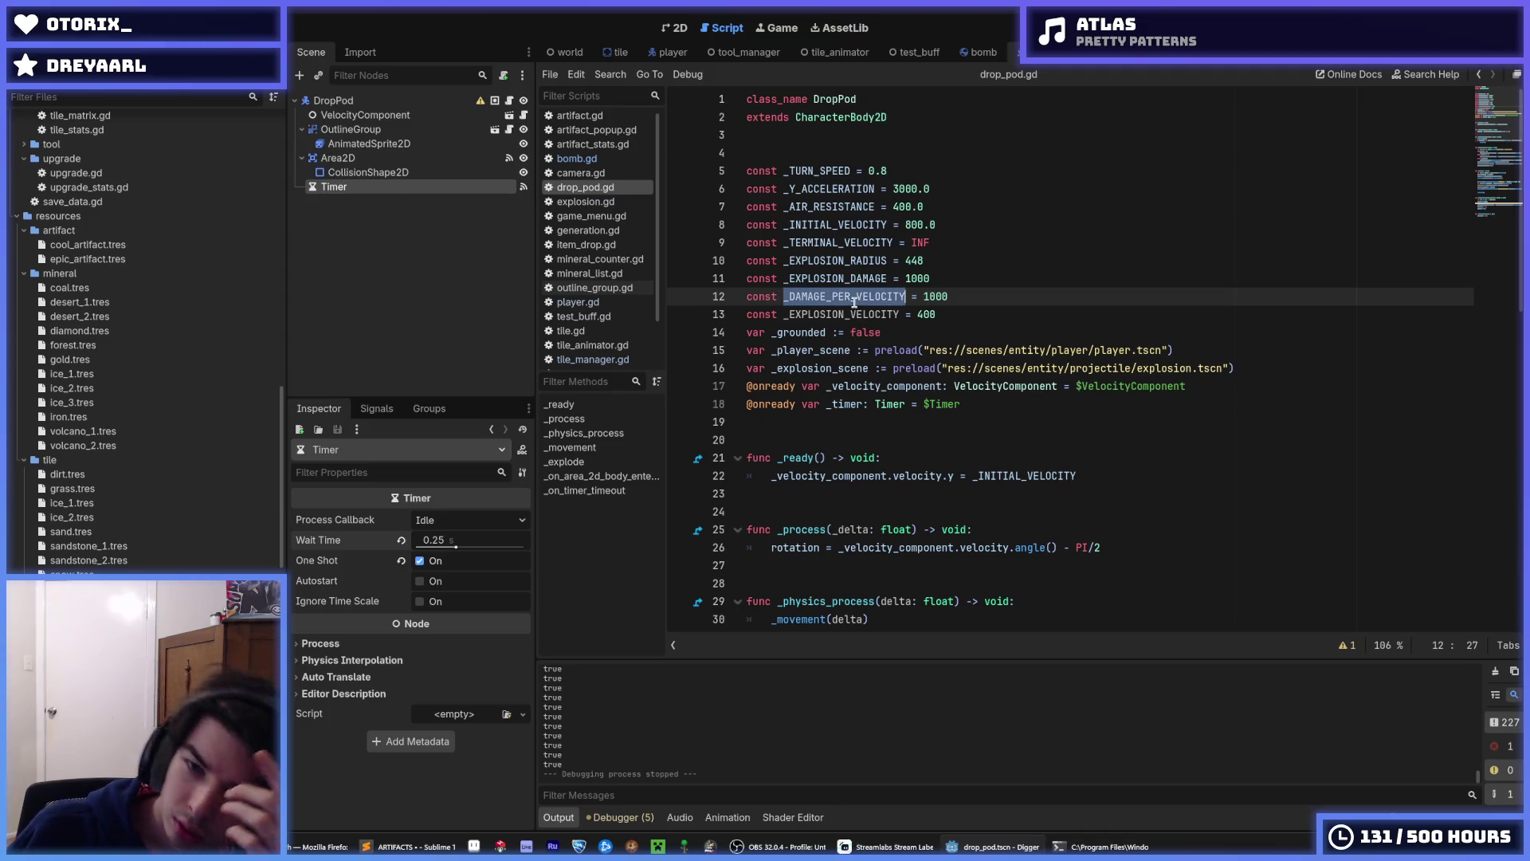
- Copy _DAMAGE_PER_VELOCITY and paste it over _velocity_component on line 66
{"action": "right_click", "coordinate": [855, 304]}
{"action": "left_click", "coordinate": [913, 391]}
{"action": "right_click", "coordinate": [879, 290]}
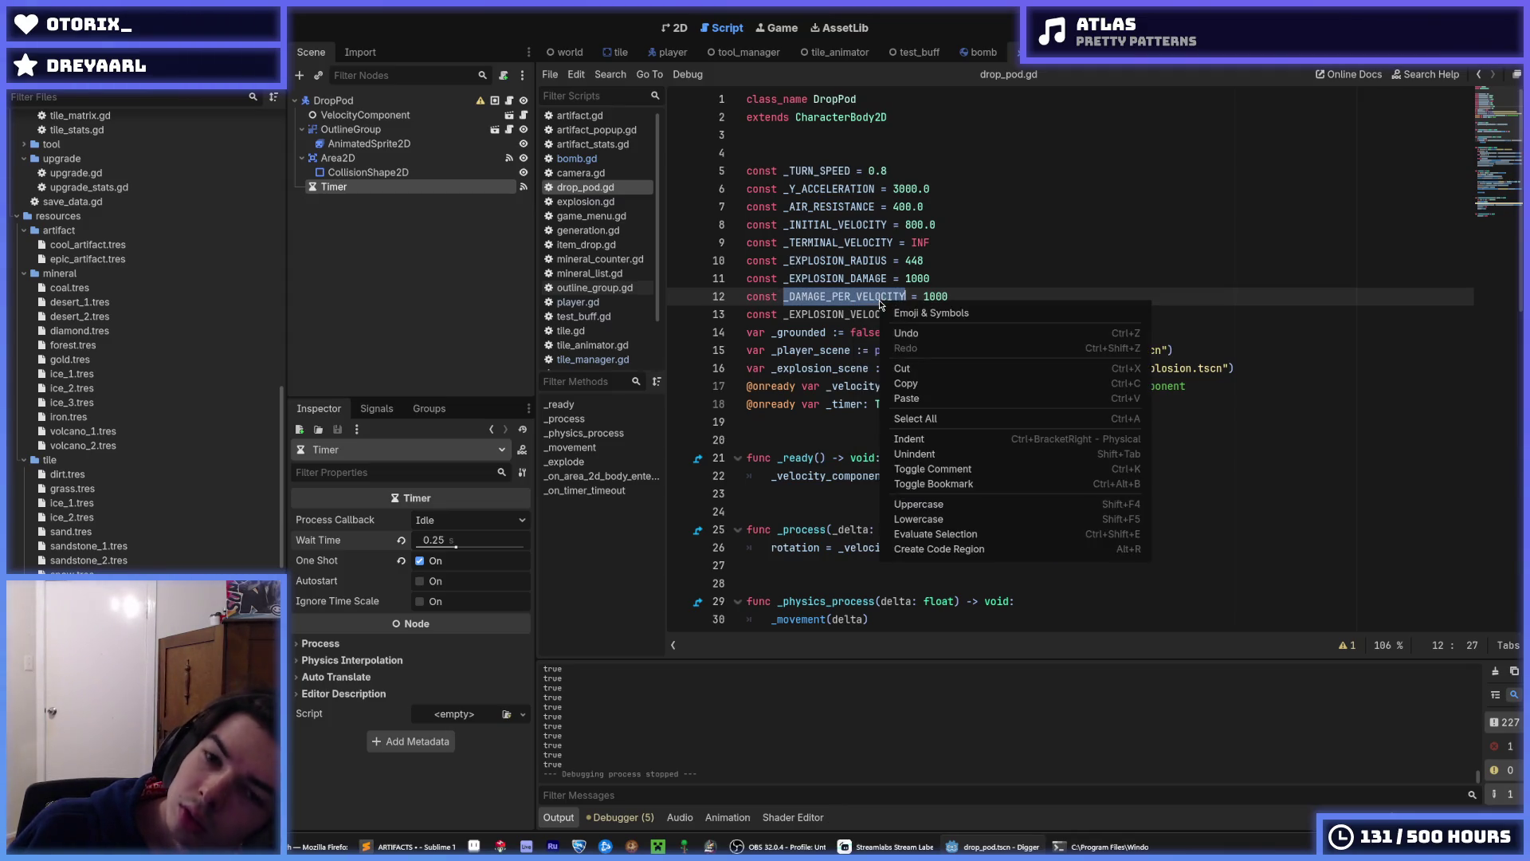
{"action": "left_click", "coordinate": [909, 381]}
{"action": "scroll", "coordinate": [896, 356], "scroll_direction": "down", "scroll_amount": 4}
{"action": "scroll", "coordinate": [896, 355], "scroll_direction": "down", "scroll_amount": 10}
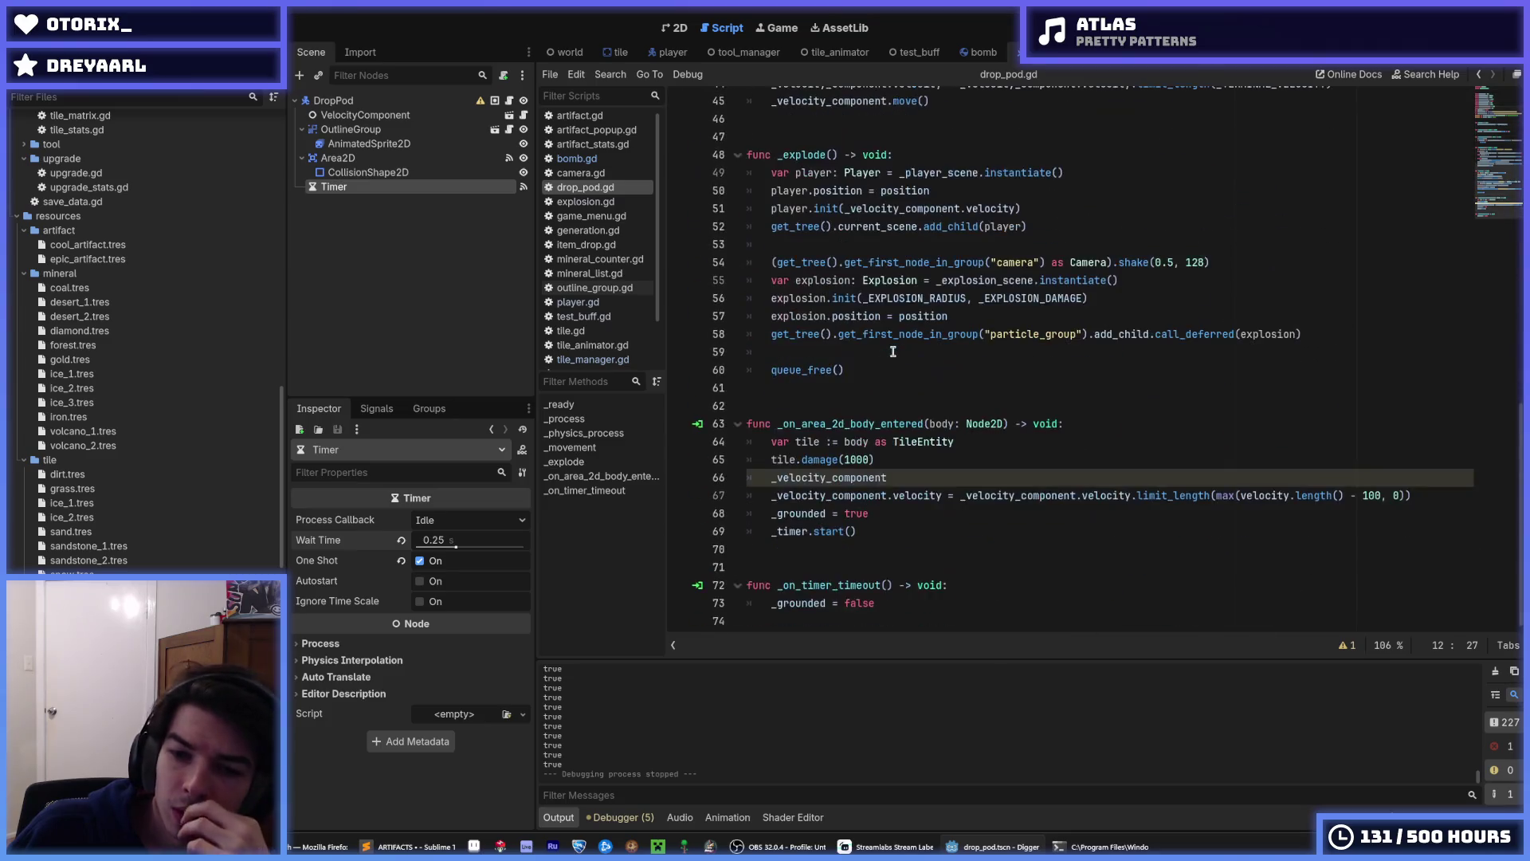
{"action": "left_click", "coordinate": [902, 460]}
{"action": "key", "text": "Return"}
{"action": "key", "text": "ctrl+v"}
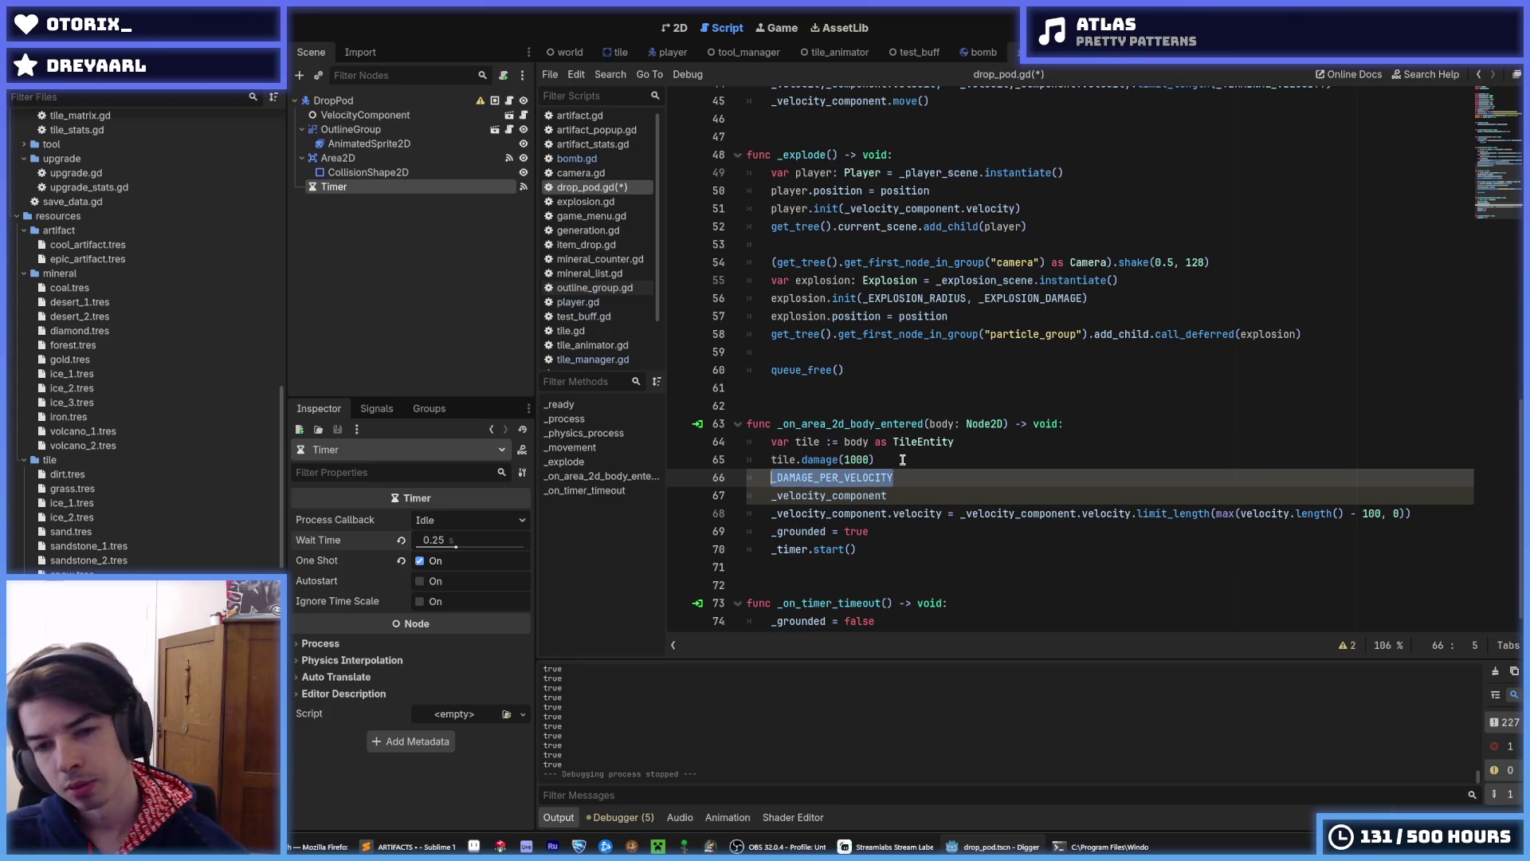
{"action": "key", "text": "ctrl+z"}
{"action": "key", "text": "Down"}
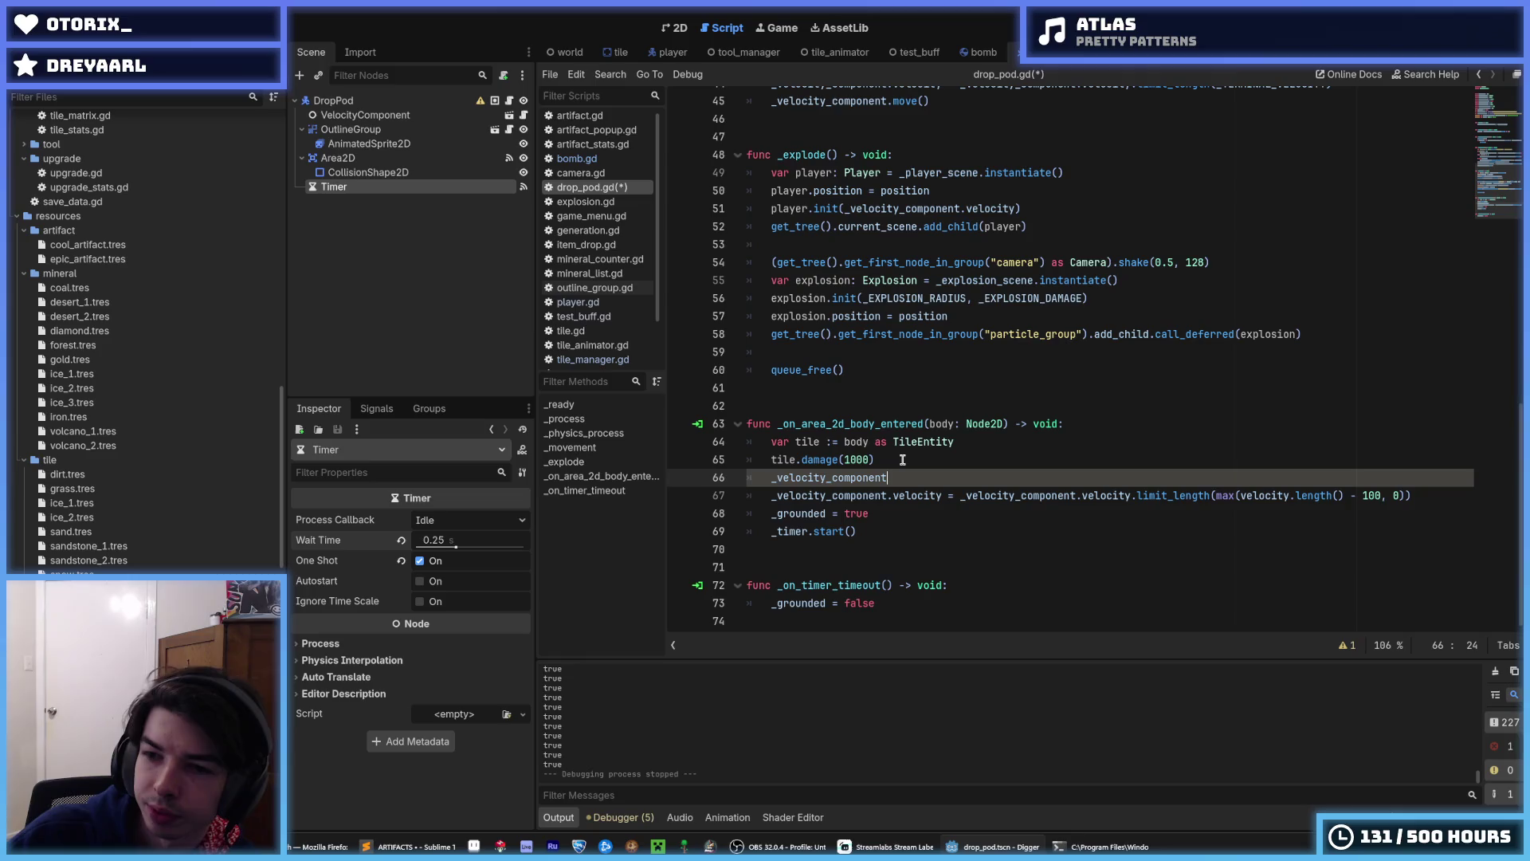
{"action": "key", "text": "shift+Home"}
{"action": "key", "text": "ctrl+v"}
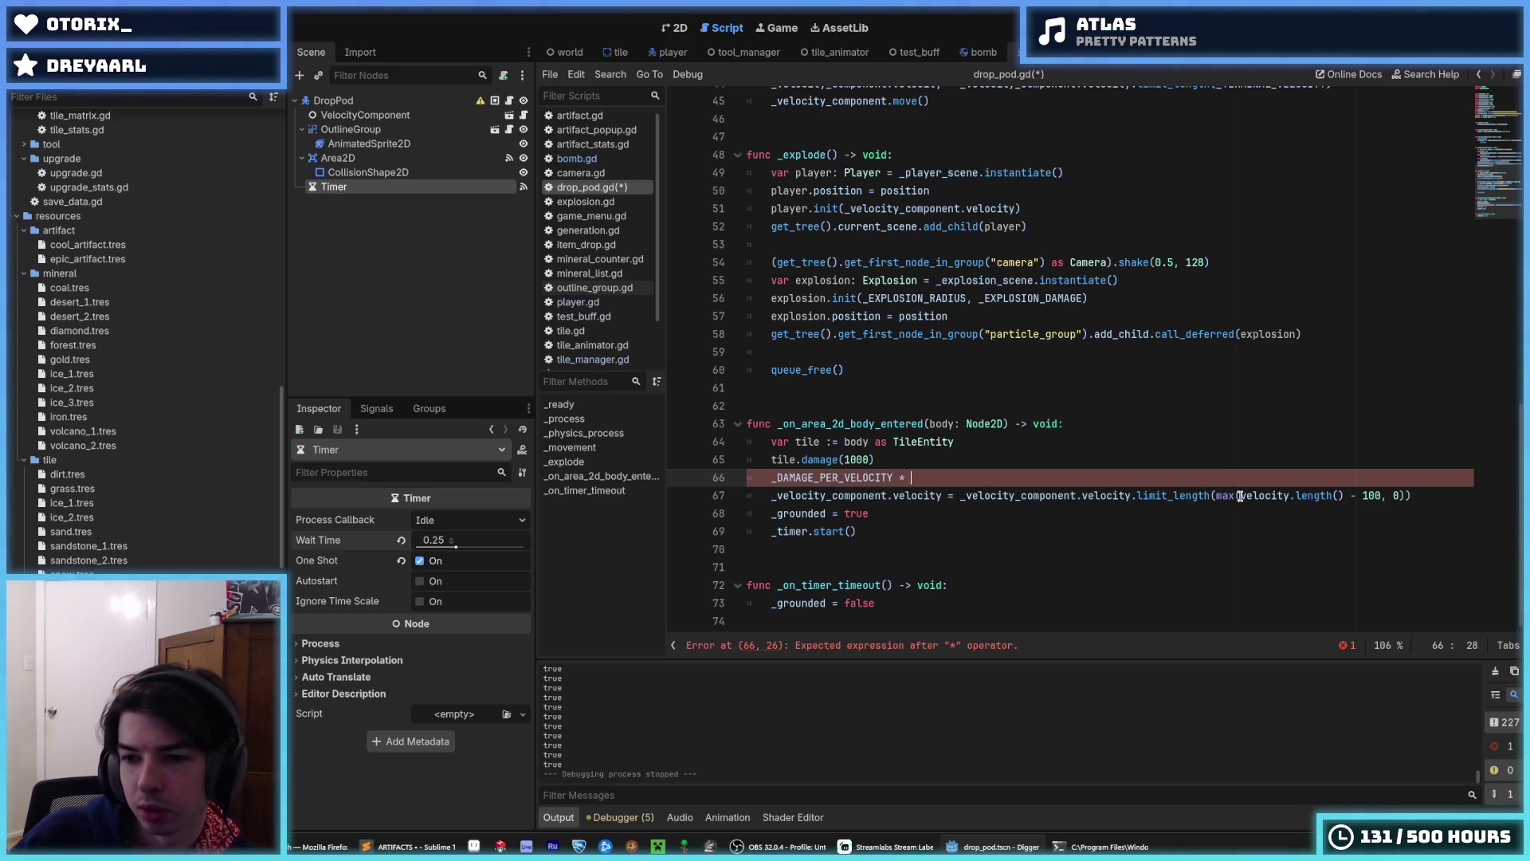
- Append velocity.length() to line 66 and prefix it with damage =
{"action": "left_click_drag", "start_coordinate": [1239, 494], "coordinate": [1344, 495]}
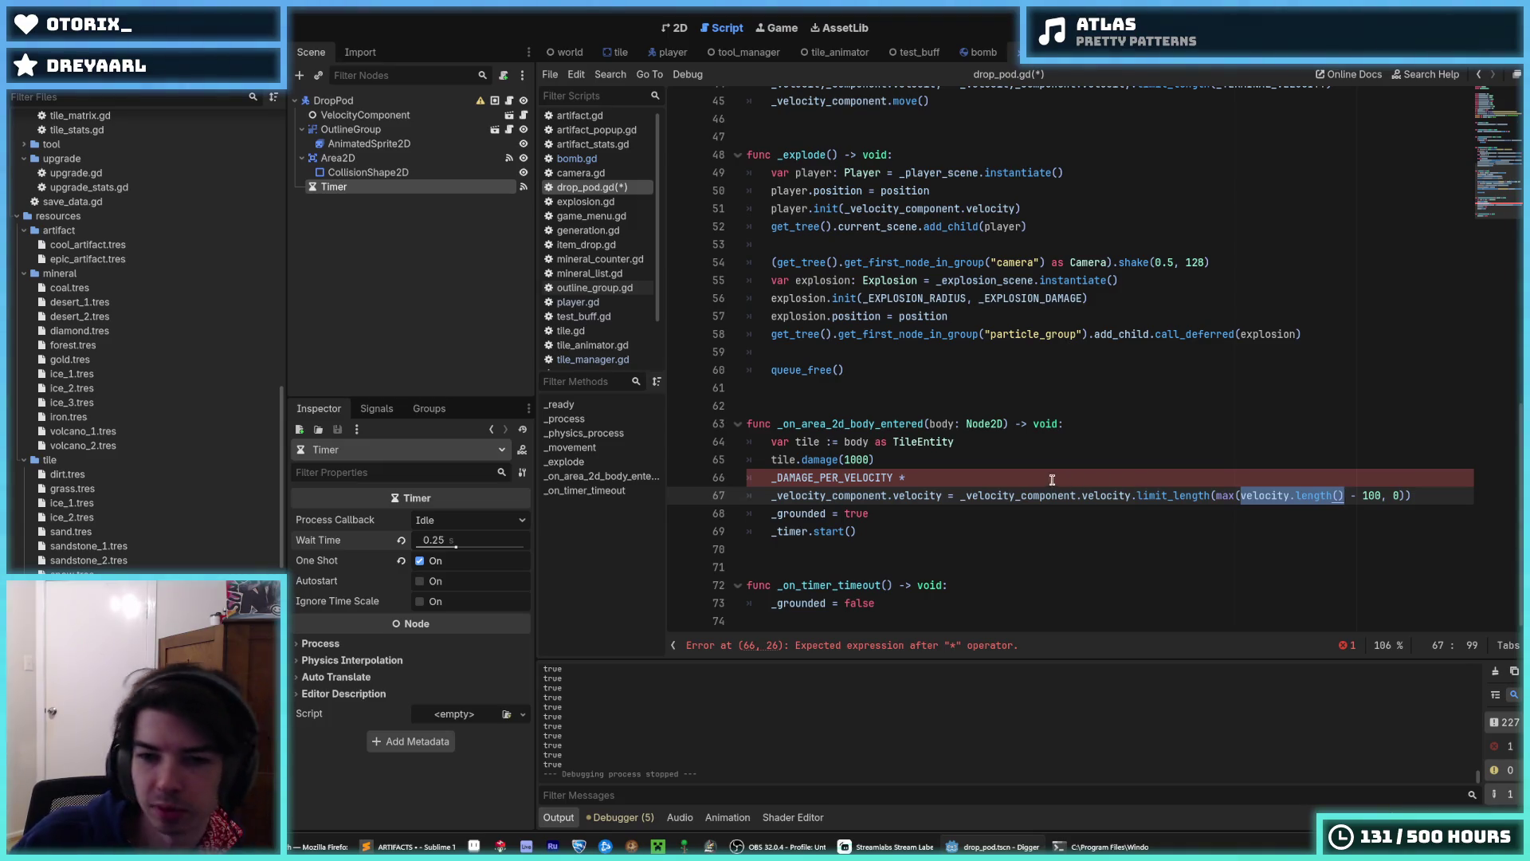
{"action": "key", "text": "ctrl+c"}
{"action": "key", "text": "Up"}
{"action": "key", "text": "ctrl+v"}
{"action": "key", "text": "Home"}
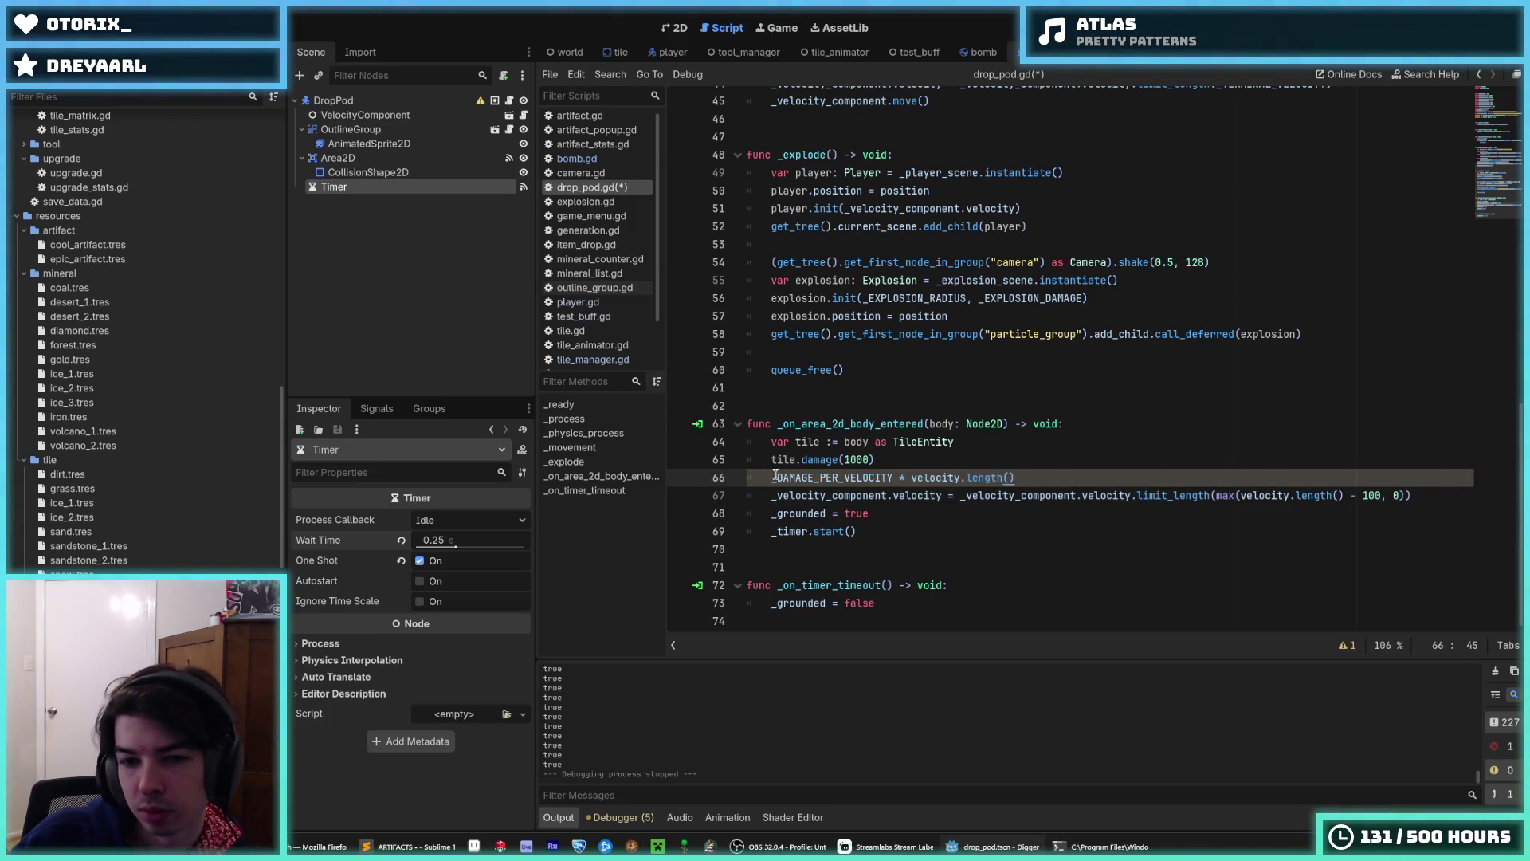
{"action": "type", "text": "damage ="}
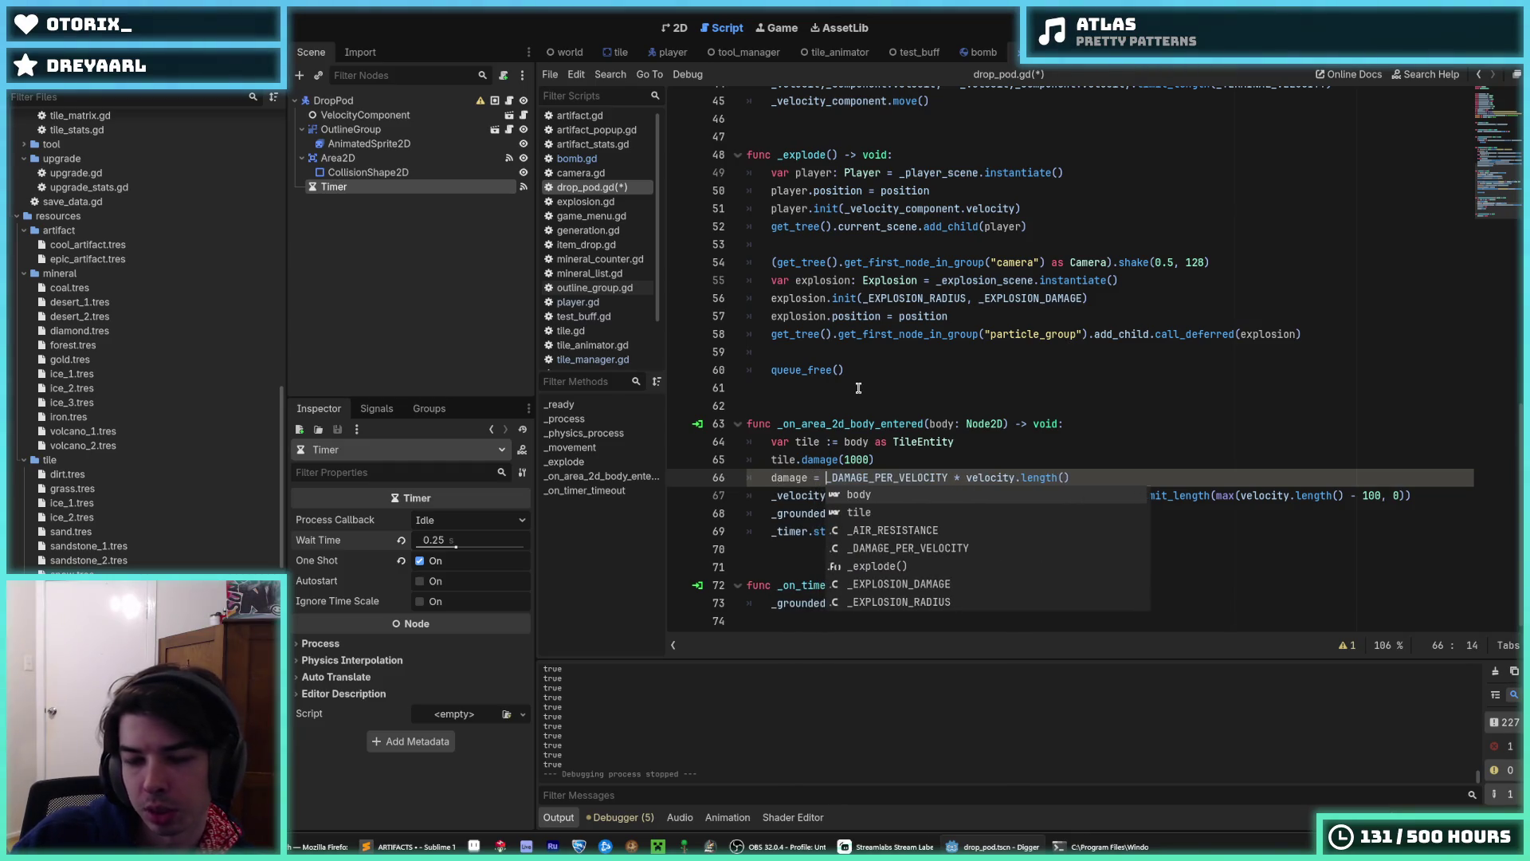
{"action": "key", "text": "End"}
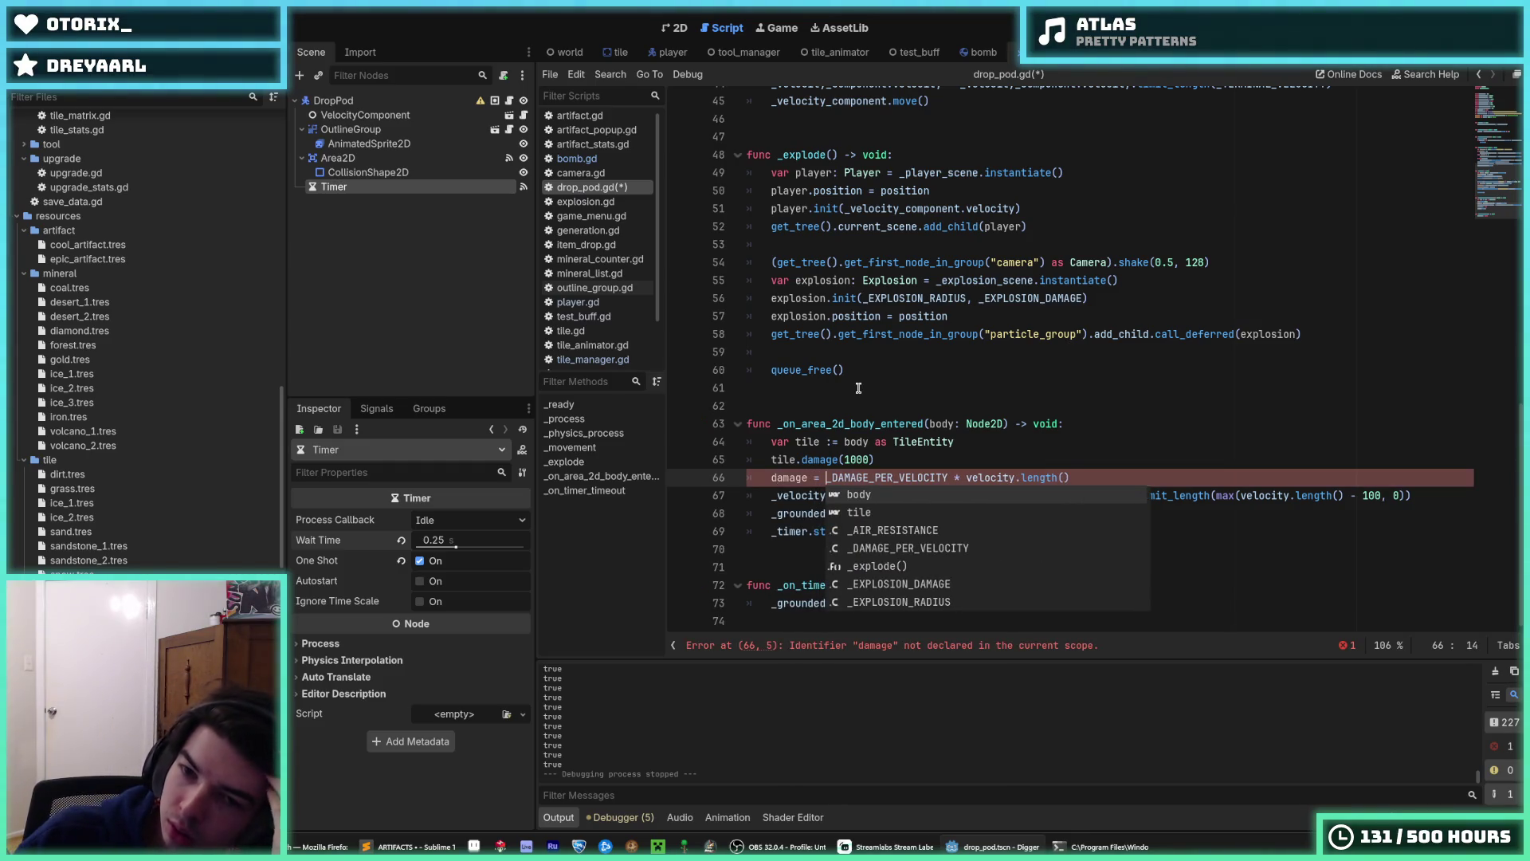
{"action": "key", "text": "Escape"}
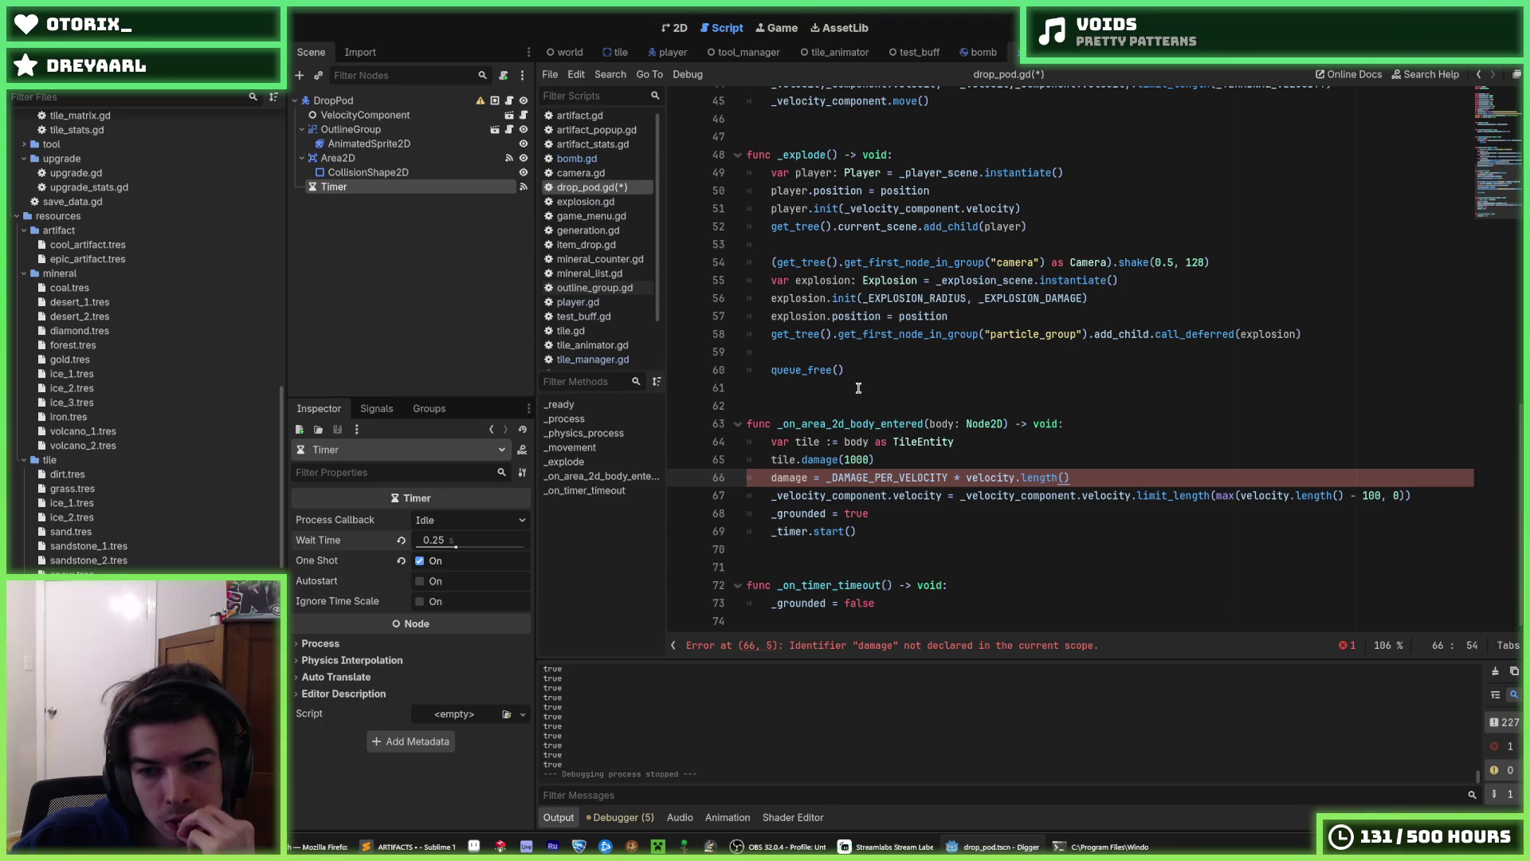
- Insert a new line 65 in drop_pod.gd declaring var damage from the tile's health
{"action": "key", "text": "Up"}
{"action": "key", "text": "Up"}
{"action": "key", "text": "Down"}
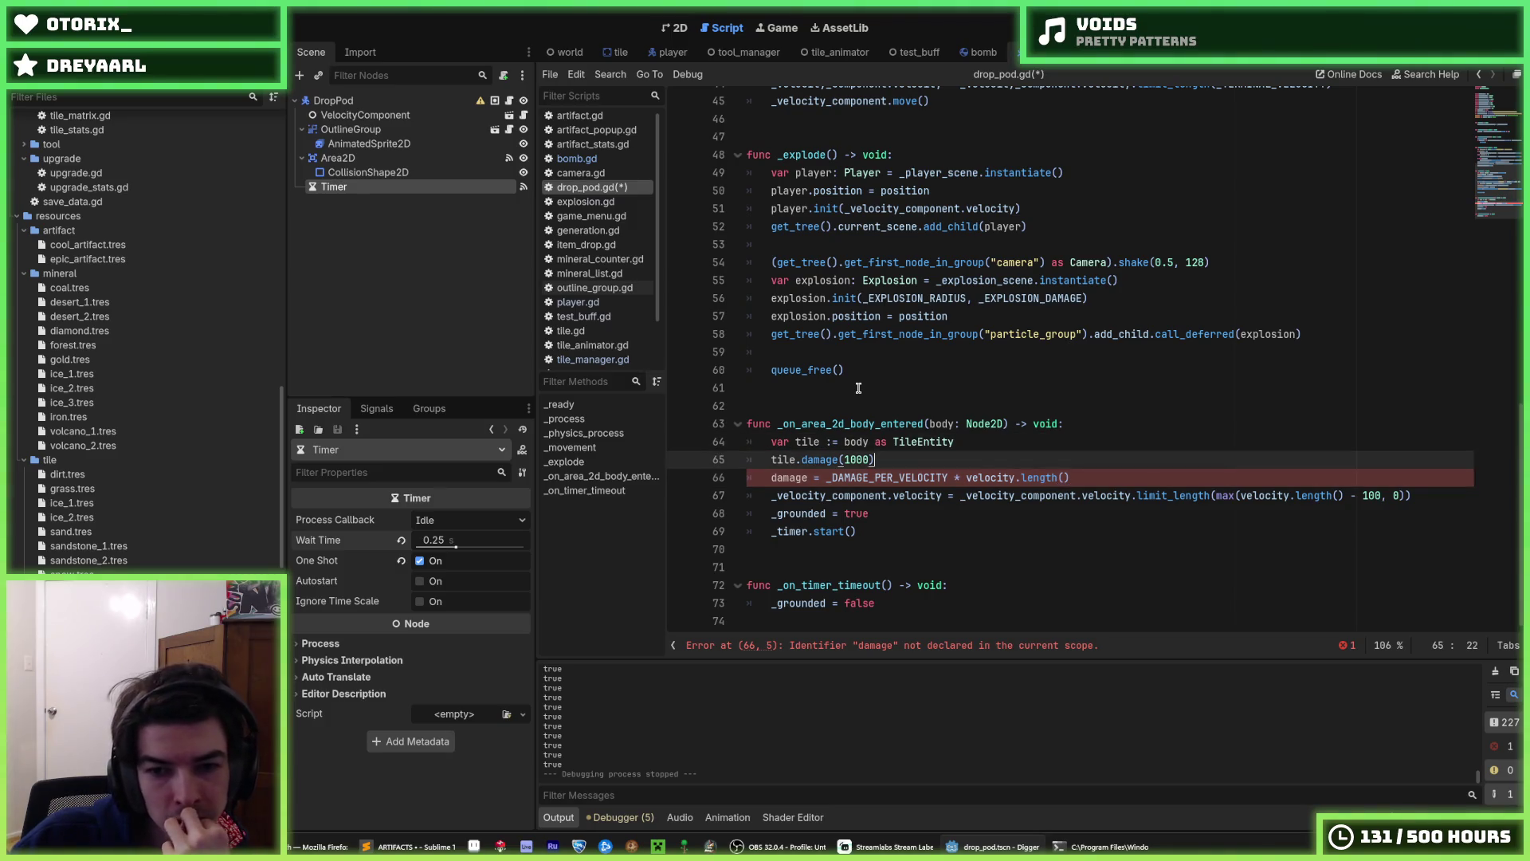
{"action": "key", "text": "Up"}
{"action": "key", "text": "Return"}
{"action": "type", "text": "damage "}
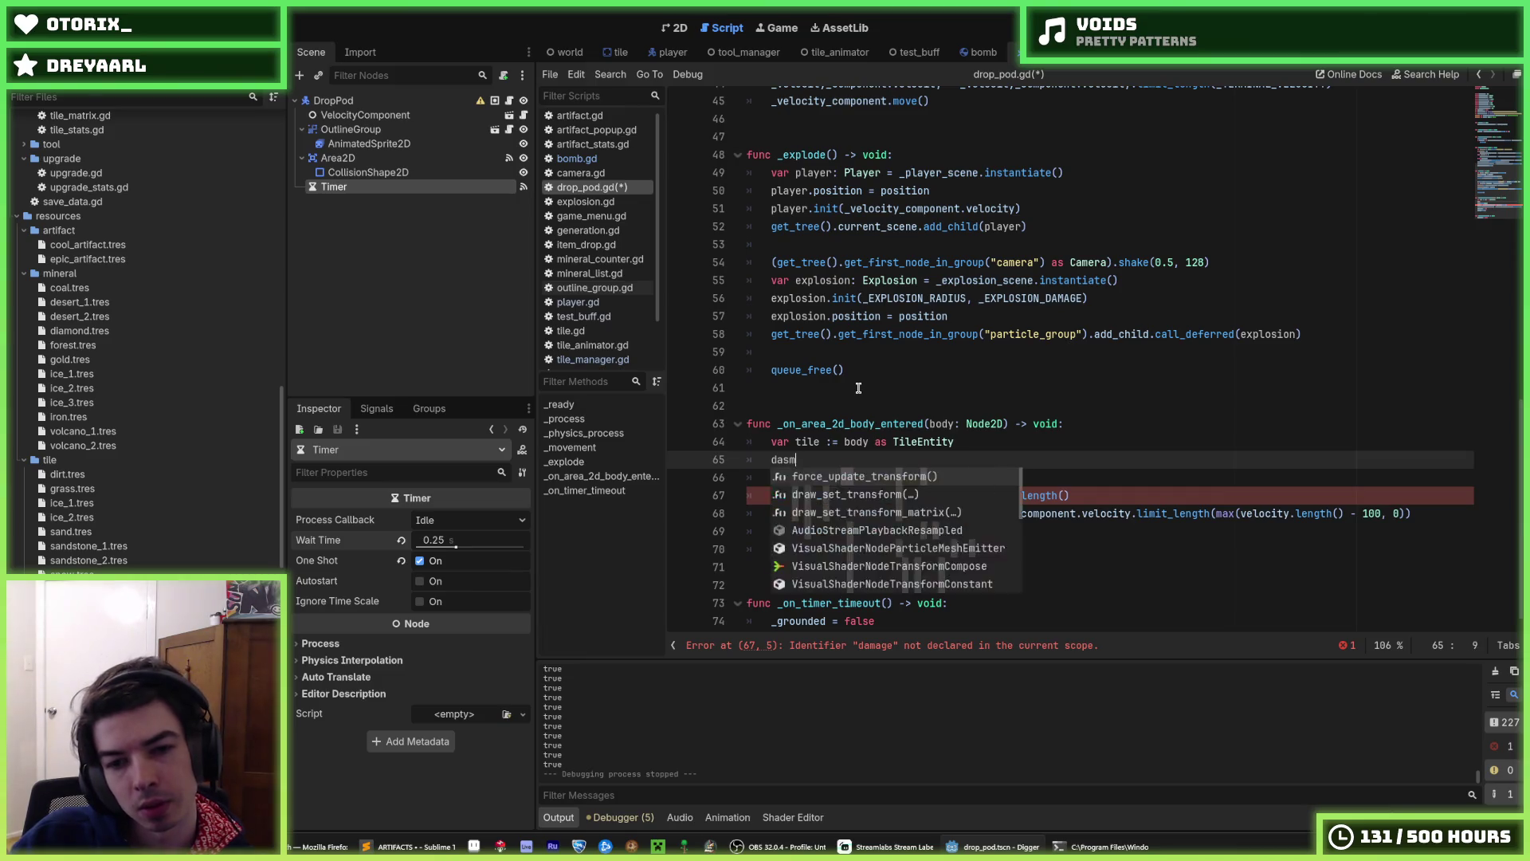
{"action": "type", "text": "= "}
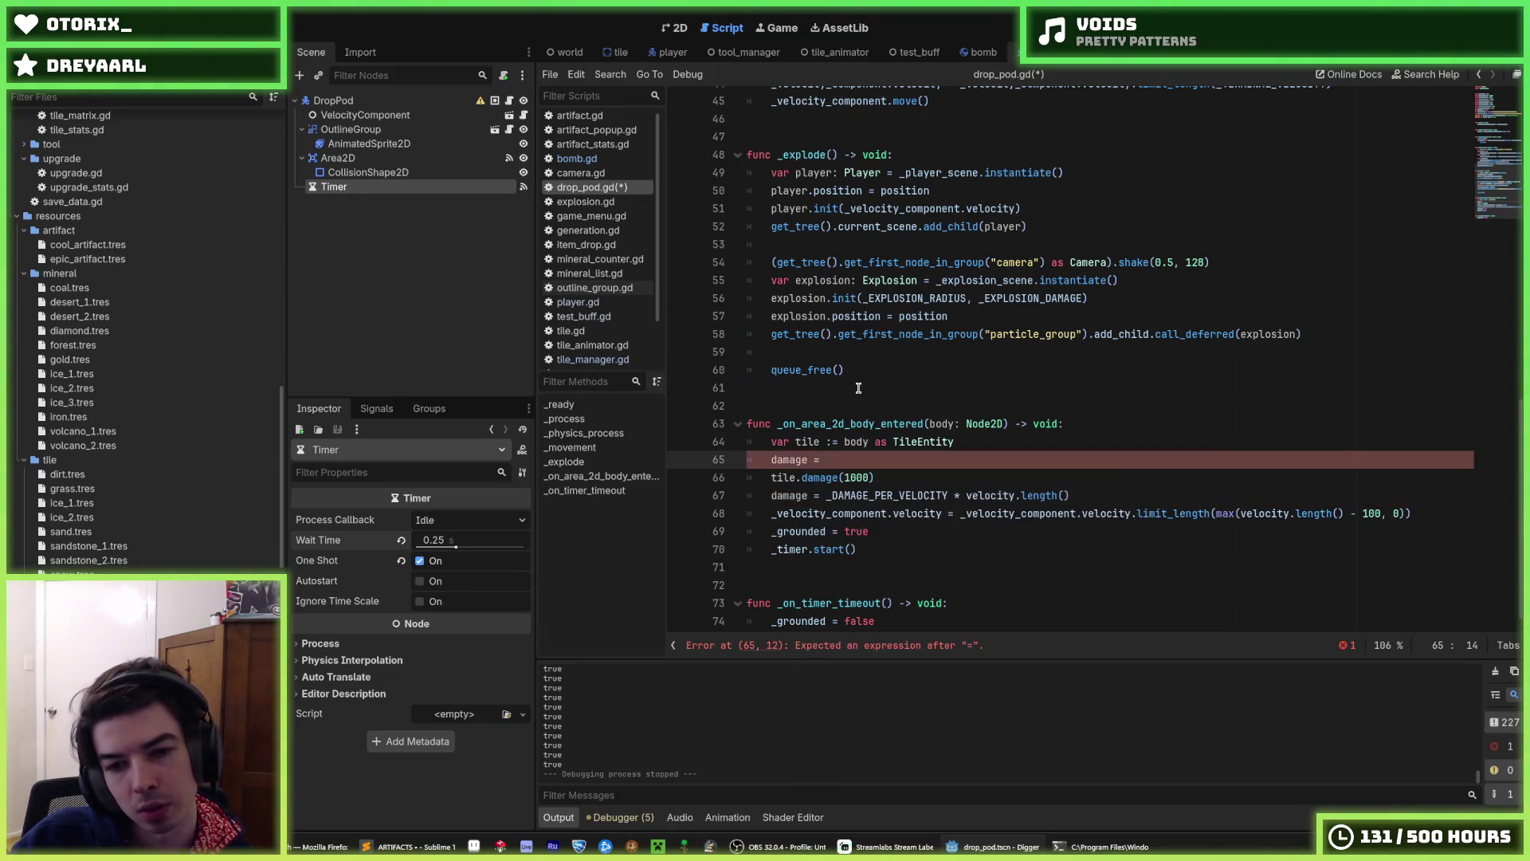
{"action": "type", "text": "tile.damag"}
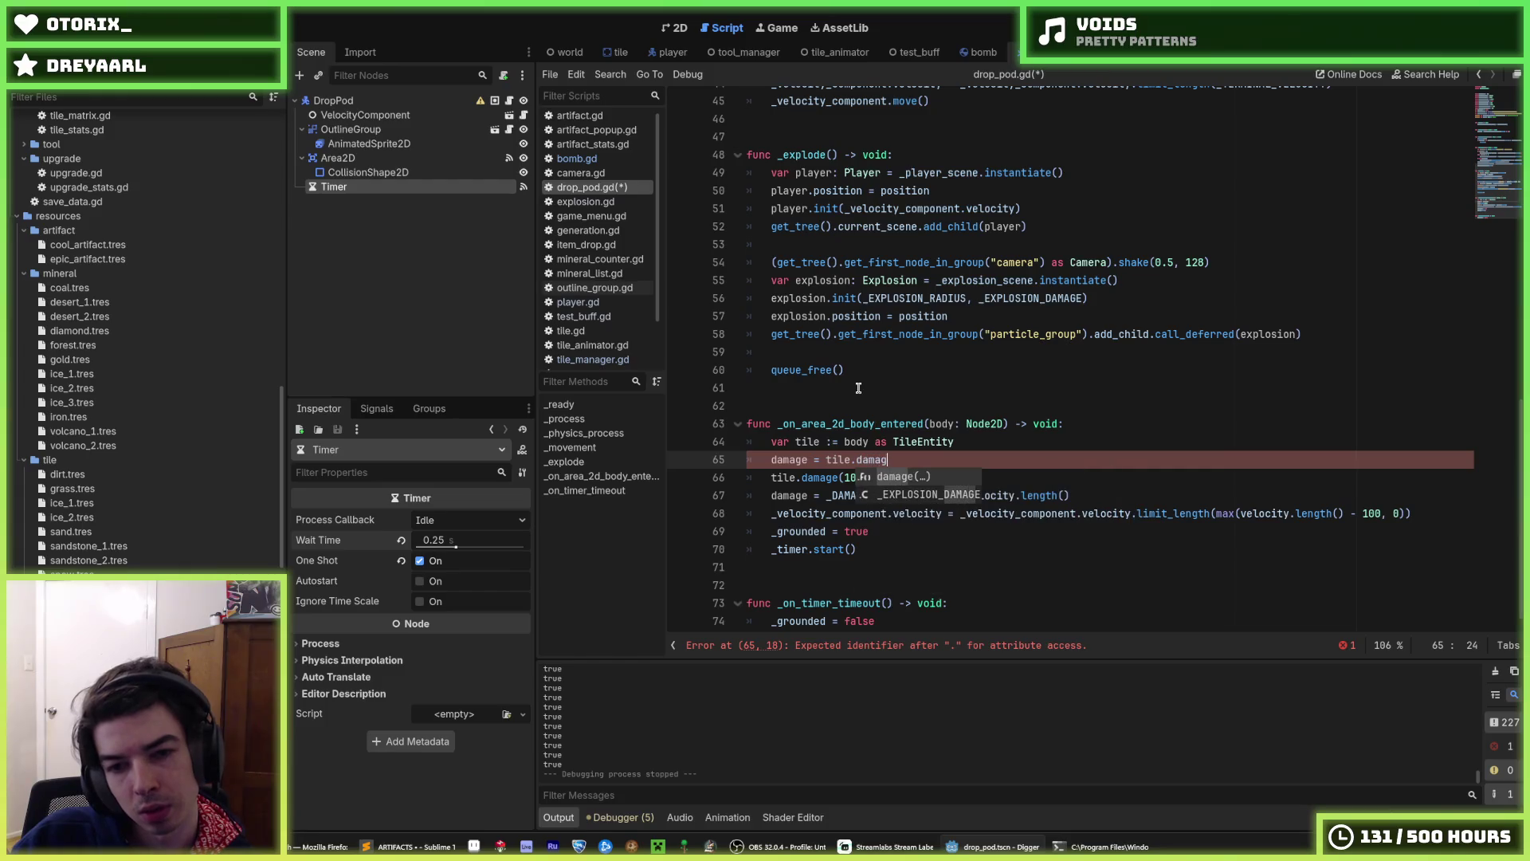
{"action": "type", "text": "e."}
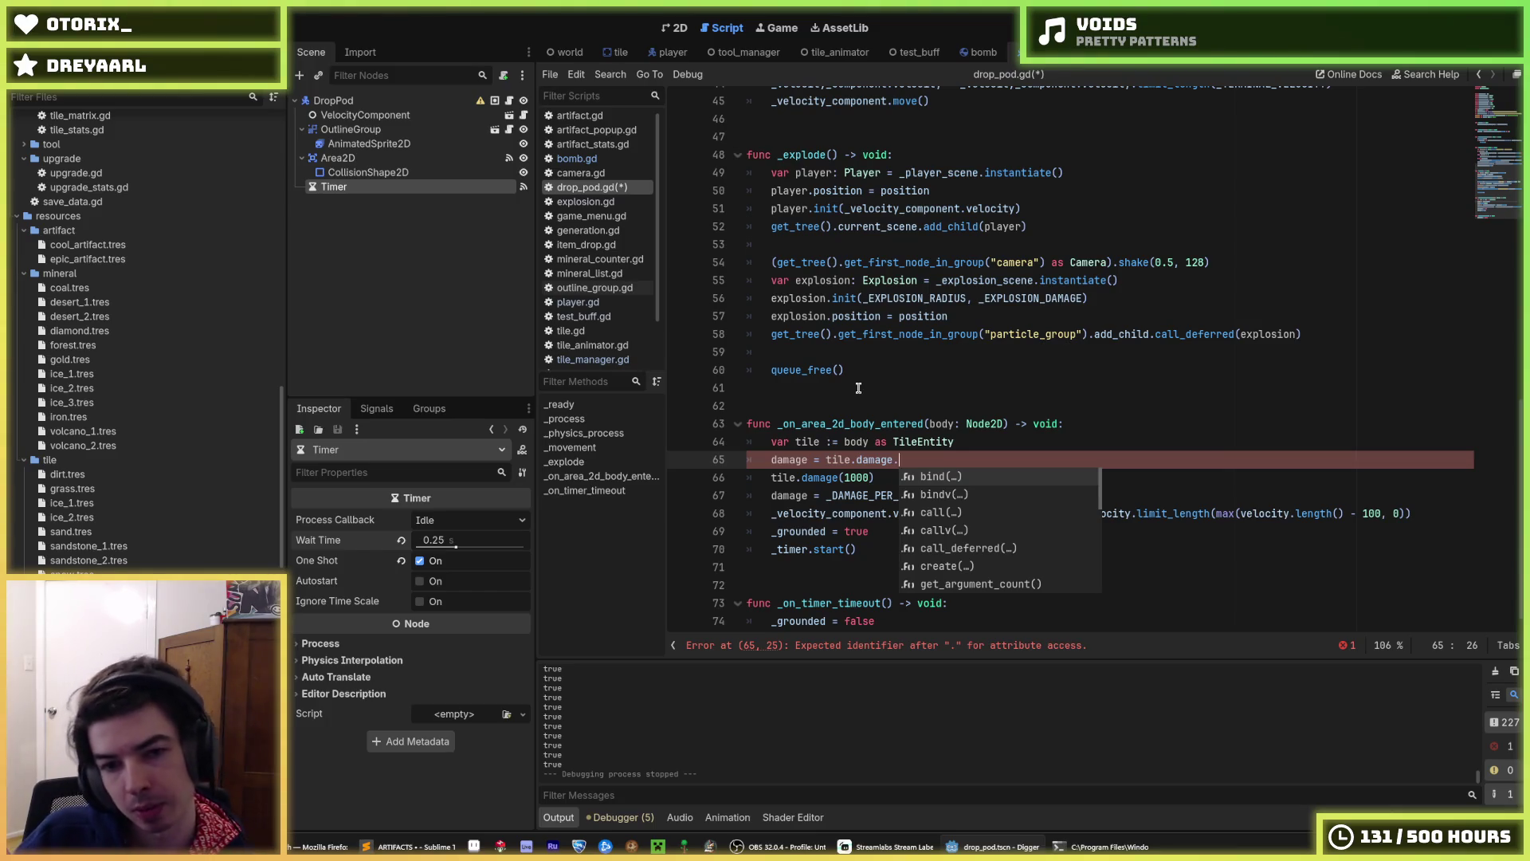
{"action": "key", "text": "BackSpace"}
{"action": "key", "text": "BackSpace"}
{"action": "key", "text": "BackSpace"}
{"action": "key", "text": "BackSpace"}
{"action": "key", "text": "BackSpace"}
{"action": "key", "text": "BackSpace"}
{"action": "key", "text": "BackSpace"}
{"action": "type", "text": "health"}
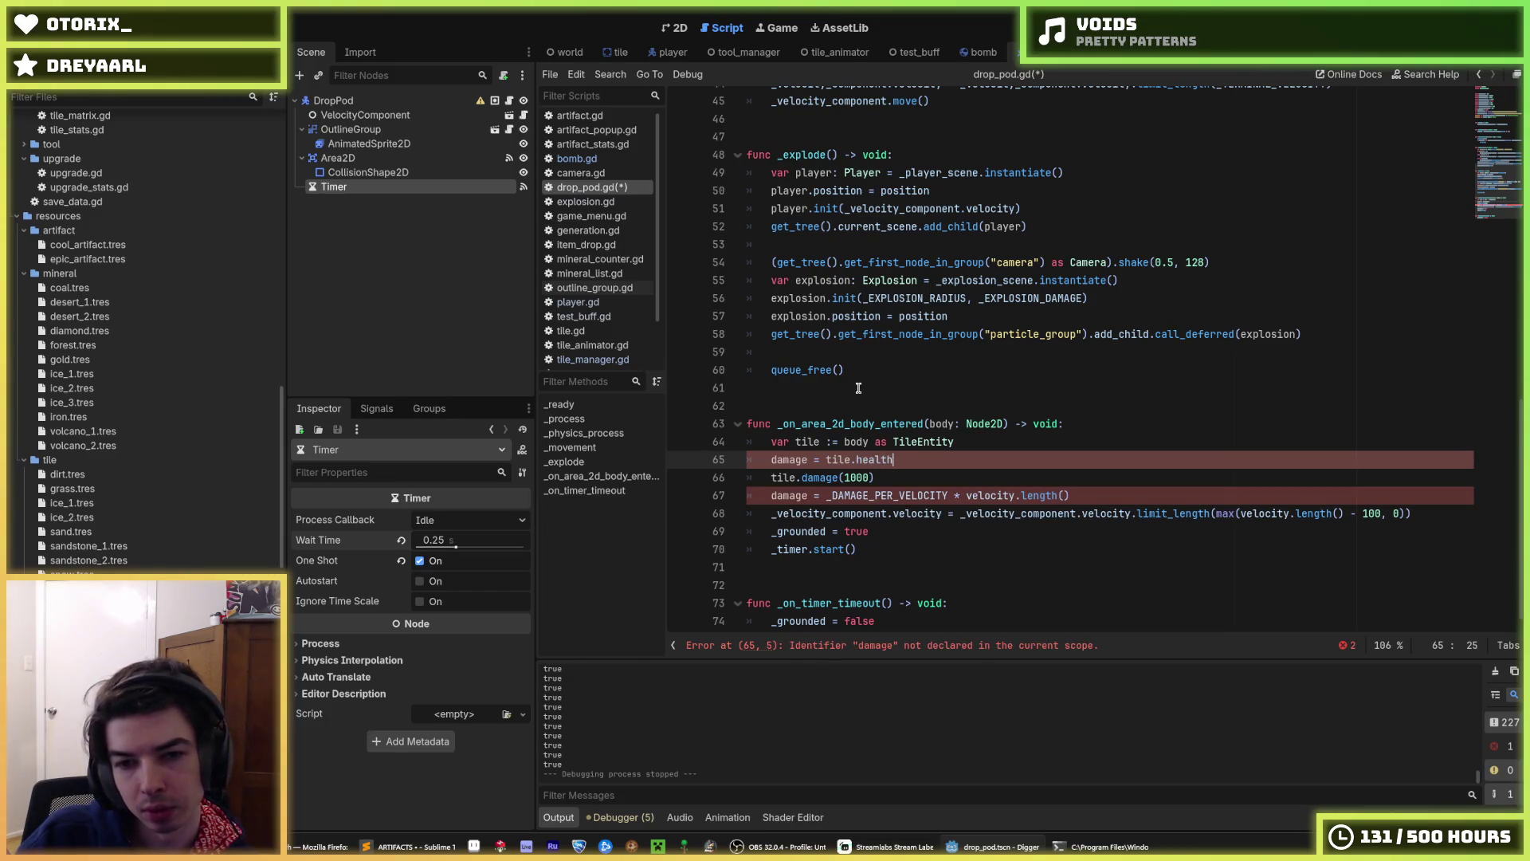
{"action": "key", "text": "Home"}
{"action": "type", "text": "var"}
{"action": "key", "text": "End"}
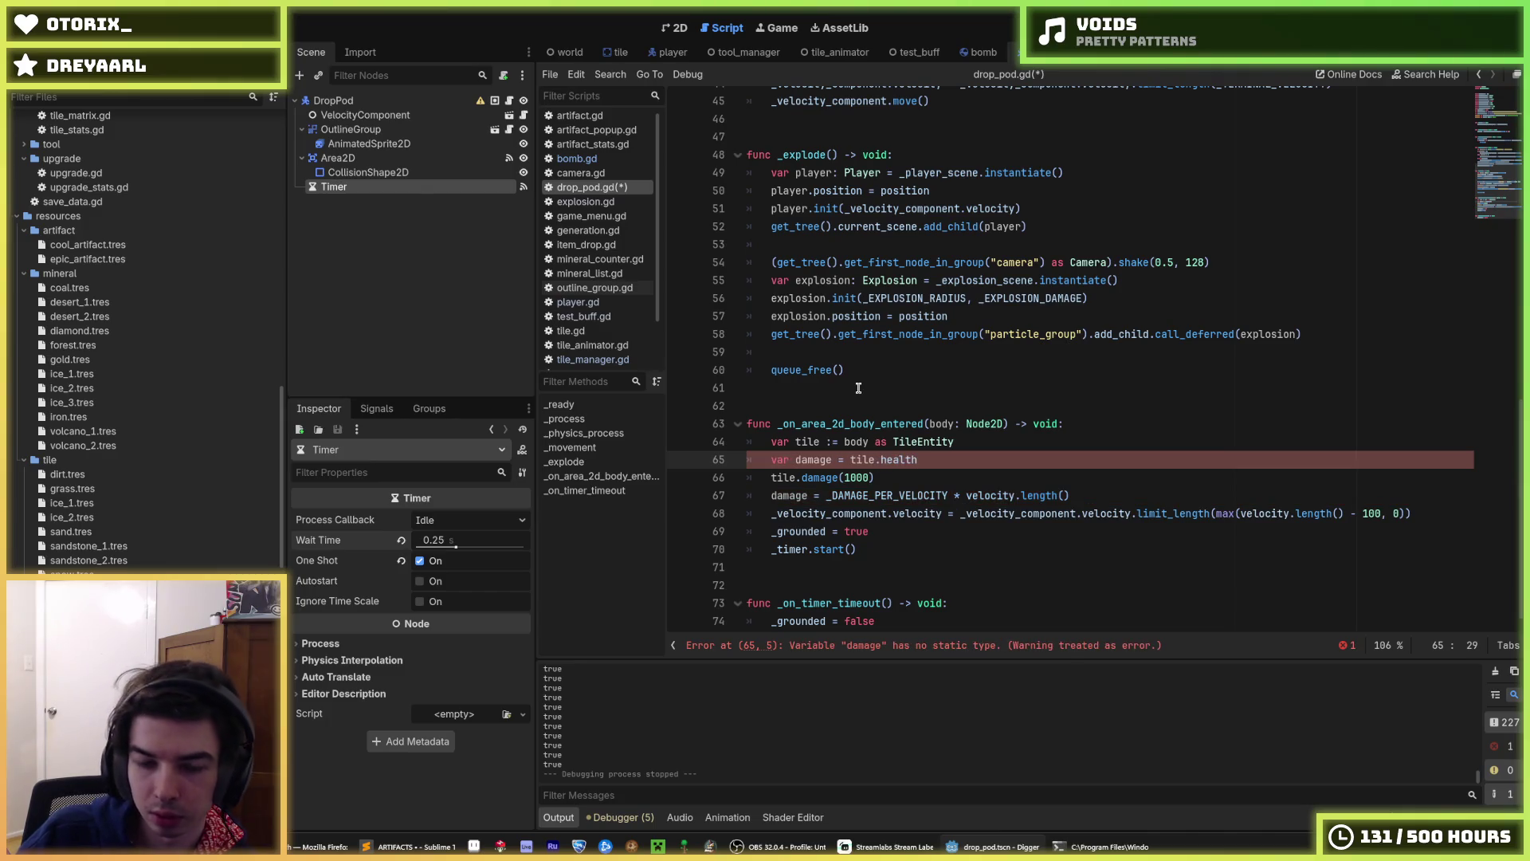
{"action": "key", "text": "Left"}
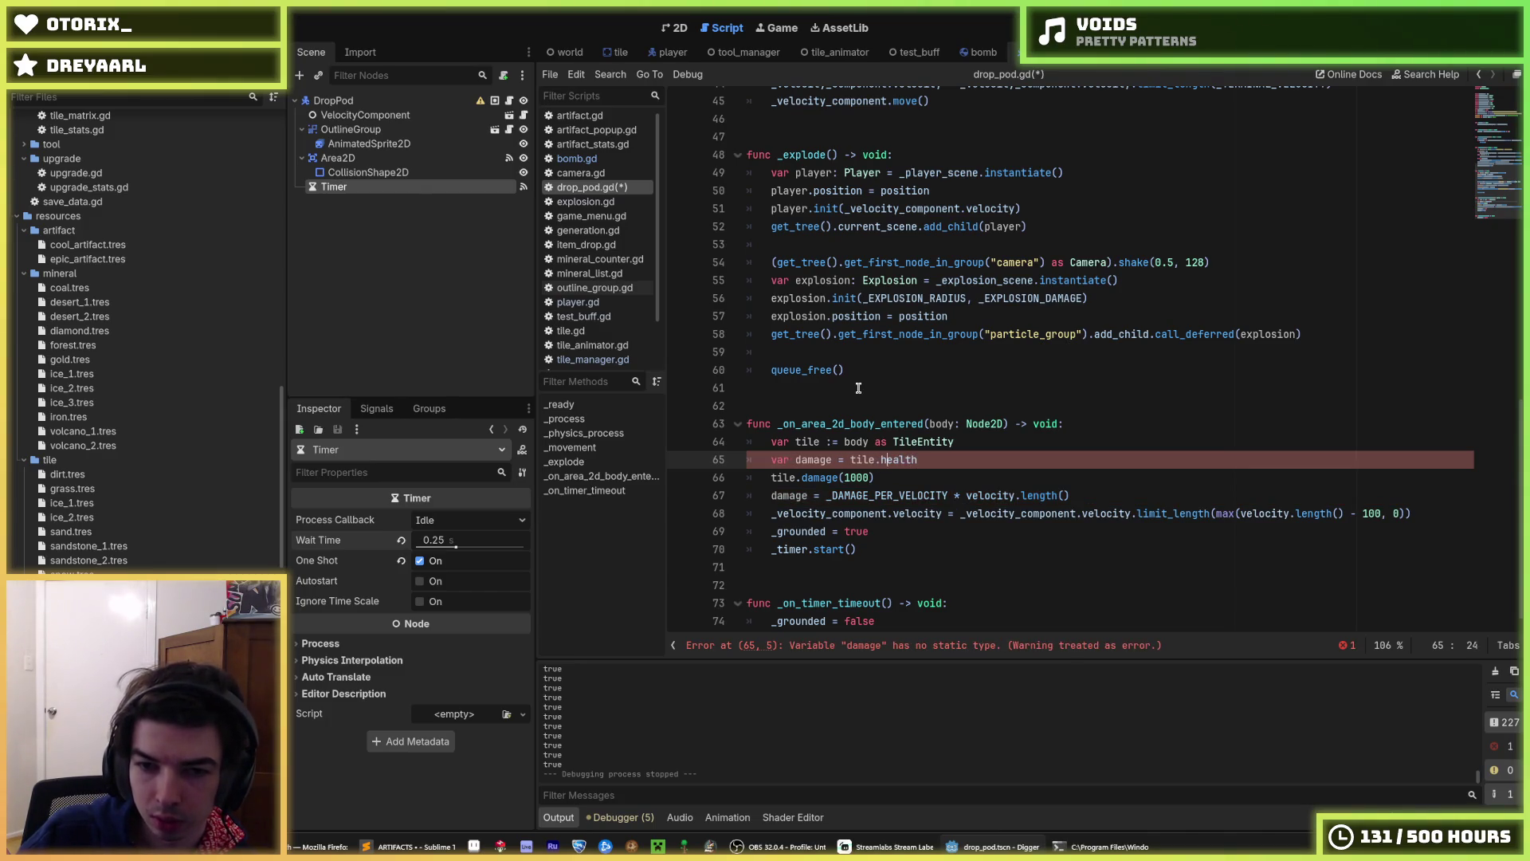
{"action": "type", "text": ":"}
{"action": "key", "text": "End"}
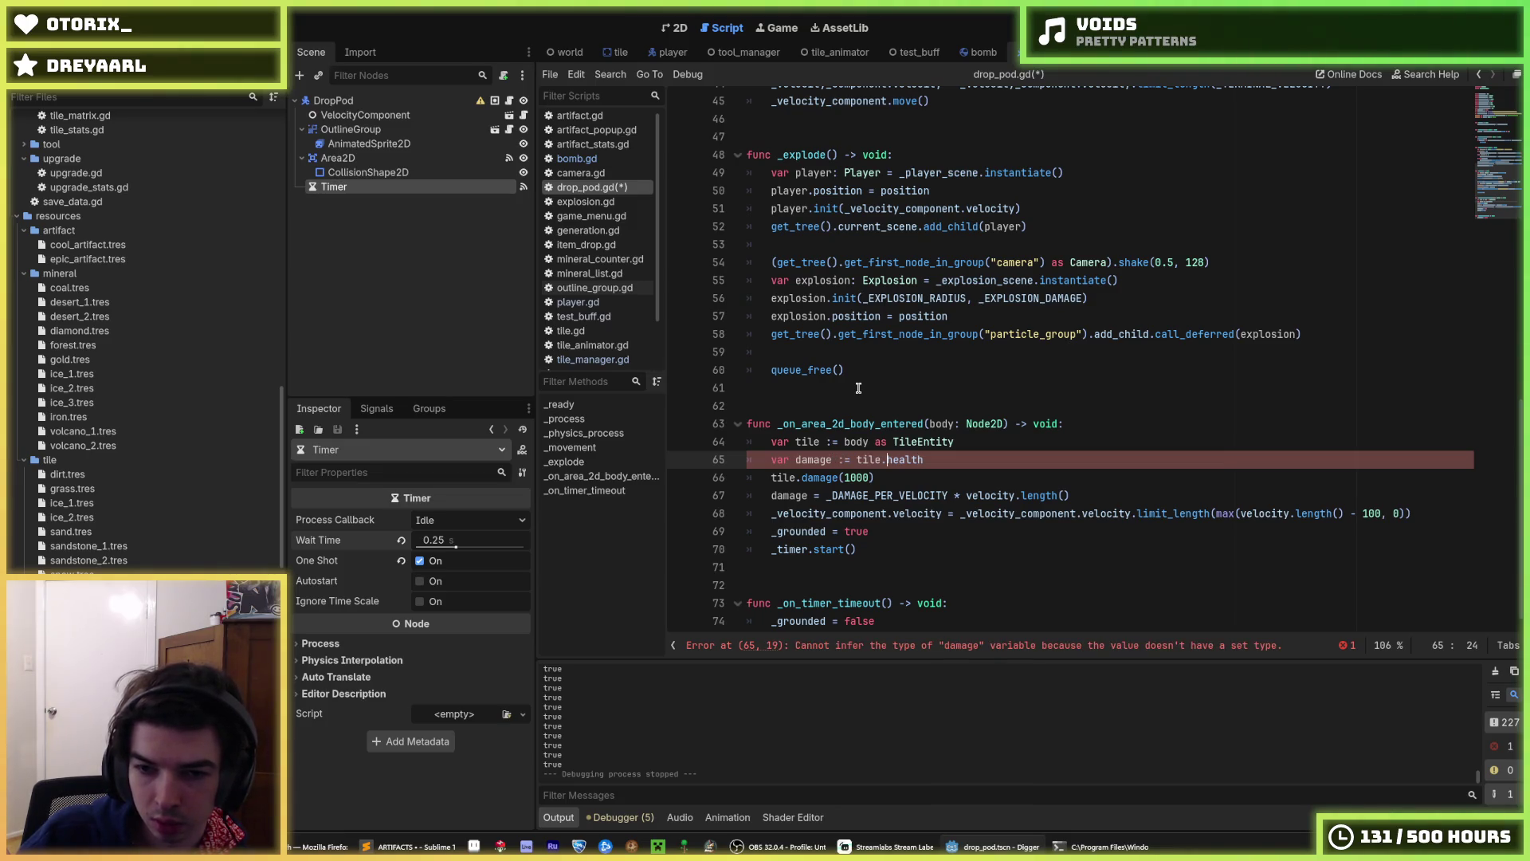
- Correct the damage expression so it reads tile.tile.health
{"action": "type", "text": "tile"}
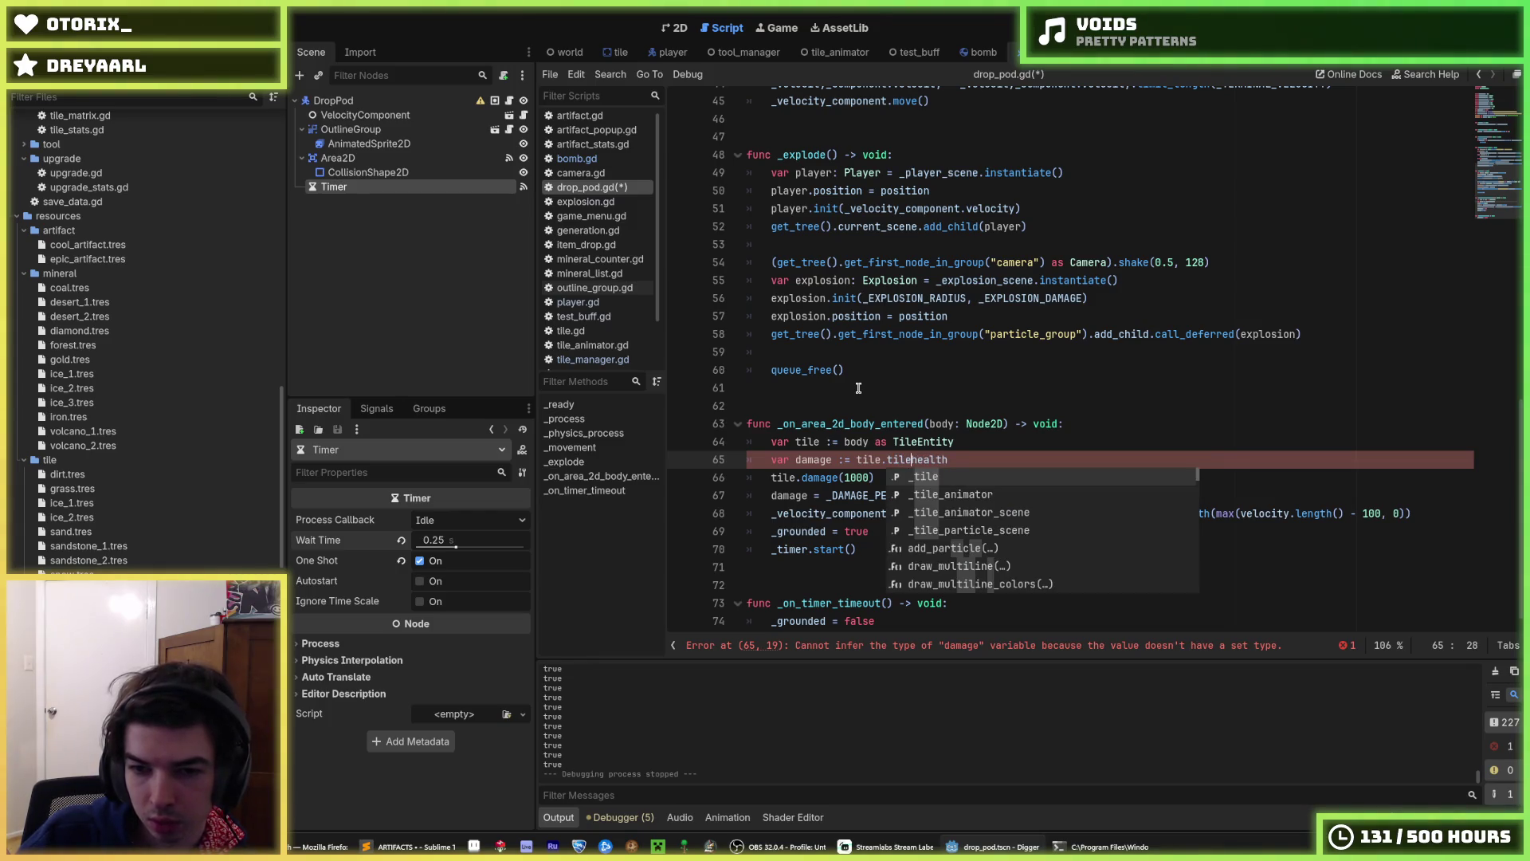
{"action": "key", "text": "Tab"}
{"action": "type", "text": "q"}
{"action": "key", "text": "BackSpace"}
{"action": "key", "text": "BackSpace"}
{"action": "key", "text": "BackSpace"}
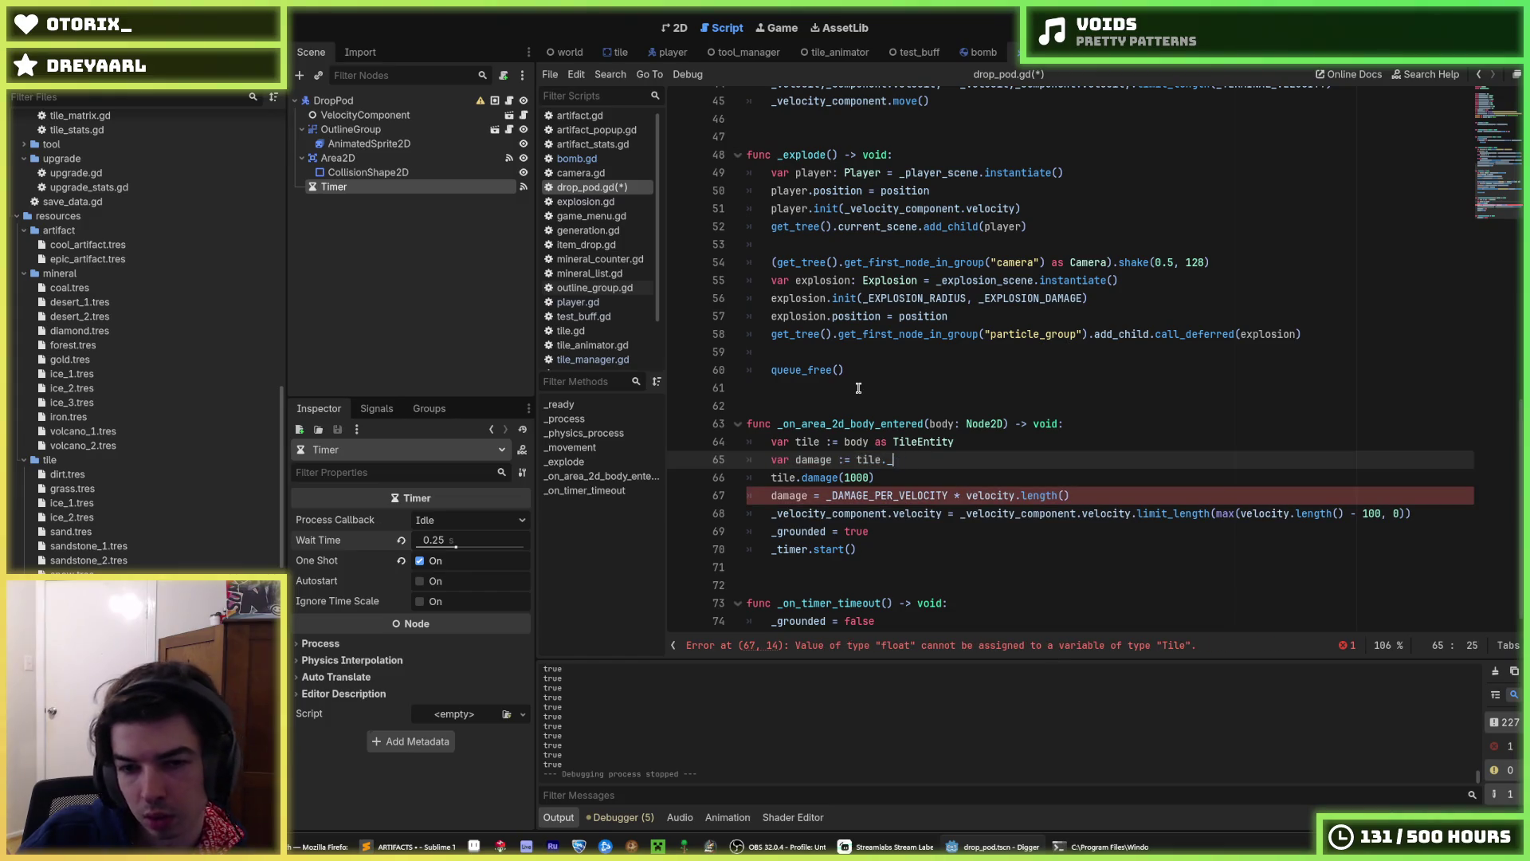
{"action": "type", "text": "health"}
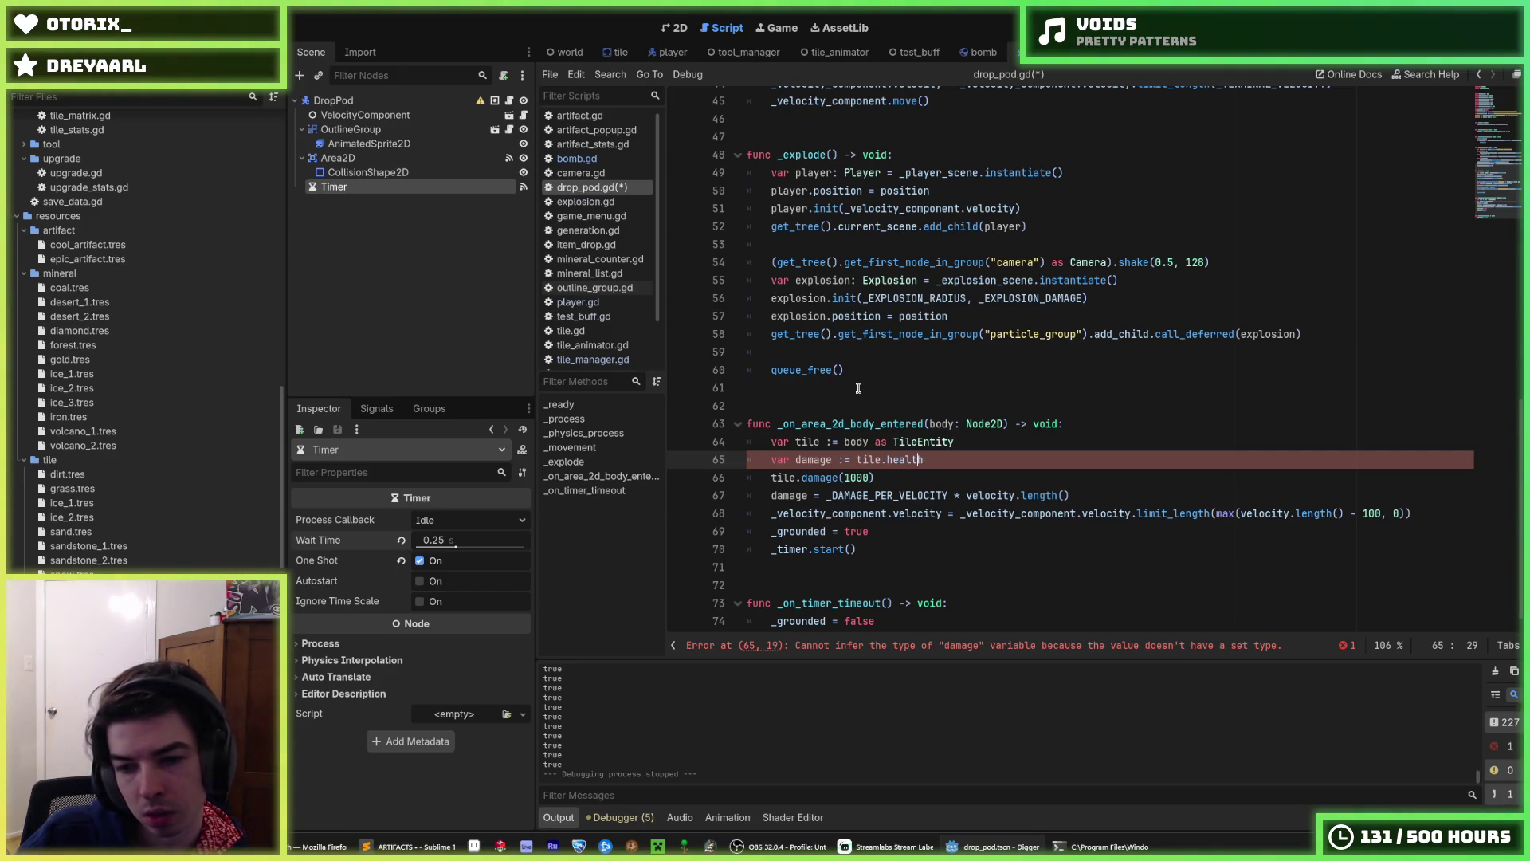
{"action": "key", "text": "ctrl+Left"}
{"action": "type", "text": "_ti"}
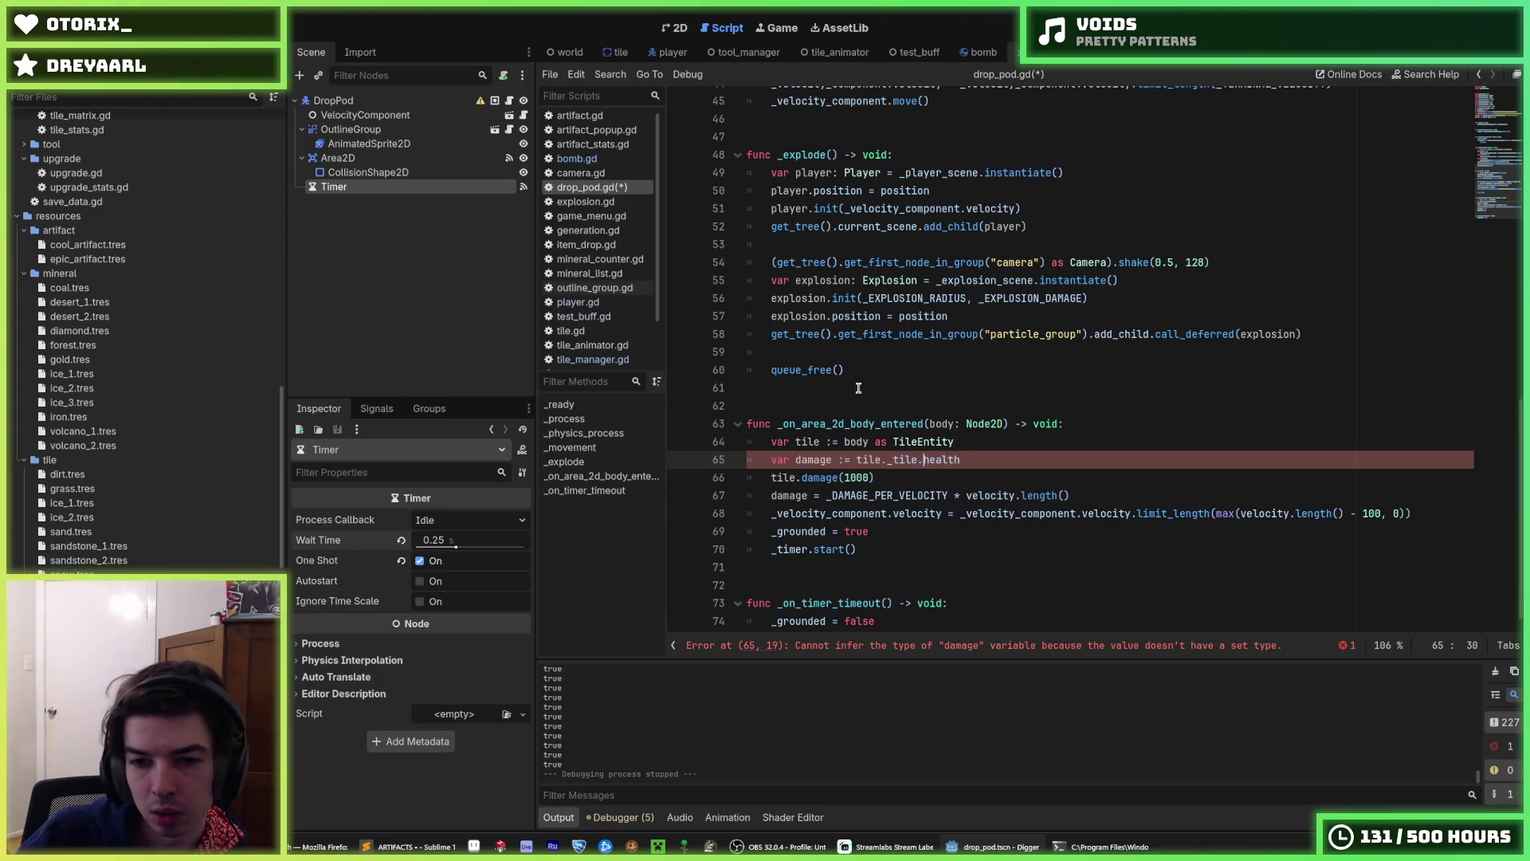
{"action": "type", "text": "le."}
{"action": "left_click", "coordinate": [892, 459]}
{"action": "key", "text": "BackSpace"}
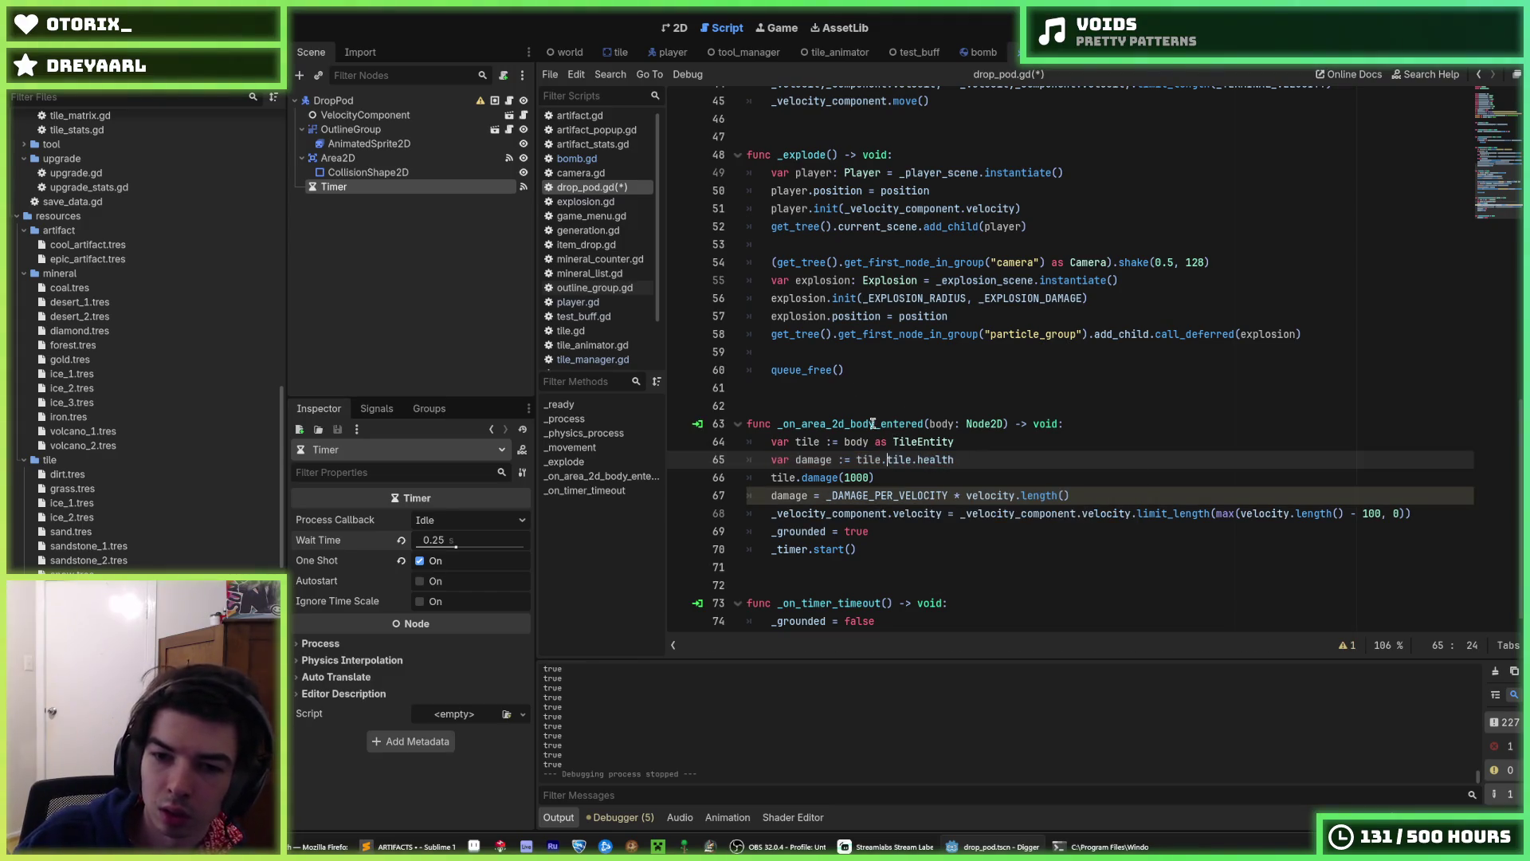
- Save drop_pod.gd and bring up the tile scene with its tile.gd script
{"action": "key", "text": "ctrl+s"}
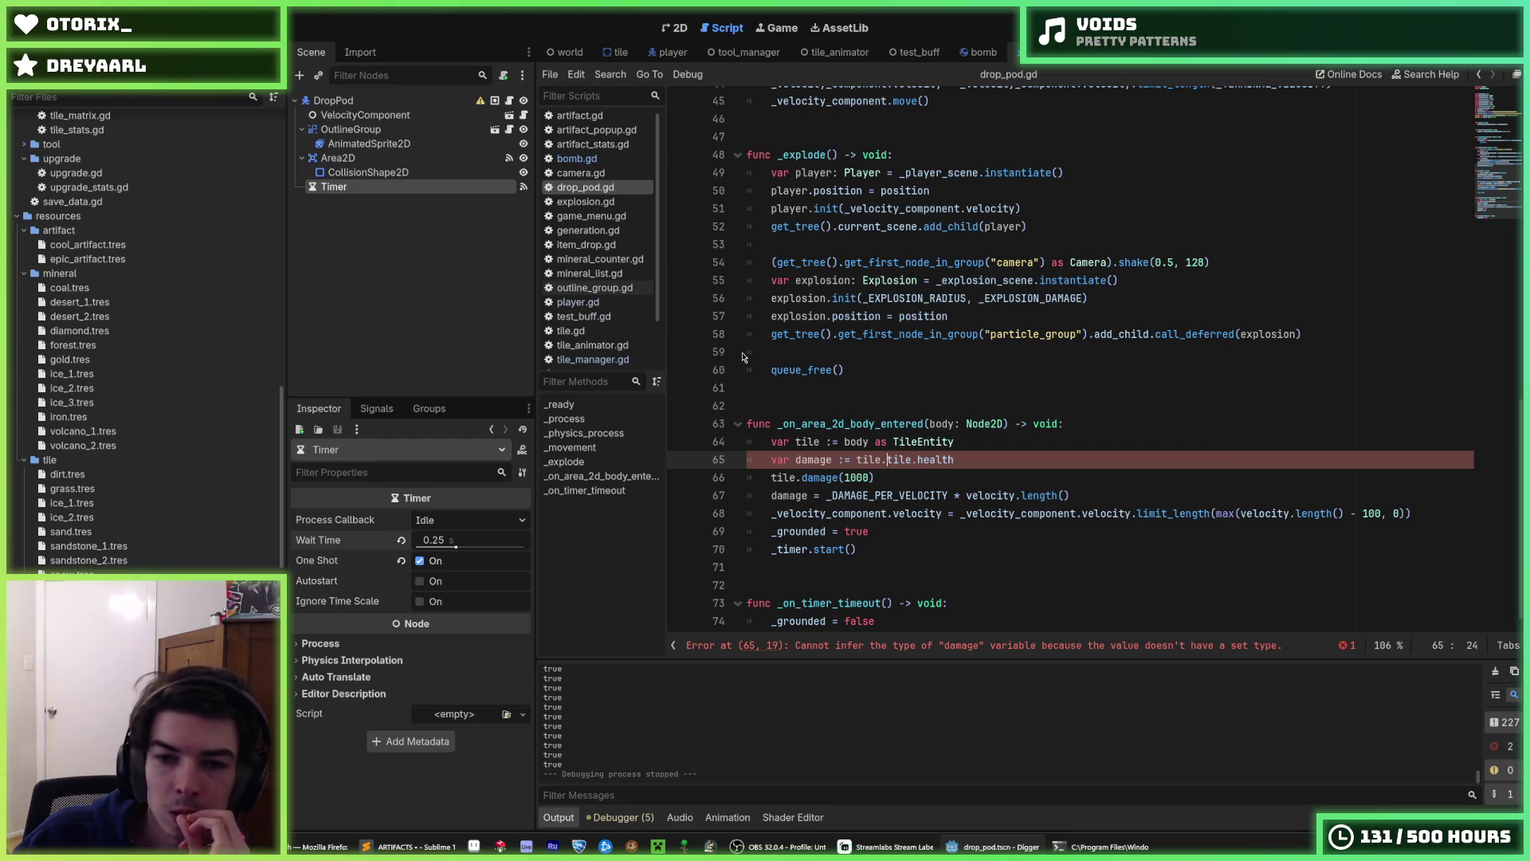
{"action": "left_click", "coordinate": [883, 460]}
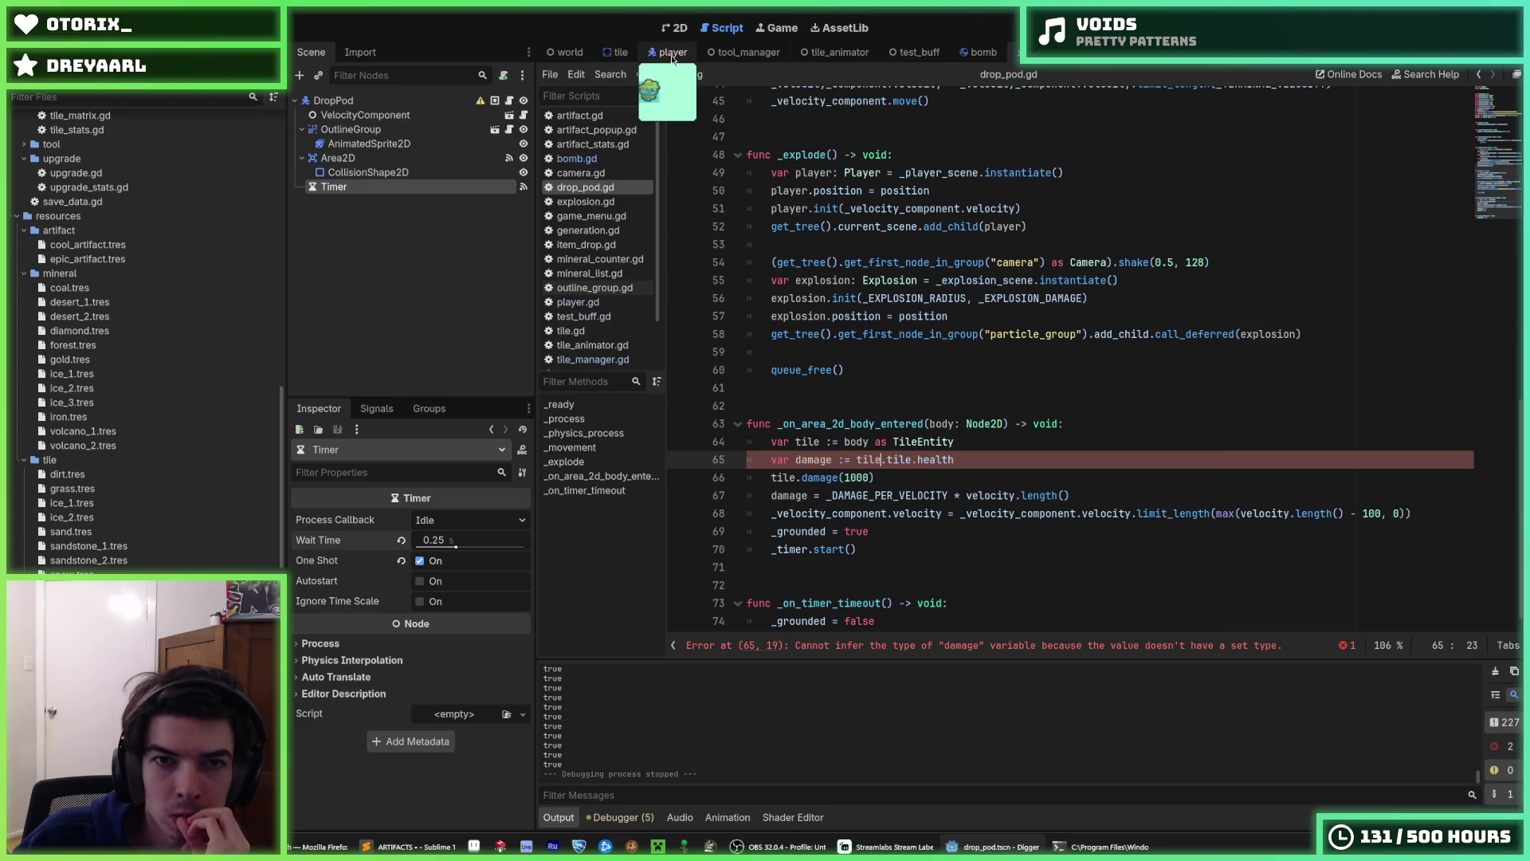
{"action": "left_click", "coordinate": [618, 52]}
{"action": "scroll", "coordinate": [829, 304], "scroll_direction": "up", "scroll_amount": 20}
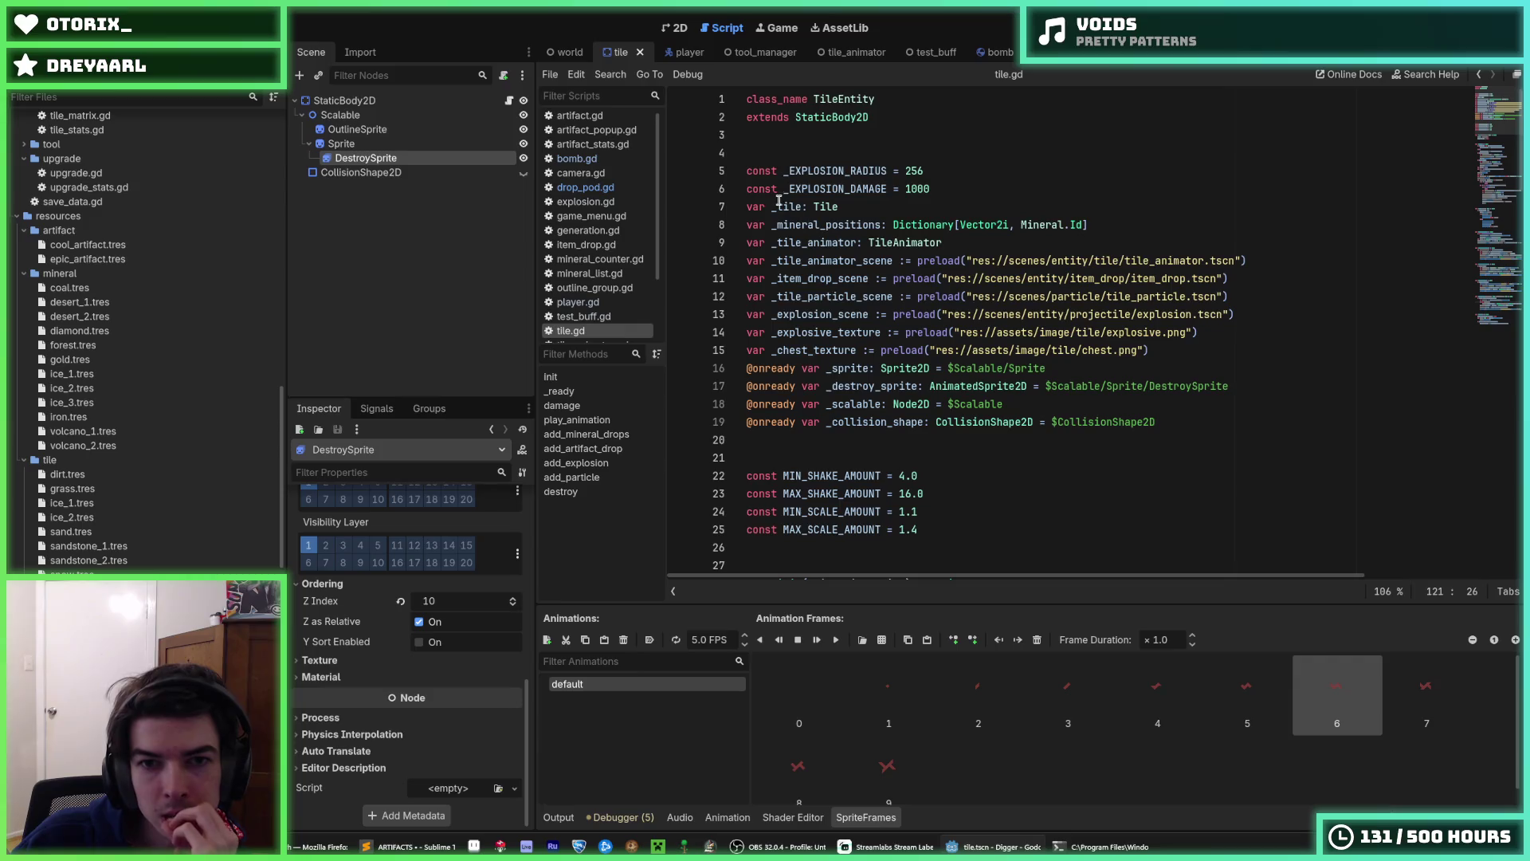
- Scroll through tile.gd from the _tile declaration down to the damage() function
{"action": "left_click", "coordinate": [778, 206]}
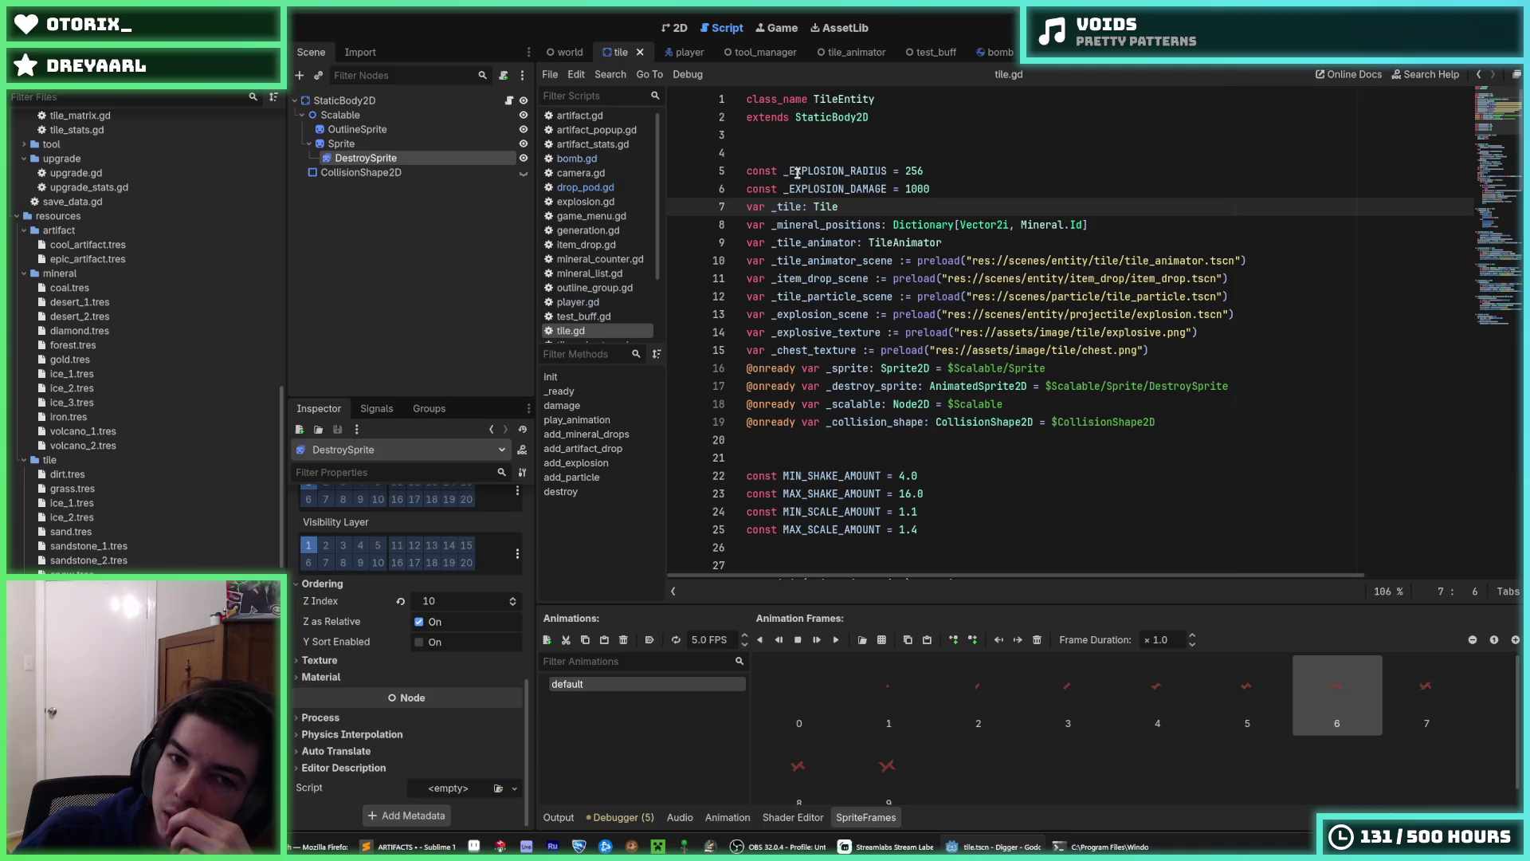
{"action": "scroll", "coordinate": [798, 199], "scroll_direction": "down", "scroll_amount": 14}
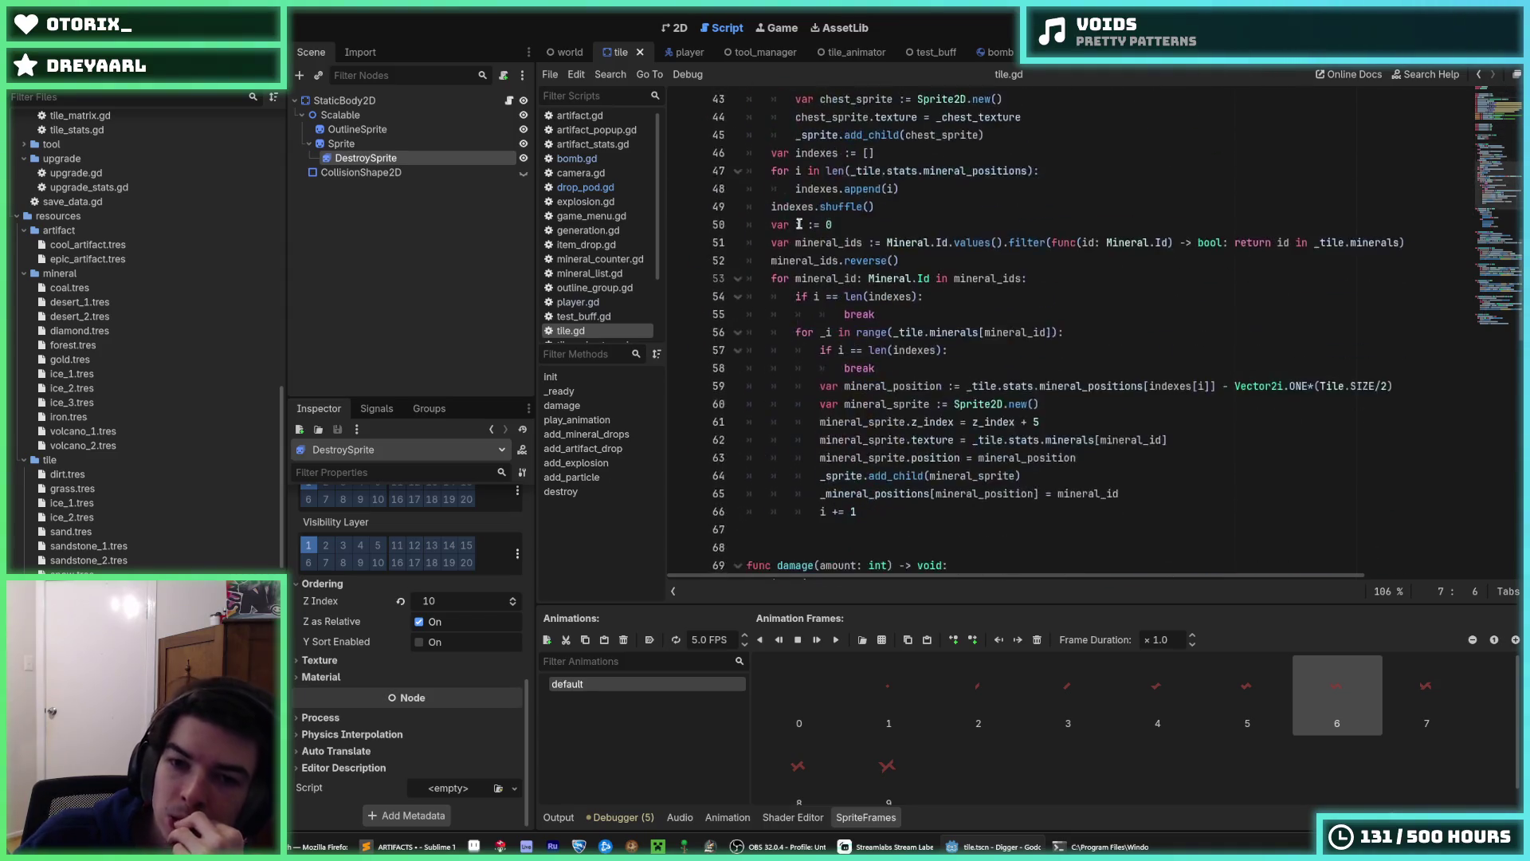
{"action": "scroll", "coordinate": [799, 224], "scroll_direction": "down", "scroll_amount": 13}
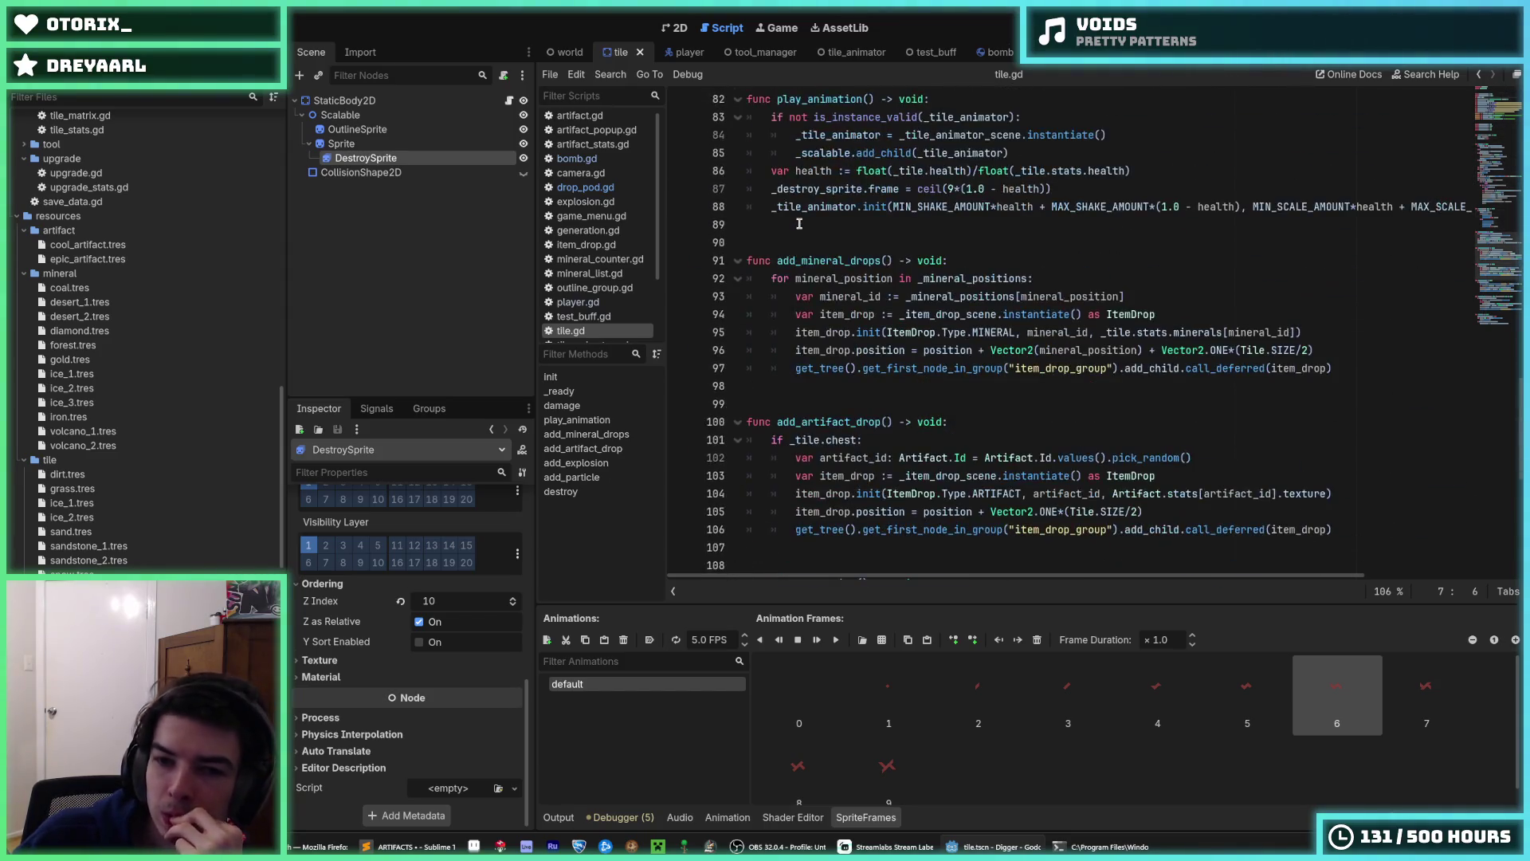
{"action": "scroll", "coordinate": [798, 224], "scroll_direction": "down", "scroll_amount": 9}
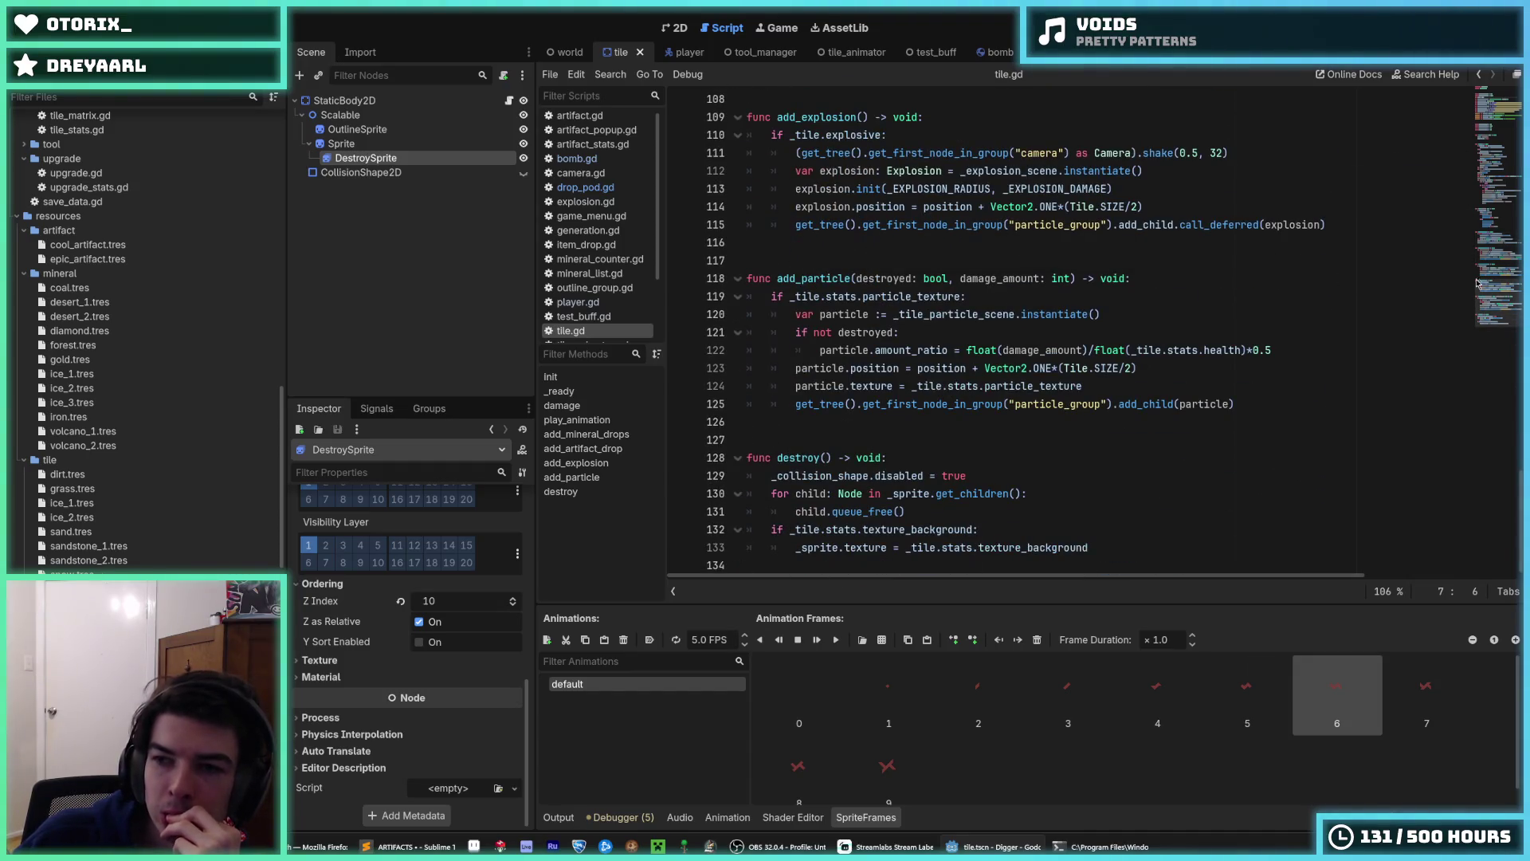
{"action": "left_click", "coordinate": [1506, 267]}
{"action": "mouse_move", "coordinate": [1505, 267]}
{"action": "left_mouse_down"}
{"action": "mouse_move", "coordinate": [1497, 219]}
{"action": "mouse_move", "coordinate": [1495, 236]}
{"action": "left_mouse_up"}
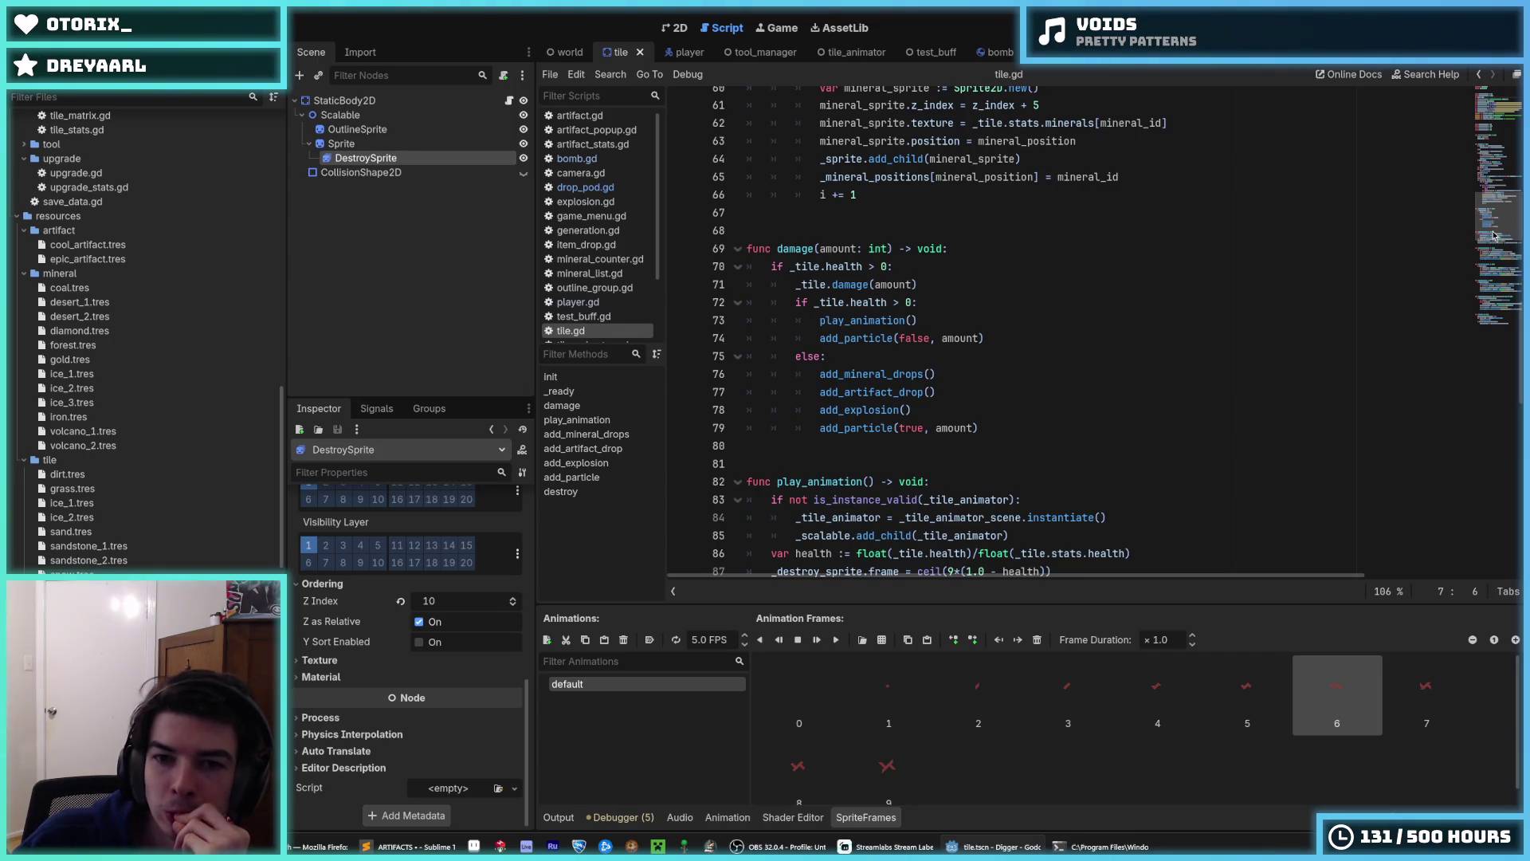
{"action": "left_click", "coordinate": [862, 266]}
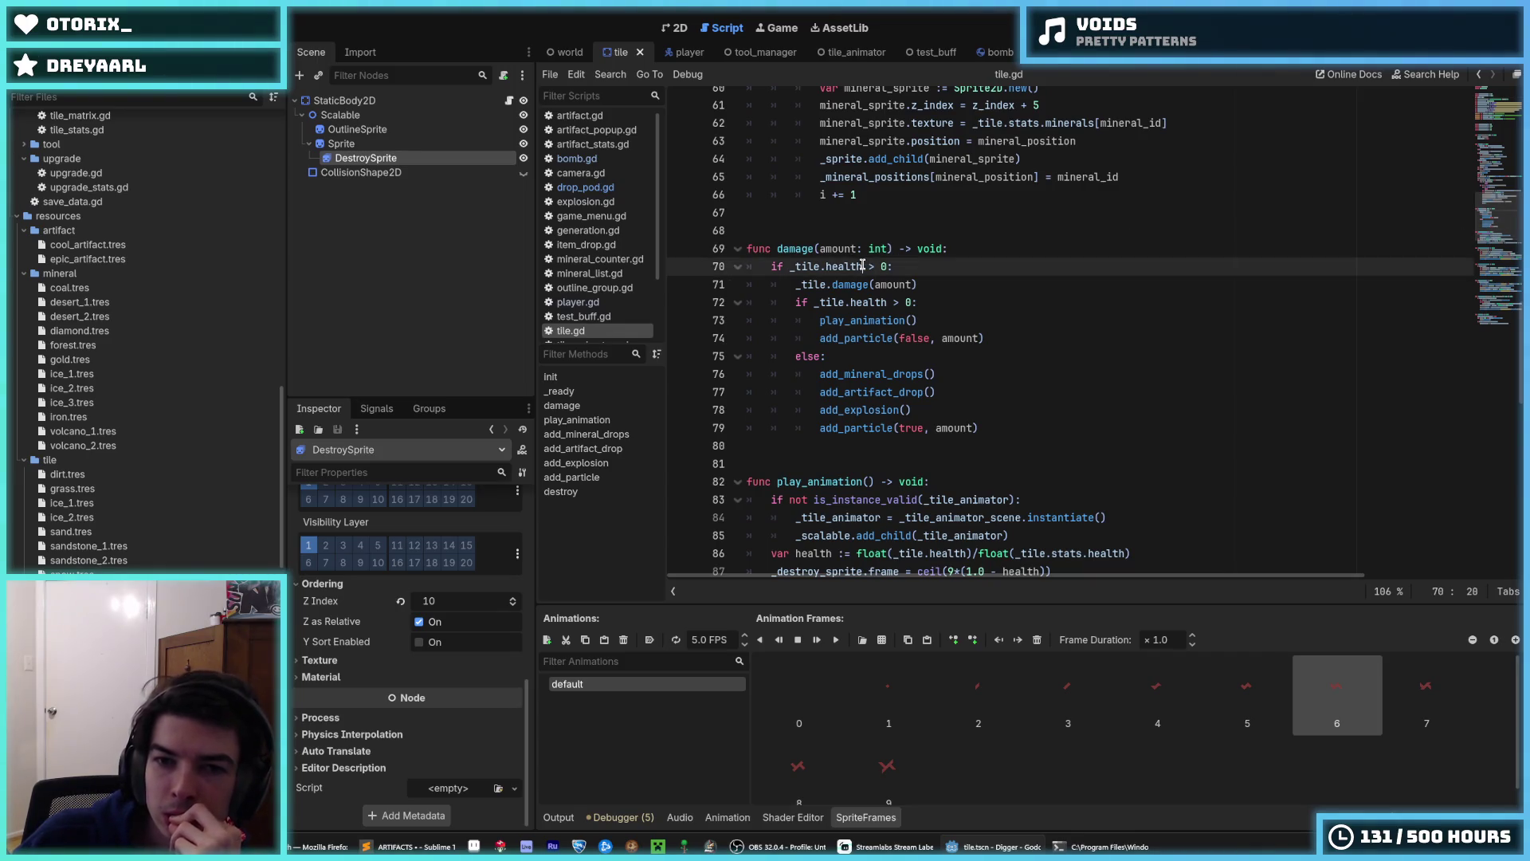
{"action": "left_click", "coordinate": [945, 248]}
- Examine the _tile.health > 0 check and _tile.damage(amount) call, then switch to the world scene
{"action": "mouse_move", "coordinate": [552, 59]}
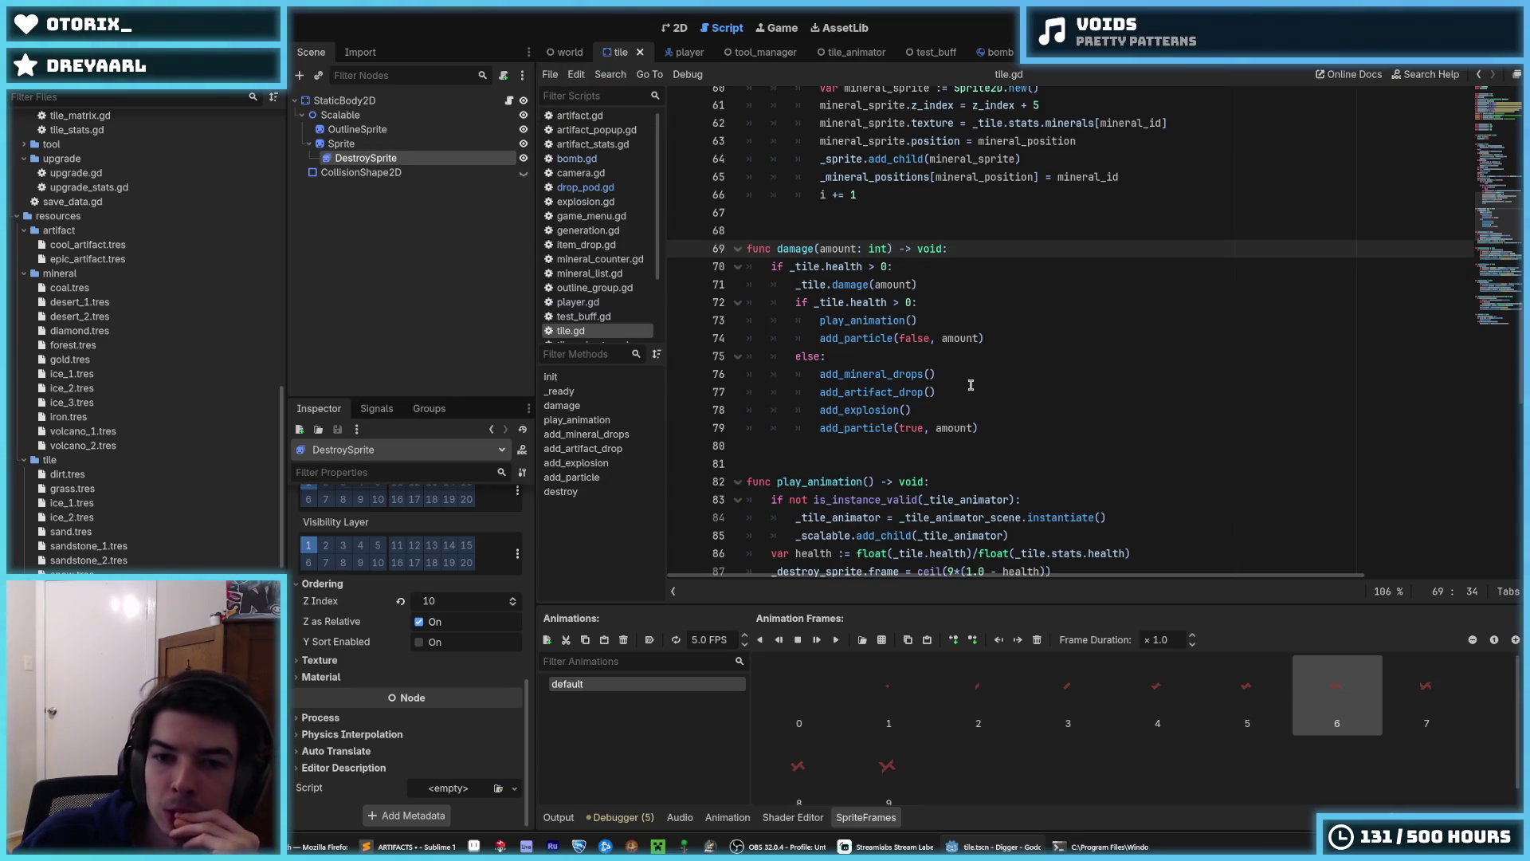
{"action": "left_click", "coordinate": [944, 283]}
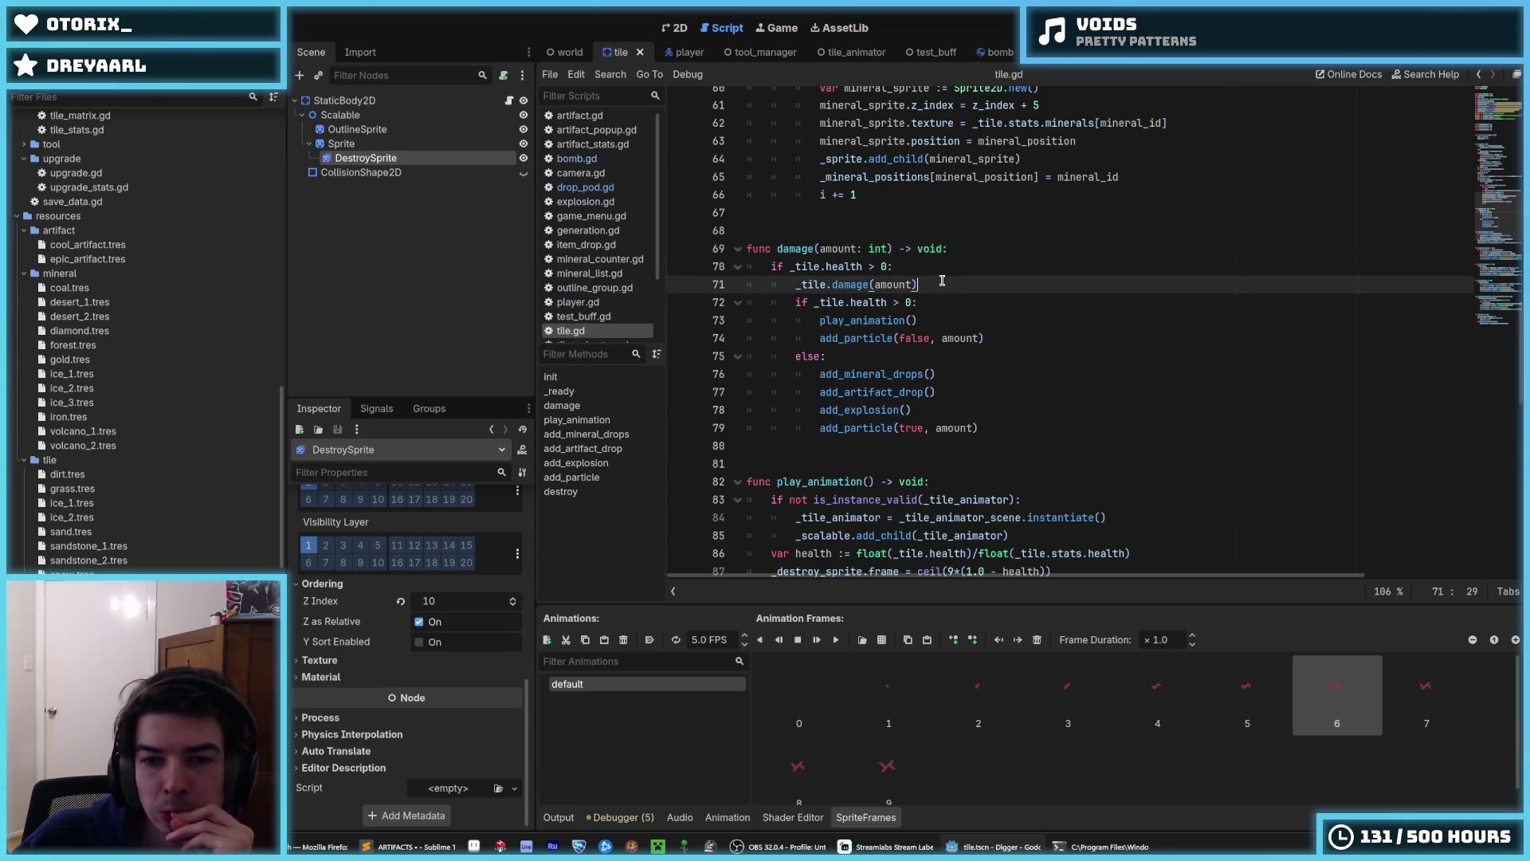
{"action": "left_click", "coordinate": [906, 284]}
{"action": "type", "text": "t"}
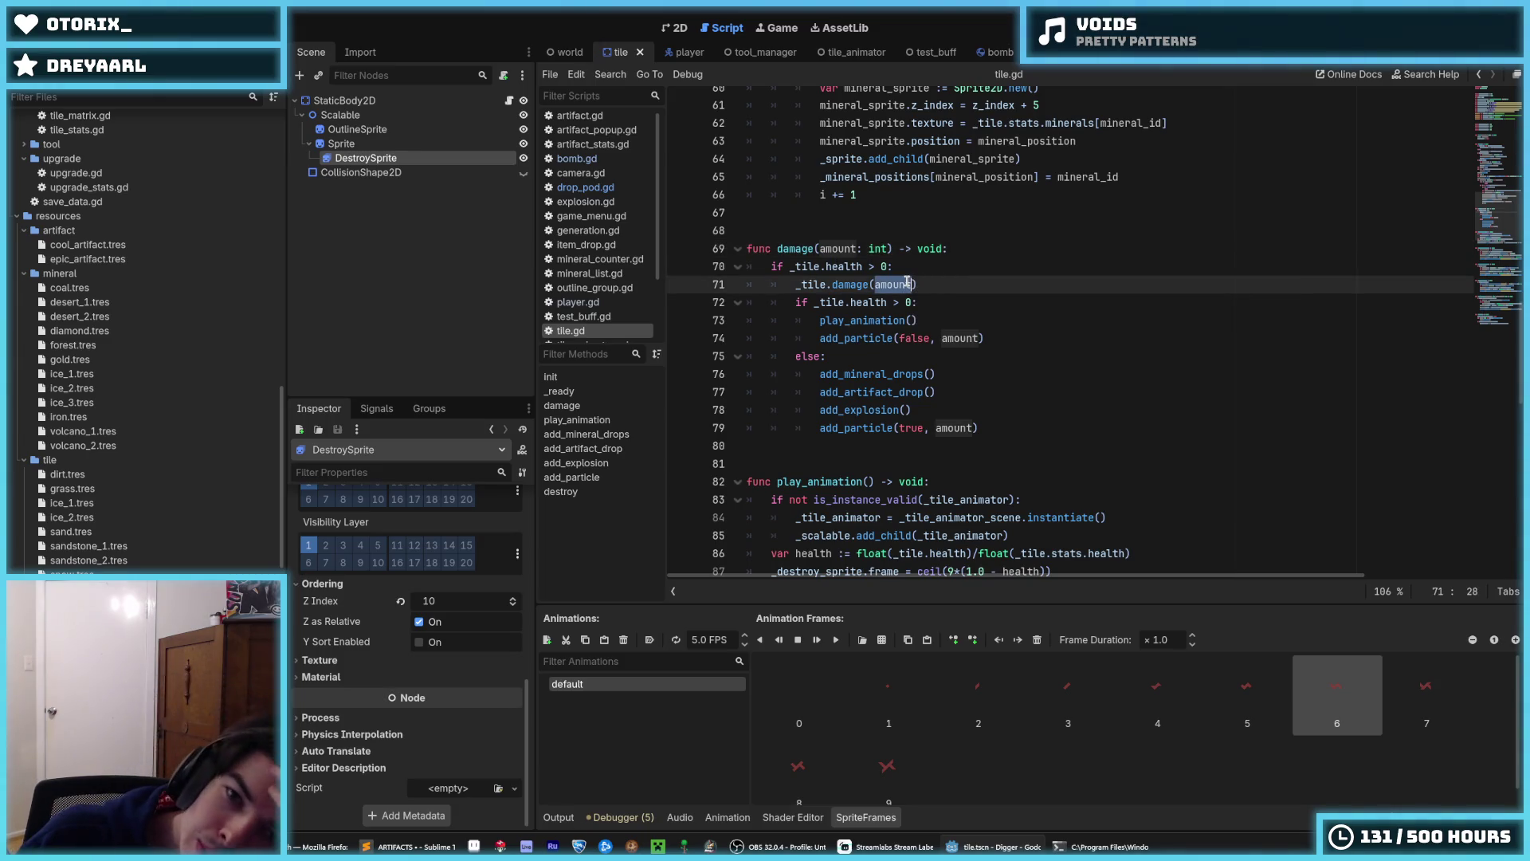
{"action": "left_click", "coordinate": [887, 267]}
{"action": "left_click_drag", "start_coordinate": [887, 267], "coordinate": [789, 269]}
{"action": "left_click", "coordinate": [795, 266]}
{"action": "left_click", "coordinate": [886, 269]}
{"action": "left_click", "coordinate": [791, 269]}
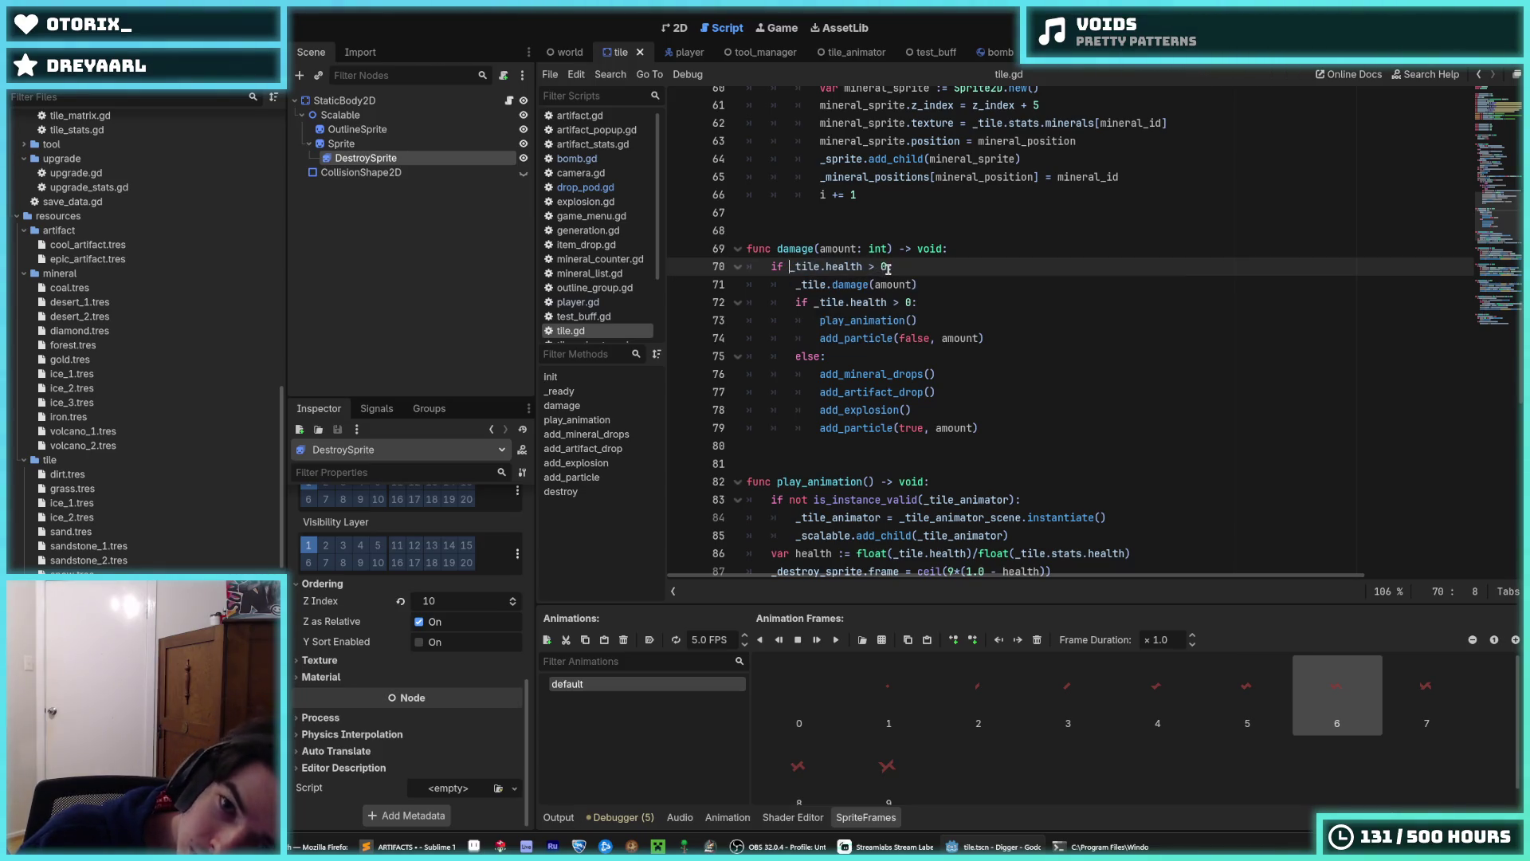
{"action": "mouse_move", "coordinate": [887, 267]}
{"action": "left_mouse_down"}
{"action": "mouse_move", "coordinate": [794, 266]}
{"action": "mouse_move", "coordinate": [918, 284]}
{"action": "mouse_move", "coordinate": [793, 284]}
{"action": "left_mouse_up"}
{"action": "left_click", "coordinate": [794, 266]}
{"action": "left_click", "coordinate": [795, 283]}
{"action": "left_click", "coordinate": [921, 284]}
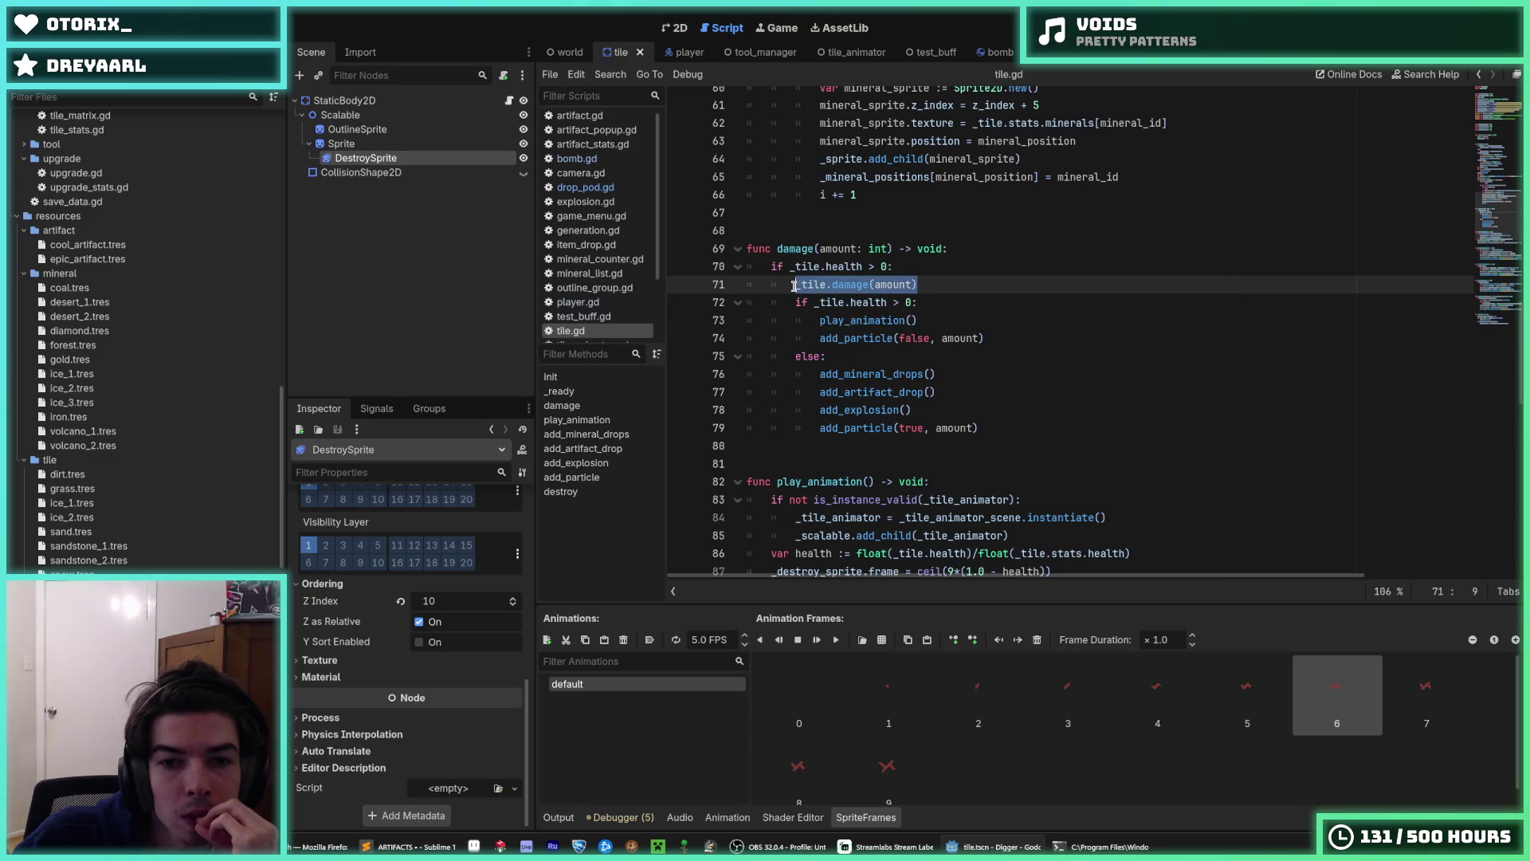
{"action": "left_click", "coordinate": [794, 285]}
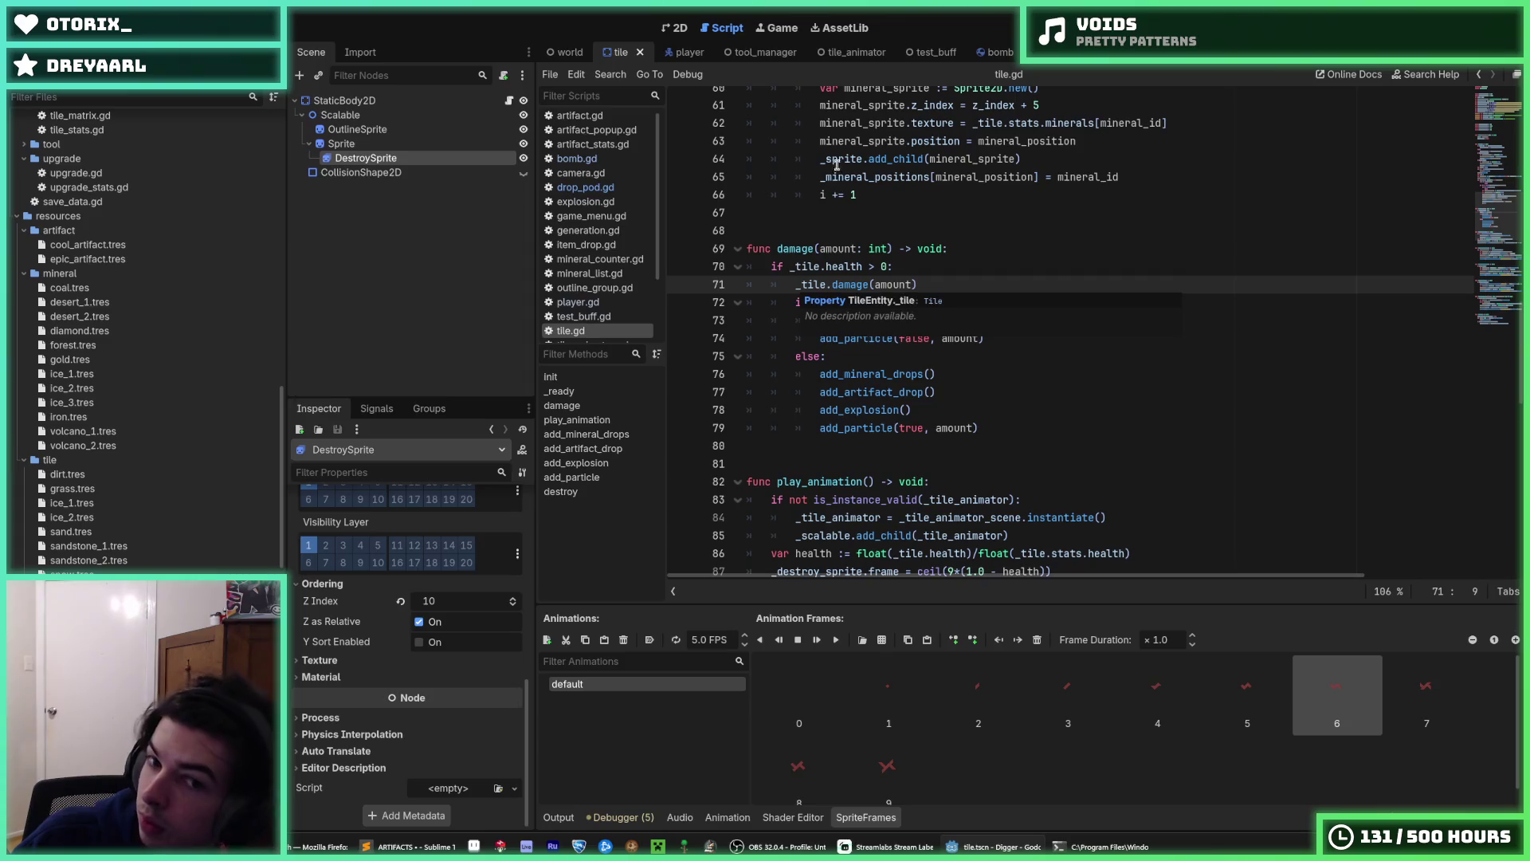
{"action": "left_click", "coordinate": [553, 59]}
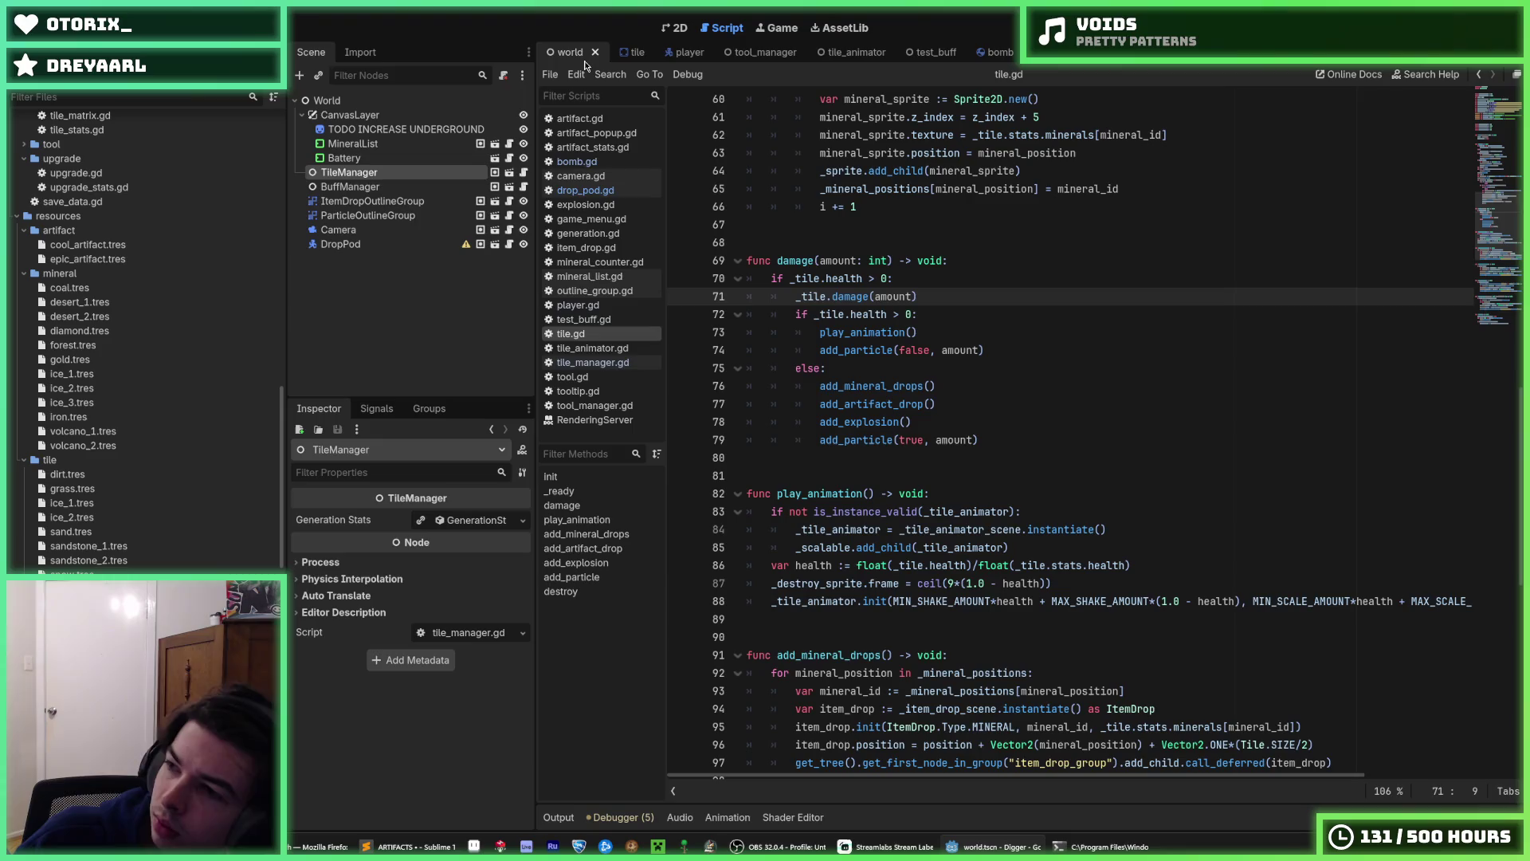
- Return to the tile scene and check the uses of _tile in damage()
{"action": "left_click", "coordinate": [623, 54]}
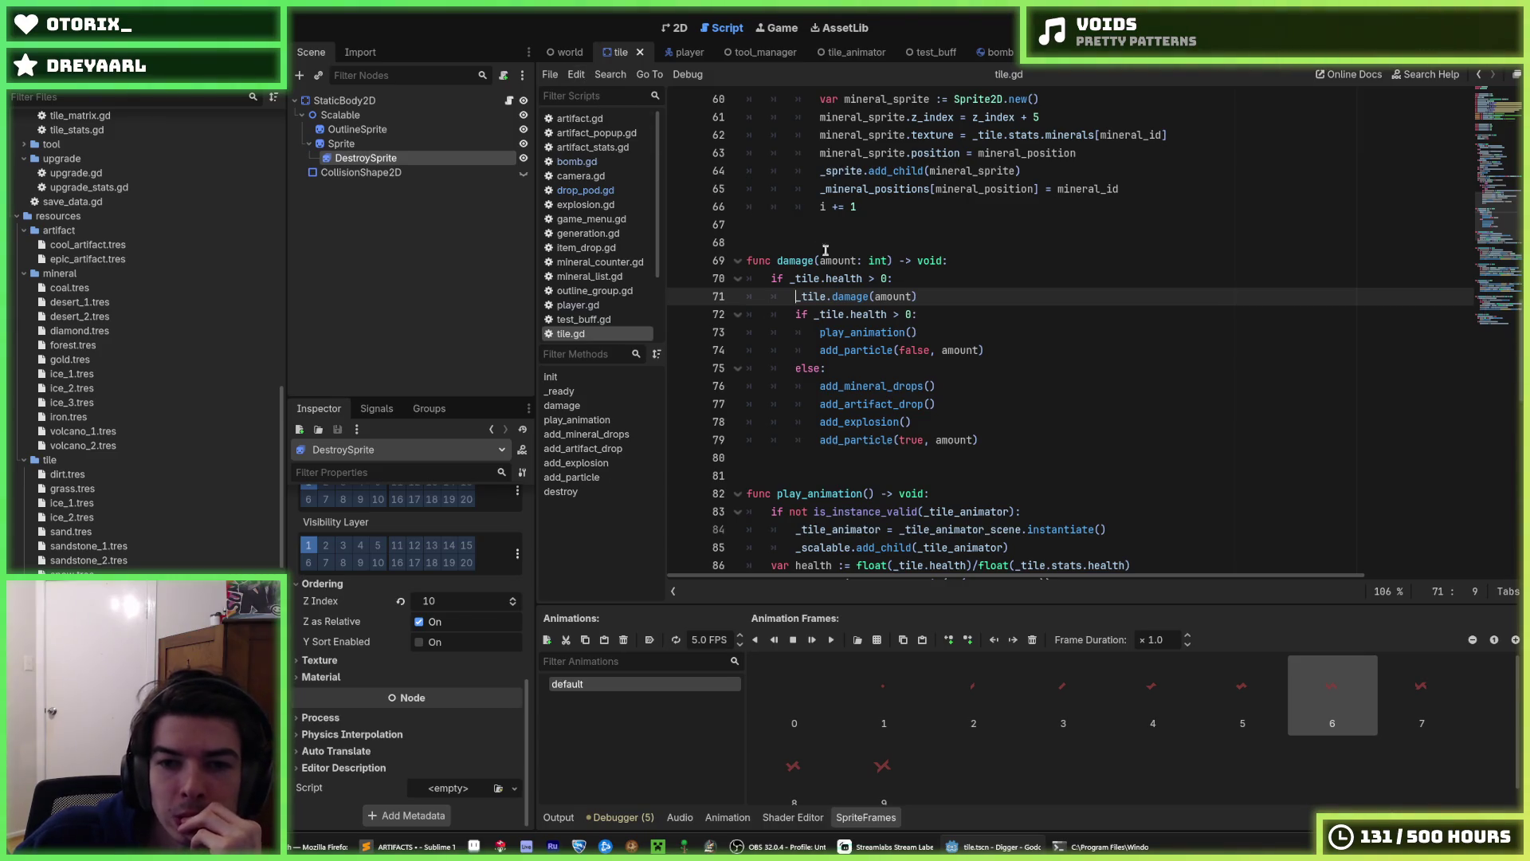
{"action": "double_click", "coordinate": [814, 295]}
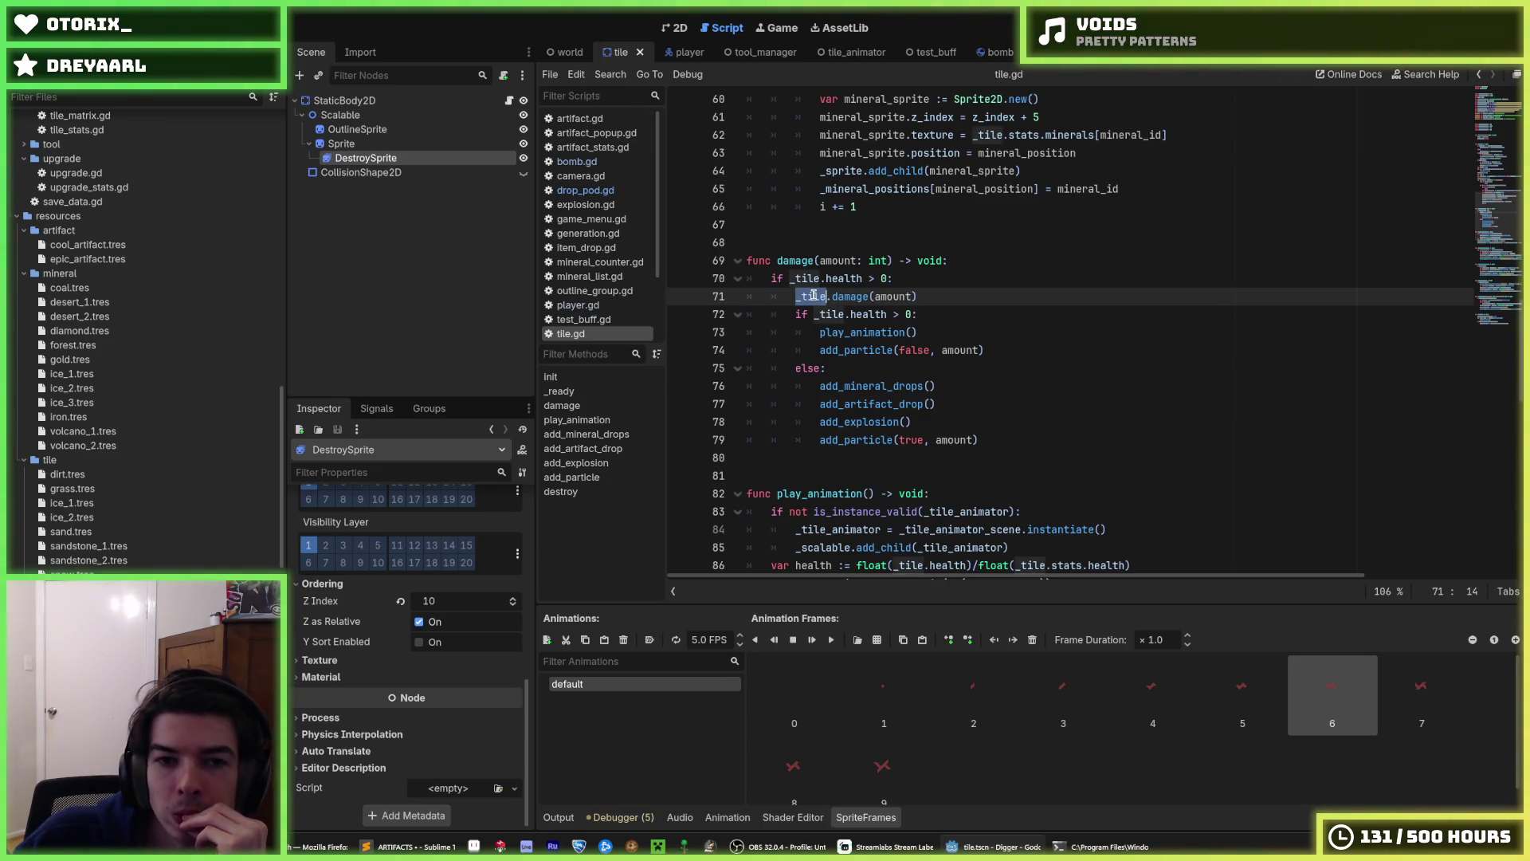
{"action": "scroll", "coordinate": [631, 251], "scroll_direction": "down", "scroll_amount": 3}
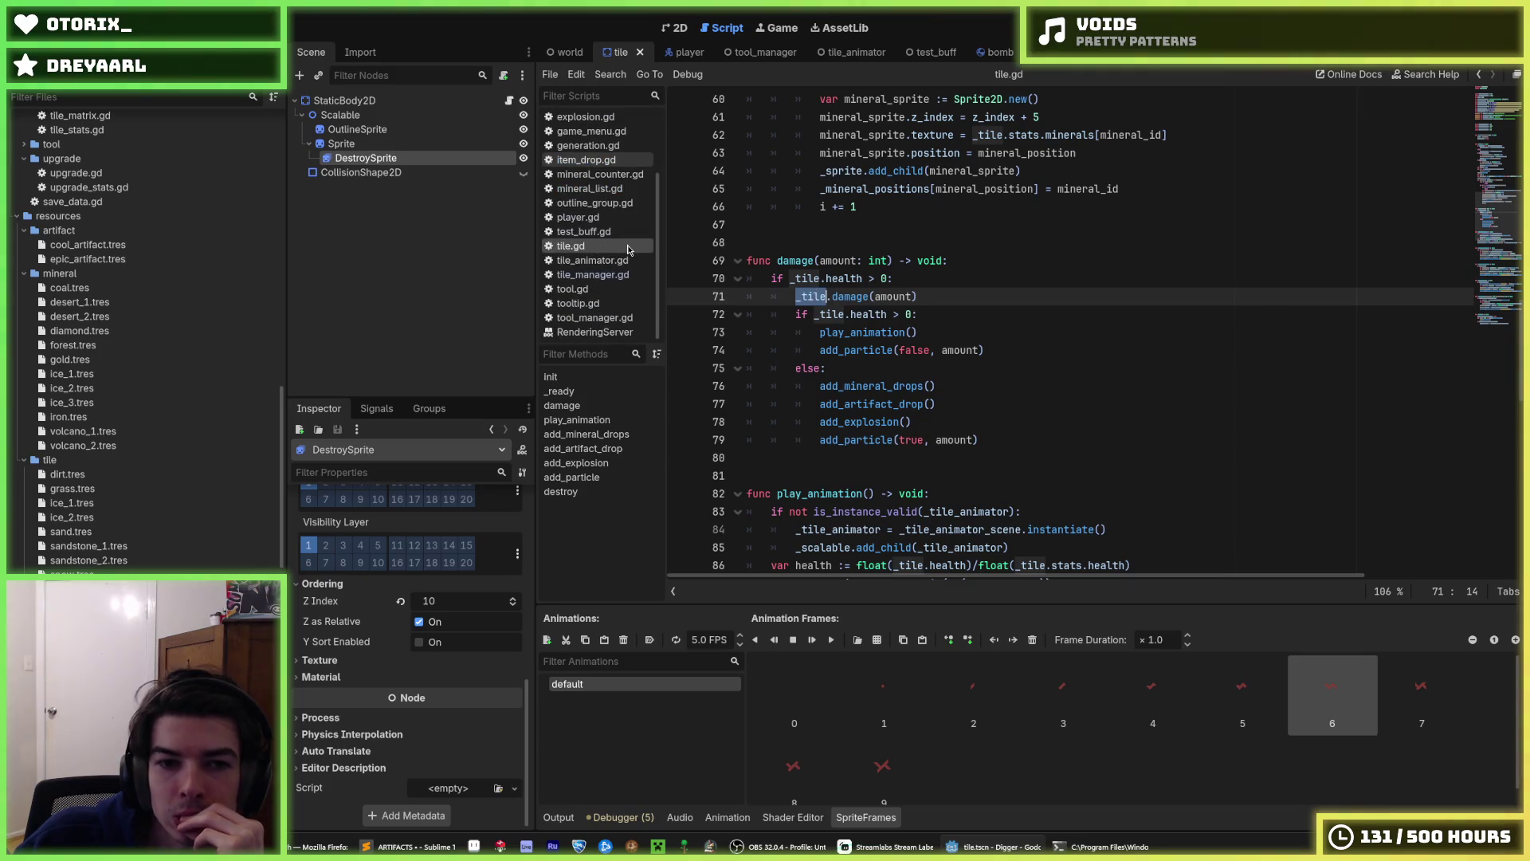
{"action": "left_click", "coordinate": [823, 309]}
{"action": "scroll", "coordinate": [217, 410], "scroll_direction": "down", "scroll_amount": 8}
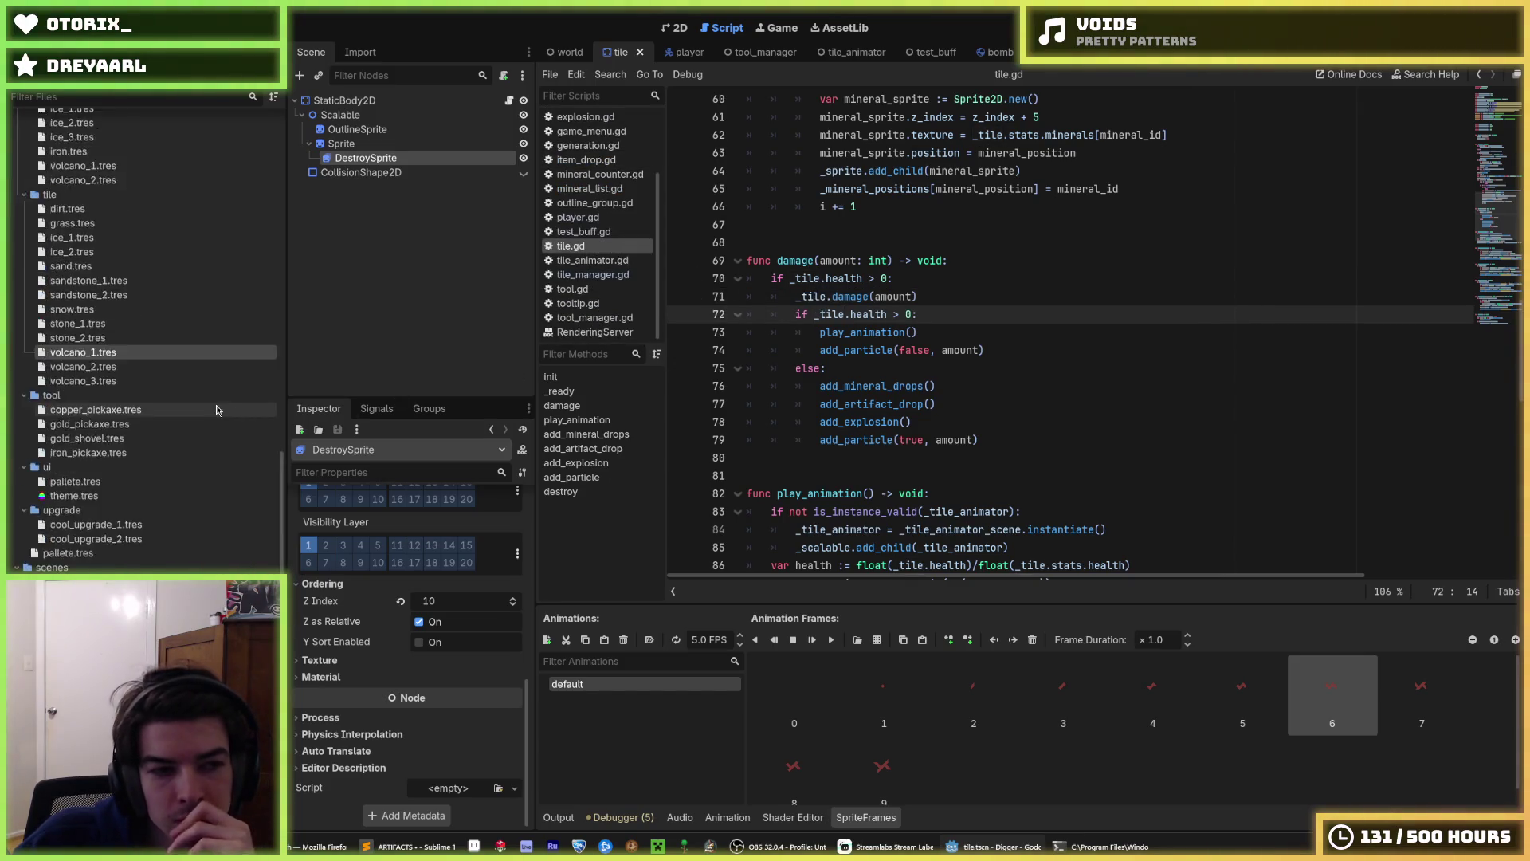
{"action": "scroll", "coordinate": [216, 409], "scroll_direction": "up", "scroll_amount": 15}
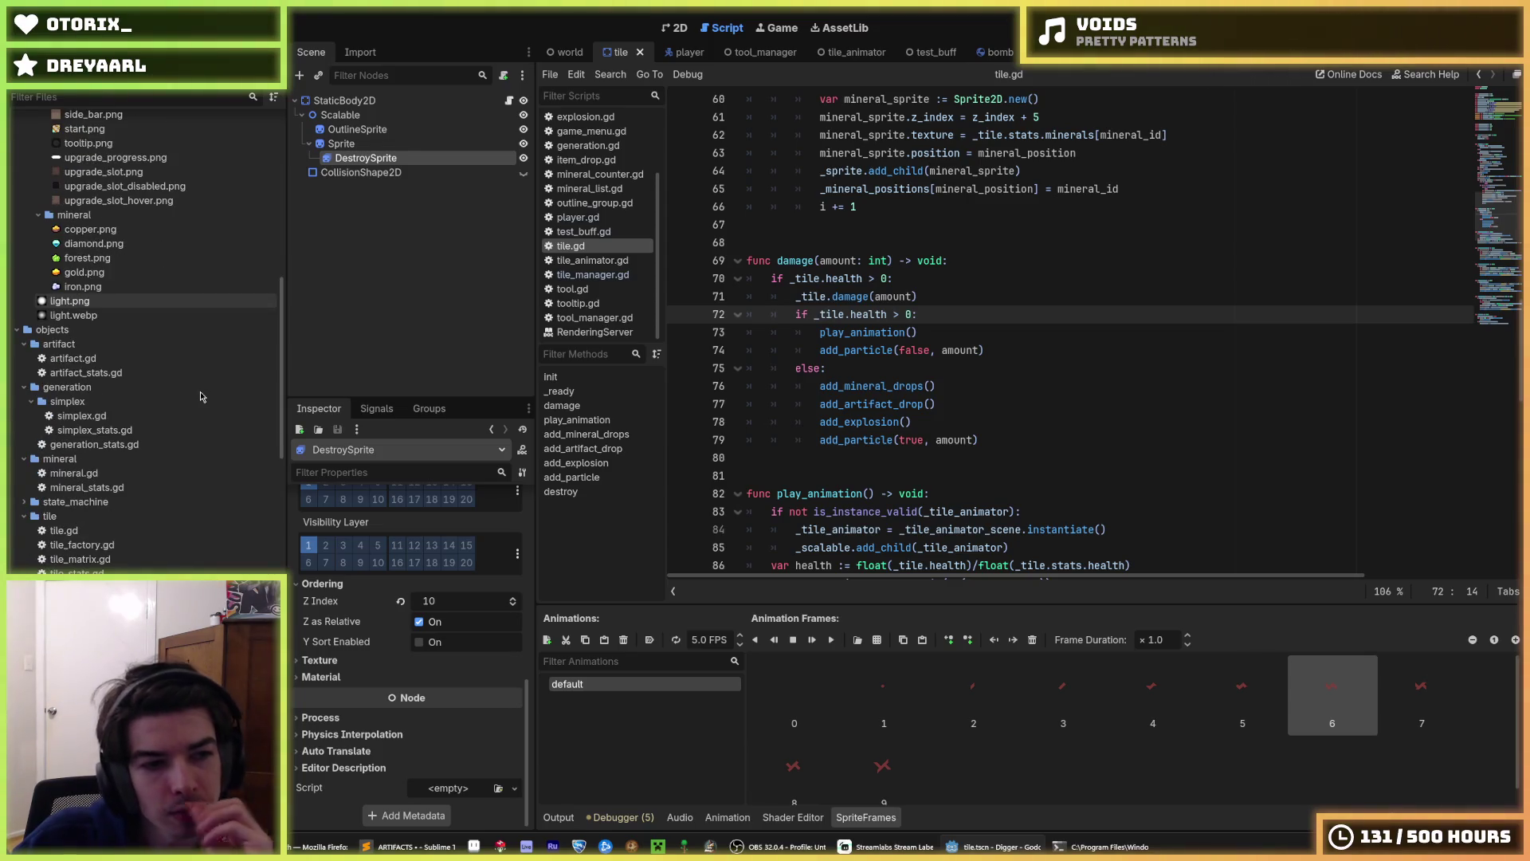
- Read the health -= amount logic in objects/tile/tile.gd, then go back to entity/tile/tile.gd
{"action": "double_click", "coordinate": [120, 530]}
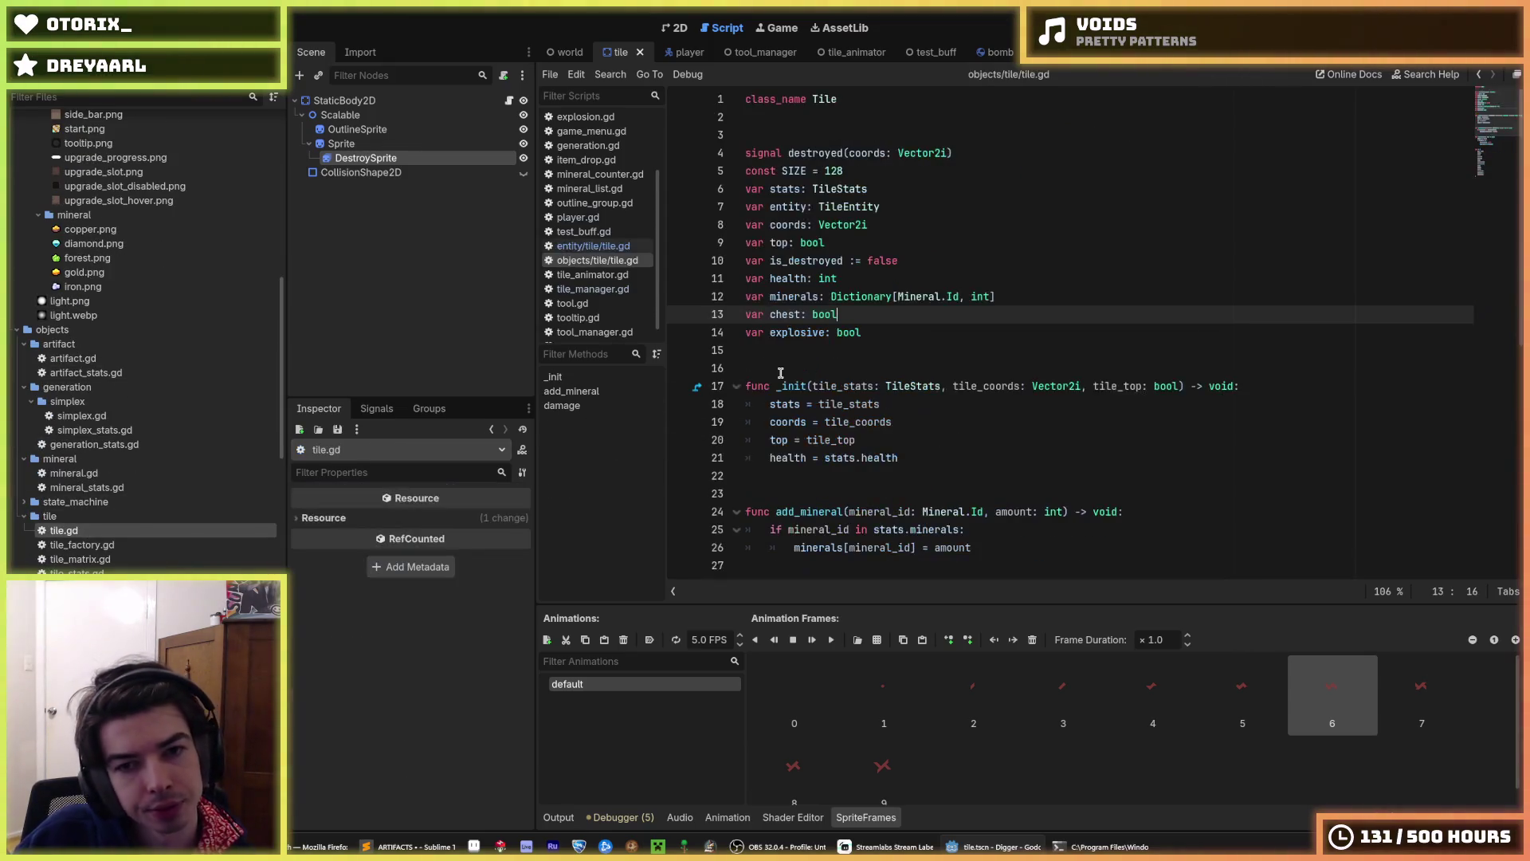
{"action": "scroll", "coordinate": [780, 373], "scroll_direction": "down", "scroll_amount": 5}
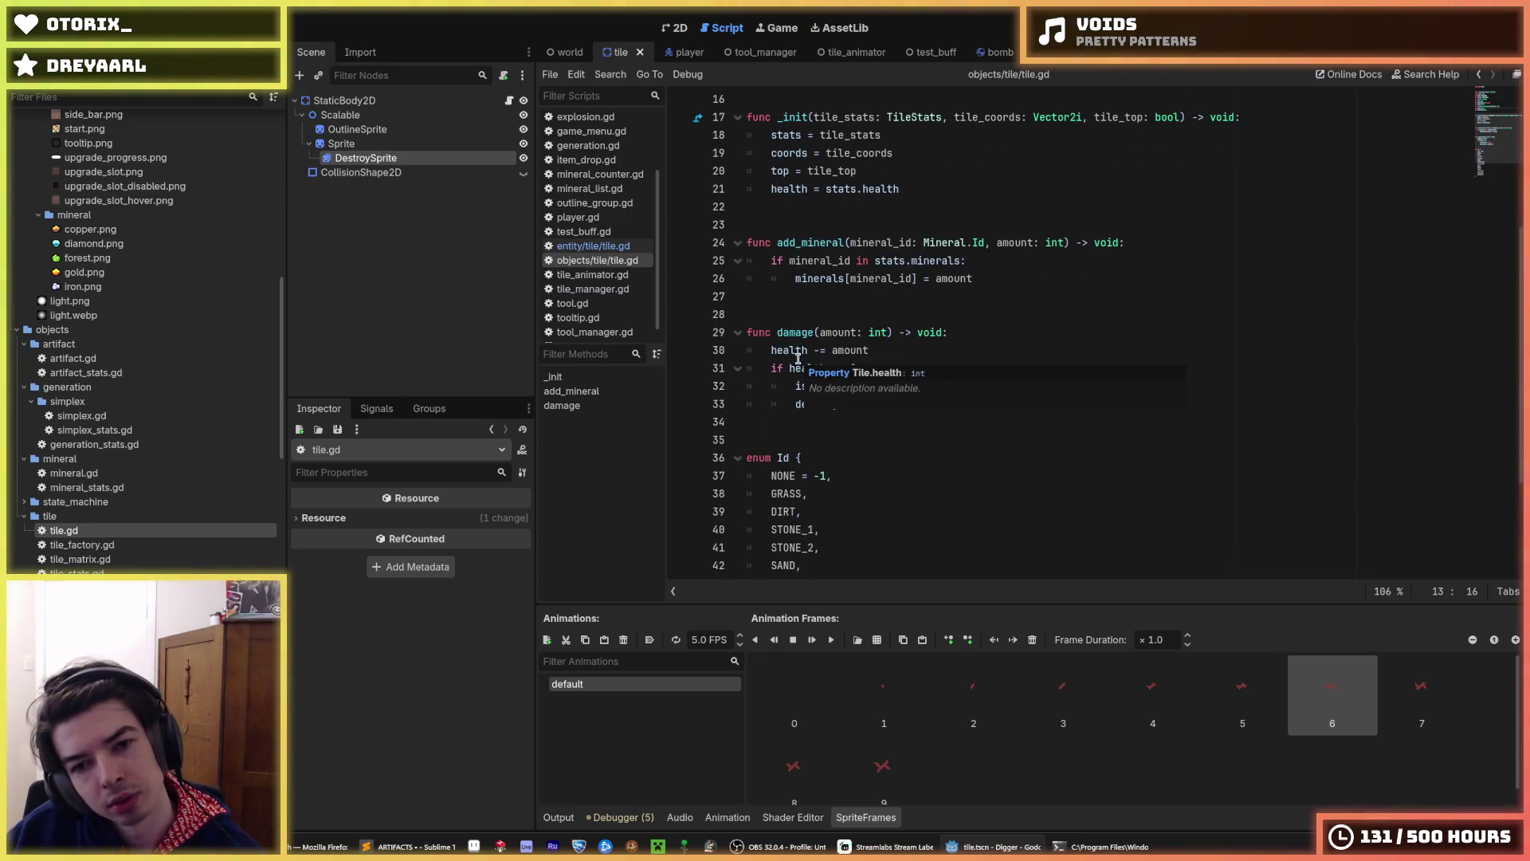
{"action": "left_click", "coordinate": [1000, 336]}
{"action": "left_click", "coordinate": [955, 363]}
{"action": "left_click", "coordinate": [921, 349]}
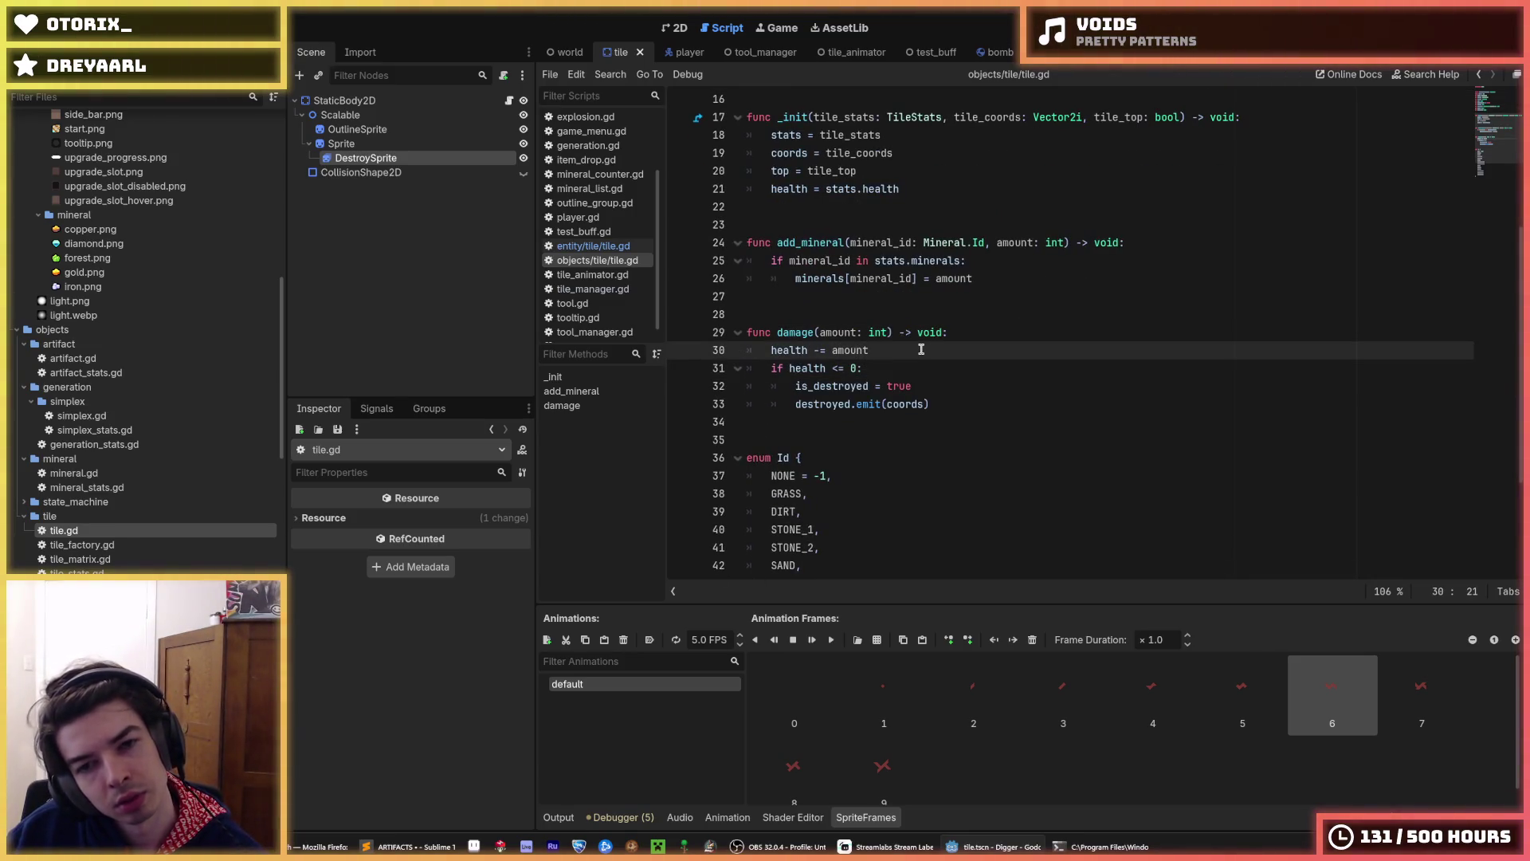
{"action": "double_click", "coordinate": [870, 351]}
{"action": "left_click", "coordinate": [872, 368]}
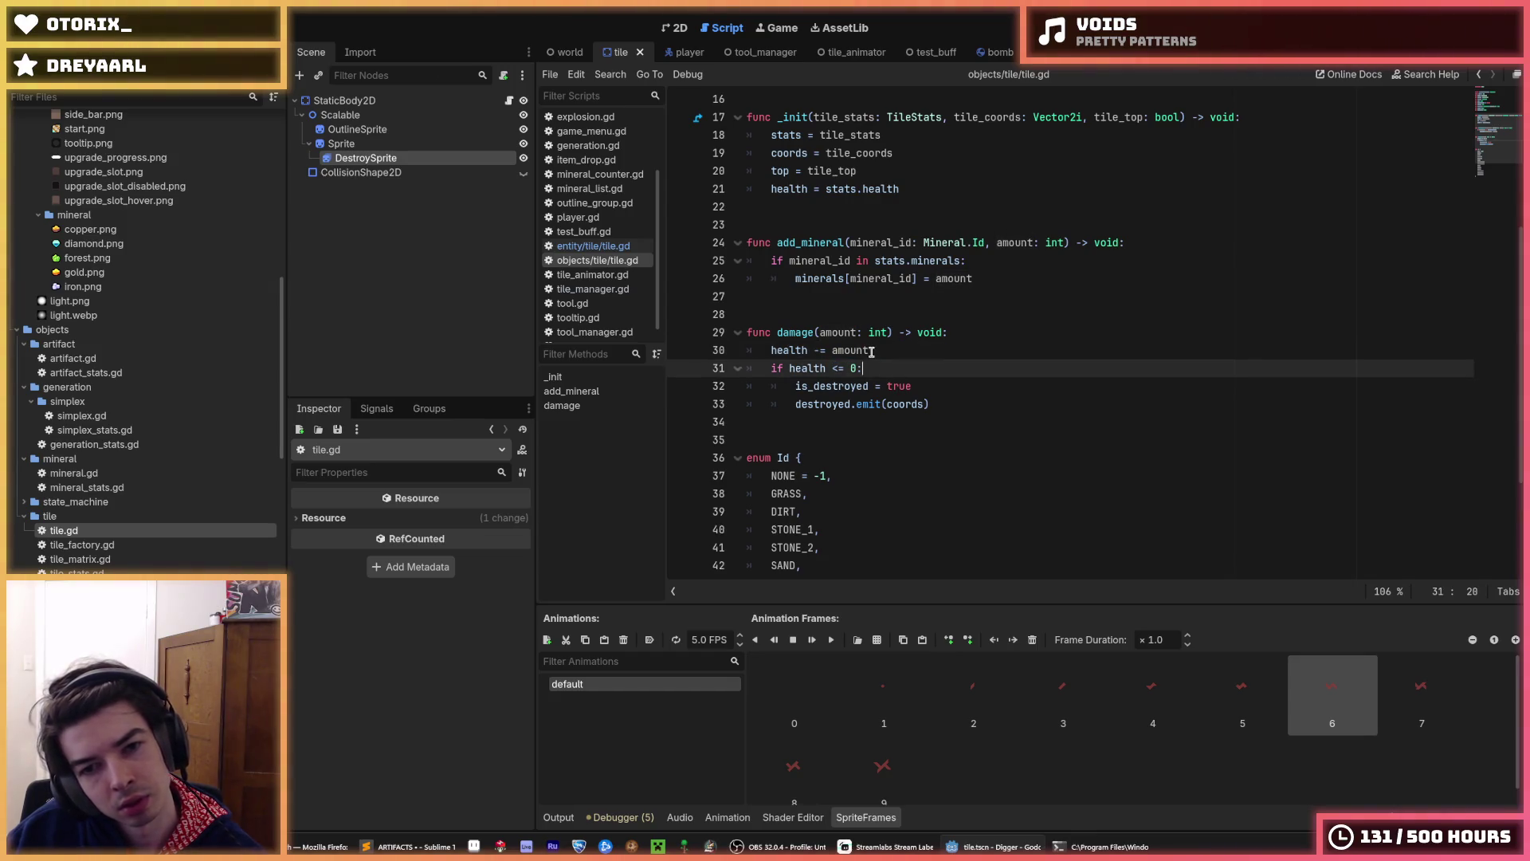
{"action": "double_click", "coordinate": [872, 352]}
{"action": "left_click", "coordinate": [875, 366]}
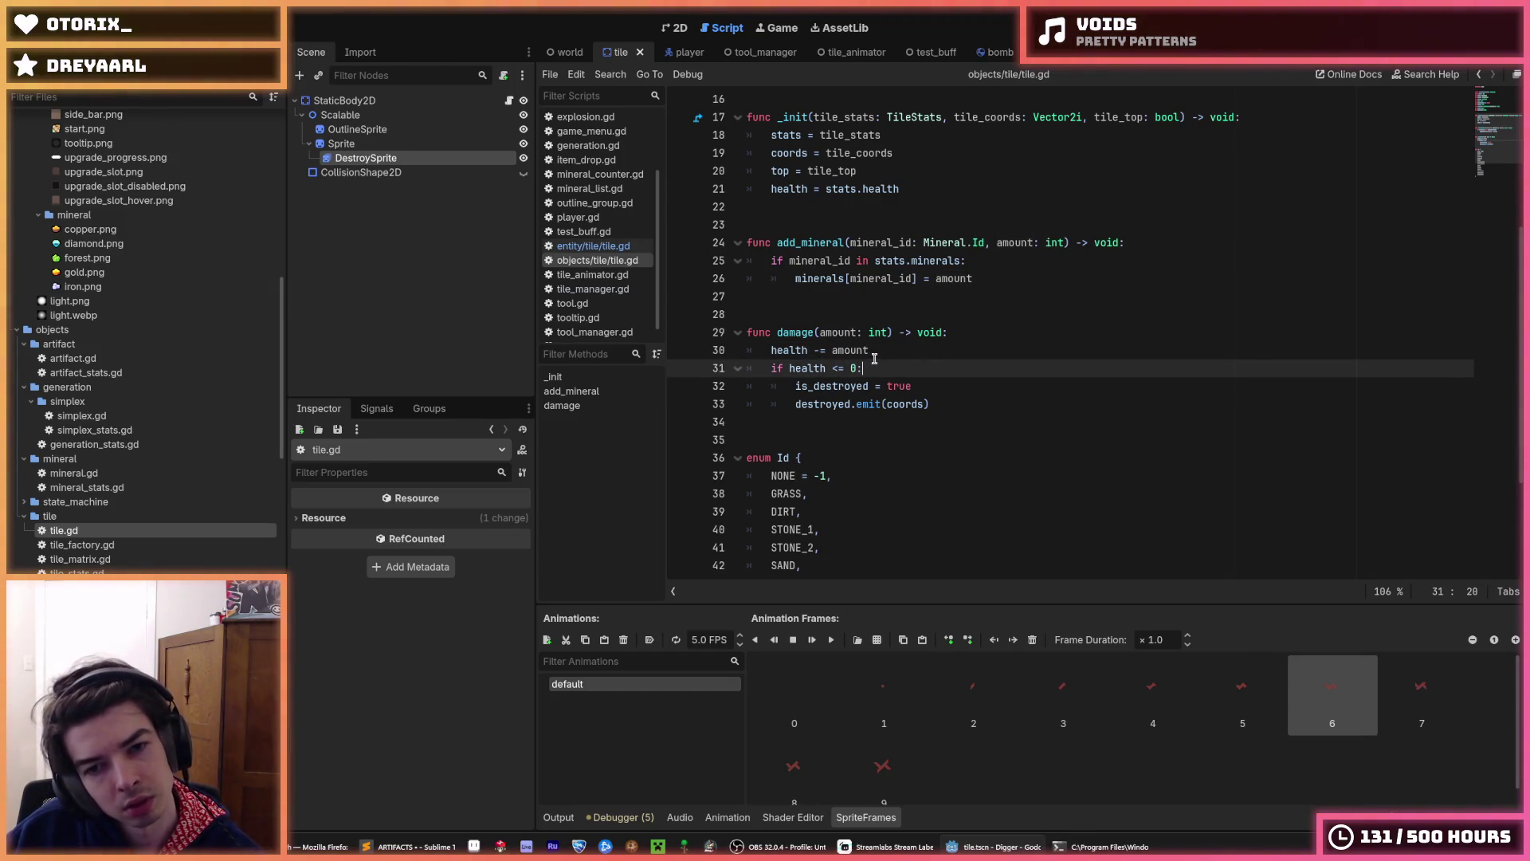
{"action": "triple_click", "coordinate": [870, 351]}
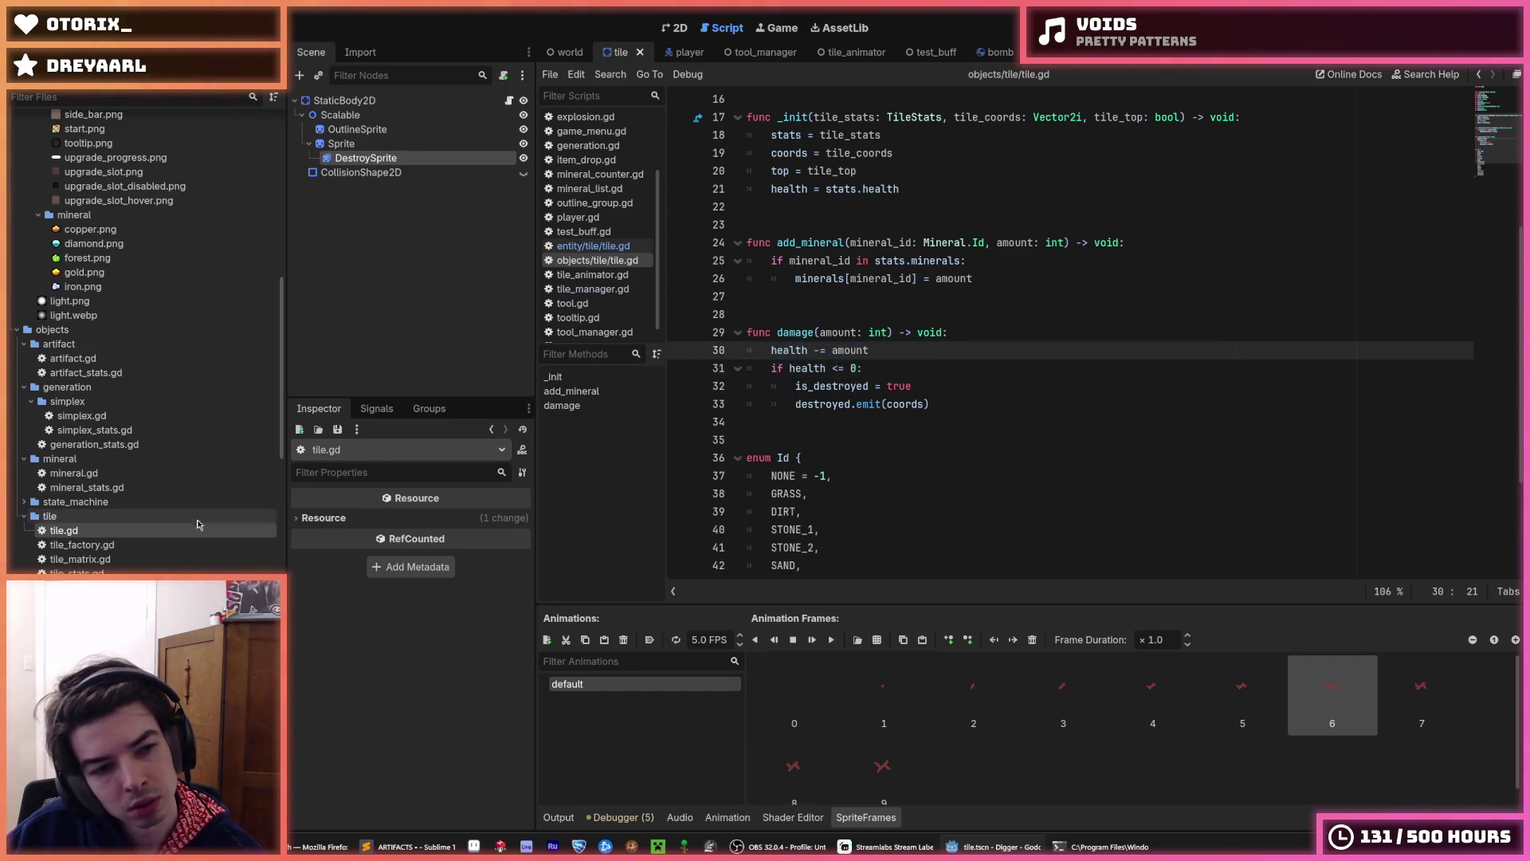
{"action": "left_click", "coordinate": [620, 247]}
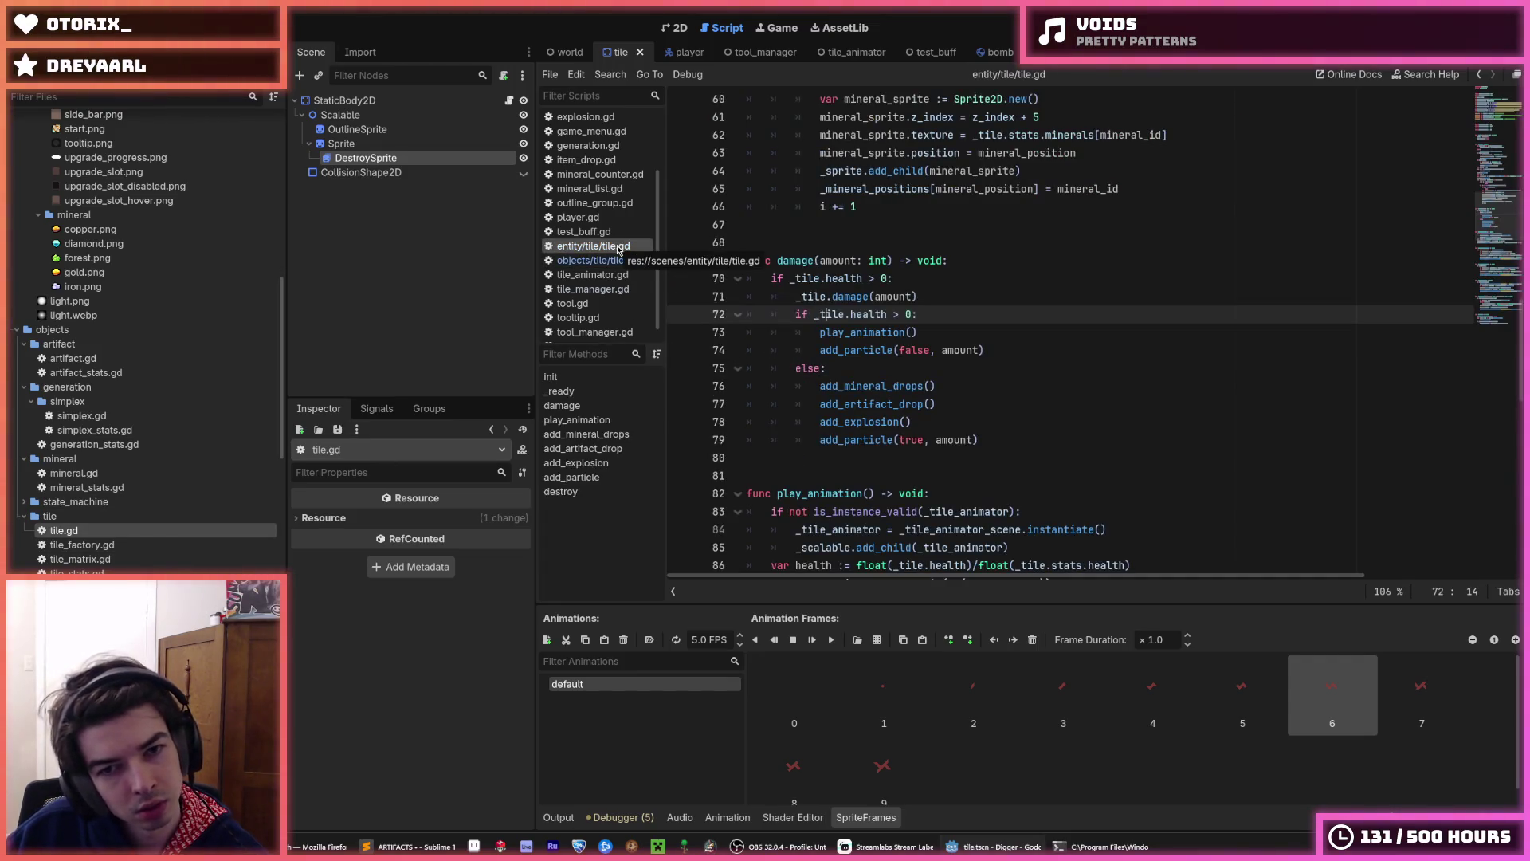
{"action": "left_click", "coordinate": [1008, 422]}
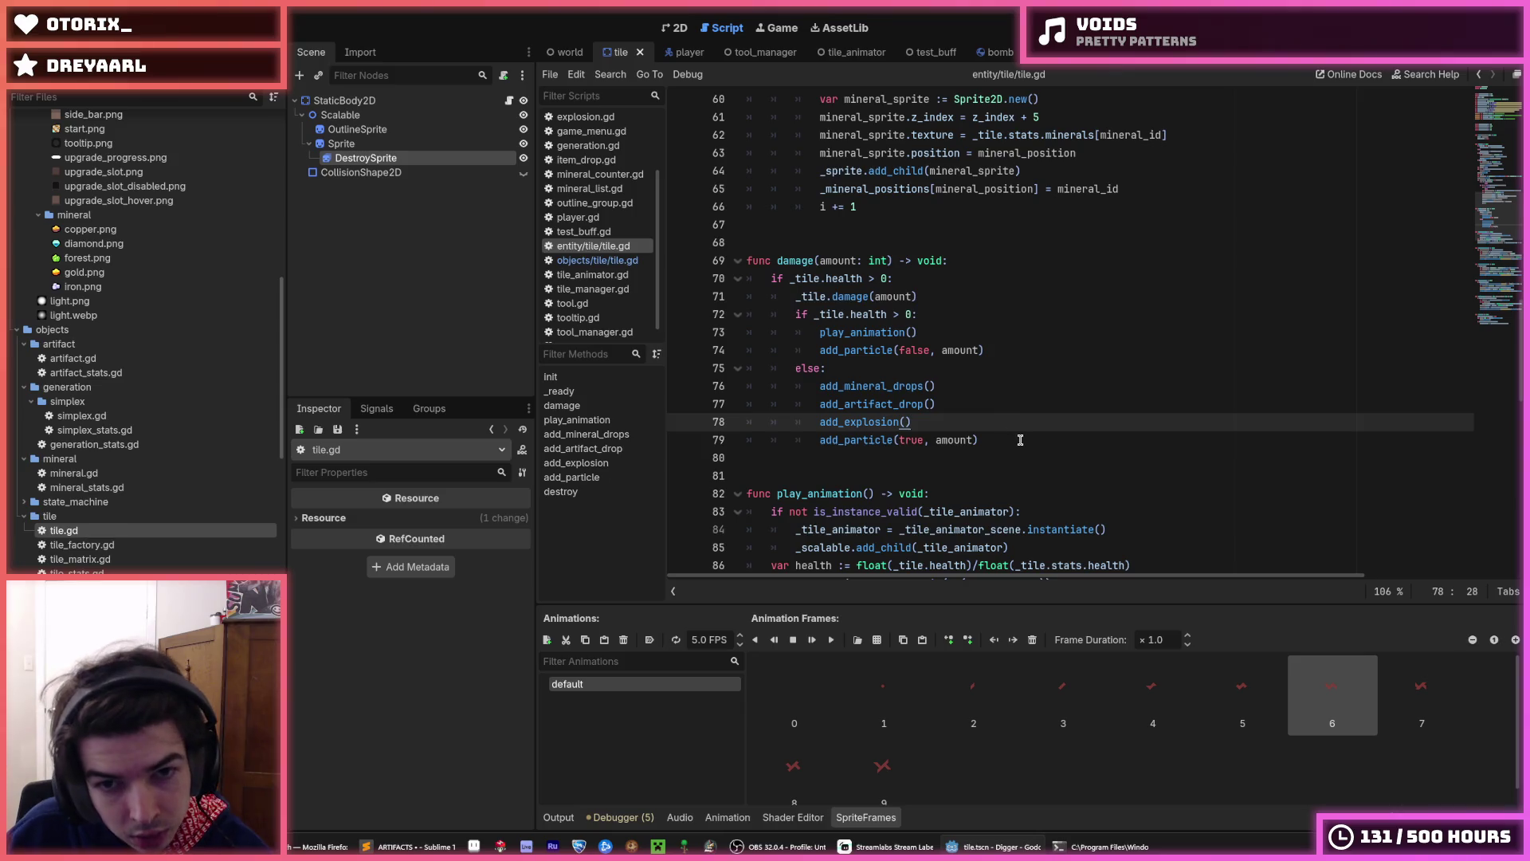
{"action": "left_click", "coordinate": [974, 260]}
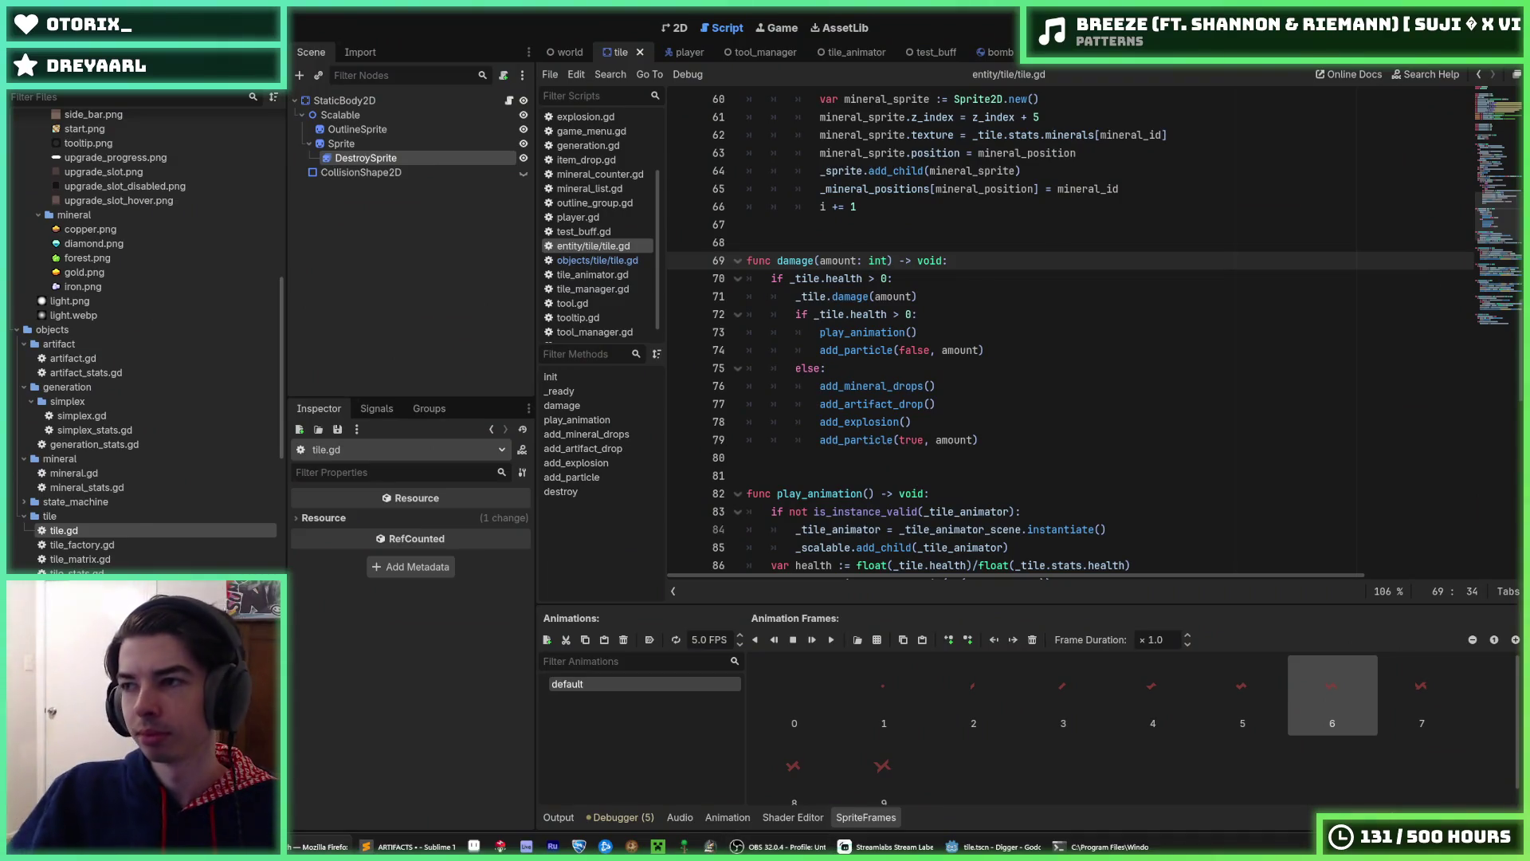
- Add the missing colon to the health check on line 70
{"action": "left_click", "coordinate": [1088, 404]}
{"action": "left_click", "coordinate": [929, 296]}
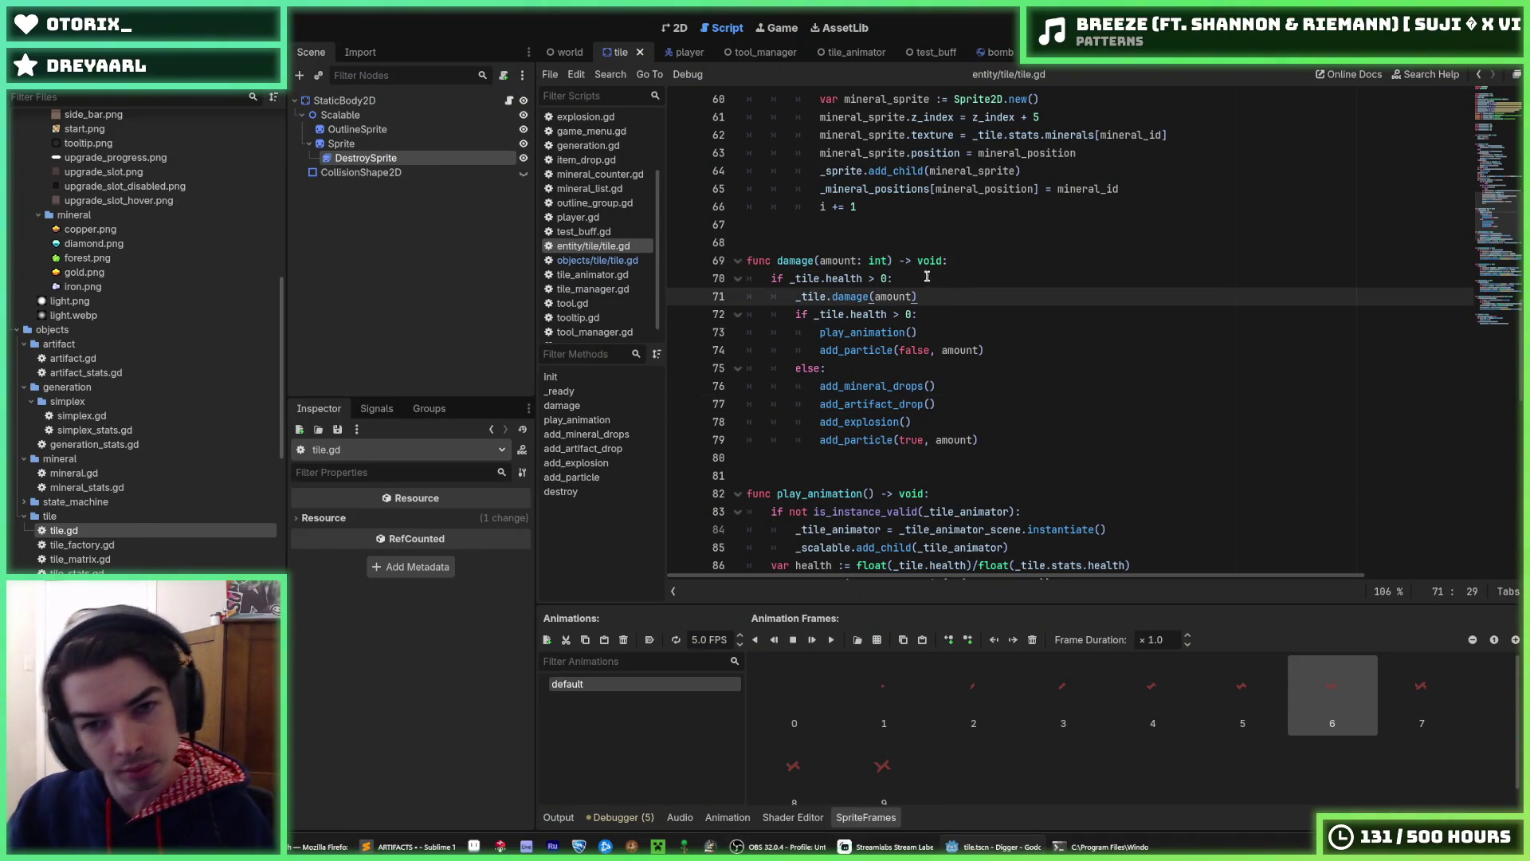
{"action": "left_click", "coordinate": [920, 277], "text": "shift"}
{"action": "left_click", "coordinate": [912, 279]}
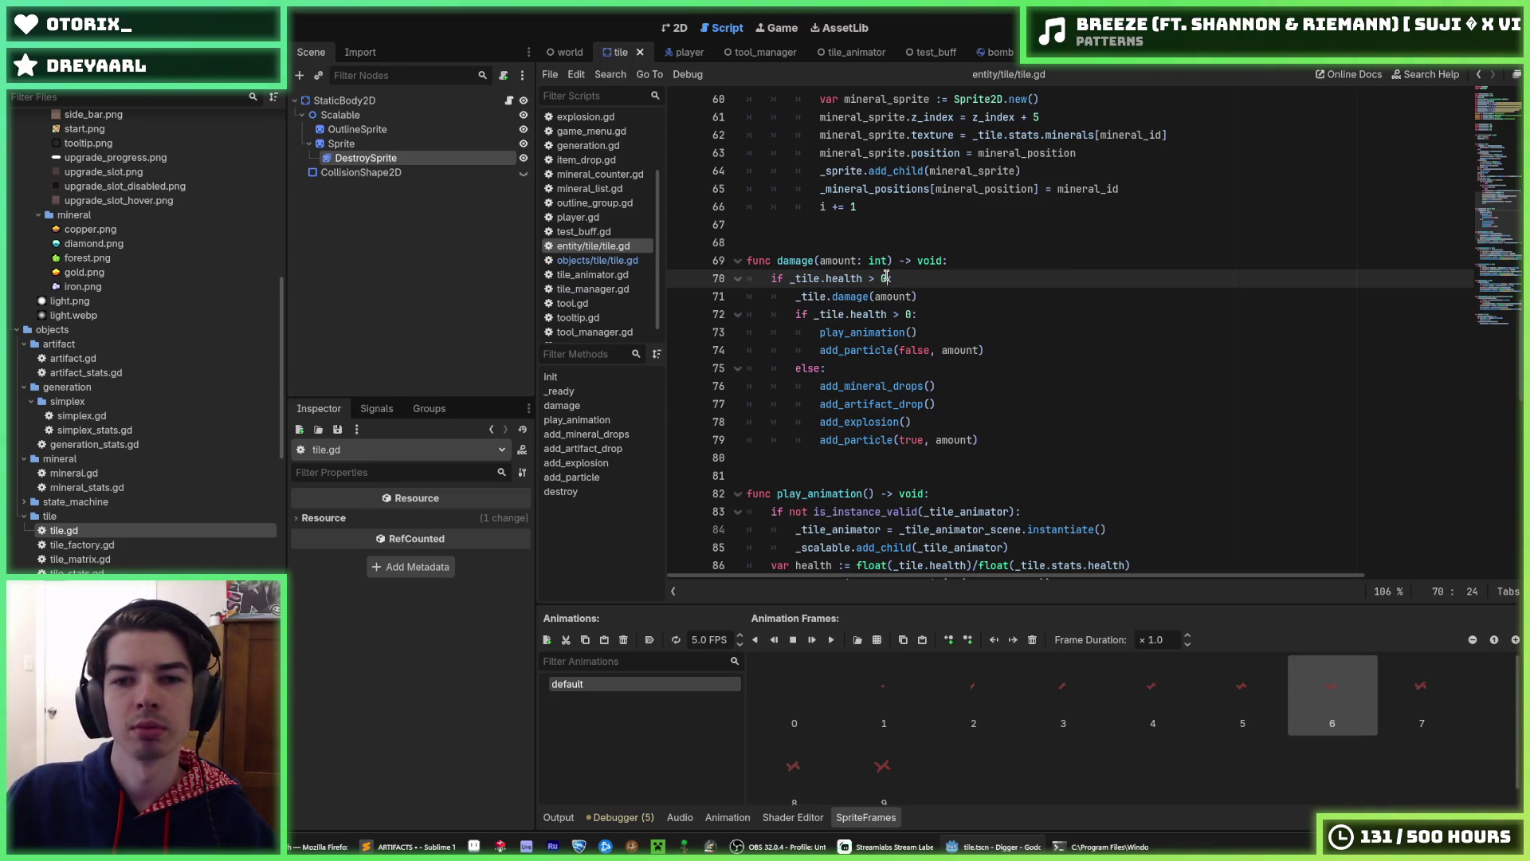
{"action": "type", "text": ":"}
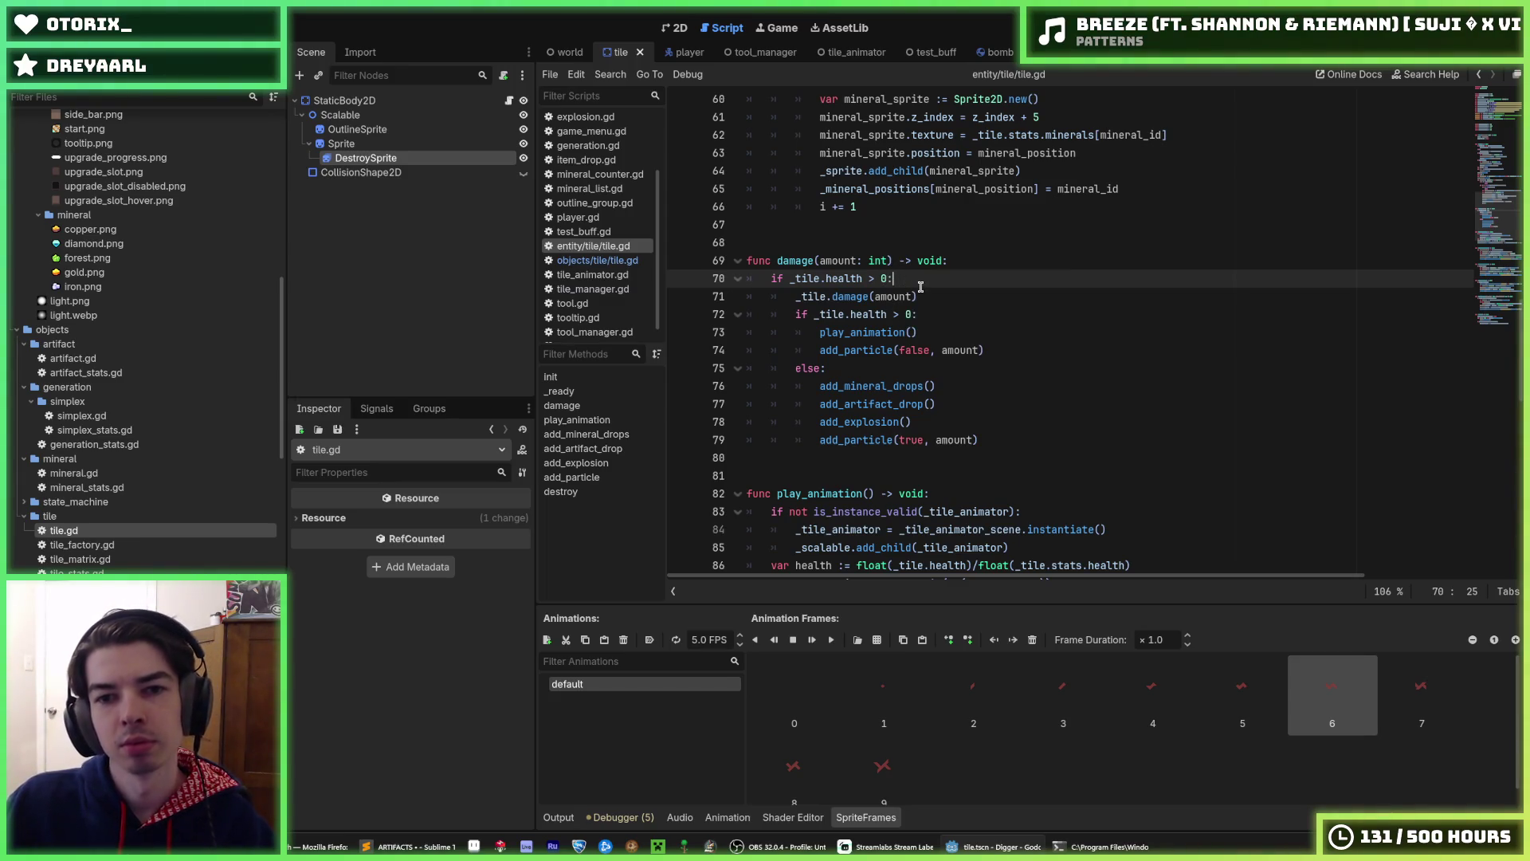
{"action": "left_click", "coordinate": [920, 288]}
{"action": "scroll", "coordinate": [877, 282], "scroll_direction": "up", "scroll_amount": 20}
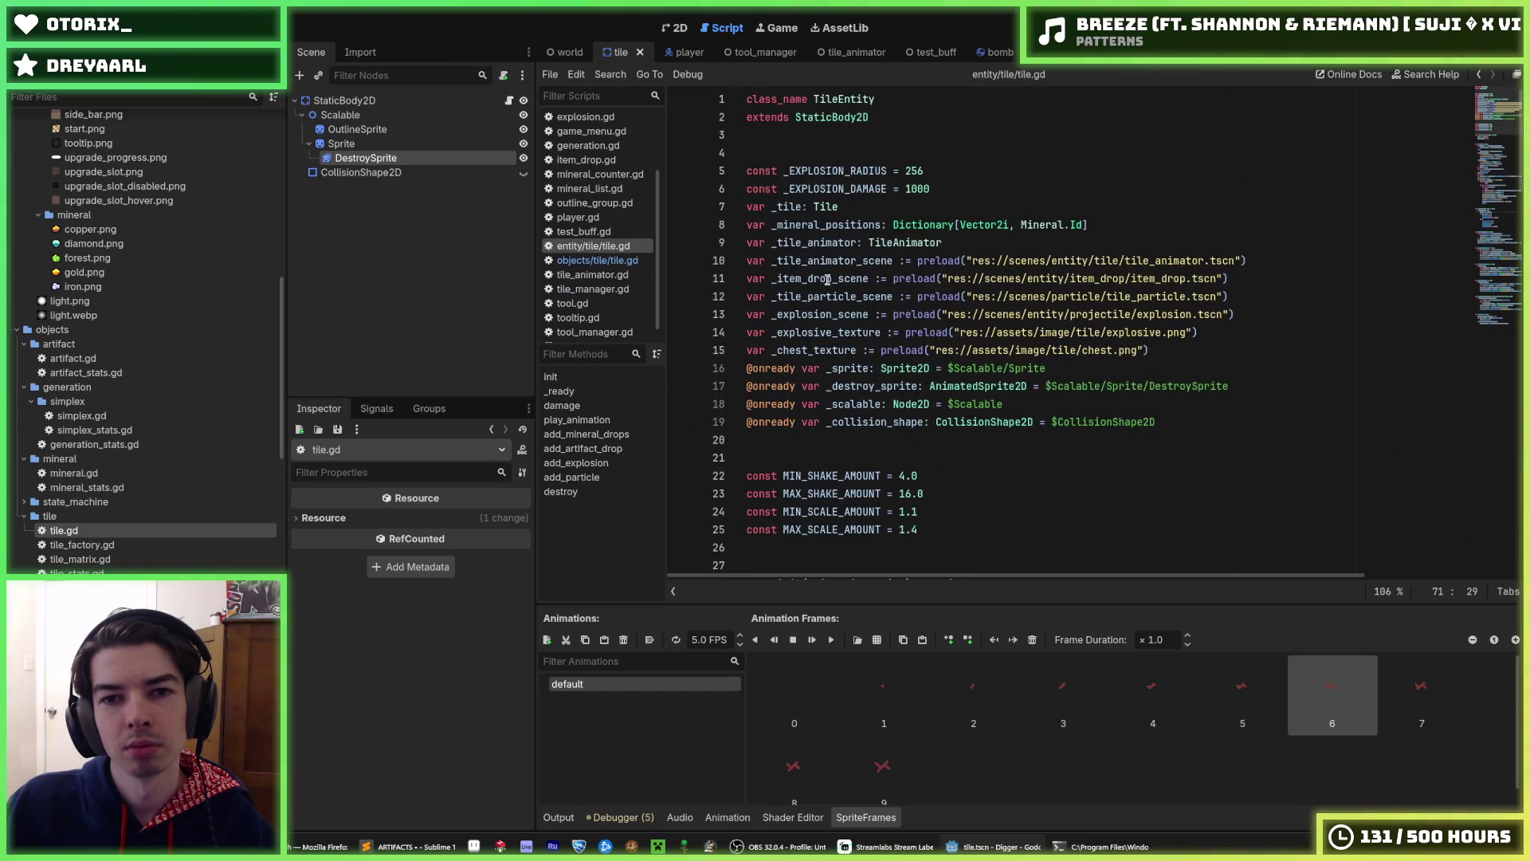
- Rename _tile to tile in the line 7 declaration and the init assignment
{"action": "left_click", "coordinate": [783, 205]}
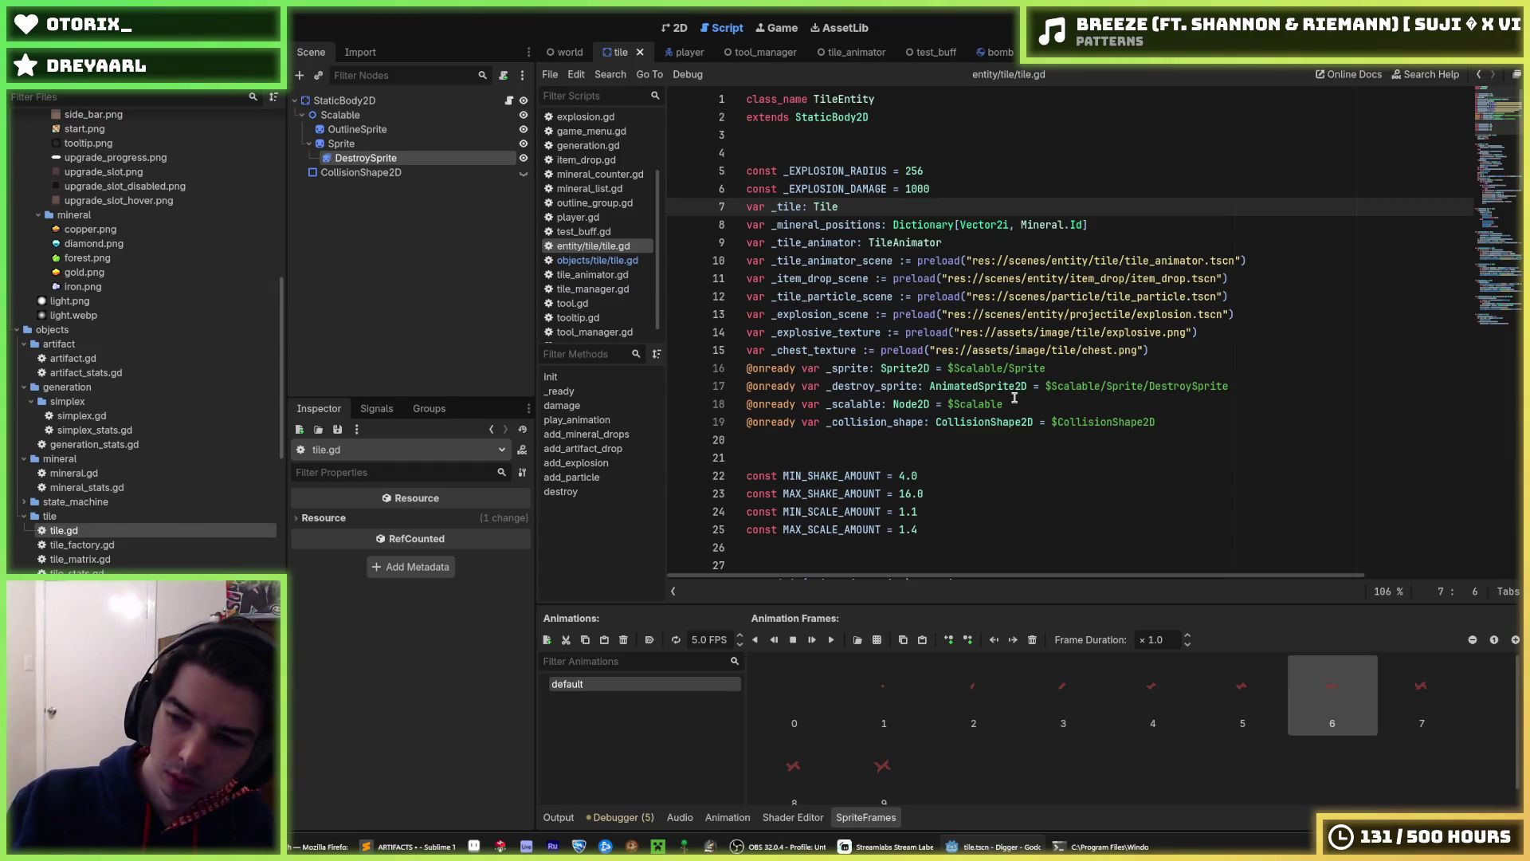
{"action": "key", "text": "BackSpace"}
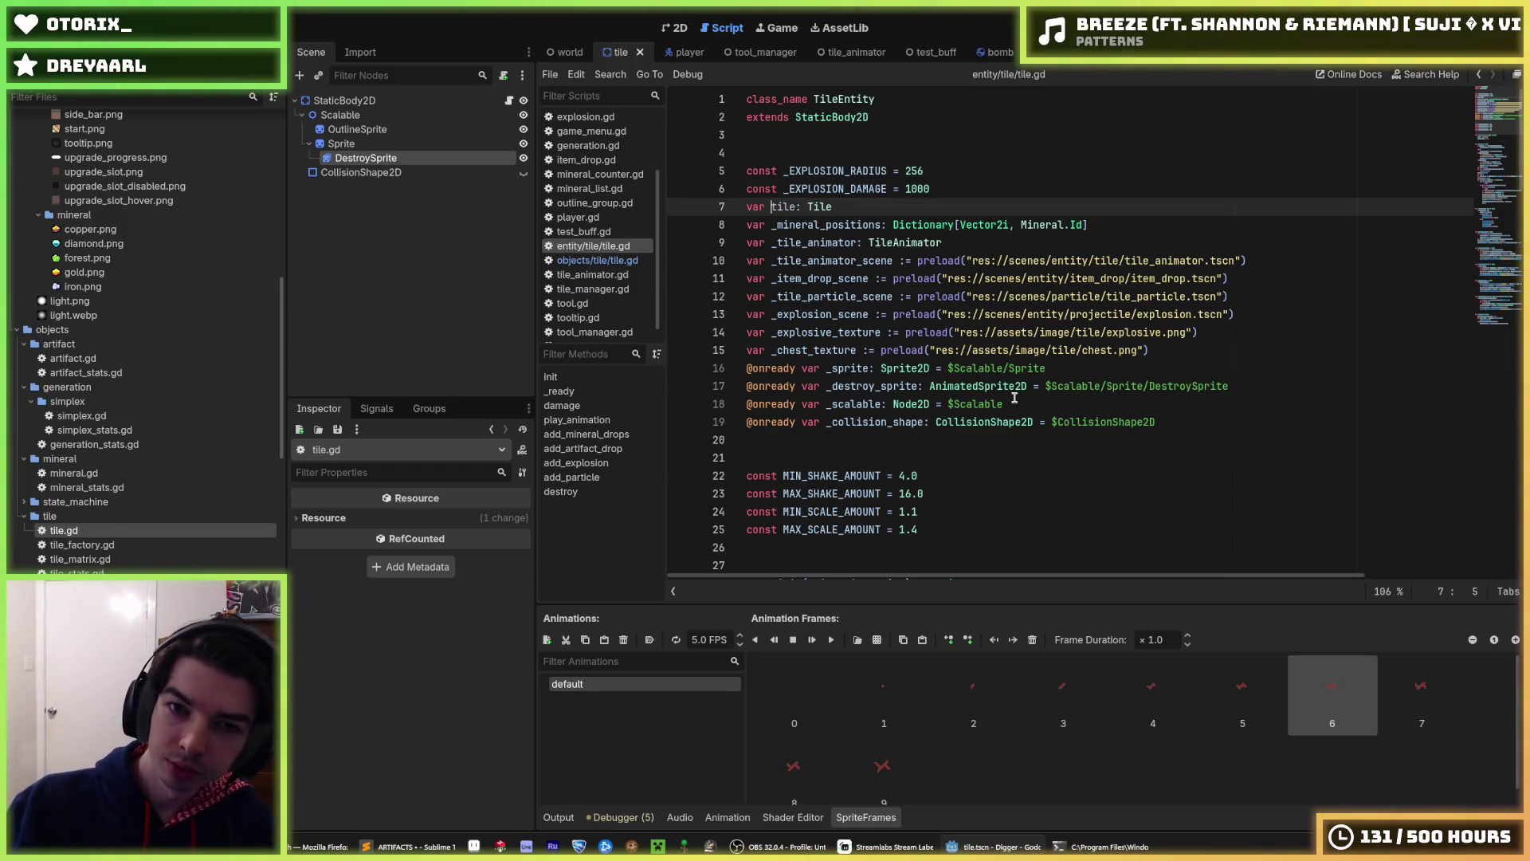
{"action": "key", "text": "ctrl+Right"}
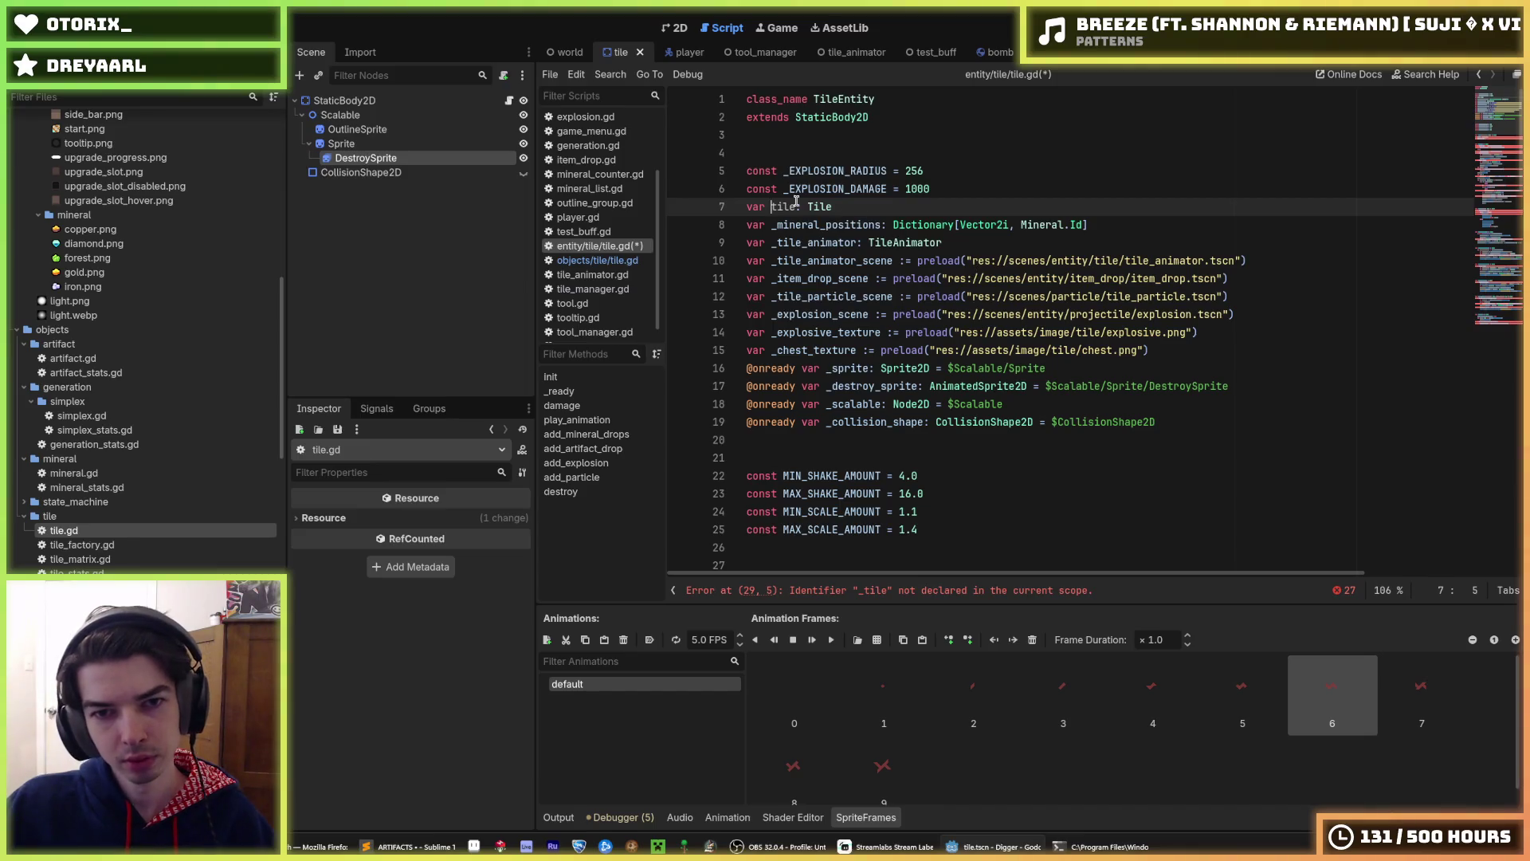
{"action": "scroll", "coordinate": [835, 280], "scroll_direction": "down", "scroll_amount": 7}
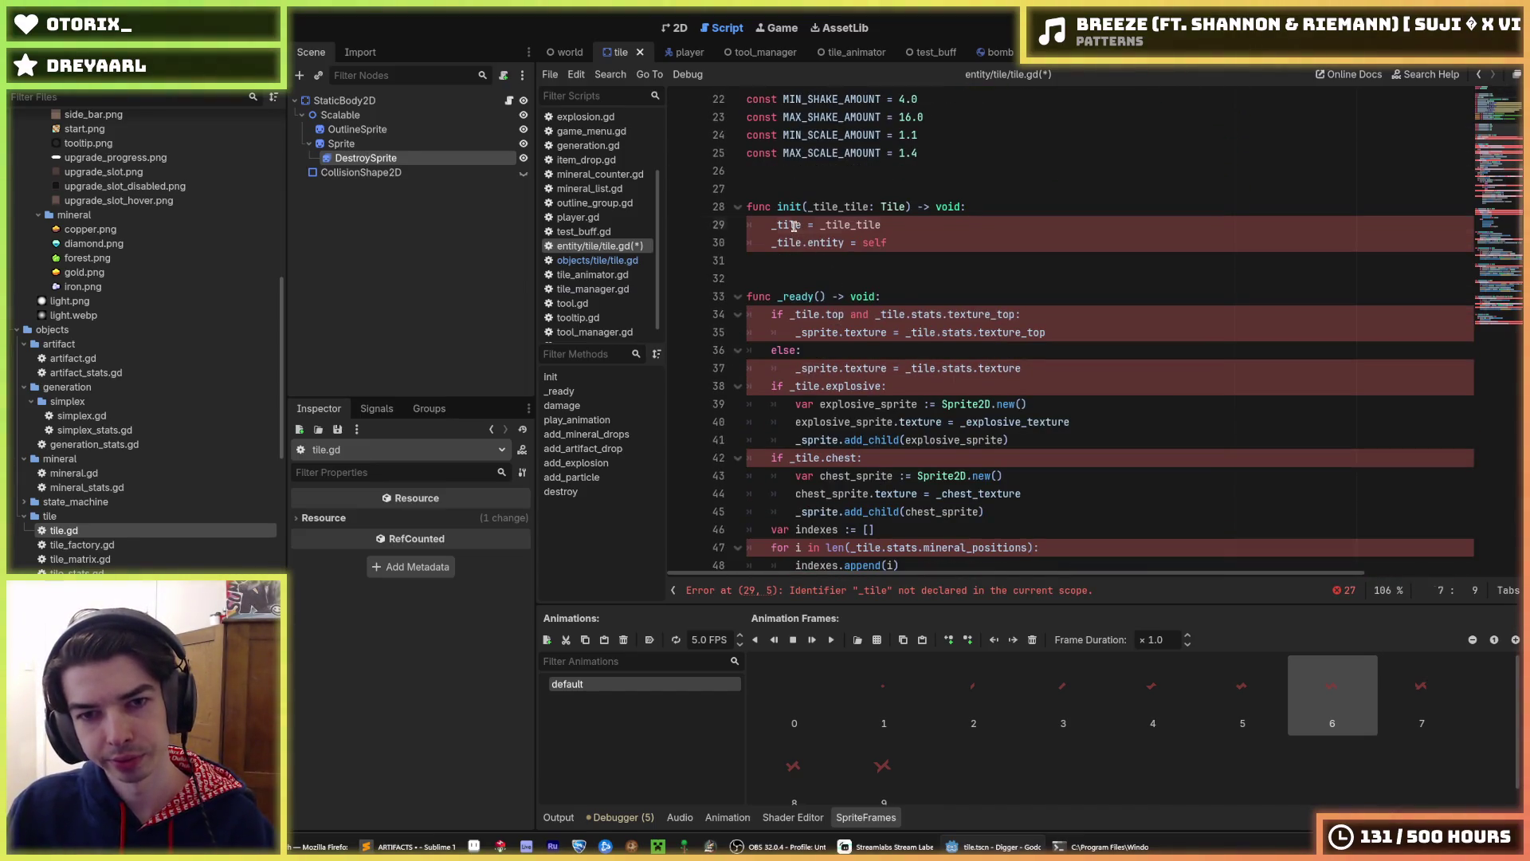
{"action": "double_click", "coordinate": [791, 225]}
{"action": "type", "text": "tile"}
- Search the script for _tile with Whole Words matching enabled
{"action": "double_click", "coordinate": [791, 242]}
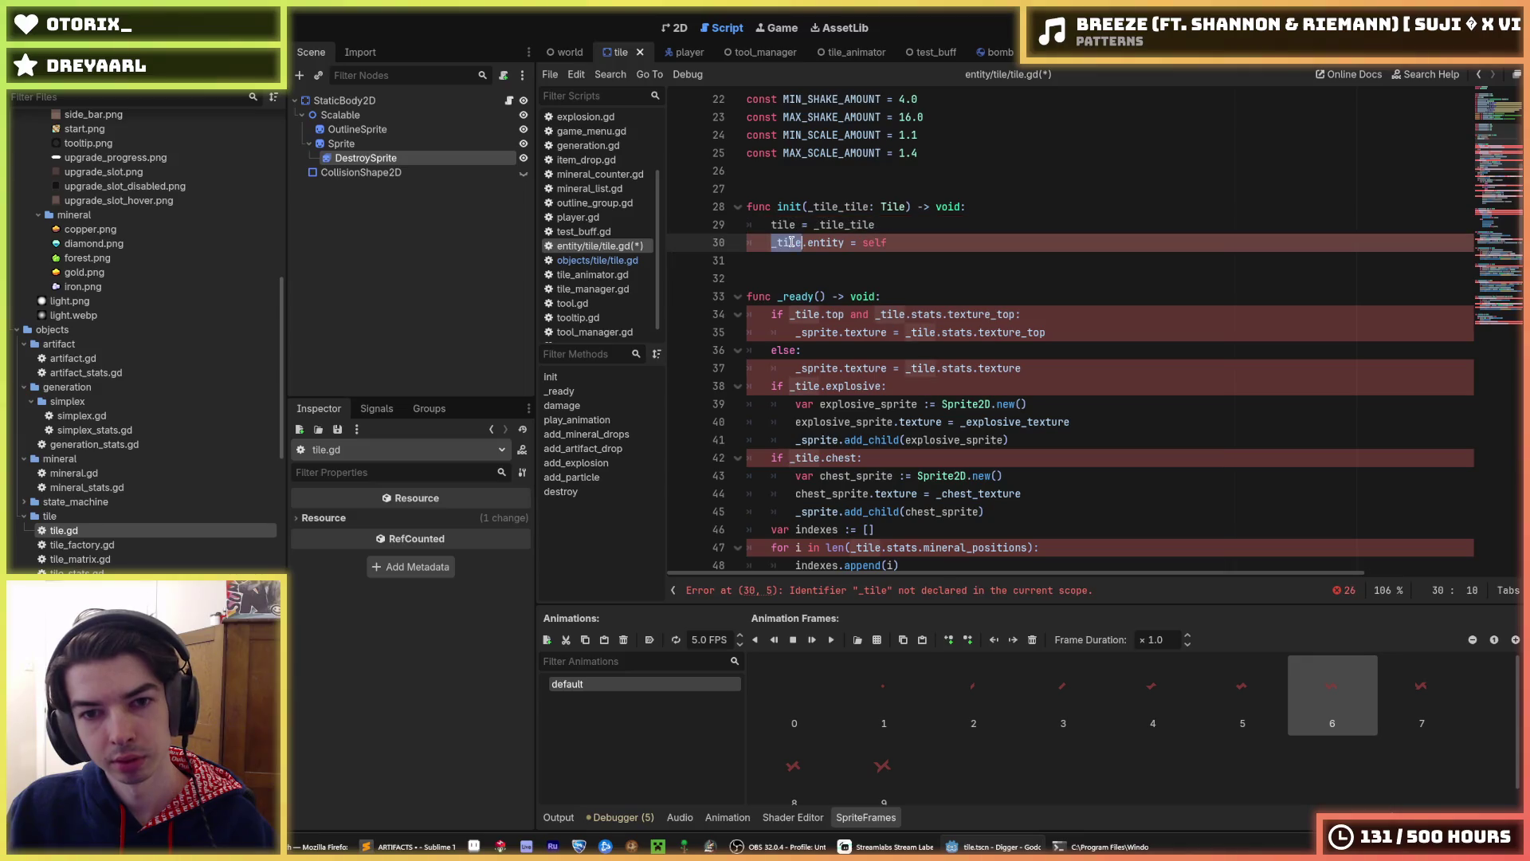
{"action": "scroll", "coordinate": [808, 281], "scroll_direction": "down", "scroll_amount": 20}
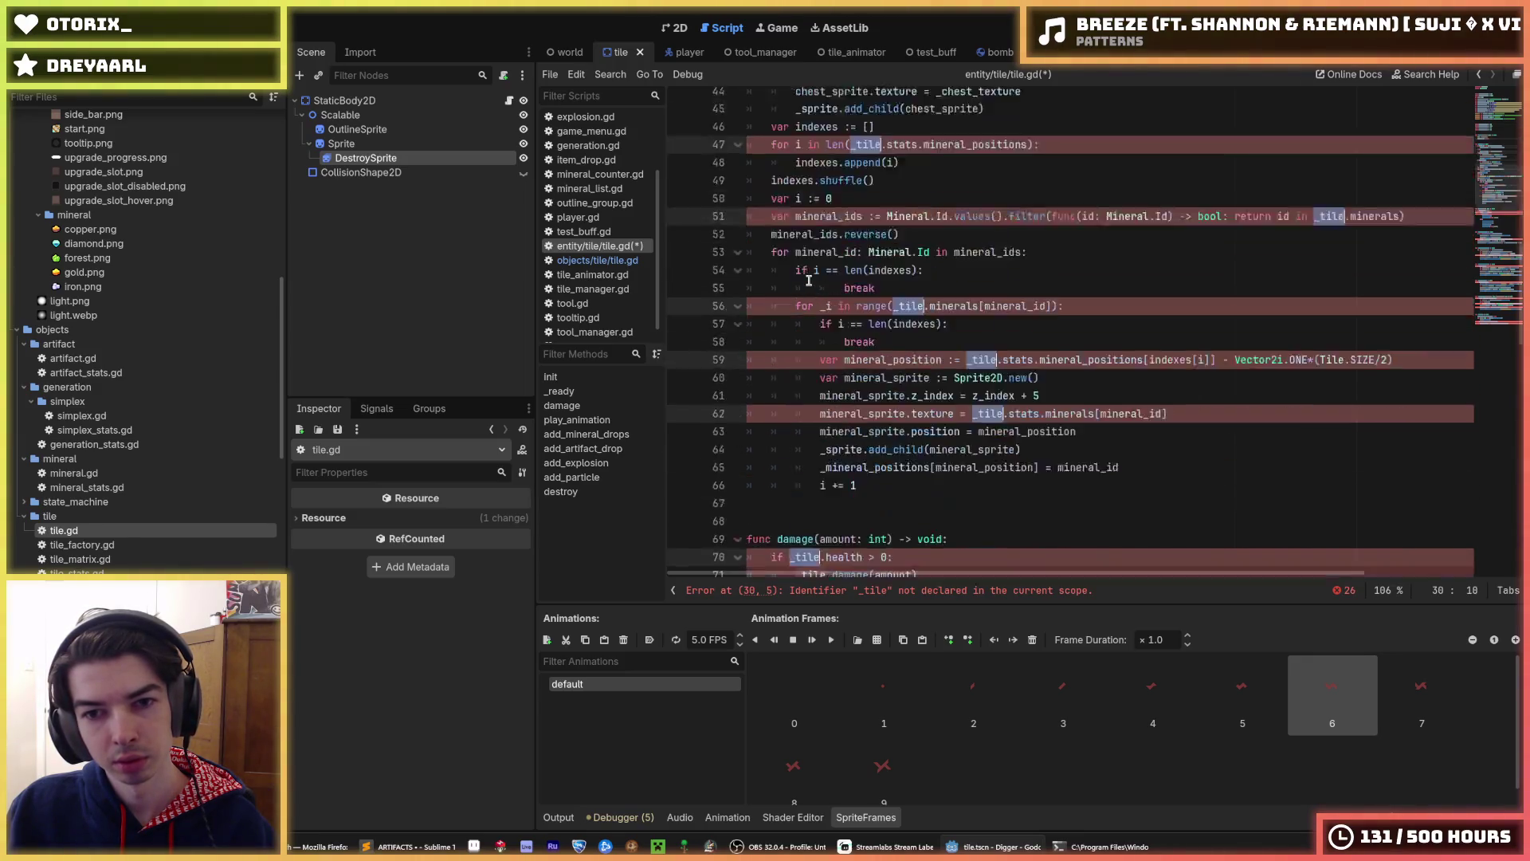
{"action": "scroll", "coordinate": [808, 280], "scroll_direction": "up", "scroll_amount": 20}
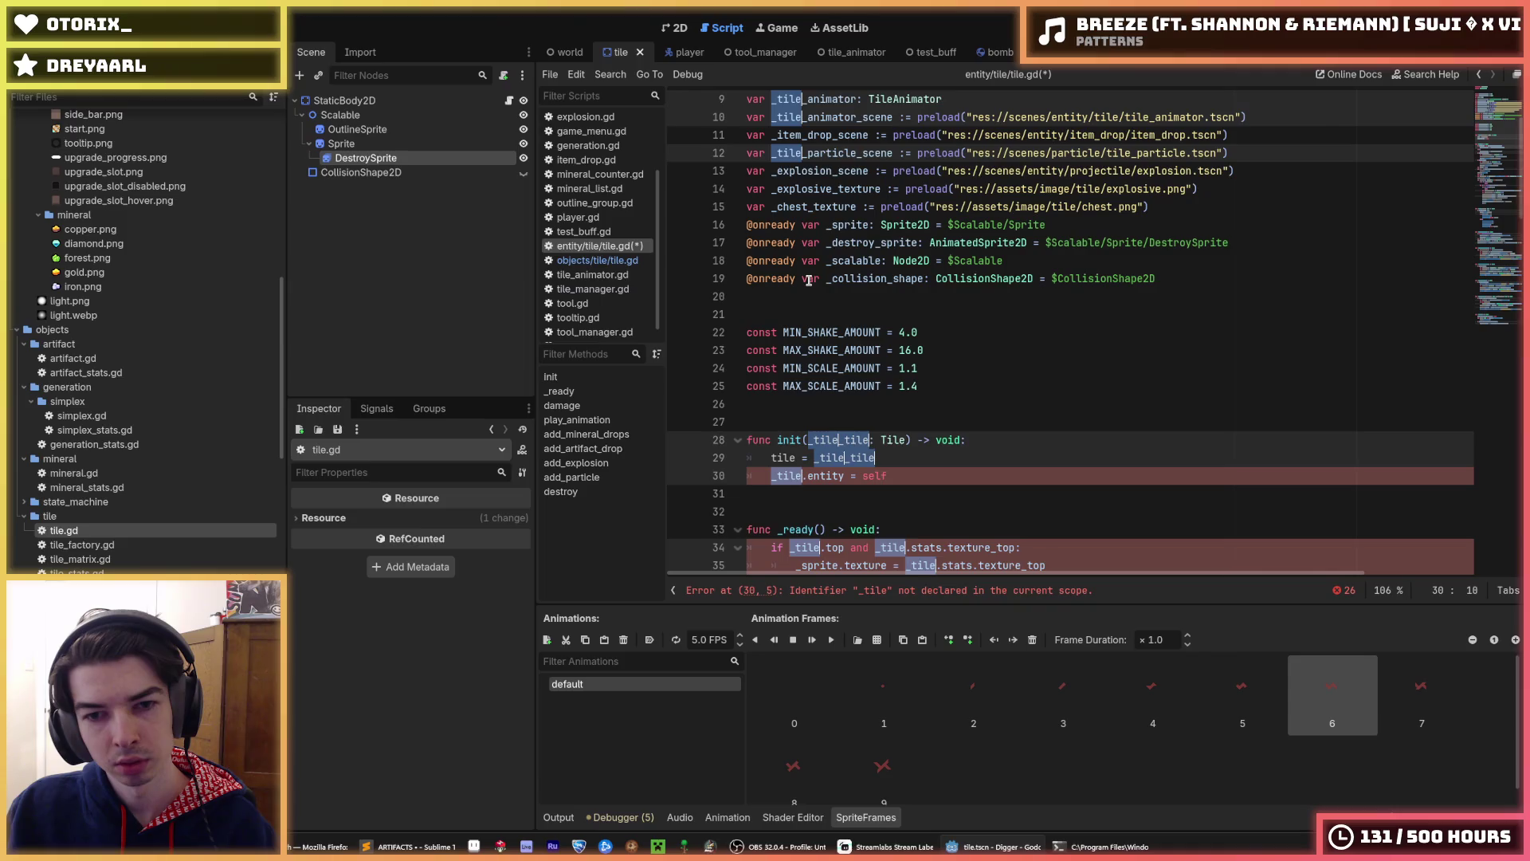
{"action": "scroll", "coordinate": [809, 281], "scroll_direction": "up", "scroll_amount": 3}
{"action": "scroll", "coordinate": [813, 285], "scroll_direction": "down", "scroll_amount": 6}
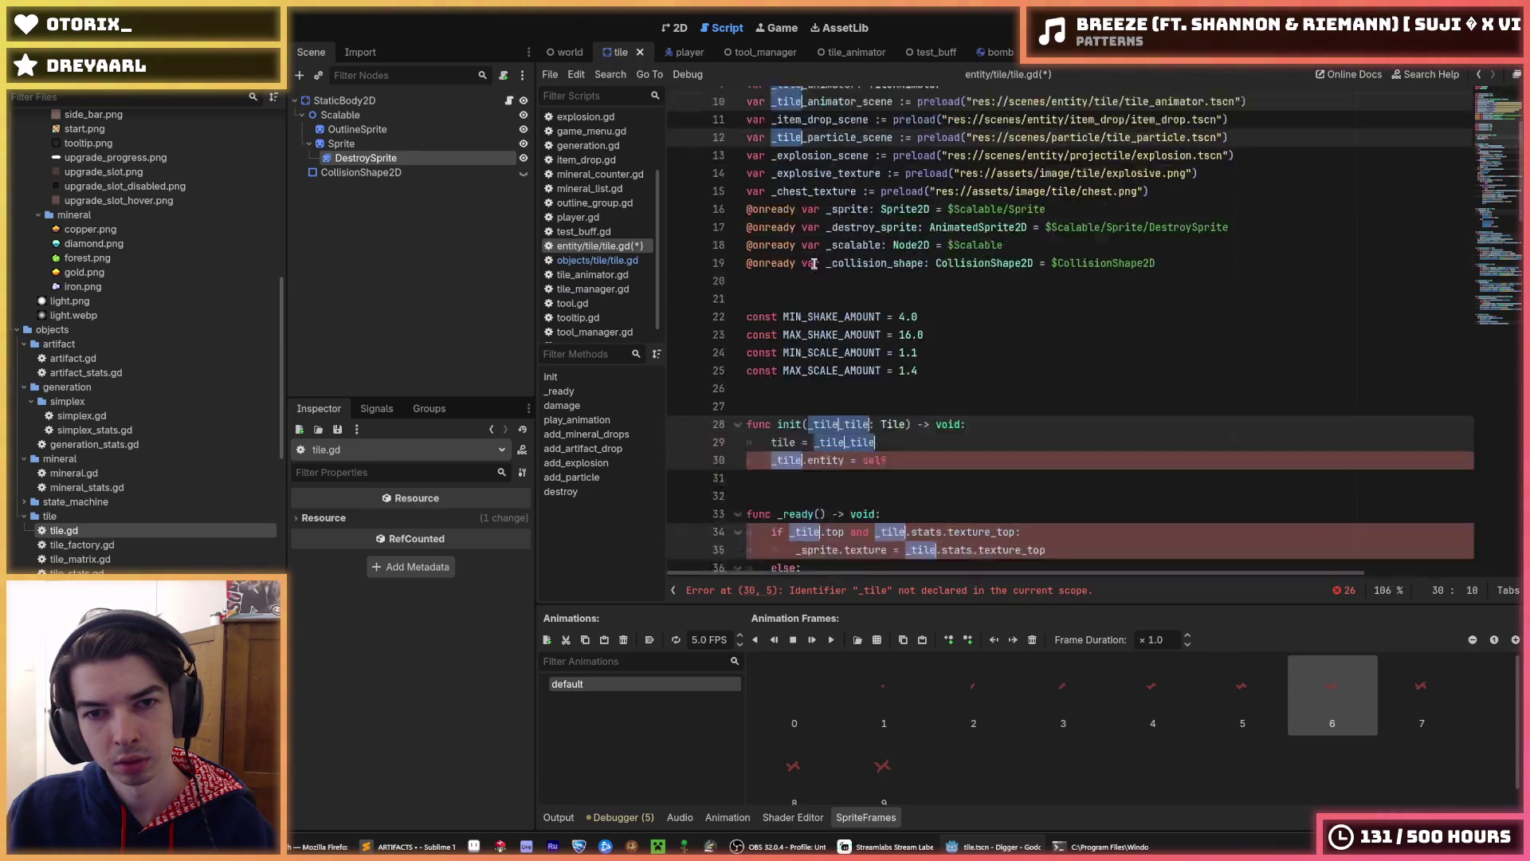
{"action": "left_click", "coordinate": [825, 263]}
{"action": "double_click", "coordinate": [797, 296]}
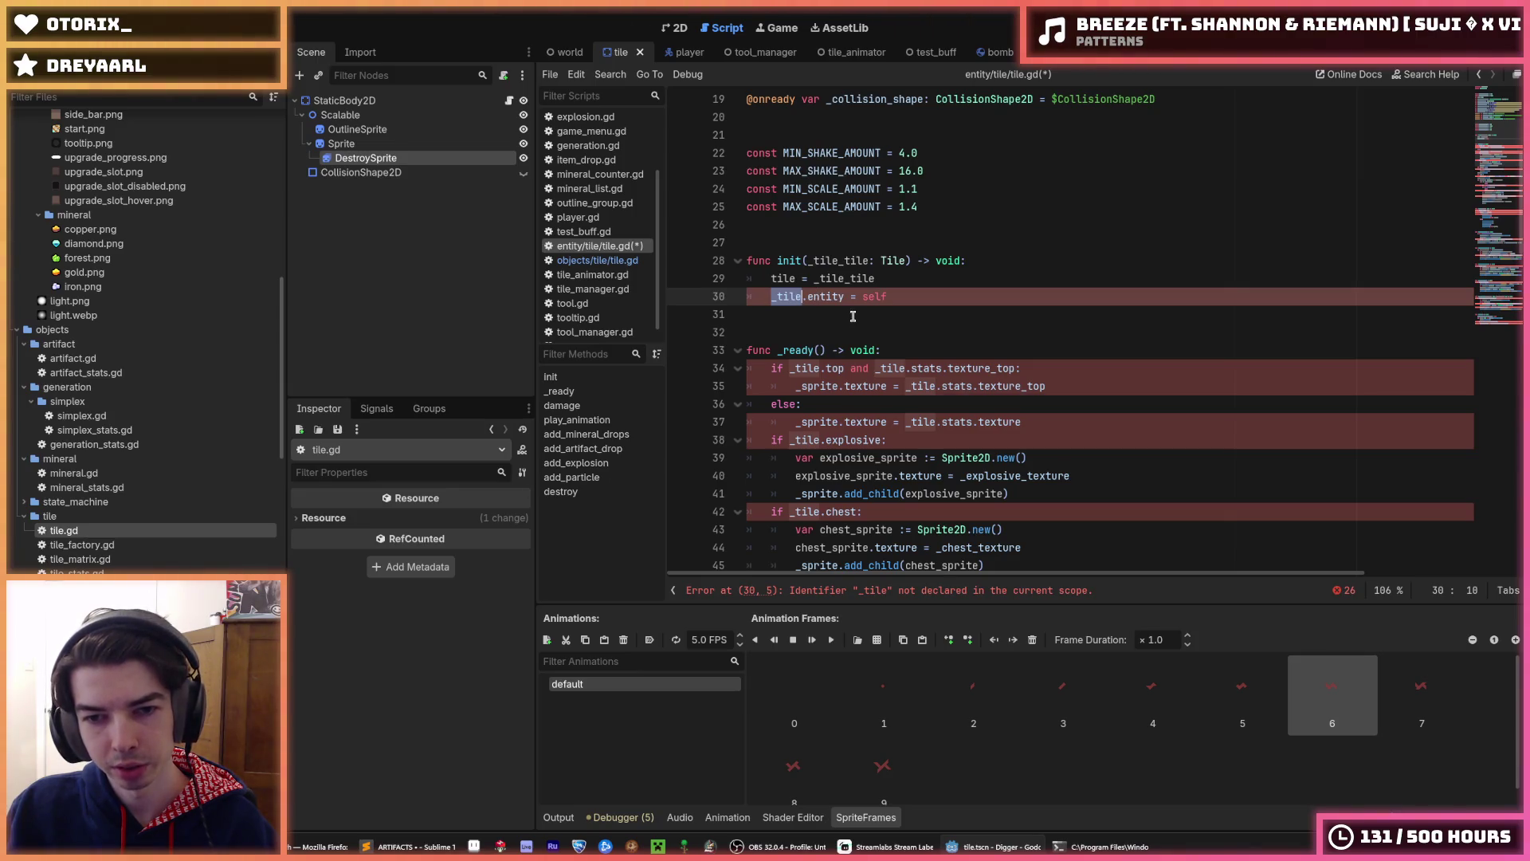
{"action": "double_click", "coordinate": [796, 297]}
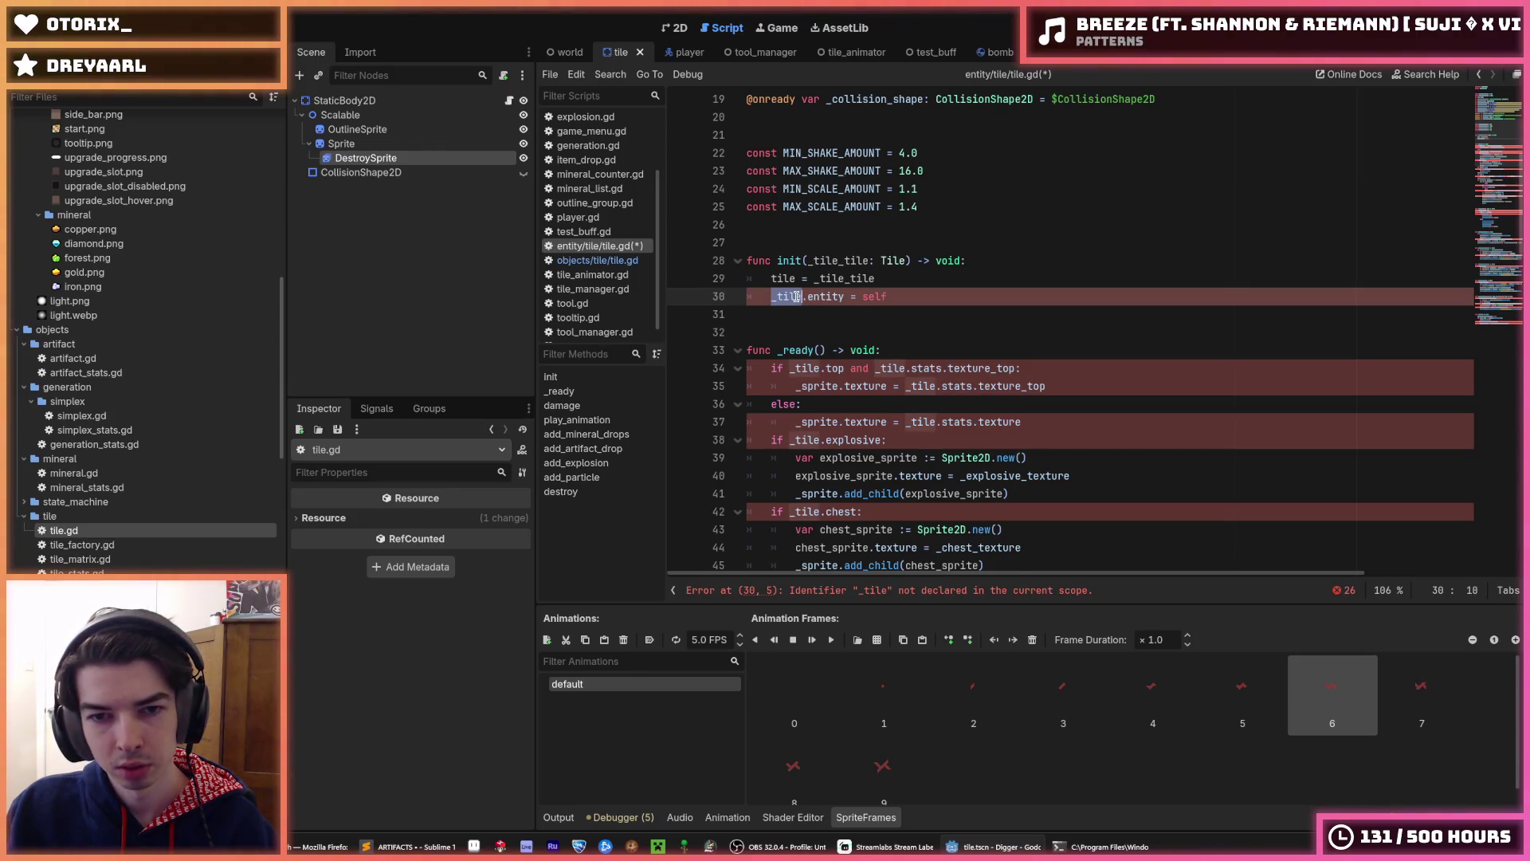
{"action": "key", "text": "ctrl+f"}
{"action": "left_click", "coordinate": [1432, 591]}
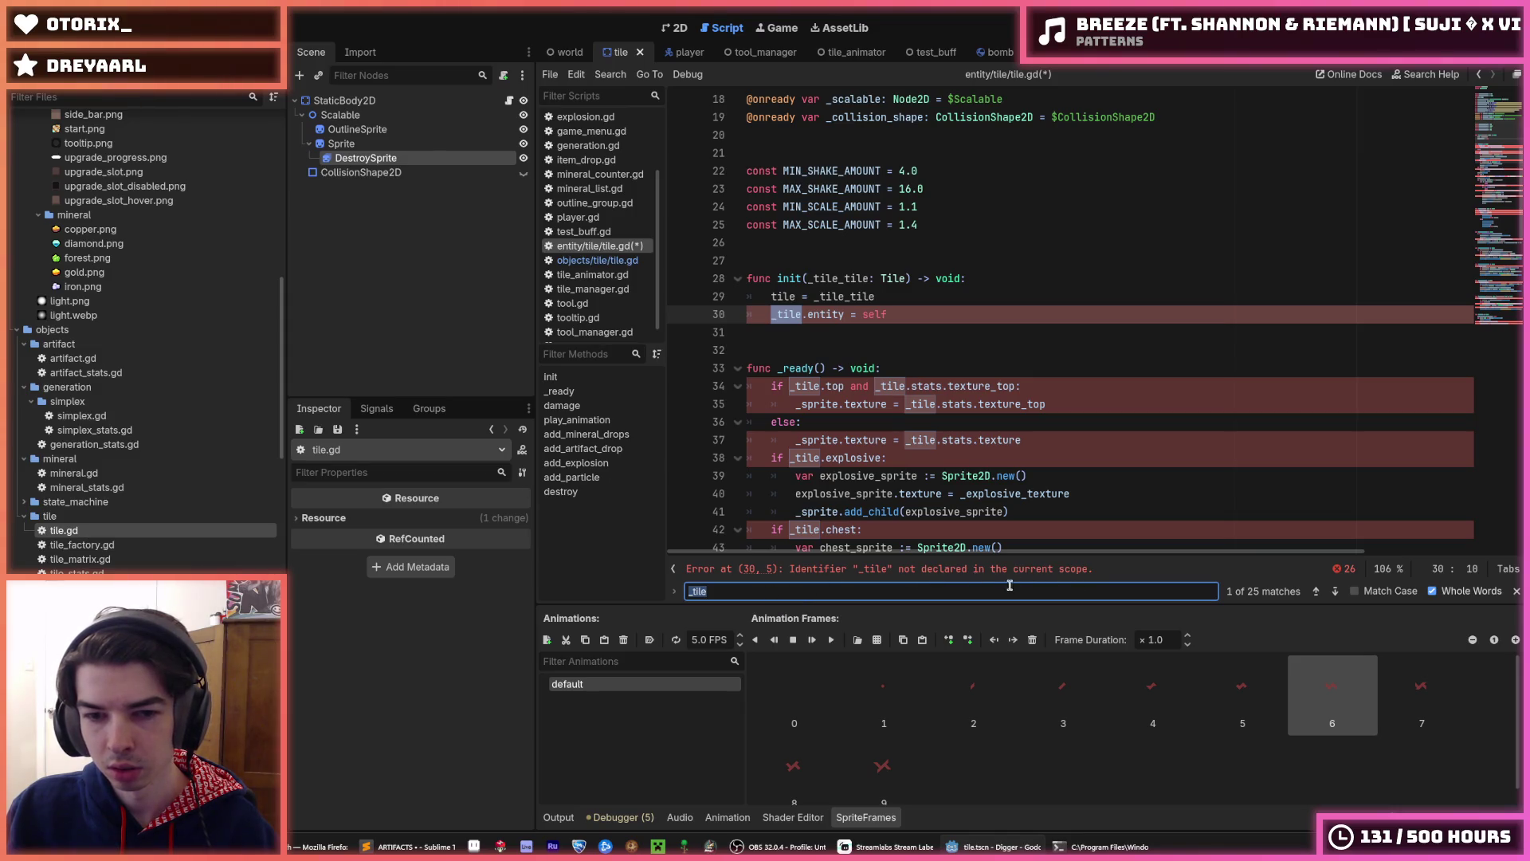
- Replace every _tile with tile throughout tile.gd and save the script
{"action": "key", "text": "ctrl+r"}
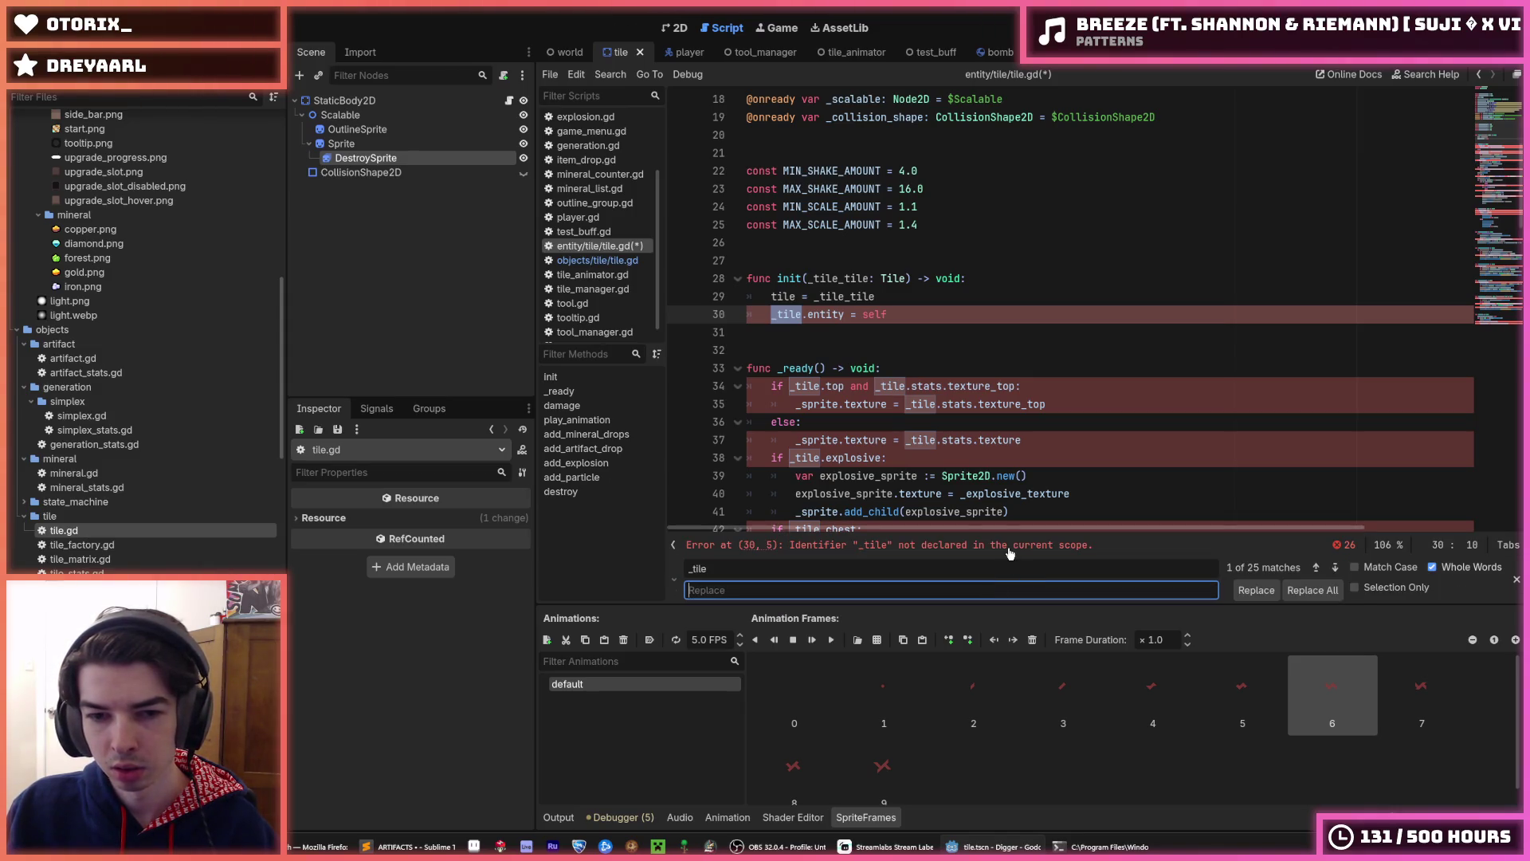
{"action": "type", "text": "tile"}
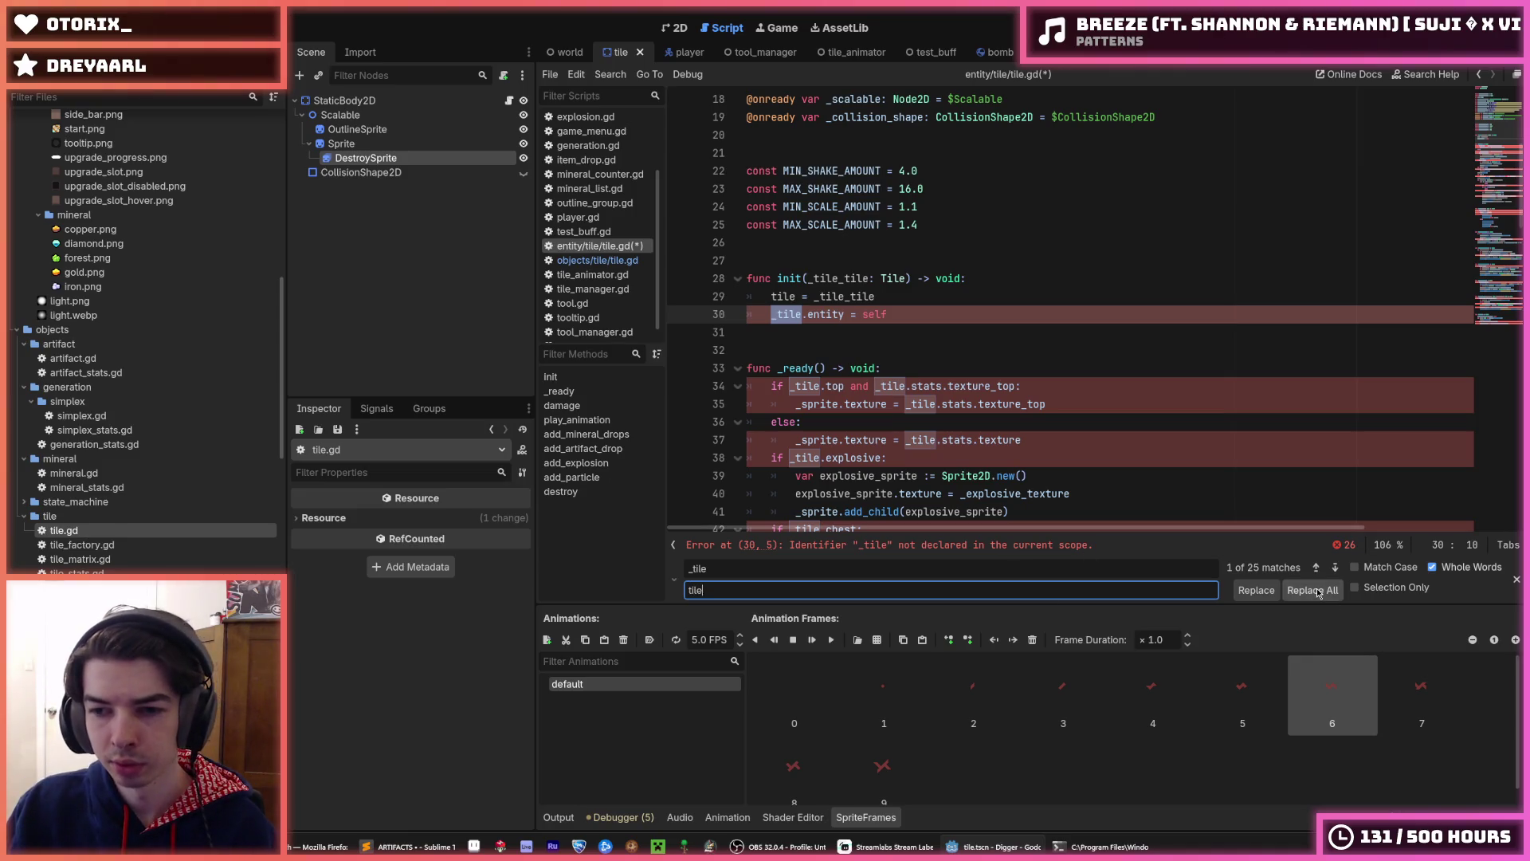
{"action": "left_click", "coordinate": [1313, 590]}
{"action": "left_click", "coordinate": [1065, 440]}
{"action": "key", "text": "Escape"}
{"action": "scroll", "coordinate": [1069, 457], "scroll_direction": "down", "scroll_amount": 6}
{"action": "scroll", "coordinate": [1070, 457], "scroll_direction": "down", "scroll_amount": 6}
{"action": "left_click", "coordinate": [1094, 440]}
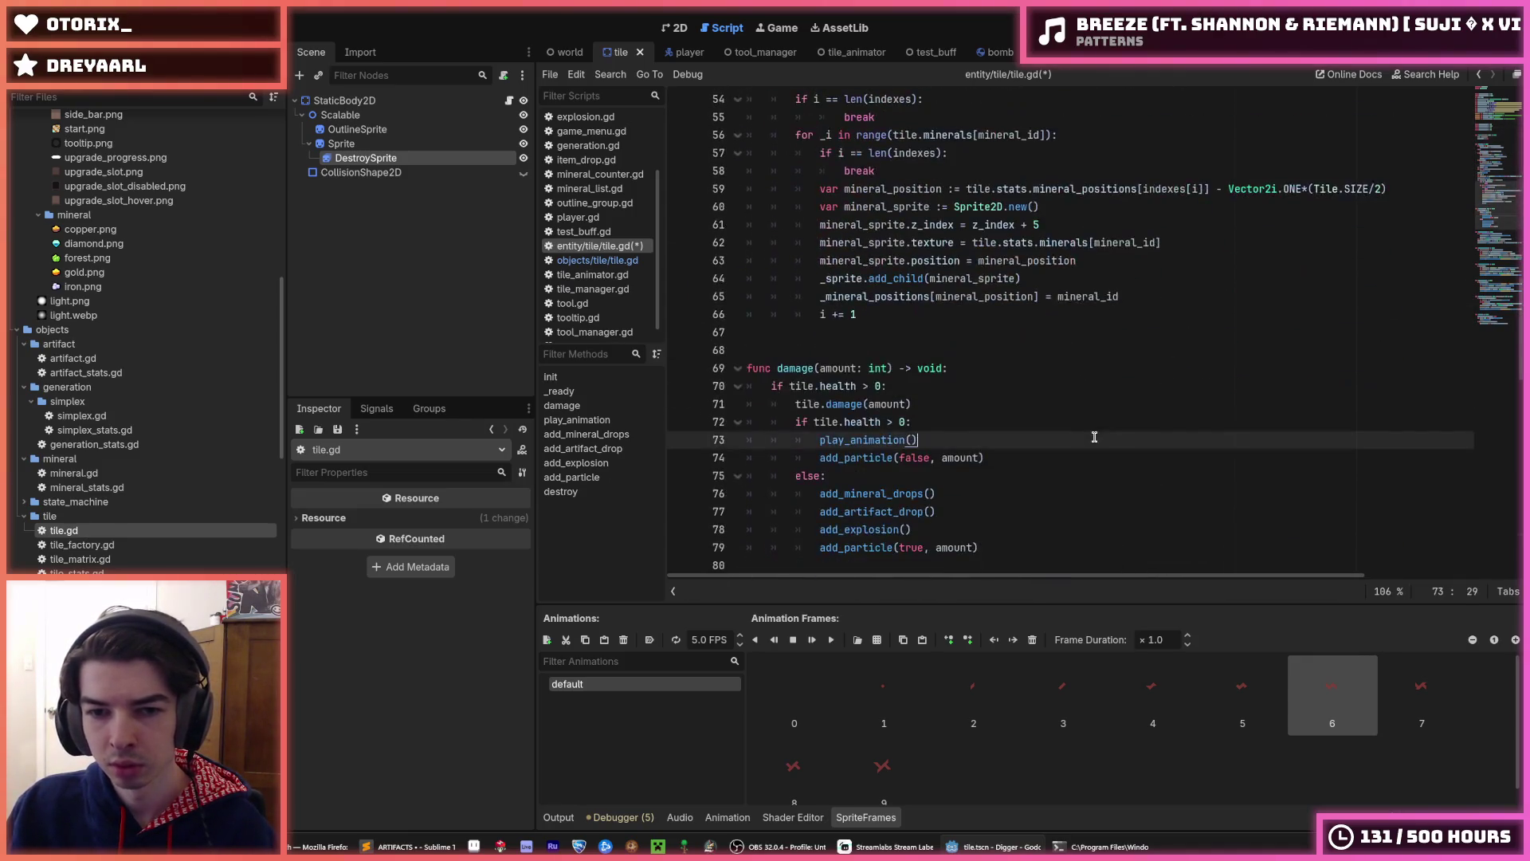
{"action": "key", "text": "ctrl+s"}
- Switch to the world scene and open the DropPod scene with drop_pod.gd
{"action": "scroll", "coordinate": [1175, 437], "scroll_direction": "down", "scroll_amount": 14}
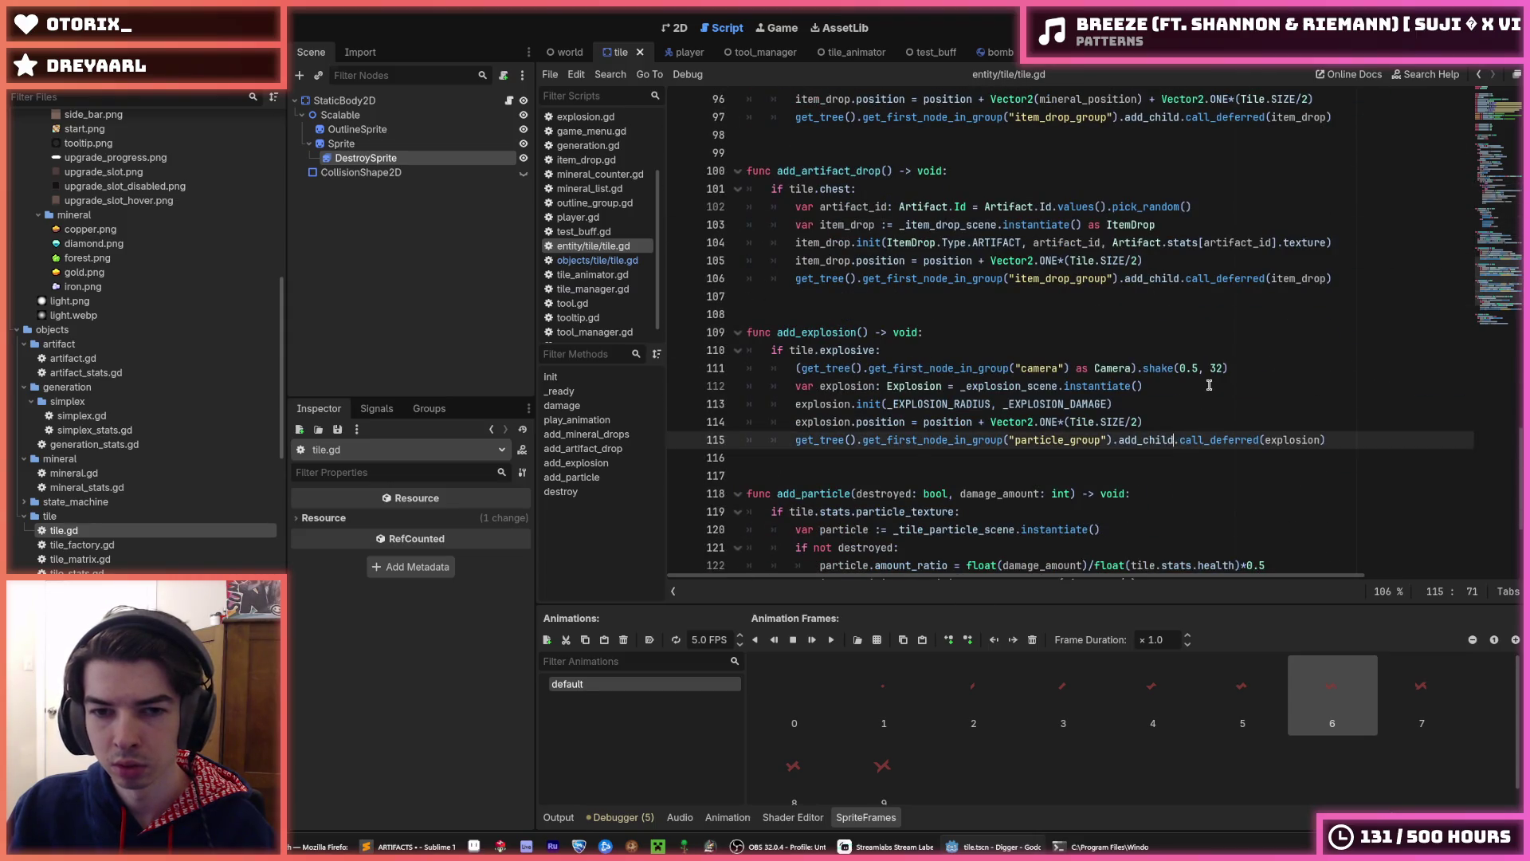
{"action": "left_click", "coordinate": [575, 463]}
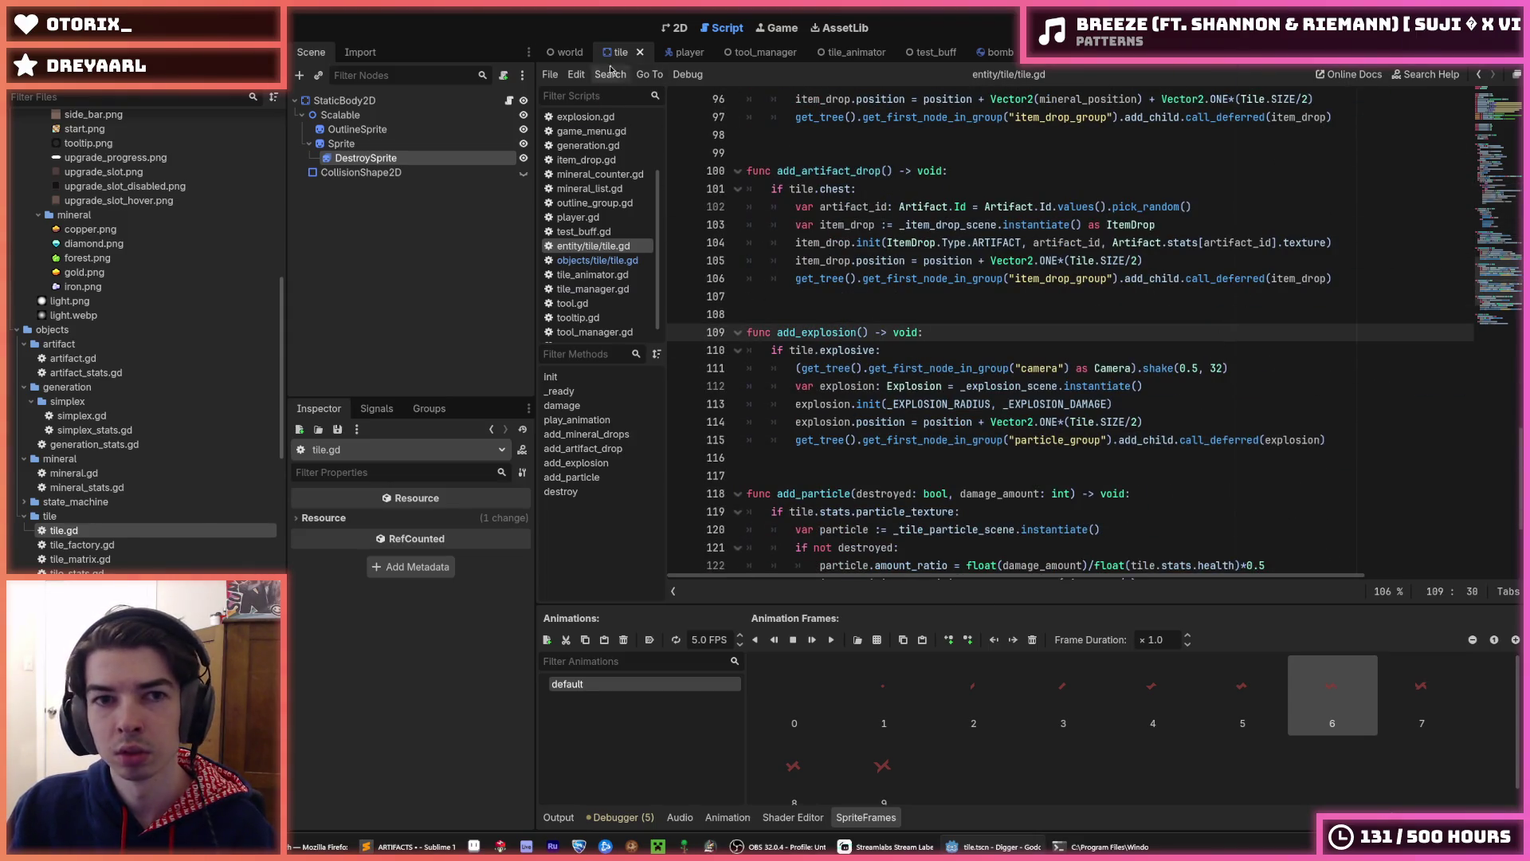
{"action": "left_click", "coordinate": [565, 52]}
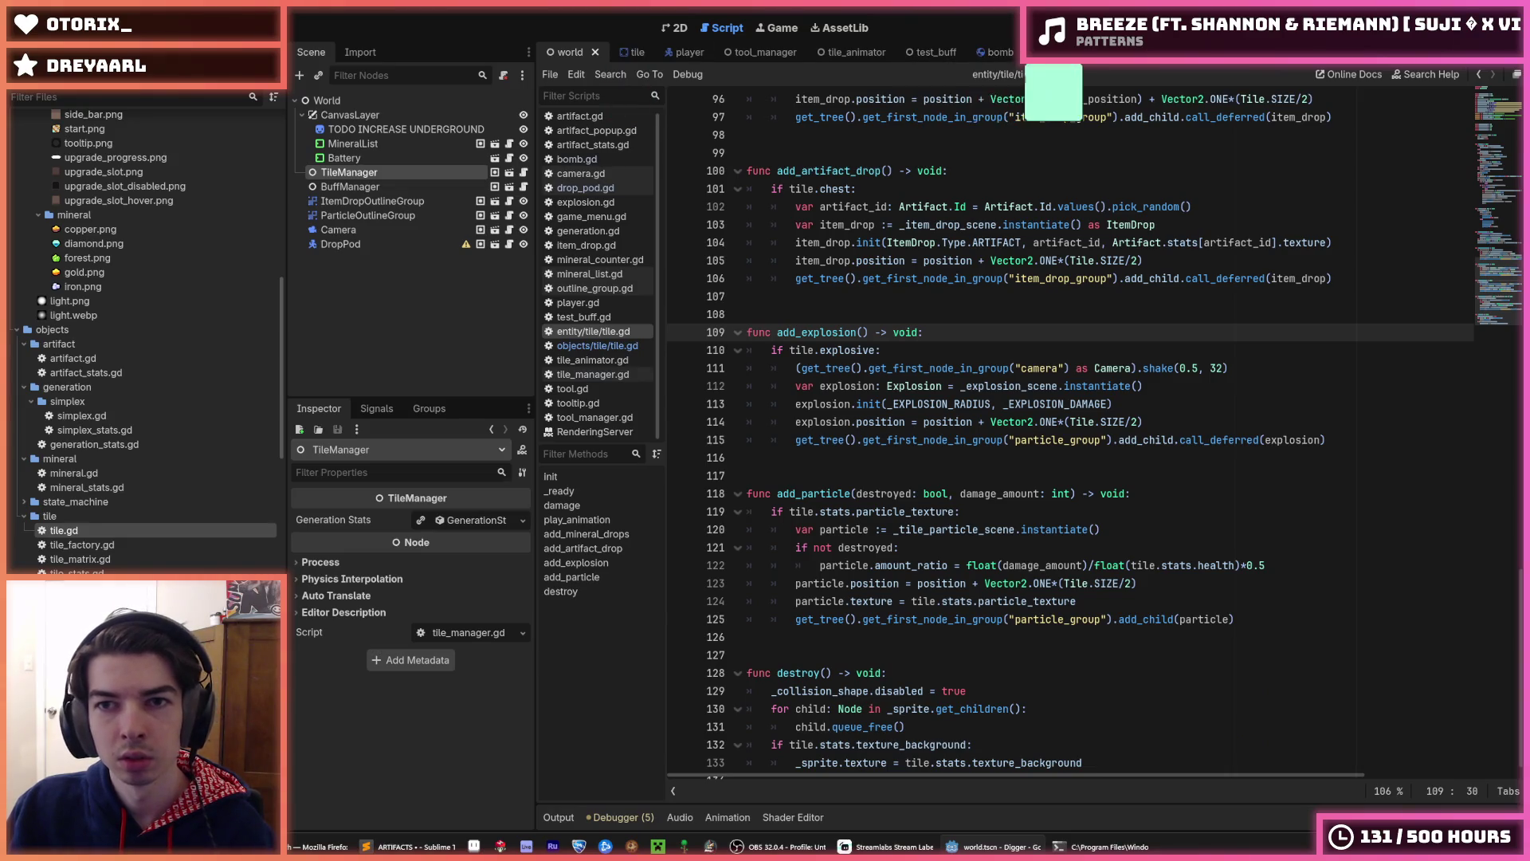
{"action": "left_click", "coordinate": [1018, 51]}
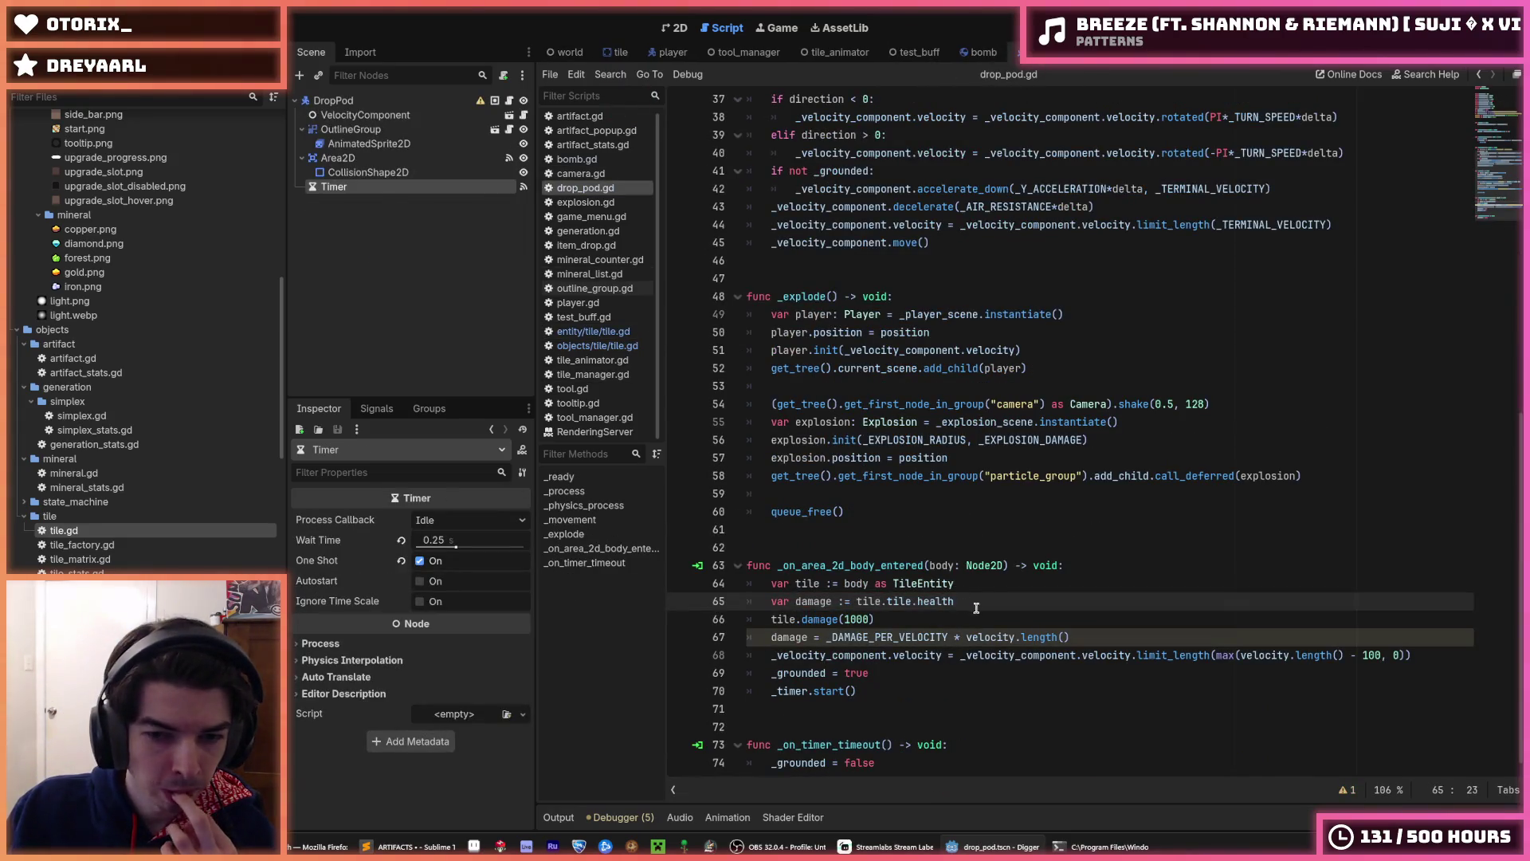
- Pass damage instead of 1000 to tile.damage()
{"action": "double_click", "coordinate": [831, 600]}
{"action": "right_click", "coordinate": [831, 600]}
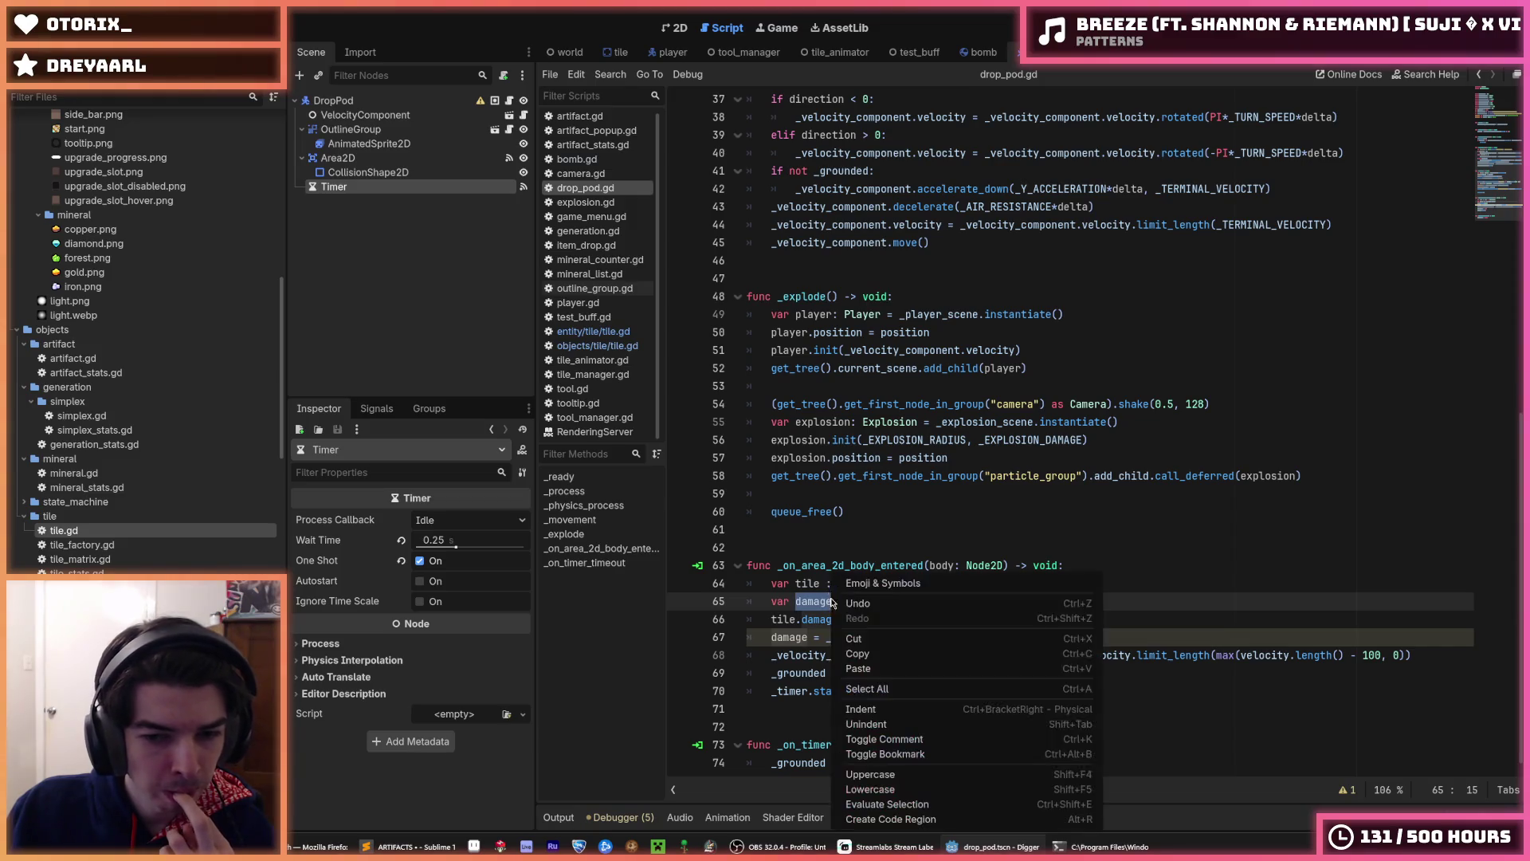
{"action": "left_click", "coordinate": [864, 642]}
{"action": "double_click", "coordinate": [856, 619]}
{"action": "key", "text": "ctrl+v"}
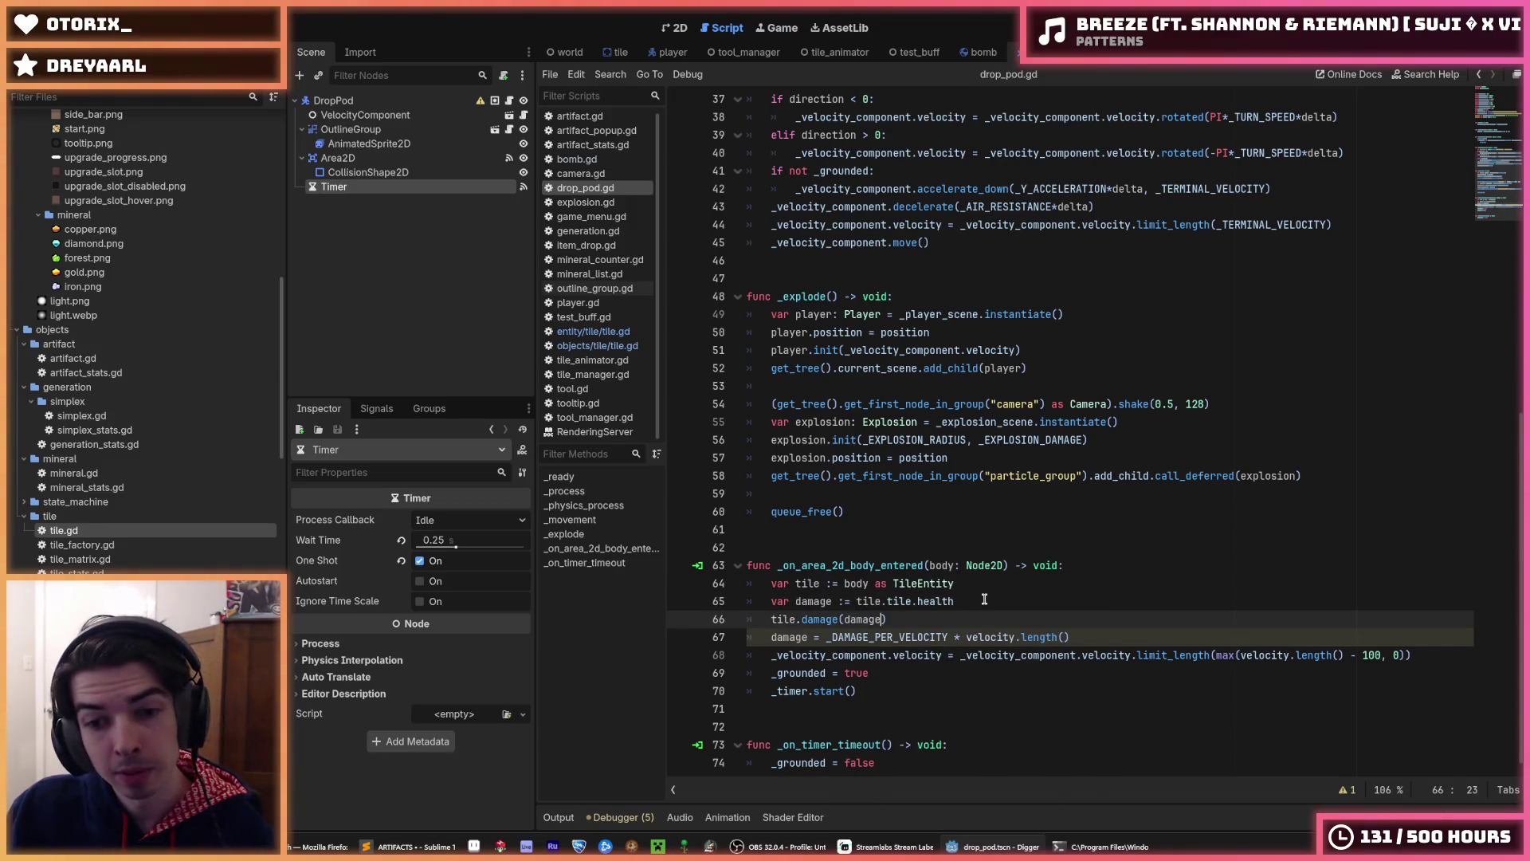
- Wrap the damage declaration as min(tile.tile.health, on line 65
{"action": "left_click", "coordinate": [985, 599]}
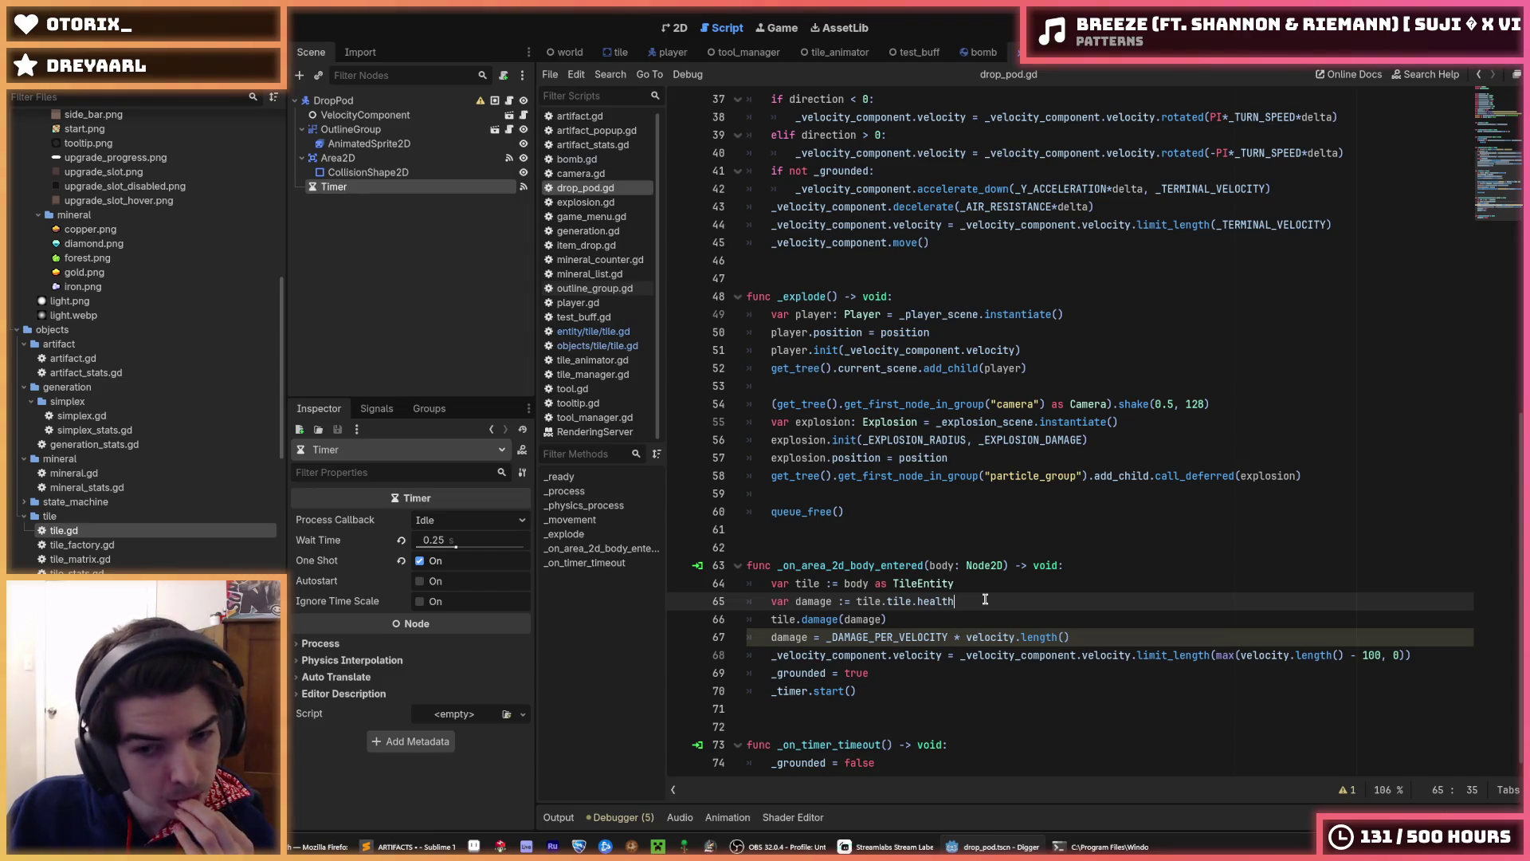
{"action": "left_click", "coordinate": [856, 601]}
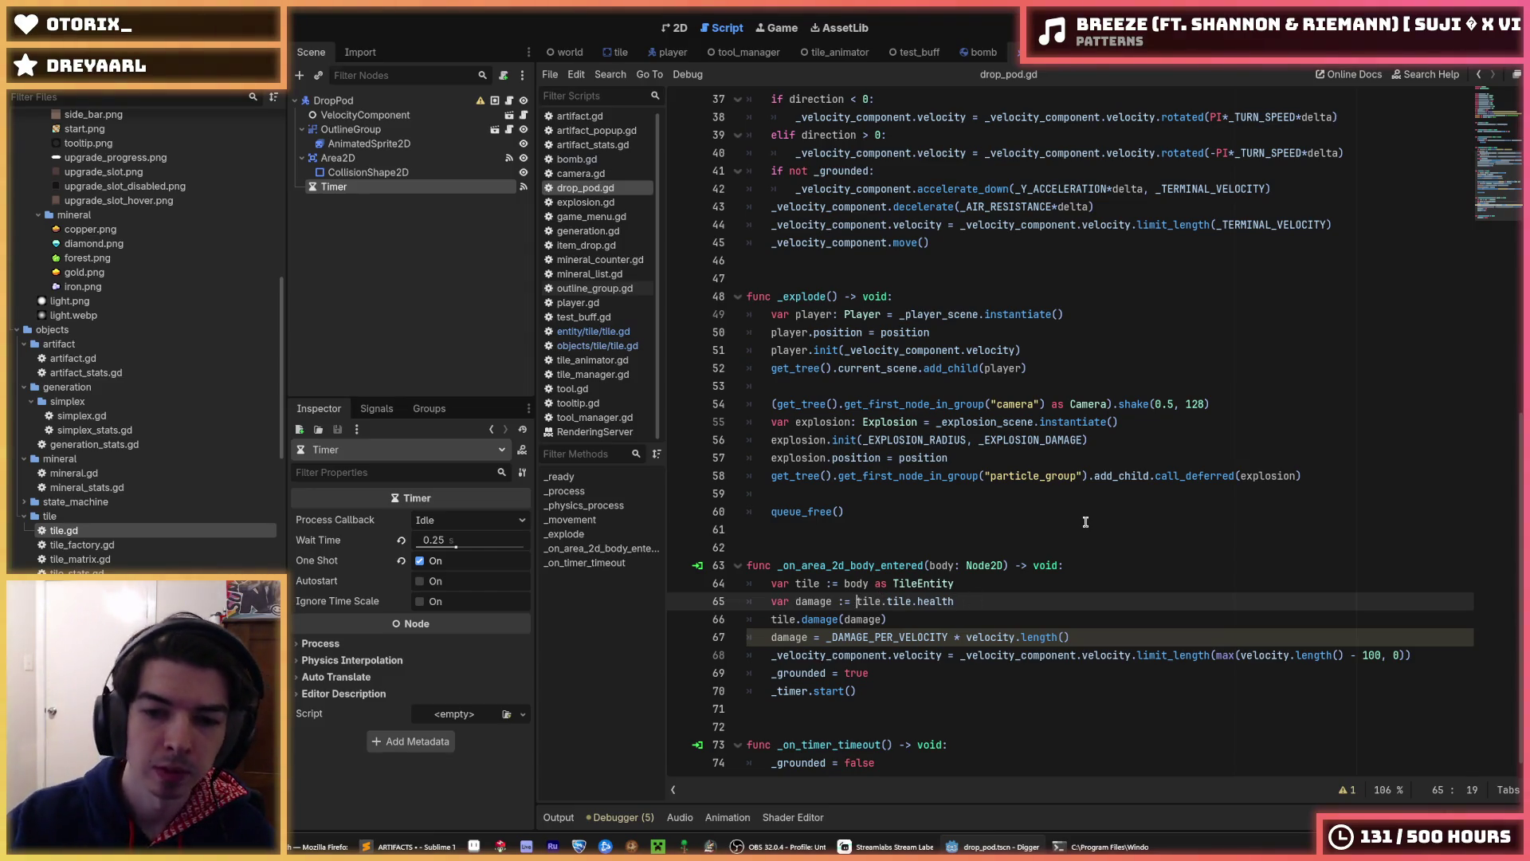
{"action": "type", "text": "min("}
{"action": "key", "text": "End"}
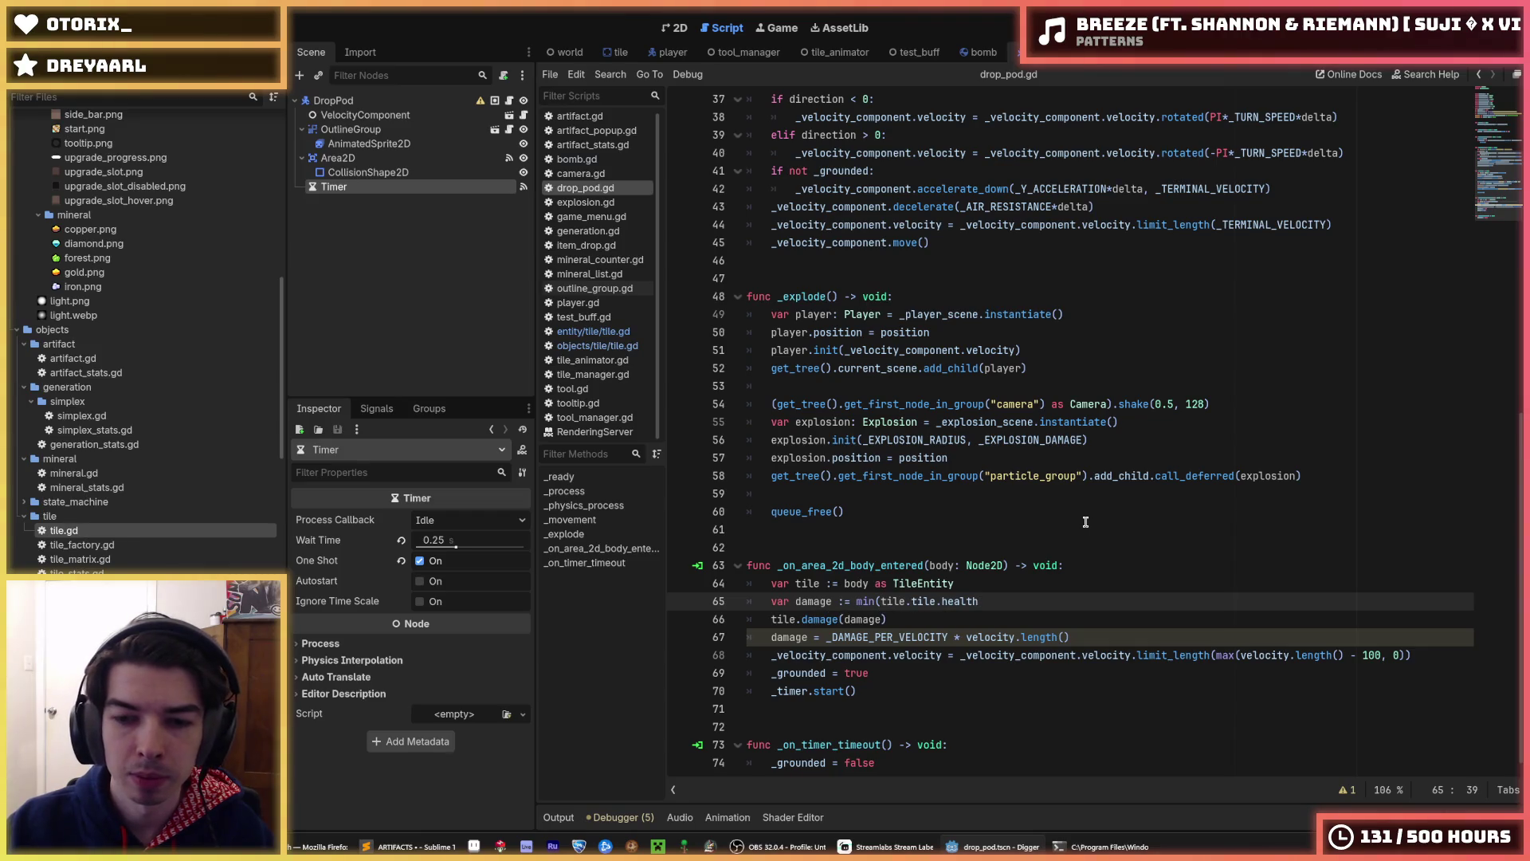
{"action": "type", "text": ","}
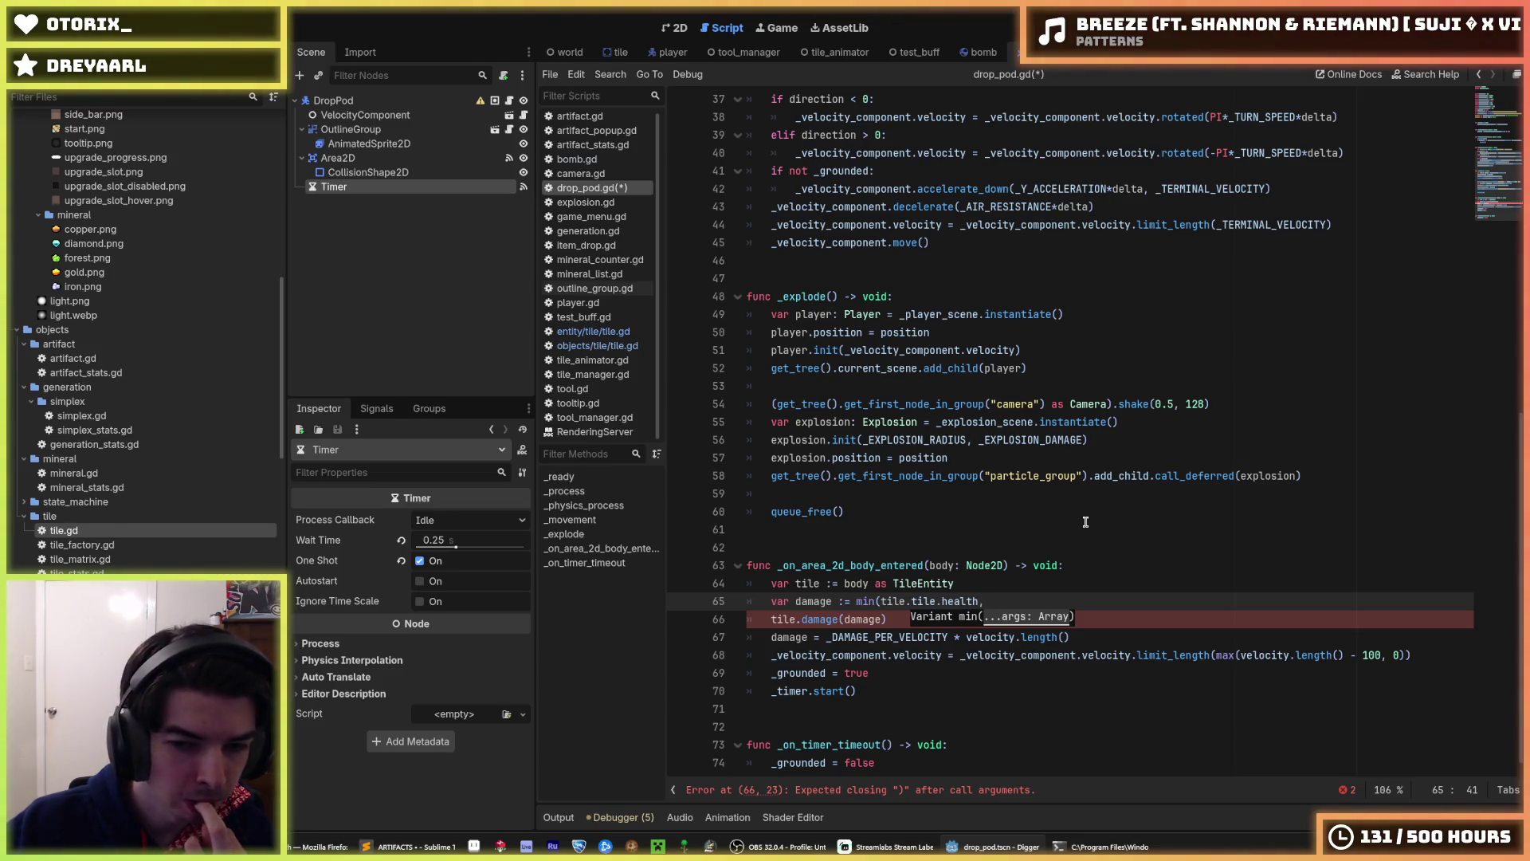
{"action": "key", "text": "Escape"}
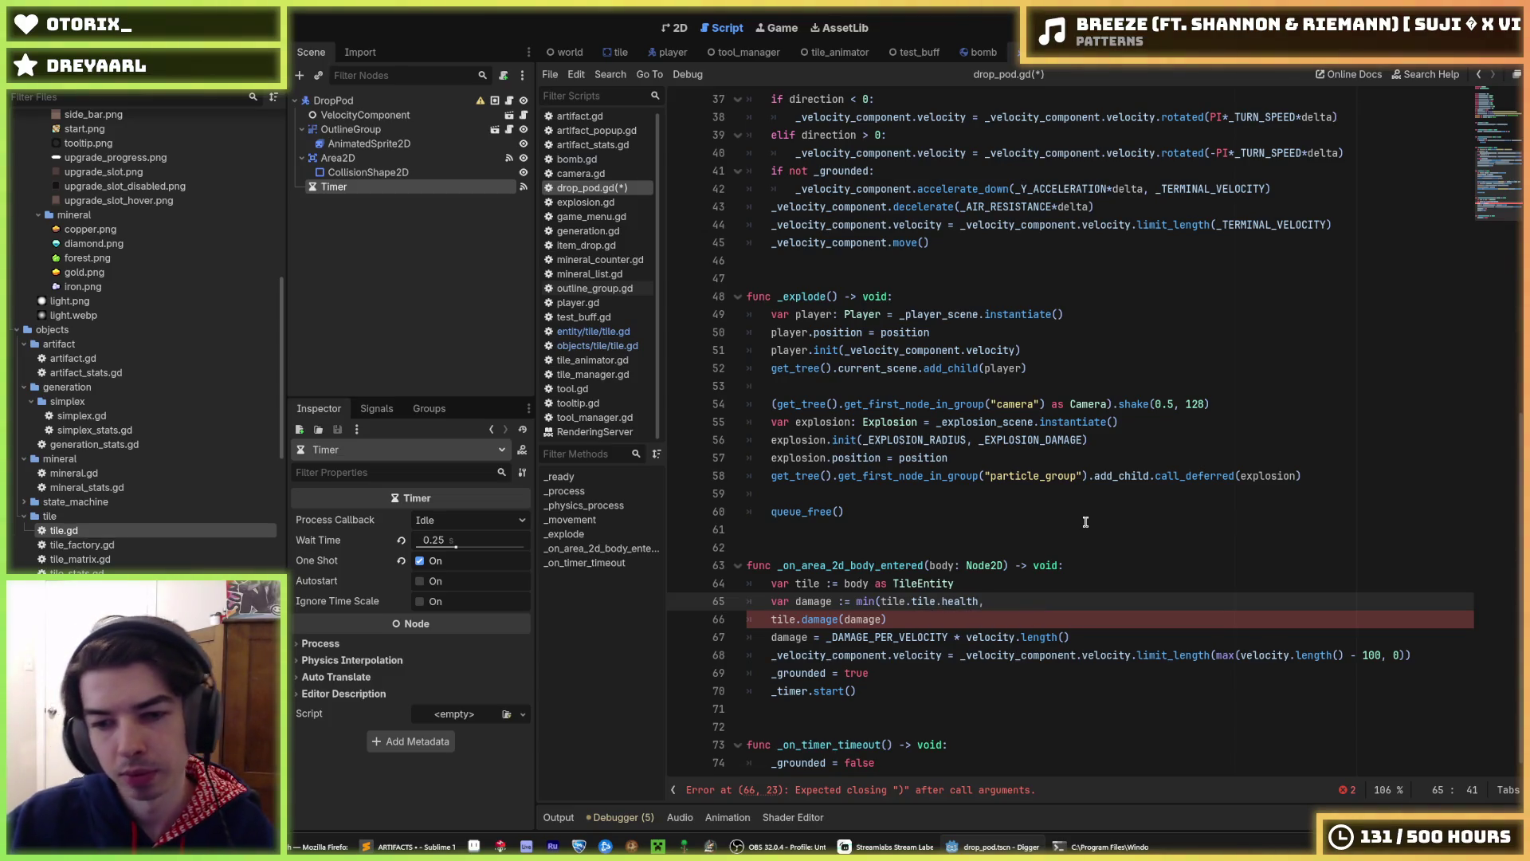
- Cut the _DAMAGE_PER_VELOCITY * velocity.length() expression from the old damage line
{"action": "left_click_drag", "start_coordinate": [1240, 655], "coordinate": [1340, 655]}
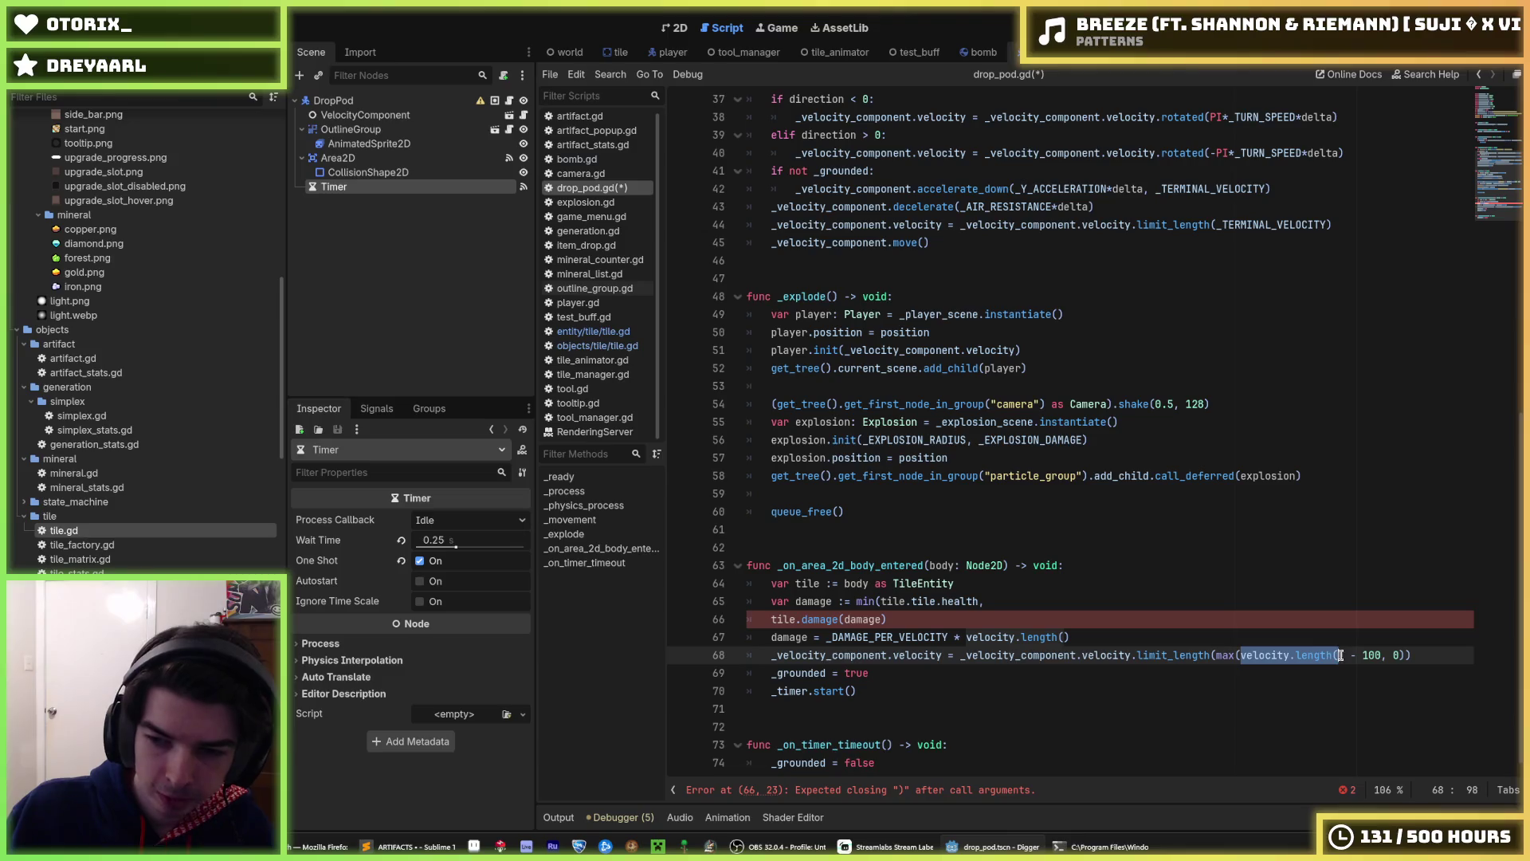
{"action": "left_click_drag", "start_coordinate": [1070, 637], "coordinate": [826, 637]}
{"action": "key", "text": "ctrl+x"}
{"action": "left_click", "coordinate": [1010, 601]}
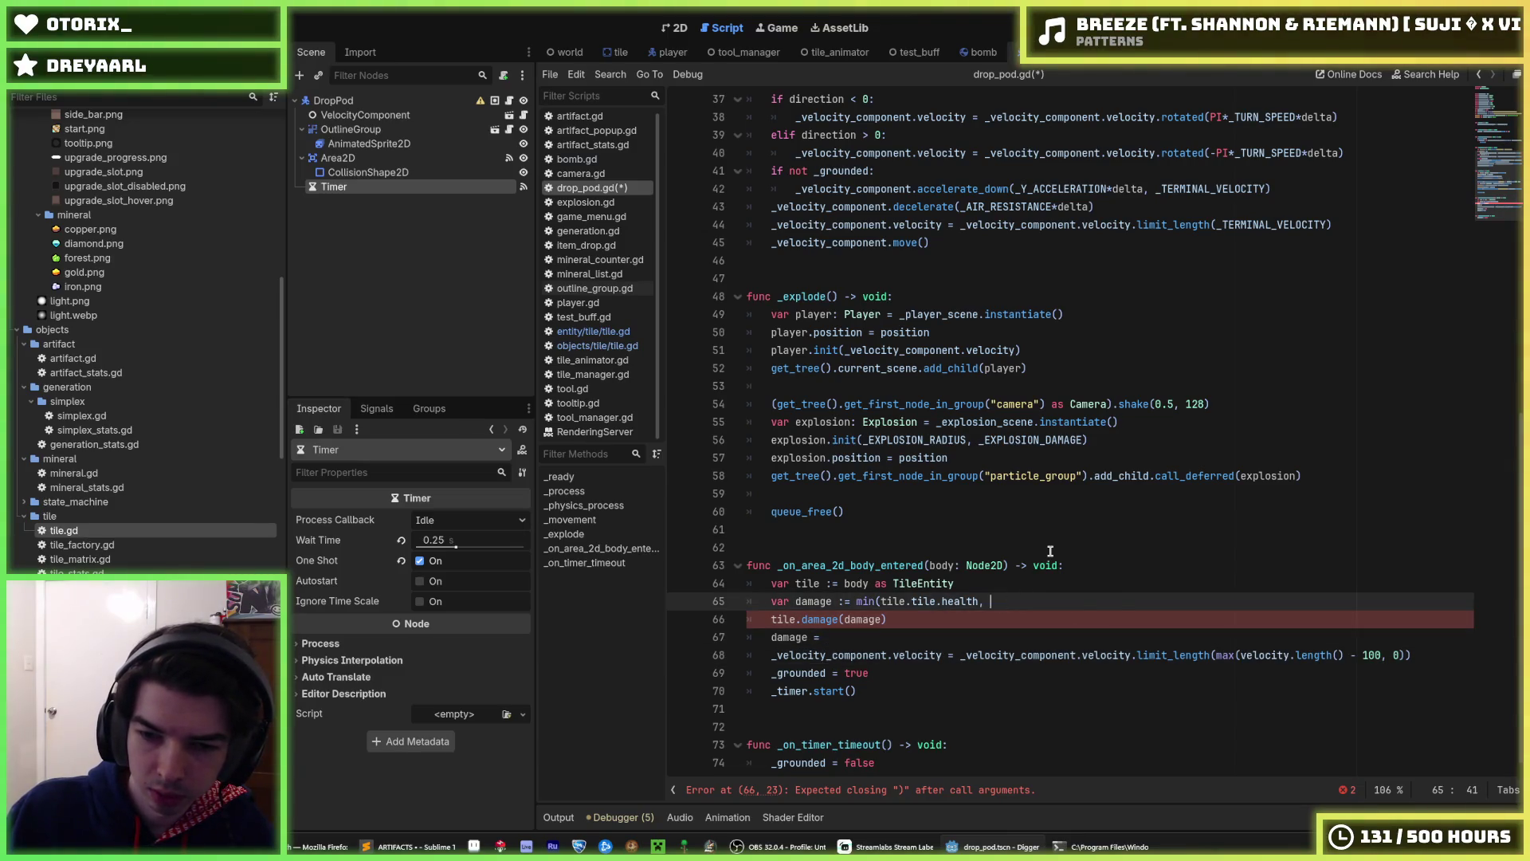
- Paste the velocity term into min() and delete the leftover 'damage =' line
{"action": "key", "text": "ctrl+v"}
{"action": "type", "text": ")"}
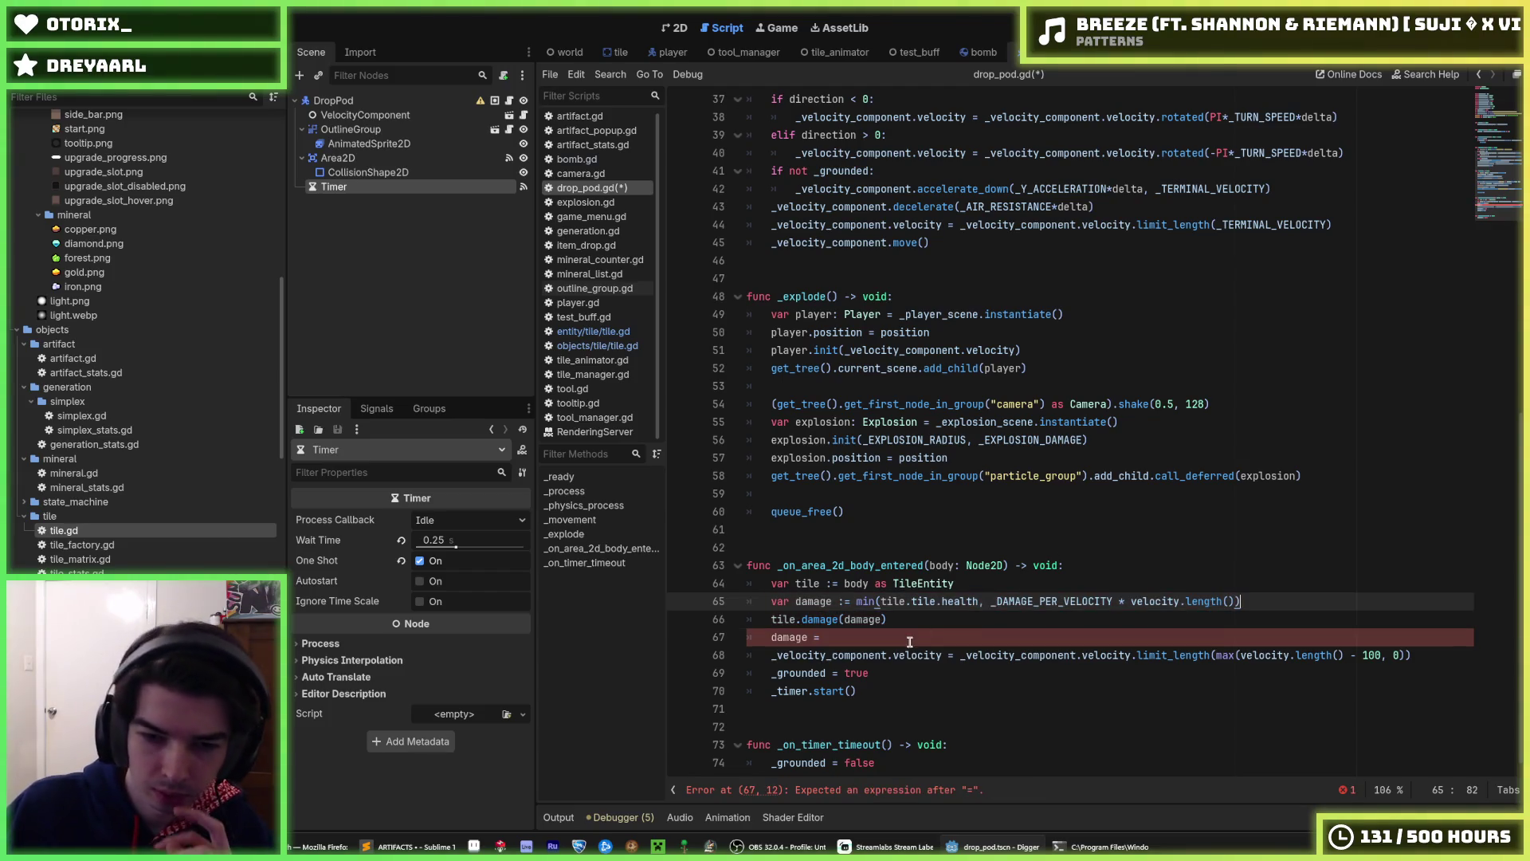
{"action": "left_click_drag", "start_coordinate": [909, 641], "coordinate": [967, 619]}
{"action": "key", "text": "BackSpace"}
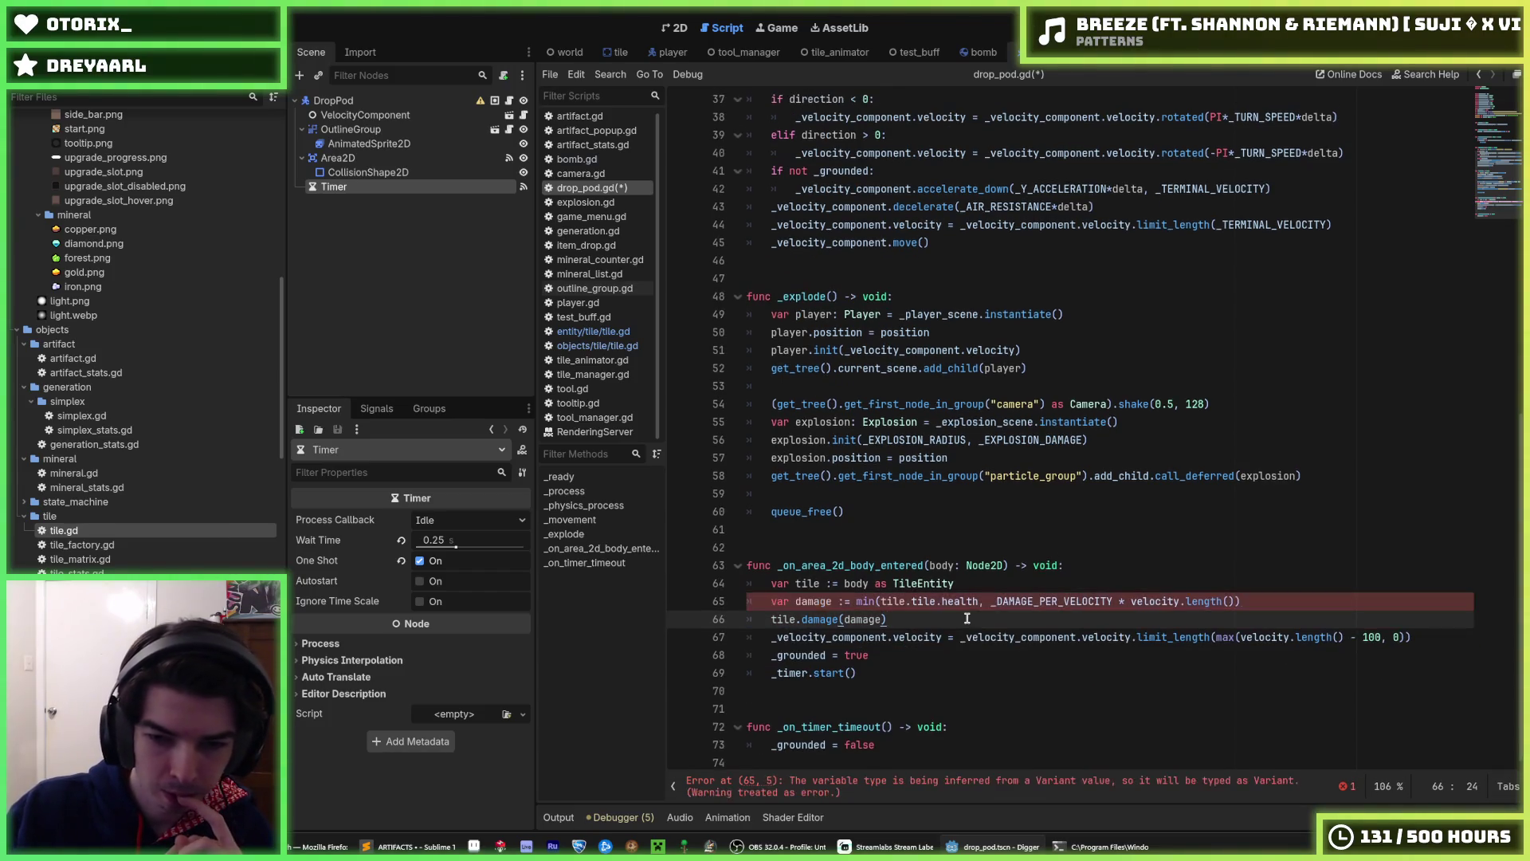
- Tighten the formula to _DAMAGE_PER_VELOCITY*velocity.length() and save drop_pod.gd
{"action": "left_click", "coordinate": [1119, 602]}
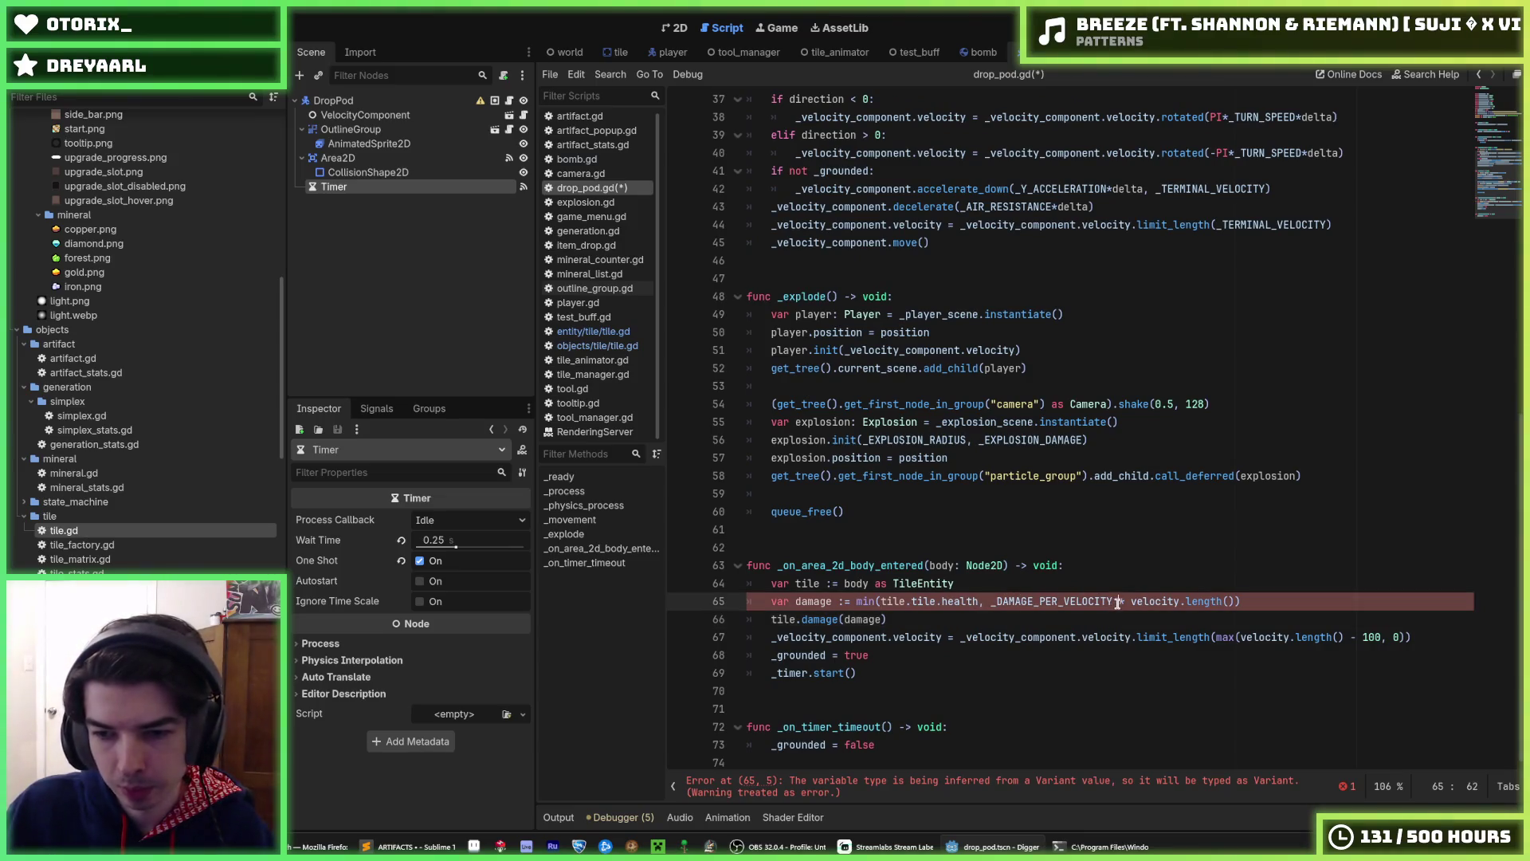
{"action": "key", "text": "BackSpace"}
{"action": "key", "text": "Delete"}
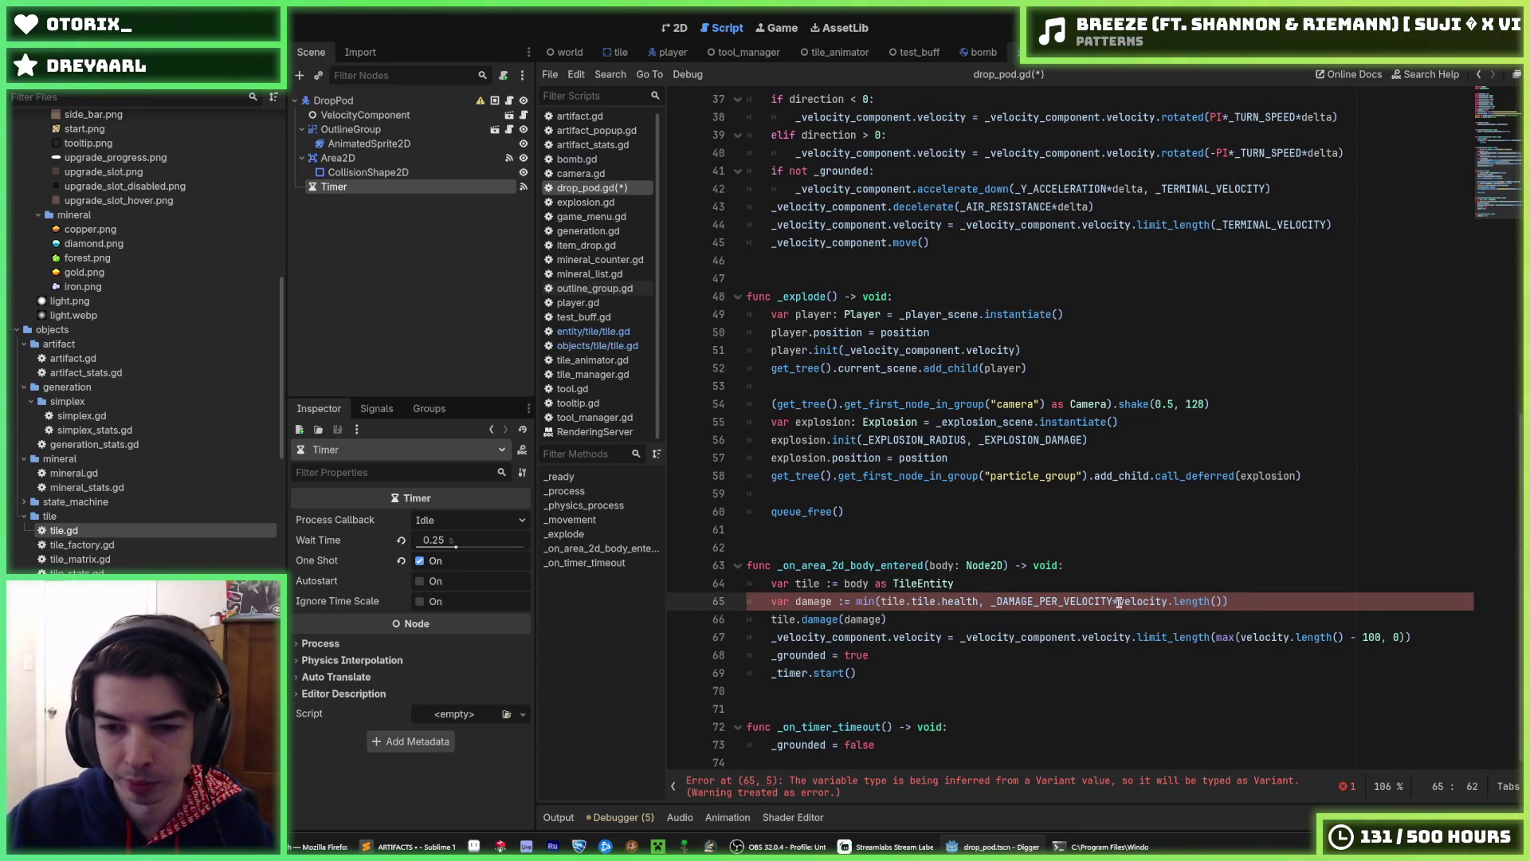
{"action": "left_click", "coordinate": [874, 602]}
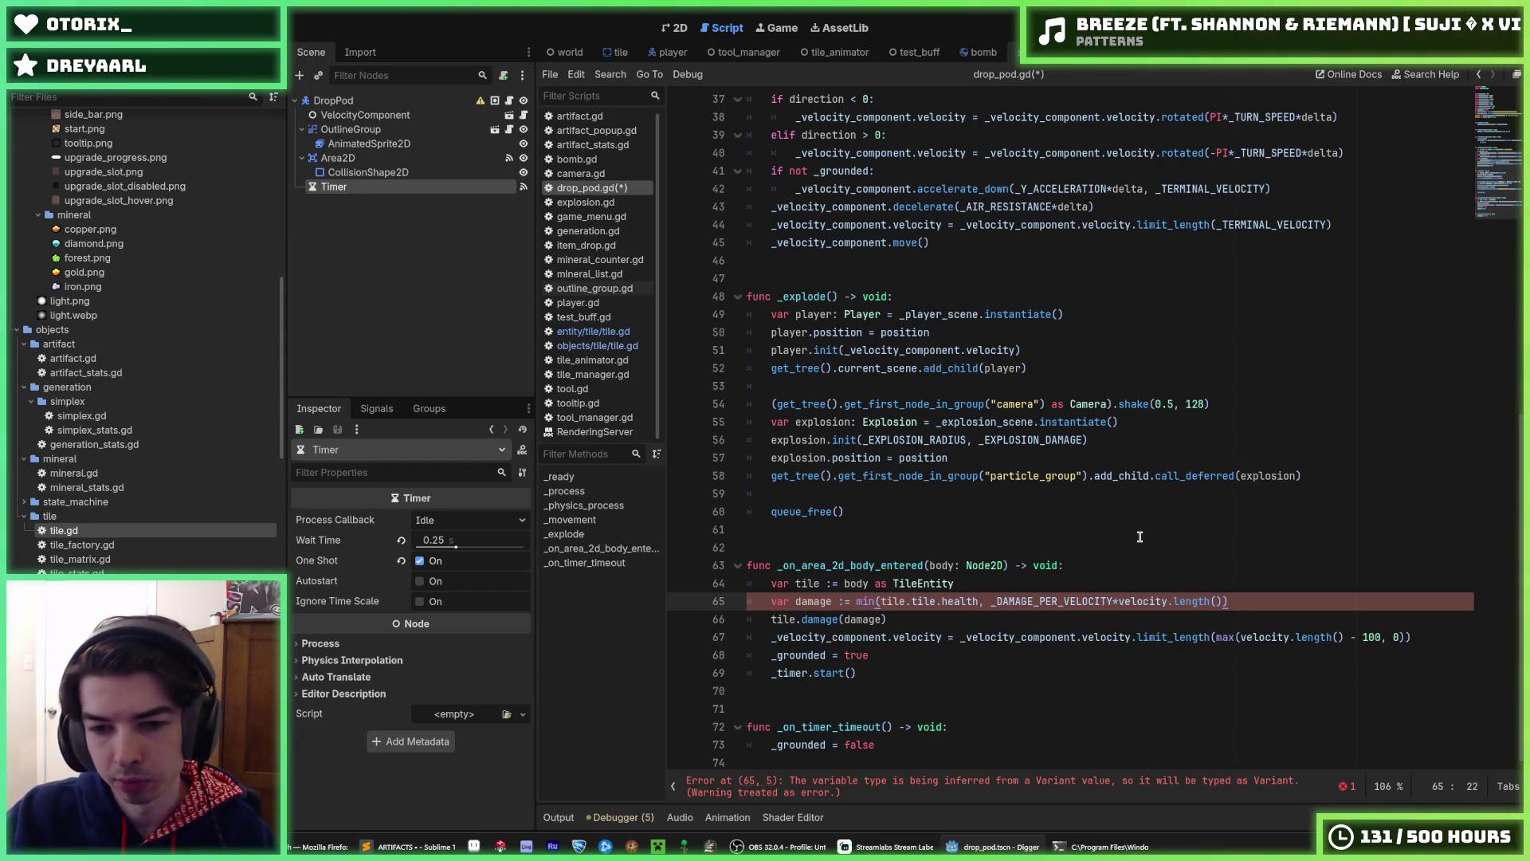
{"action": "type", "text": "i"}
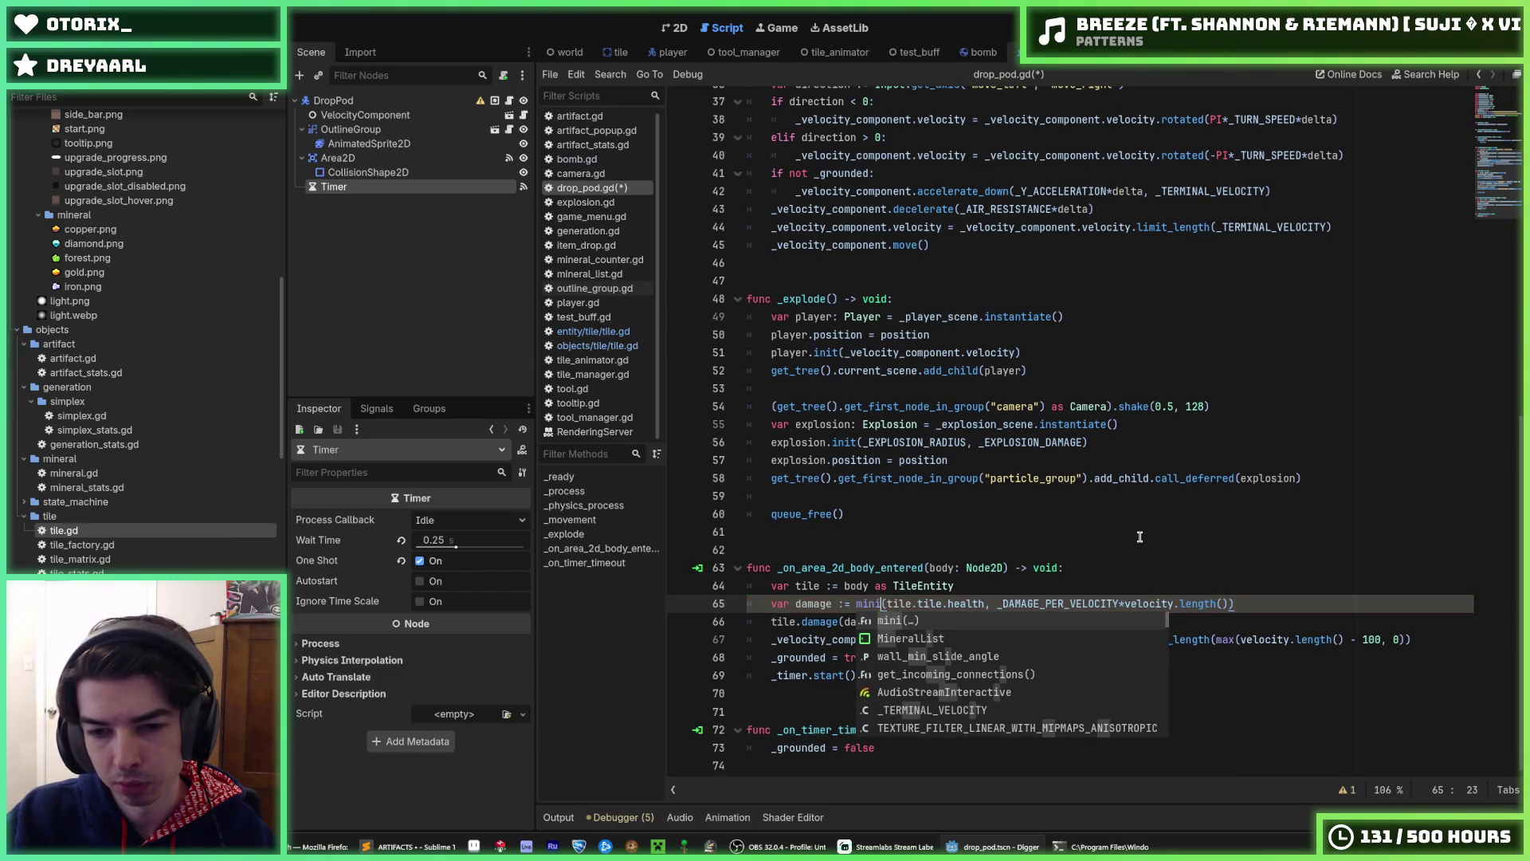
{"action": "key", "text": "ctrl+s"}
{"action": "key", "text": "Right"}
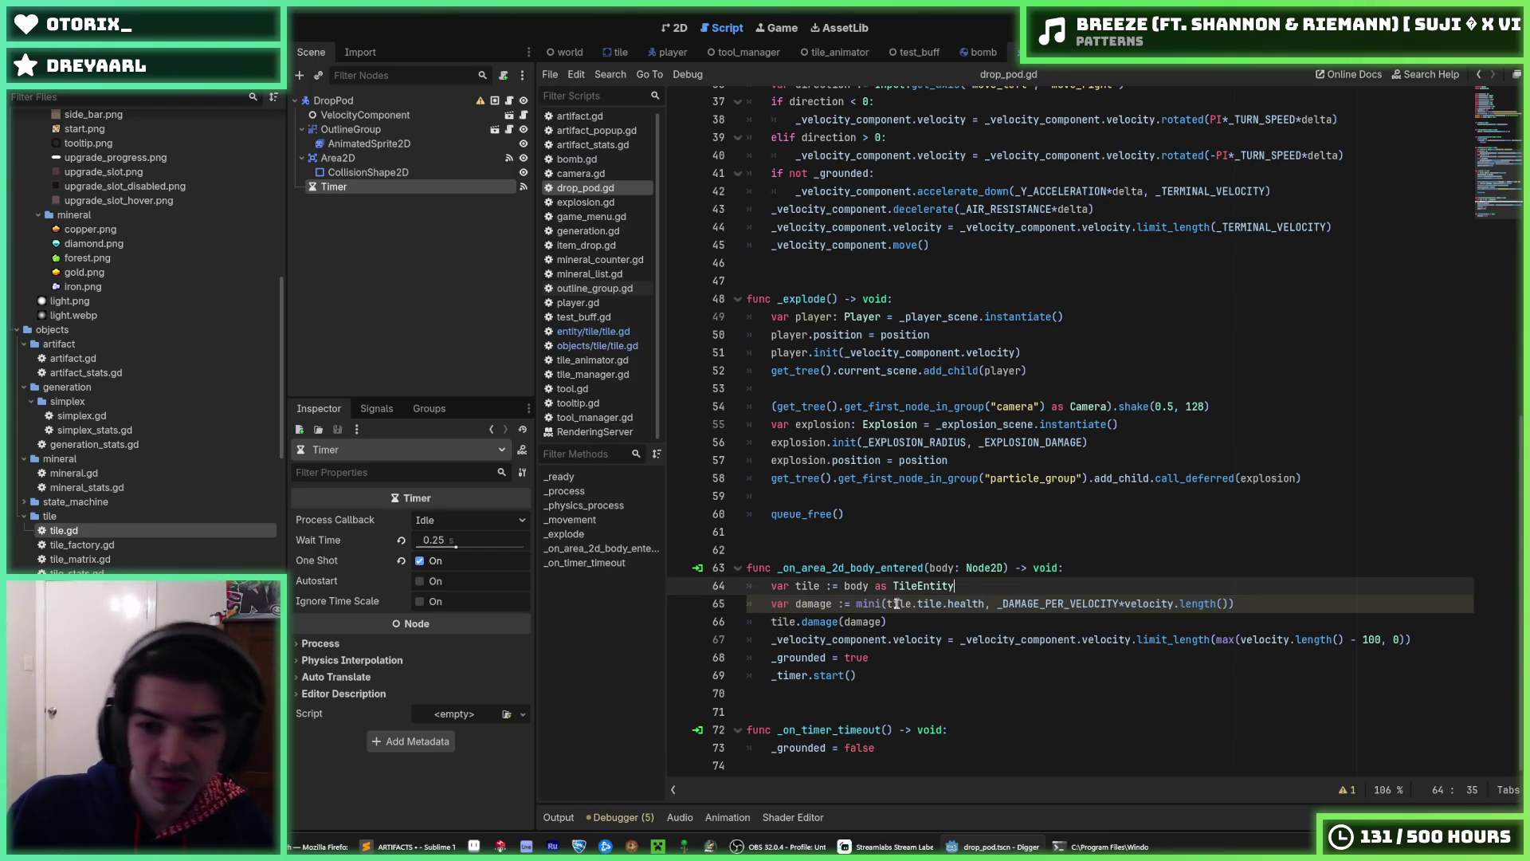
- Make the declaration var damage: int = min(...), save, and run Digger with F5
{"action": "left_click", "coordinate": [887, 603]}
{"action": "key", "text": "Left"}
{"action": "key", "text": "BackSpace"}
{"action": "key", "text": "Left"}
{"action": "key", "text": "Left"}
{"action": "key", "text": "Left"}
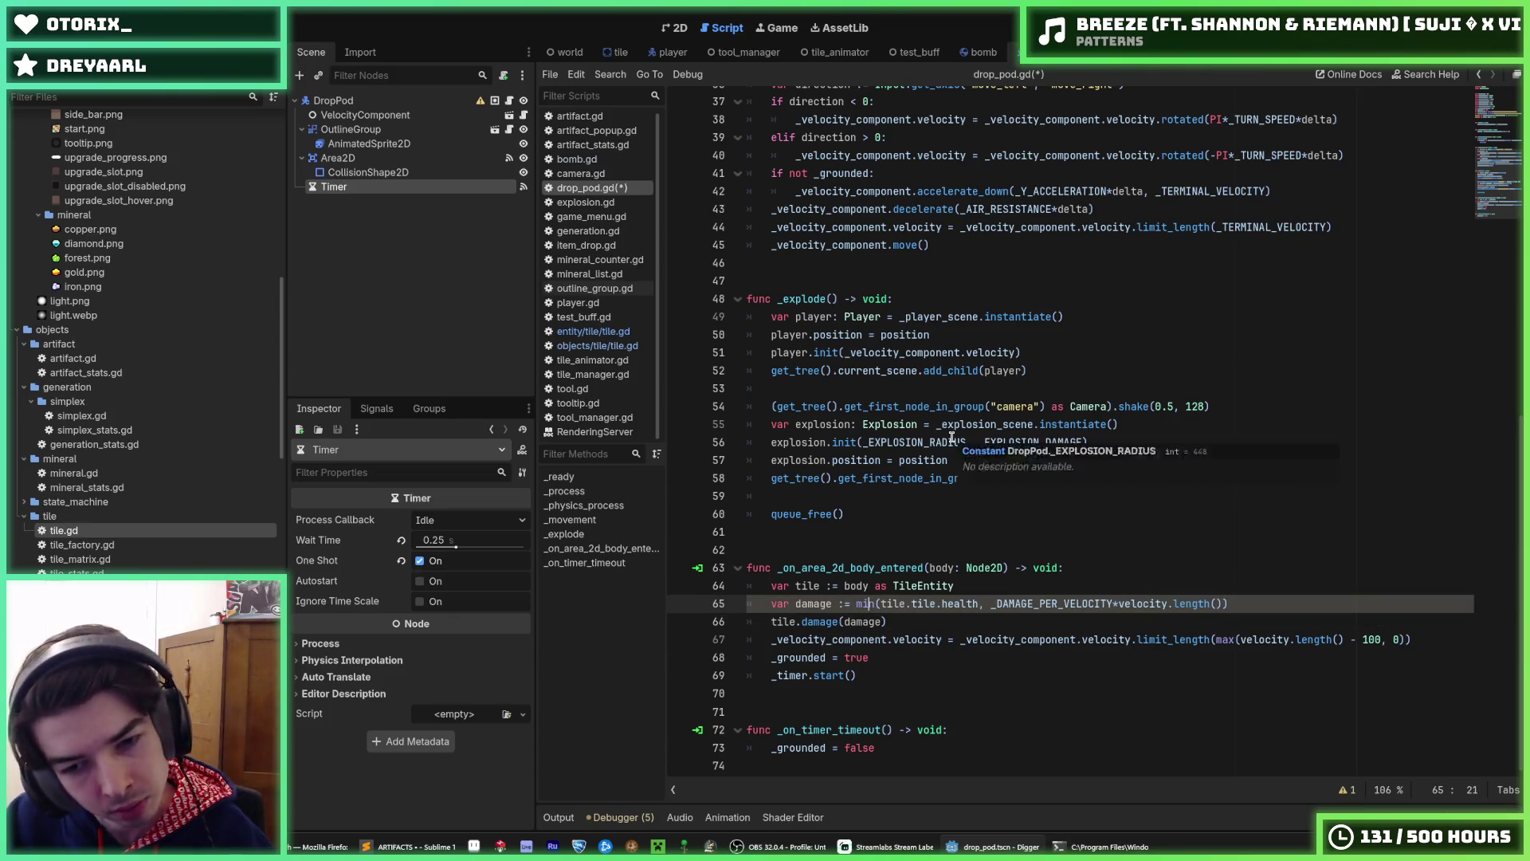
{"action": "key", "text": "BackSpace"}
{"action": "key", "text": "BackSpace"}
{"action": "key", "text": "BackSpace"}
{"action": "type", "text": ": int ="}
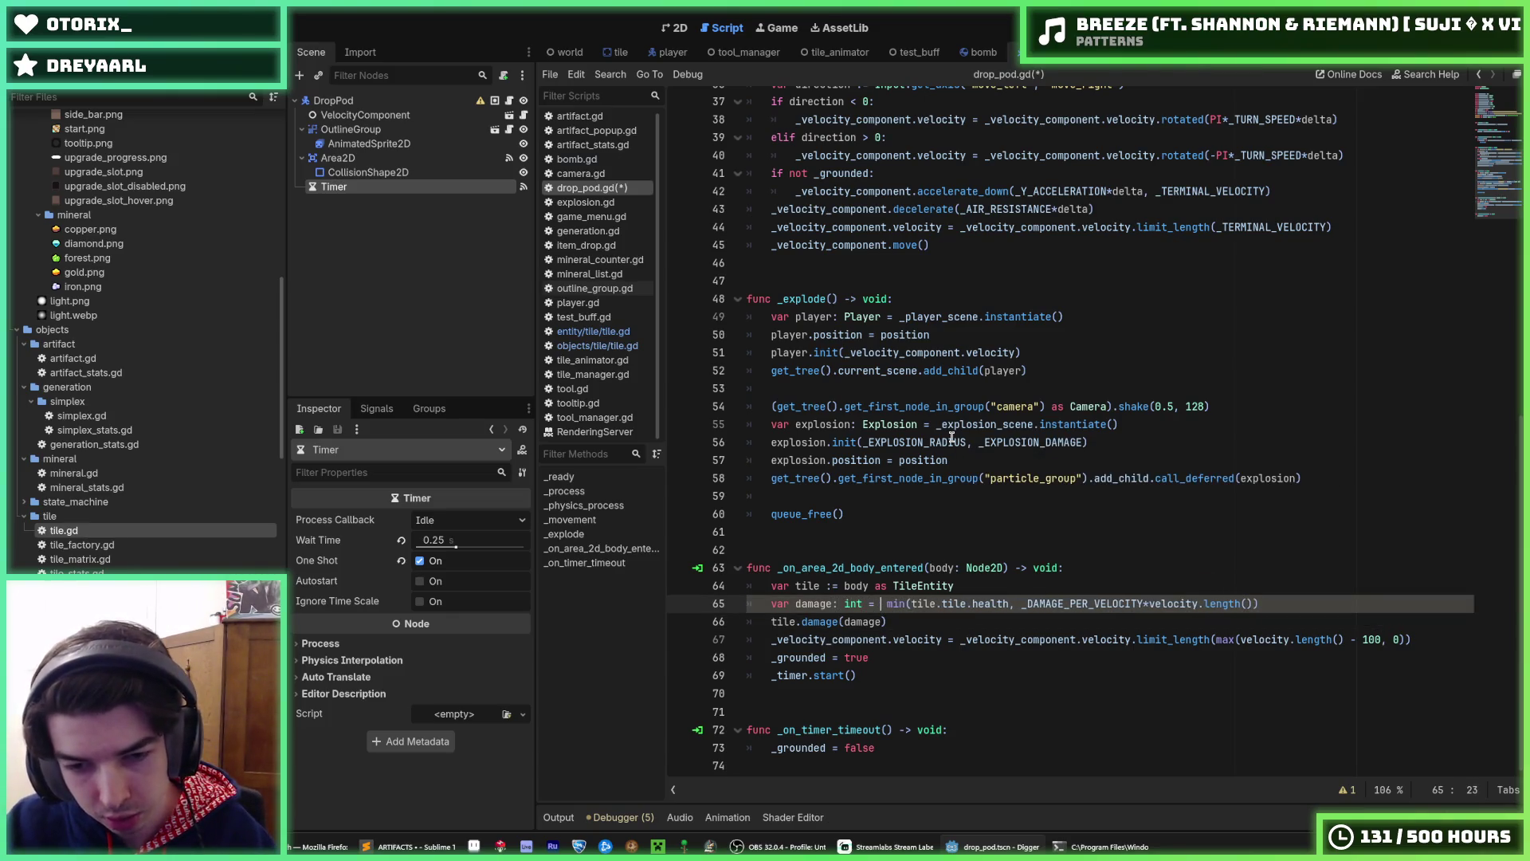
{"action": "left_click", "coordinate": [951, 460]}
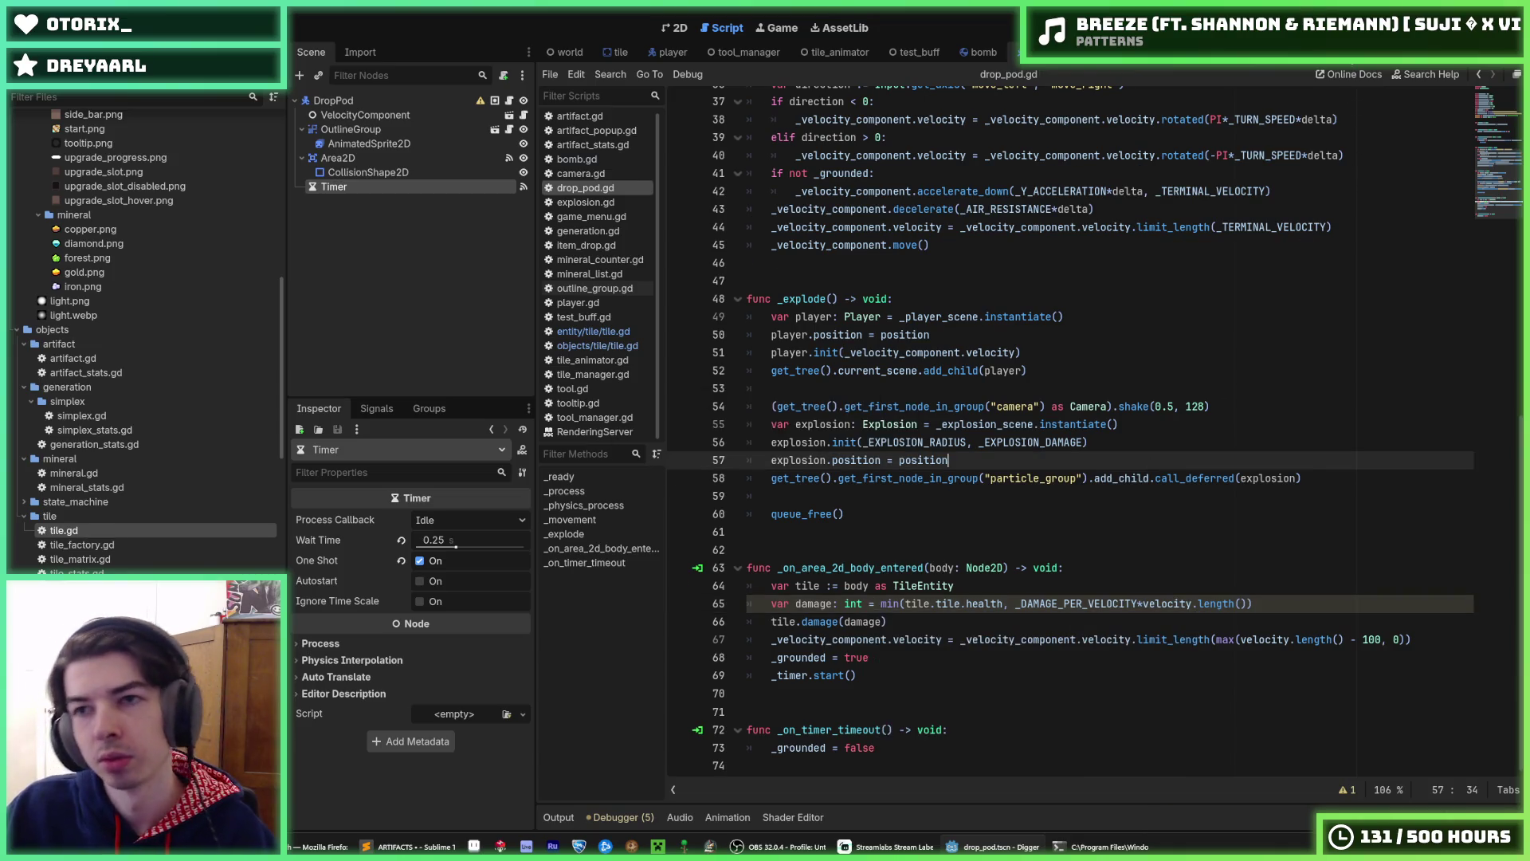
{"action": "key", "text": "ctrl+s"}
{"action": "key", "text": "F5"}
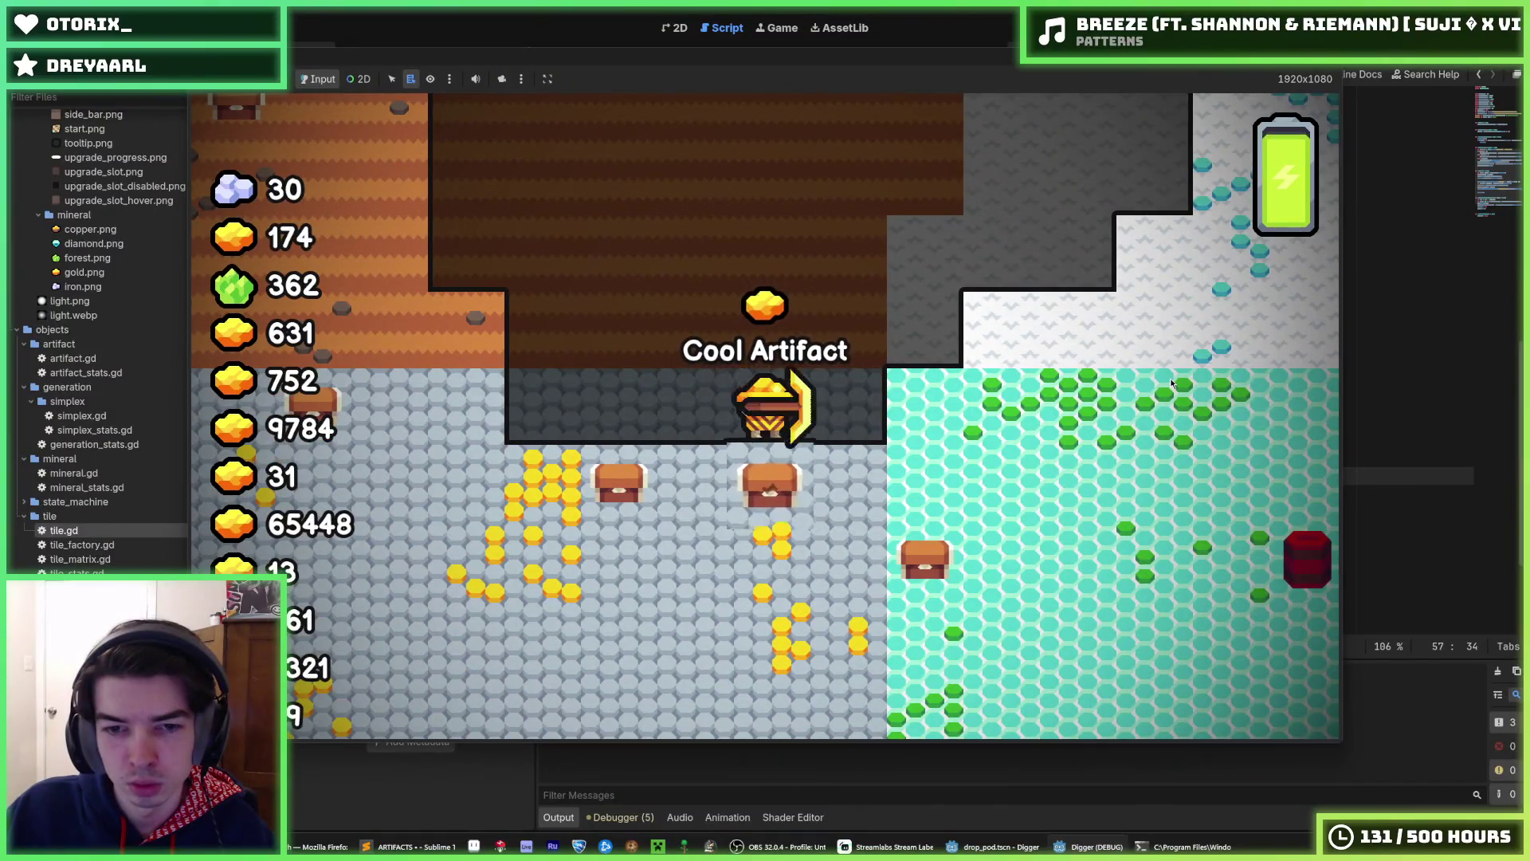
- Stop the Digger run with F8 and return to the tile.damage(damage) call
{"action": "key", "text": "F8"}
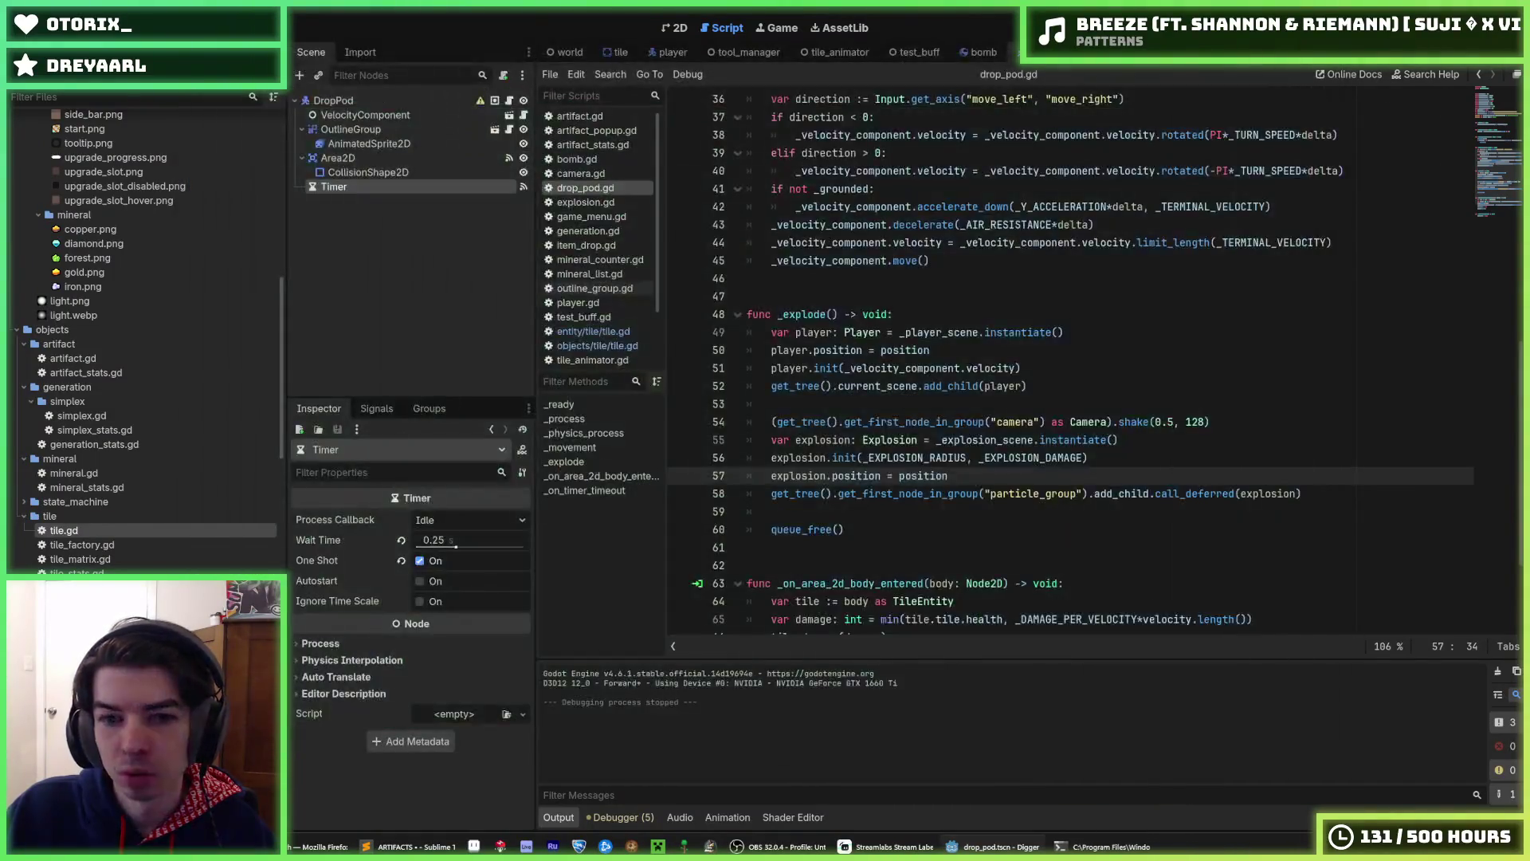
{"action": "scroll", "coordinate": [1258, 371], "scroll_direction": "down", "scroll_amount": 1}
{"action": "left_click", "coordinate": [950, 479]}
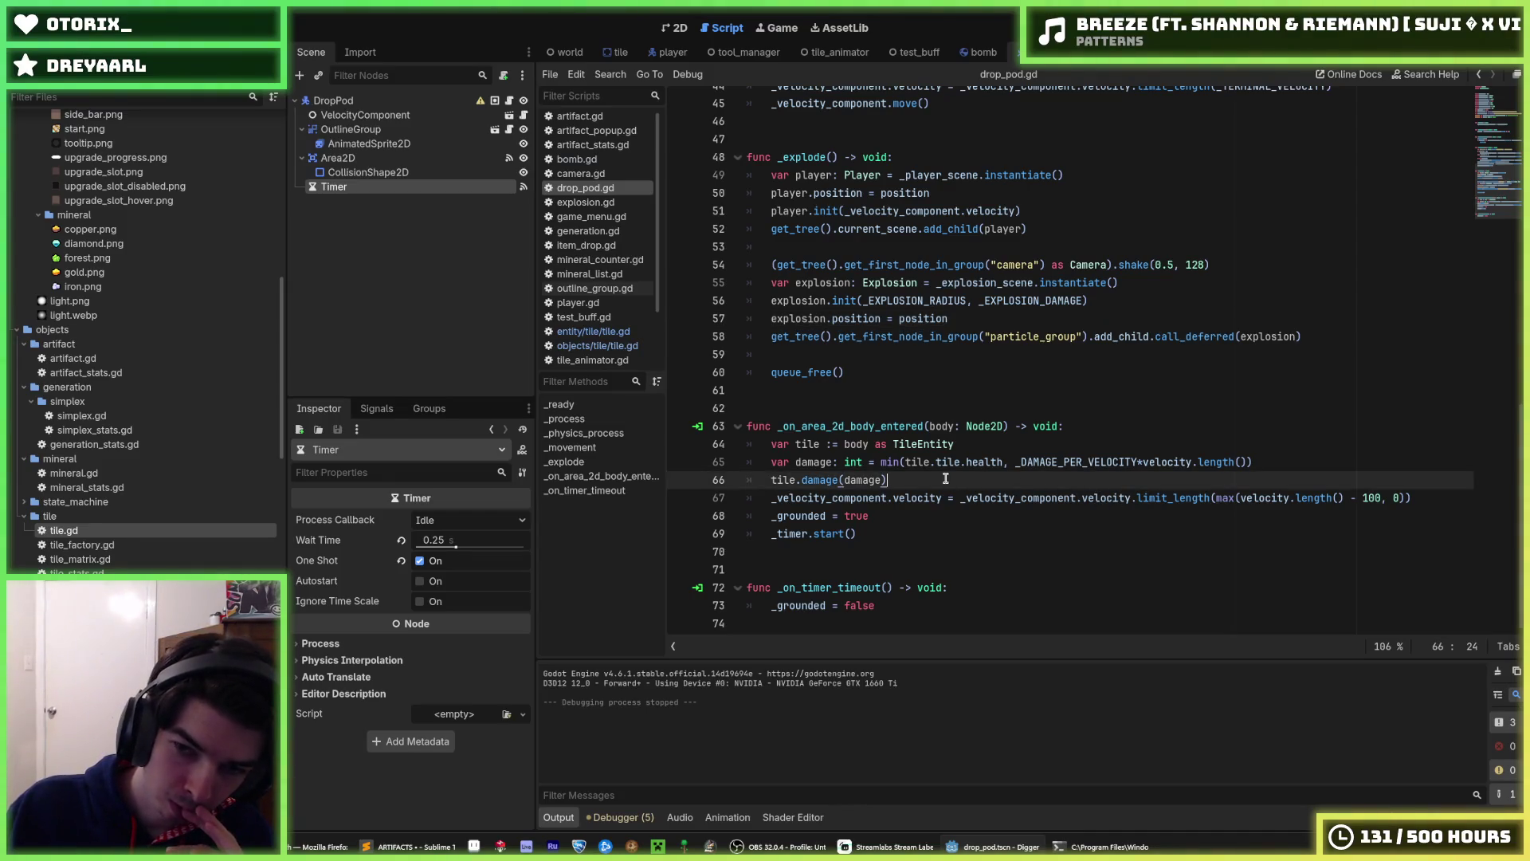
{"action": "left_click", "coordinate": [1295, 462]}
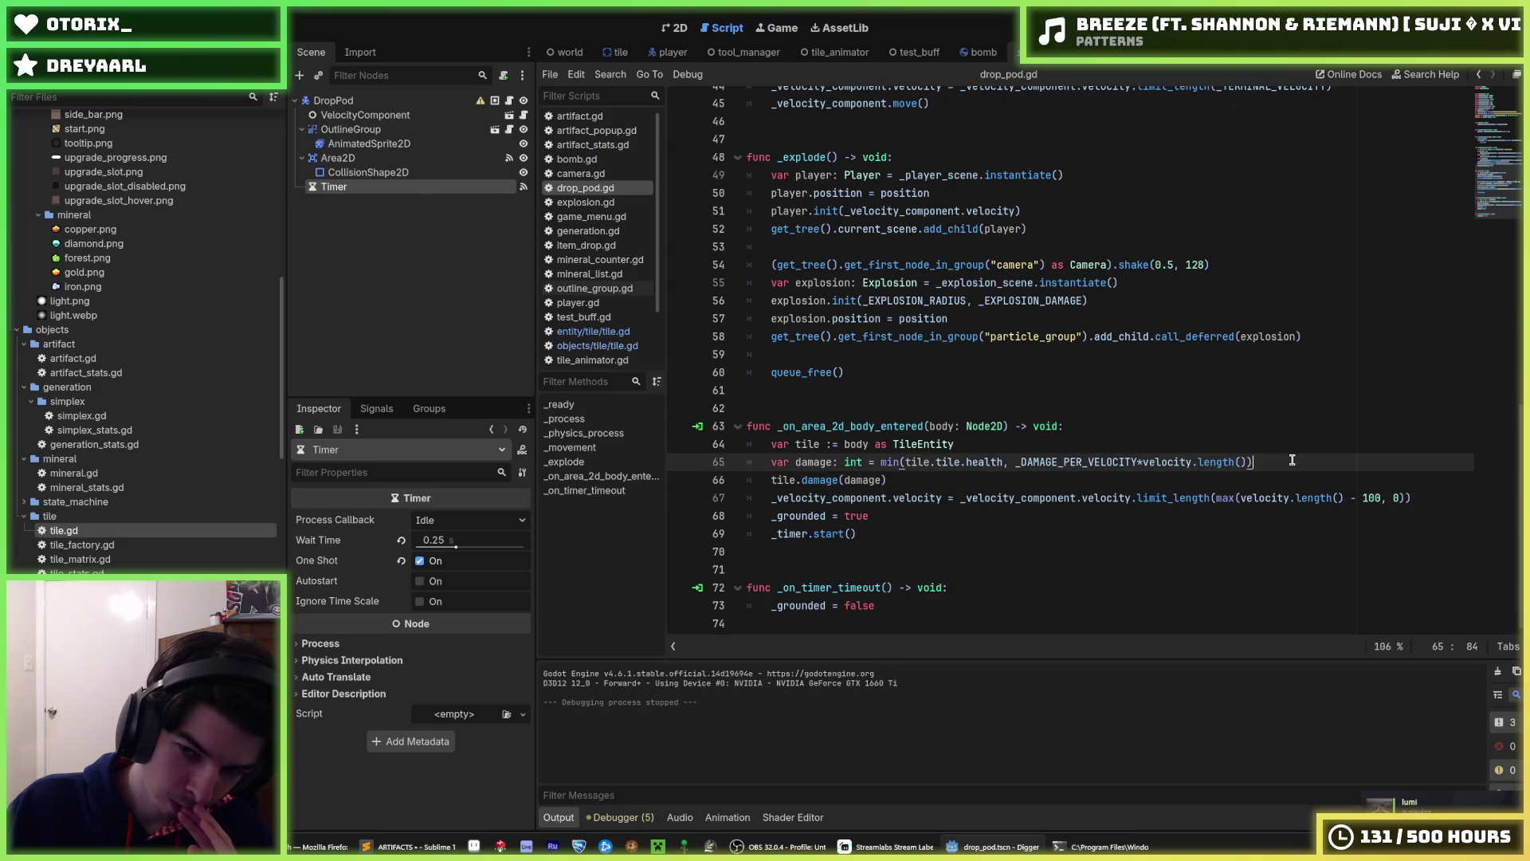
{"action": "double_click", "coordinate": [1061, 462]}
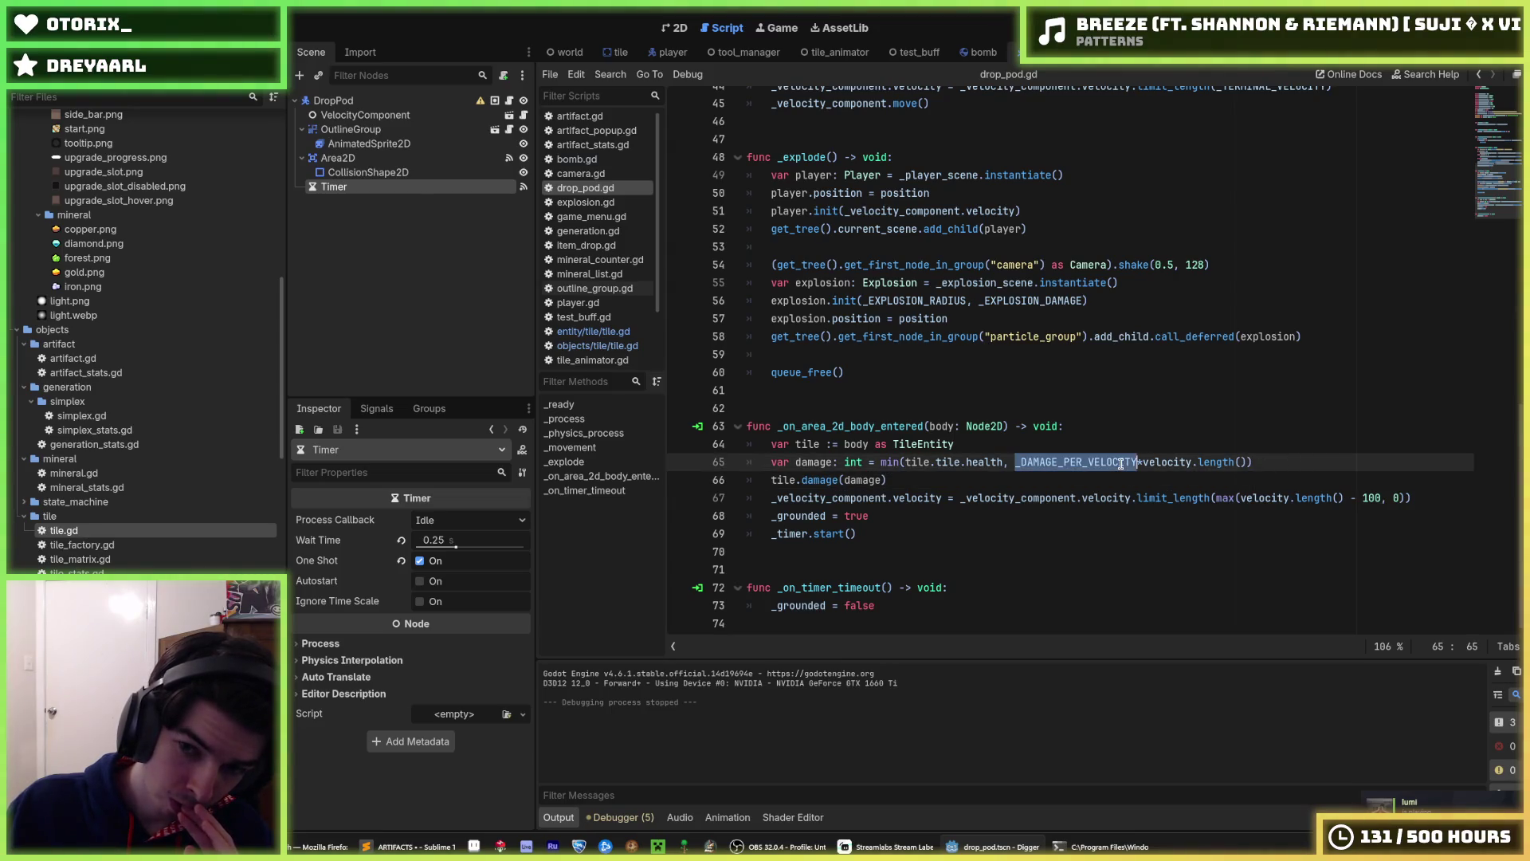
{"action": "double_click", "coordinate": [1170, 462]}
{"action": "double_click", "coordinate": [1083, 462]}
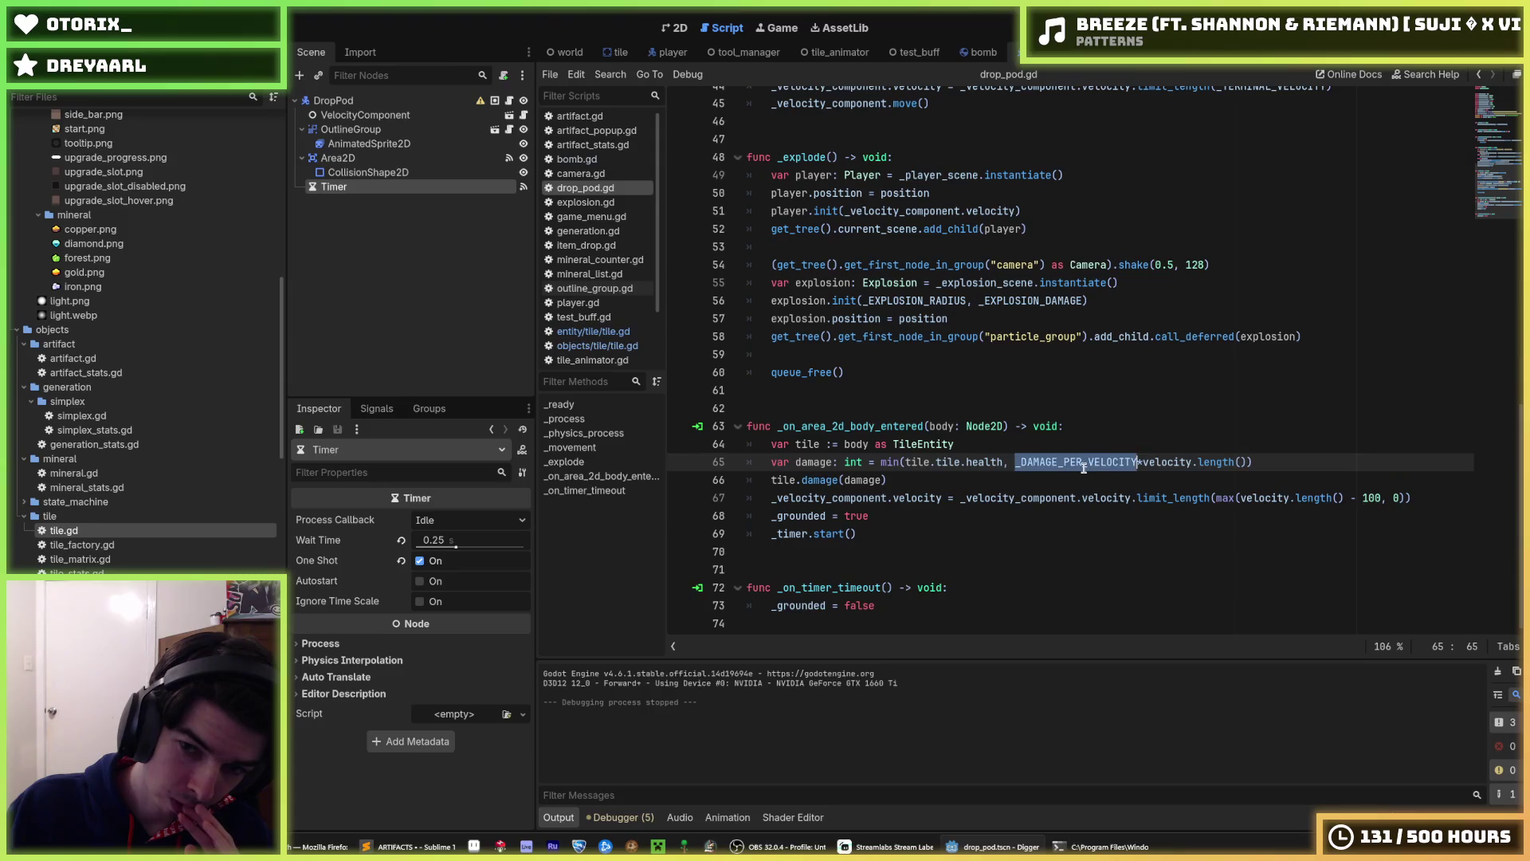
{"action": "right_click", "coordinate": [1083, 468]}
{"action": "left_click", "coordinate": [1136, 554]}
{"action": "left_click", "coordinate": [1076, 497]}
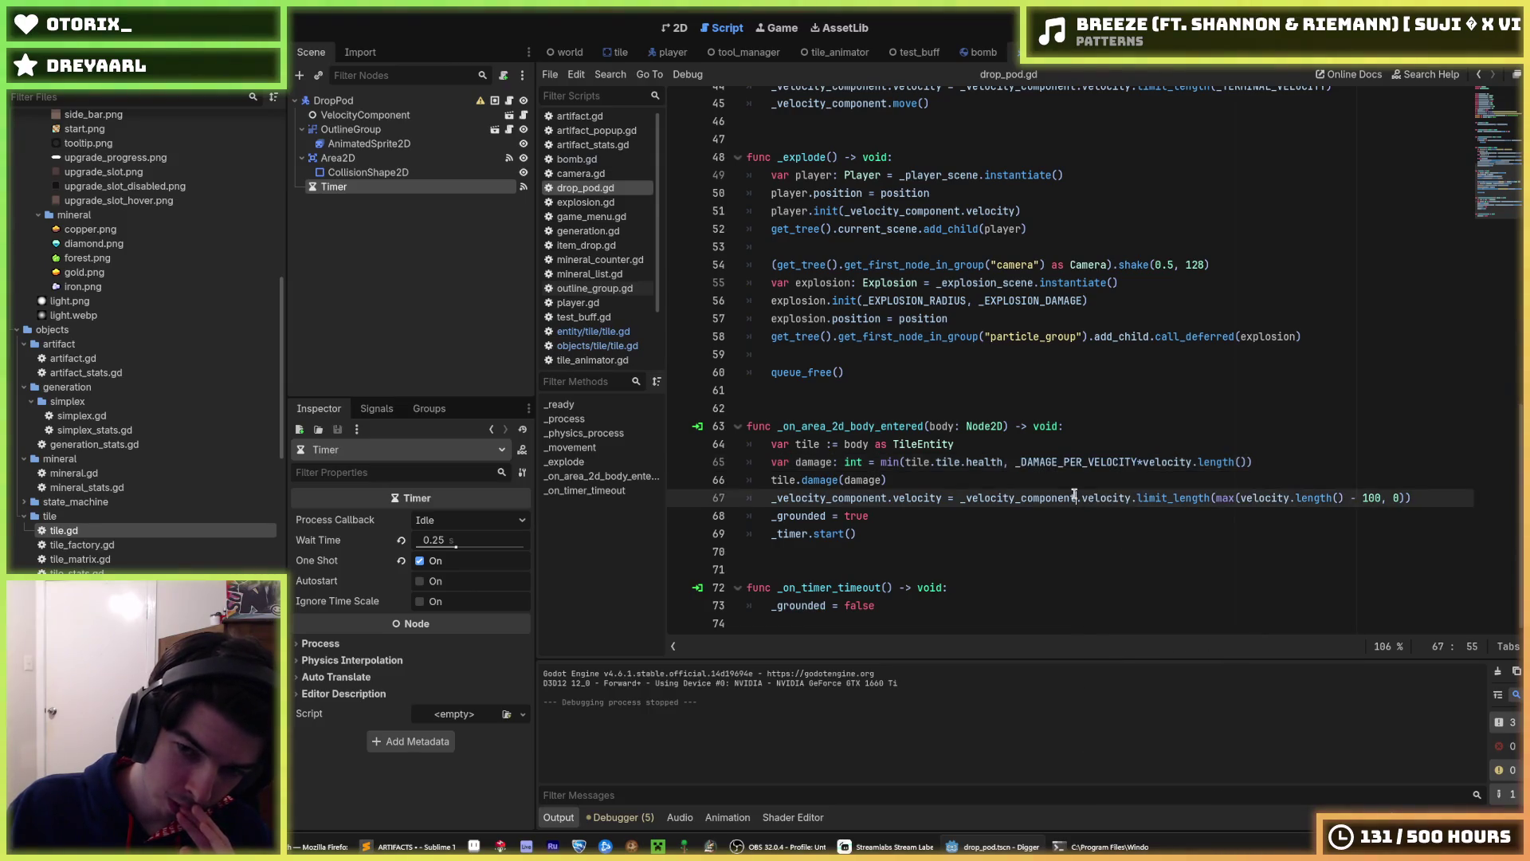
{"action": "double_click", "coordinate": [1083, 462]}
{"action": "right_click", "coordinate": [1079, 466]}
{"action": "left_click", "coordinate": [1104, 546]}
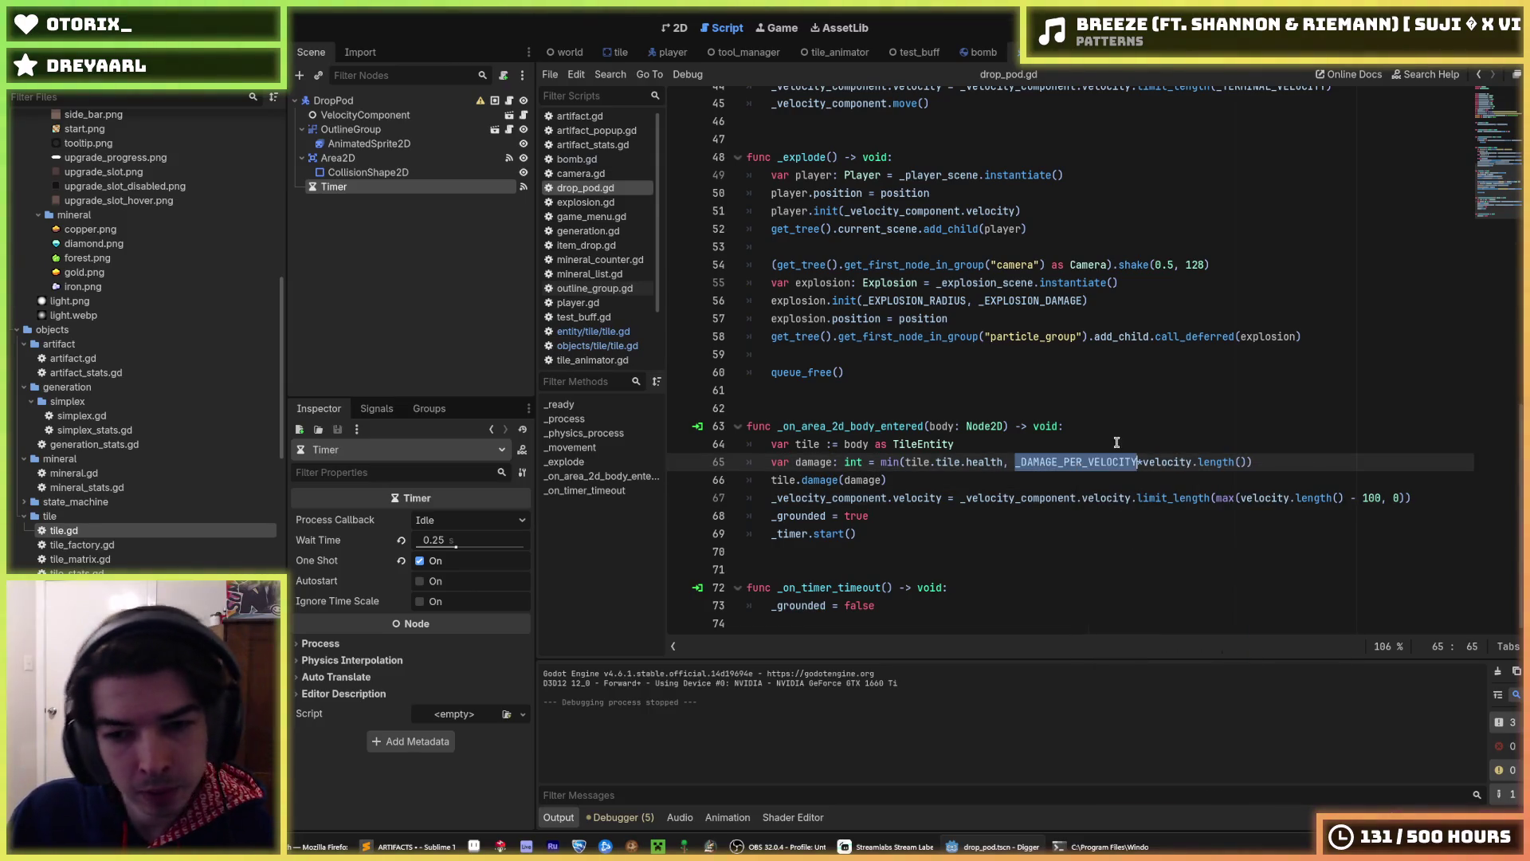
{"action": "left_click", "coordinate": [1037, 481]}
{"action": "double_click", "coordinate": [1081, 460]}
{"action": "right_click", "coordinate": [1077, 466]}
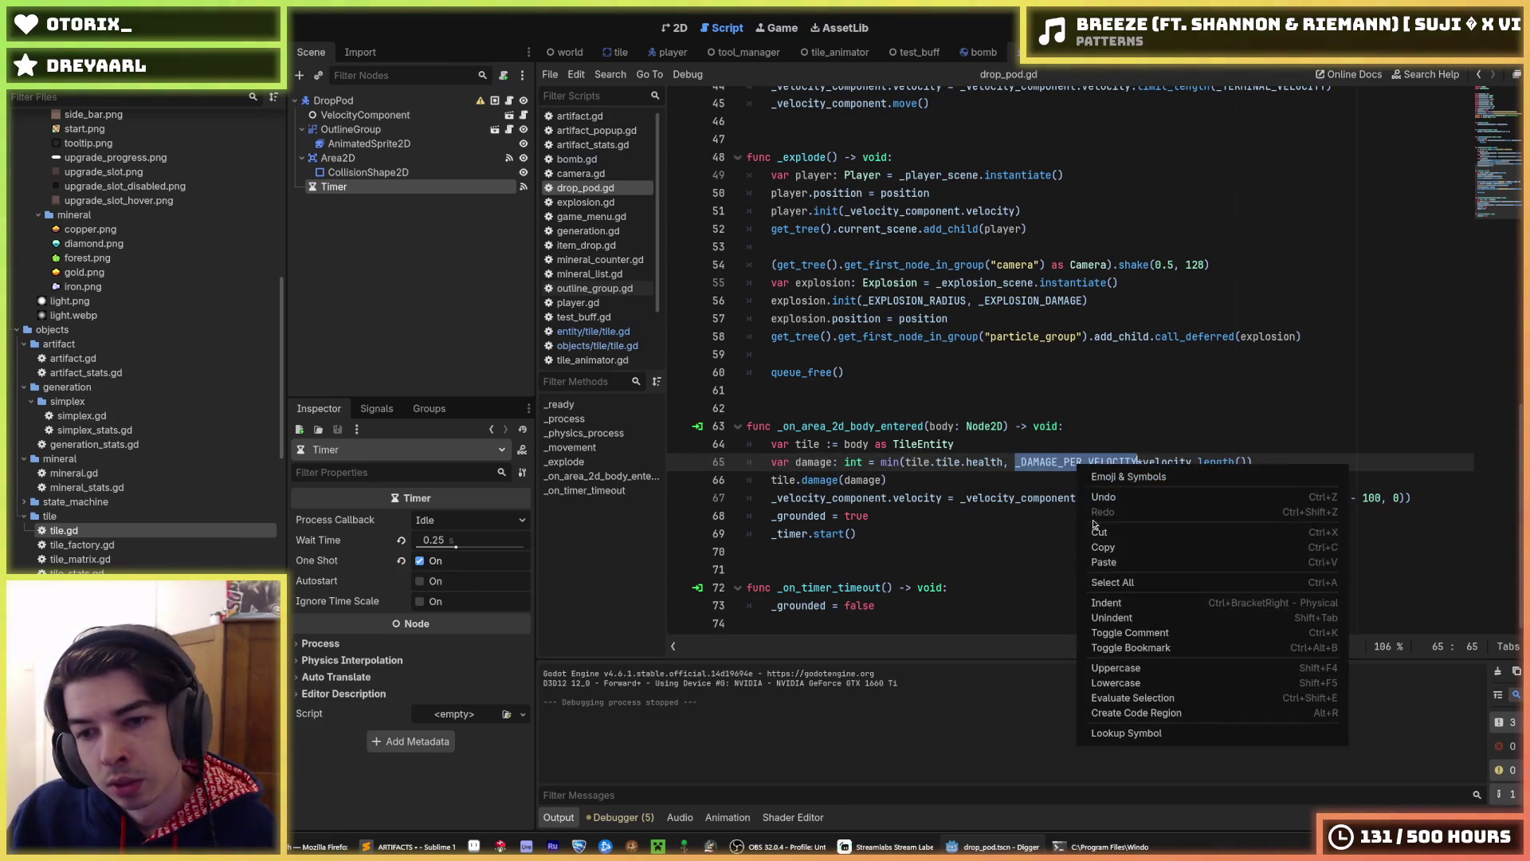
{"action": "left_click", "coordinate": [1101, 548]}
{"action": "left_click", "coordinate": [1090, 483]}
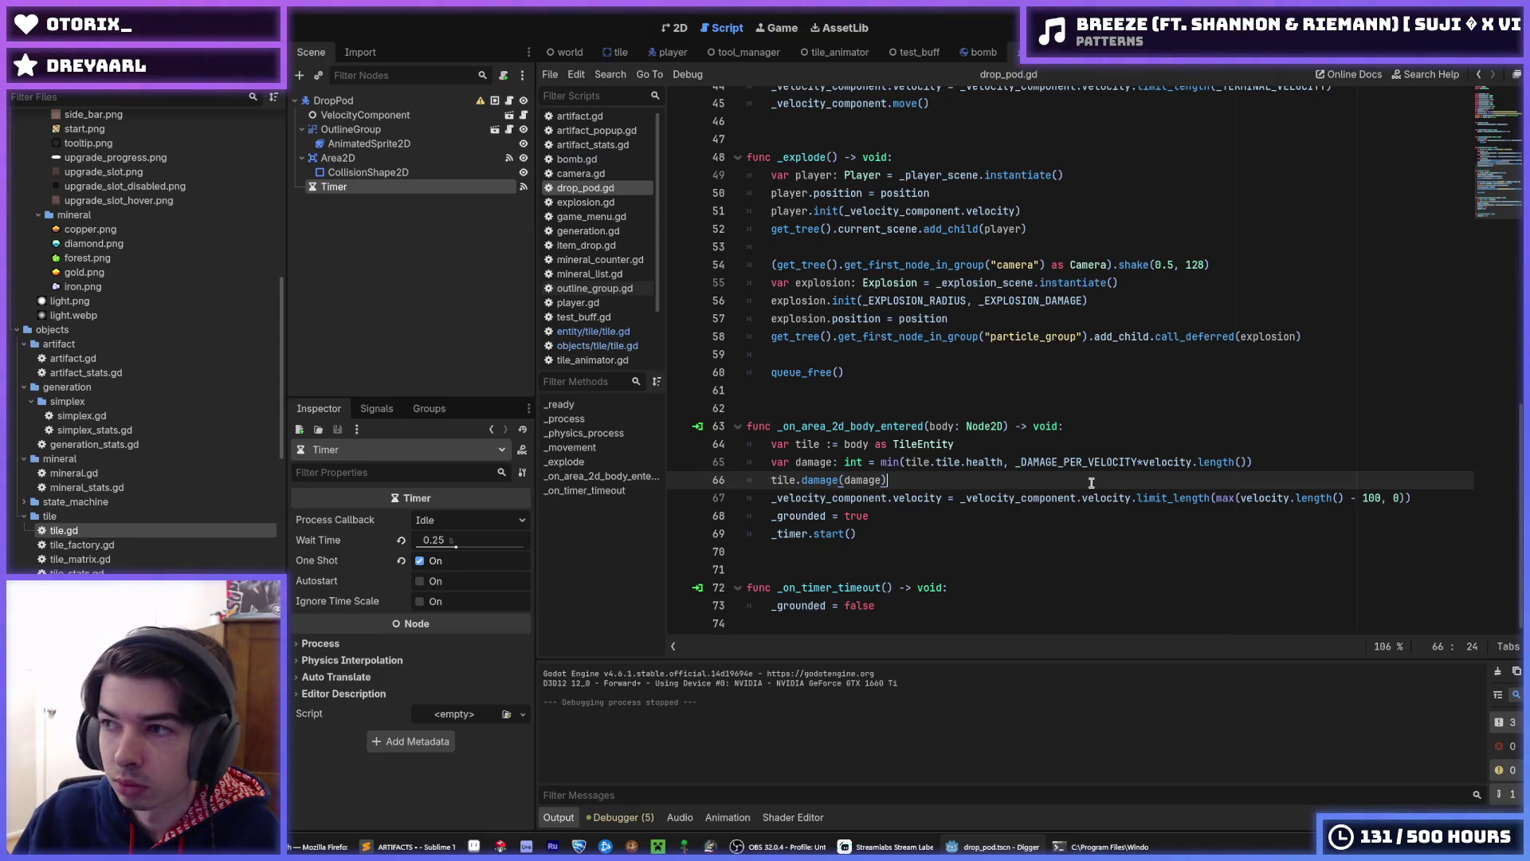
- Inspect _DAMAGE_PER_VELOCITY in the line 65 damage formula and find its const declaration (1000)
{"action": "double_click", "coordinate": [868, 480]}
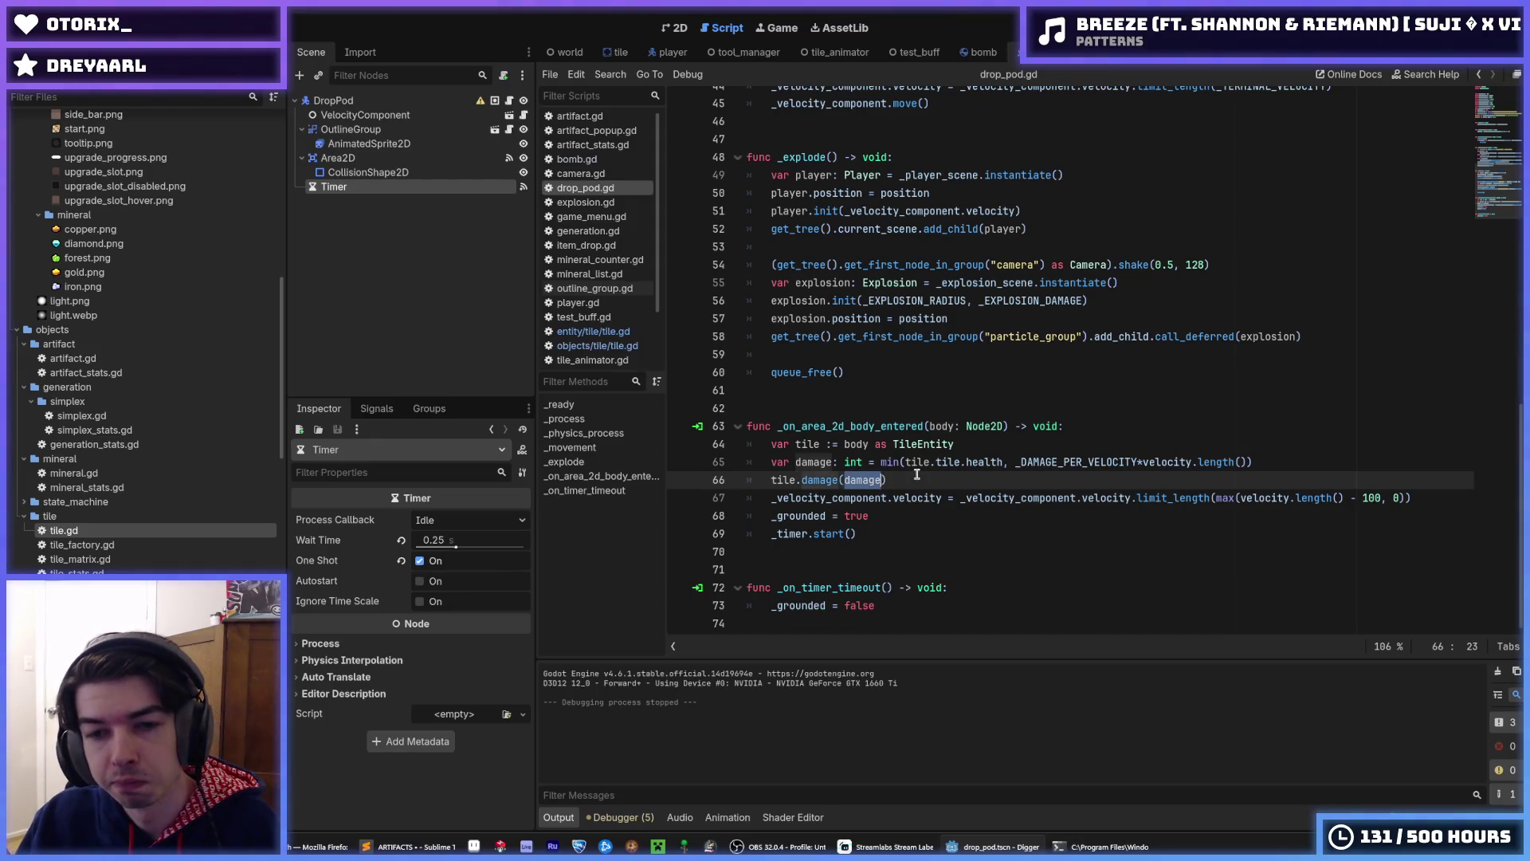
{"action": "left_click", "coordinate": [1139, 462]}
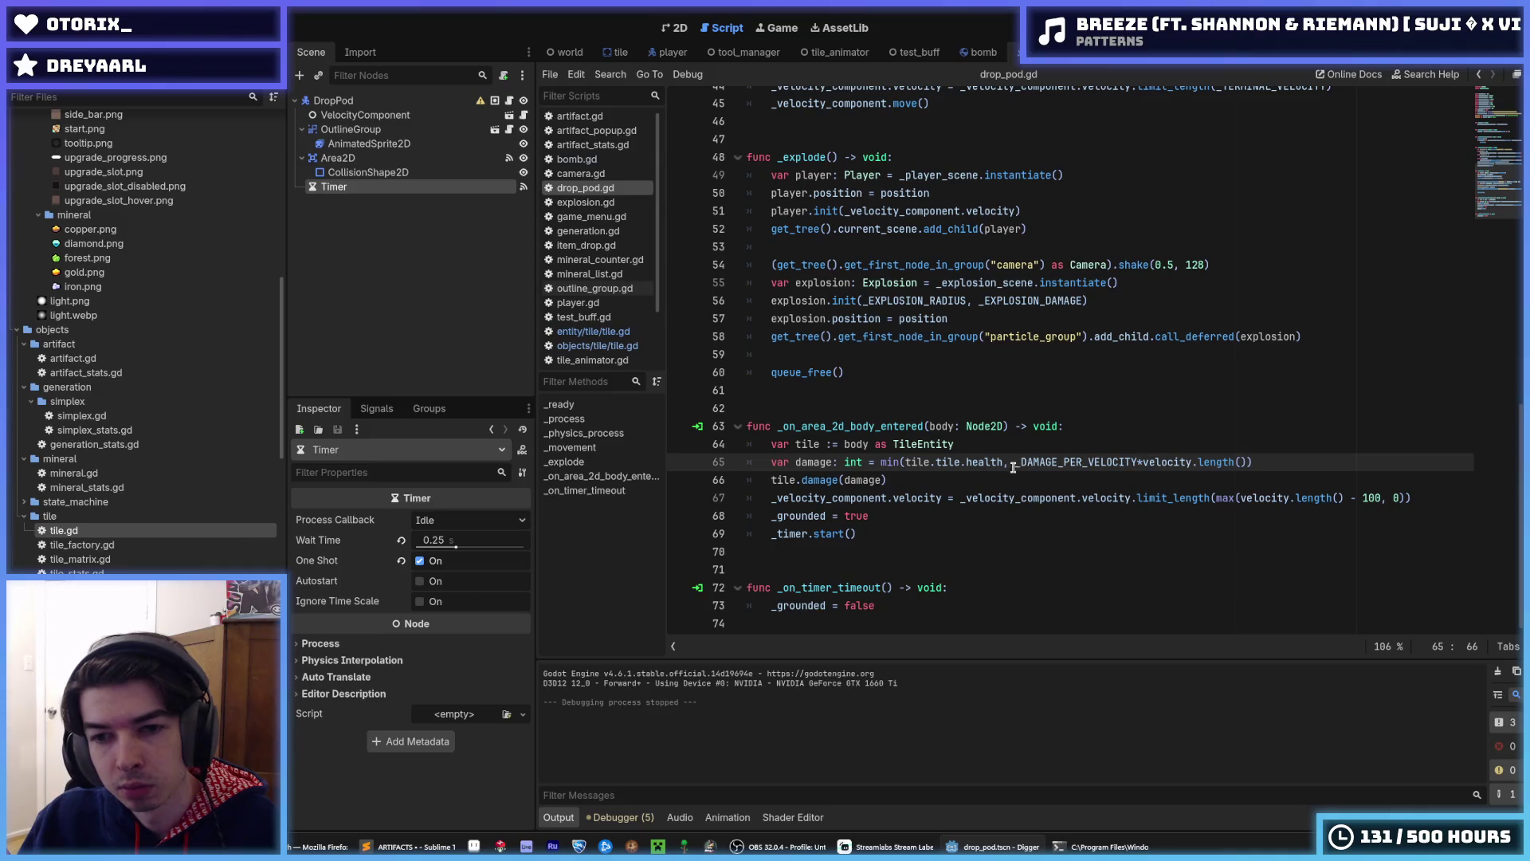
{"action": "left_click_drag", "start_coordinate": [1014, 463], "coordinate": [1133, 465]}
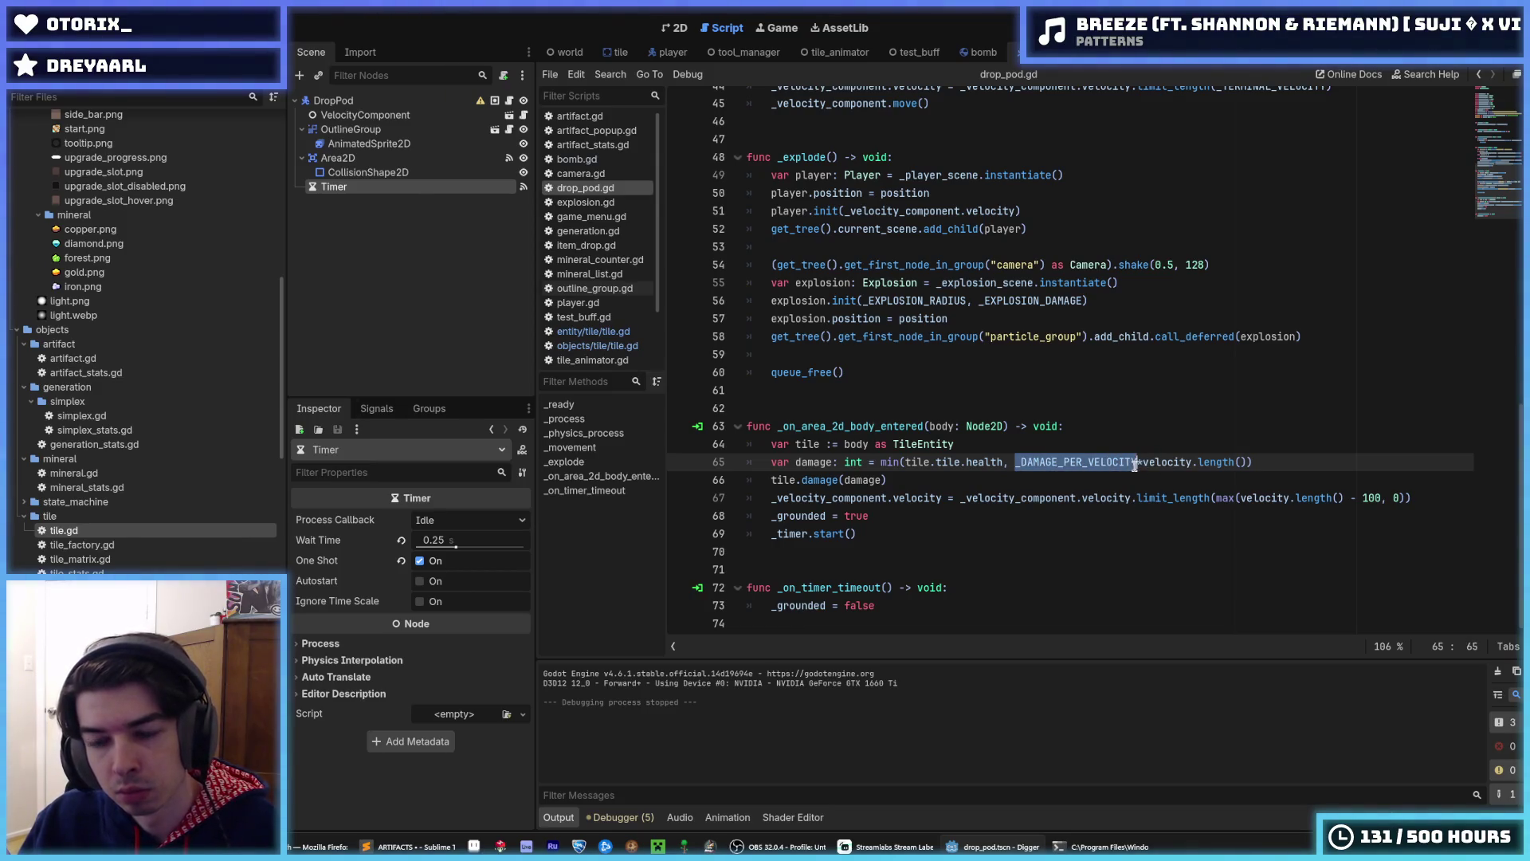
{"action": "left_click", "coordinate": [1135, 465]}
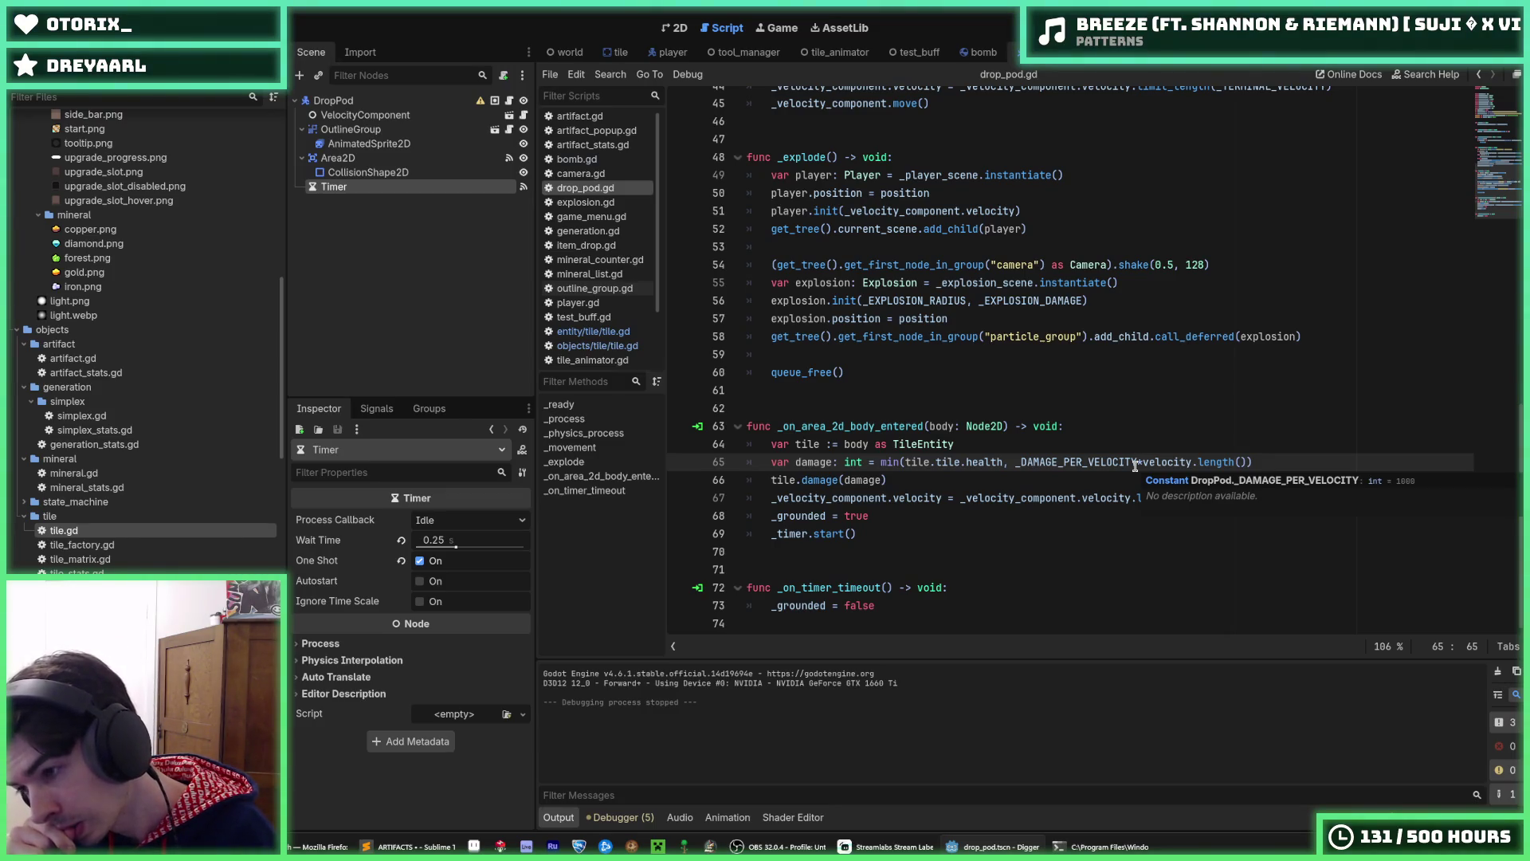
{"action": "scroll", "coordinate": [1136, 465], "scroll_direction": "up", "scroll_amount": 15}
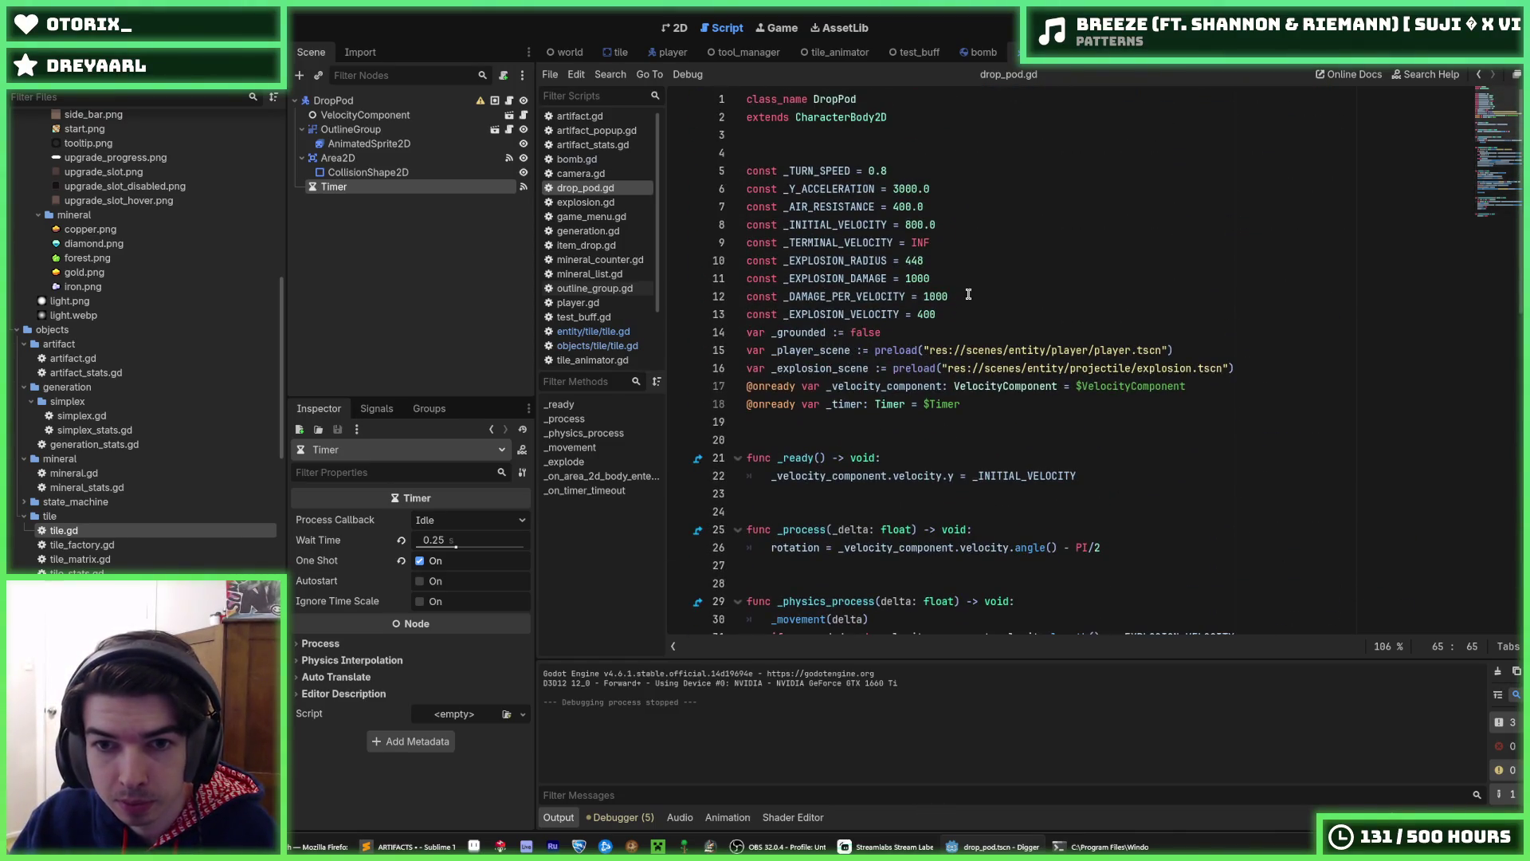
- Lower _DAMAGE_PER_VELOCITY from 1000 to 100 on line 12
{"action": "left_click", "coordinate": [966, 295]}
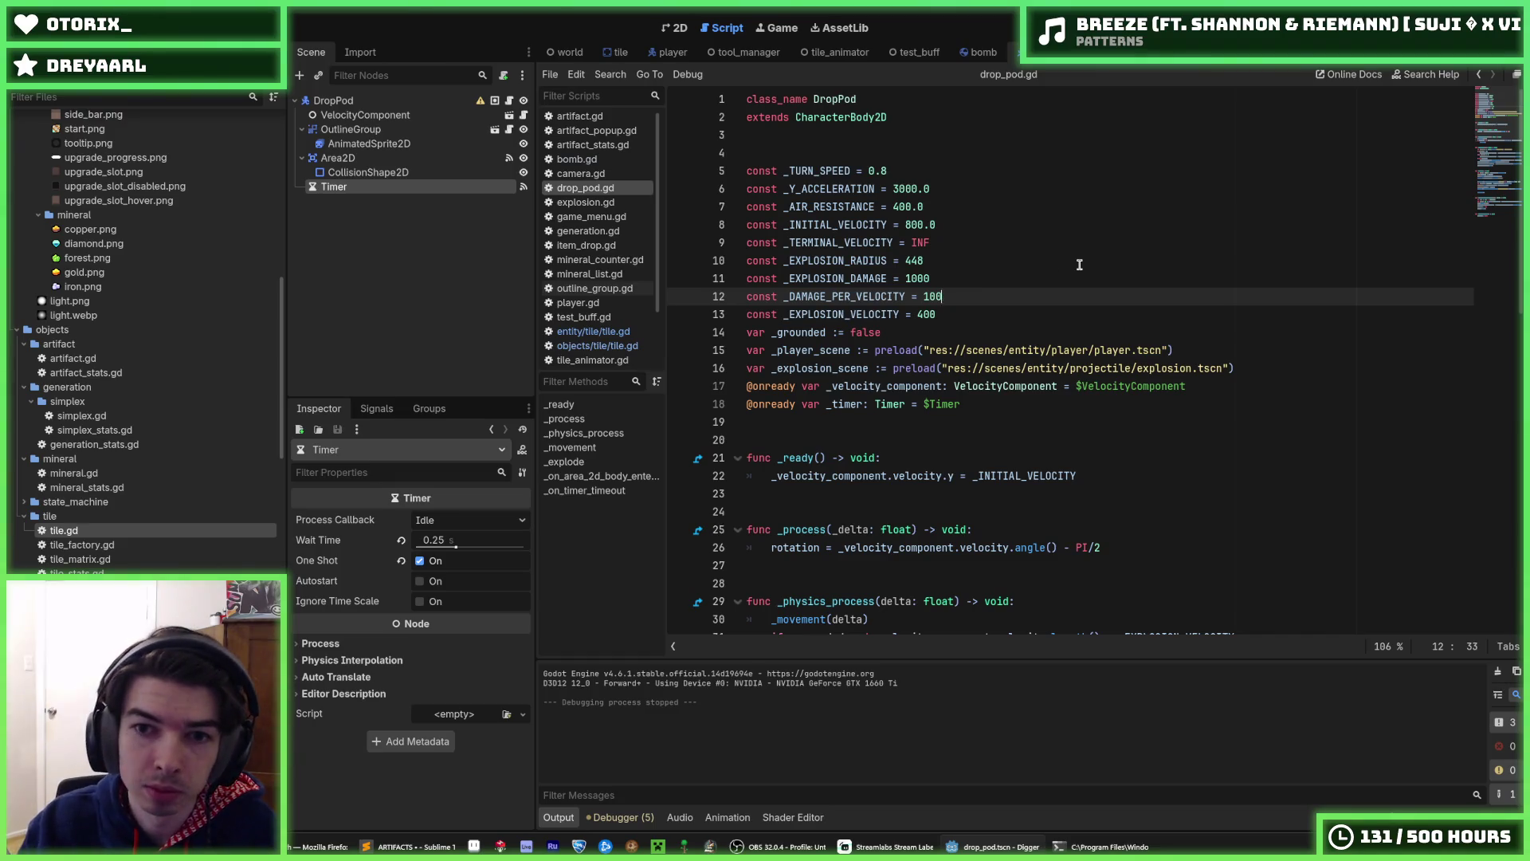
{"action": "key", "text": "BackSpace"}
{"action": "key", "text": "BackSpace"}
{"action": "key", "text": "BackSpace"}
{"action": "scroll", "coordinate": [1021, 379], "scroll_direction": "down", "scroll_amount": 8}
{"action": "scroll", "coordinate": [1021, 379], "scroll_direction": "down", "scroll_amount": 6}
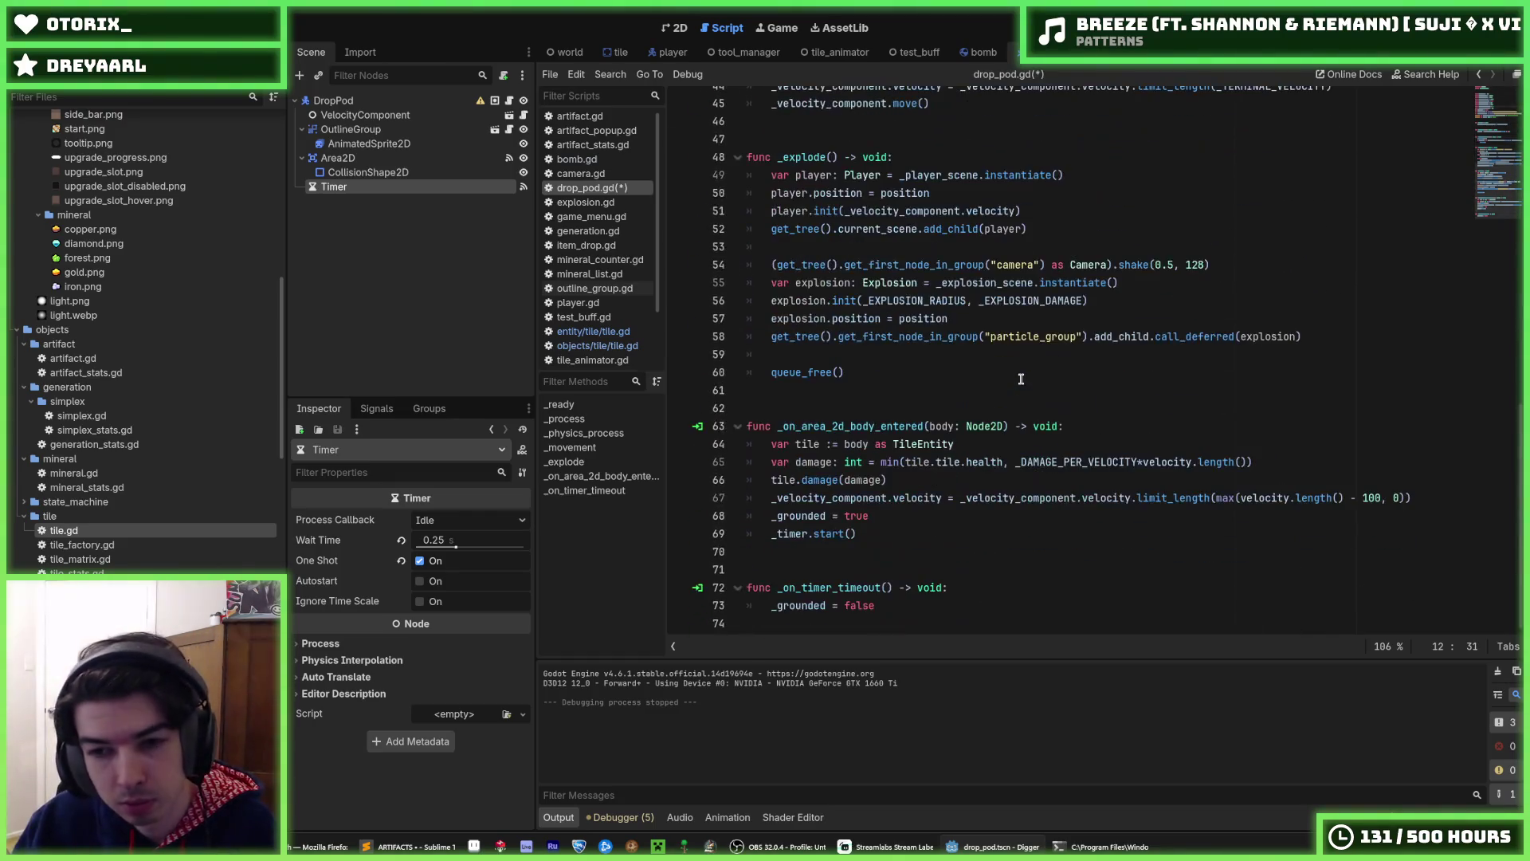
- Review the line 65 damage formula, selecting _DAMAGE_PER_VELOCITY and velocity.length()
{"action": "double_click", "coordinate": [1122, 464]}
{"action": "left_click", "coordinate": [1145, 465]}
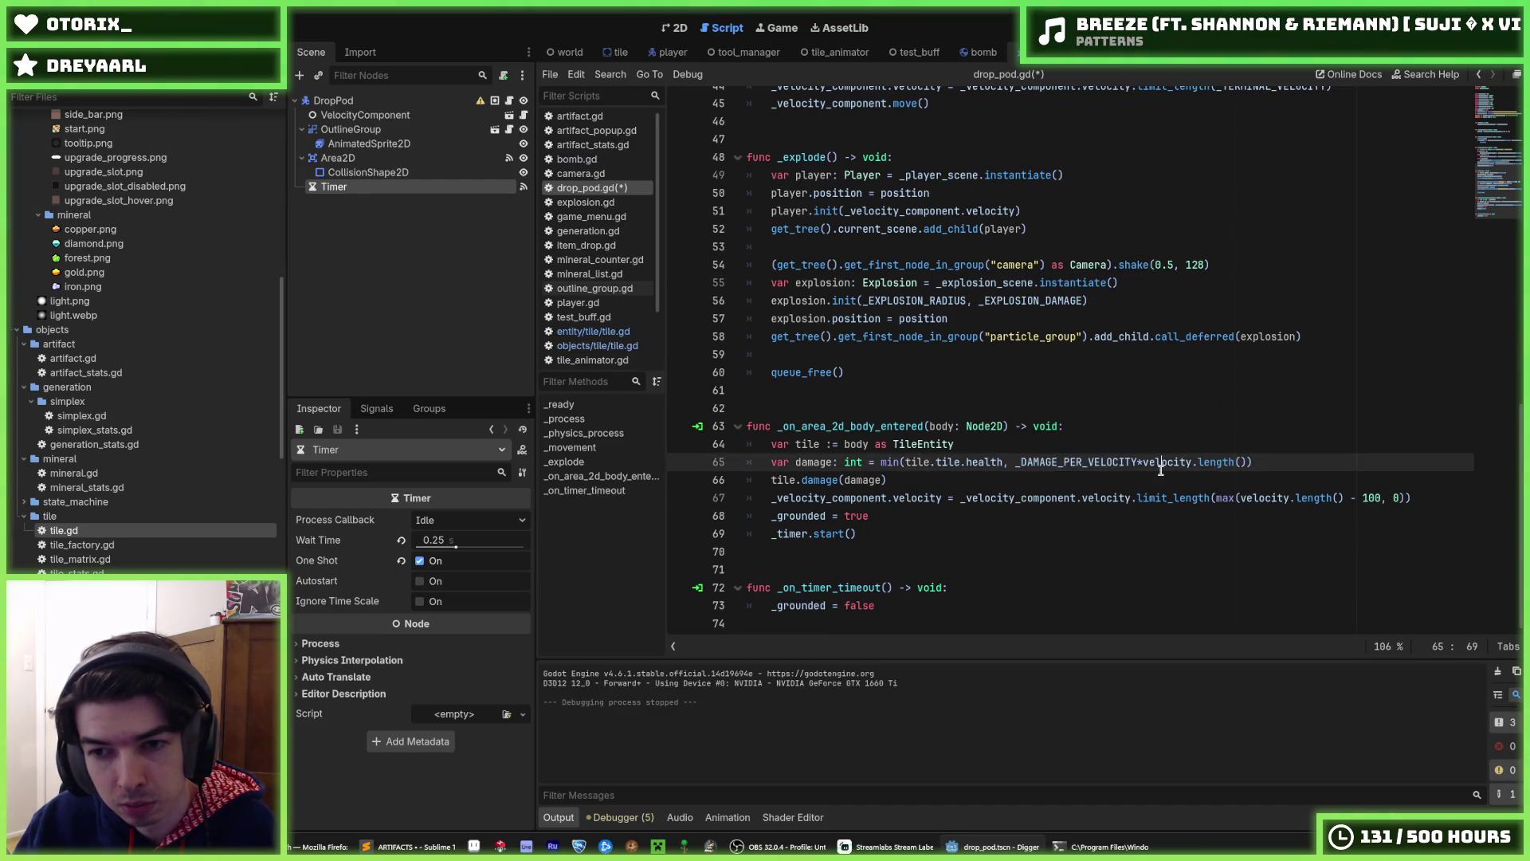
{"action": "double_click", "coordinate": [1168, 461]}
{"action": "left_click", "coordinate": [1200, 461]}
{"action": "left_click_drag", "start_coordinate": [1247, 461], "coordinate": [1137, 461]}
{"action": "left_click", "coordinate": [1137, 462]}
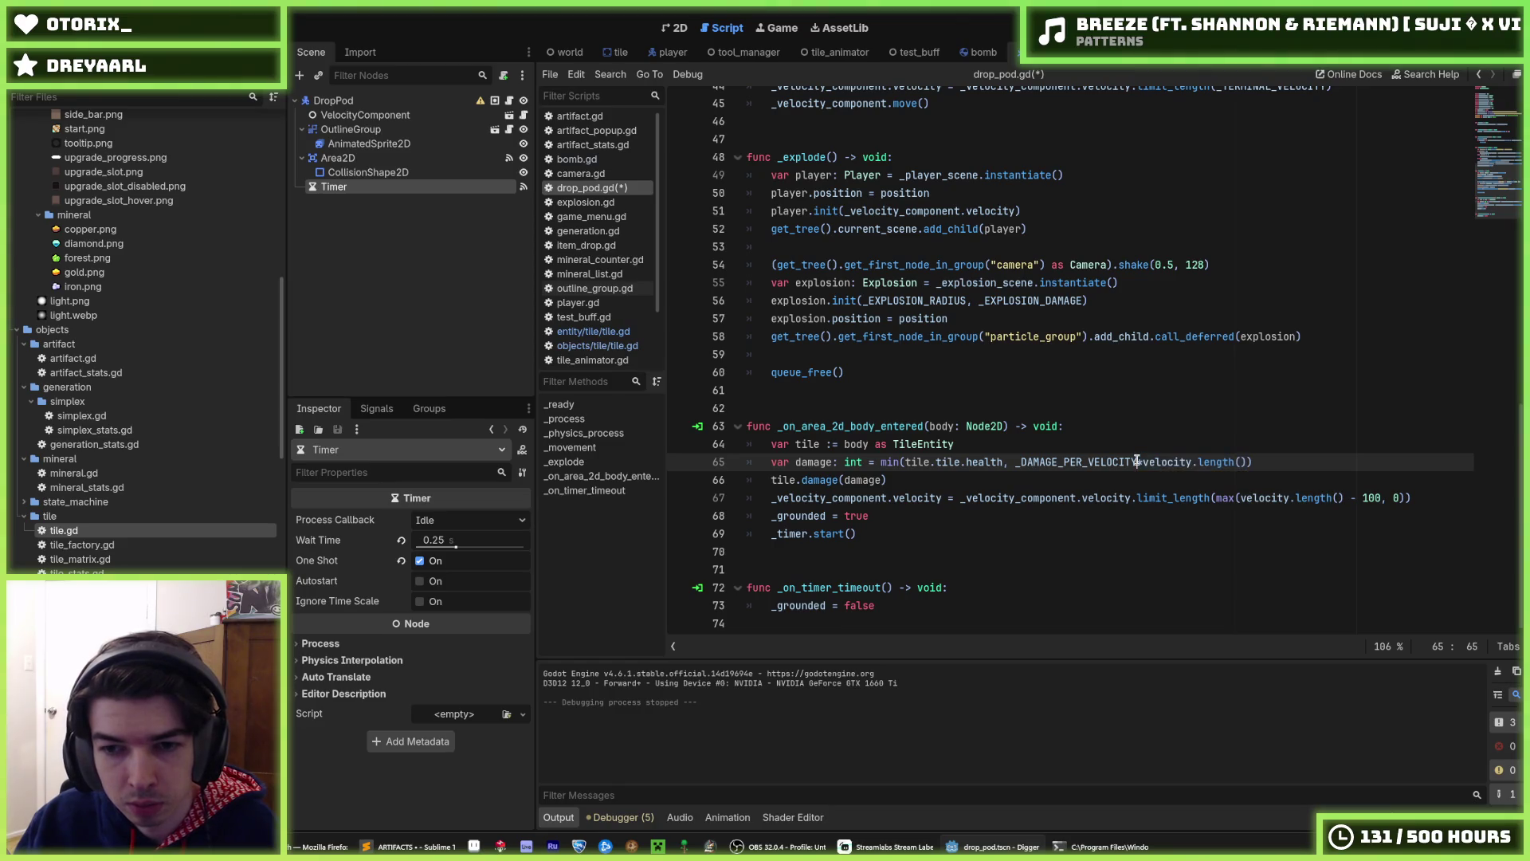
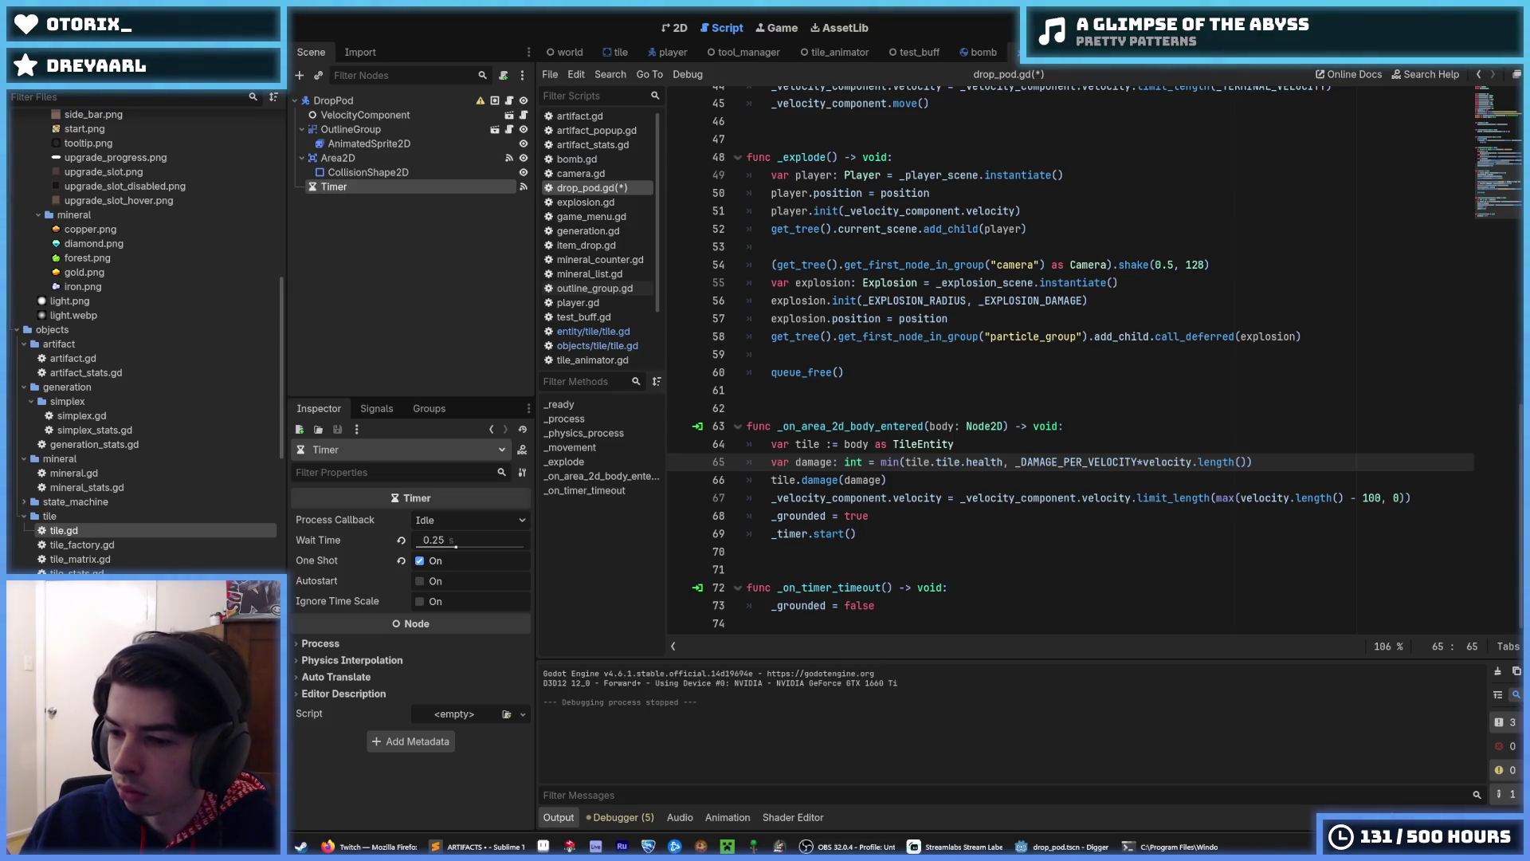
- Inspect the _DAMAGE_PER_VELOCITY constant on line 65 through its context menu
{"action": "left_click", "coordinate": [891, 481]}
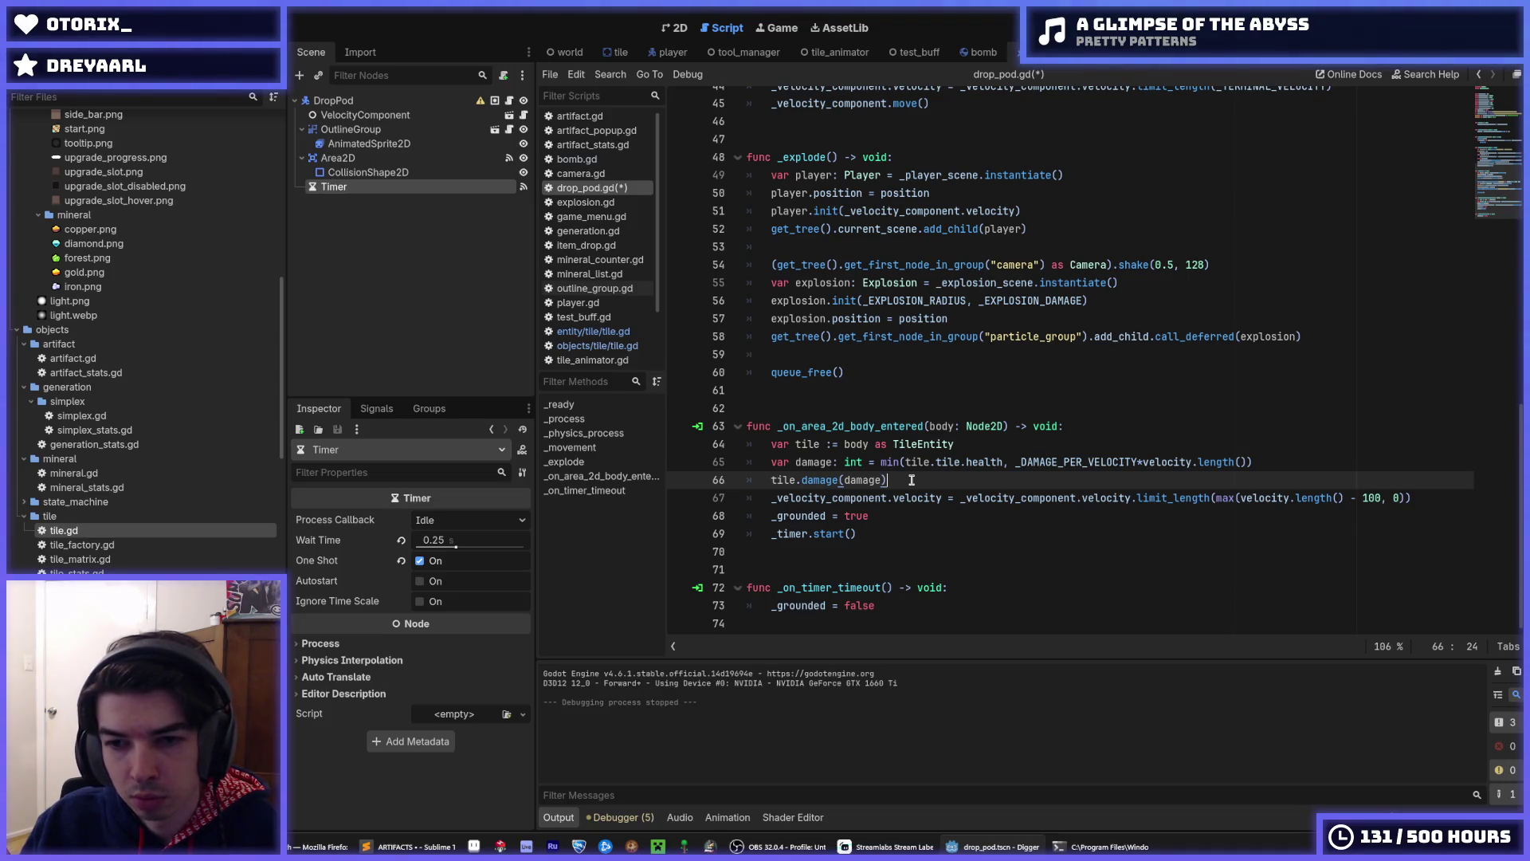
{"action": "double_click", "coordinate": [1070, 461]}
{"action": "right_click", "coordinate": [1070, 461]}
{"action": "left_click", "coordinate": [1096, 543]}
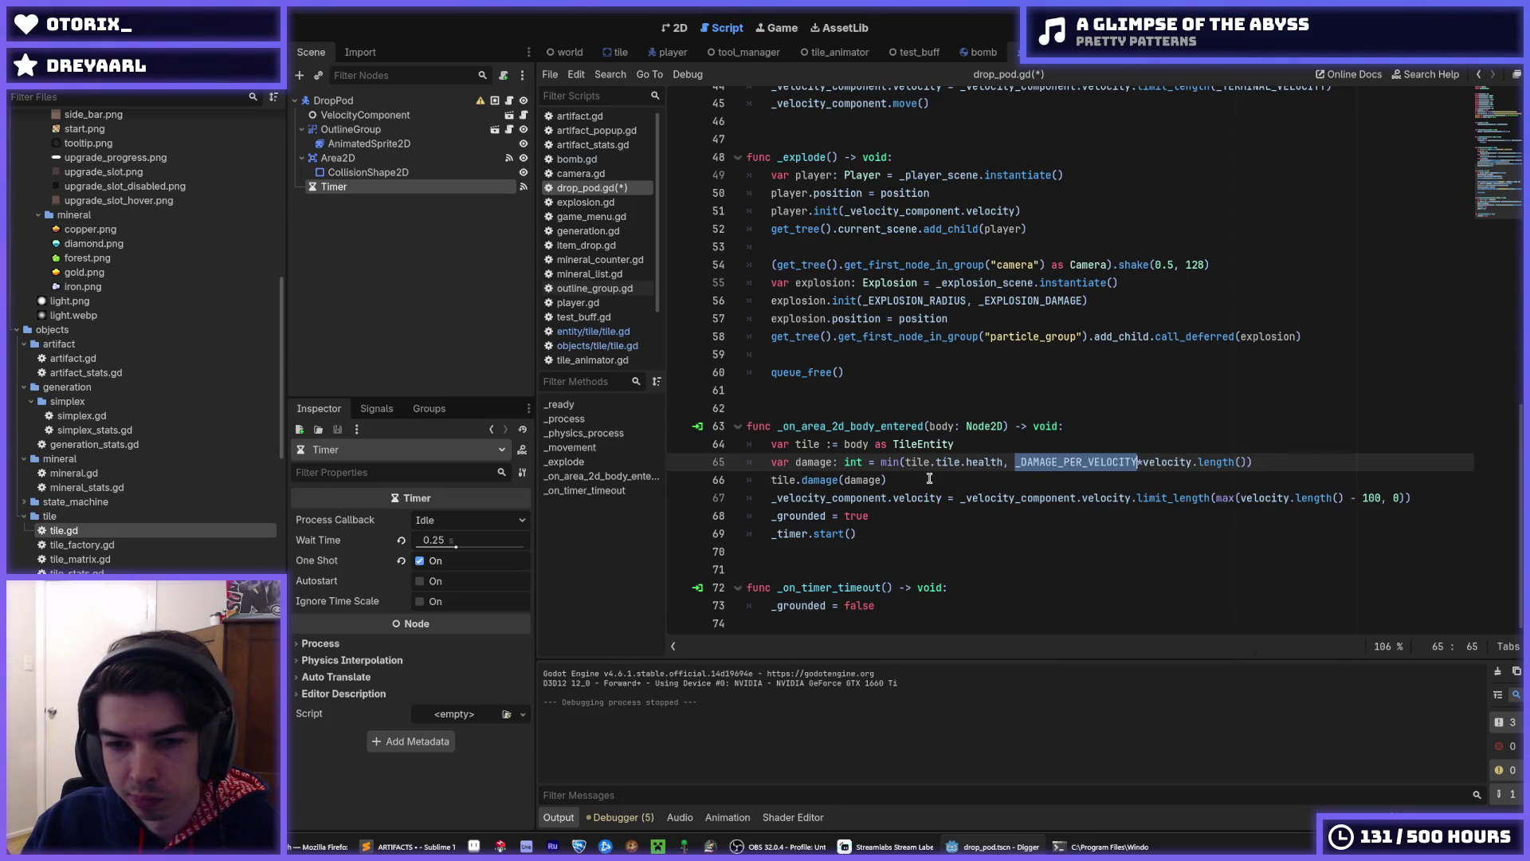
{"action": "left_click", "coordinate": [929, 478]}
{"action": "left_click", "coordinate": [959, 497]}
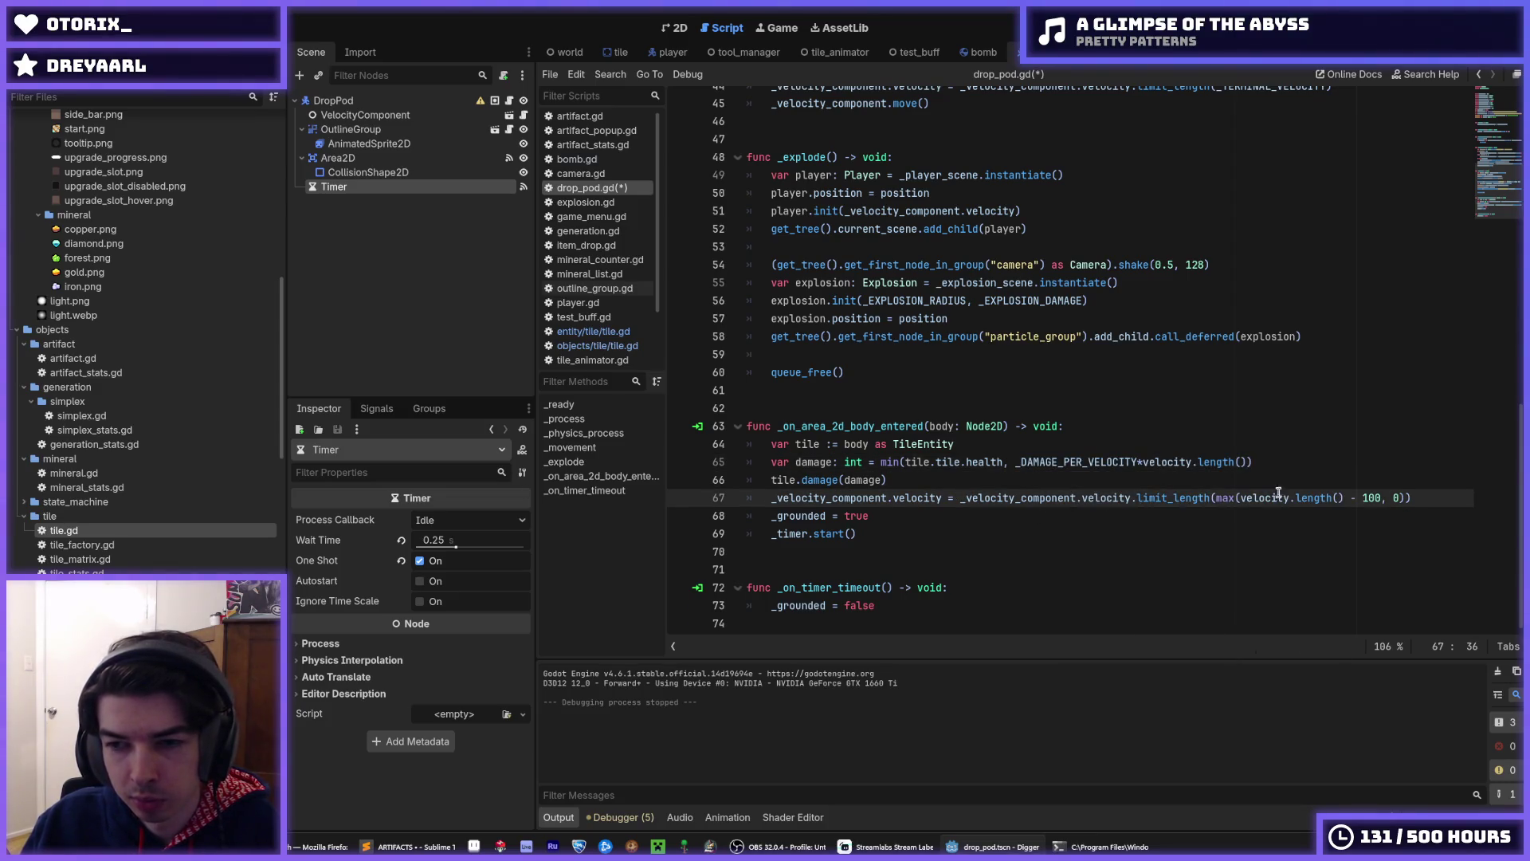
- Add a new line reading 'damage' below tile.damage(damage) on line 66
{"action": "left_click", "coordinate": [889, 479]}
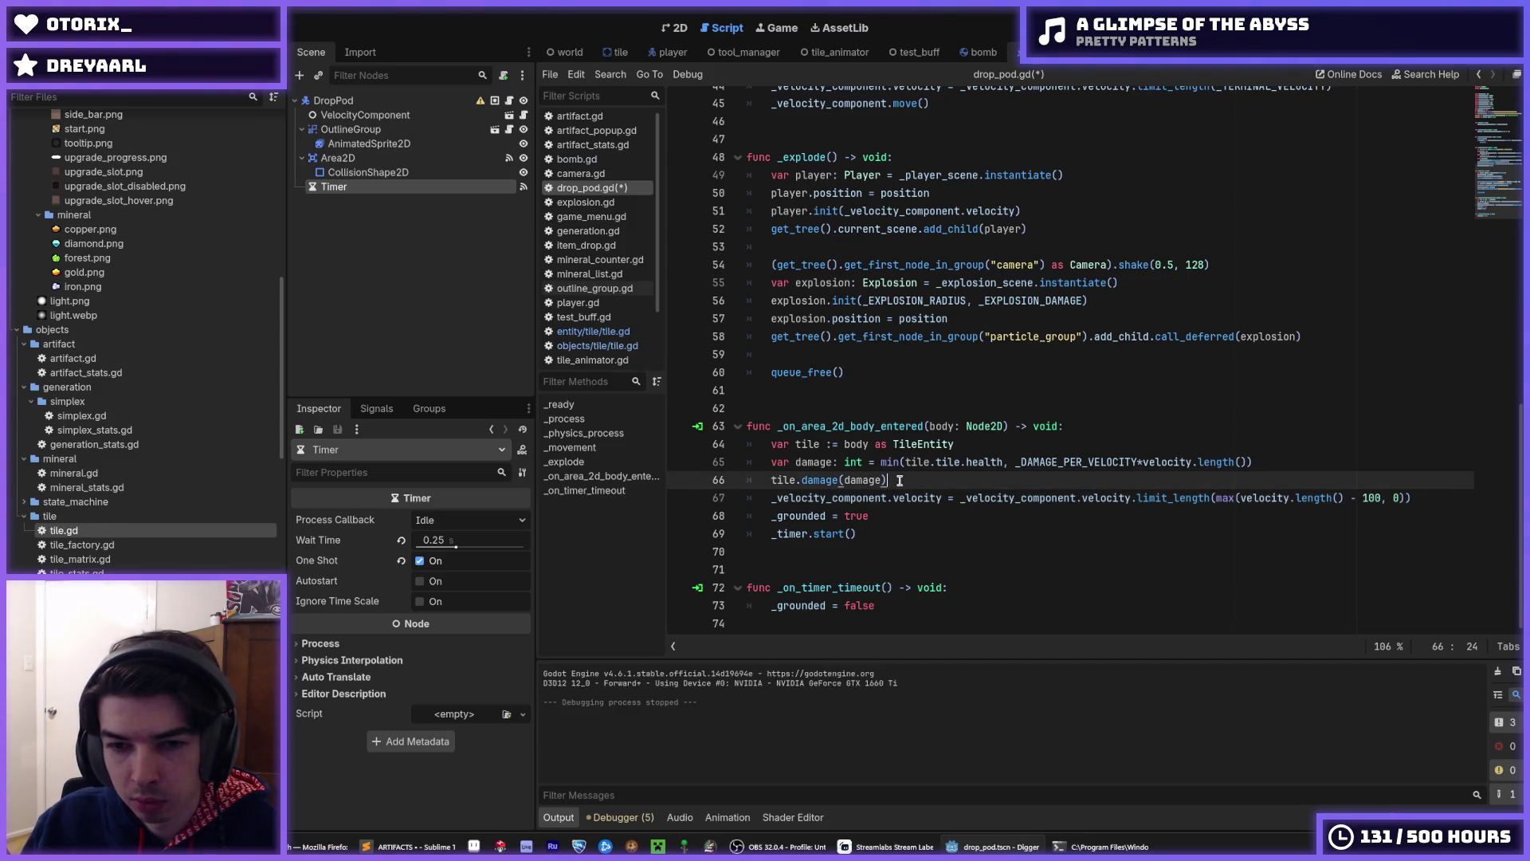
{"action": "mouse_move", "coordinate": [1012, 462]}
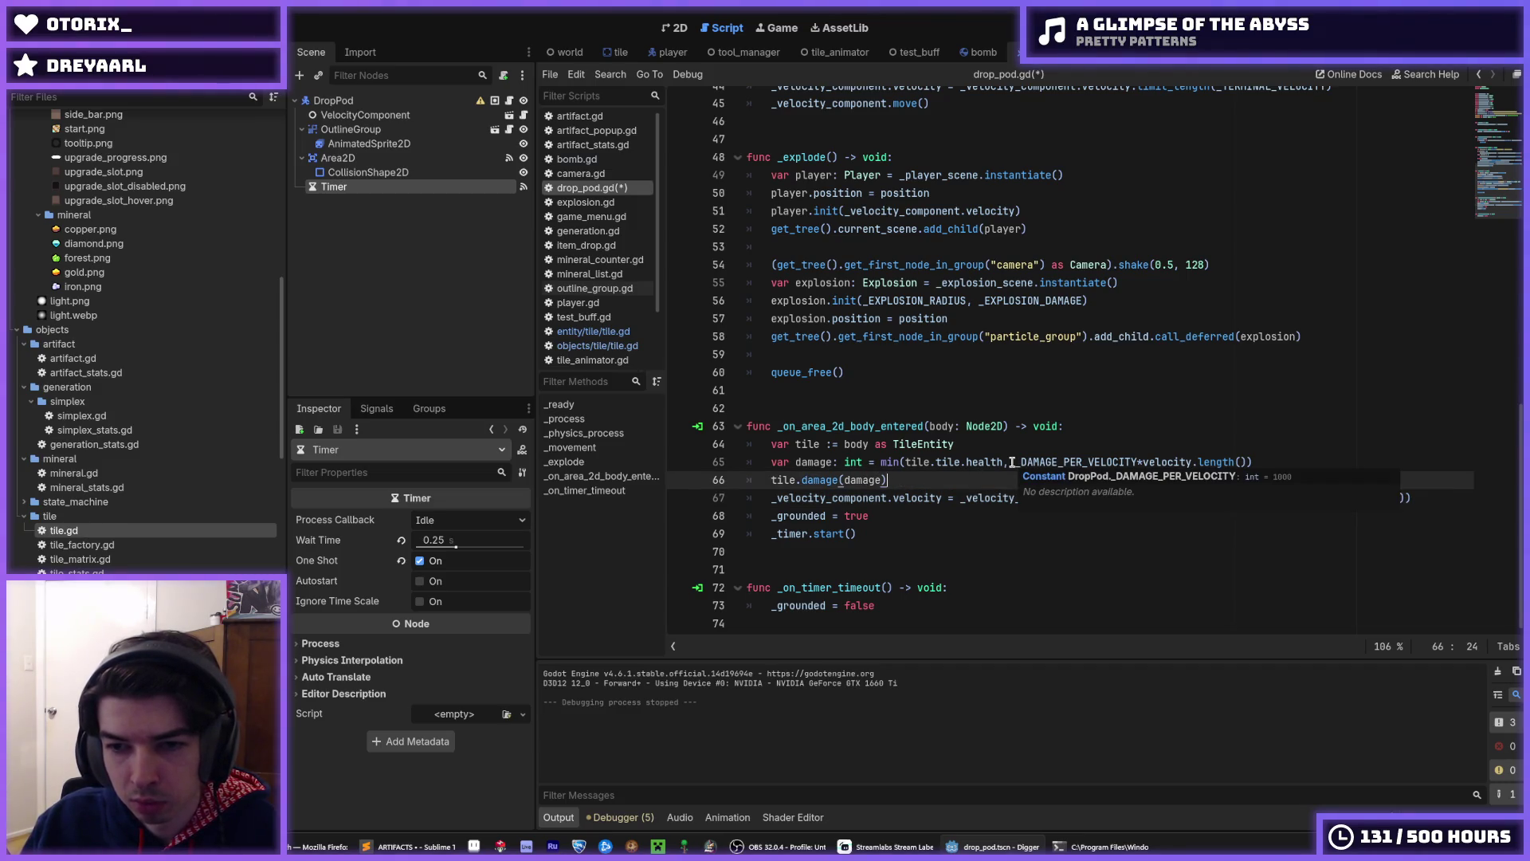
{"action": "double_click", "coordinate": [862, 480]}
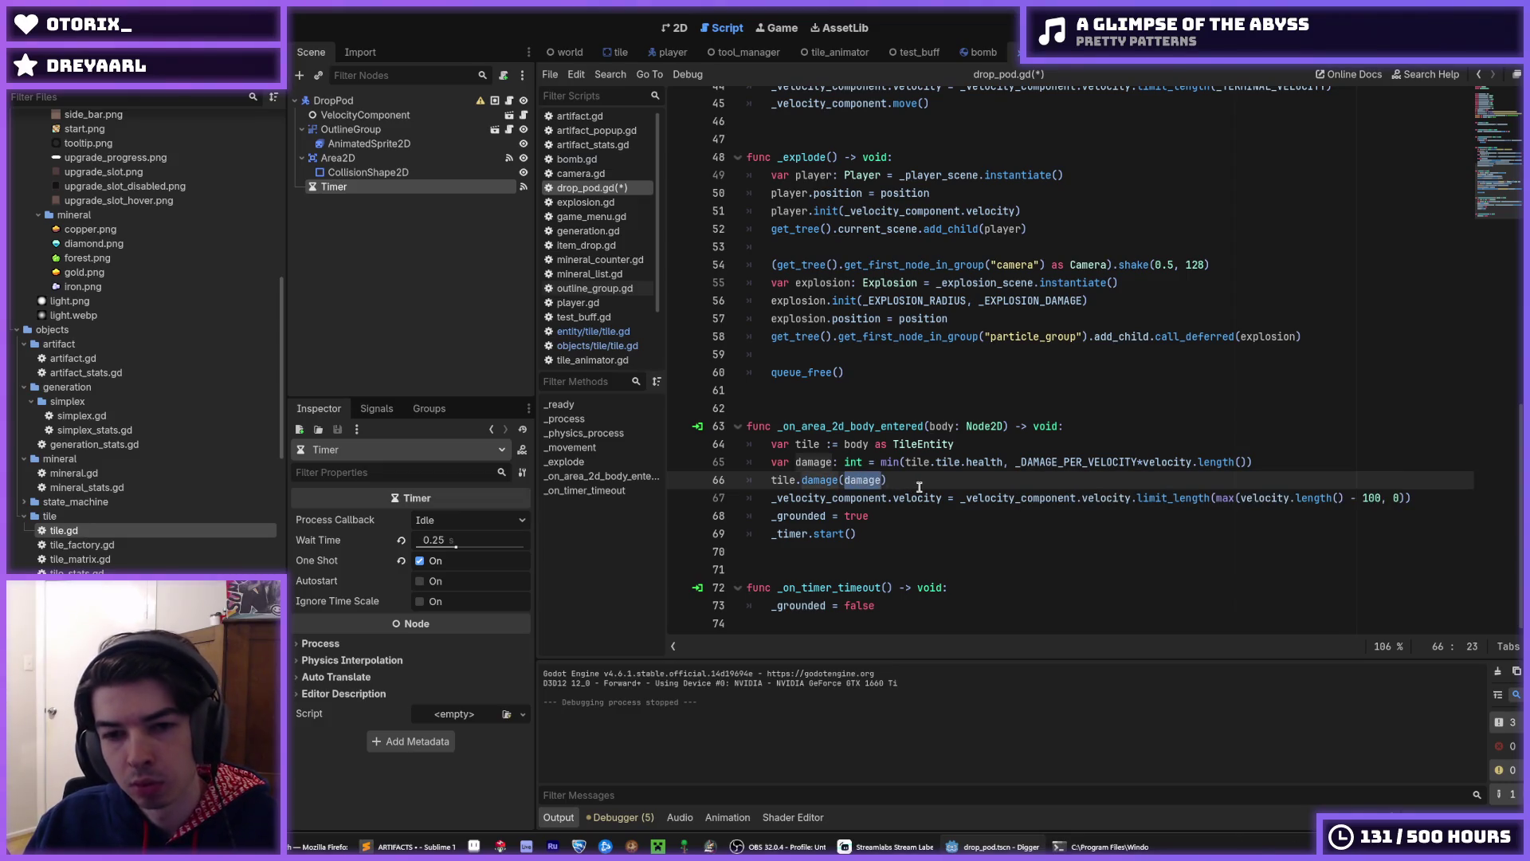
{"action": "left_click", "coordinate": [917, 483]}
{"action": "key", "text": "Return"}
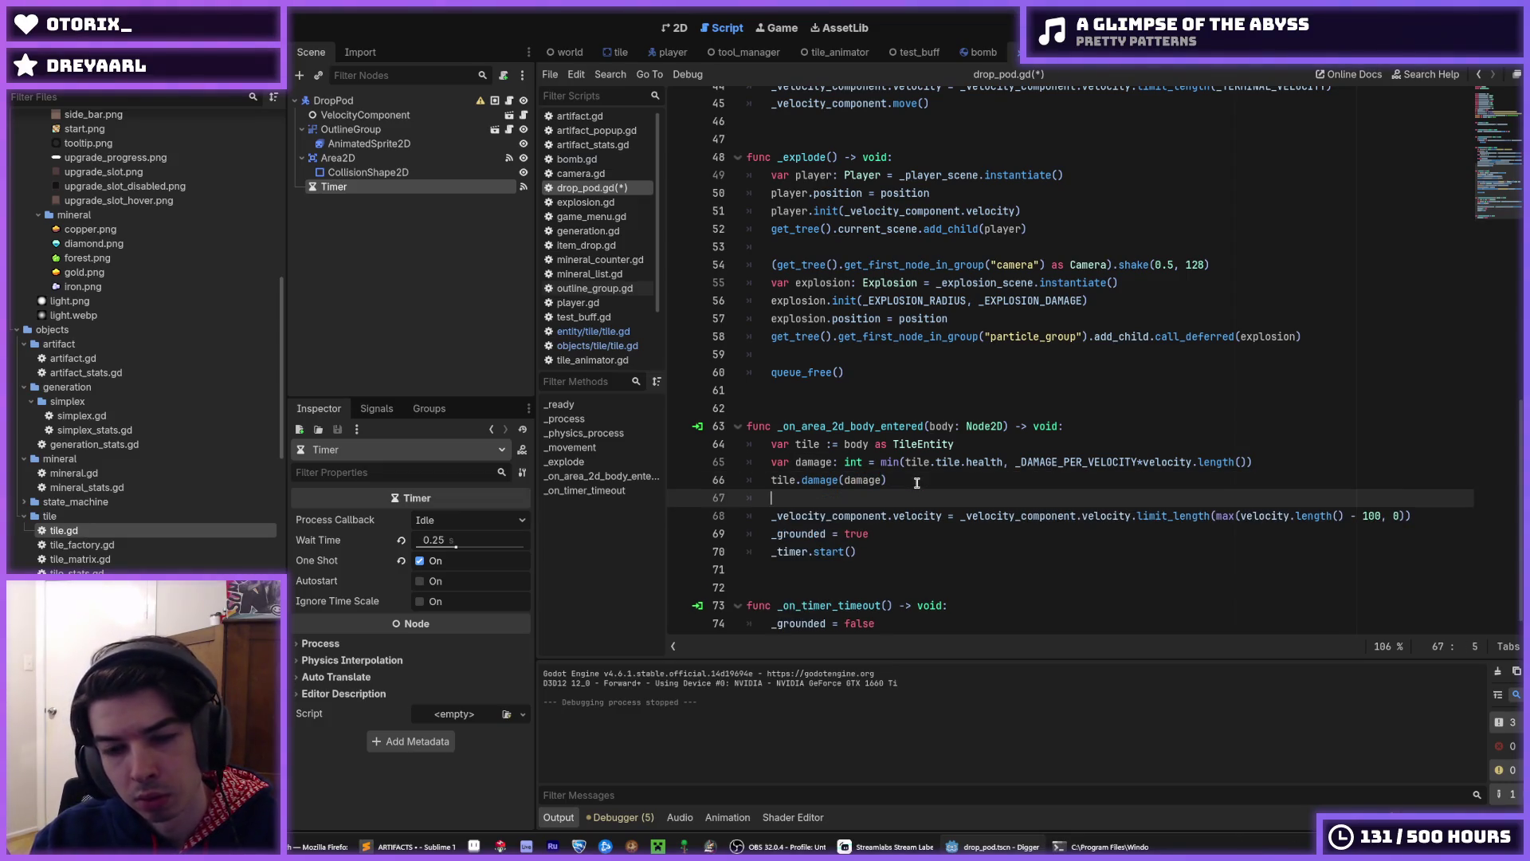
{"action": "type", "text": "damage"}
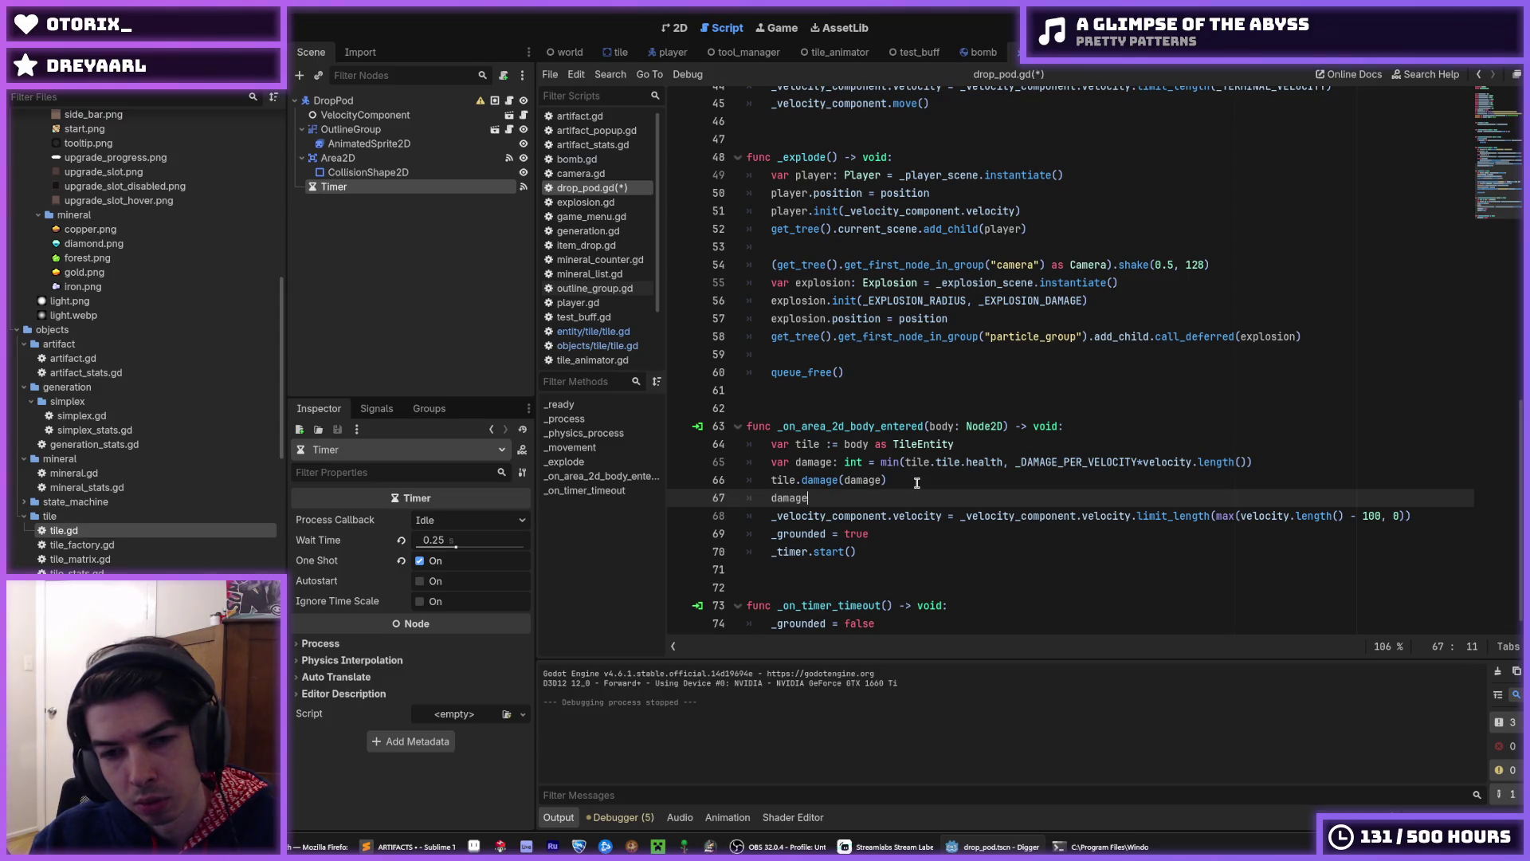
{"action": "scroll", "coordinate": [916, 483], "scroll_direction": "up", "scroll_amount": 1}
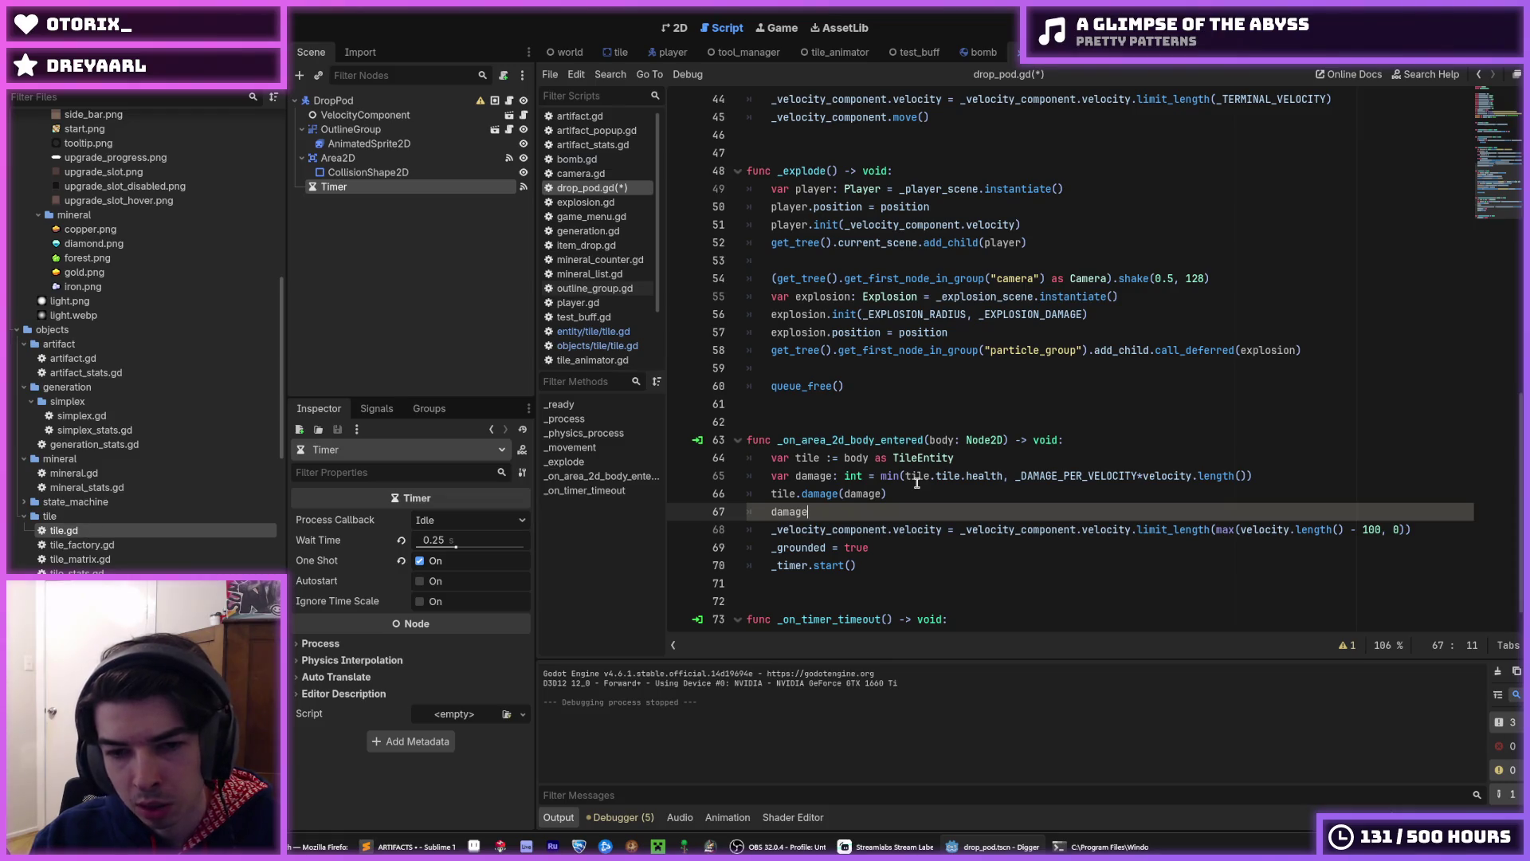
- Complete the new line as damage/_DAMAGE_PER_VELOCITY, pasting the constant name copied from line 65
{"action": "type", "text": "/damage_per_ve"}
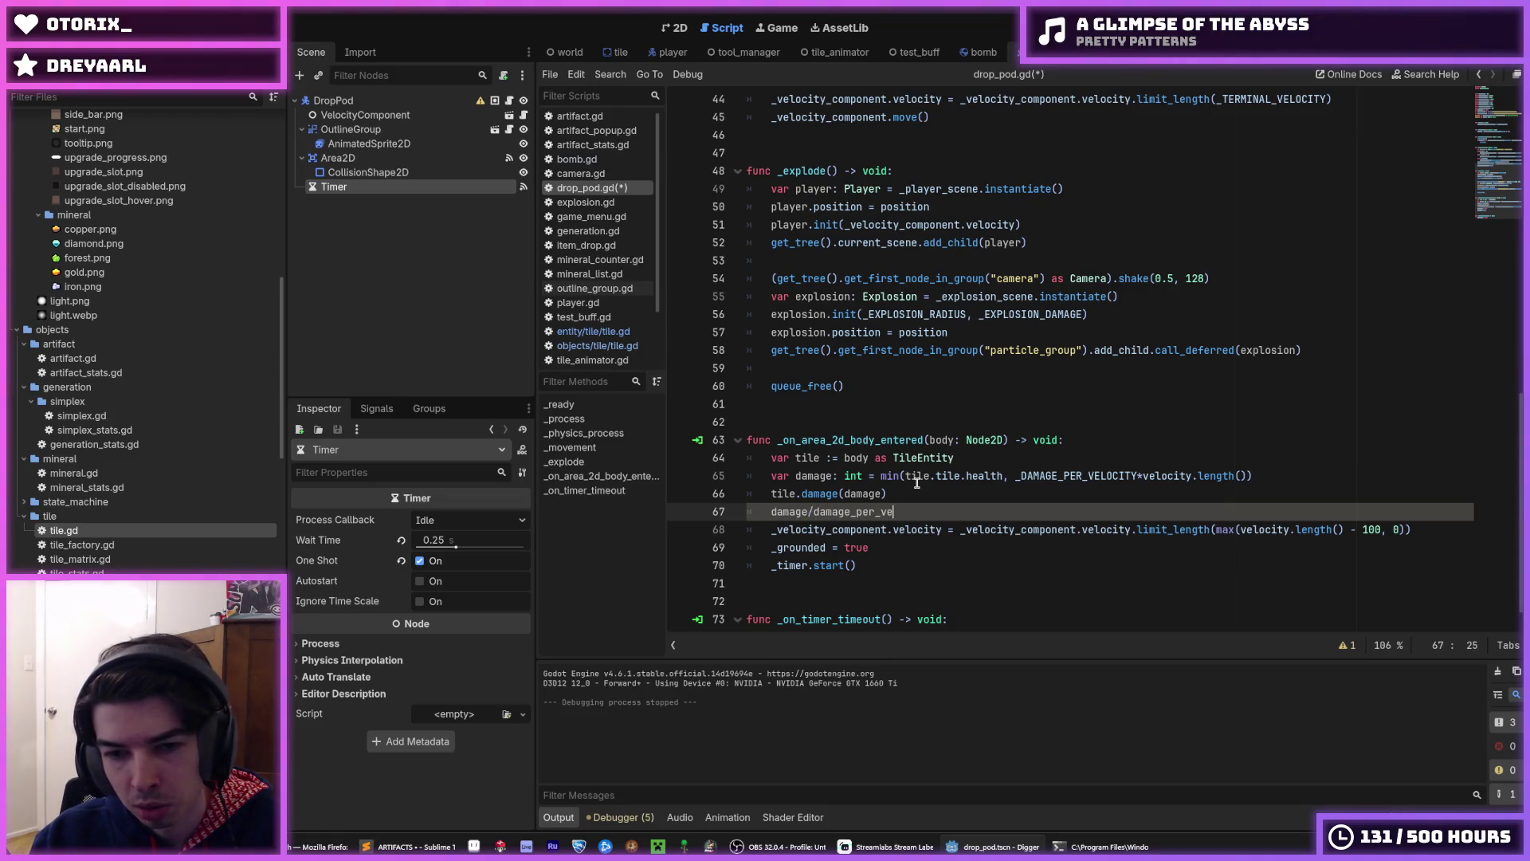
{"action": "type", "text": "locit"}
{"action": "double_click", "coordinate": [1080, 476]}
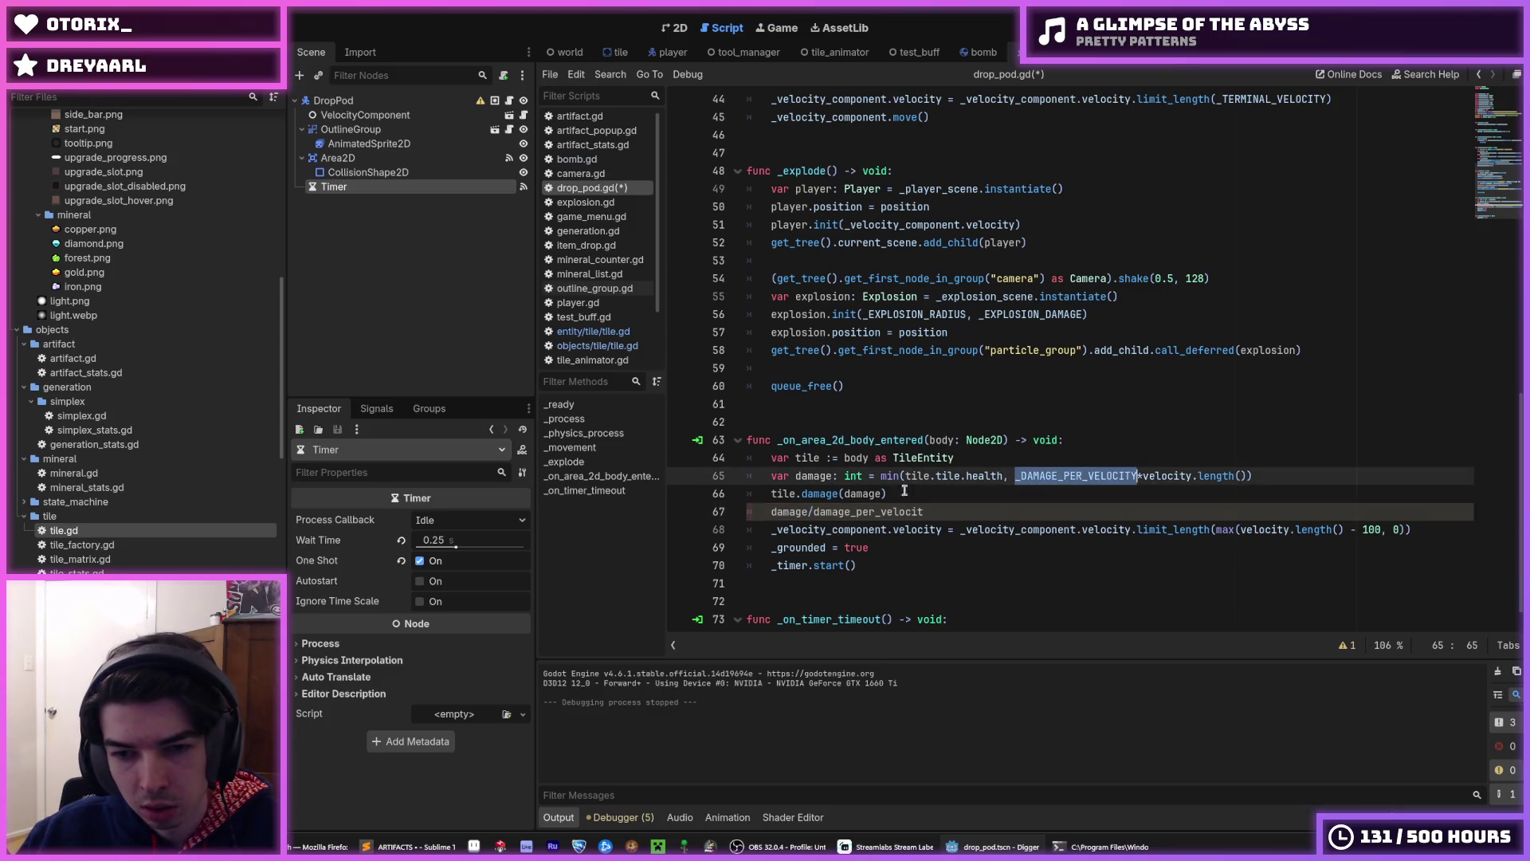
{"action": "key", "text": "ctrl+c"}
{"action": "double_click", "coordinate": [816, 511]}
{"action": "key", "text": "ctrl+v"}
- Select the pasted _DAMAGE_PER_VELOCITY name on line 67
{"action": "double_click", "coordinate": [813, 514]}
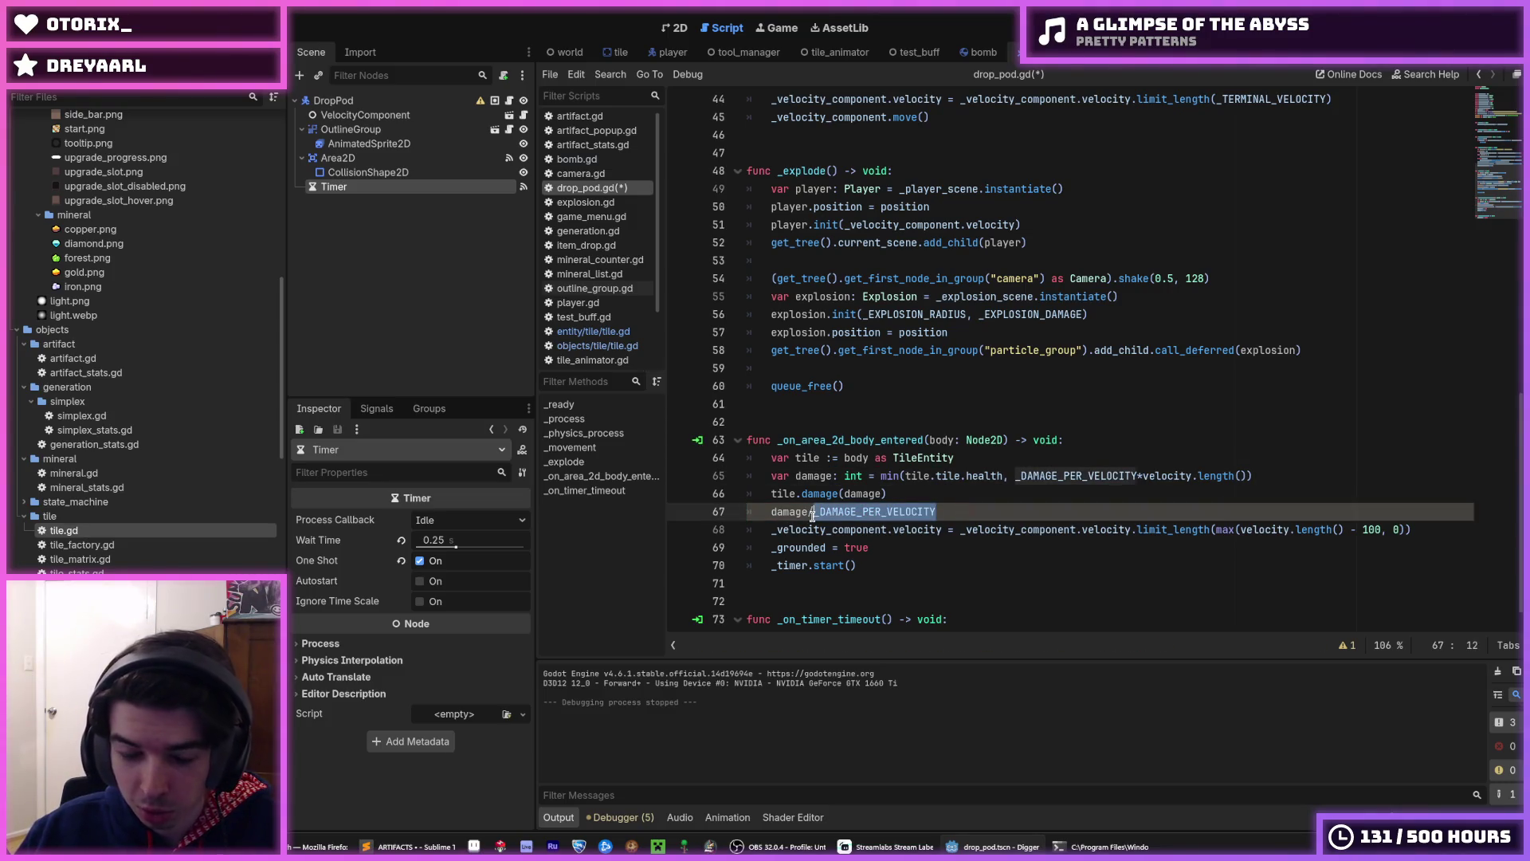
{"action": "left_click_drag", "start_coordinate": [967, 517], "coordinate": [885, 518]}
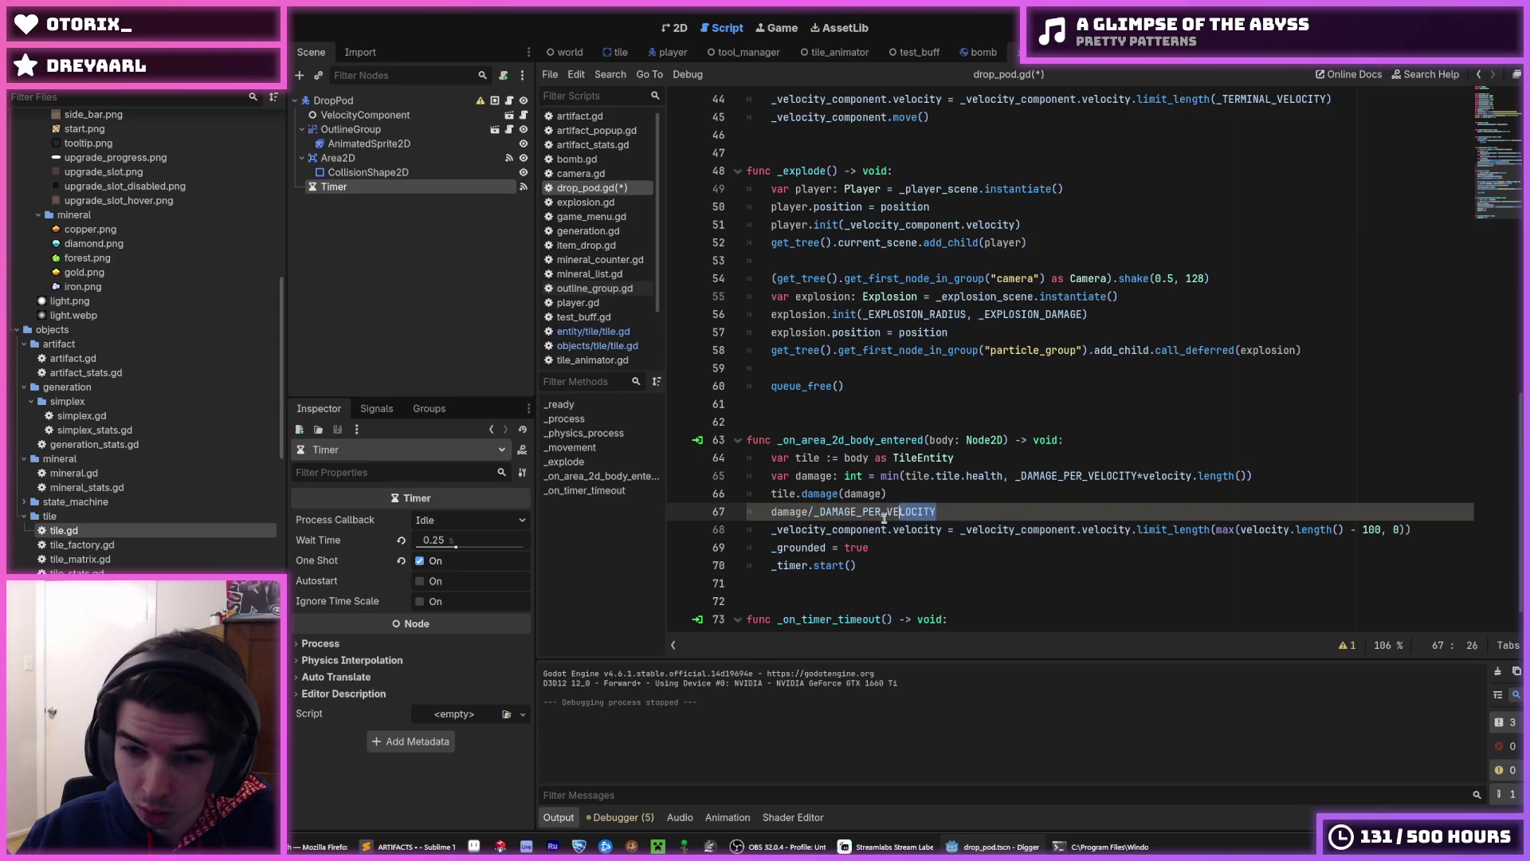
{"action": "double_click", "coordinate": [885, 519]}
{"action": "left_click", "coordinate": [813, 514]}
{"action": "double_click", "coordinate": [912, 511]}
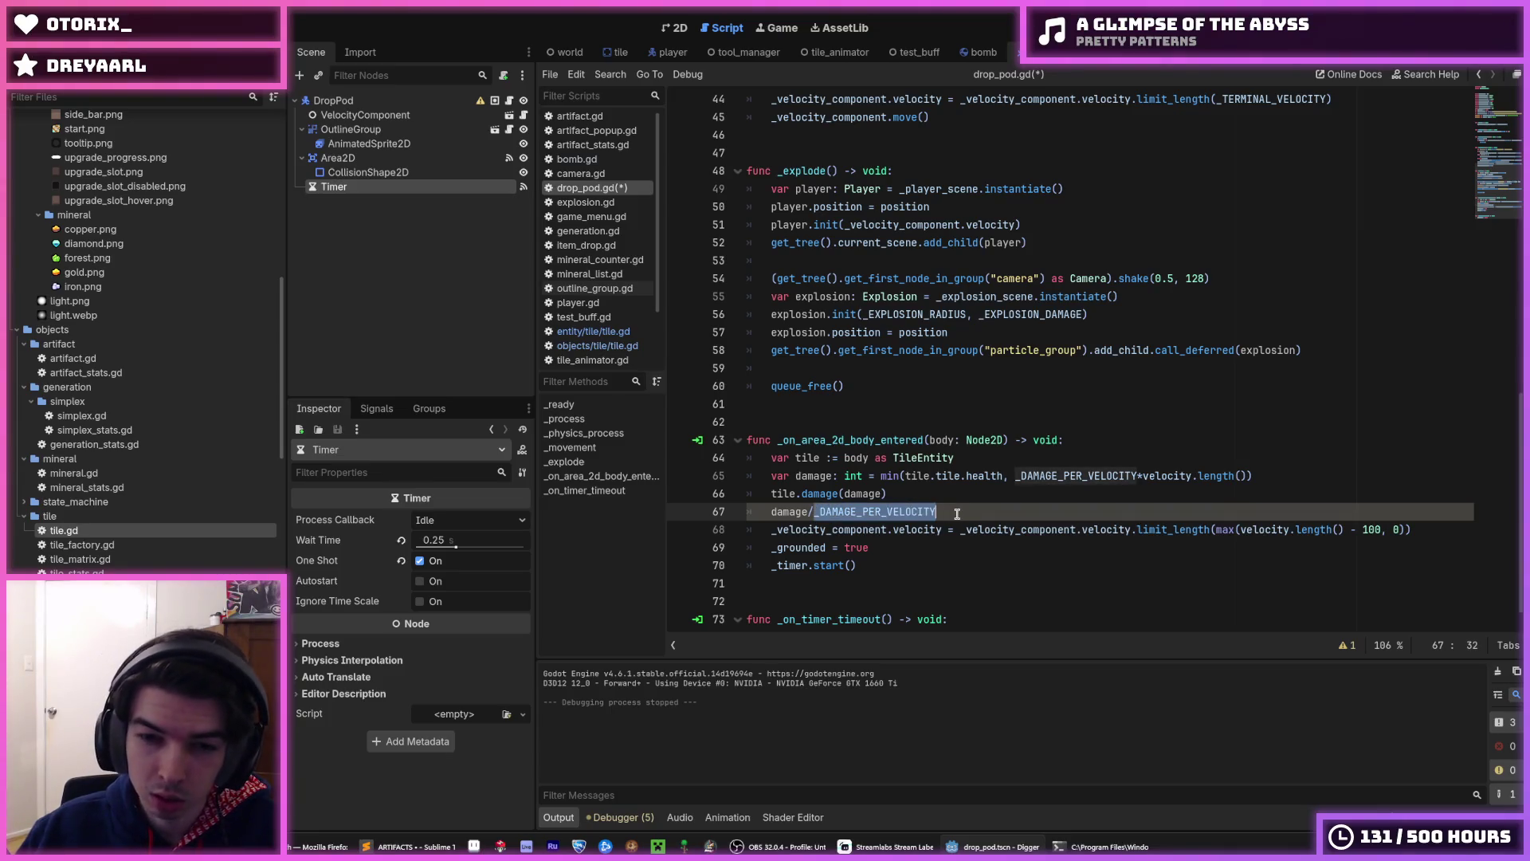
{"action": "left_click", "coordinate": [957, 514]}
{"action": "left_click_drag", "start_coordinate": [957, 514], "coordinate": [767, 518]}
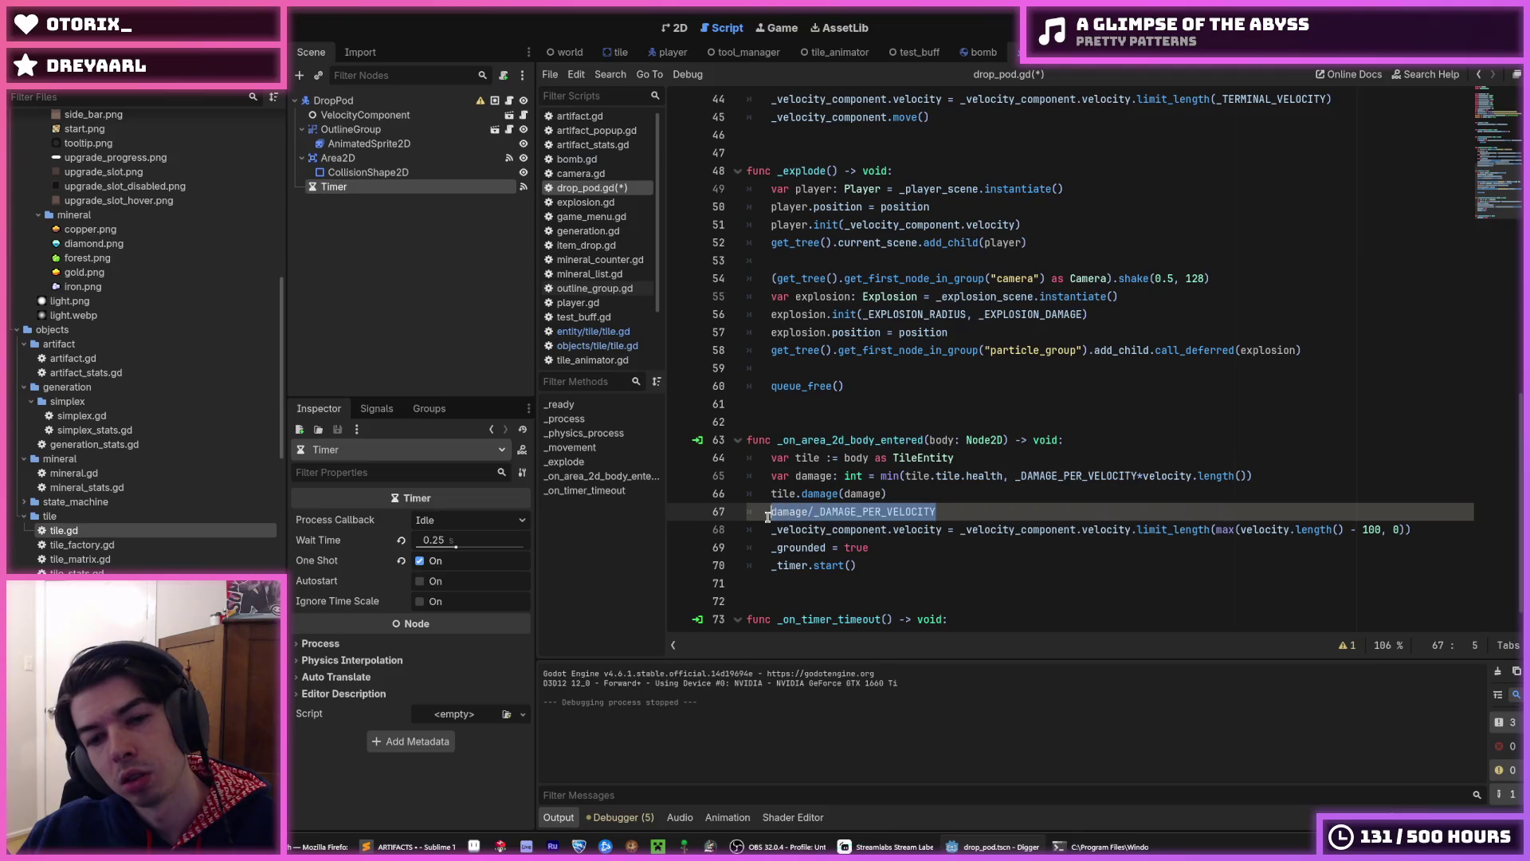
{"action": "left_click", "coordinate": [767, 517]}
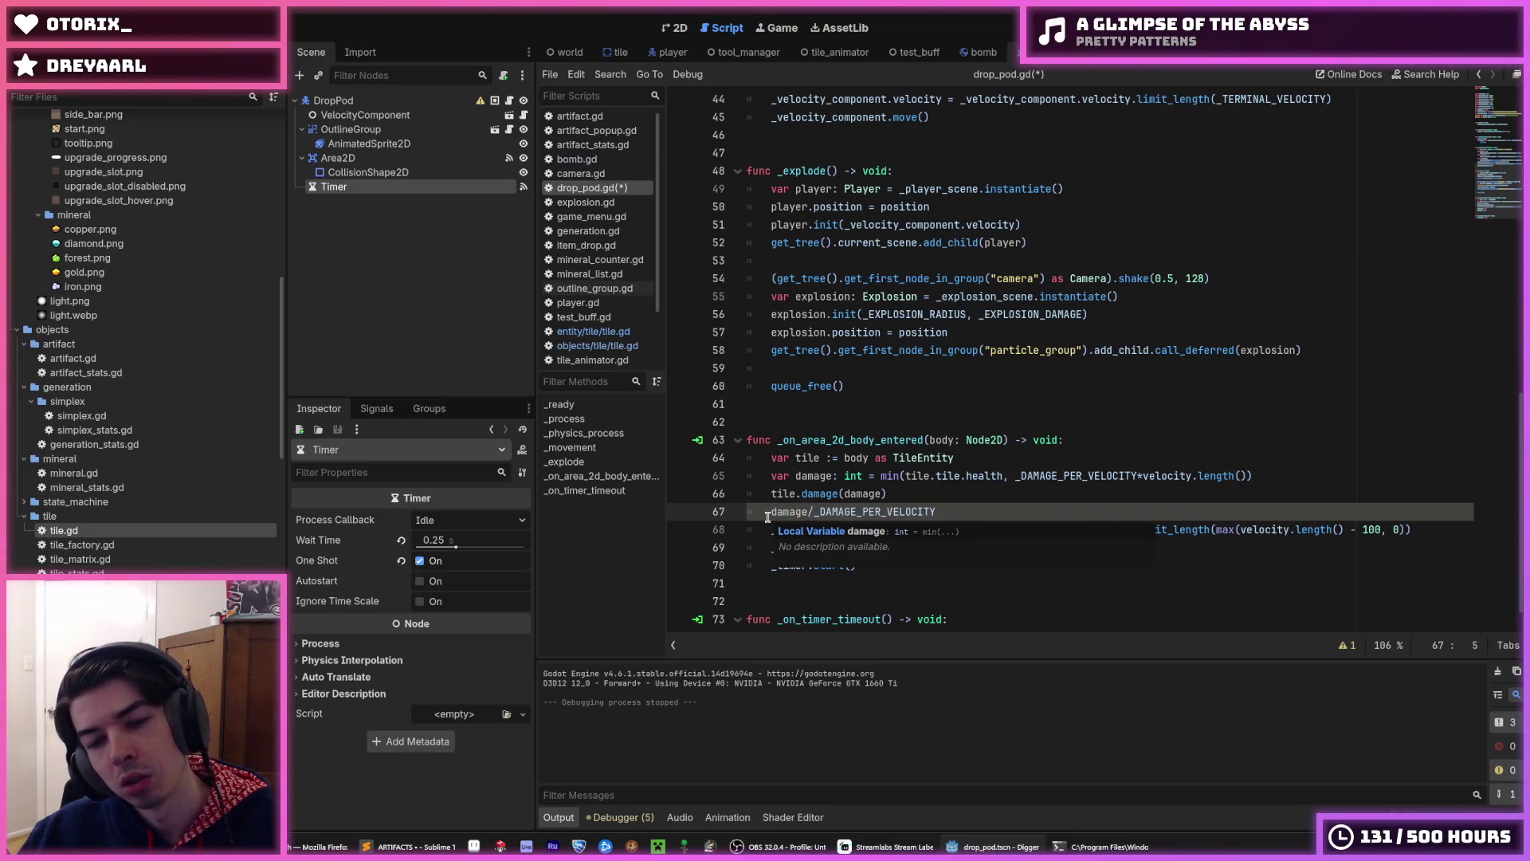
- Move damage/_DAMAGE_PER_VELOCITY into the velocity limit, replacing 100
{"action": "double_click", "coordinate": [813, 511]}
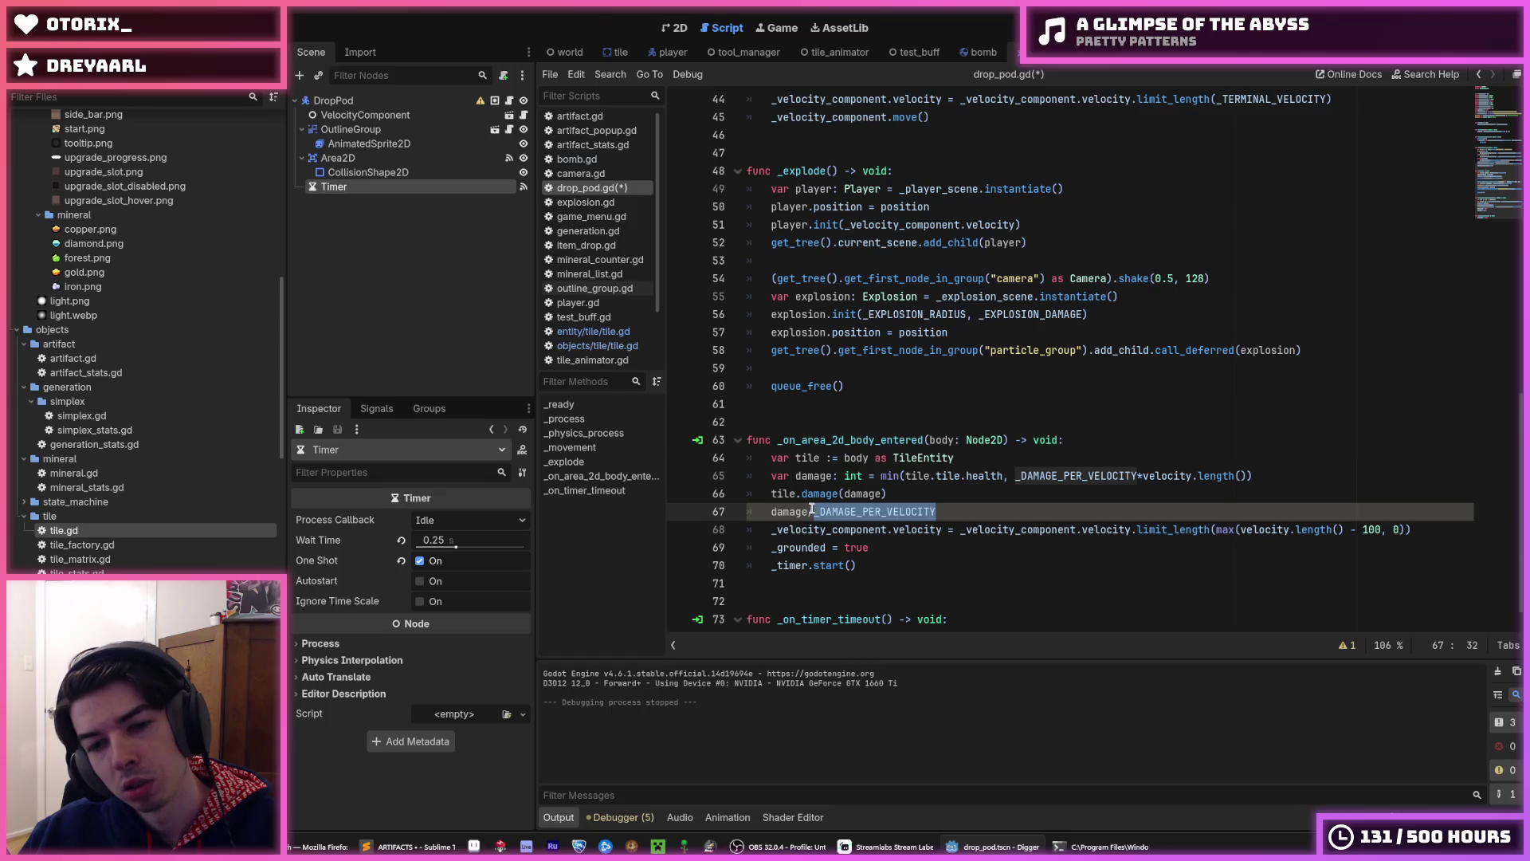
{"action": "left_click", "coordinate": [812, 510]}
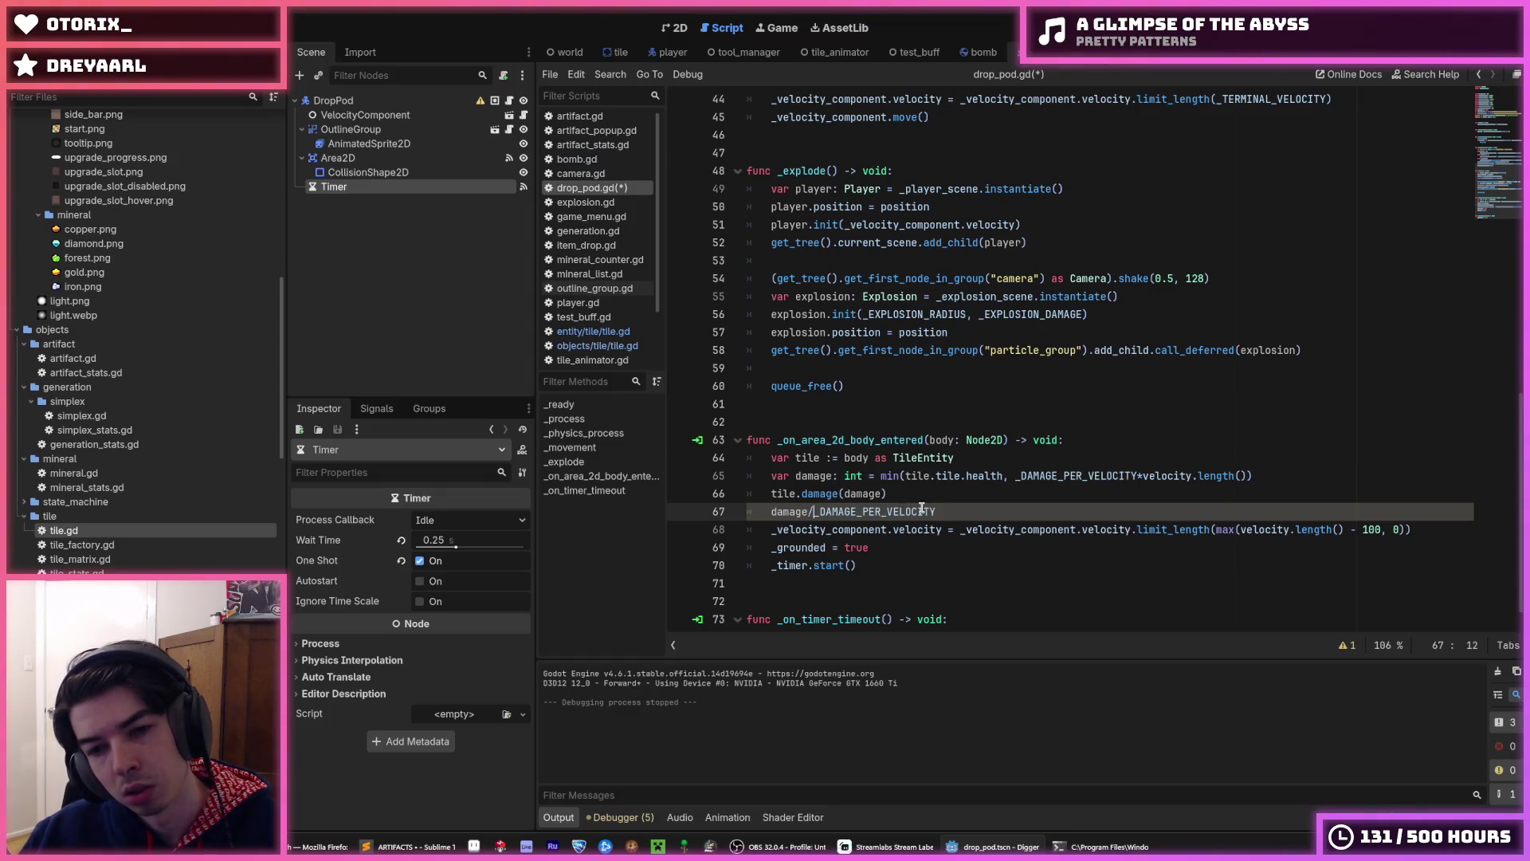
{"action": "mouse_move", "coordinate": [937, 511]}
{"action": "left_mouse_down"}
{"action": "mouse_move", "coordinate": [758, 513]}
{"action": "mouse_move", "coordinate": [962, 511]}
{"action": "left_mouse_up"}
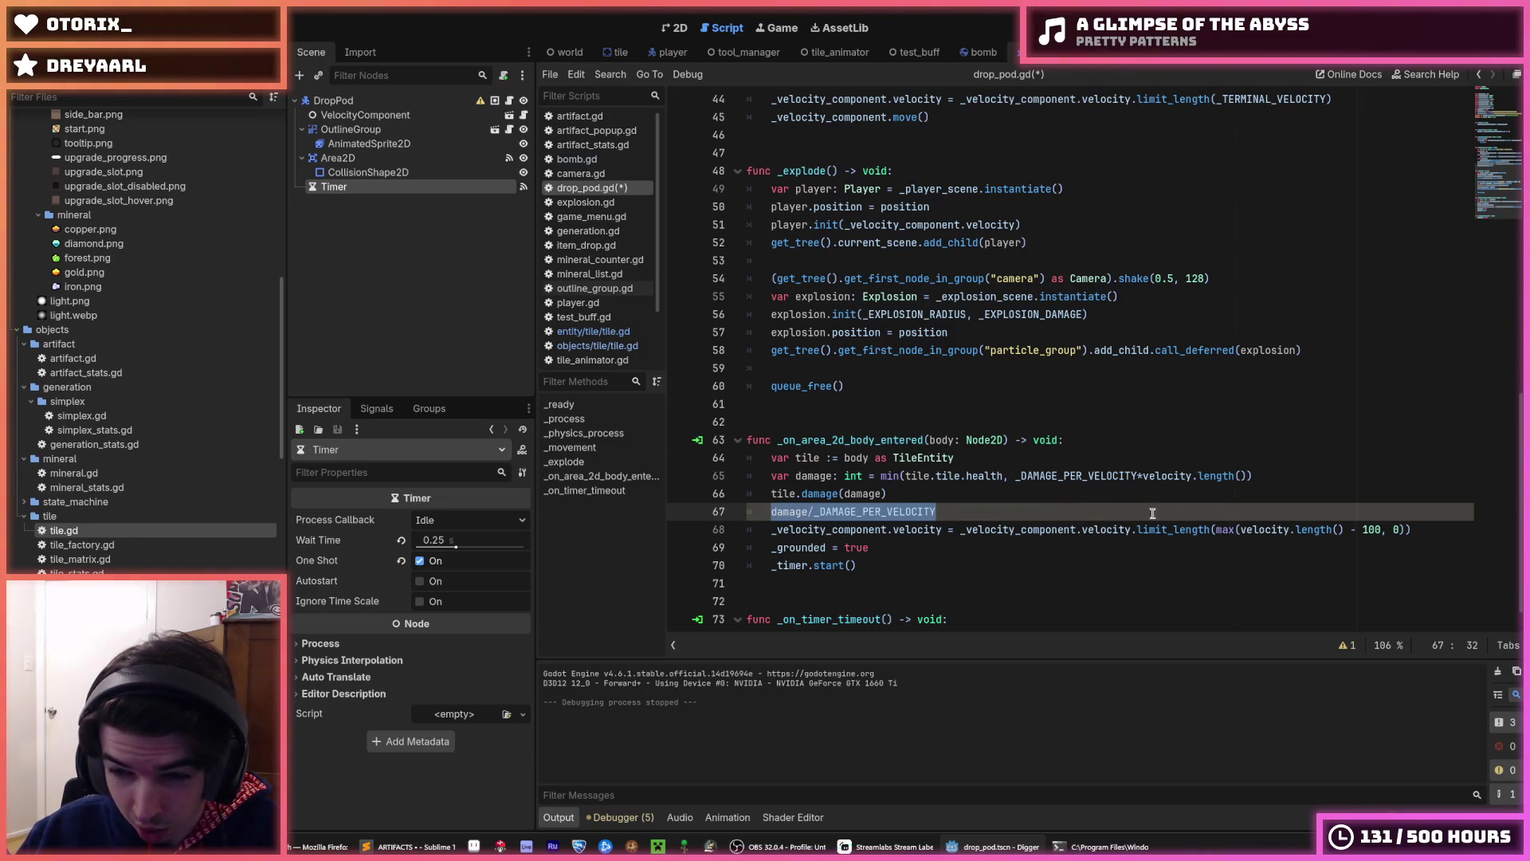
{"action": "key", "text": "ctrl+x"}
{"action": "double_click", "coordinate": [1370, 529]}
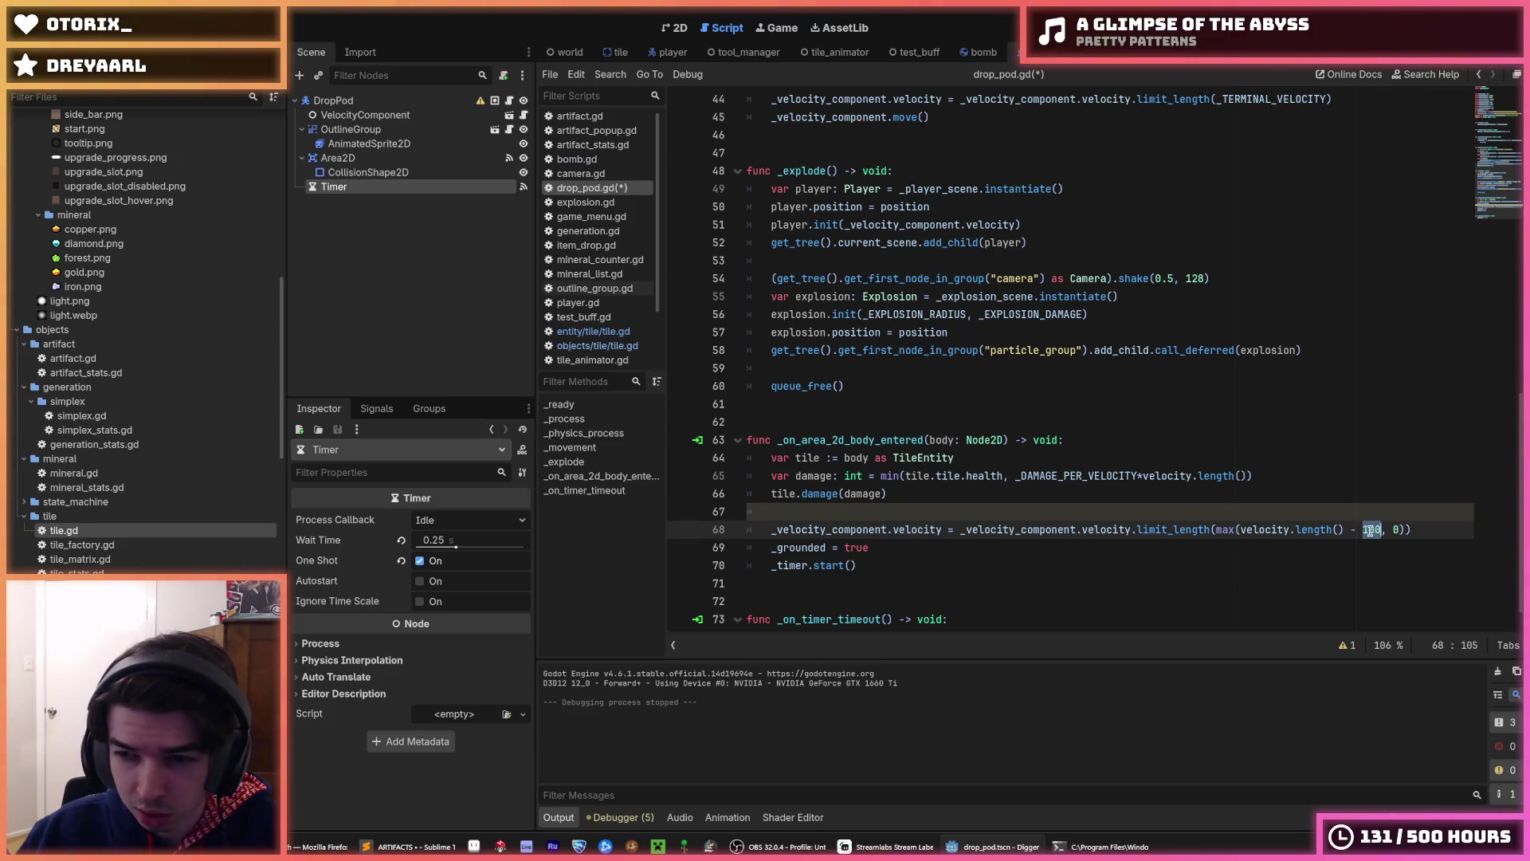
{"action": "key", "text": "ctrl+v"}
- Remove the leftover empty line, save drop_pod.gd, and run the game
{"action": "left_click_drag", "start_coordinate": [1311, 532], "coordinate": [741, 529]}
{"action": "left_click", "coordinate": [809, 515]}
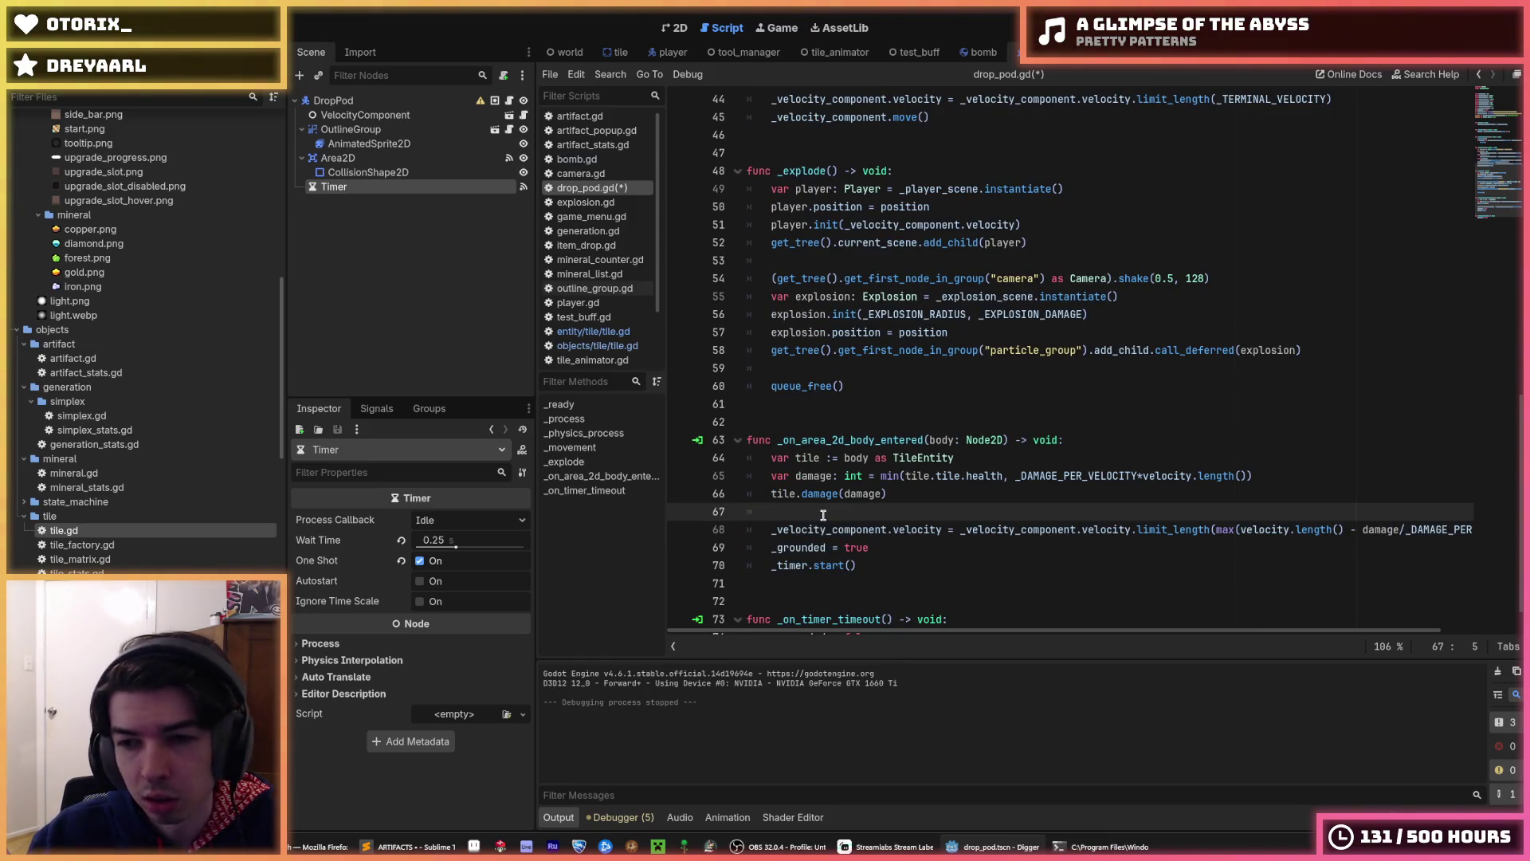
{"action": "key", "text": "BackSpace"}
{"action": "key", "text": "ctrl+s"}
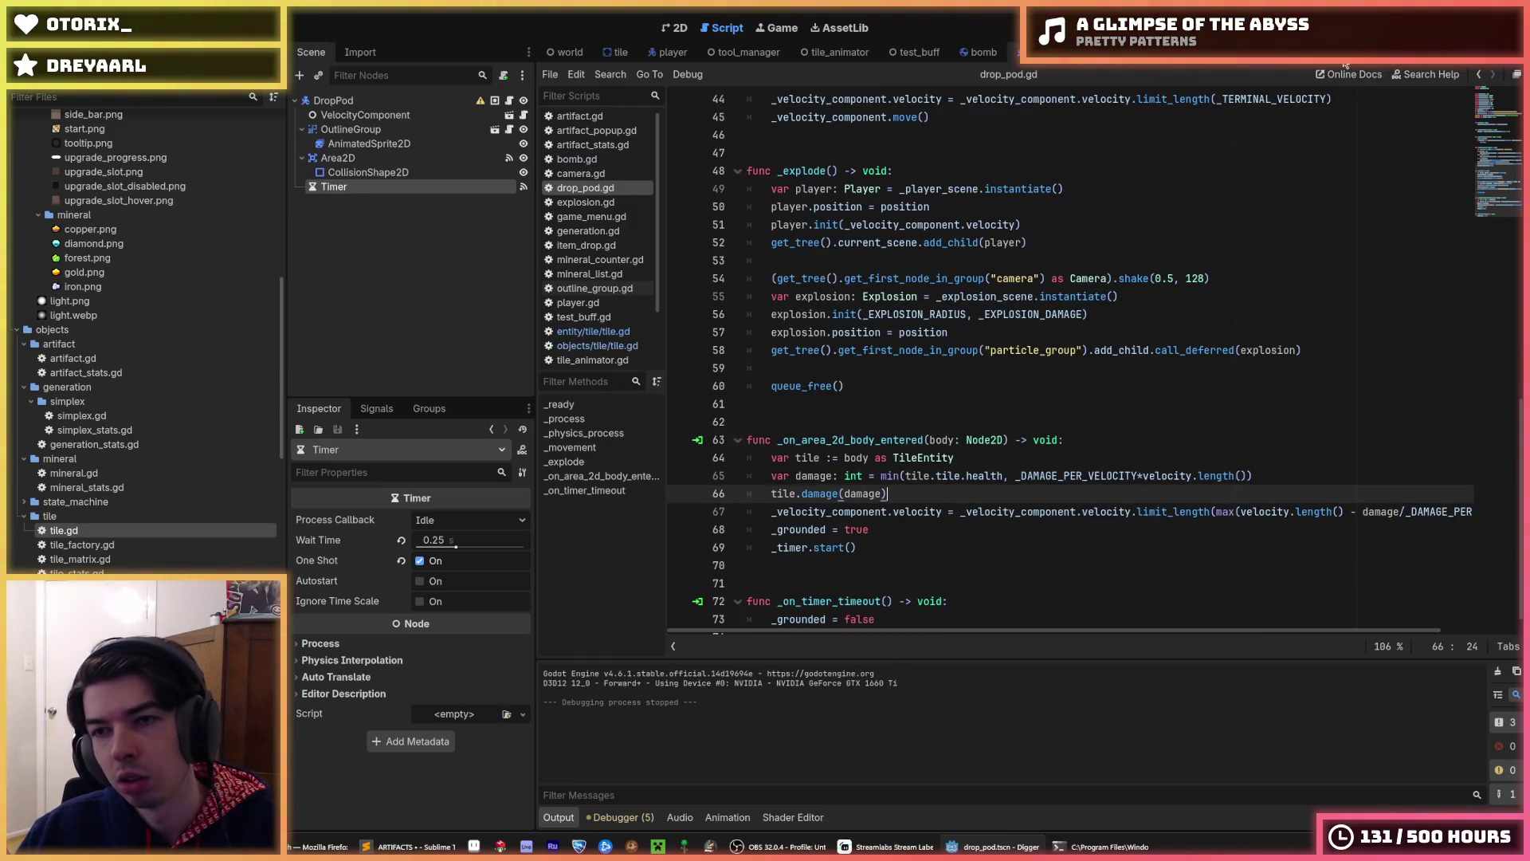
{"action": "key", "text": "F5"}
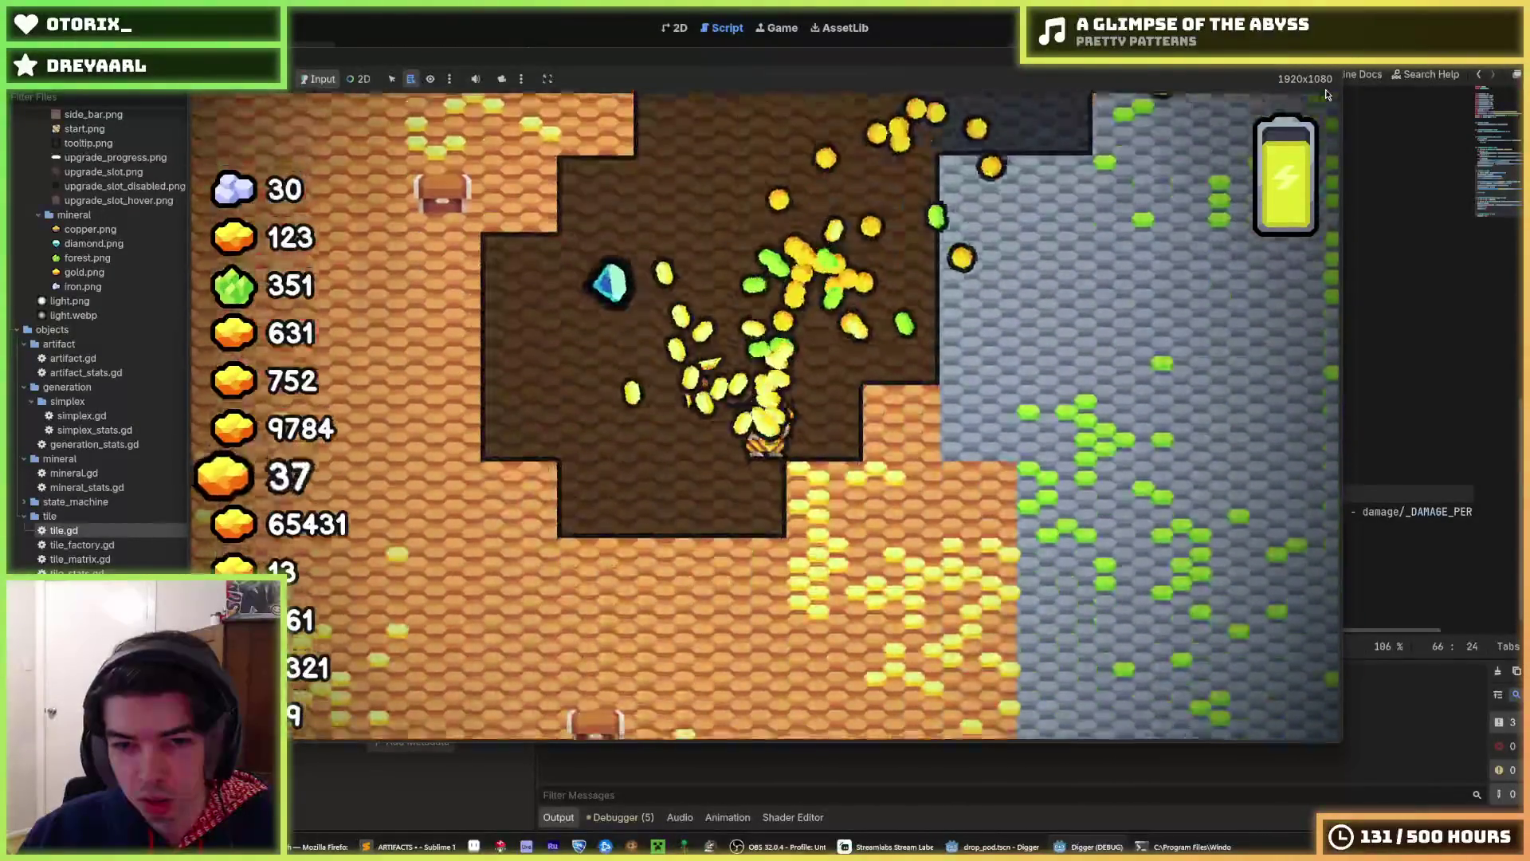
- Stop the game, change _DAMAGE_PER_VELOCITY to 0.01, save, and test-run the game again
{"action": "key", "text": "F8"}
{"action": "scroll", "coordinate": [1100, 343], "scroll_direction": "up", "scroll_amount": 15}
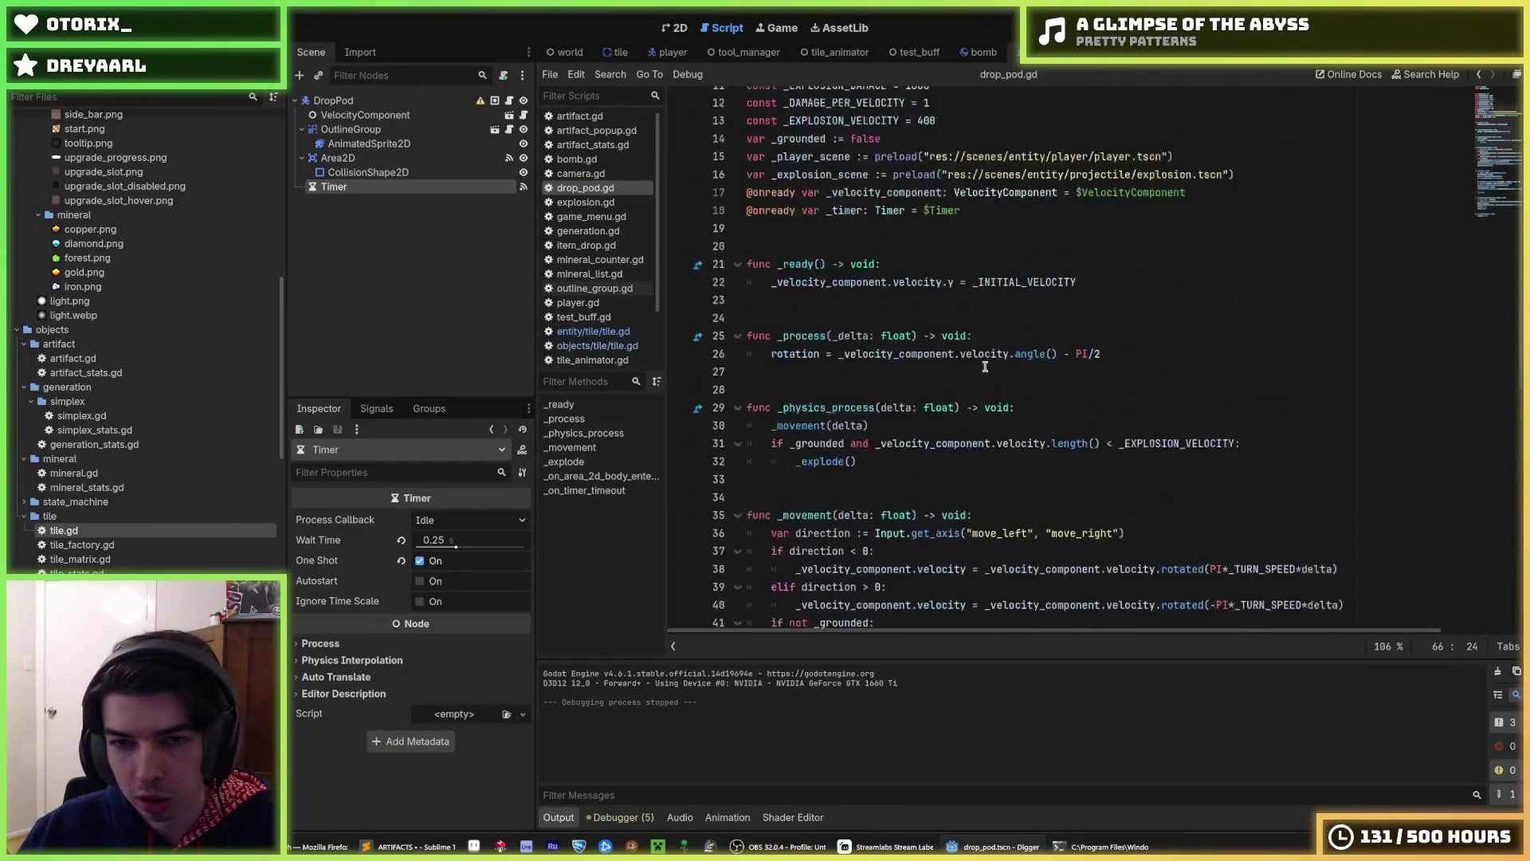
{"action": "left_click", "coordinate": [938, 296]}
{"action": "type", "text": "0.5"}
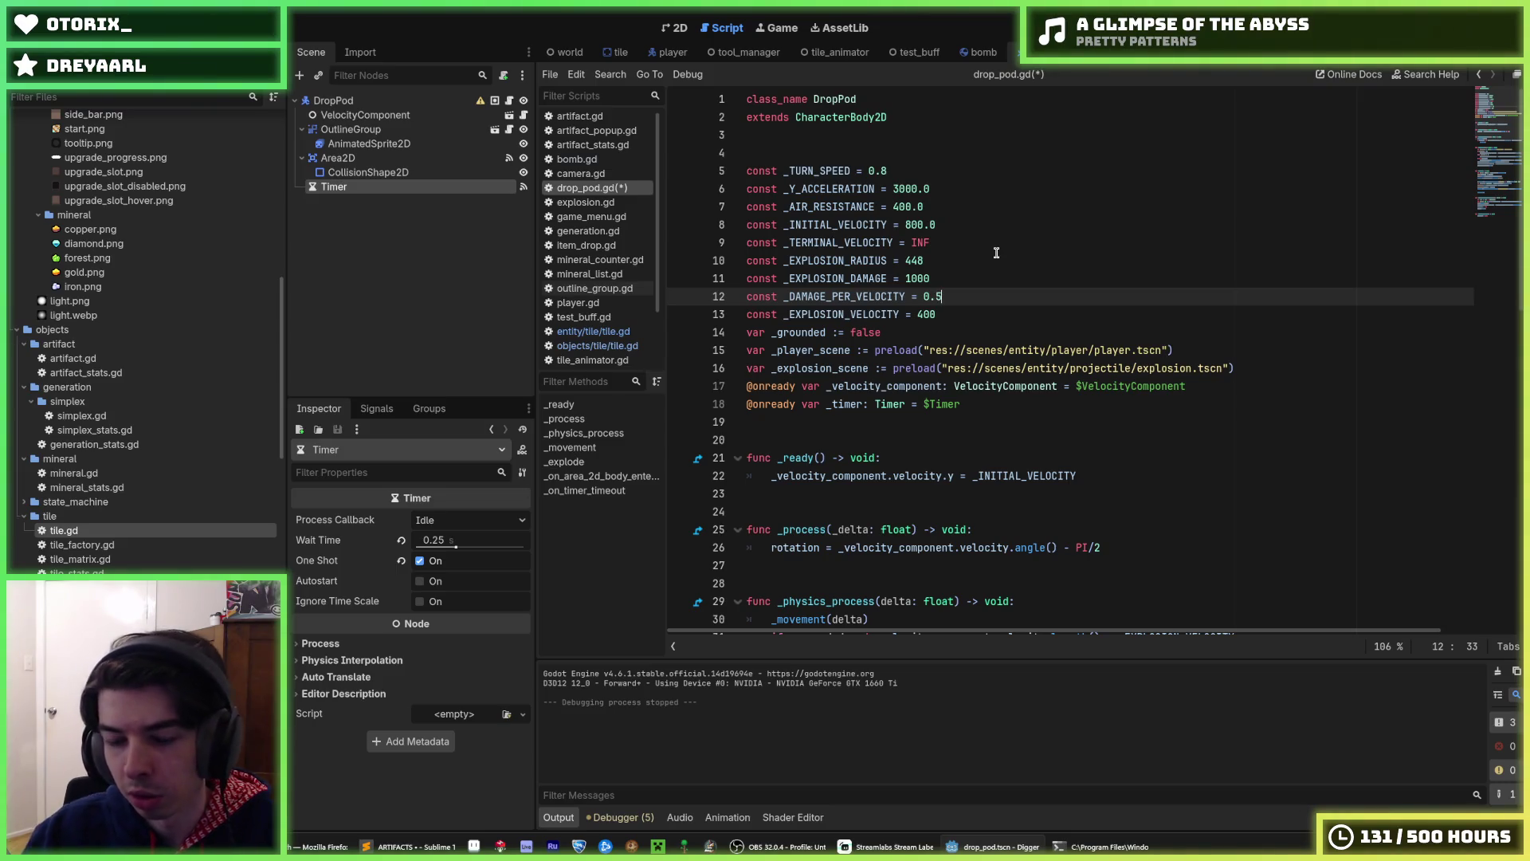
{"action": "key", "text": "ctrl+s"}
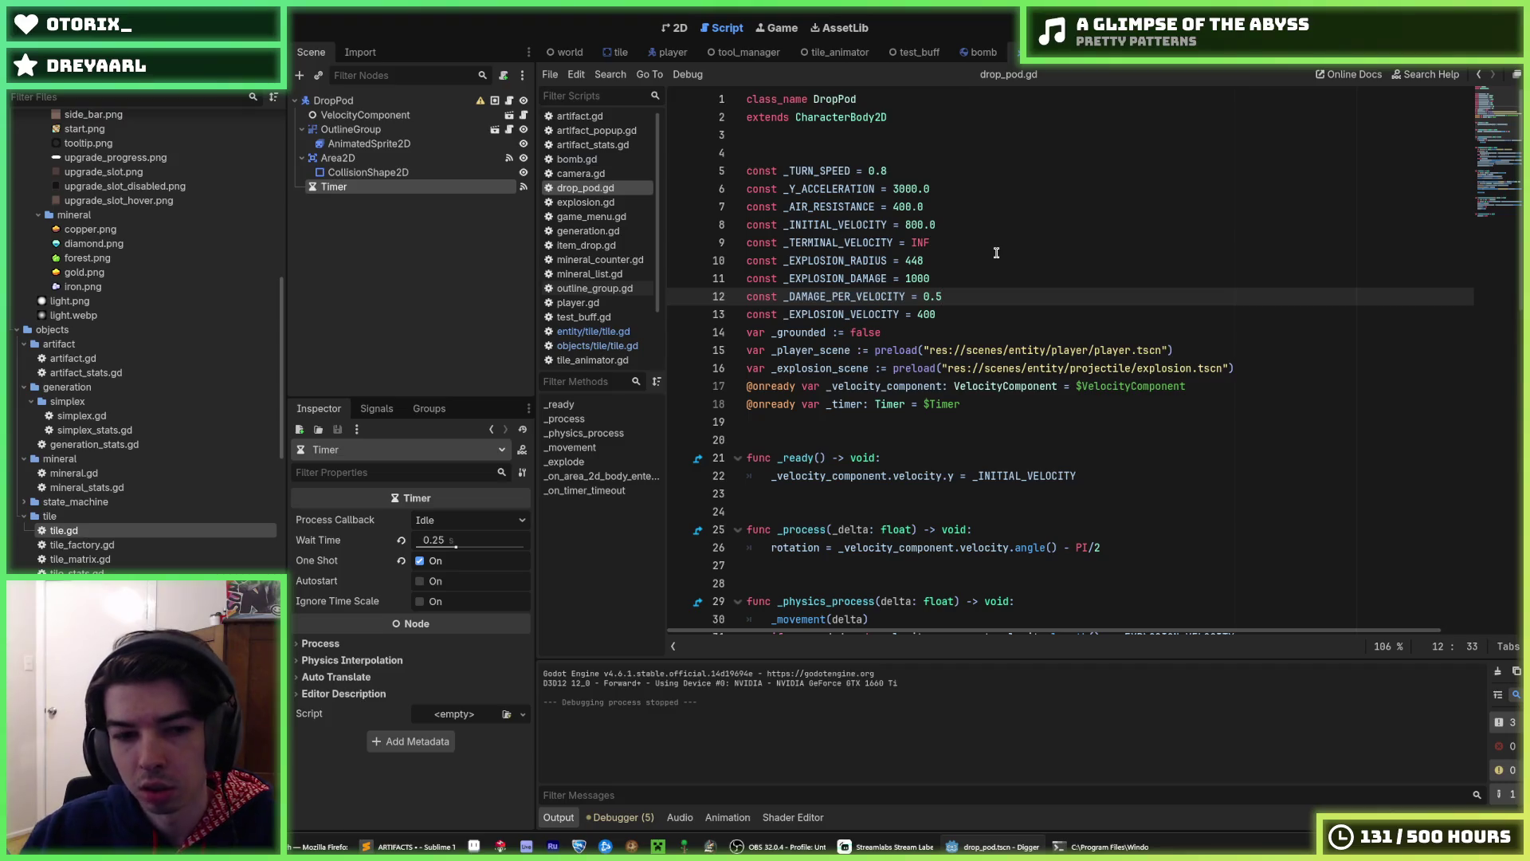
{"action": "key", "text": "F5"}
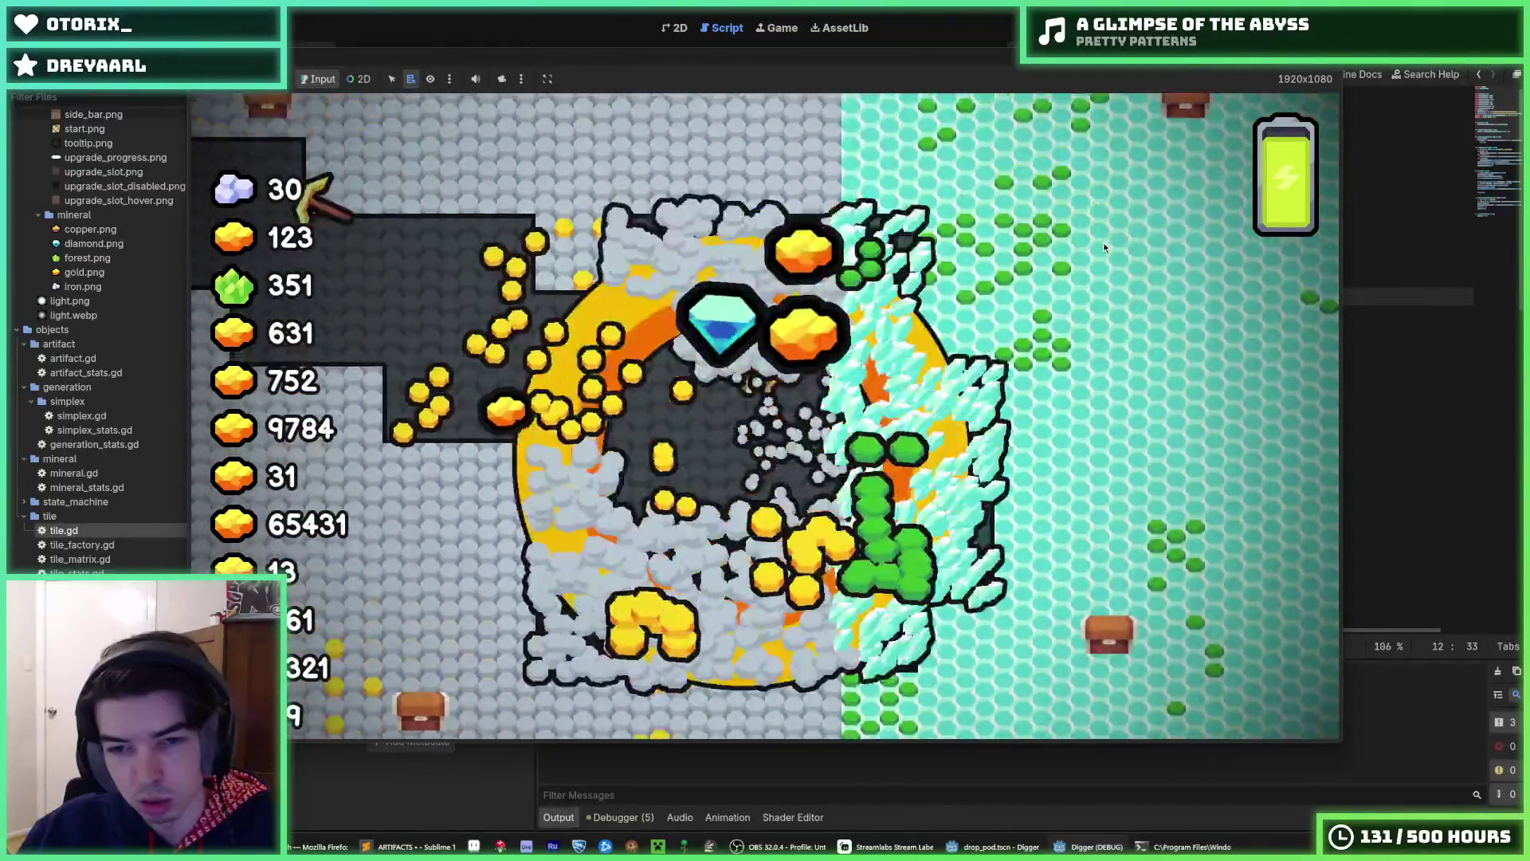
{"action": "key", "text": "F8"}
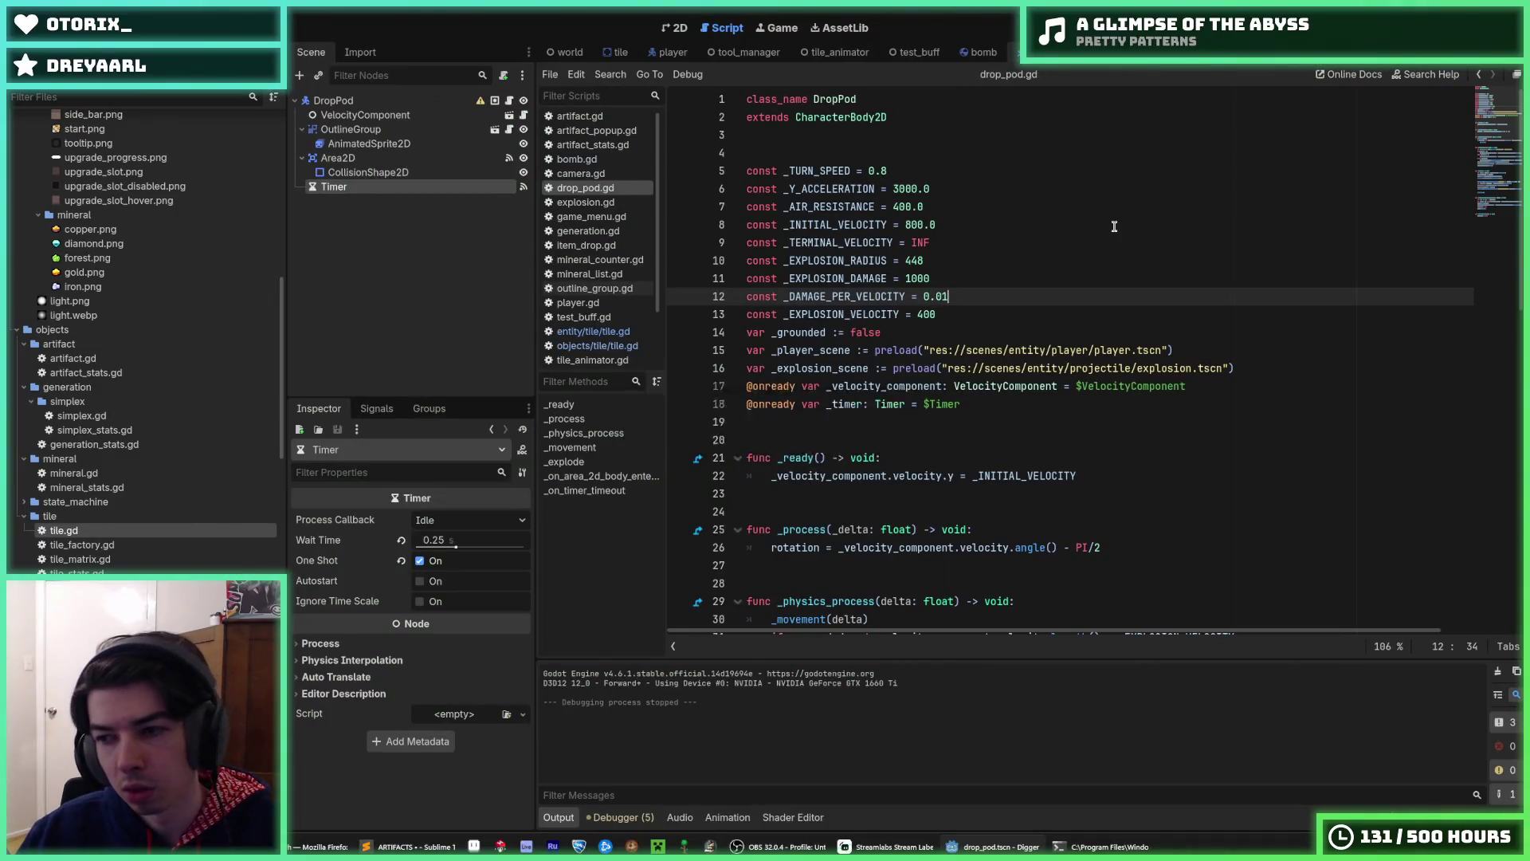
{"action": "scroll", "coordinate": [1159, 335], "scroll_direction": "down", "scroll_amount": 15}
{"action": "left_click", "coordinate": [867, 476]}
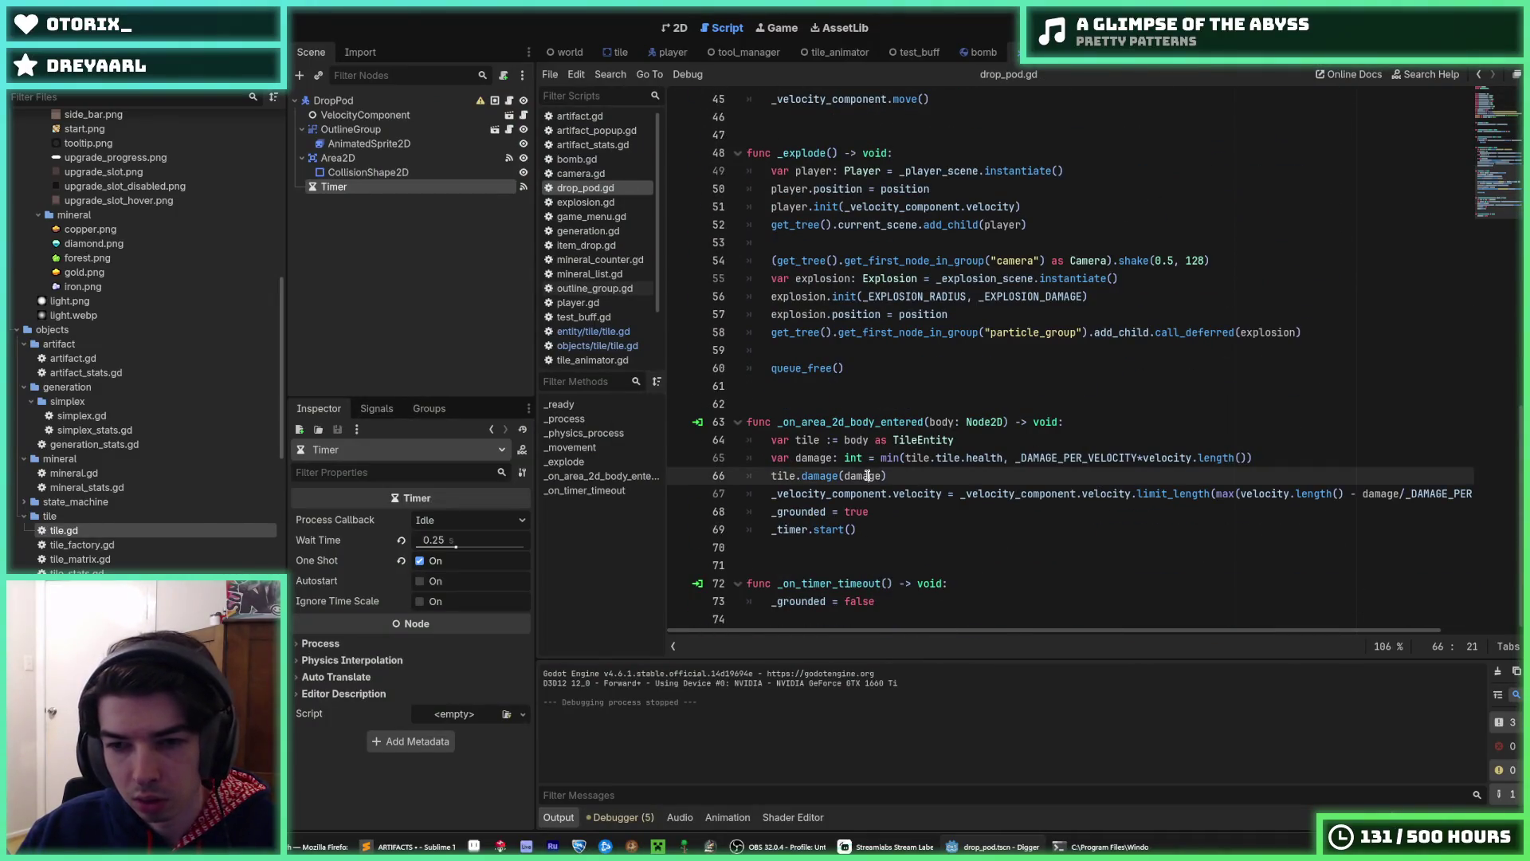
{"action": "double_click", "coordinate": [867, 476]}
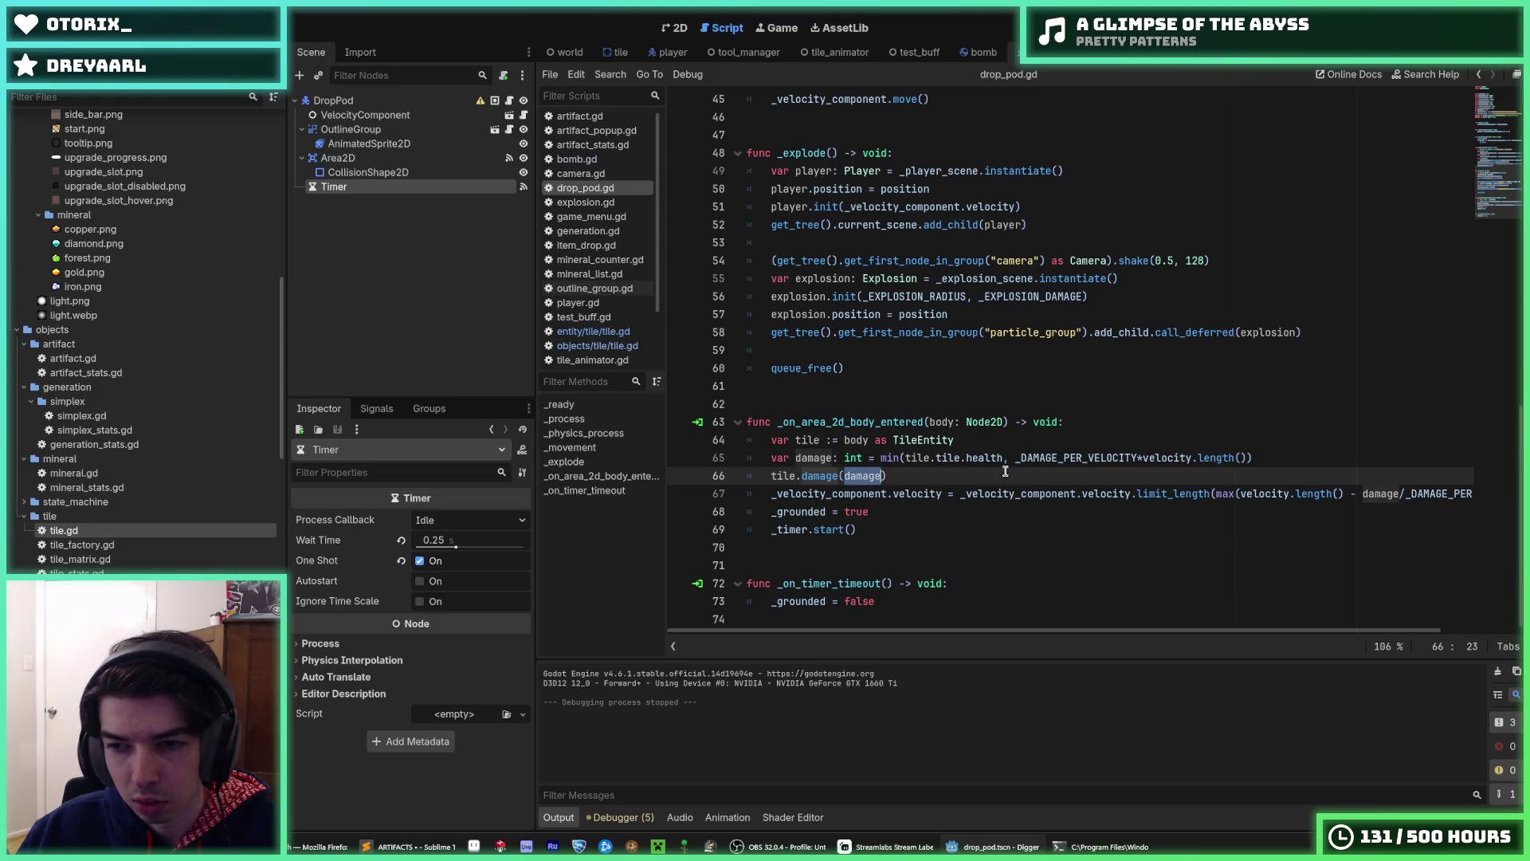
{"action": "double_click", "coordinate": [1369, 494]}
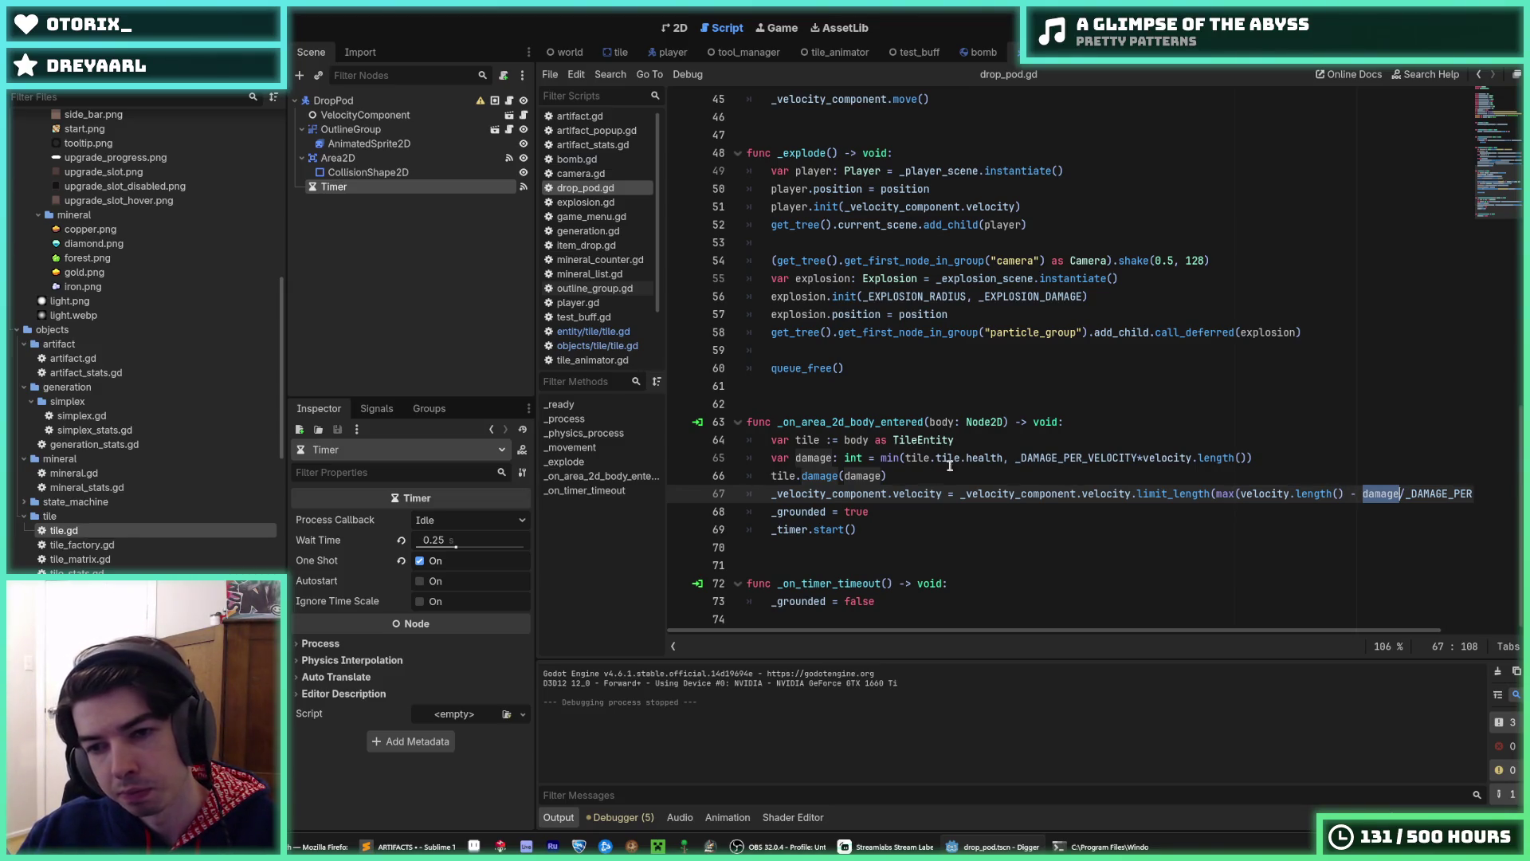
{"action": "left_click", "coordinate": [1297, 452]}
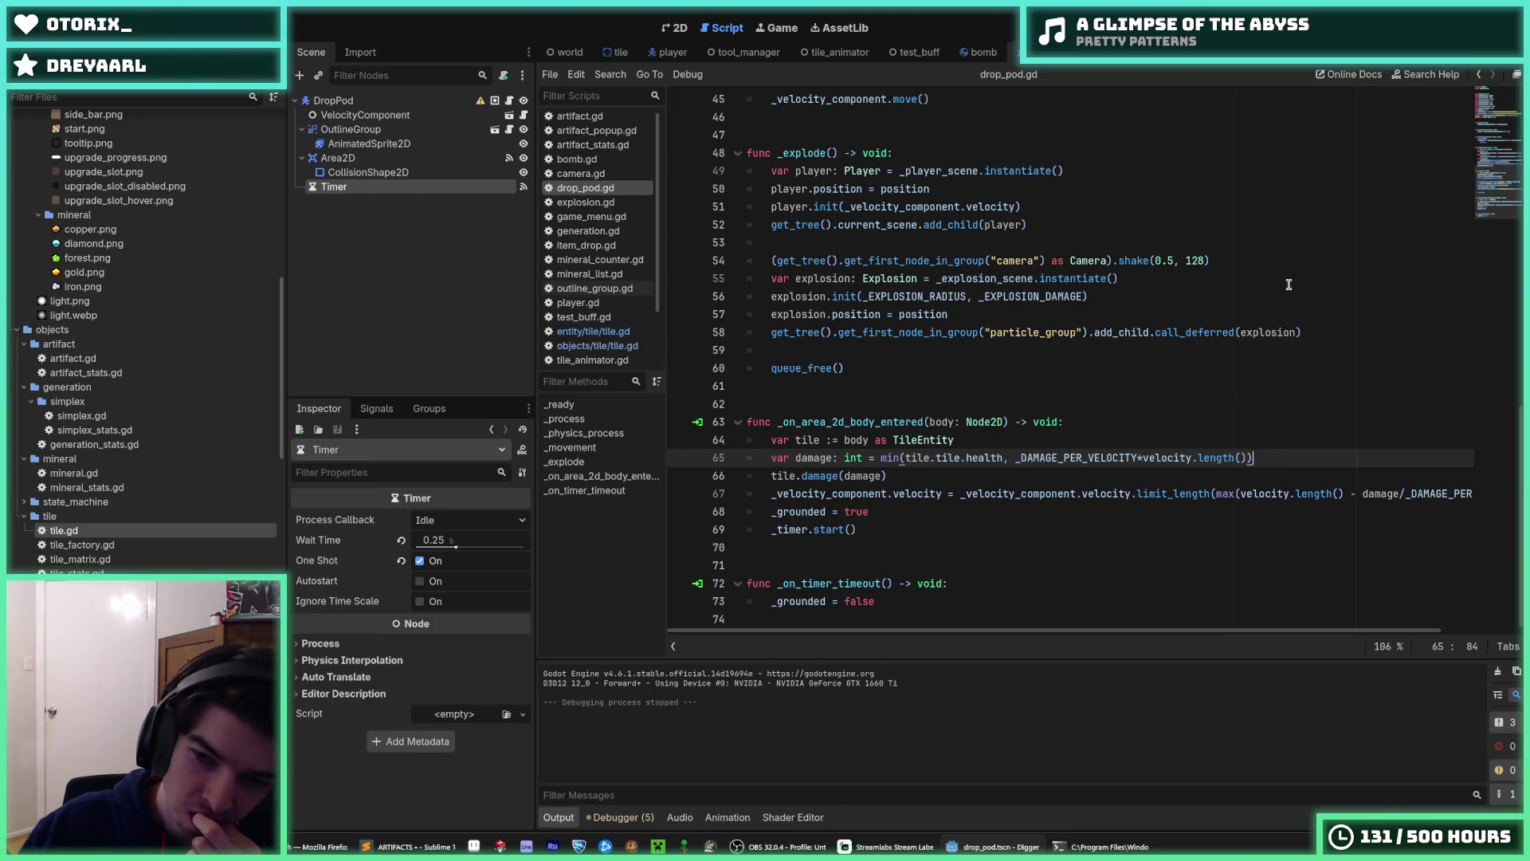
{"action": "double_click", "coordinate": [1100, 459]}
{"action": "right_click", "coordinate": [1100, 458]}
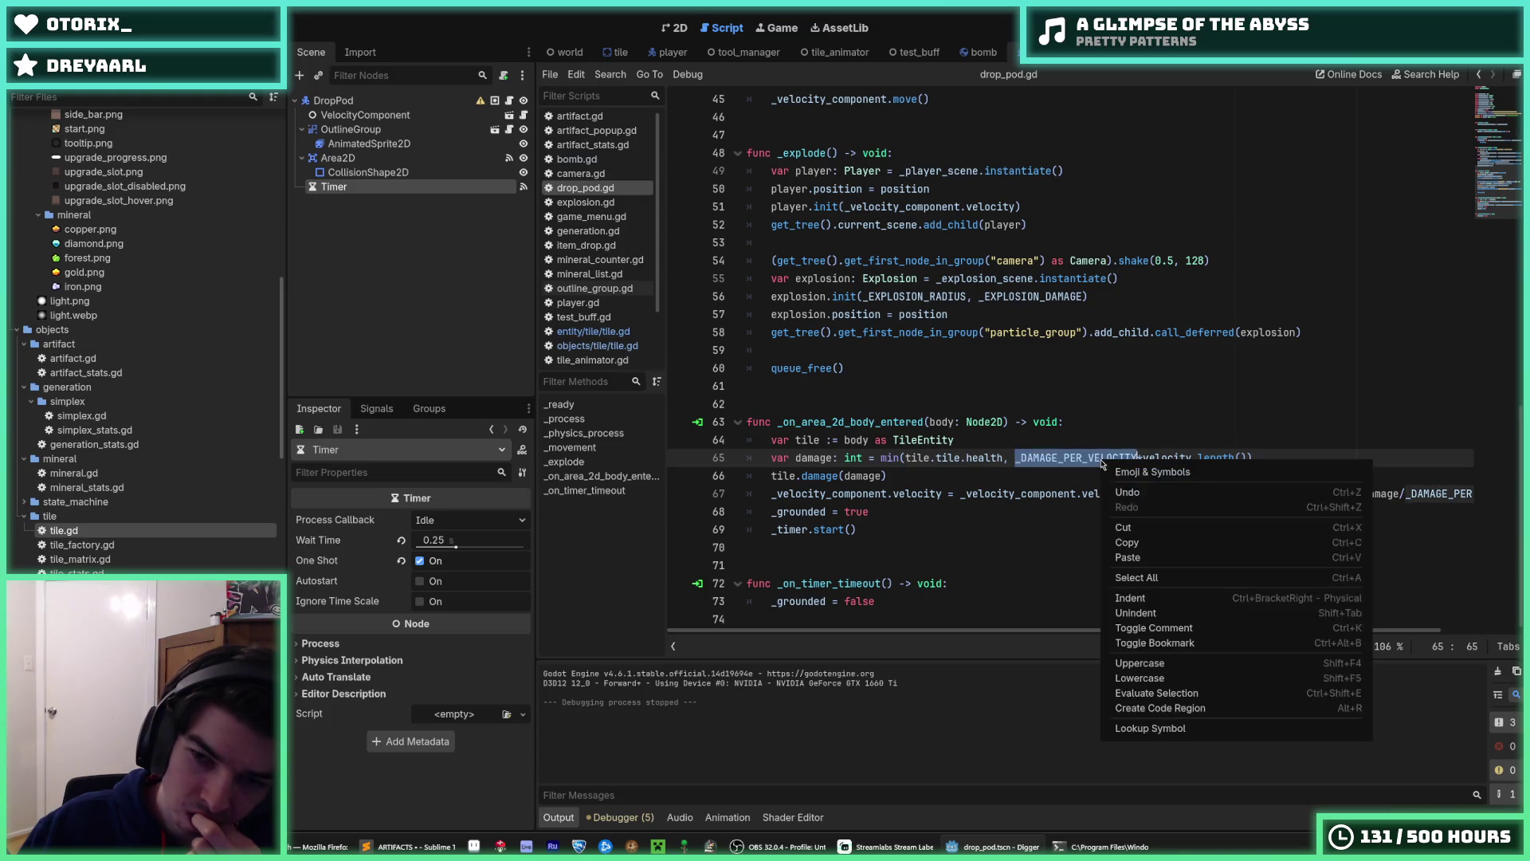
{"action": "left_click", "coordinate": [1144, 538]}
{"action": "left_click", "coordinate": [1272, 456]}
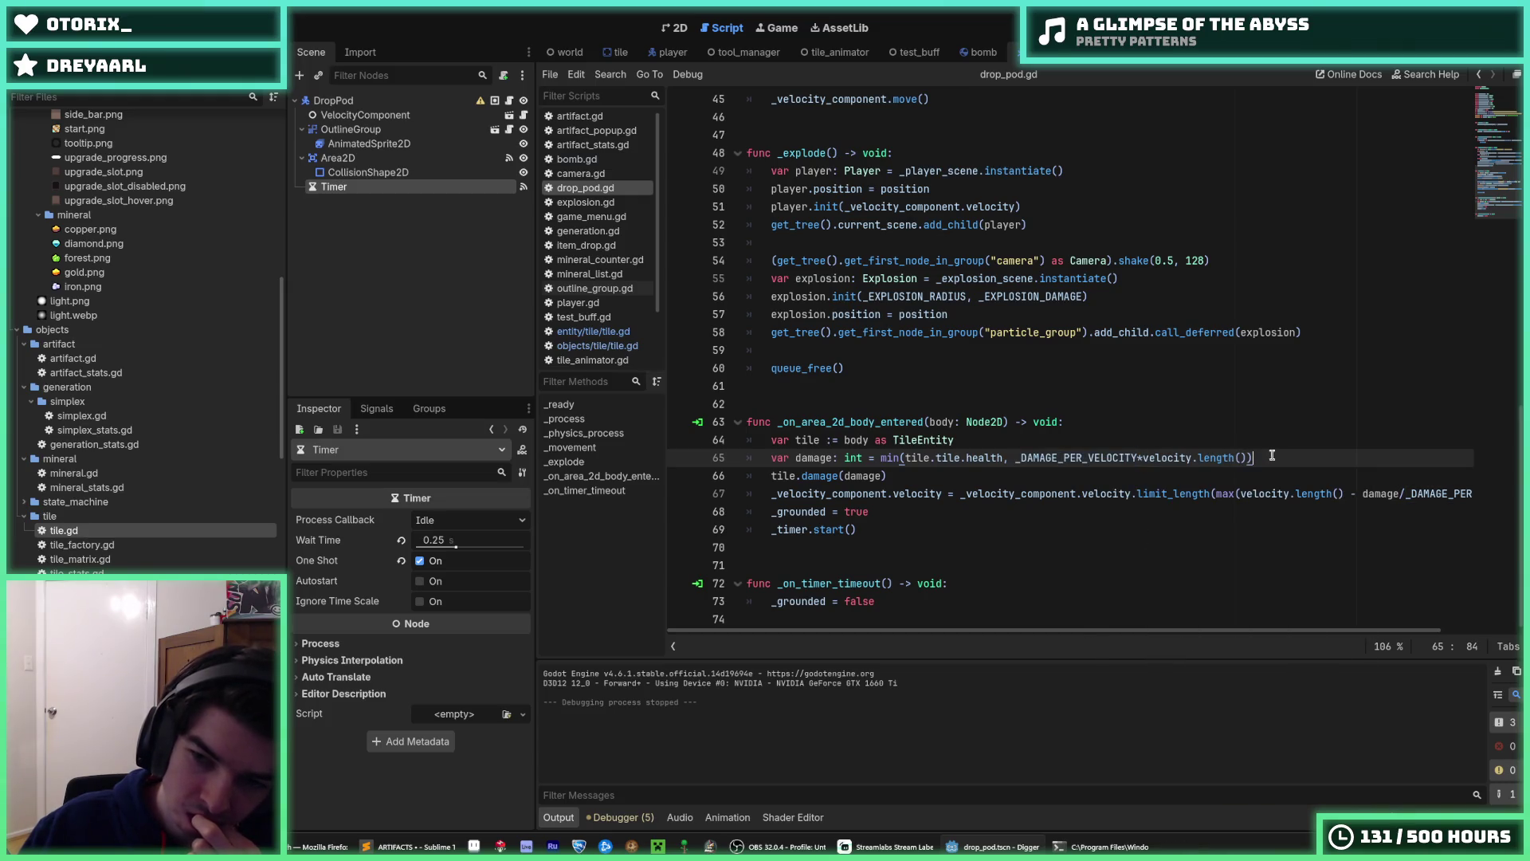
{"action": "double_click", "coordinate": [1100, 459]}
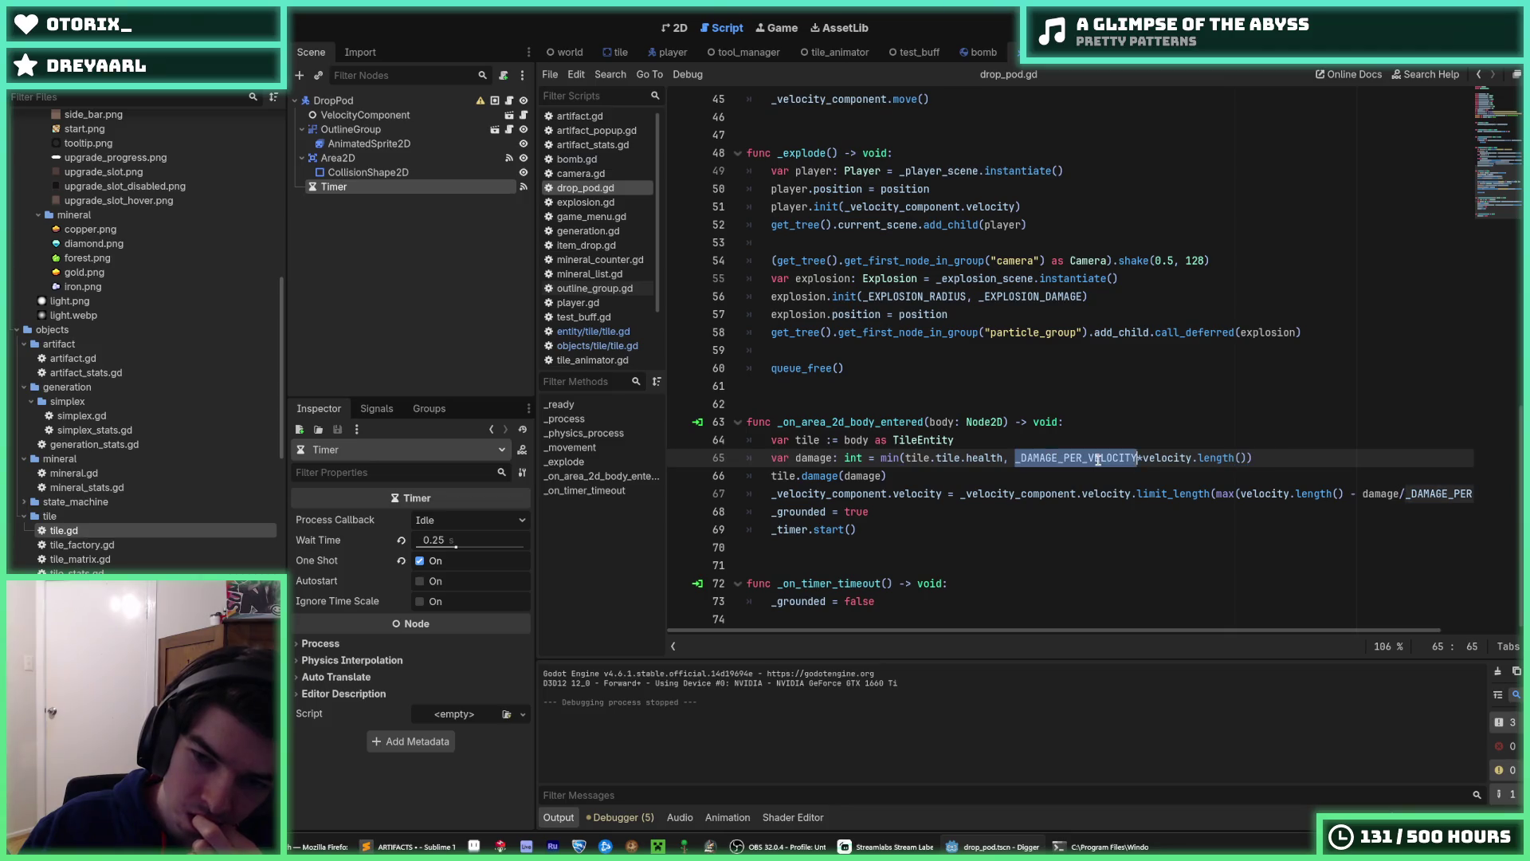
{"action": "right_click", "coordinate": [1100, 459]}
{"action": "left_click", "coordinate": [1135, 545]}
{"action": "left_click", "coordinate": [1265, 457]}
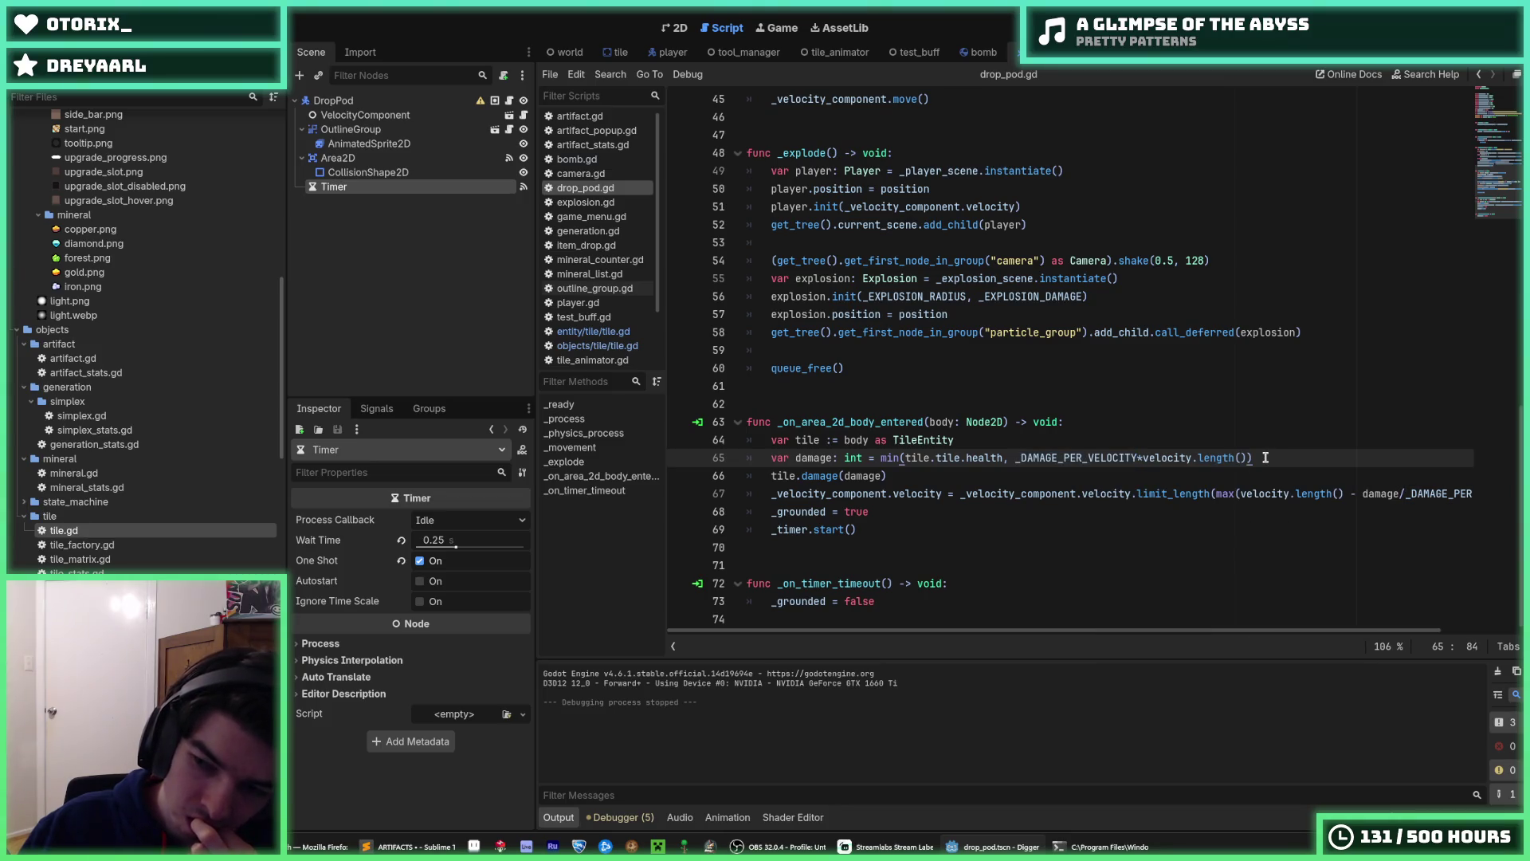
{"action": "double_click", "coordinate": [1110, 459]}
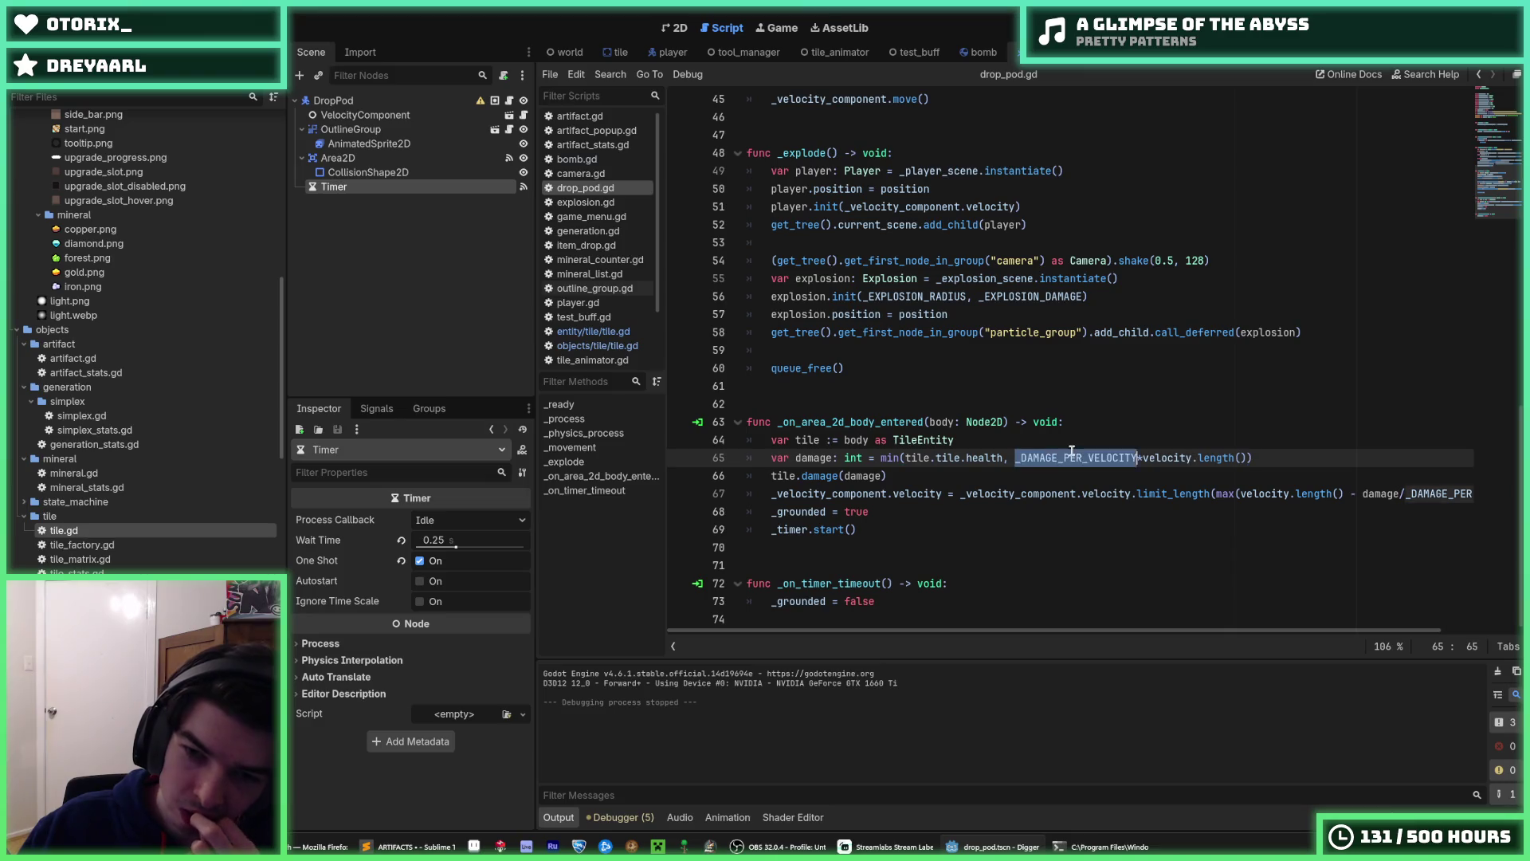
{"action": "right_click", "coordinate": [1109, 460]}
{"action": "left_click", "coordinate": [1108, 534]}
{"action": "left_click", "coordinate": [1268, 455]}
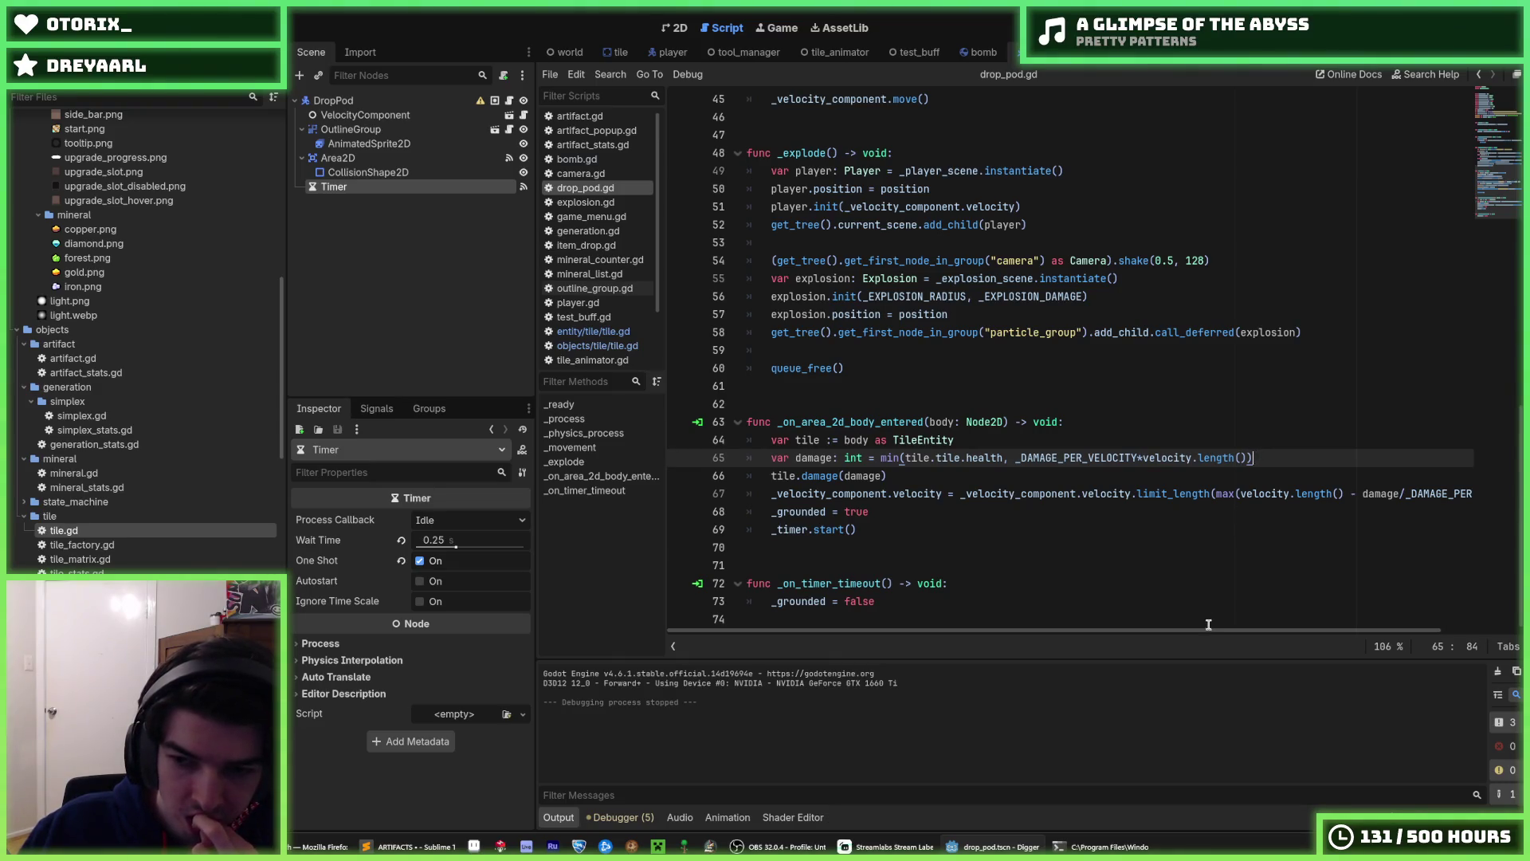
{"action": "left_click_drag", "start_coordinate": [1211, 629], "coordinate": [1304, 630]}
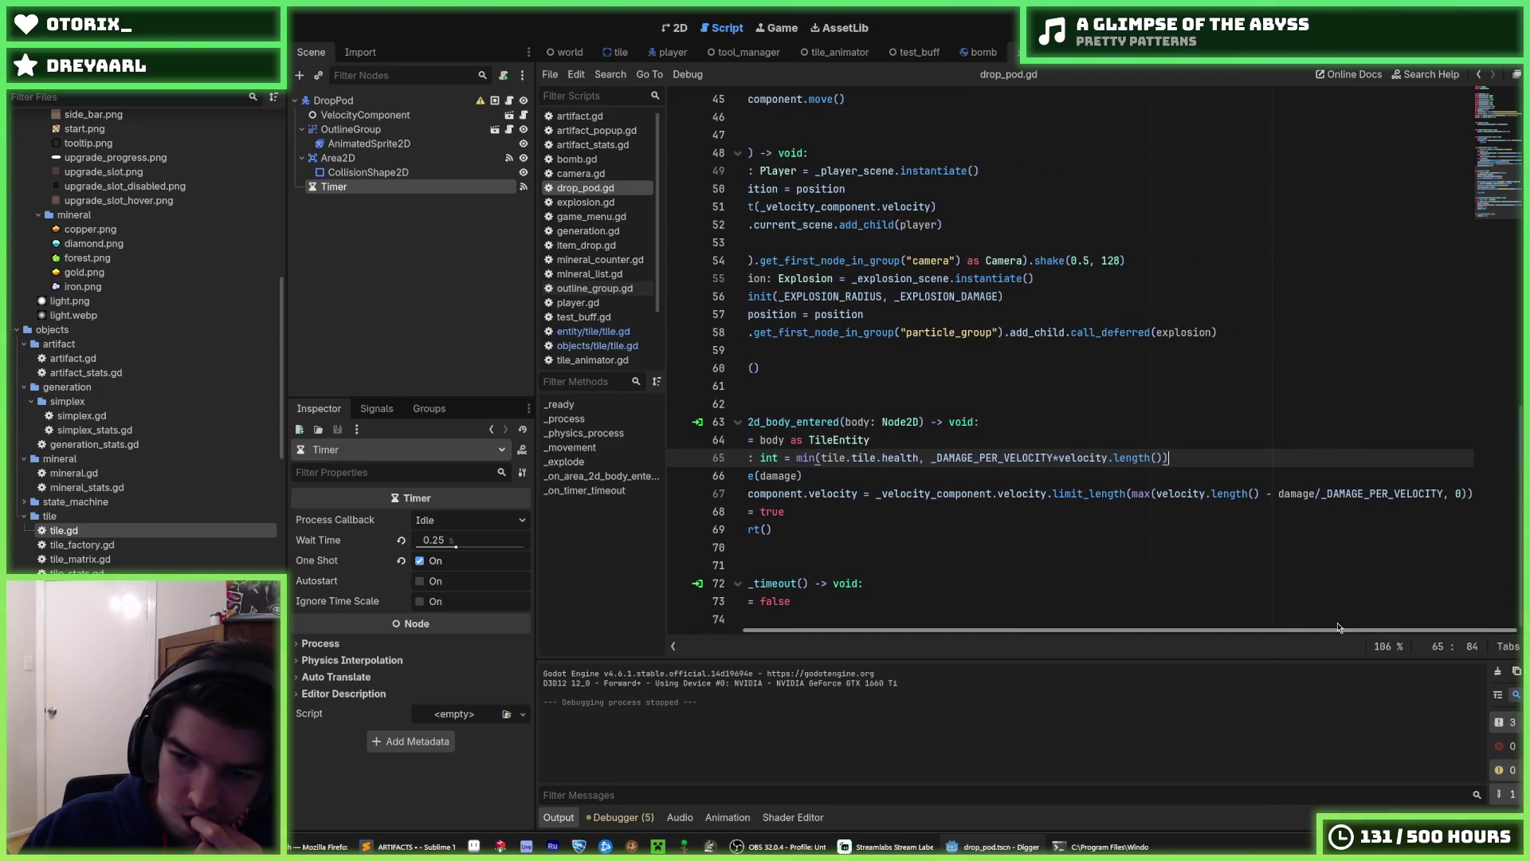
{"action": "left_click_drag", "start_coordinate": [1297, 628], "coordinate": [1125, 628]}
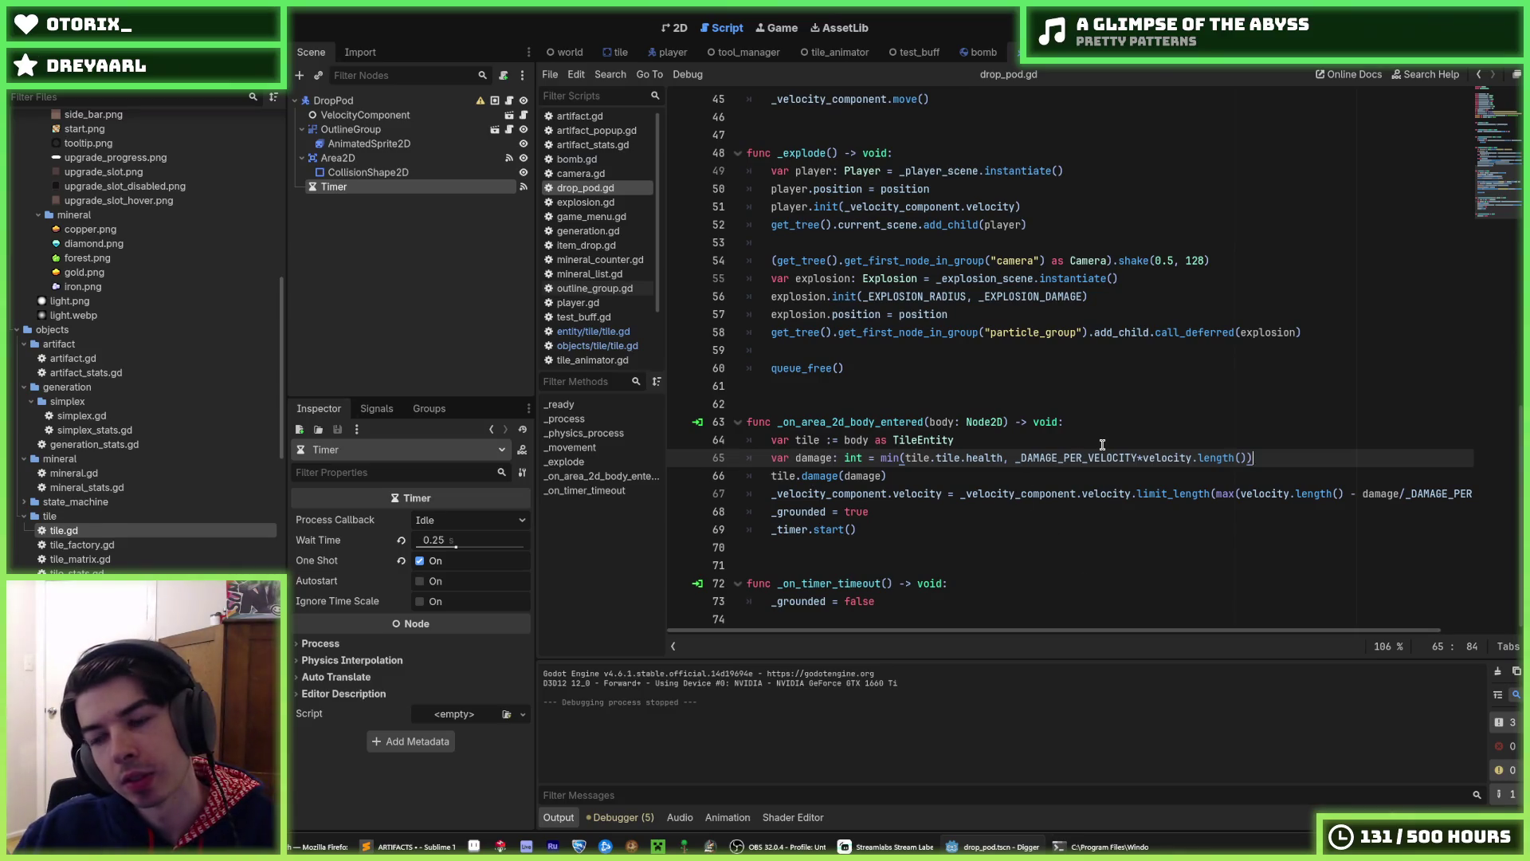
{"action": "key", "text": "Return"}
{"action": "type", "text": "_DAMAGE_PER_VELOCITY = "}
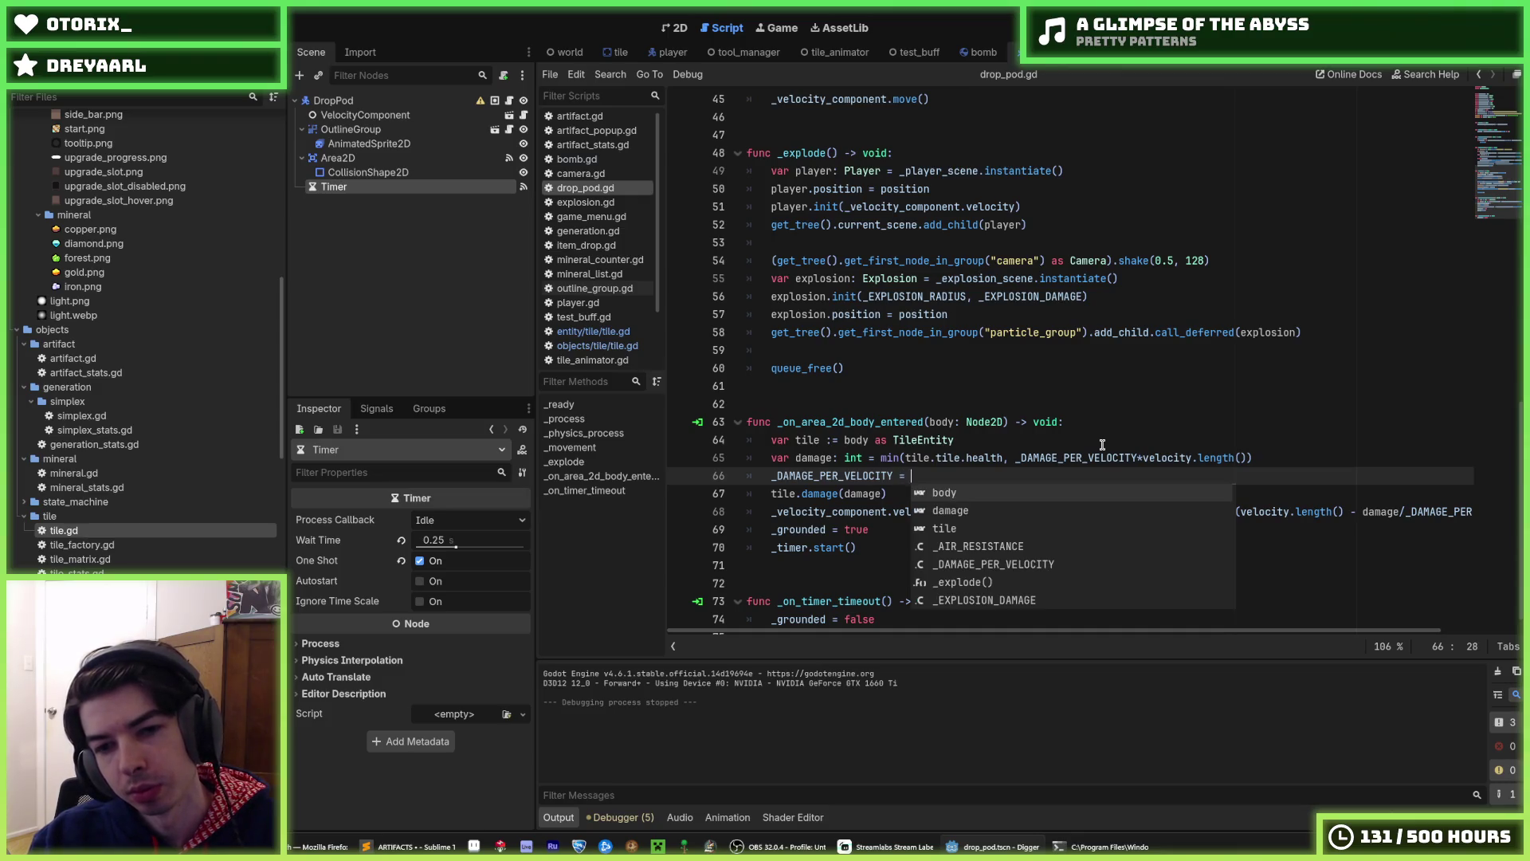
{"action": "type", "text": "0."}
{"action": "key", "text": "shift+Home"}
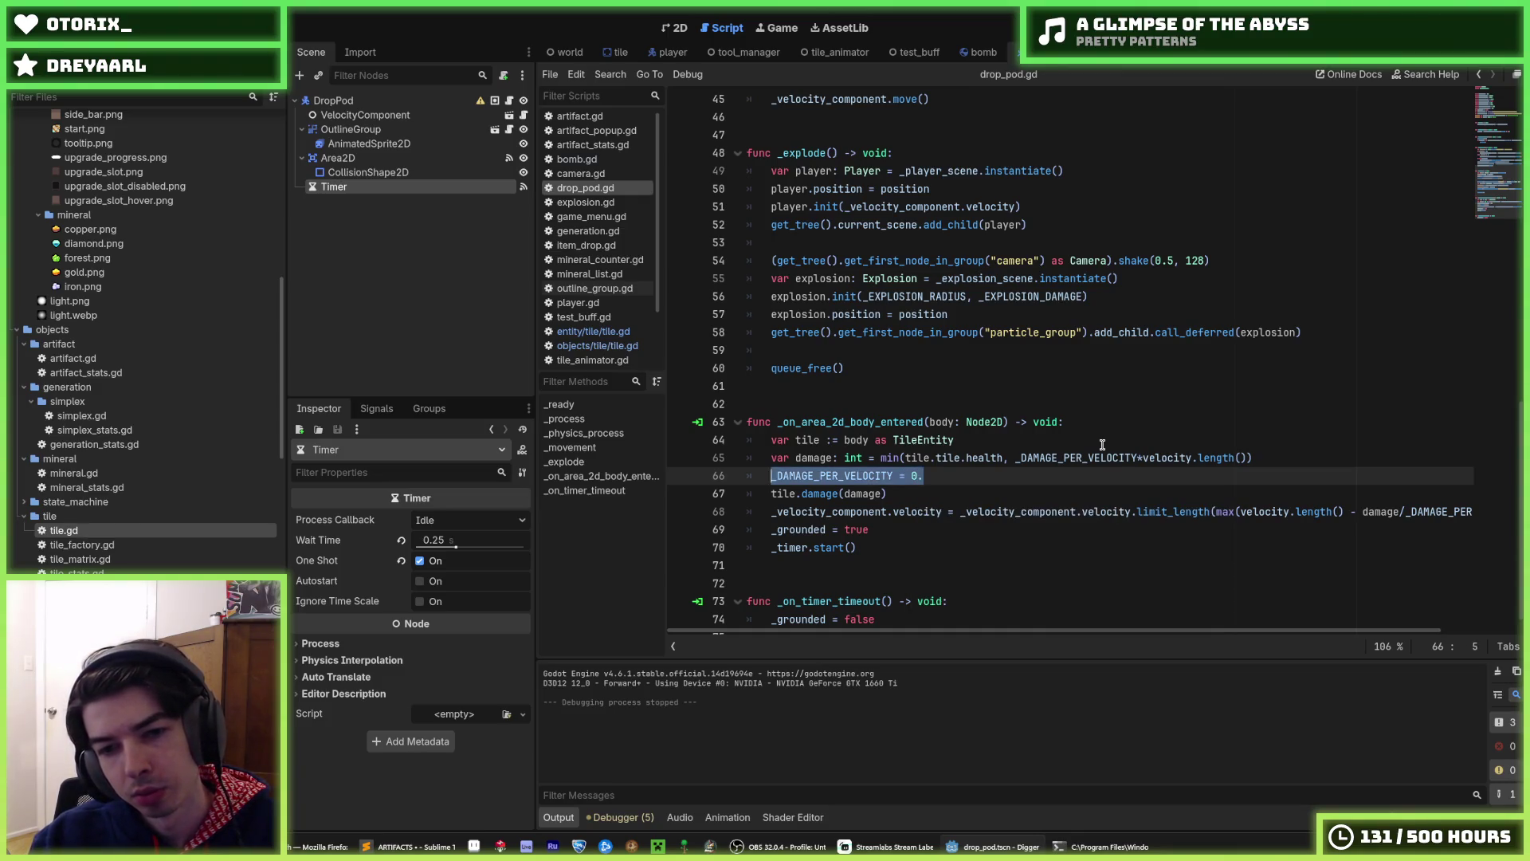
{"action": "key", "text": "BackSpace"}
{"action": "key", "text": "BackSpace"}
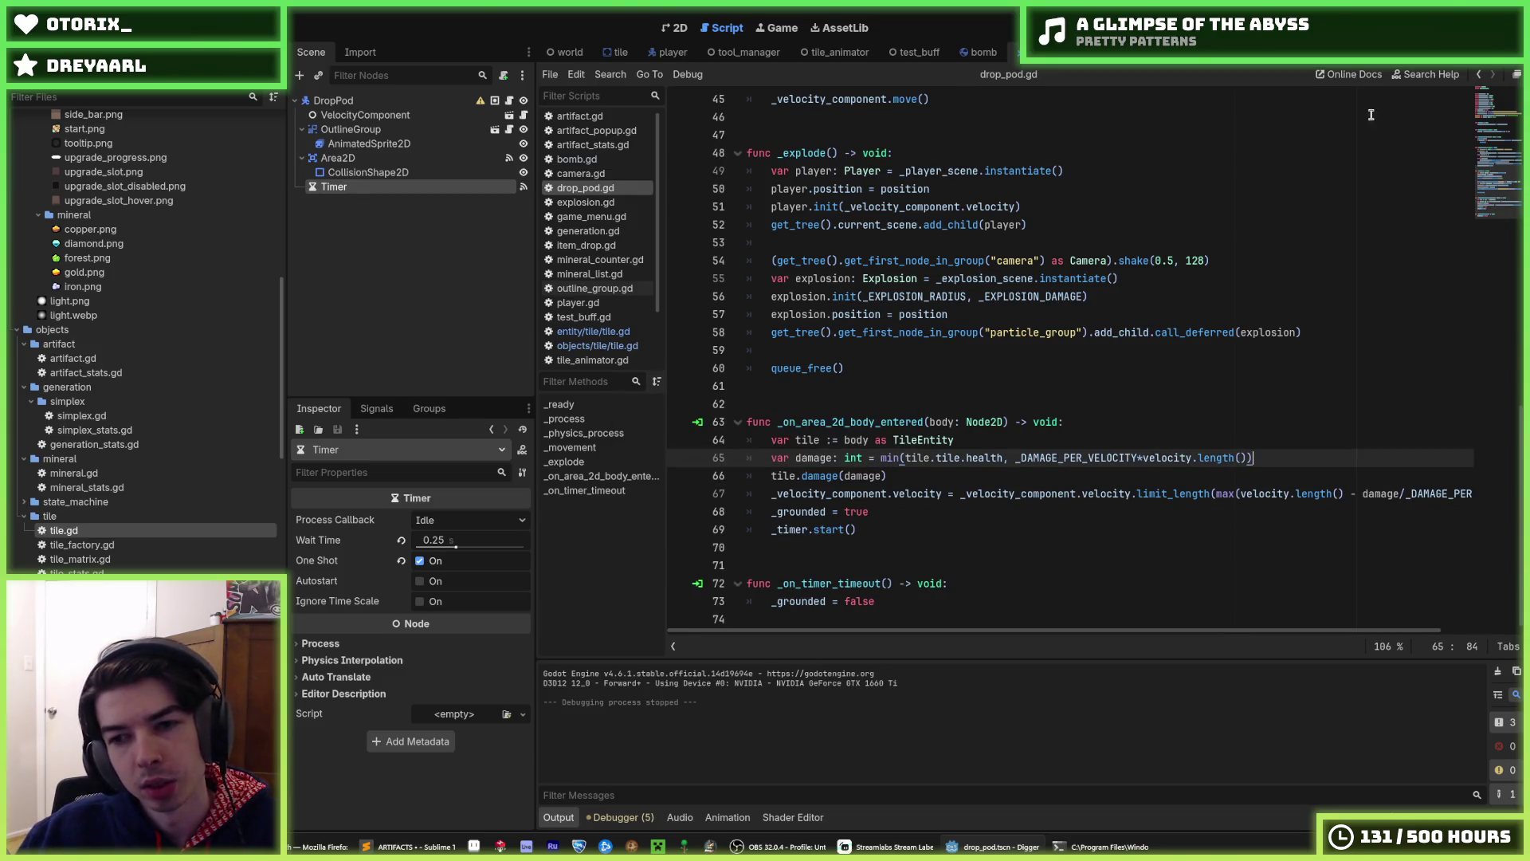
{"action": "scroll", "coordinate": [1338, 255], "scroll_direction": "up", "scroll_amount": 15}
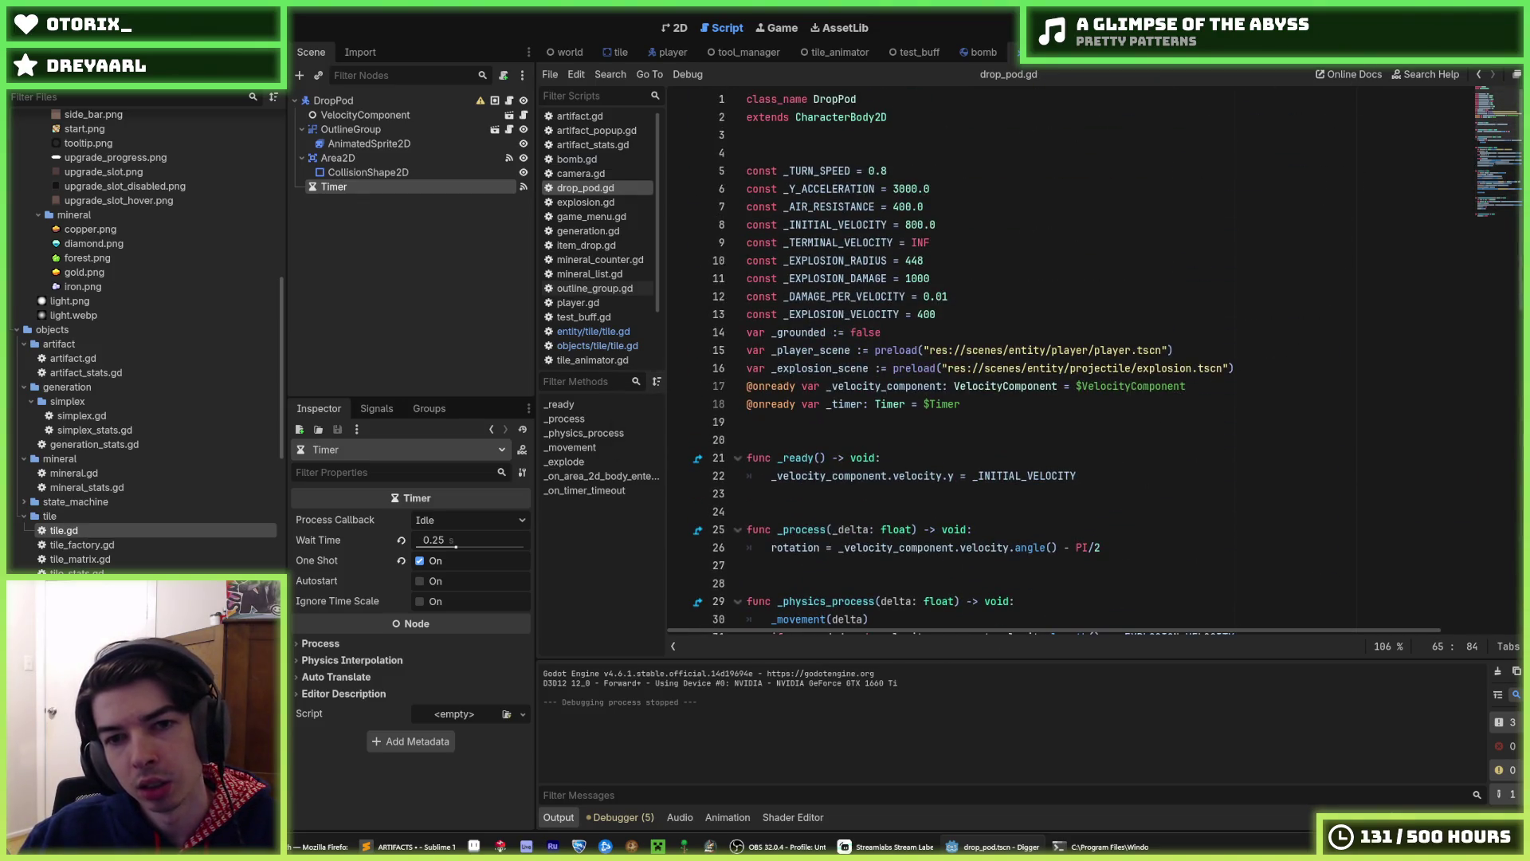
{"action": "key", "text": "F5"}
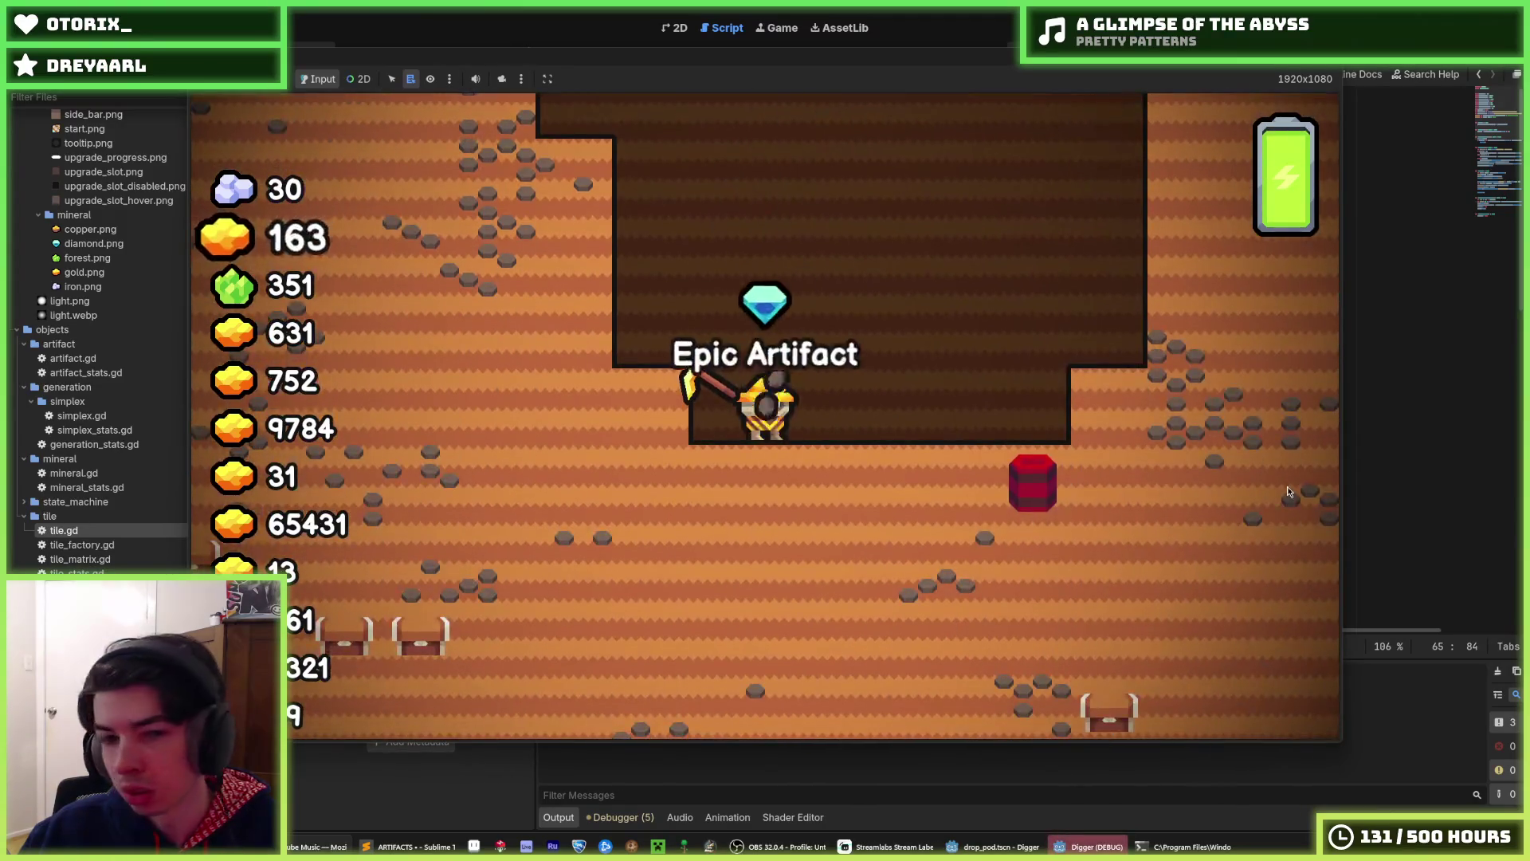
{"action": "key", "text": "F8"}
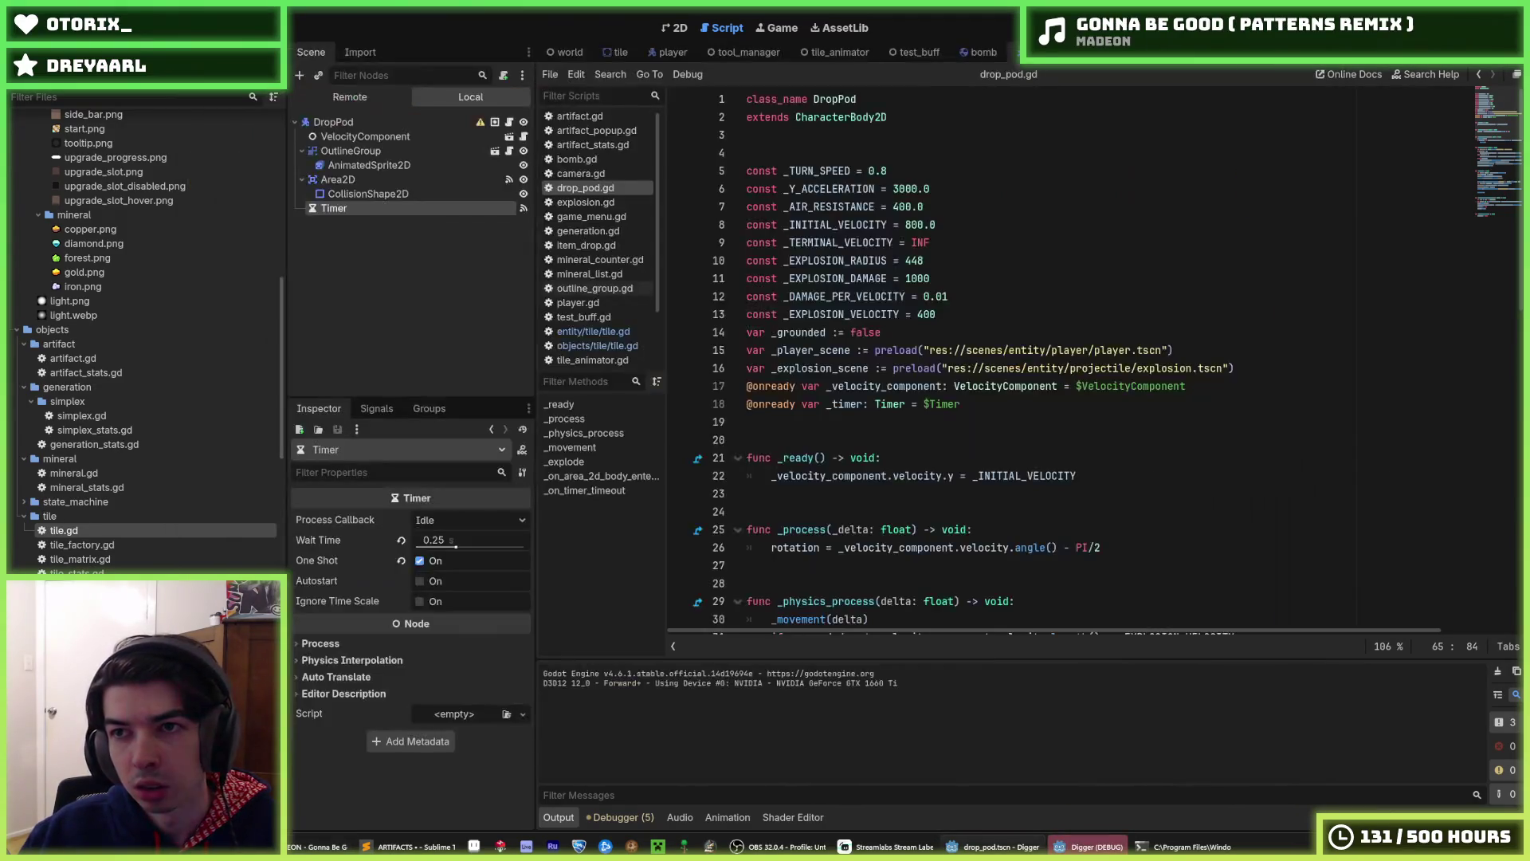
{"action": "key", "text": "F5"}
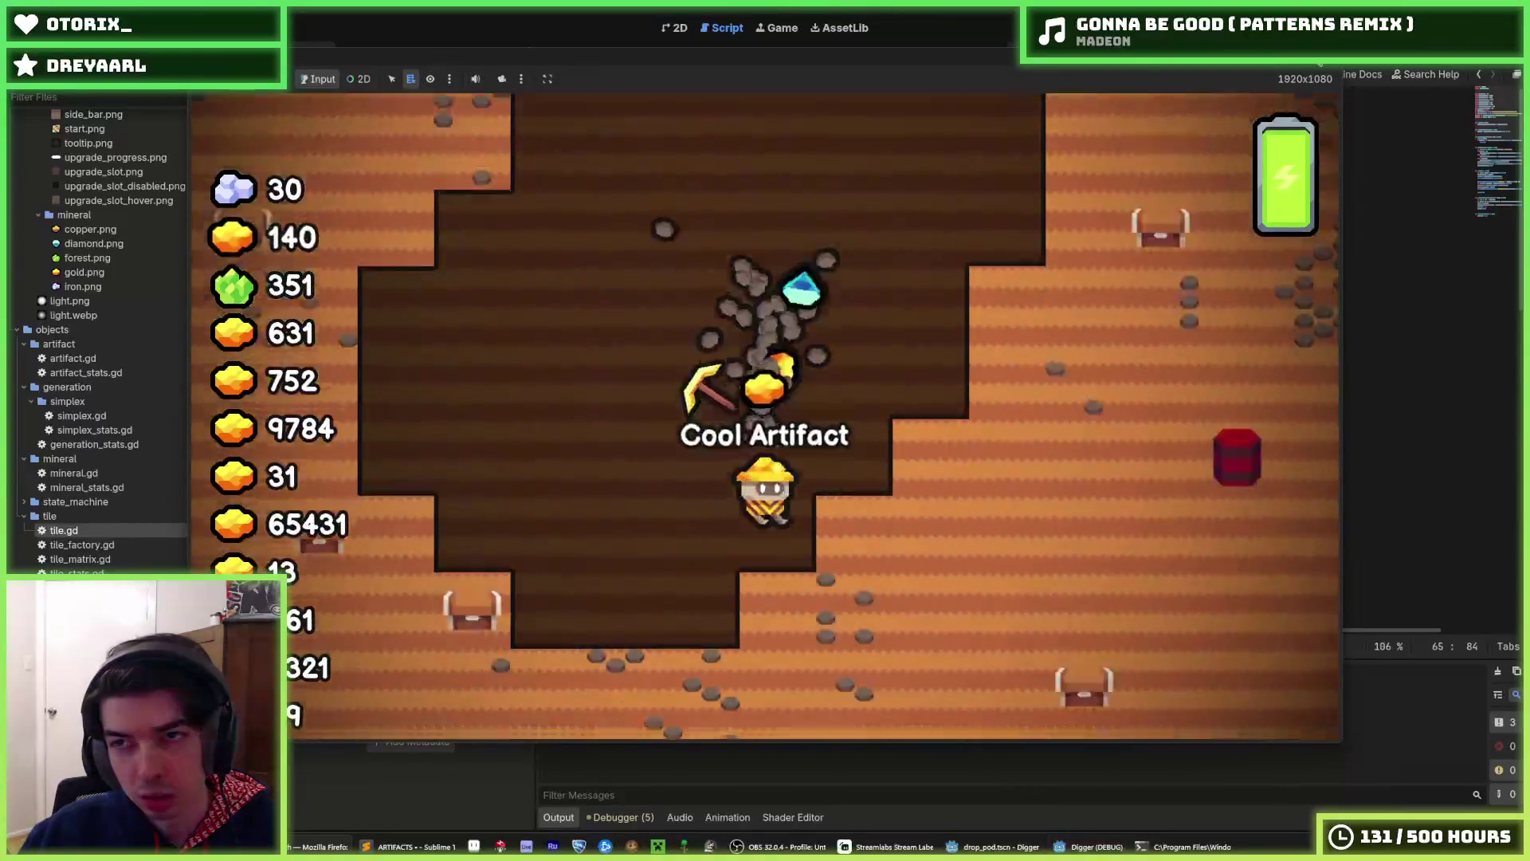
{"action": "key", "text": "F8"}
{"action": "scroll", "coordinate": [992, 482], "scroll_direction": "down", "scroll_amount": 10}
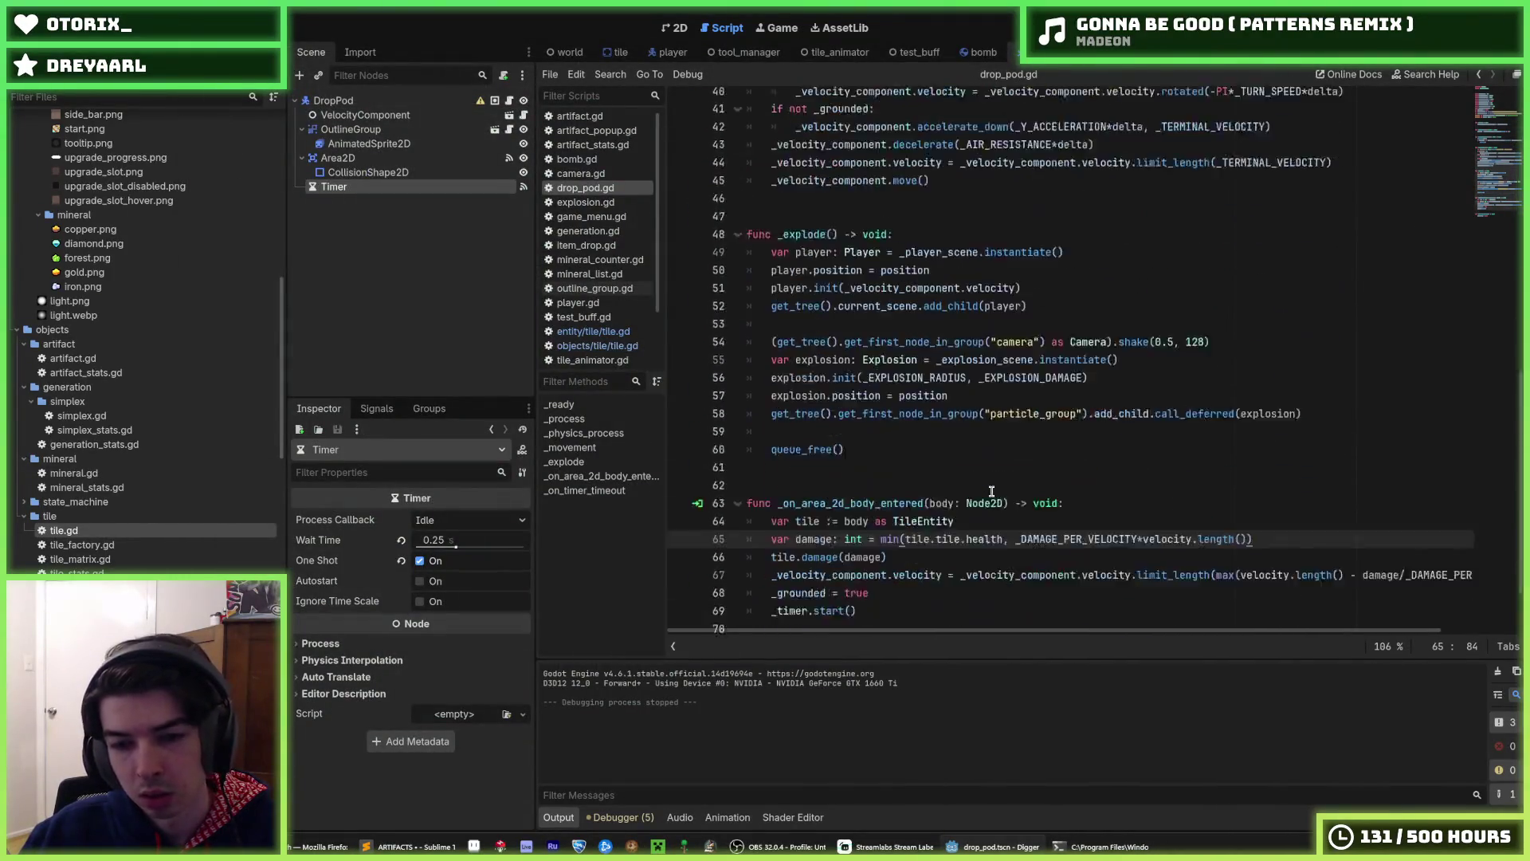
{"action": "left_click", "coordinate": [992, 476]}
{"action": "left_click", "coordinate": [947, 493]}
{"action": "left_click", "coordinate": [951, 494]}
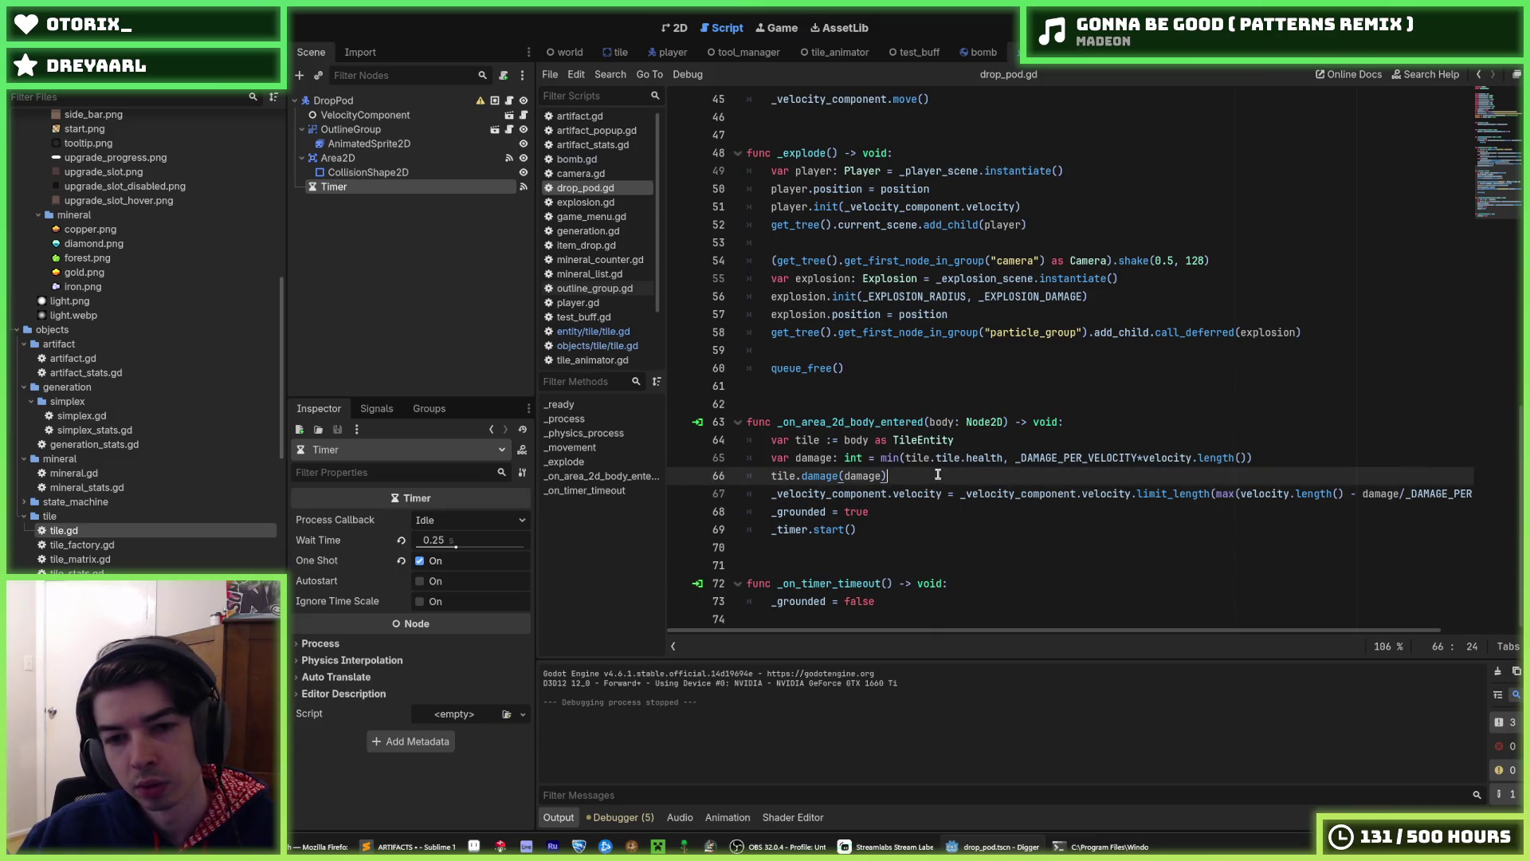
{"action": "left_click", "coordinate": [948, 493]}
{"action": "left_click", "coordinate": [919, 475]}
{"action": "left_click", "coordinate": [938, 494]}
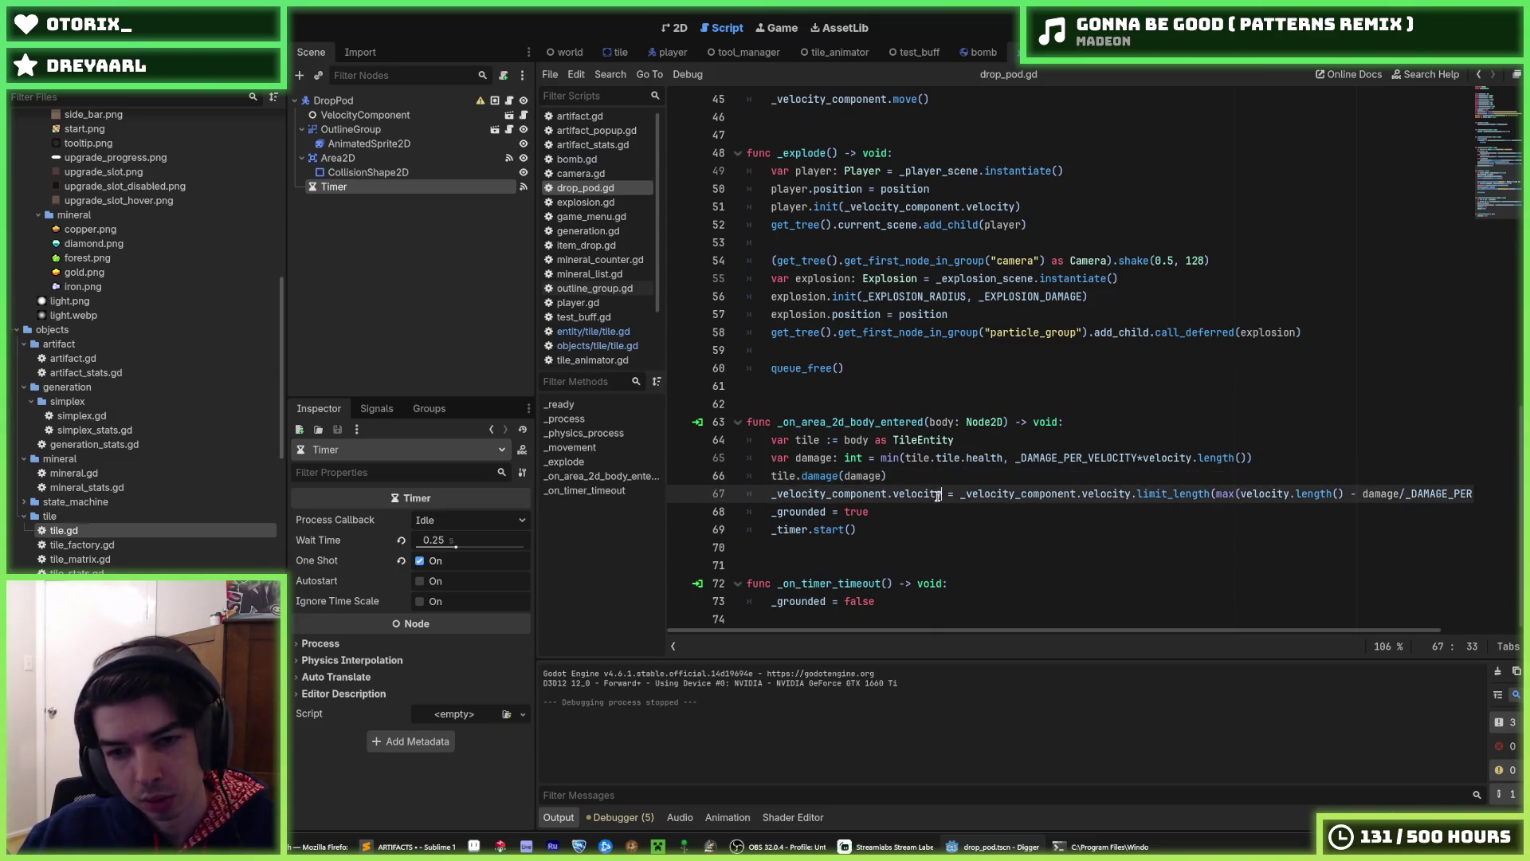
{"action": "left_click", "coordinate": [937, 494]}
{"action": "left_click", "coordinate": [938, 493]}
{"action": "key", "text": "Up"}
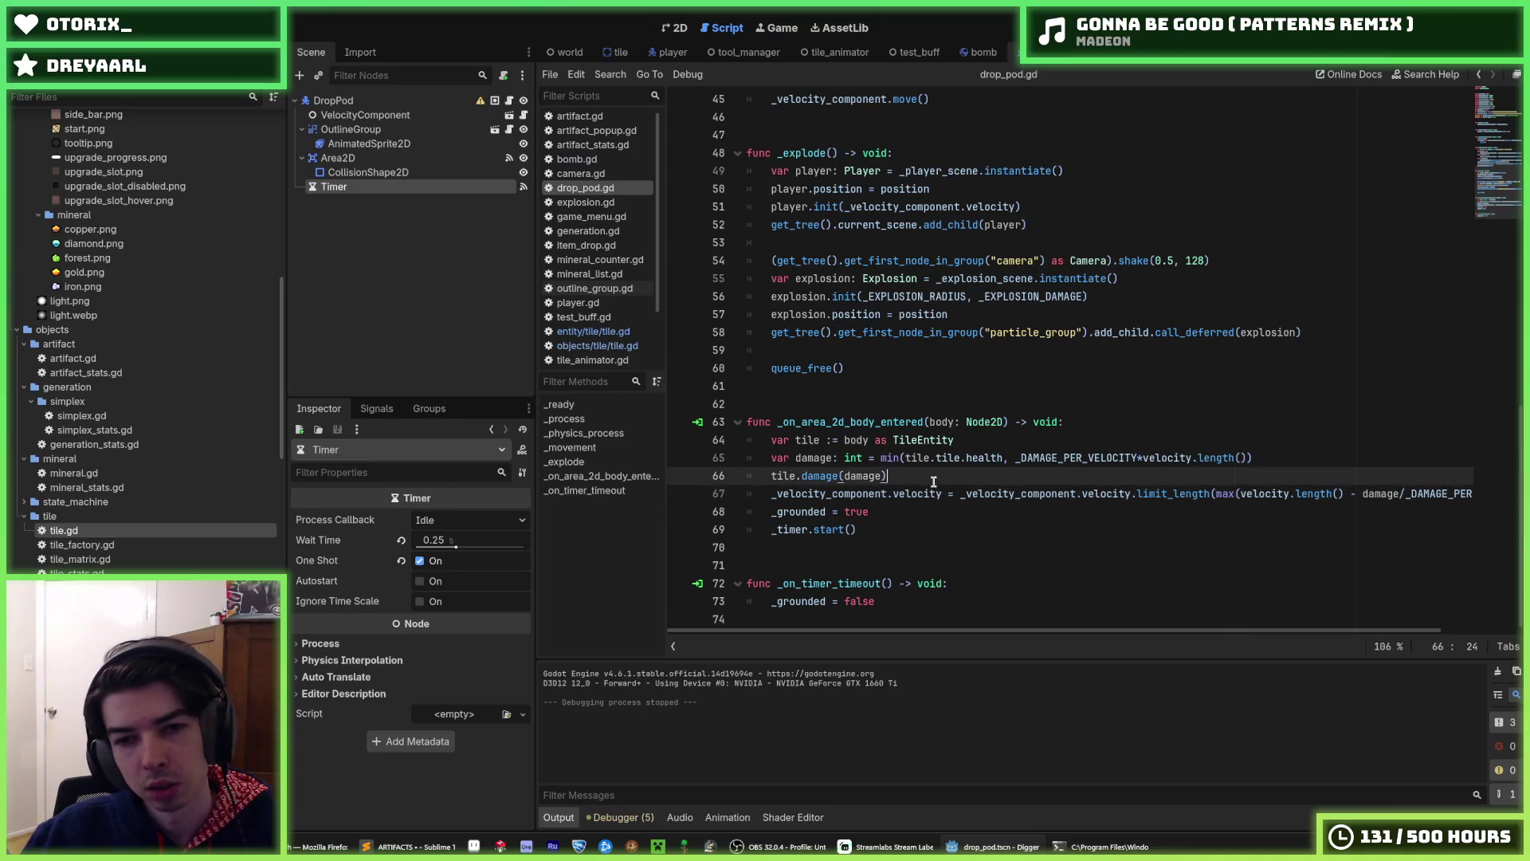
{"action": "scroll", "coordinate": [944, 490], "scroll_direction": "up", "scroll_amount": 10}
{"action": "scroll", "coordinate": [945, 489], "scroll_direction": "up", "scroll_amount": 2}
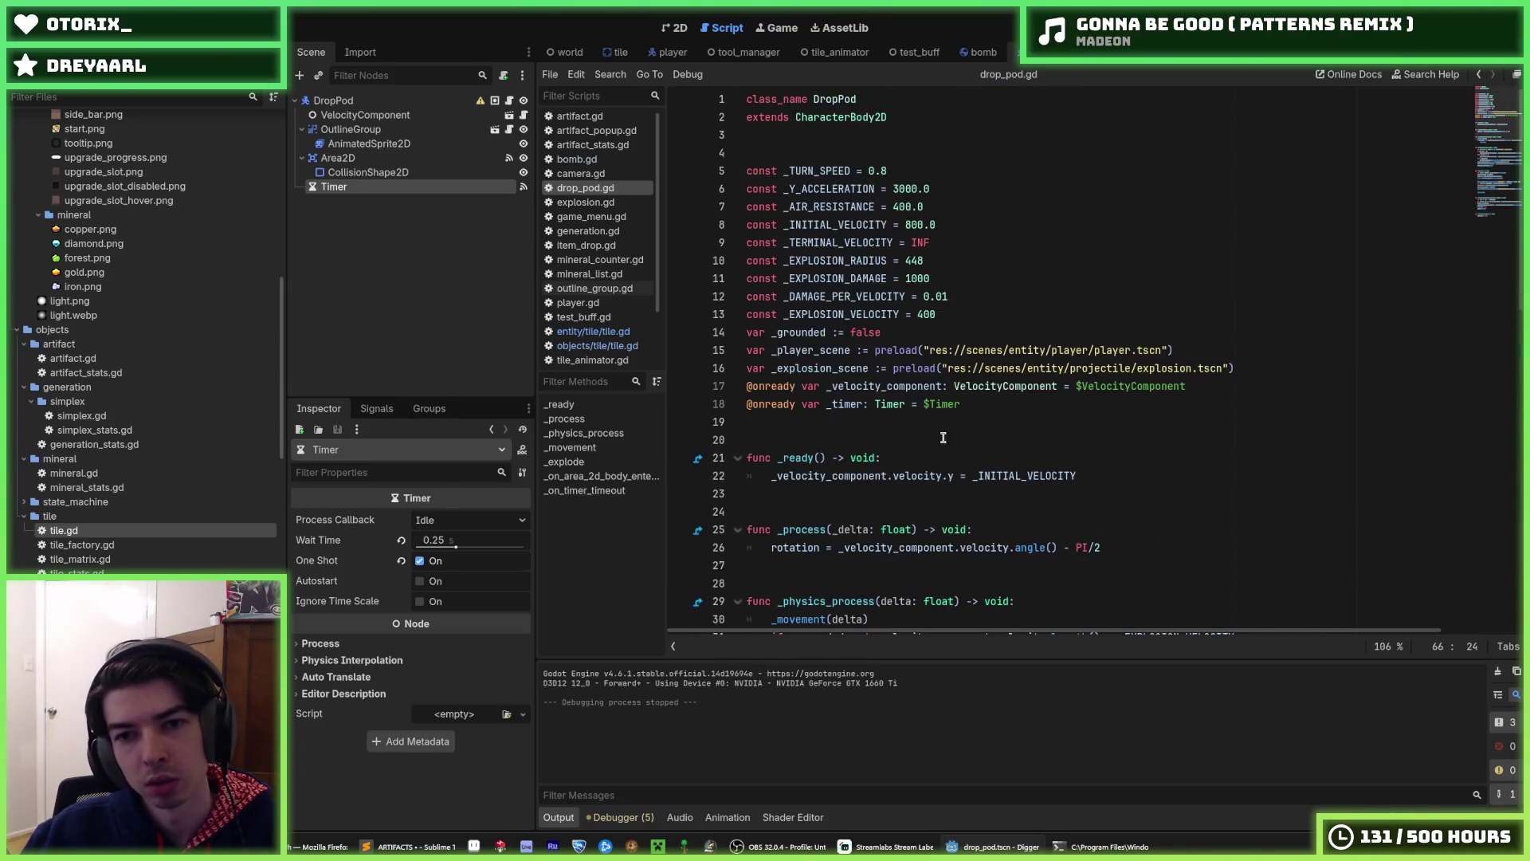
{"action": "left_click", "coordinate": [968, 295]}
{"action": "type", "text": "5"}
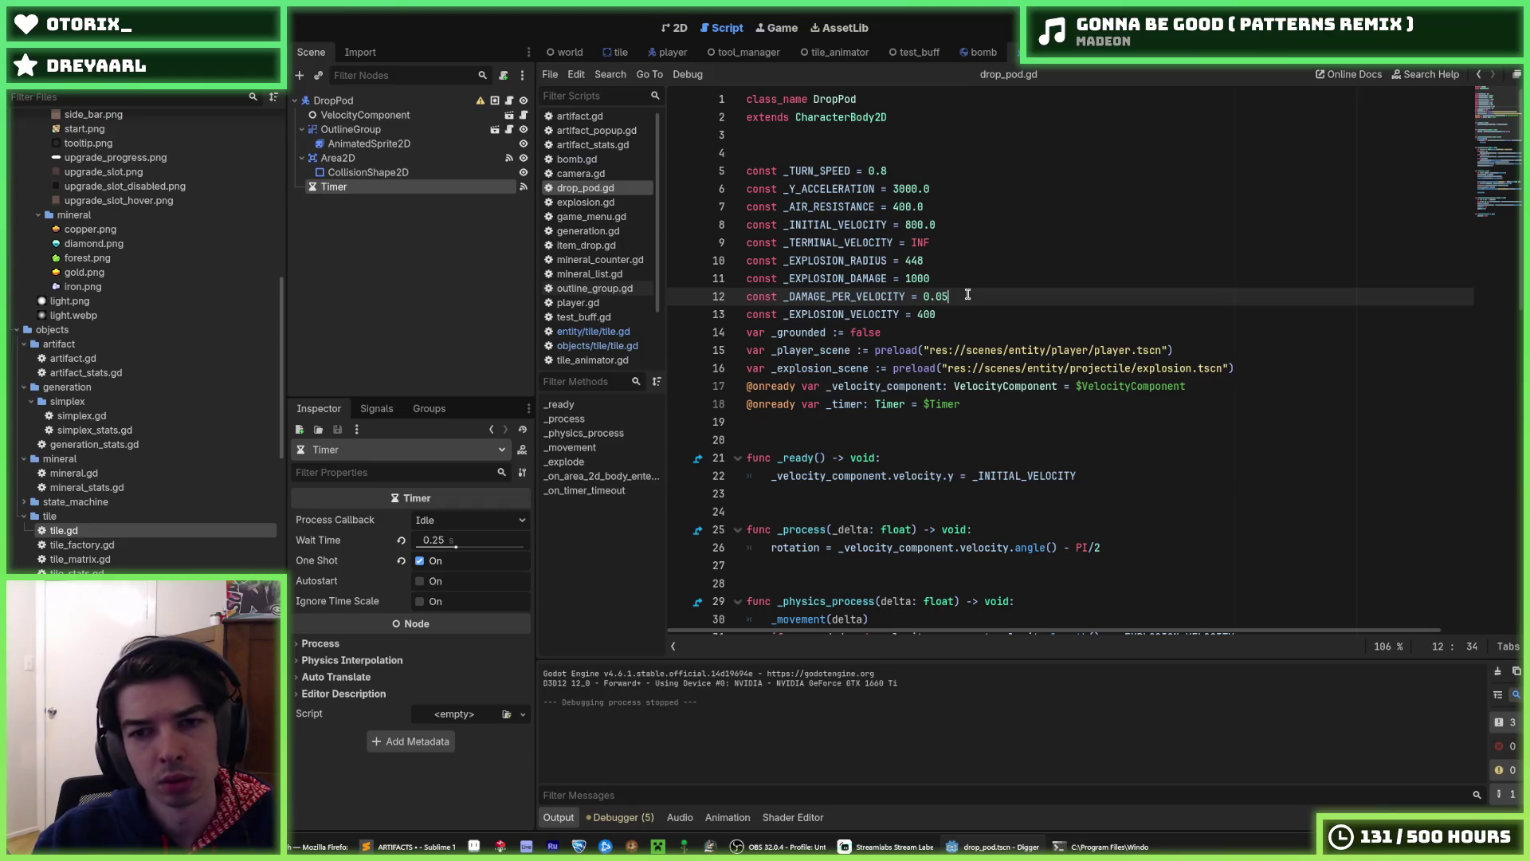
{"action": "key", "text": "F5"}
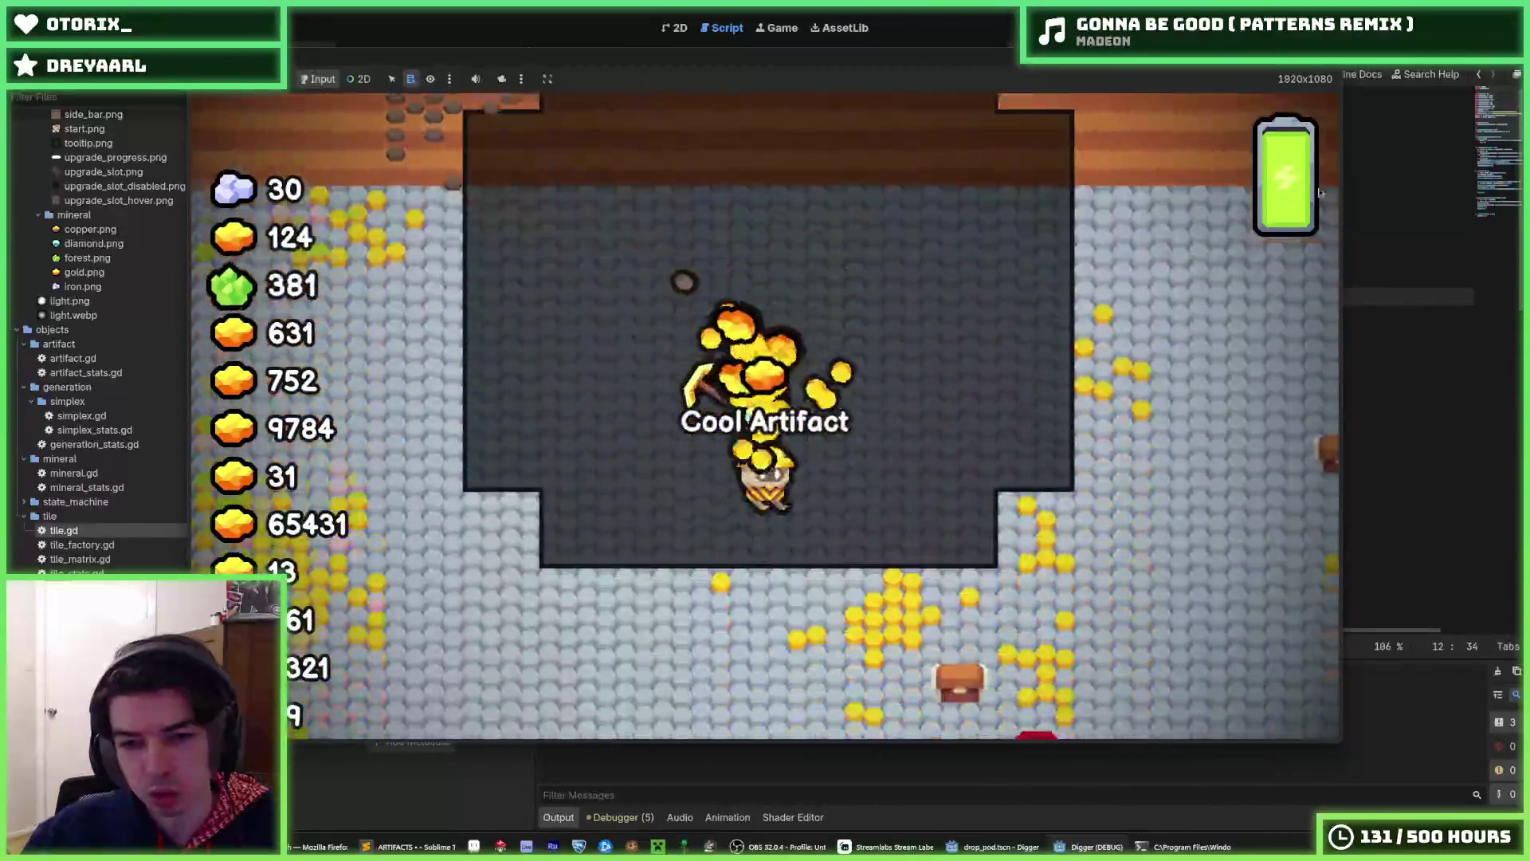
{"action": "key", "text": "F8"}
{"action": "key", "text": "F5"}
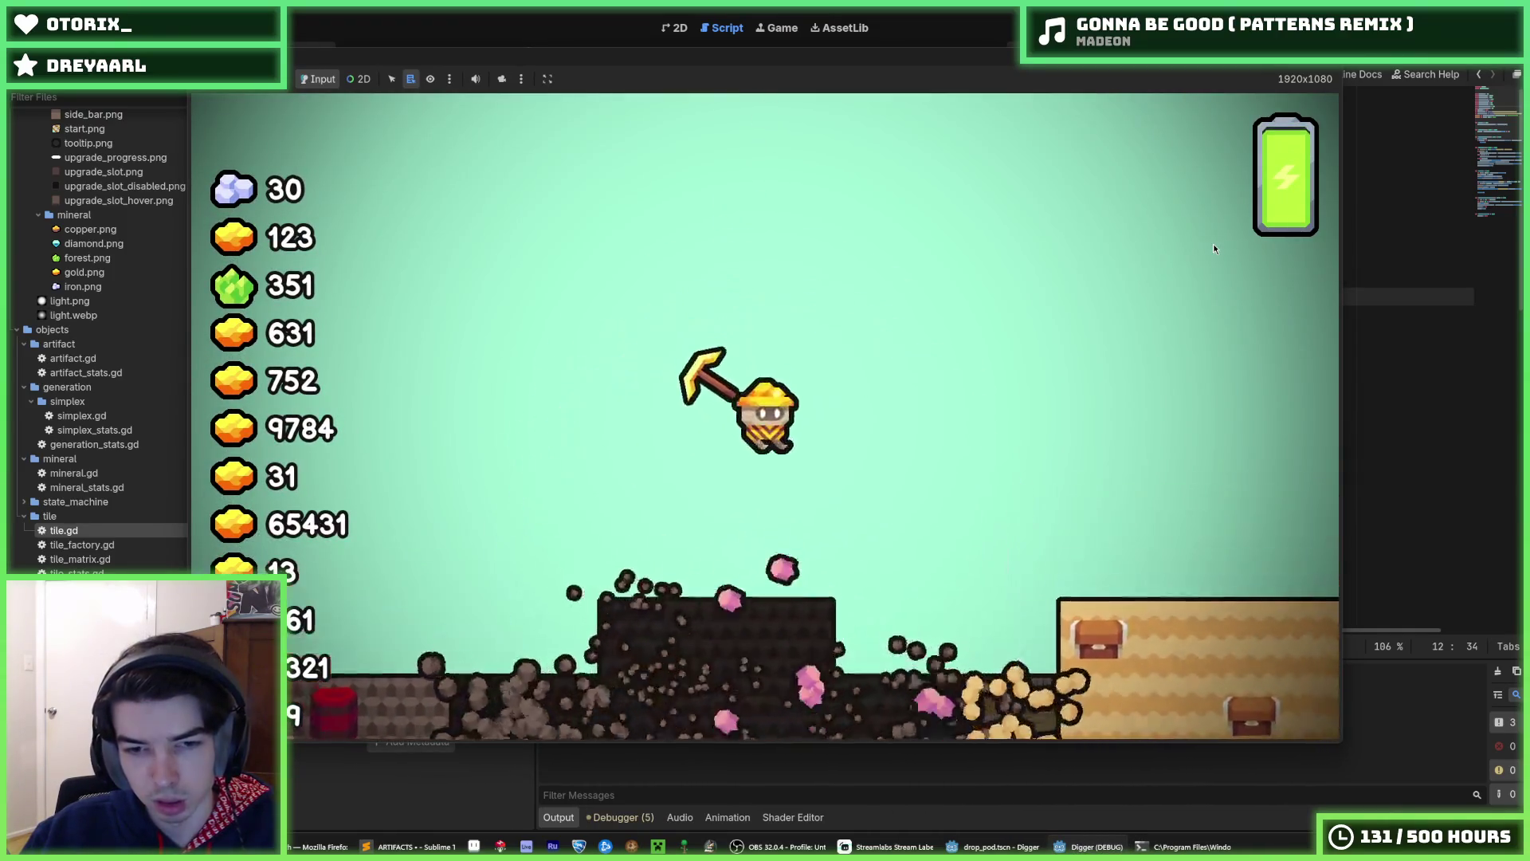
{"action": "key", "text": "F8"}
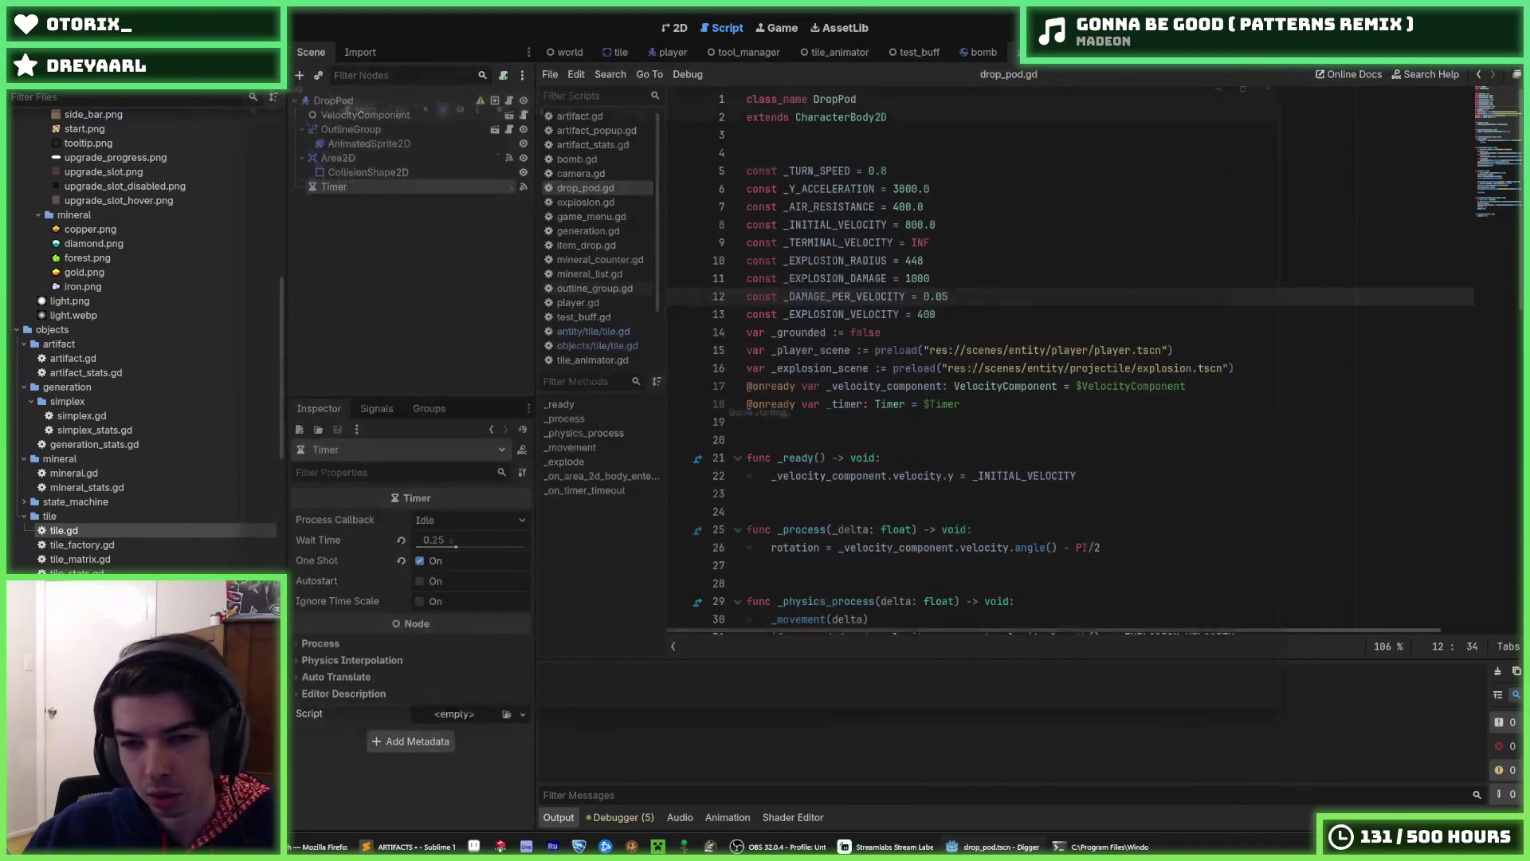
{"action": "key", "text": "F5"}
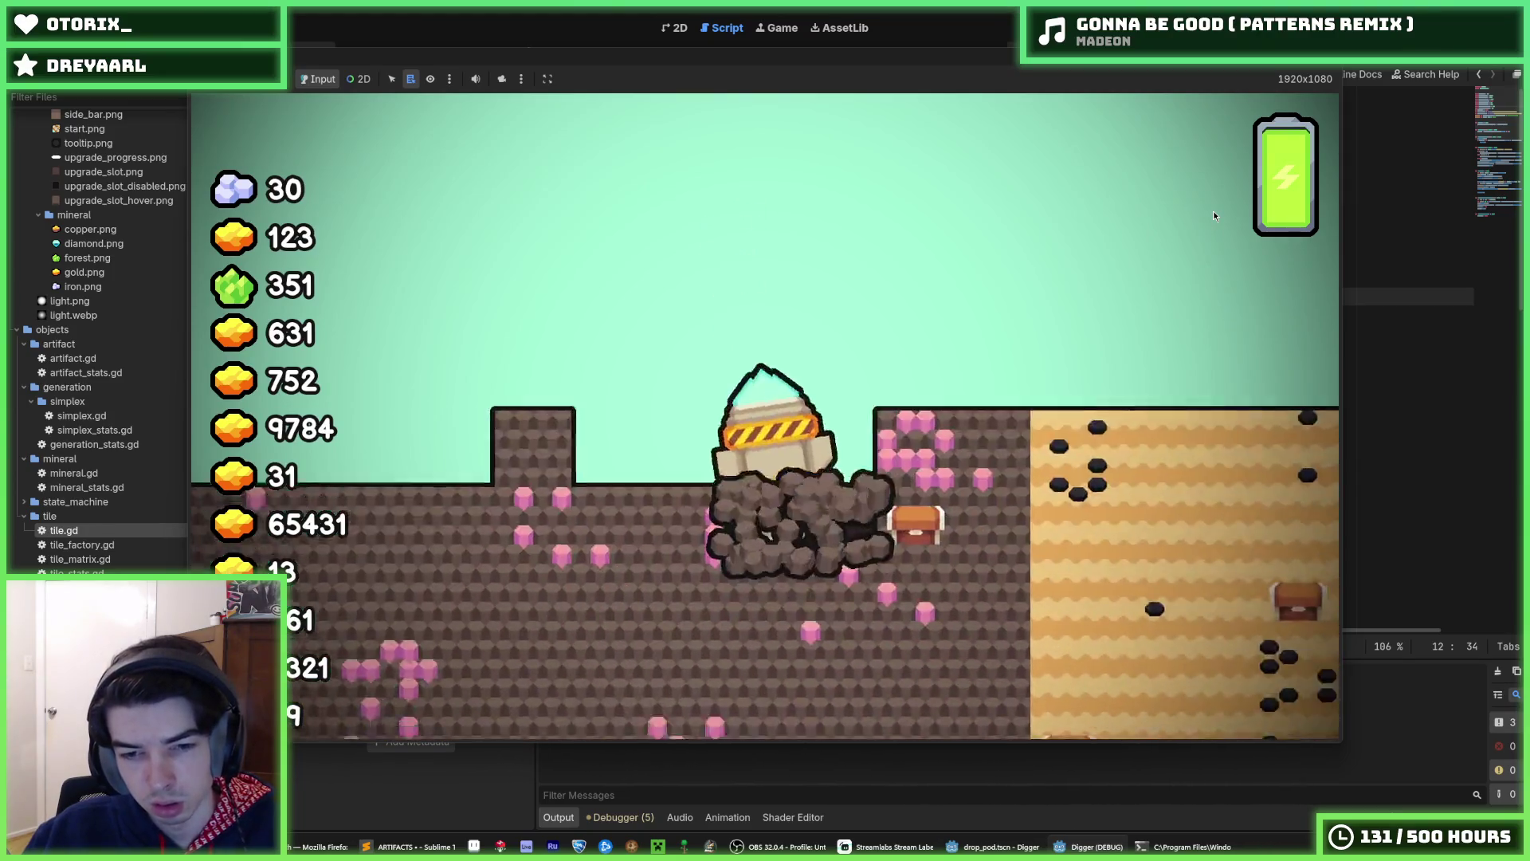
{"action": "key", "text": "F8"}
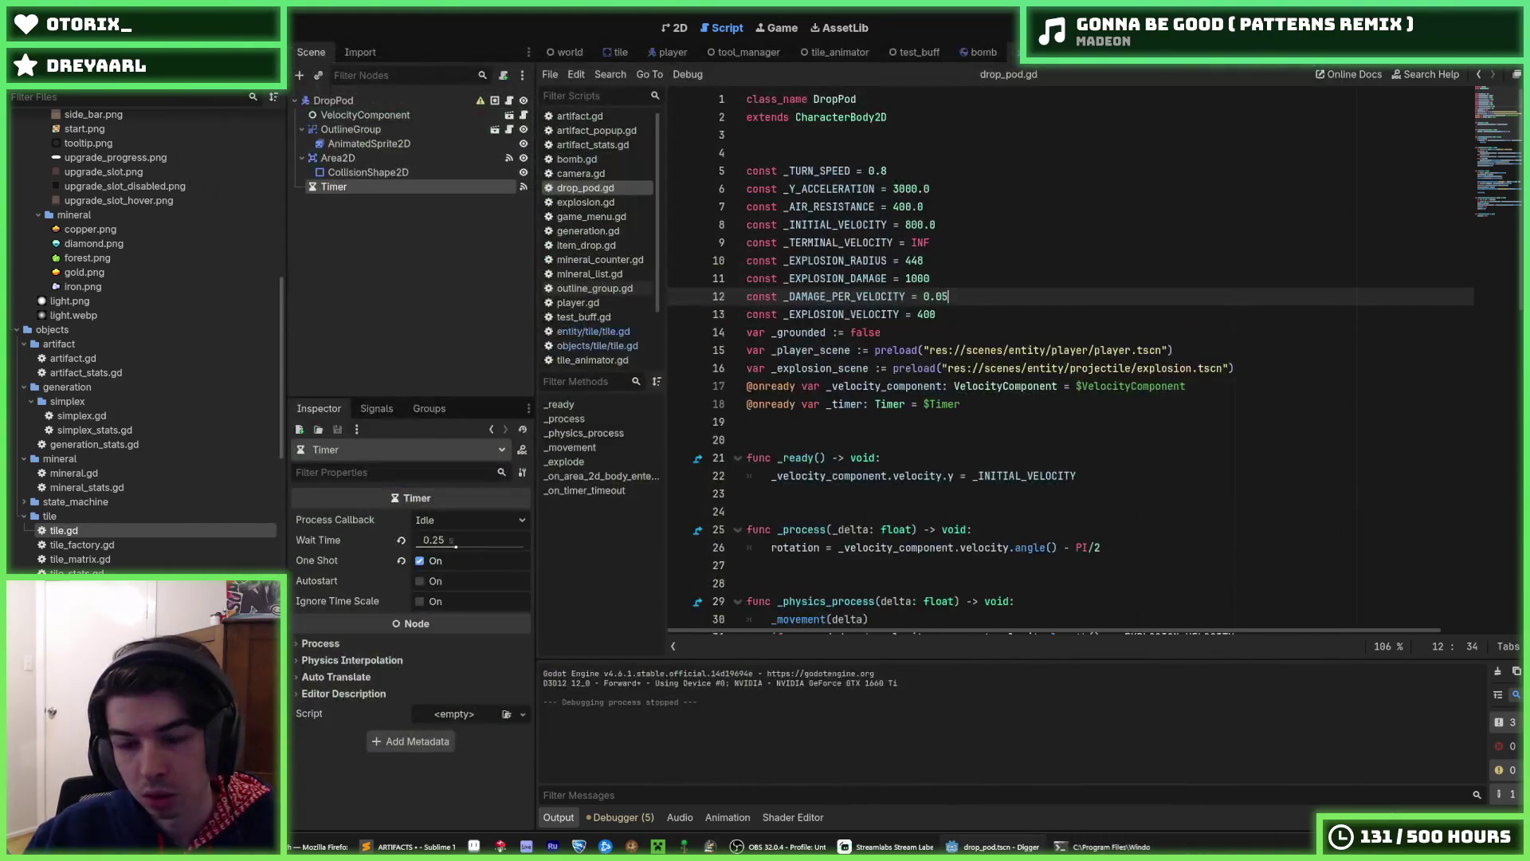
{"action": "key", "text": "F5"}
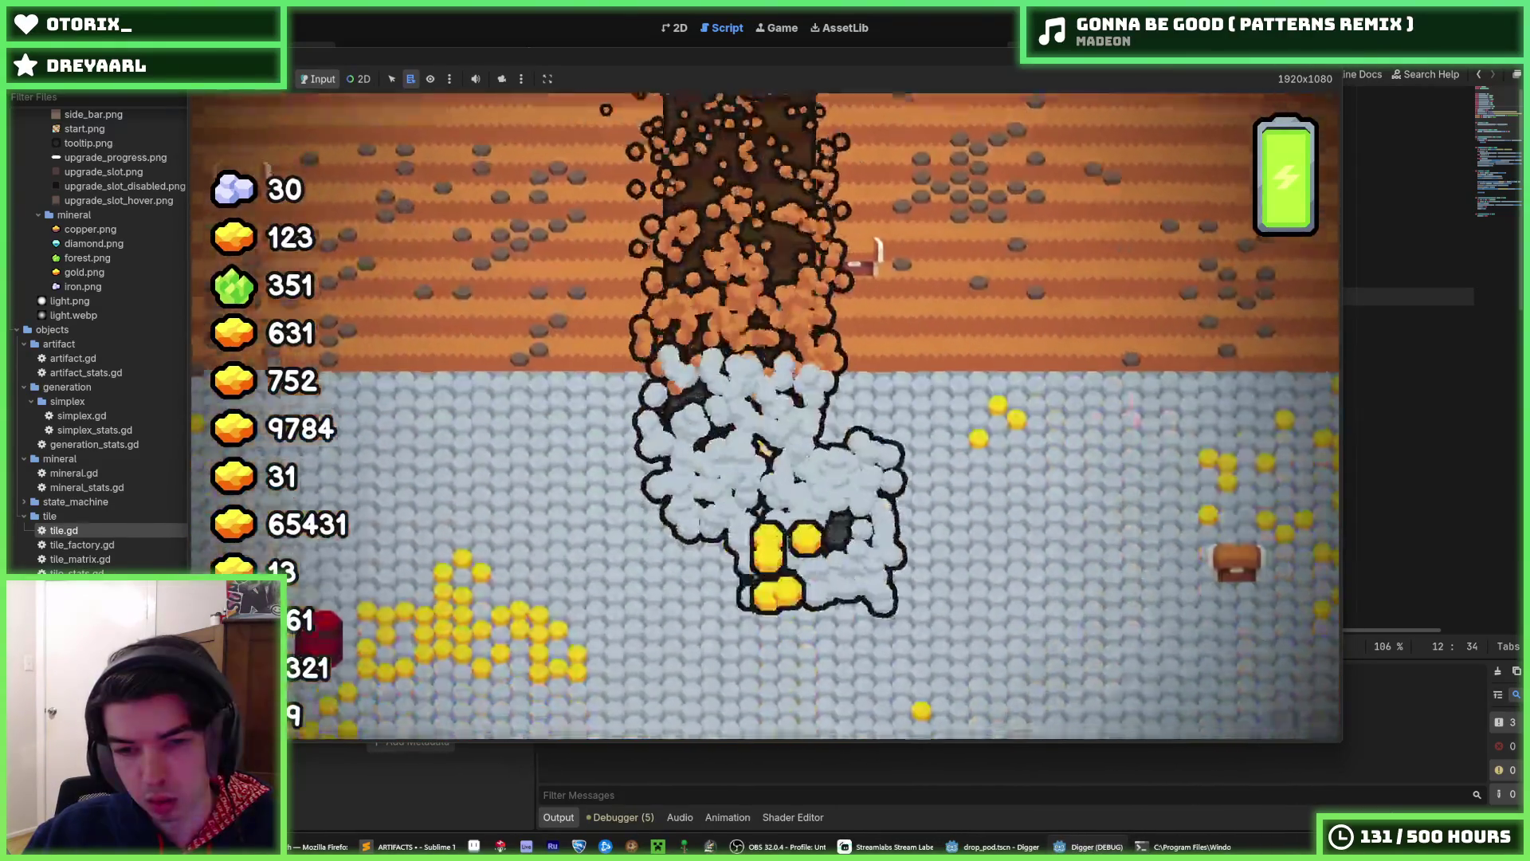
{"action": "key", "text": "F8"}
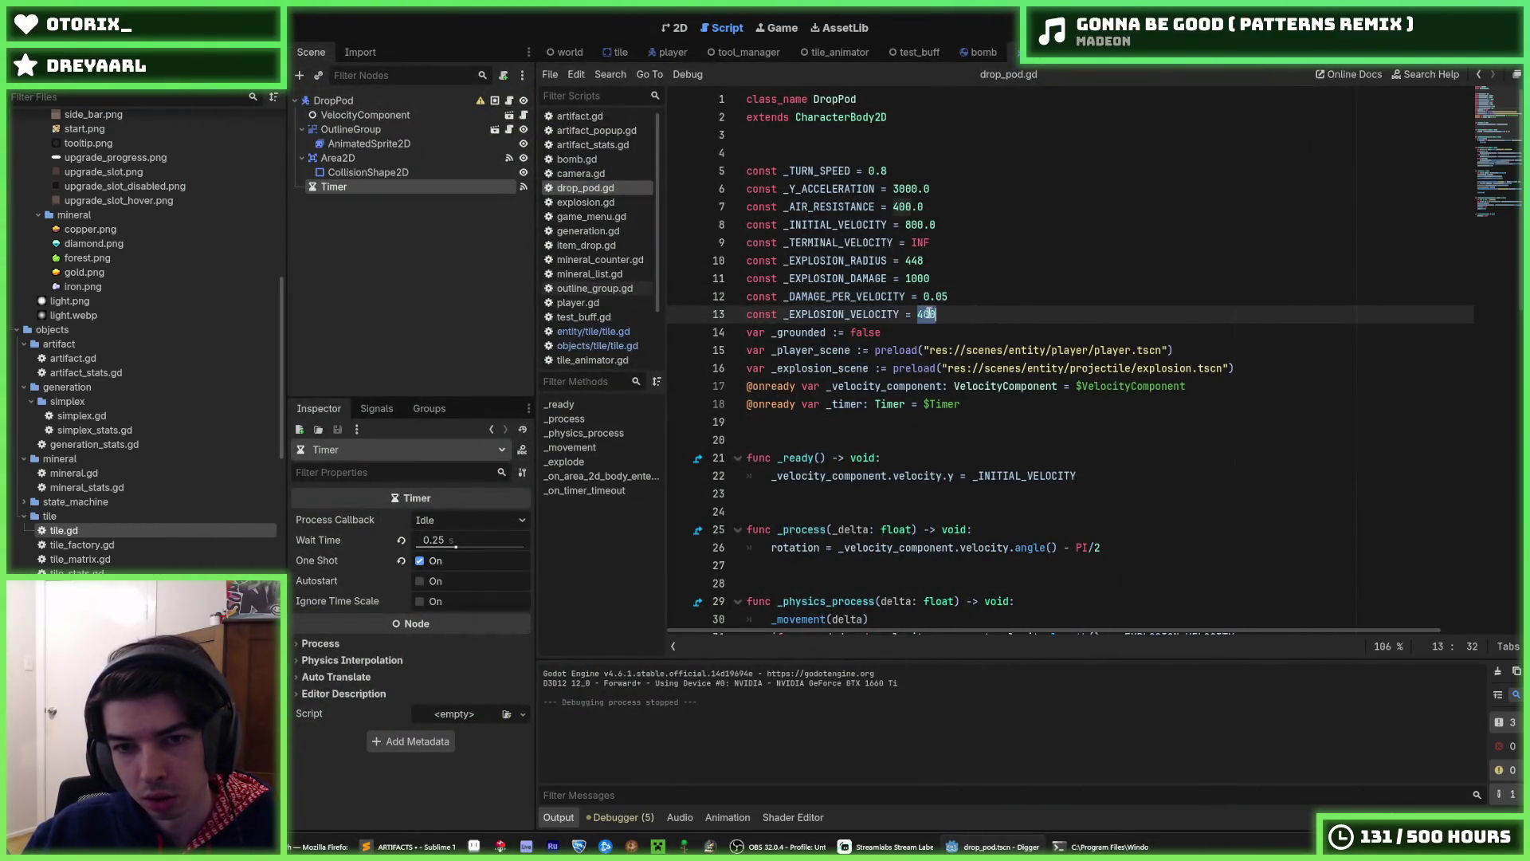
- Select the _EXPLOSION_VELOCITY value on line 13 and run several game tests
{"action": "left_click", "coordinate": [924, 278]}
{"action": "double_click", "coordinate": [927, 314]}
{"action": "scroll", "coordinate": [956, 319], "scroll_direction": "down", "scroll_amount": 4}
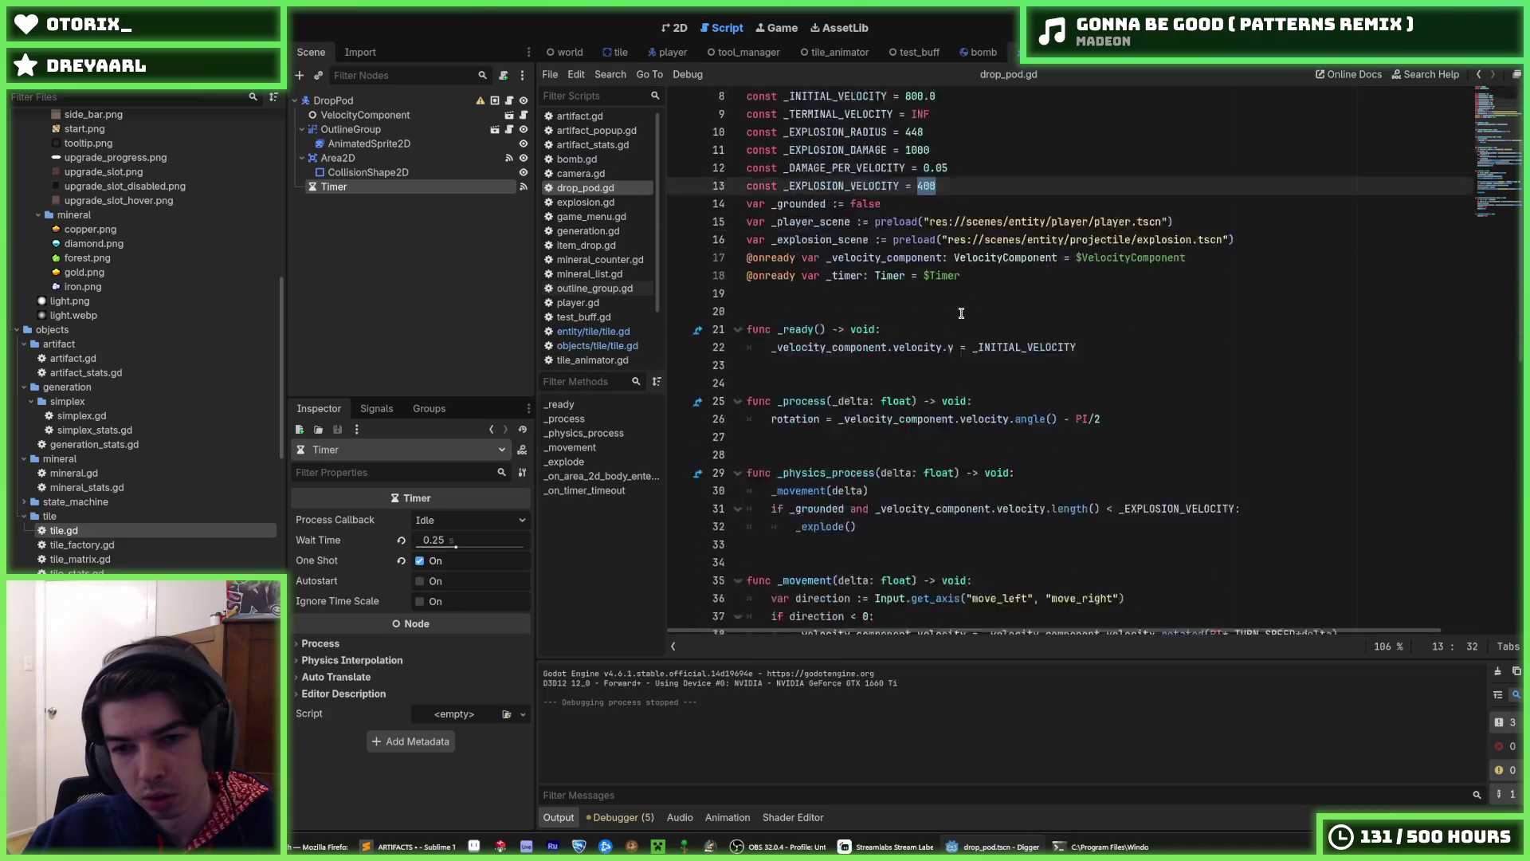
{"action": "scroll", "coordinate": [972, 322], "scroll_direction": "up", "scroll_amount": 4}
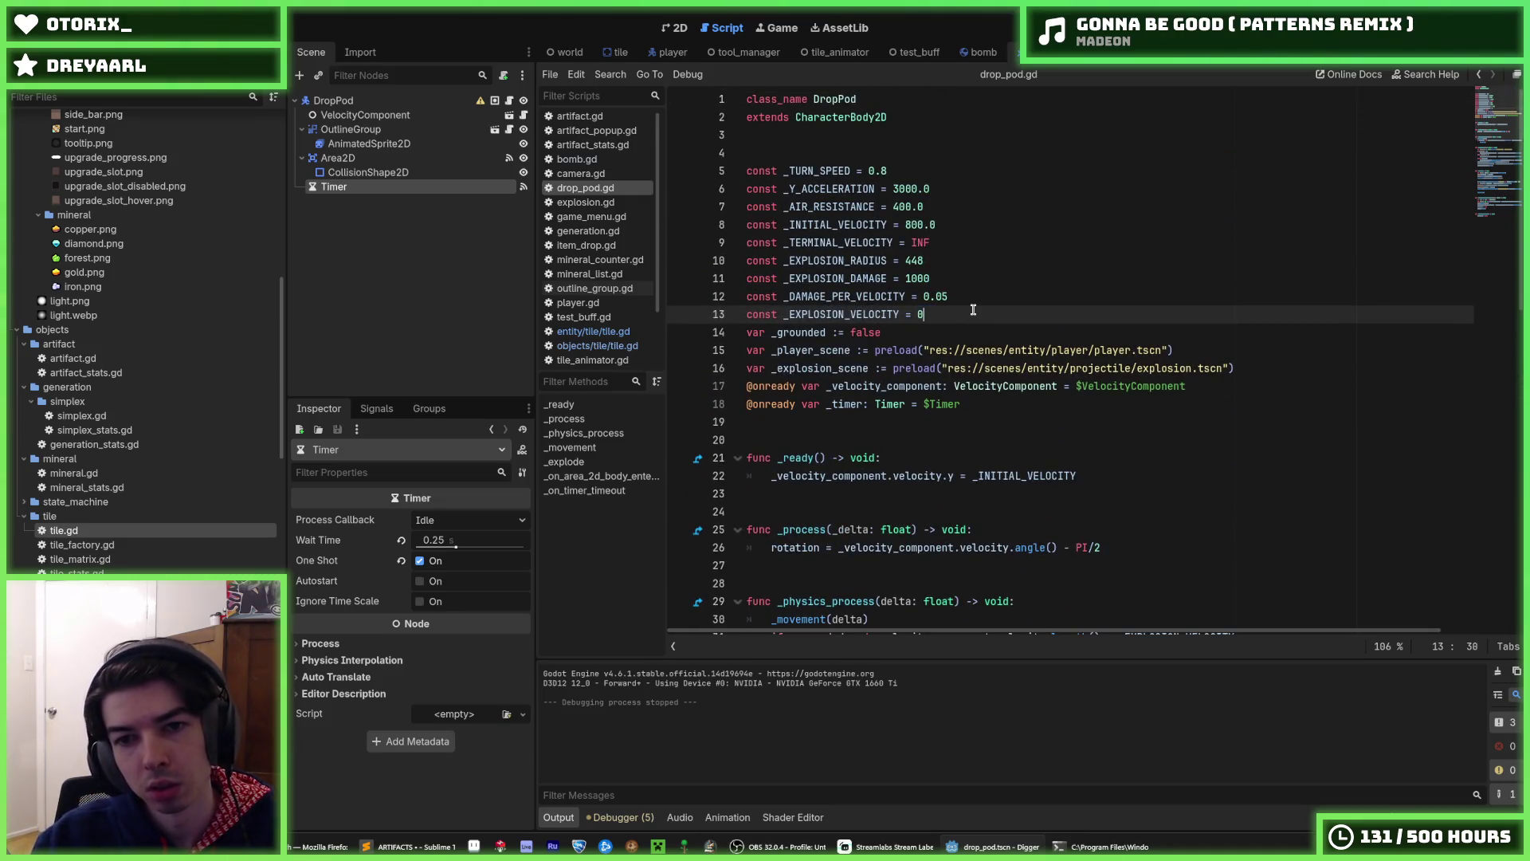
{"action": "key", "text": "F5"}
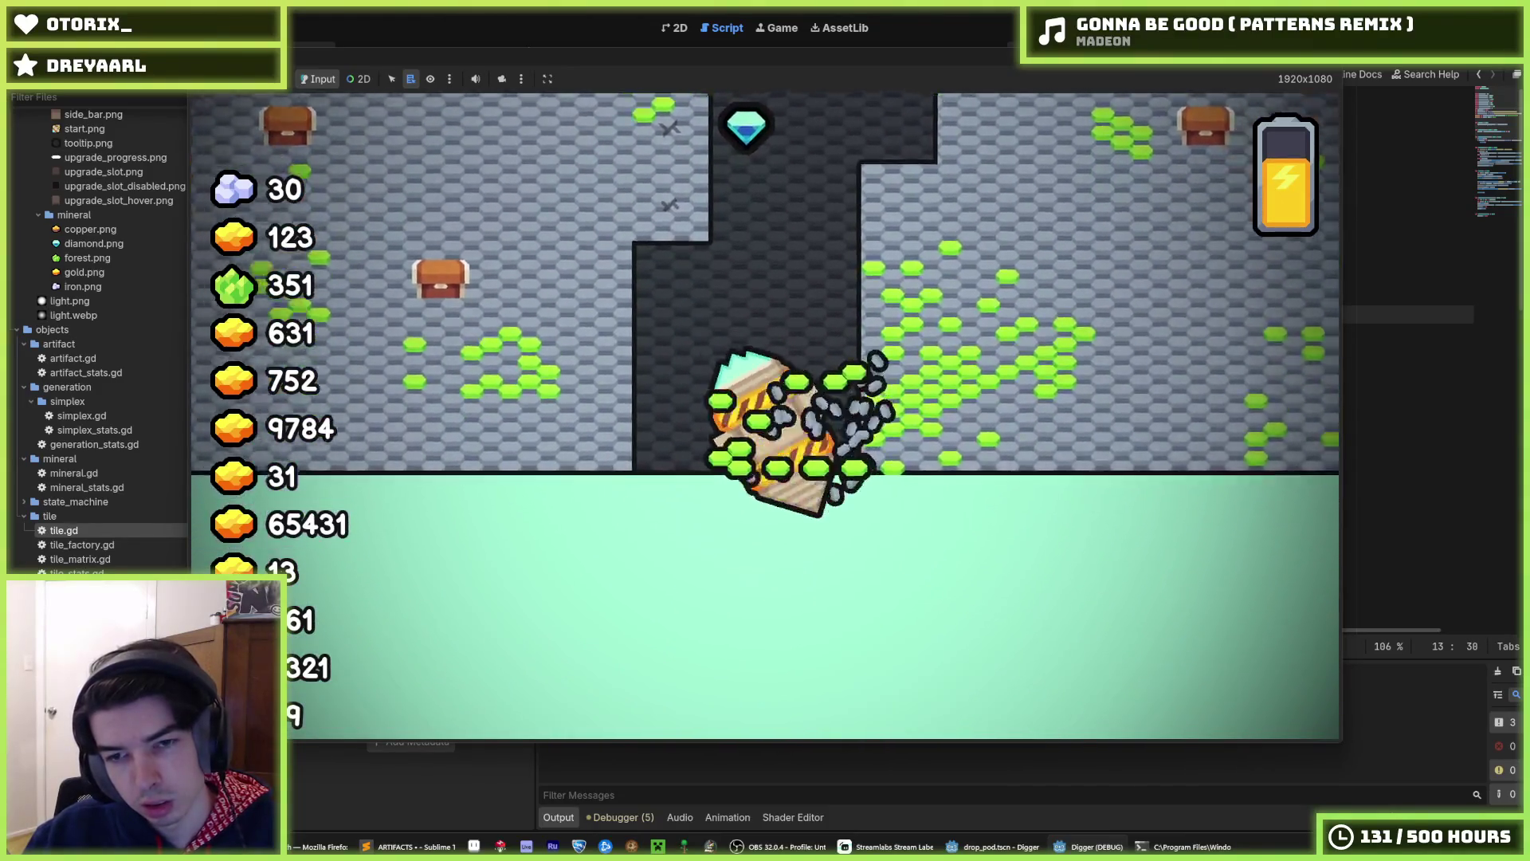
{"action": "key", "text": "F5"}
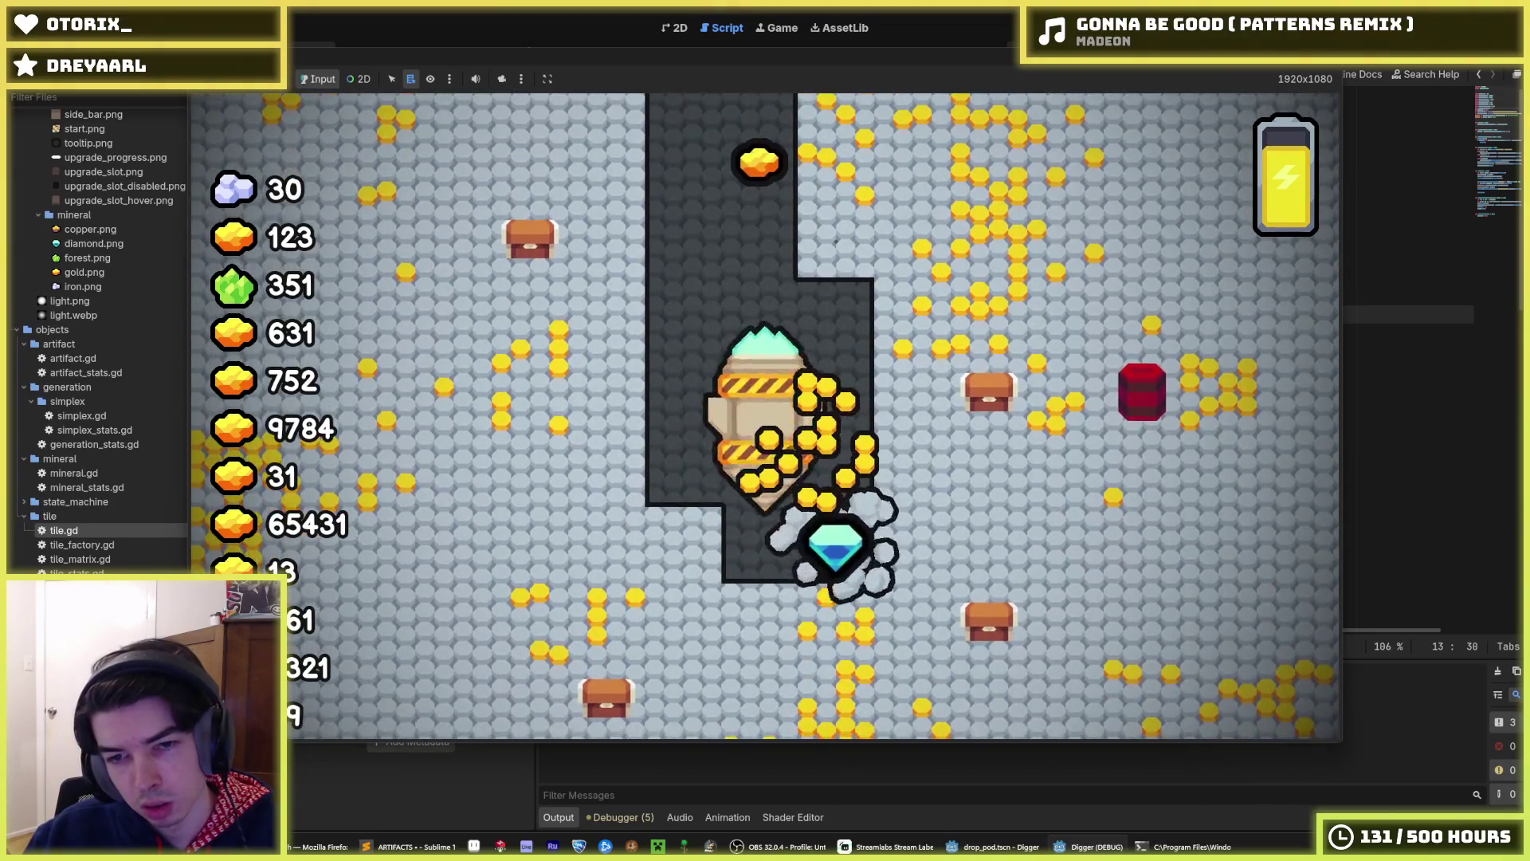
{"action": "key", "text": "F5"}
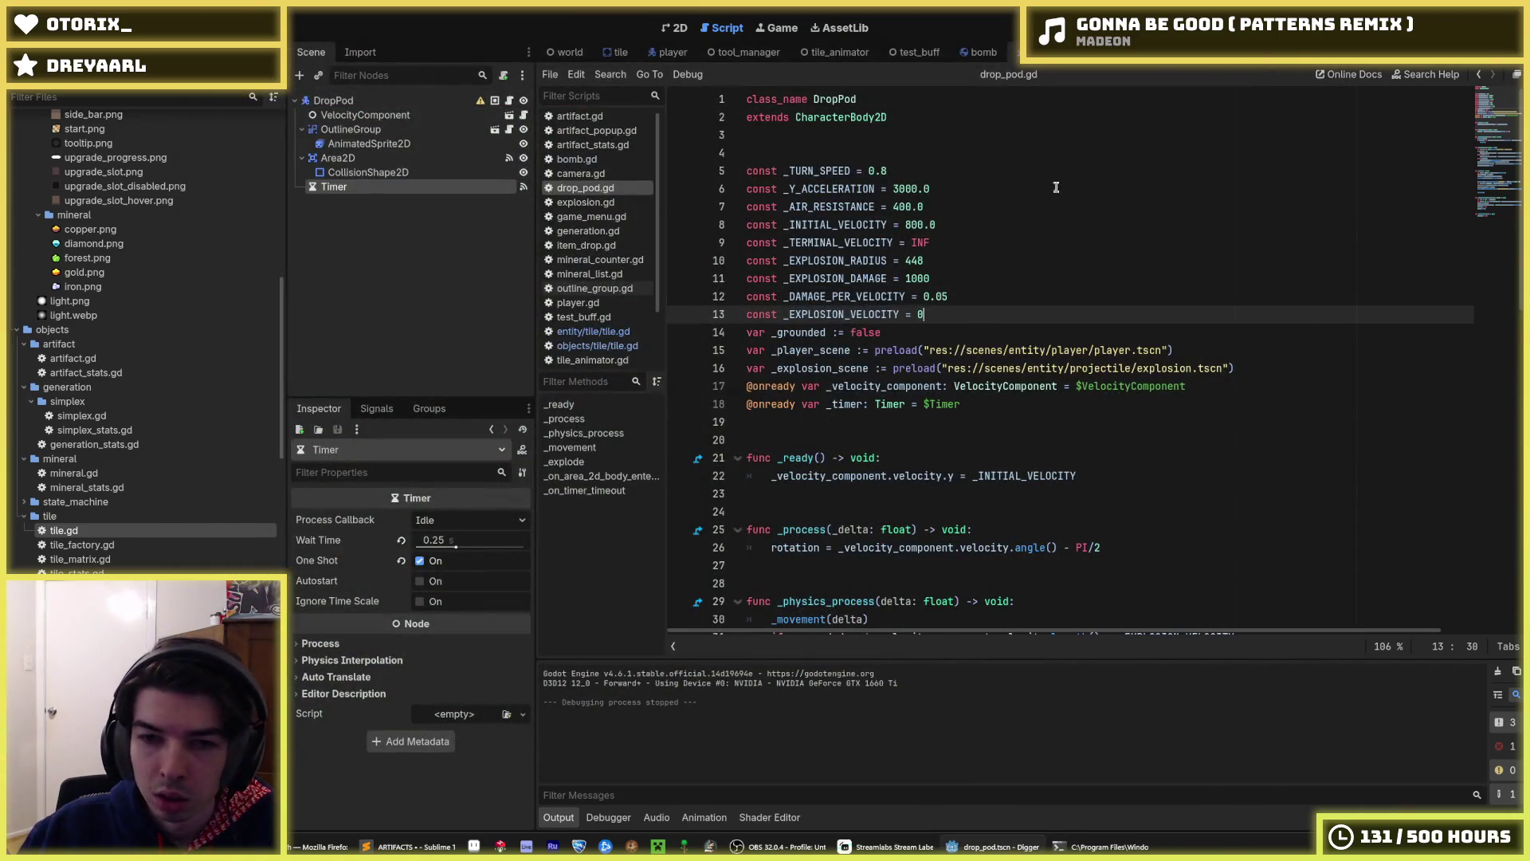
- Set _EXPLOSION_VELOCITY to 100 and test, then change it to 200 and relaunch
{"action": "type", "text": "100"}
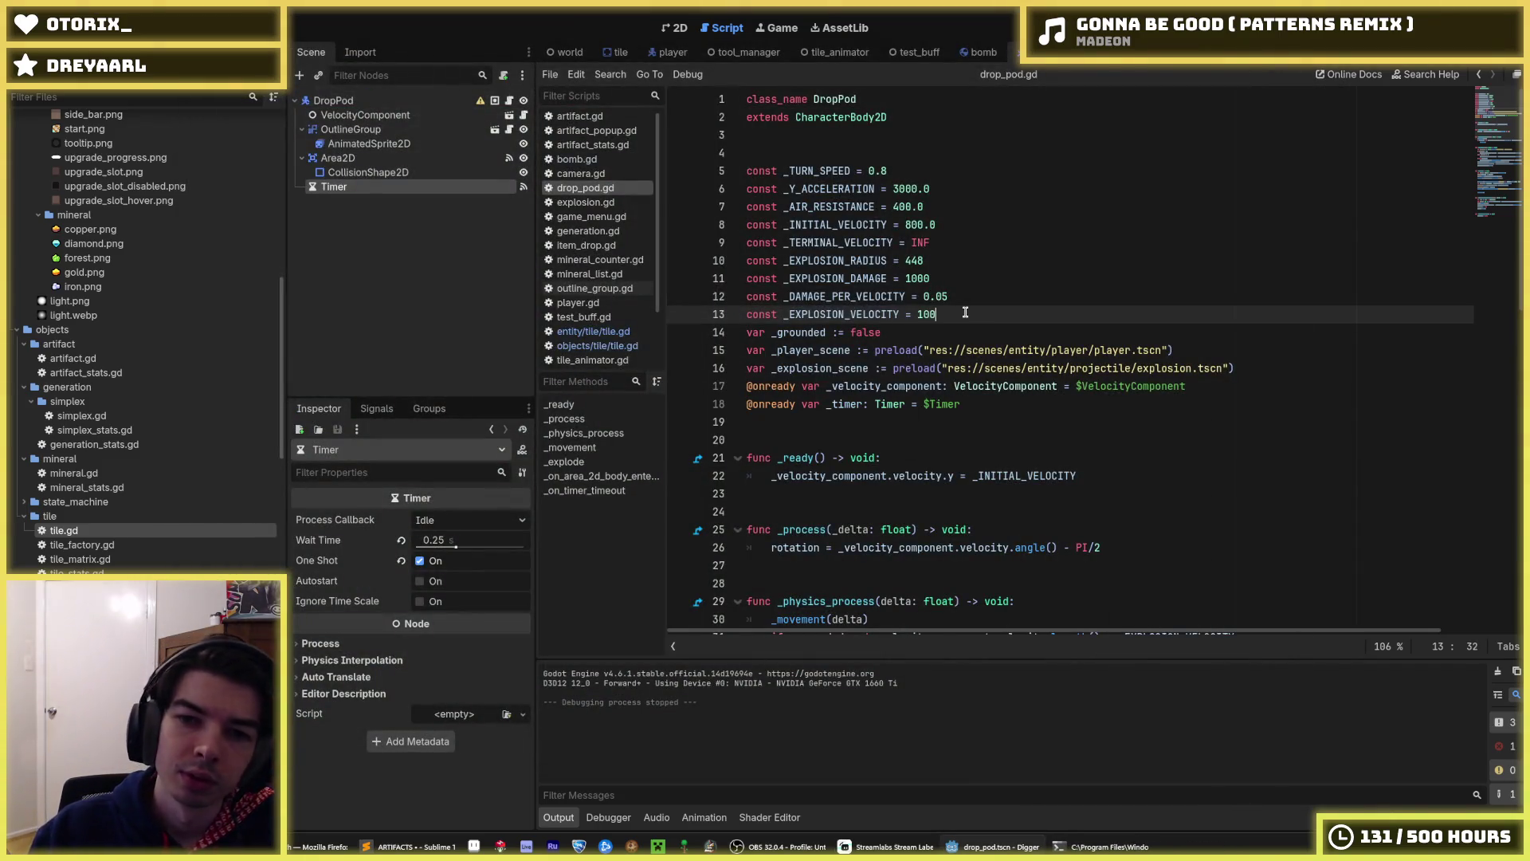
{"action": "key", "text": "F5"}
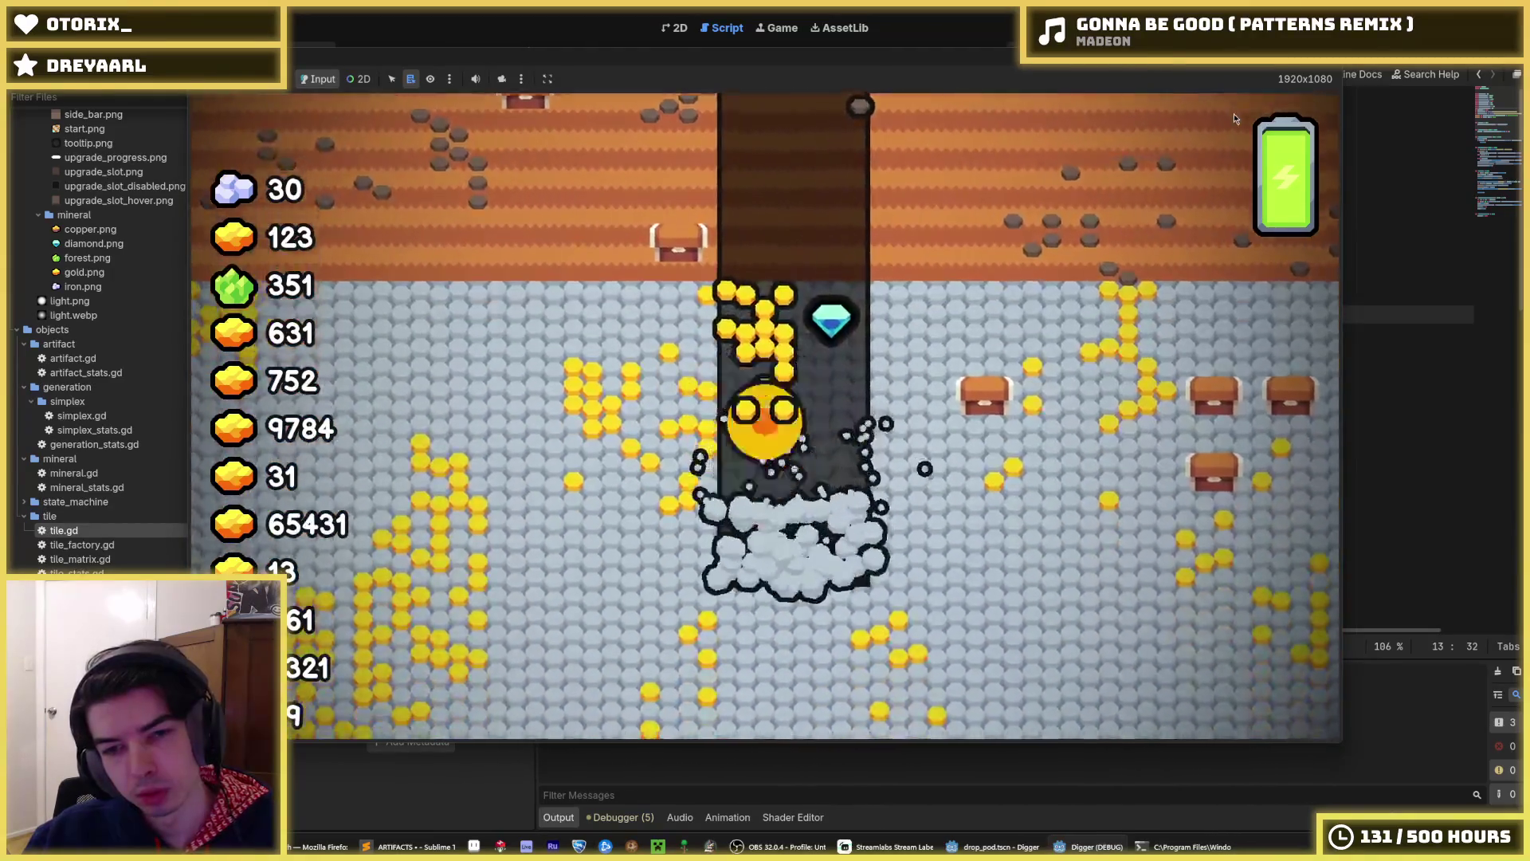
{"action": "key", "text": "F8"}
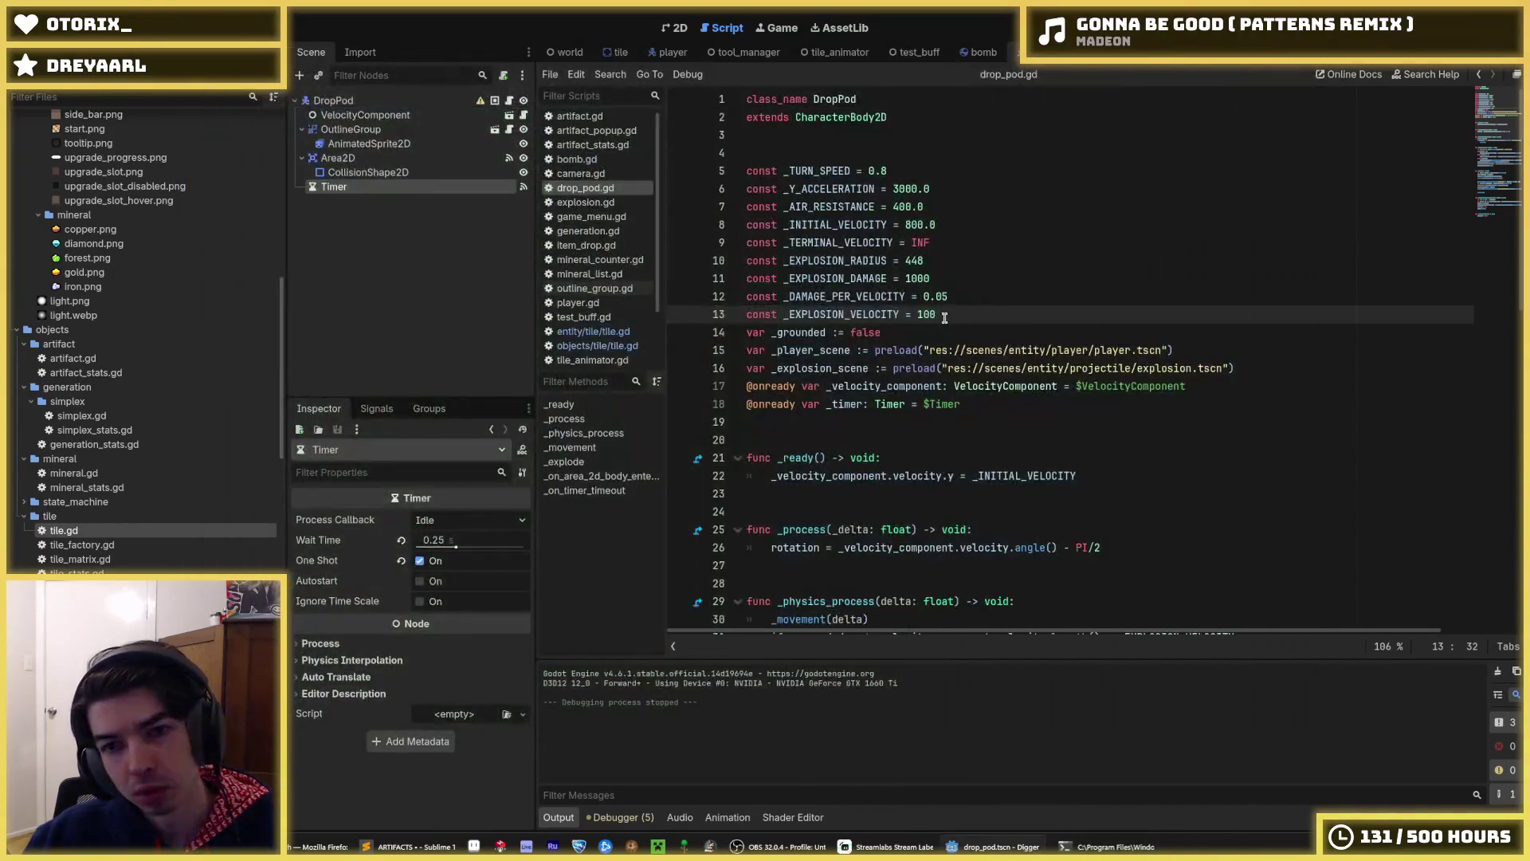
{"action": "type", "text": "4"}
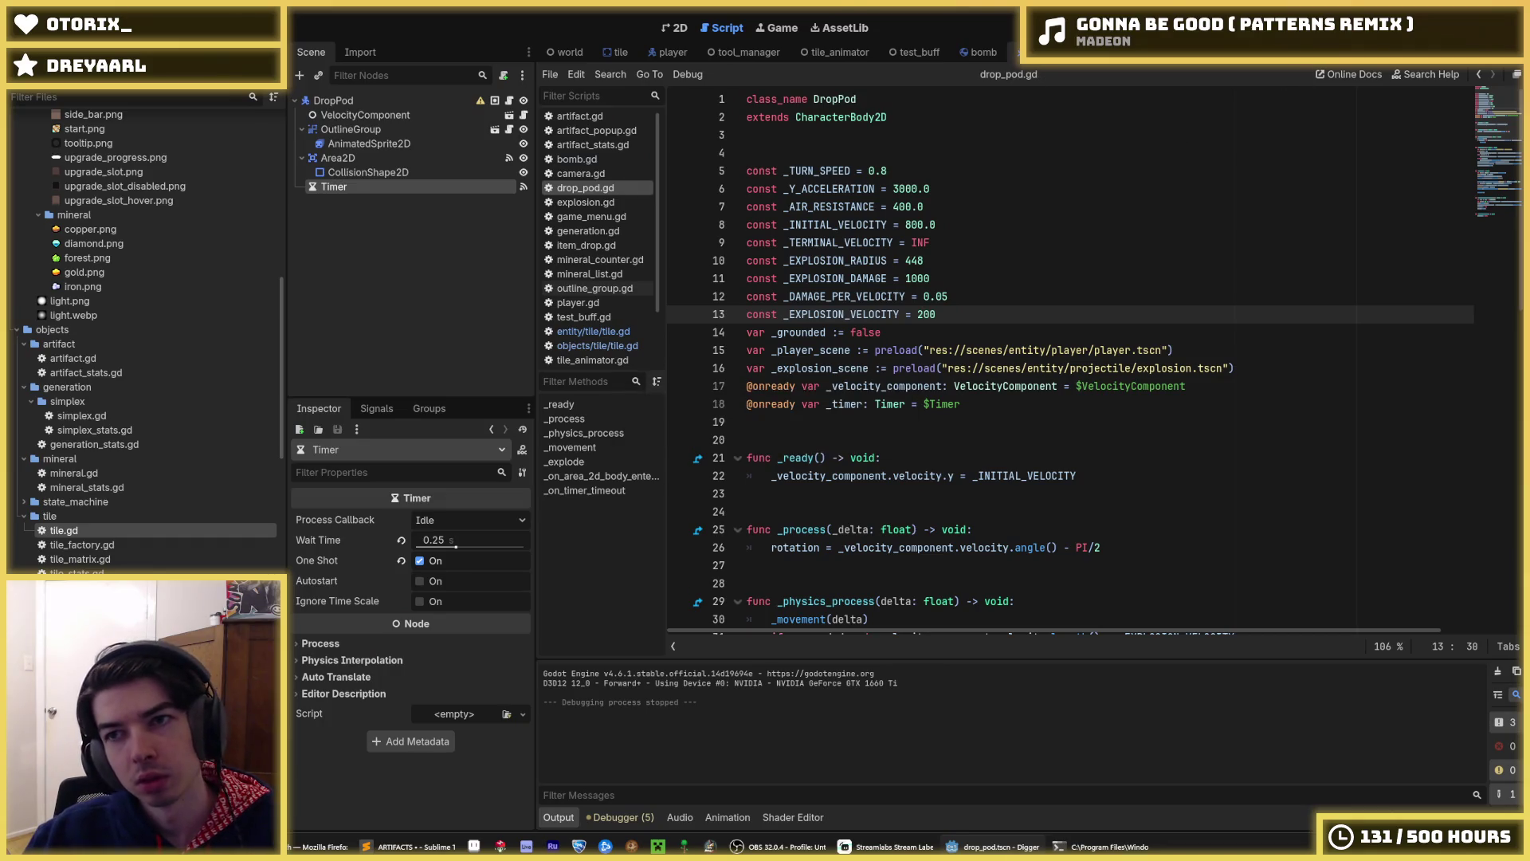
{"action": "key", "text": "F5"}
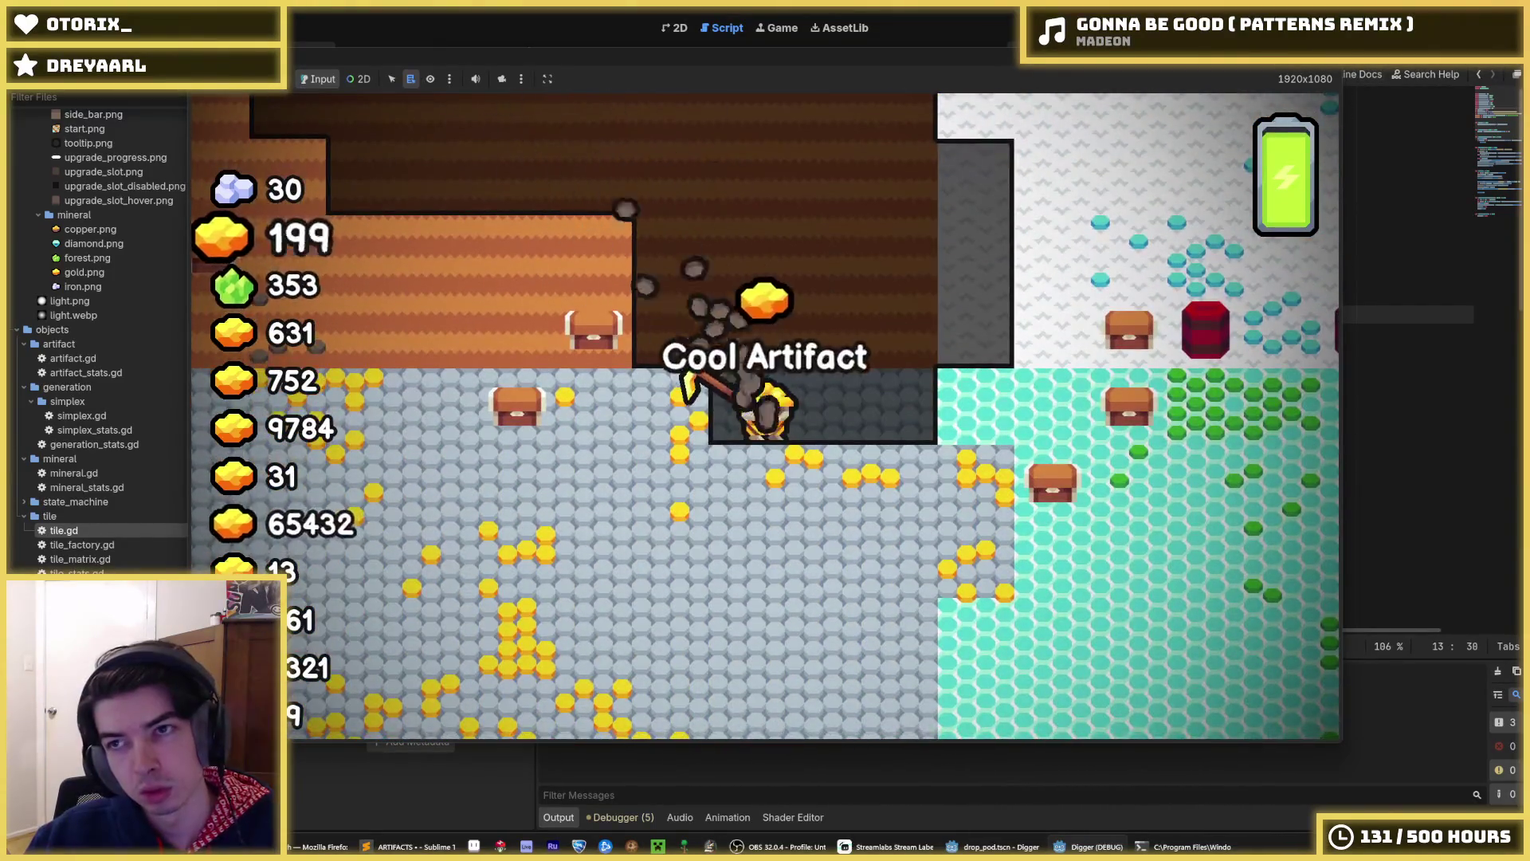
{"action": "key", "text": "F5"}
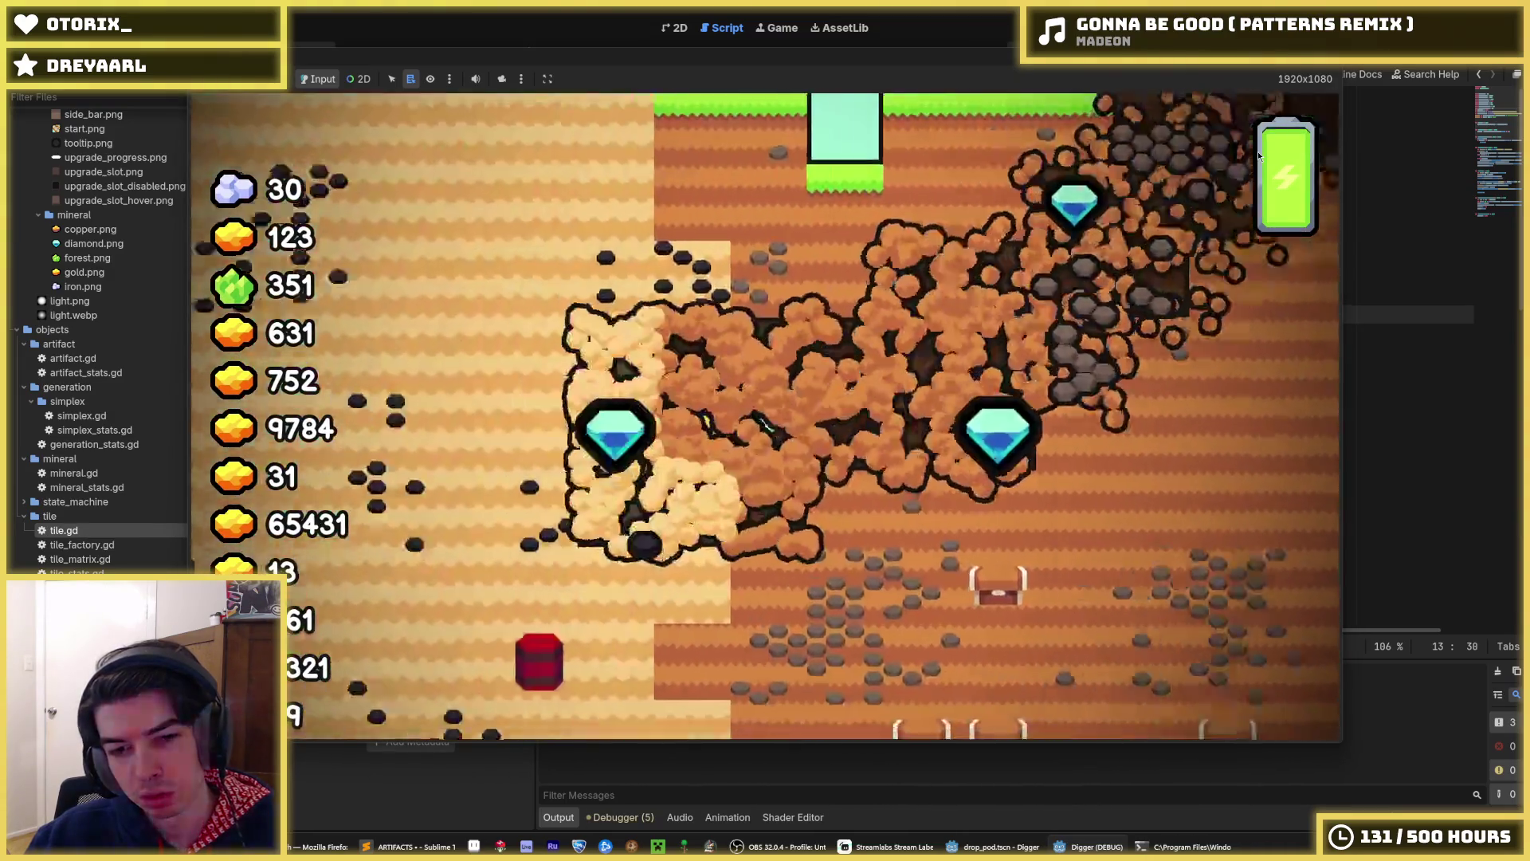
{"action": "key", "text": "F8"}
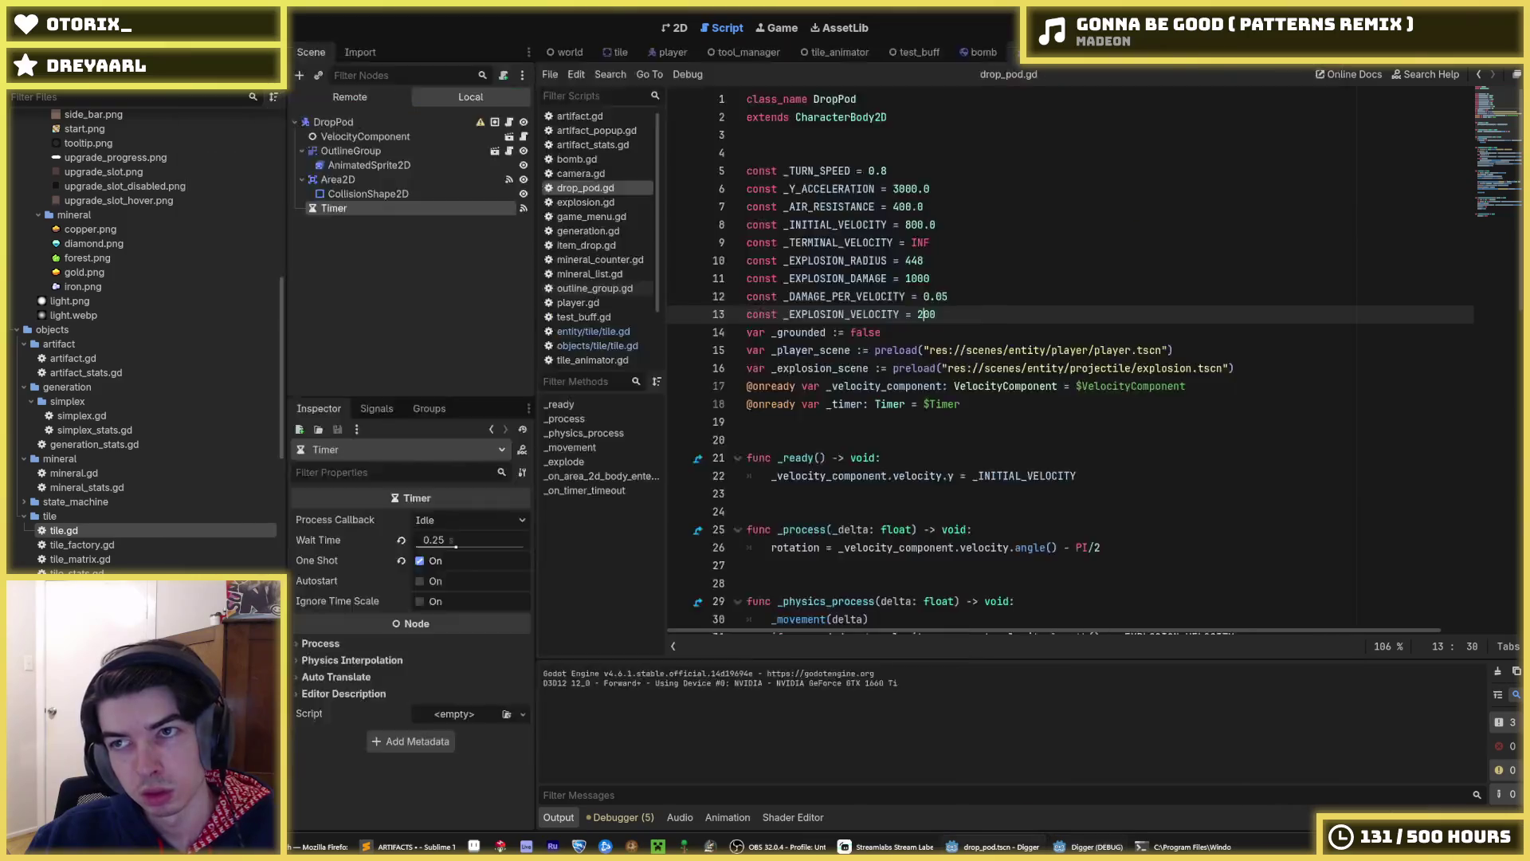
{"action": "key", "text": "F5"}
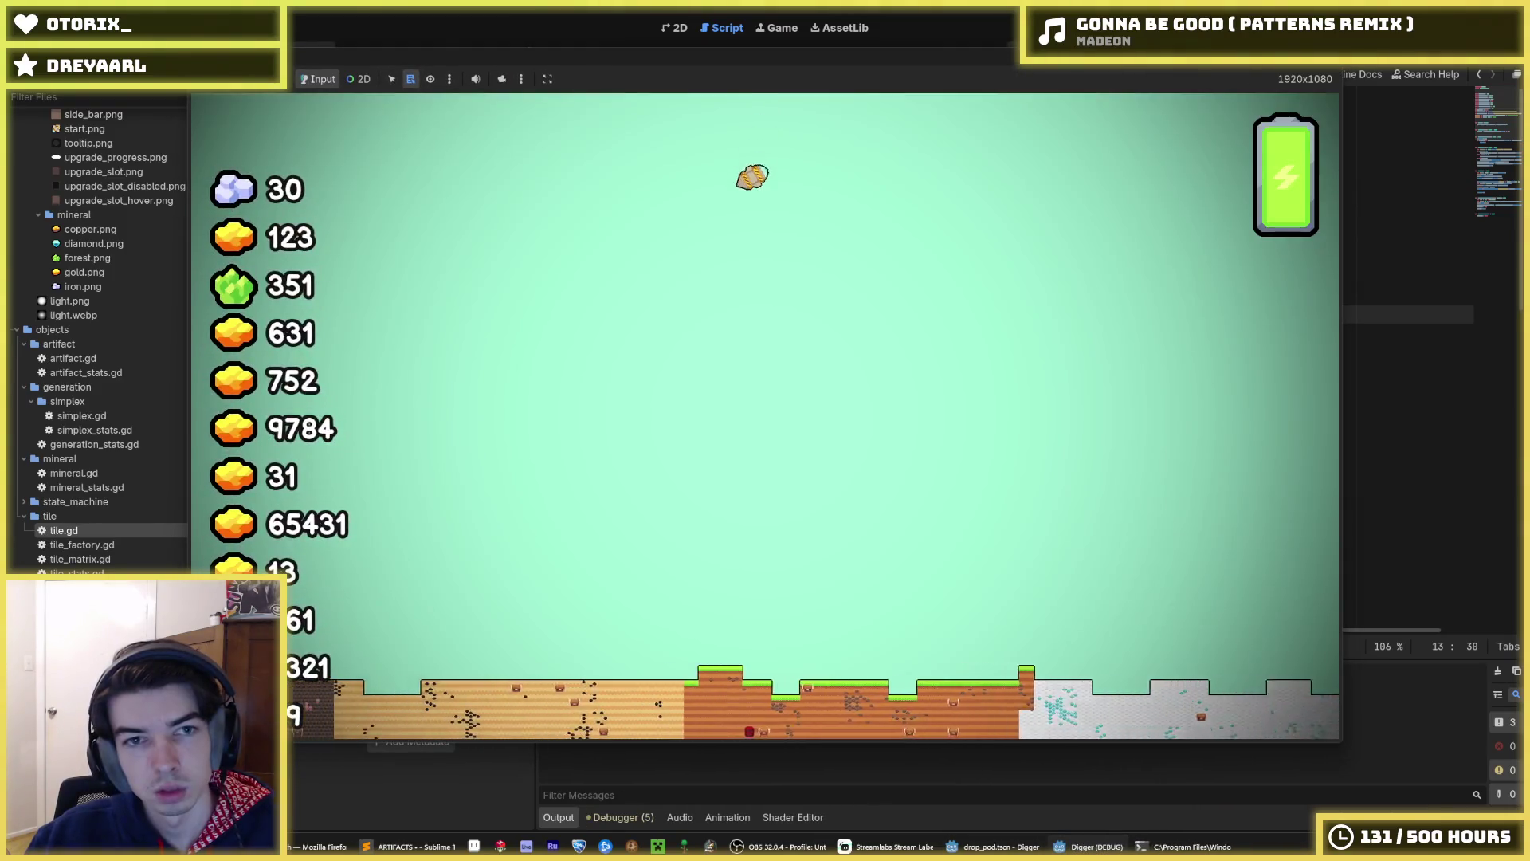
- Run the game at a slow time scale to watch the drop pod land, then stop it
{"action": "left_click", "coordinate": [259, 78]}
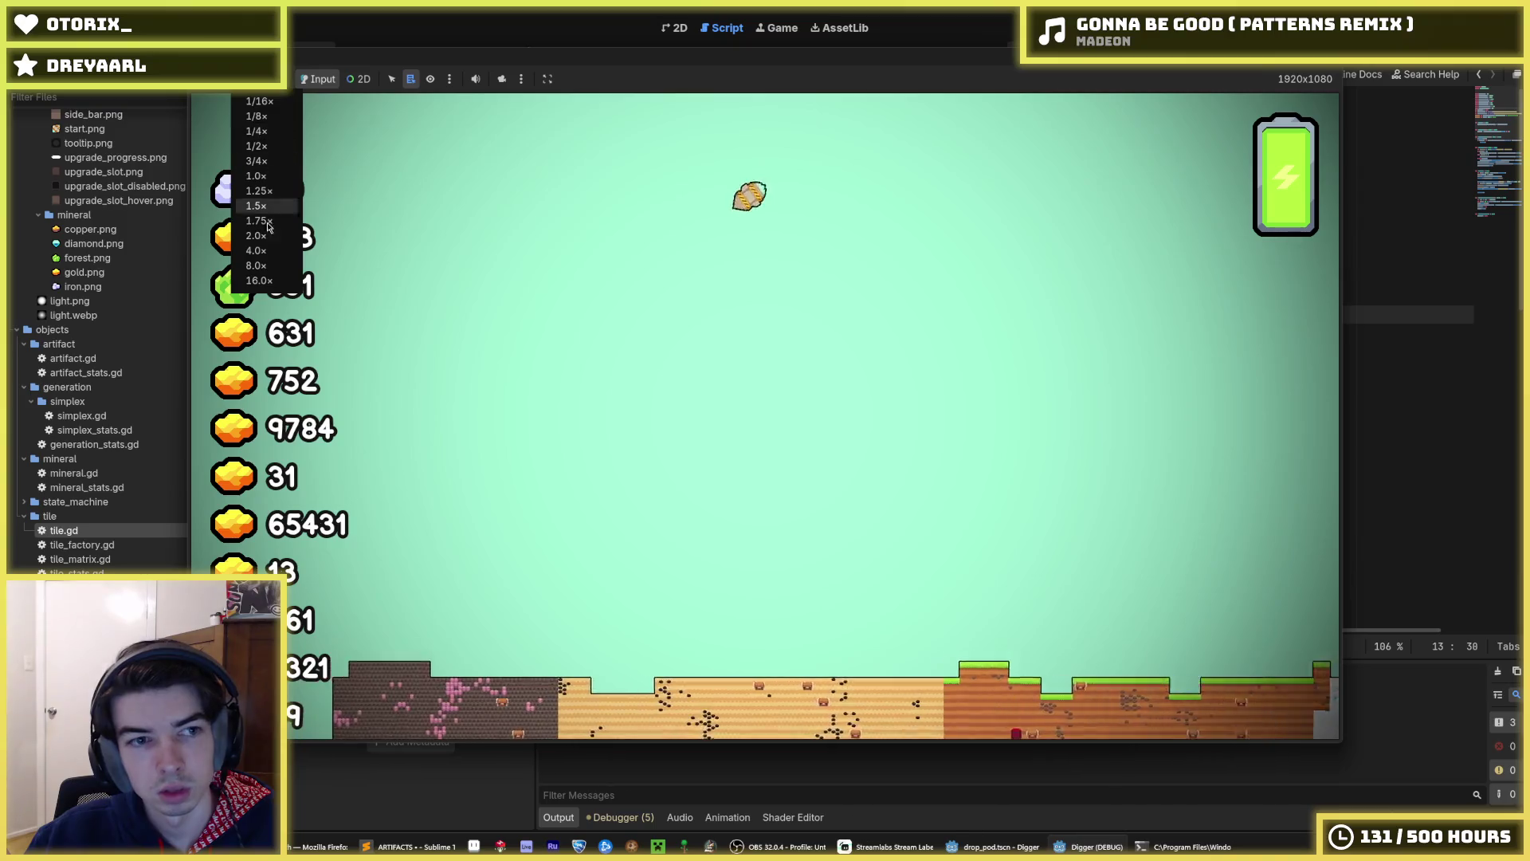
{"action": "left_click", "coordinate": [270, 102]}
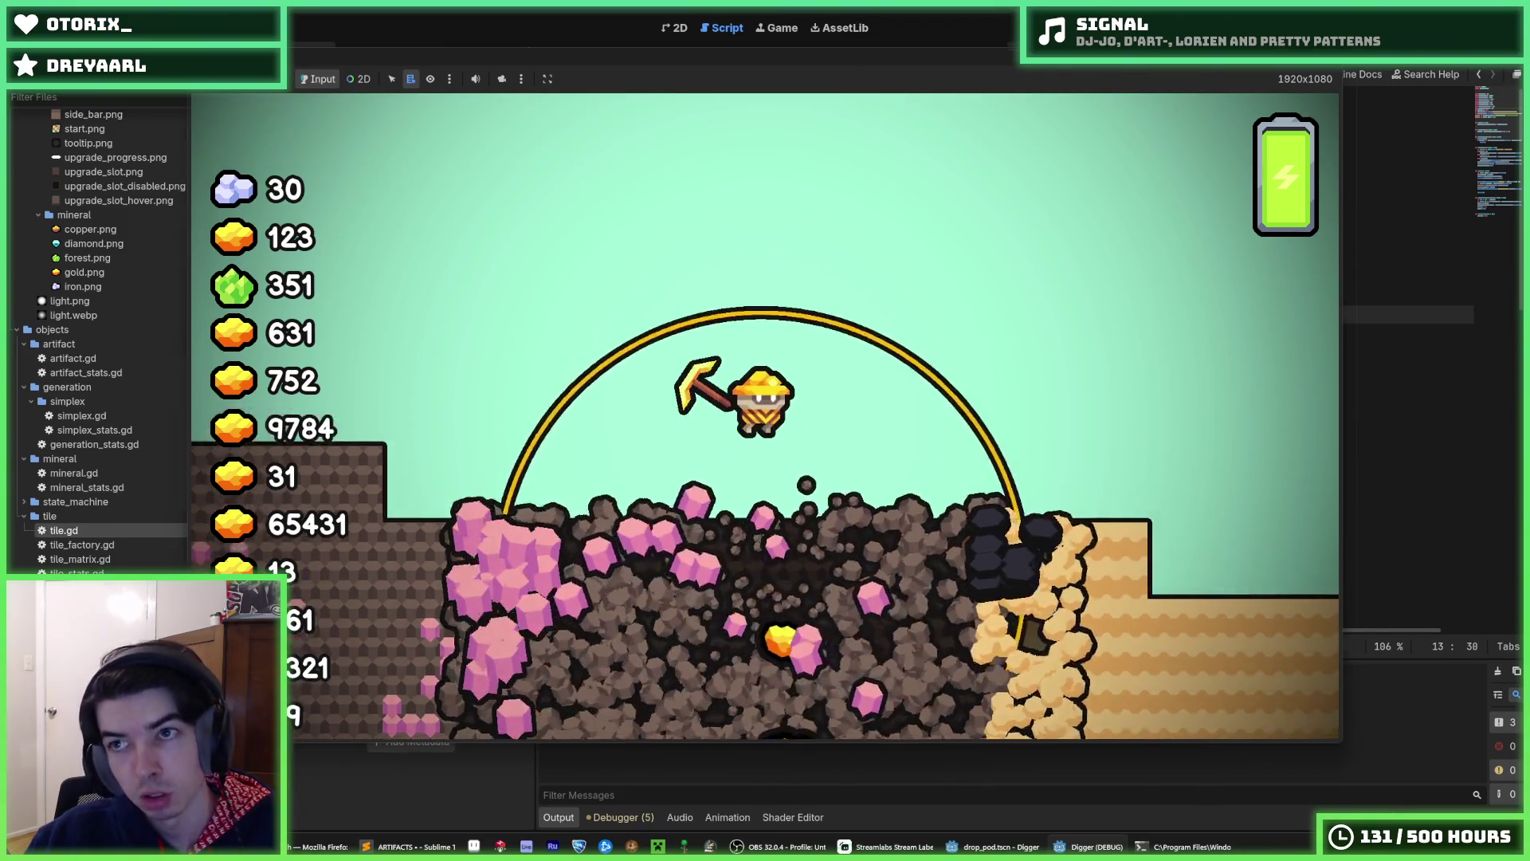
{"action": "key", "text": "F8"}
{"action": "scroll", "coordinate": [969, 330], "scroll_direction": "down", "scroll_amount": 10}
- Comment out the particle_group add_child line (line 58) in the _explode function
{"action": "scroll", "coordinate": [969, 330], "scroll_direction": "up", "scroll_amount": 2}
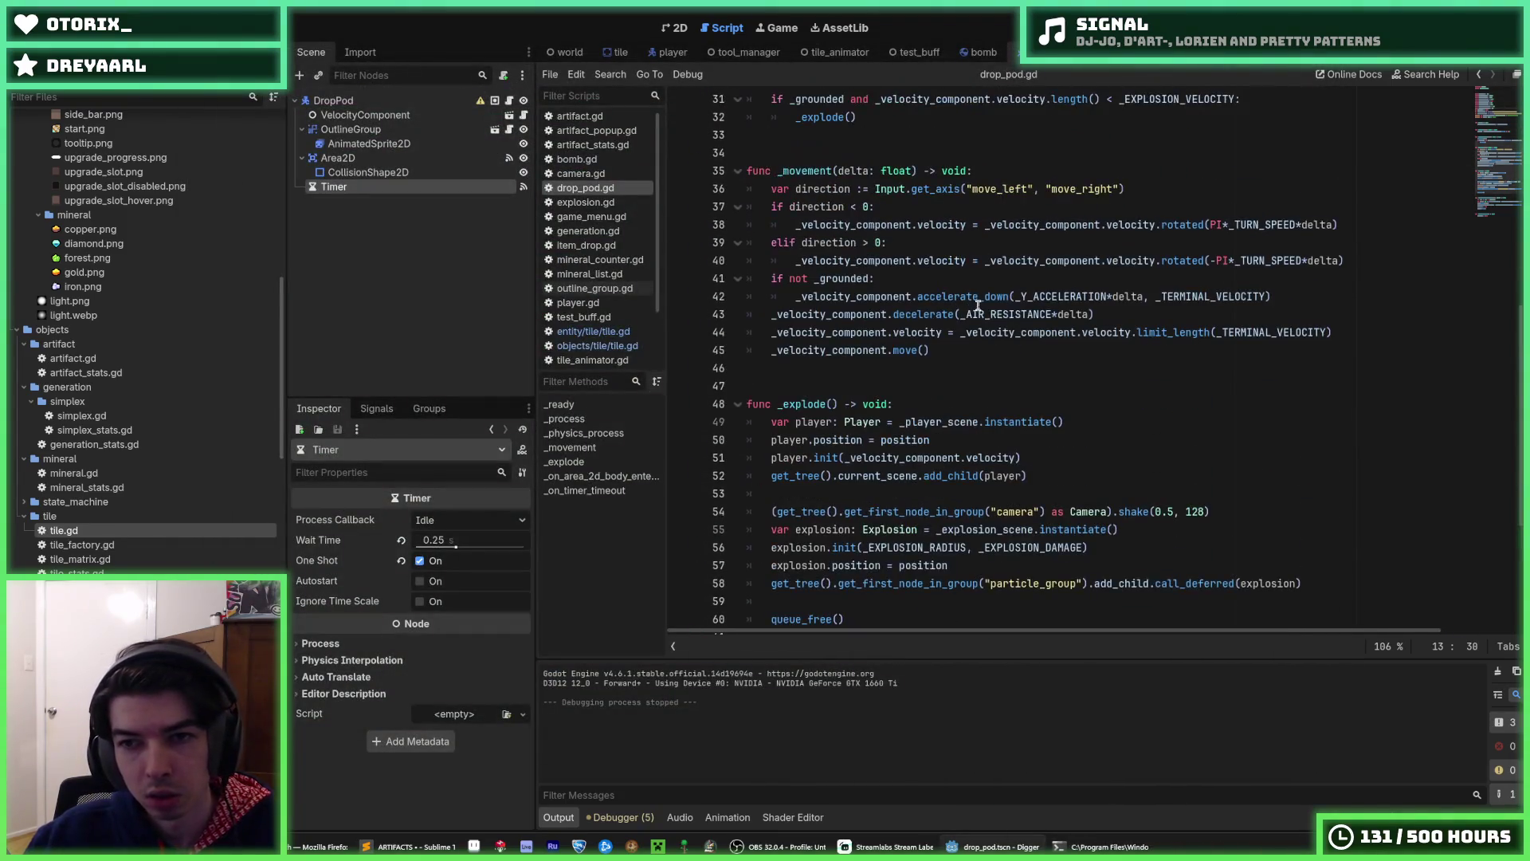
{"action": "left_click", "coordinate": [993, 342]}
{"action": "key", "text": "Up"}
{"action": "key", "text": "Up"}
{"action": "scroll", "coordinate": [988, 334], "scroll_direction": "down", "scroll_amount": 2}
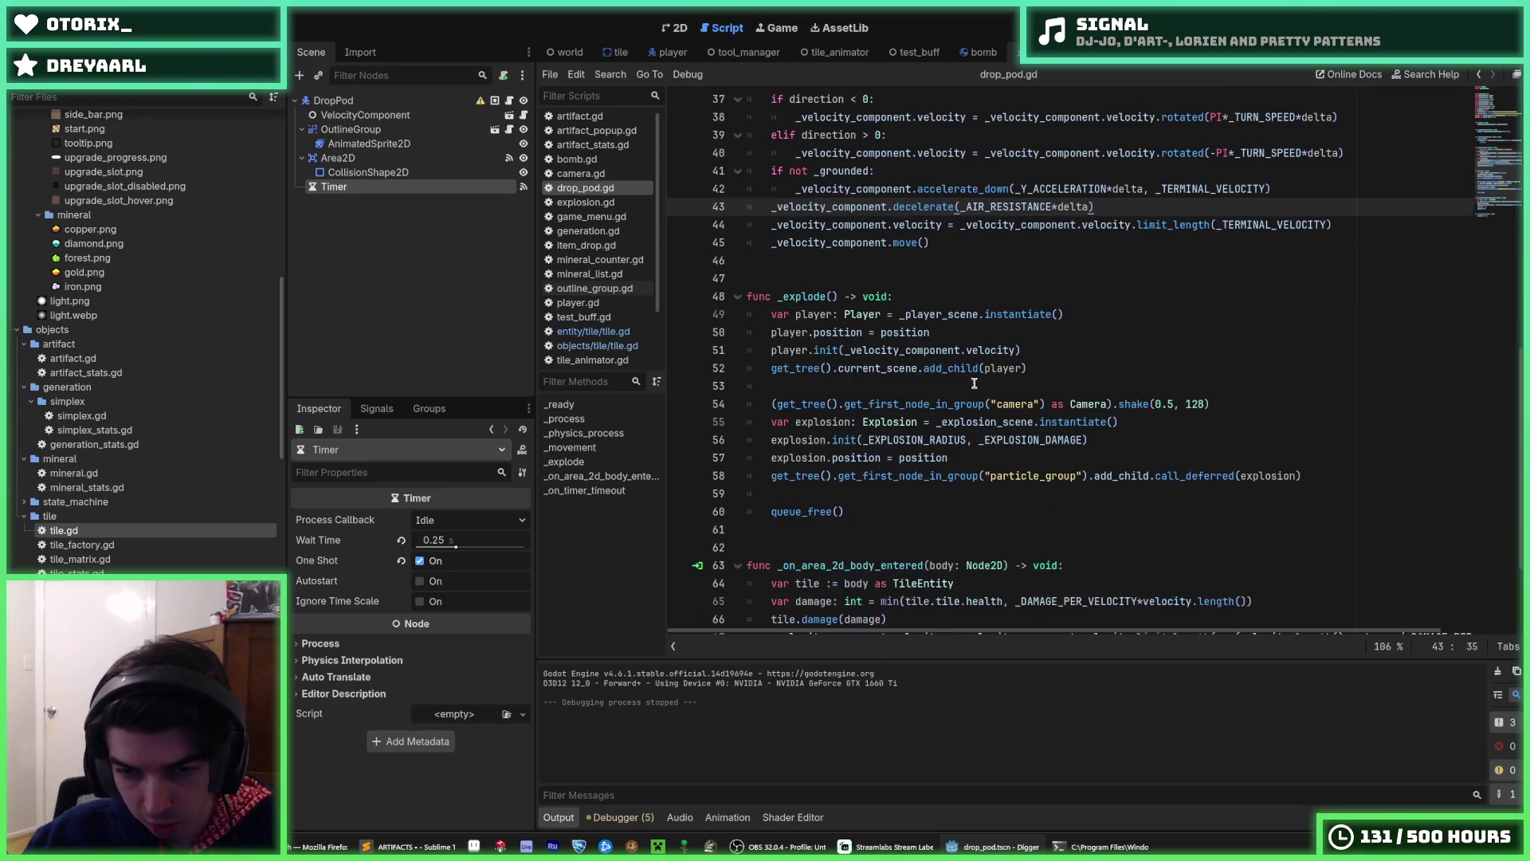
{"action": "left_click", "coordinate": [974, 437]}
{"action": "key", "text": "Up"}
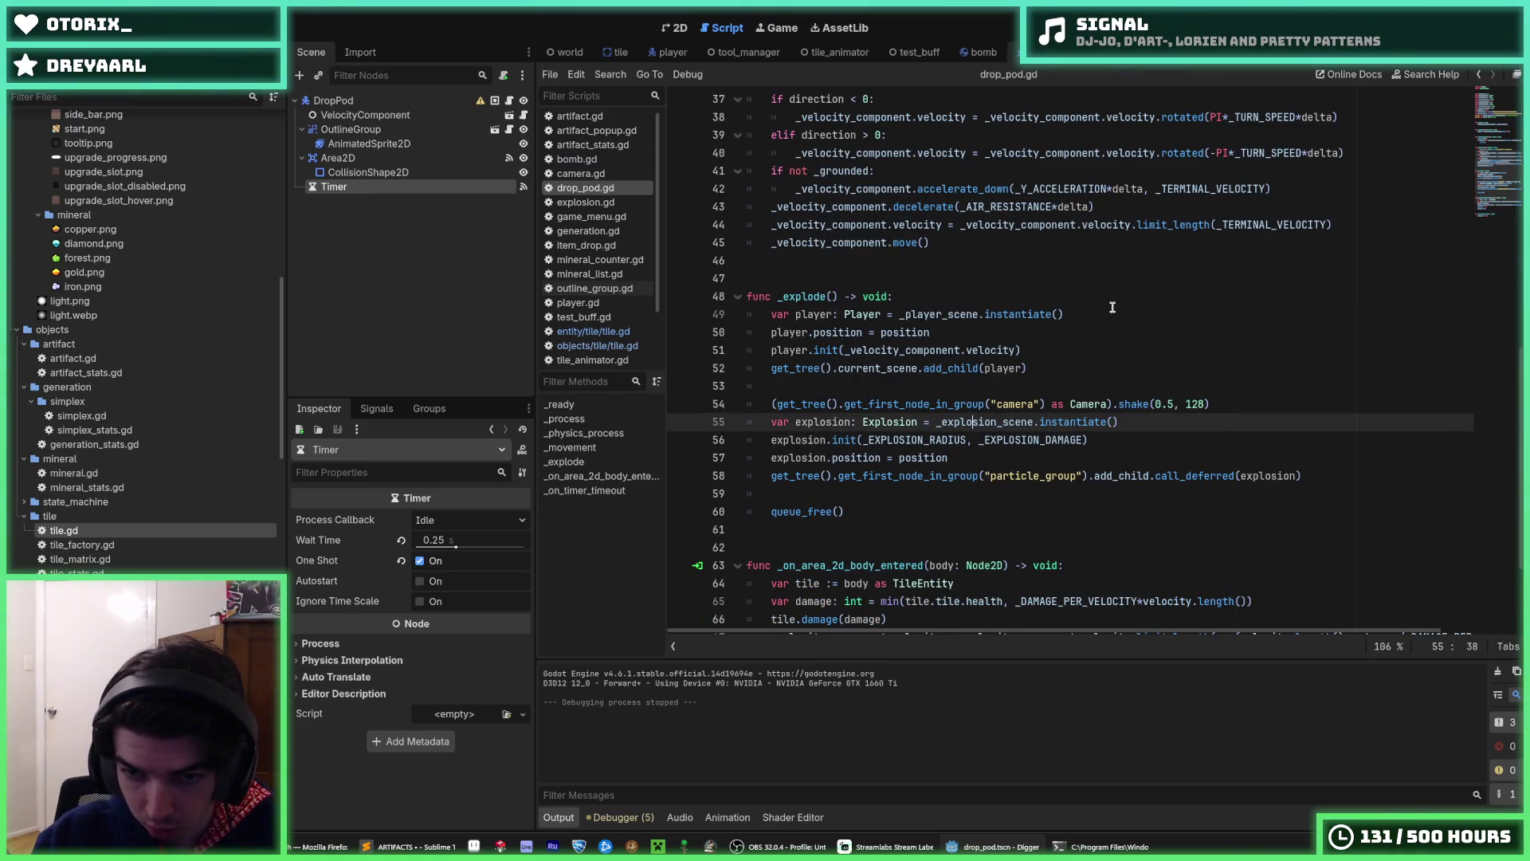
{"action": "key", "text": "Down"}
{"action": "key", "text": "Down"}
{"action": "key", "text": "Down"}
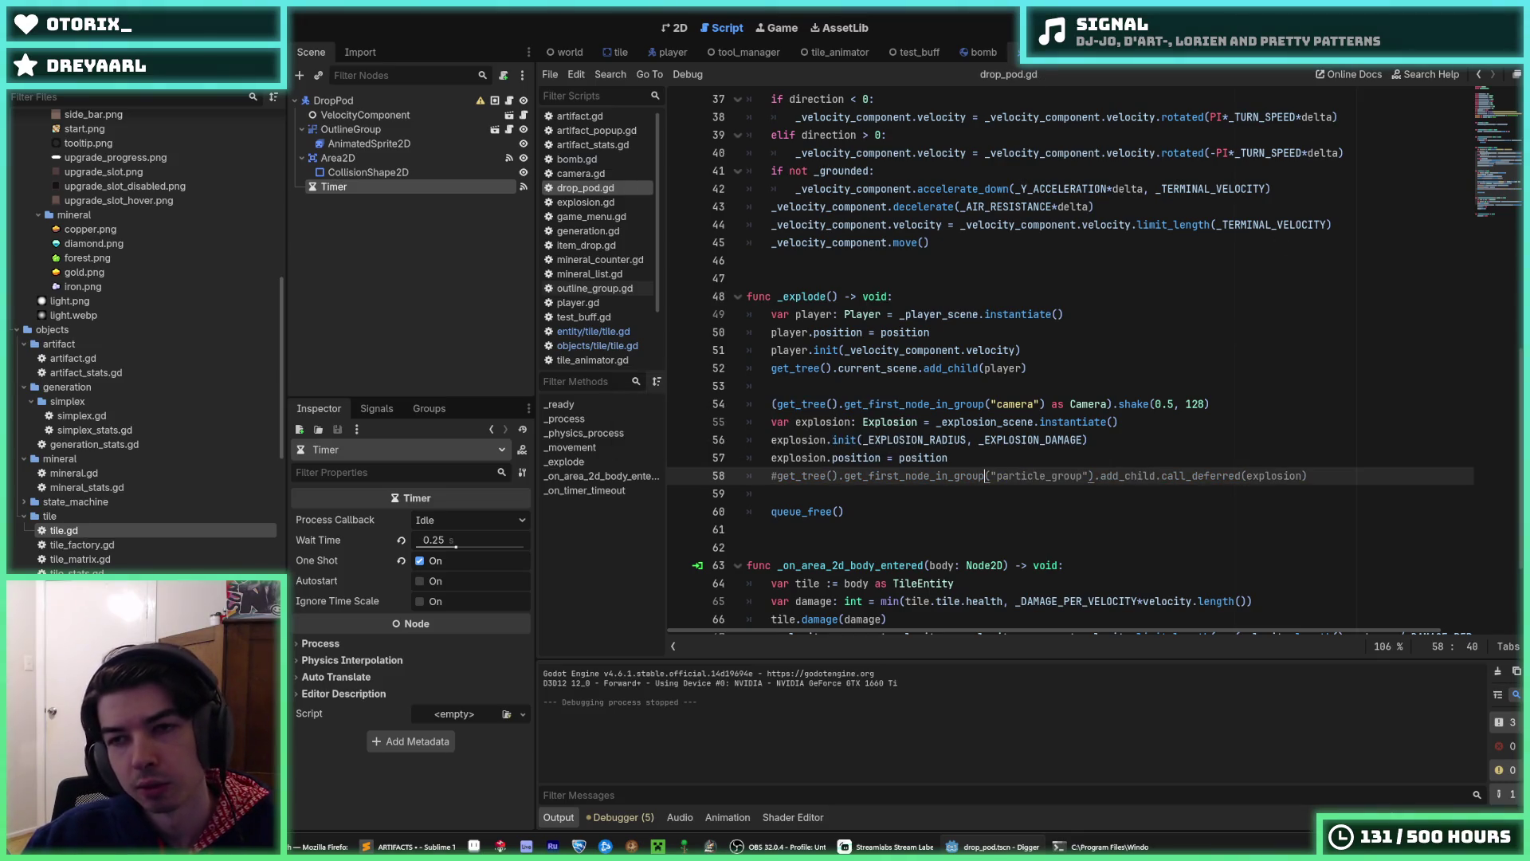
- Test-run the game twice with the explosion line disabled, then stop it
{"action": "key", "text": "F5"}
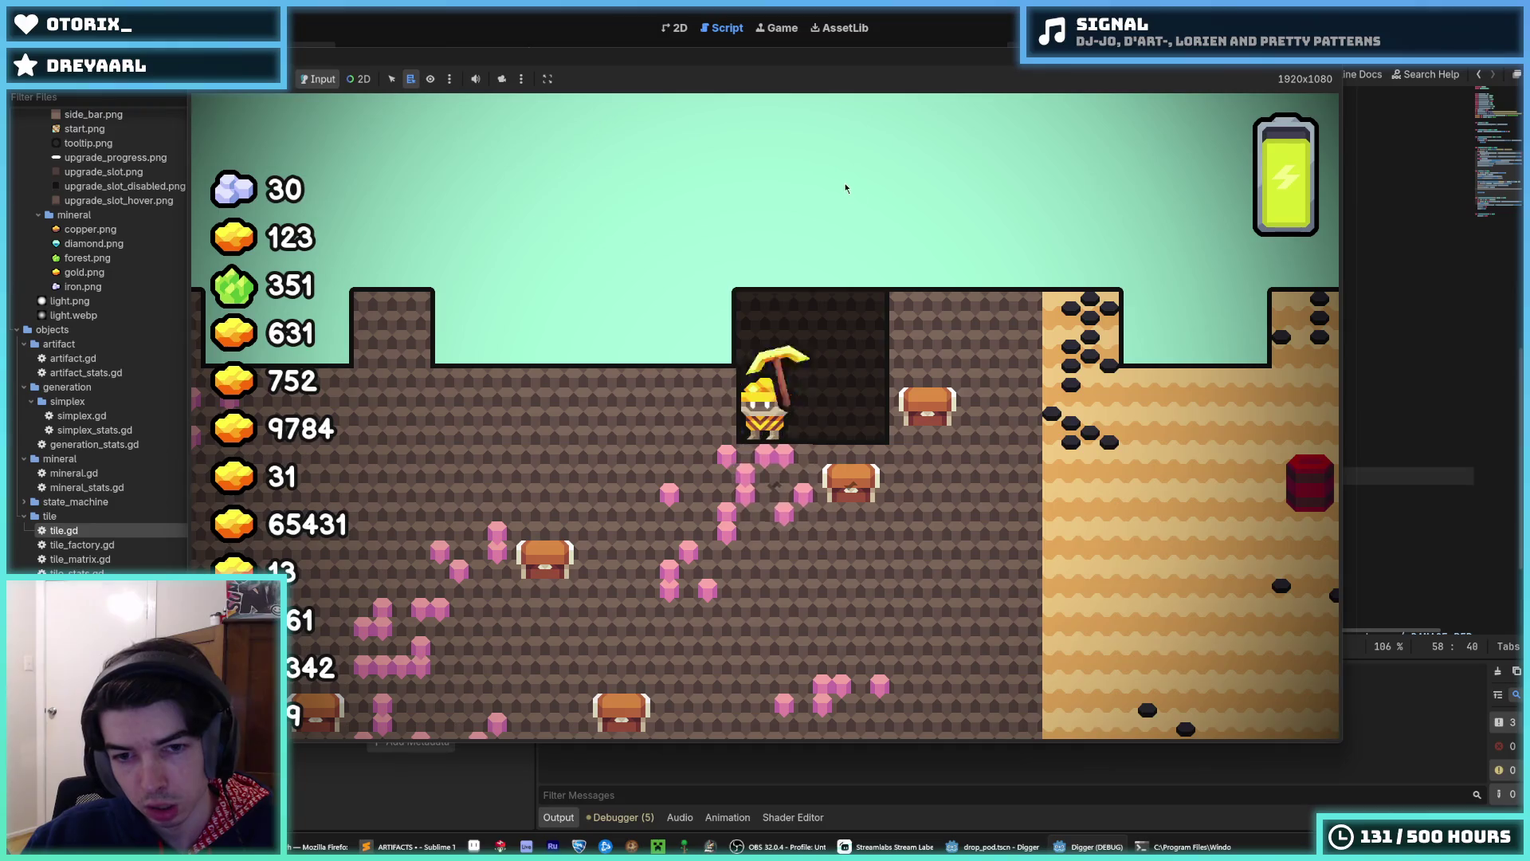
{"action": "key", "text": "F5"}
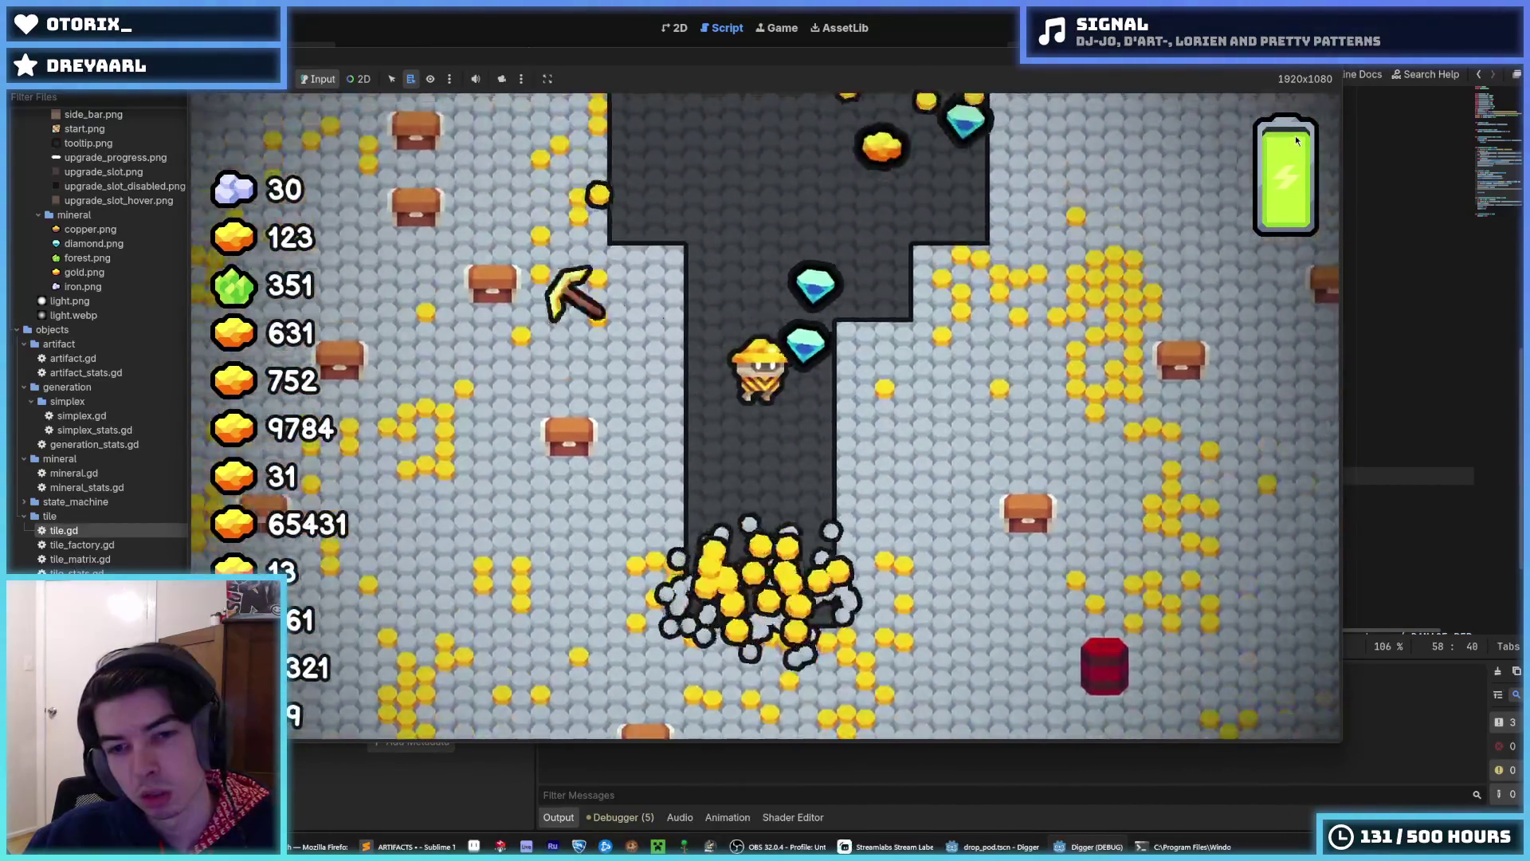
{"action": "key", "text": "F8"}
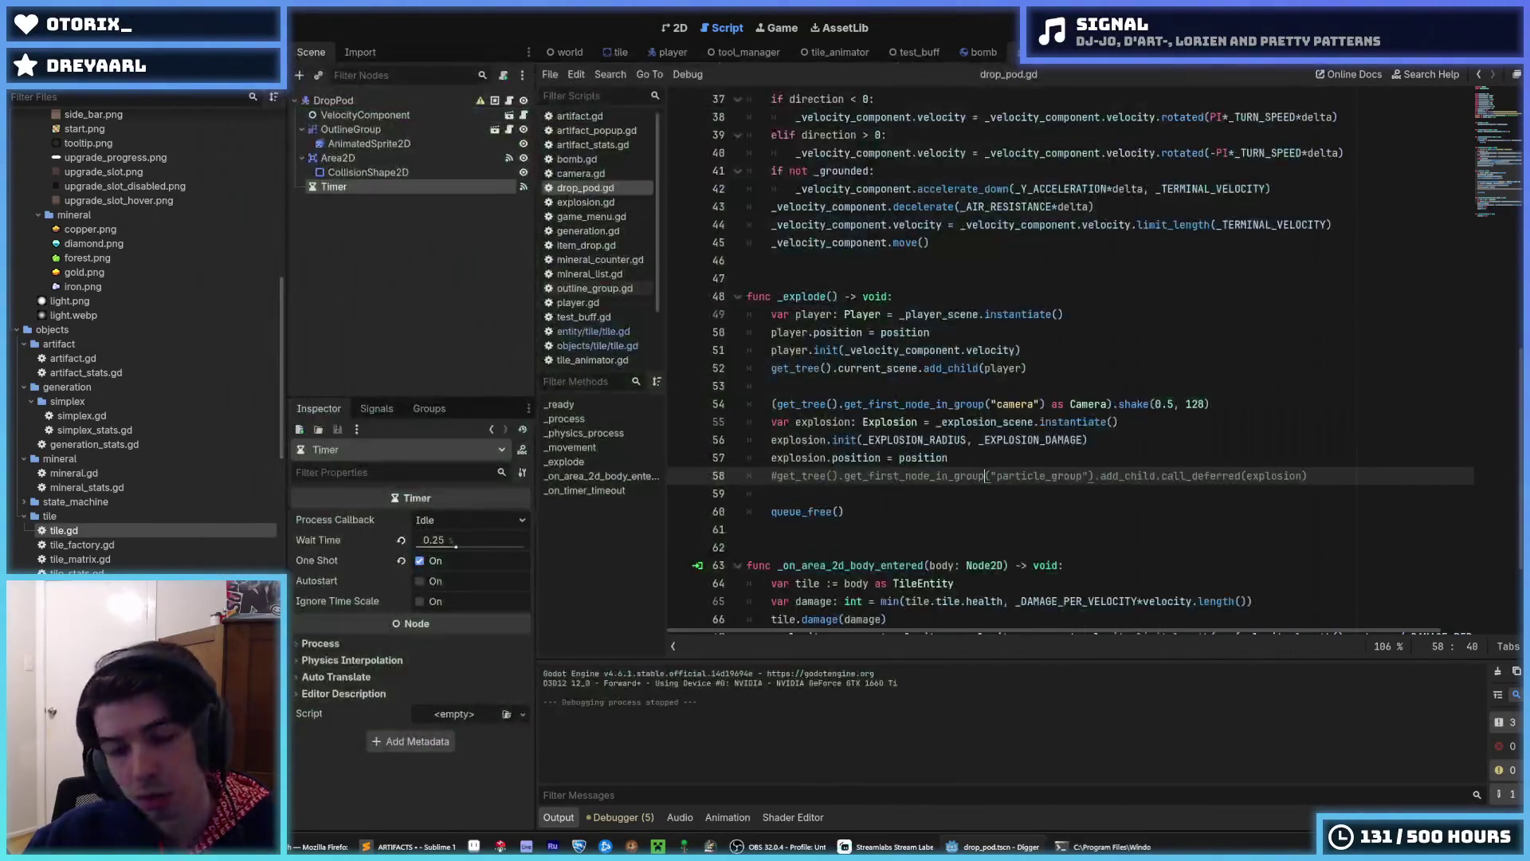
- Test-run the game twice more from the player-spawn code, then stop it
{"action": "scroll", "coordinate": [1250, 243], "scroll_direction": "down", "scroll_amount": 3}
{"action": "left_click", "coordinate": [1293, 219]}
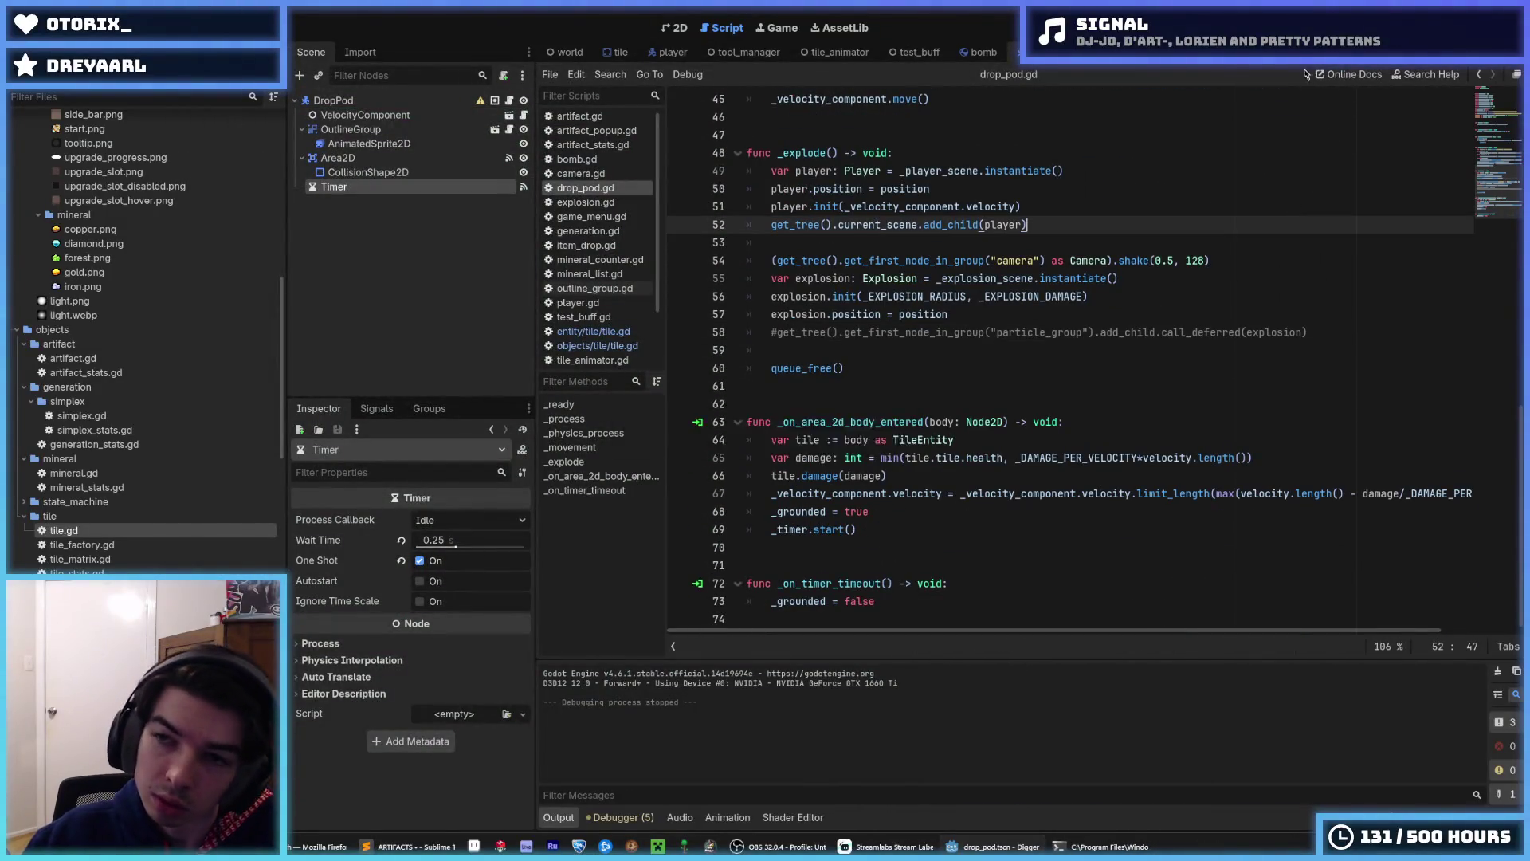
{"action": "key", "text": "F5"}
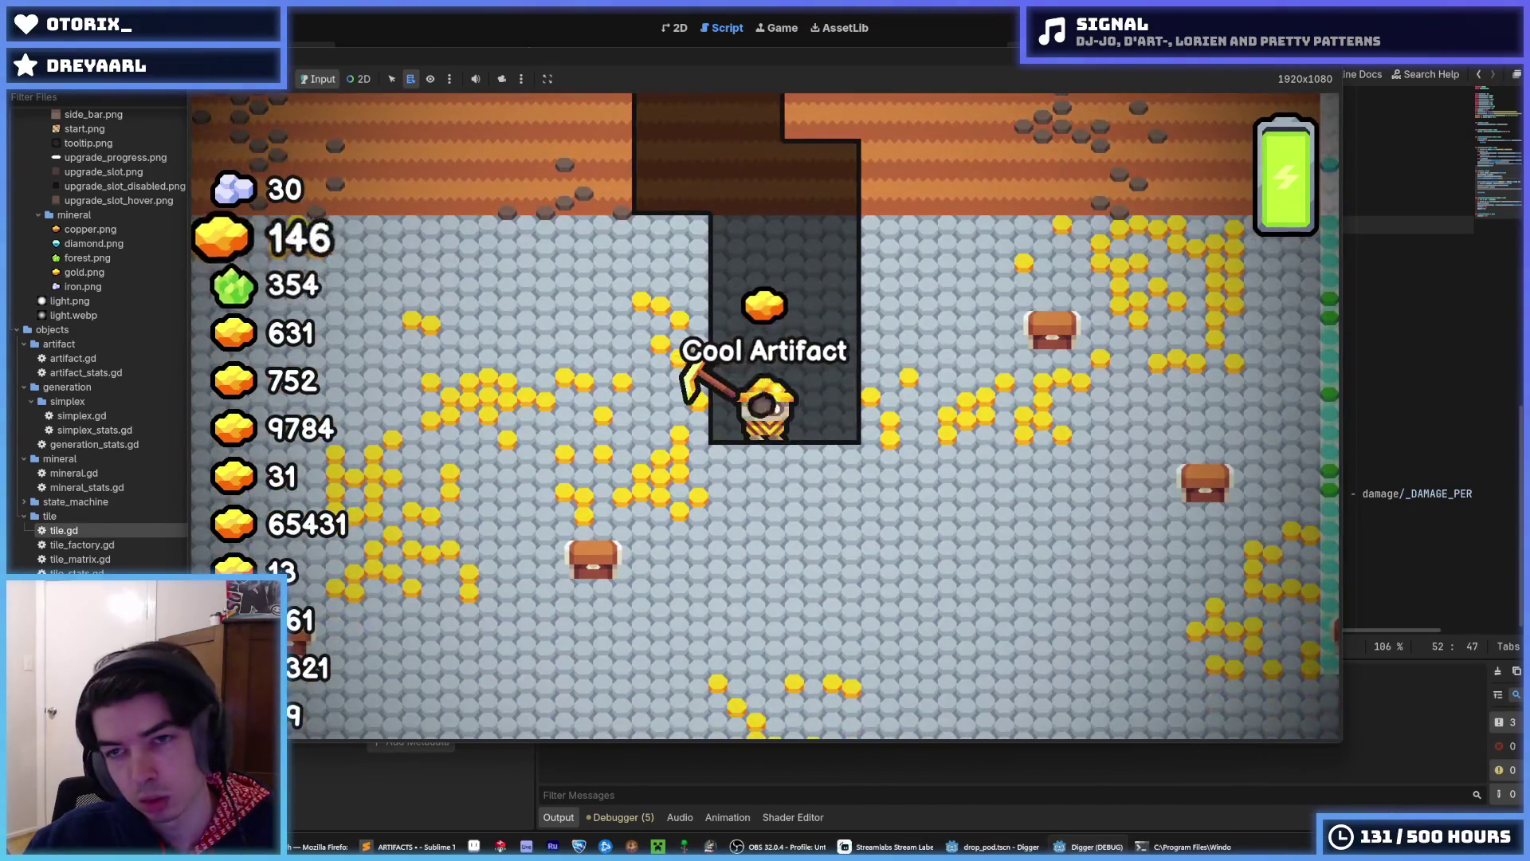
{"action": "key", "text": "F5"}
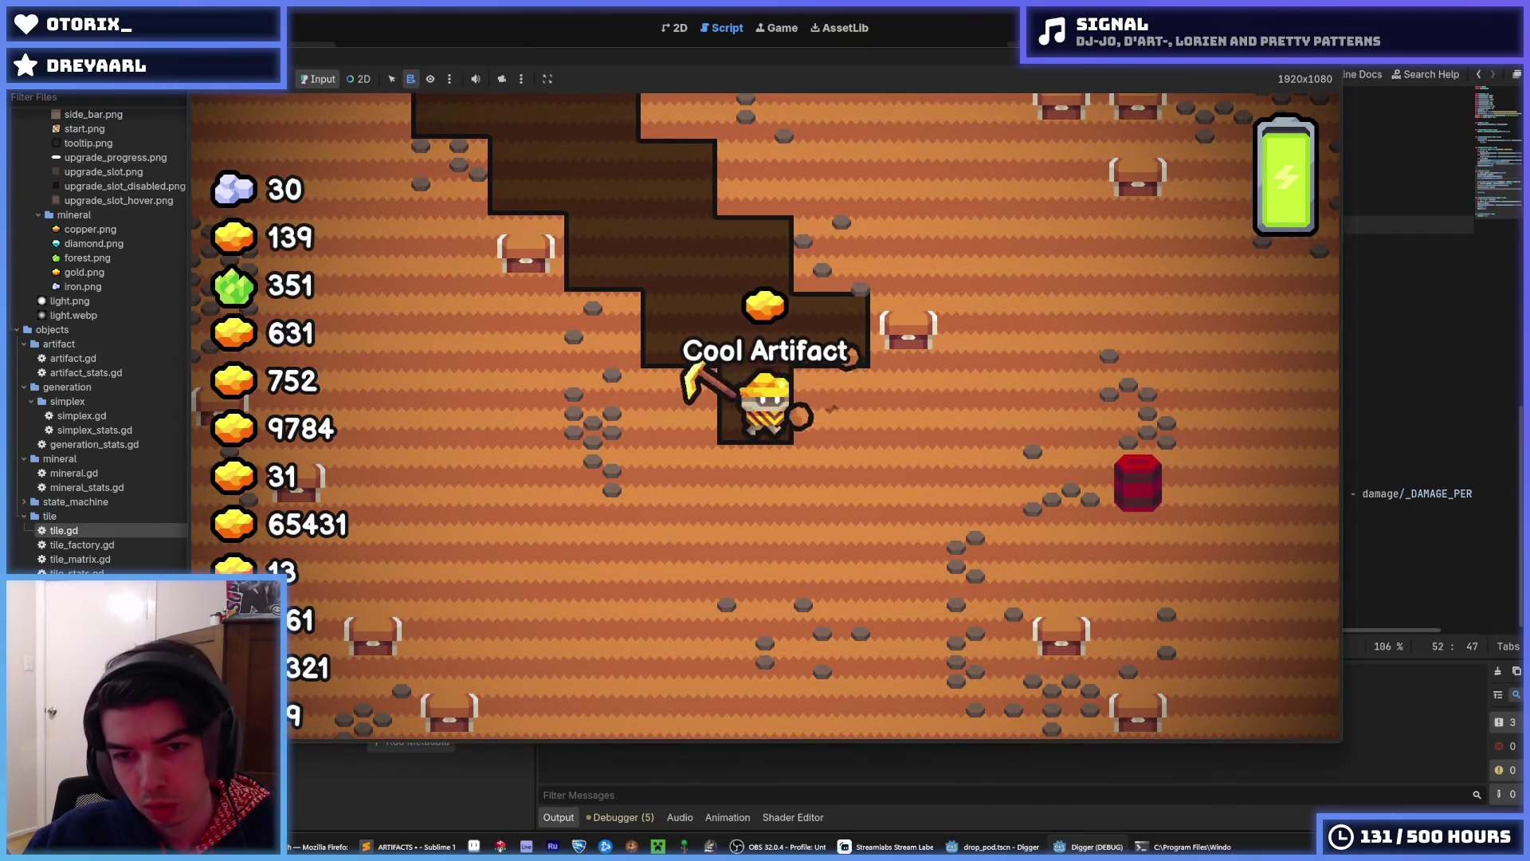
{"action": "key", "text": "F8"}
- Comment out lines 54–57 in _explode, the camera shake and explosion setup
{"action": "left_click", "coordinate": [938, 477]}
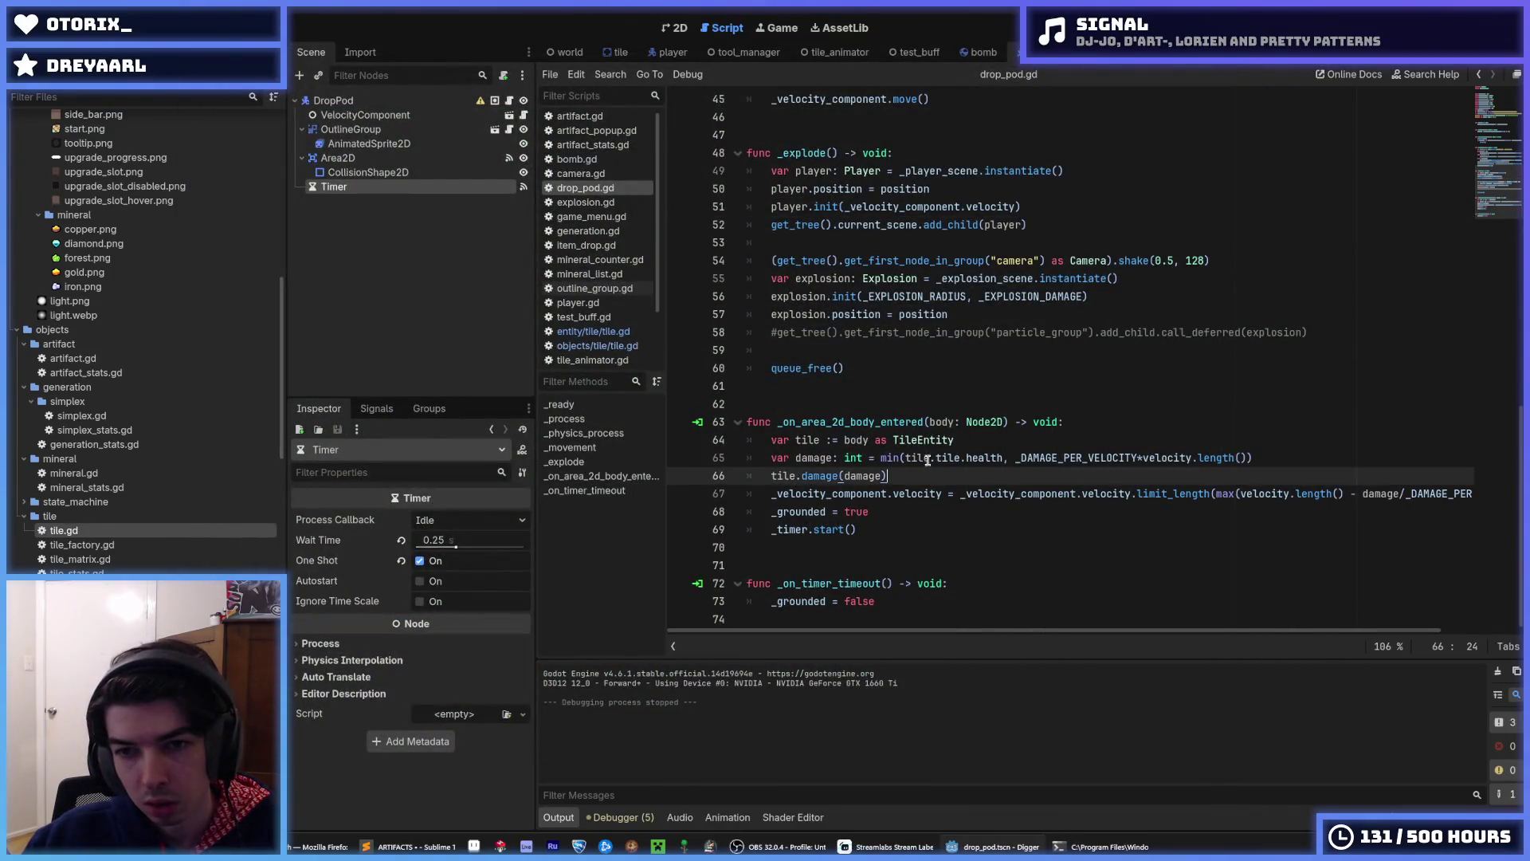
{"action": "left_click", "coordinate": [1026, 302]}
{"action": "left_click", "coordinate": [1108, 298]}
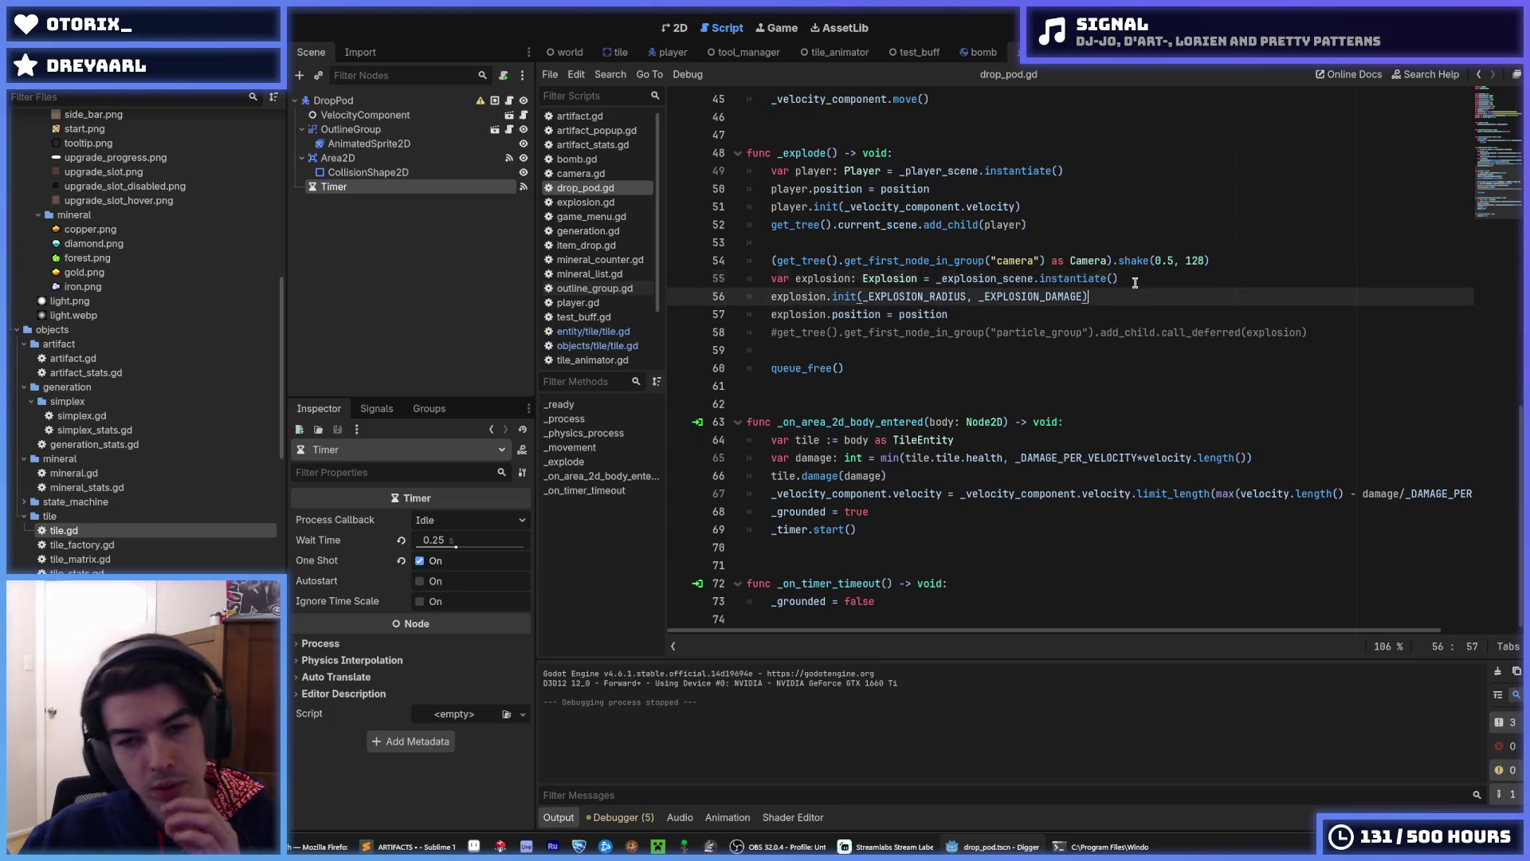
{"action": "left_click", "coordinate": [1135, 282]}
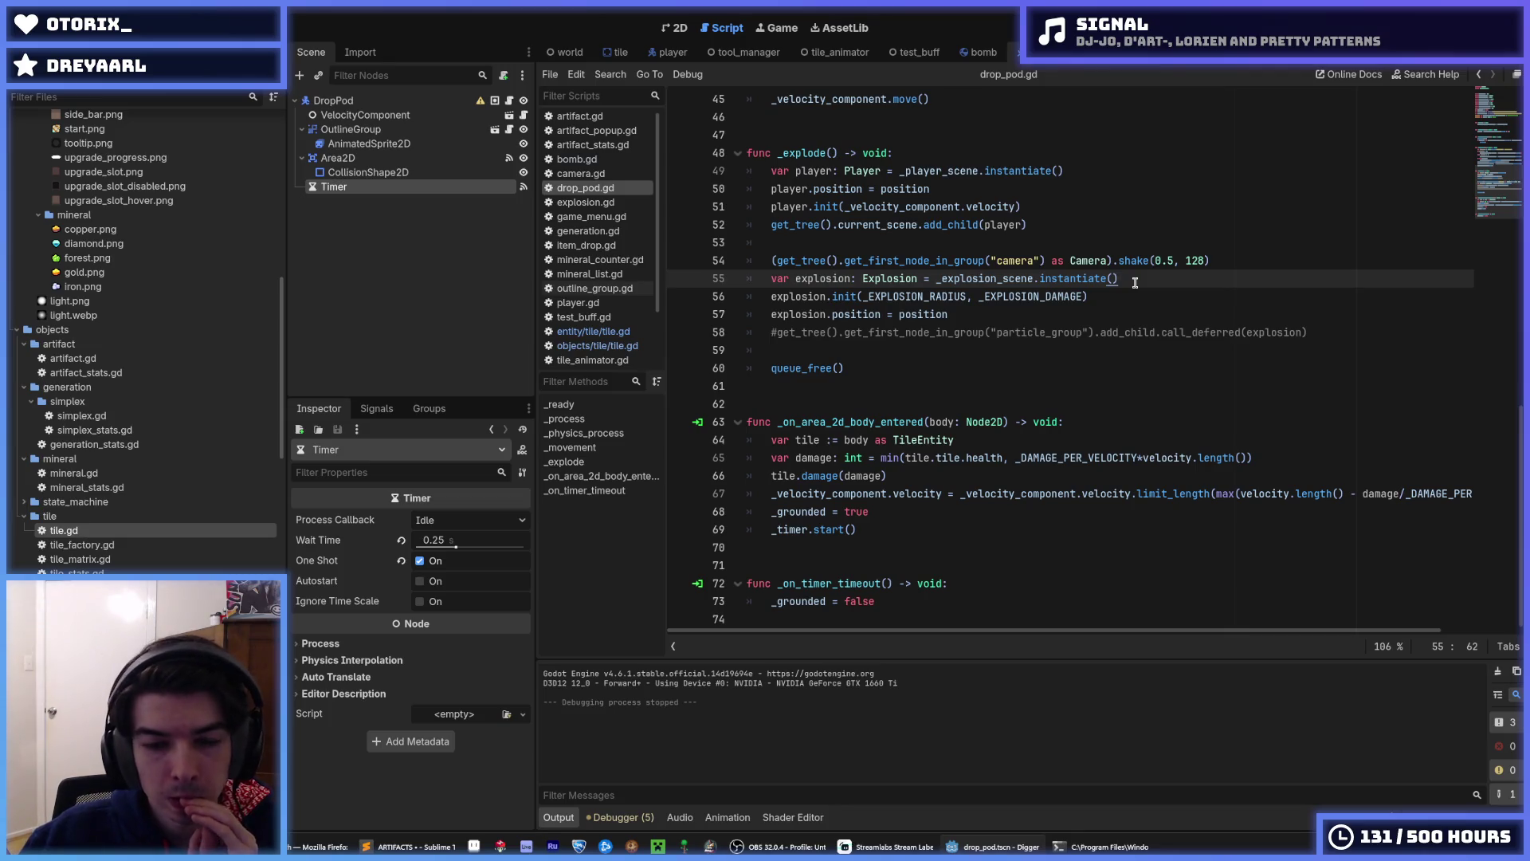
{"action": "left_click", "coordinate": [1015, 313]}
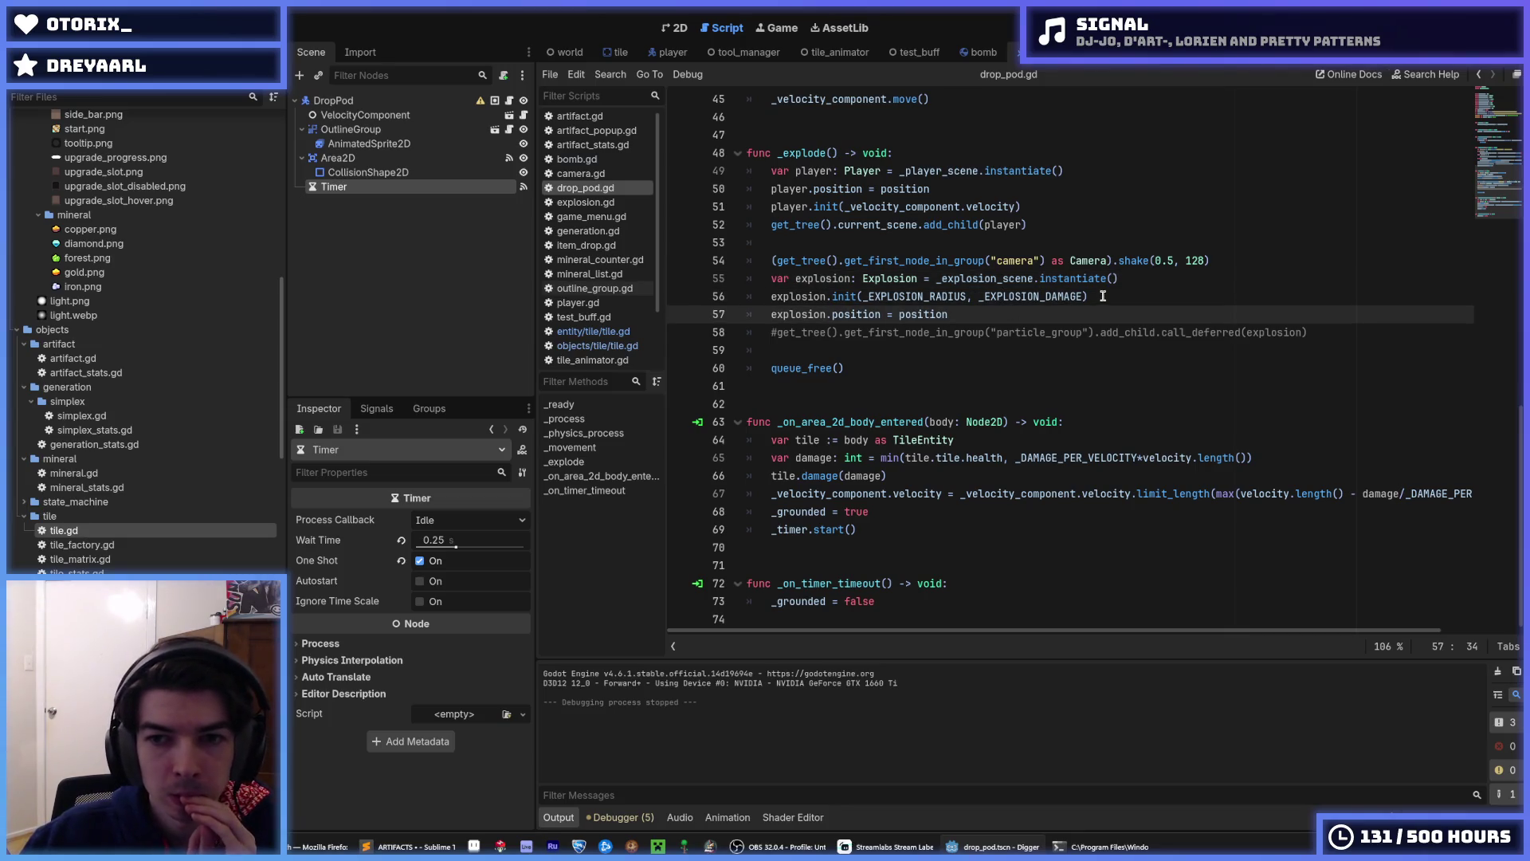
{"action": "left_click", "coordinate": [1103, 296]}
{"action": "left_click", "coordinate": [1128, 286]}
{"action": "left_click", "coordinate": [1132, 293]}
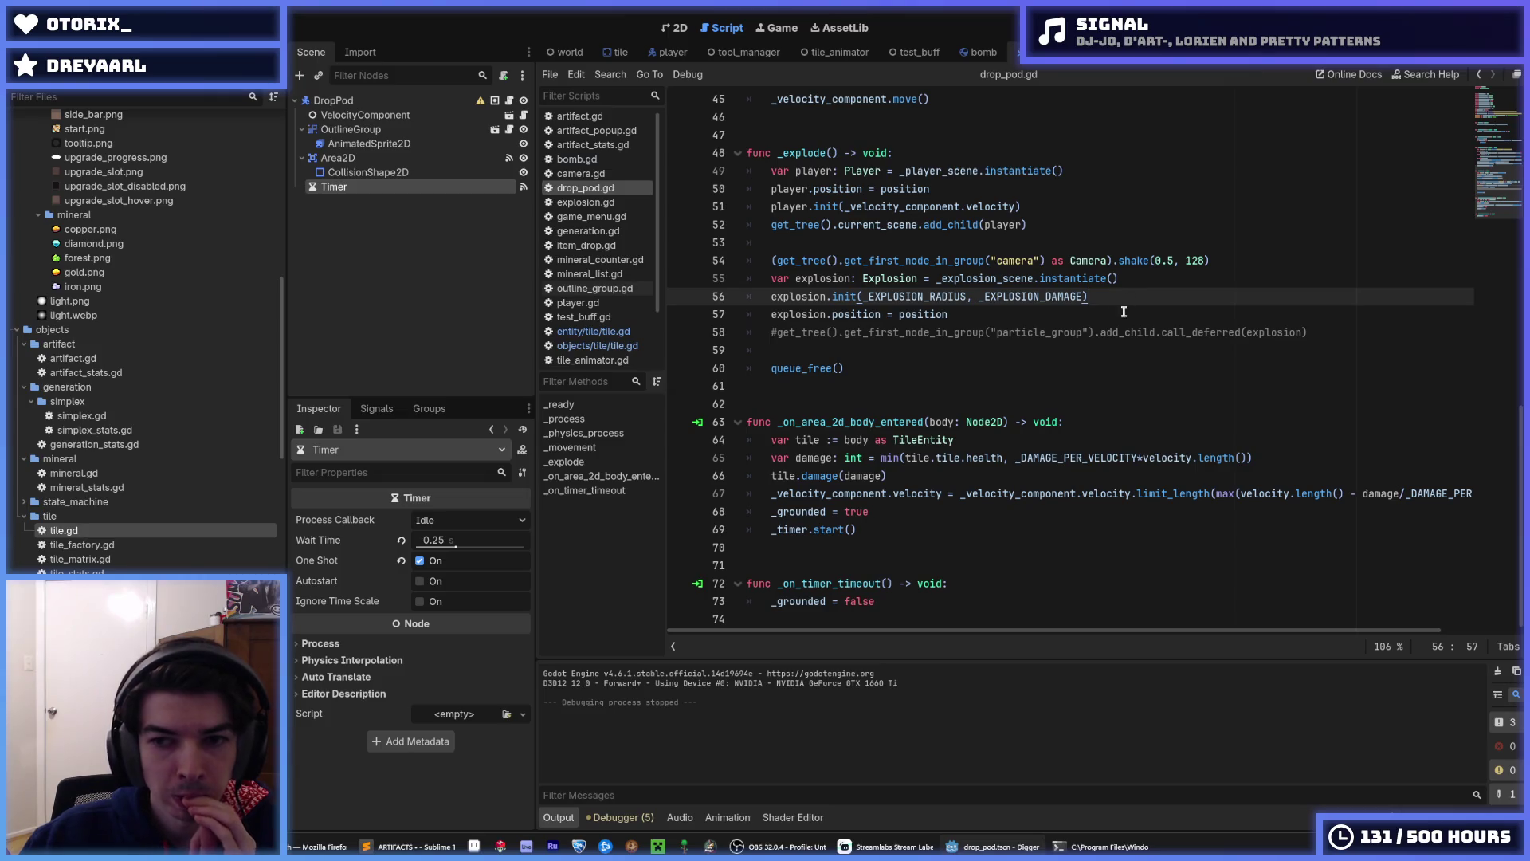
{"action": "left_click_drag", "start_coordinate": [1062, 319], "coordinate": [929, 260]}
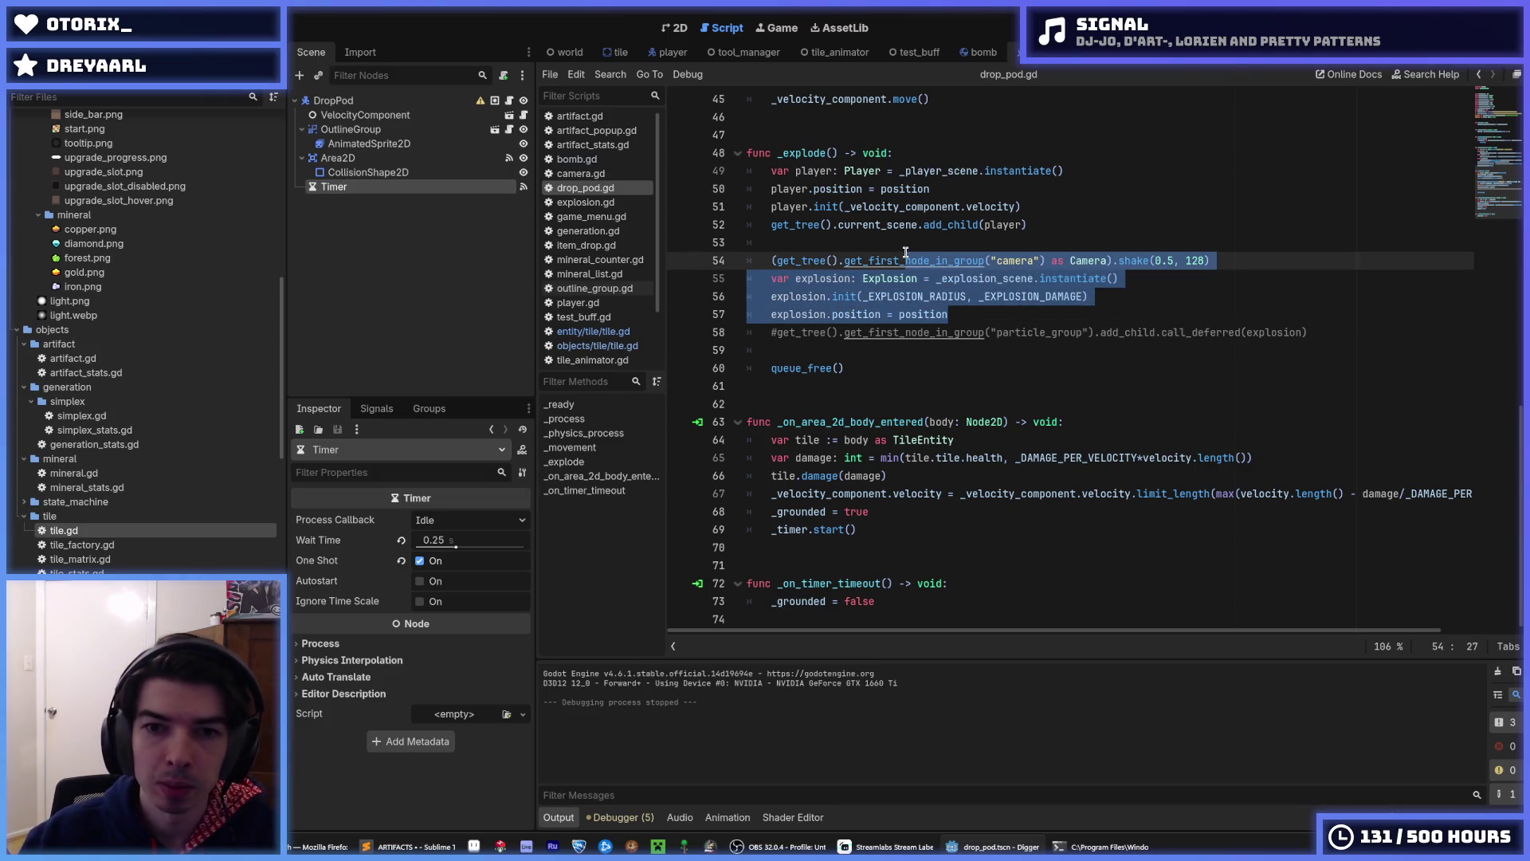
{"action": "key", "text": "ctrl+k"}
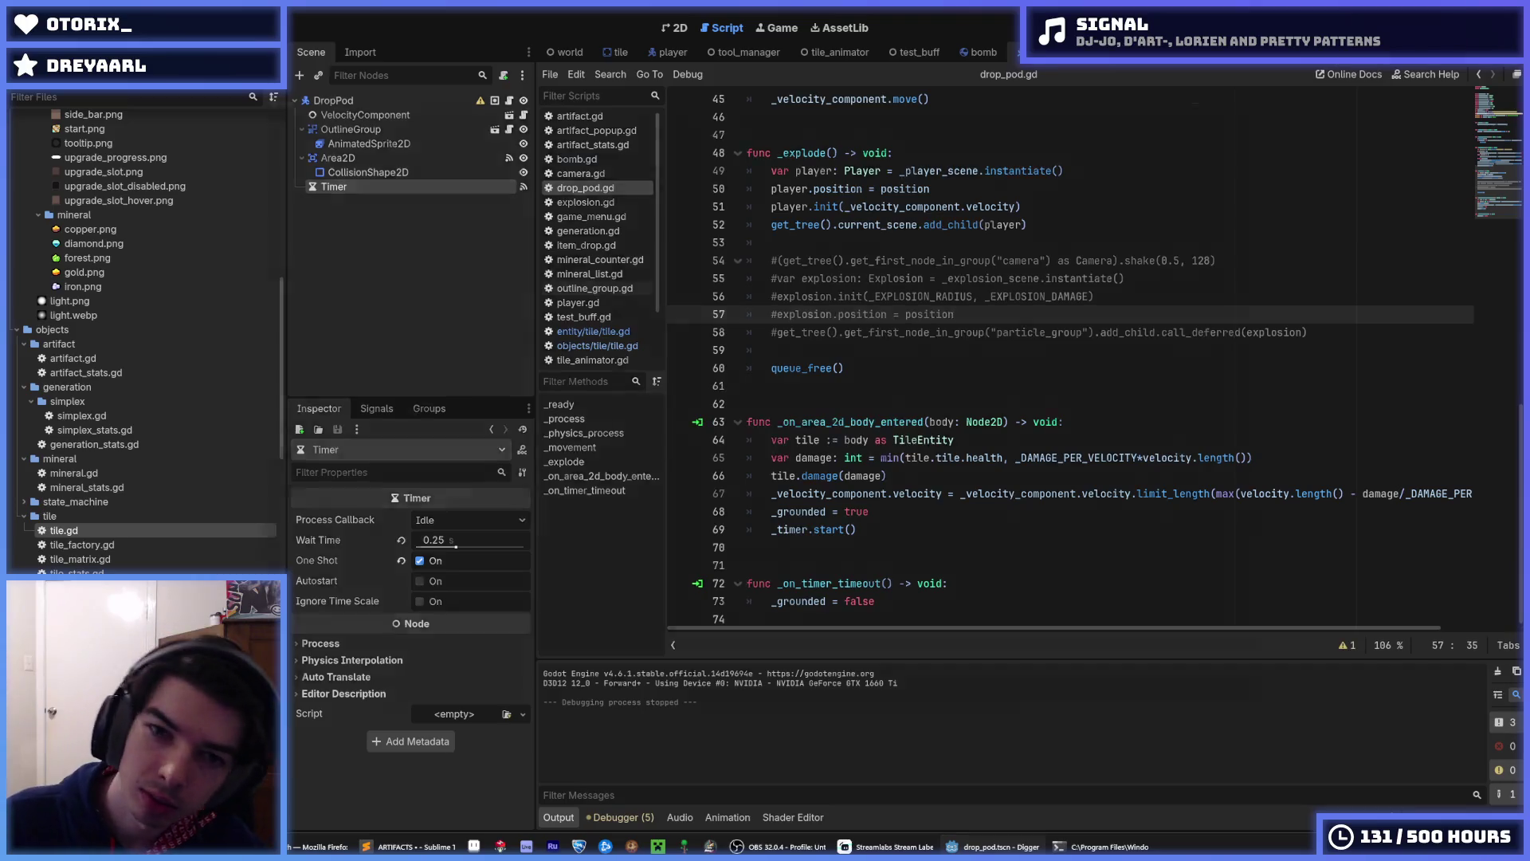
- Run and stop the game twice to test the commented-out explosion code
{"action": "key", "text": "F5"}
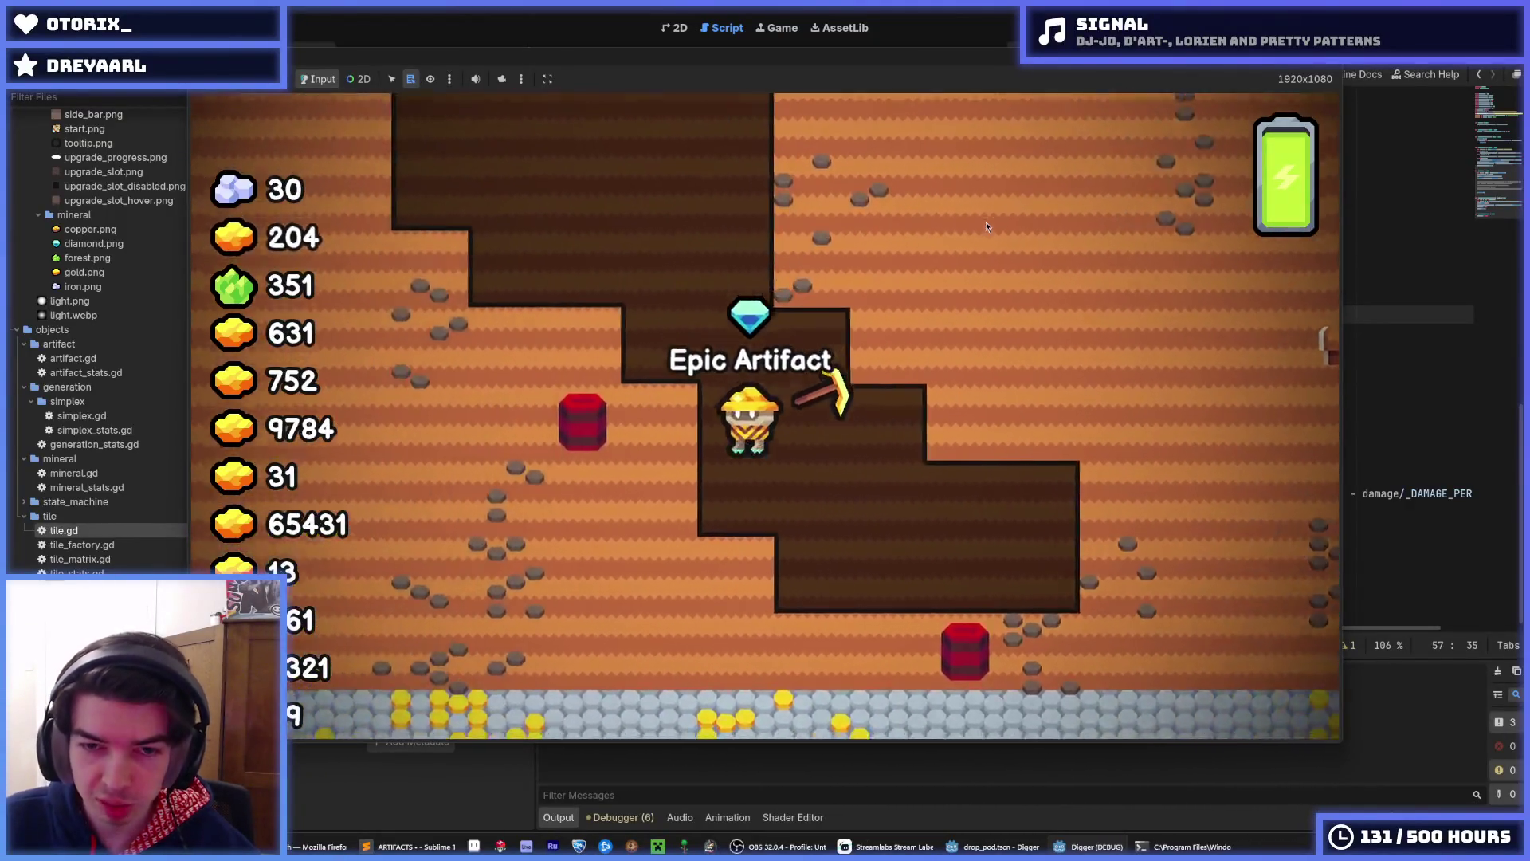
{"action": "key", "text": "F8"}
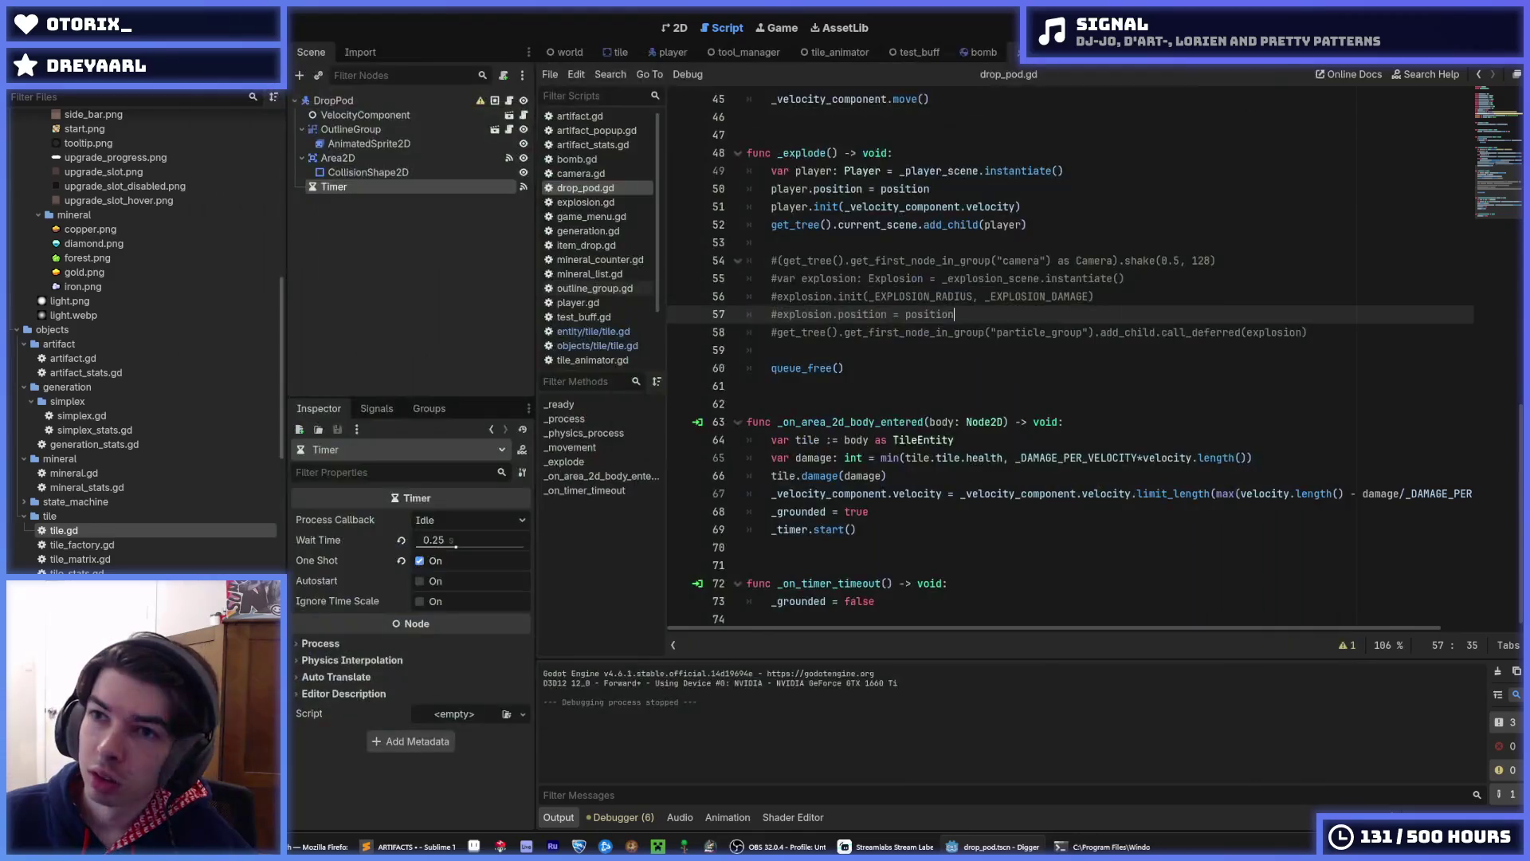
{"action": "key", "text": "F5"}
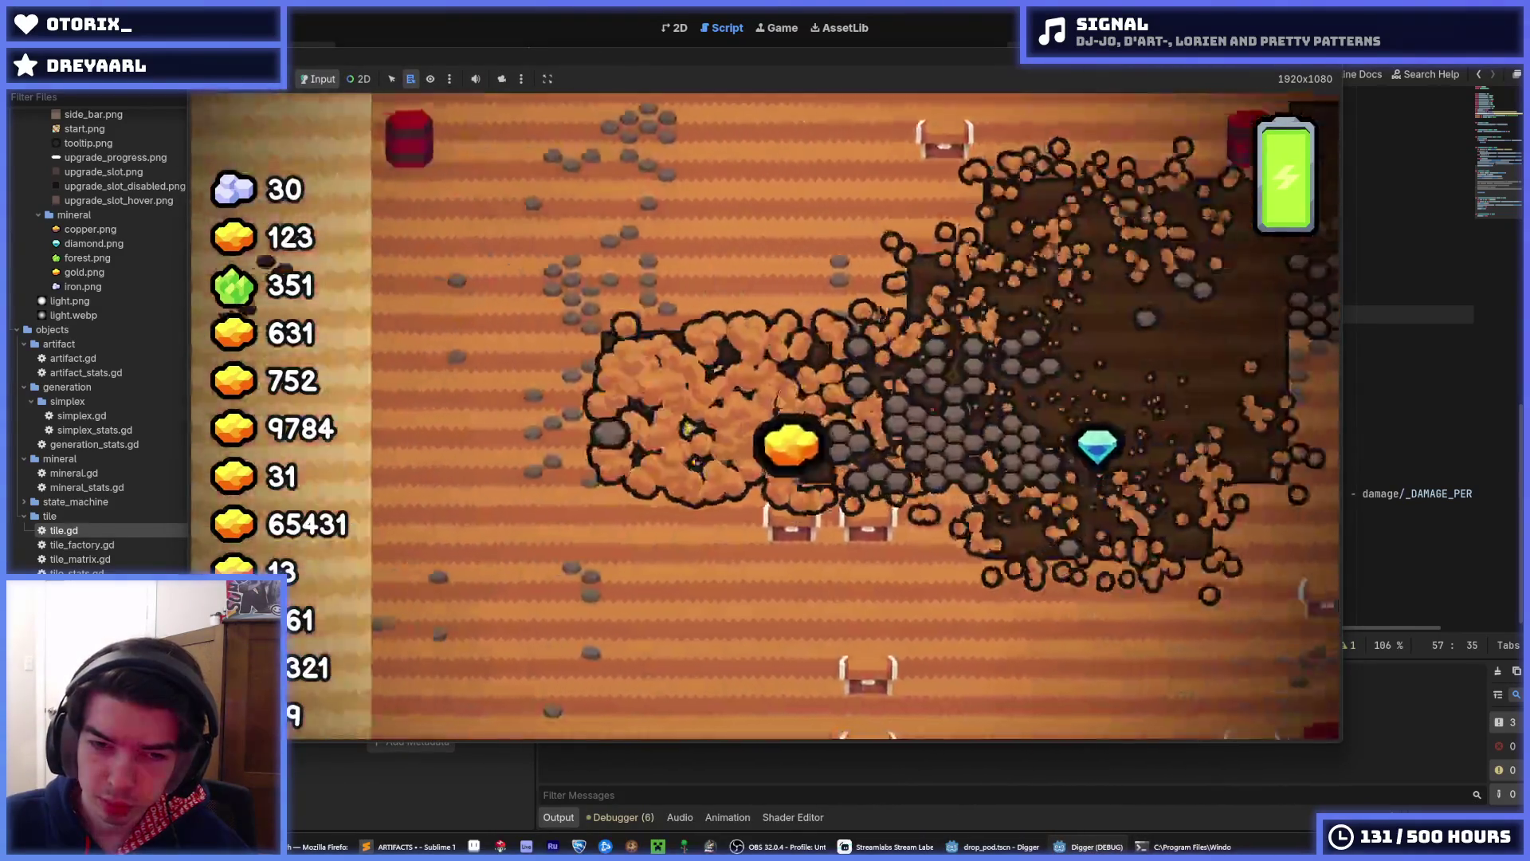
{"action": "key", "text": "F8"}
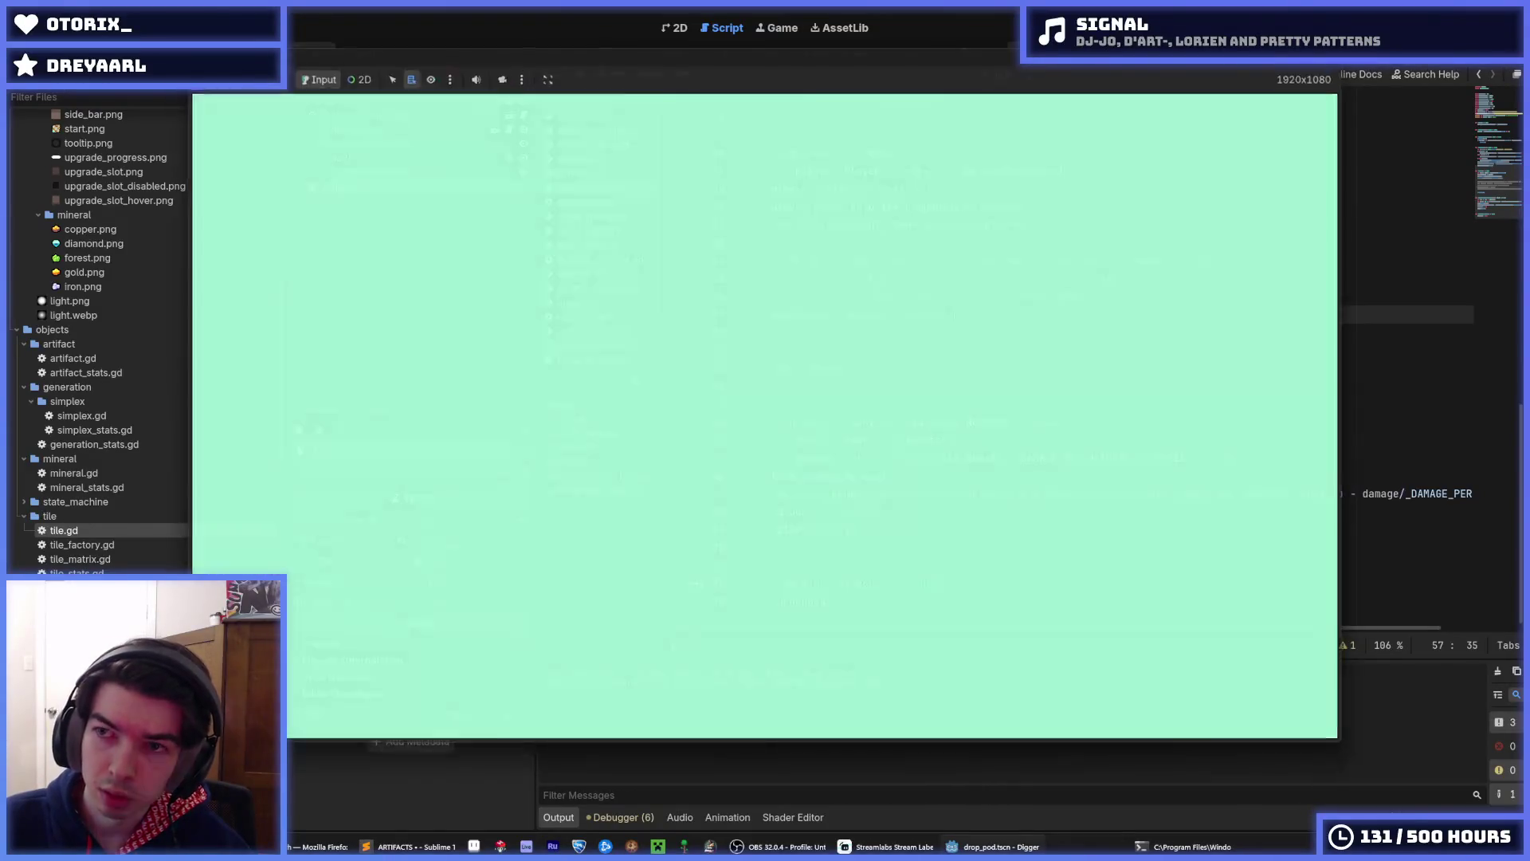
{"action": "left_click", "coordinate": [905, 352]}
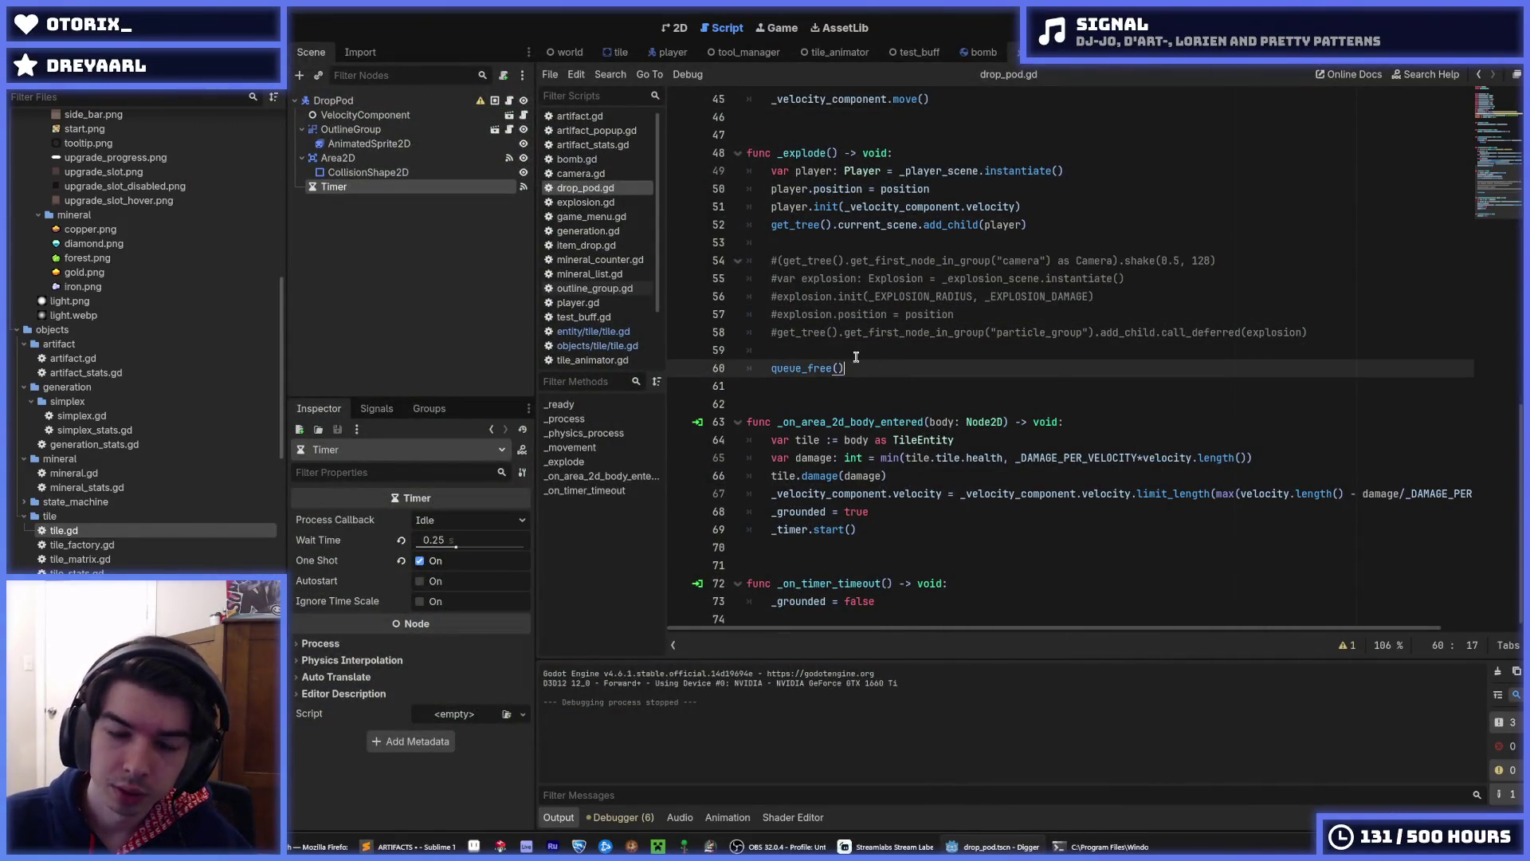
- Review the _EXPLOSION_VELOCITY and _EXPLOSION_DAMAGE constants in drop_pod.gd, then switch to player.gd
{"action": "scroll", "coordinate": [811, 306], "scroll_direction": "up", "scroll_amount": 4}
{"action": "scroll", "coordinate": [811, 306], "scroll_direction": "up", "scroll_amount": 10}
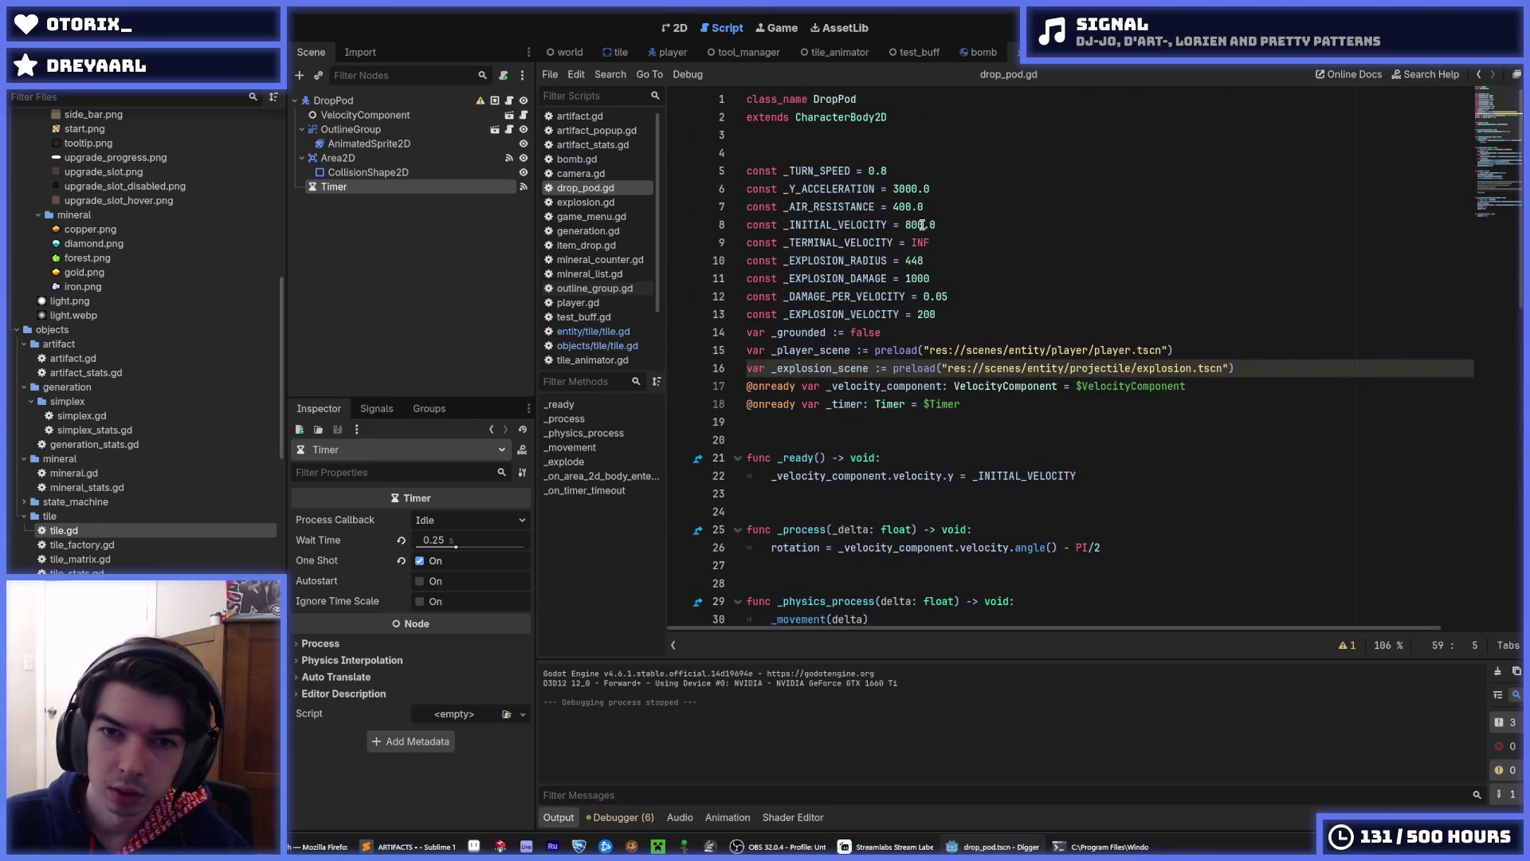
{"action": "left_click", "coordinate": [927, 309]}
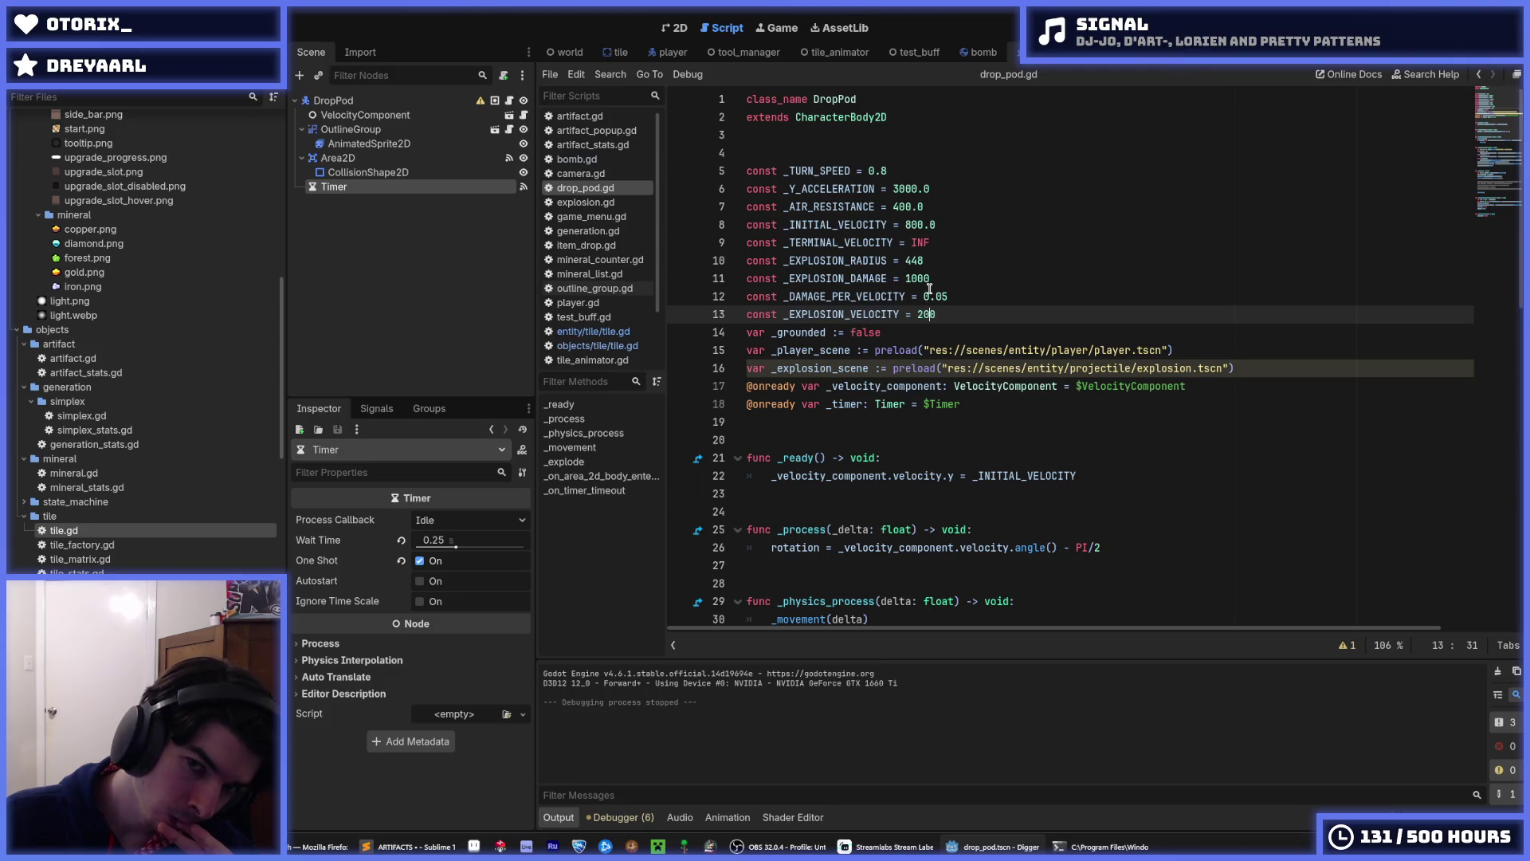
{"action": "left_click", "coordinate": [927, 279]}
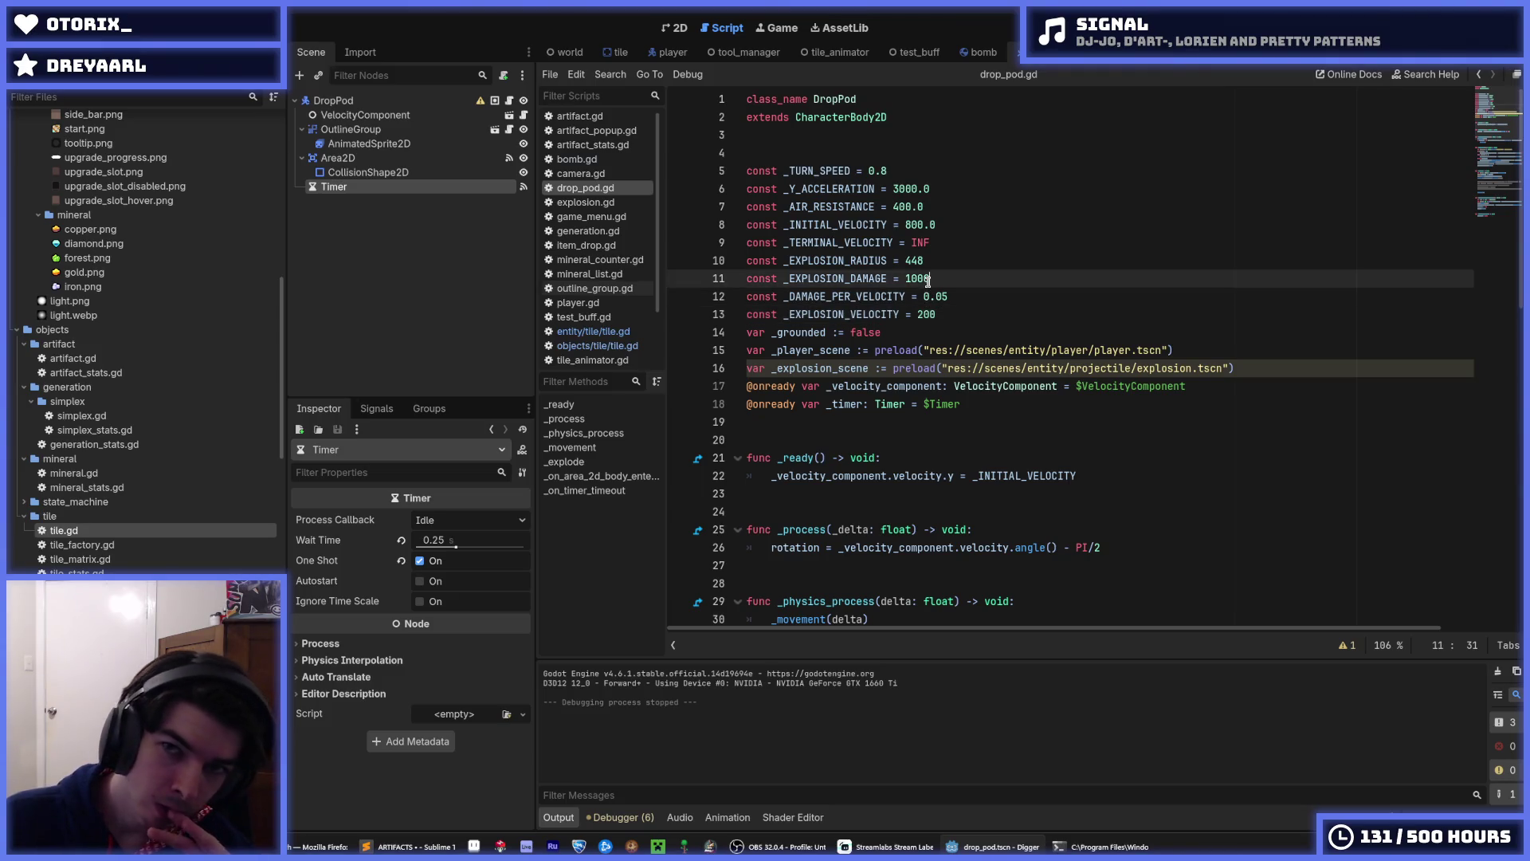
{"action": "type", "text": "8"}
{"action": "left_click", "coordinate": [669, 52]}
{"action": "scroll", "coordinate": [846, 328], "scroll_direction": "up", "scroll_amount": 10}
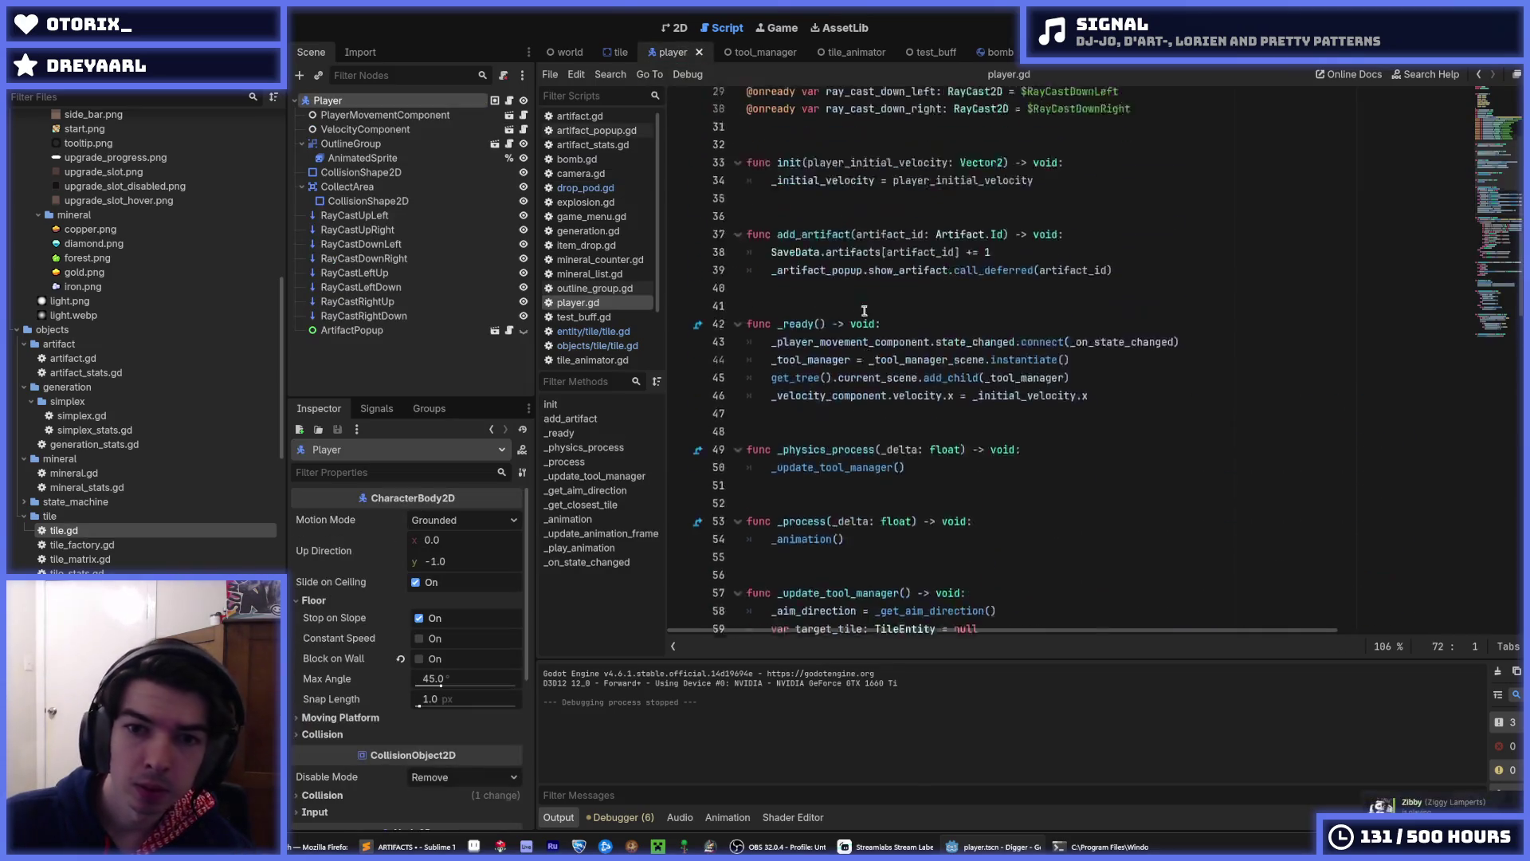
- Set PlayerMovementComponent's Eject Speed to 0 and test-run the game several times
{"action": "scroll", "coordinate": [874, 344], "scroll_direction": "down", "scroll_amount": 4}
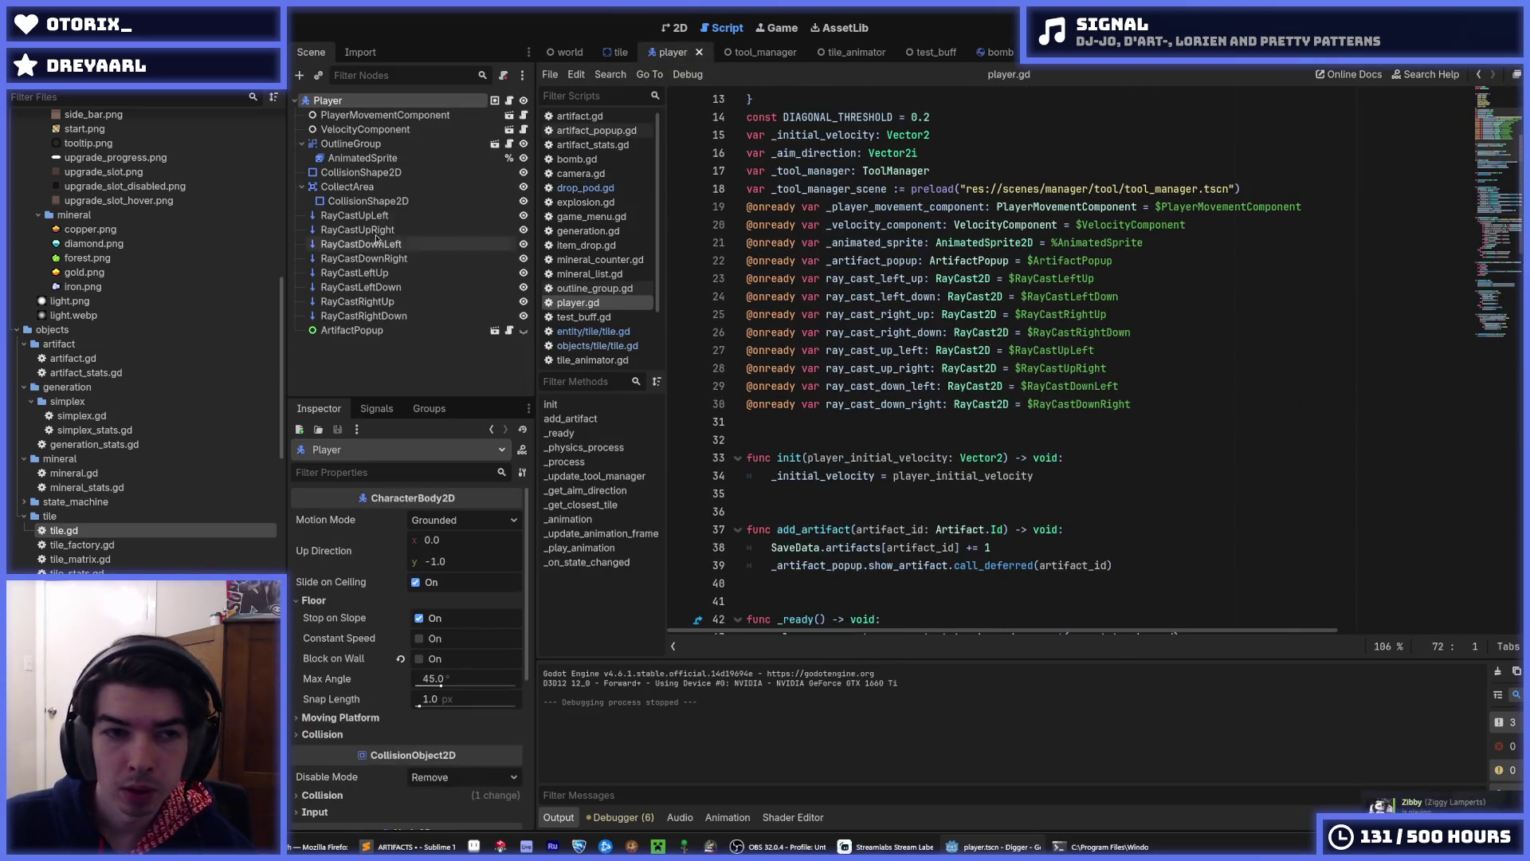
{"action": "left_click", "coordinate": [364, 116]}
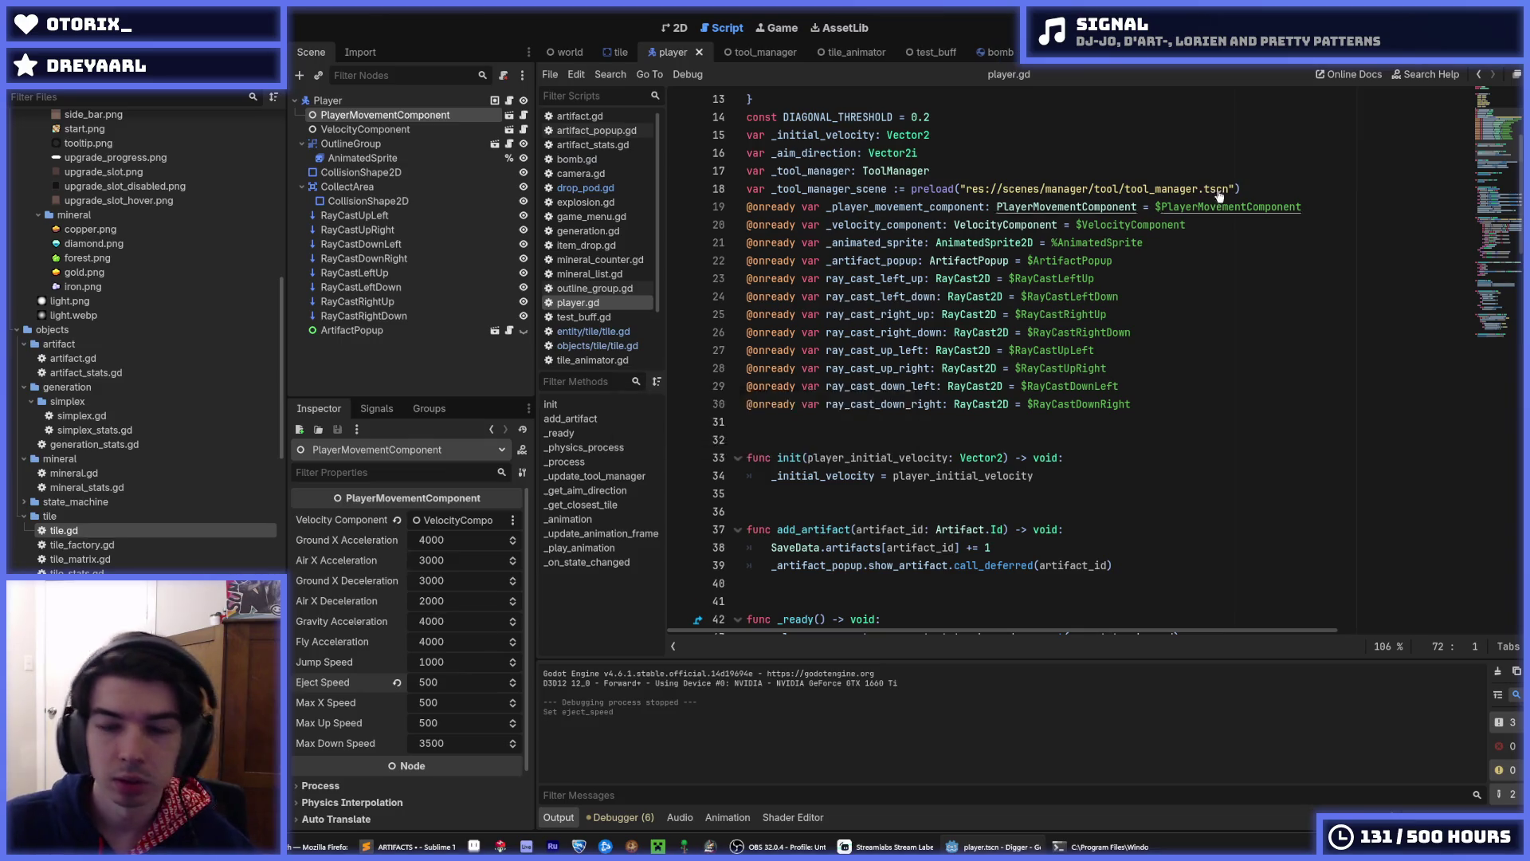
{"action": "key", "text": "F5"}
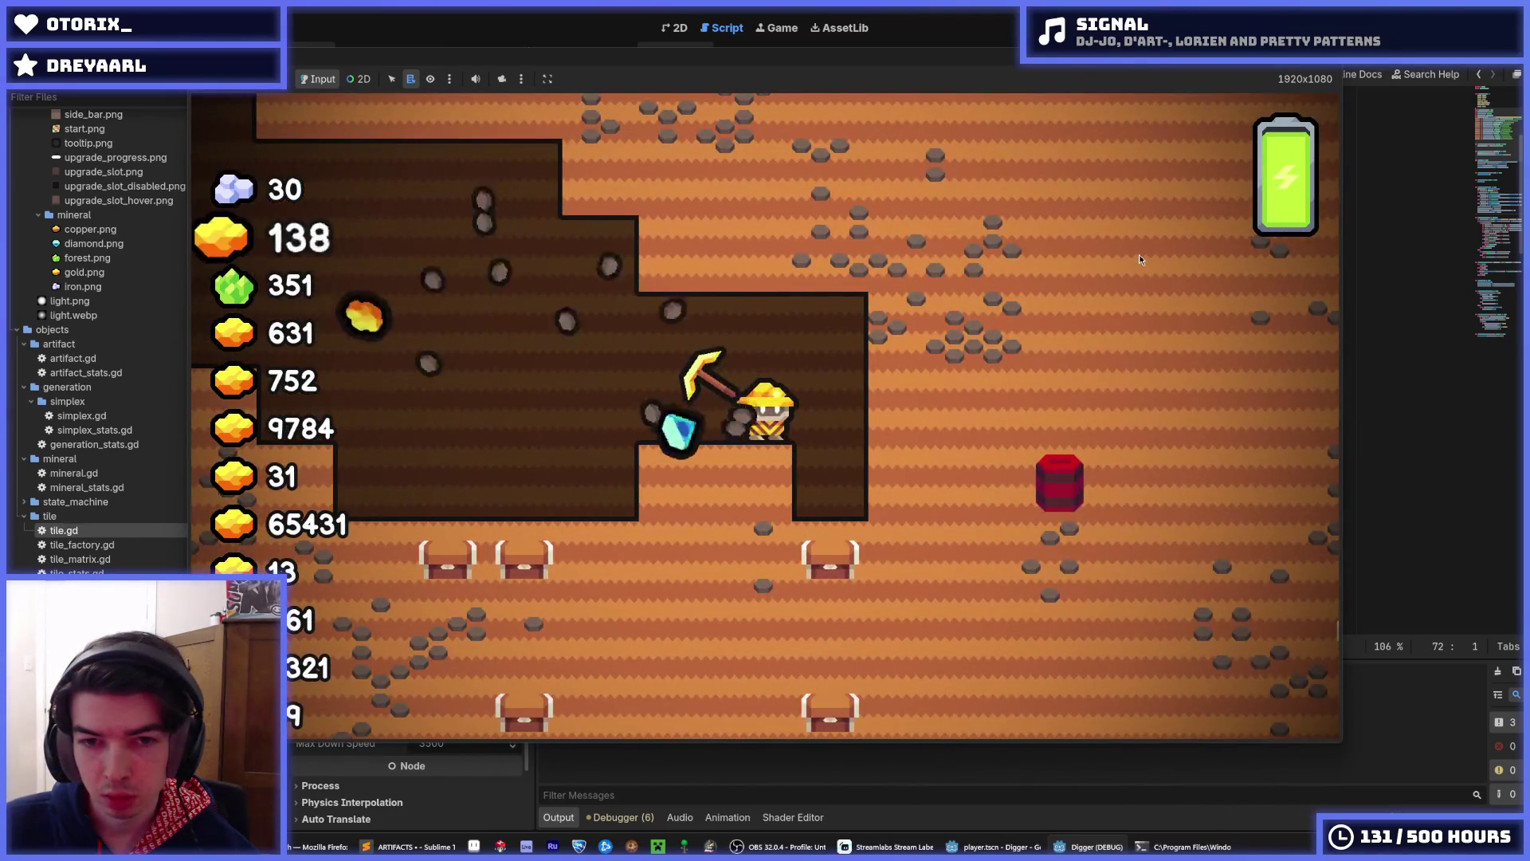
{"action": "key", "text": "F8"}
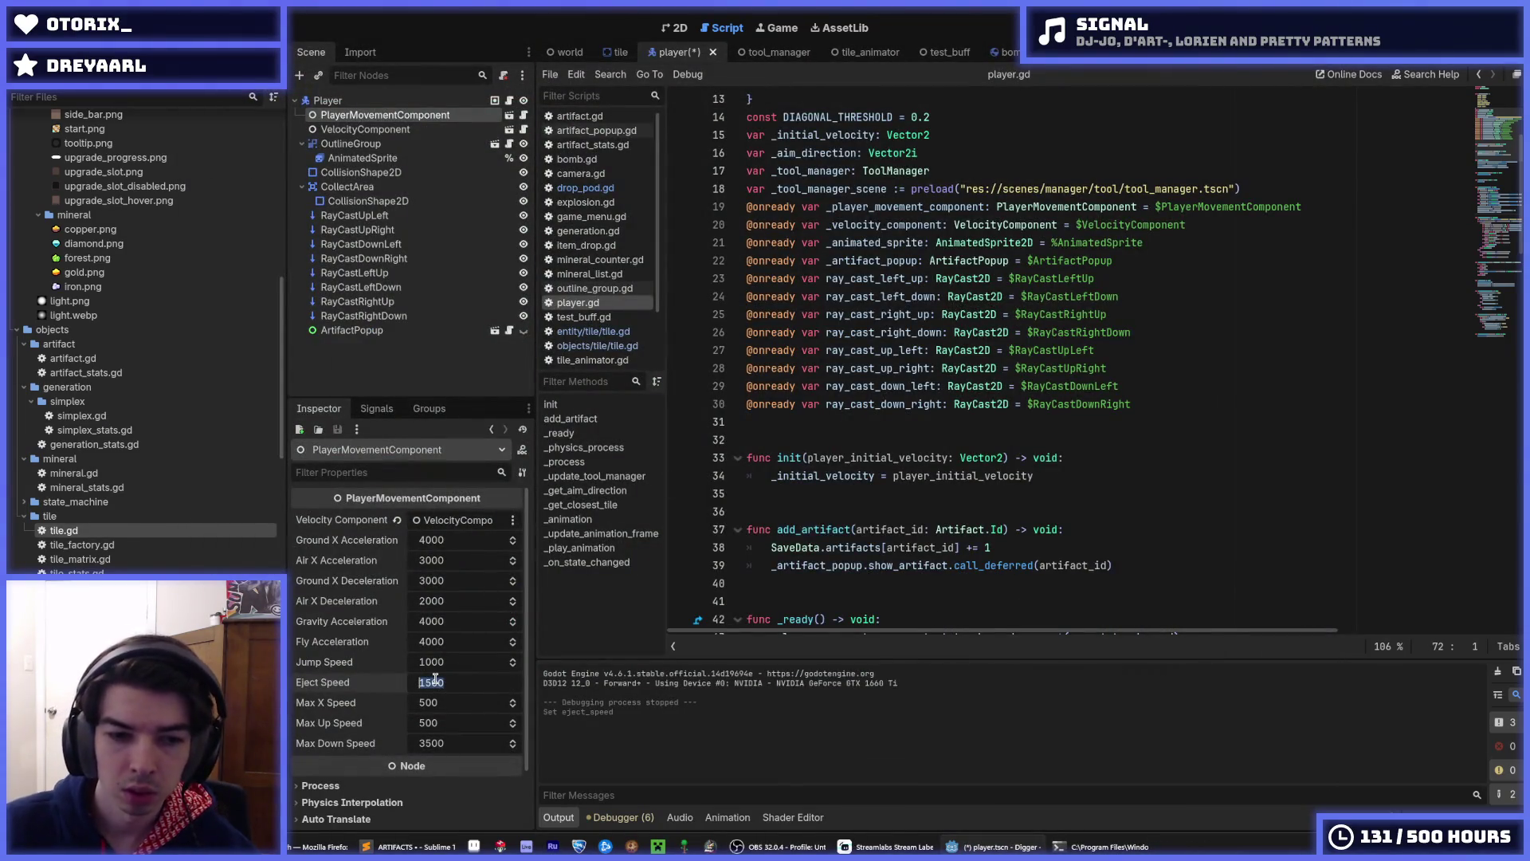
{"action": "key", "text": "F5"}
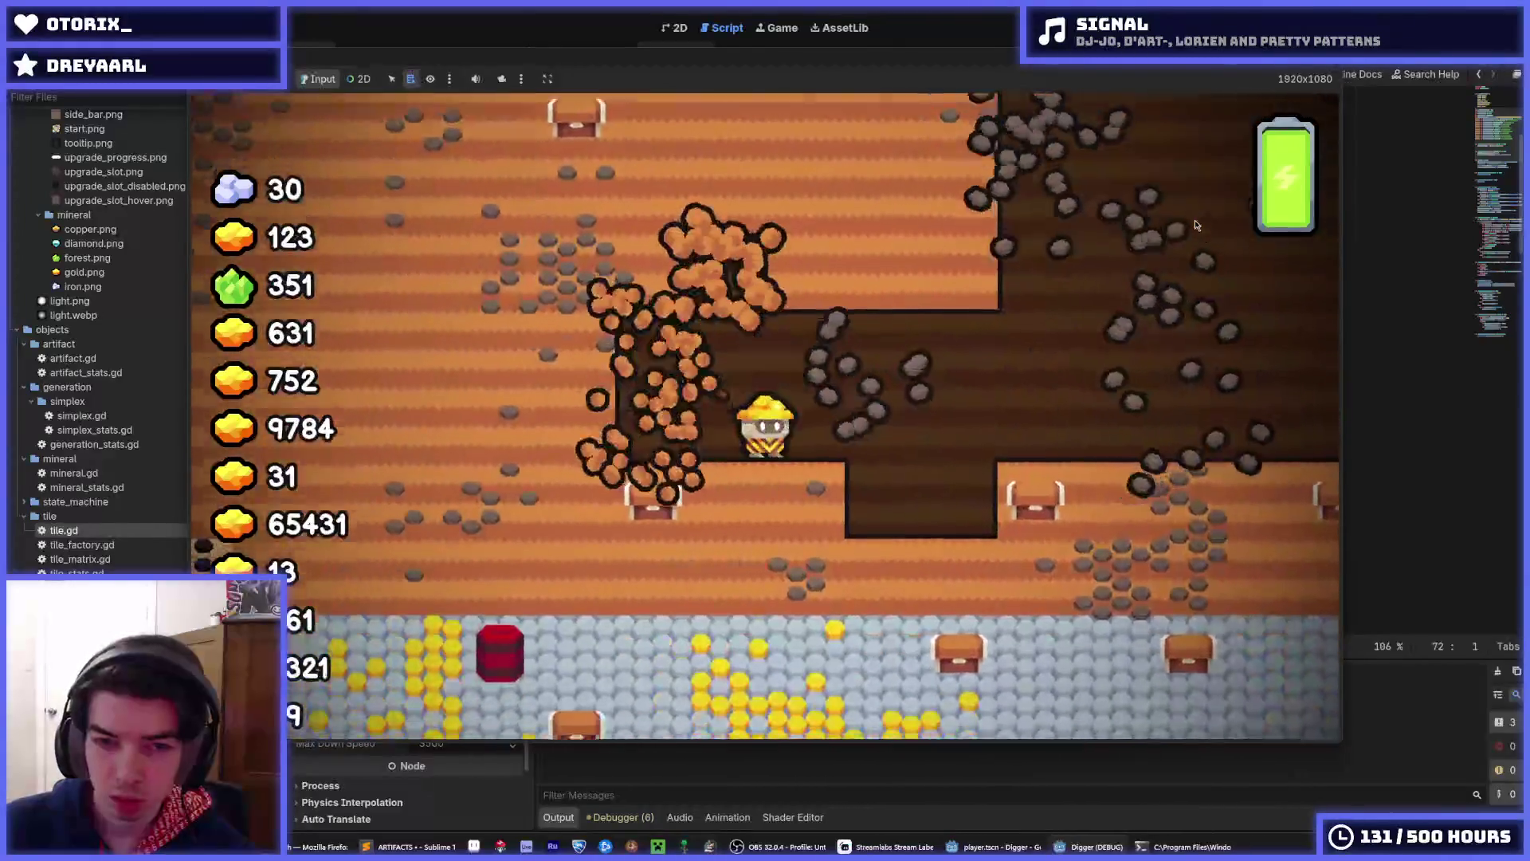
{"action": "key", "text": "F5"}
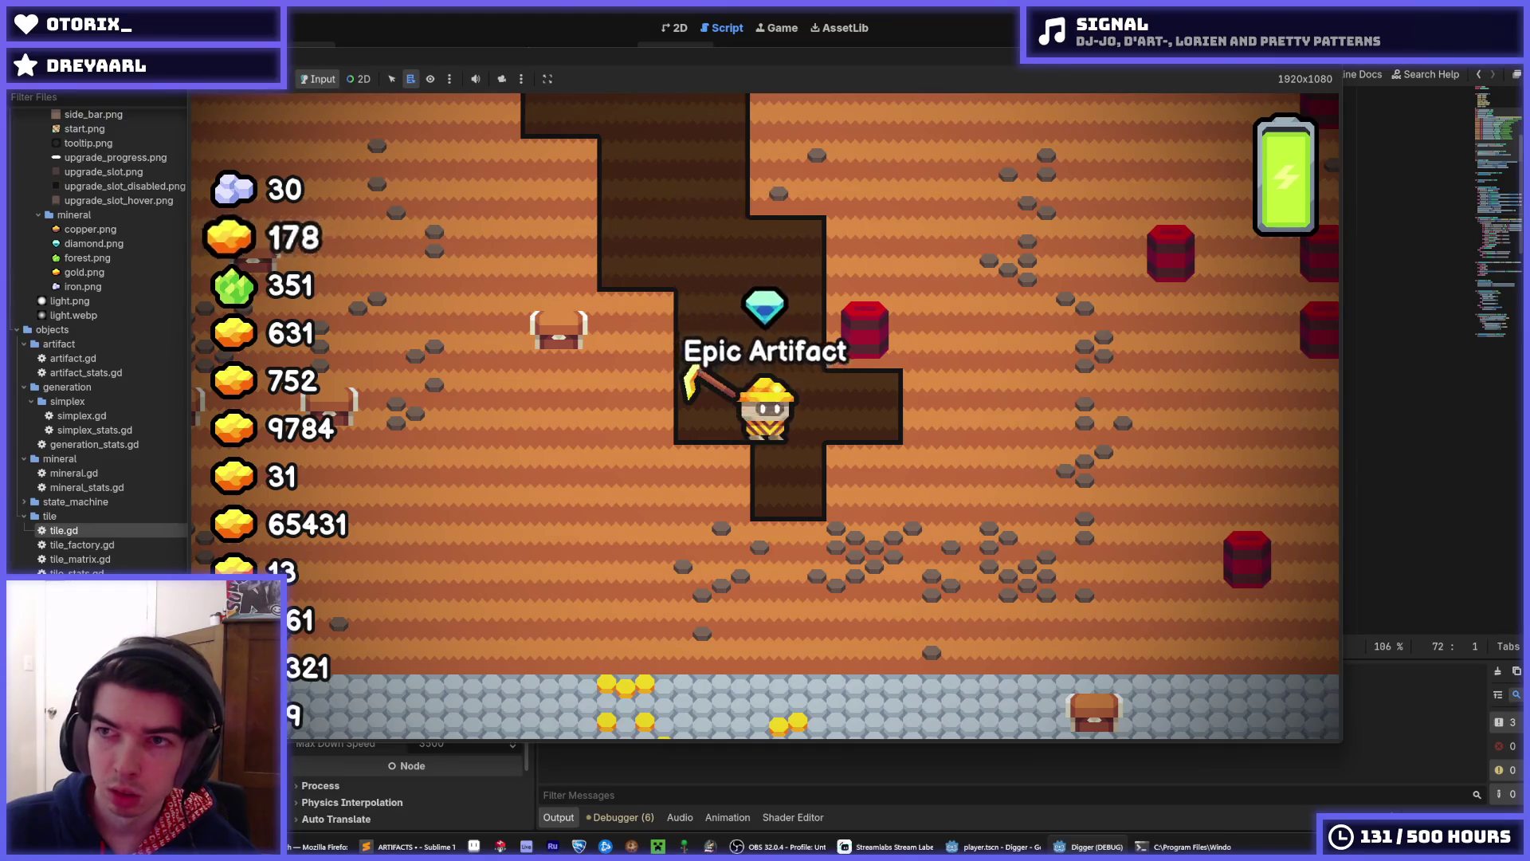
{"action": "key", "text": "F5"}
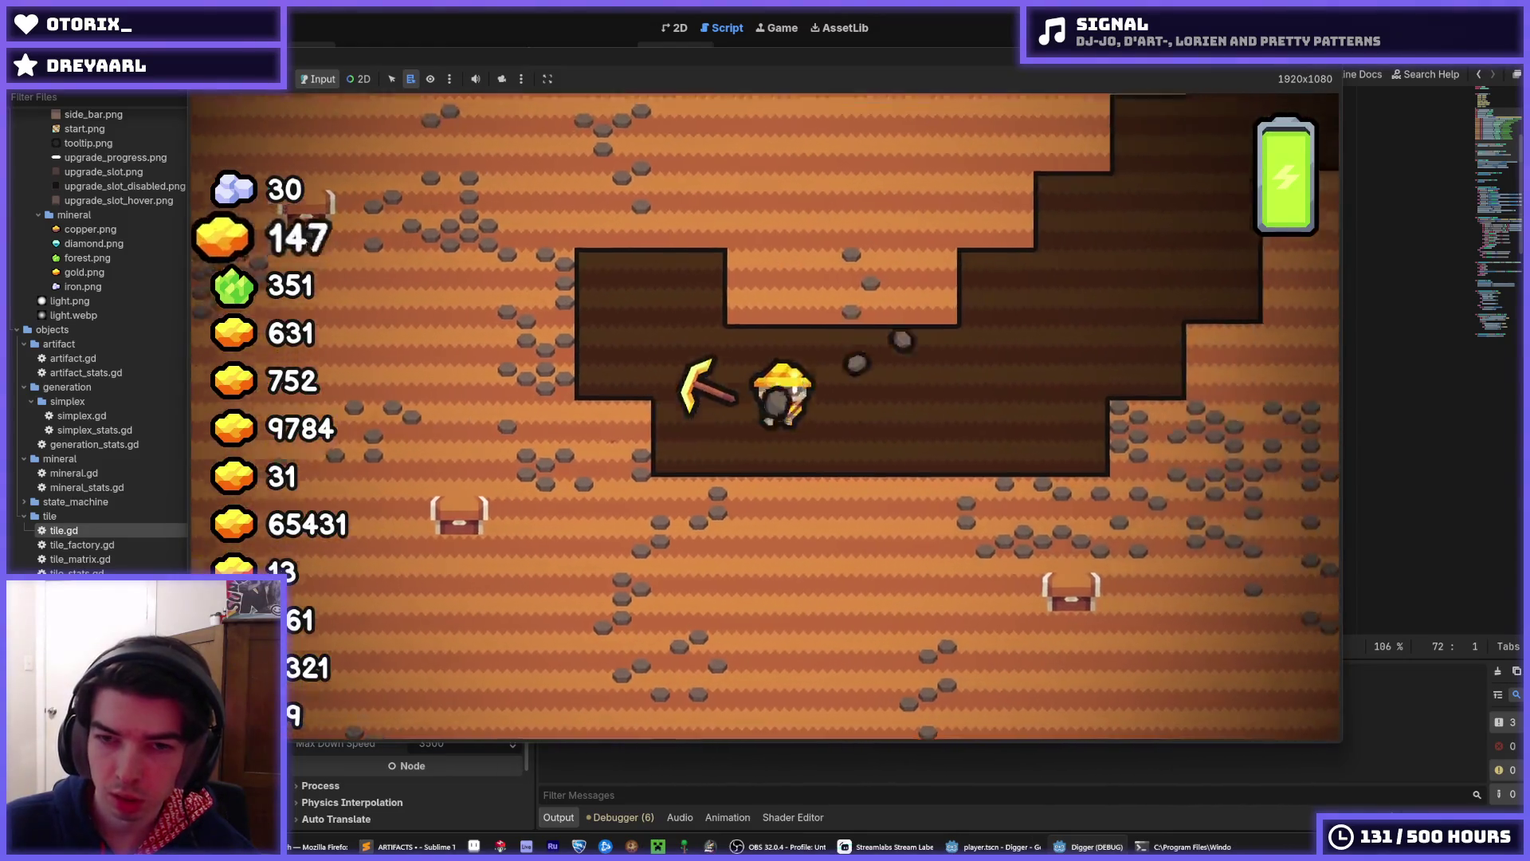
{"action": "left_click", "coordinate": [1336, 64]}
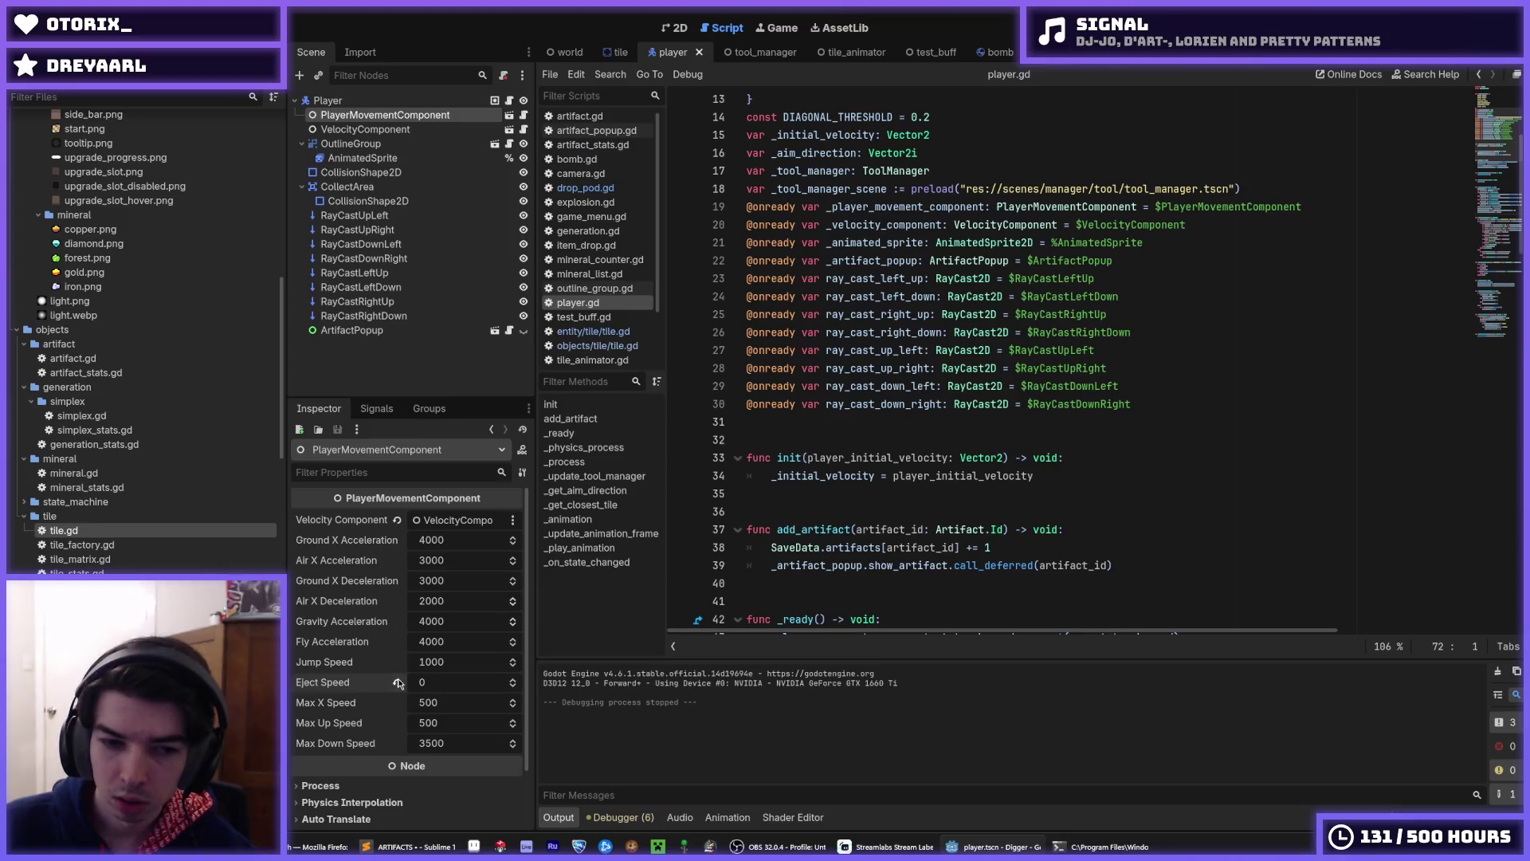
- Browse player.gd, briefly opening and closing the script search bar
{"action": "scroll", "coordinate": [725, 532], "scroll_direction": "down", "scroll_amount": 7}
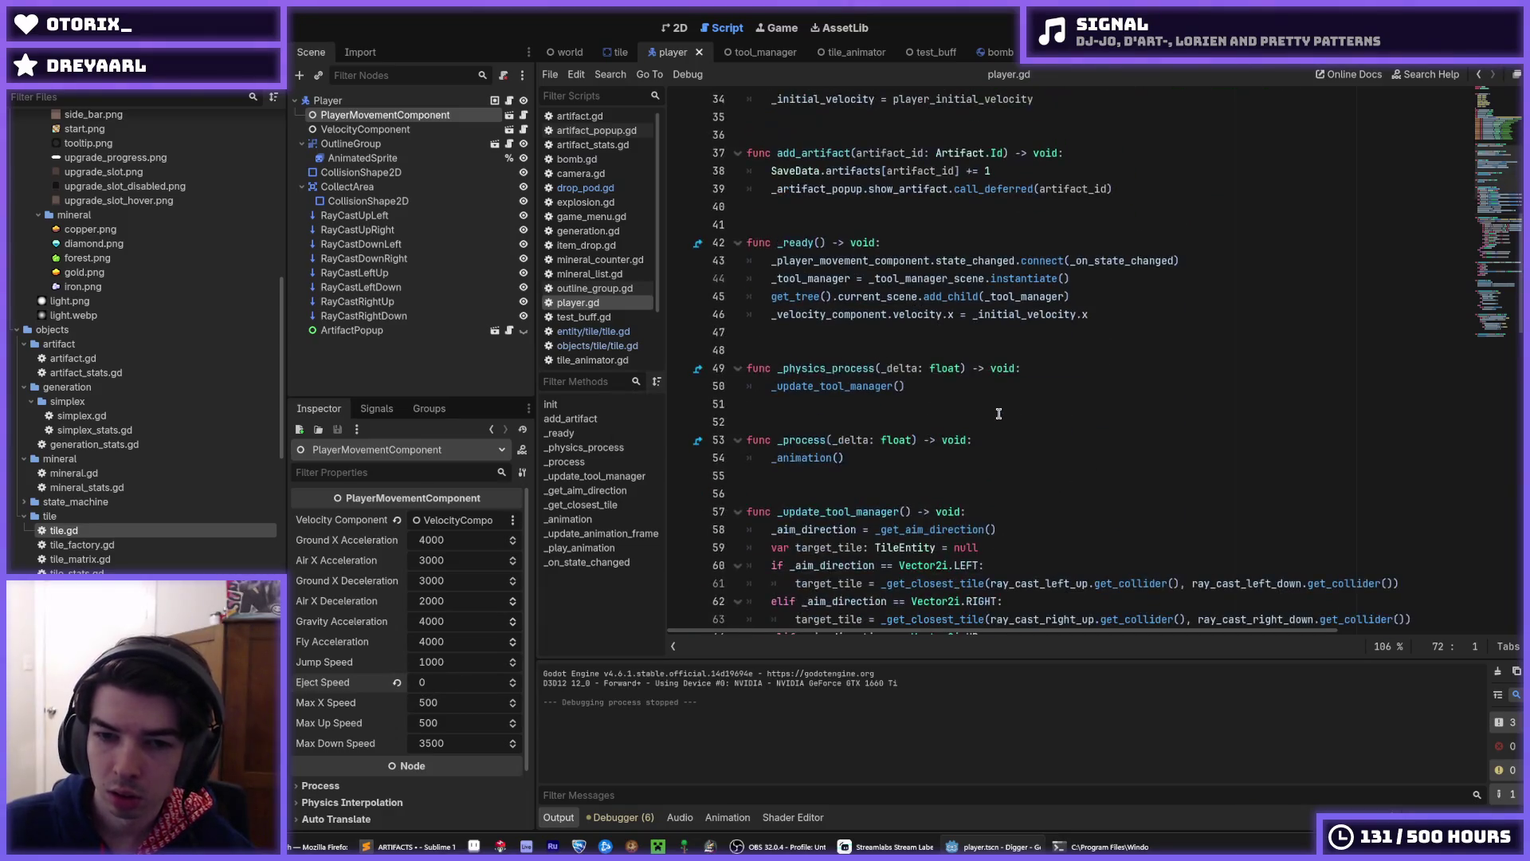
{"action": "left_click", "coordinate": [993, 406]}
{"action": "key", "text": "ctrl+f"}
{"action": "type", "text": "eject_"}
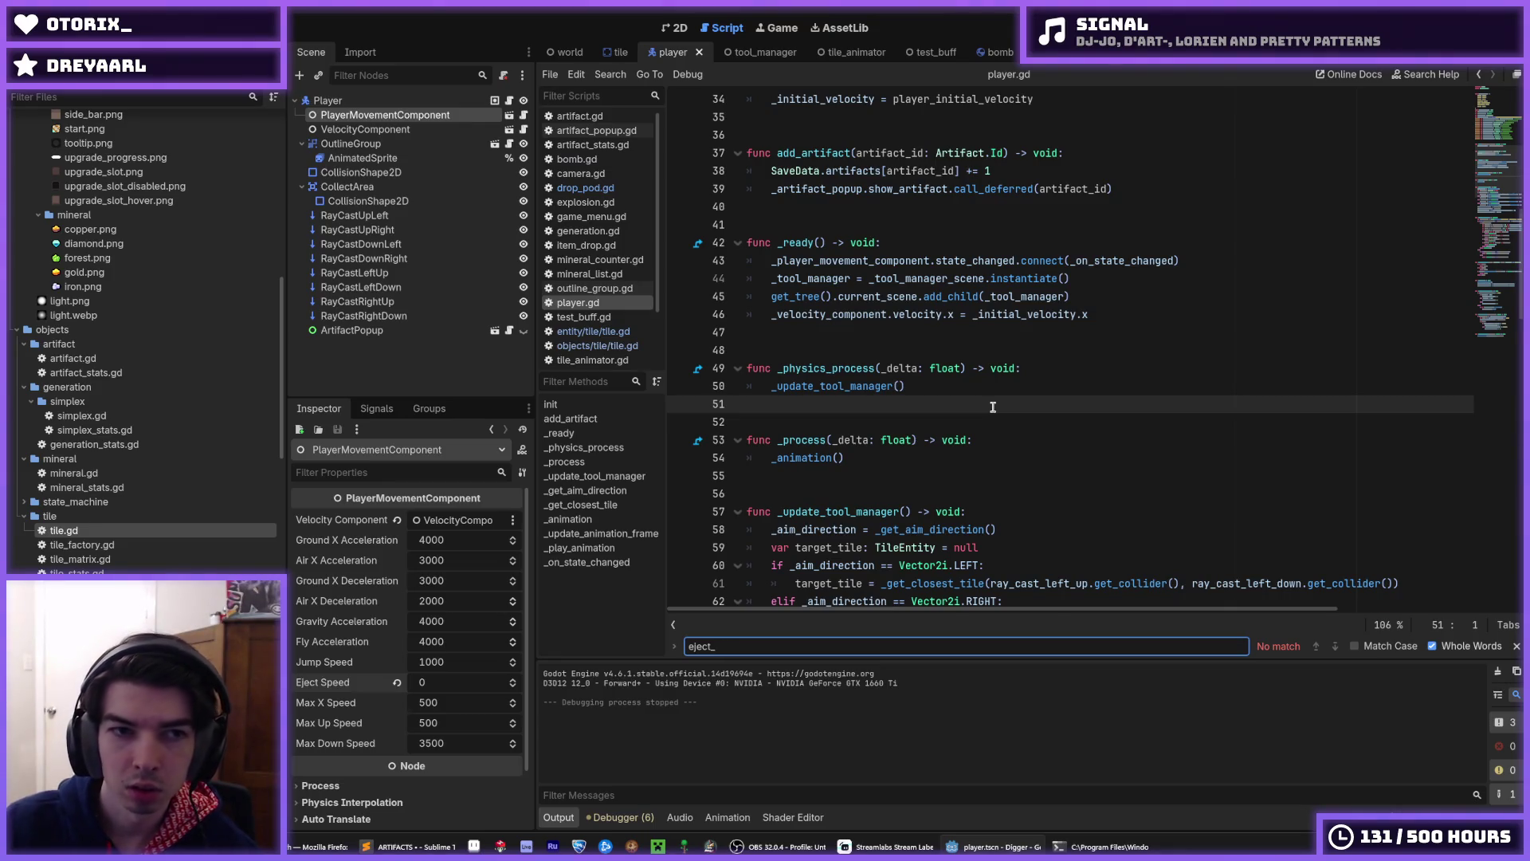
{"action": "key", "text": "Escape"}
{"action": "left_click", "coordinate": [1053, 336]}
- Test-run the game, save the Player scene with Eject Speed 1500, and run it twice more
{"action": "key", "text": "F5"}
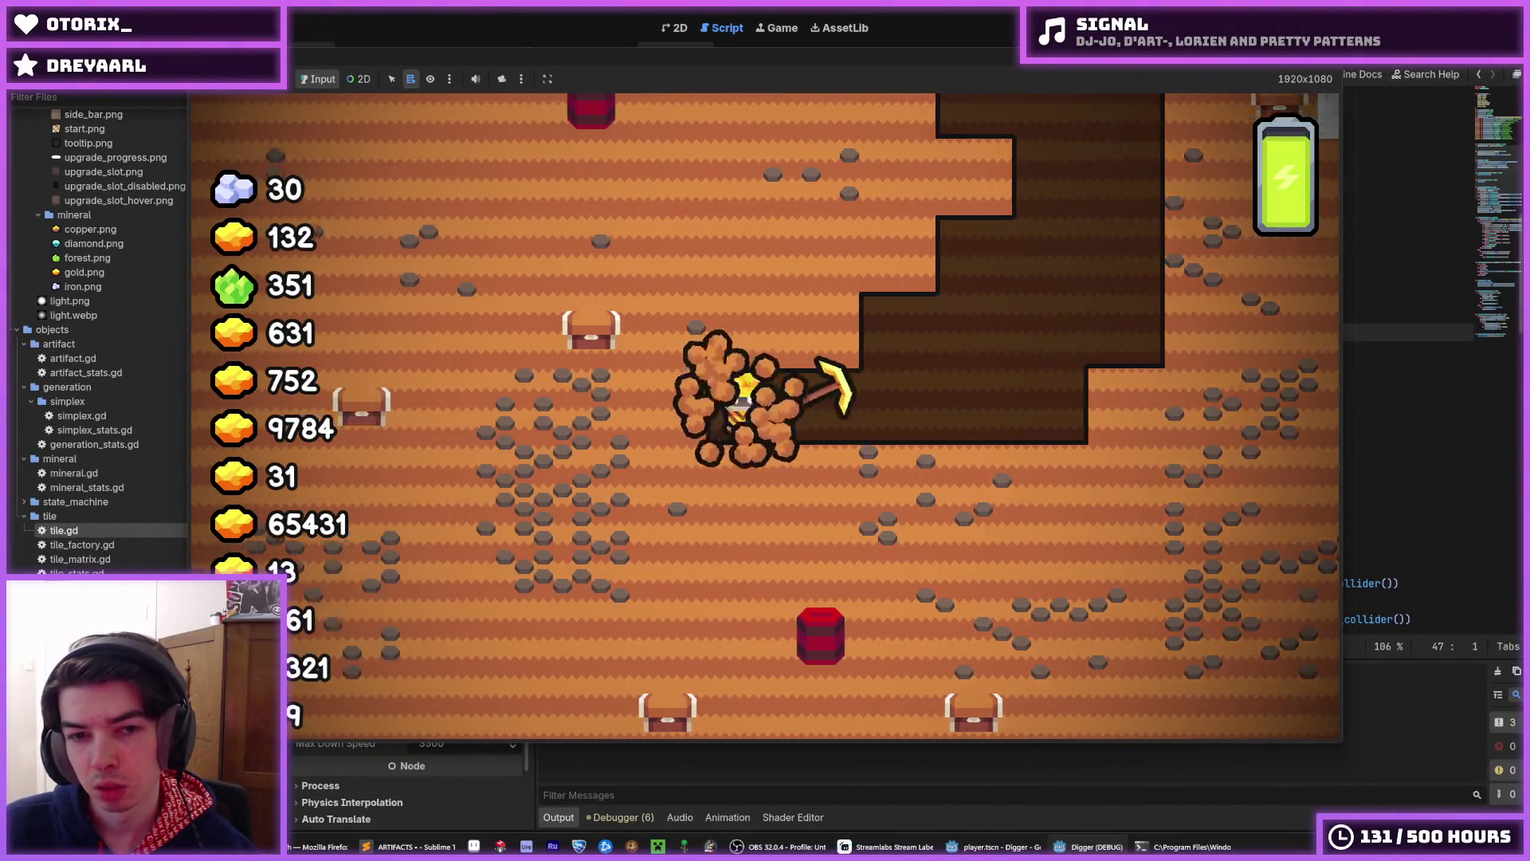
{"action": "key", "text": "F8"}
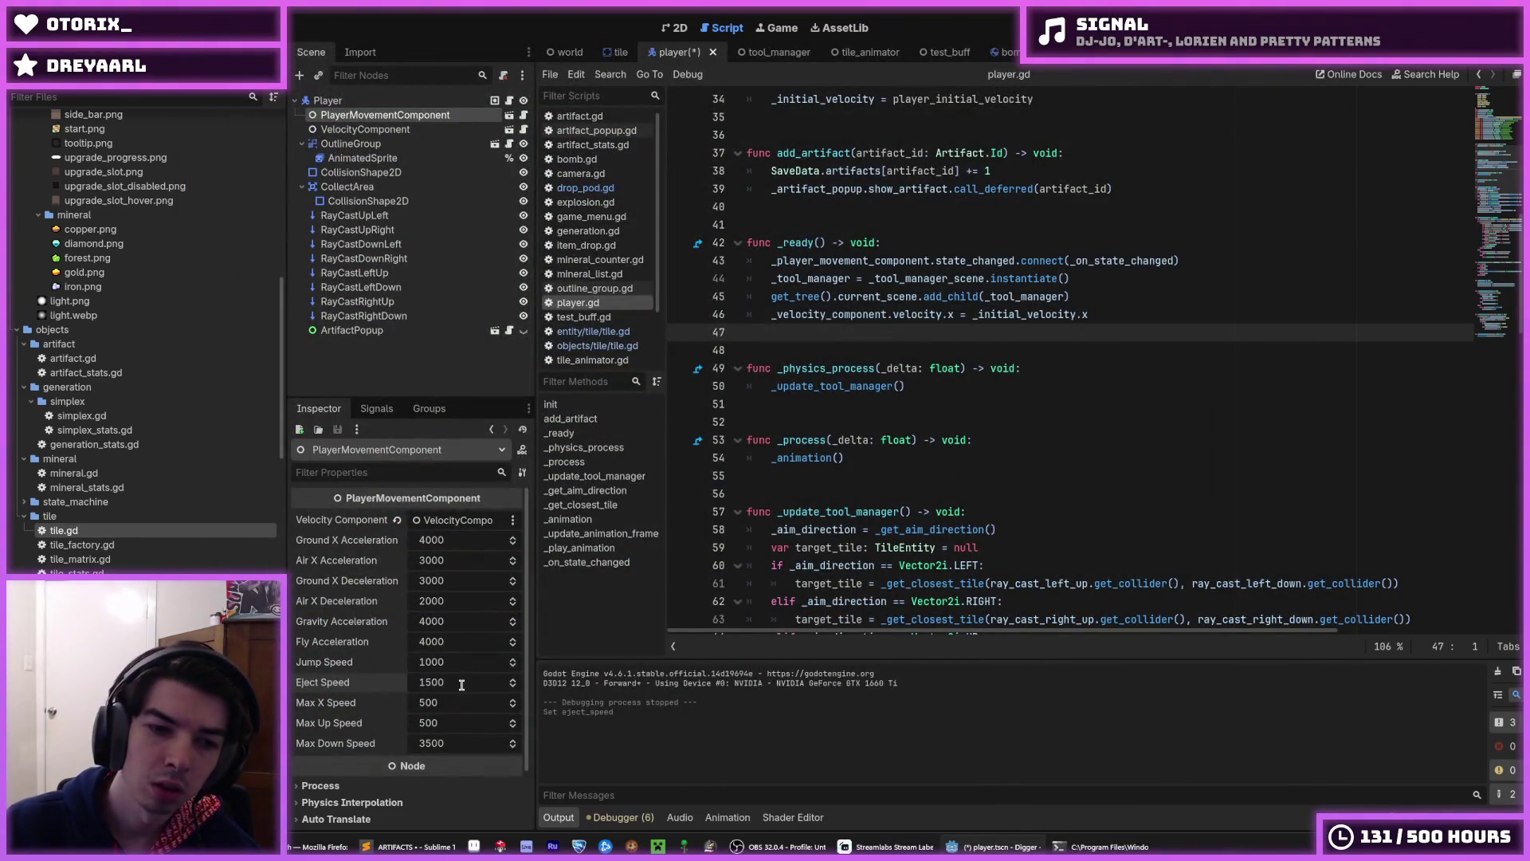
{"action": "key", "text": "ctrl+s"}
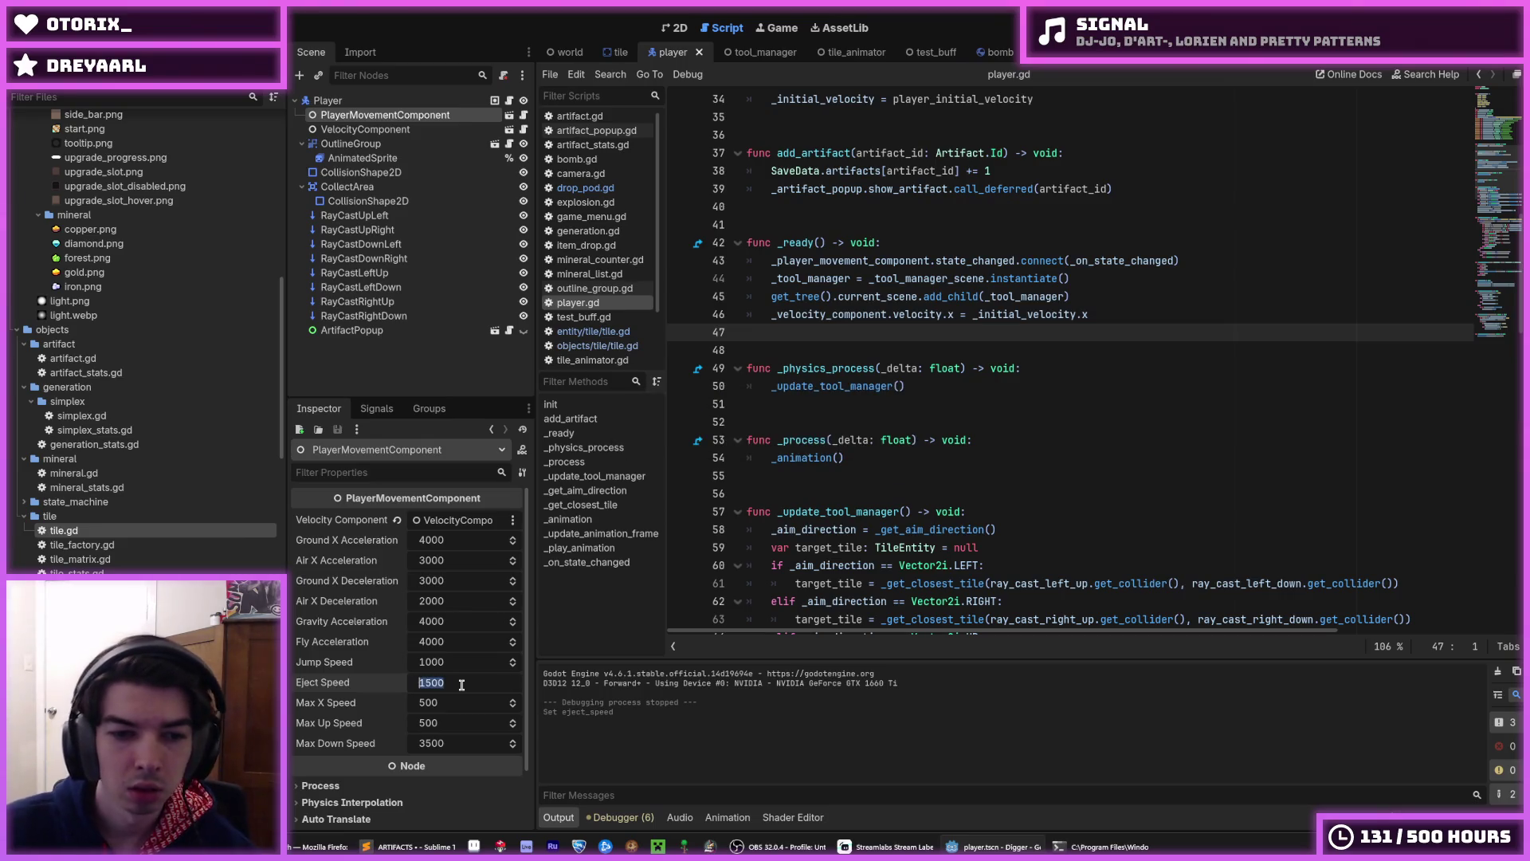
{"action": "key", "text": "F5"}
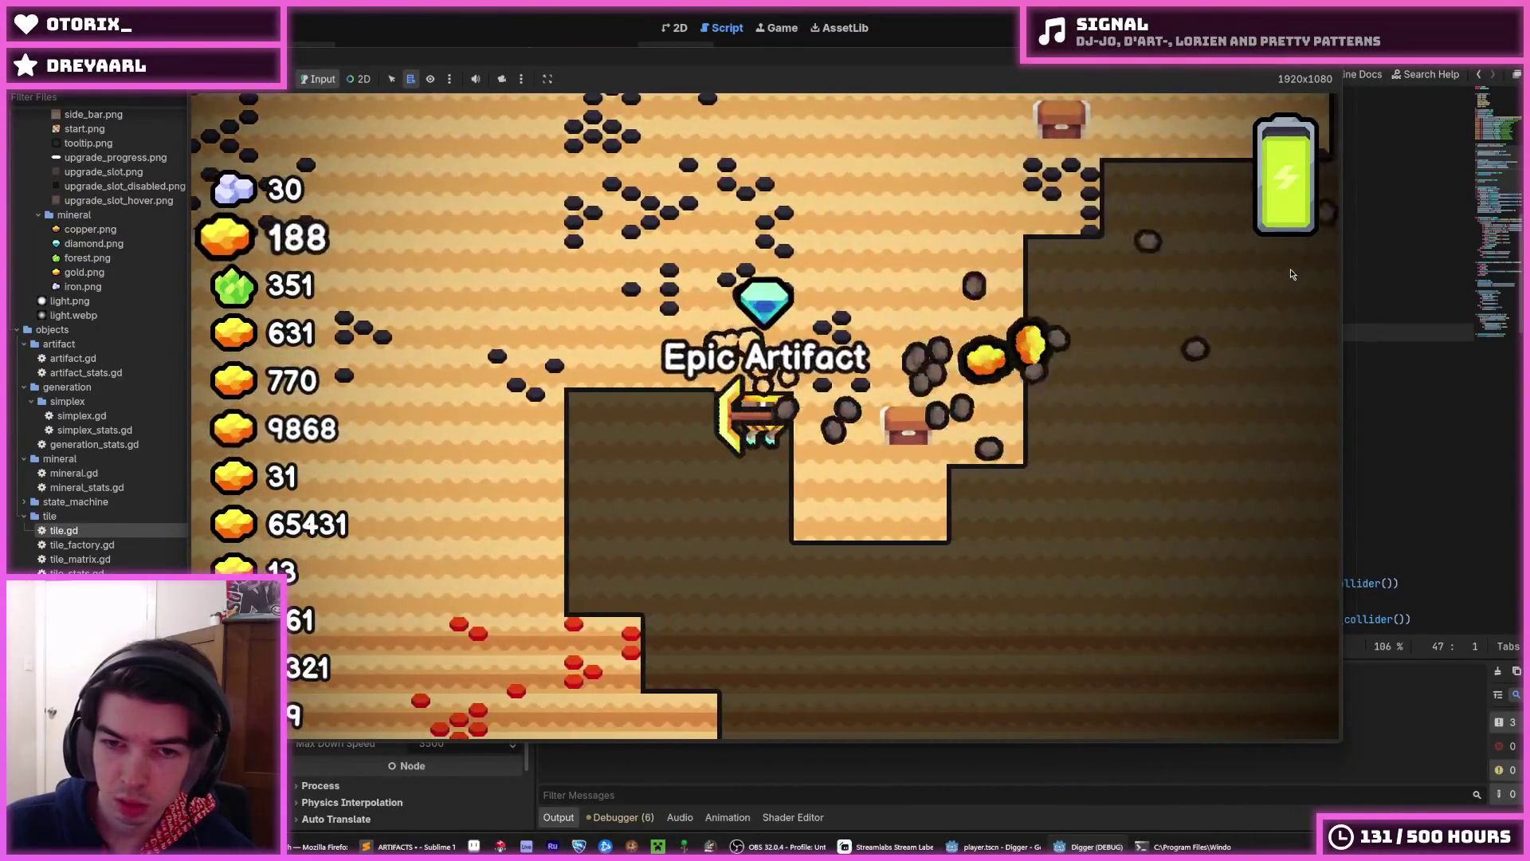
{"action": "key", "text": "F5"}
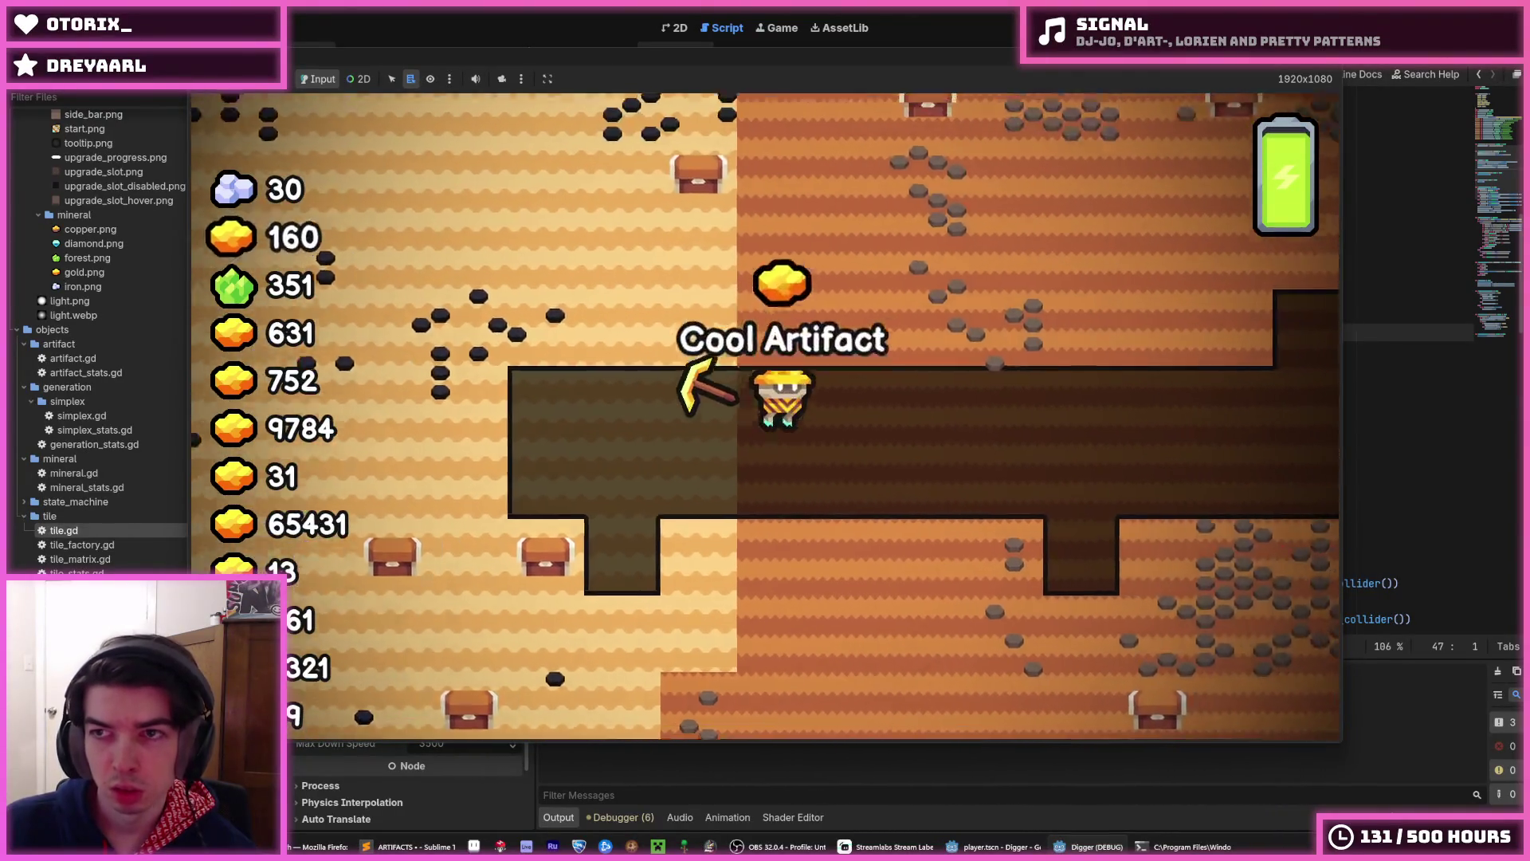
{"action": "key", "text": "F8"}
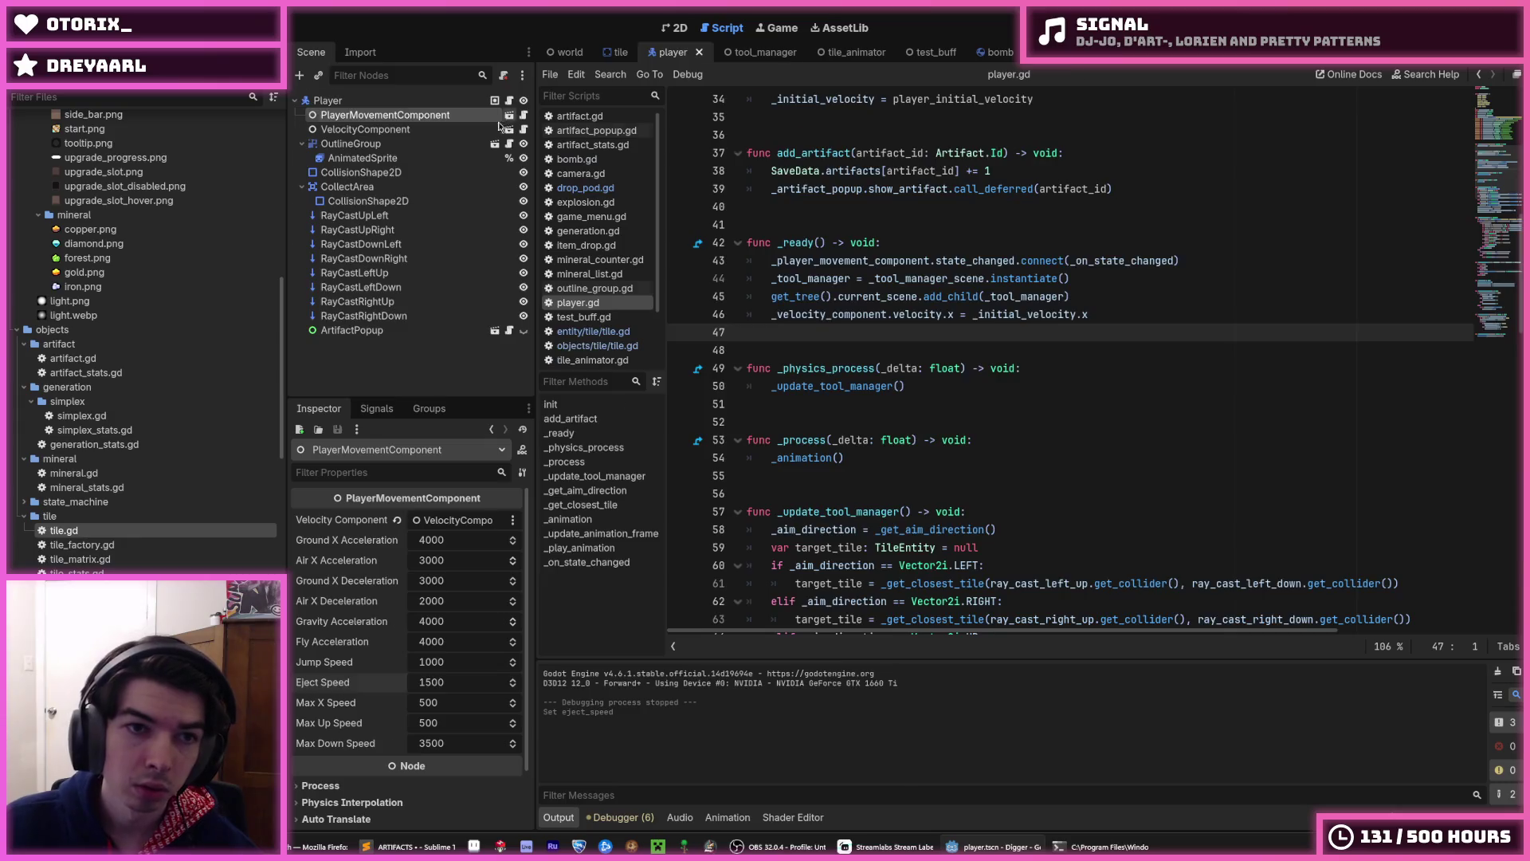
- Set Eject Speed to 0 in the PlayerMovementComponent scene and save it
{"action": "left_click", "coordinate": [508, 116]}
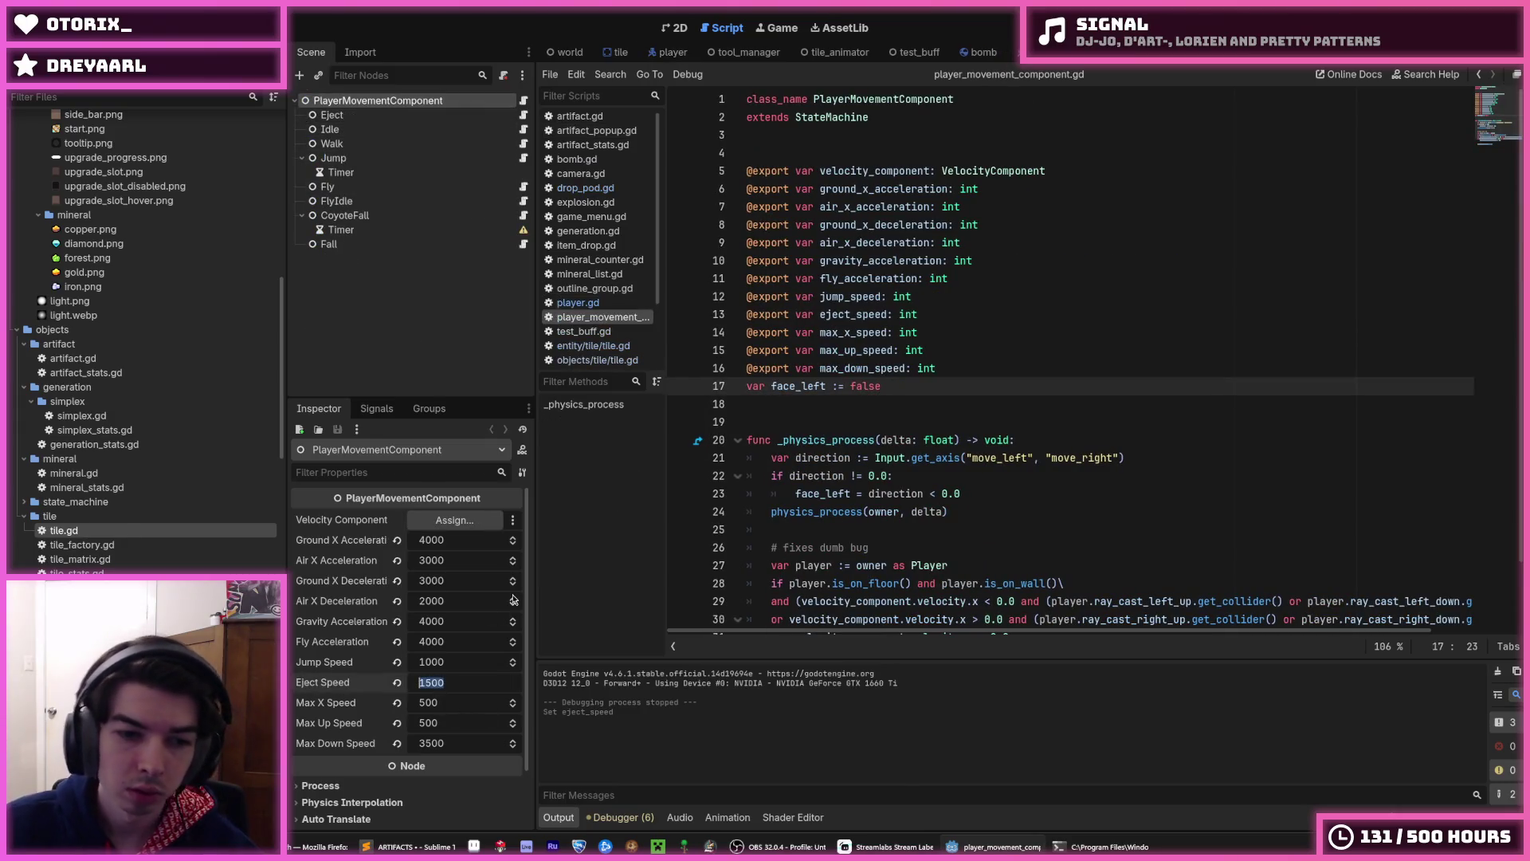
{"action": "type", "text": "0"}
{"action": "key", "text": "ctrl+s"}
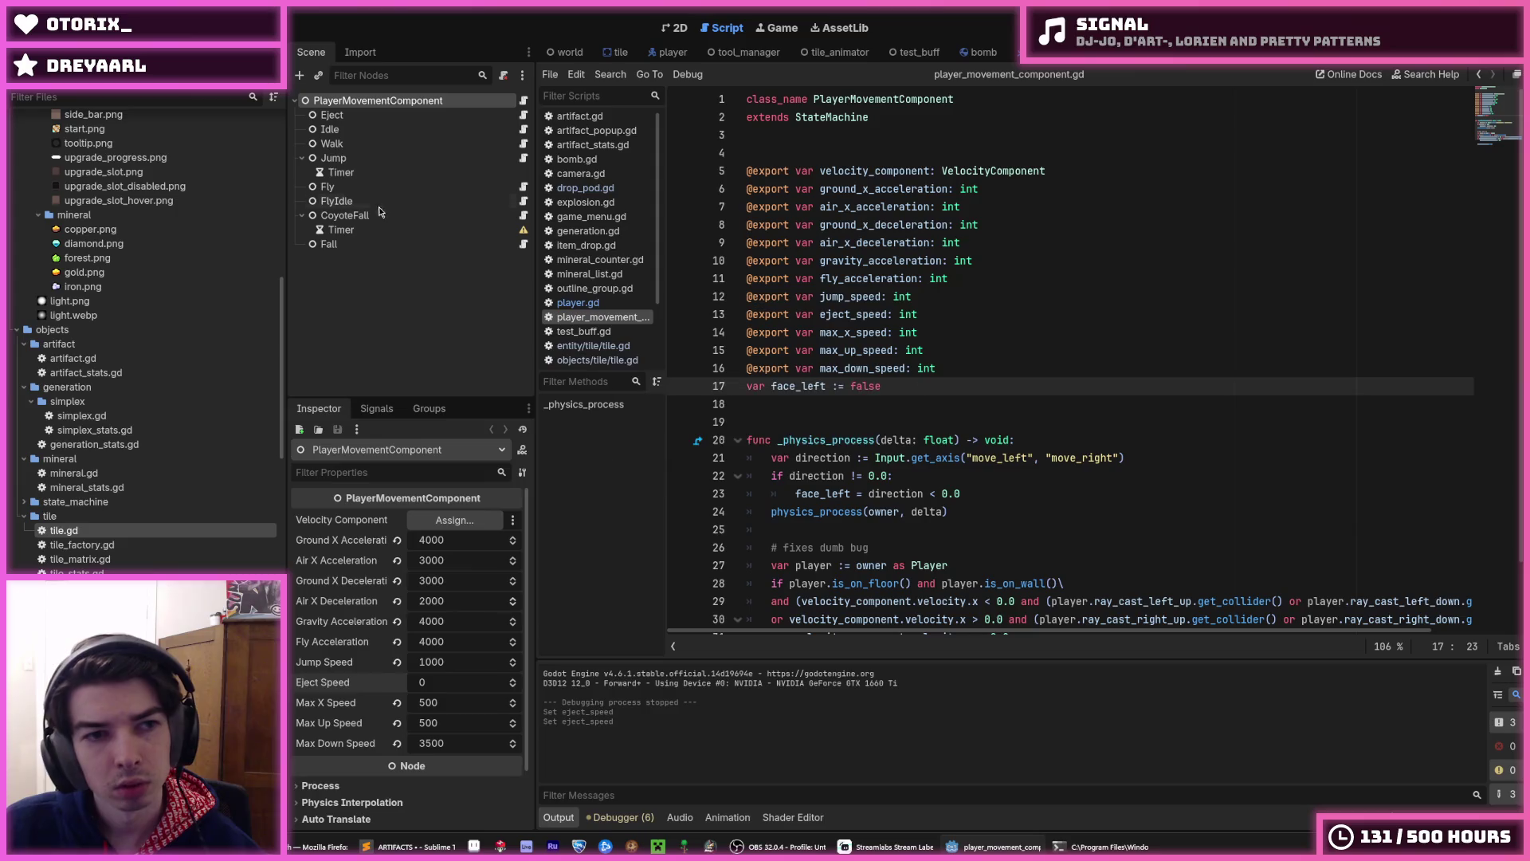
{"action": "left_click", "coordinate": [371, 120]}
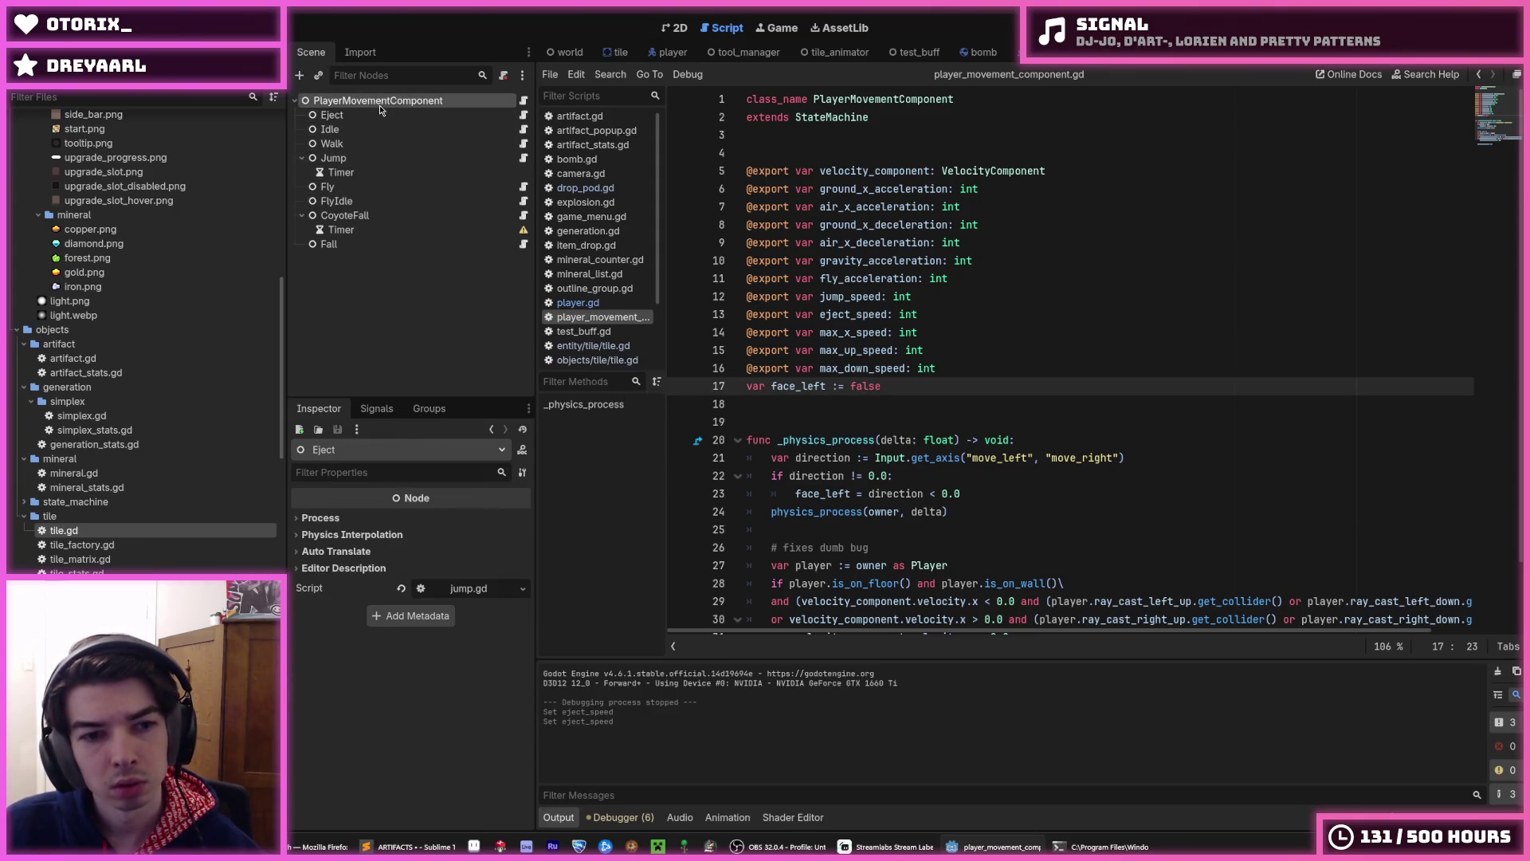
{"action": "left_click", "coordinate": [359, 101]}
{"action": "left_click", "coordinate": [354, 117]}
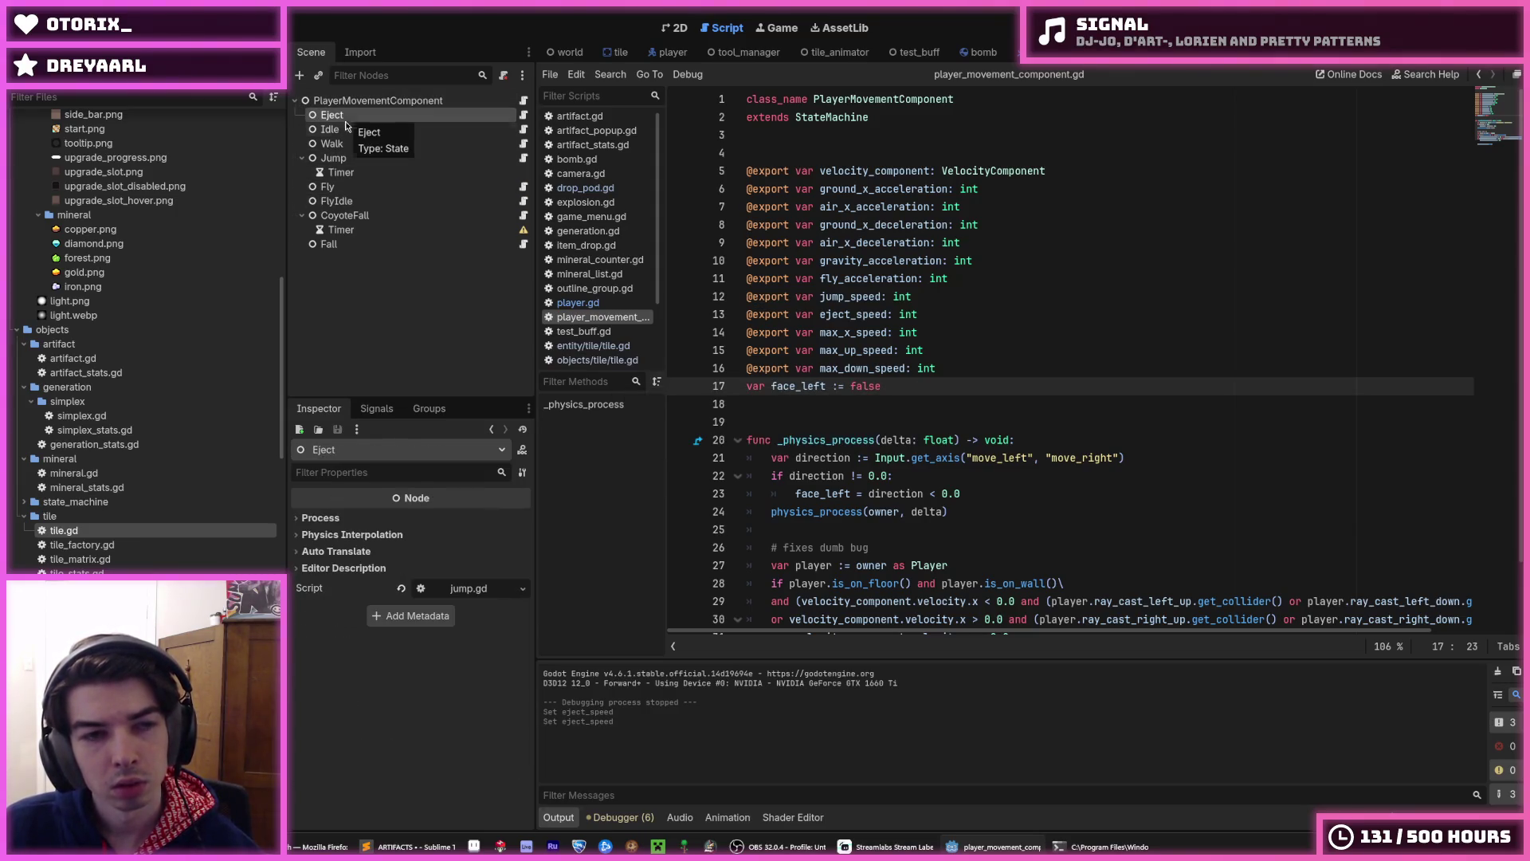
{"action": "left_click", "coordinate": [416, 102]}
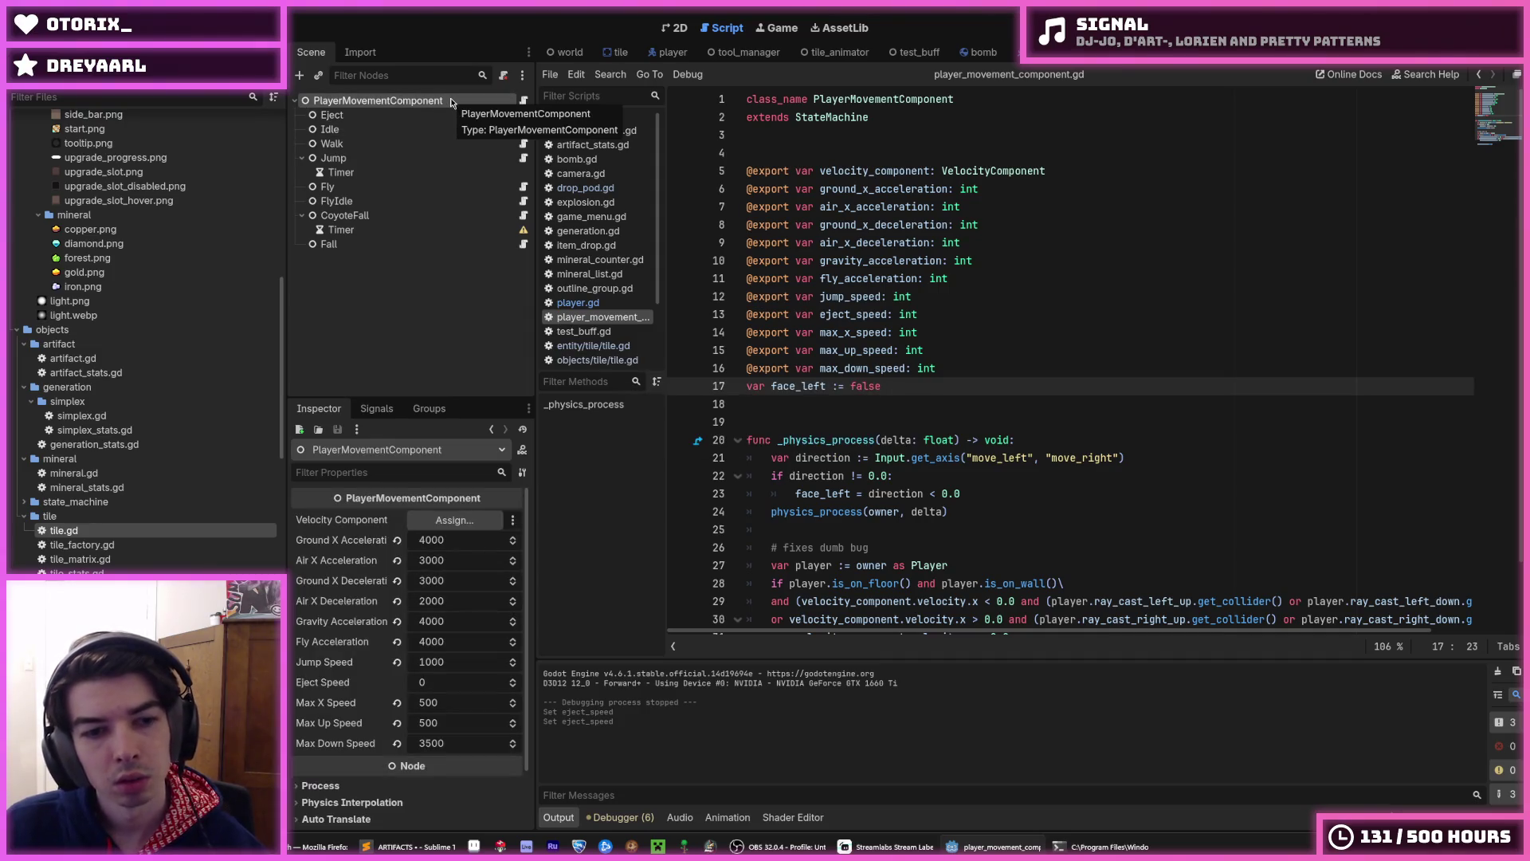
{"action": "left_click", "coordinate": [454, 115]}
{"action": "left_click", "coordinate": [522, 115]}
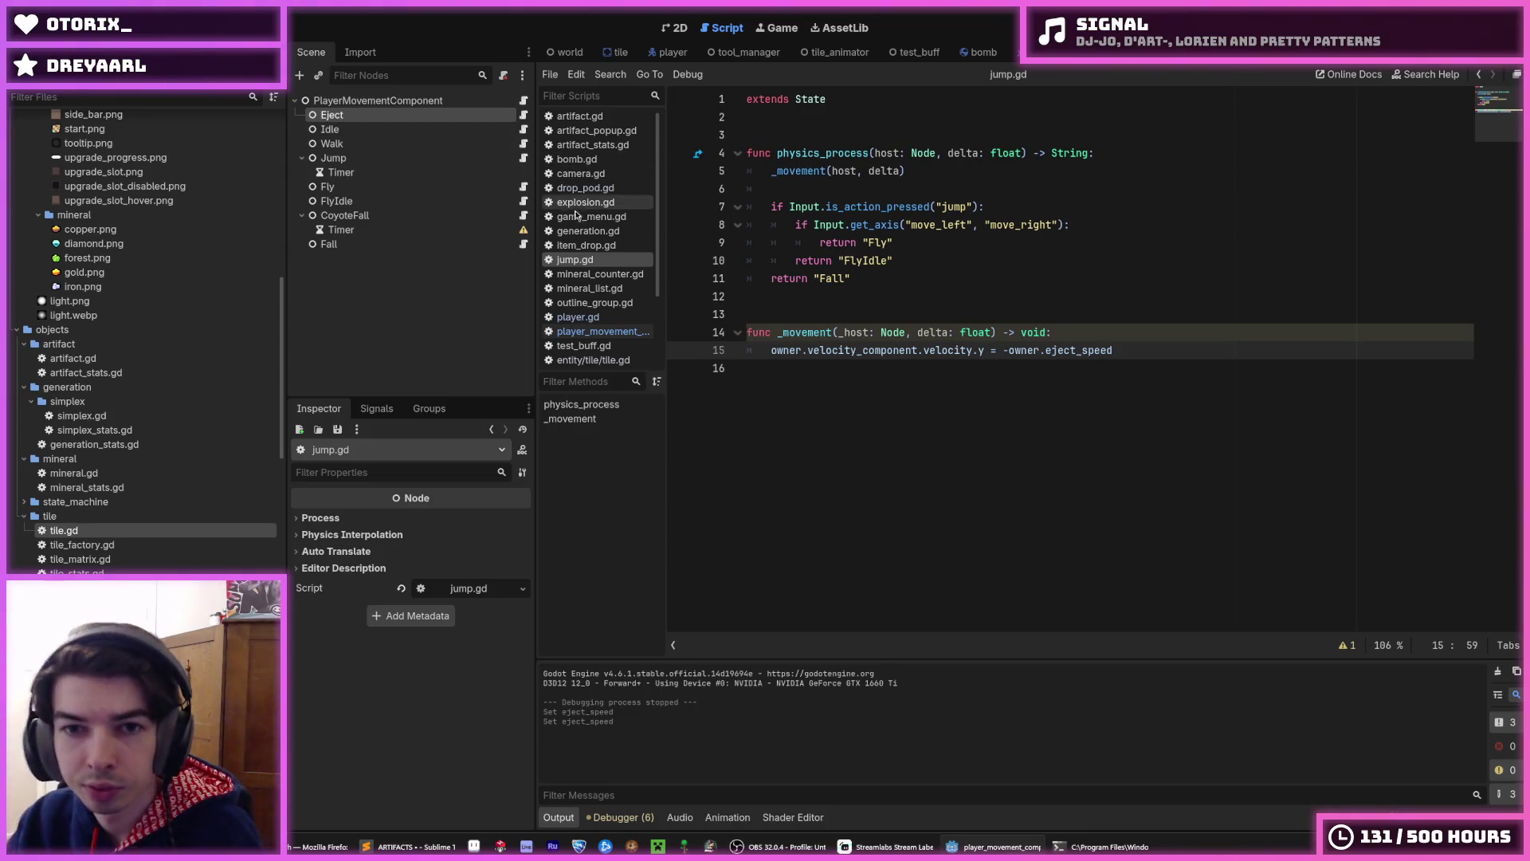
{"action": "key", "text": "ctrl+s"}
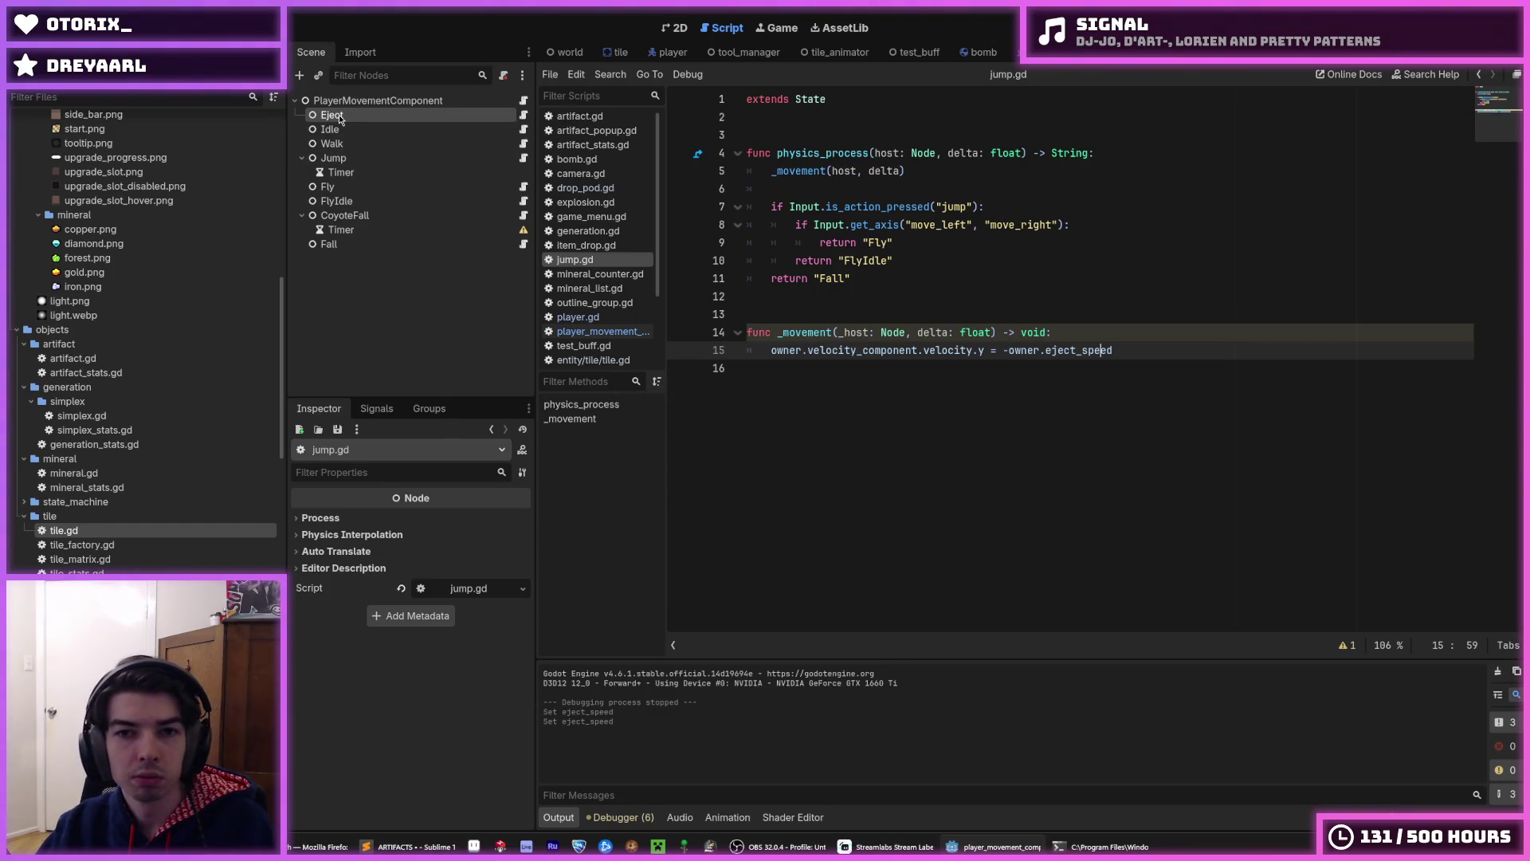
{"action": "key", "text": "ctrl+s"}
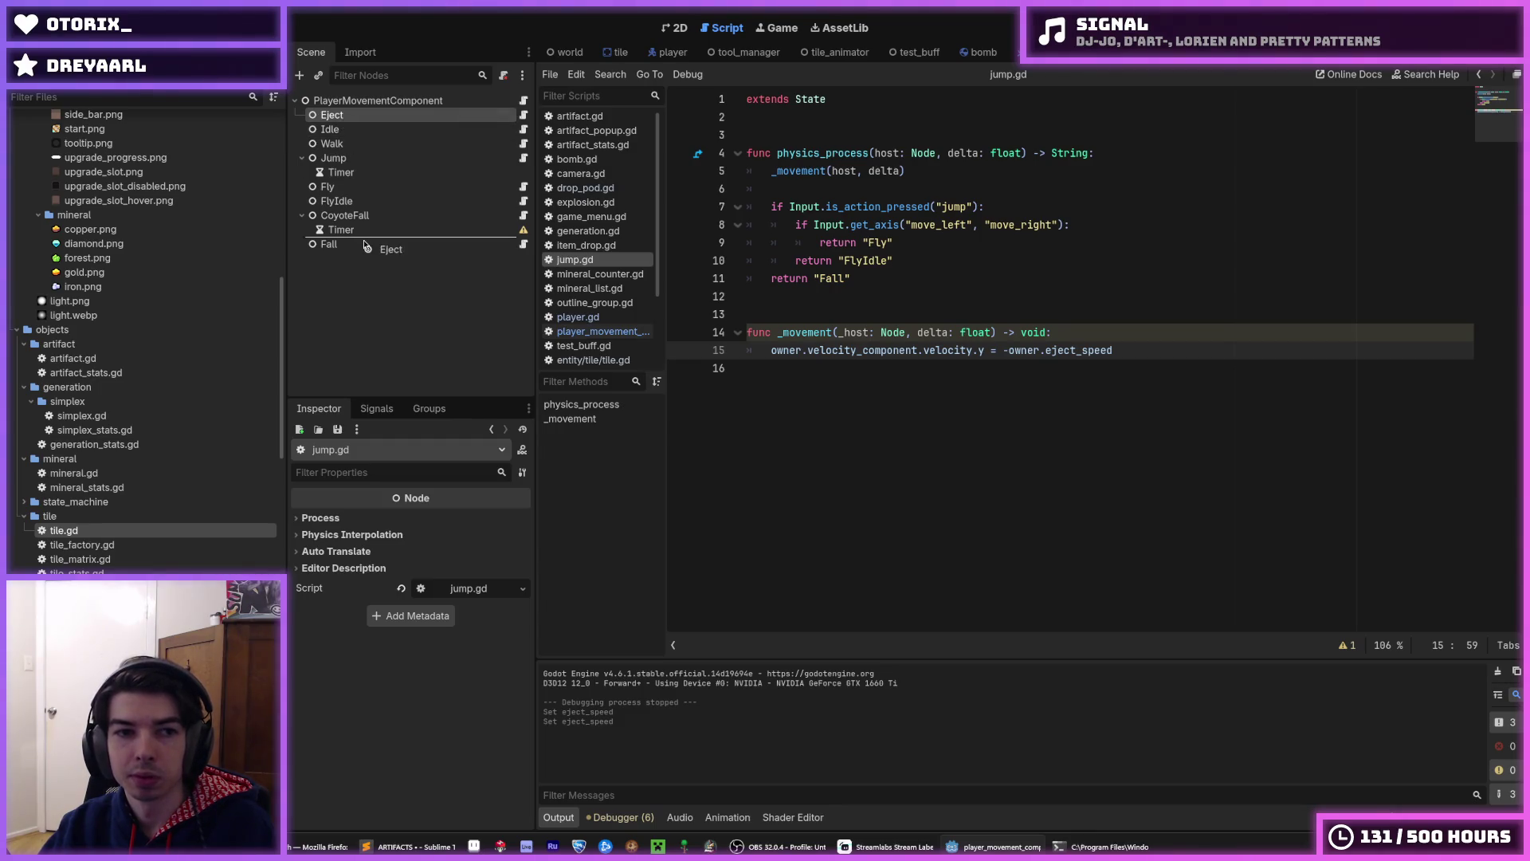
- Move the Eject state node below Fall and save the reordered scene
{"action": "left_click_drag", "start_coordinate": [373, 255], "coordinate": [373, 255]}
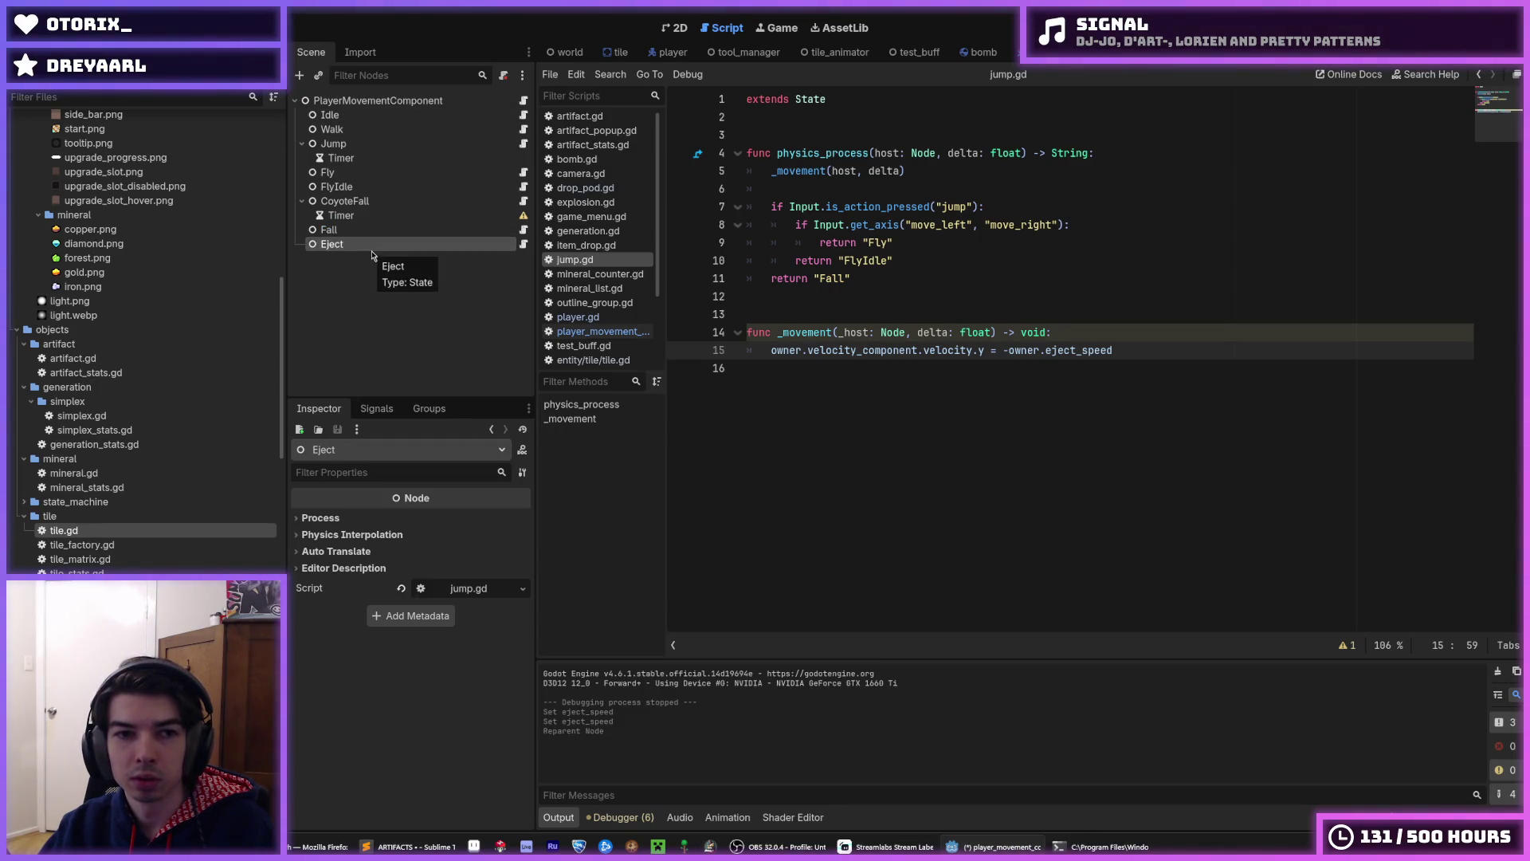
{"action": "key", "text": "ctrl+s"}
{"action": "left_click", "coordinate": [416, 99]}
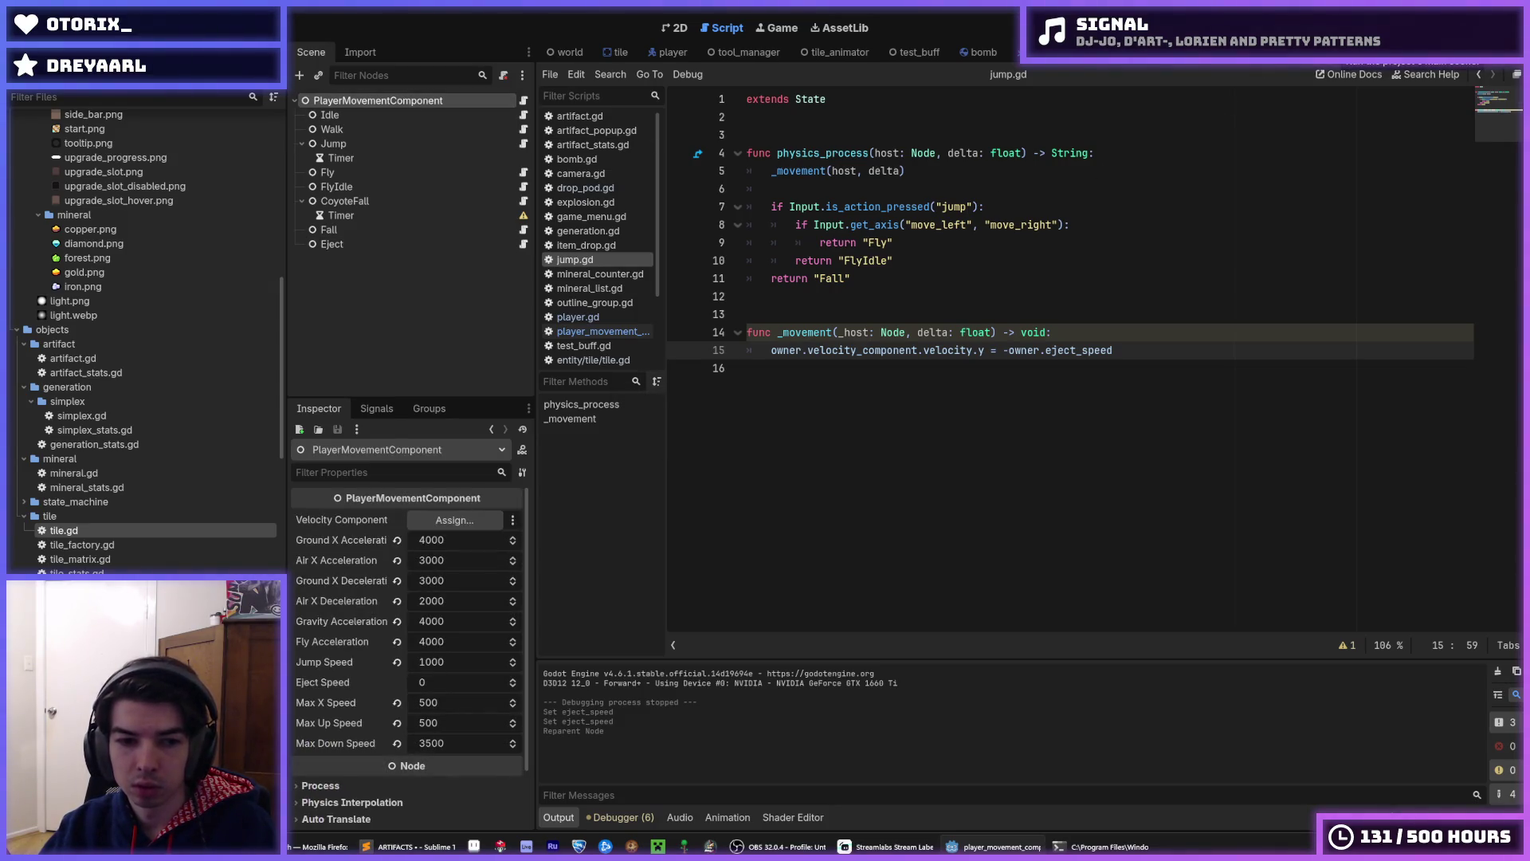
{"action": "left_click", "coordinate": [1346, 32]}
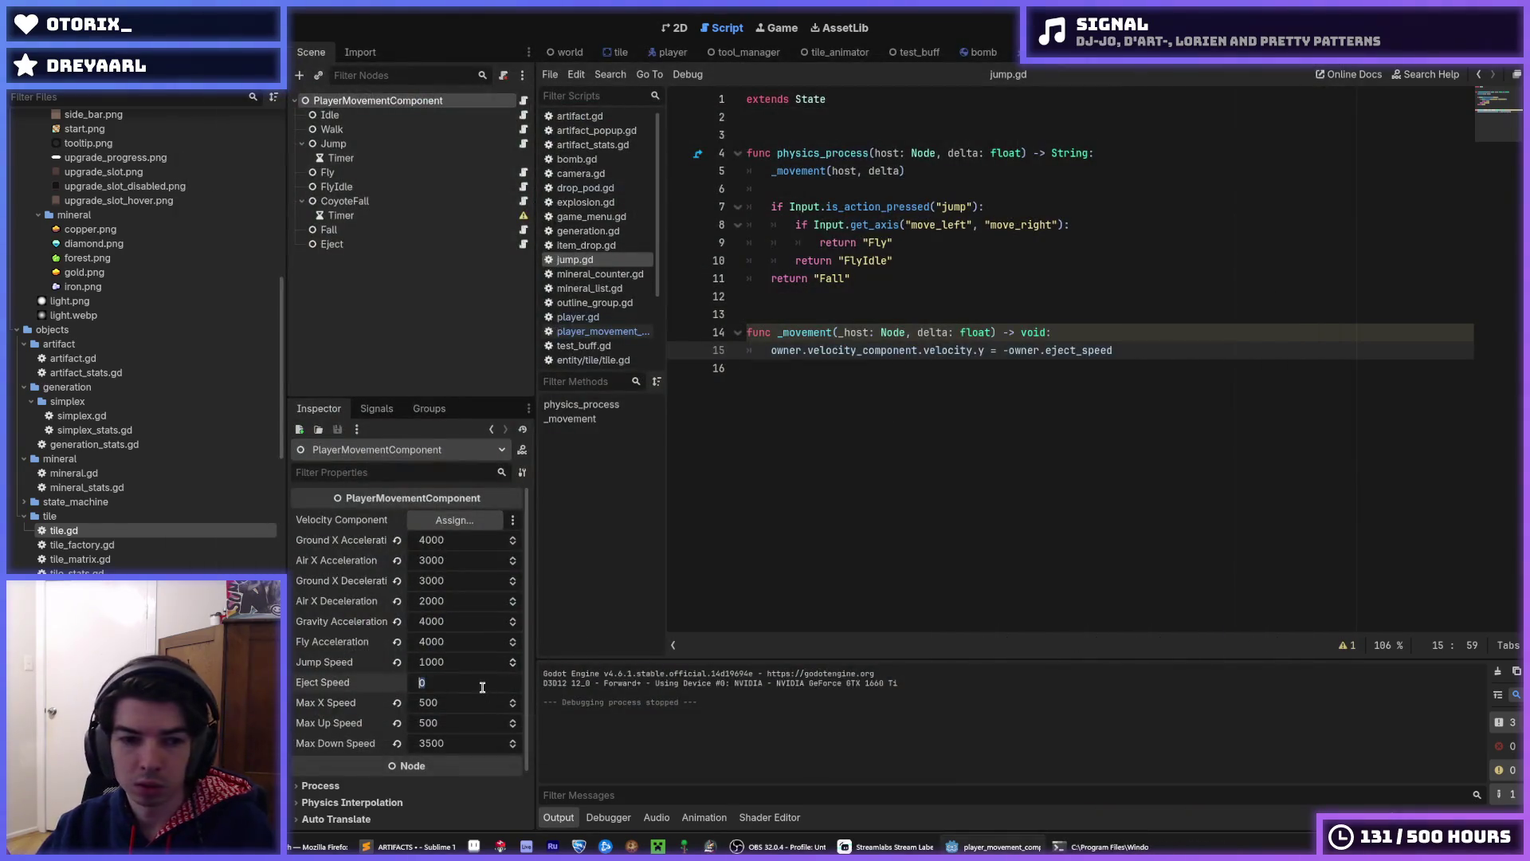
{"action": "type", "text": "1500"}
- Test-run the game twice with Eject Speed restored to 1500, then switch to the tile scene
{"action": "key", "text": "F5"}
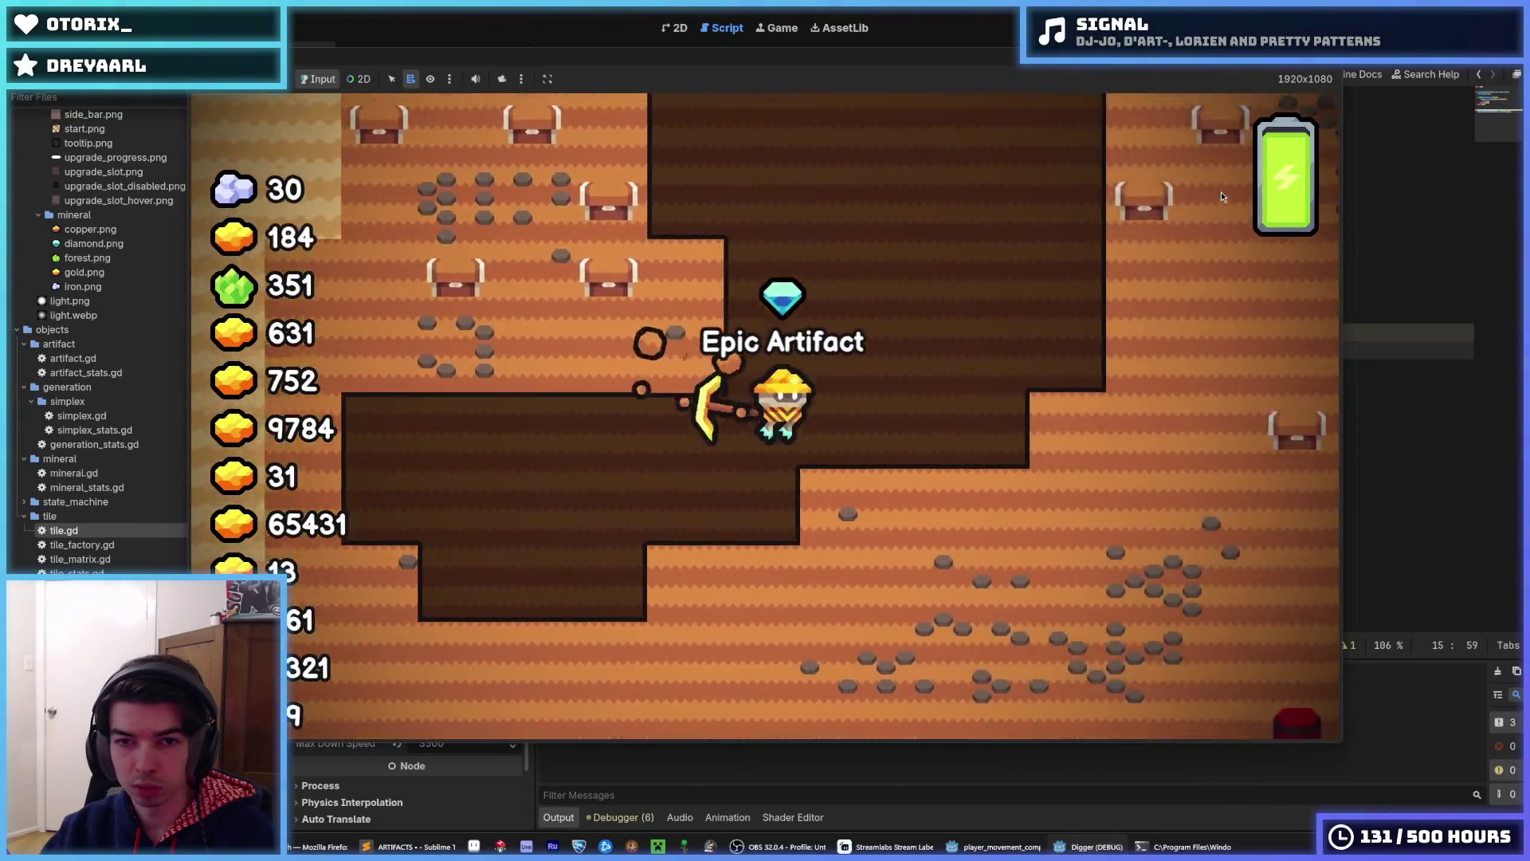
{"action": "key", "text": "F8"}
{"action": "key", "text": "ctrl+s"}
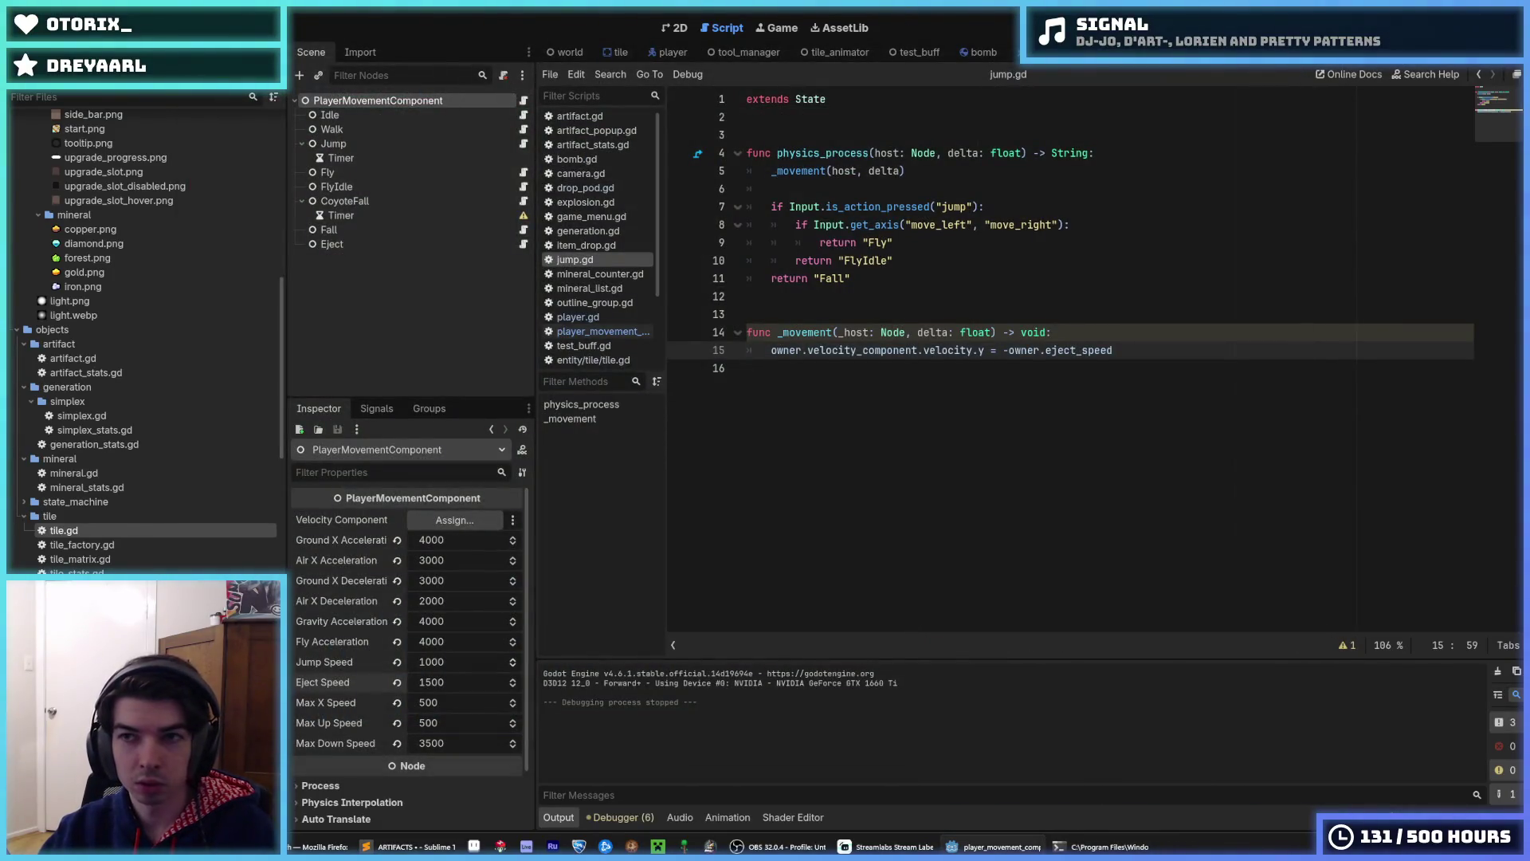
{"action": "key", "text": "F5"}
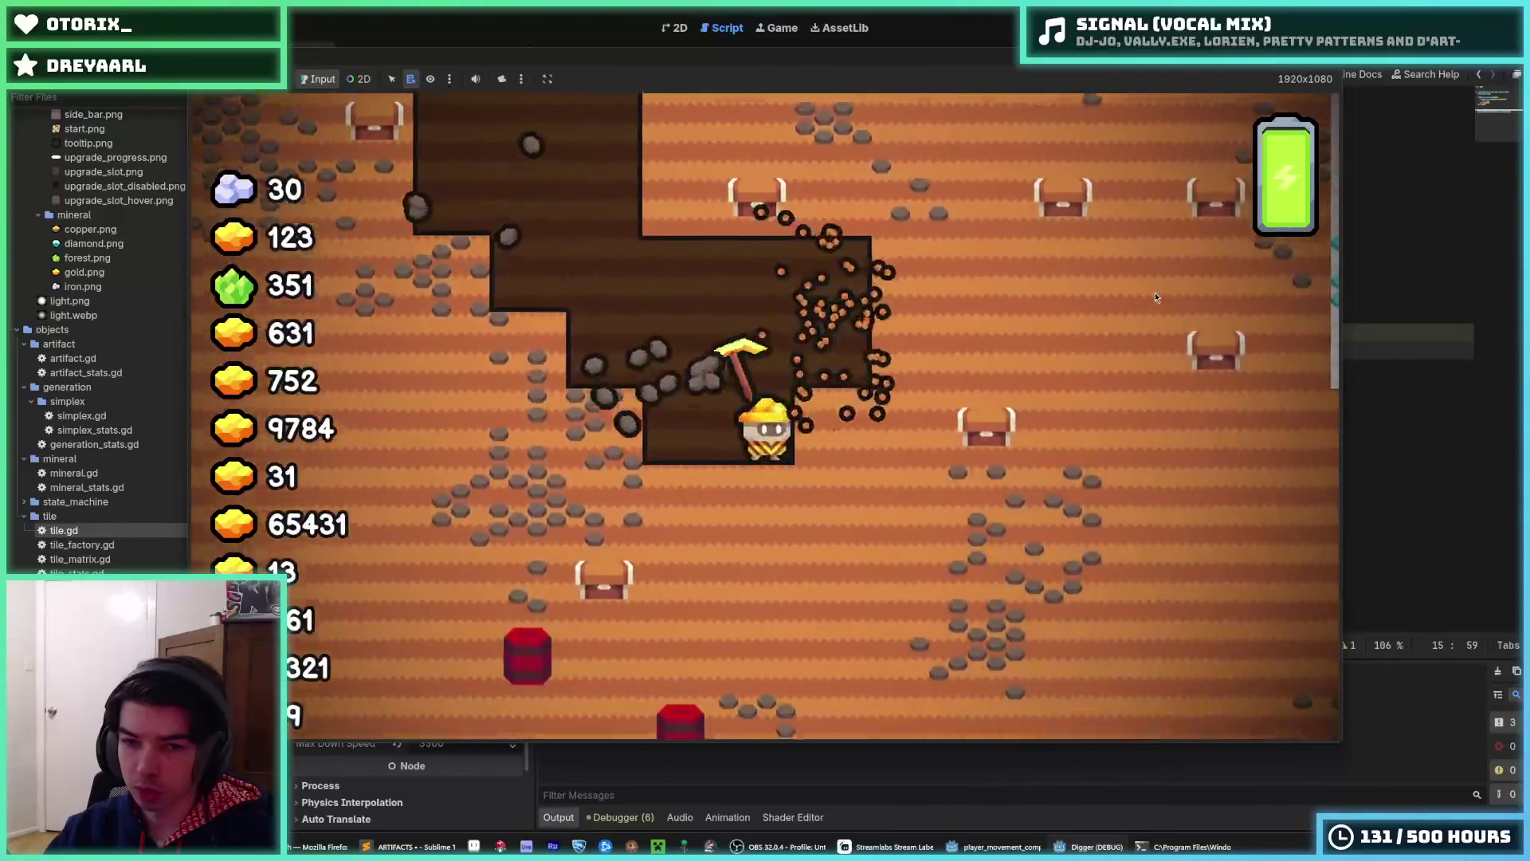
{"action": "key", "text": "F8"}
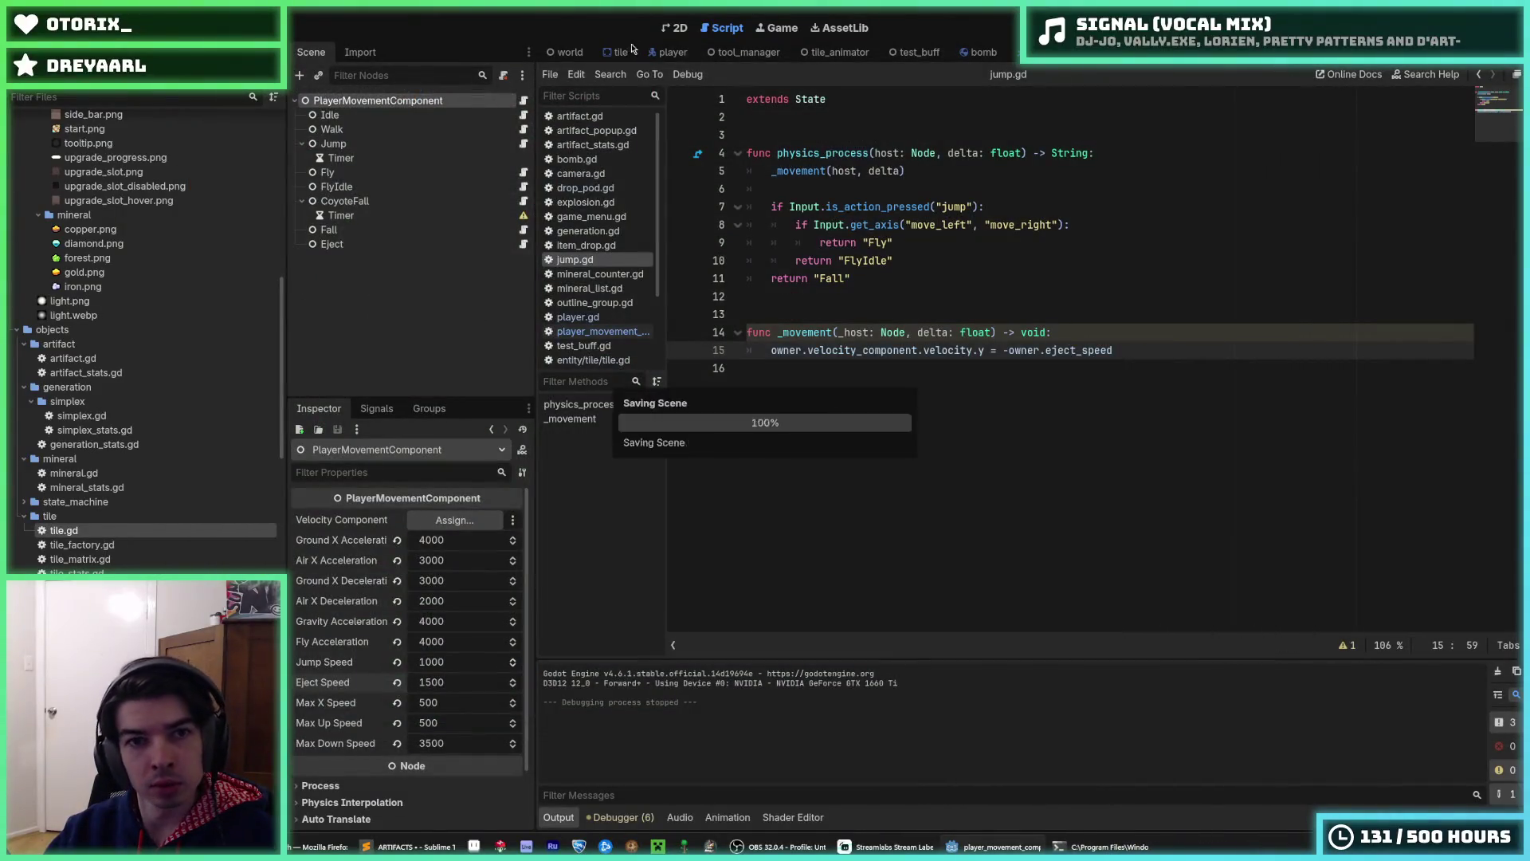
{"action": "left_click", "coordinate": [610, 52]}
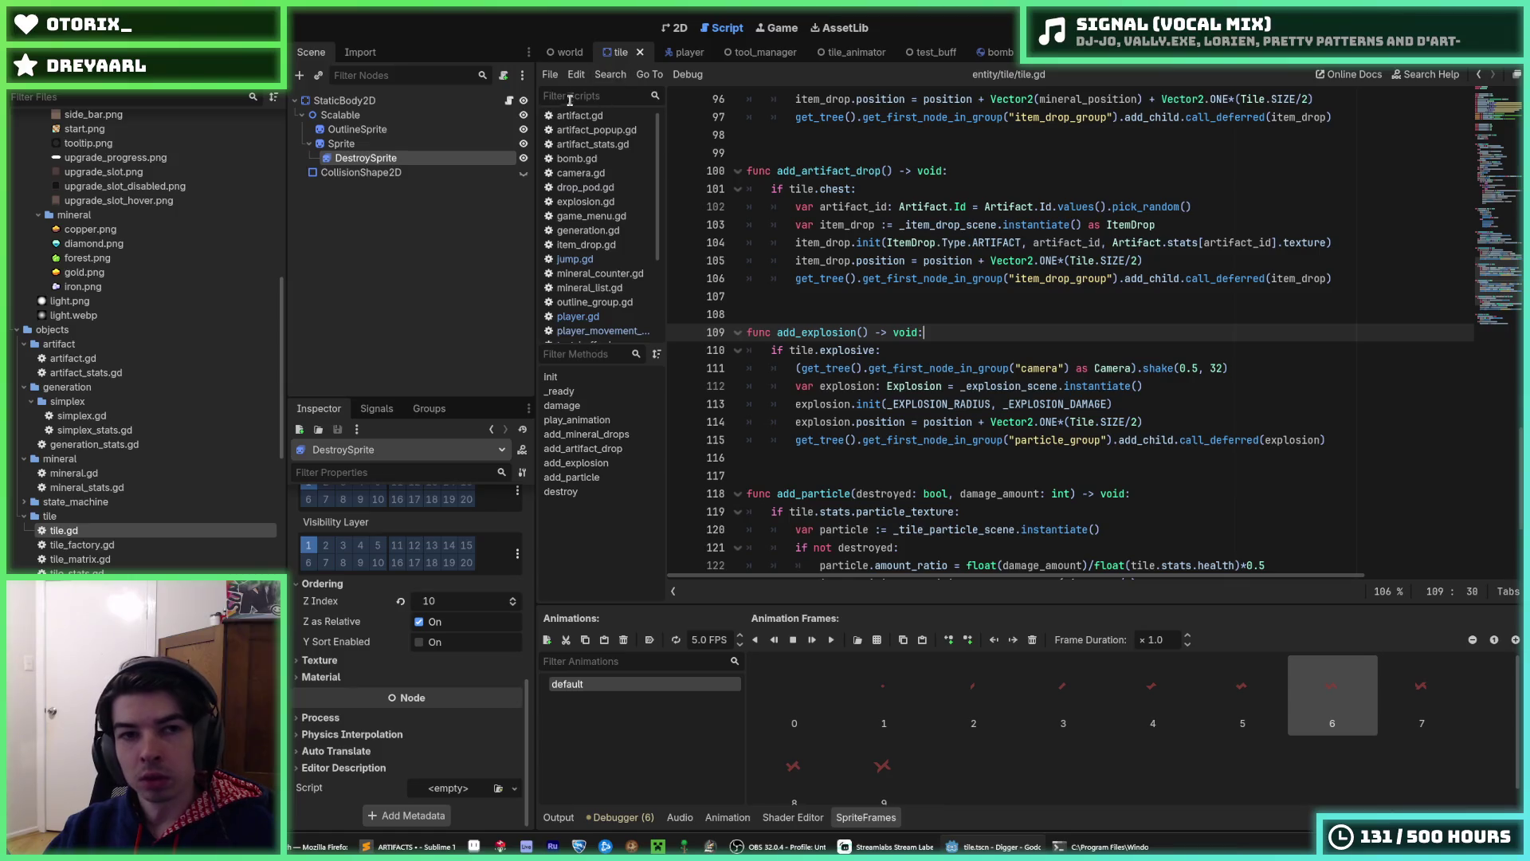
- Raise the stone_1.tres tile resource's Health from 10 to 50 and save
{"action": "left_click", "coordinate": [563, 54]}
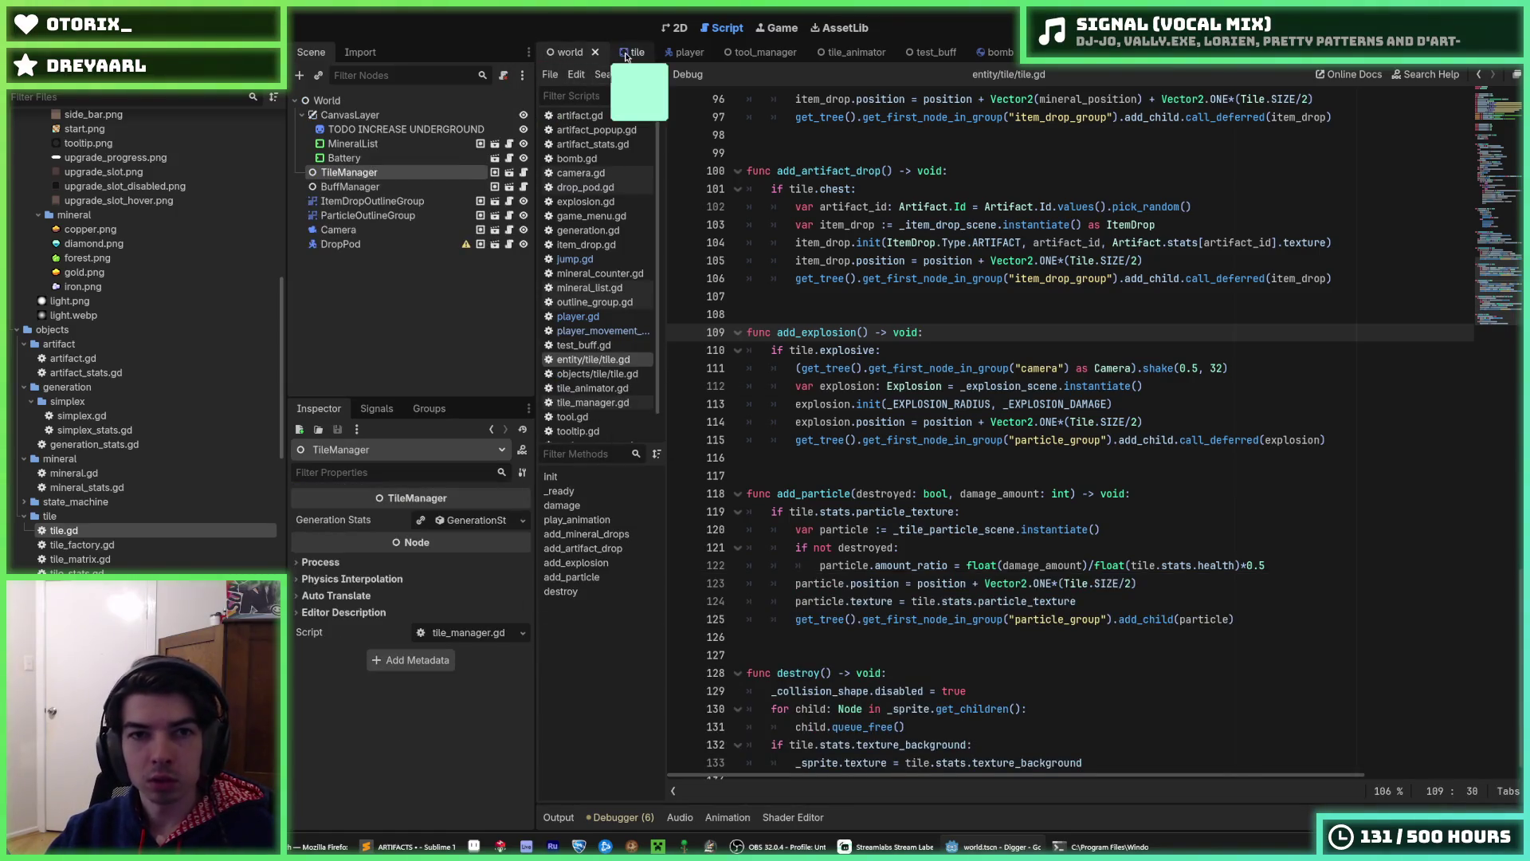
{"action": "left_click", "coordinate": [630, 52]}
{"action": "scroll", "coordinate": [132, 532], "scroll_direction": "down", "scroll_amount": 10}
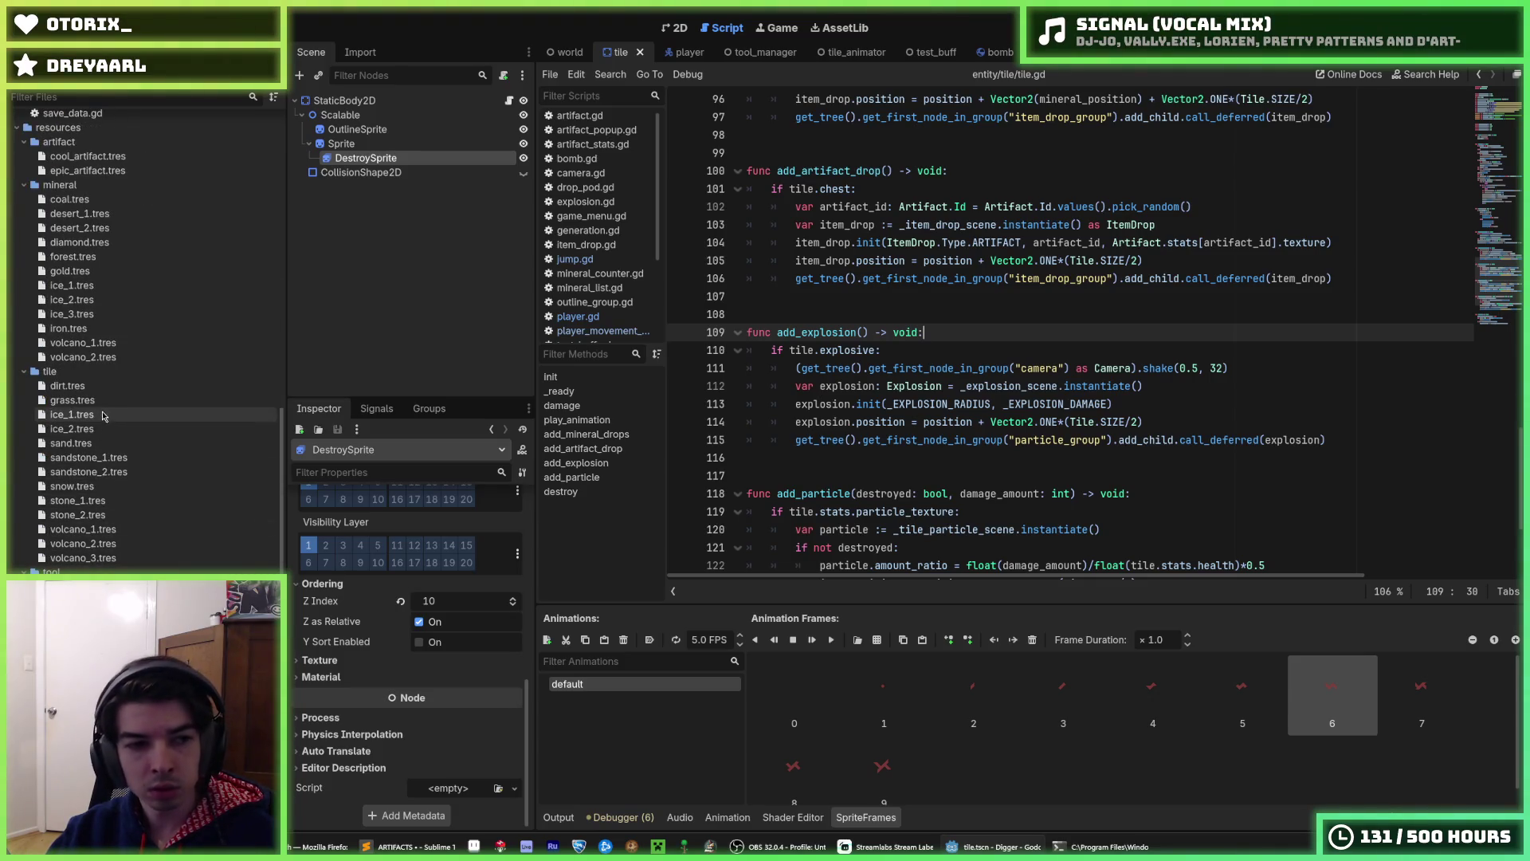
{"action": "left_click", "coordinate": [96, 386]}
{"action": "left_click", "coordinate": [106, 401]}
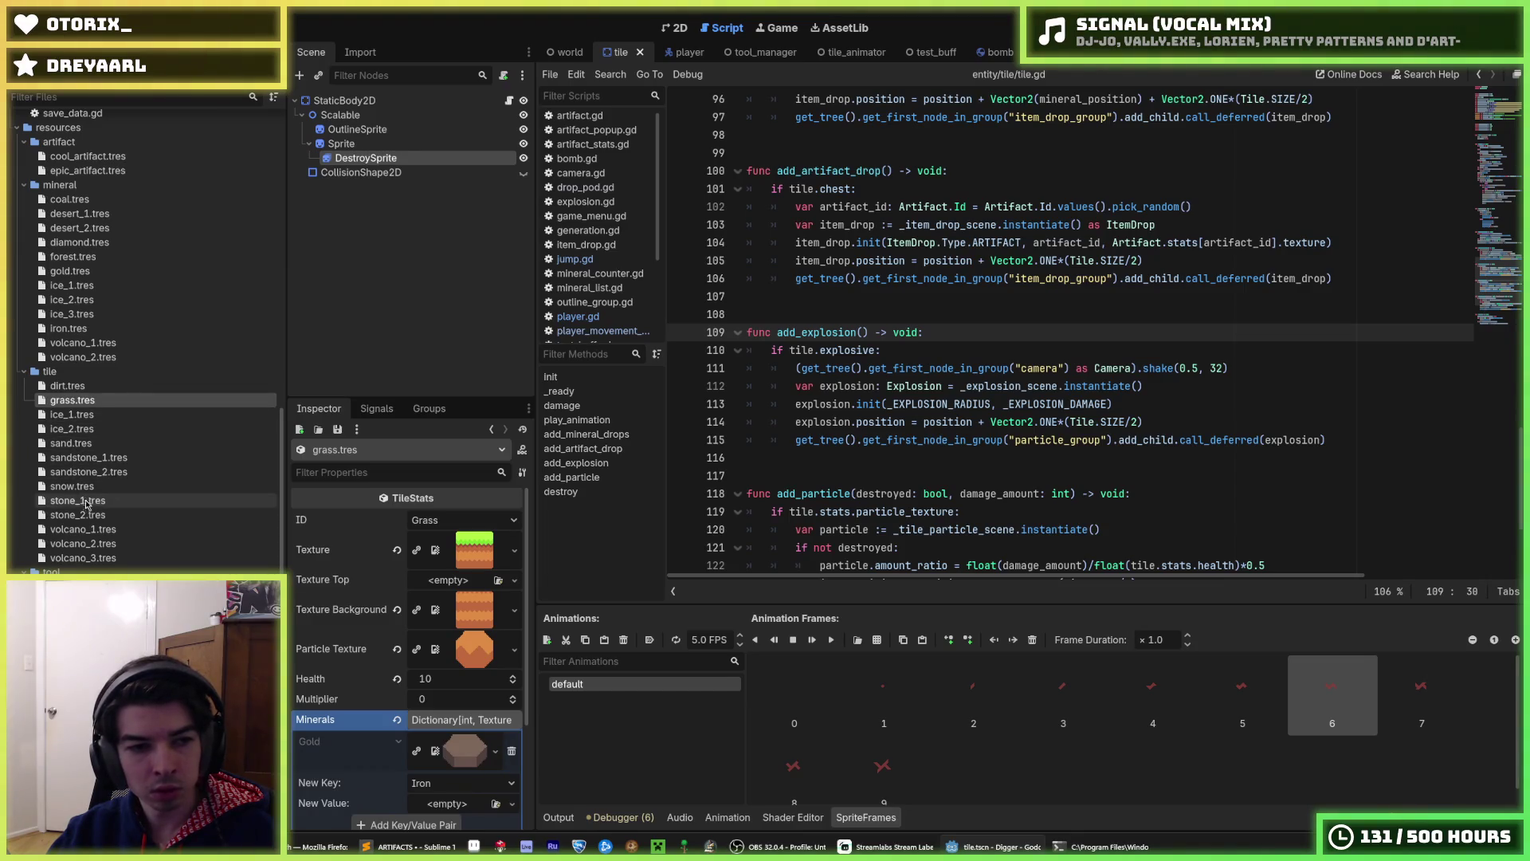
{"action": "left_click", "coordinate": [112, 500]}
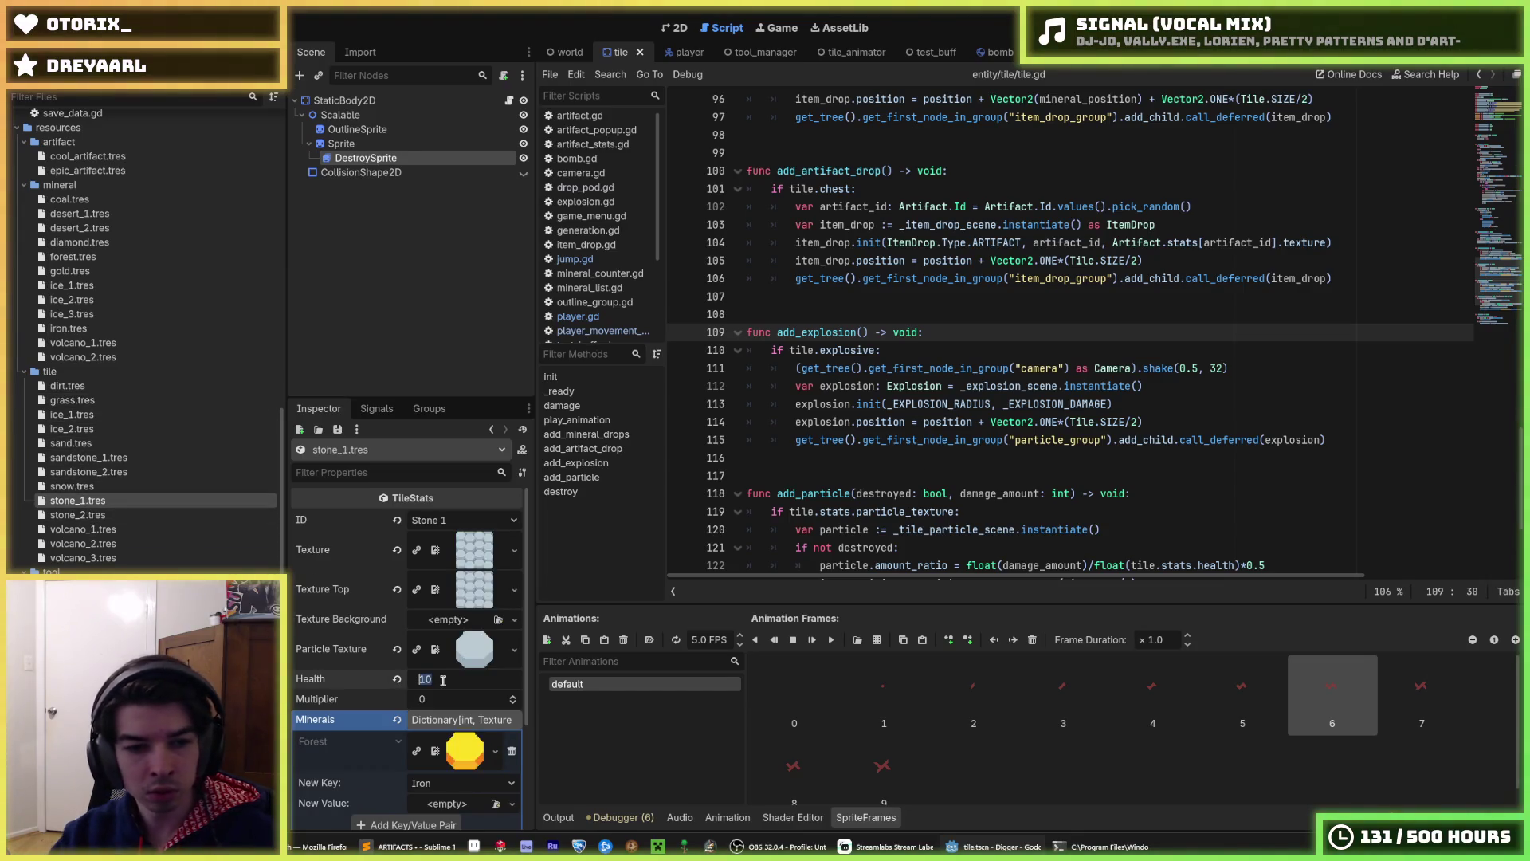
{"action": "type", "text": "50"}
{"action": "key", "text": "ctrl+s"}
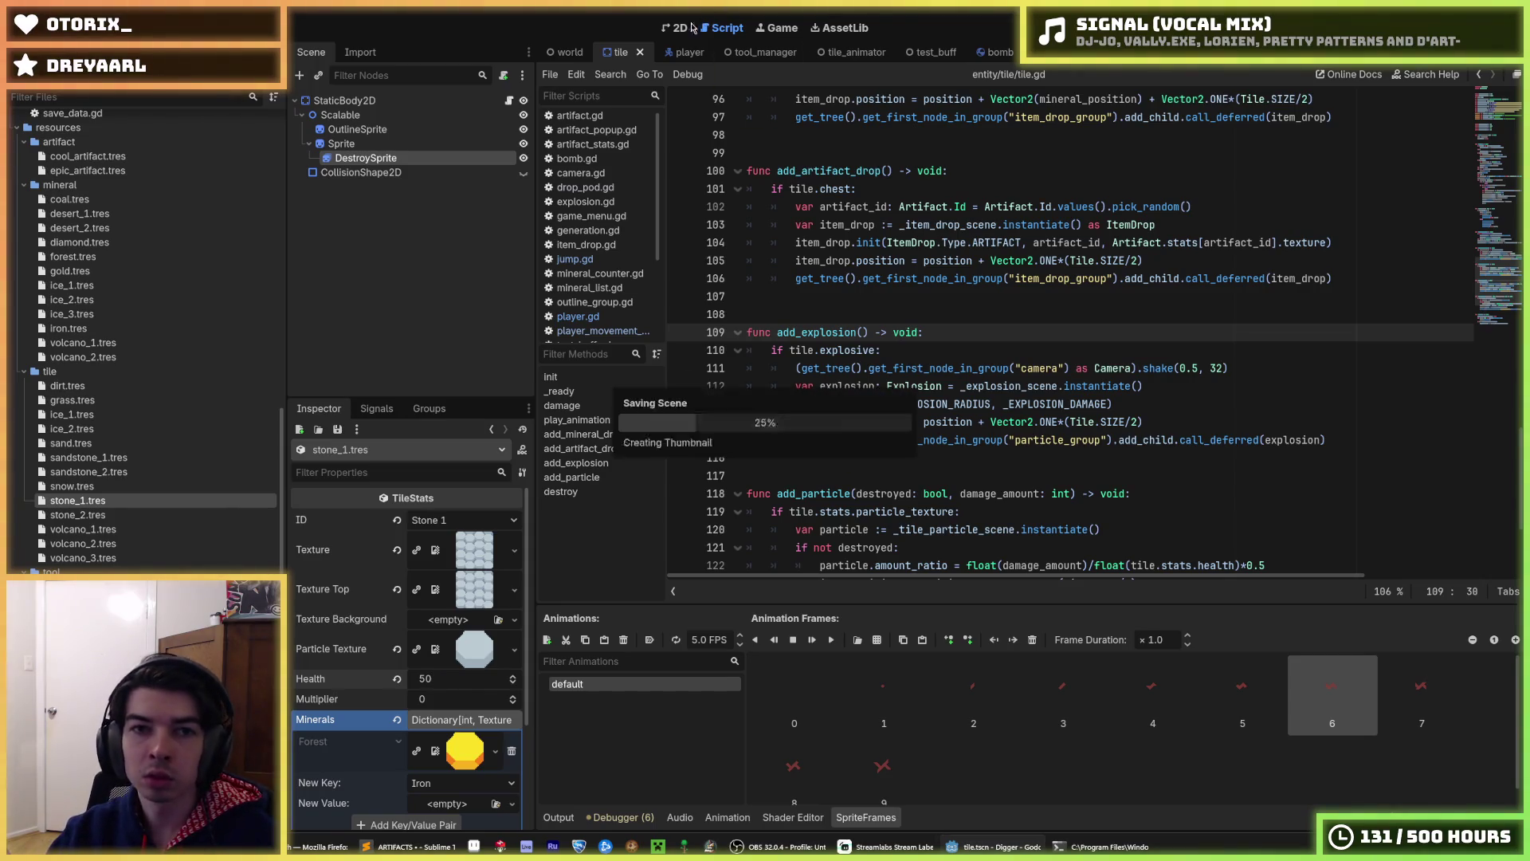
- Review the tile scene's Sprite, DestroySprite and StaticBody2D nodes and save the tile scene
{"action": "scroll", "coordinate": [944, 169], "scroll_direction": "down", "scroll_amount": 3}
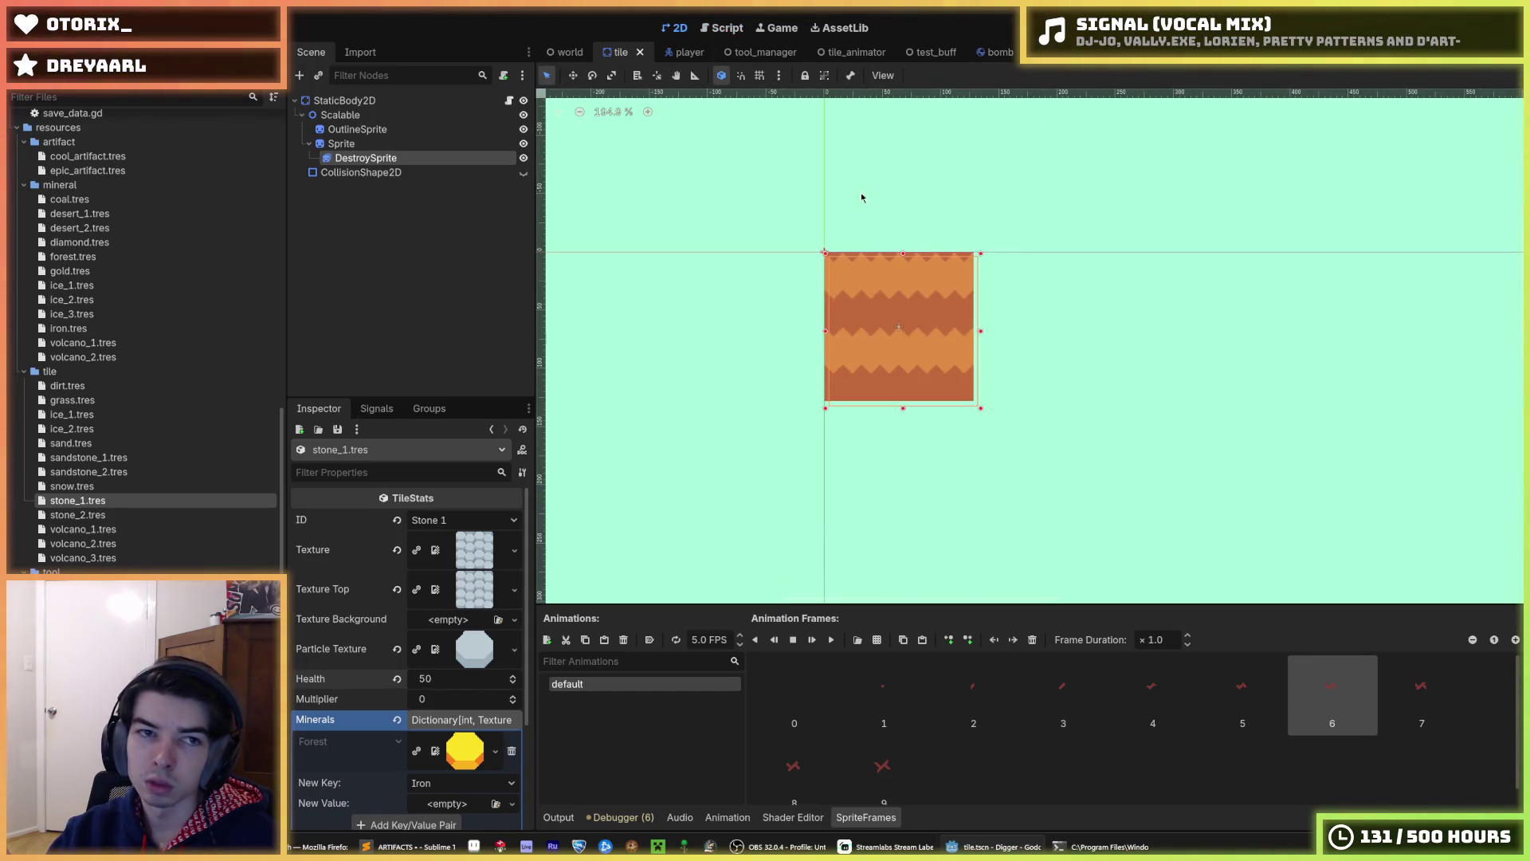
{"action": "left_click", "coordinate": [349, 144]}
{"action": "left_click", "coordinate": [355, 158]}
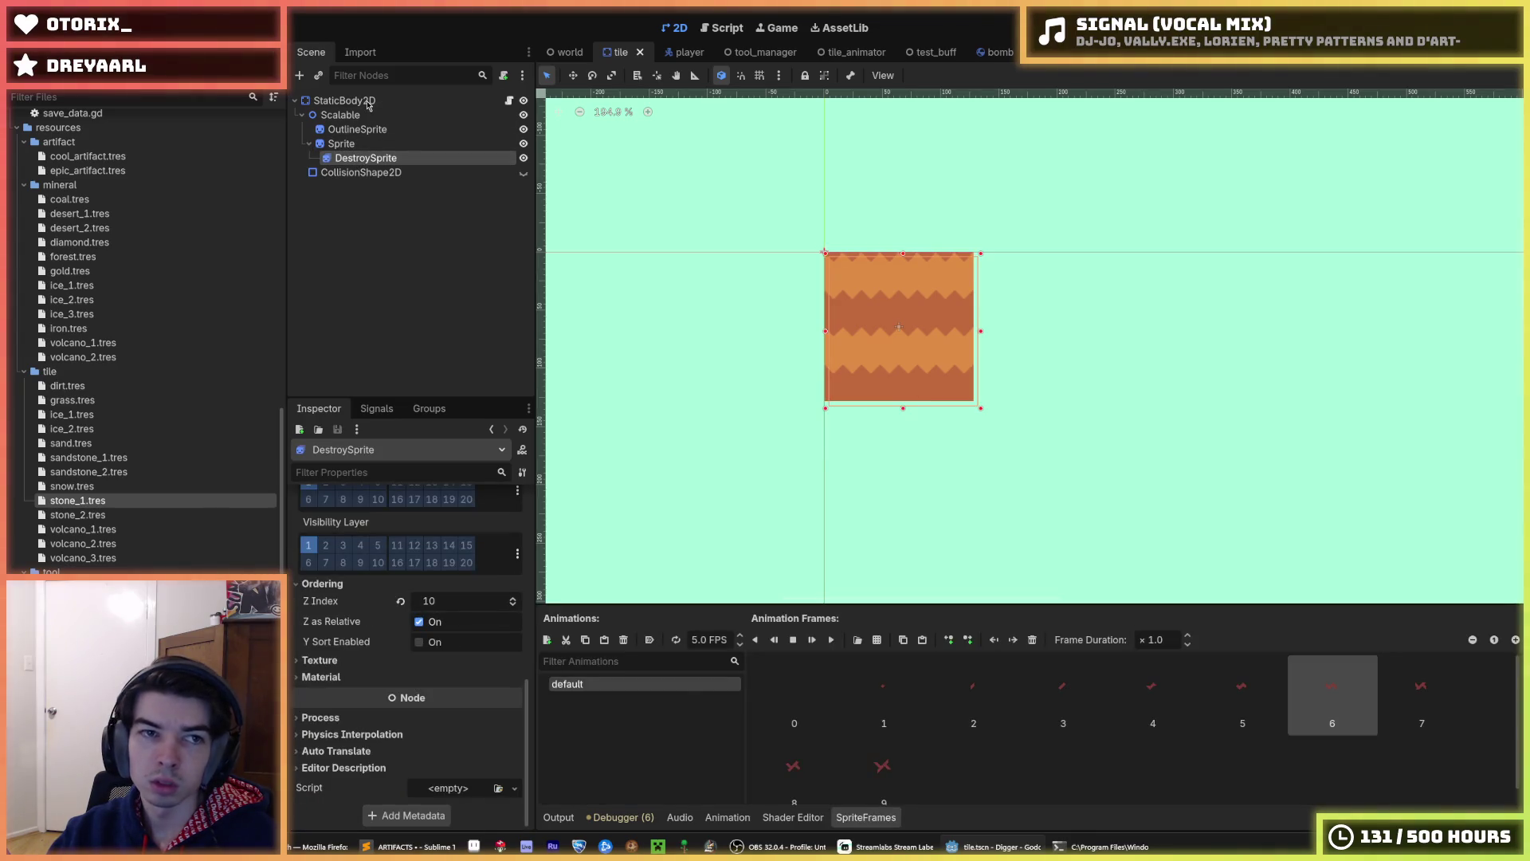
{"action": "left_click", "coordinate": [367, 101]}
{"action": "key", "text": "ctrl+s"}
{"action": "key", "text": "ctrl+s"}
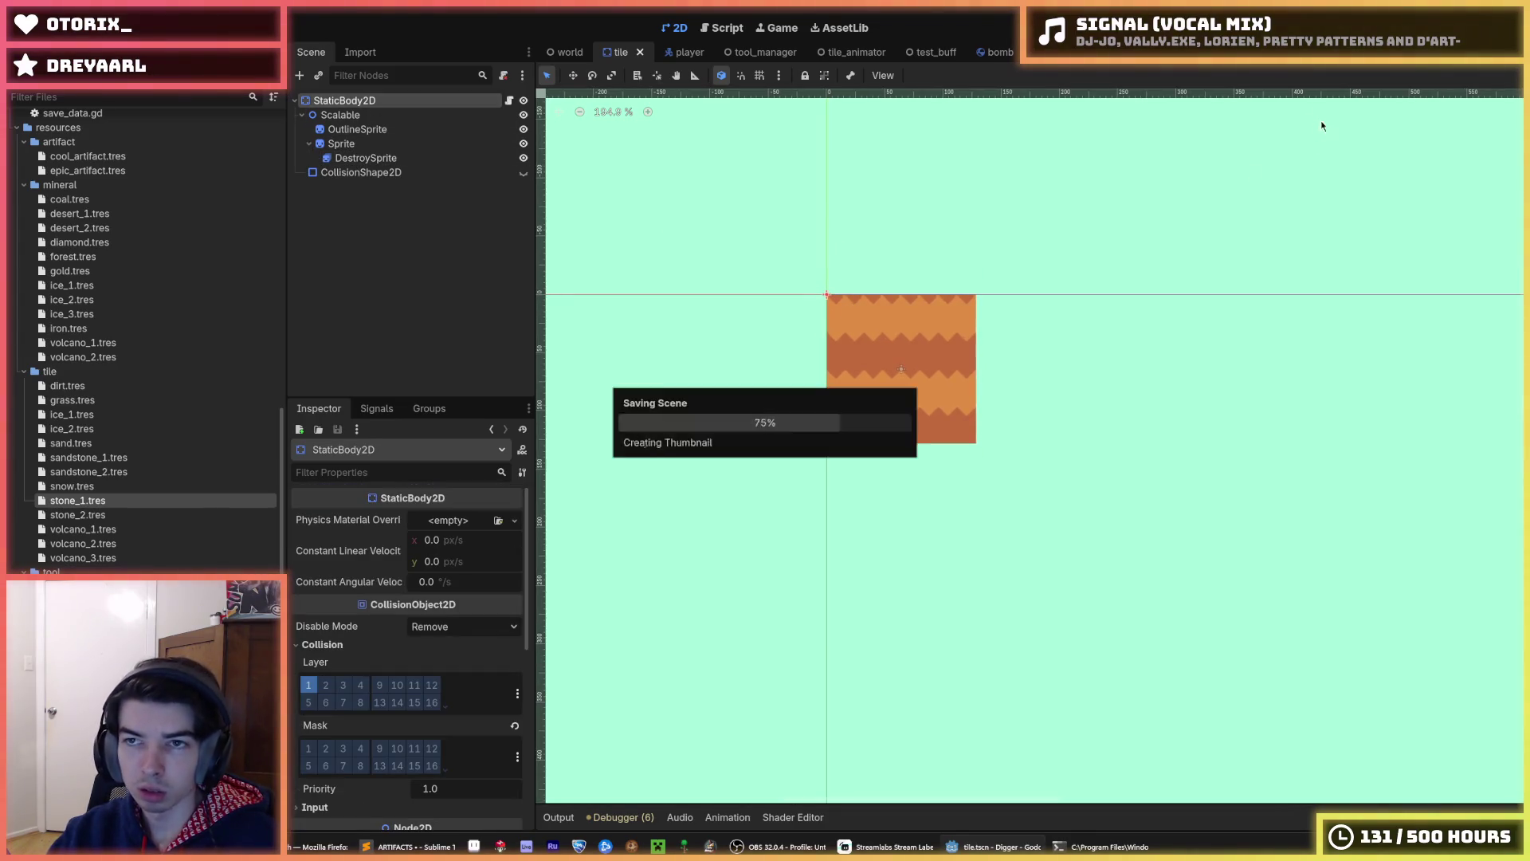
- Save the DropPod scene and open its drop_pod.gd script
{"action": "left_click", "coordinate": [1022, 52]}
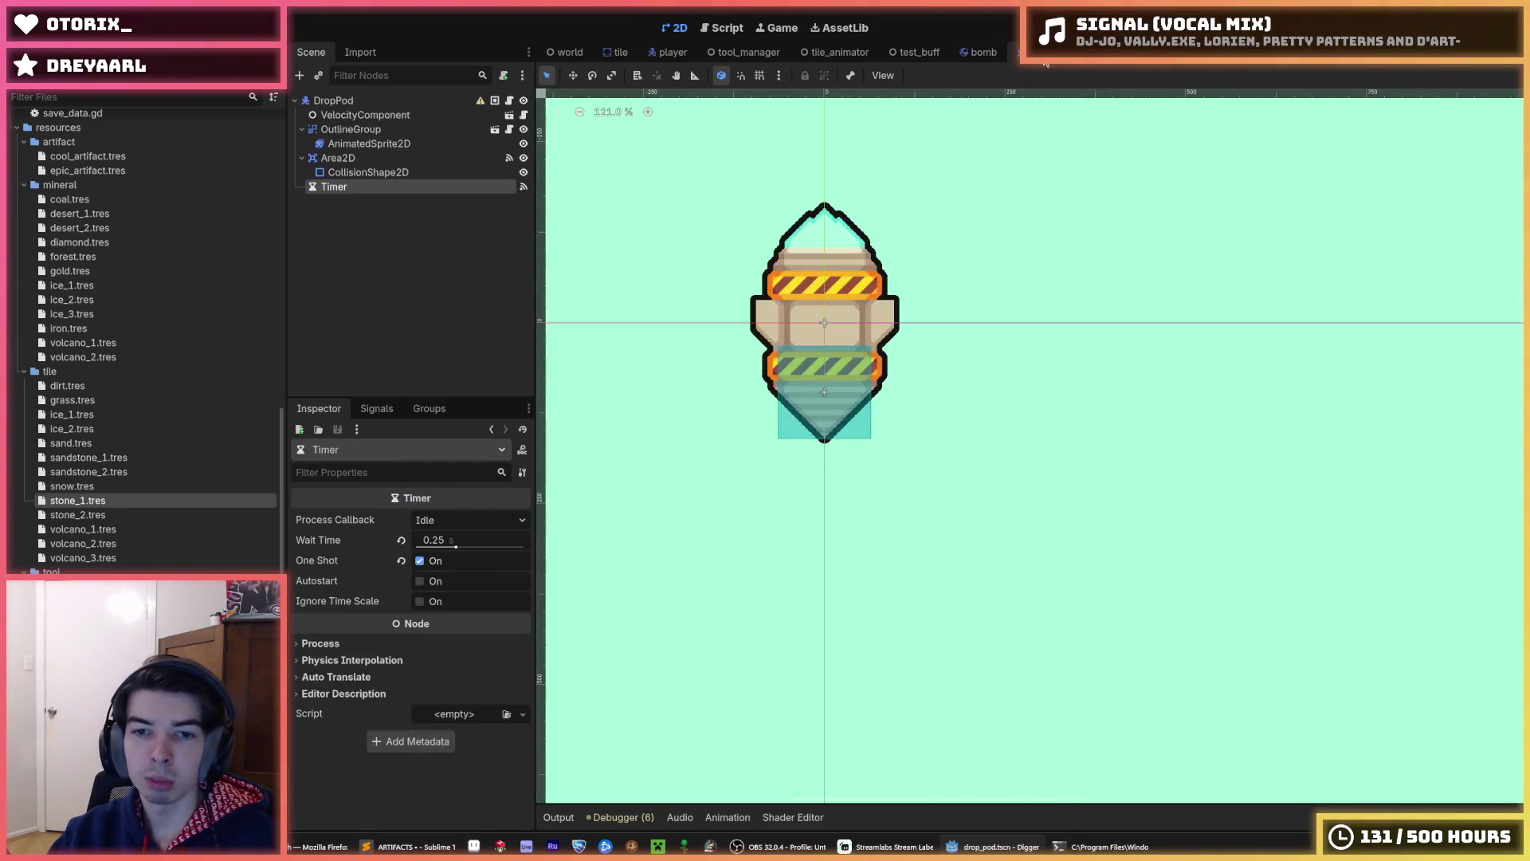
{"action": "left_click", "coordinate": [404, 102]}
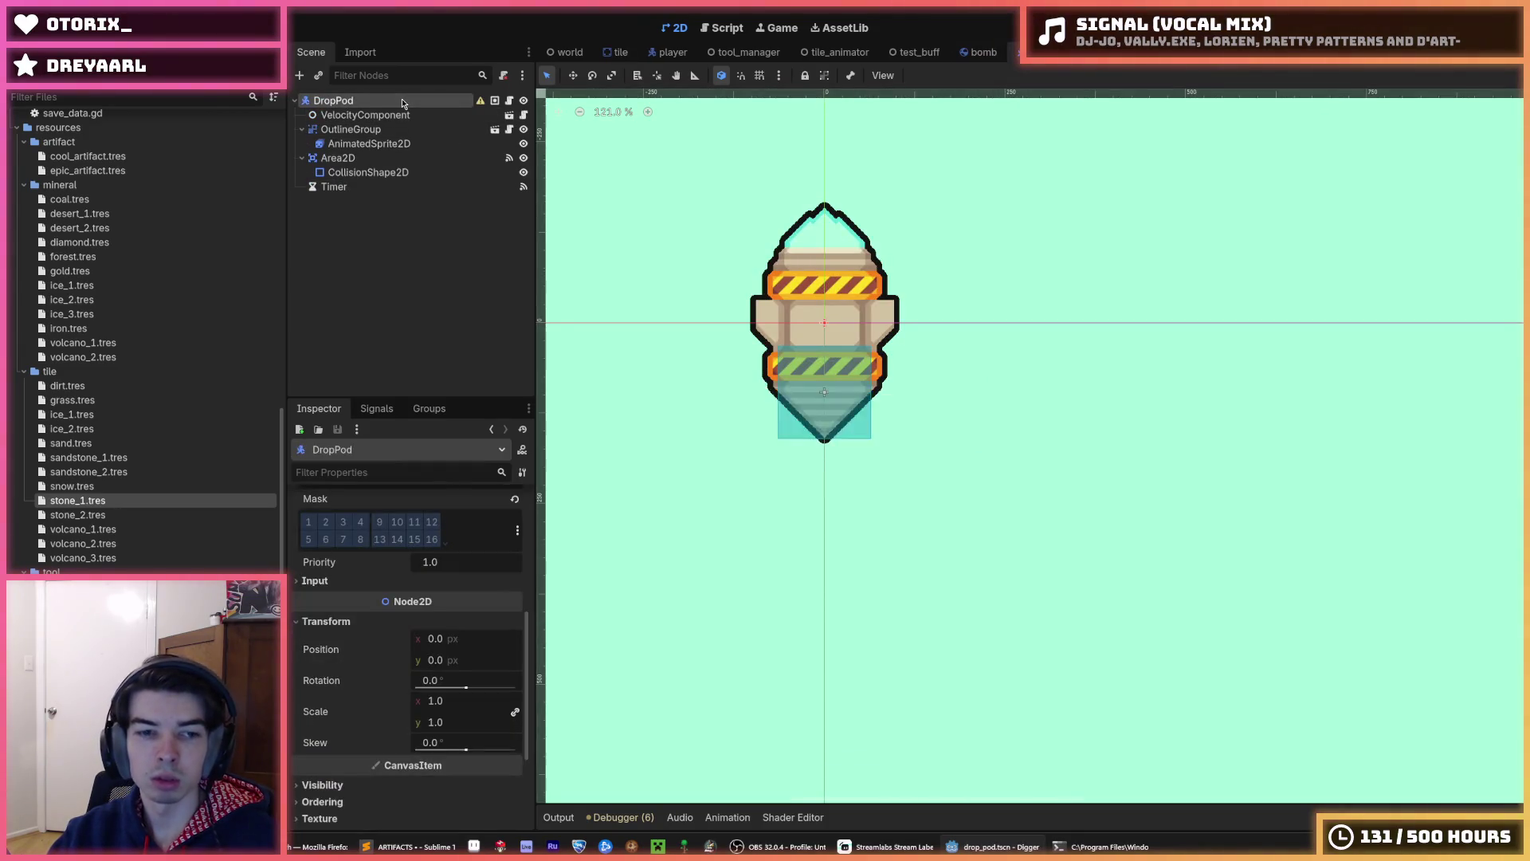
{"action": "scroll", "coordinate": [364, 594], "scroll_direction": "up", "scroll_amount": 5}
{"action": "key", "text": "ctrl+s"}
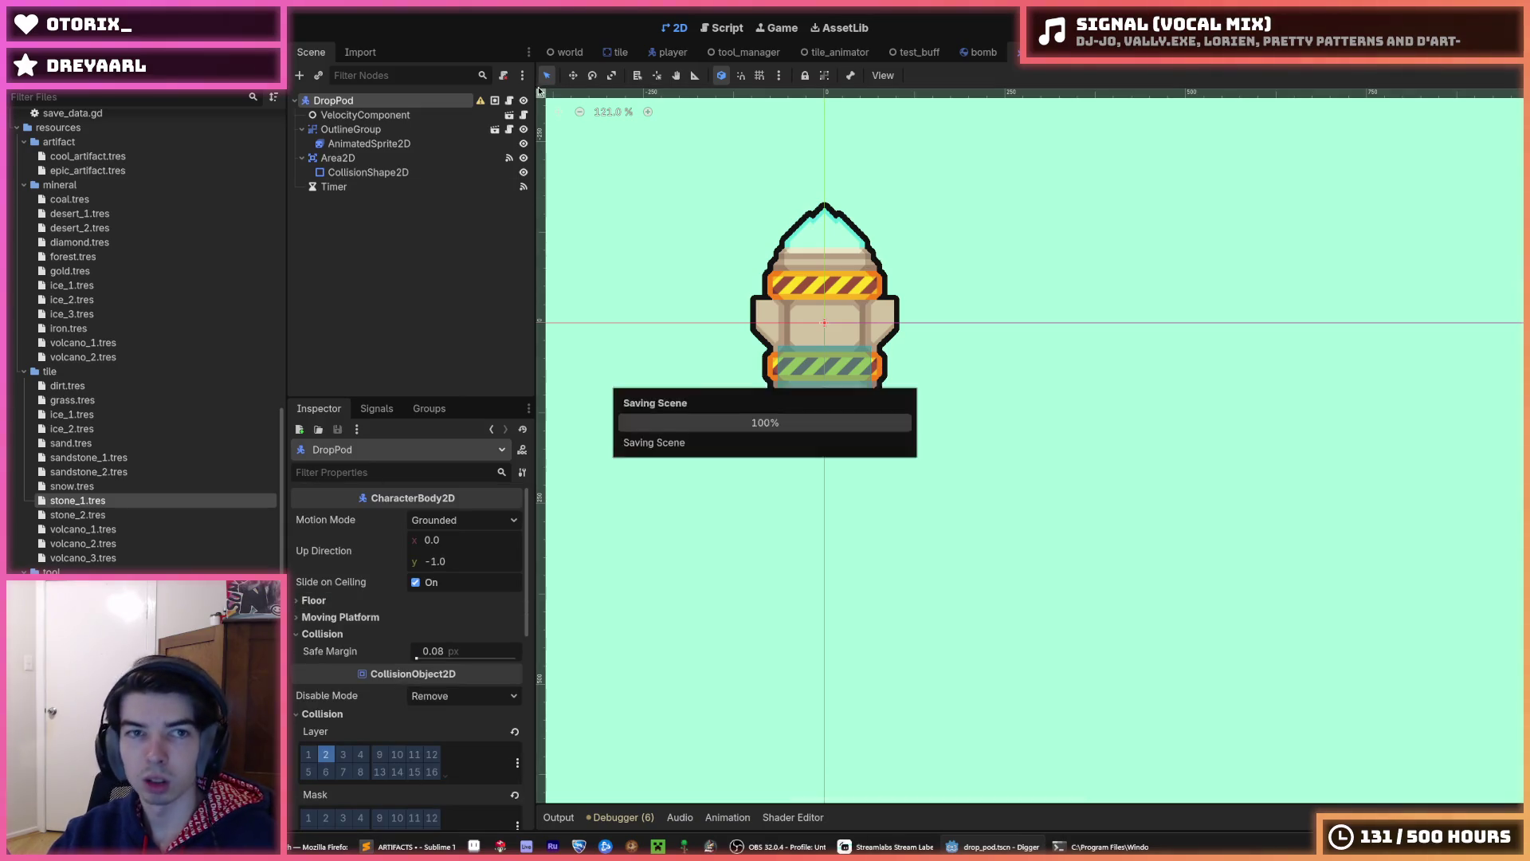
{"action": "left_click", "coordinate": [556, 53]}
{"action": "left_click", "coordinate": [631, 53]}
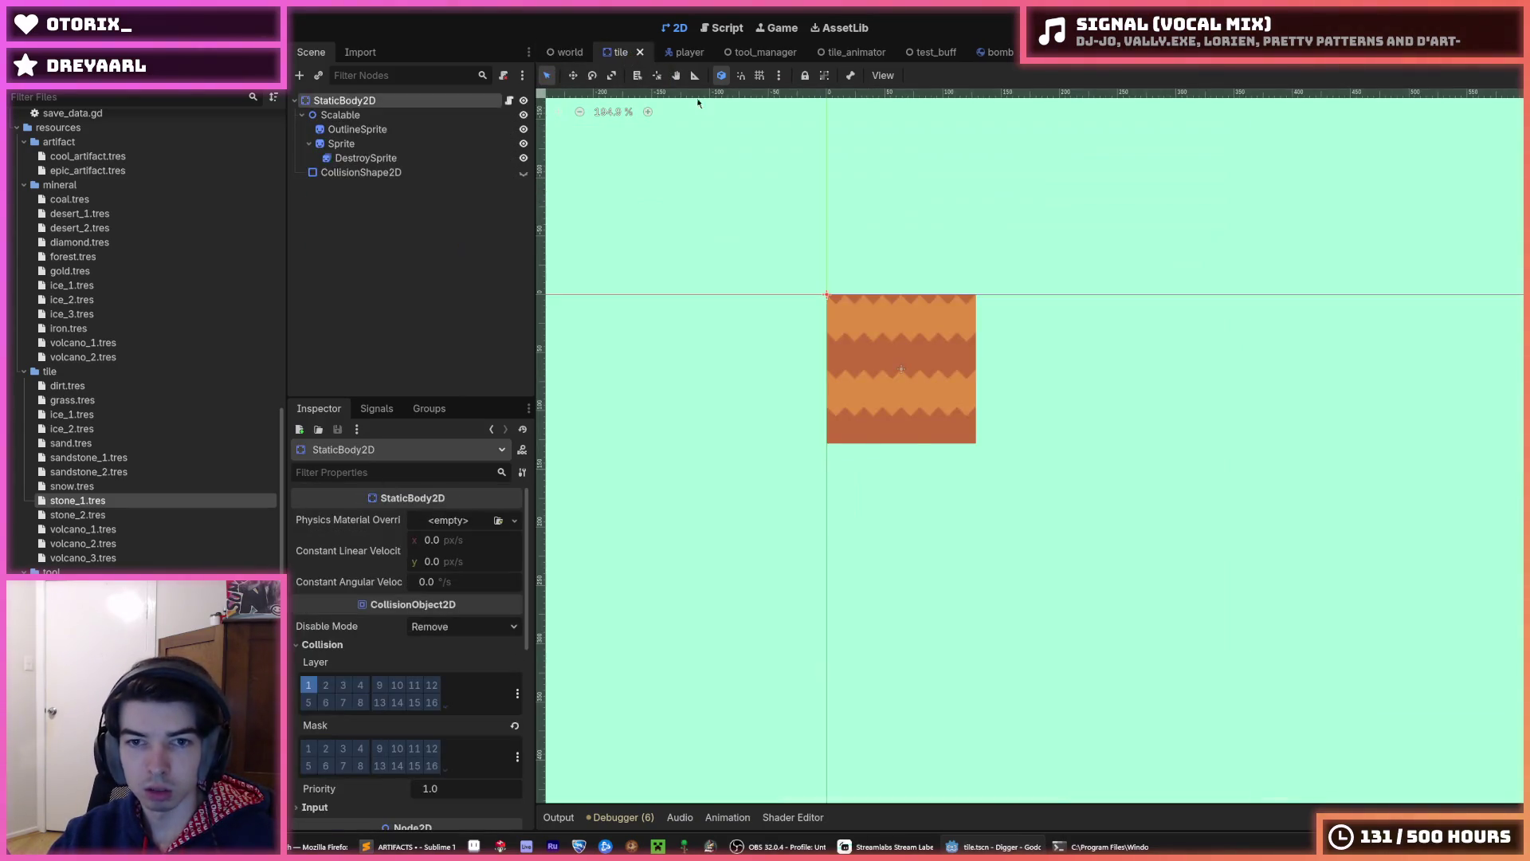
{"action": "left_click", "coordinate": [1052, 53]}
{"action": "key", "text": "ctrl+s"}
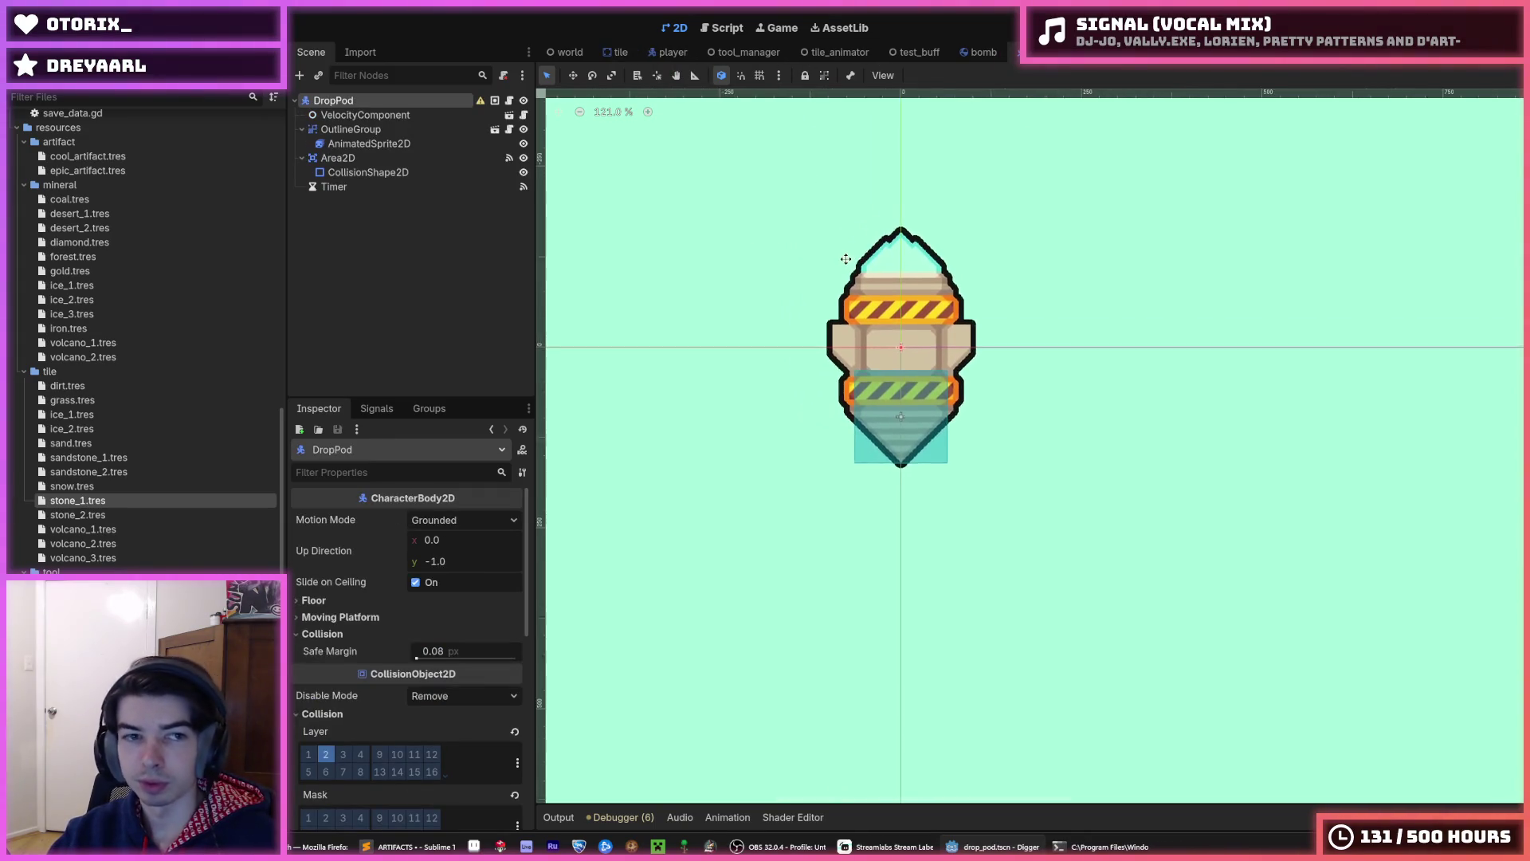
{"action": "key", "text": "ctrl+s"}
{"action": "left_click", "coordinate": [508, 101]}
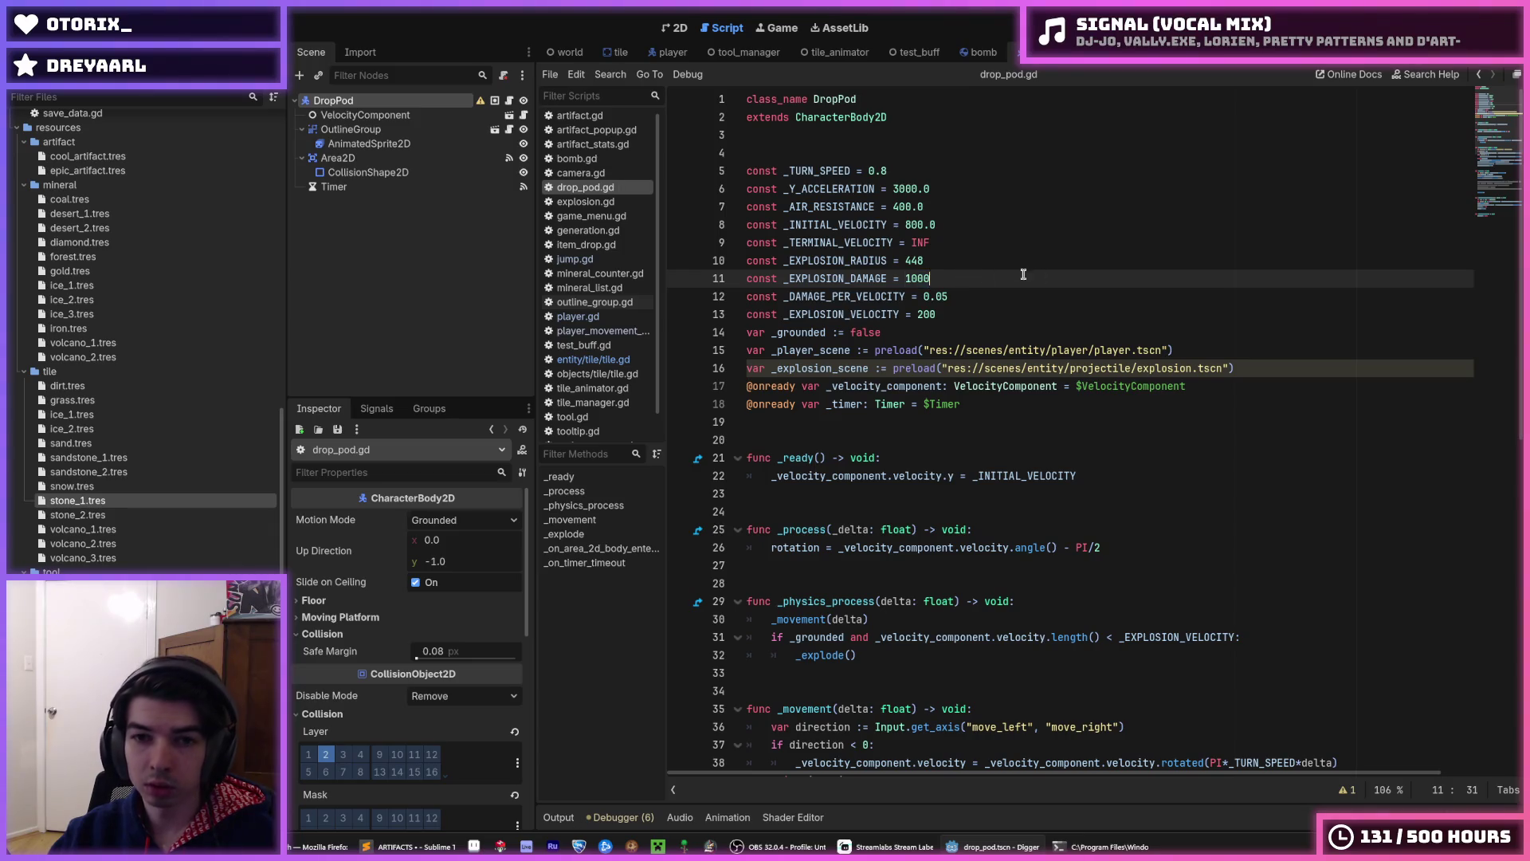
- Review the 1000 explosion damage and player spawn code in drop_pod.gd, then test-run the game
{"action": "key", "text": "ctrl+s"}
{"action": "double_click", "coordinate": [925, 279]}
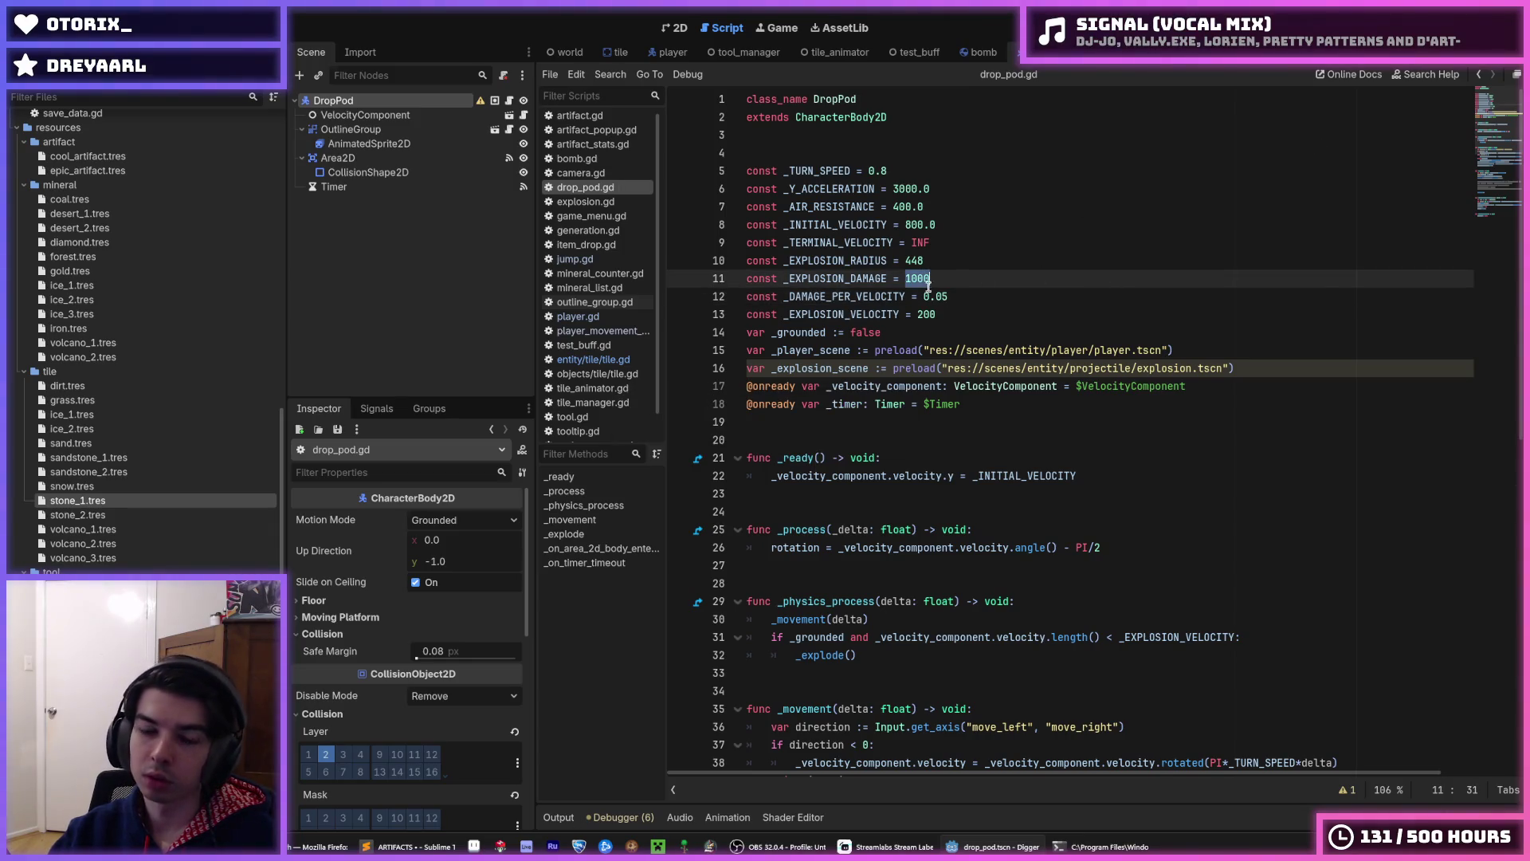
{"action": "scroll", "coordinate": [964, 279], "scroll_direction": "down", "scroll_amount": 12}
{"action": "left_click", "coordinate": [1035, 368]}
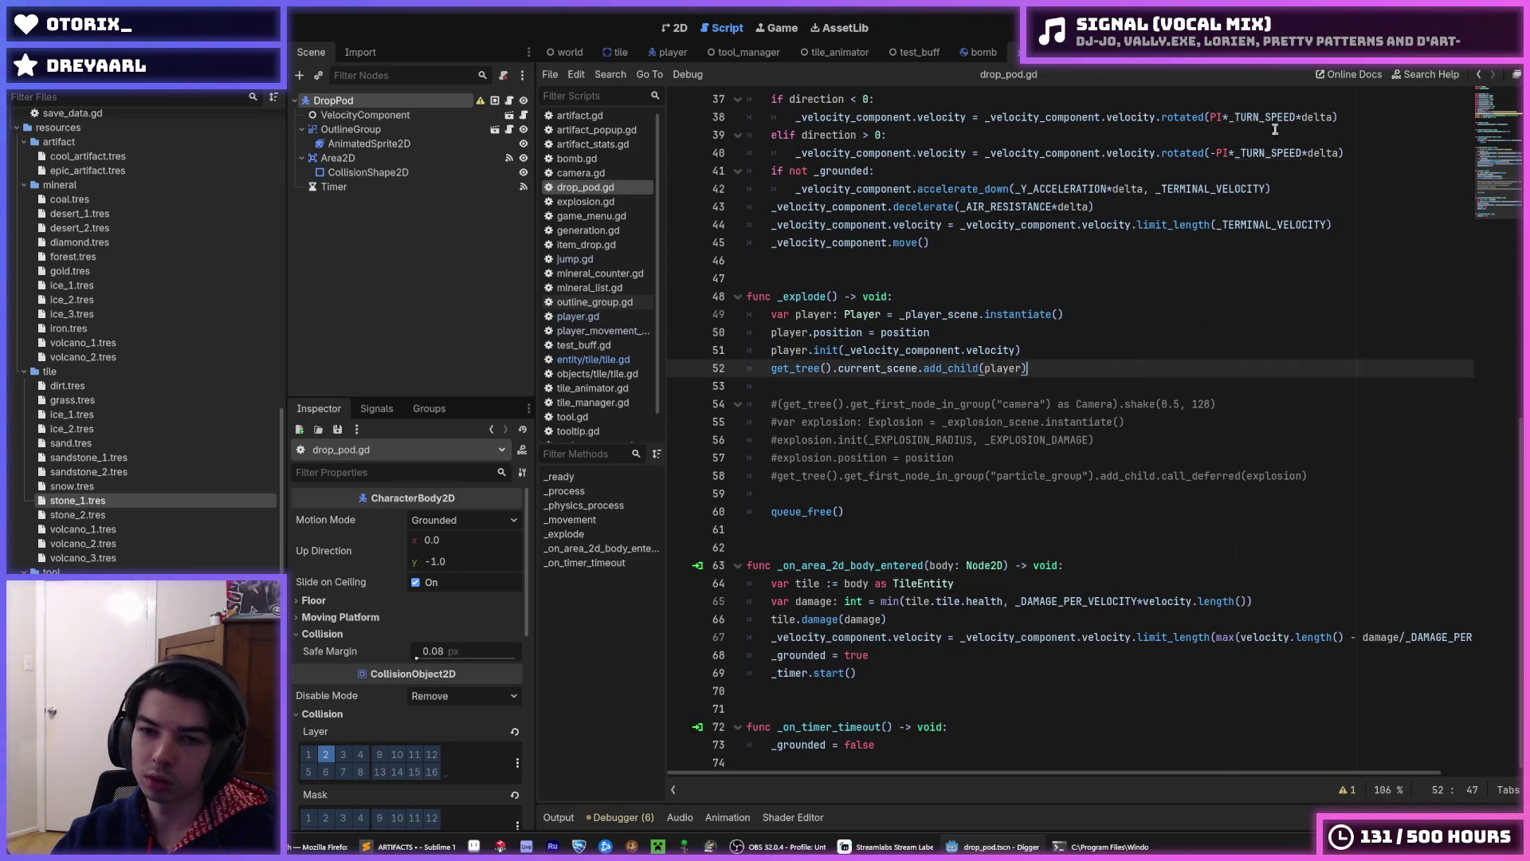
{"action": "key", "text": "F5"}
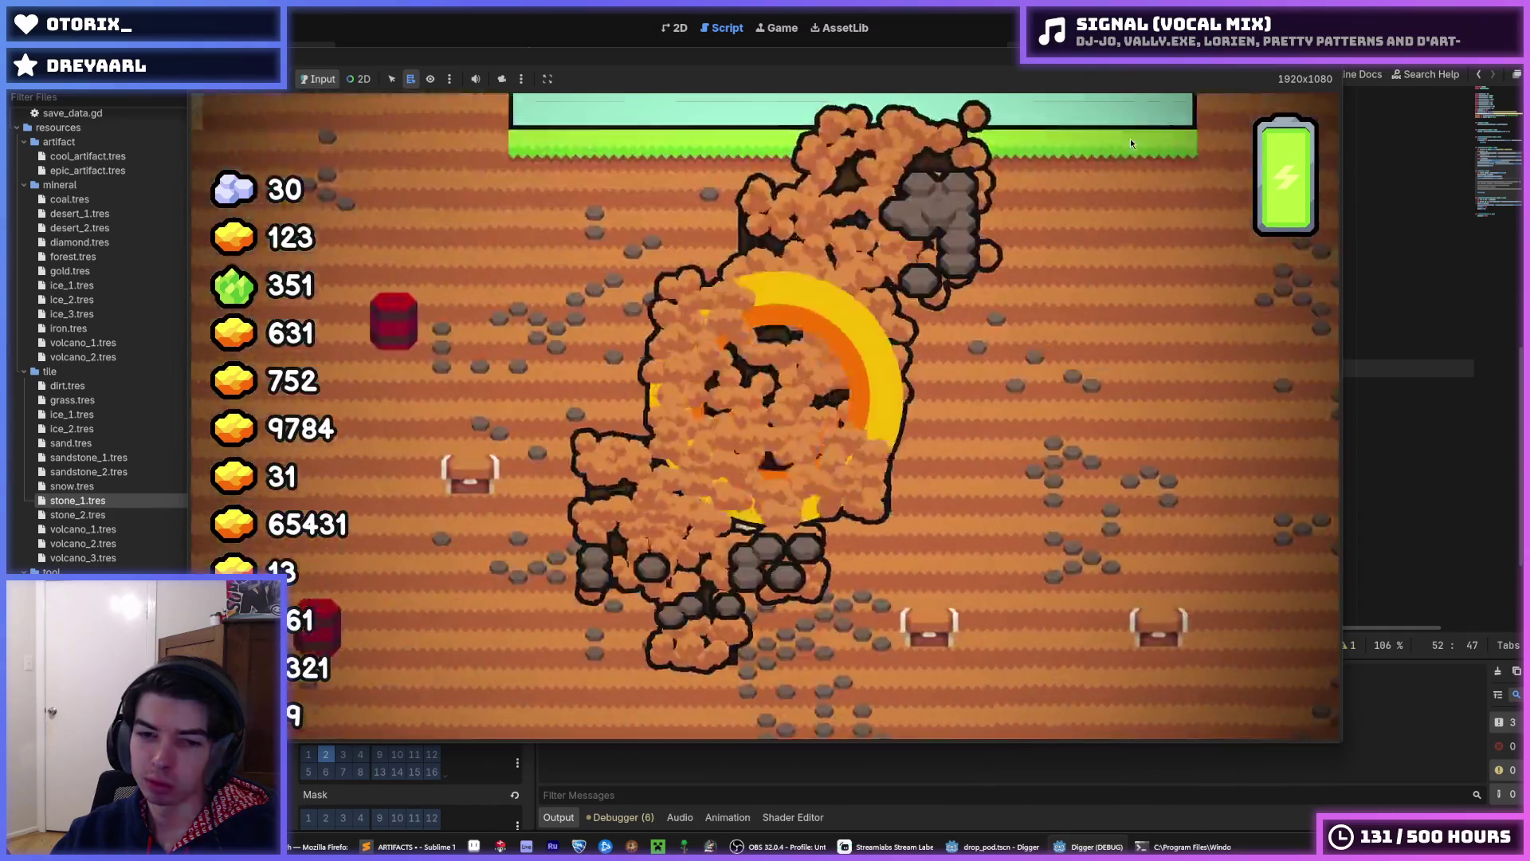
{"action": "key", "text": "F8"}
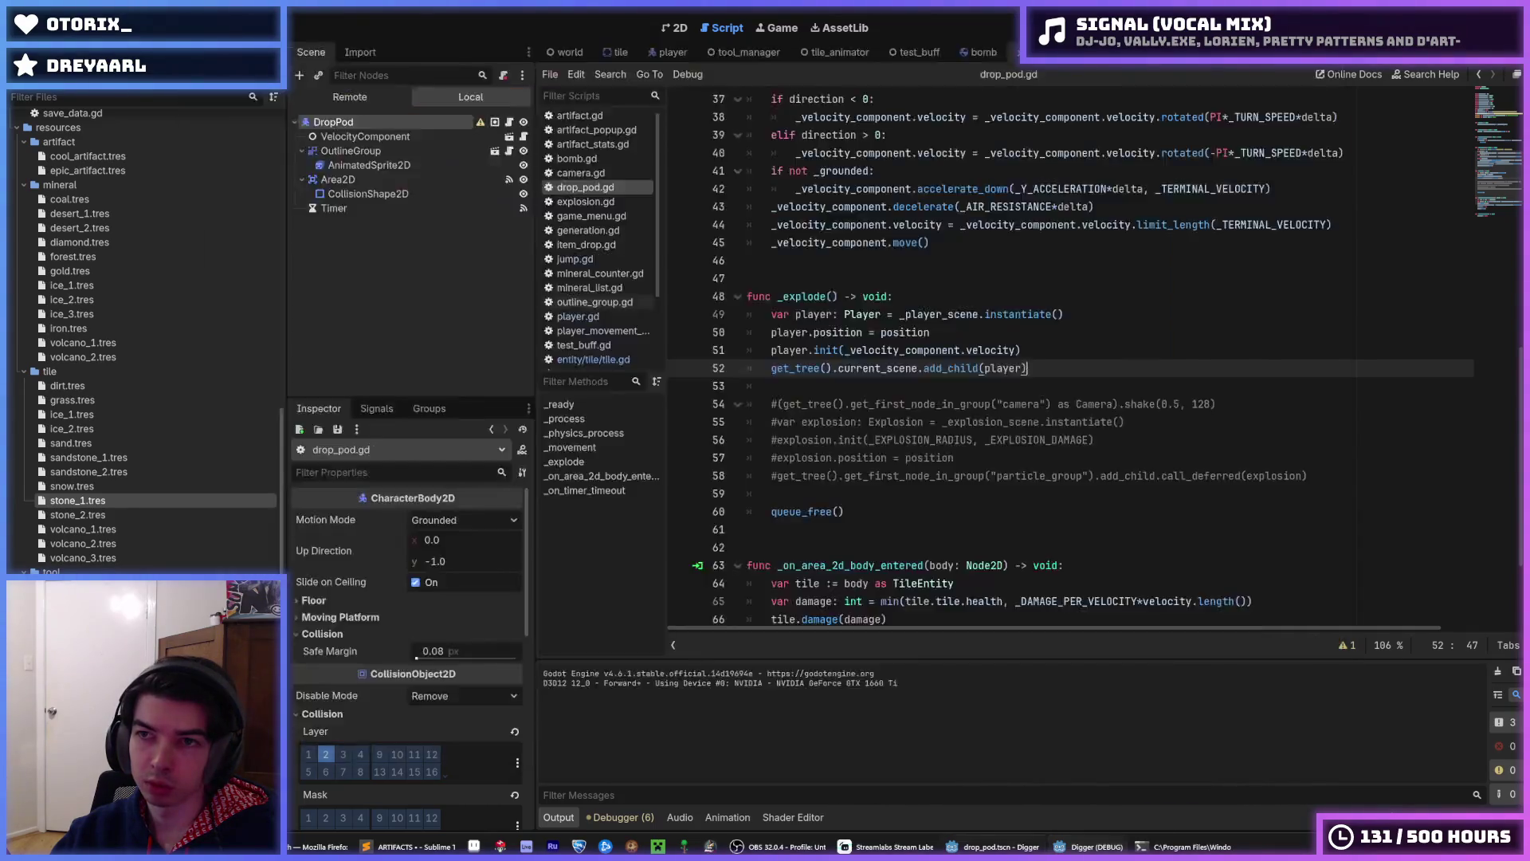
- Change _DAMAGE_PER_VELOCITY from 0.05 to 0.1 and run the game again
{"action": "scroll", "coordinate": [837, 333], "scroll_direction": "up", "scroll_amount": 12}
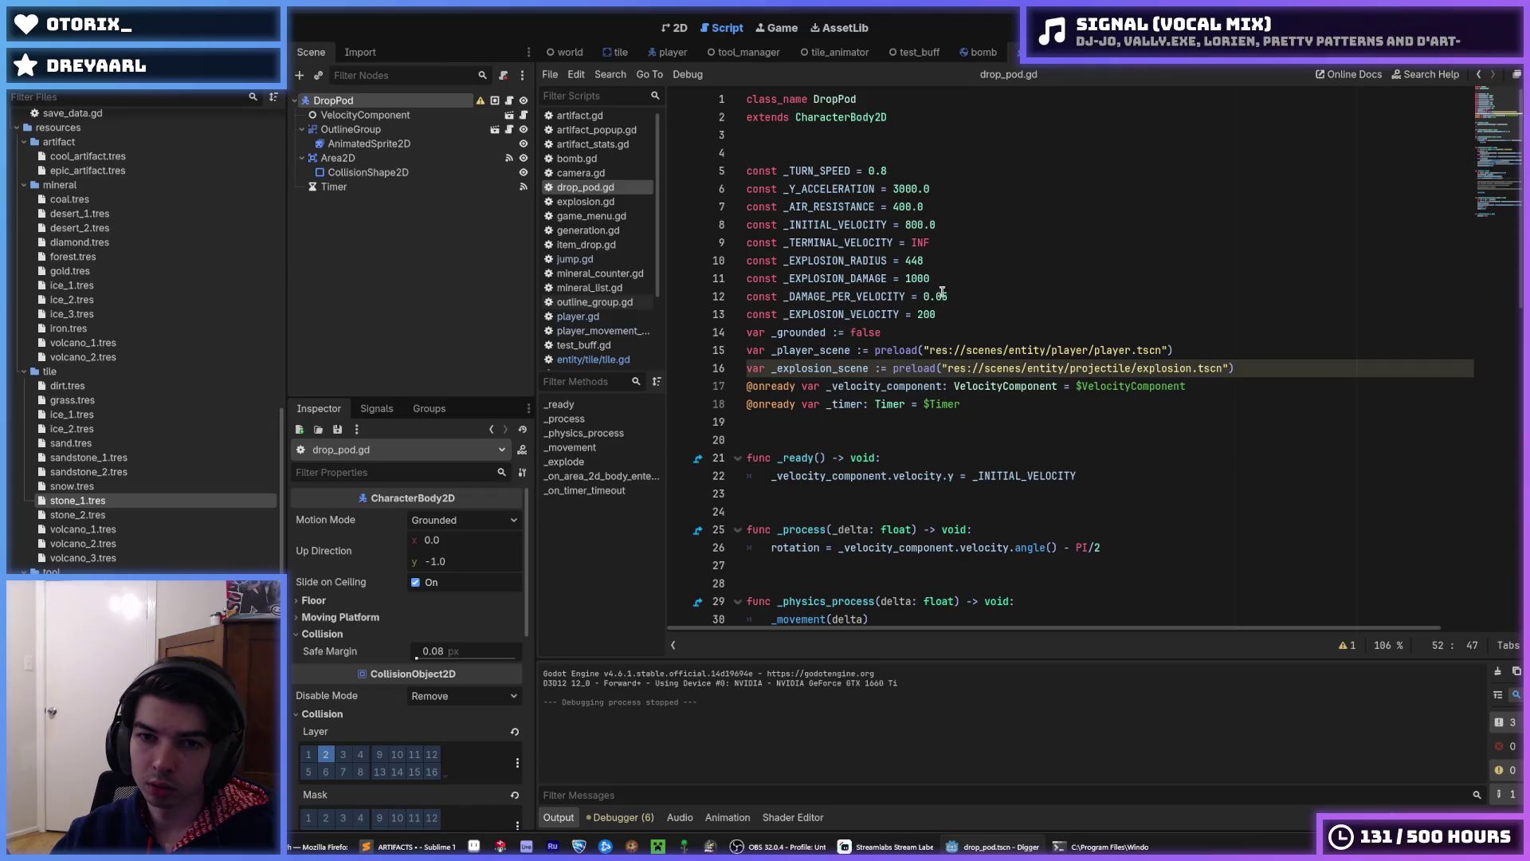
{"action": "left_click", "coordinate": [935, 280]}
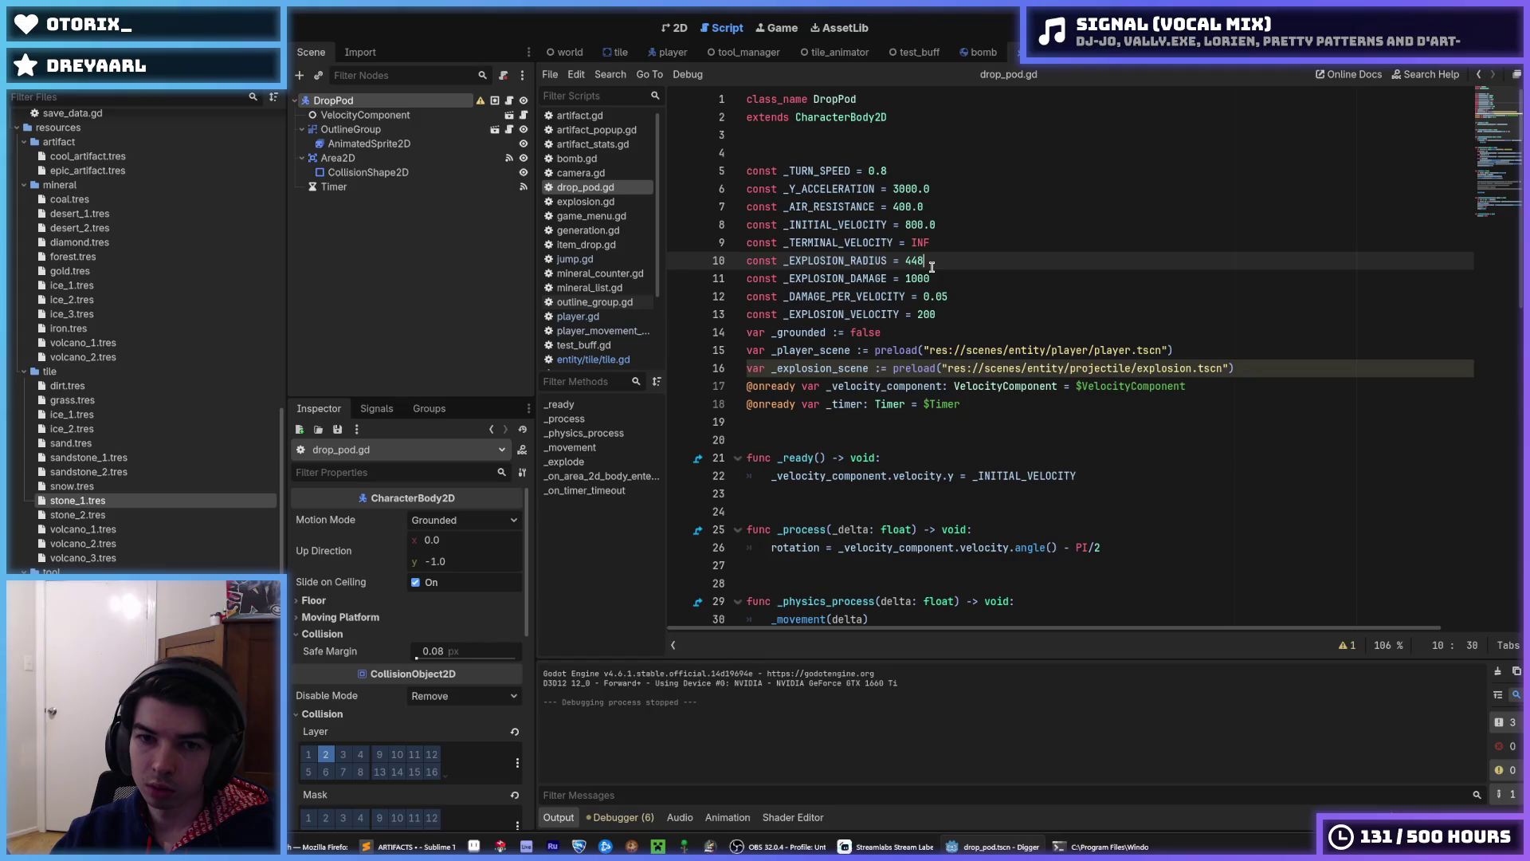
{"action": "left_click", "coordinate": [959, 296]}
{"action": "key", "text": "F5"}
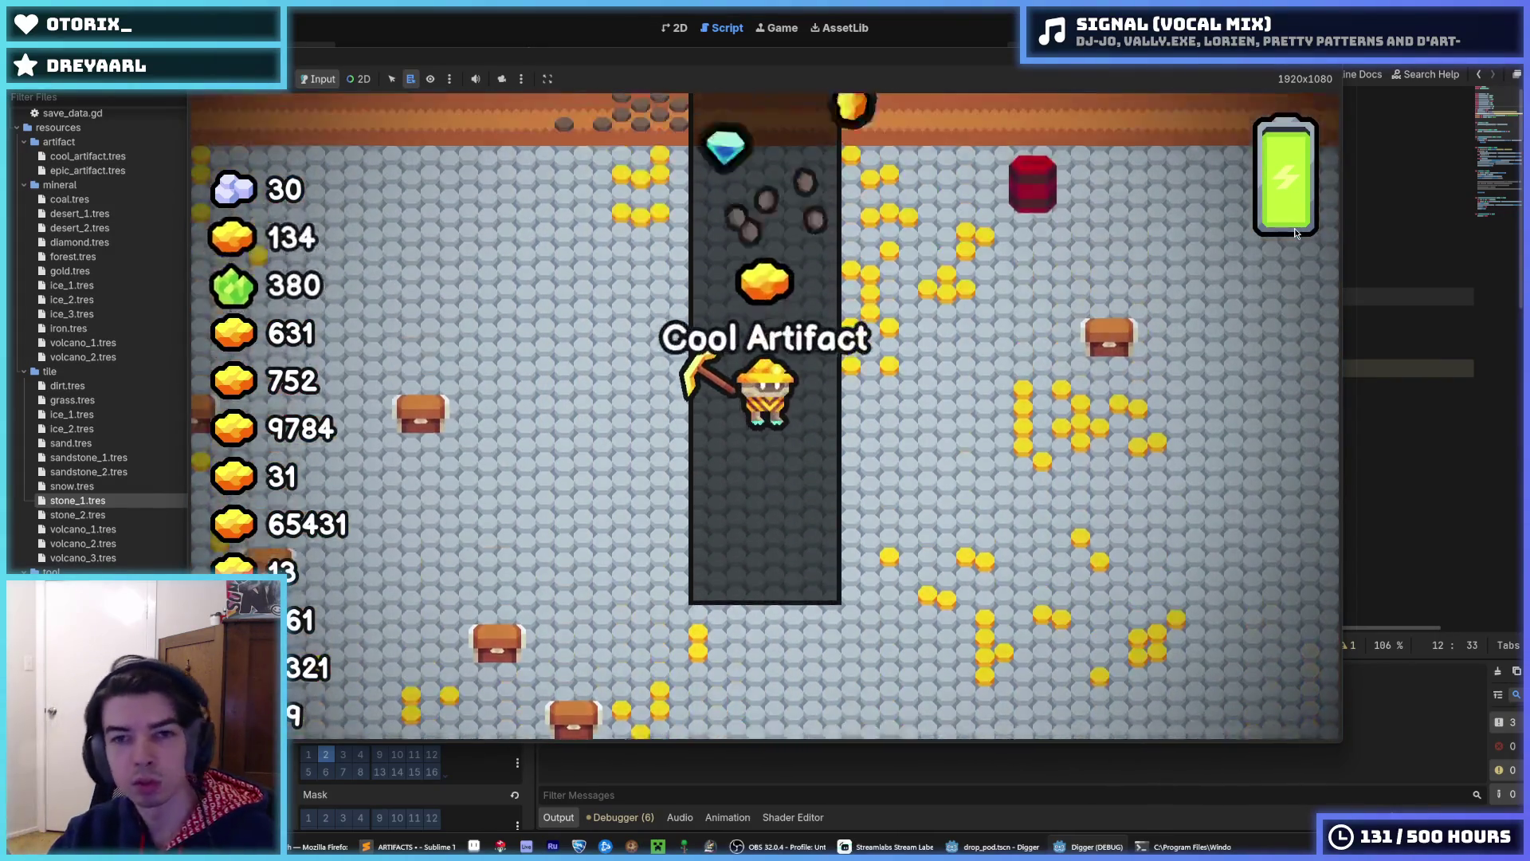
- Test the pod drop with _DAMAGE_PER_VELOCITY at 0.1, then again at 0.2
{"action": "key", "text": "F8"}
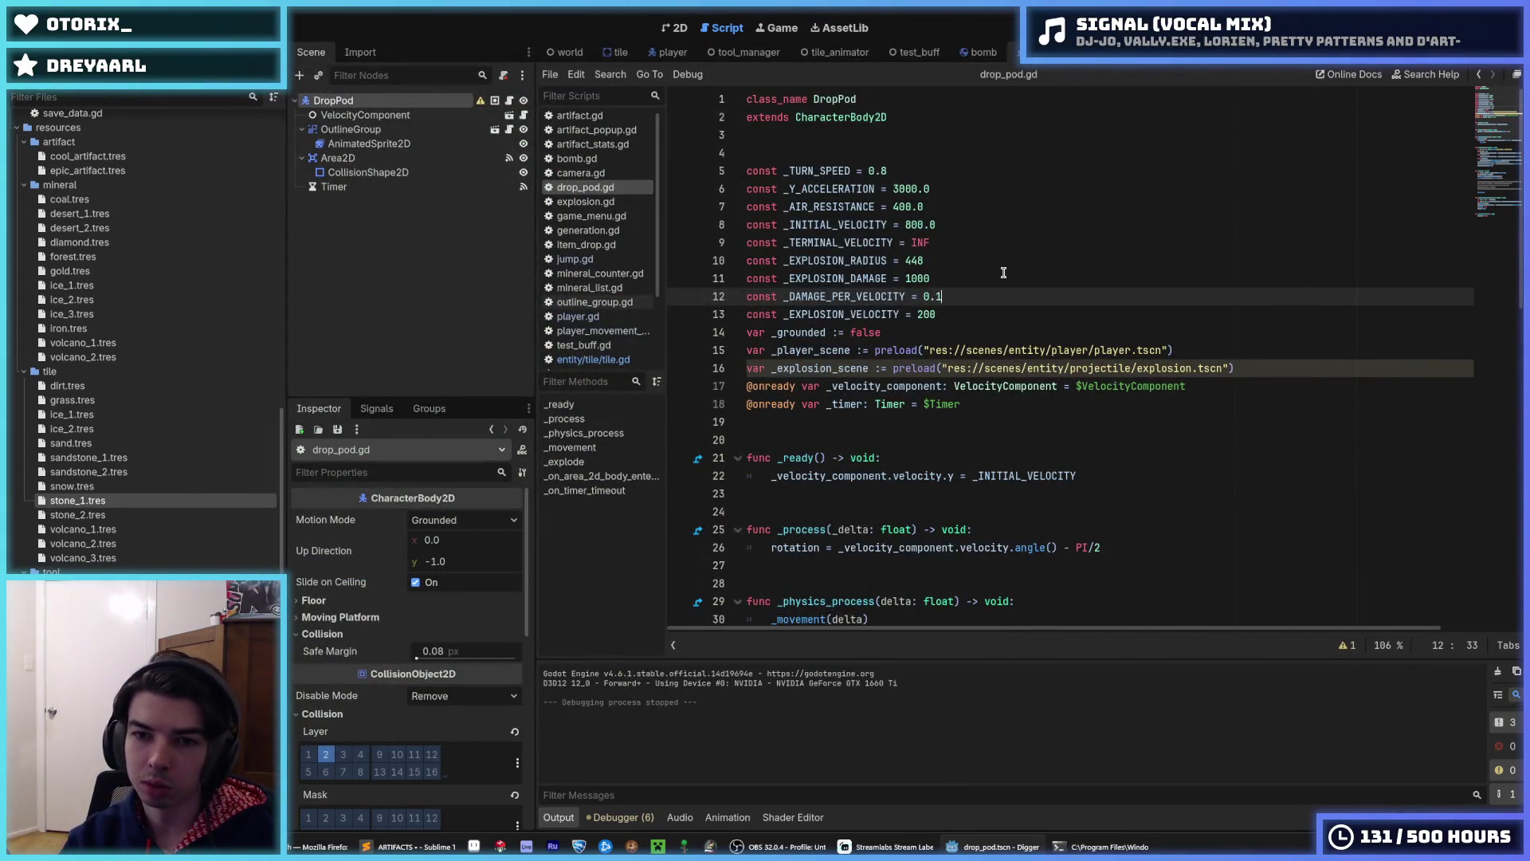
{"action": "key", "text": "F5"}
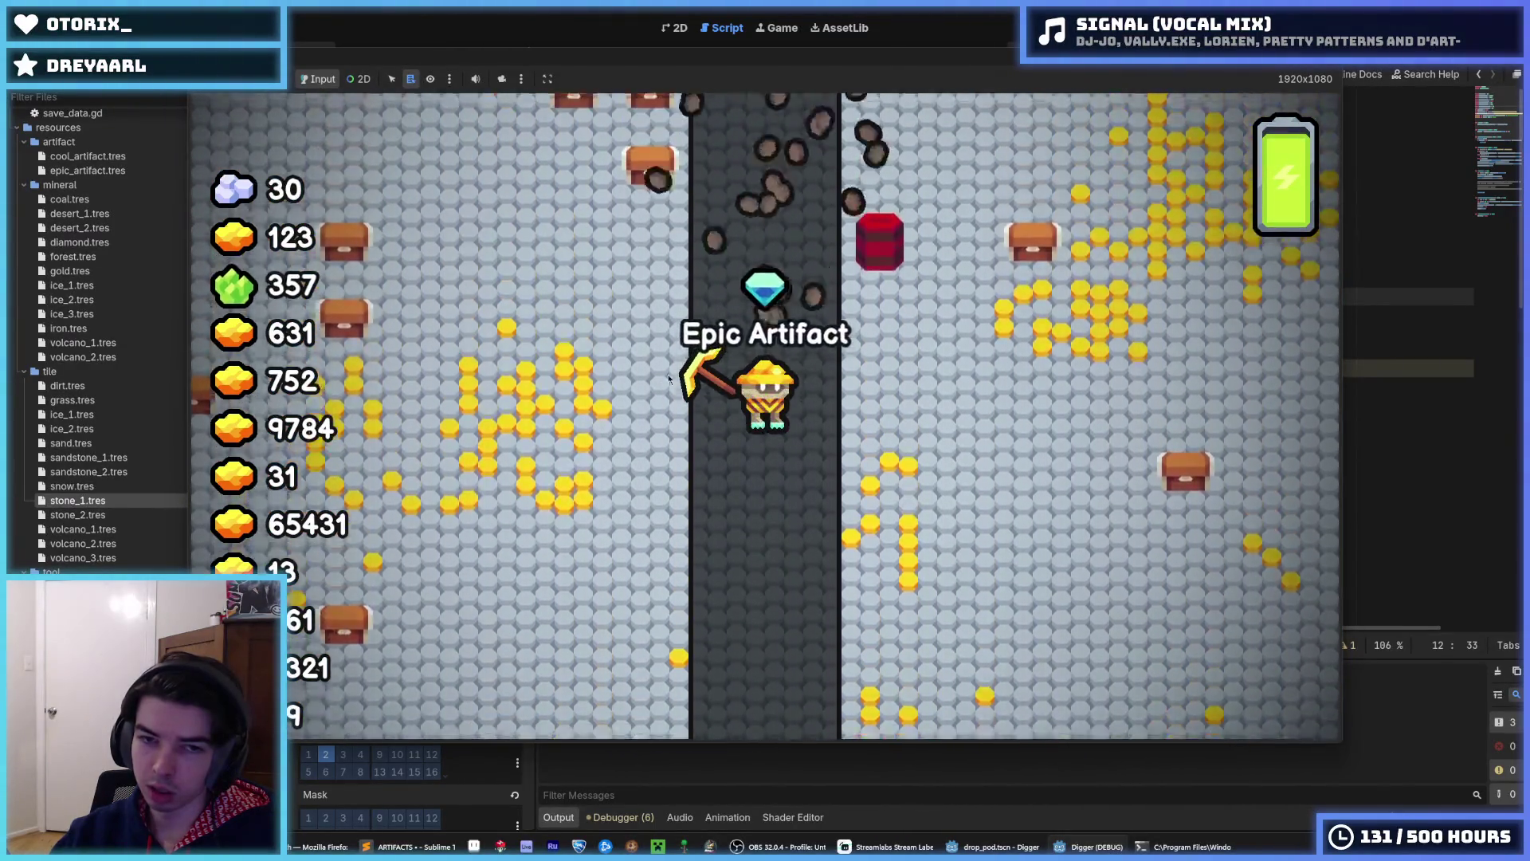
{"action": "key", "text": "F8"}
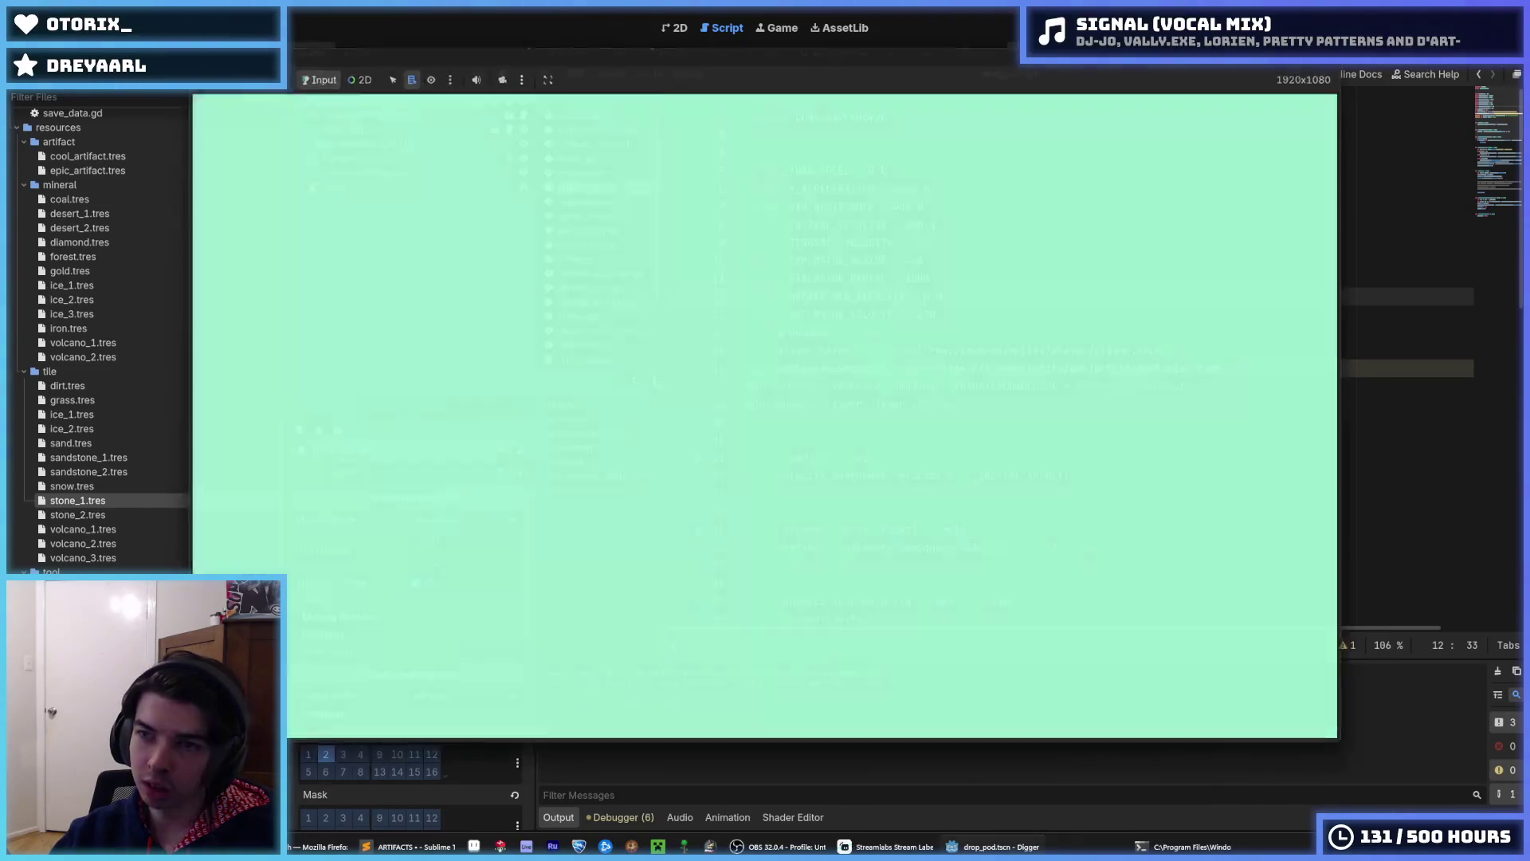
{"action": "key", "text": "F5"}
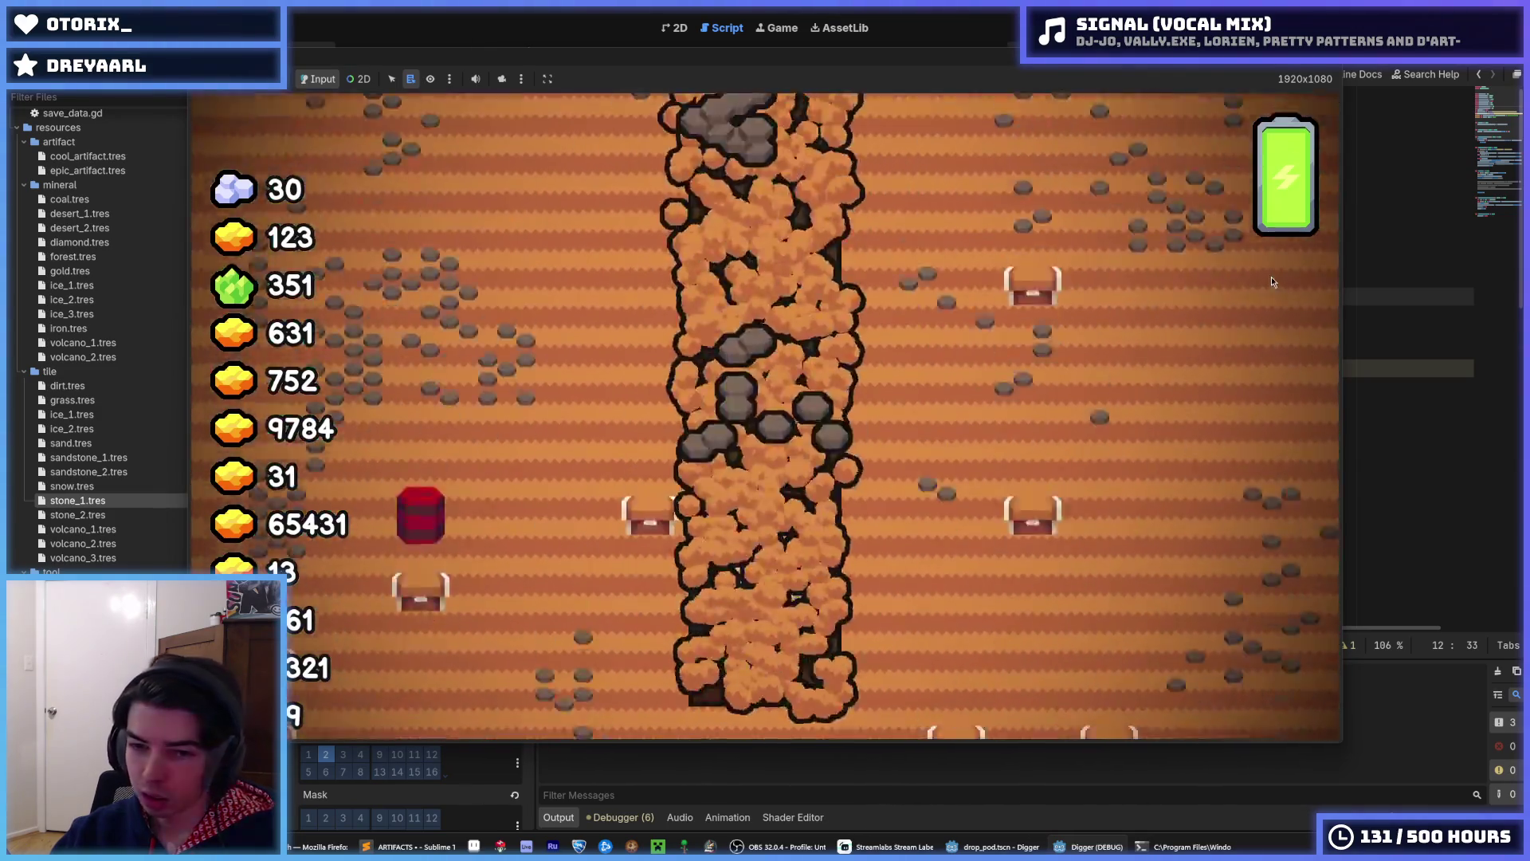
{"action": "key", "text": "alt+Tab"}
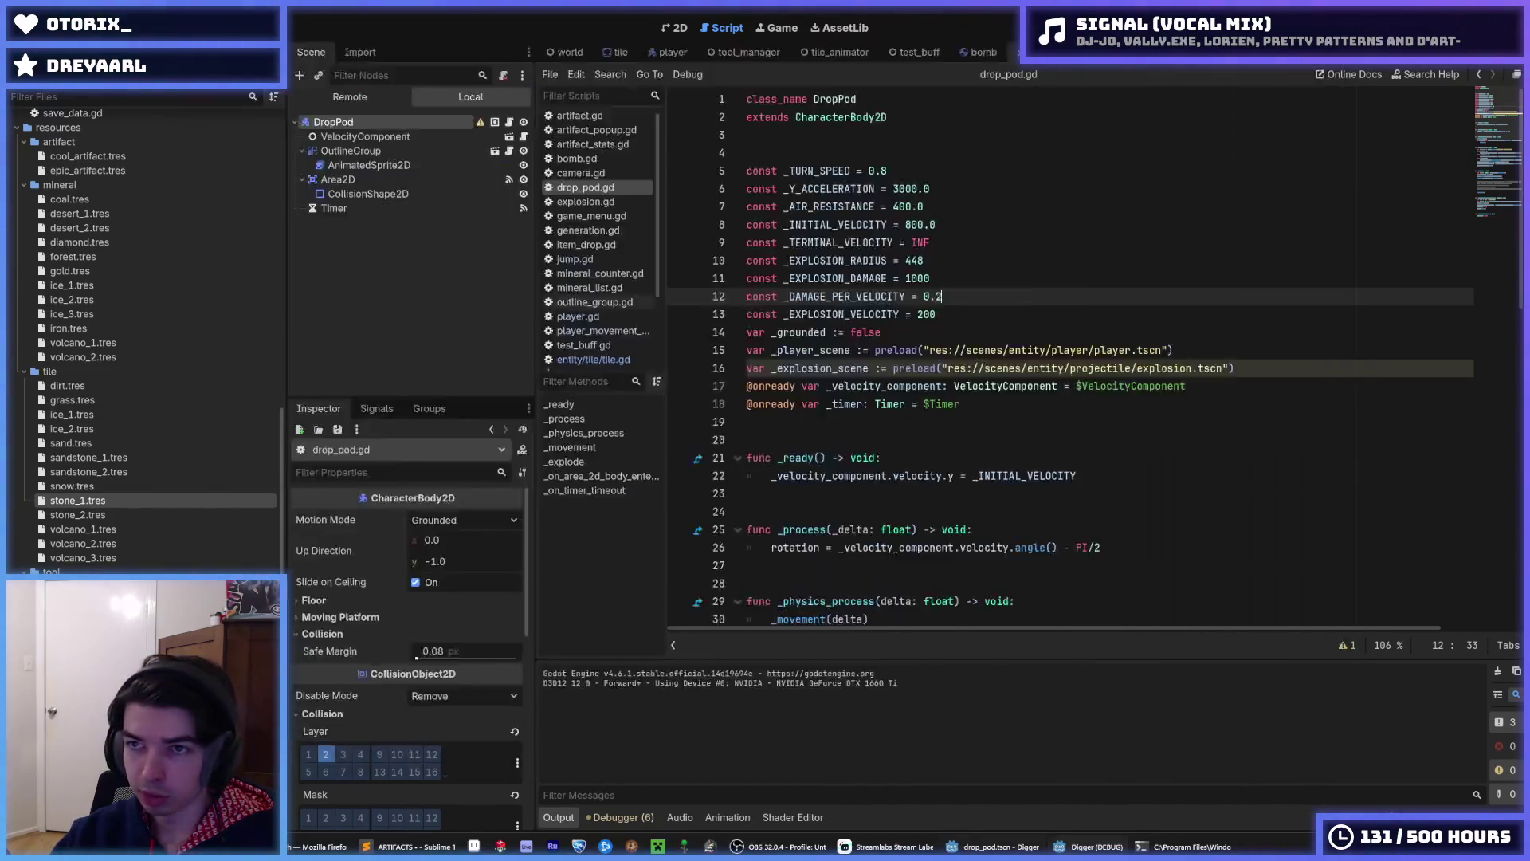
{"action": "left_click", "coordinate": [920, 313]}
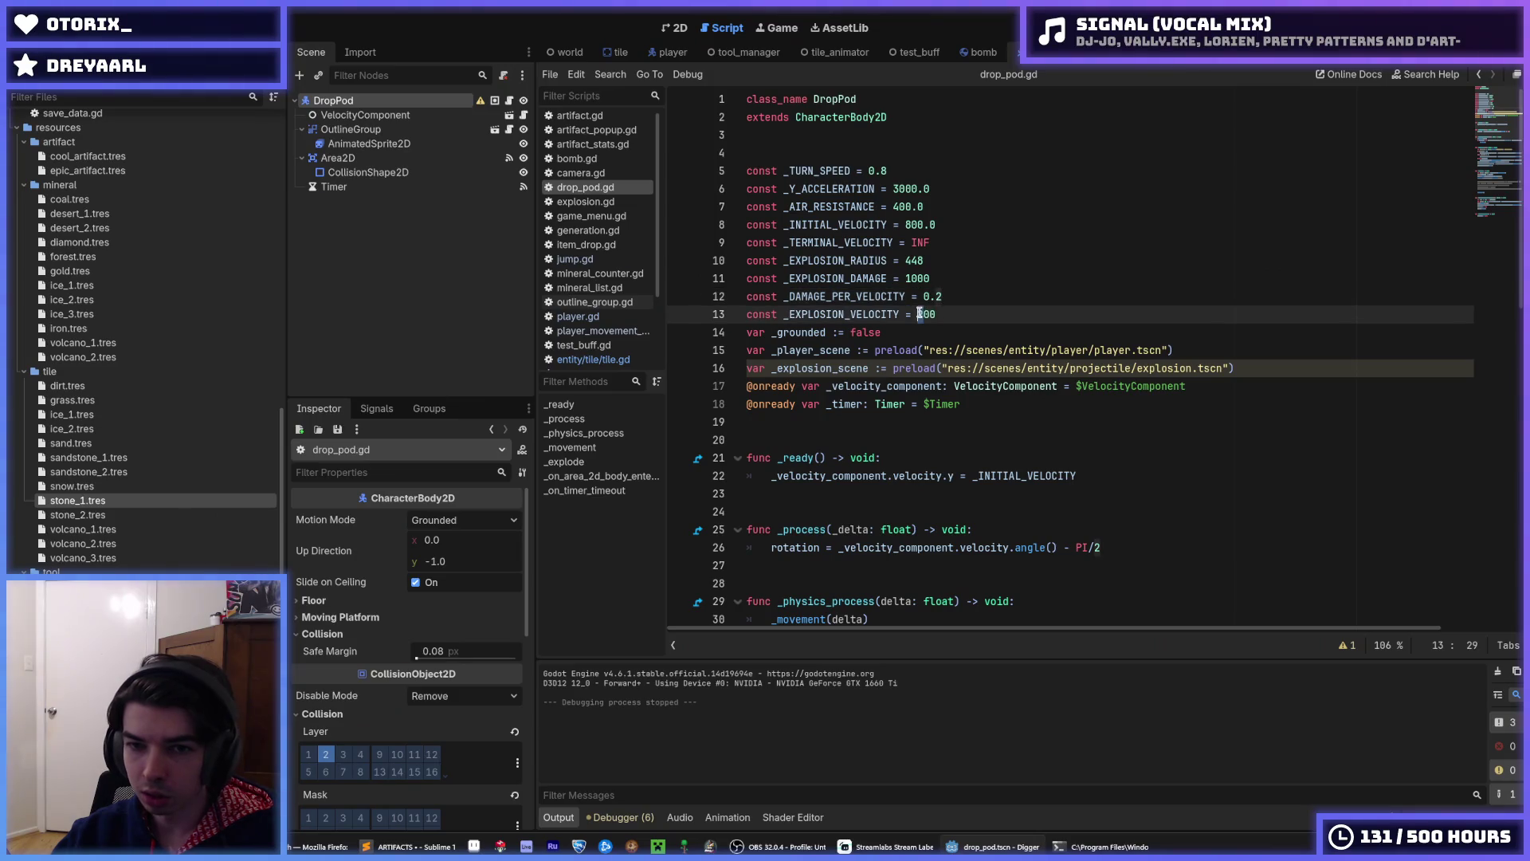
{"action": "type", "text": "3"}
- Restart the game repeatedly with the new _EXPLOSION_VELOCITY to watch the drop pod land
{"action": "key", "text": "F5"}
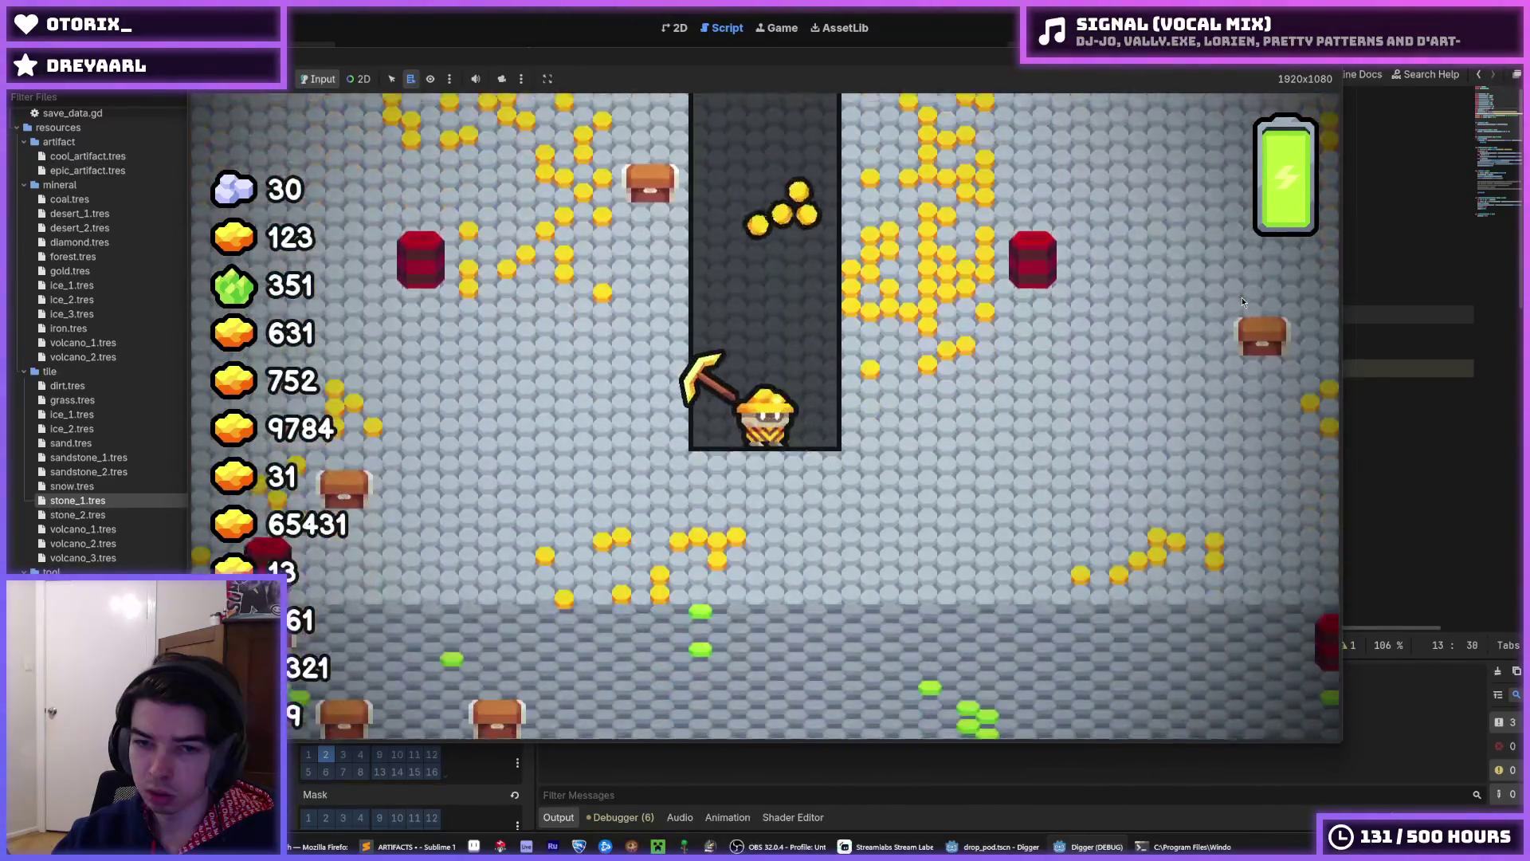
{"action": "key", "text": "F5"}
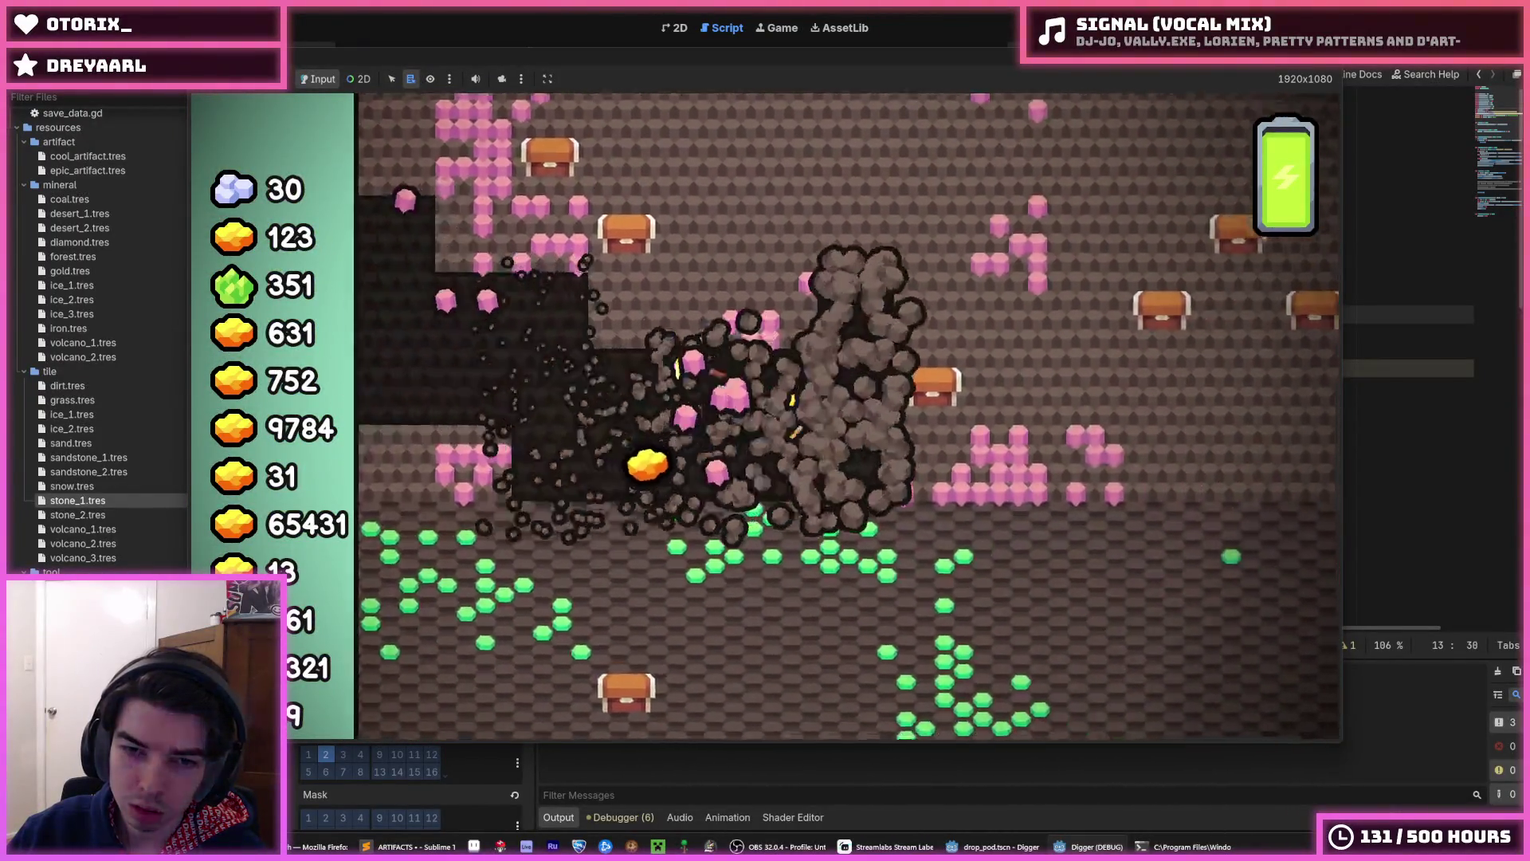
{"action": "key", "text": "F5"}
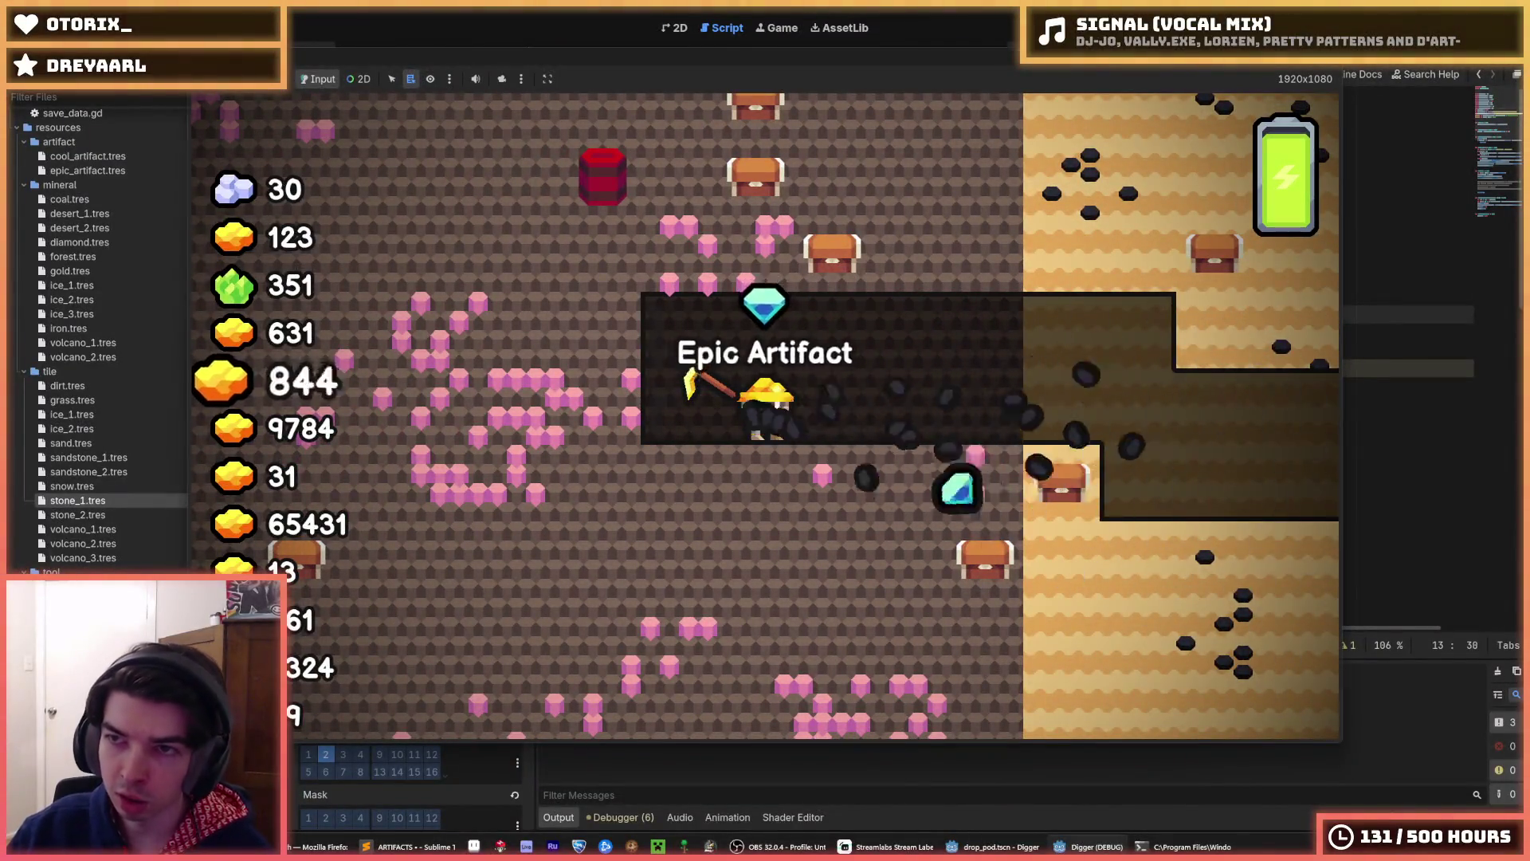
{"action": "key", "text": "F5"}
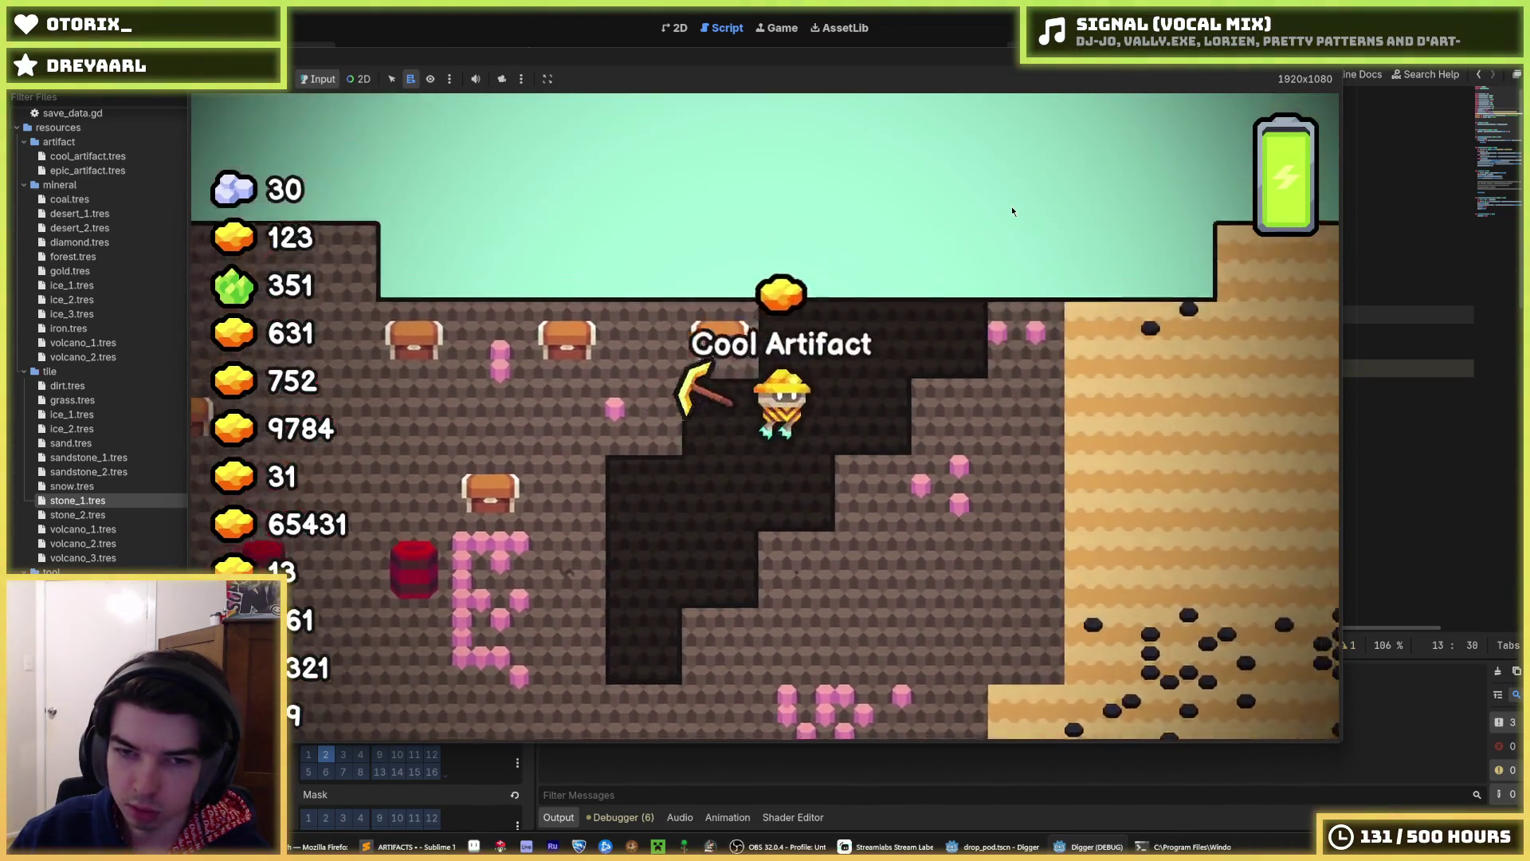
{"action": "key", "text": "F5"}
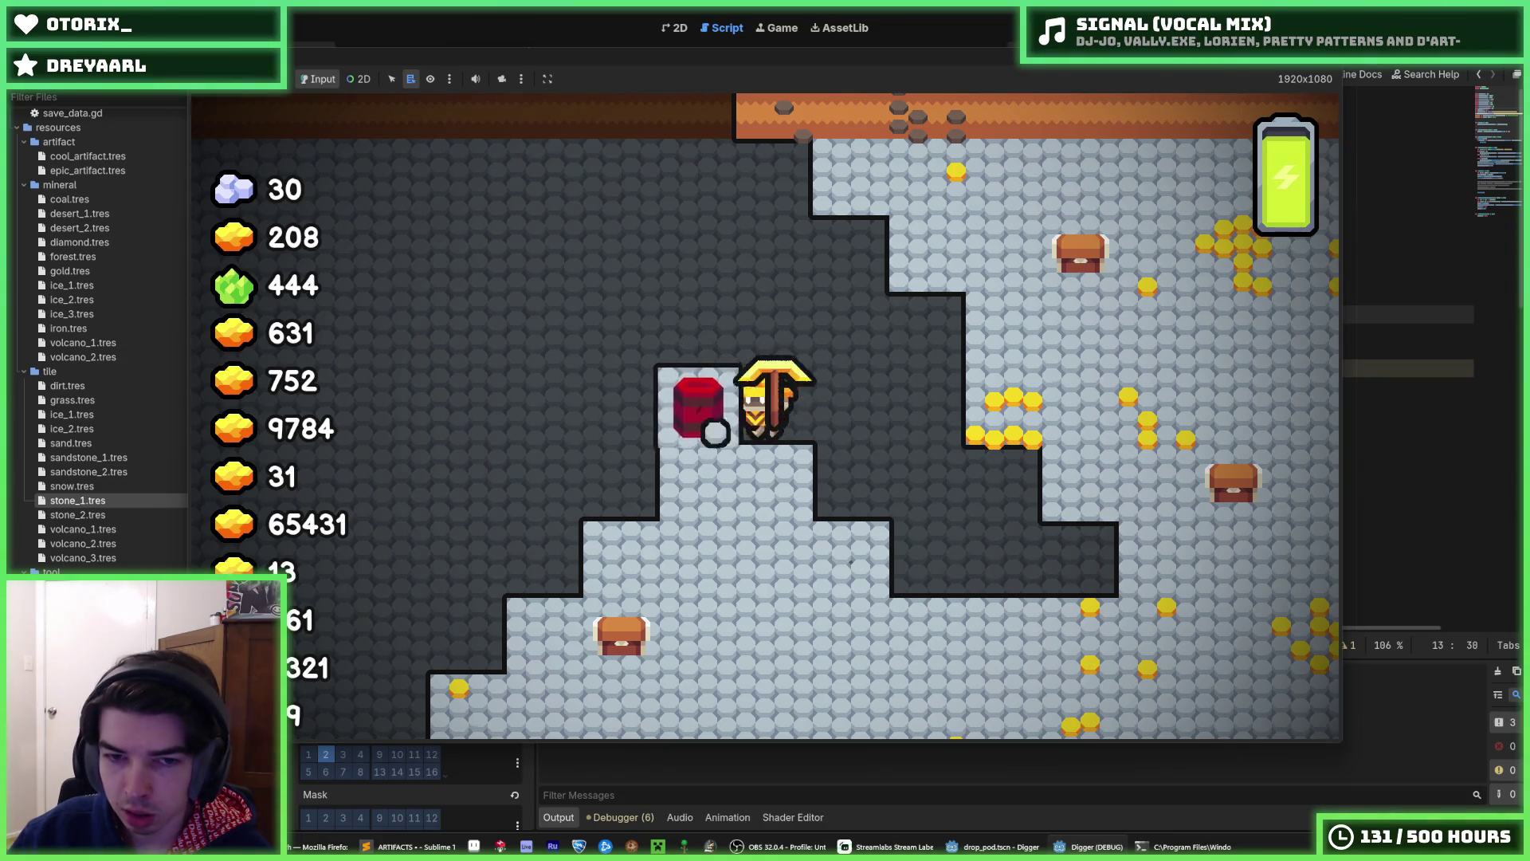
{"action": "key", "text": "F5"}
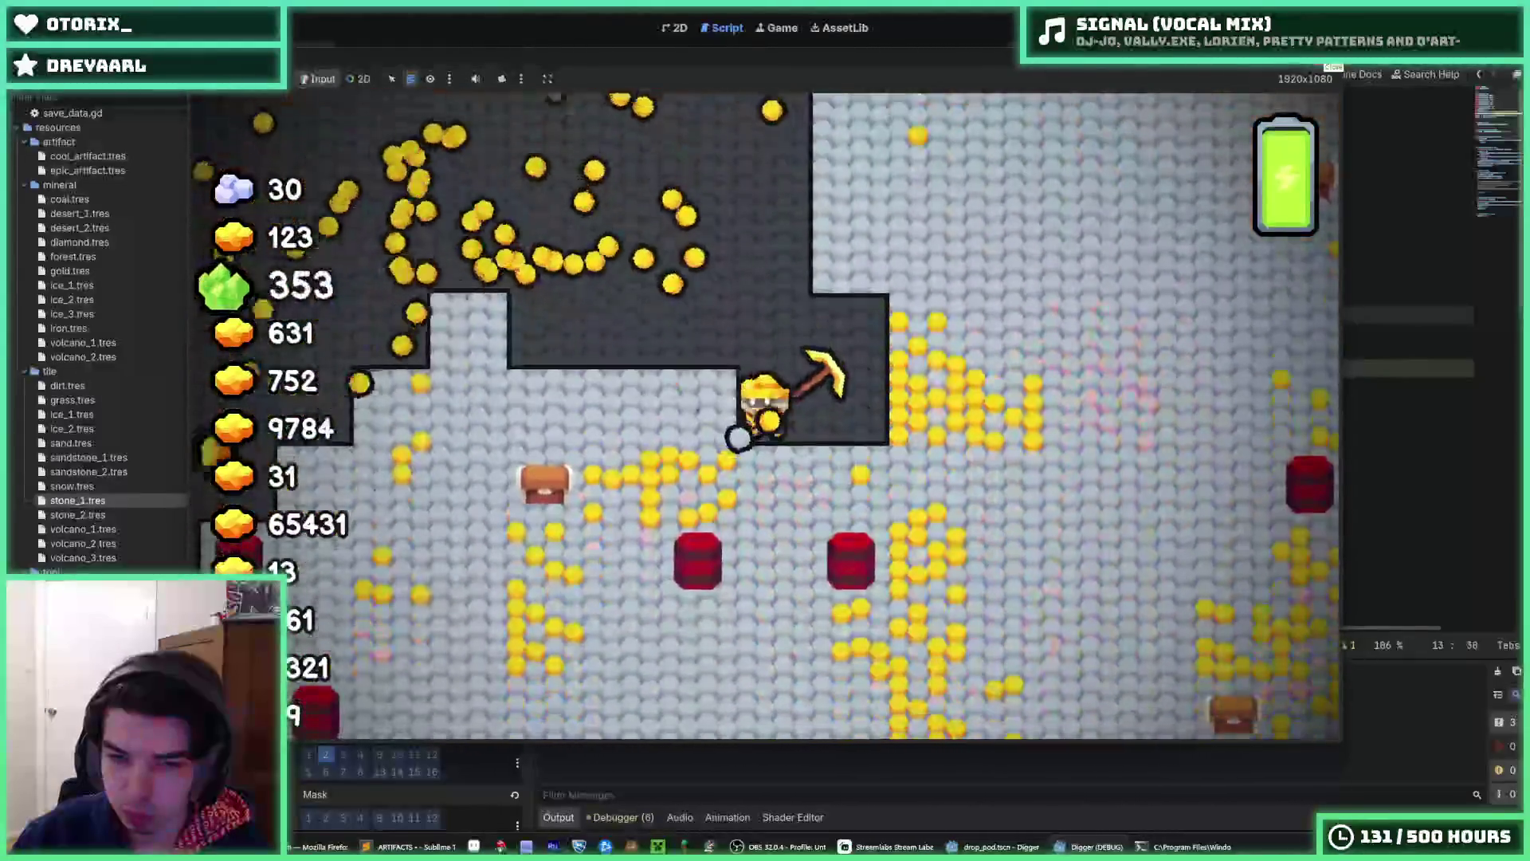
- Test the drop several more times with _EXPLOSION_VELOCITY at 300, then stop the game
{"action": "left_click", "coordinate": [1333, 63]}
{"action": "key", "text": "F5"}
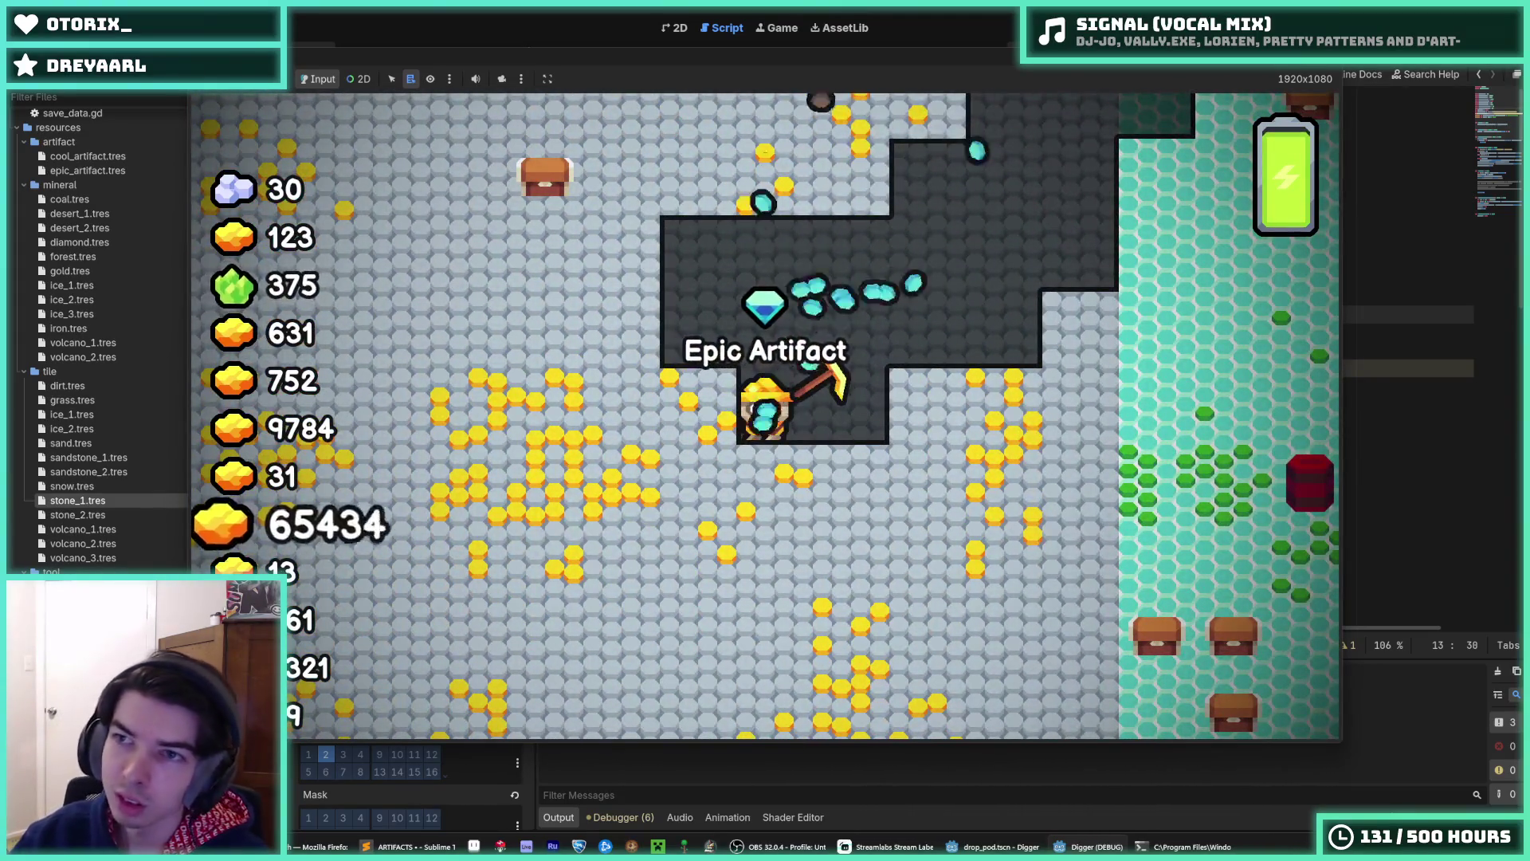
{"action": "key", "text": "F8"}
{"action": "key", "text": "F5"}
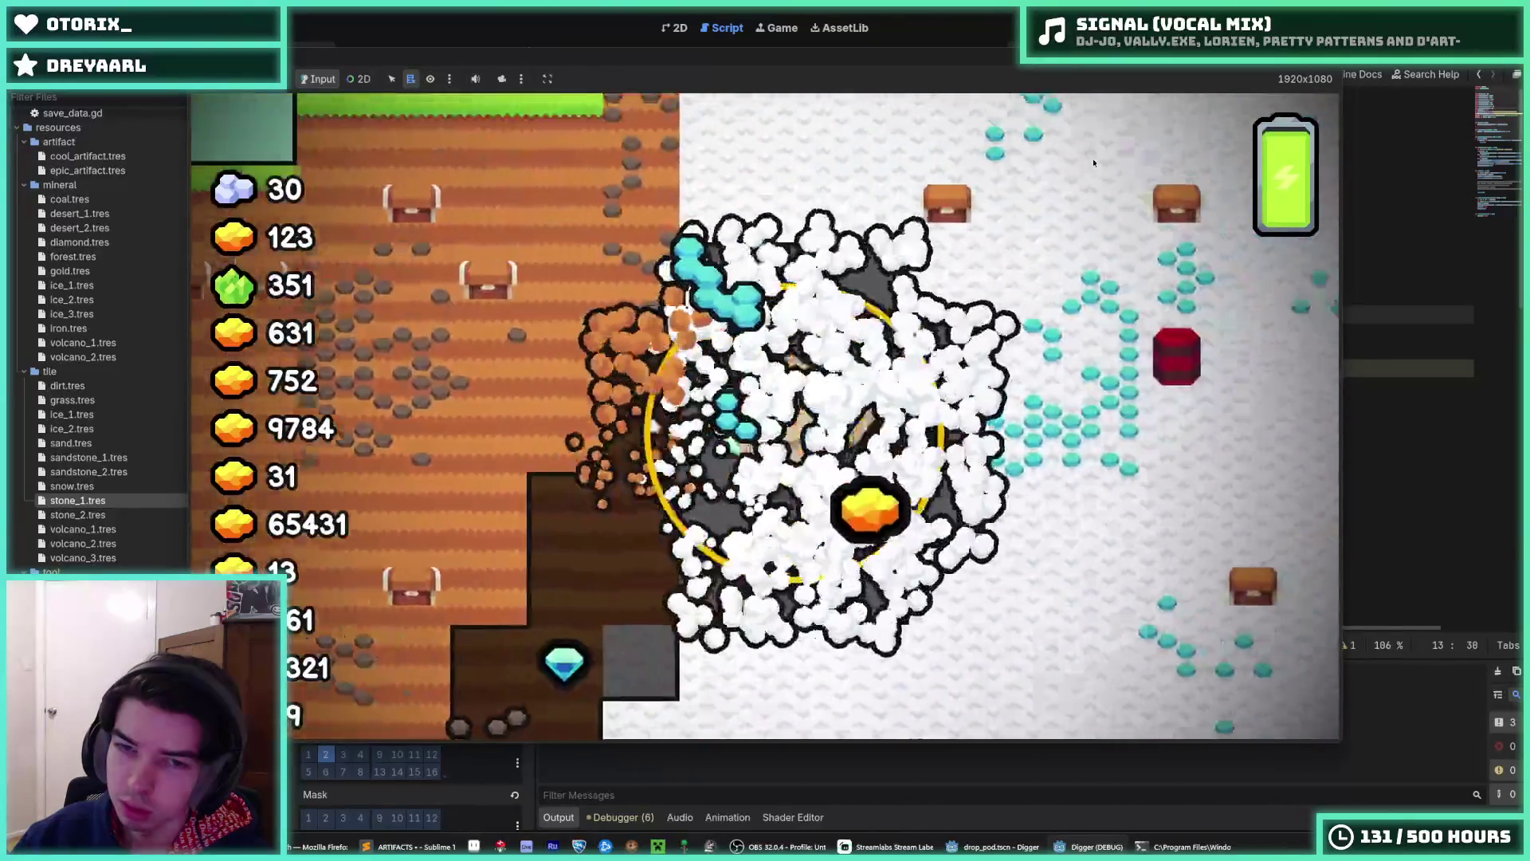
{"action": "key", "text": "s"}
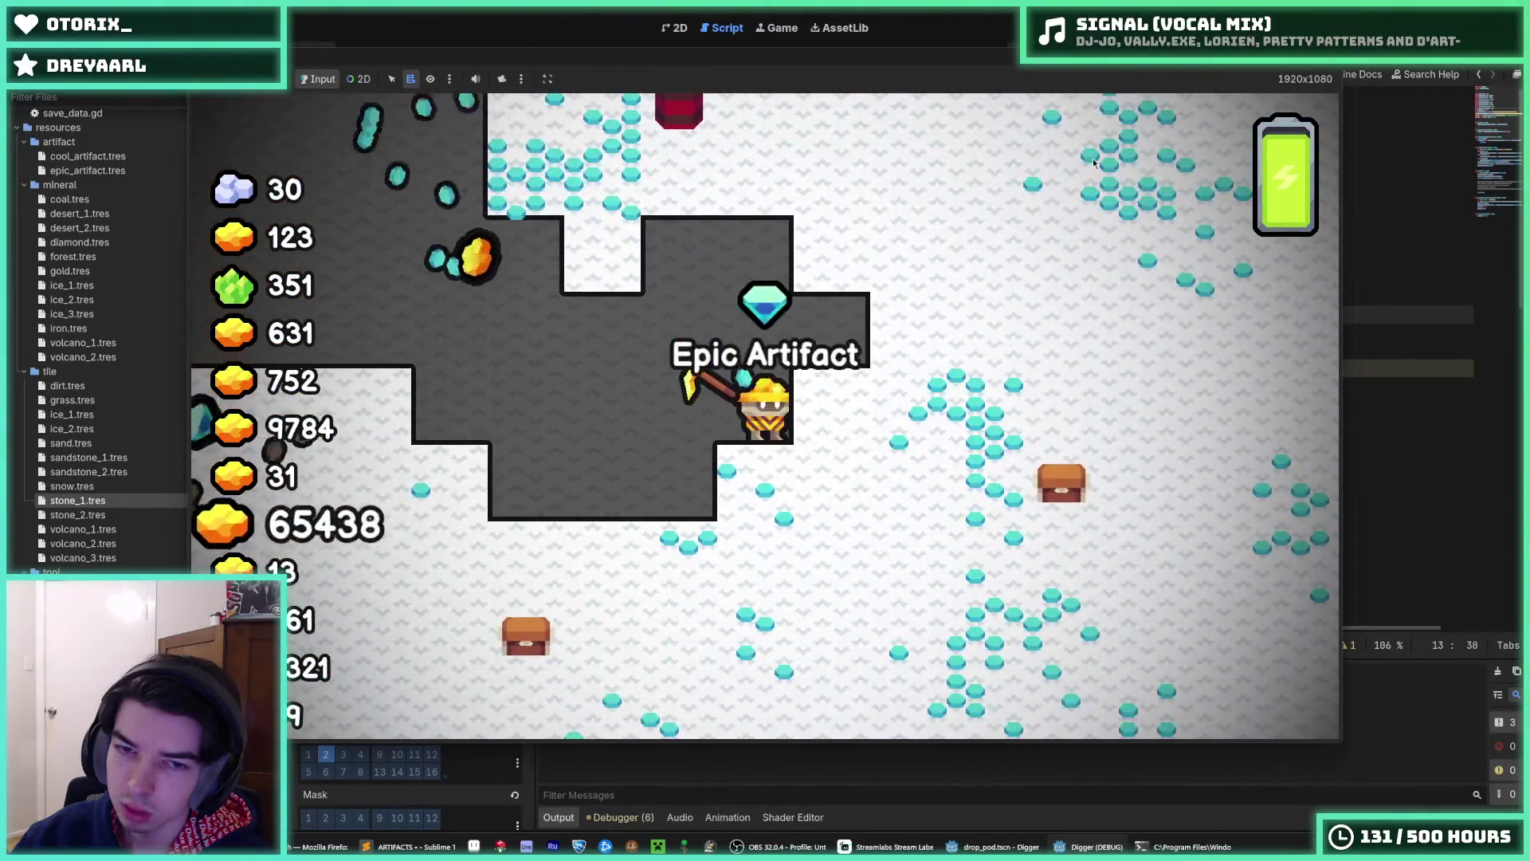
{"action": "key", "text": "F5"}
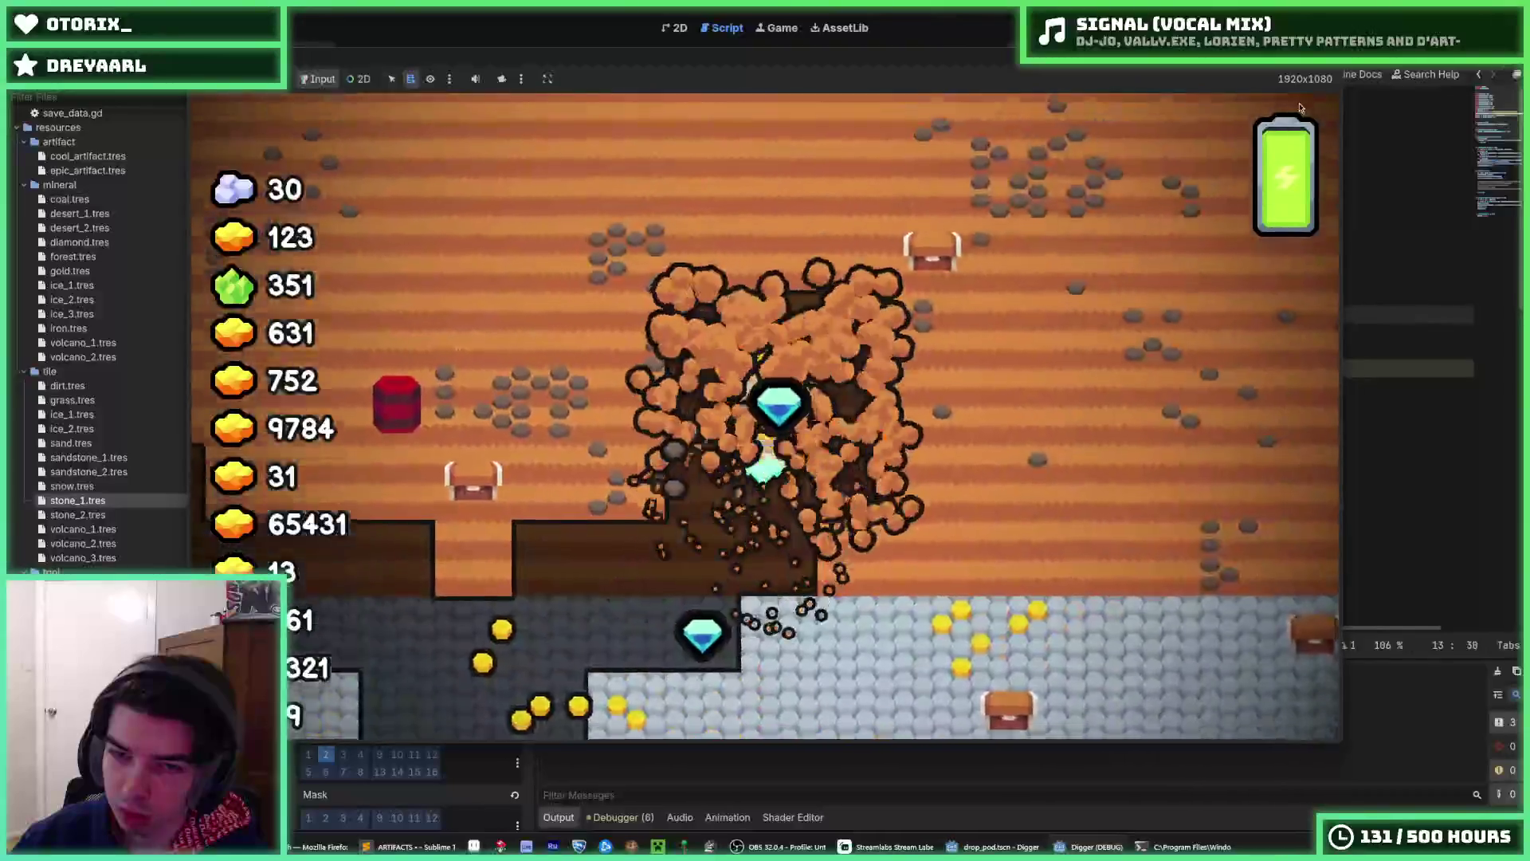
{"action": "key", "text": "F8"}
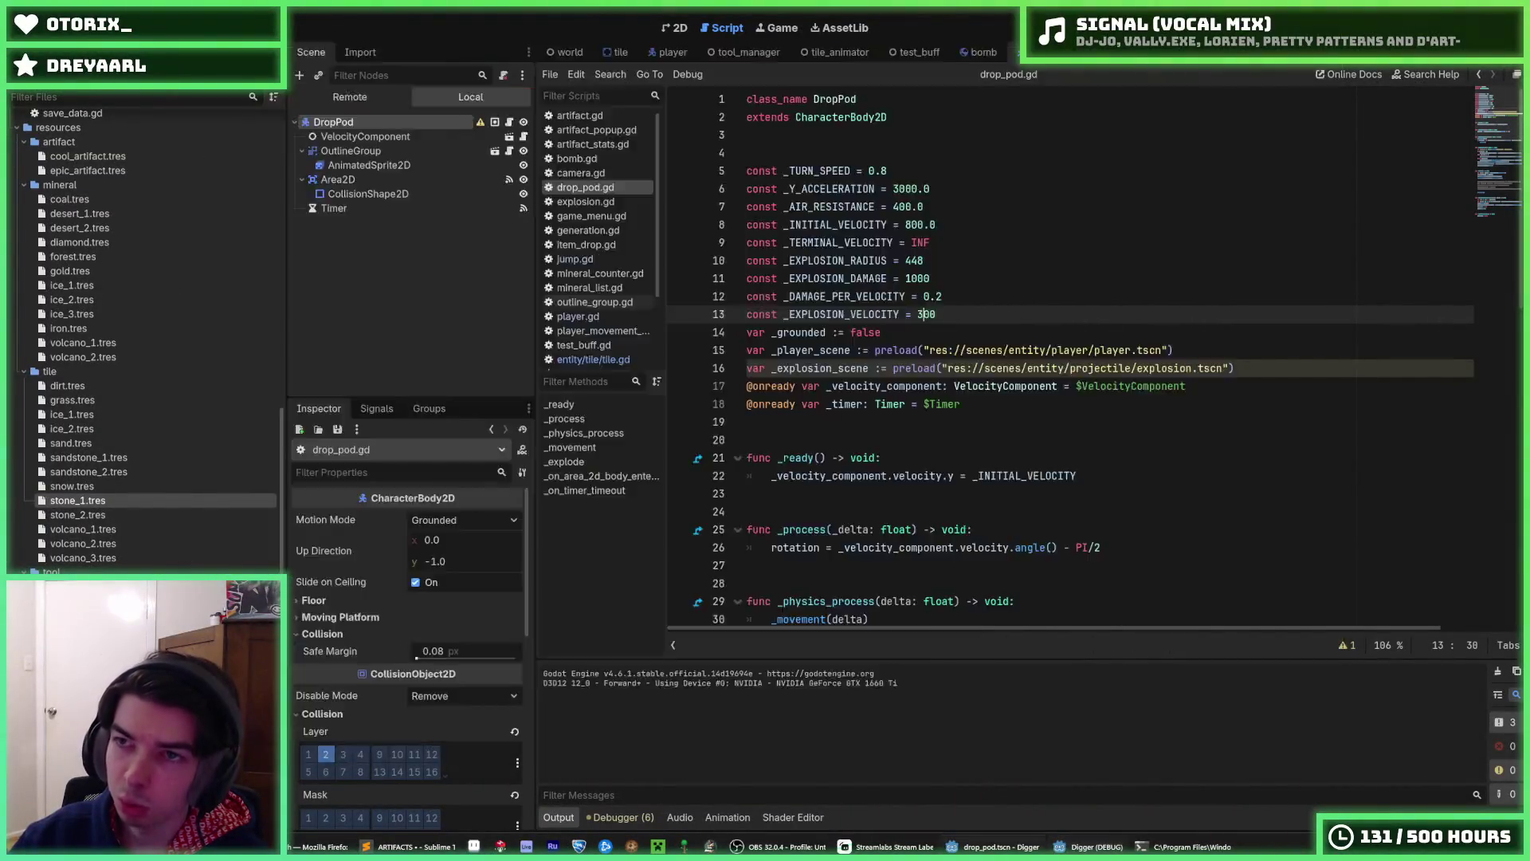
- Run the game a few more times, then stop debugging and return to drop_pod.gd
{"action": "key", "text": "F5"}
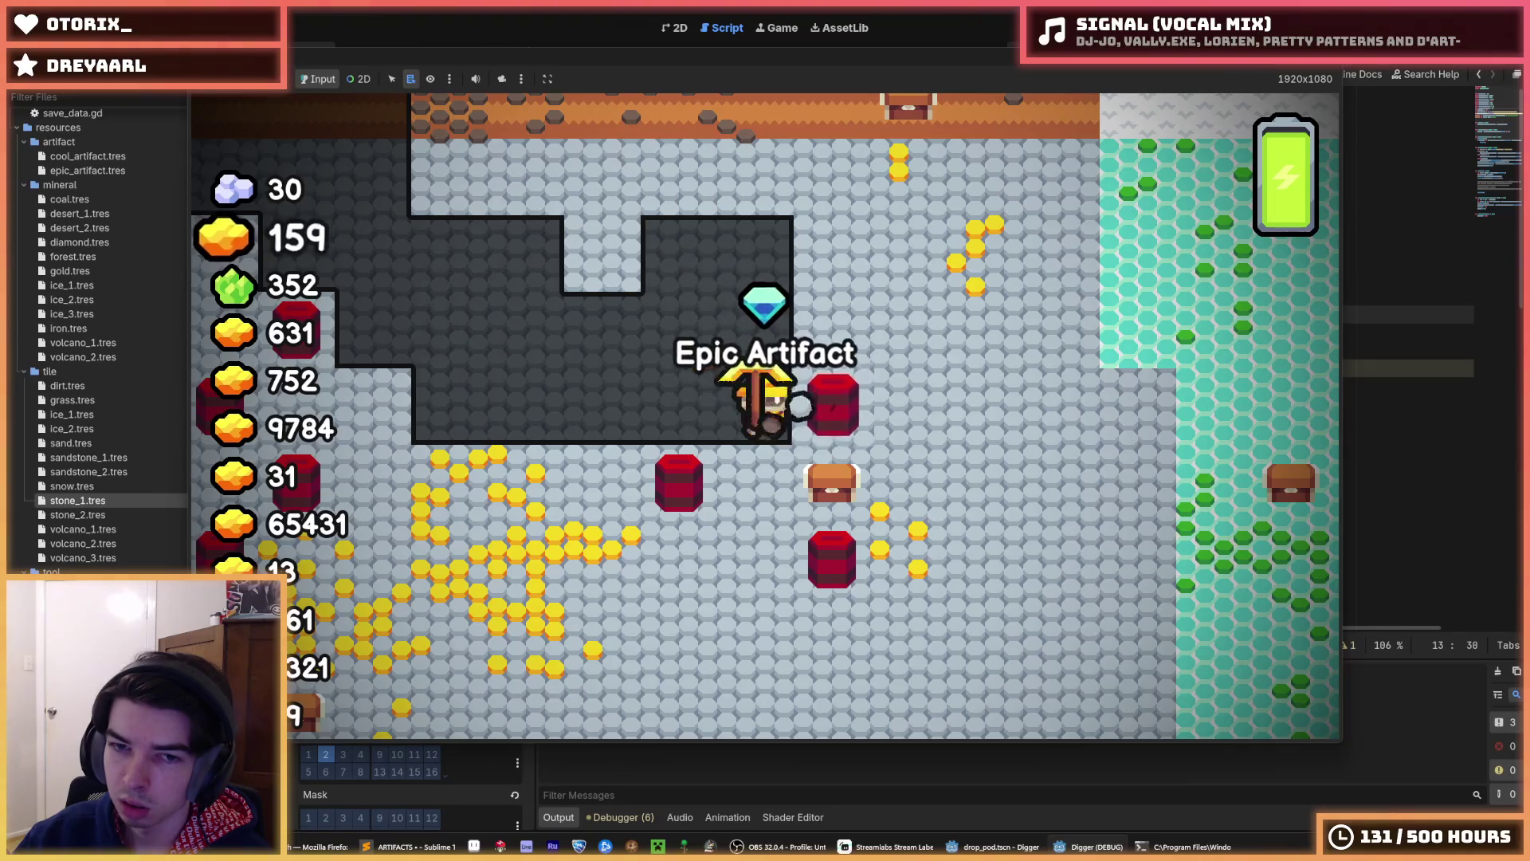
{"action": "key", "text": "F5"}
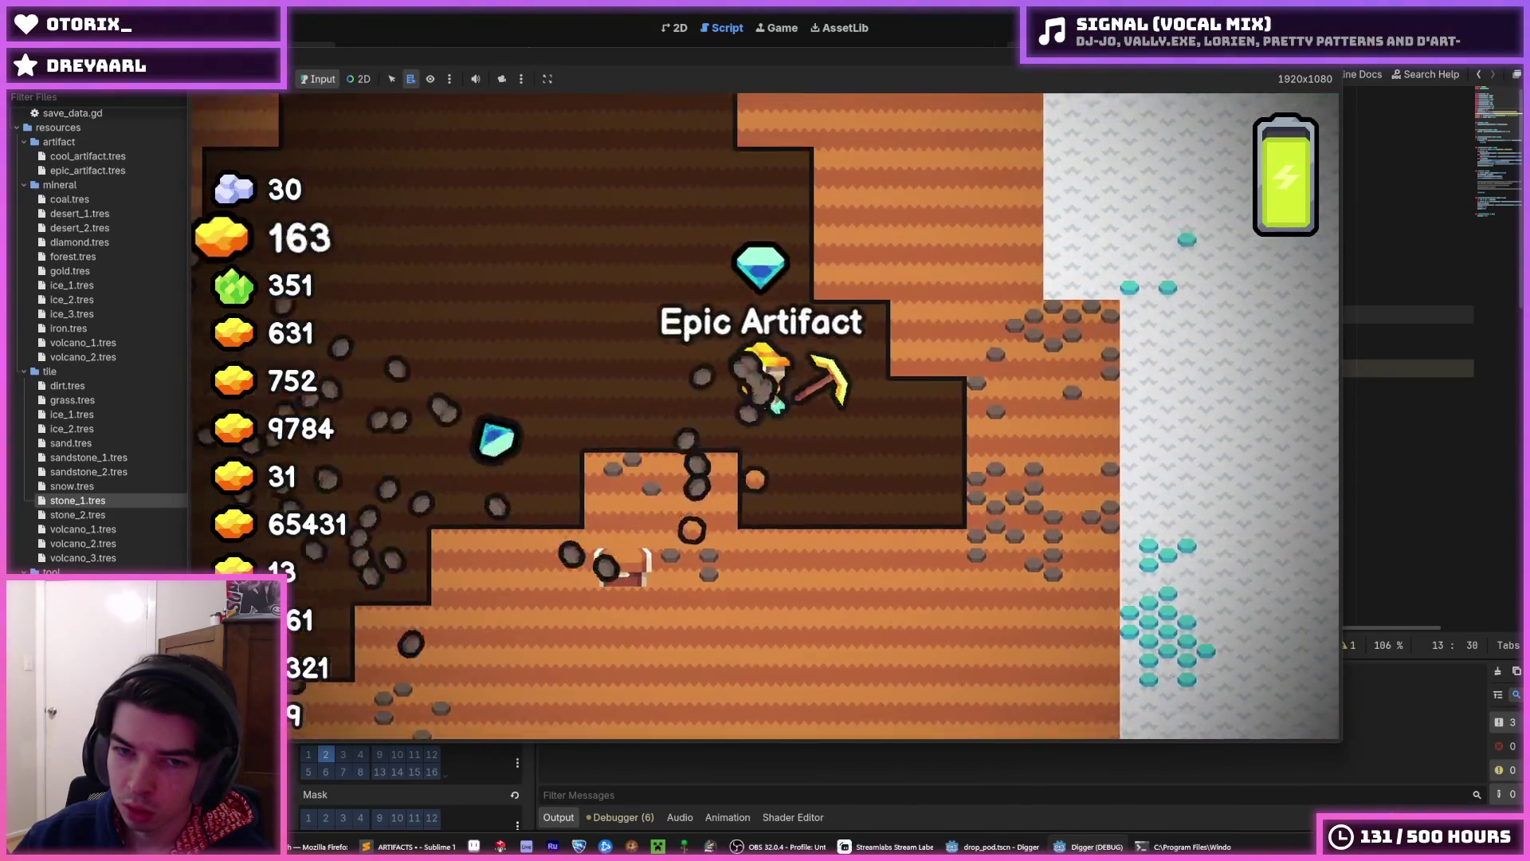
{"action": "key", "text": "F5"}
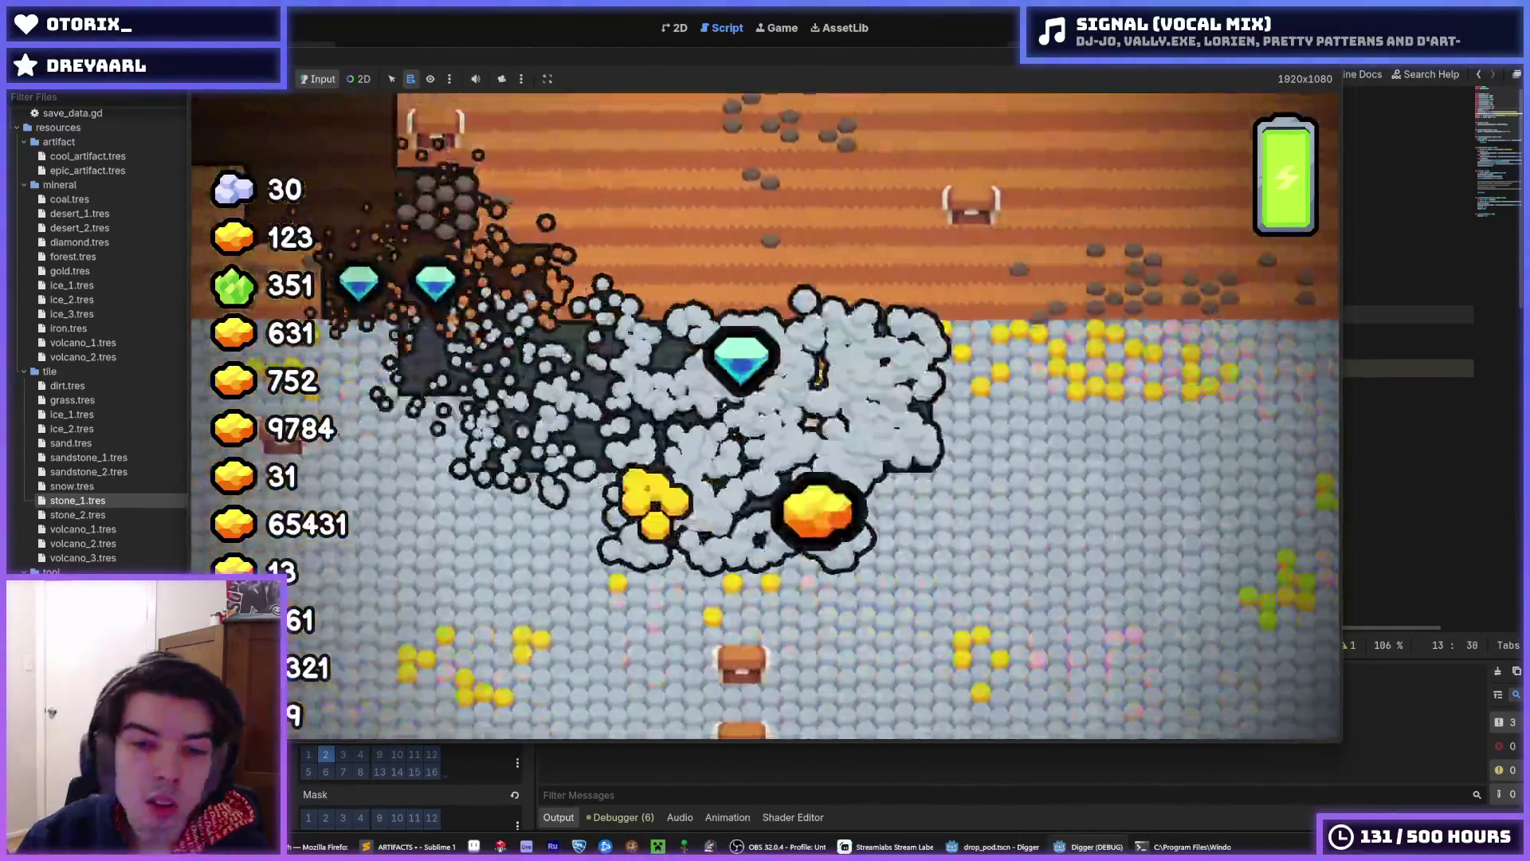
{"action": "key", "text": "F8"}
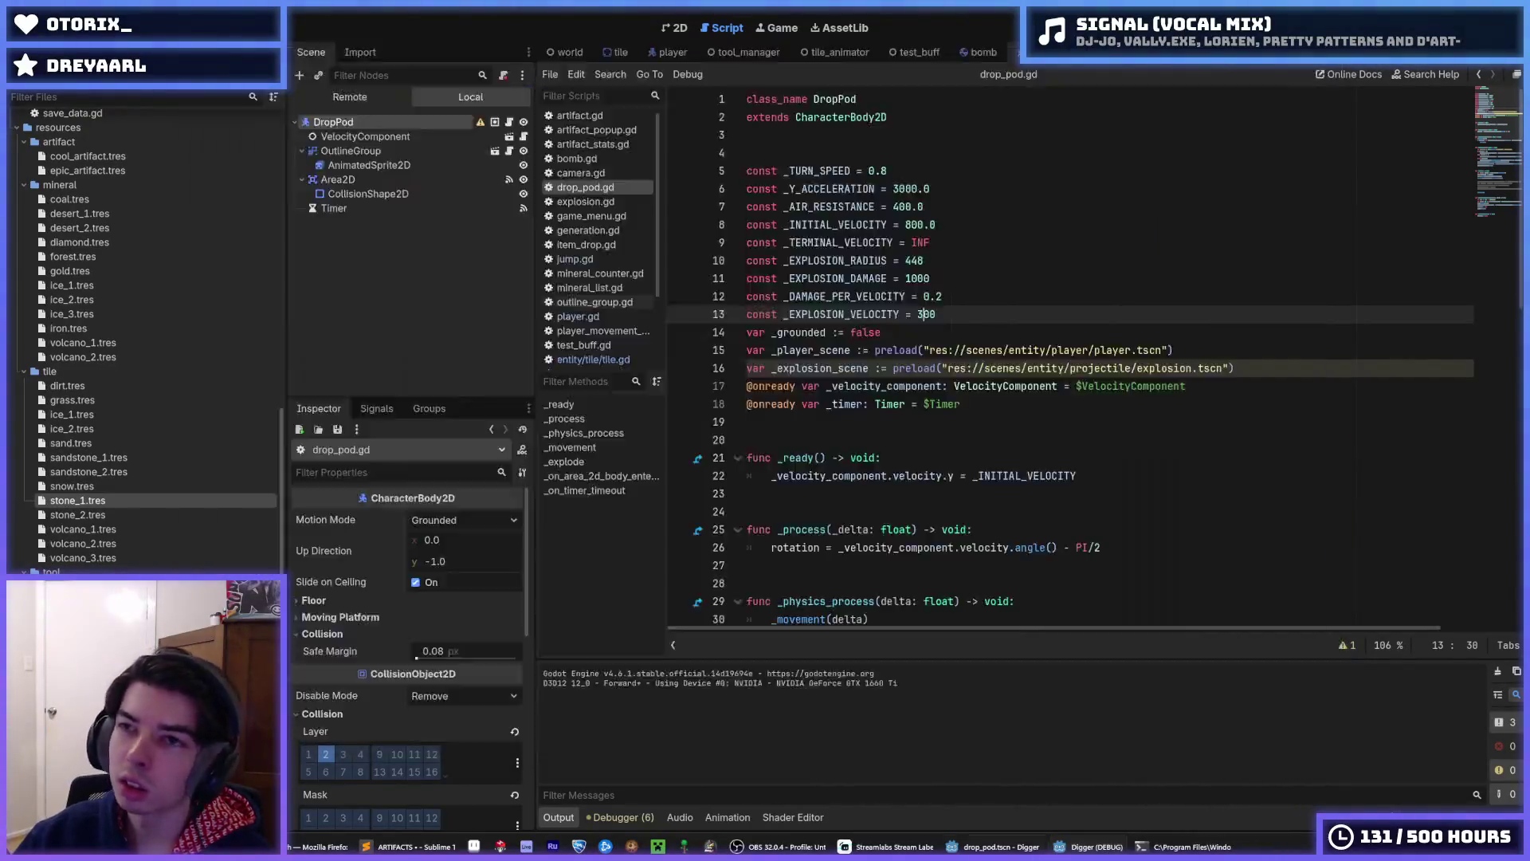
{"action": "key", "text": "F5"}
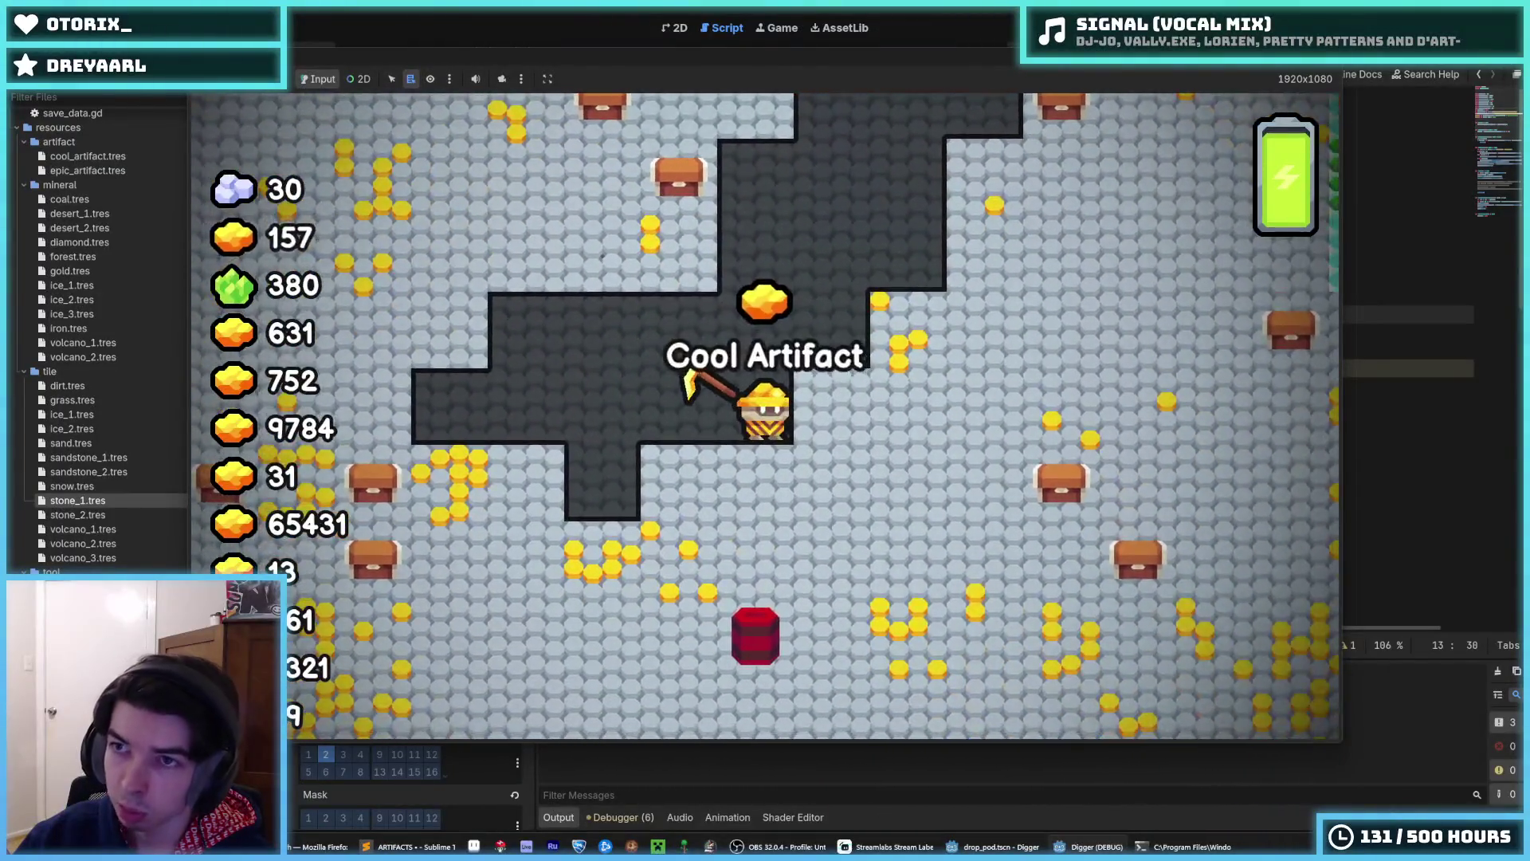
{"action": "key", "text": "F8"}
{"action": "left_click", "coordinate": [1080, 236]}
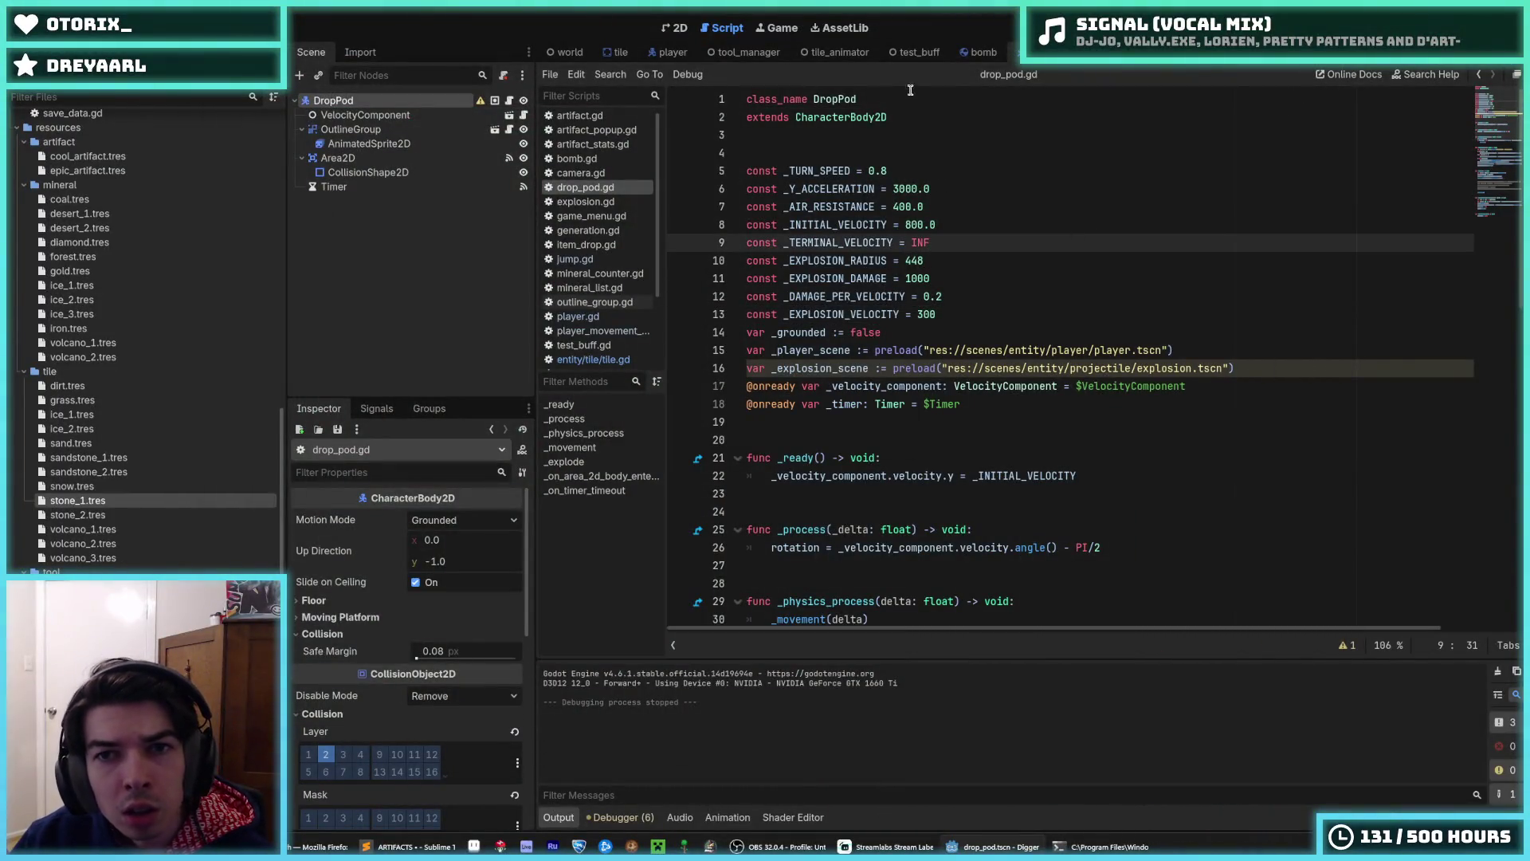
- Instance player.tscn as a child of DropPod, placed right after VelocityComponent
{"action": "right_click", "coordinate": [368, 101]}
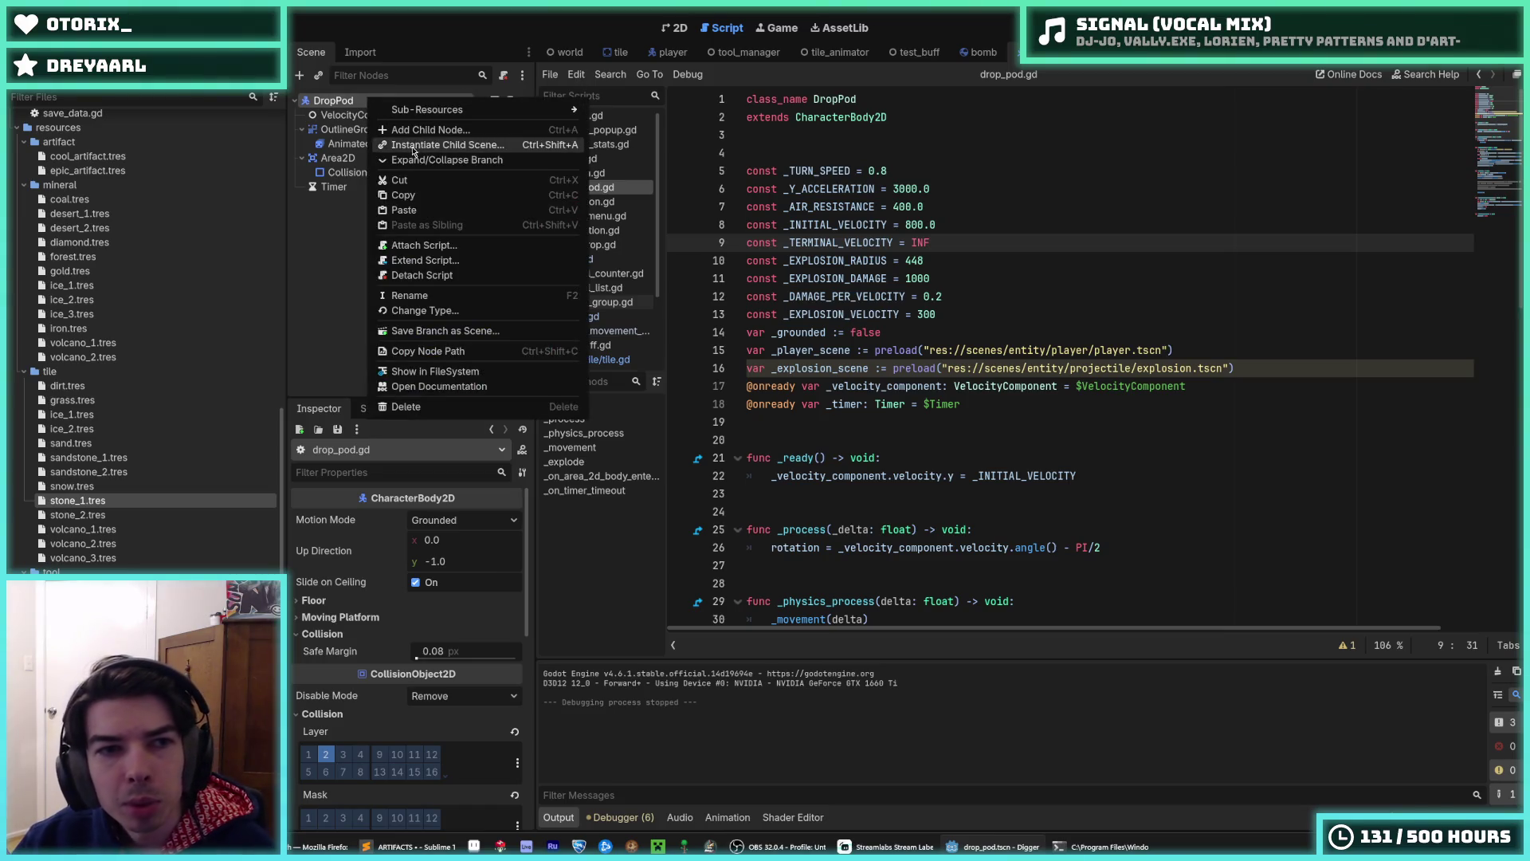
{"action": "left_click", "coordinate": [404, 131]}
{"action": "left_click", "coordinate": [1256, 261]}
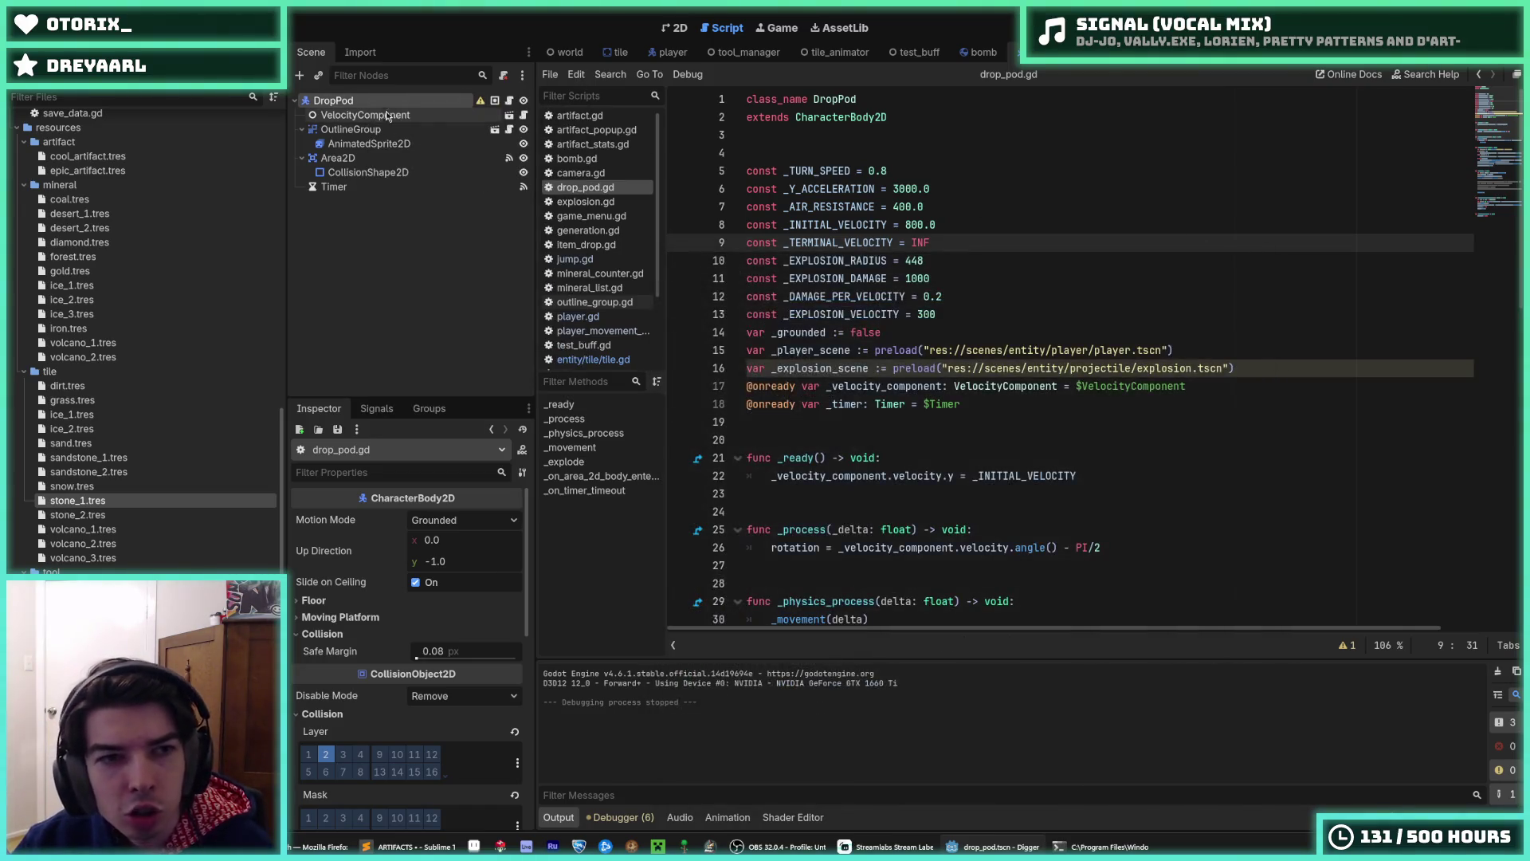
{"action": "left_click", "coordinate": [319, 77]}
{"action": "type", "text": "player"}
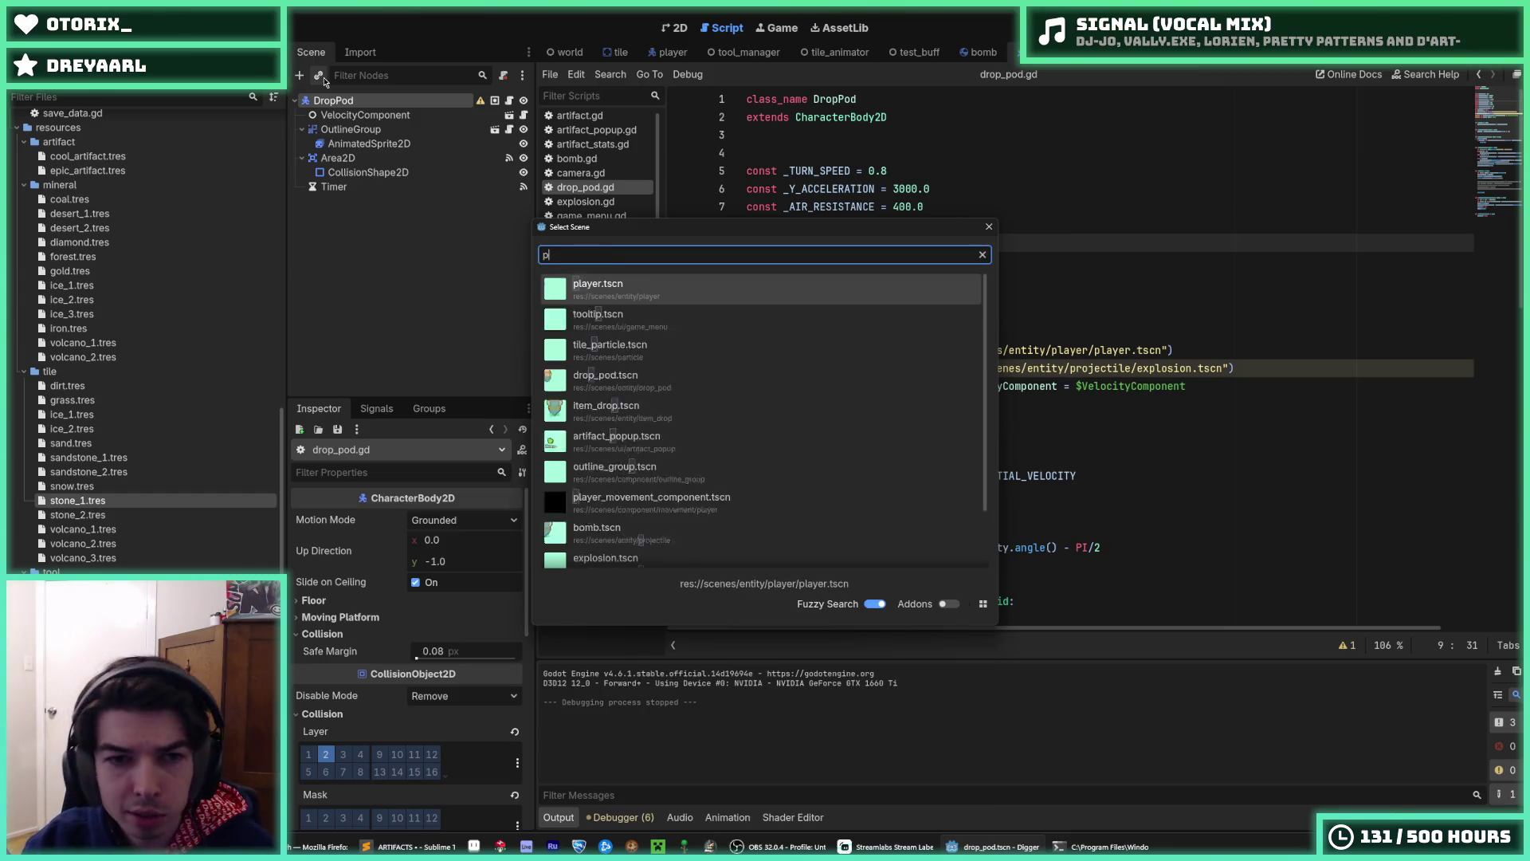
{"action": "key", "text": "Return"}
{"action": "left_click", "coordinate": [676, 32]}
{"action": "scroll", "coordinate": [877, 304], "scroll_direction": "up", "scroll_amount": 5}
{"action": "mouse_move", "coordinate": [355, 200]}
{"action": "left_mouse_down"}
{"action": "mouse_move", "coordinate": [376, 113]}
{"action": "mouse_move", "coordinate": [383, 137]}
{"action": "left_mouse_up"}
- Run the game and trace the Debugger error to player.gd line 45's add_child call
{"action": "key", "text": "F5"}
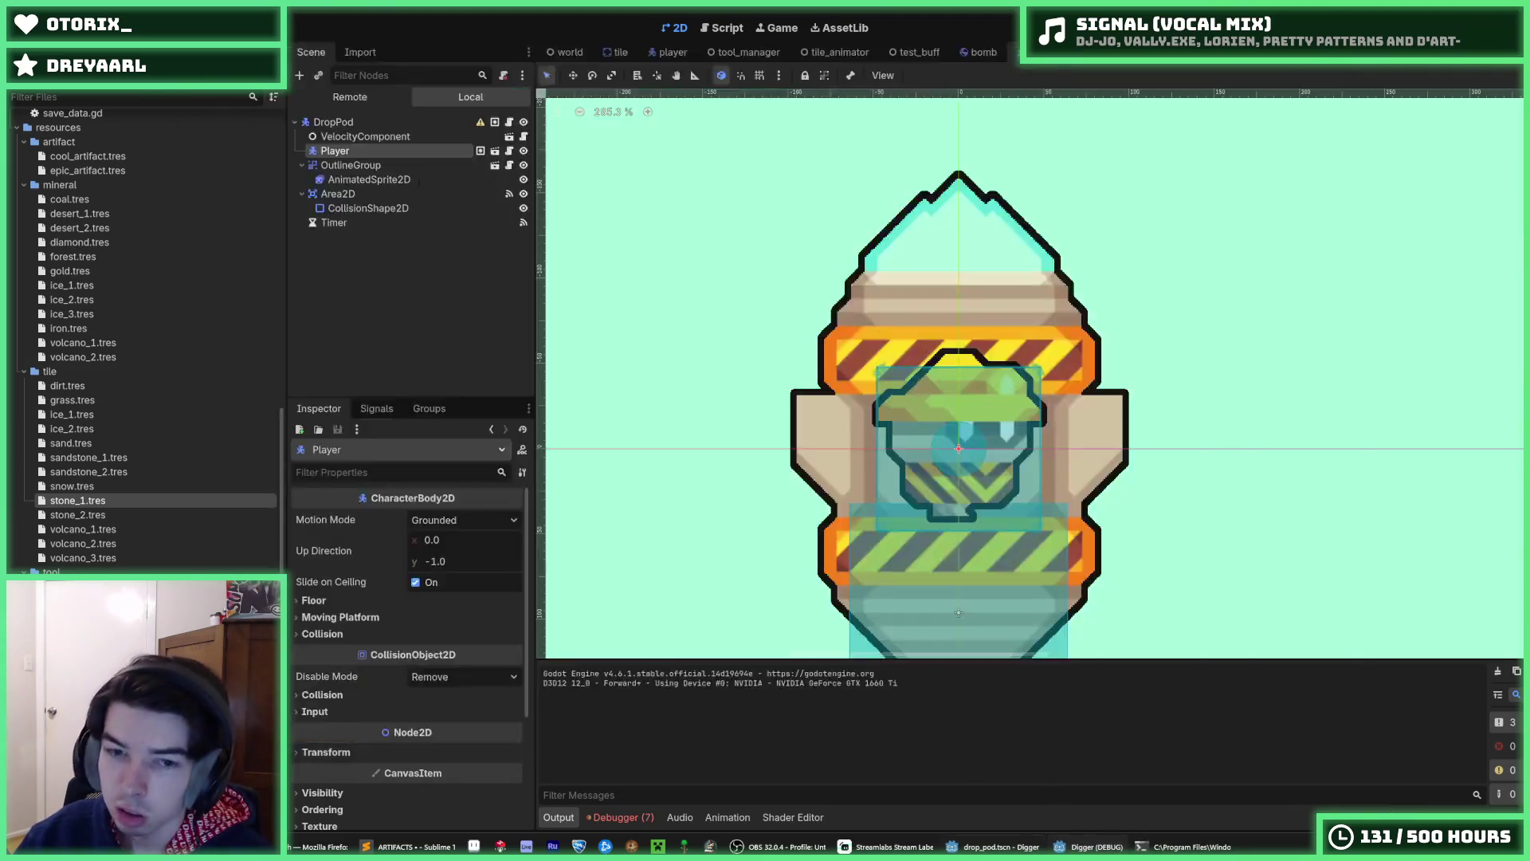
{"action": "left_click", "coordinate": [622, 817]}
{"action": "left_click", "coordinate": [643, 633]}
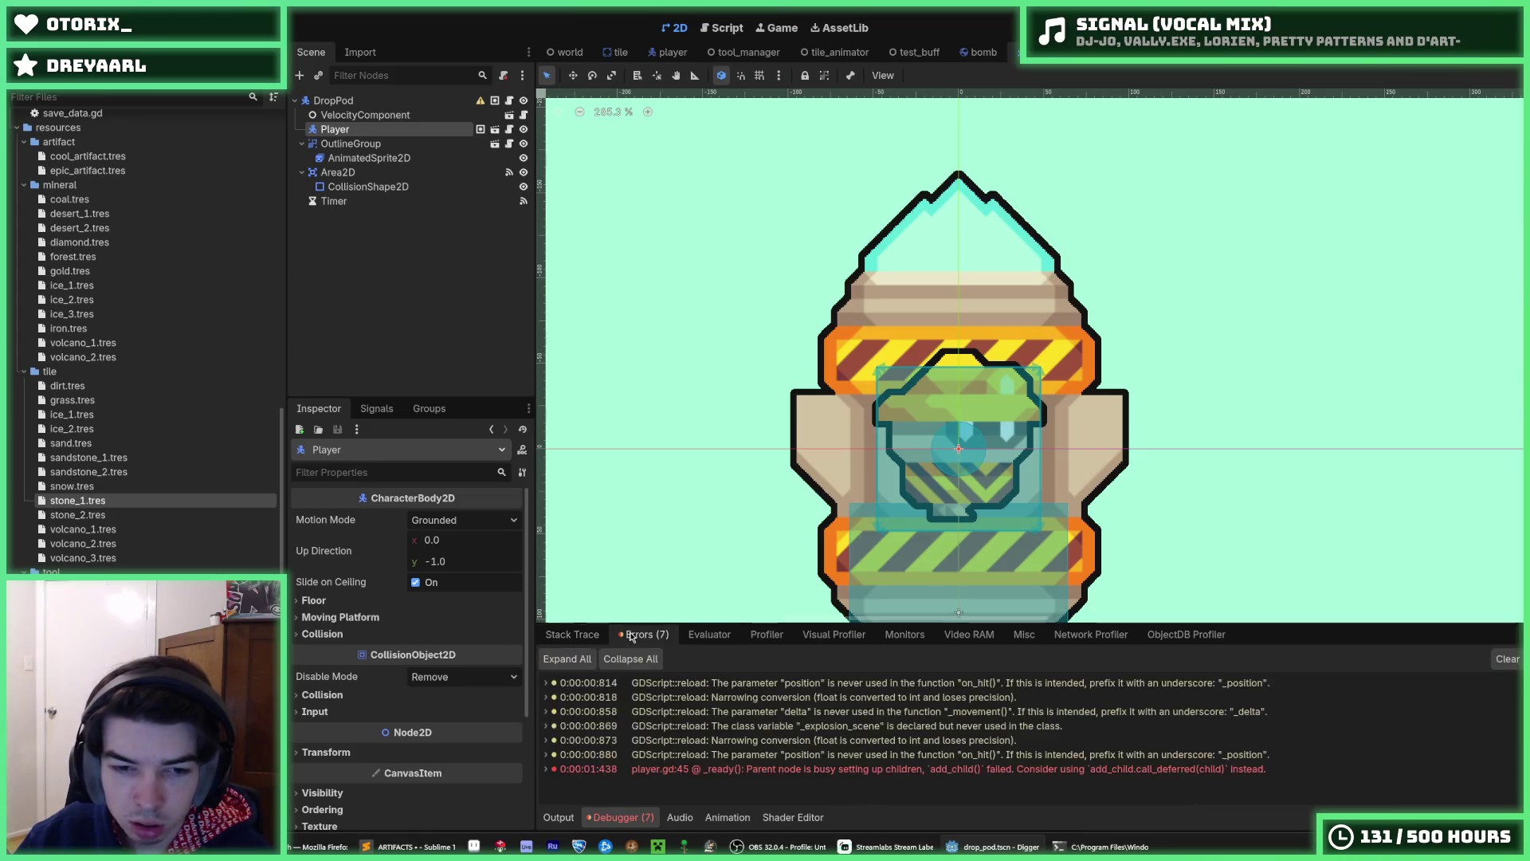
{"action": "double_click", "coordinate": [713, 770]}
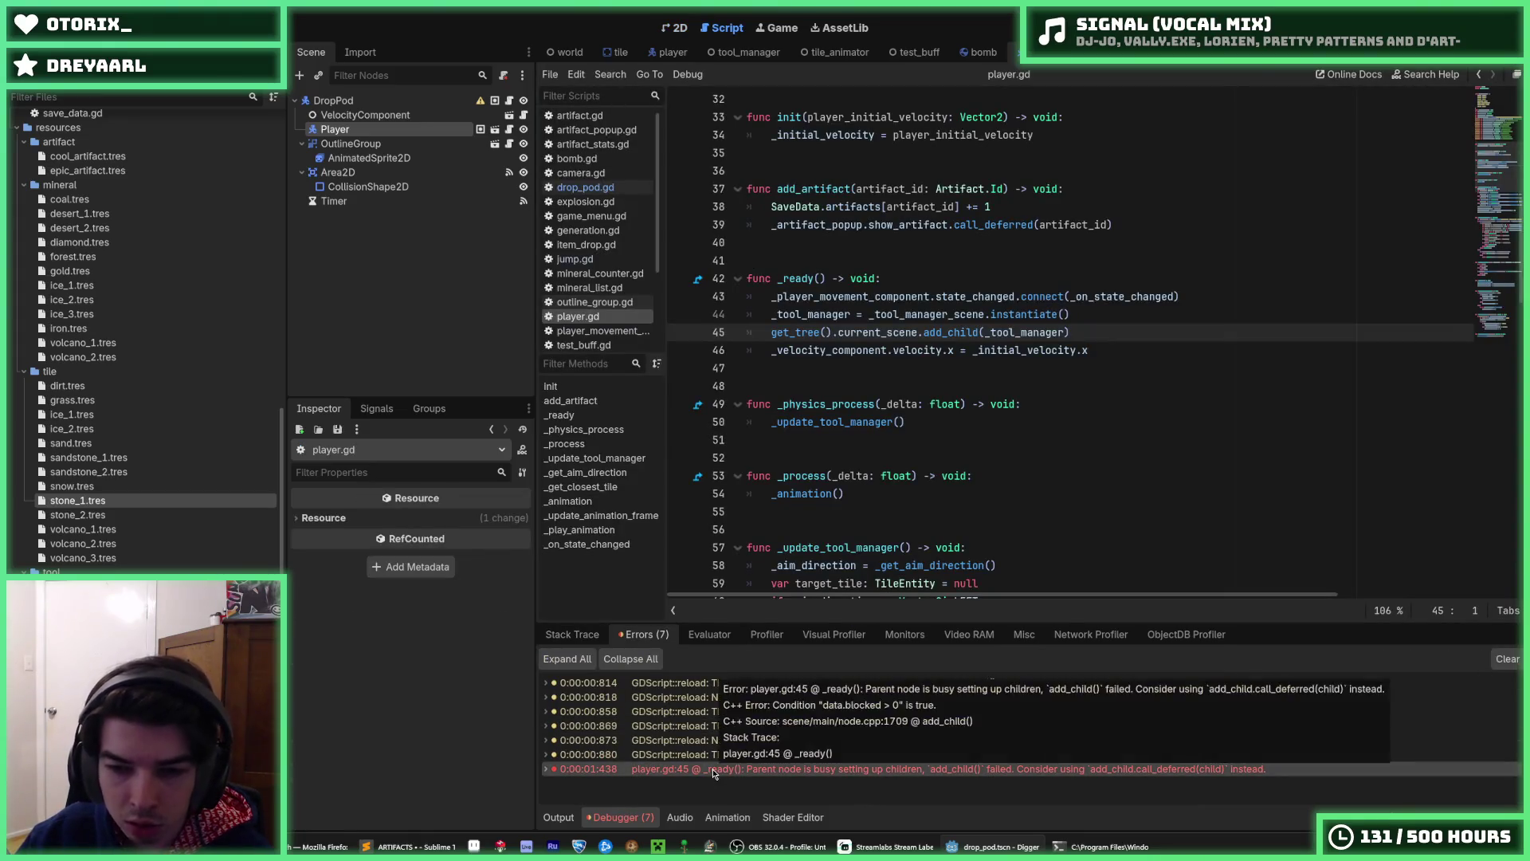
{"action": "left_click", "coordinate": [1077, 333]}
{"action": "left_click", "coordinate": [1075, 319]}
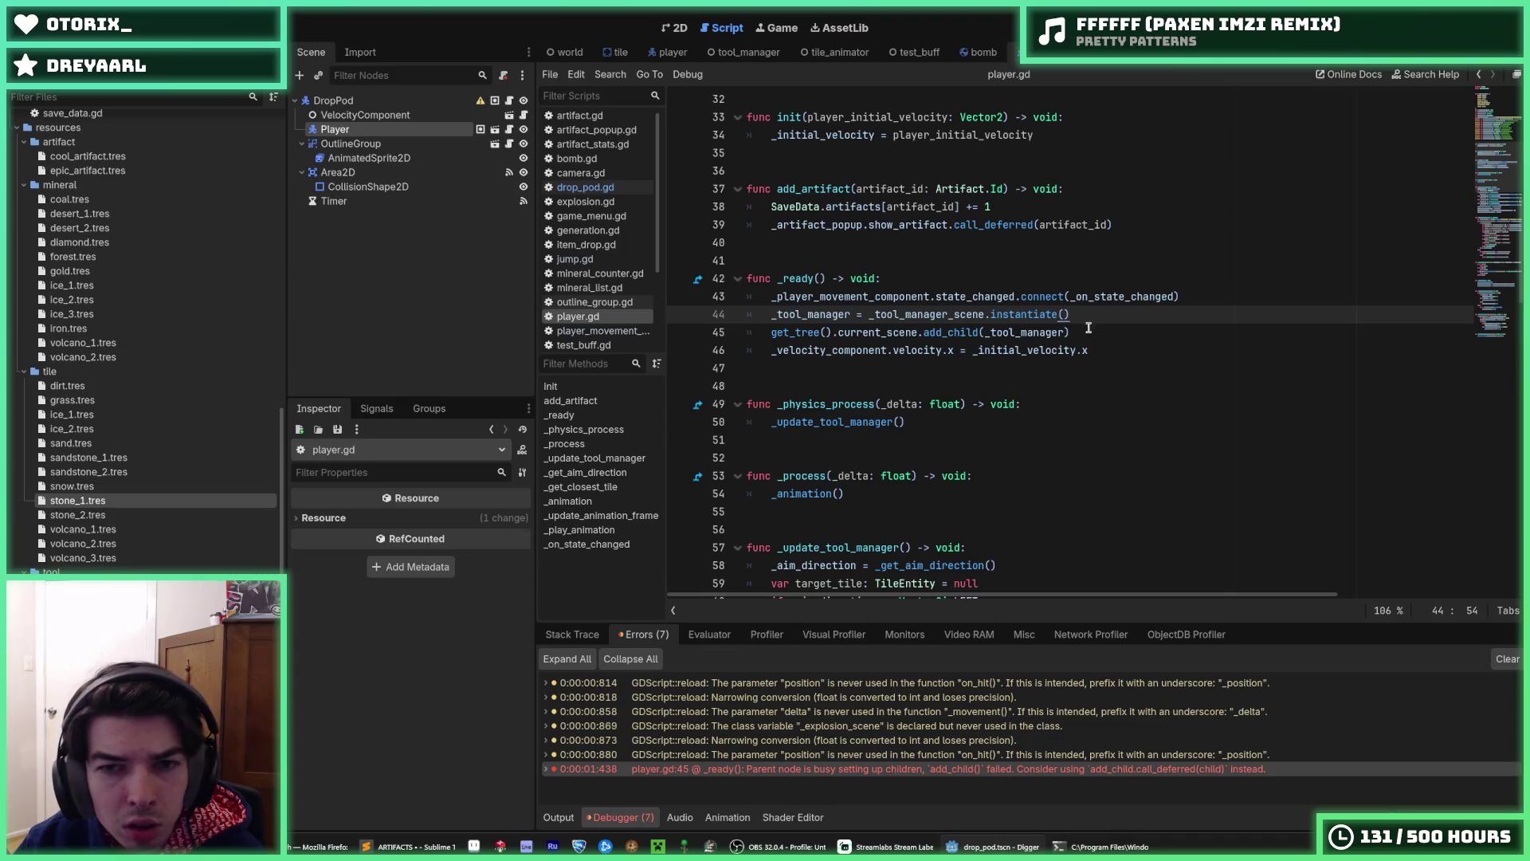
{"action": "left_click", "coordinate": [1090, 329]}
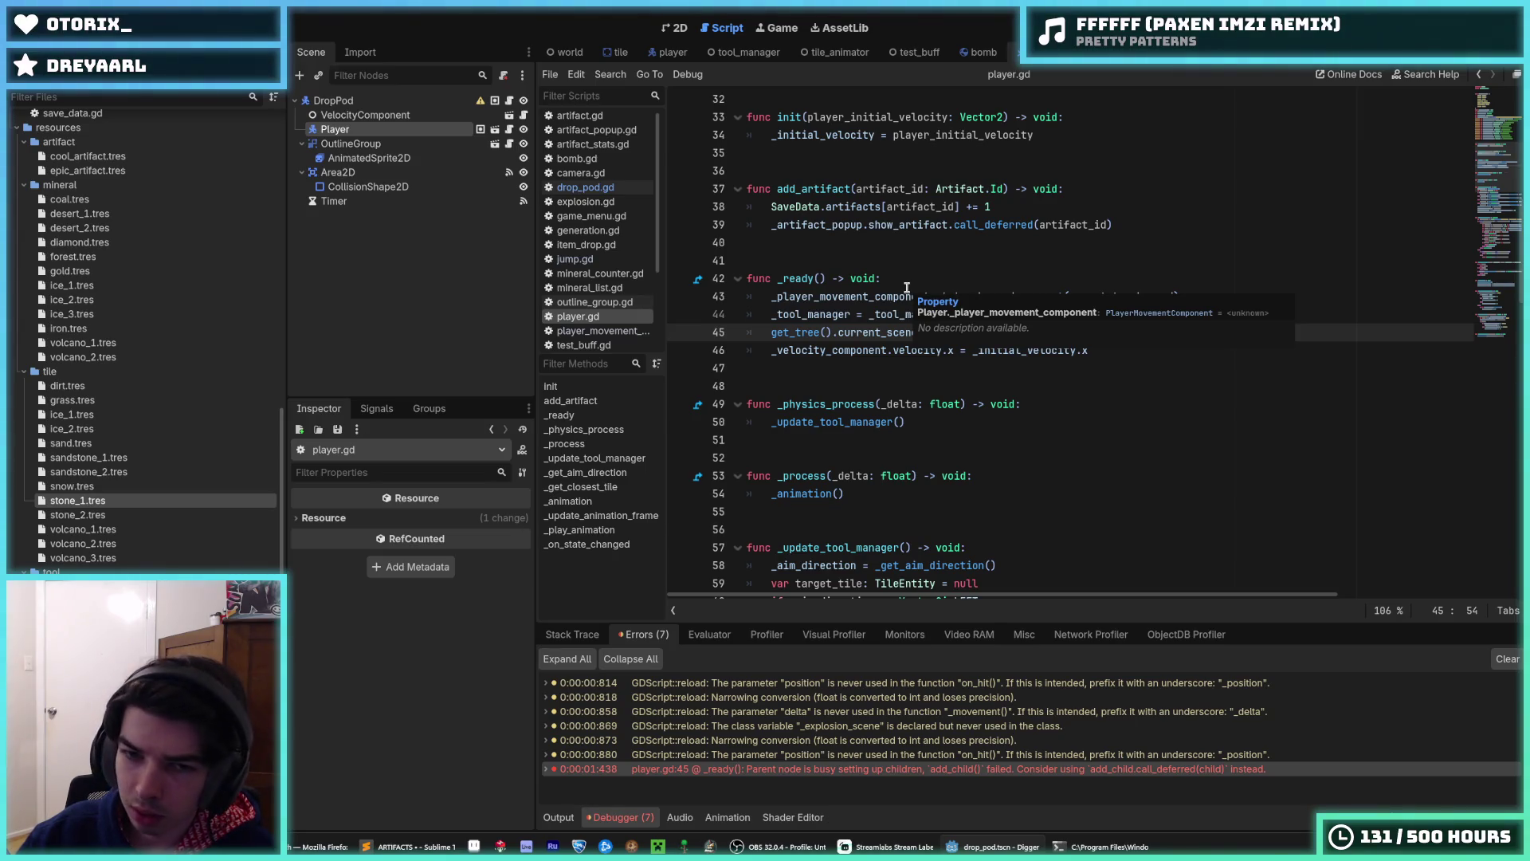
{"action": "left_click", "coordinate": [1075, 315]}
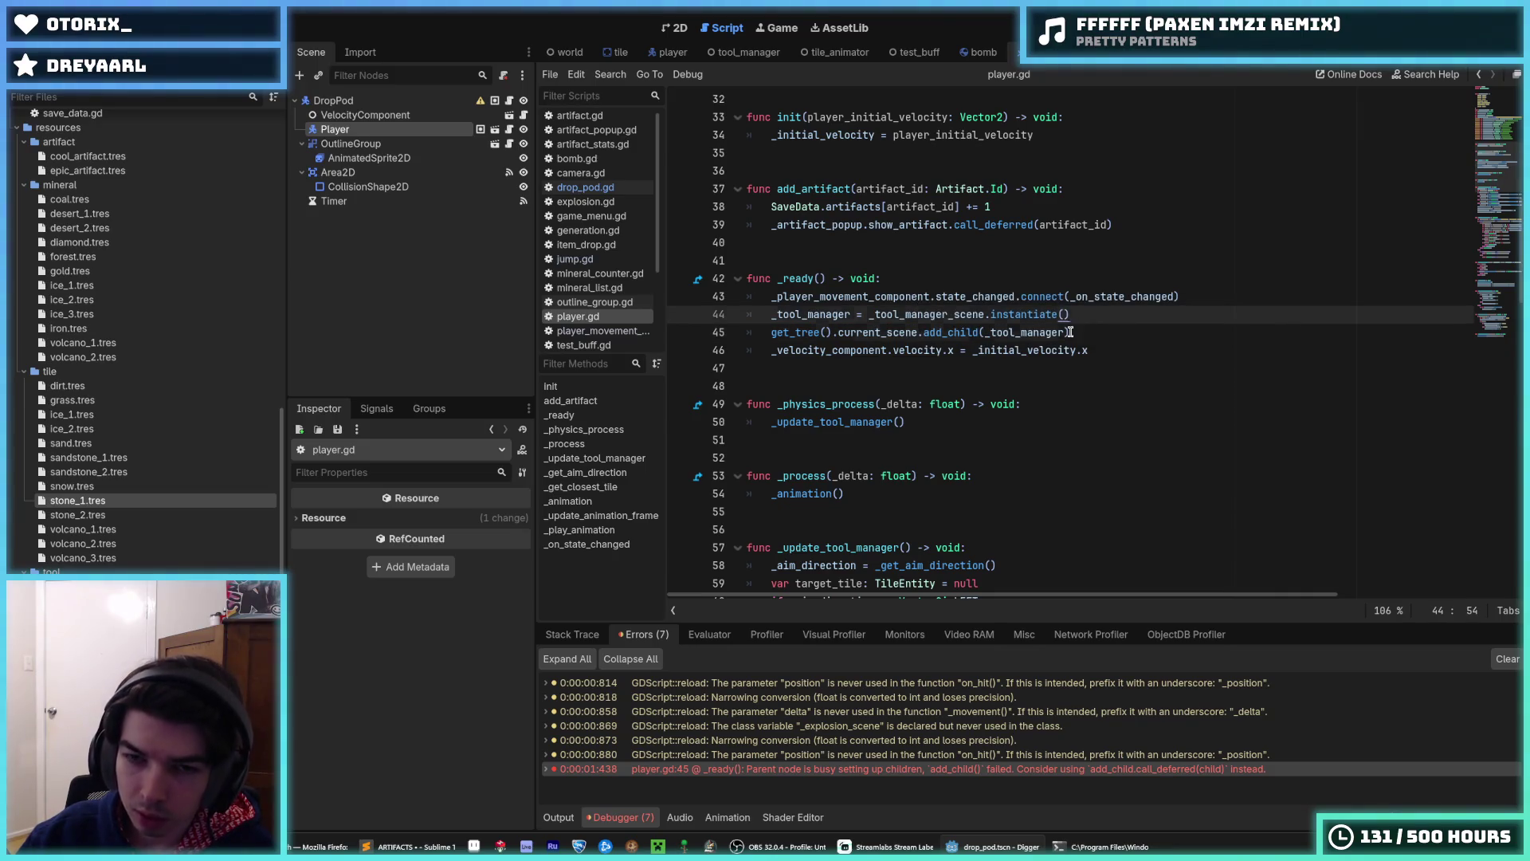
{"action": "left_click", "coordinate": [1080, 334]}
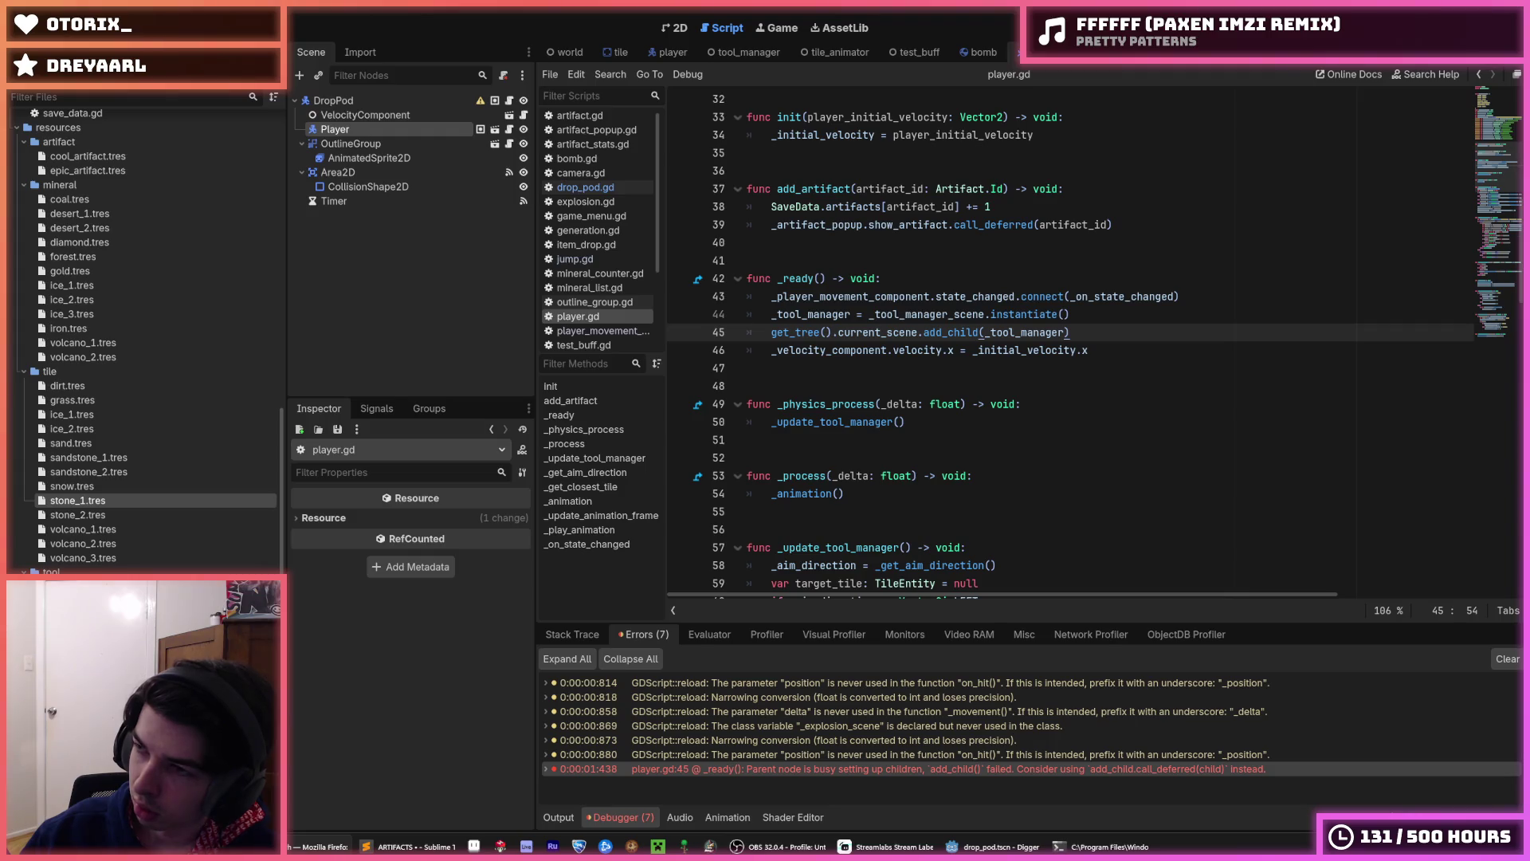
- Back in the editor, compare player.gd's tool manager instantiate line 44 with the add_child call on line 45
{"action": "key", "text": "alt+Tab"}
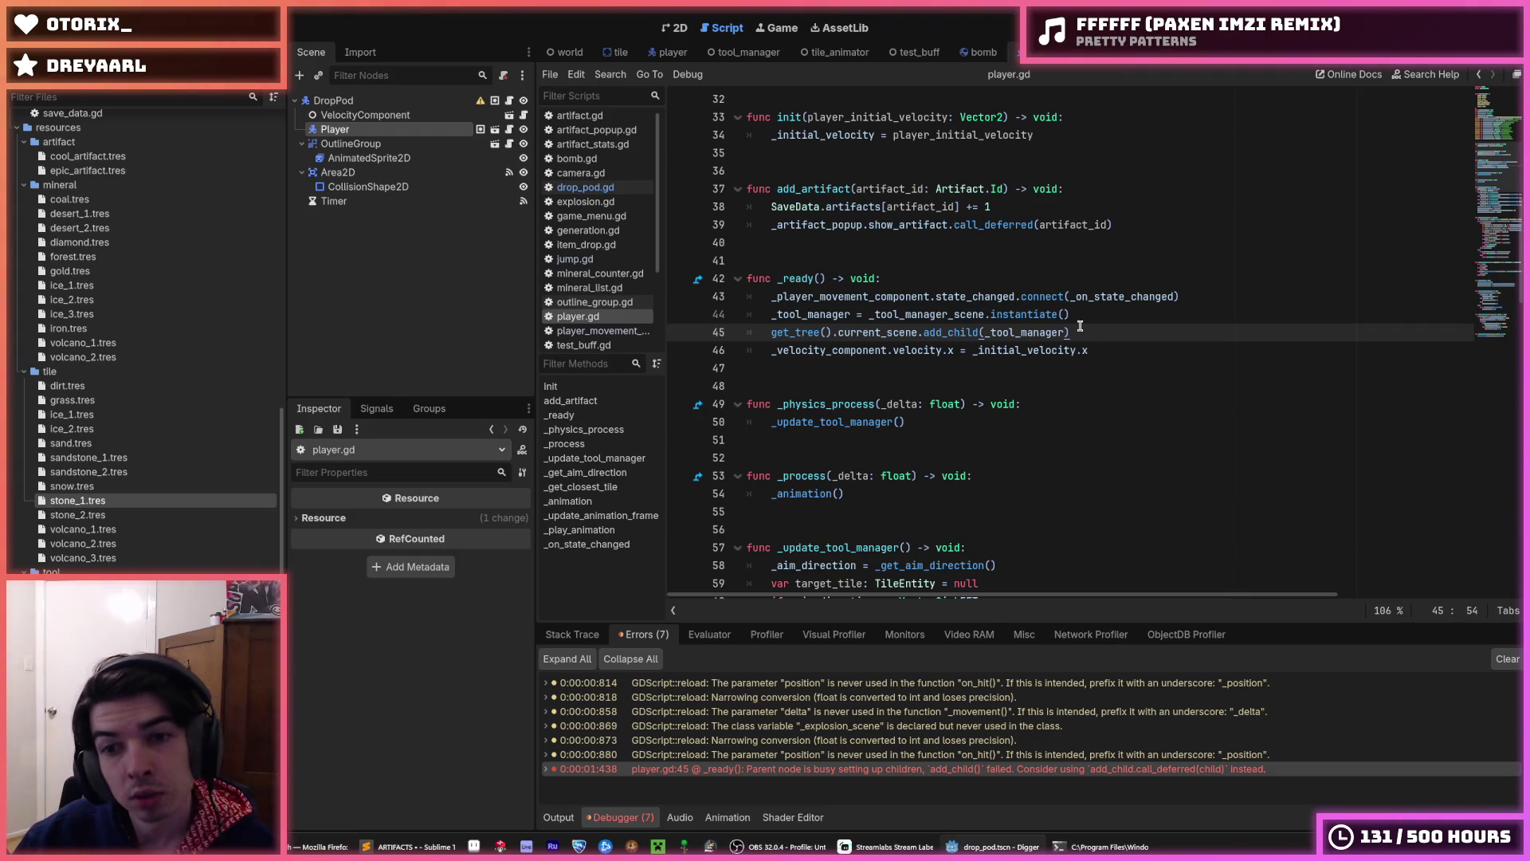
{"action": "left_click", "coordinate": [1076, 319]}
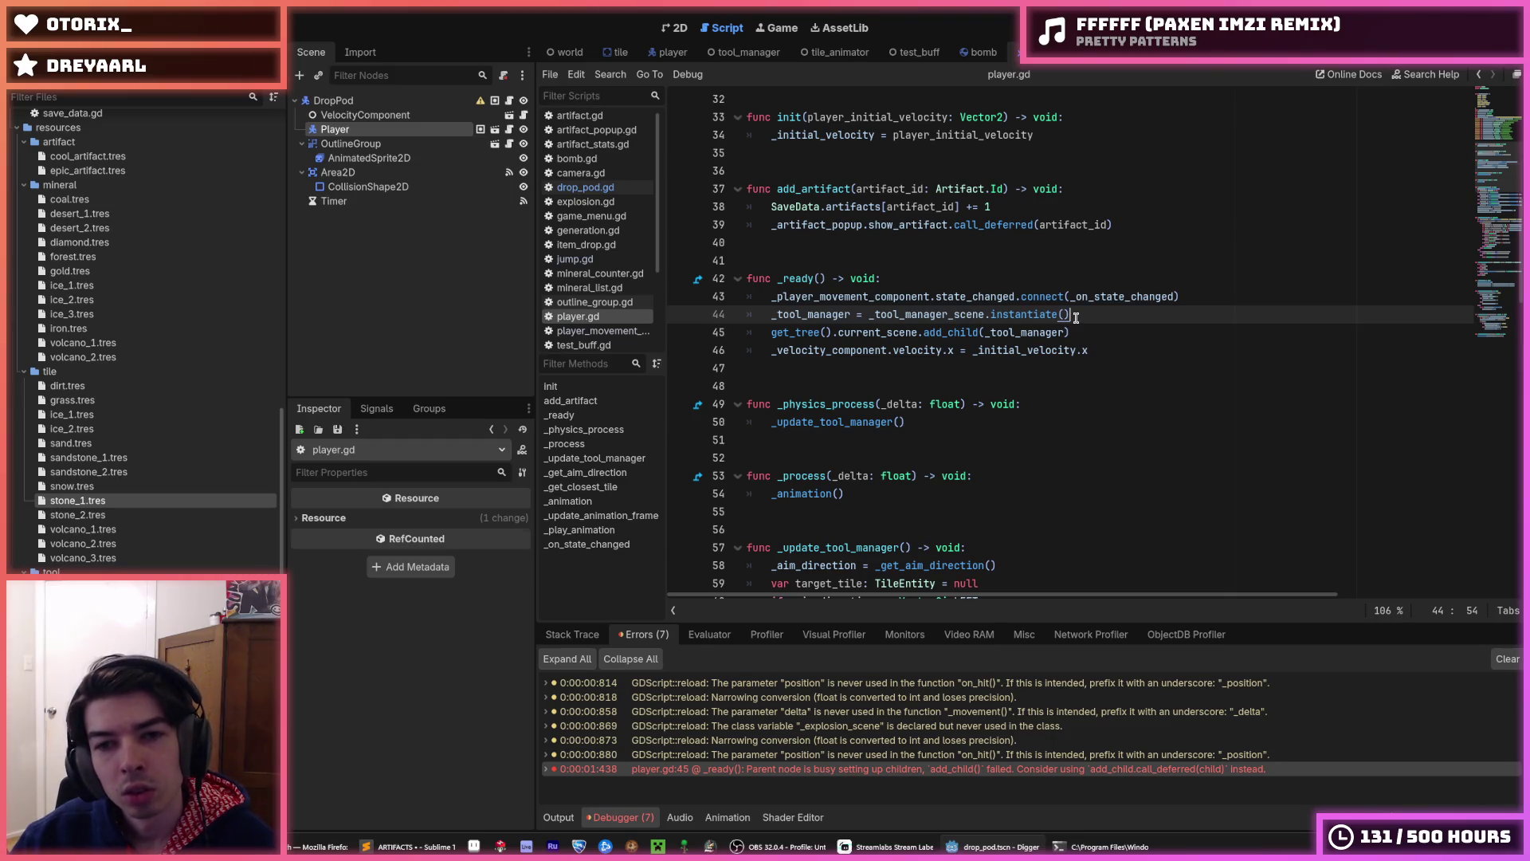
{"action": "left_click", "coordinate": [1086, 330]}
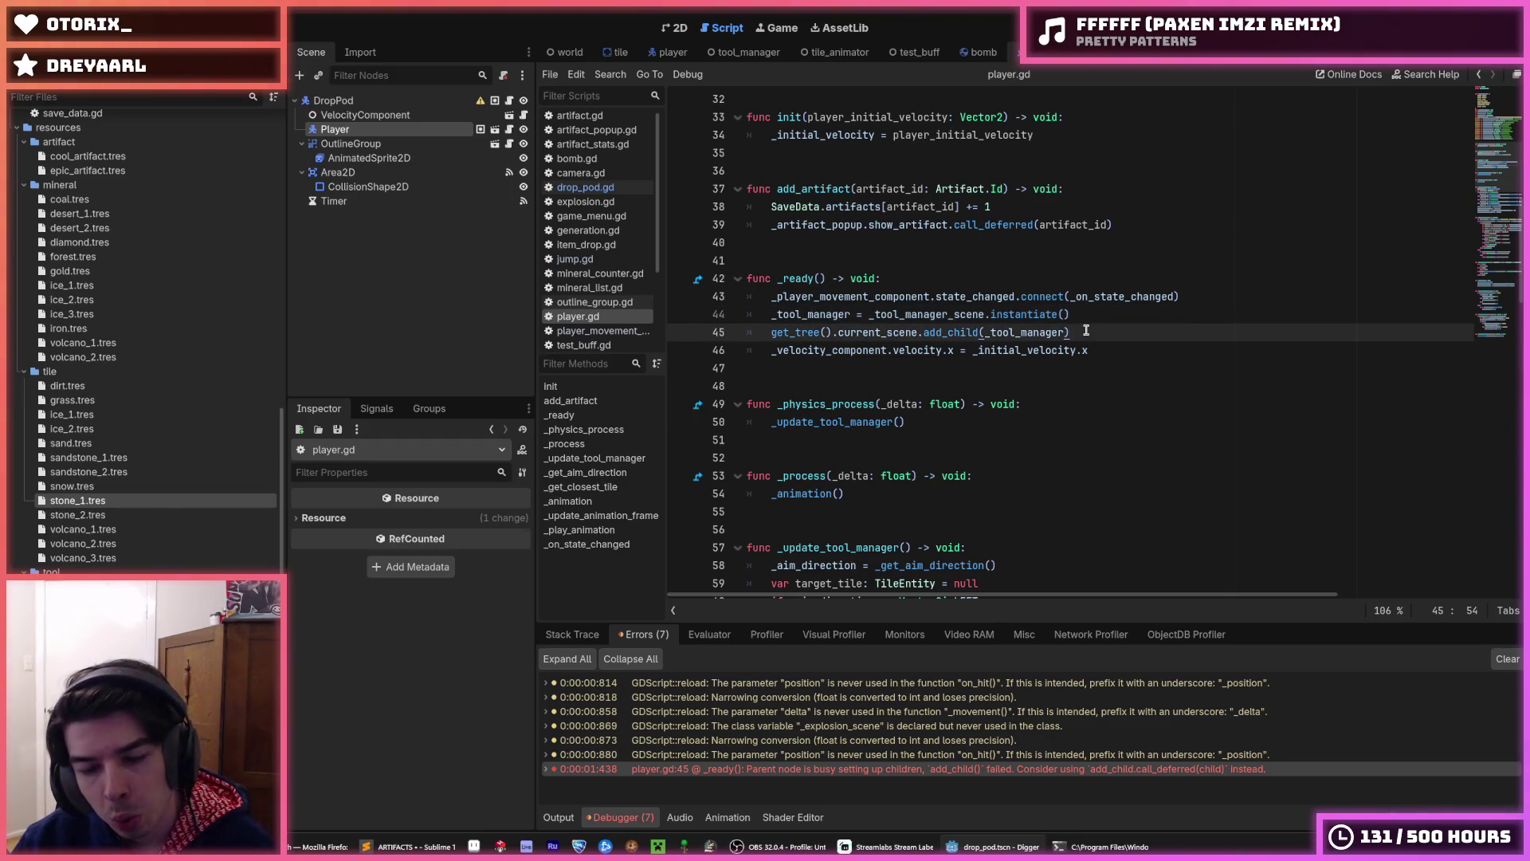
{"action": "left_click", "coordinate": [1093, 319]}
{"action": "left_click", "coordinate": [1102, 330]}
{"action": "left_click", "coordinate": [1098, 319]}
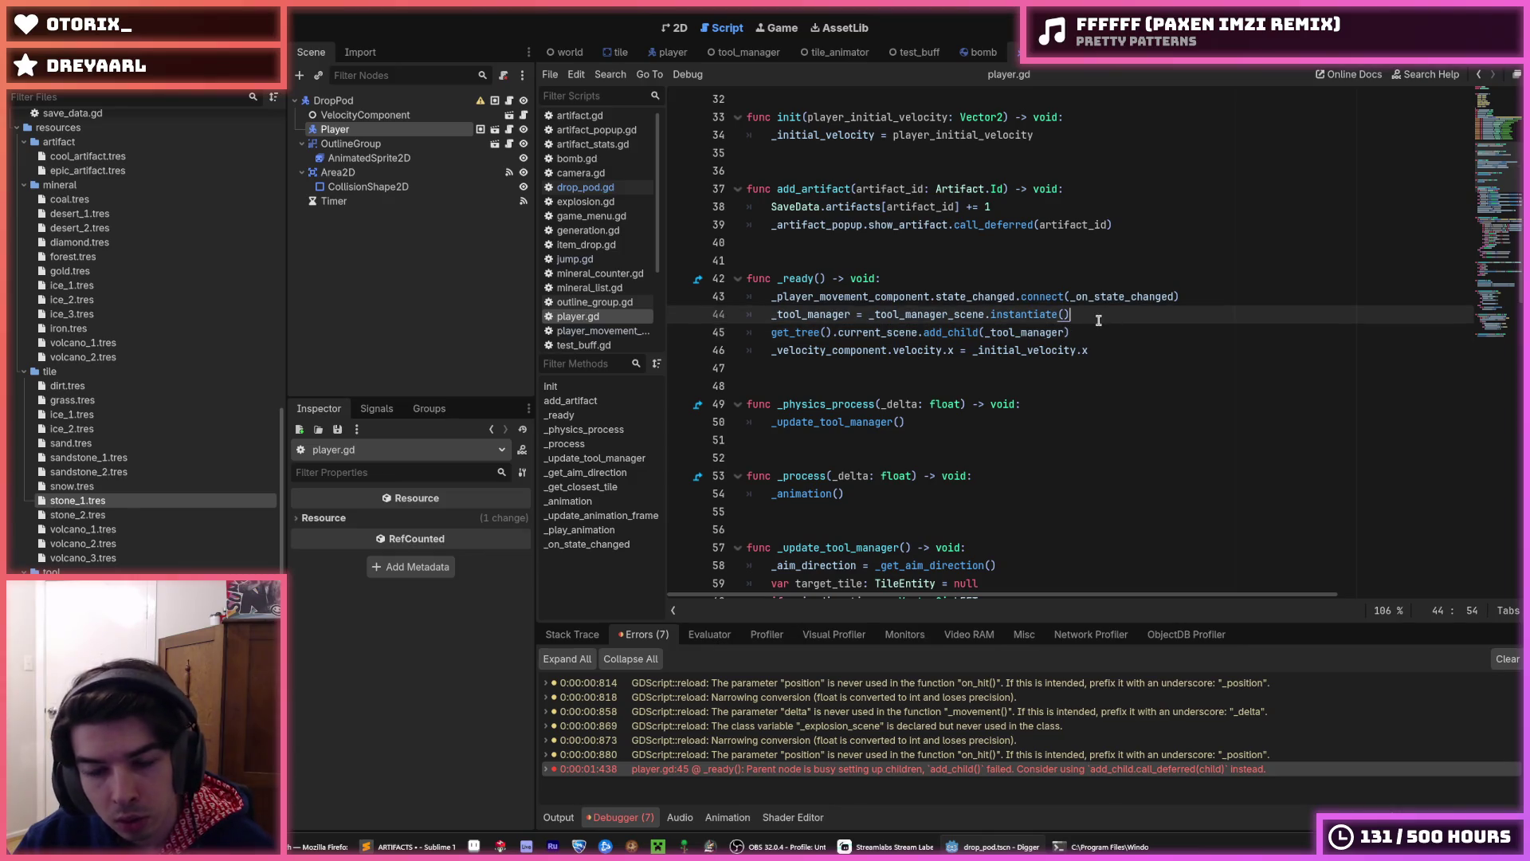
{"action": "left_click", "coordinate": [1082, 338]}
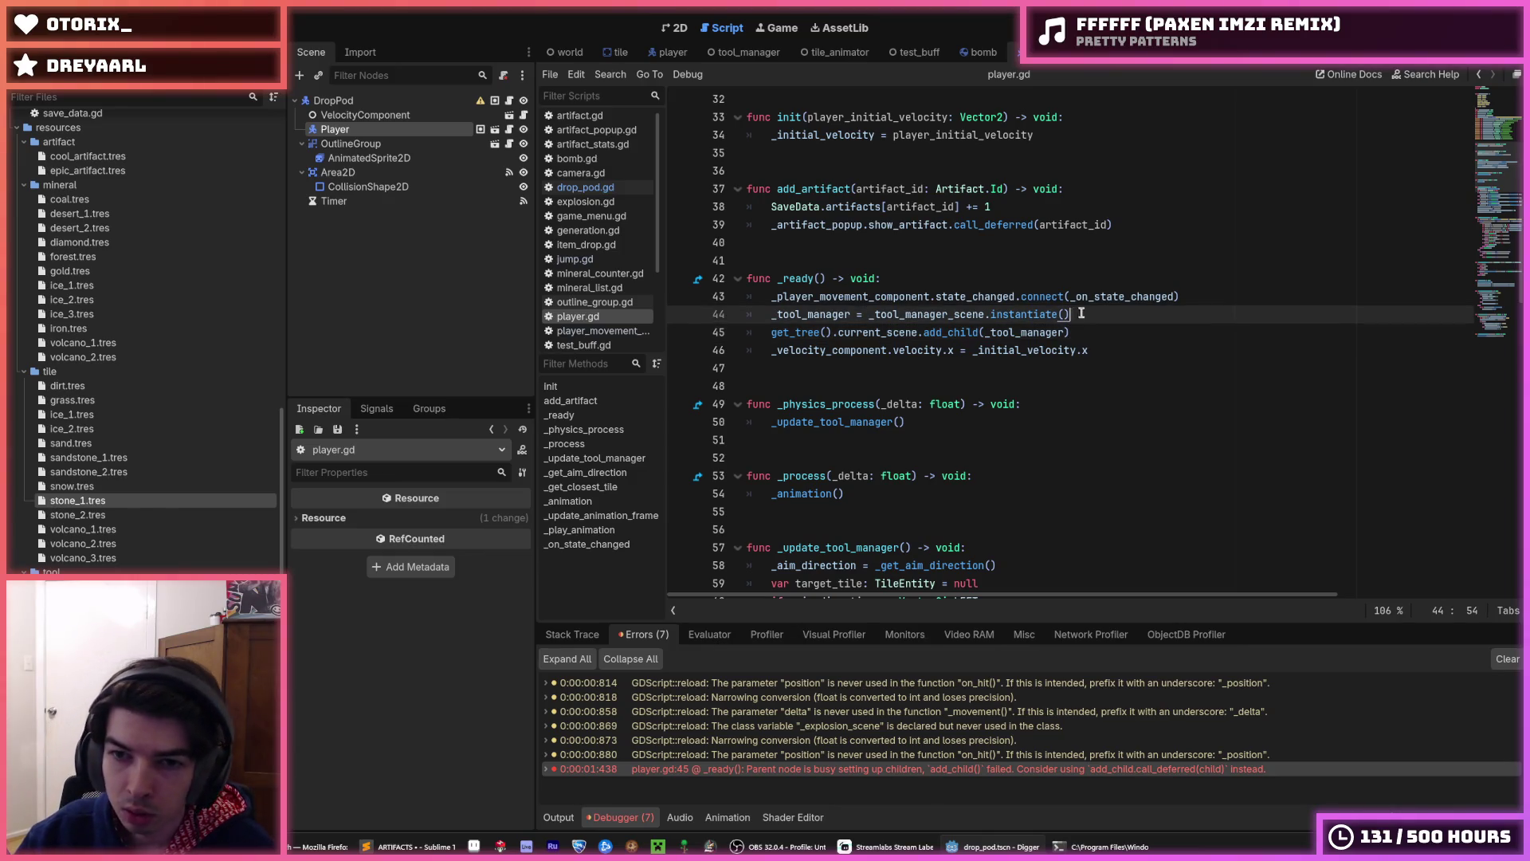
{"action": "left_click", "coordinate": [1093, 314]}
{"action": "left_click", "coordinate": [1090, 329]}
{"action": "left_click", "coordinate": [1086, 316]}
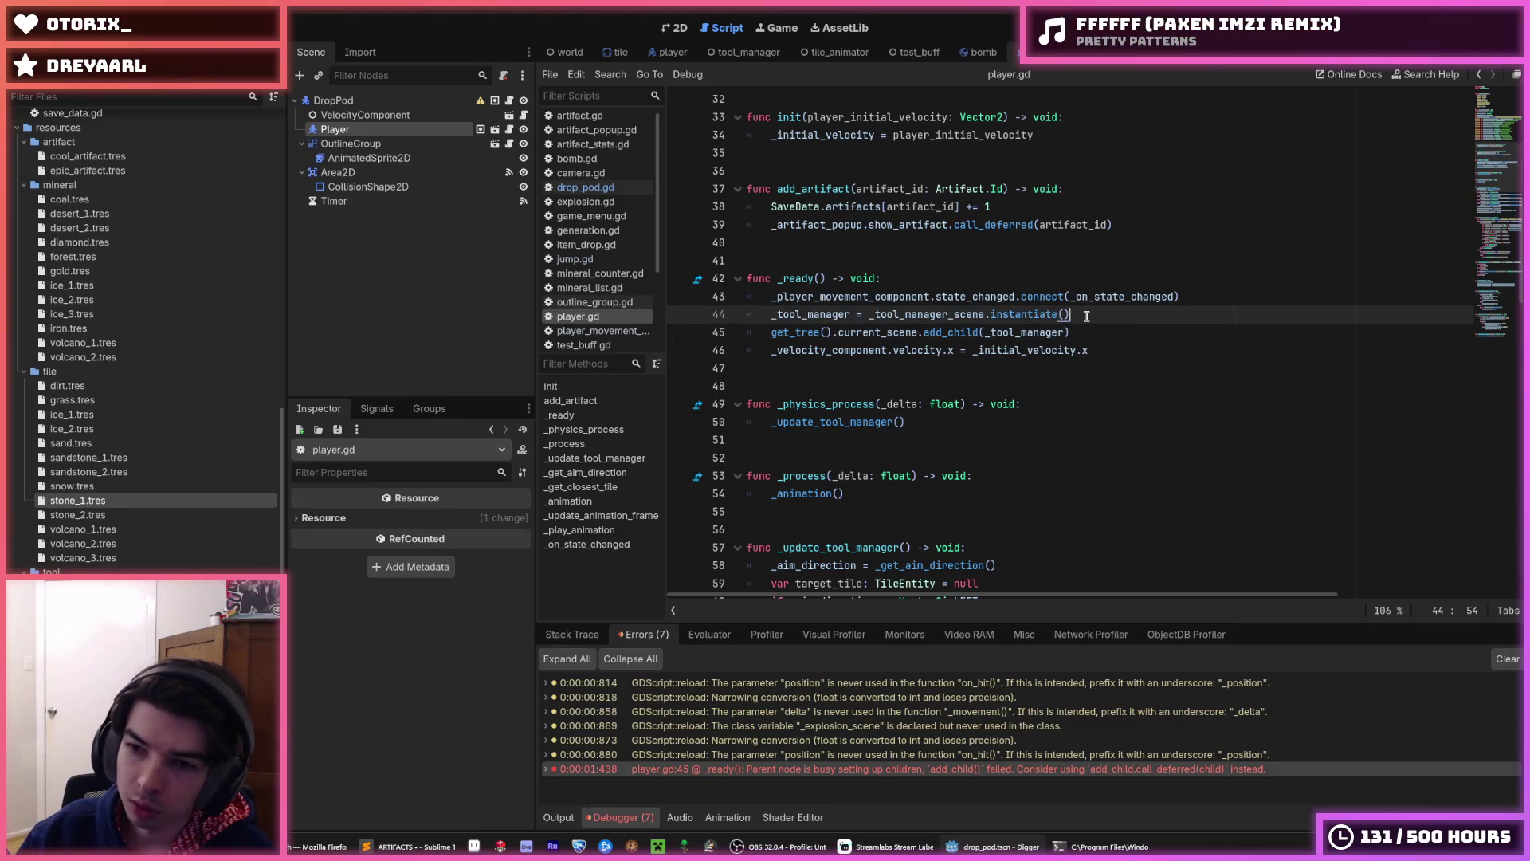
{"action": "left_click", "coordinate": [1085, 330]}
{"action": "left_click", "coordinate": [1086, 317]}
{"action": "left_click", "coordinate": [1085, 329]}
{"action": "left_click", "coordinate": [1086, 314]}
{"action": "left_click", "coordinate": [1086, 330]}
{"action": "left_click", "coordinate": [1087, 315]}
{"action": "left_click", "coordinate": [1088, 346]}
{"action": "left_click", "coordinate": [1091, 329]}
{"action": "left_click", "coordinate": [1089, 315]}
{"action": "left_click", "coordinate": [1090, 330]}
{"action": "left_click", "coordinate": [1089, 315]}
{"action": "left_click", "coordinate": [1090, 329]}
{"action": "left_click", "coordinate": [1090, 314]}
{"action": "scroll", "coordinate": [1090, 314], "scroll_direction": "up", "scroll_amount": 3}
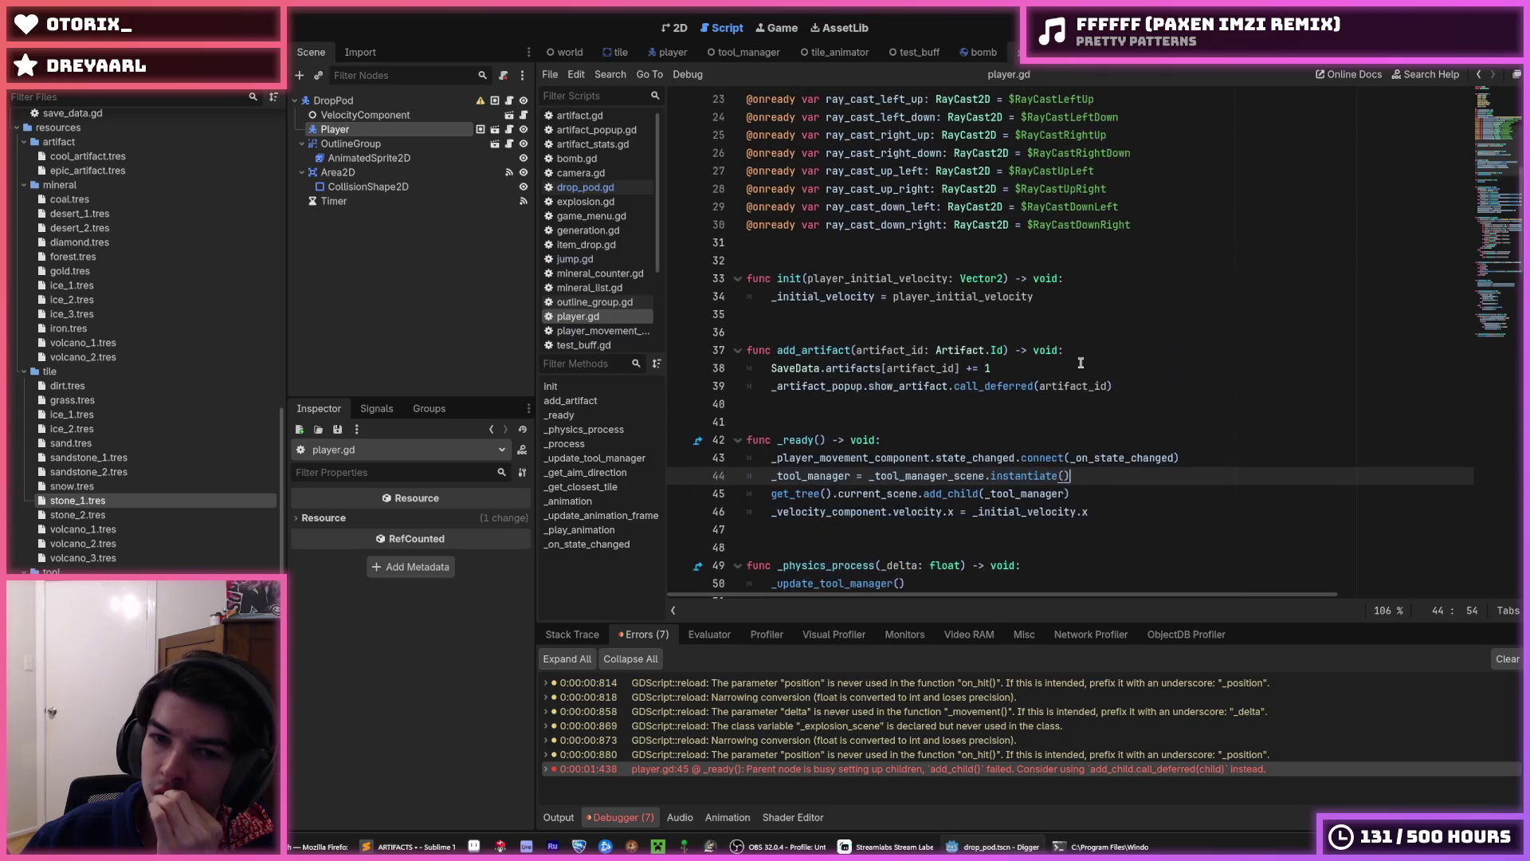
{"action": "scroll", "coordinate": [1080, 363], "scroll_direction": "up", "scroll_amount": 7}
{"action": "scroll", "coordinate": [1080, 362], "scroll_direction": "down", "scroll_amount": 10}
{"action": "left_click", "coordinate": [1085, 351]}
{"action": "left_click", "coordinate": [1088, 332]}
{"action": "left_click", "coordinate": [1092, 350]}
{"action": "left_click", "coordinate": [1095, 333]}
{"action": "left_click", "coordinate": [1088, 349]}
{"action": "left_click", "coordinate": [1085, 335]}
{"action": "left_click", "coordinate": [1085, 351]}
{"action": "left_click", "coordinate": [1085, 336]}
- Highlight the instantiate and add_child lines 44–45 to inspect them, then clear the selection
{"action": "left_click_drag", "start_coordinate": [1058, 341], "coordinate": [758, 336]}
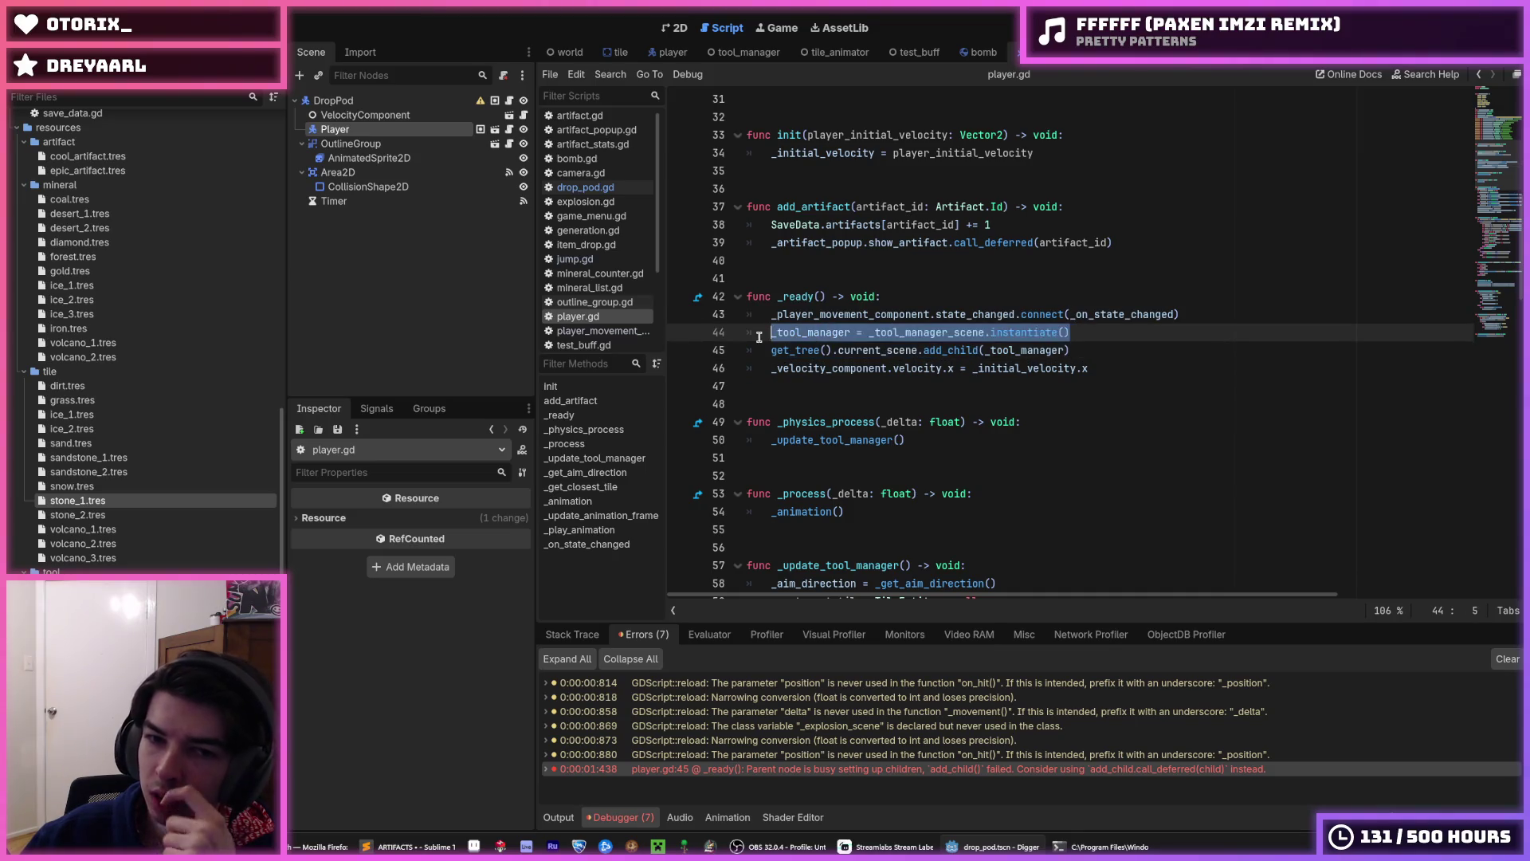
{"action": "left_click", "coordinate": [765, 349]}
{"action": "left_click_drag", "start_coordinate": [1070, 351], "coordinate": [757, 355]}
{"action": "left_click", "coordinate": [1140, 347]}
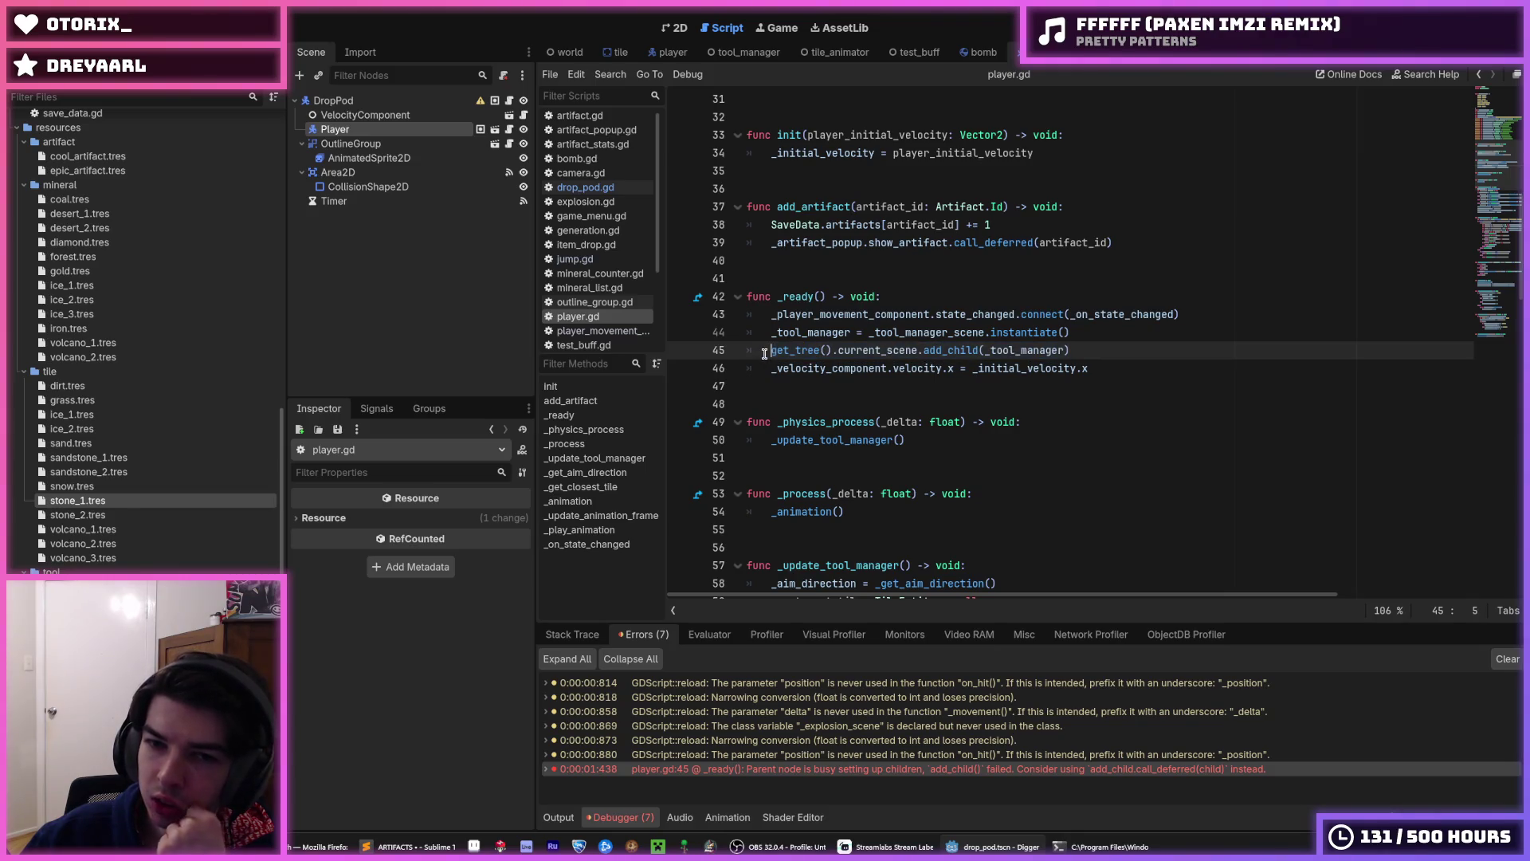
{"action": "left_click_drag", "start_coordinate": [1114, 341], "coordinate": [770, 339]}
{"action": "left_click", "coordinate": [770, 339]}
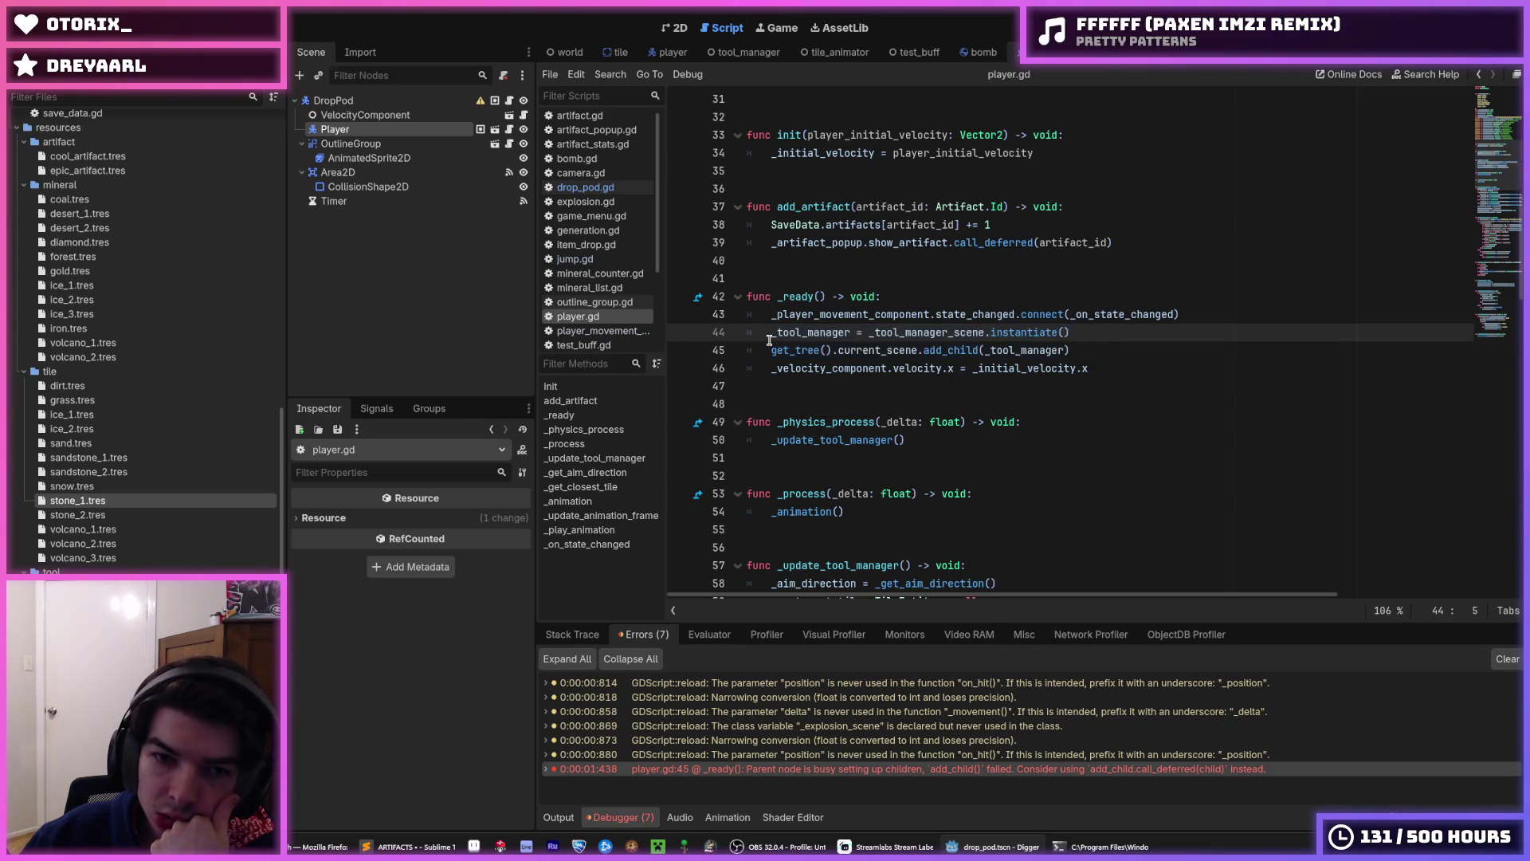
- Browse drop_pod.gd, player_movement_component.gd, player.gd and test_buff.gd from the script list
{"action": "scroll", "coordinate": [789, 323], "scroll_direction": "up", "scroll_amount": 3}
{"action": "scroll", "coordinate": [788, 323], "scroll_direction": "up", "scroll_amount": 5}
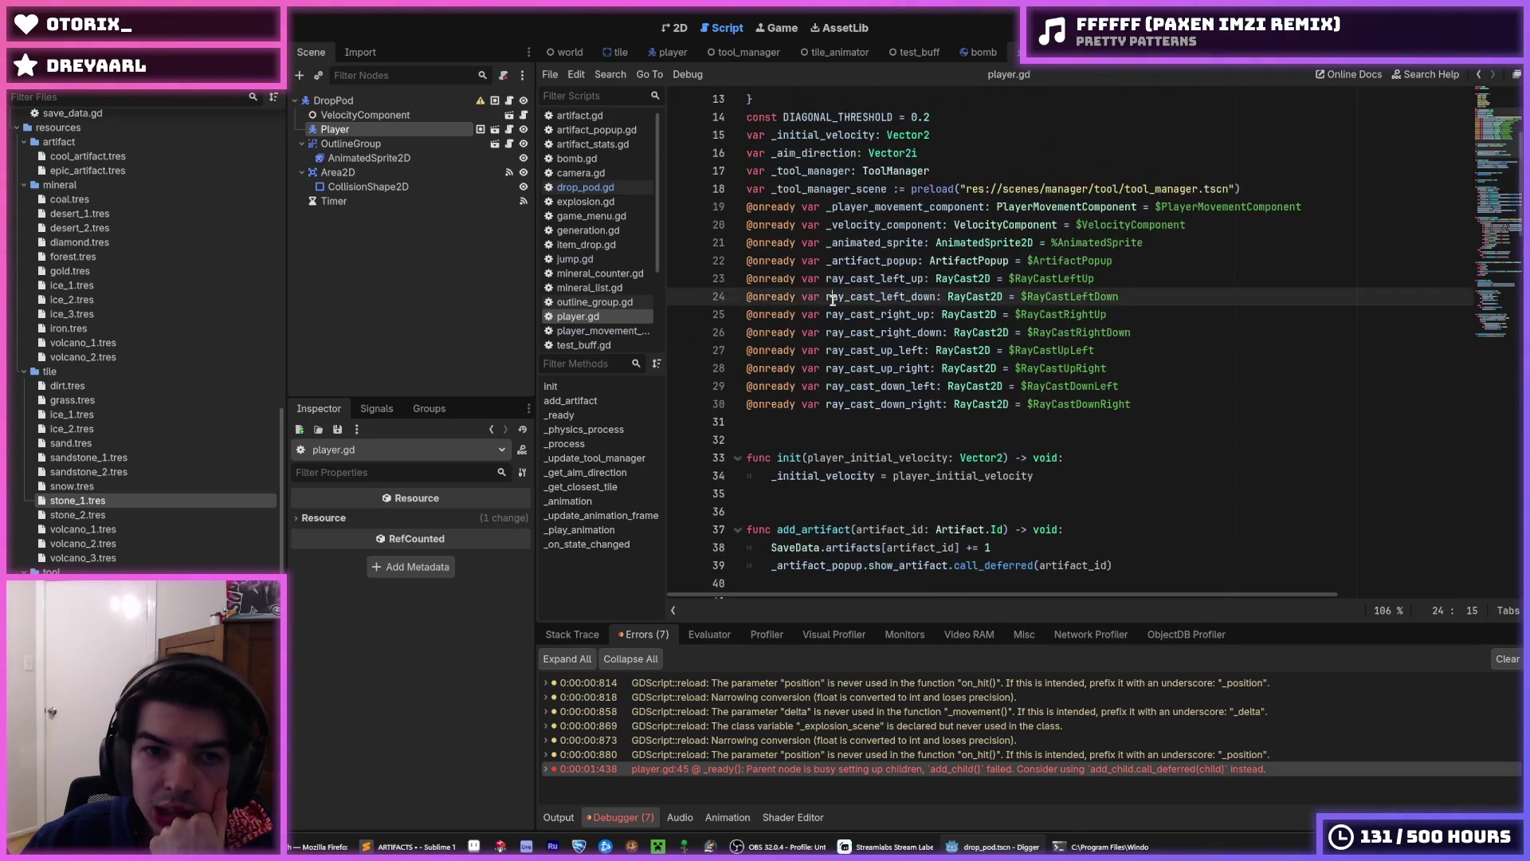
{"action": "left_click", "coordinate": [586, 187]}
{"action": "scroll", "coordinate": [877, 358], "scroll_direction": "down", "scroll_amount": 8}
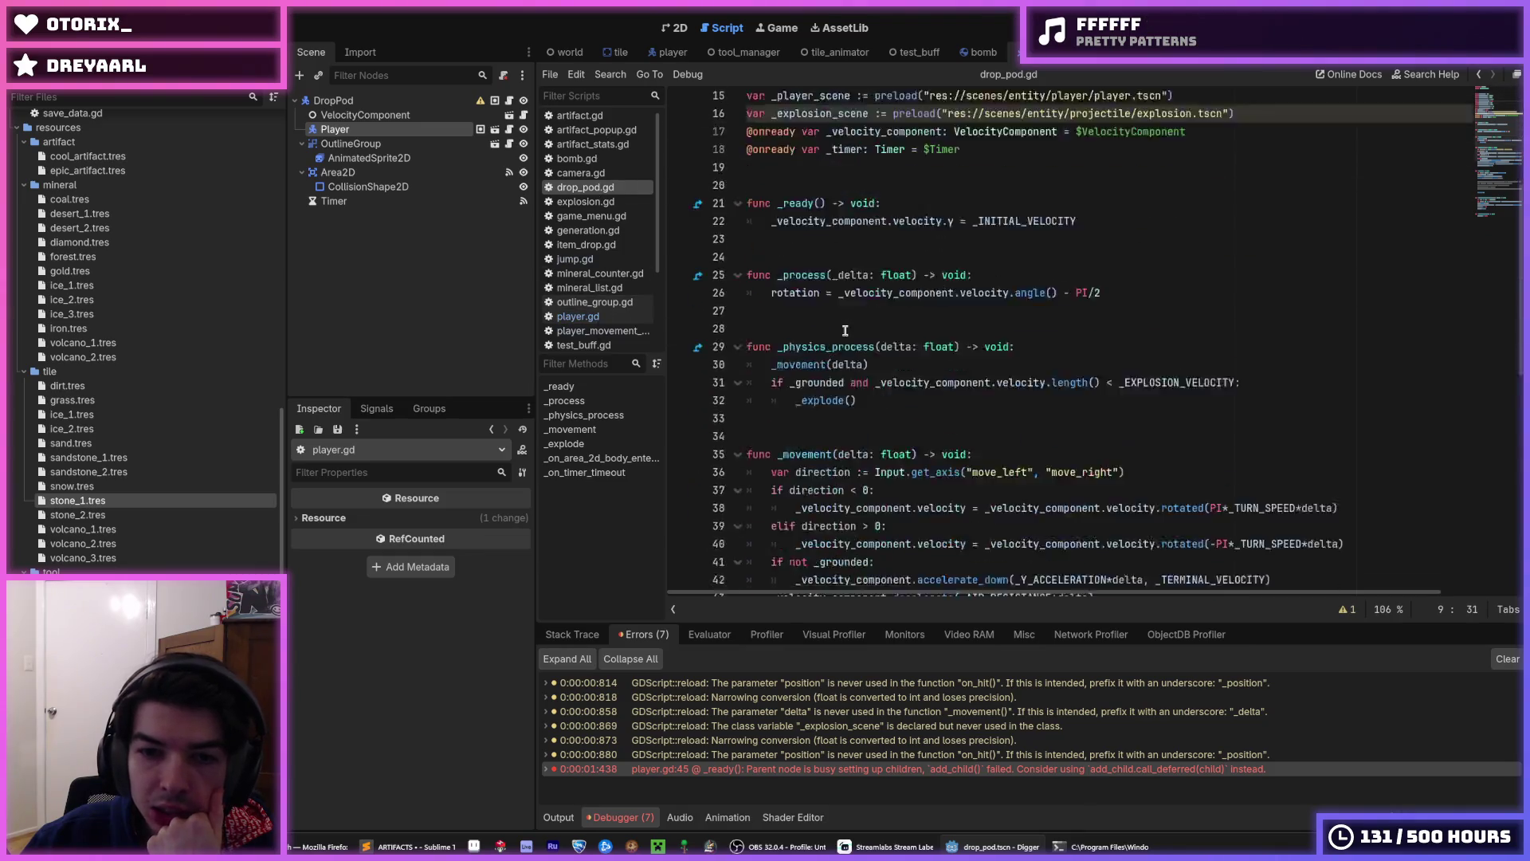
{"action": "left_click", "coordinate": [590, 328]}
{"action": "left_click", "coordinate": [590, 317]}
{"action": "scroll", "coordinate": [919, 339], "scroll_direction": "down", "scroll_amount": 15}
{"action": "scroll", "coordinate": [919, 339], "scroll_direction": "down", "scroll_amount": 2}
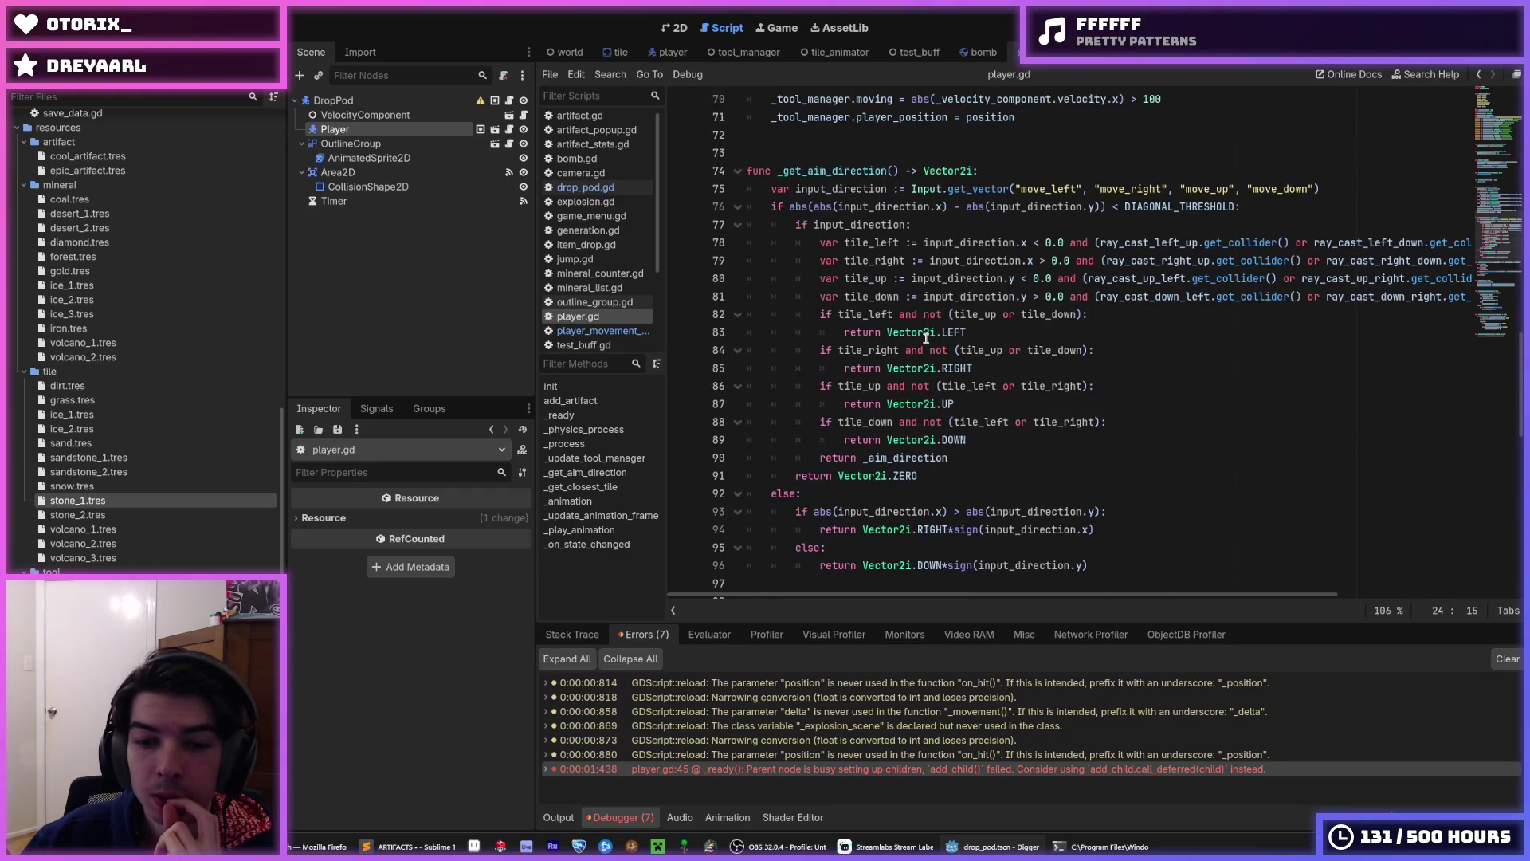
{"action": "mouse_move", "coordinate": [925, 338]}
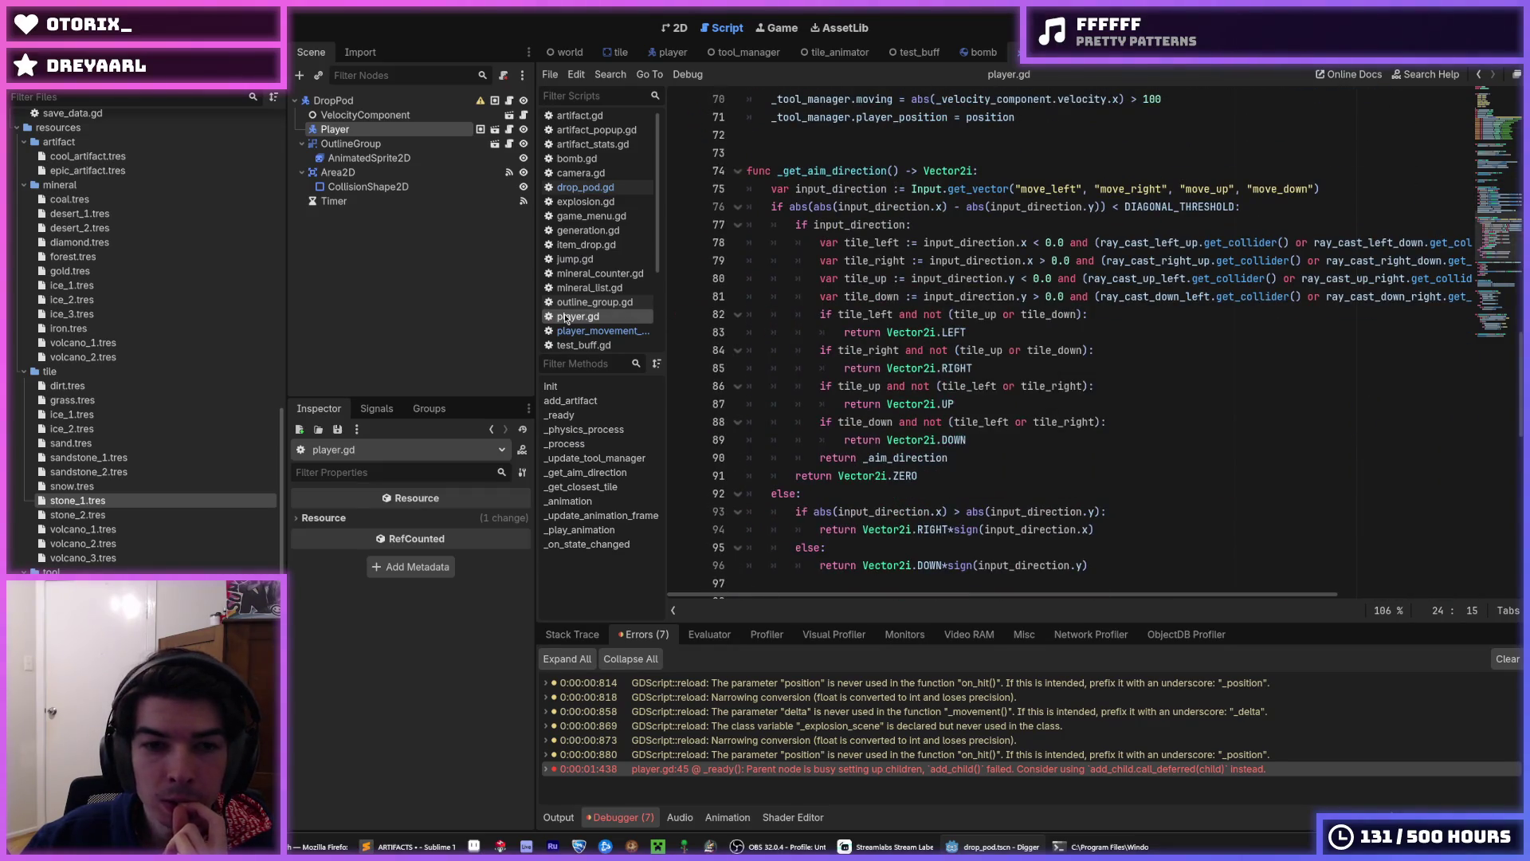
{"action": "left_click", "coordinate": [589, 330]}
{"action": "left_click", "coordinate": [585, 191]}
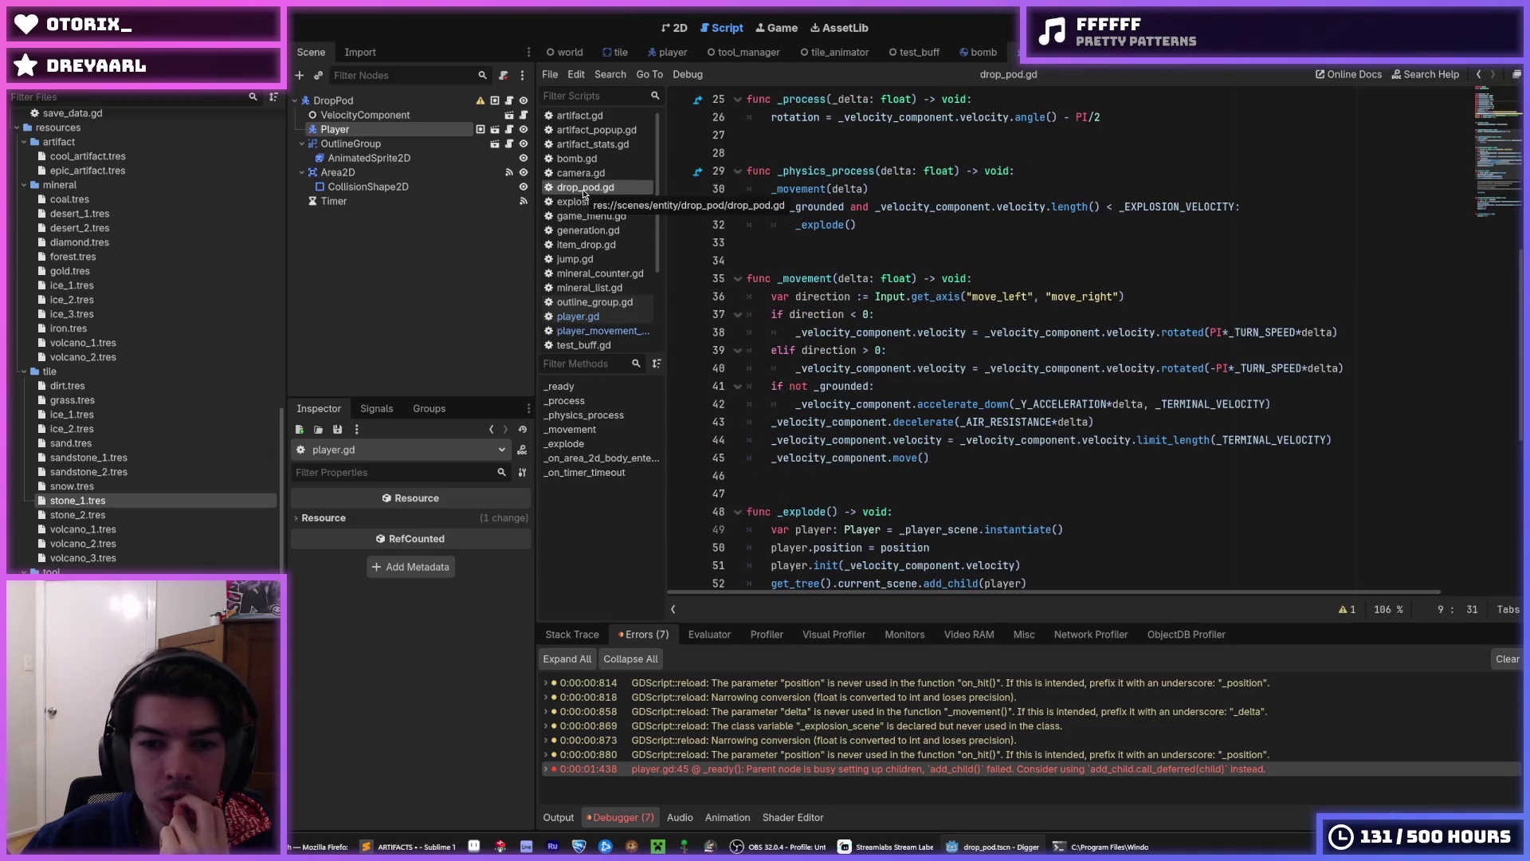
{"action": "left_click", "coordinate": [589, 330]}
{"action": "left_click", "coordinate": [603, 345]}
{"action": "left_click", "coordinate": [578, 316]}
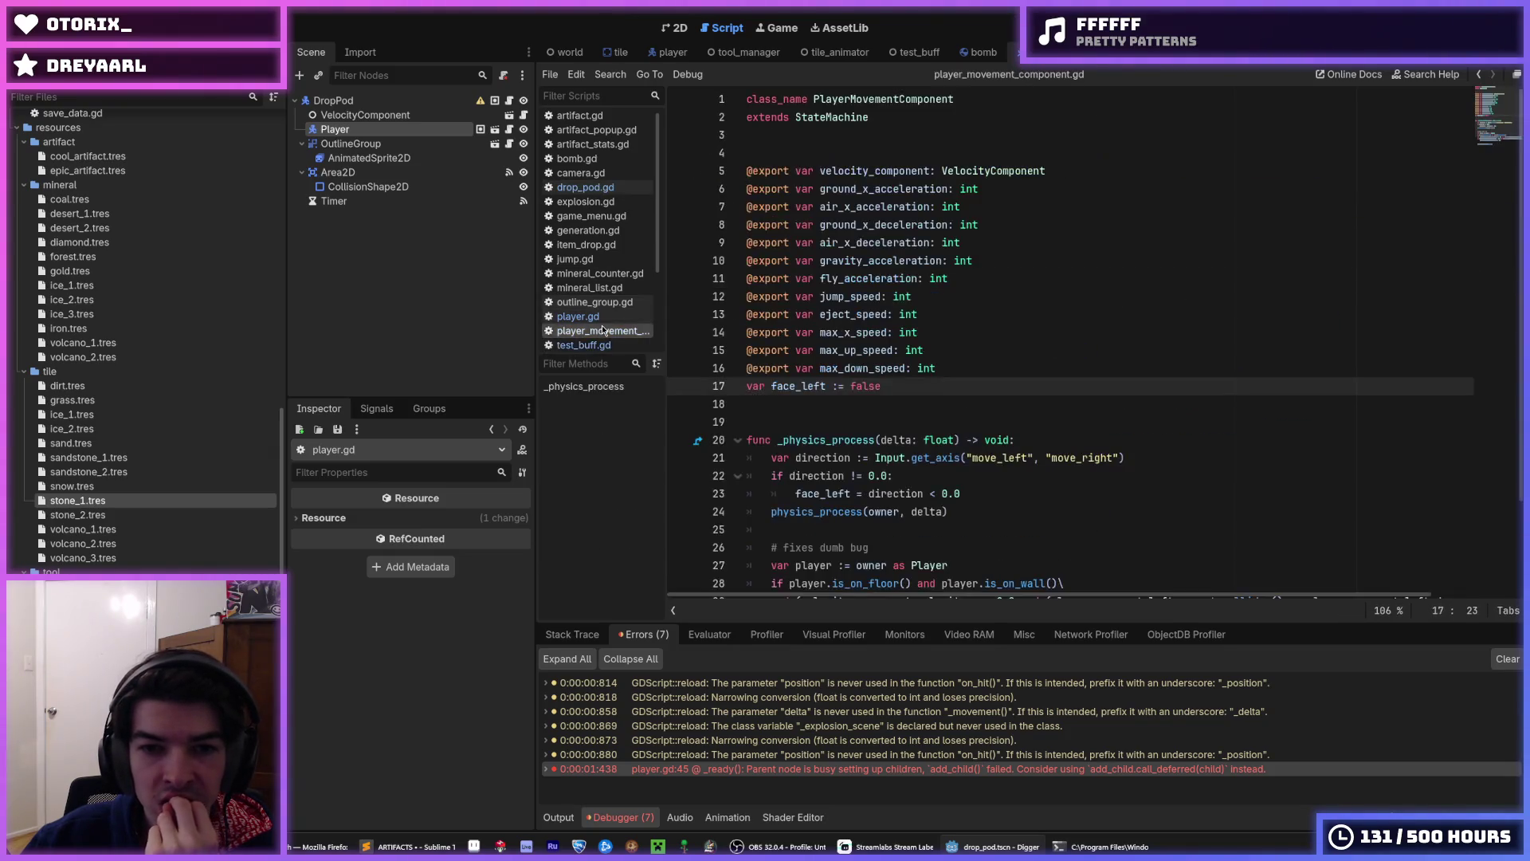
{"action": "scroll", "coordinate": [747, 317], "scroll_direction": "down", "scroll_amount": 20}
- Review player_movement_component.gd around lines 17–23, including the _physics_process declaration
{"action": "left_click", "coordinate": [590, 330]}
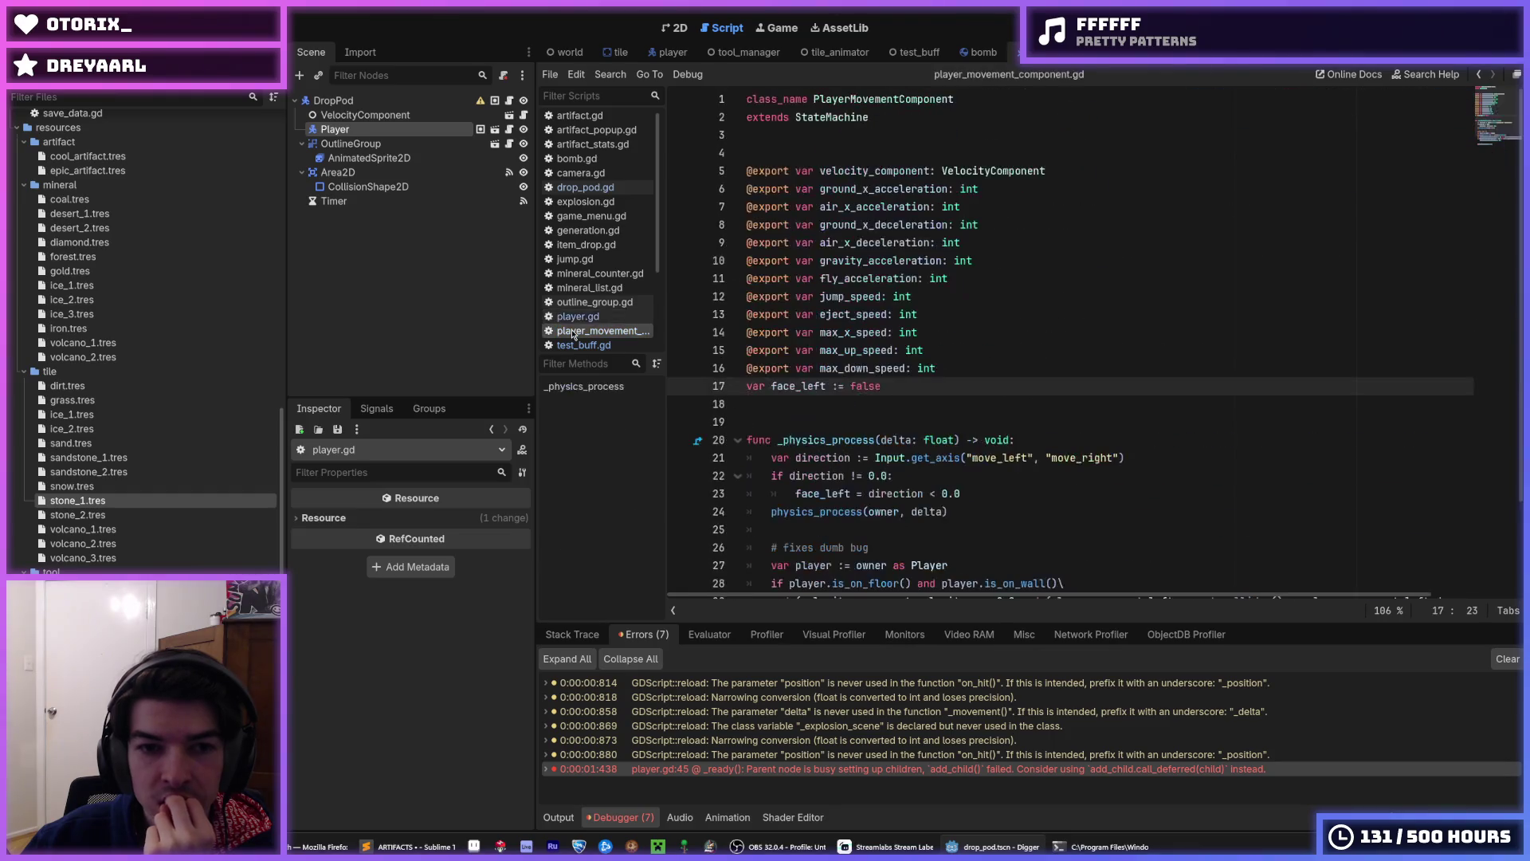
{"action": "left_click", "coordinate": [880, 278]}
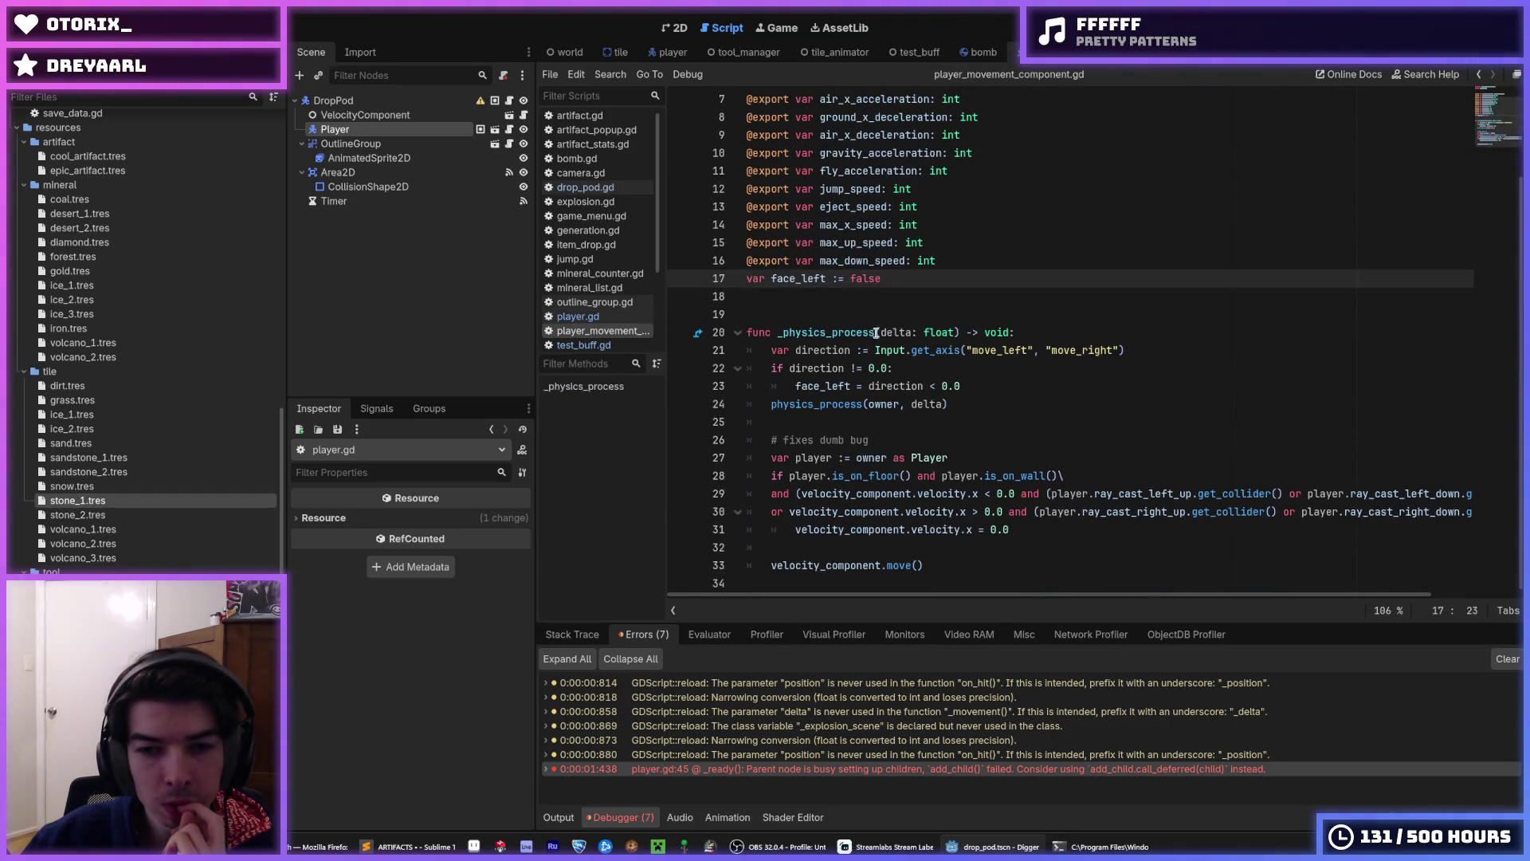
{"action": "left_click", "coordinate": [974, 377]}
{"action": "left_click", "coordinate": [1048, 330]}
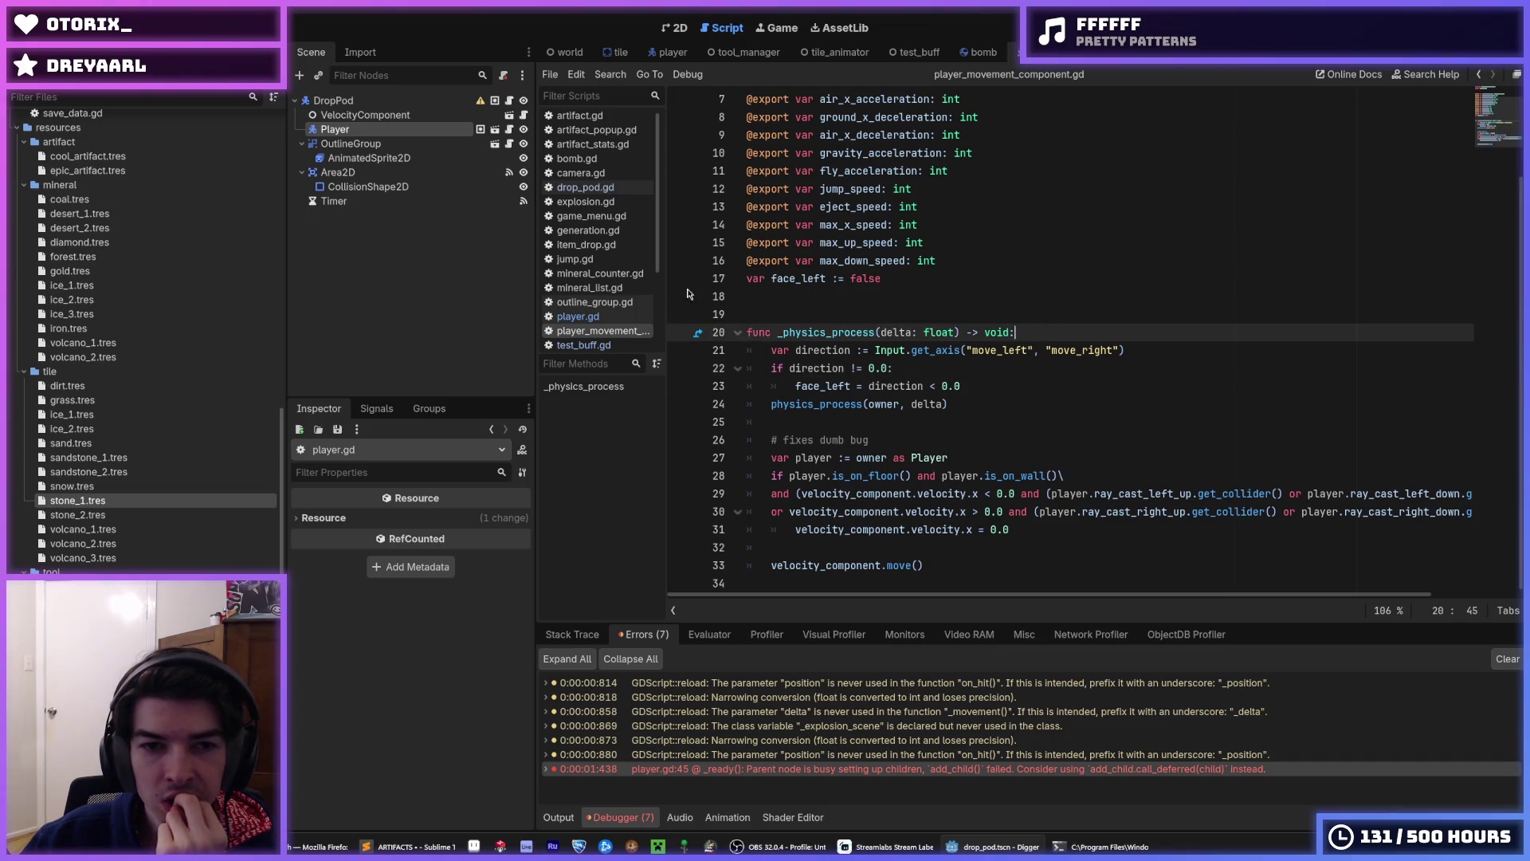
- Review player.gd's init body and _ready function, then run the game with F5
{"action": "left_click", "coordinate": [577, 316]}
{"action": "scroll", "coordinate": [811, 335], "scroll_direction": "down", "scroll_amount": 5}
{"action": "scroll", "coordinate": [811, 335], "scroll_direction": "up", "scroll_amount": 10}
{"action": "scroll", "coordinate": [811, 335], "scroll_direction": "up", "scroll_amount": 15}
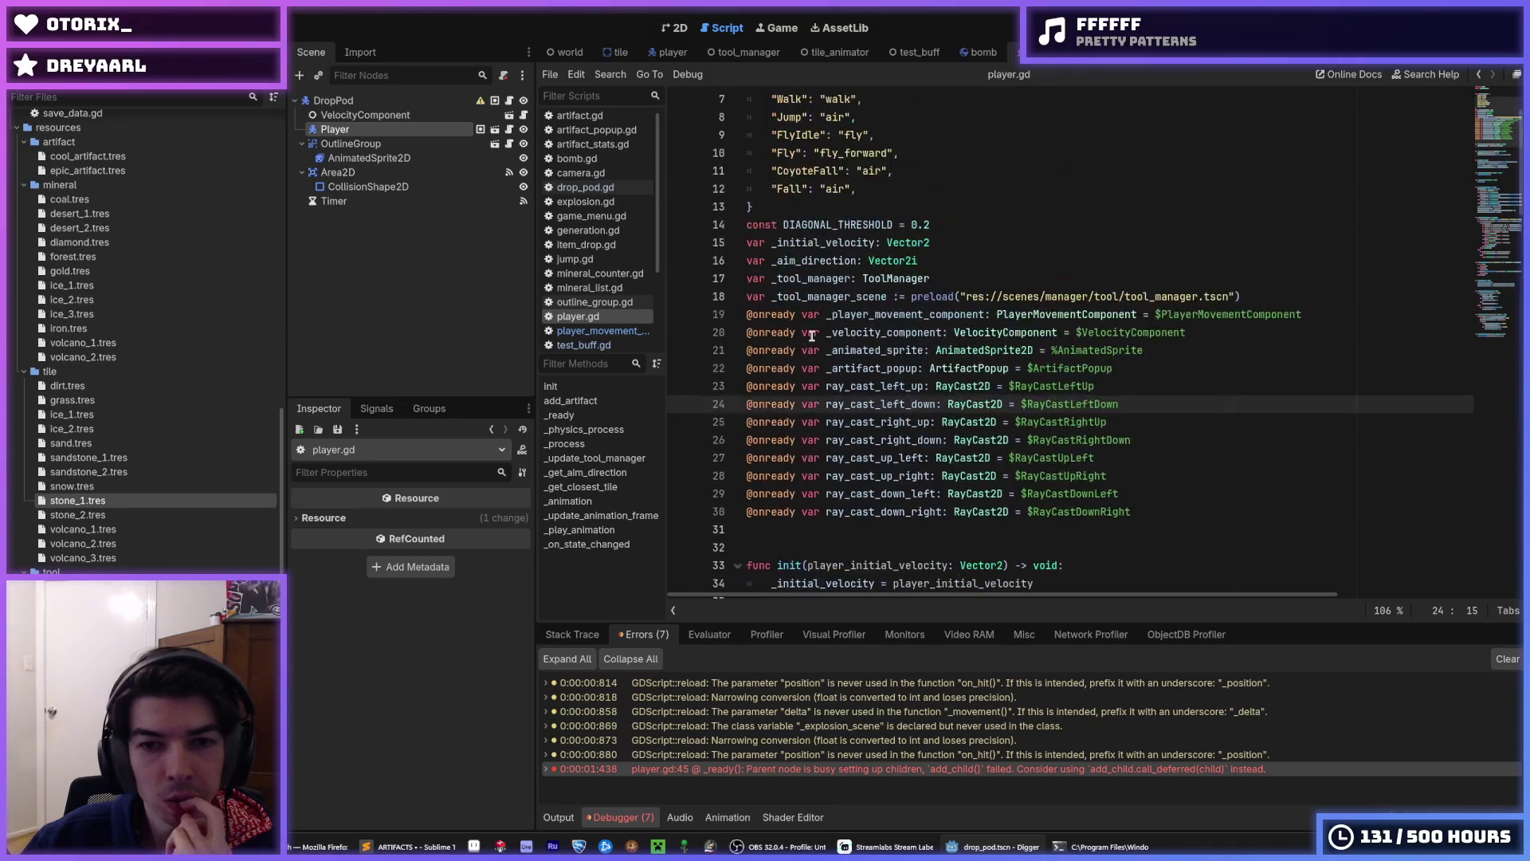
{"action": "scroll", "coordinate": [811, 336], "scroll_direction": "down", "scroll_amount": 5}
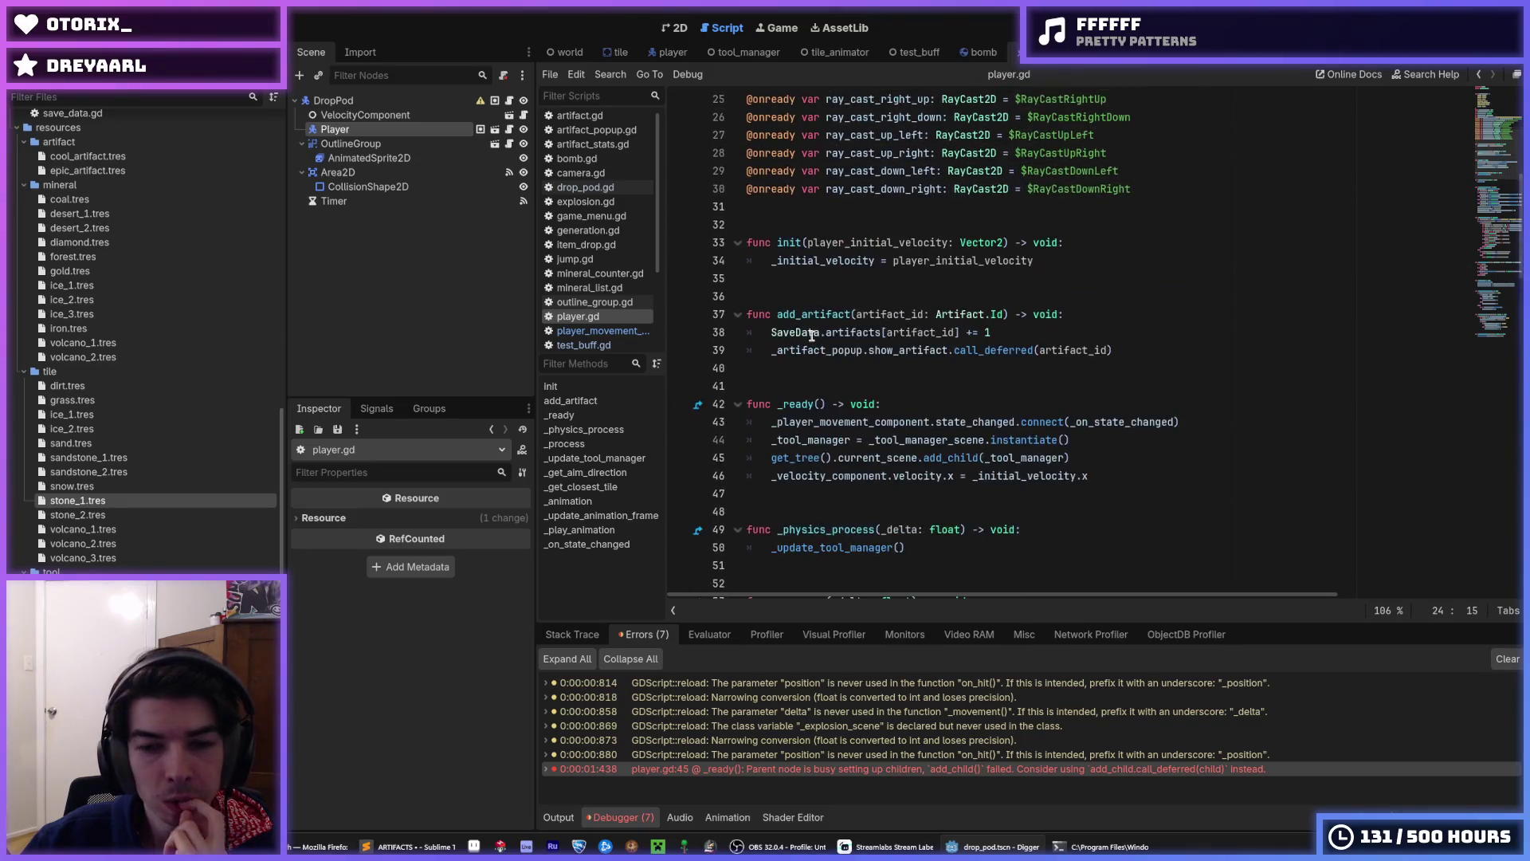
{"action": "left_click", "coordinate": [1049, 263]}
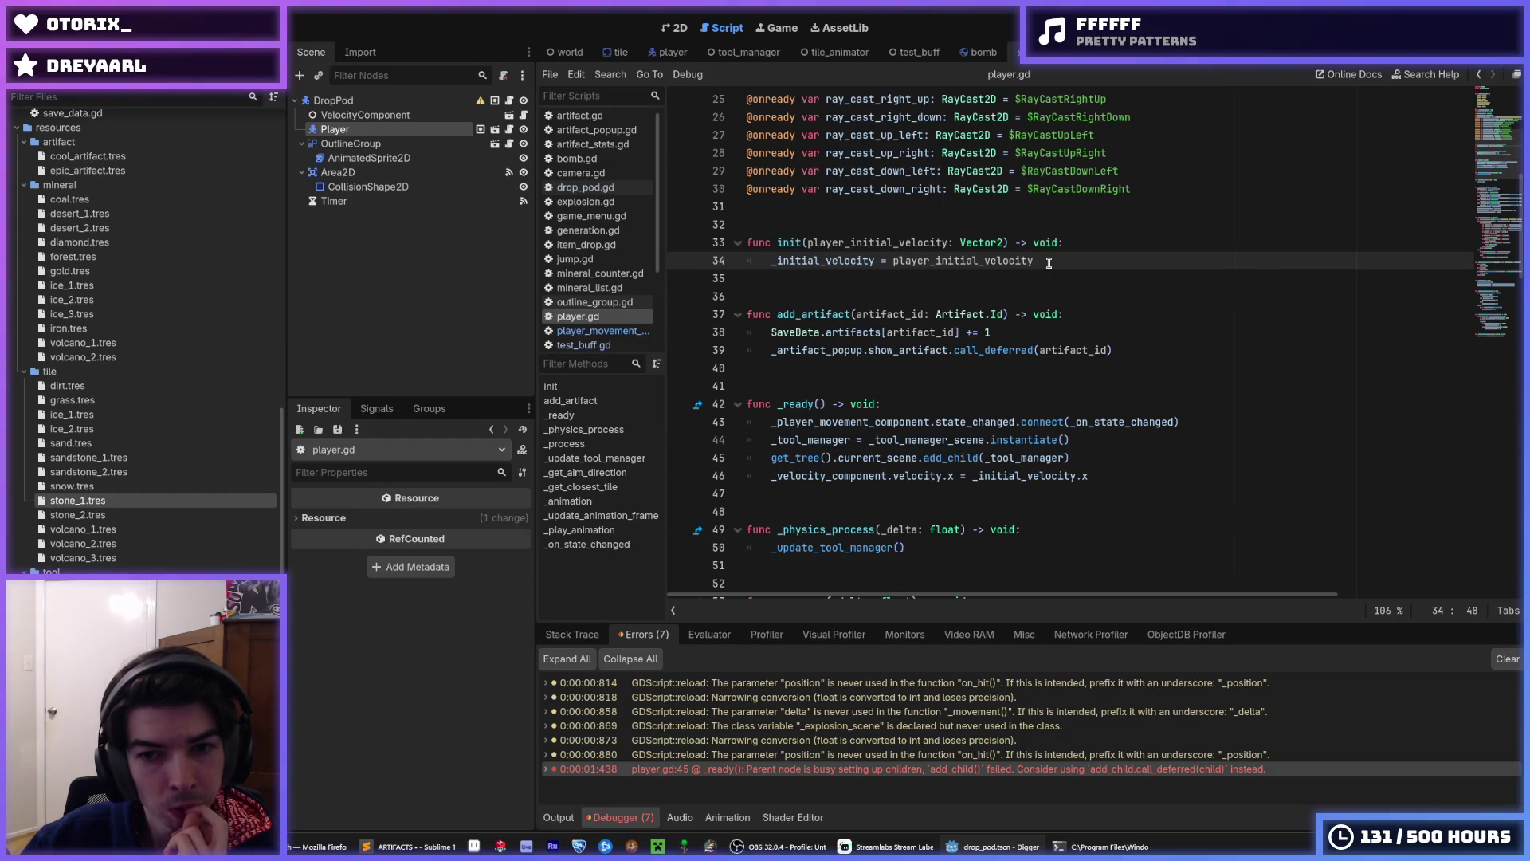
{"action": "left_click", "coordinate": [976, 397]}
{"action": "left_click", "coordinate": [1184, 418]}
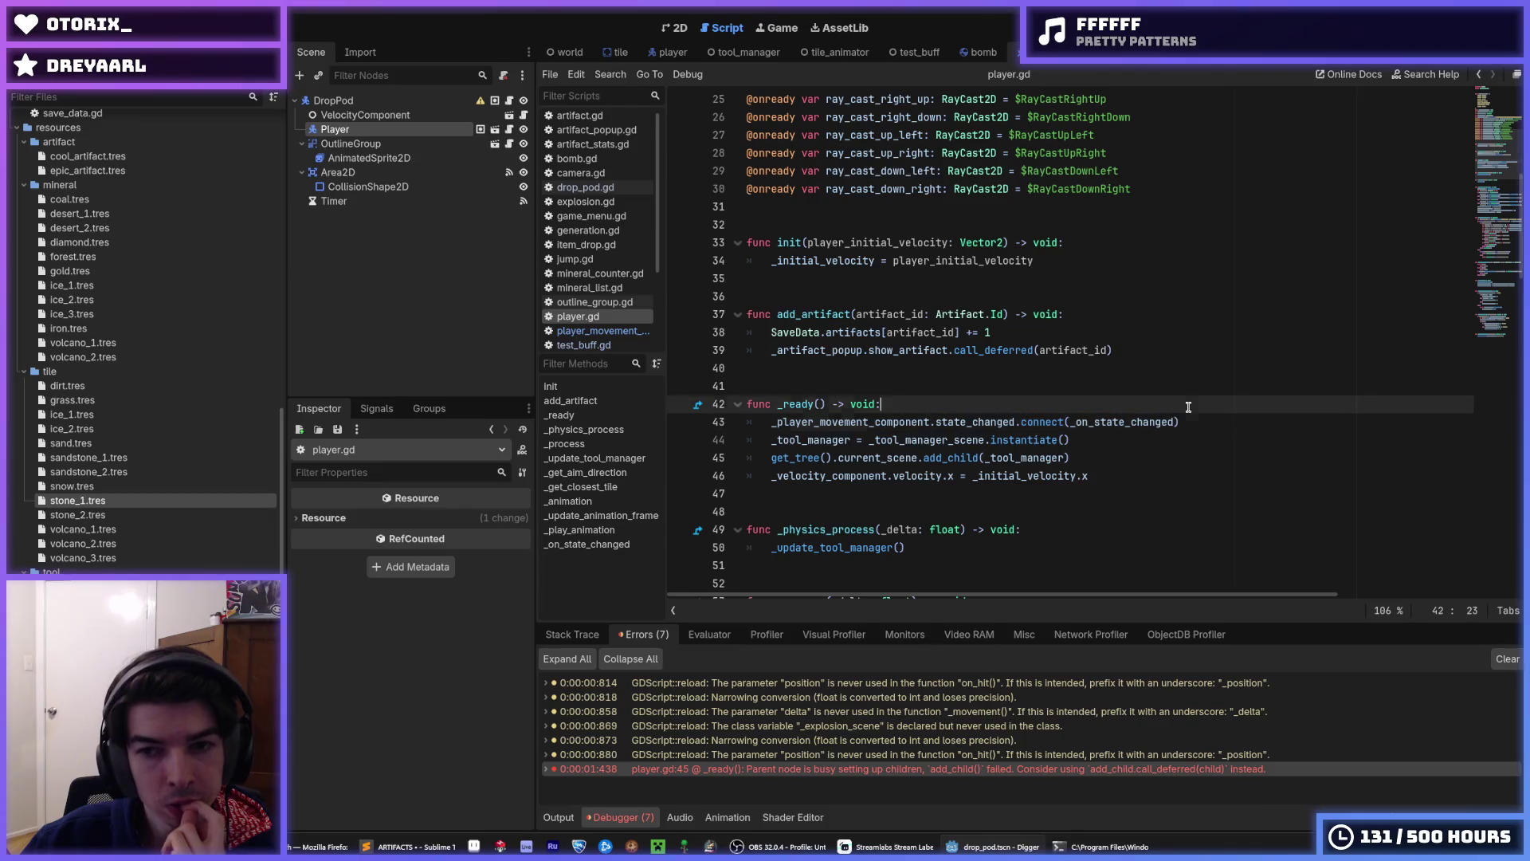
{"action": "left_click", "coordinate": [1185, 406]}
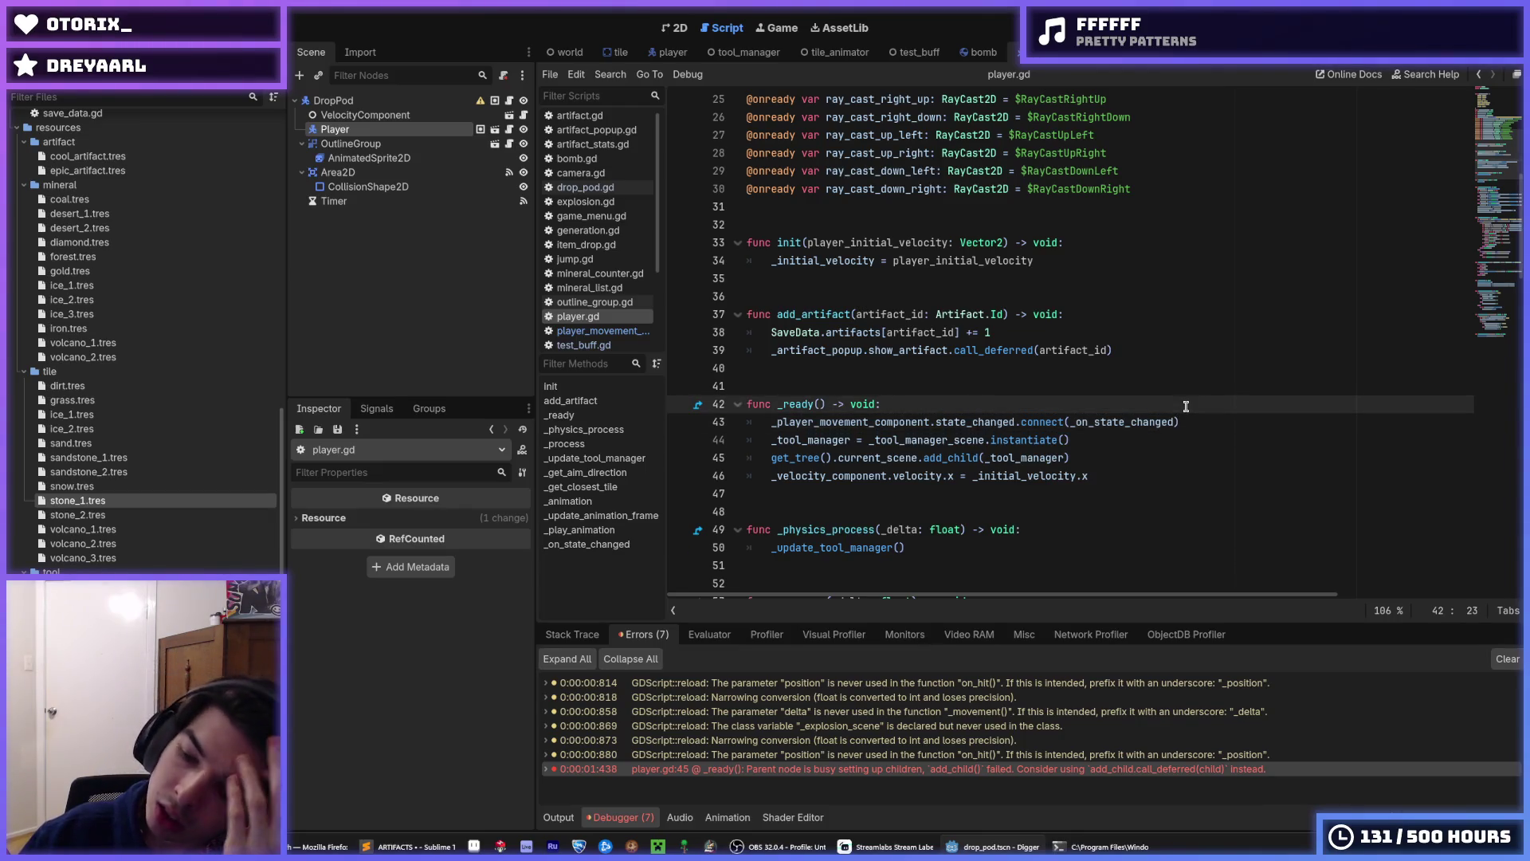
{"action": "key", "text": "F5"}
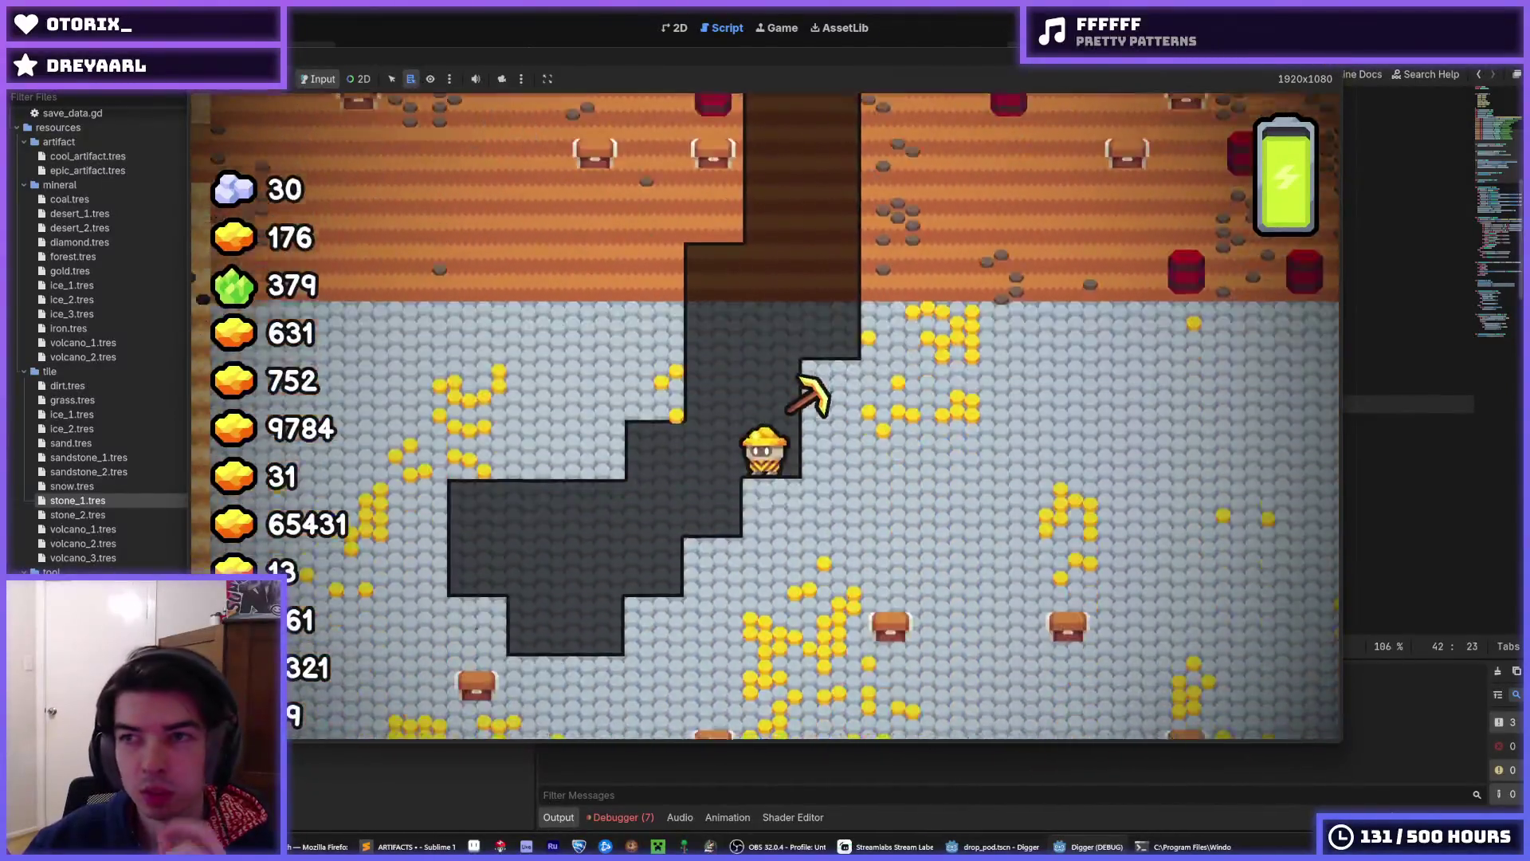
{"action": "left_click", "coordinate": [1331, 67]}
{"action": "scroll", "coordinate": [902, 149], "scroll_direction": "down", "scroll_amount": 10}
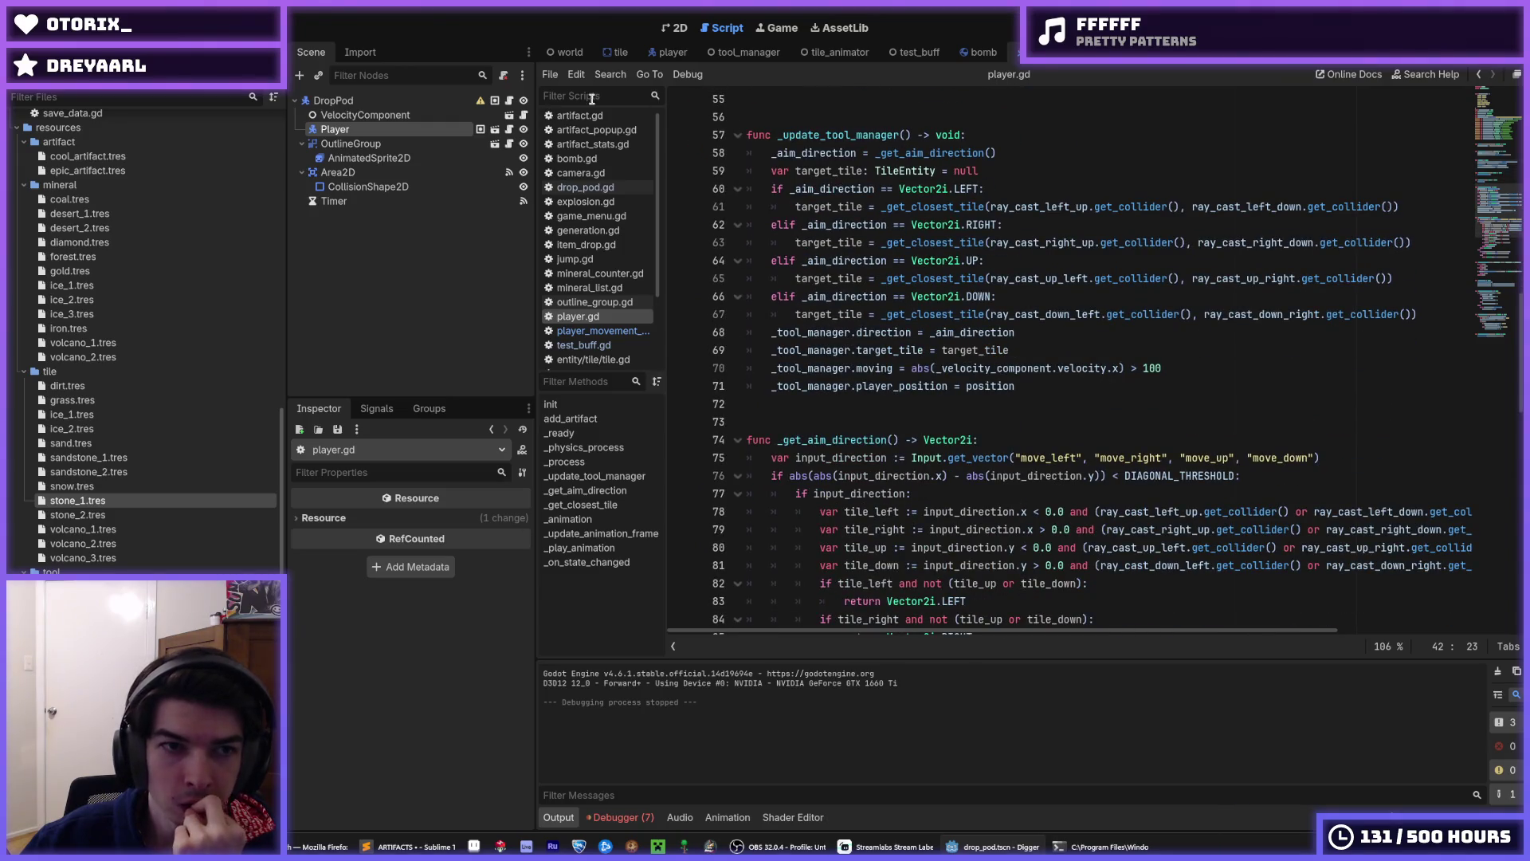
- Close every extra open script, leaving only drop_pod.gd and player.gd
{"action": "scroll", "coordinate": [800, 212], "scroll_direction": "up", "scroll_amount": 6}
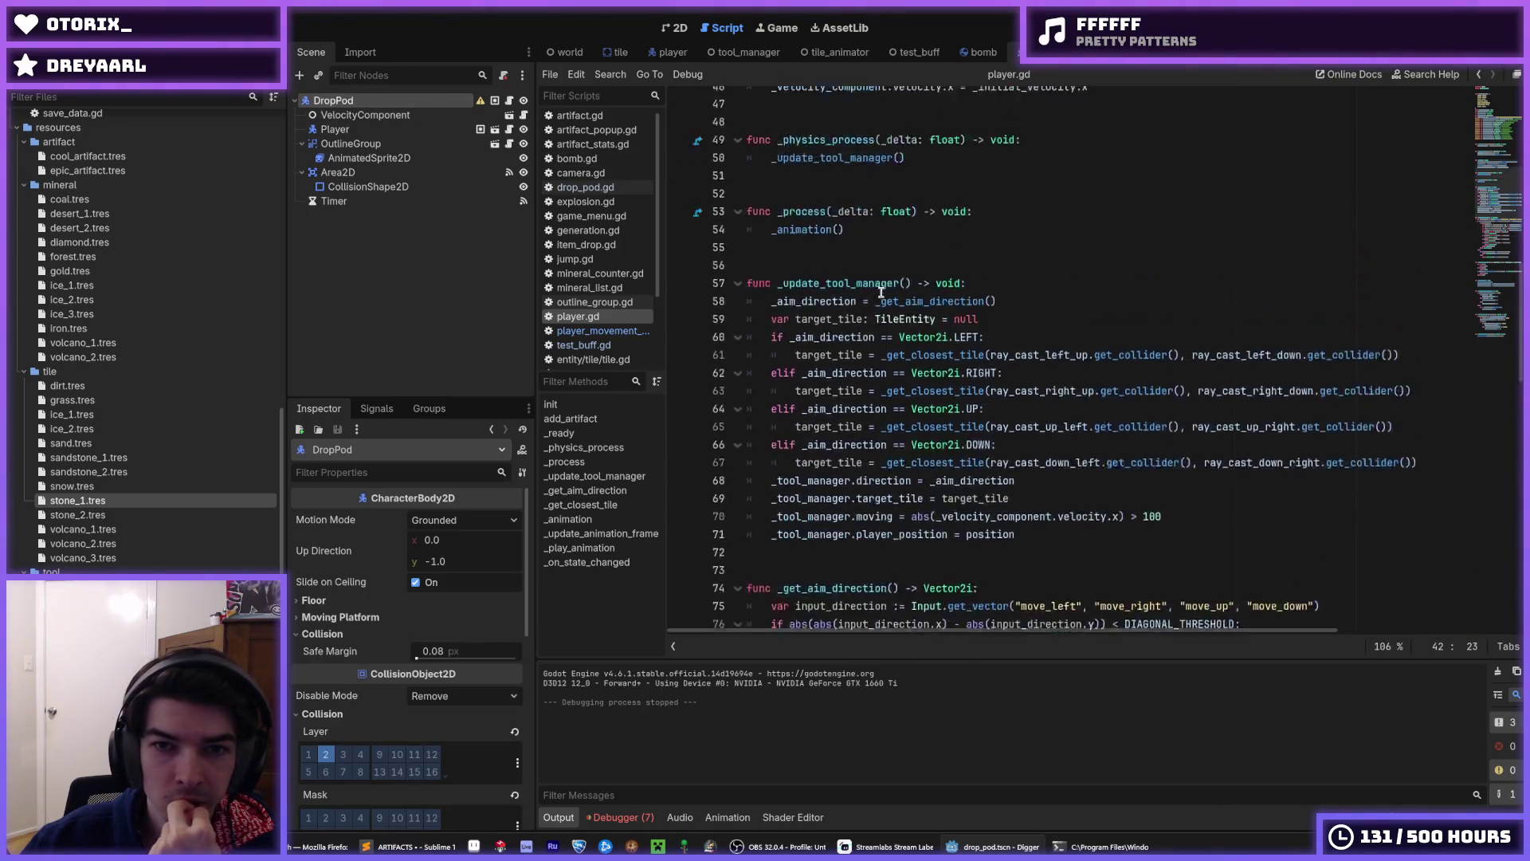
{"action": "scroll", "coordinate": [895, 304], "scroll_direction": "up", "scroll_amount": 3}
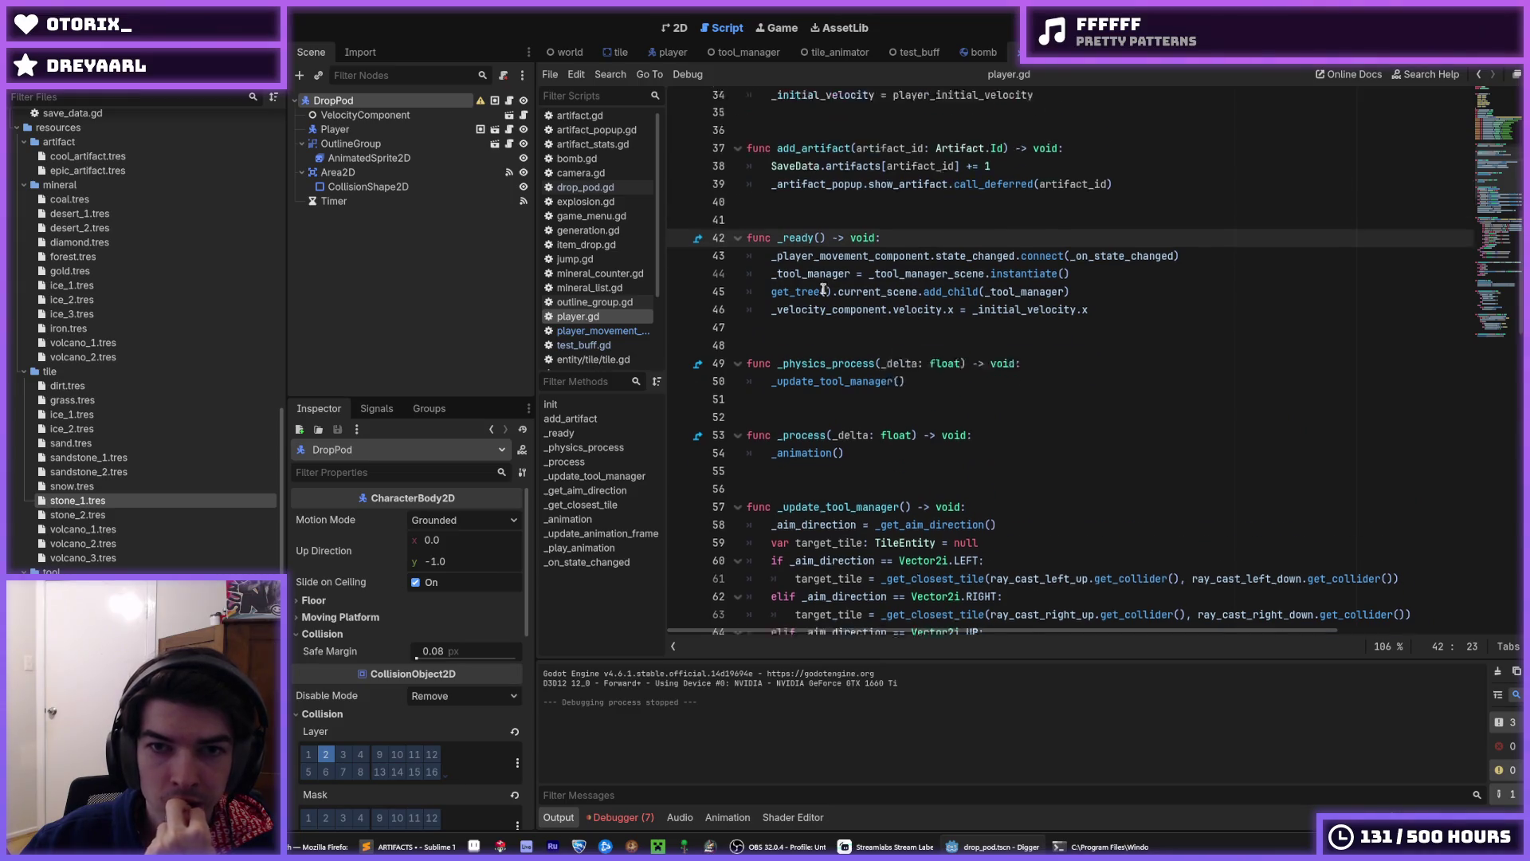
{"action": "left_click", "coordinate": [586, 187]}
{"action": "scroll", "coordinate": [589, 143], "scroll_direction": "down", "scroll_amount": 4}
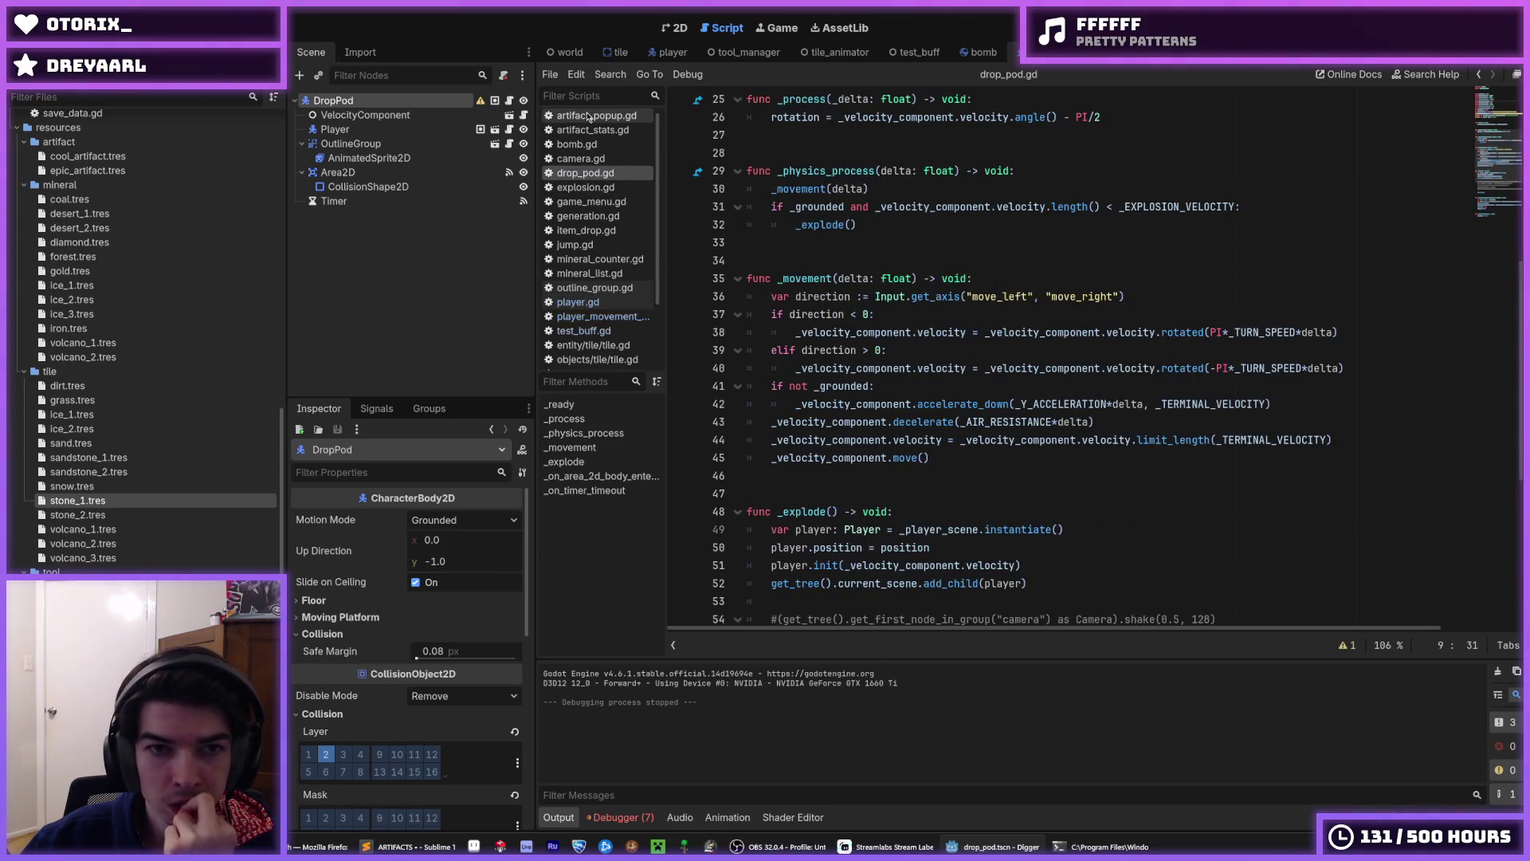
{"action": "middle_click", "coordinate": [588, 117]}
{"action": "middle_click", "coordinate": [589, 131]}
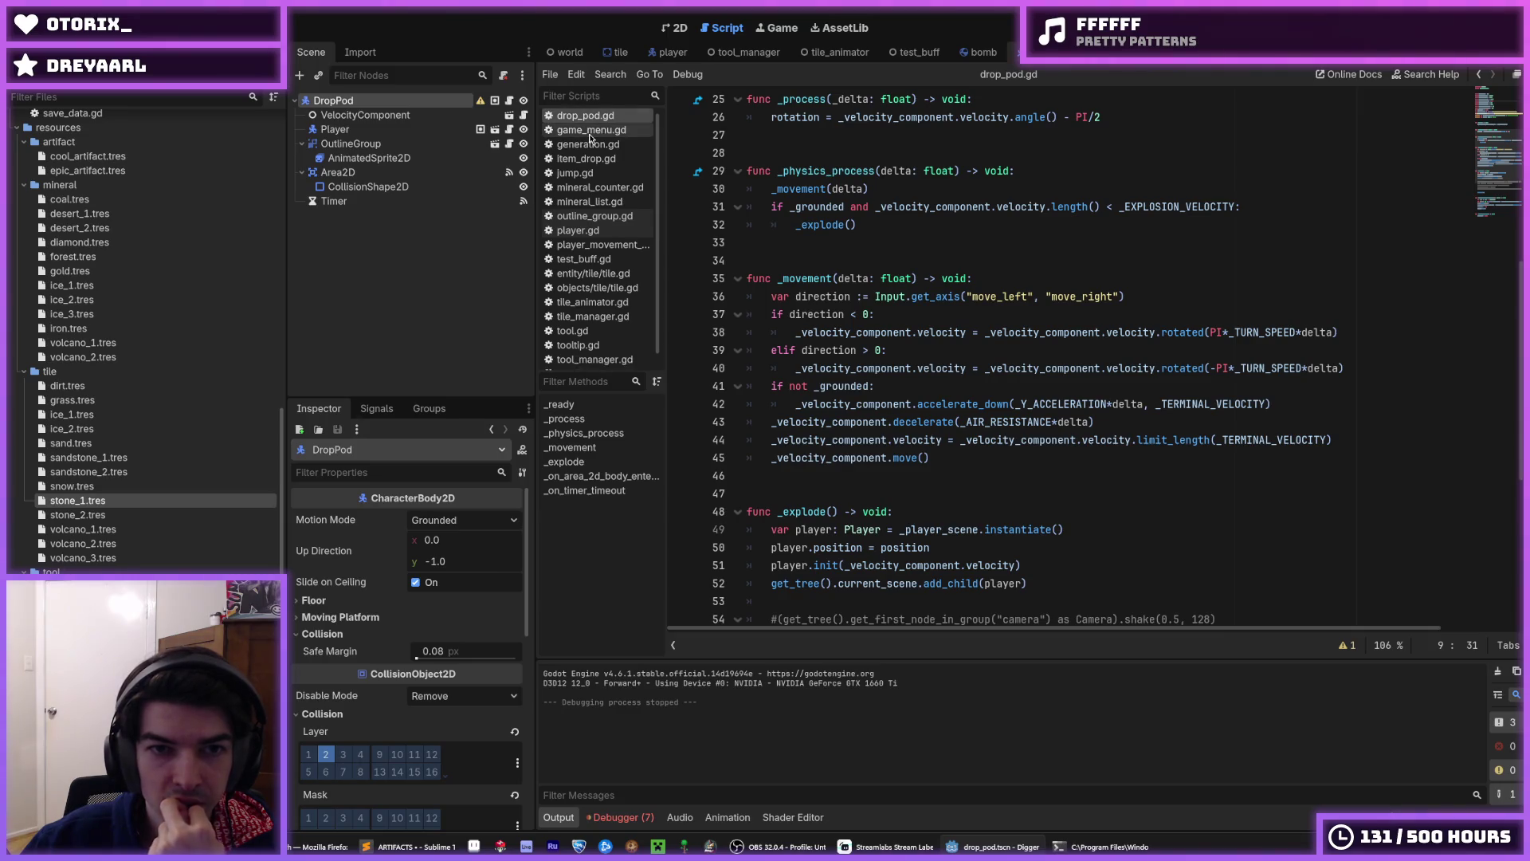
{"action": "middle_click", "coordinate": [589, 134]}
{"action": "middle_click", "coordinate": [589, 134]}
{"action": "middle_click", "coordinate": [590, 136]}
{"action": "middle_click", "coordinate": [590, 138]}
{"action": "middle_click", "coordinate": [589, 135]}
{"action": "middle_click", "coordinate": [590, 135]}
{"action": "middle_click", "coordinate": [590, 135]}
{"action": "middle_click", "coordinate": [593, 147]}
{"action": "middle_click", "coordinate": [593, 148]}
{"action": "middle_click", "coordinate": [593, 149]}
{"action": "middle_click", "coordinate": [594, 149]}
{"action": "middle_click", "coordinate": [594, 150]}
{"action": "middle_click", "coordinate": [593, 148]}
{"action": "middle_click", "coordinate": [594, 149]}
{"action": "middle_click", "coordinate": [593, 148]}
{"action": "middle_click", "coordinate": [593, 148]}
{"action": "middle_click", "coordinate": [594, 149]}
- Check player.gd's state_changed connection and tool manager instantiation on lines 43–44
{"action": "left_click", "coordinate": [588, 134]}
{"action": "left_click", "coordinate": [586, 118]}
{"action": "left_click", "coordinate": [590, 133]}
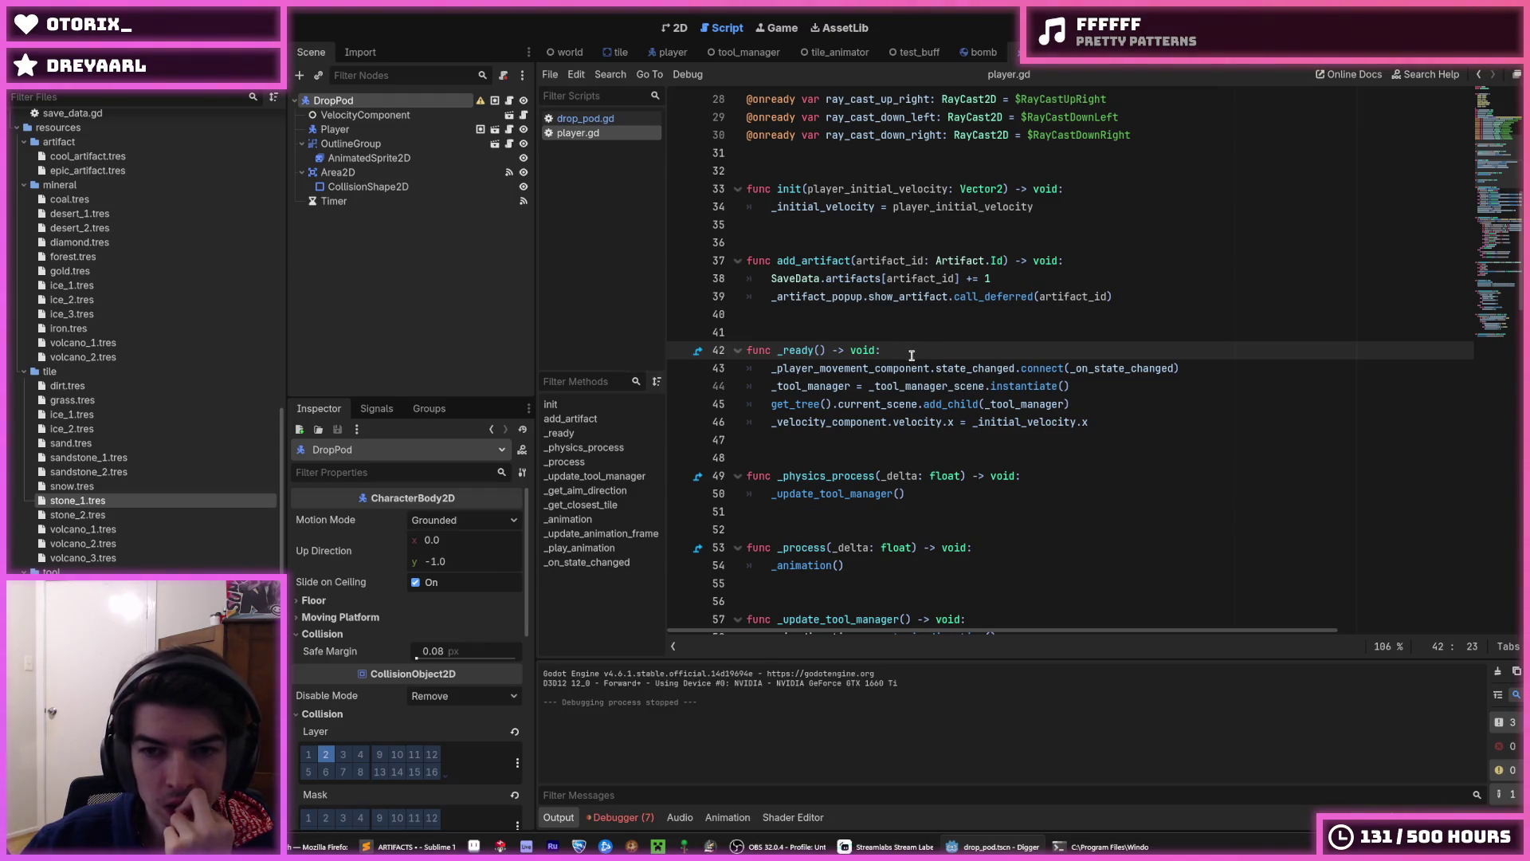
{"action": "left_click", "coordinate": [1068, 385]}
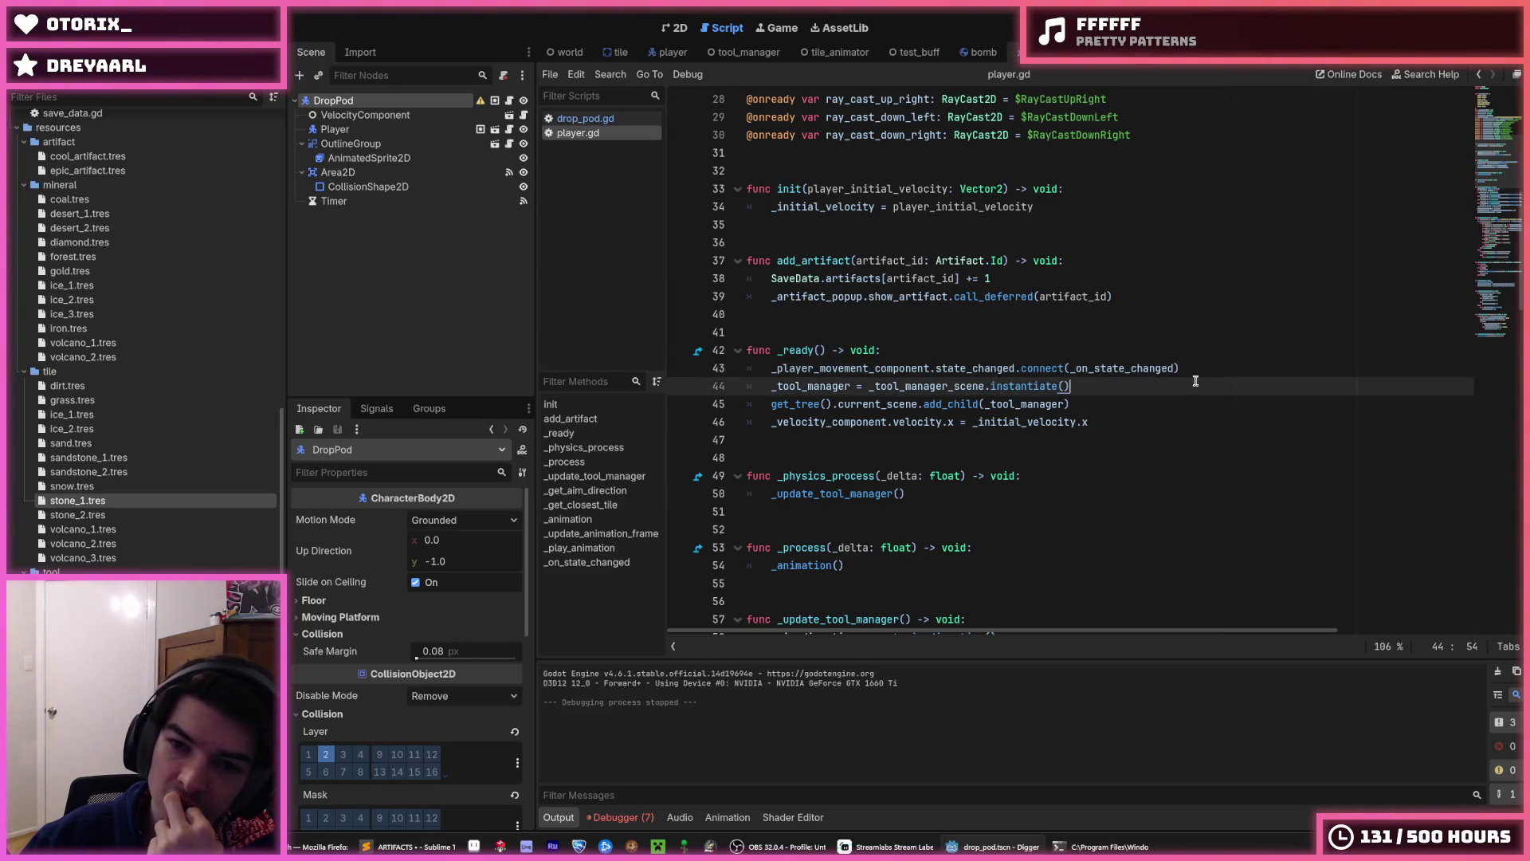
{"action": "left_click", "coordinate": [1211, 372]}
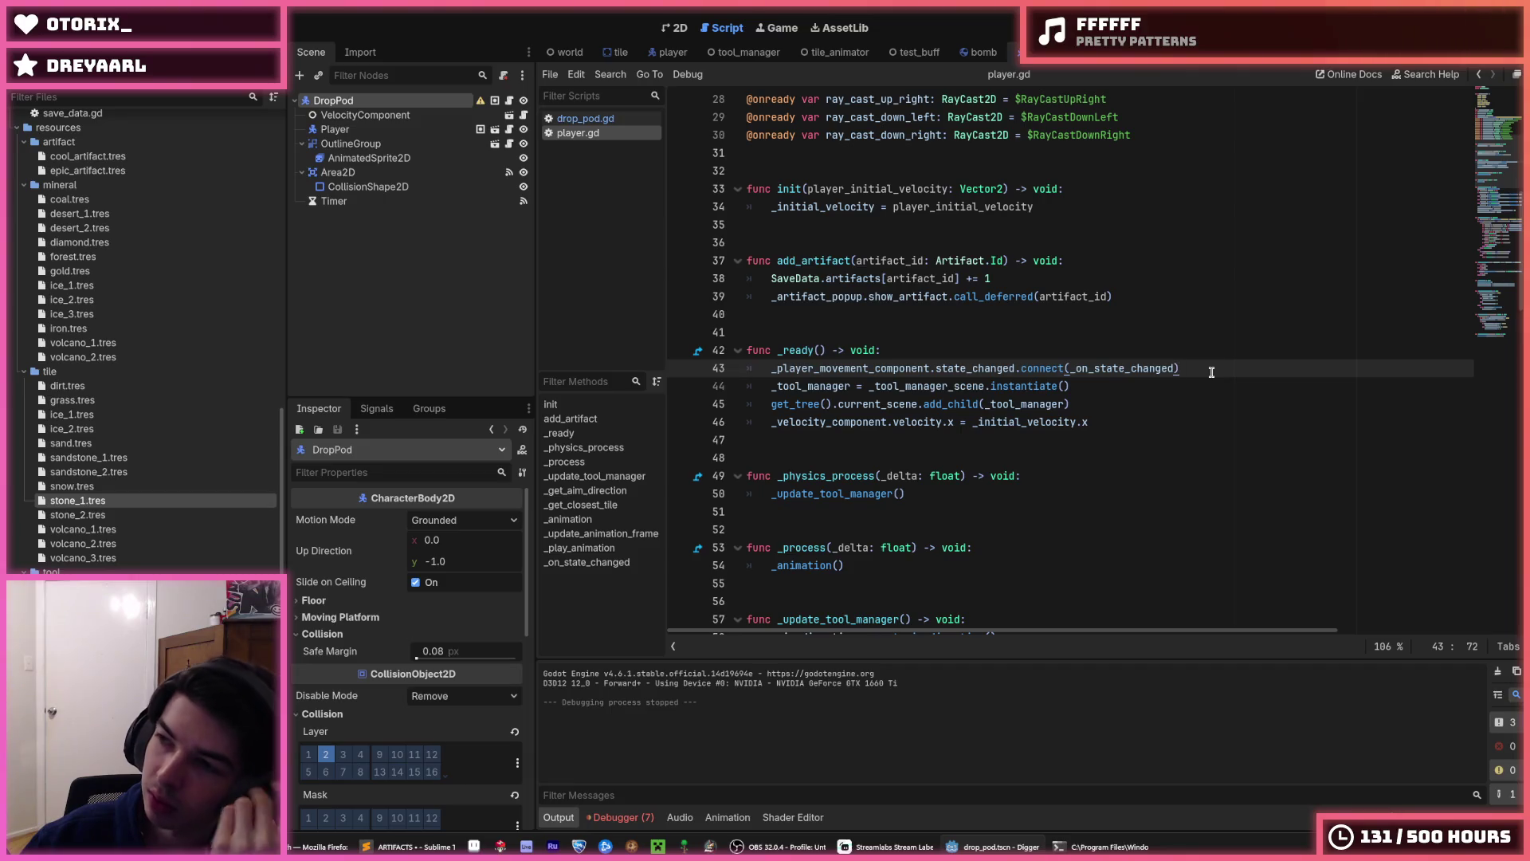
{"action": "left_click", "coordinate": [1182, 386]}
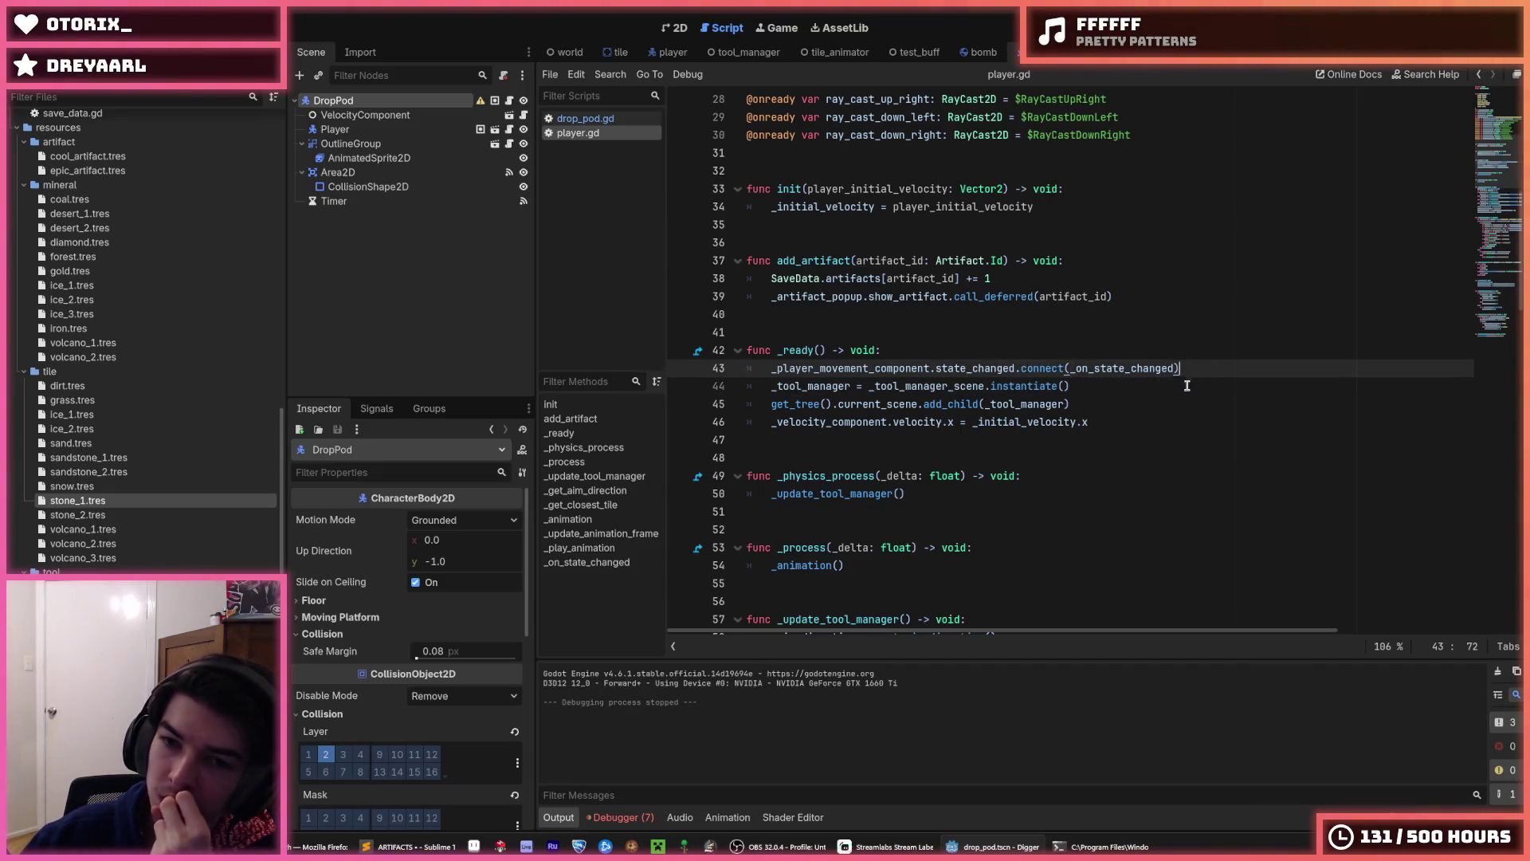
- Comment out the player-spawn lines 49–52 in drop_pod.gd's _explode with Ctrl+K
{"action": "left_click", "coordinate": [585, 118]}
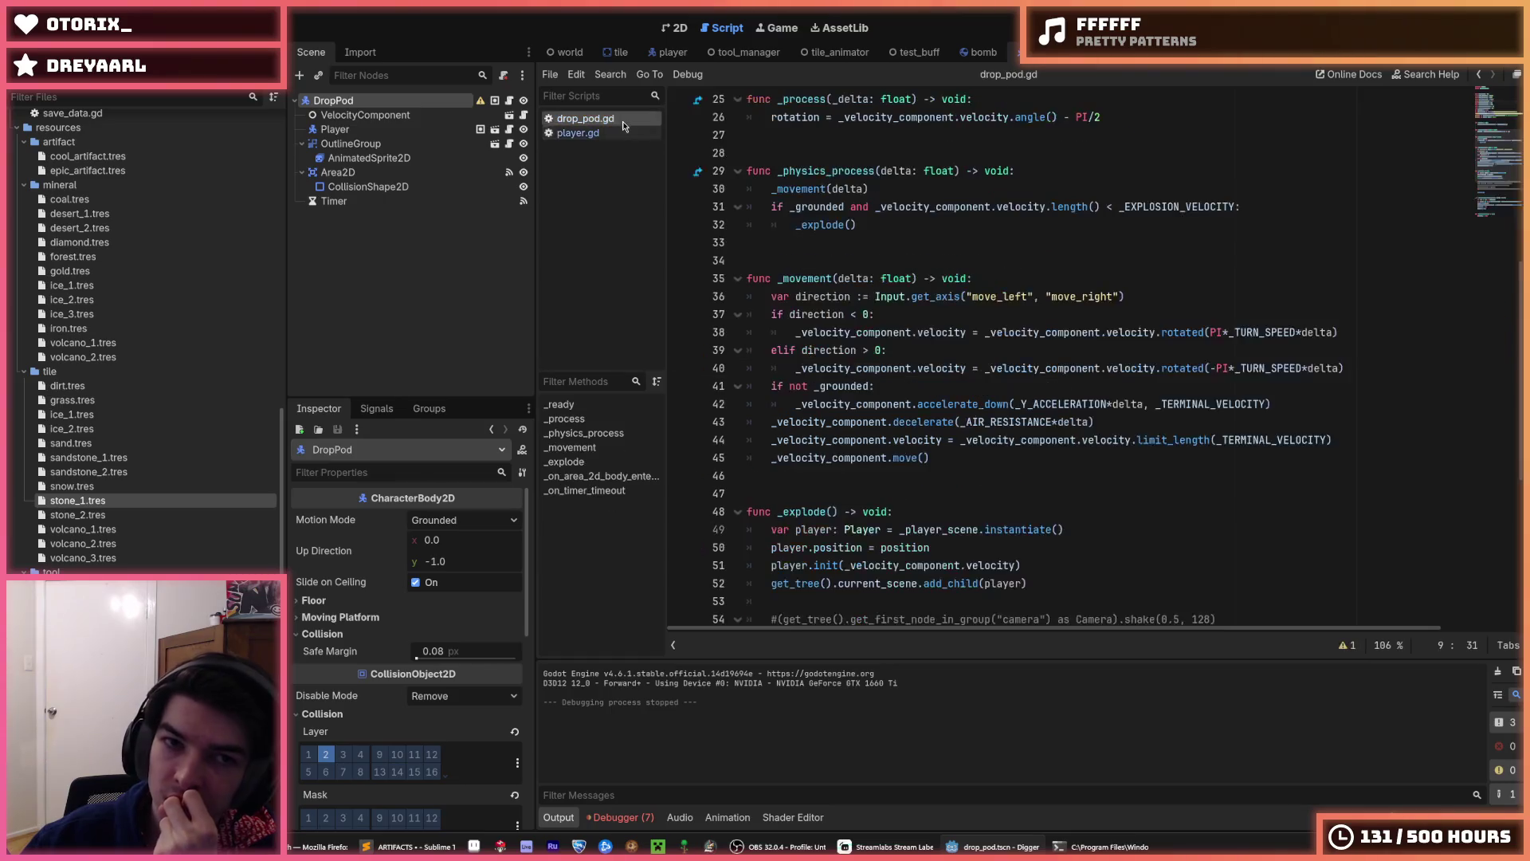
{"action": "scroll", "coordinate": [901, 278], "scroll_direction": "down", "scroll_amount": 6}
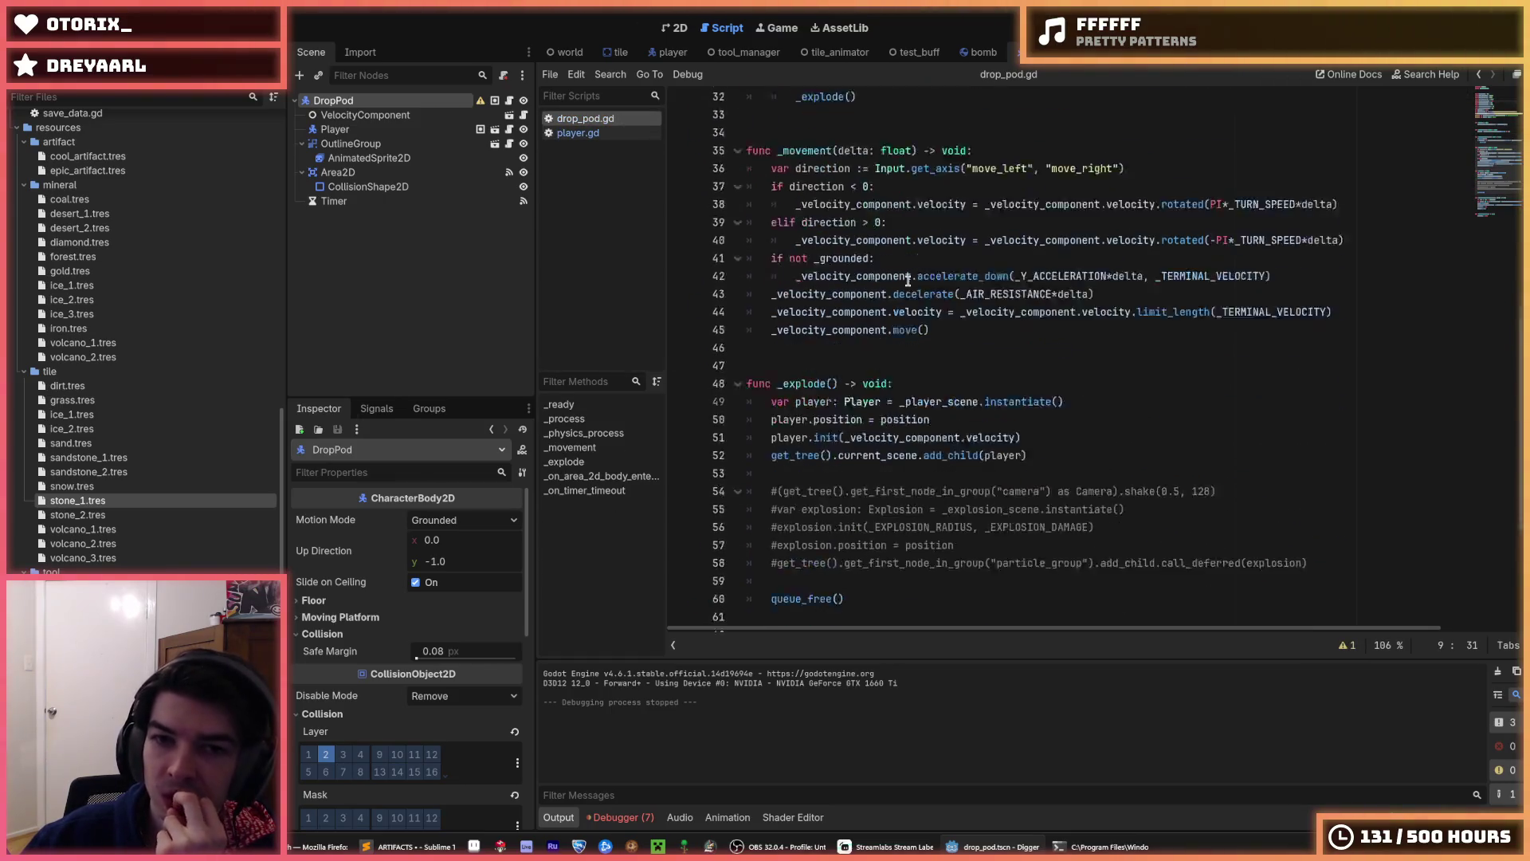
{"action": "left_click_drag", "start_coordinate": [994, 369], "coordinate": [930, 320]}
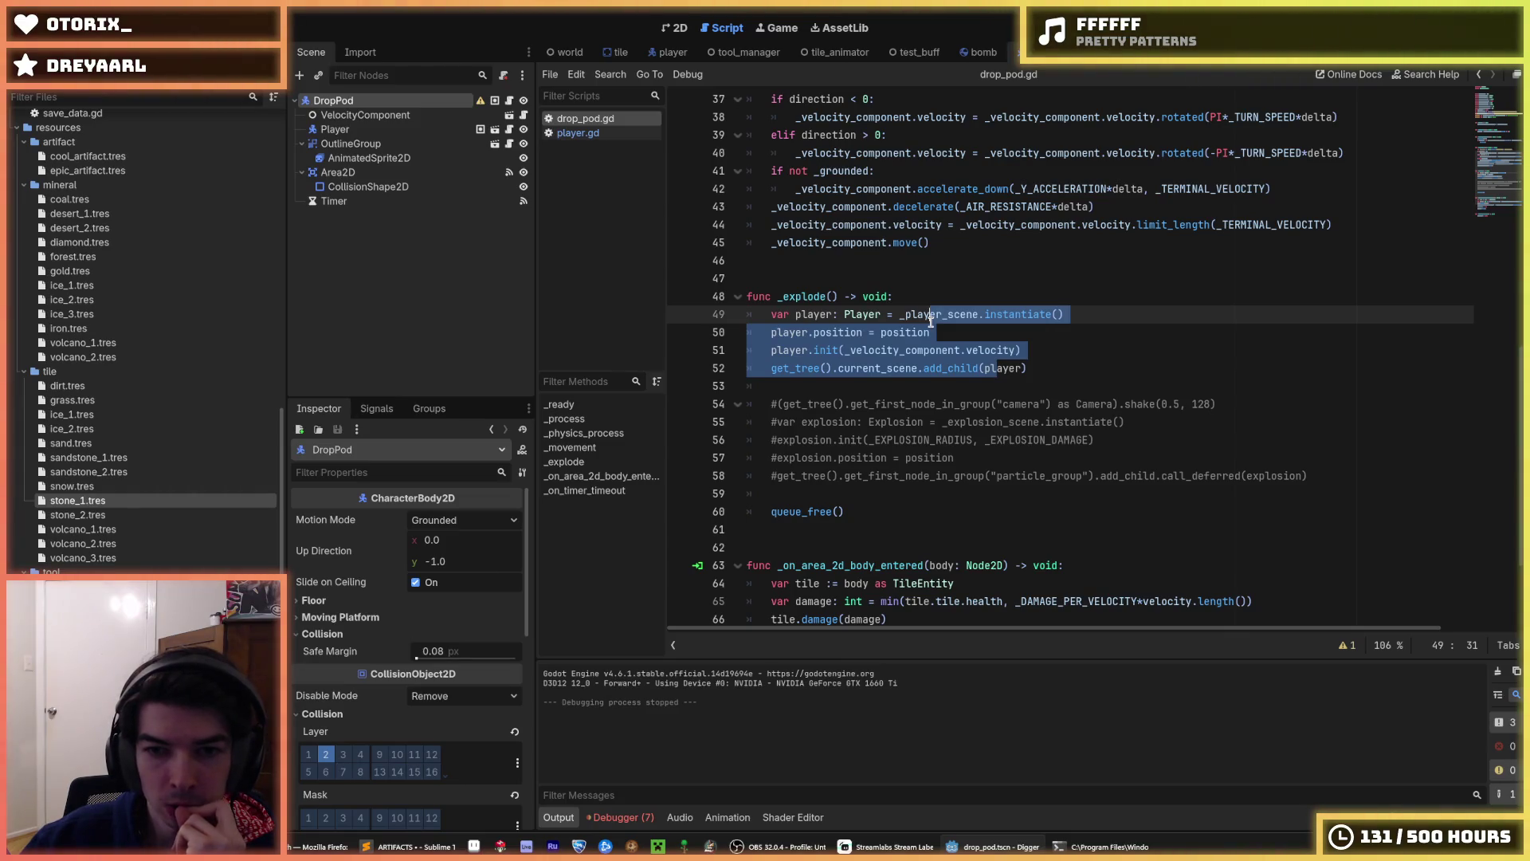
{"action": "key", "text": "ctrl+k"}
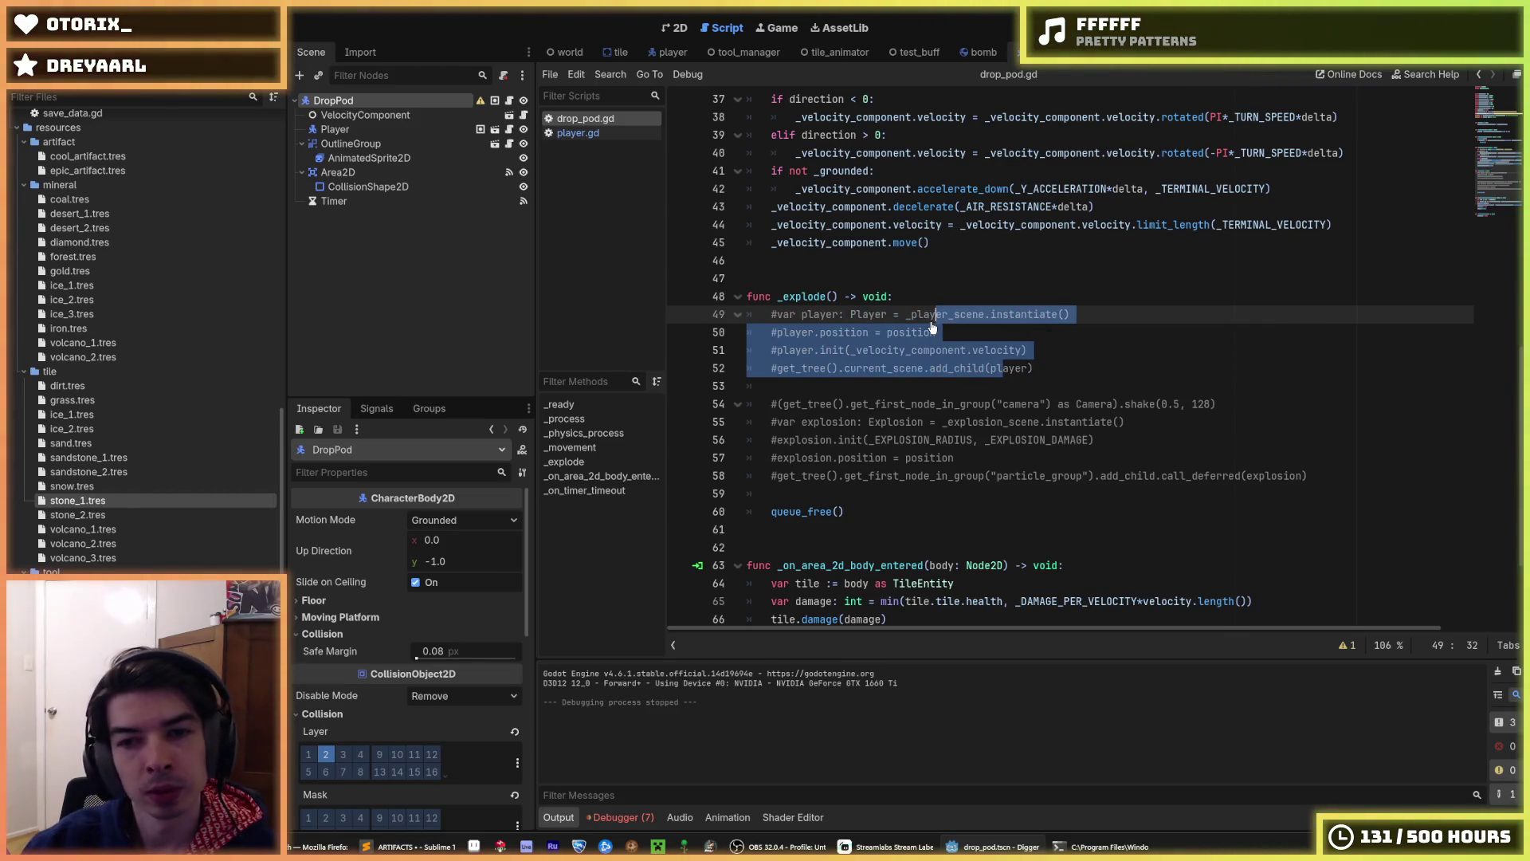
{"action": "left_click", "coordinate": [929, 323]}
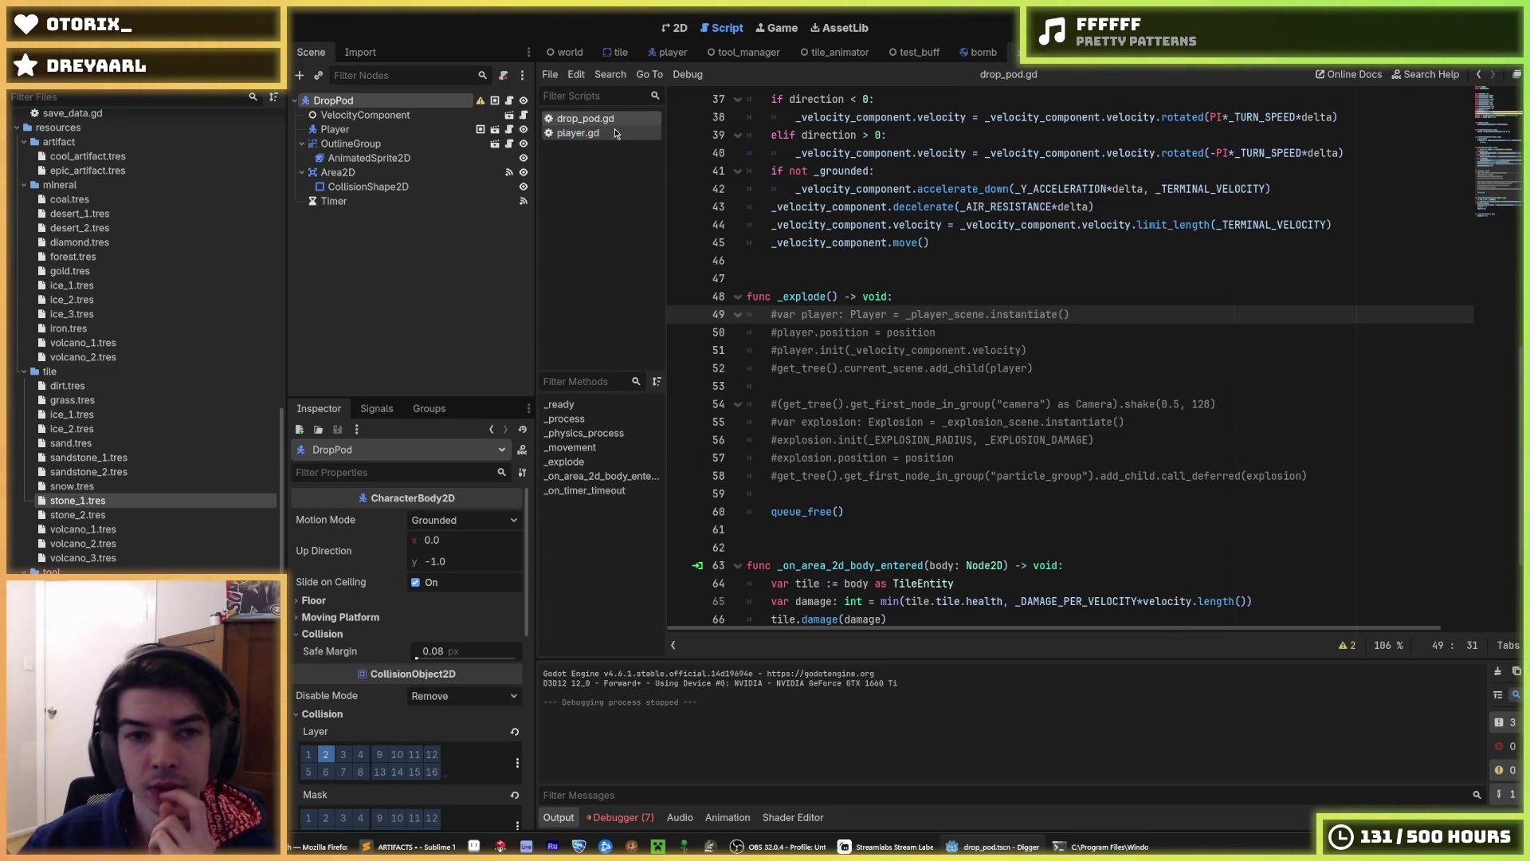
{"action": "left_click", "coordinate": [610, 133]}
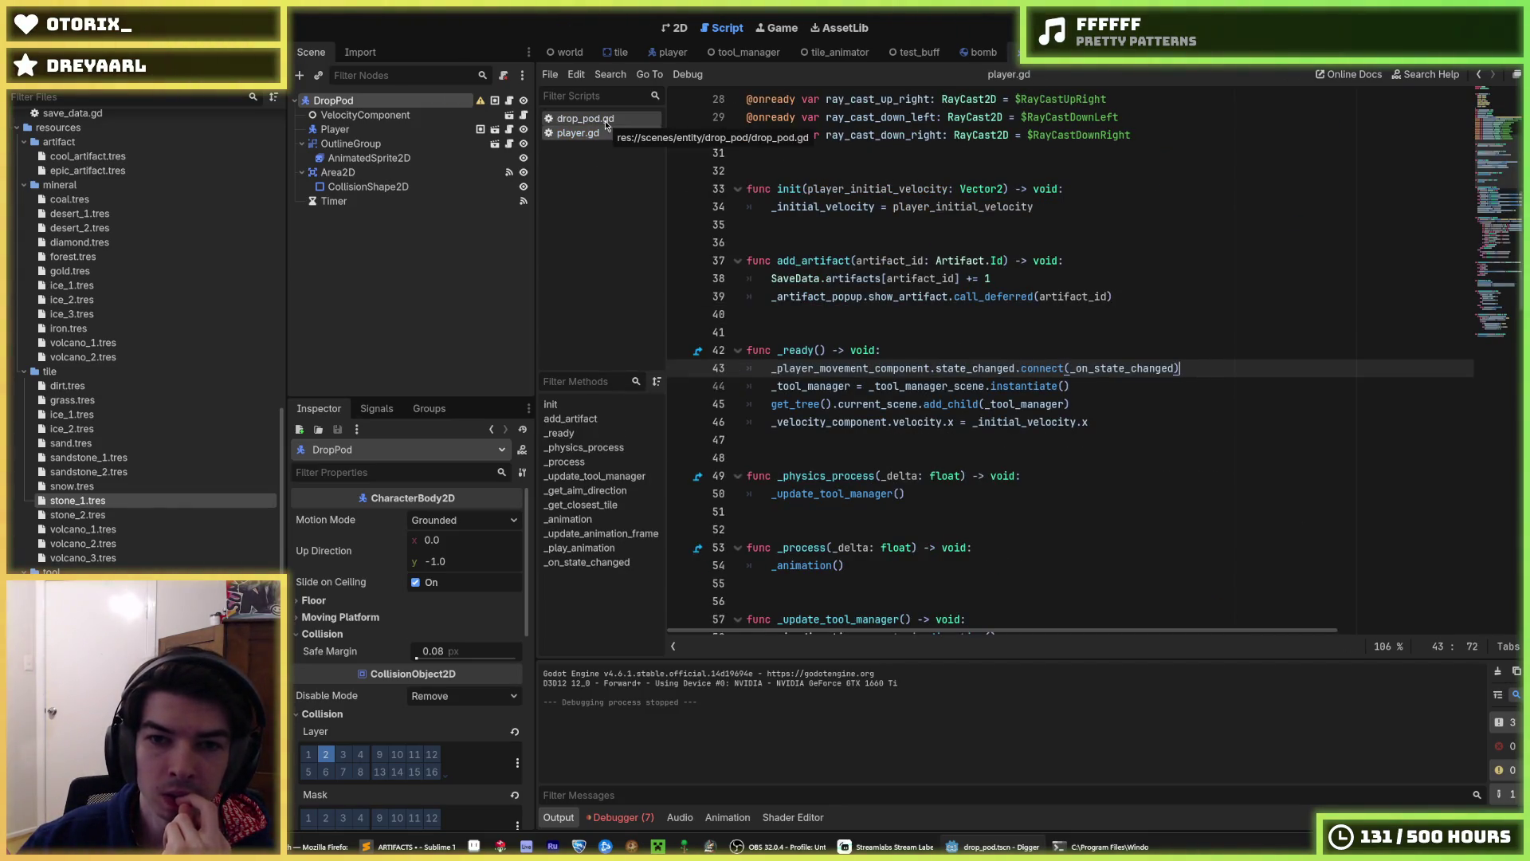
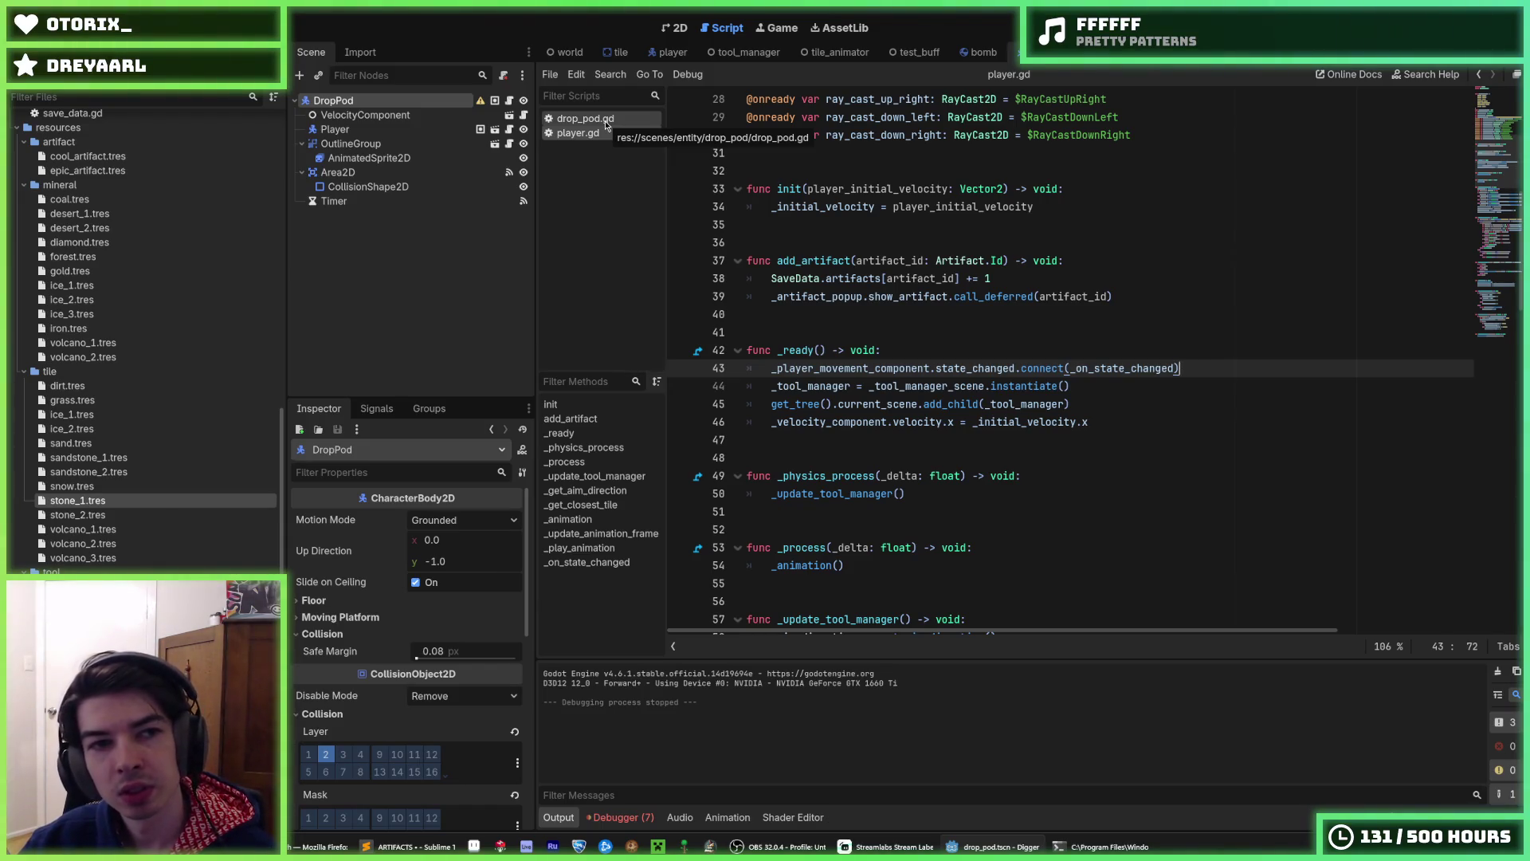
- Switch to drop_pod.gd and do a quick test run of the game
{"action": "left_click", "coordinate": [604, 122]}
{"action": "left_click", "coordinate": [1004, 247]}
{"action": "key", "text": "F5"}
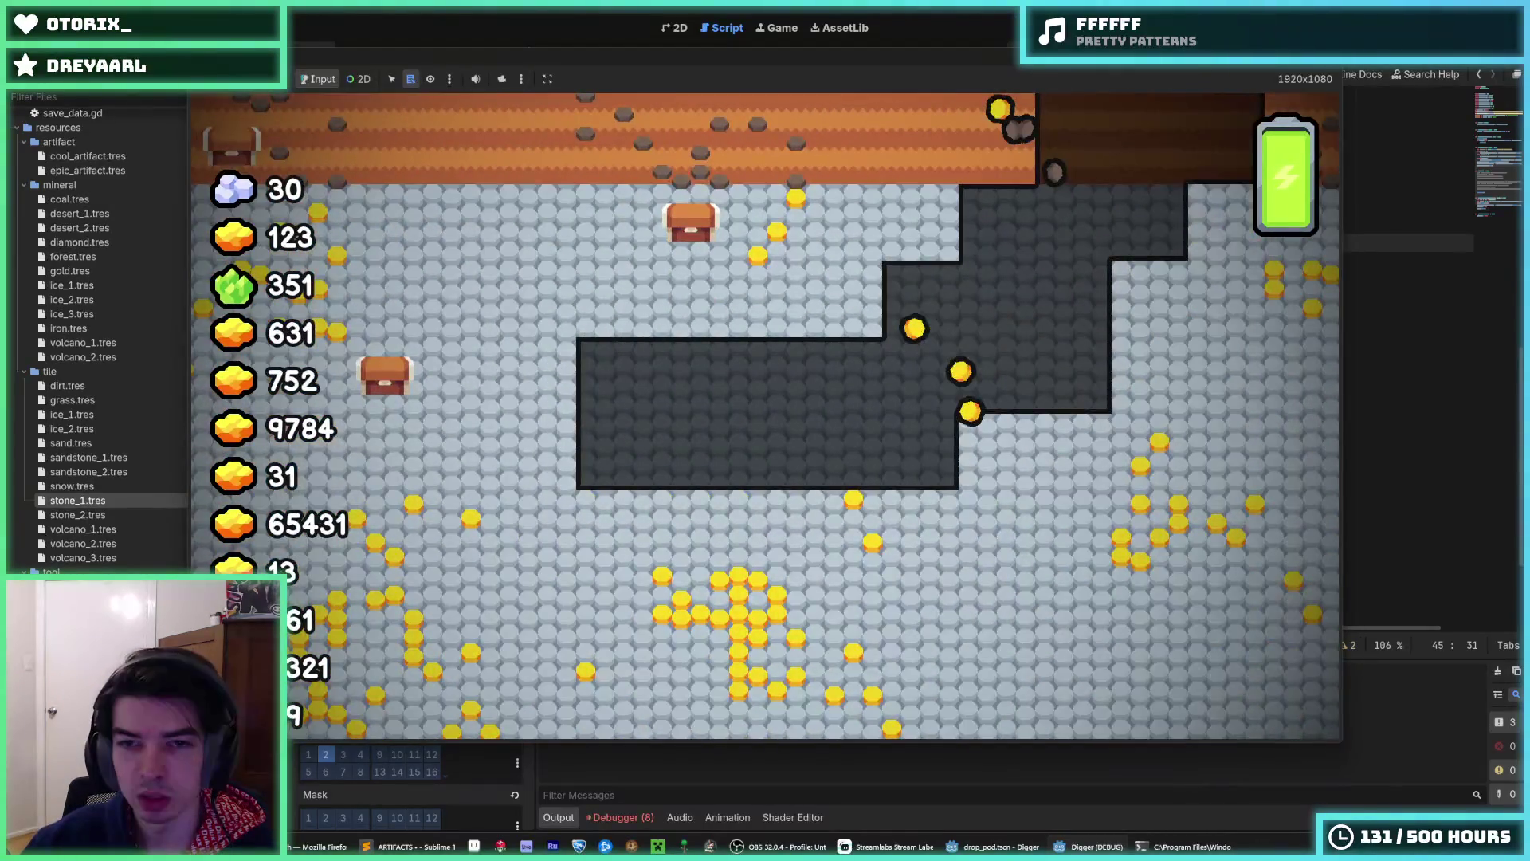
{"action": "key", "text": "F8"}
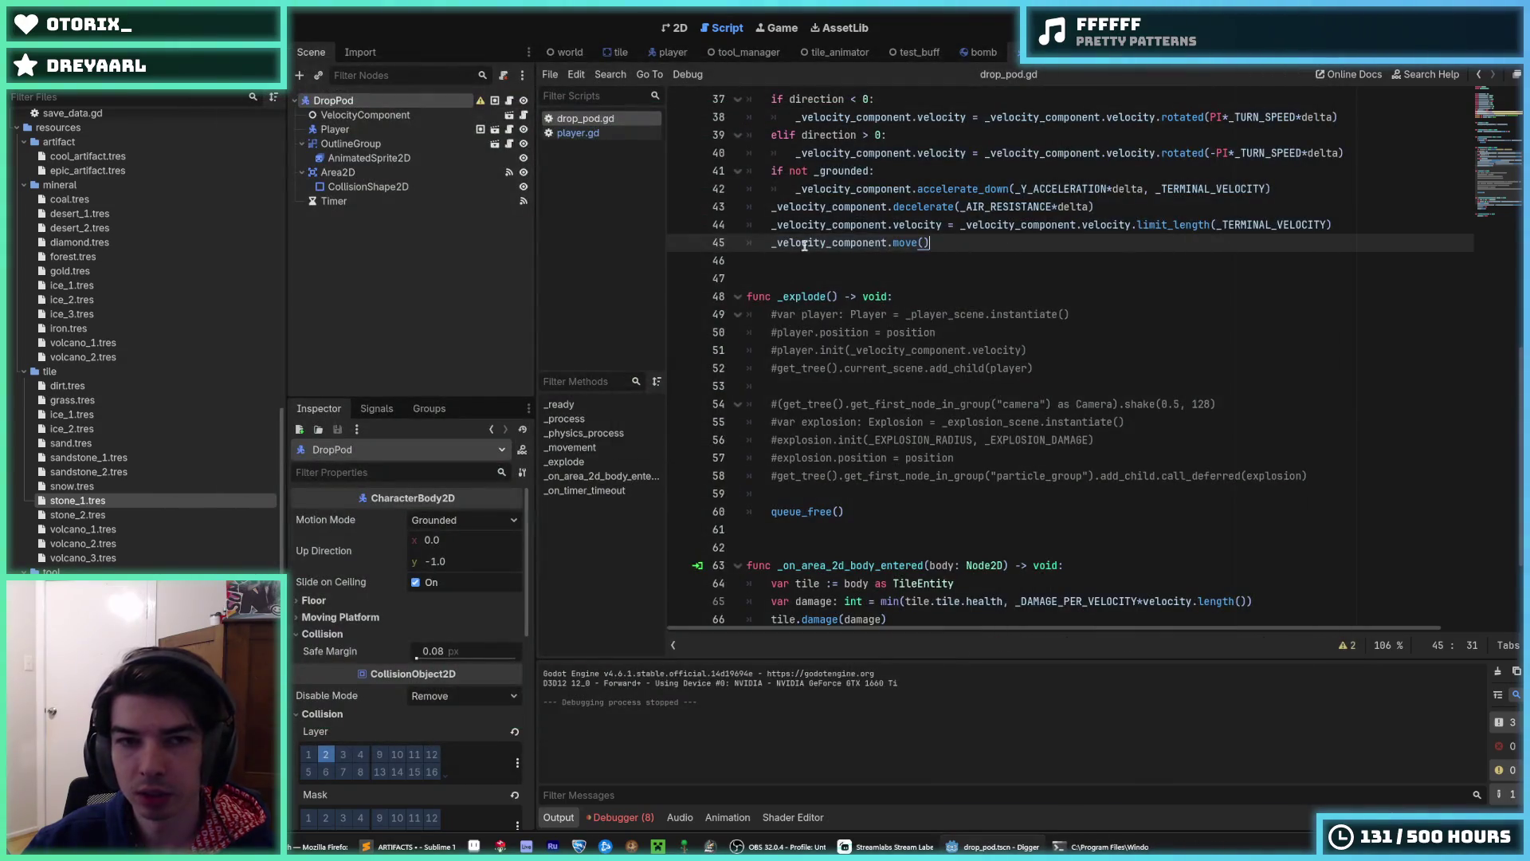
- Go to _explode and put the caret on the commented player.init line
{"action": "scroll", "coordinate": [864, 304], "scroll_direction": "up", "scroll_amount": 7}
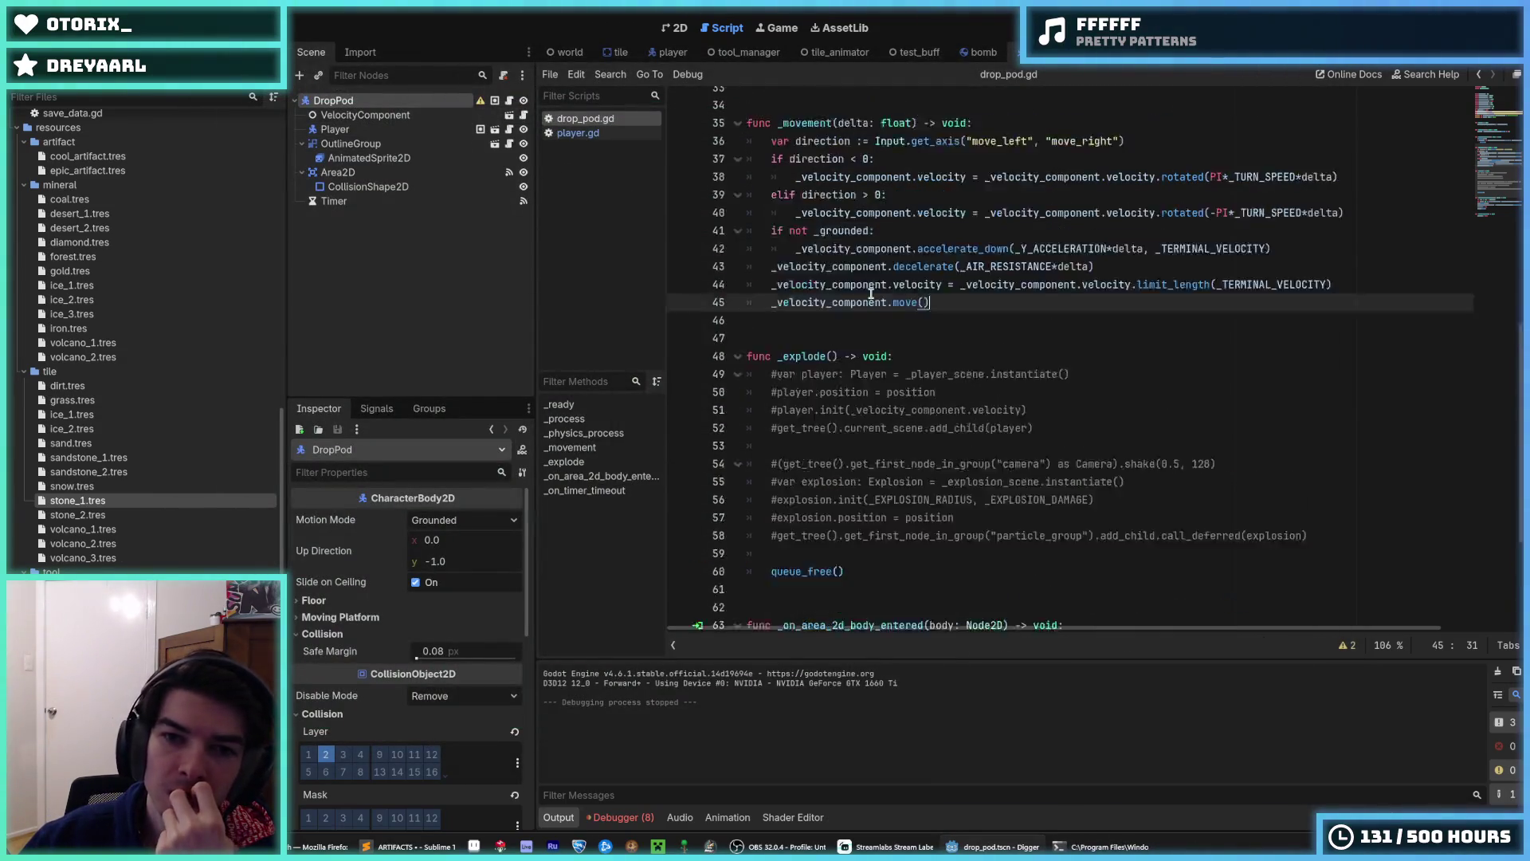
{"action": "scroll", "coordinate": [867, 334], "scroll_direction": "down", "scroll_amount": 5}
{"action": "left_click", "coordinate": [980, 459]}
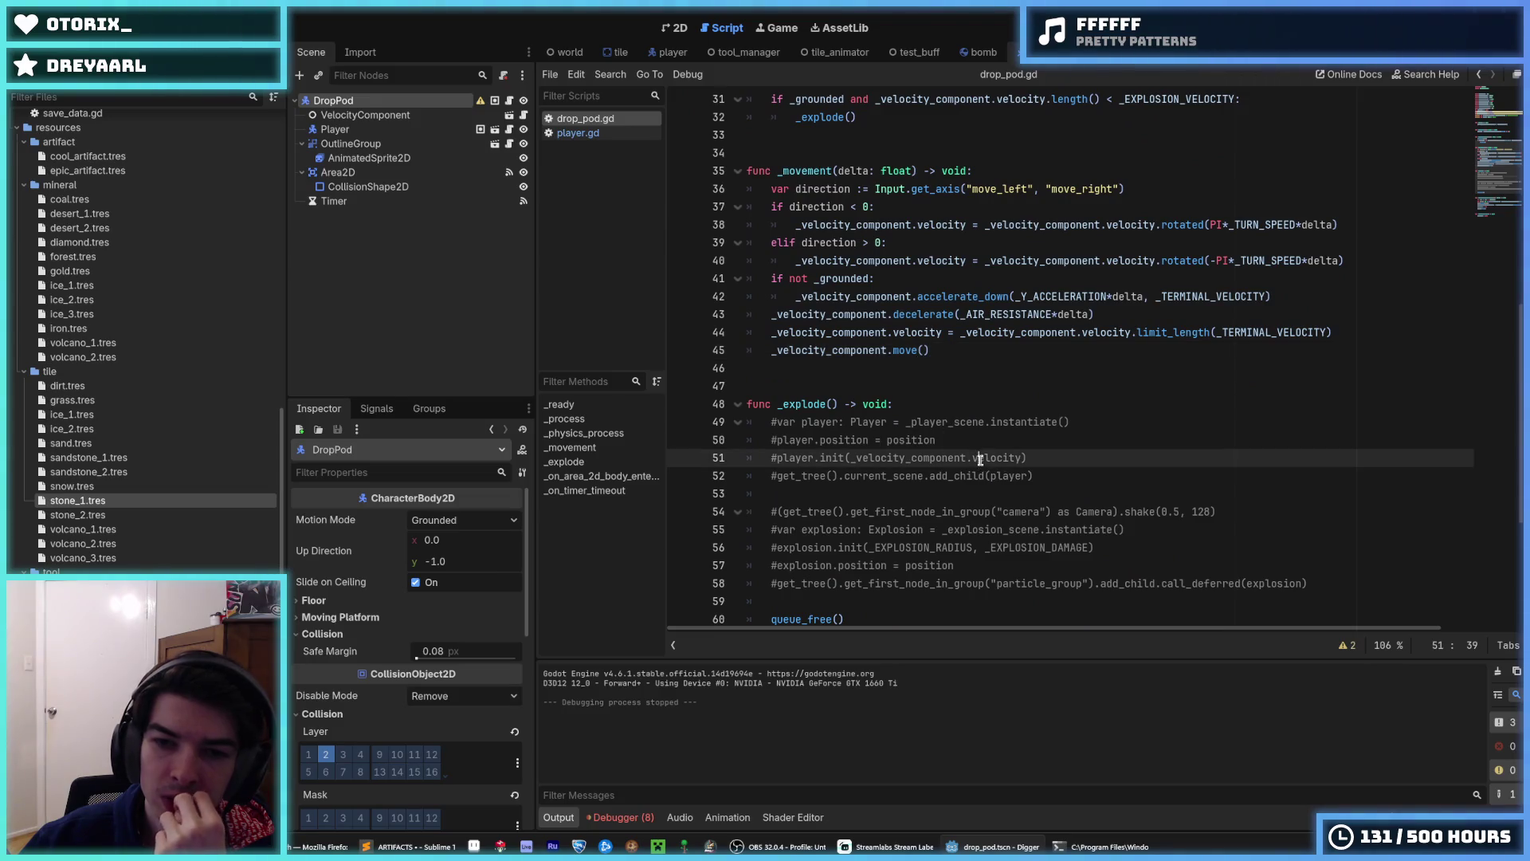
- Uncomment the player.init line in _explode
{"action": "key", "text": "ctrl+k"}
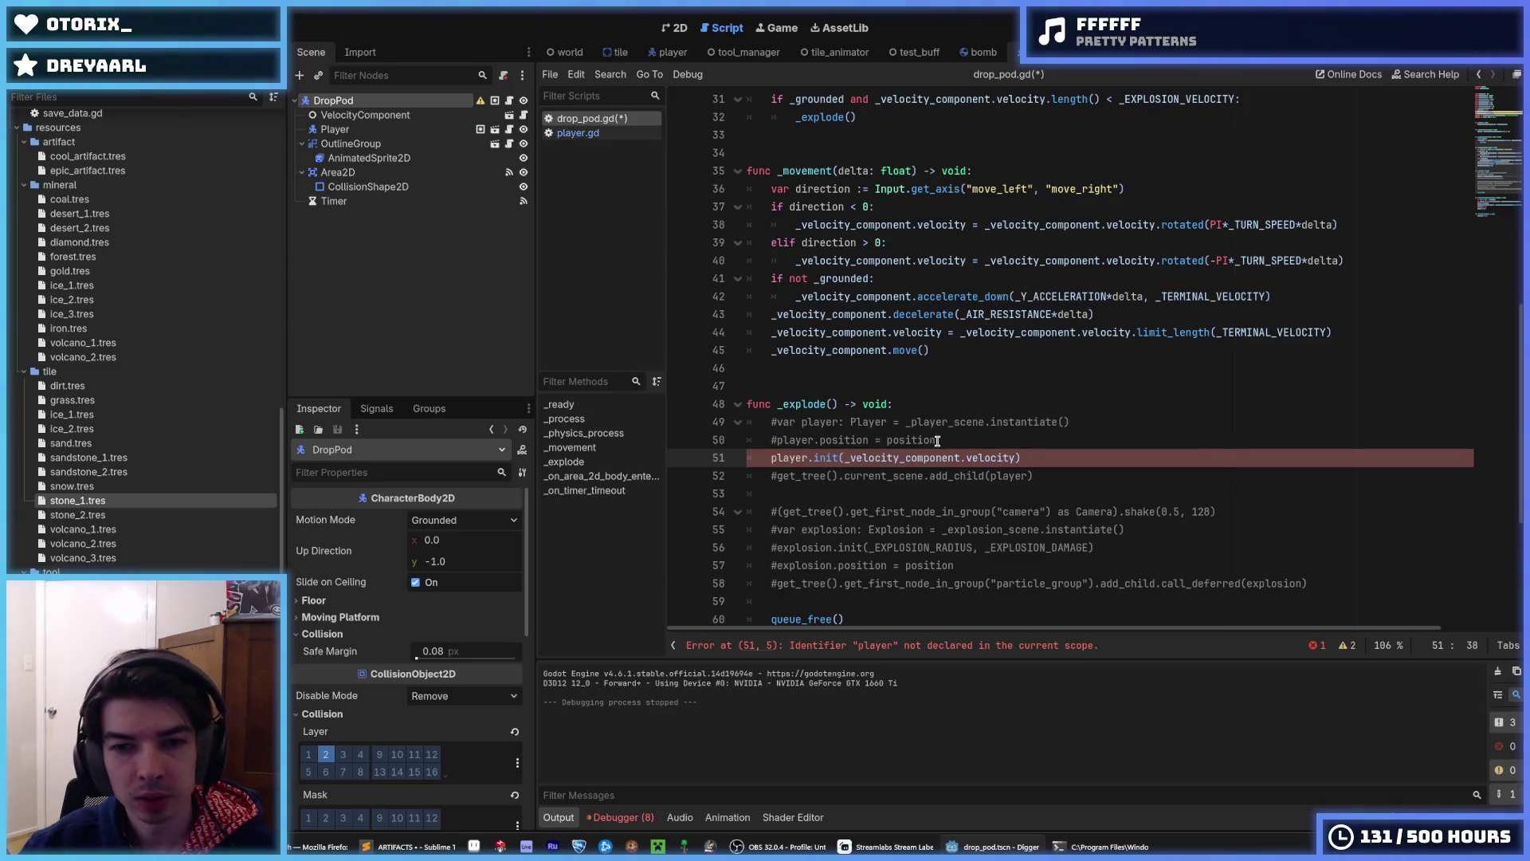
{"action": "left_click", "coordinate": [950, 444]}
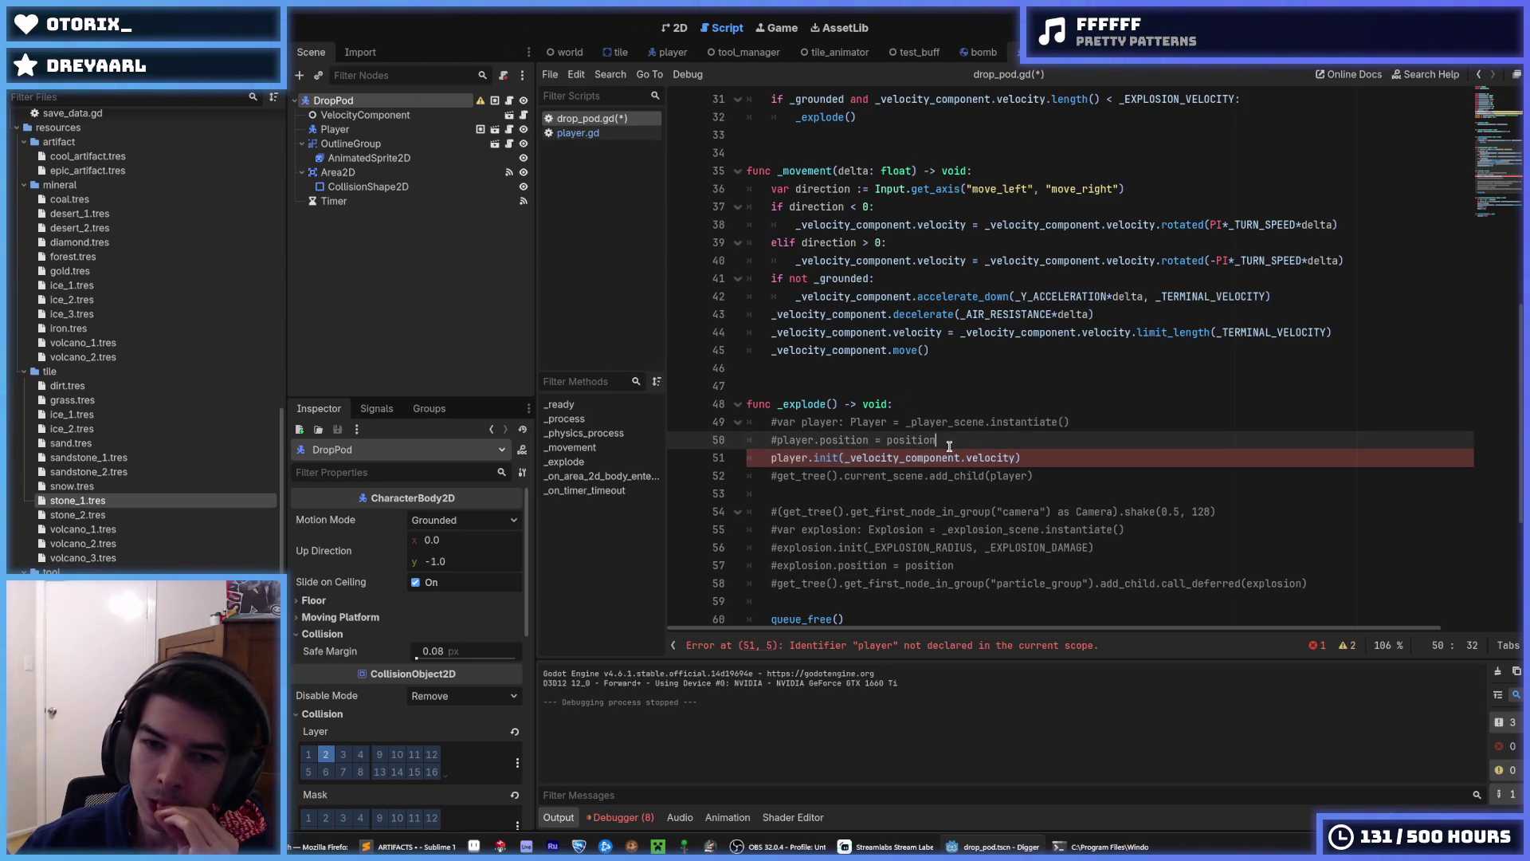
{"action": "left_click_drag", "start_coordinate": [958, 442], "coordinate": [656, 426]}
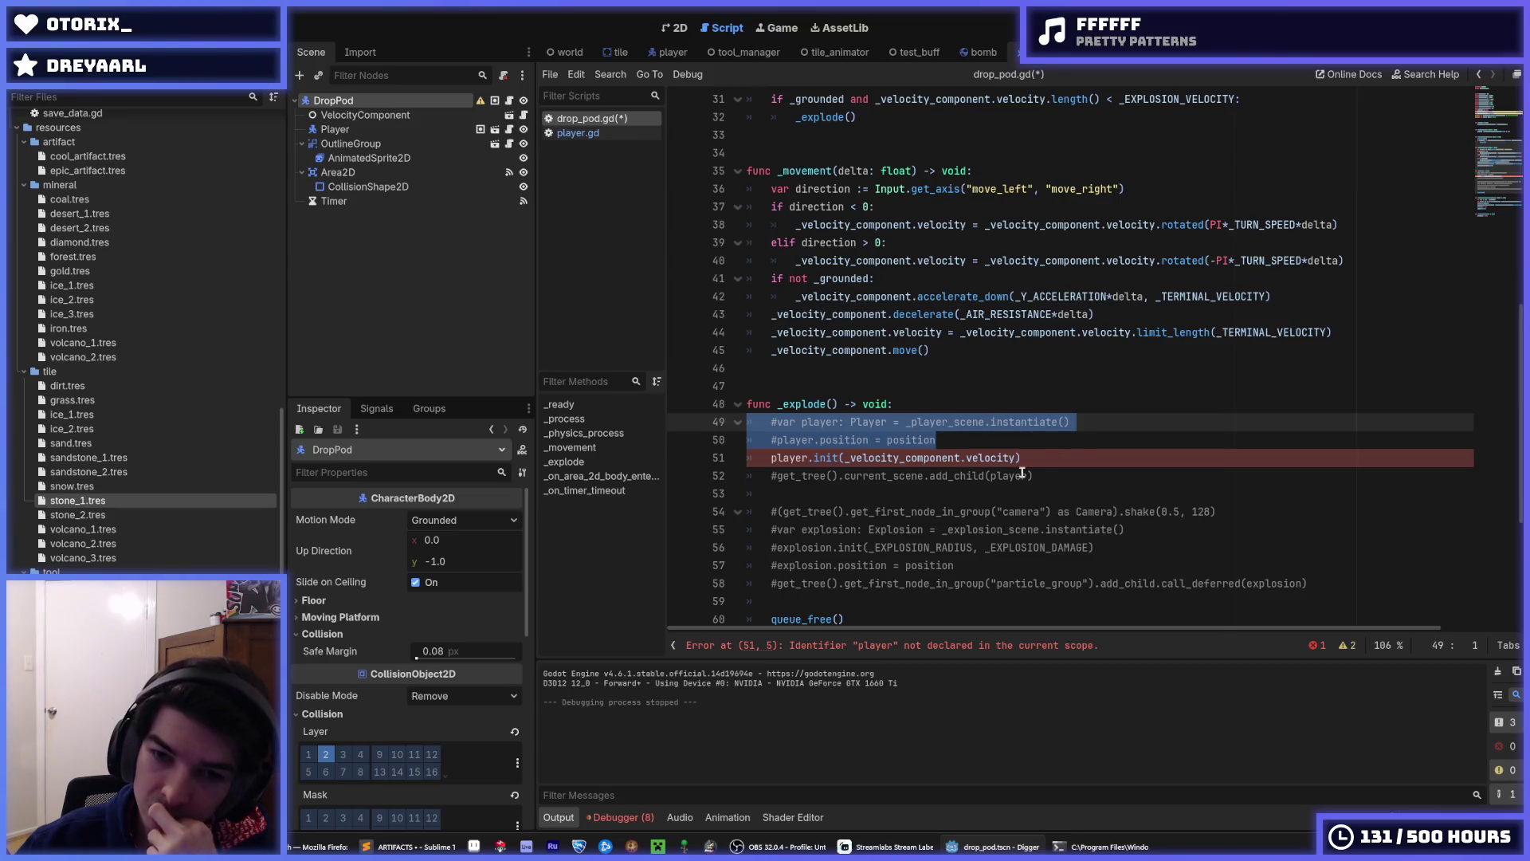
{"action": "left_click", "coordinate": [932, 477]}
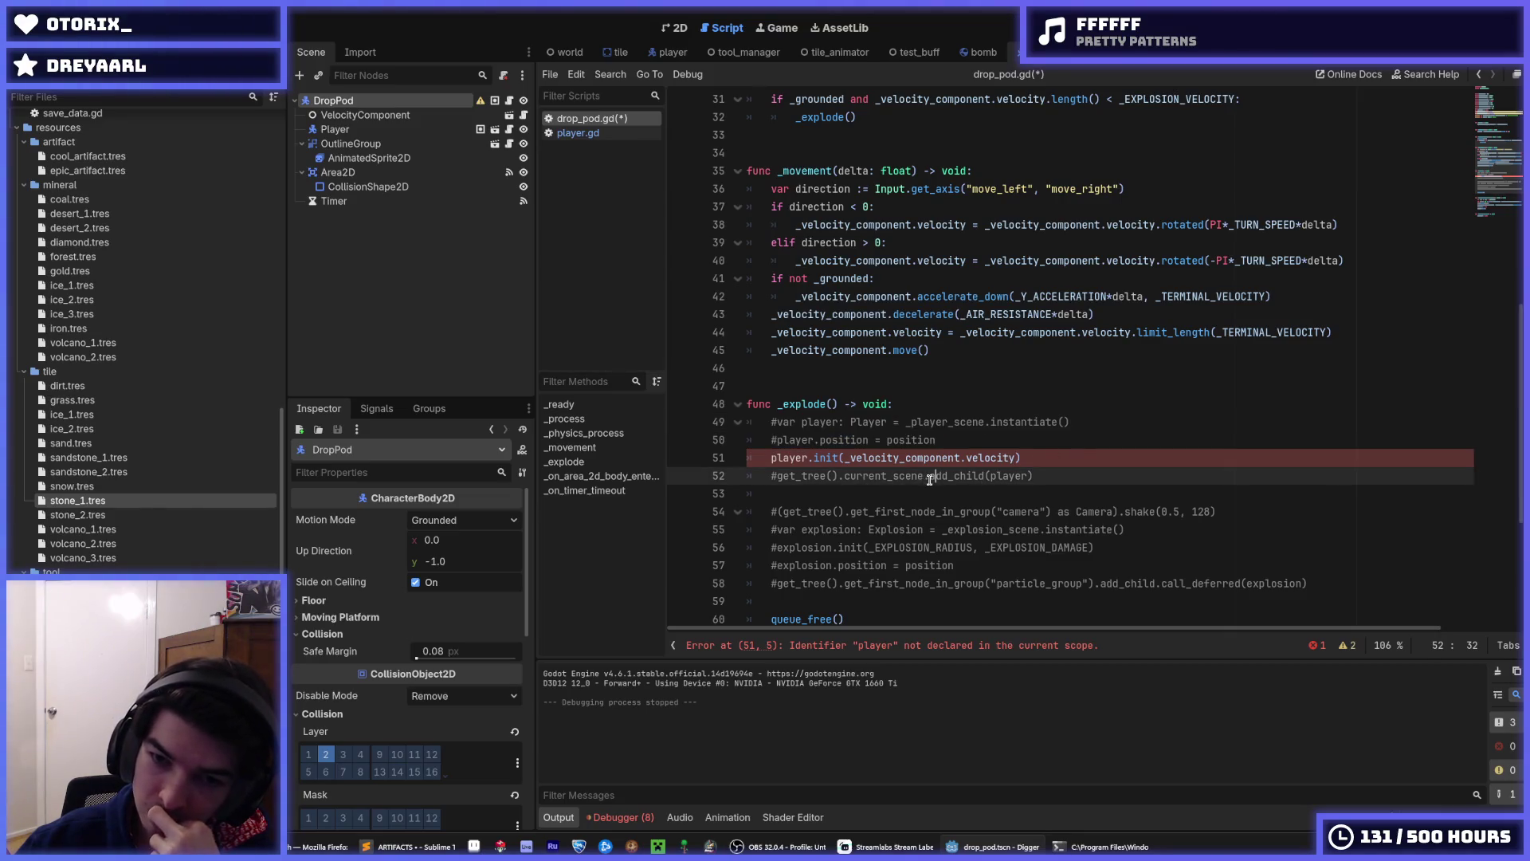
{"action": "left_click_drag", "start_coordinate": [929, 478], "coordinate": [985, 476]}
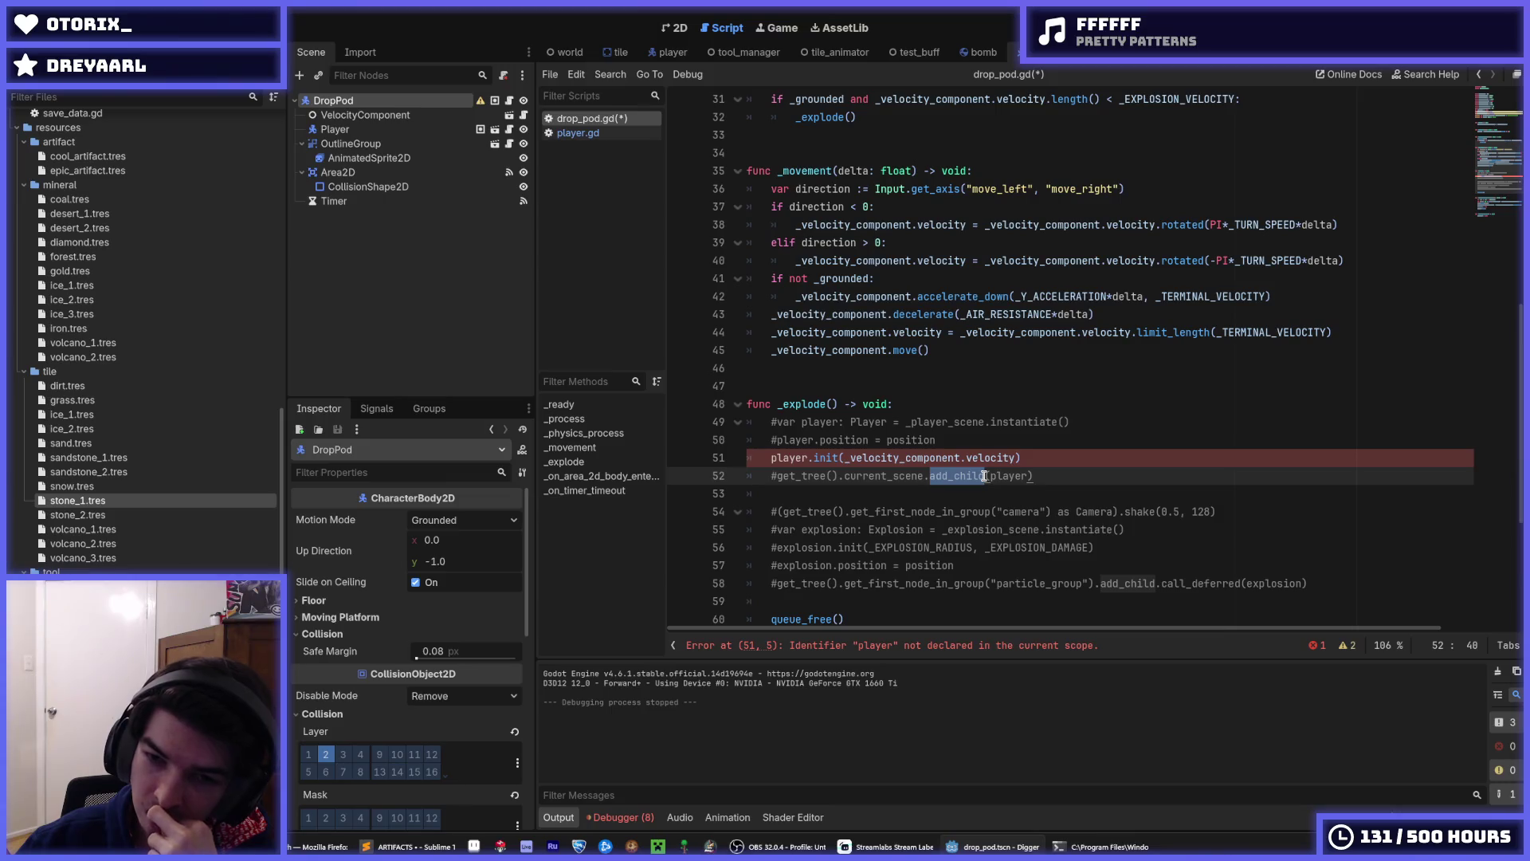
- Add player.reparent(get_tree().current_scene) below the player.init call
{"action": "left_click", "coordinate": [1061, 456]}
{"action": "key", "text": "Return"}
{"action": "type", "text": "pla"}
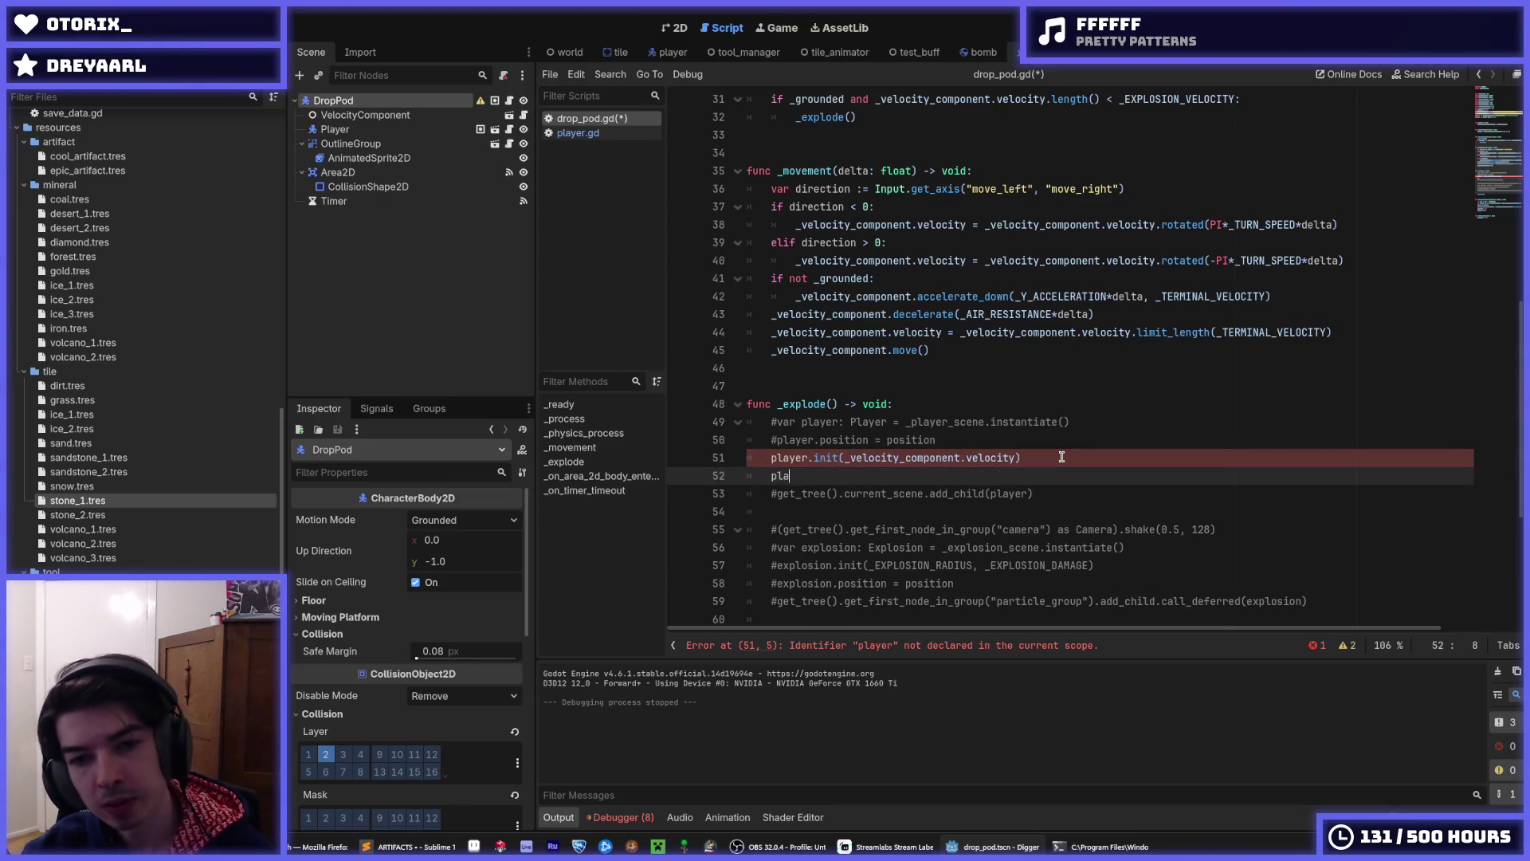
{"action": "type", "text": "yer.reparent("}
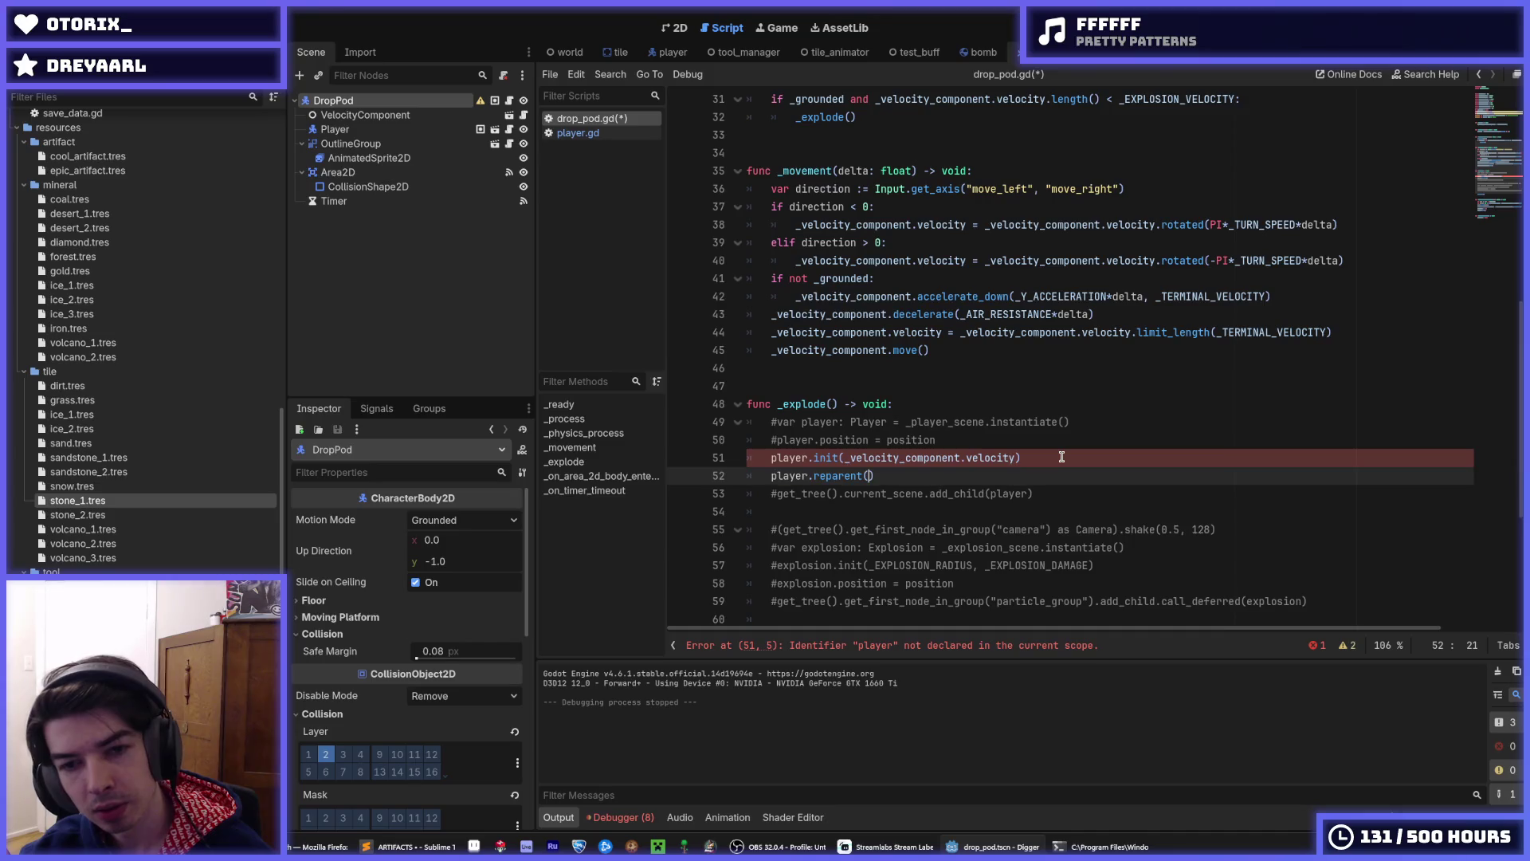
{"action": "left_click", "coordinate": [925, 494]}
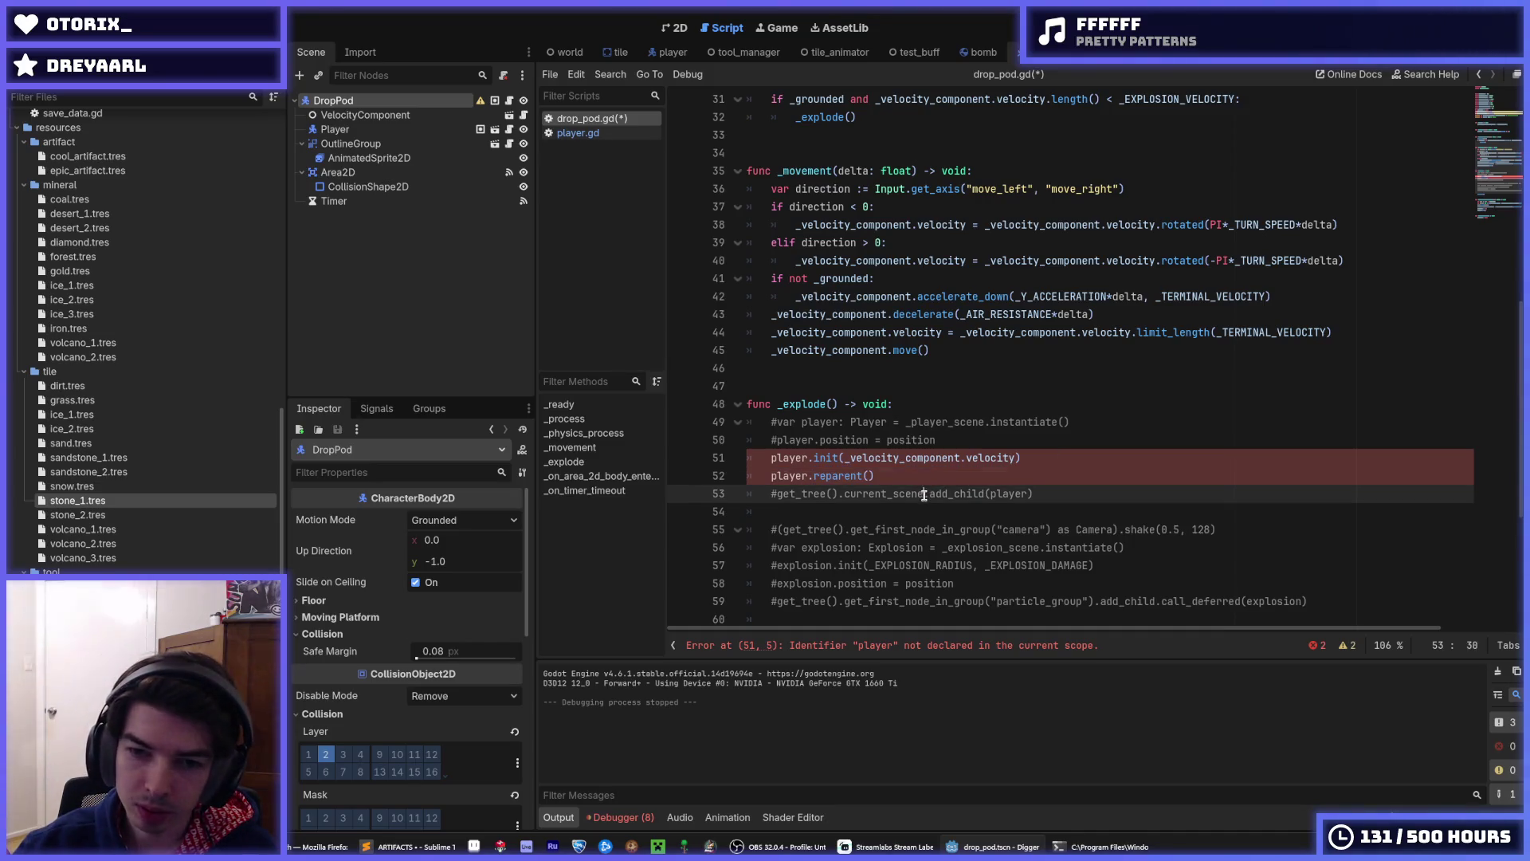
{"action": "left_click", "coordinate": [867, 476]}
{"action": "type", "text": "get_tree().current_scene"}
{"action": "left_click_drag", "start_coordinate": [1097, 489], "coordinate": [1083, 481]}
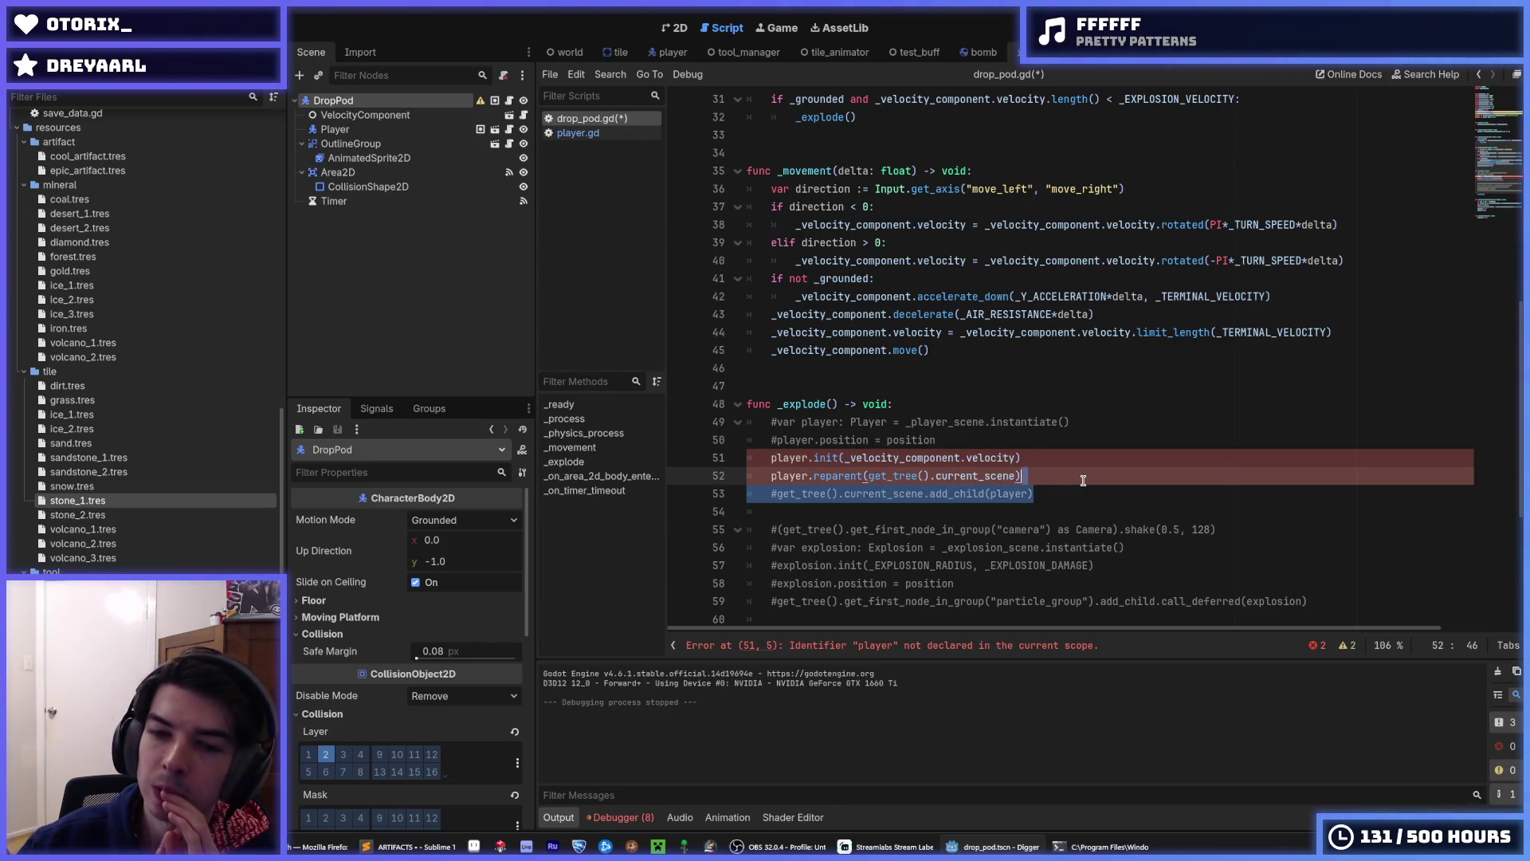
{"action": "left_click", "coordinate": [1082, 480]}
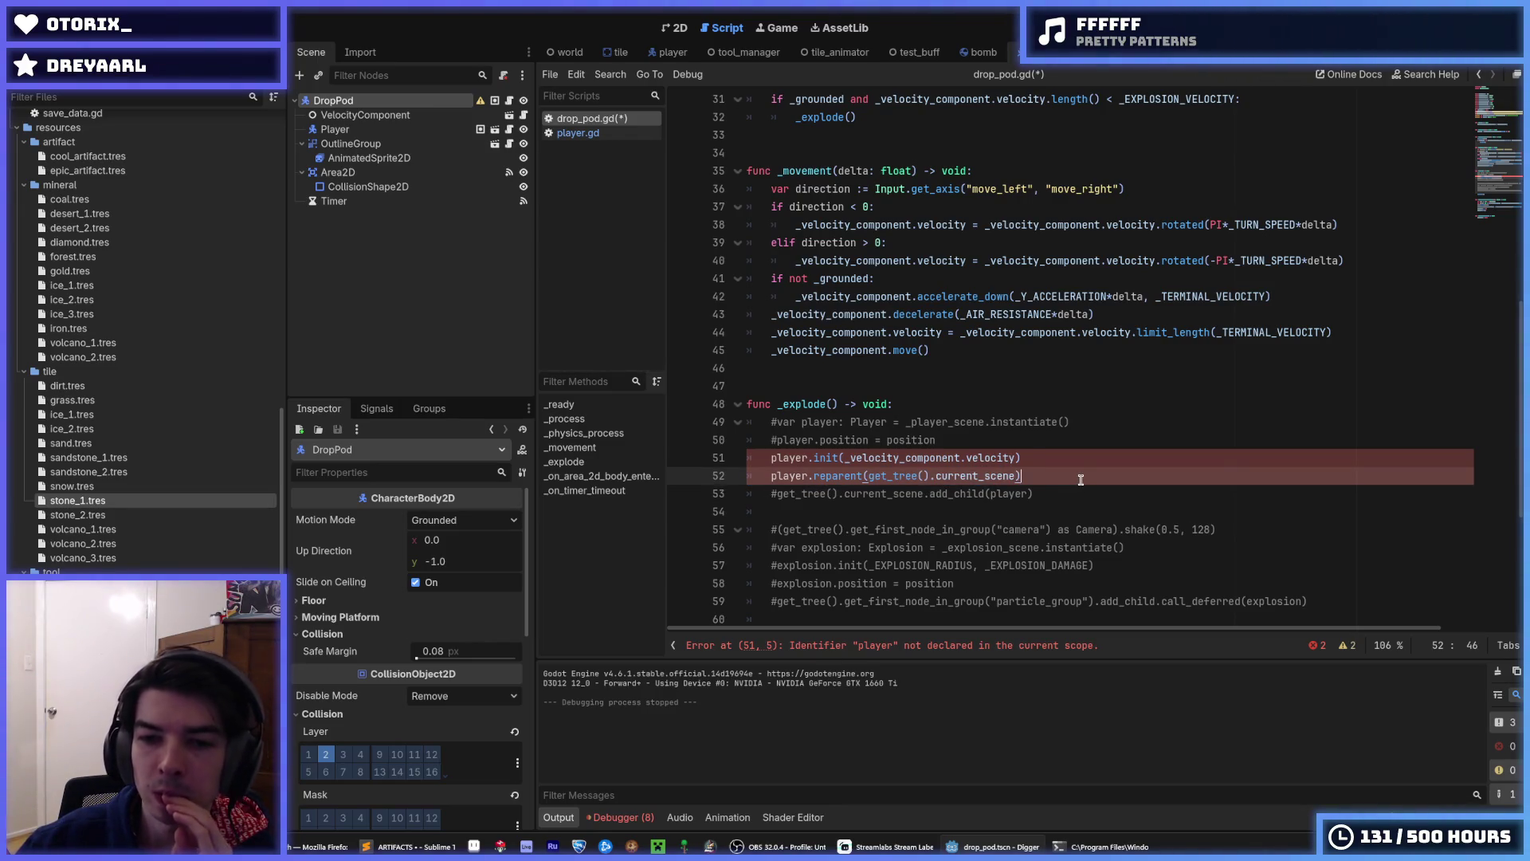
- Prefix both lines with an underscore to call _player.init and _player.reparent
{"action": "left_click", "coordinate": [782, 459]}
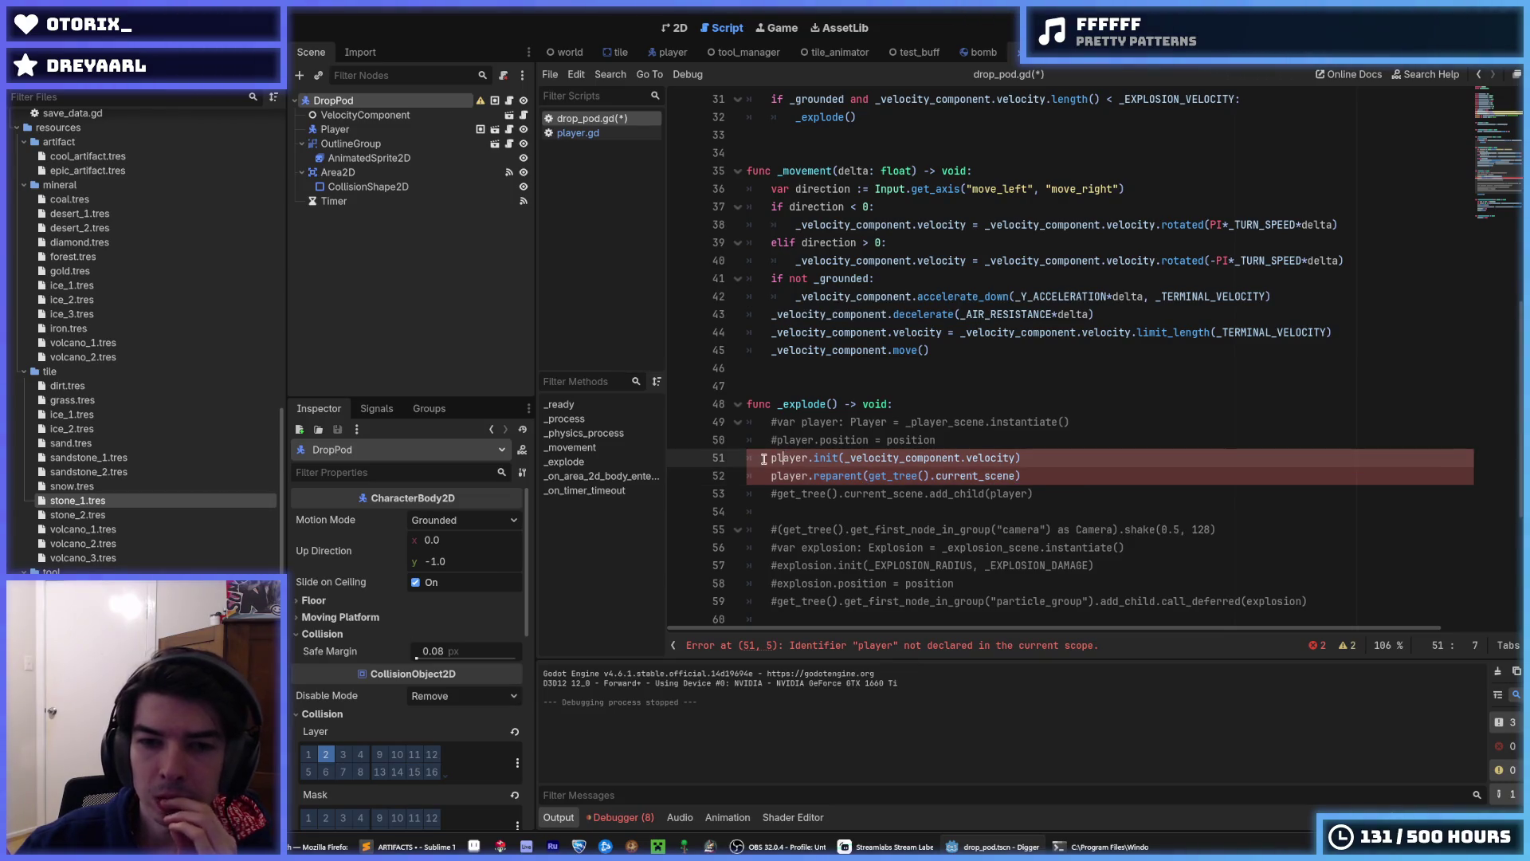
{"action": "left_click", "coordinate": [763, 459]}
{"action": "type", "text": "_"}
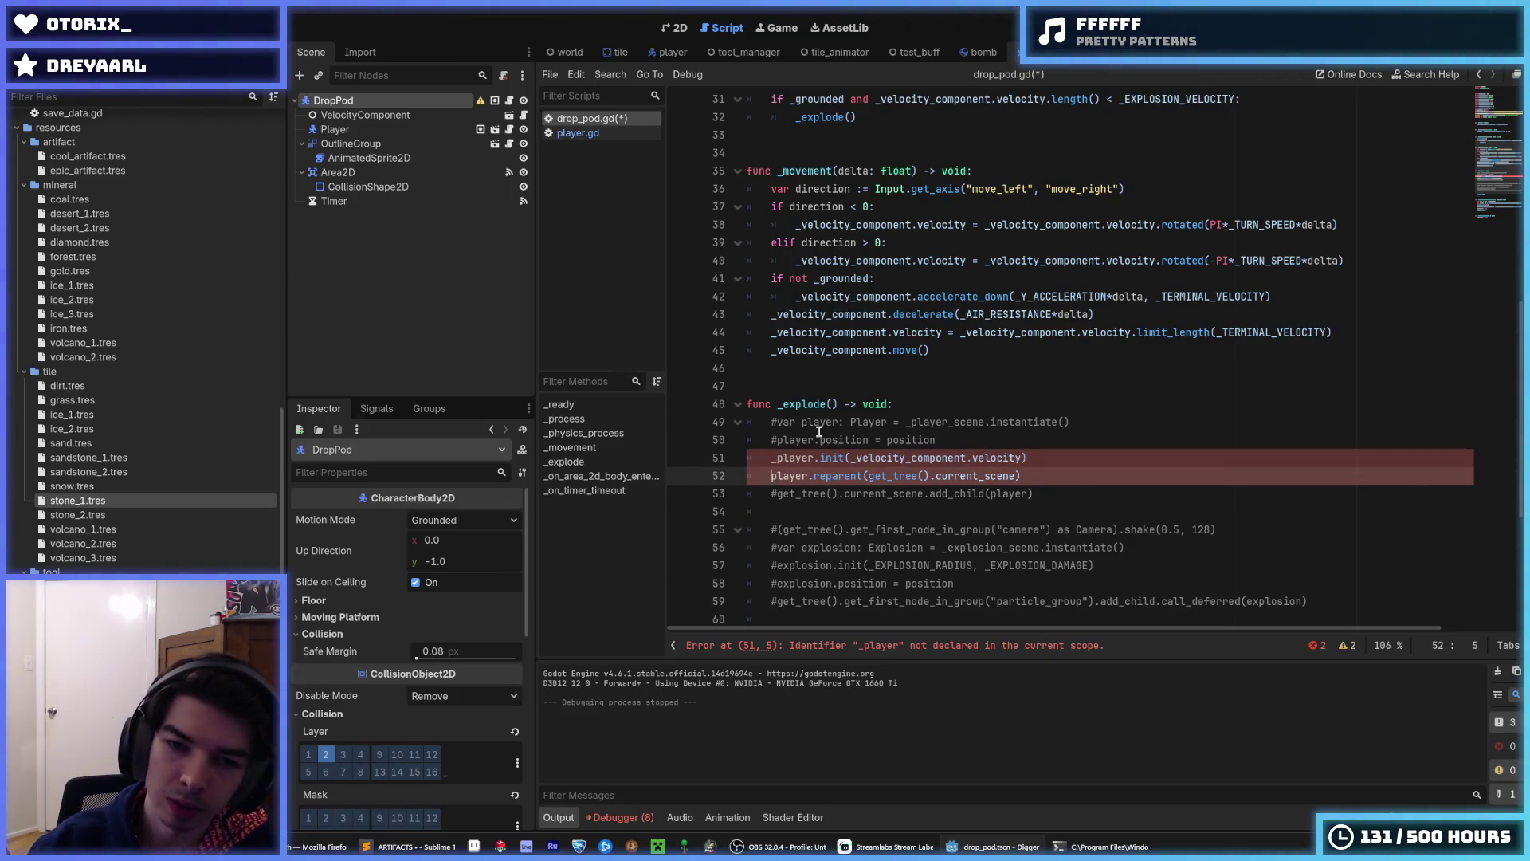
{"action": "left_click", "coordinate": [764, 476]}
{"action": "type", "text": "_"}
{"action": "left_click", "coordinate": [831, 458]}
{"action": "right_click", "coordinate": [987, 458]}
{"action": "key", "text": "Escape"}
{"action": "scroll", "coordinate": [896, 396], "scroll_direction": "up", "scroll_amount": 10}
{"action": "left_click", "coordinate": [986, 408]}
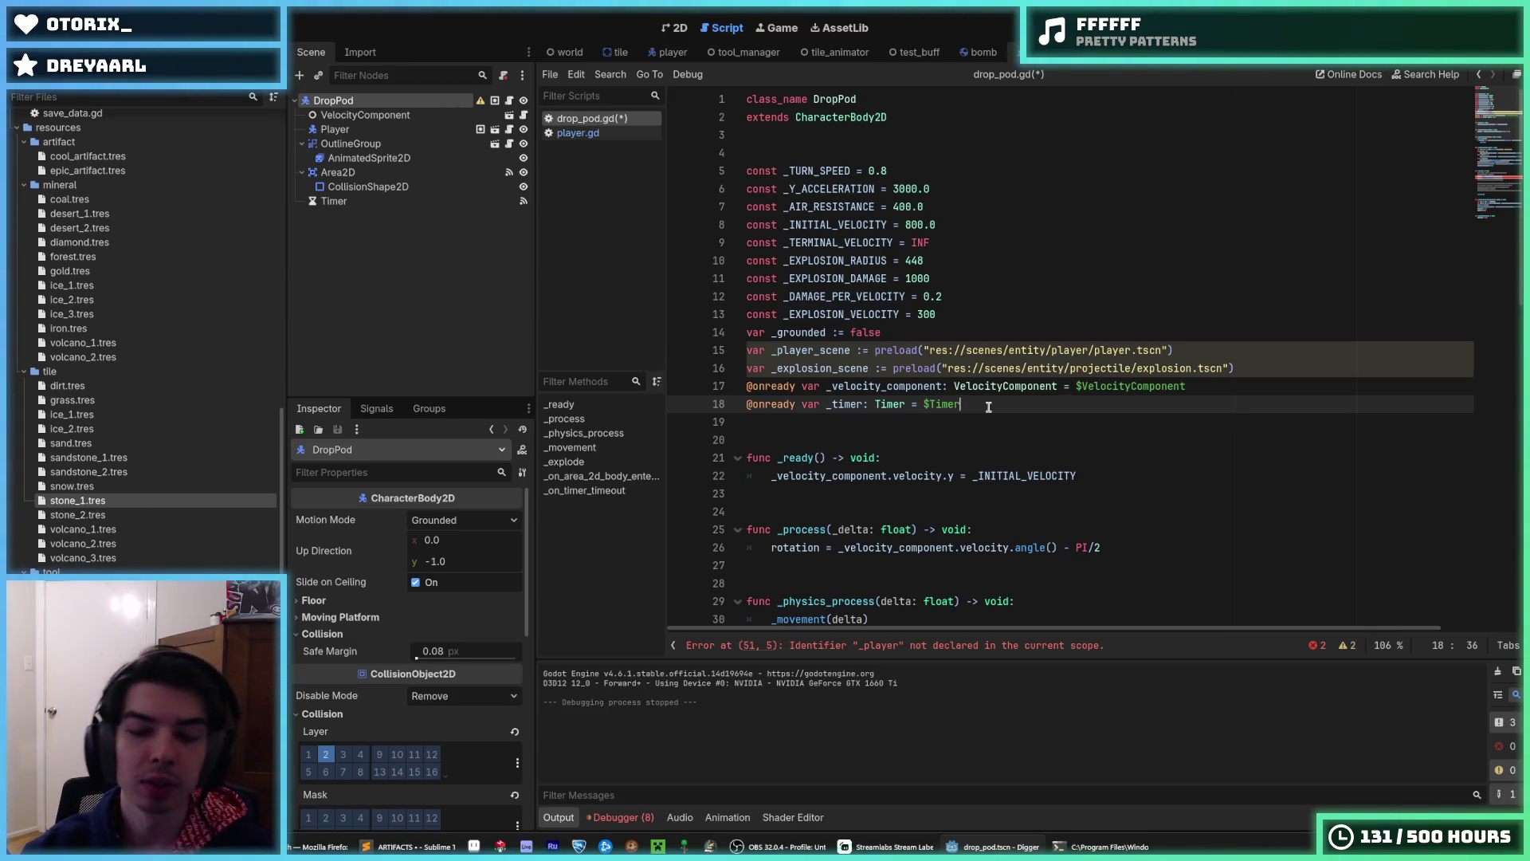
{"action": "key", "text": "Return"}
{"action": "key", "text": "Return"}
{"action": "key", "text": "Return"}
{"action": "type", "text": "func player"}
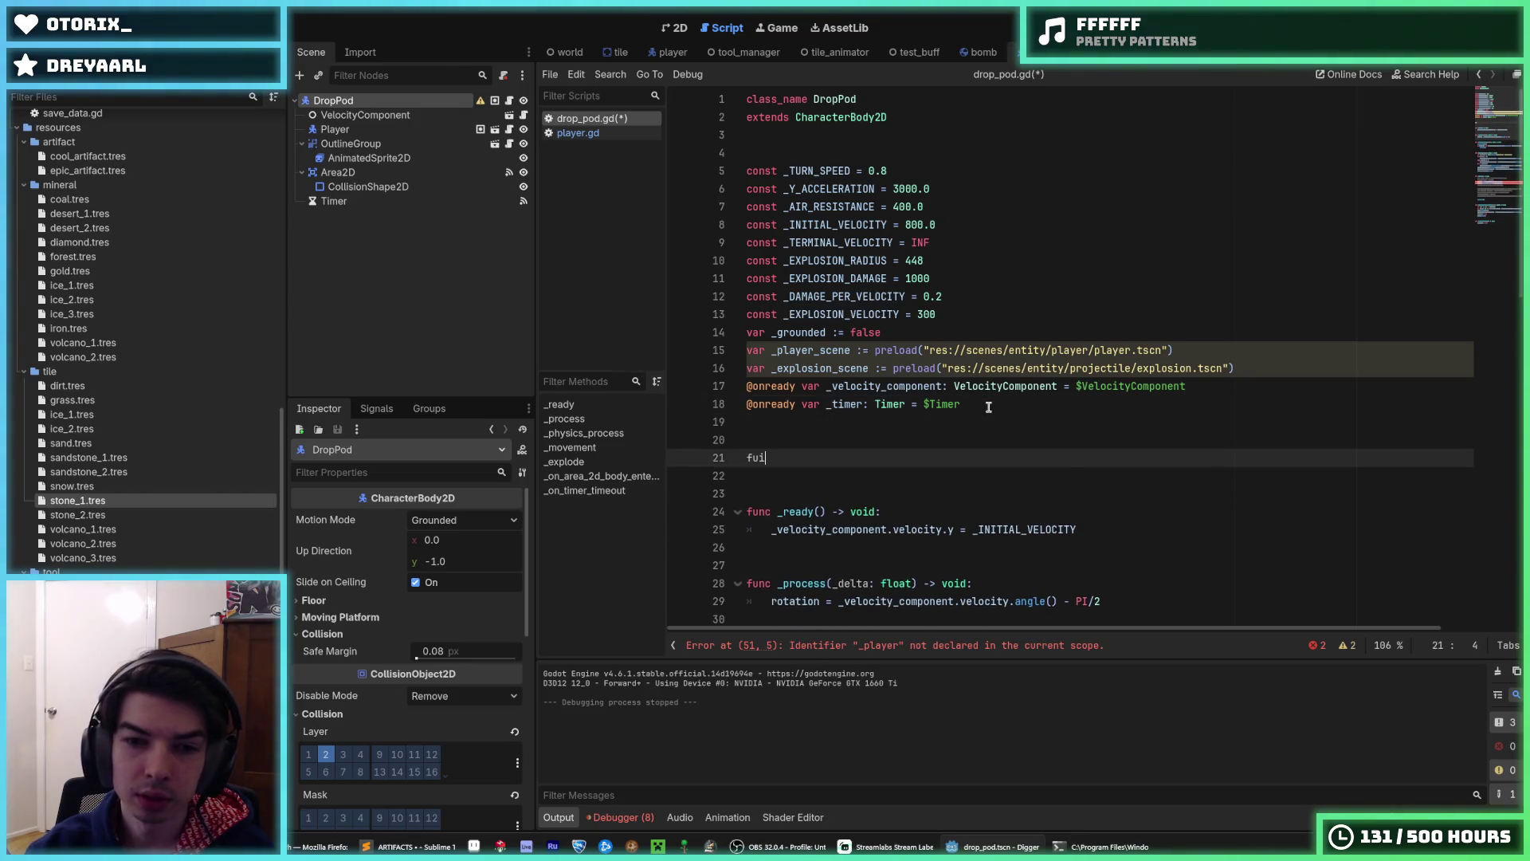
{"action": "type", "text": ":"}
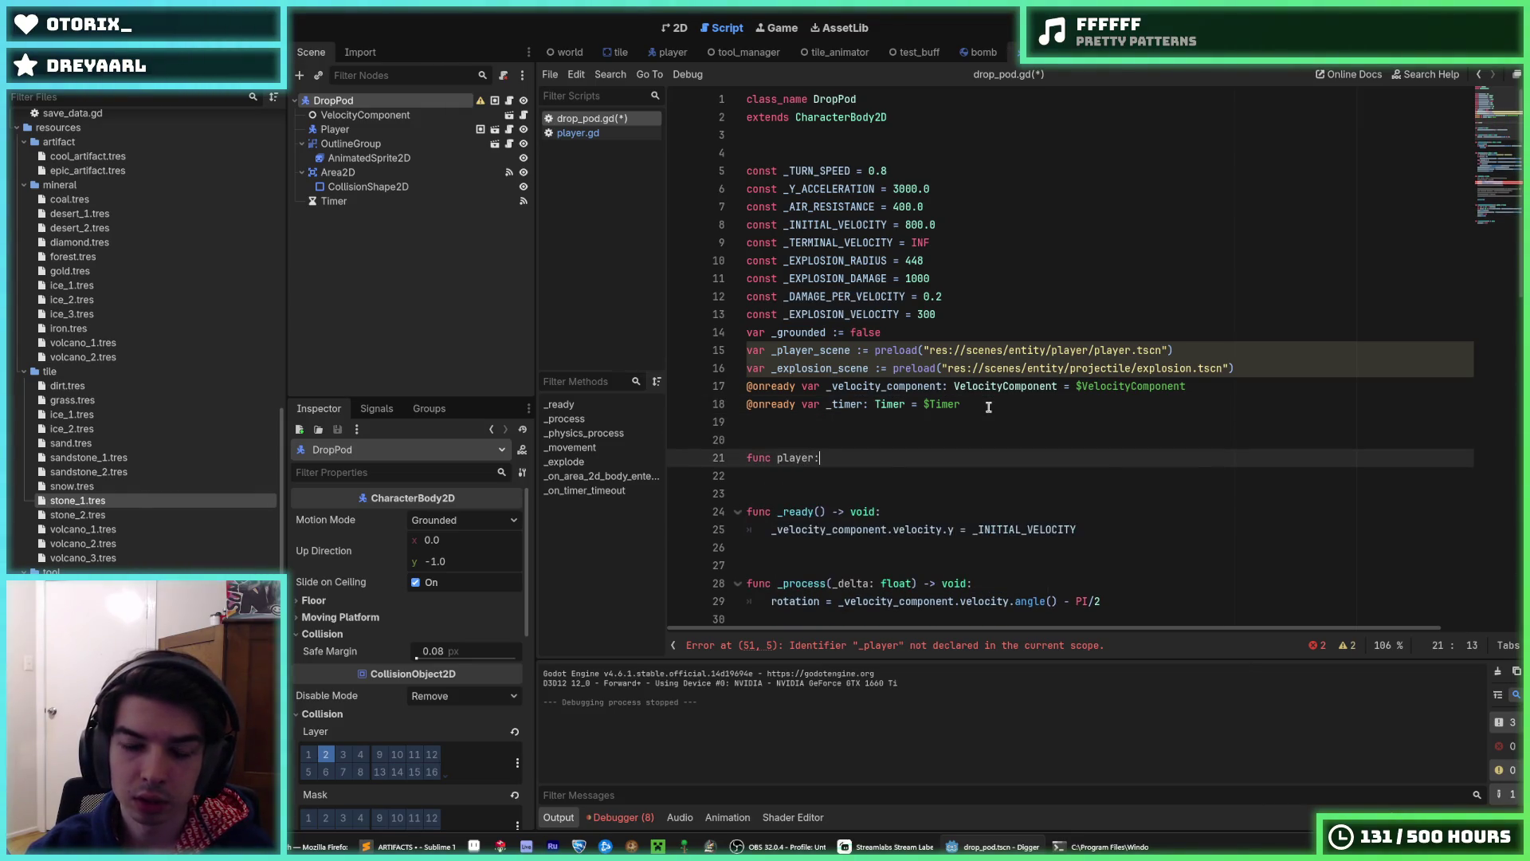
{"action": "key", "text": "BackSpace"}
{"action": "key", "text": "BackSpace"}
{"action": "key", "text": "BackSpace"}
{"action": "type", "text": "_palyer"}
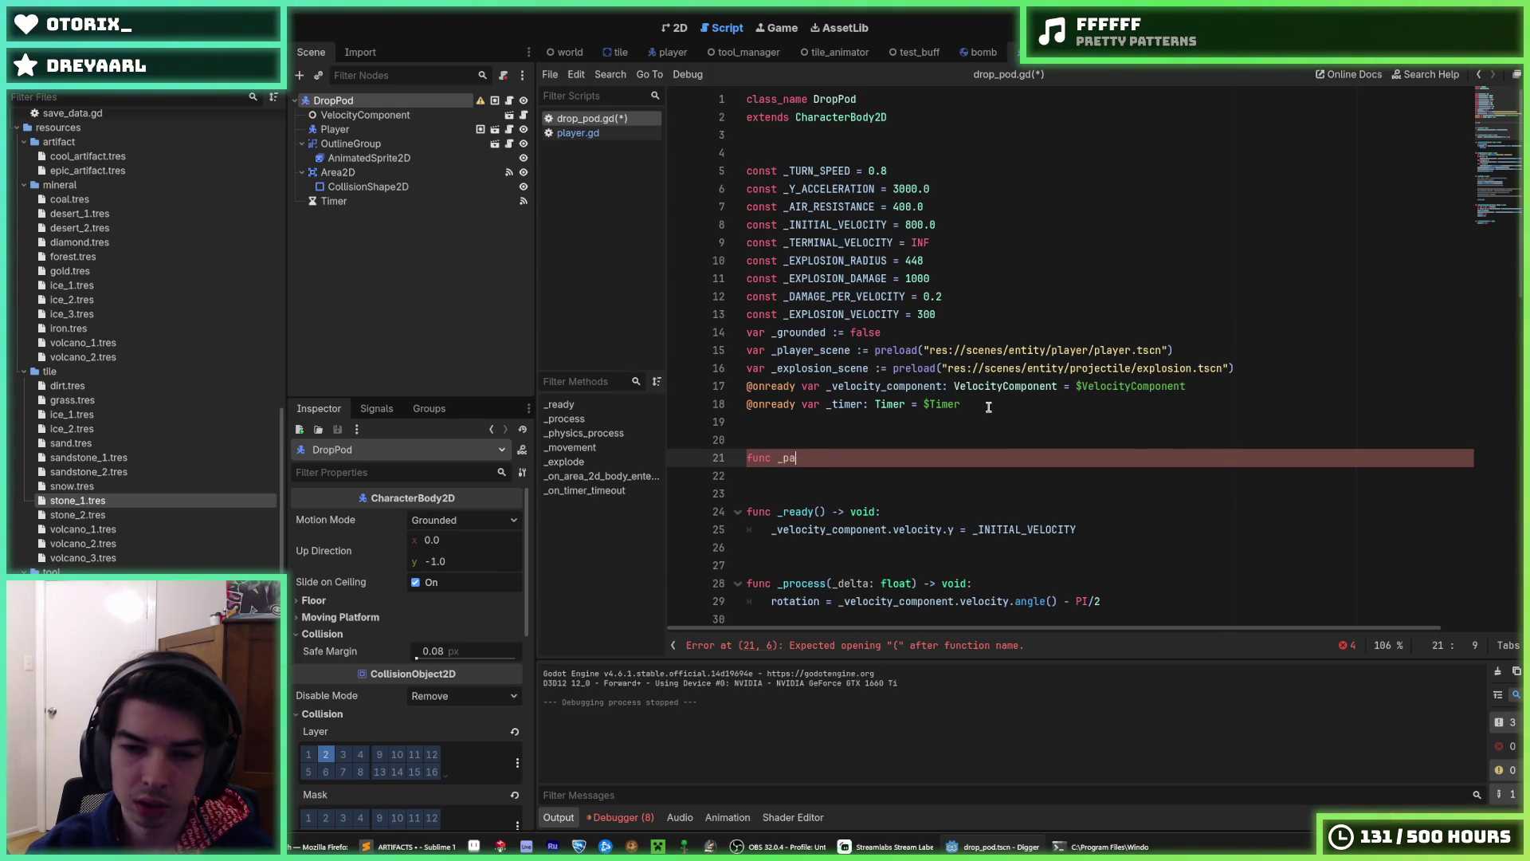
{"action": "key", "text": "BackSpace"}
{"action": "key", "text": "BackSpace"}
{"action": "key", "text": "BackSpace"}
{"action": "key", "text": "BackSpace"}
{"action": "key", "text": "BackSpace"}
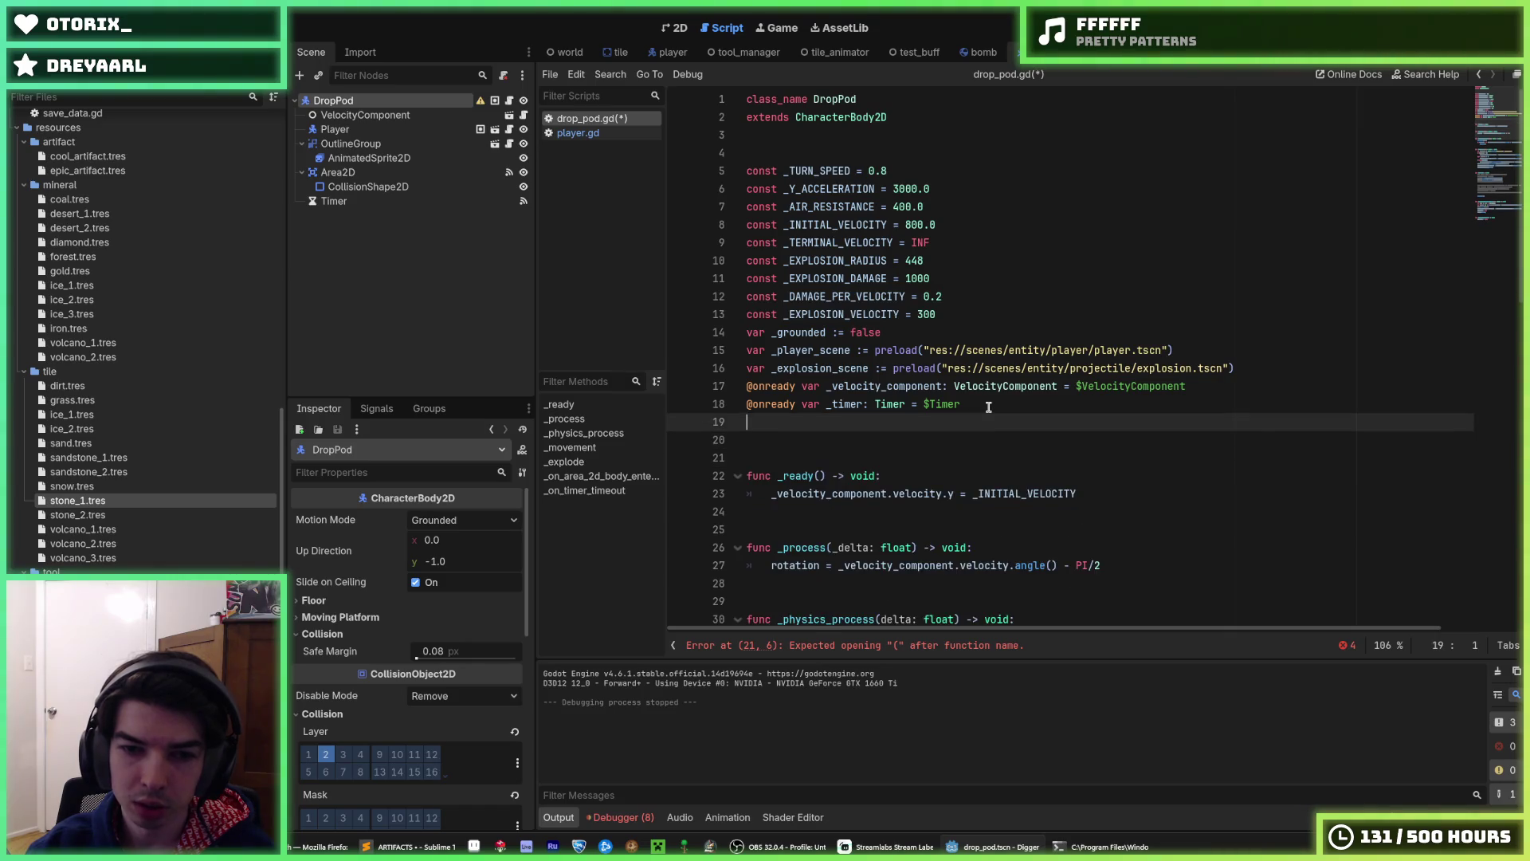
{"action": "type", "text": "@onred"}
{"action": "key", "text": "Return"}
{"action": "type", "text": "var _player: "}
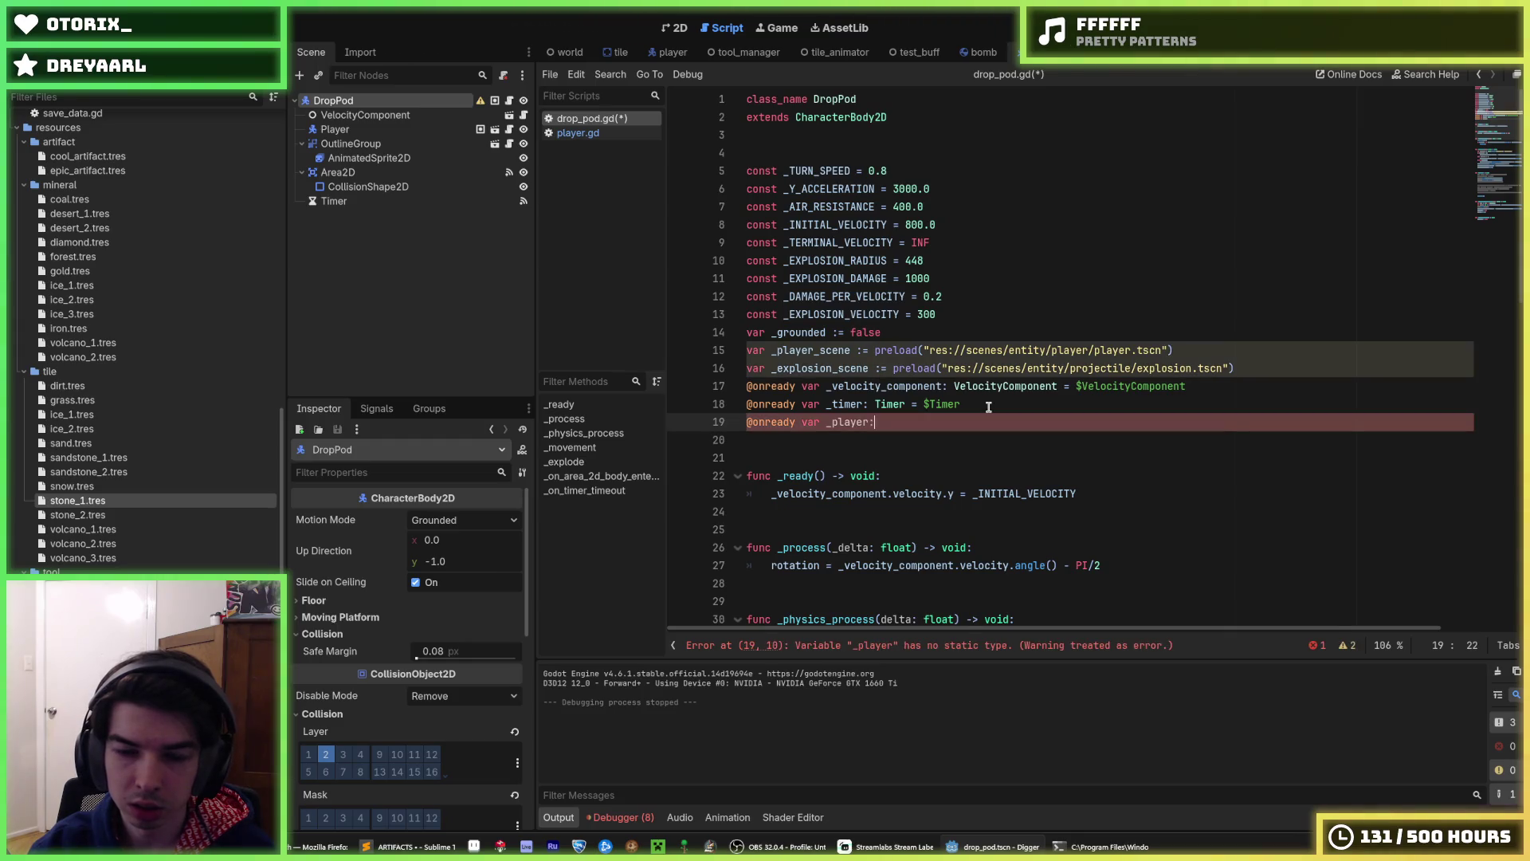
{"action": "type", "text": "Player = $Player"}
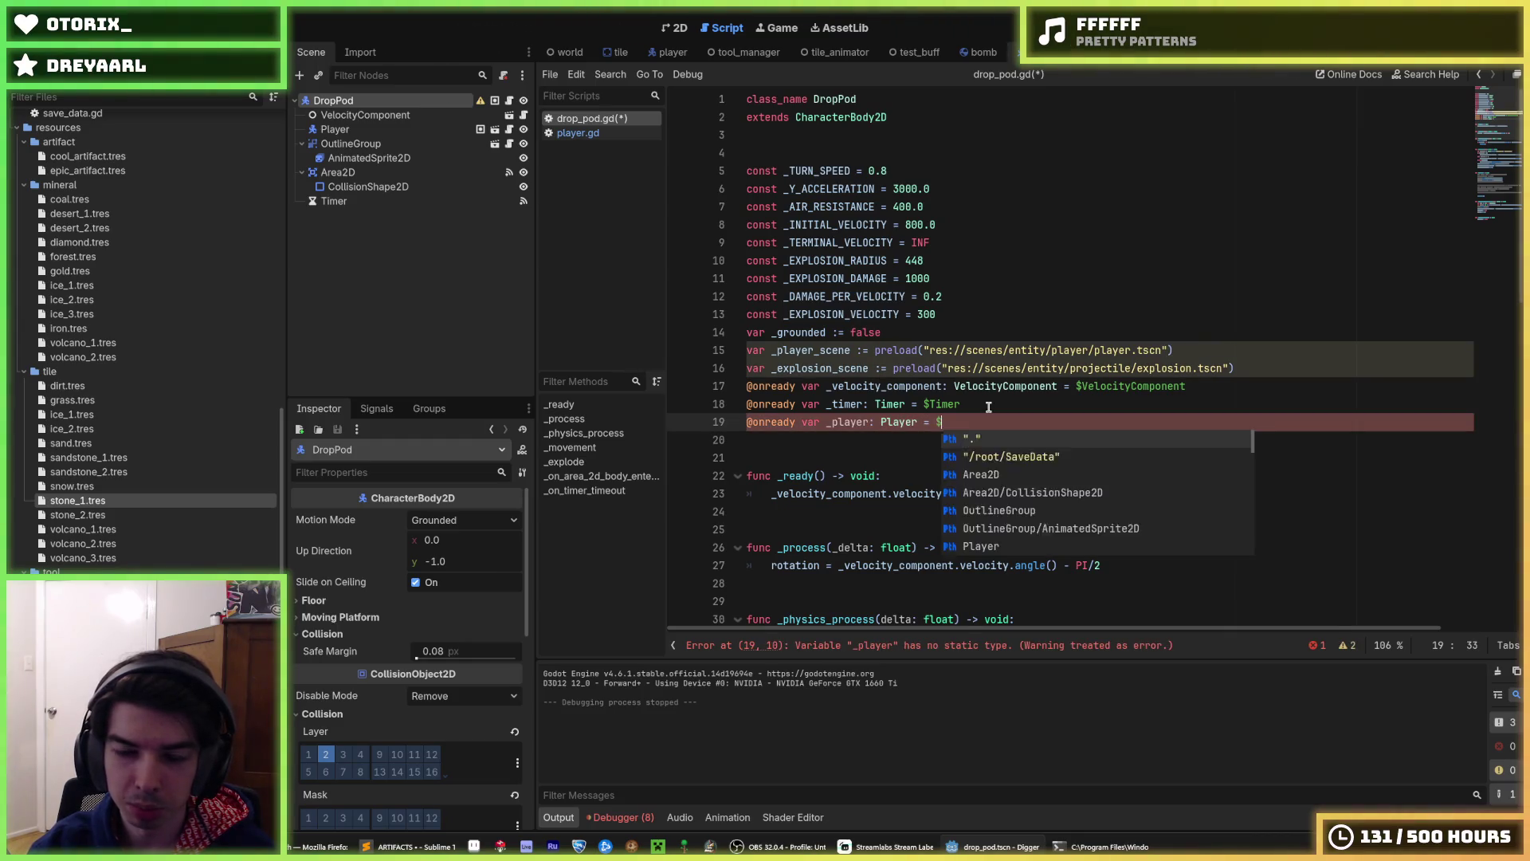
{"action": "key", "text": "alt+Up"}
{"action": "key", "text": "alt+Up"}
{"action": "key", "text": "ctrl+s"}
{"action": "key", "text": "Escape"}
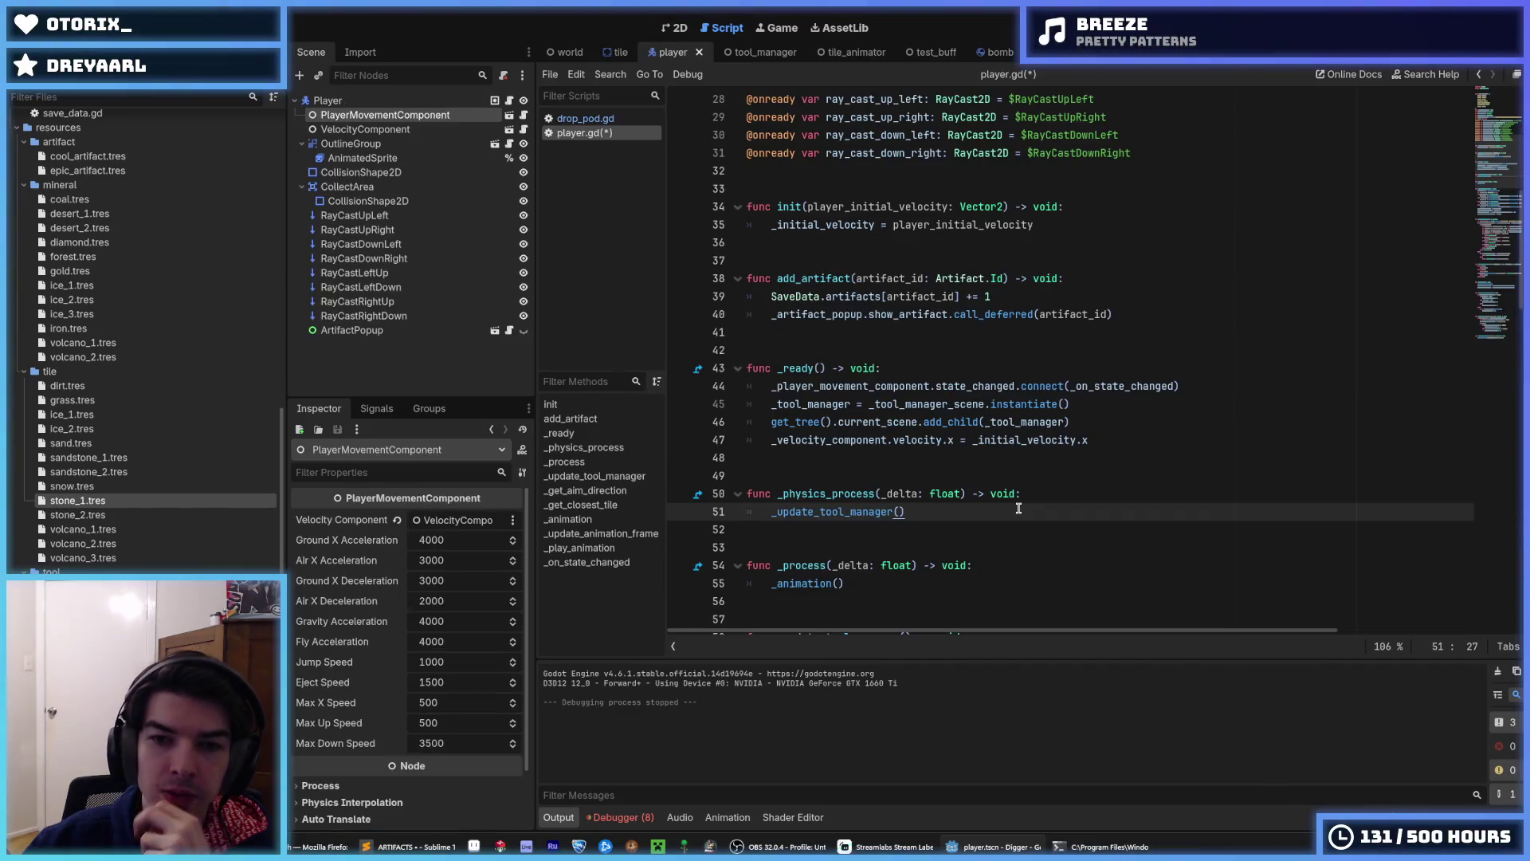
- Move the tool manager instantiate and add_child lines into init and rename it eject
{"action": "left_click", "coordinate": [1090, 424]}
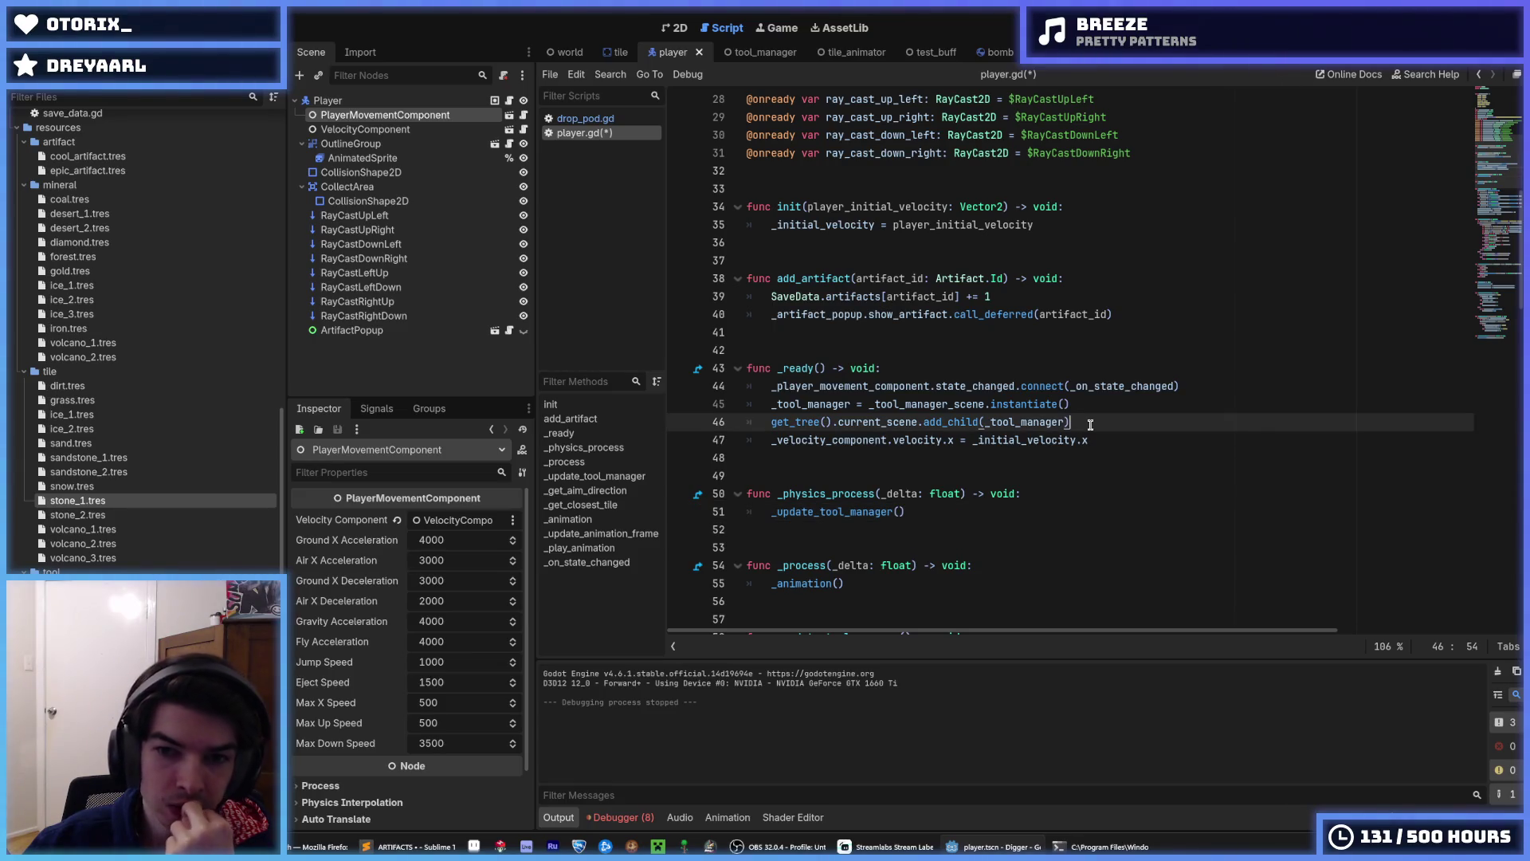
{"action": "left_click_drag", "start_coordinate": [1090, 424], "coordinate": [948, 404]}
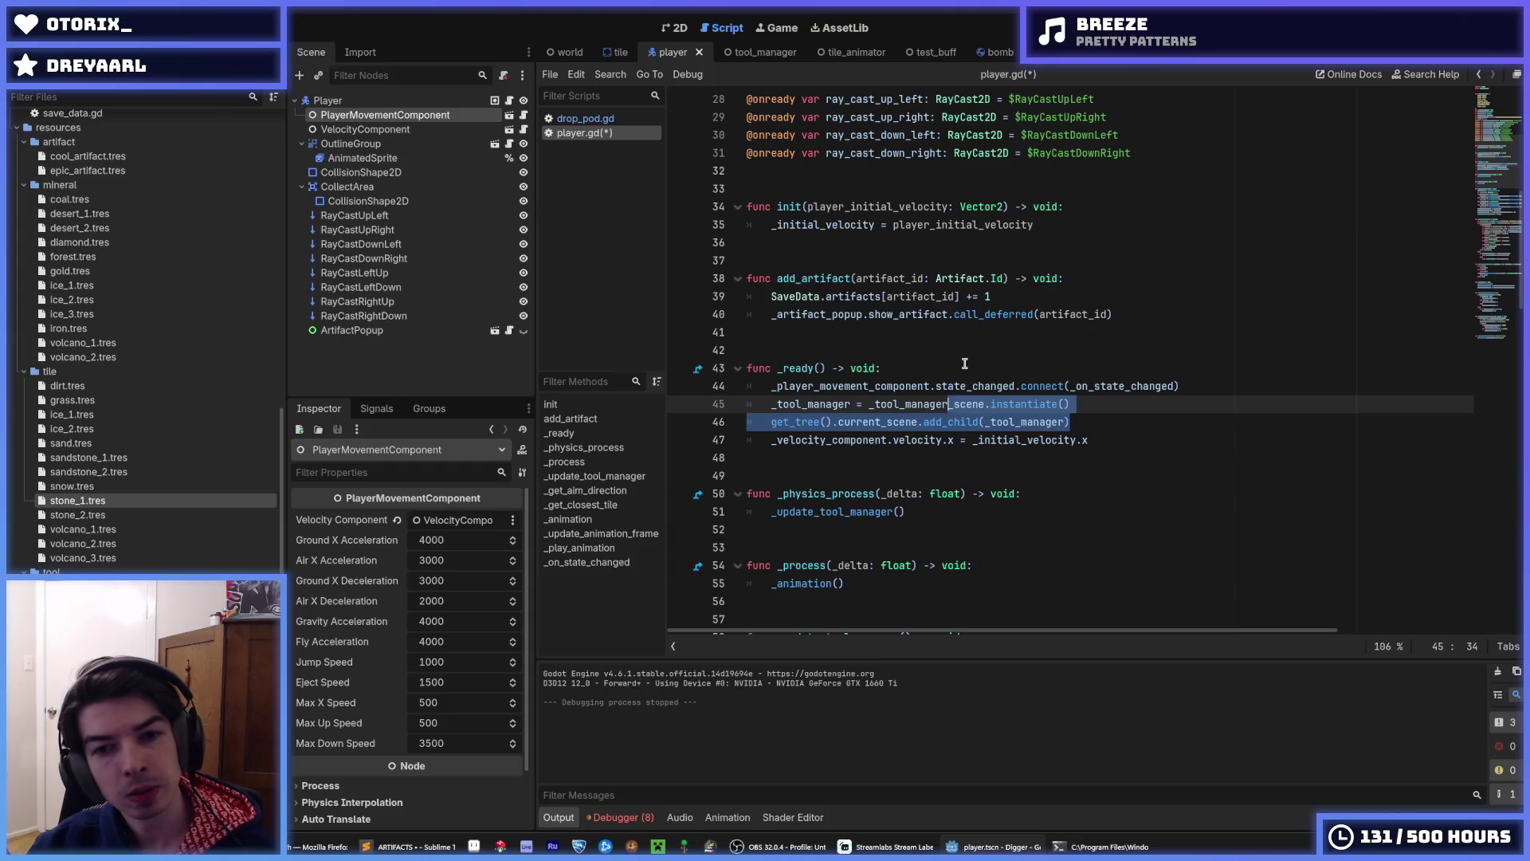
{"action": "key", "text": "alt+Up"}
{"action": "key", "text": "alt+Up"}
{"action": "key", "text": "alt+Up"}
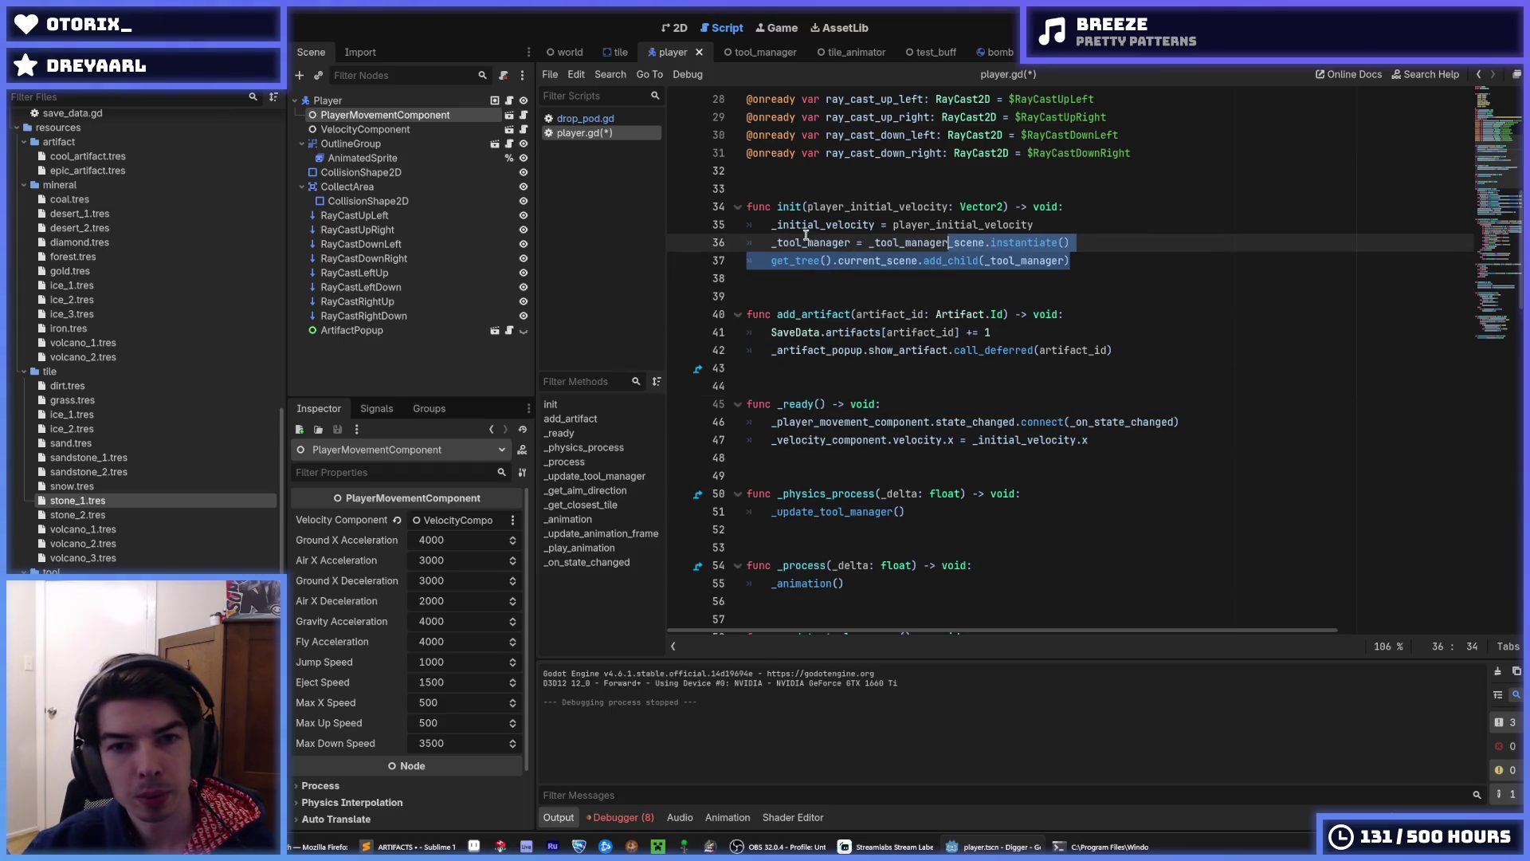
{"action": "double_click", "coordinate": [782, 206]}
{"action": "type", "text": "eject"}
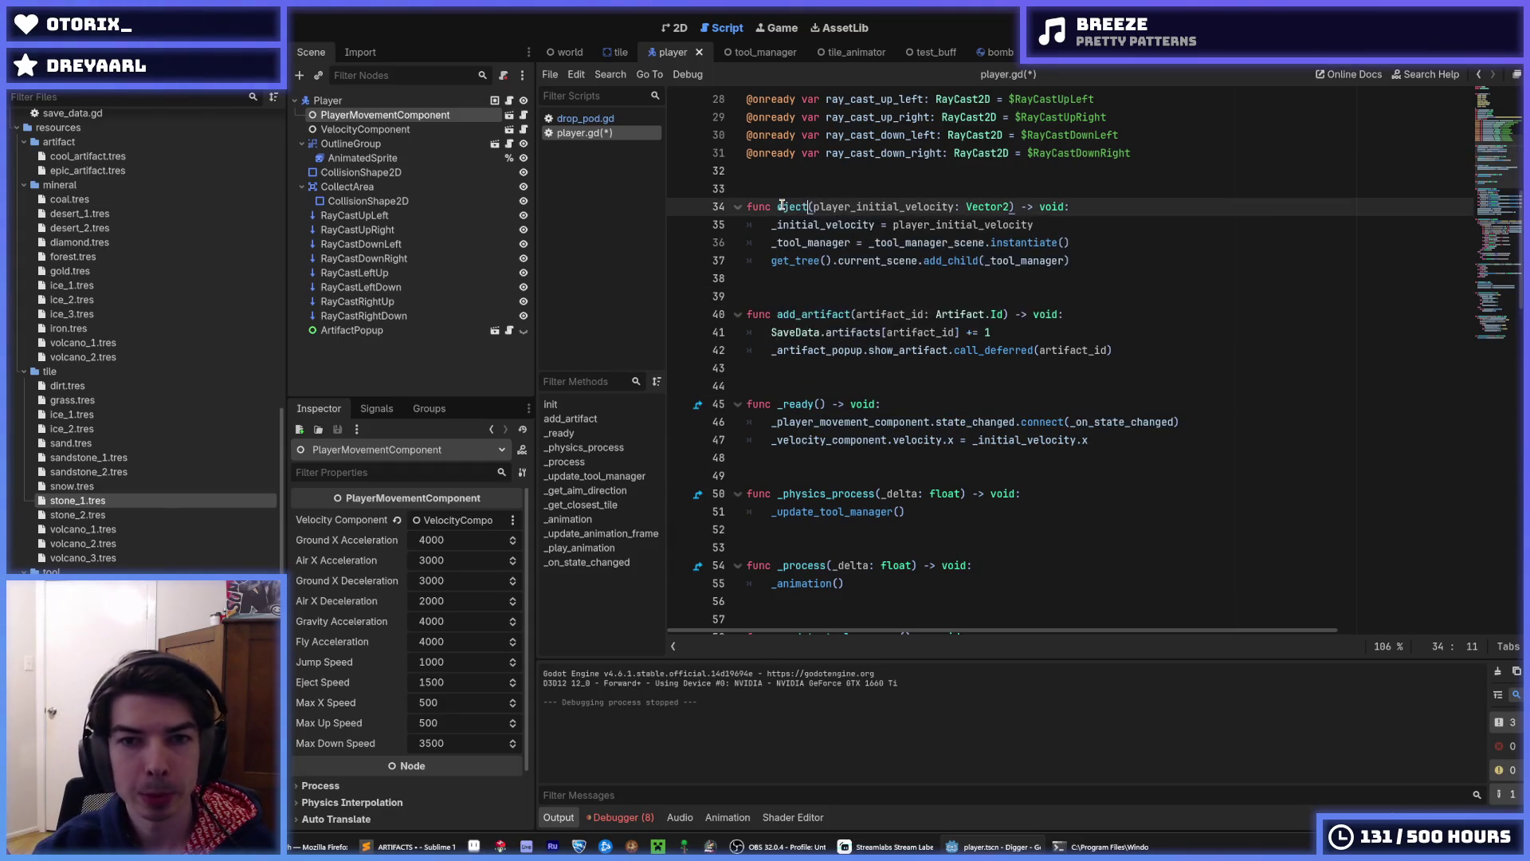
{"action": "double_click", "coordinate": [883, 206]}
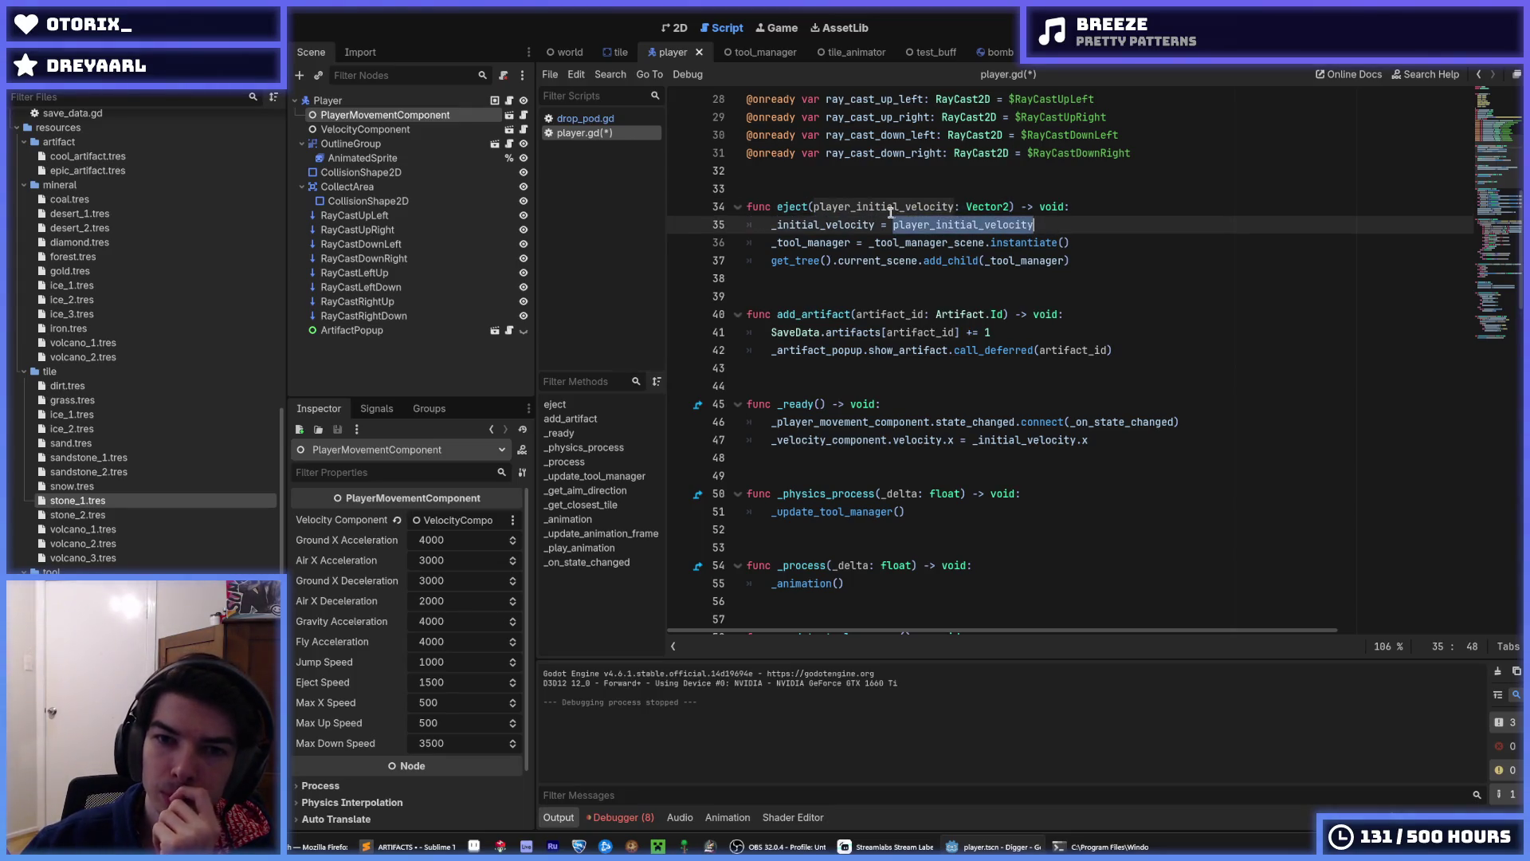
- Move the velocity.x assignment from _ready() up into eject()
{"action": "left_click", "coordinate": [949, 422]}
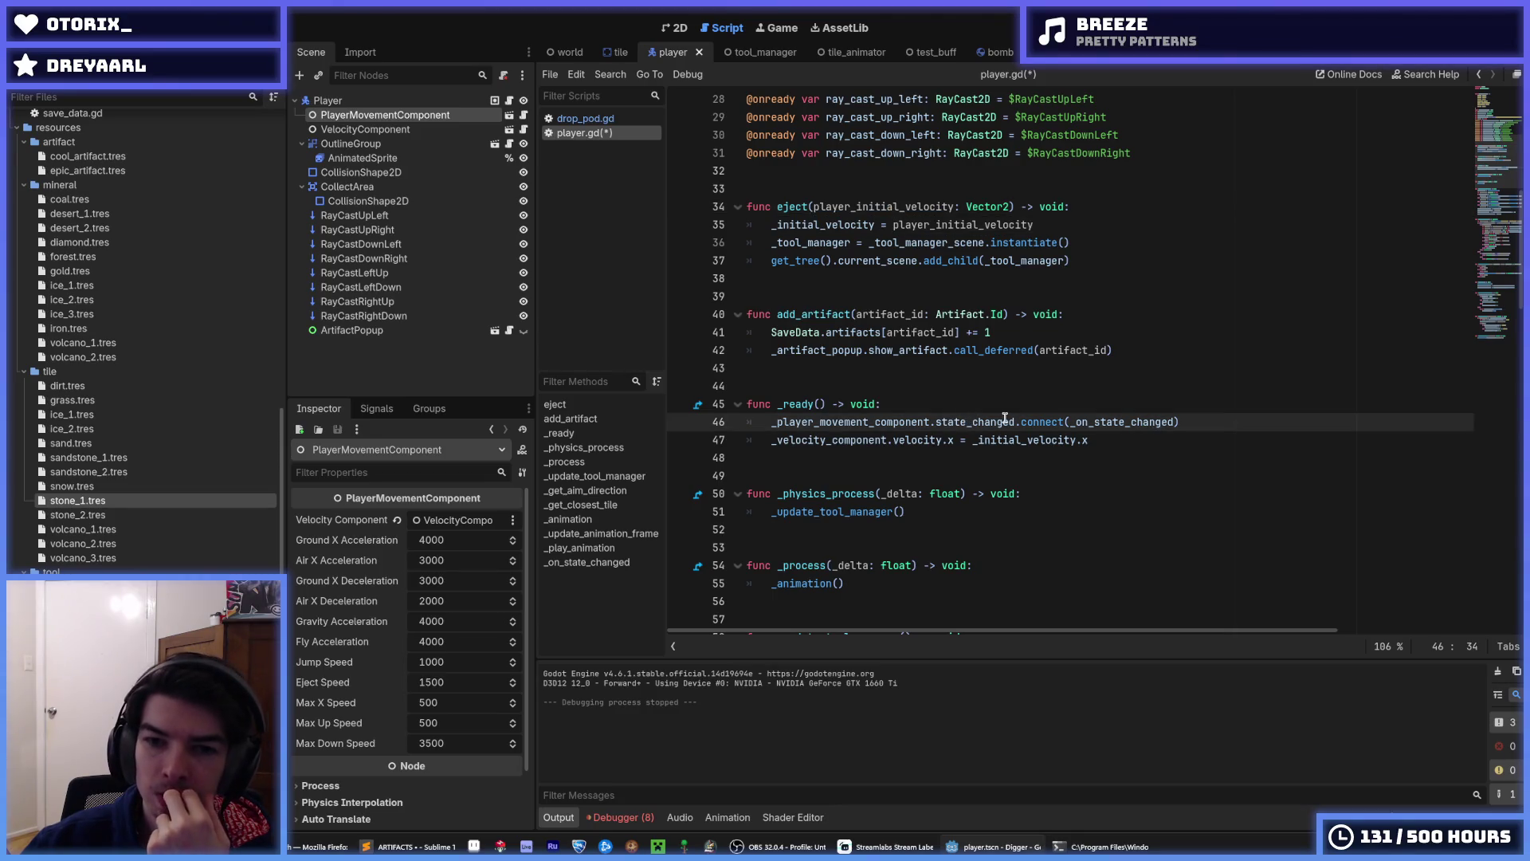
{"action": "double_click", "coordinate": [1035, 420]}
{"action": "left_click", "coordinate": [1052, 420]}
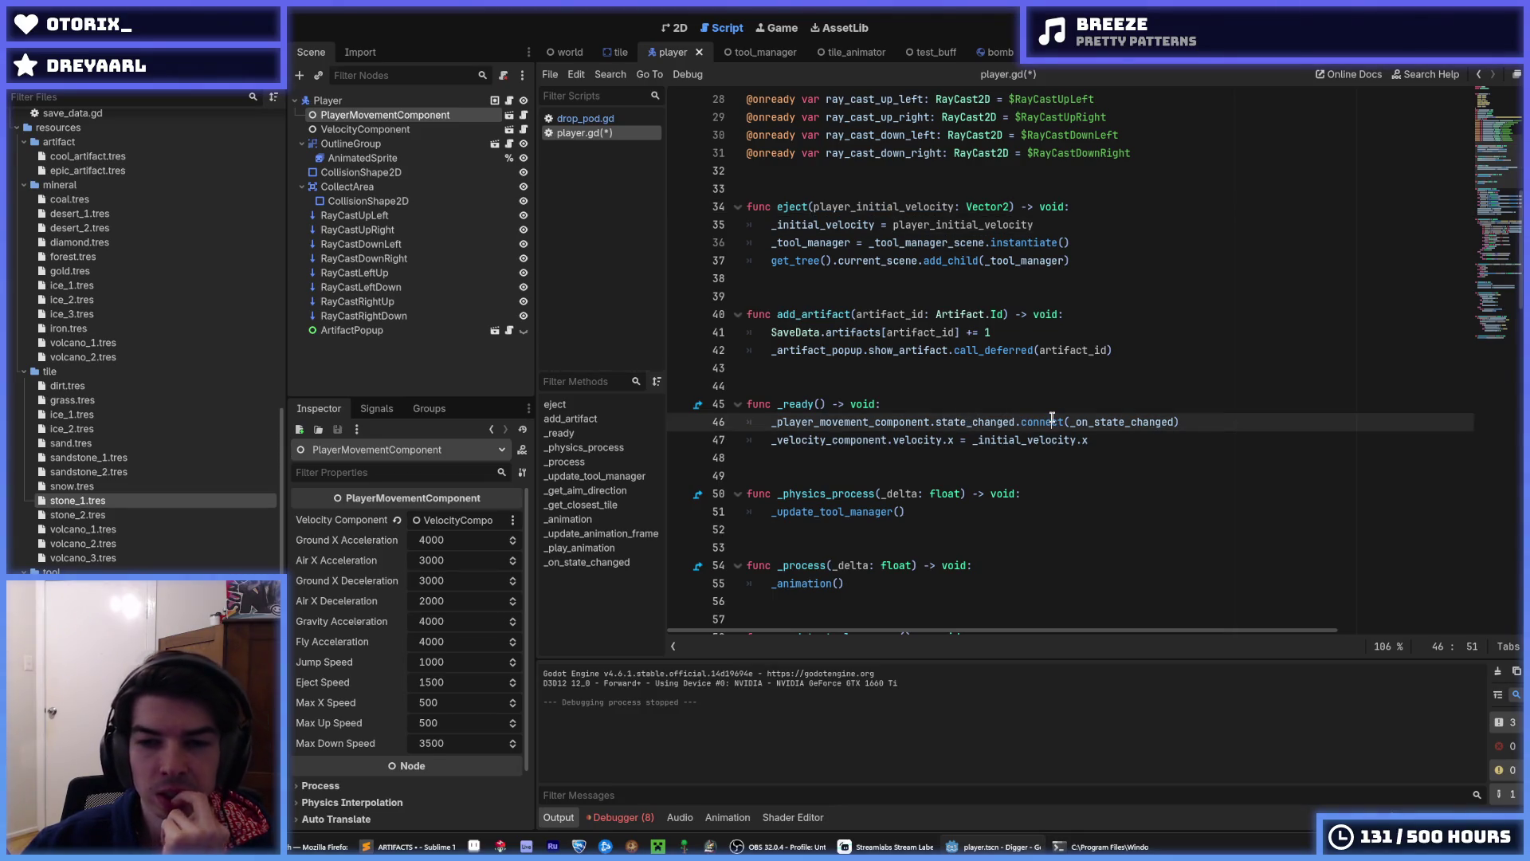
{"action": "key", "text": "shift+Down"}
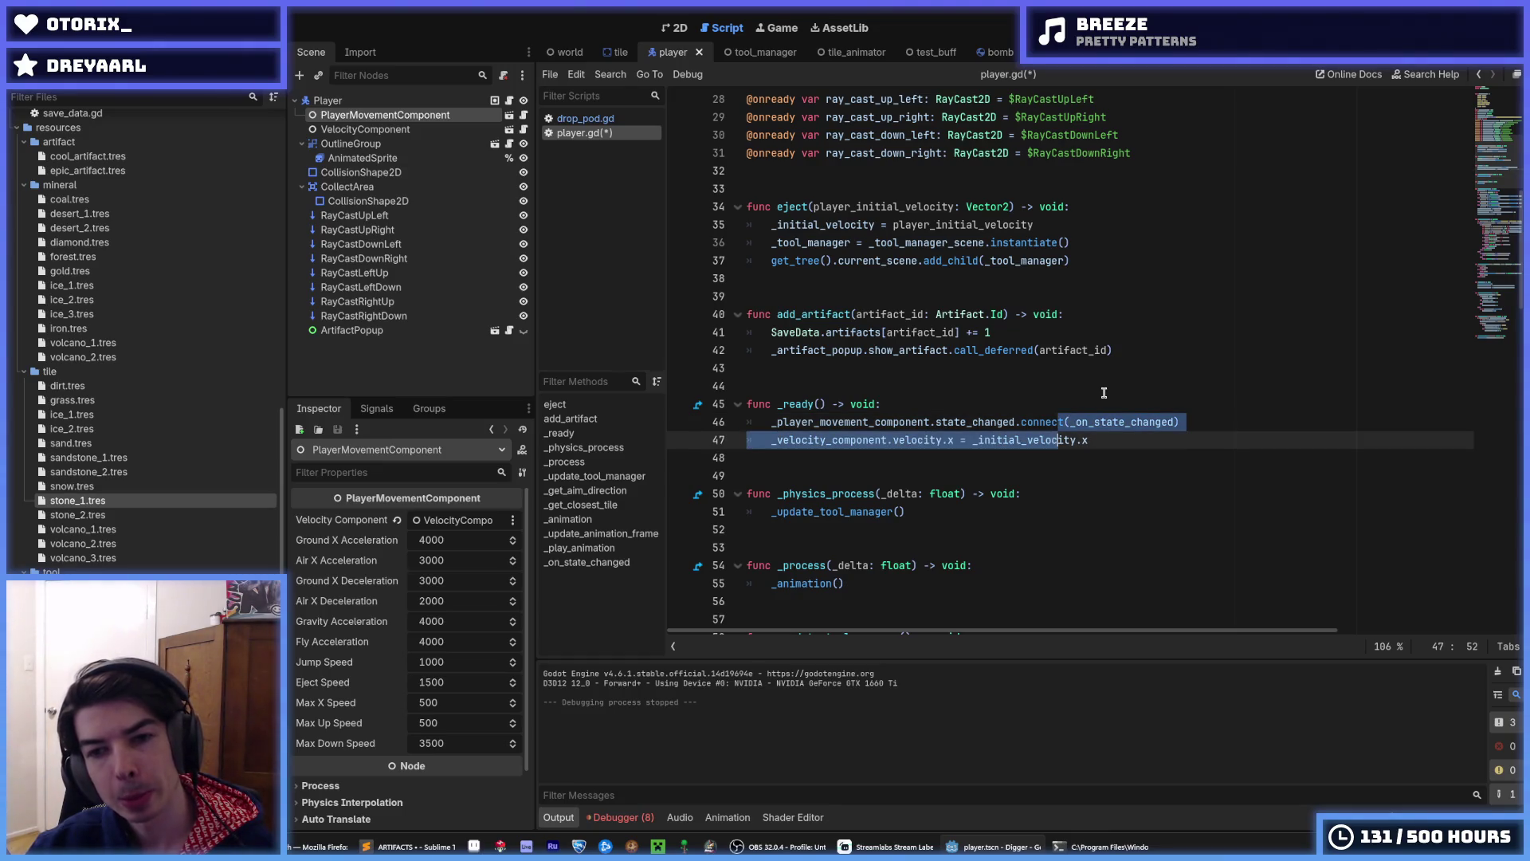
{"action": "key", "text": "shift+Up"}
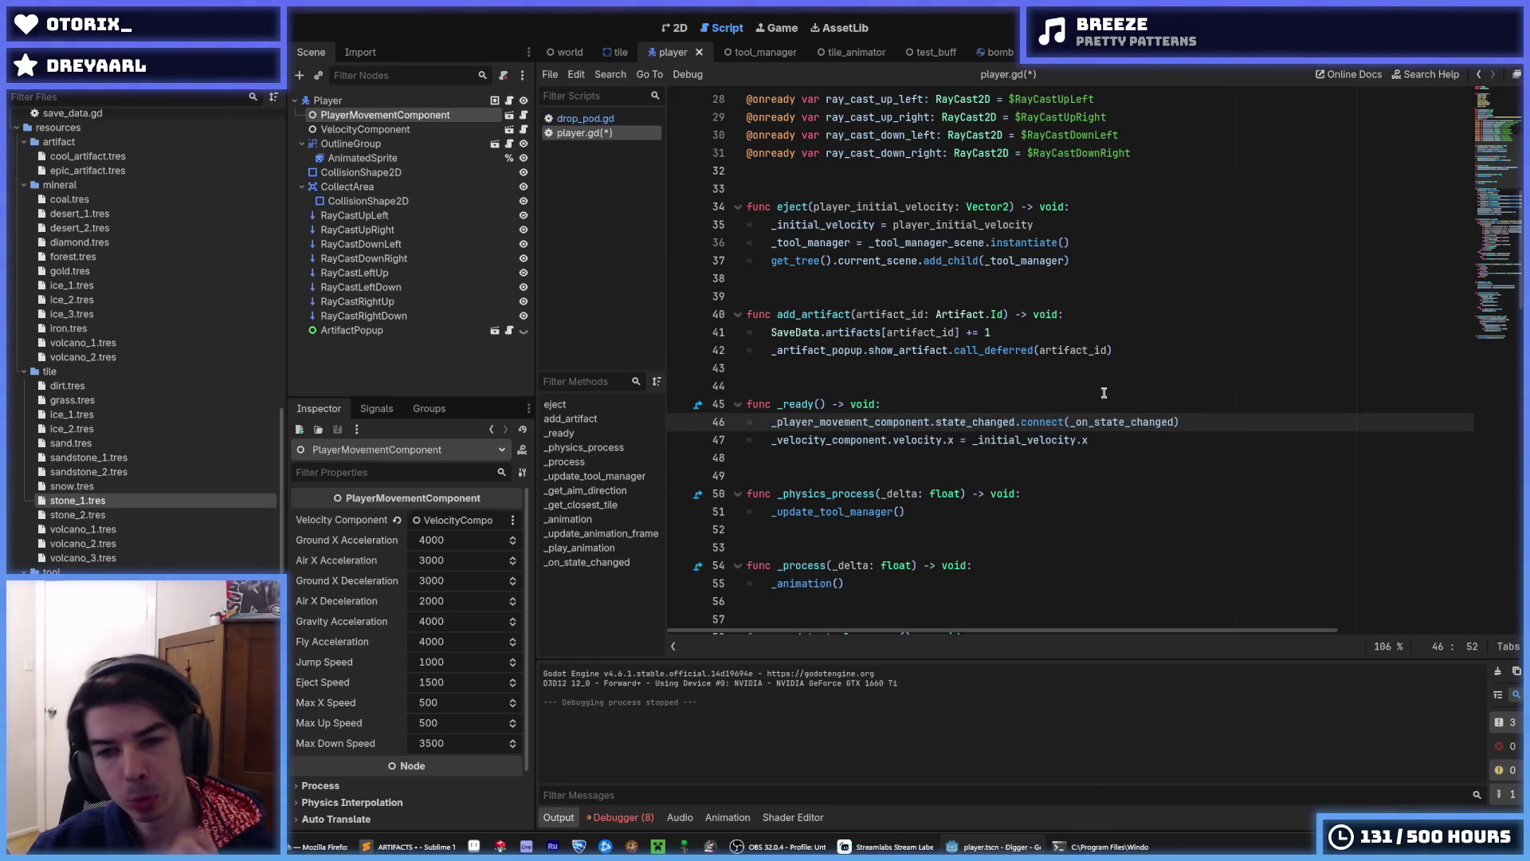
{"action": "key", "text": "Down"}
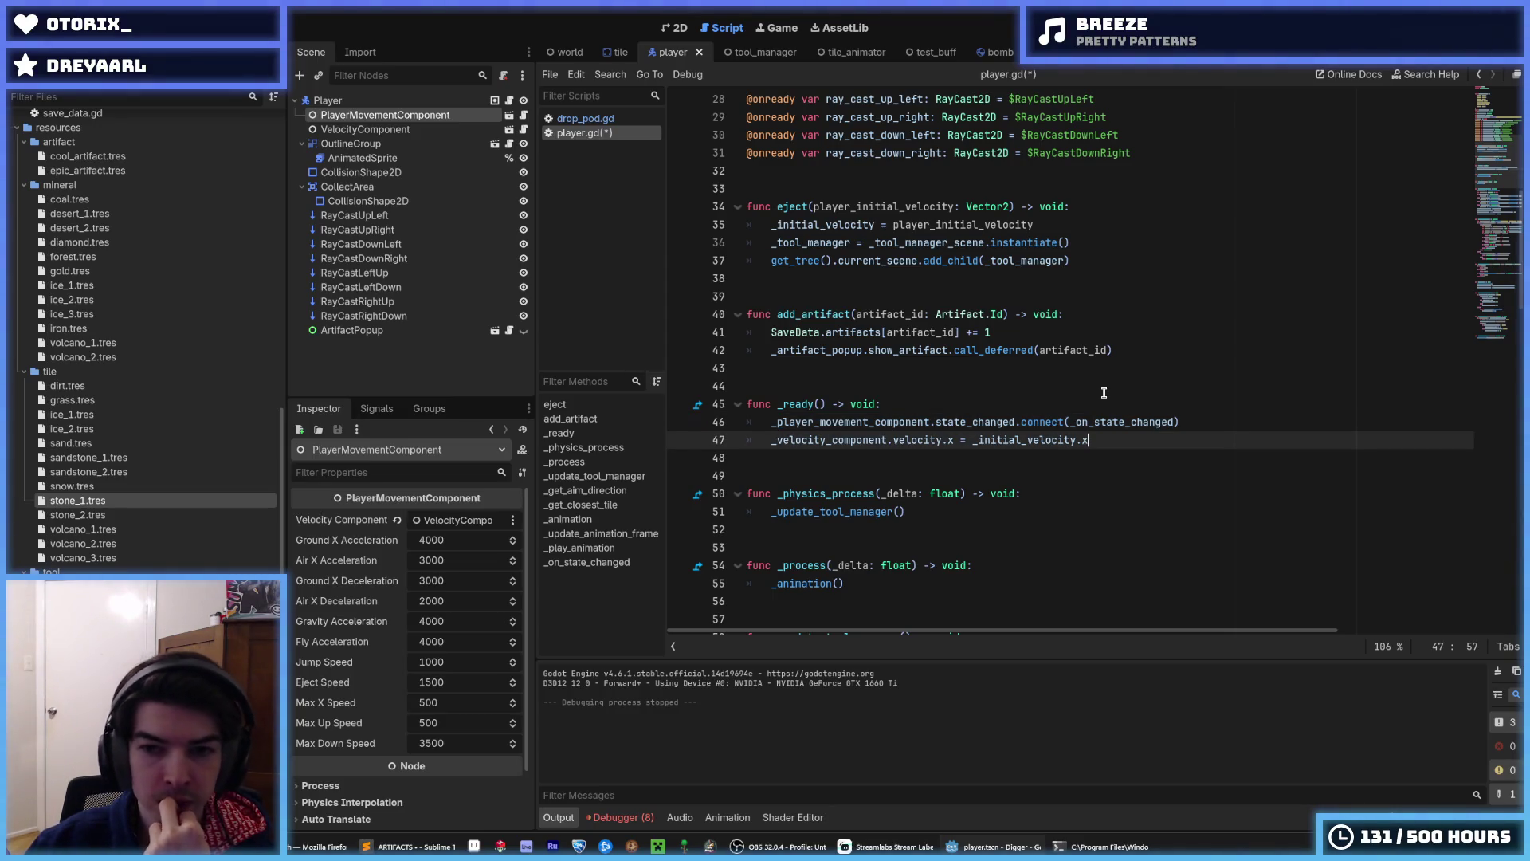
{"action": "key", "text": "alt+Up"}
{"action": "key", "text": "alt+Up"}
{"action": "key", "text": "alt+Up"}
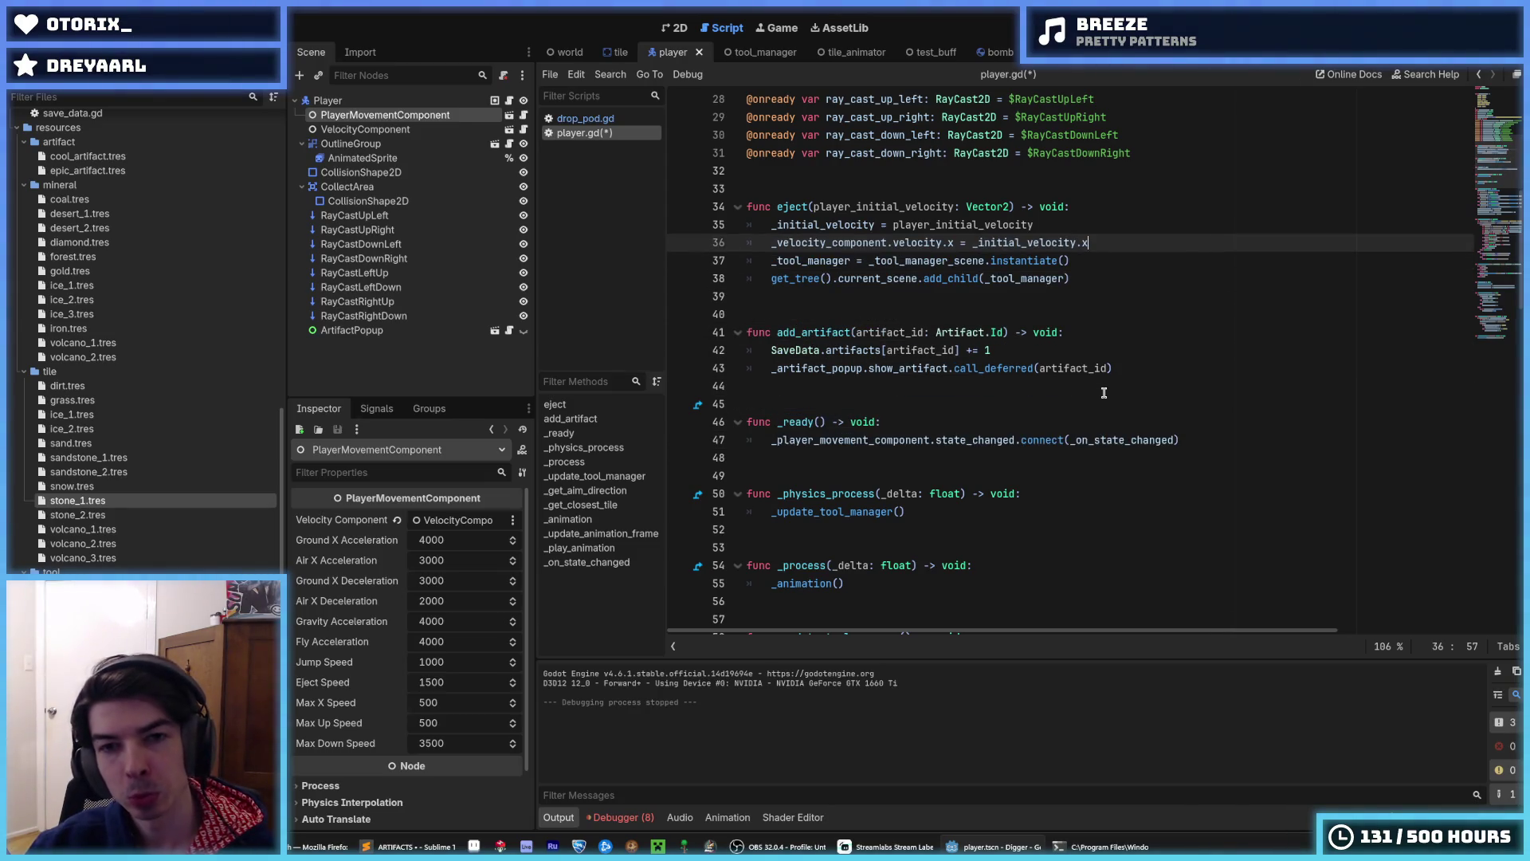
{"action": "double_click", "coordinate": [846, 225]}
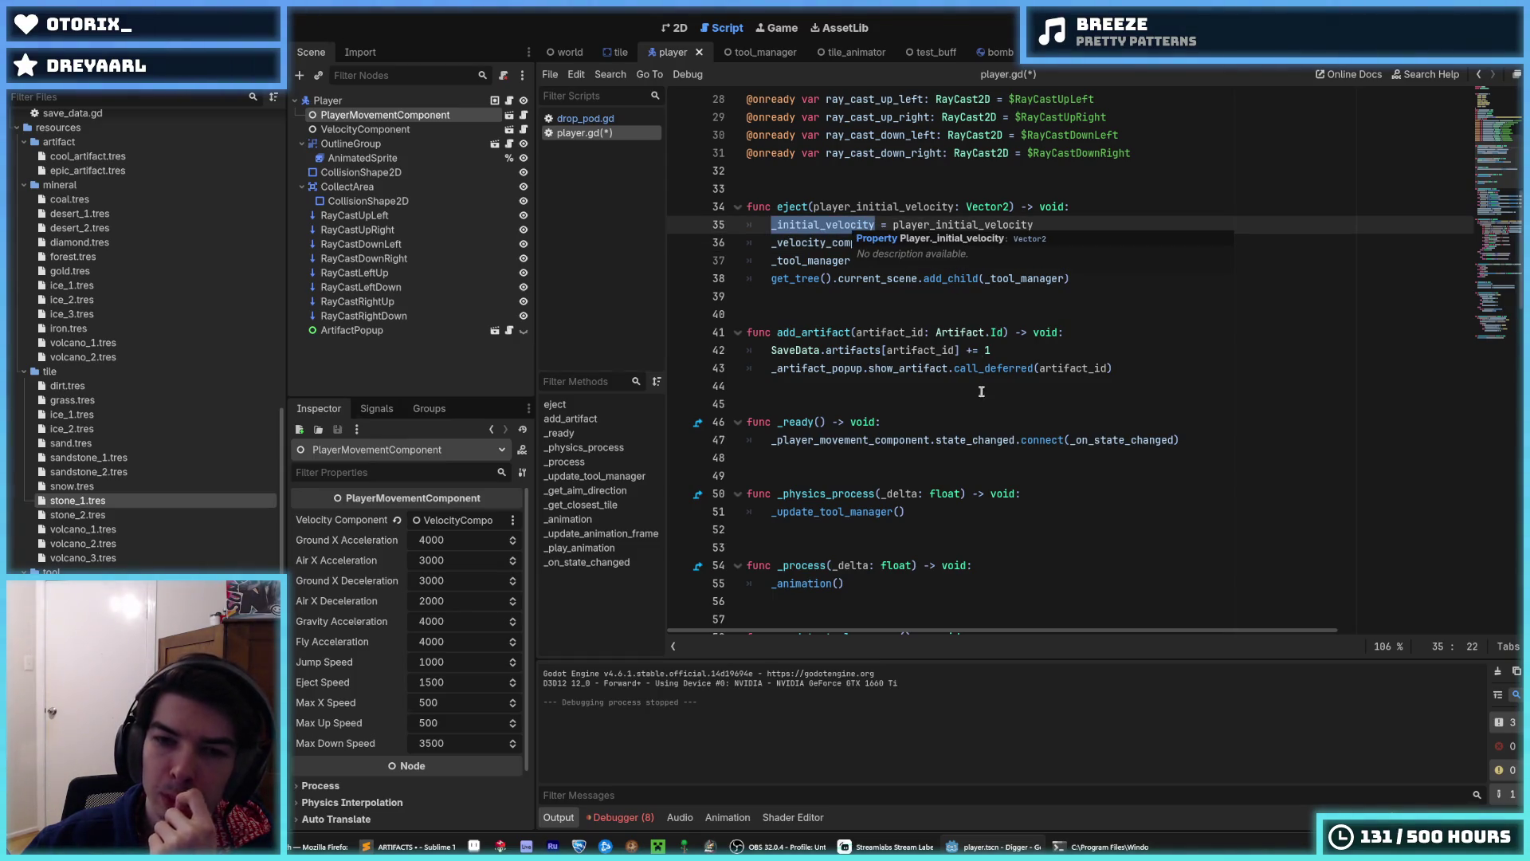
{"action": "left_click", "coordinate": [979, 440]}
- Review the _initial_velocity and _velocity_component references in eject and add_artifact
{"action": "left_click", "coordinate": [977, 422]}
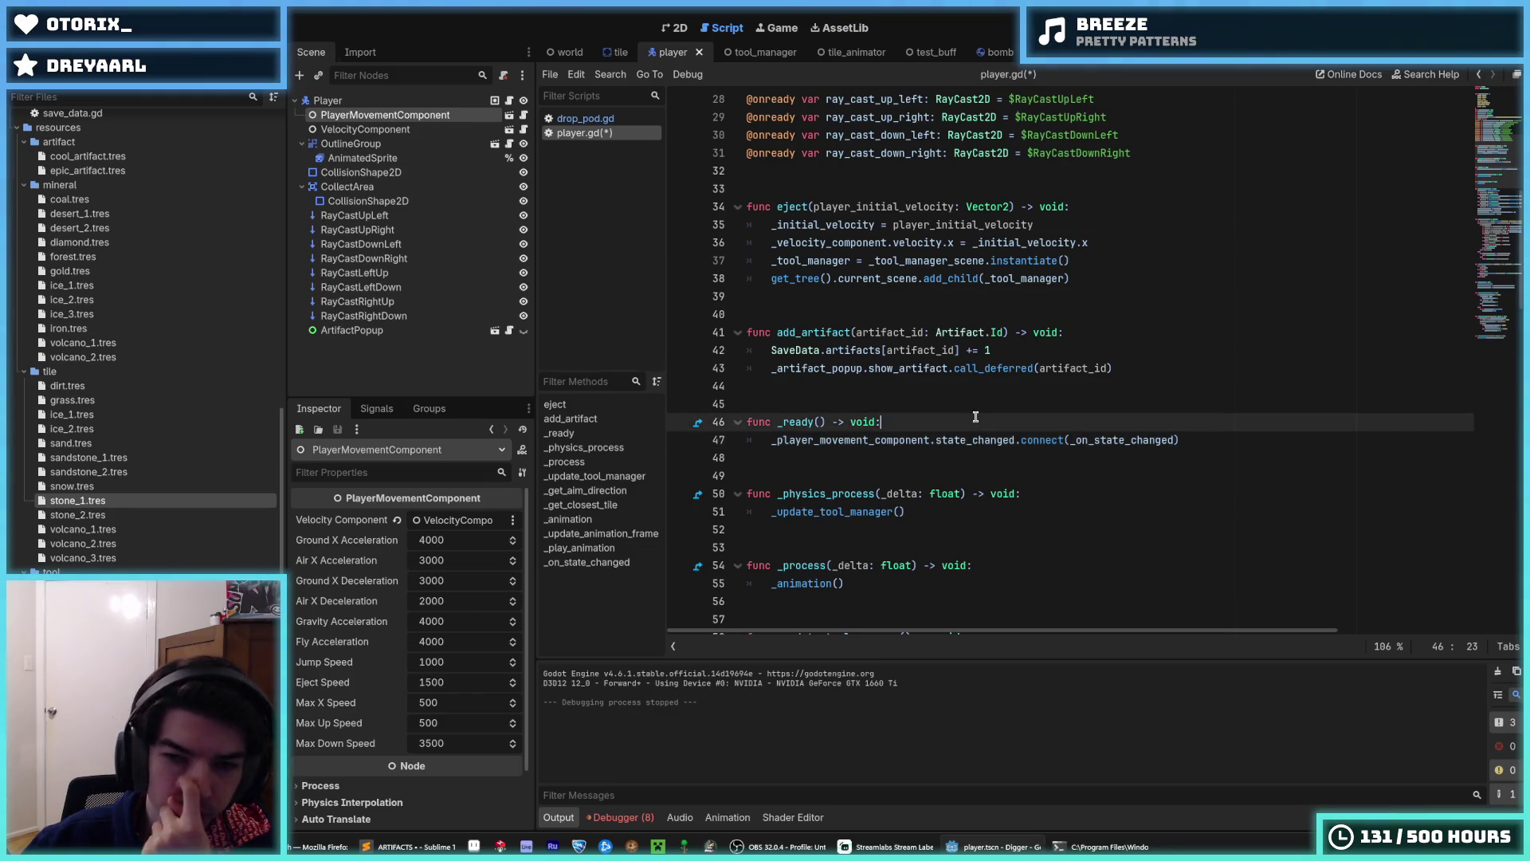
{"action": "scroll", "coordinate": [975, 417], "scroll_direction": "up", "scroll_amount": 1}
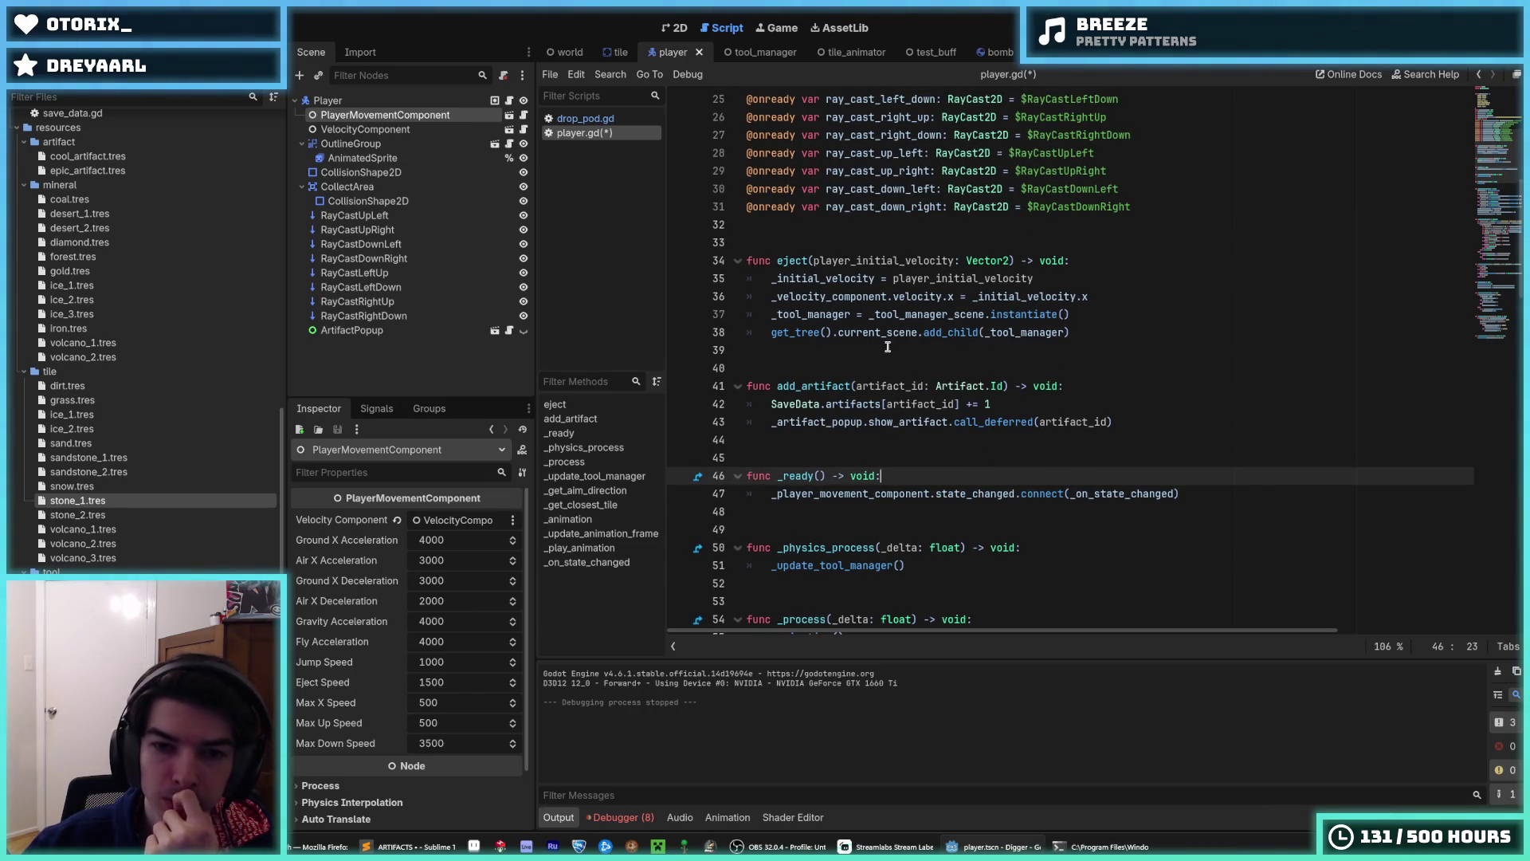
{"action": "mouse_move", "coordinate": [878, 422]}
{"action": "left_mouse_down"}
{"action": "mouse_move", "coordinate": [805, 295]}
{"action": "mouse_move", "coordinate": [796, 231]}
{"action": "left_mouse_up"}
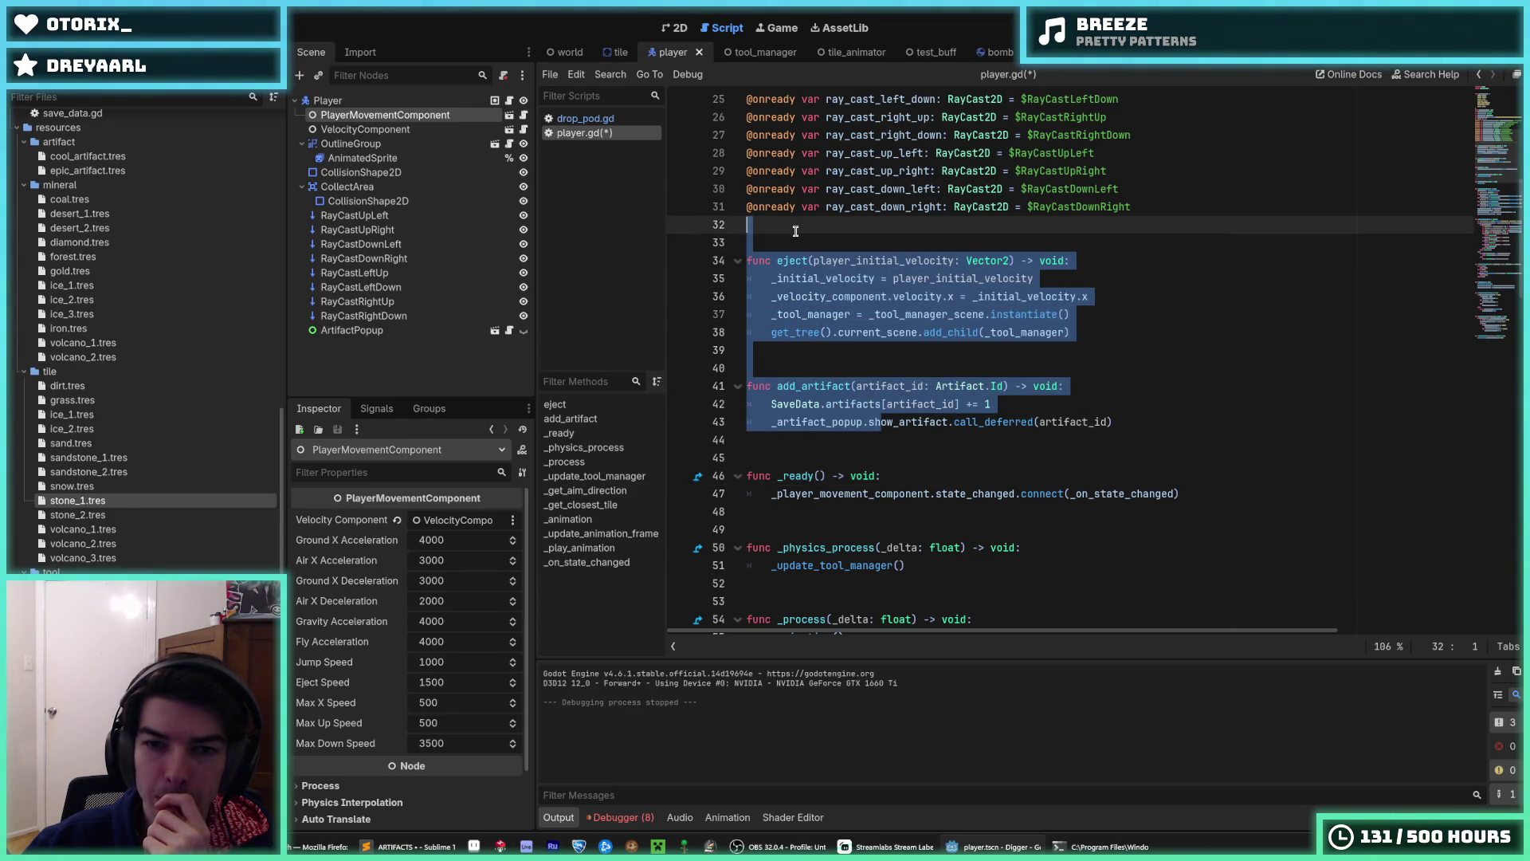
{"action": "scroll", "coordinate": [795, 231], "scroll_direction": "down", "scroll_amount": 5}
{"action": "scroll", "coordinate": [810, 270], "scroll_direction": "up", "scroll_amount": 6}
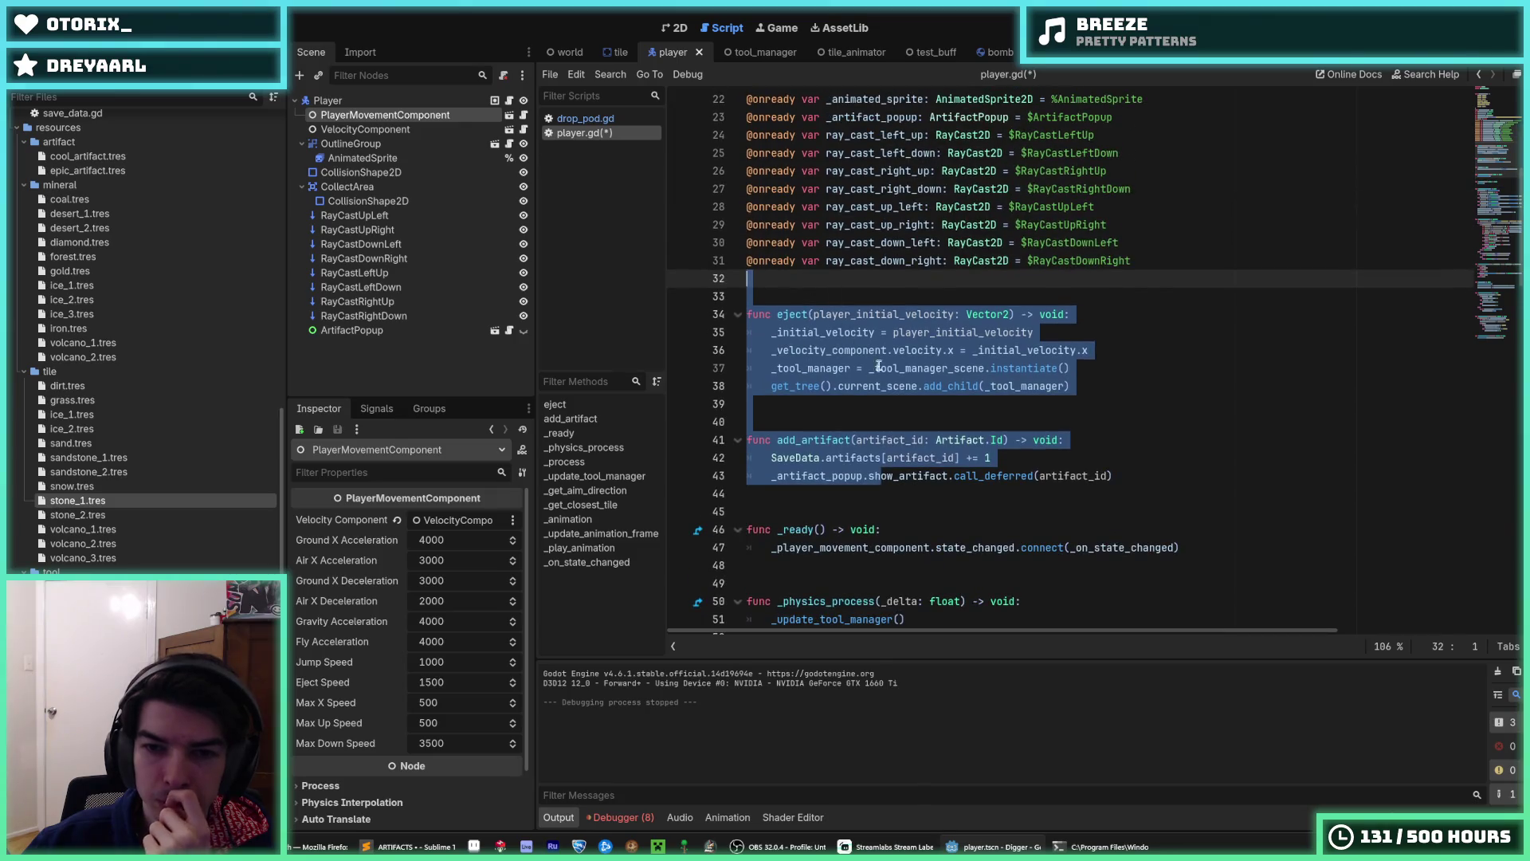
{"action": "double_click", "coordinate": [897, 384]}
{"action": "double_click", "coordinate": [852, 351]}
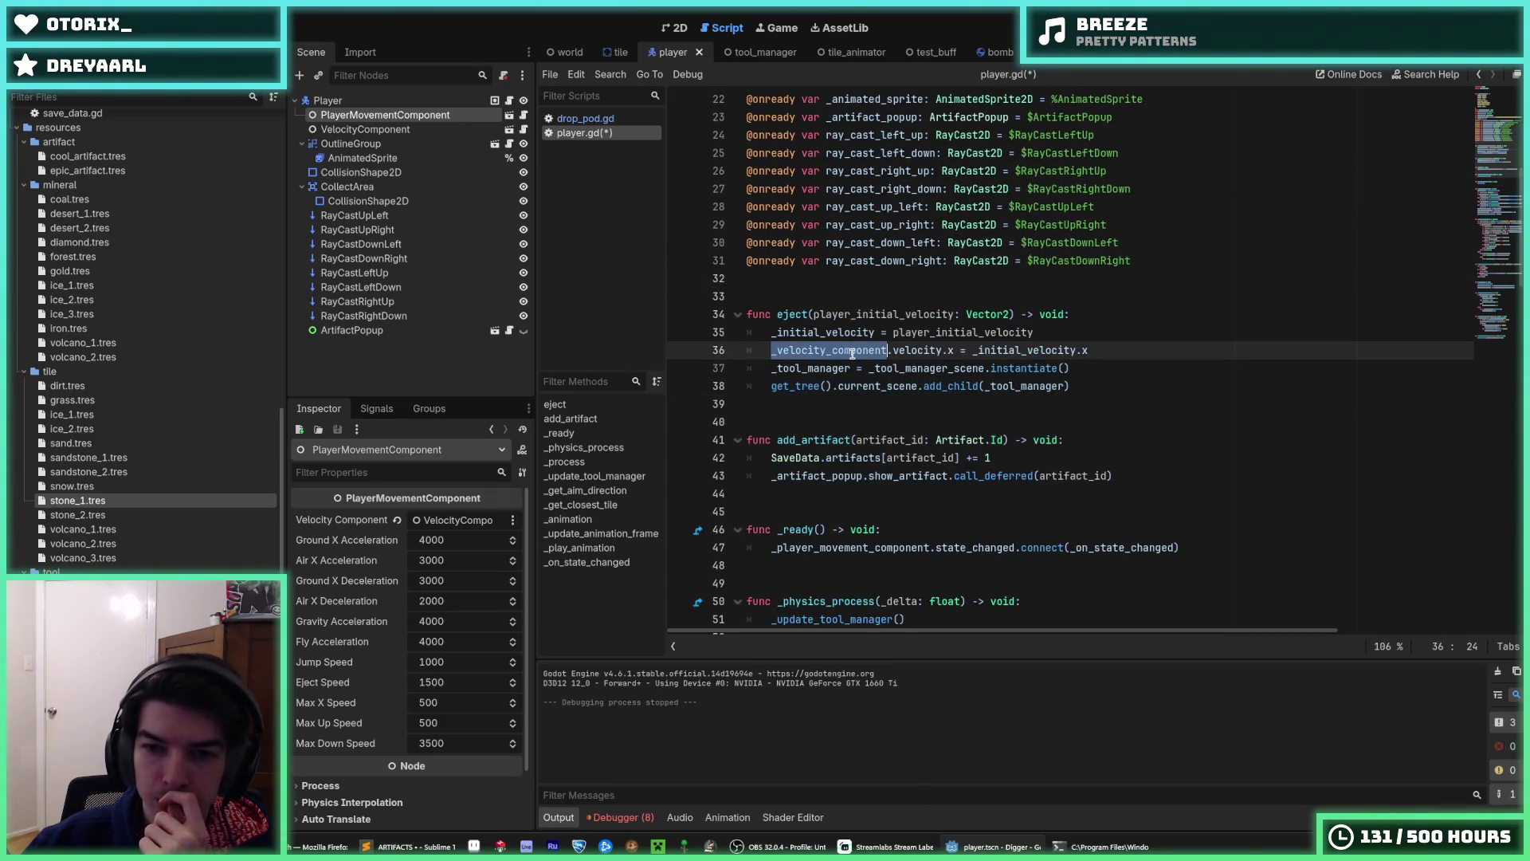
{"action": "double_click", "coordinate": [1030, 350]}
{"action": "double_click", "coordinate": [878, 315]}
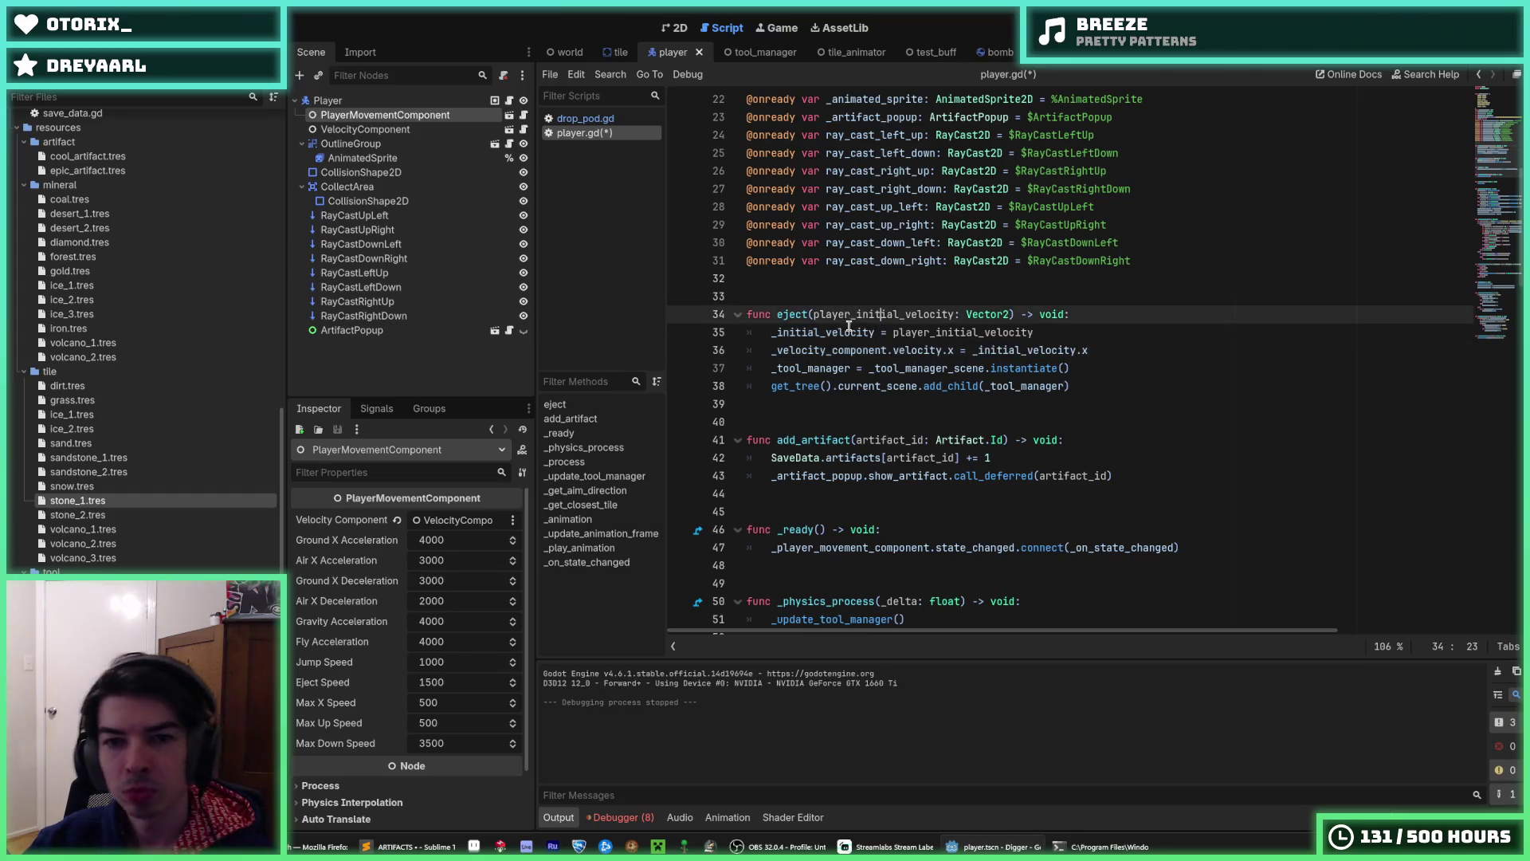
{"action": "double_click", "coordinate": [850, 328]}
{"action": "key", "text": "ctrl+c"}
{"action": "scroll", "coordinate": [861, 319], "scroll_direction": "up", "scroll_amount": 7}
{"action": "scroll", "coordinate": [884, 305], "scroll_direction": "down", "scroll_amount": 3}
{"action": "scroll", "coordinate": [885, 305], "scroll_direction": "down", "scroll_amount": 20}
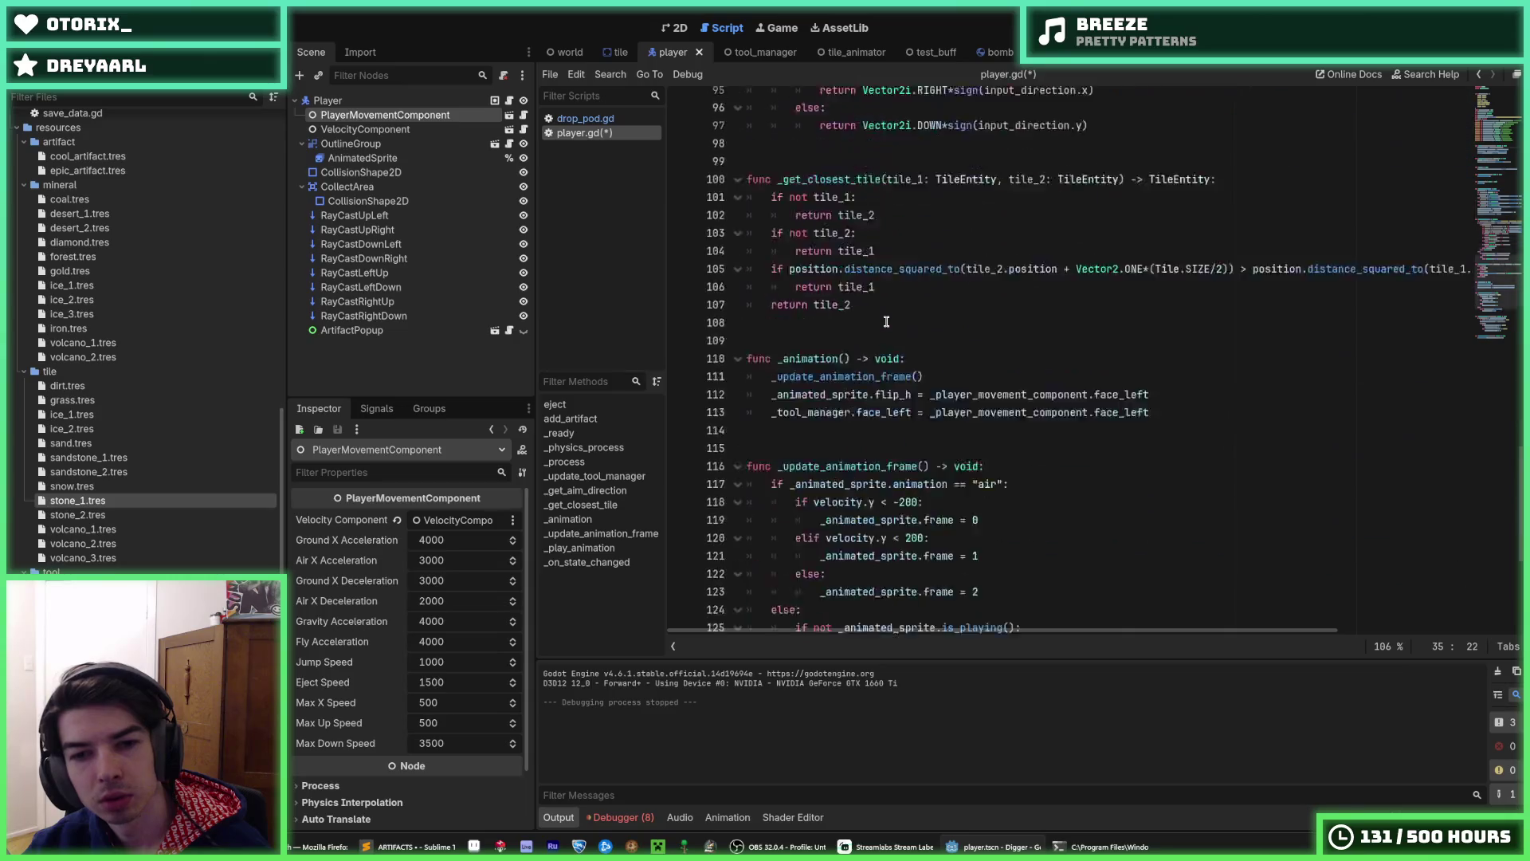
{"action": "scroll", "coordinate": [887, 321], "scroll_direction": "up", "scroll_amount": 20}
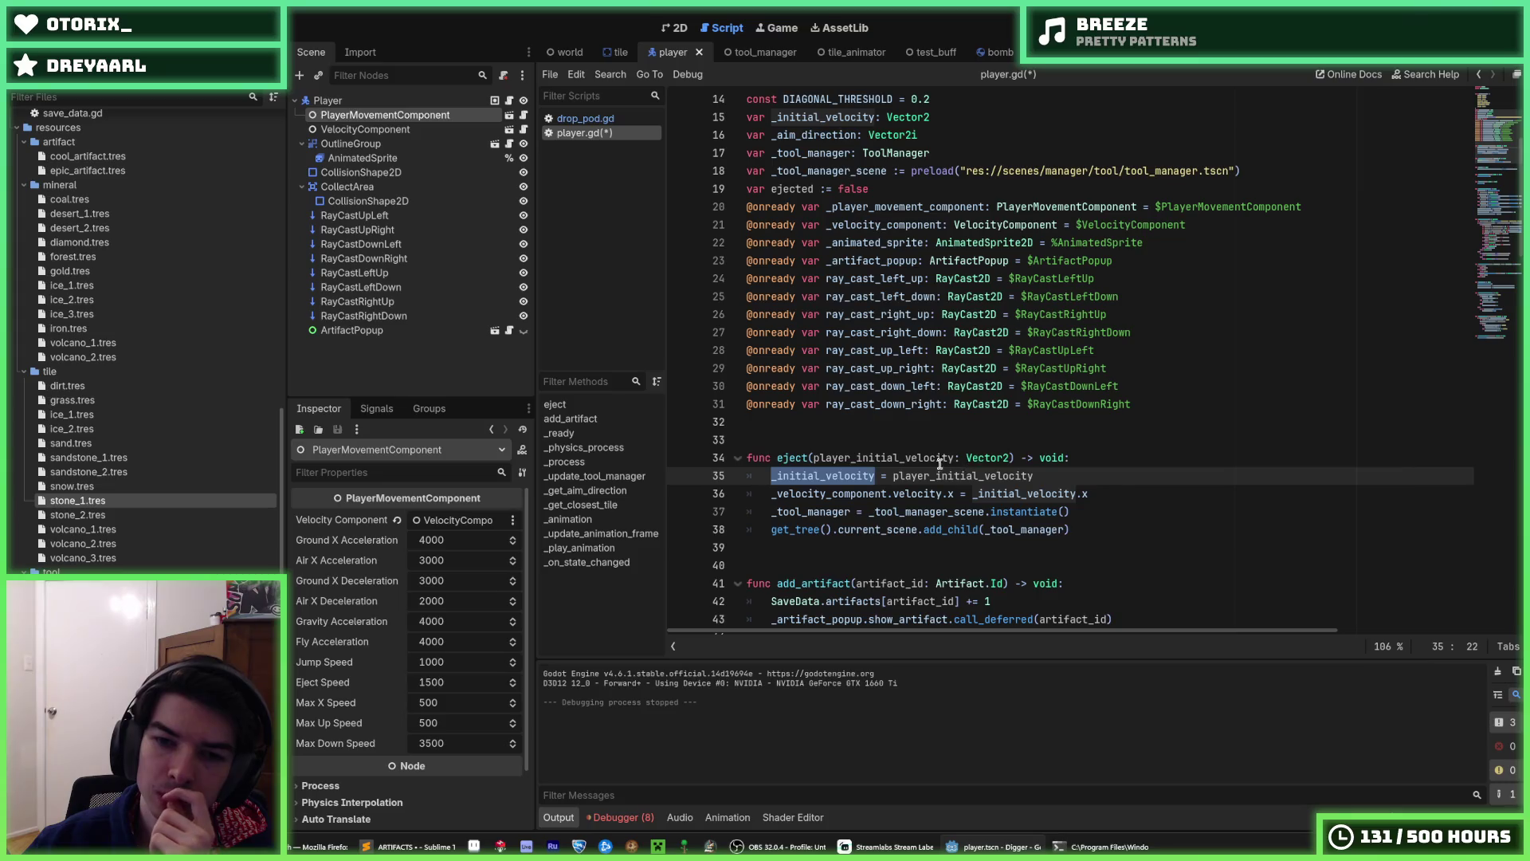
- Rename the eject parameter to _initial_velocity, delete the redundant assignment, and save player.gd
{"action": "double_click", "coordinate": [872, 458]}
{"action": "key", "text": "ctrl+v"}
{"action": "left_click_drag", "start_coordinate": [1034, 476], "coordinate": [642, 476]}
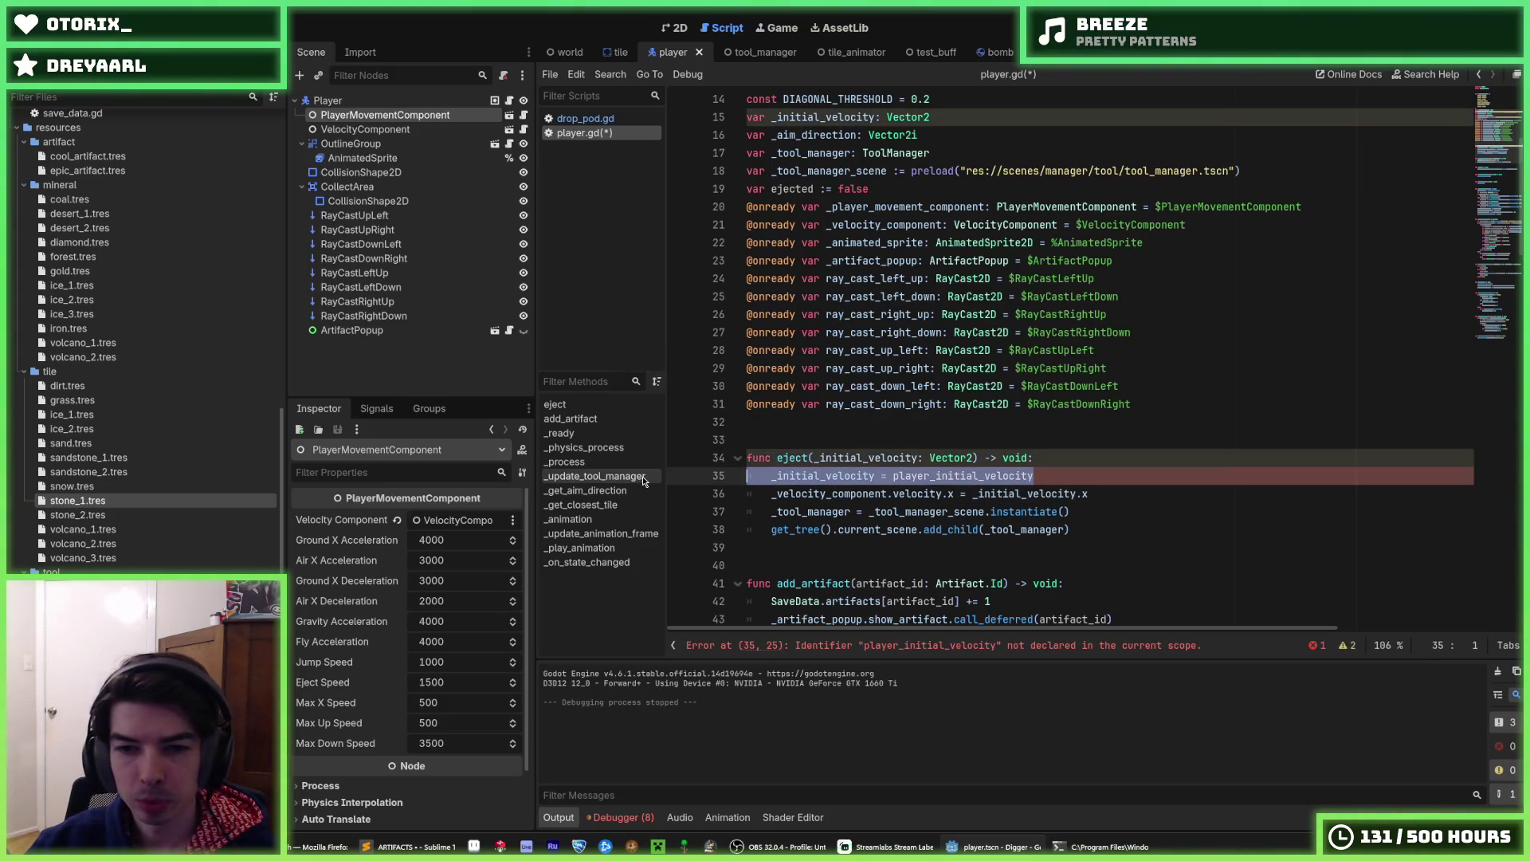
{"action": "key", "text": "BackSpace"}
{"action": "key", "text": "BackSpace"}
{"action": "key", "text": "ctrl+s"}
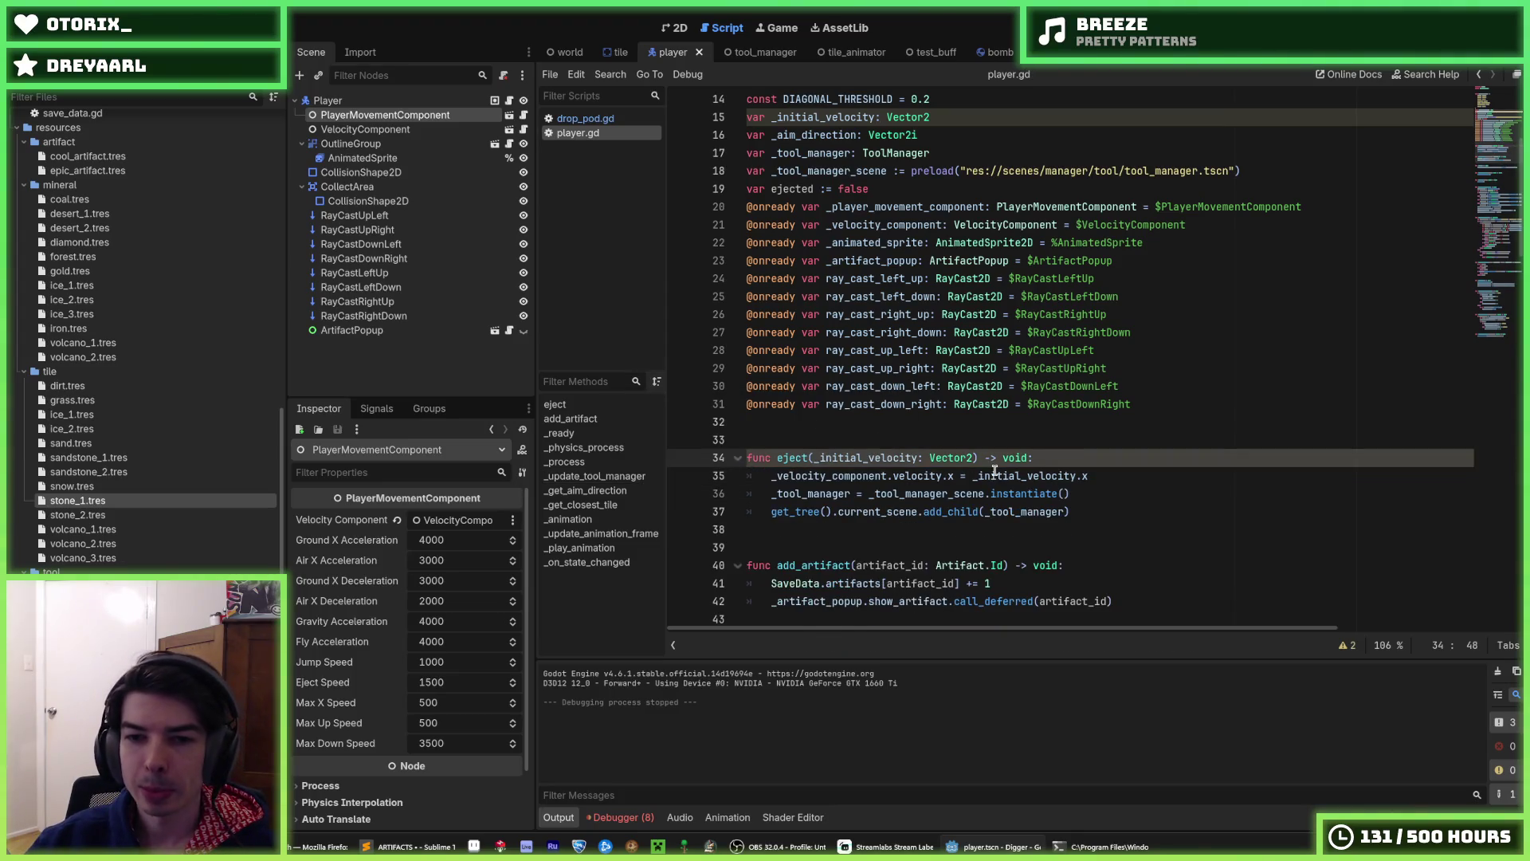
- Scroll through player.gd to the _physics_process function header
{"action": "scroll", "coordinate": [995, 471], "scroll_direction": "down", "scroll_amount": 2}
{"action": "scroll", "coordinate": [994, 470], "scroll_direction": "up", "scroll_amount": 2}
{"action": "scroll", "coordinate": [996, 476], "scroll_direction": "down", "scroll_amount": 4}
{"action": "scroll", "coordinate": [998, 481], "scroll_direction": "up", "scroll_amount": 1}
{"action": "scroll", "coordinate": [999, 482], "scroll_direction": "up", "scroll_amount": 1}
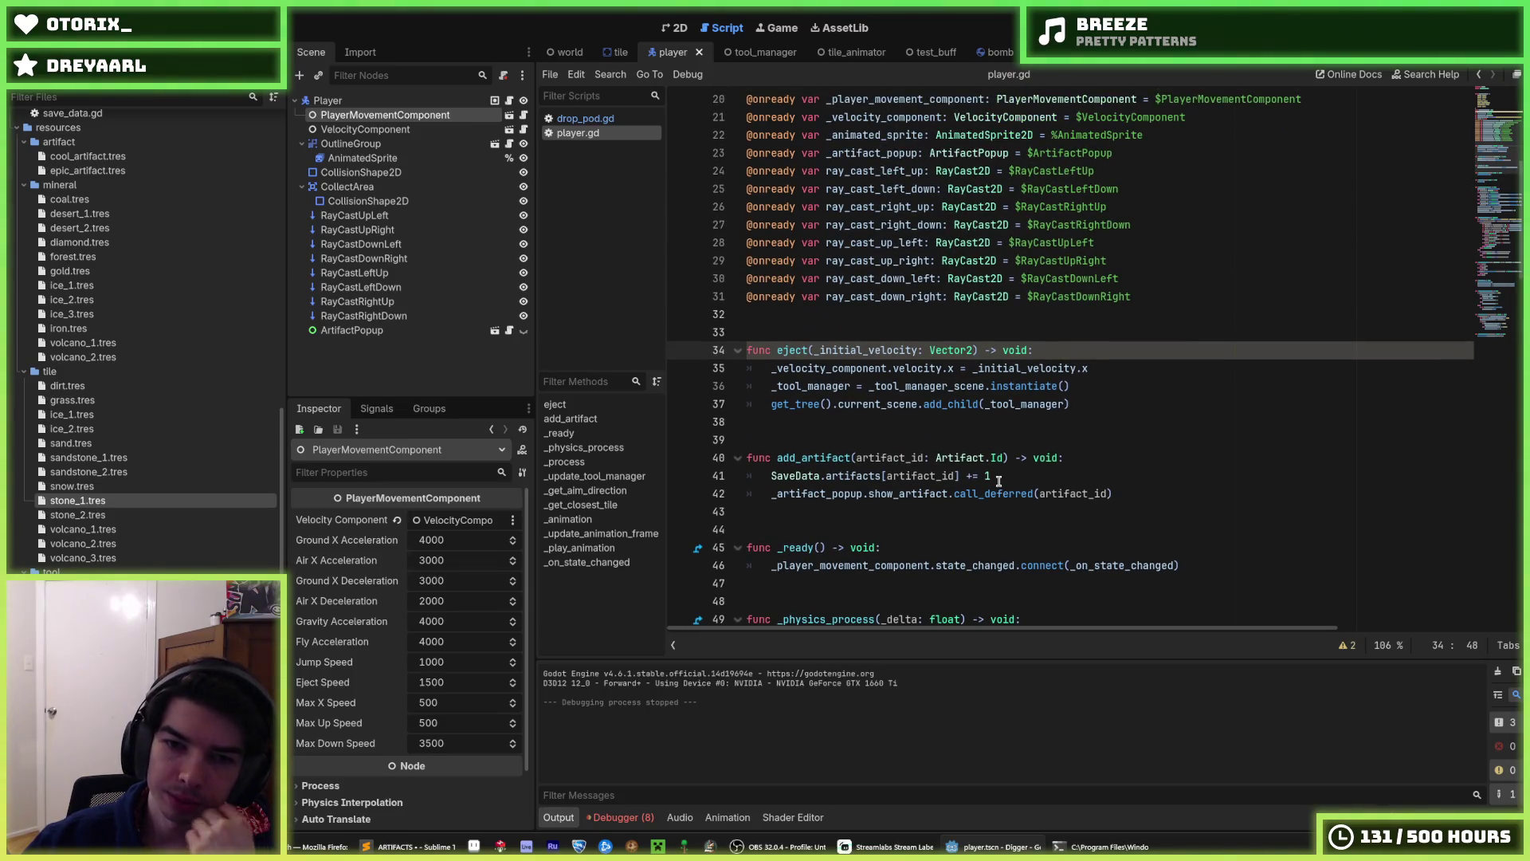
{"action": "scroll", "coordinate": [999, 481], "scroll_direction": "down", "scroll_amount": 3}
{"action": "scroll", "coordinate": [999, 481], "scroll_direction": "down", "scroll_amount": 4}
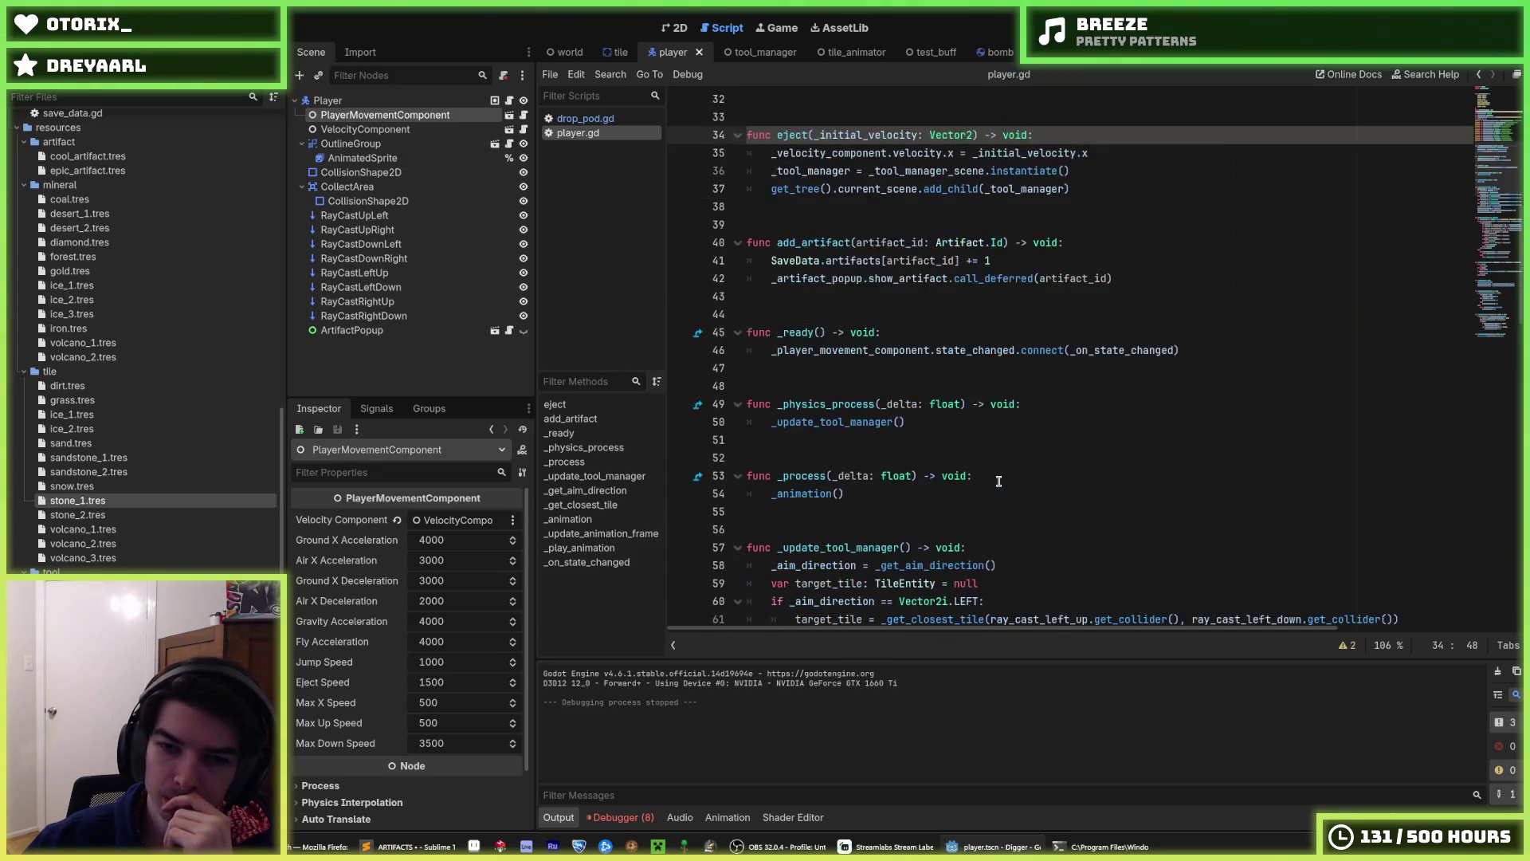
{"action": "scroll", "coordinate": [997, 476], "scroll_direction": "down", "scroll_amount": 4}
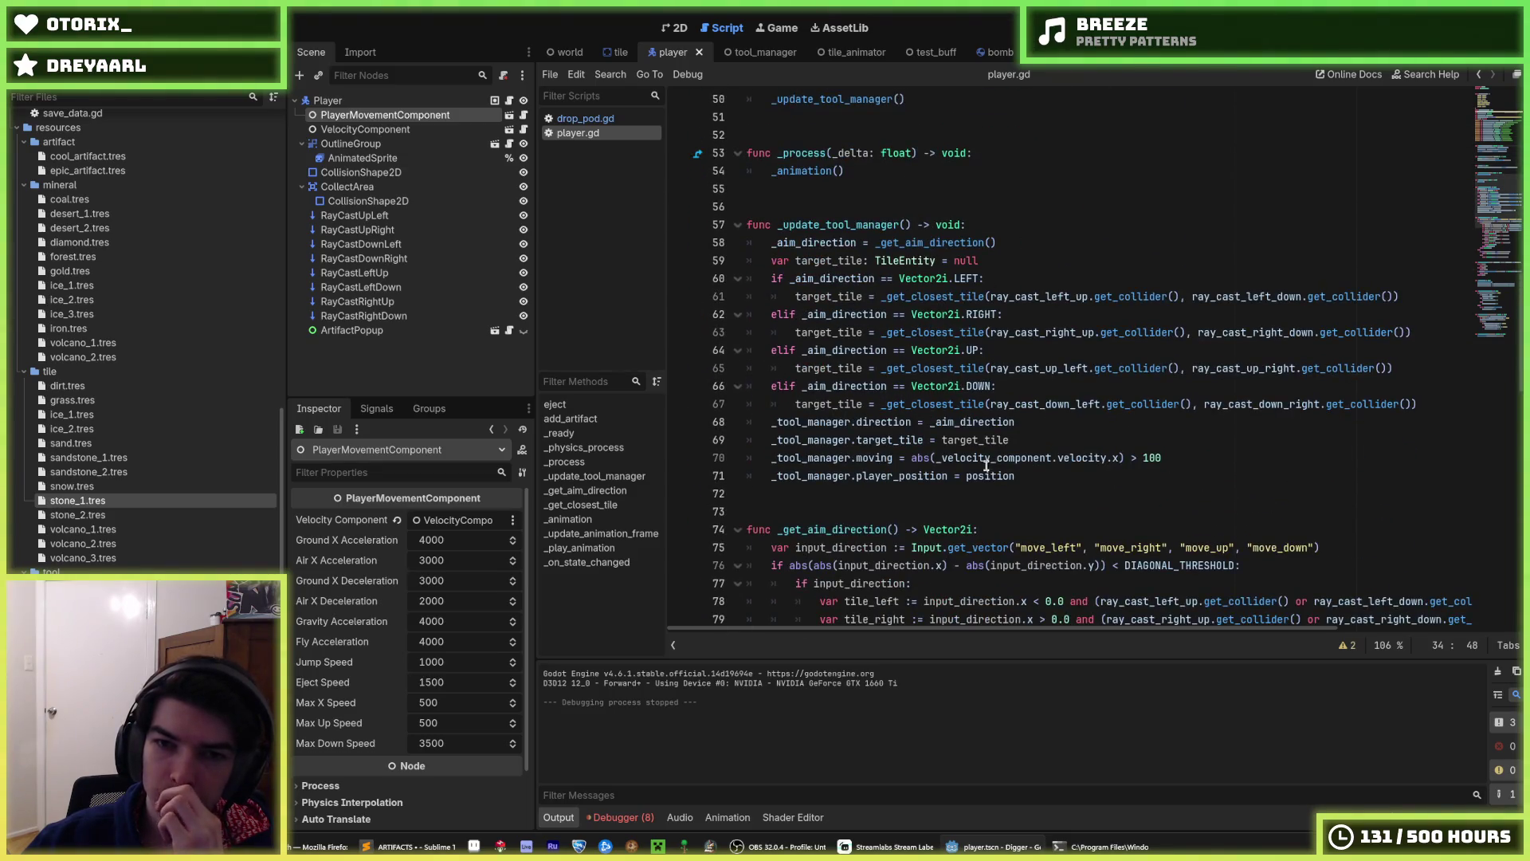
{"action": "scroll", "coordinate": [924, 374], "scroll_direction": "up", "scroll_amount": 6}
{"action": "left_click", "coordinate": [955, 367]}
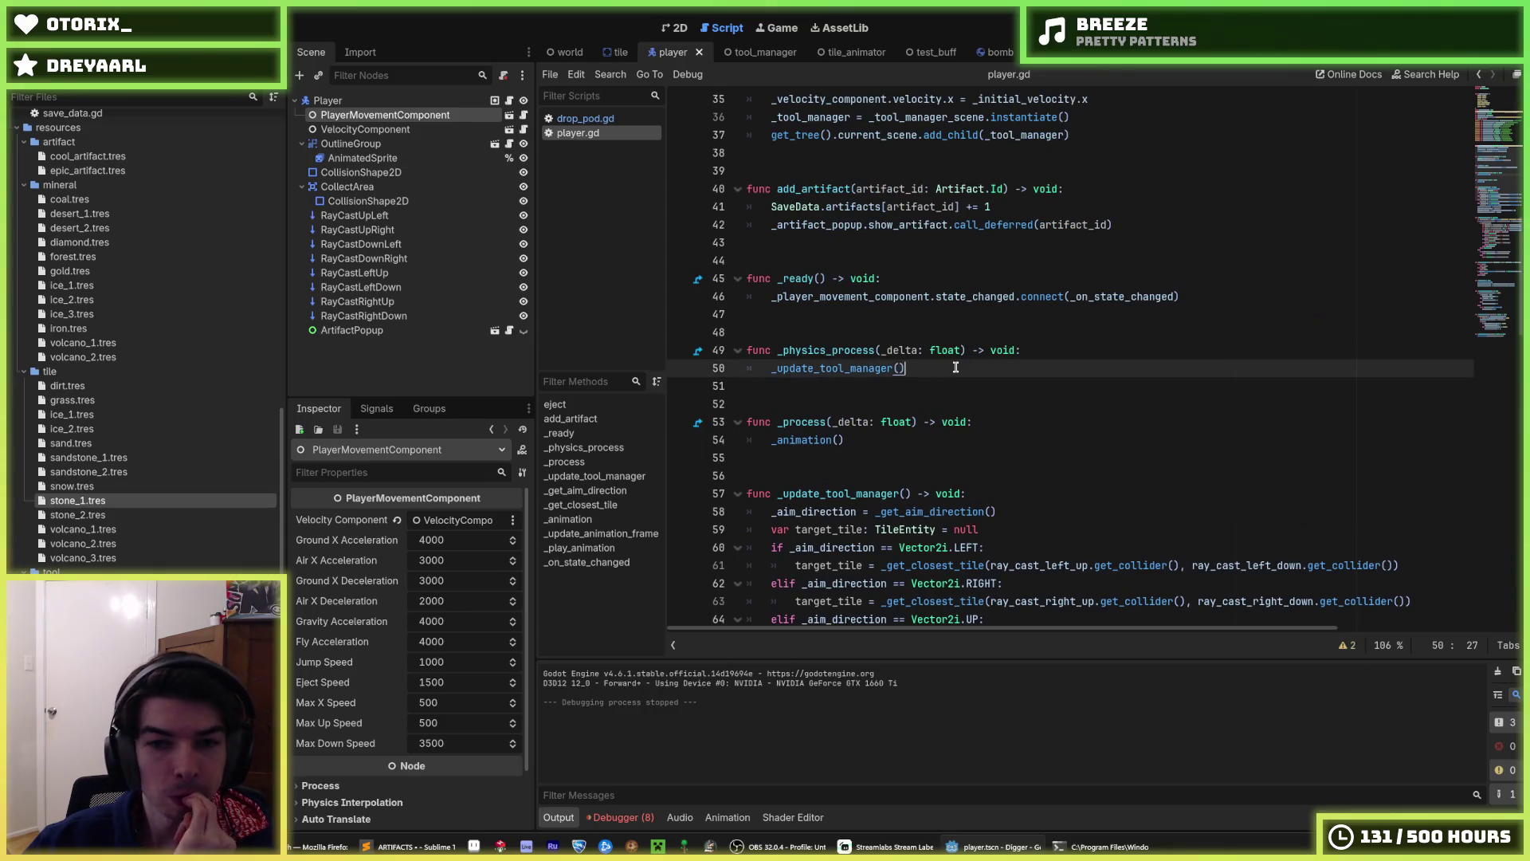
{"action": "left_click", "coordinate": [1048, 356]}
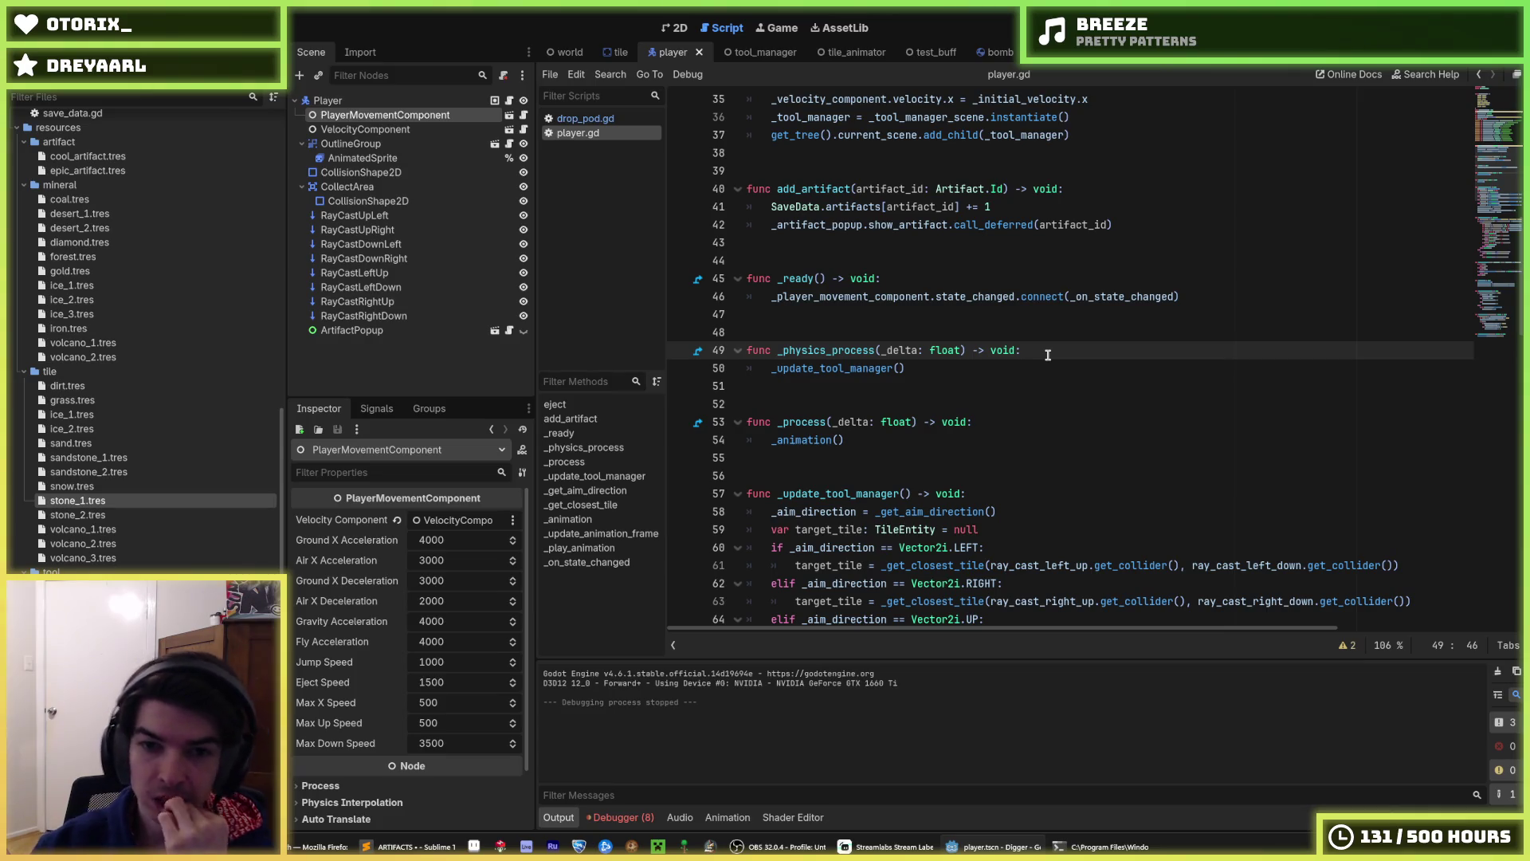
- Wrap _update_tool_manager() in an 'if ejected:' block in _physics_process
{"action": "key", "text": "Return"}
{"action": "type", "text": "if ejected:"}
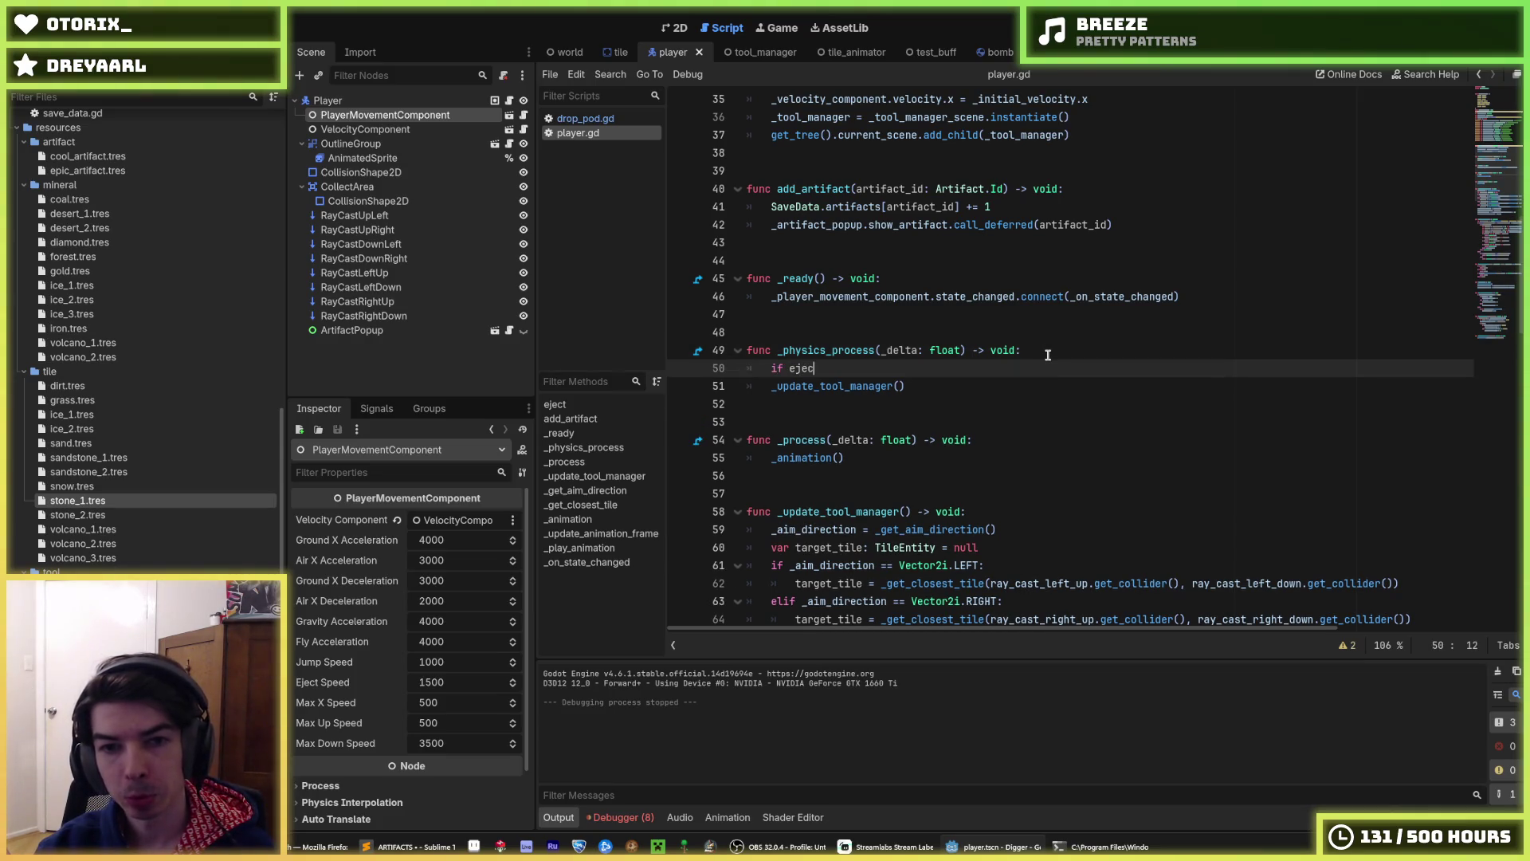
{"action": "key", "text": "Down"}
{"action": "key", "text": "Home"}
{"action": "key", "text": "Tab"}
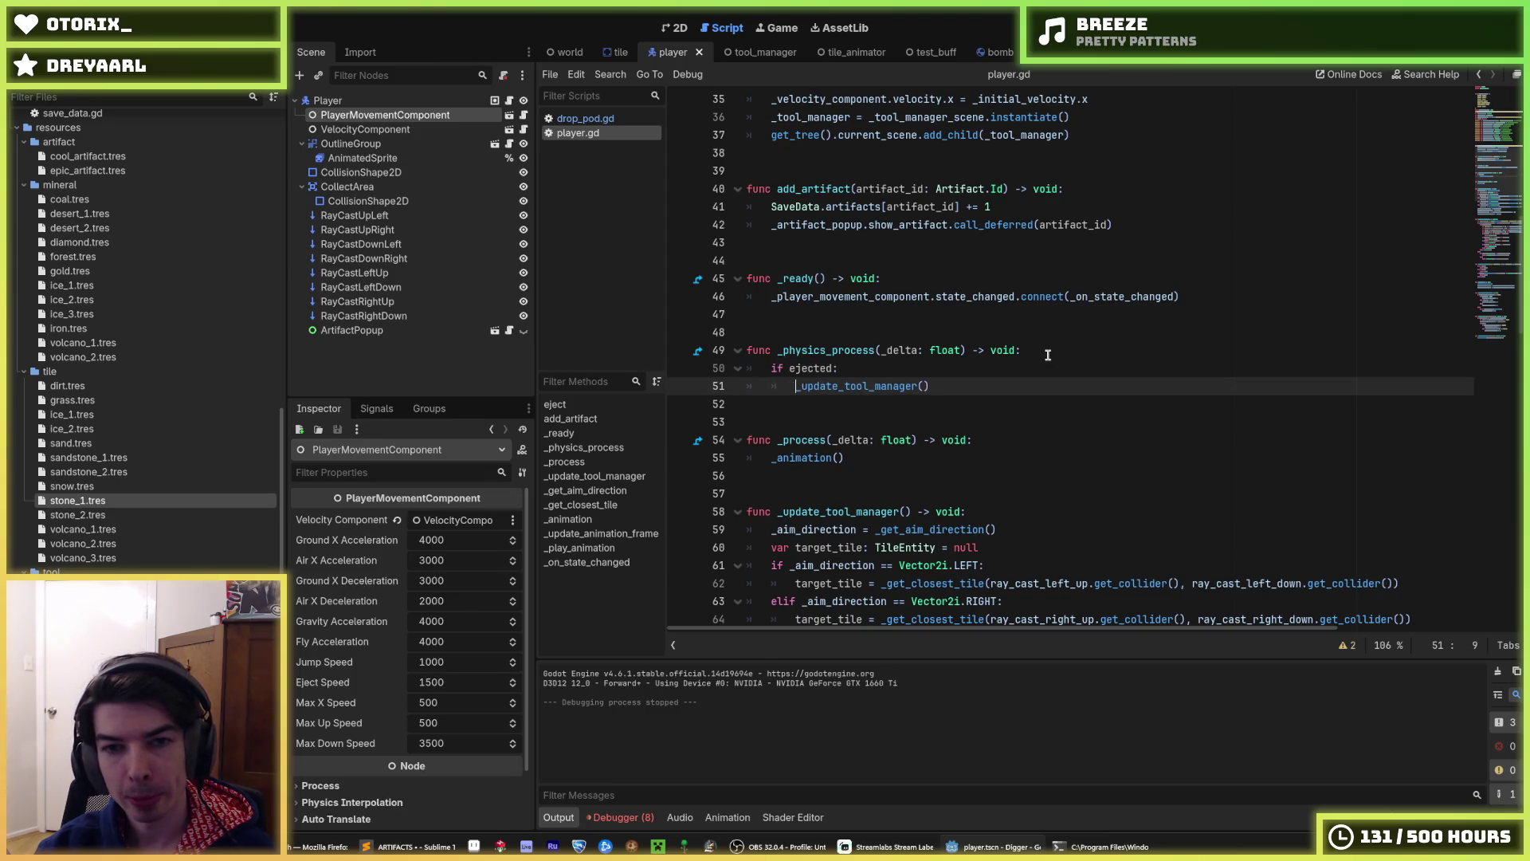
- Wrap _animation() in an 'if ejected:' block in _process
{"action": "key", "text": "Down"}
{"action": "key", "text": "Down"}
{"action": "key", "text": "Down"}
{"action": "key", "text": "End"}
{"action": "key", "text": "Return"}
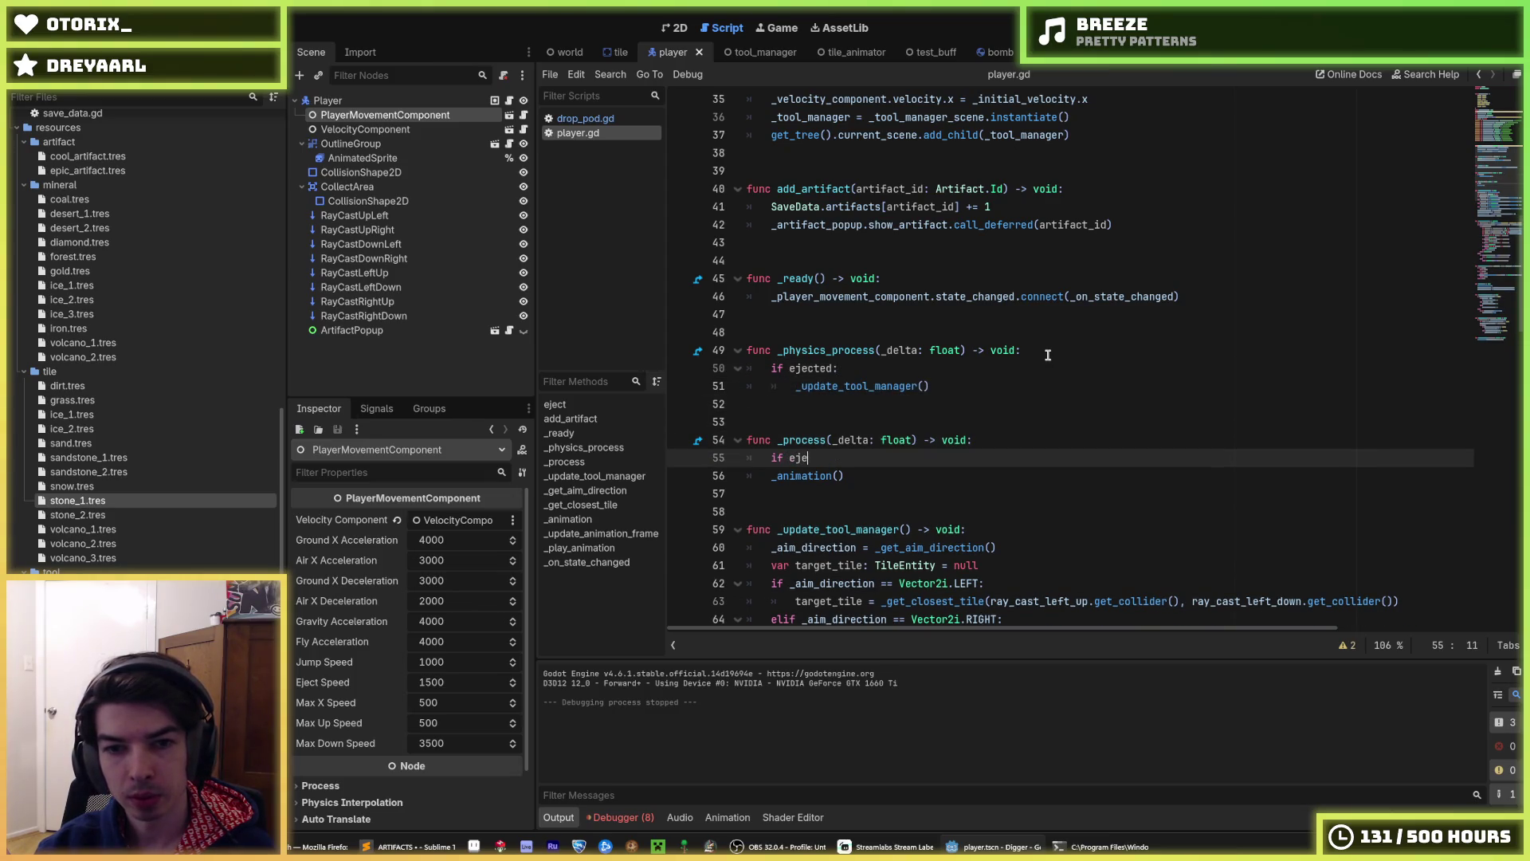
{"action": "type", "text": ":"}
{"action": "key", "text": "Down"}
{"action": "key", "text": "Home"}
{"action": "key", "text": "Tab"}
- Check the eject function's lines 35-37, then run the game to test
{"action": "scroll", "coordinate": [1047, 354], "scroll_direction": "down", "scroll_amount": 7}
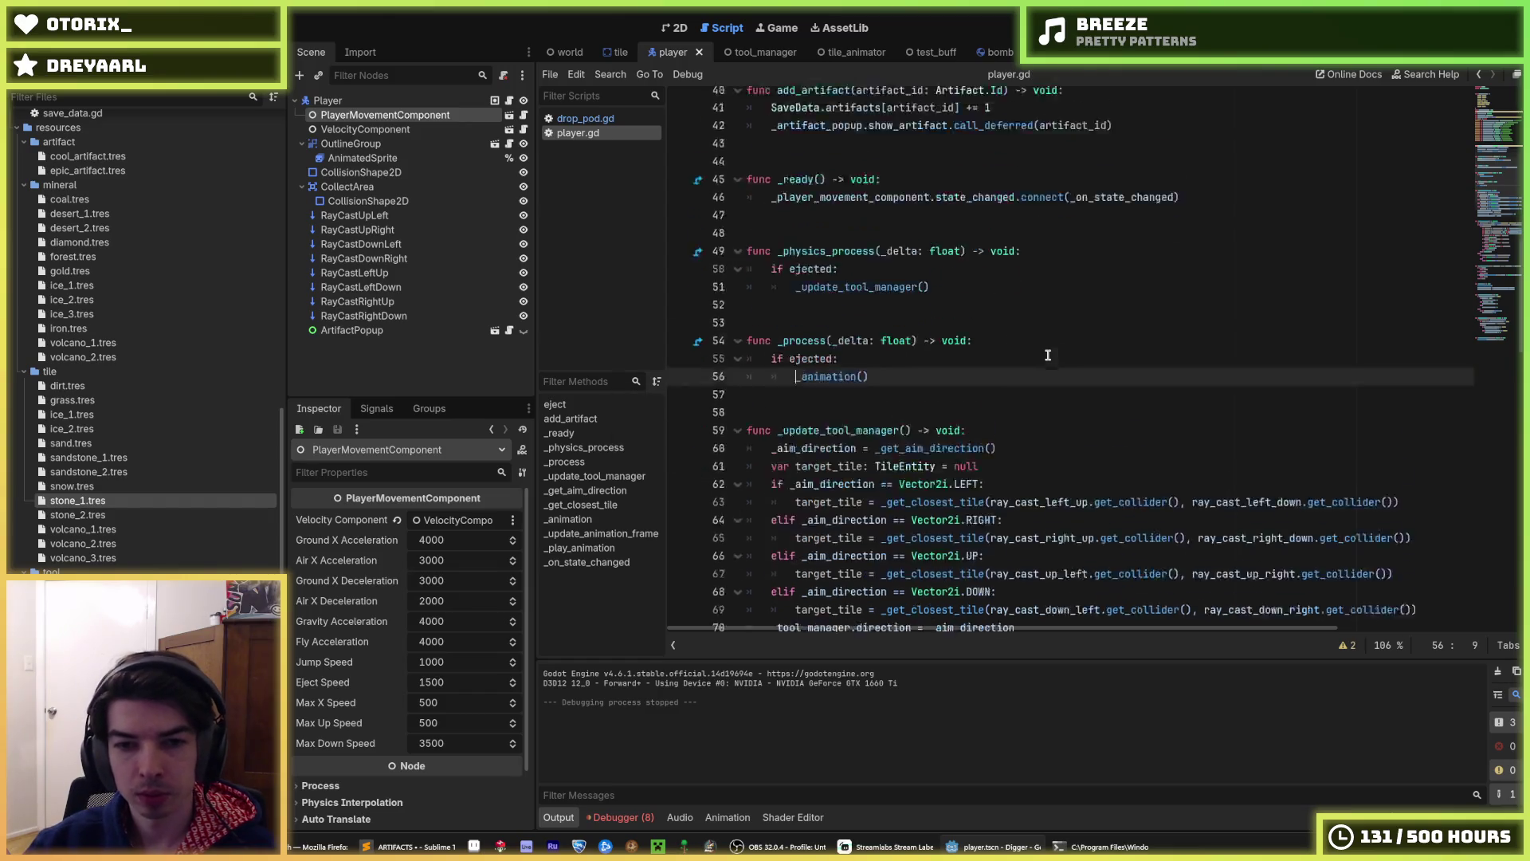
{"action": "scroll", "coordinate": [1040, 358], "scroll_direction": "down", "scroll_amount": 12}
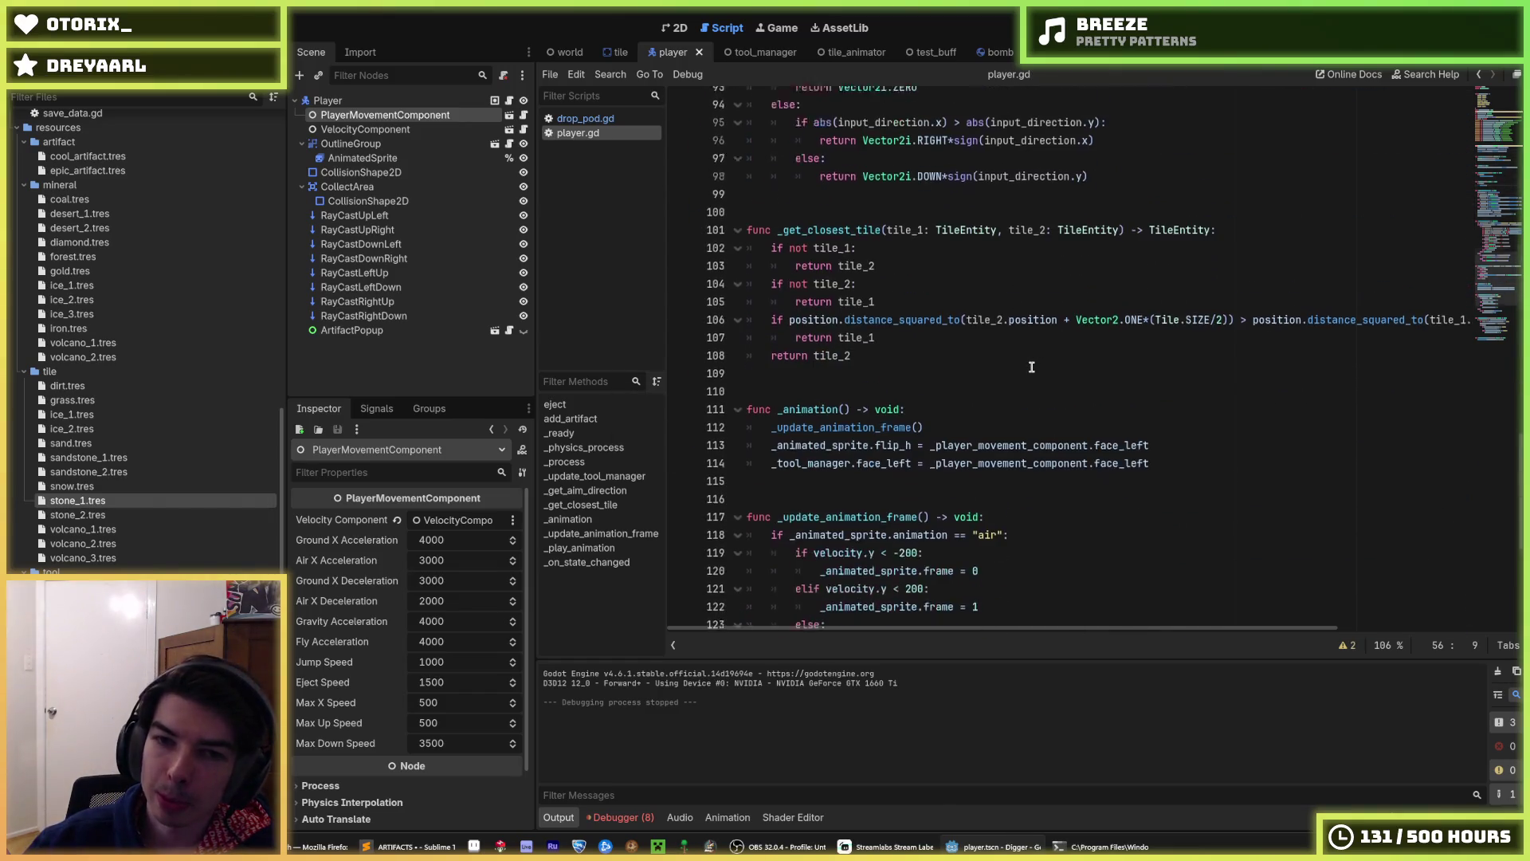
{"action": "left_click", "coordinate": [1033, 332]}
{"action": "scroll", "coordinate": [1034, 331], "scroll_direction": "down", "scroll_amount": 6}
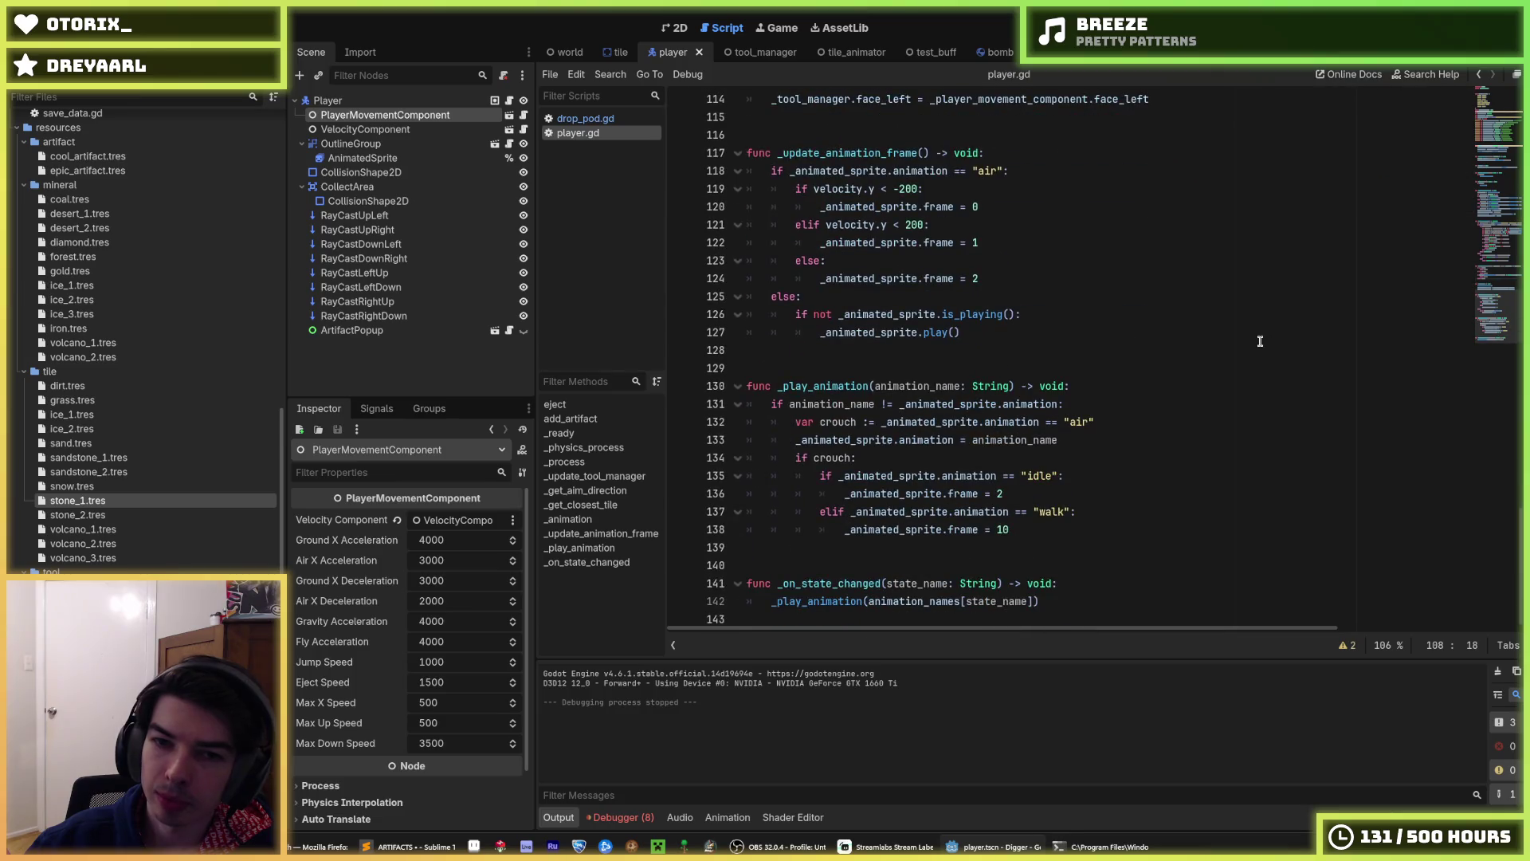
{"action": "left_click_drag", "start_coordinate": [1476, 337], "coordinate": [1458, 96]}
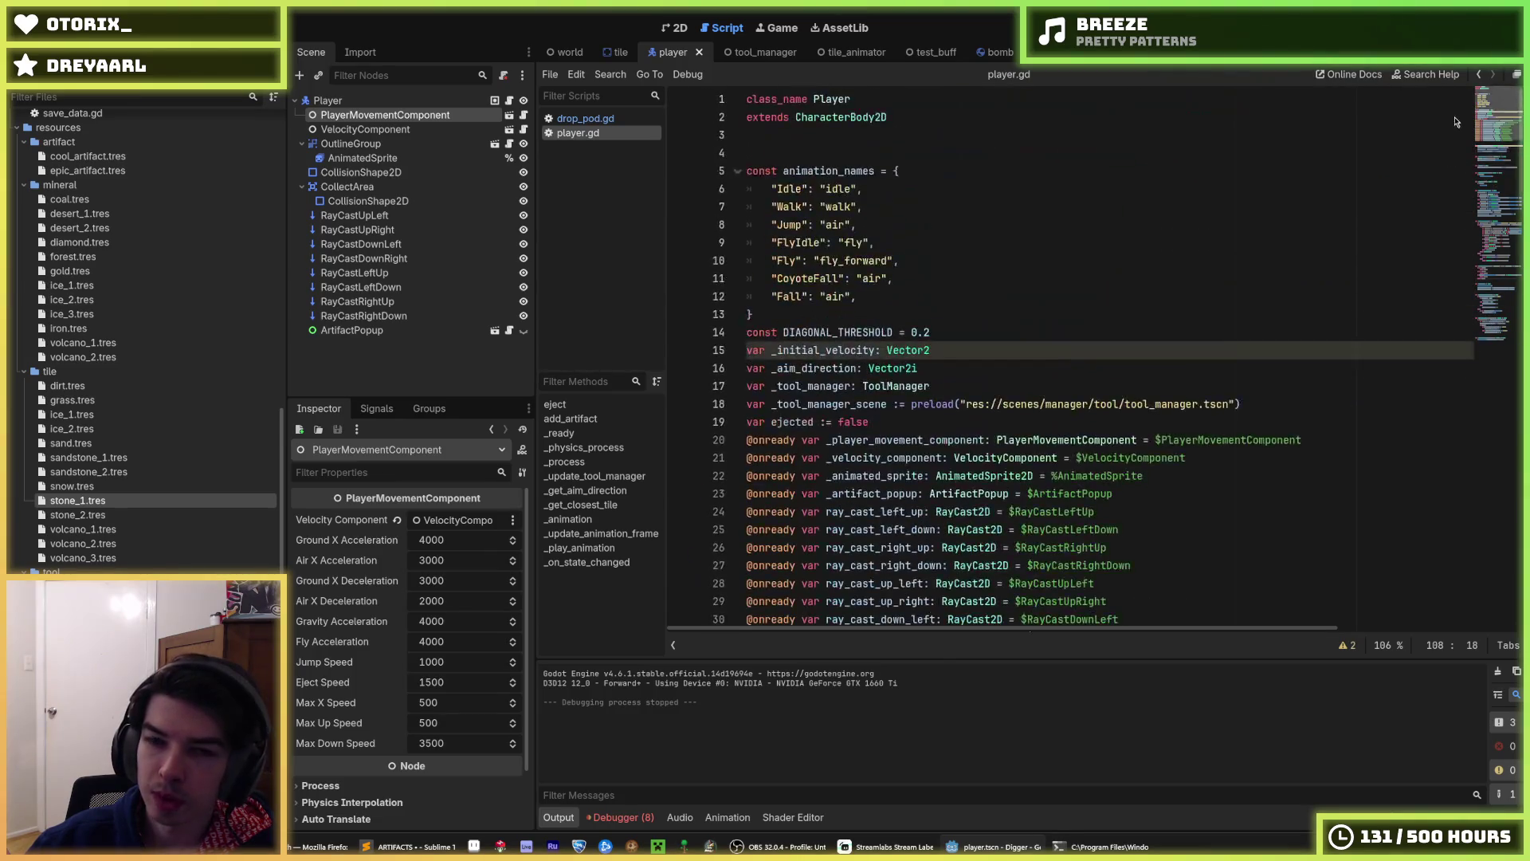
{"action": "left_click", "coordinate": [1085, 349]}
{"action": "scroll", "coordinate": [1070, 348], "scroll_direction": "down", "scroll_amount": 8}
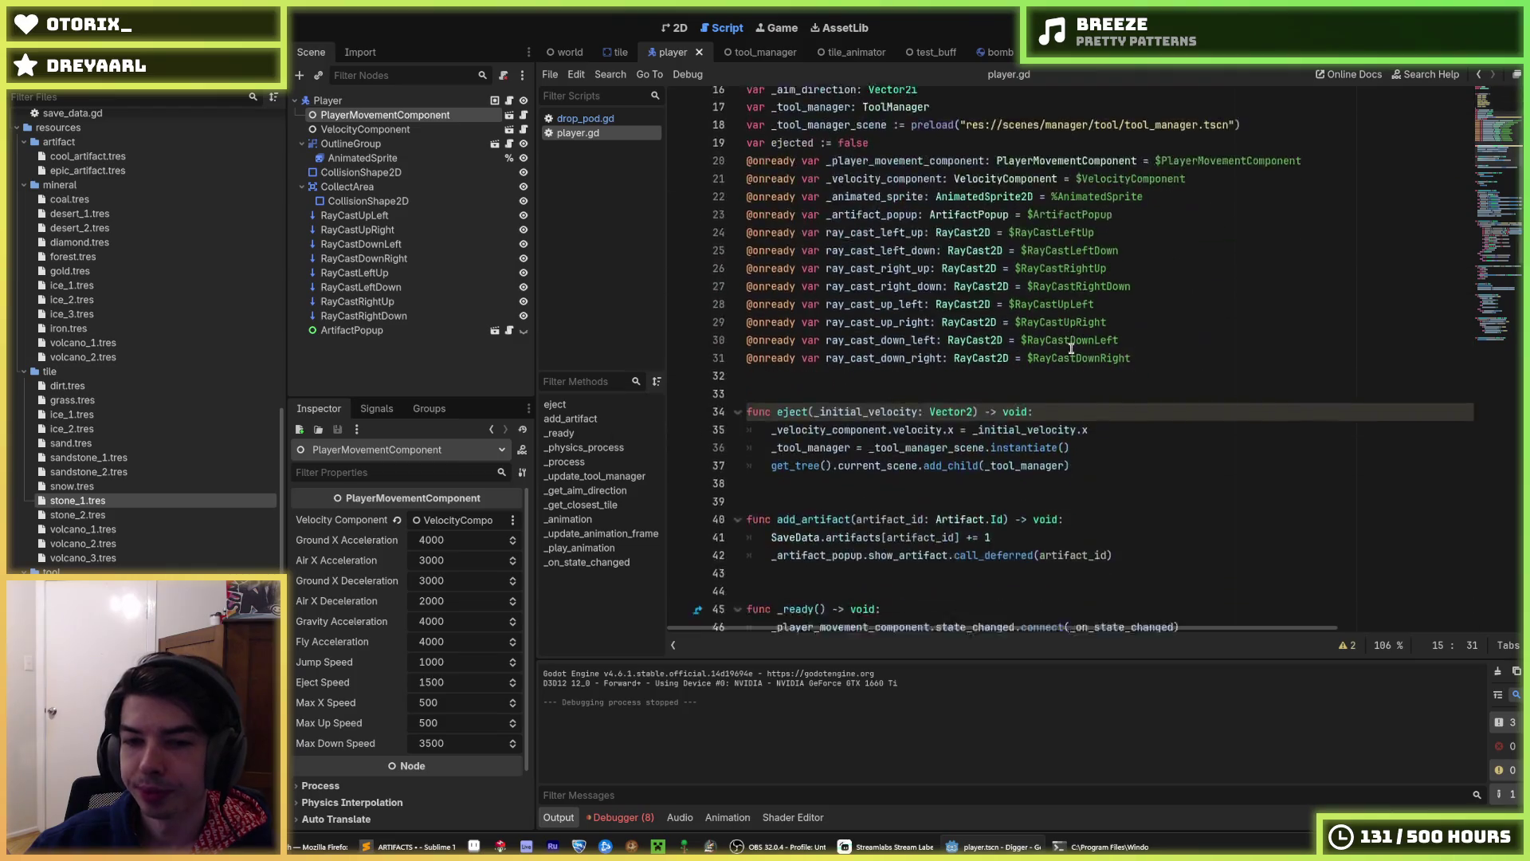
{"action": "left_click", "coordinate": [1129, 326]}
{"action": "left_click", "coordinate": [1110, 320]}
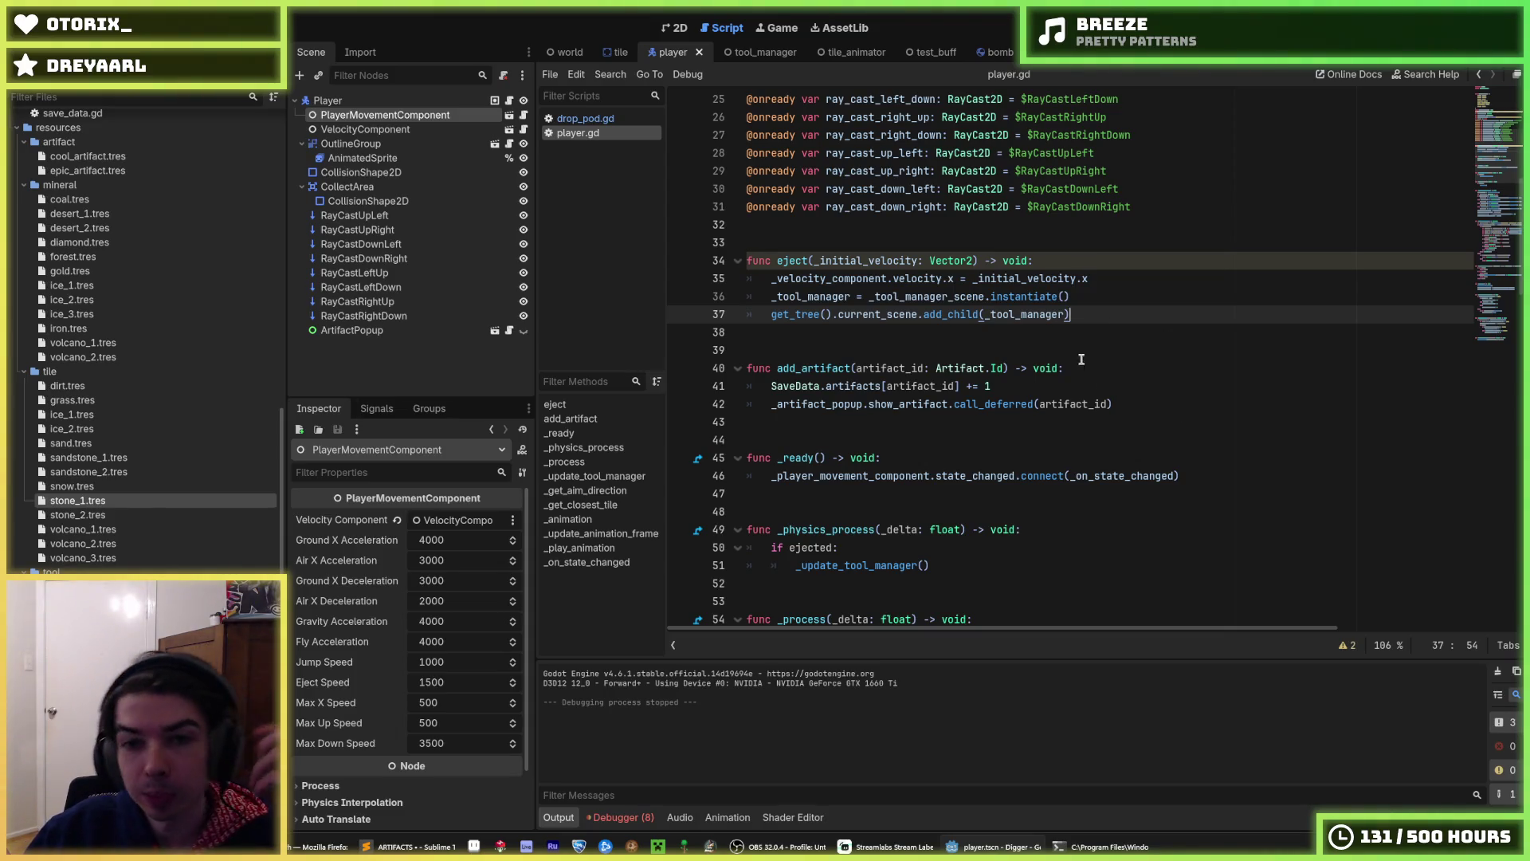
{"action": "left_click", "coordinate": [1104, 288]}
{"action": "left_click", "coordinate": [1116, 284]}
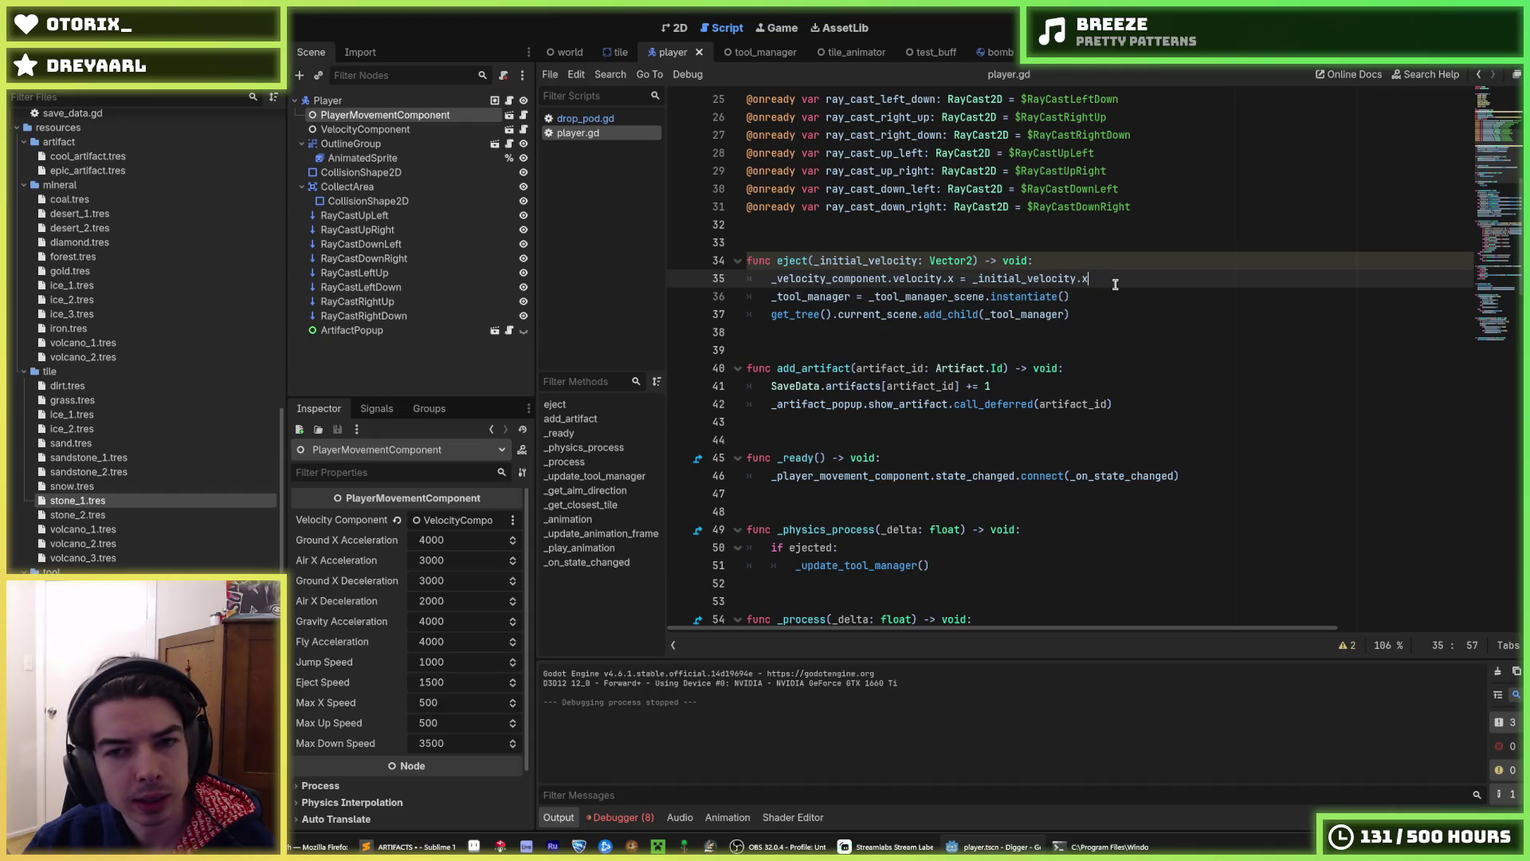
{"action": "left_click", "coordinate": [1115, 290]}
{"action": "key", "text": "F5"}
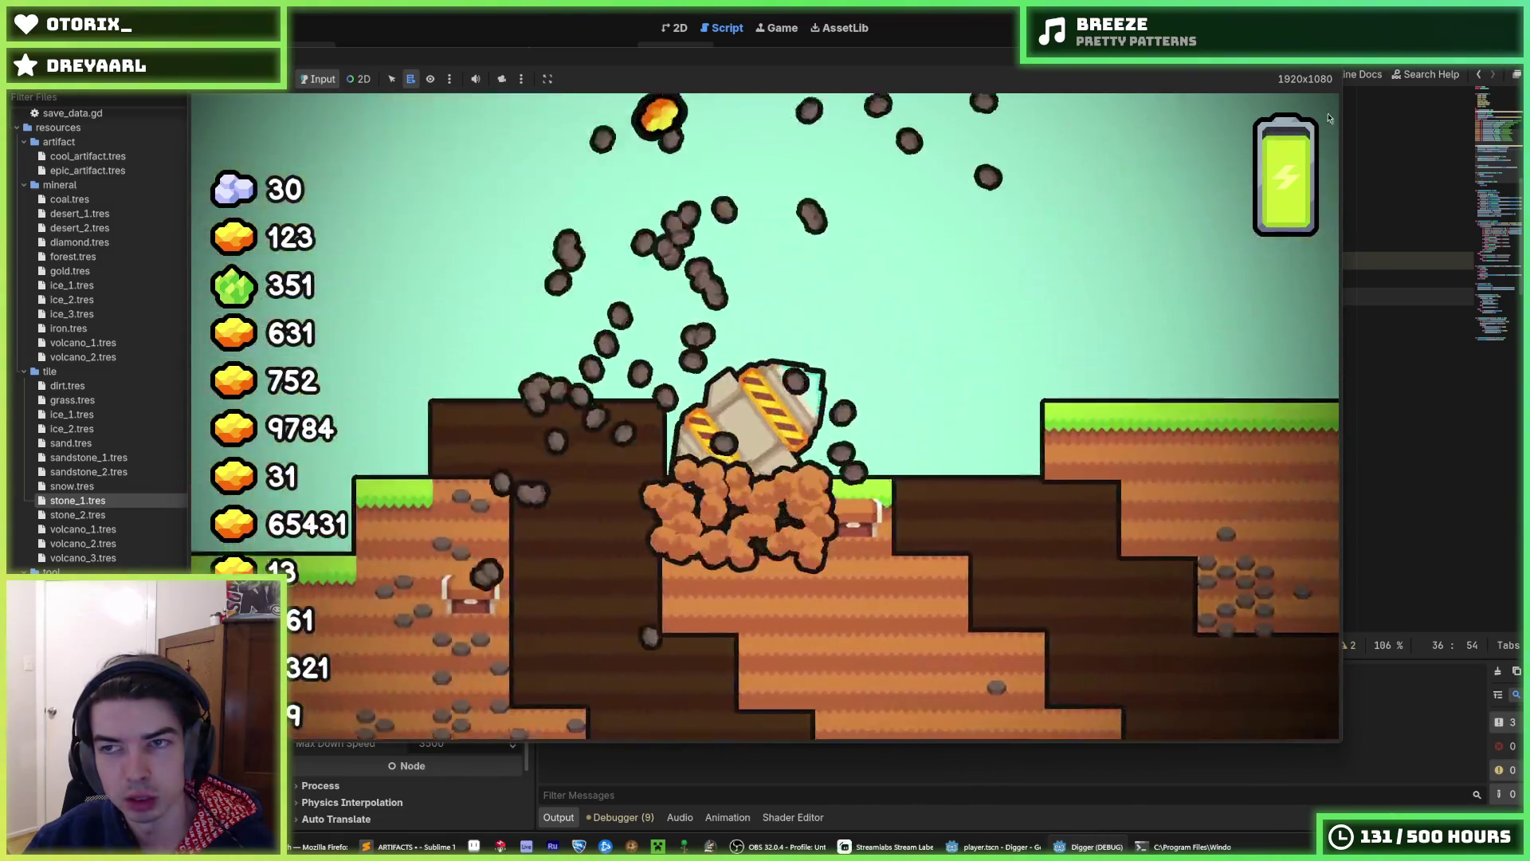
- Stop the game, open the DropPod scene, and select its Player node
{"action": "key", "text": "F5"}
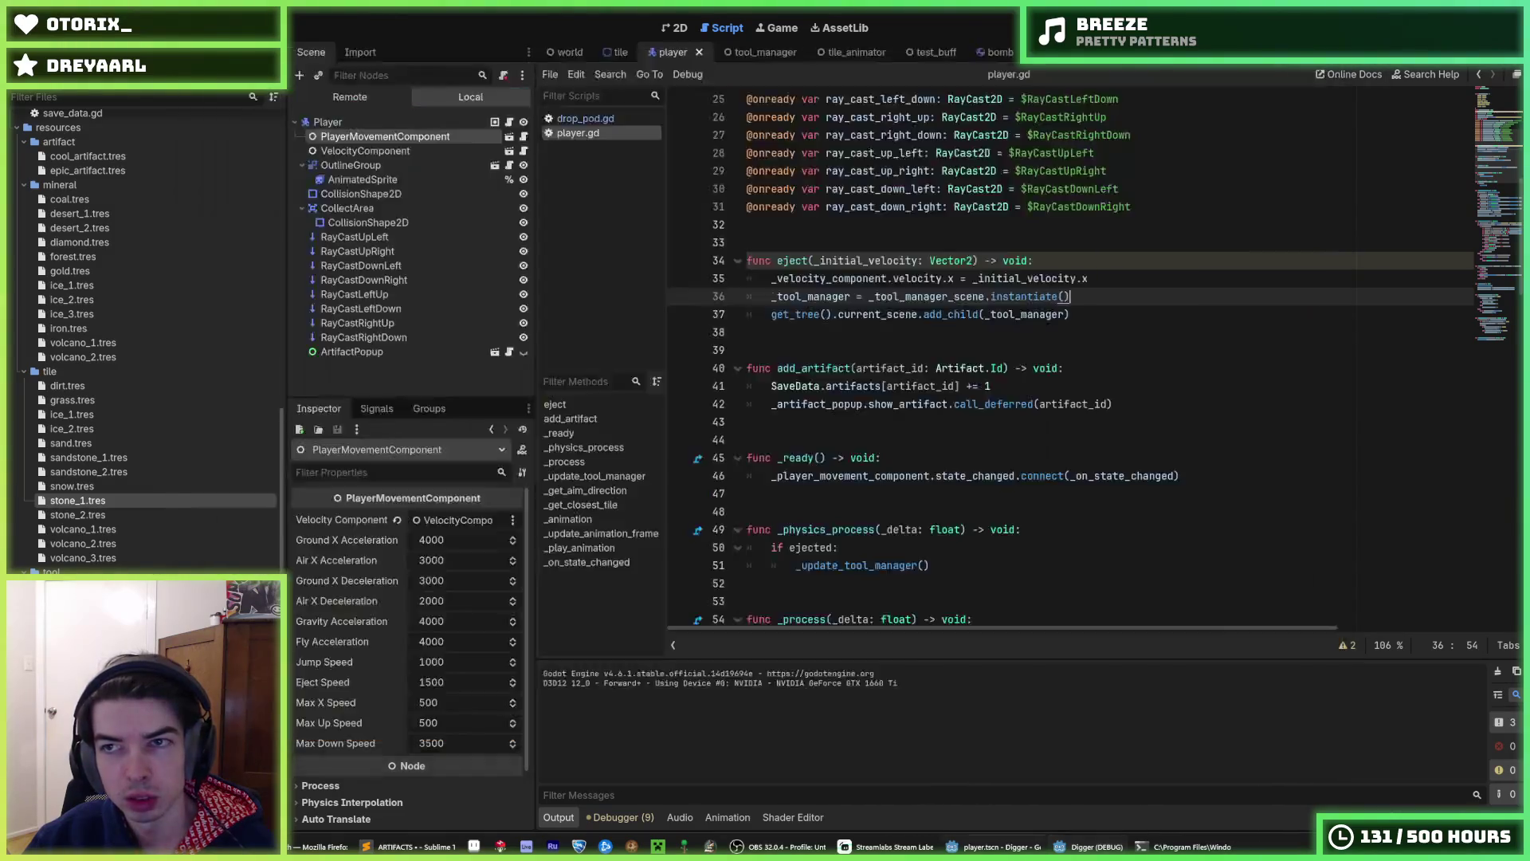
{"action": "mouse_move", "coordinate": [619, 57]}
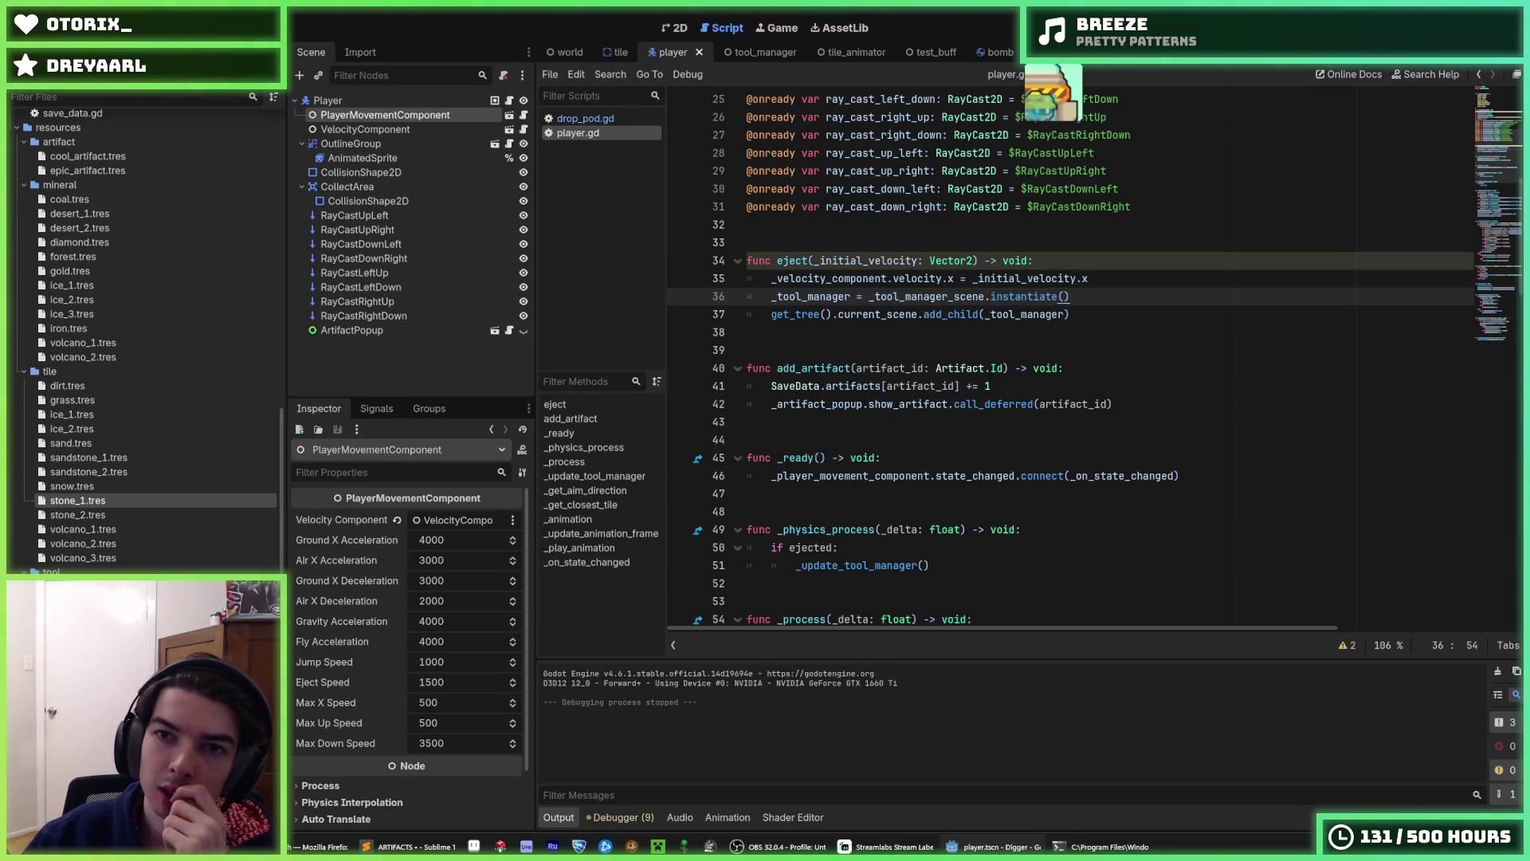
{"action": "left_click", "coordinate": [1051, 52]}
{"action": "left_click", "coordinate": [396, 133]}
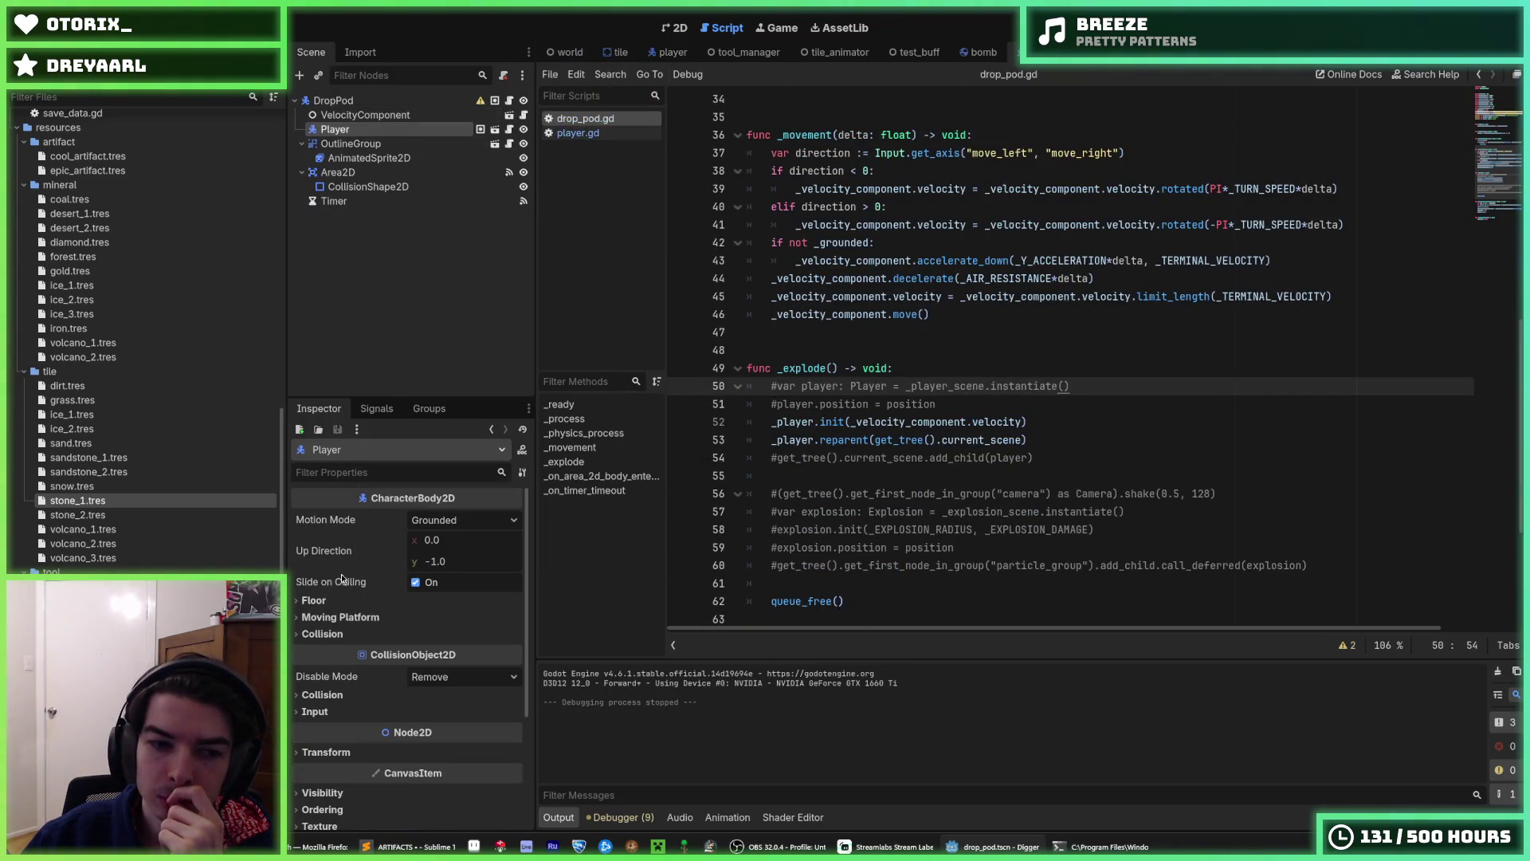
- Browse the Player's collision, transform, floor and moving platform Inspector sections
{"action": "scroll", "coordinate": [346, 567], "scroll_direction": "down", "scroll_amount": 2}
{"action": "left_click", "coordinate": [344, 612]}
{"action": "left_click", "coordinate": [344, 612]}
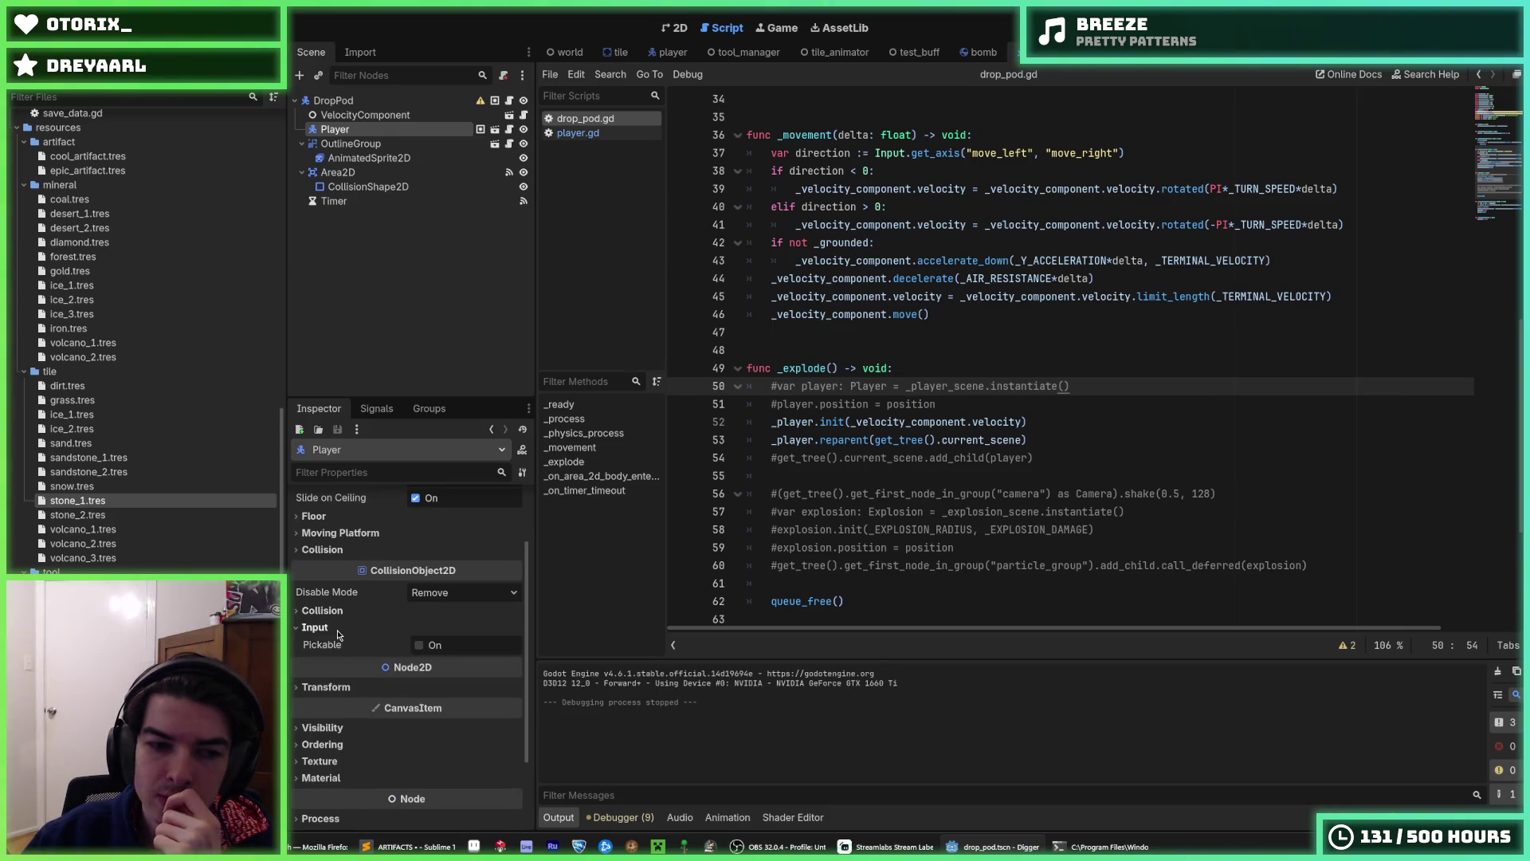
{"action": "left_click", "coordinate": [349, 668]}
{"action": "left_click", "coordinate": [350, 670]}
{"action": "scroll", "coordinate": [351, 669], "scroll_direction": "up", "scroll_amount": 2}
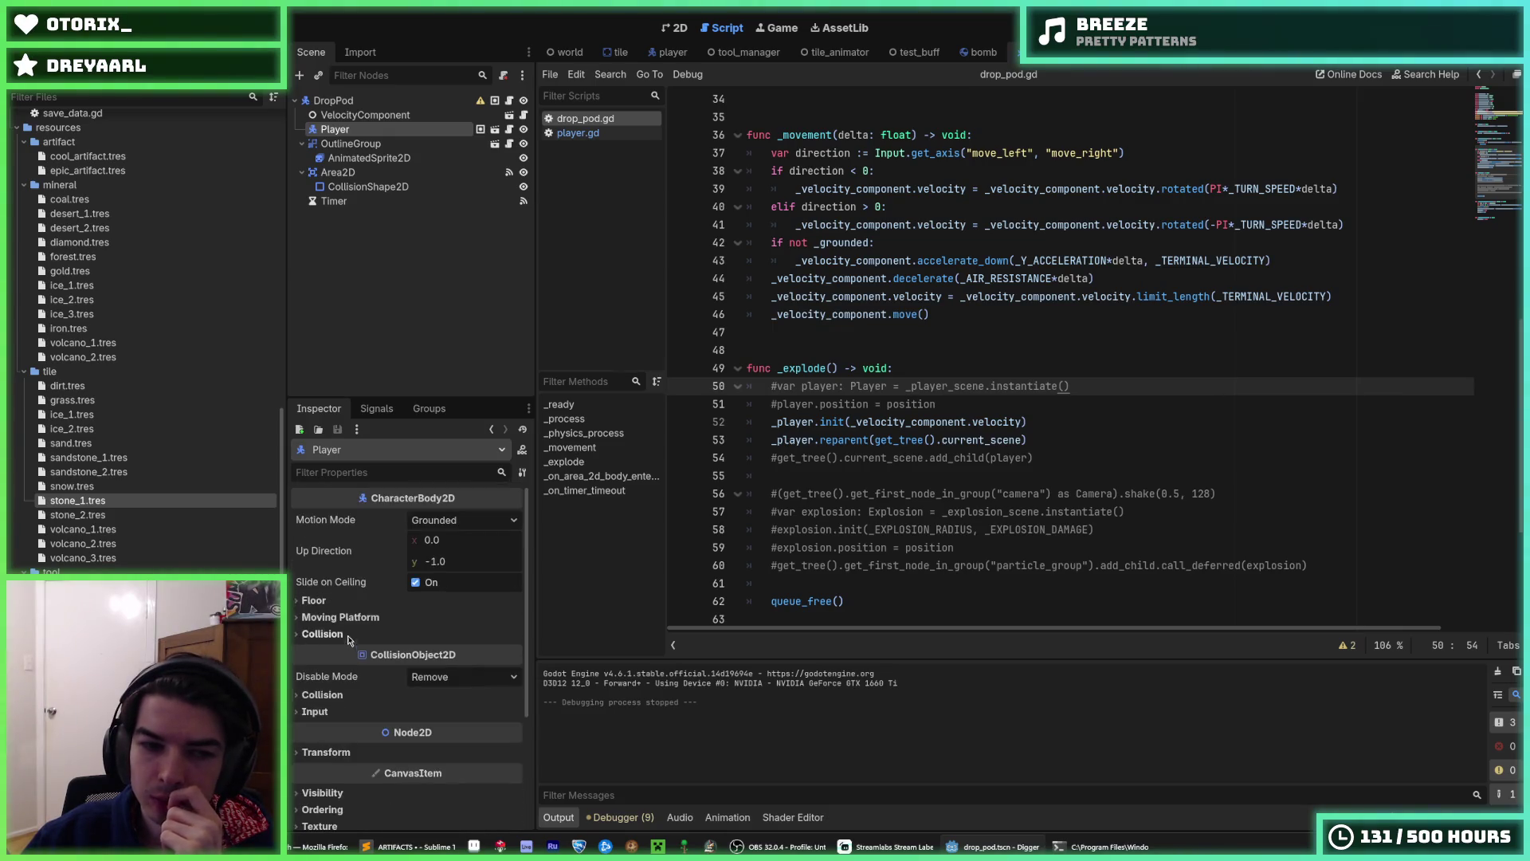
{"action": "left_click", "coordinate": [339, 603]}
{"action": "left_click", "coordinate": [339, 604]}
{"action": "left_click", "coordinate": [340, 604]}
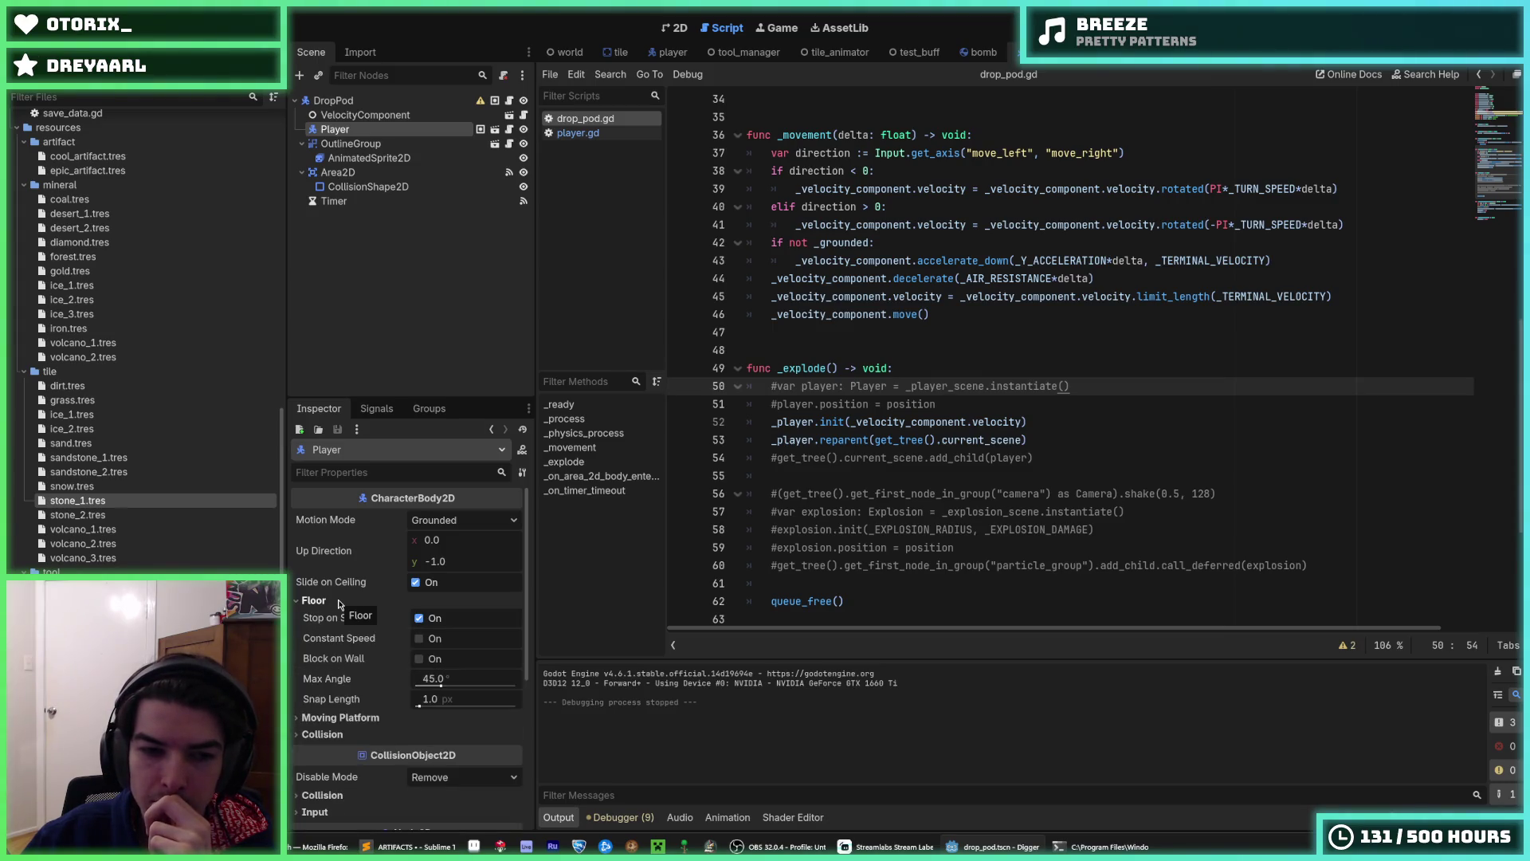
{"action": "left_click", "coordinate": [339, 604]}
{"action": "left_click", "coordinate": [342, 617]}
{"action": "left_click", "coordinate": [344, 617]}
{"action": "left_click", "coordinate": [354, 634]}
{"action": "left_click", "coordinate": [322, 634]}
{"action": "left_click", "coordinate": [314, 600]}
{"action": "left_click", "coordinate": [314, 600]}
- Open the Player scene from the node's scene icon
{"action": "left_click", "coordinate": [494, 129]}
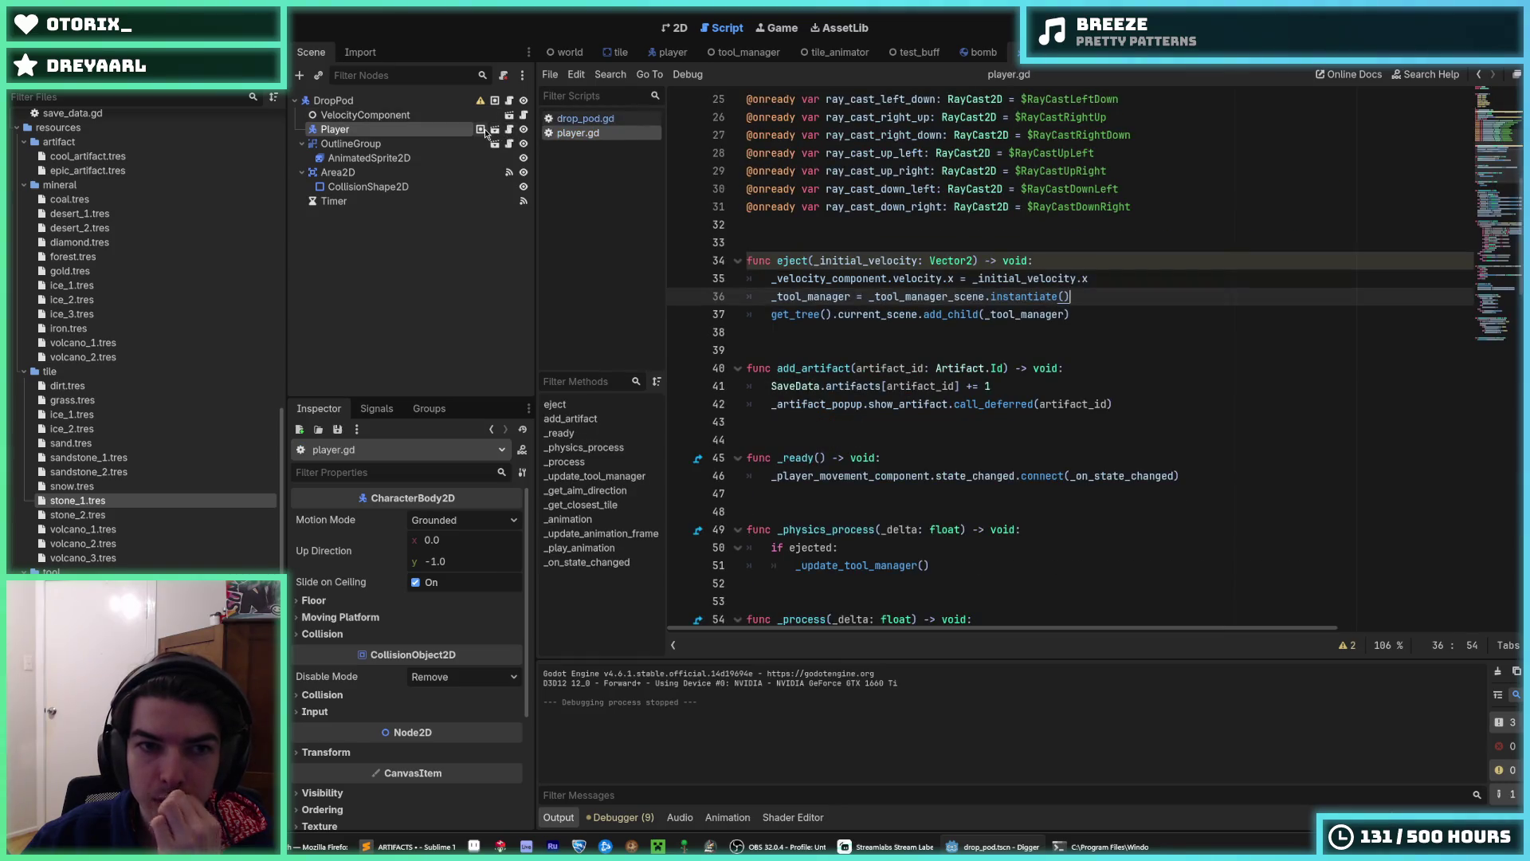
{"action": "left_click", "coordinate": [480, 129]}
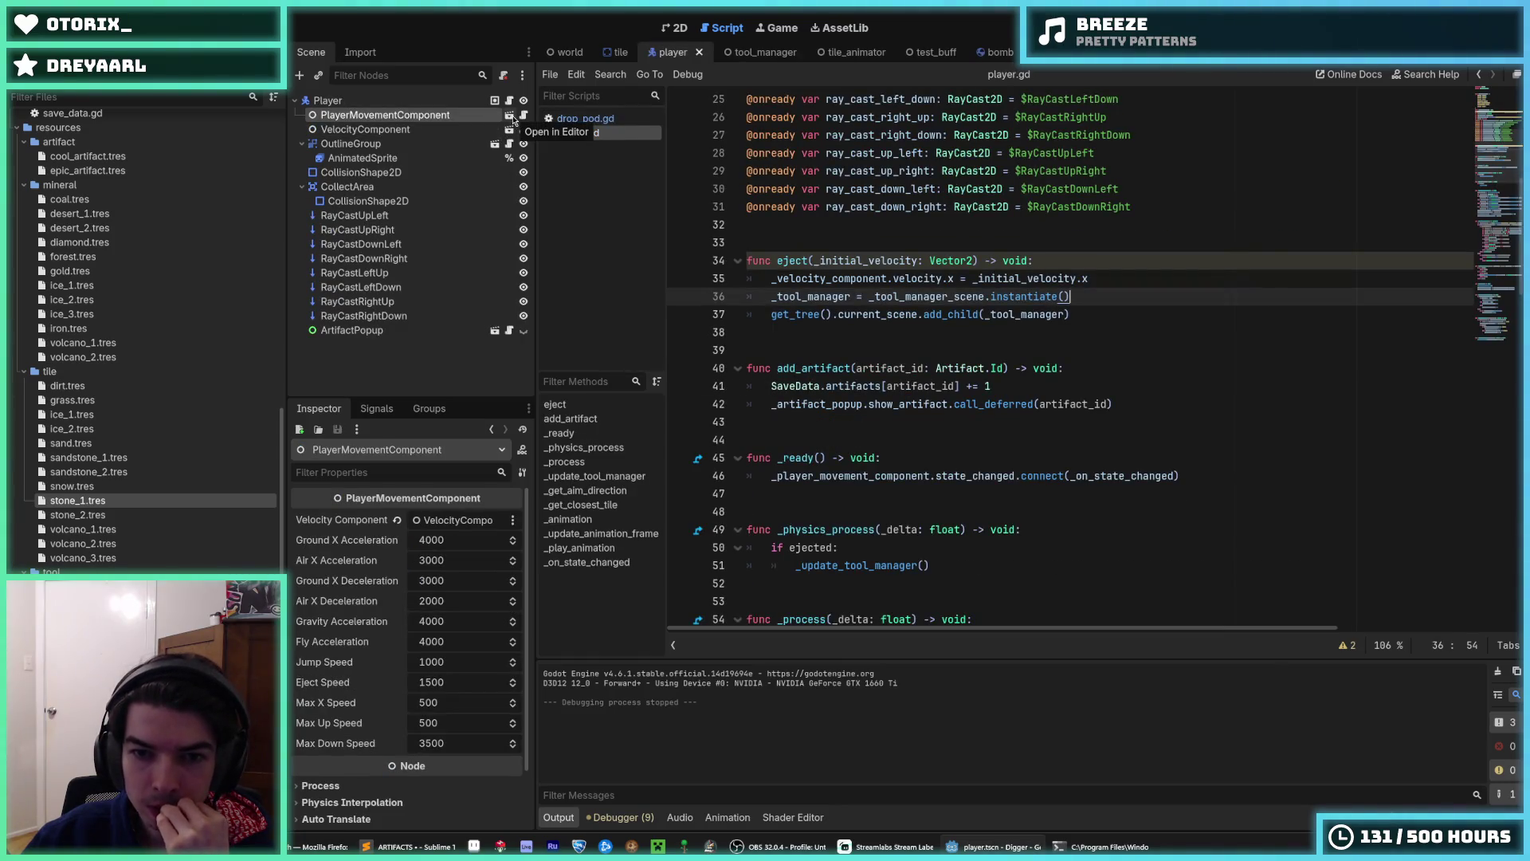
{"action": "scroll", "coordinate": [986, 287], "scroll_direction": "down", "scroll_amount": 5}
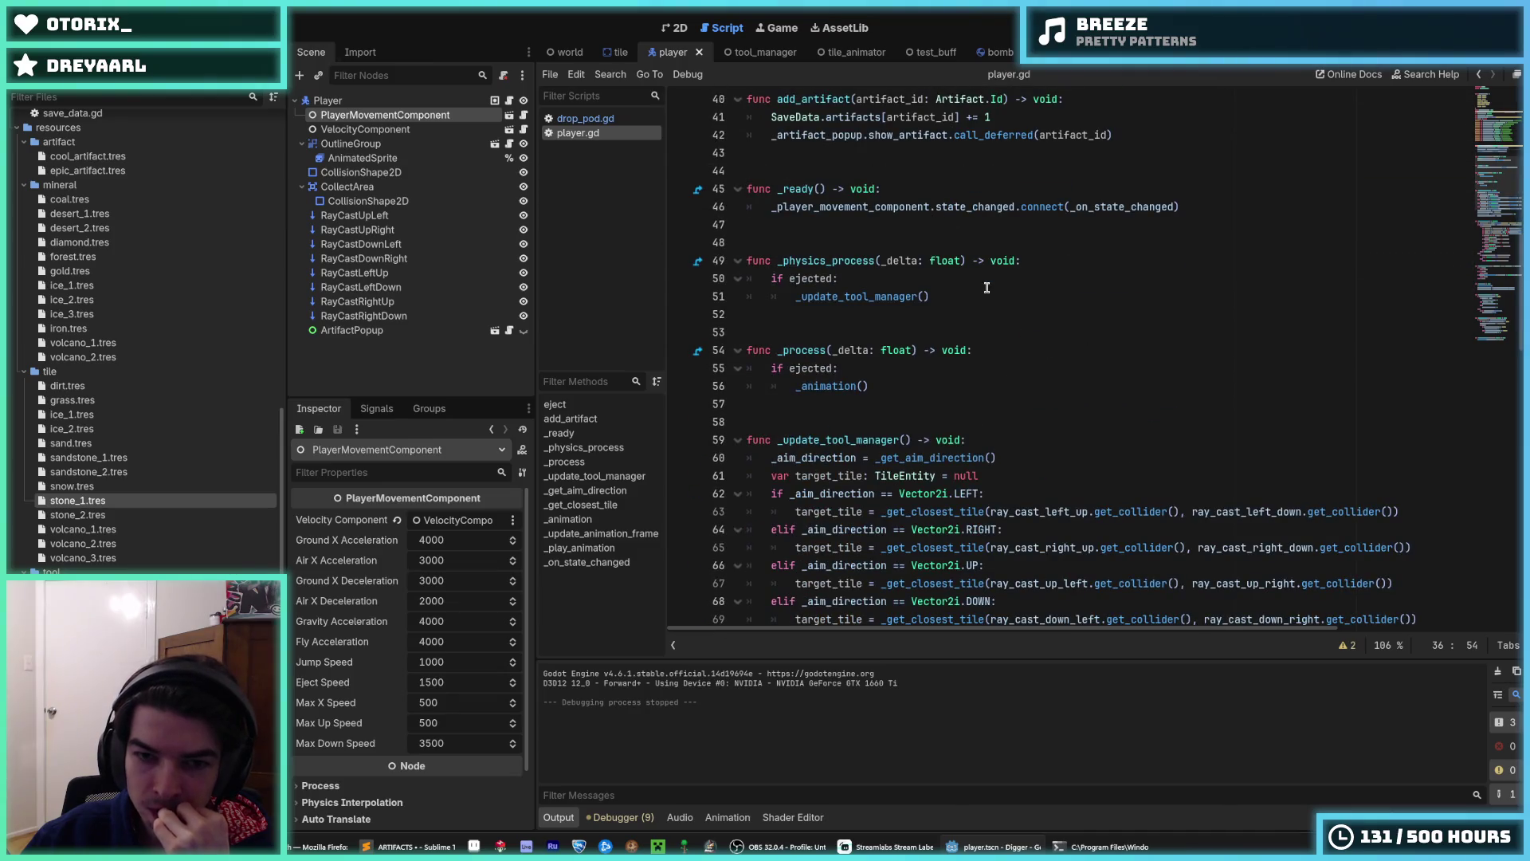
- In player_movement_component.gd, add 'var player := owner as Player' at the top of the physics function
{"action": "left_click", "coordinate": [508, 114]}
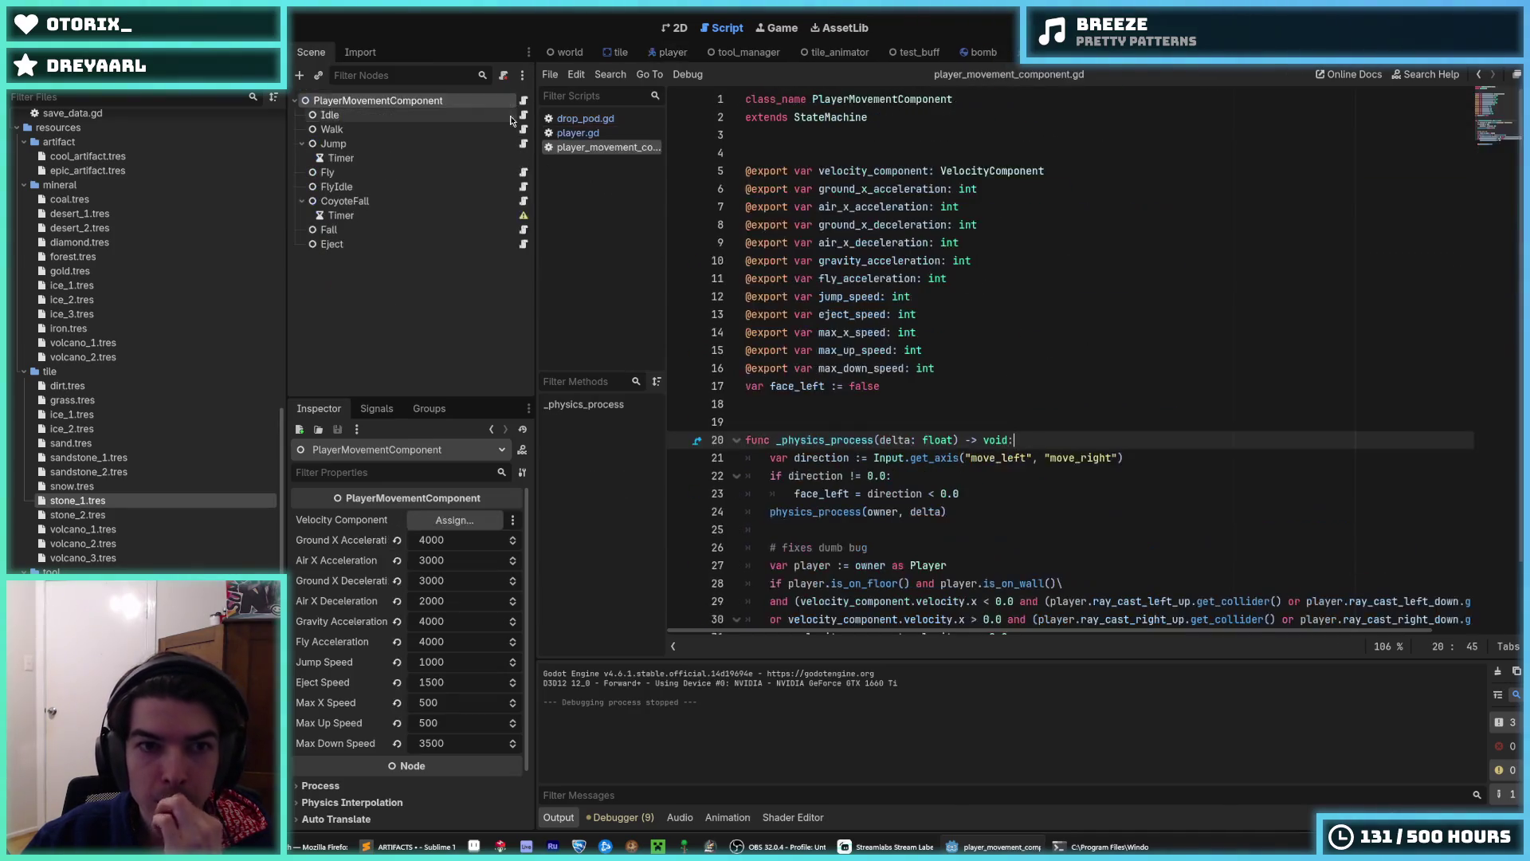
{"action": "scroll", "coordinate": [873, 260], "scroll_direction": "down", "scroll_amount": 2}
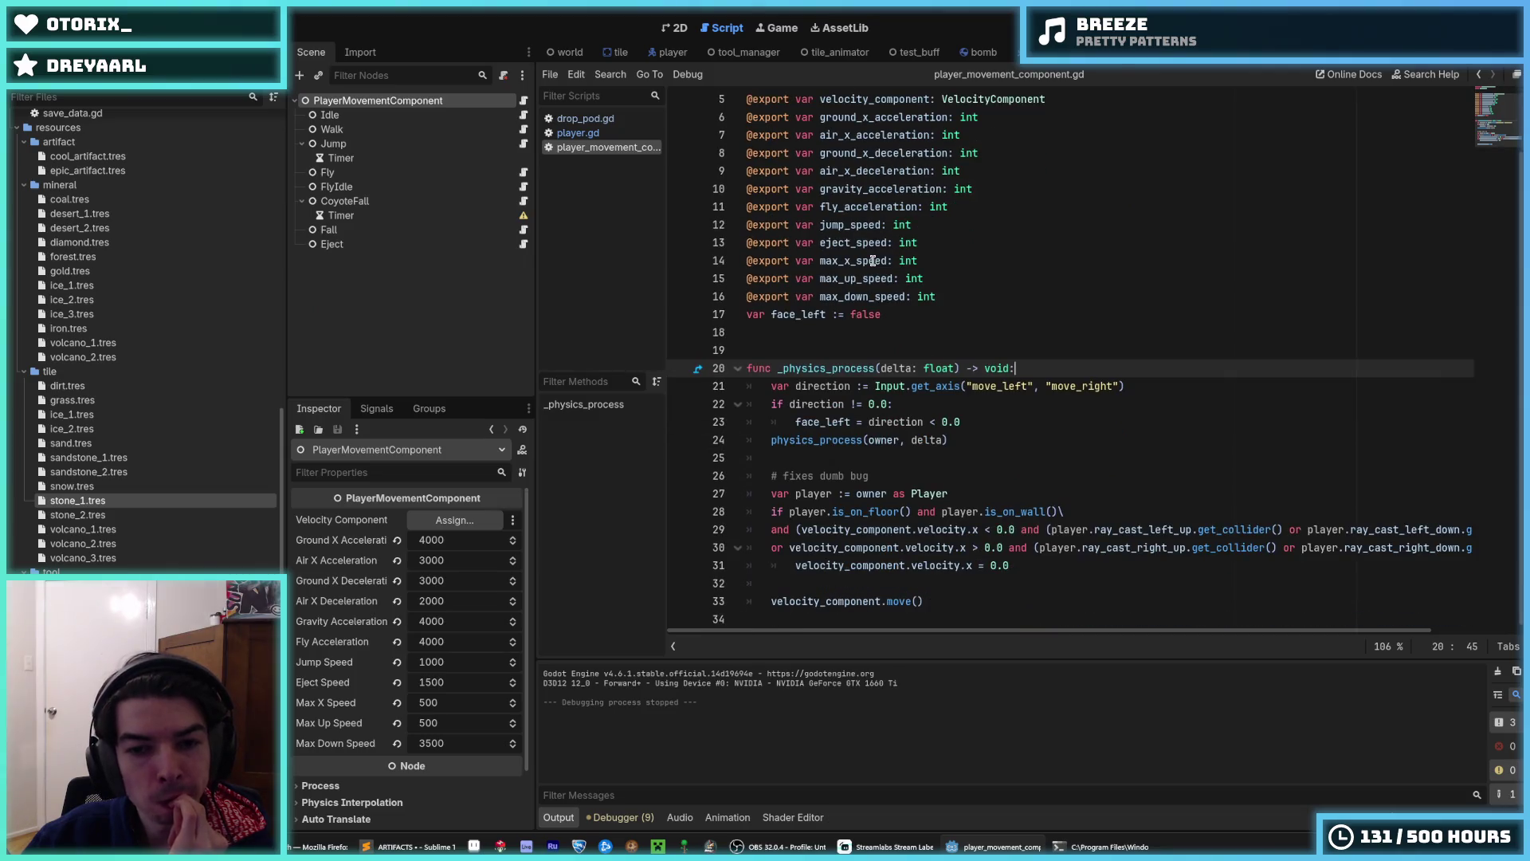
{"action": "left_click", "coordinate": [985, 495]}
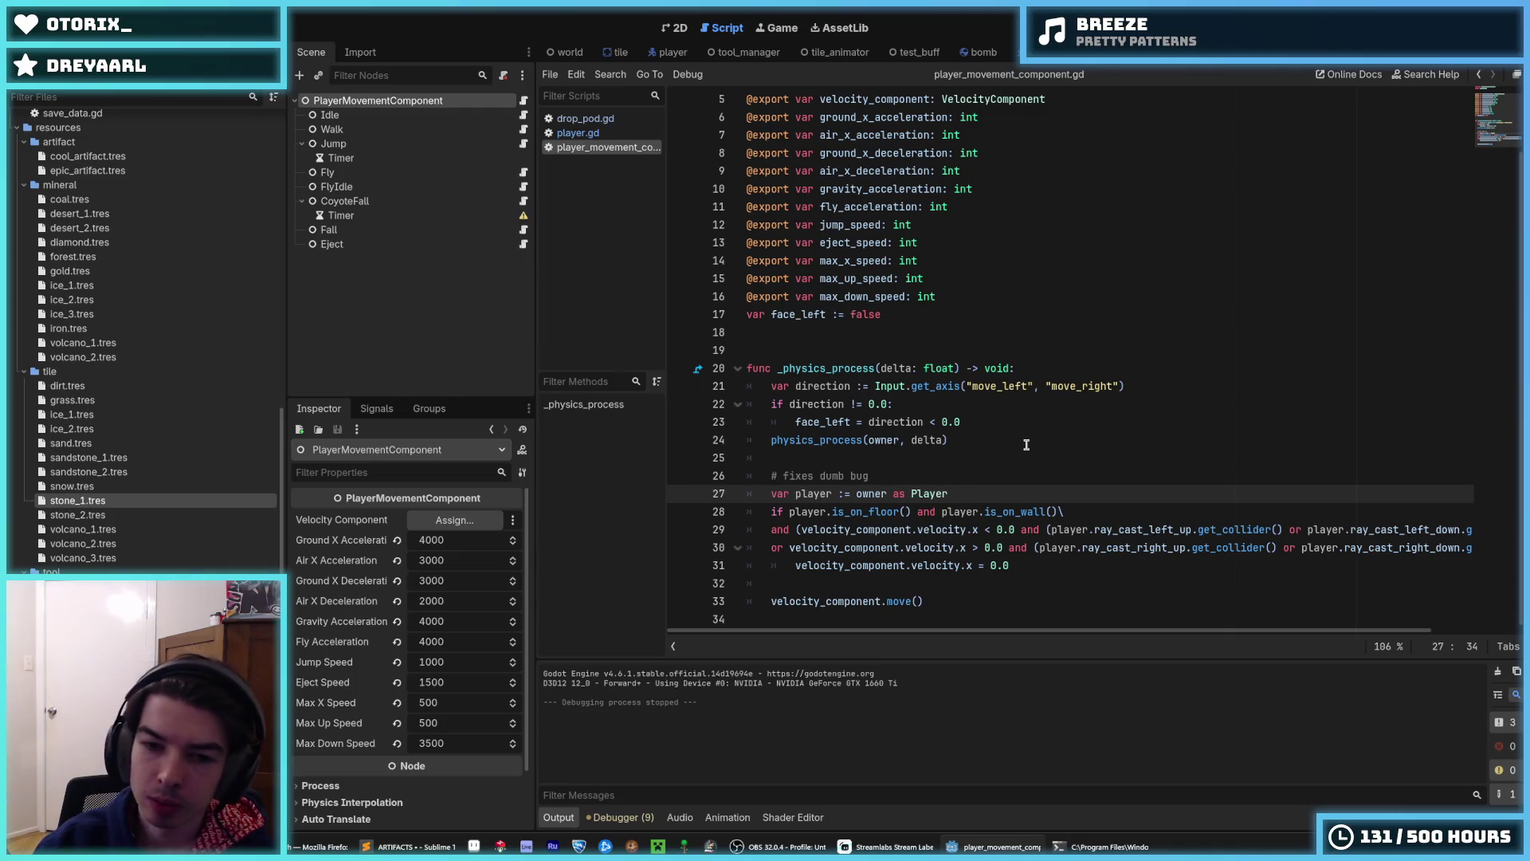
{"action": "key", "text": "Down"}
{"action": "key", "text": "Down"}
{"action": "key", "text": "Down"}
{"action": "key", "text": "Up"}
{"action": "key", "text": "Up"}
{"action": "key", "text": "Up"}
{"action": "key", "text": "Home"}
{"action": "key", "text": "Return"}
{"action": "key", "text": "Up"}
{"action": "type", "text": "i"}
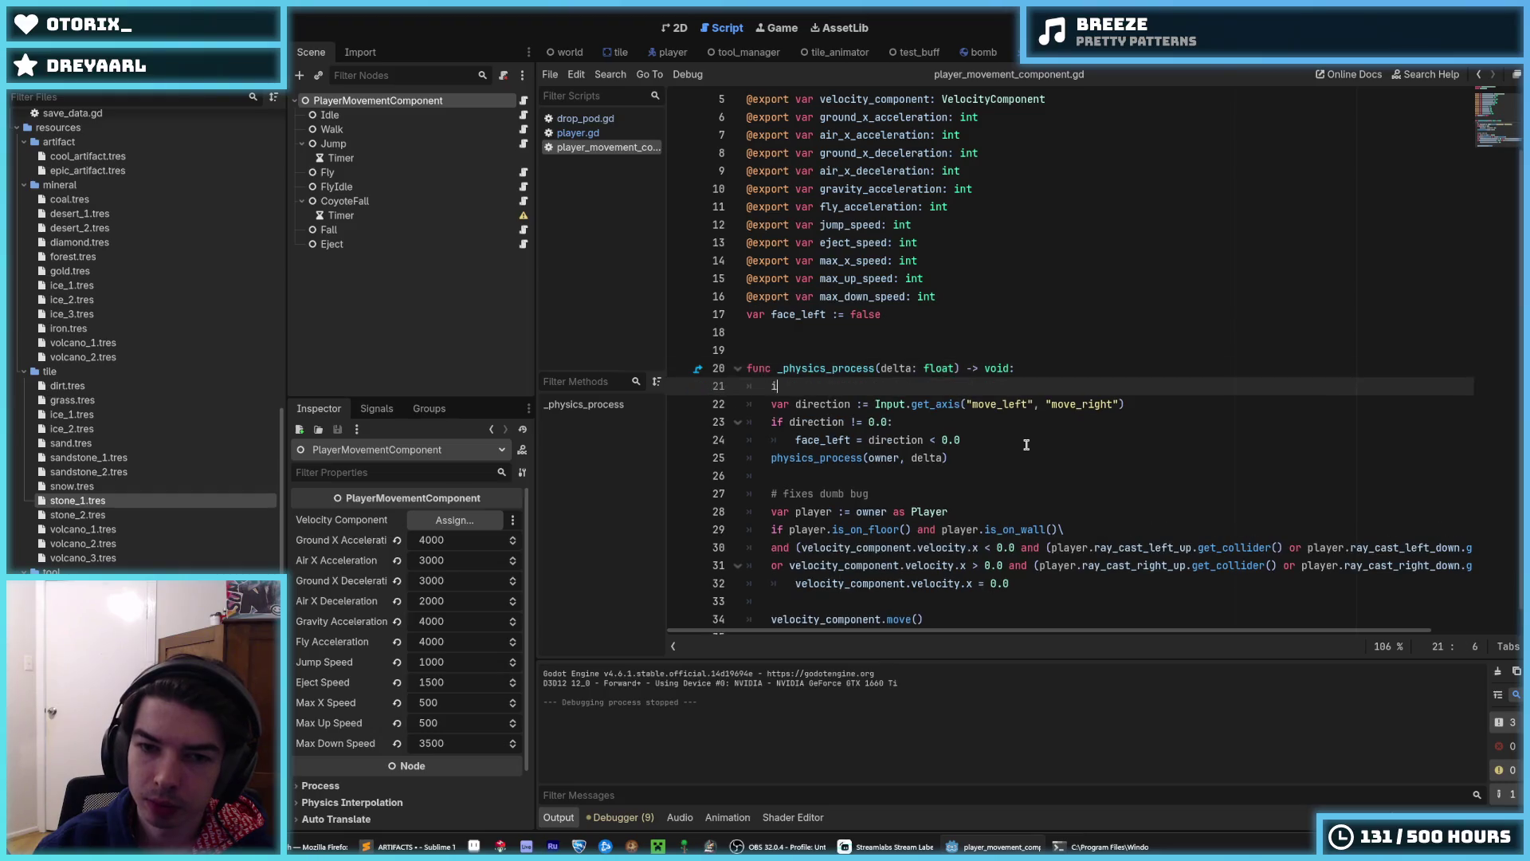
- Wrap the movement body in 'if player.ejected:' by indenting it beneath, and save the script
{"action": "key", "text": "Down"}
{"action": "key", "text": "Down"}
{"action": "key", "text": "Down"}
{"action": "key", "text": "alt+Up"}
{"action": "key", "text": "alt+Up"}
{"action": "key", "text": "alt+Up"}
{"action": "key", "text": "alt+Up"}
{"action": "key", "text": "alt+Up"}
{"action": "key", "text": "alt+Down"}
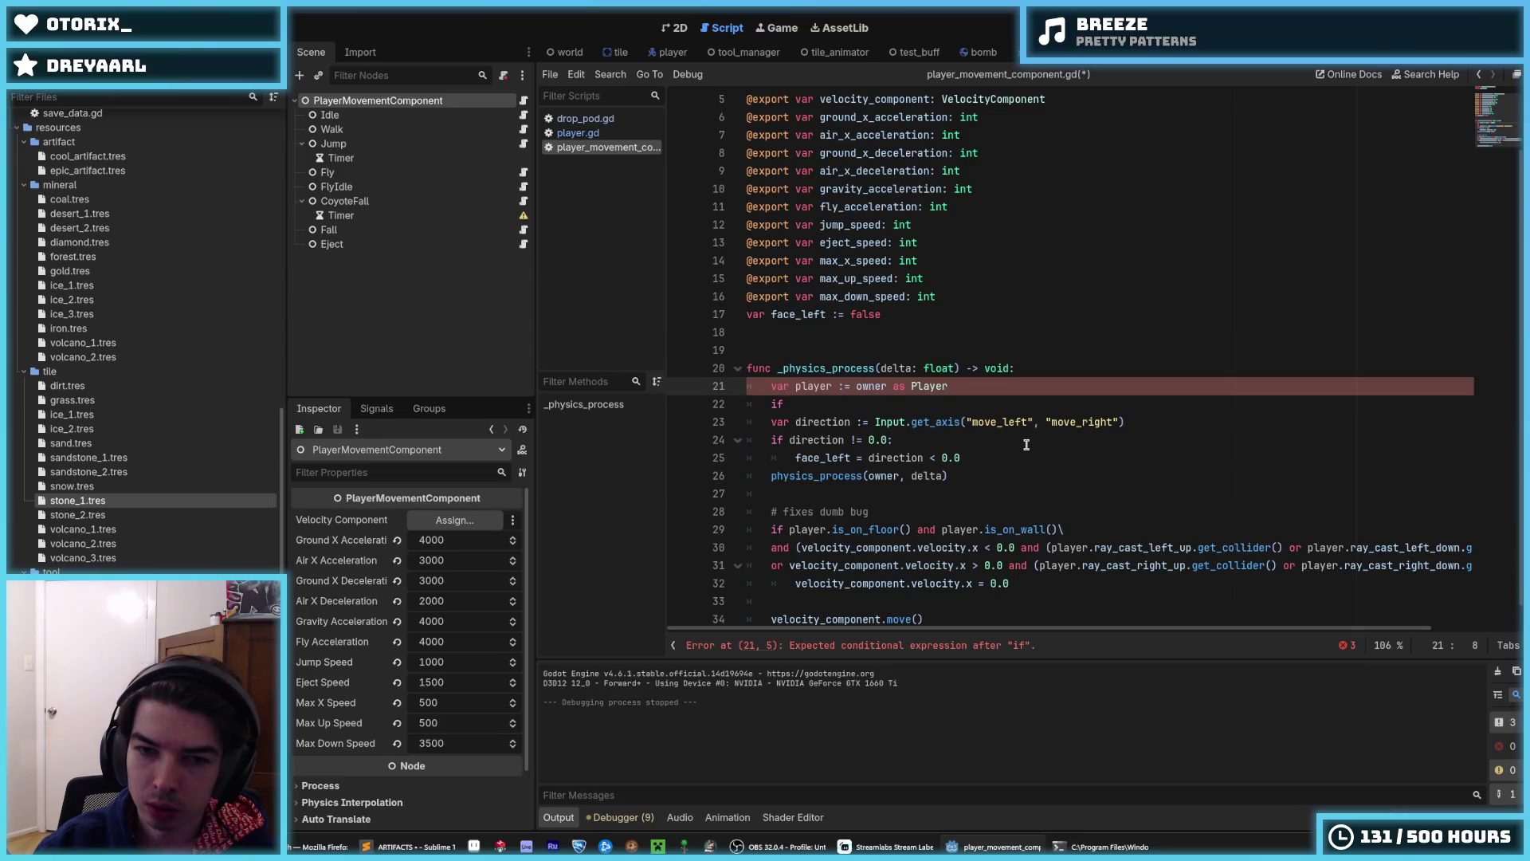
{"action": "key", "text": "Down"}
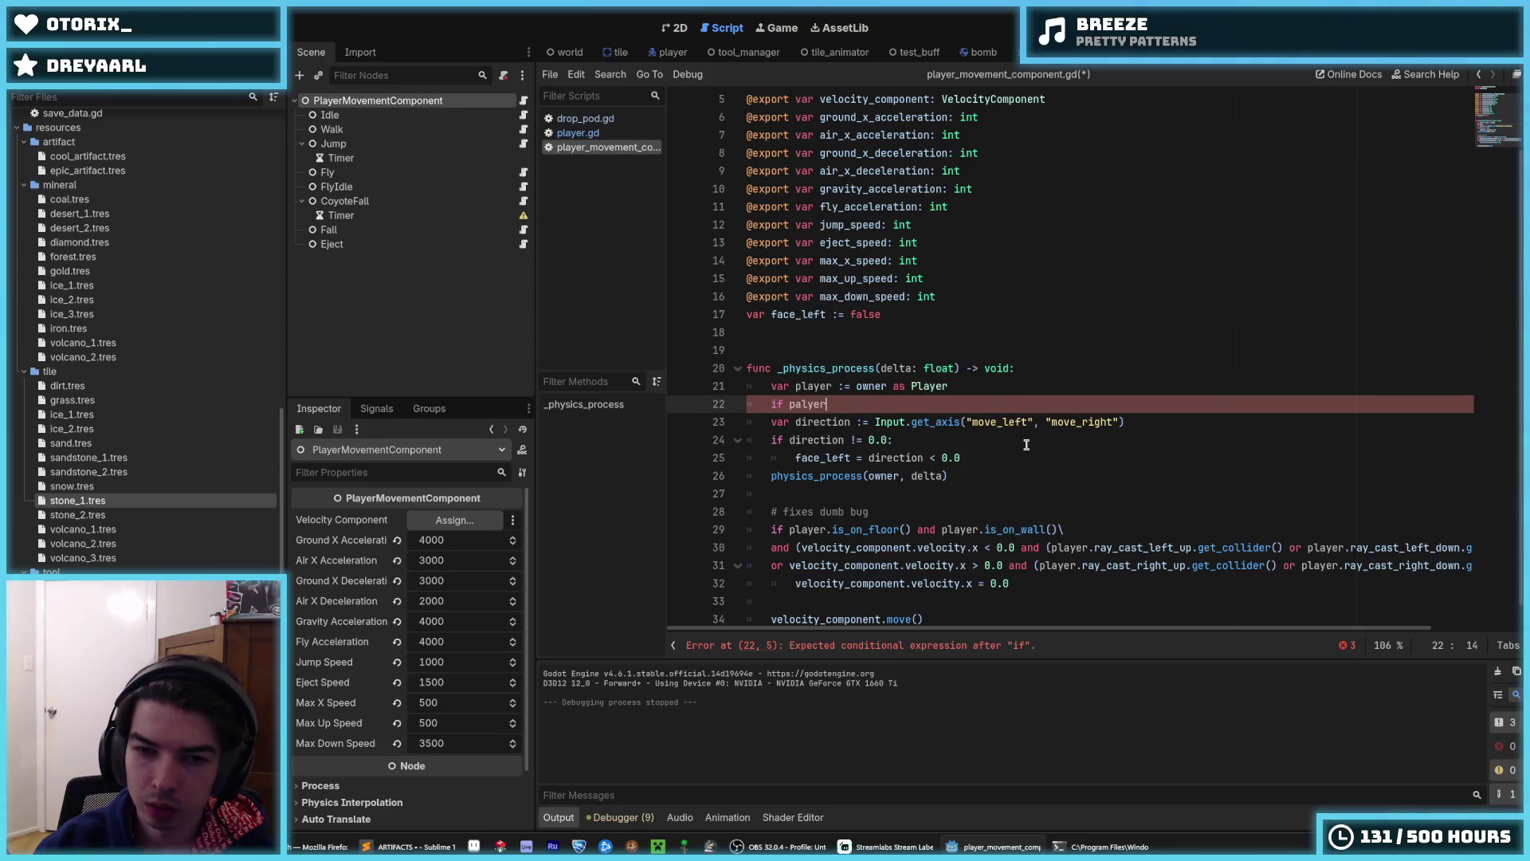
{"action": "key", "text": "BackSpace"}
{"action": "key", "text": "BackSpace"}
{"action": "key", "text": "BackSpace"}
{"action": "type", "text": "layer.ejected"}
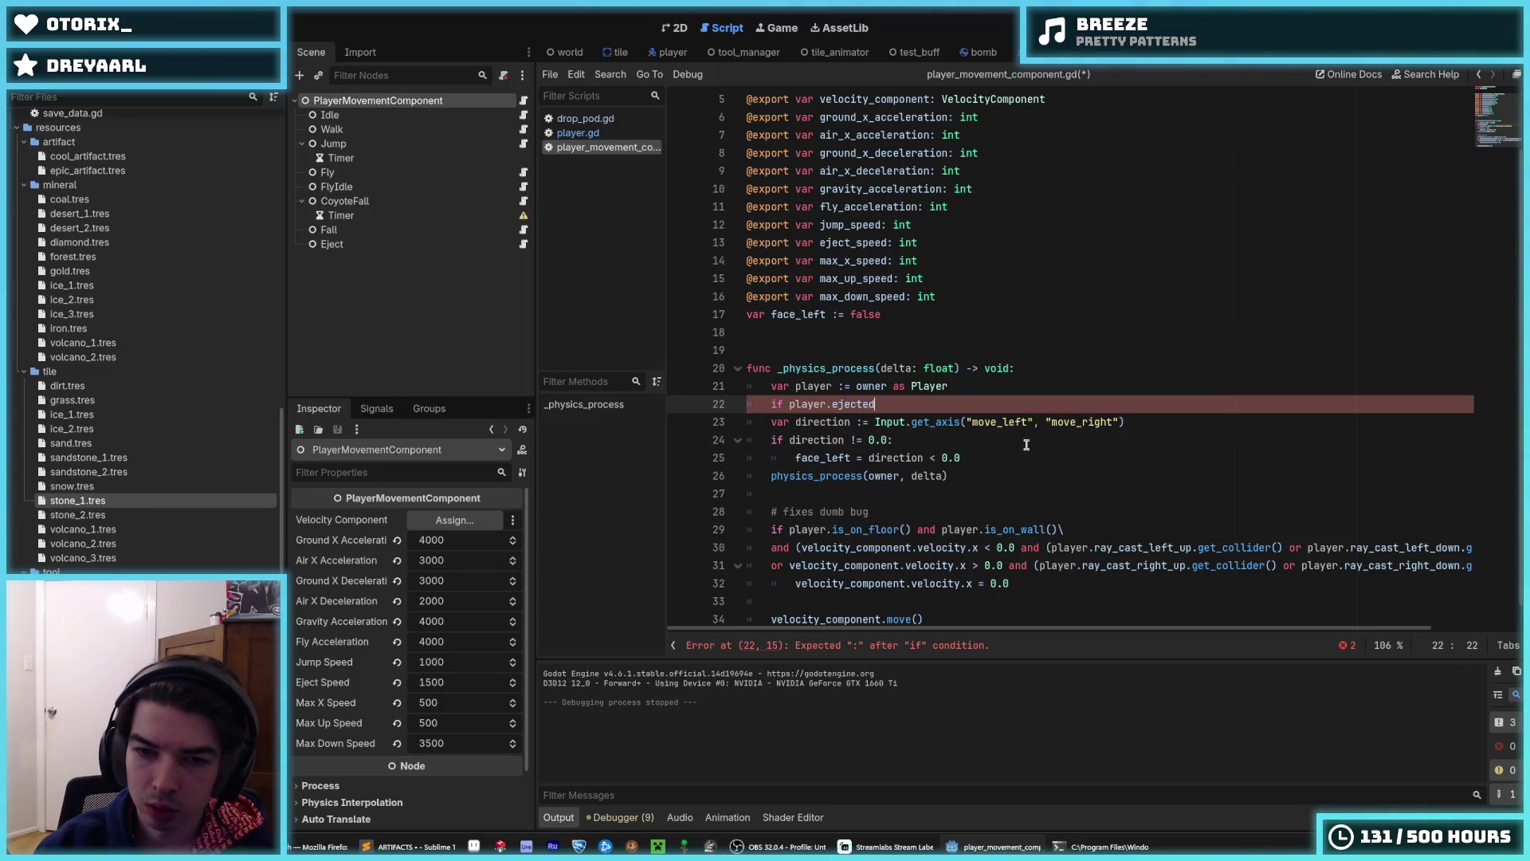
{"action": "type", "text": ":"}
{"action": "key", "text": "Down"}
{"action": "key", "text": "shift+Down"}
{"action": "key", "text": "shift+Down"}
{"action": "key", "text": "shift+Down"}
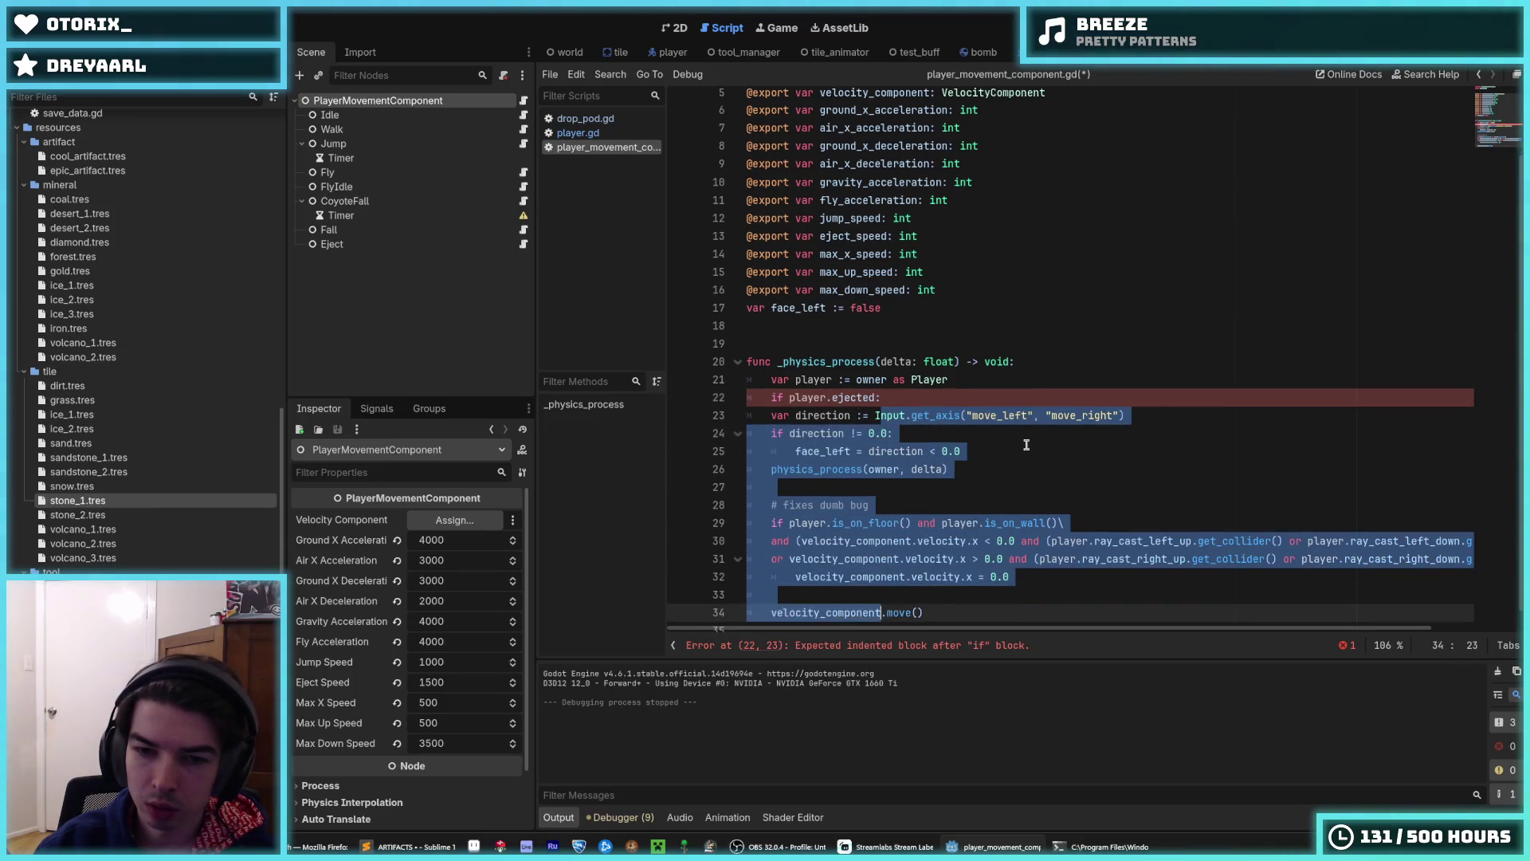
{"action": "key", "text": "Tab"}
{"action": "key", "text": "ctrl+s"}
- Run the game with F5 and steer the digger down through the ground
{"action": "left_click", "coordinate": [949, 385]}
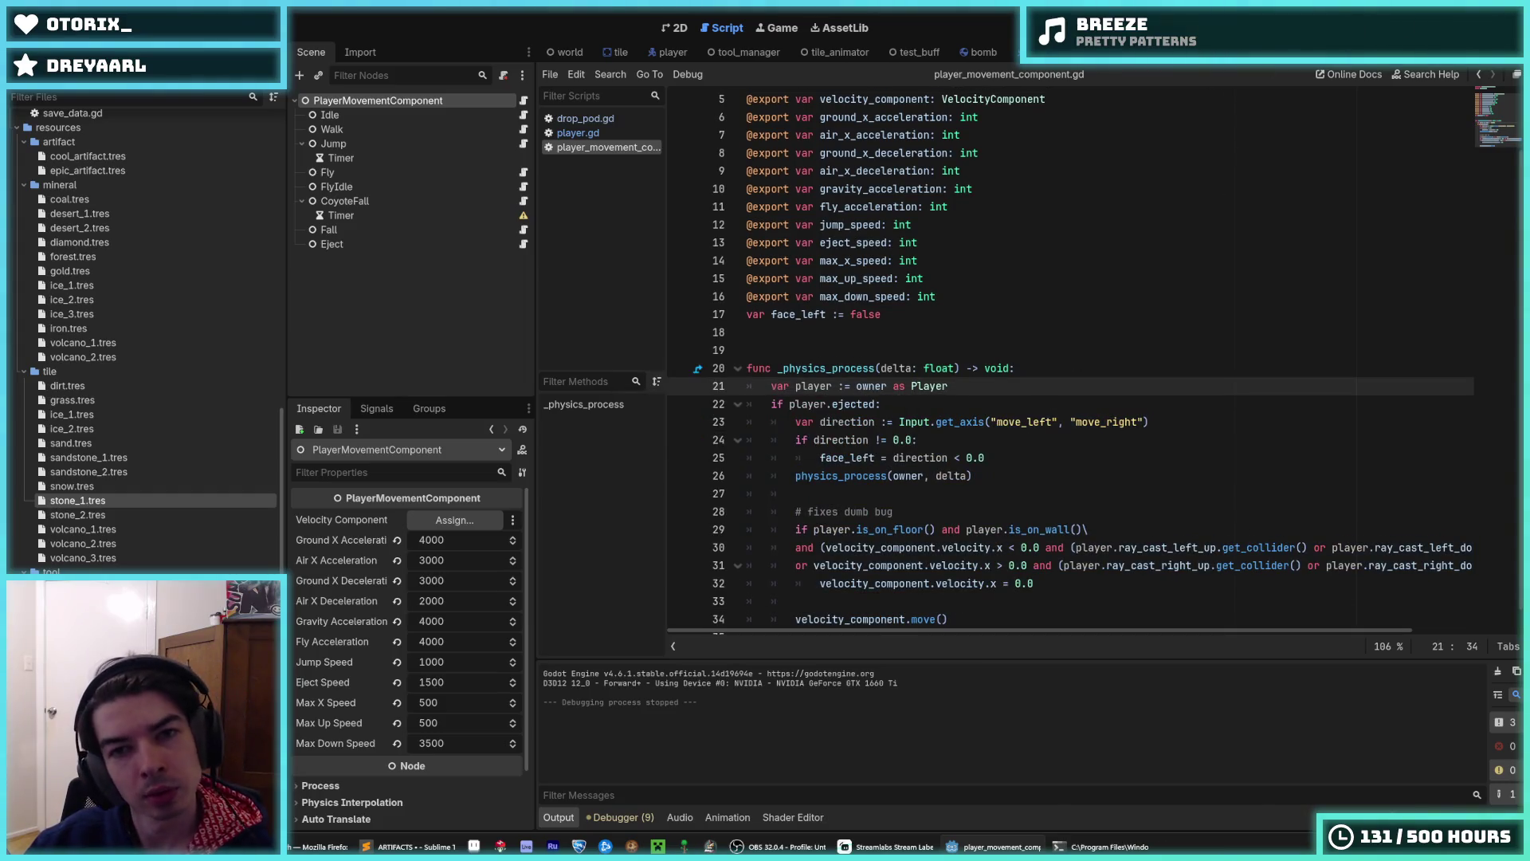
{"action": "key", "text": "F5"}
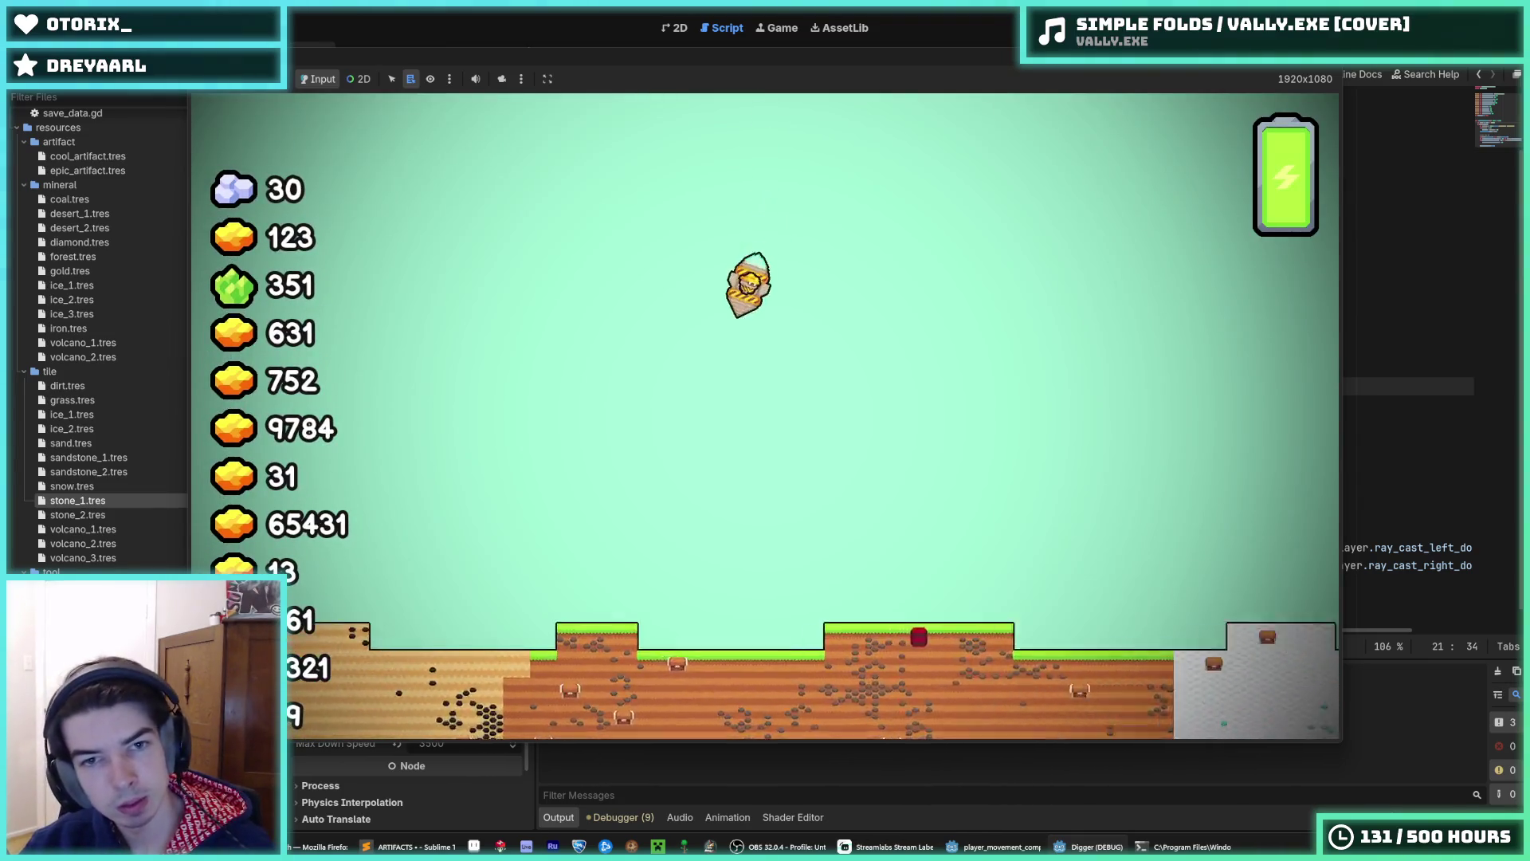
{"action": "key", "text": "Down"}
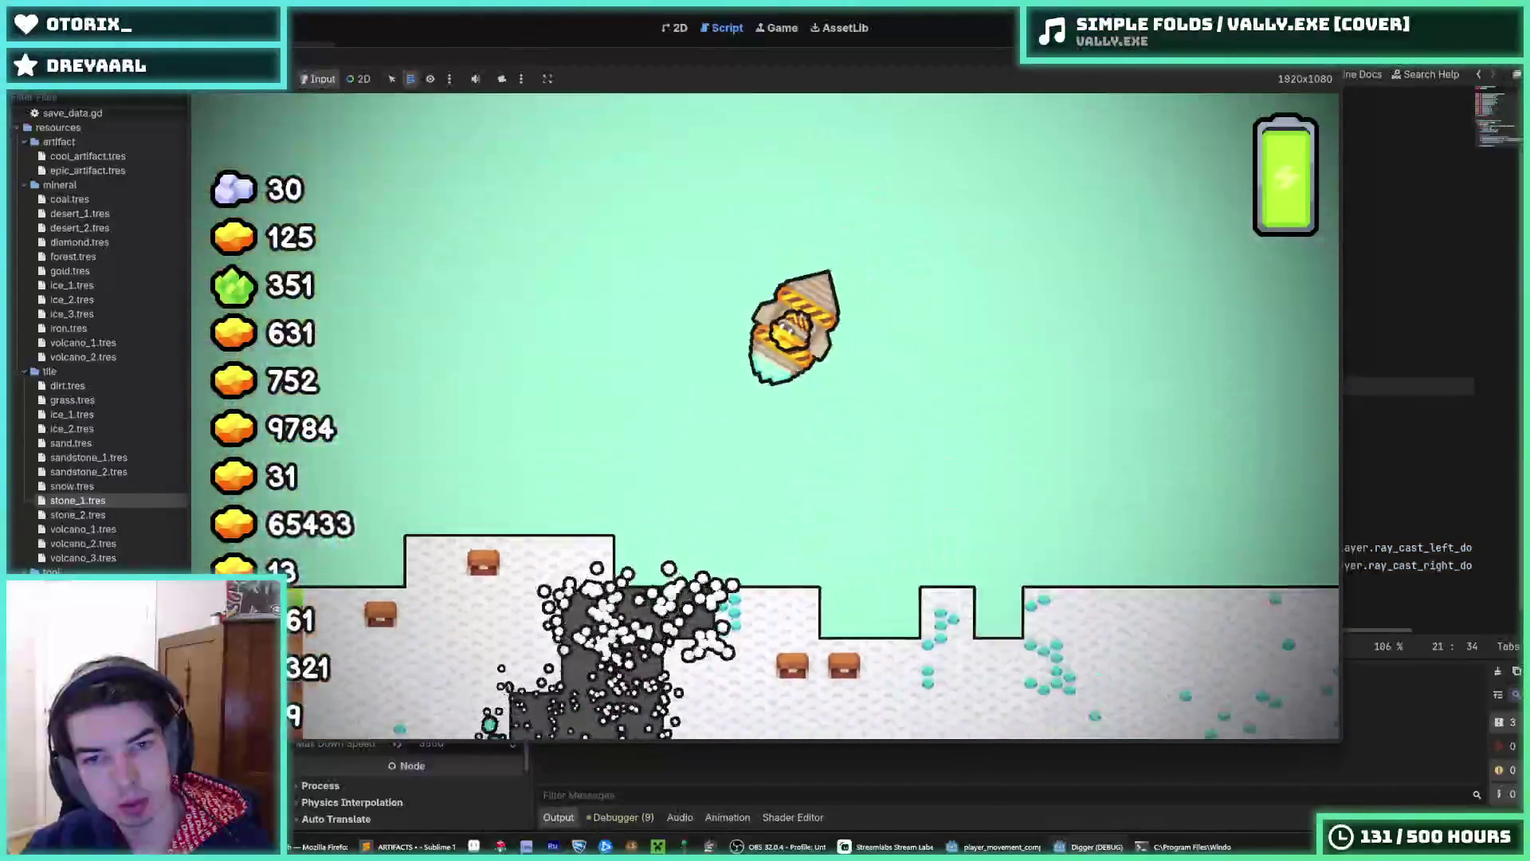
- Steer the digger into the snow and locate the failing _player.init call in drop_pod.gd
{"action": "key", "text": "Down"}
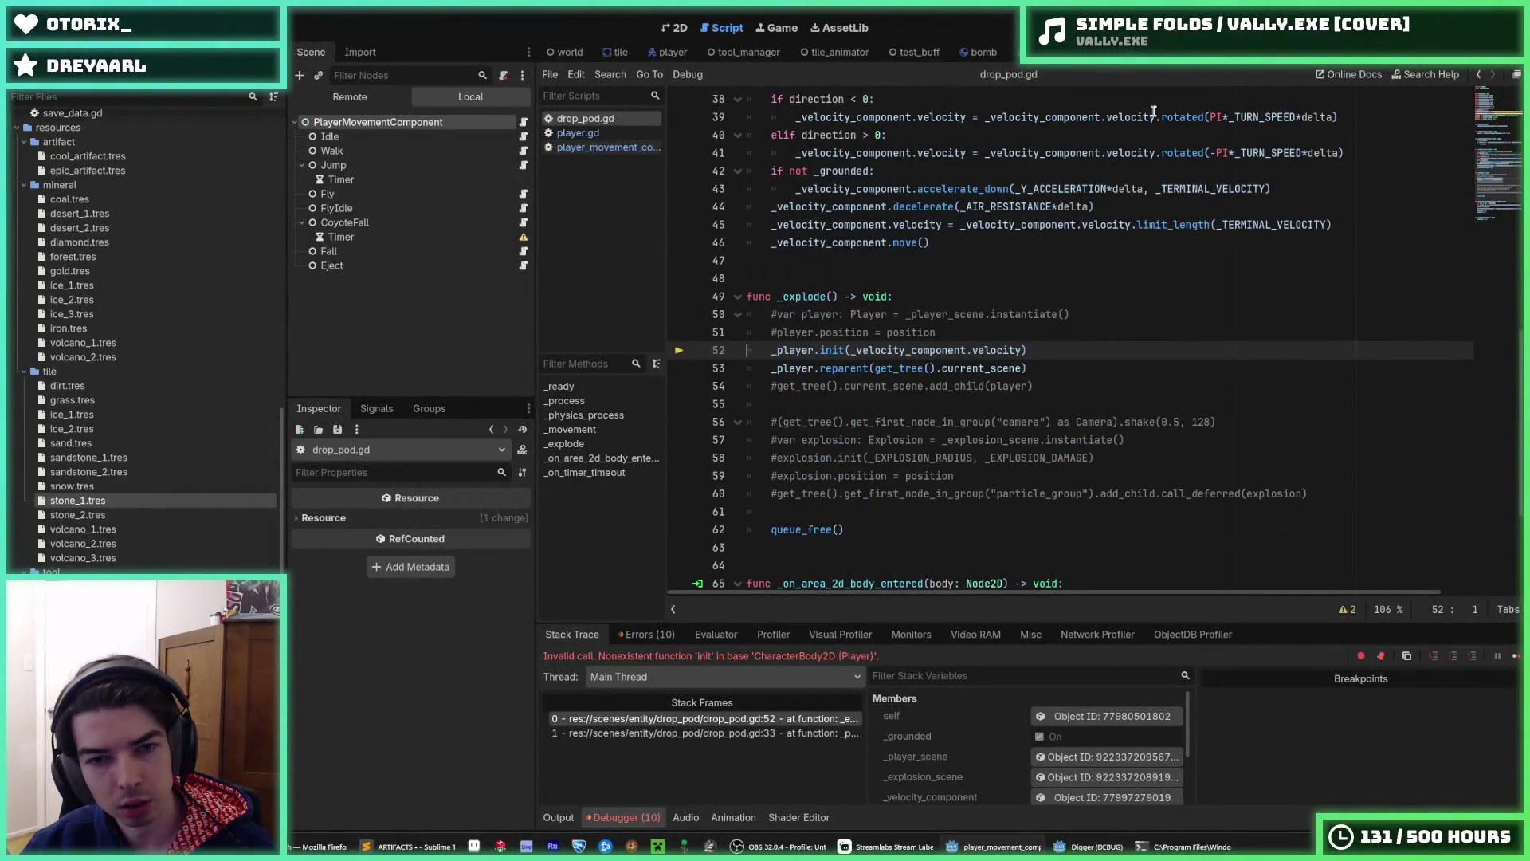
{"action": "left_click", "coordinate": [1037, 352]}
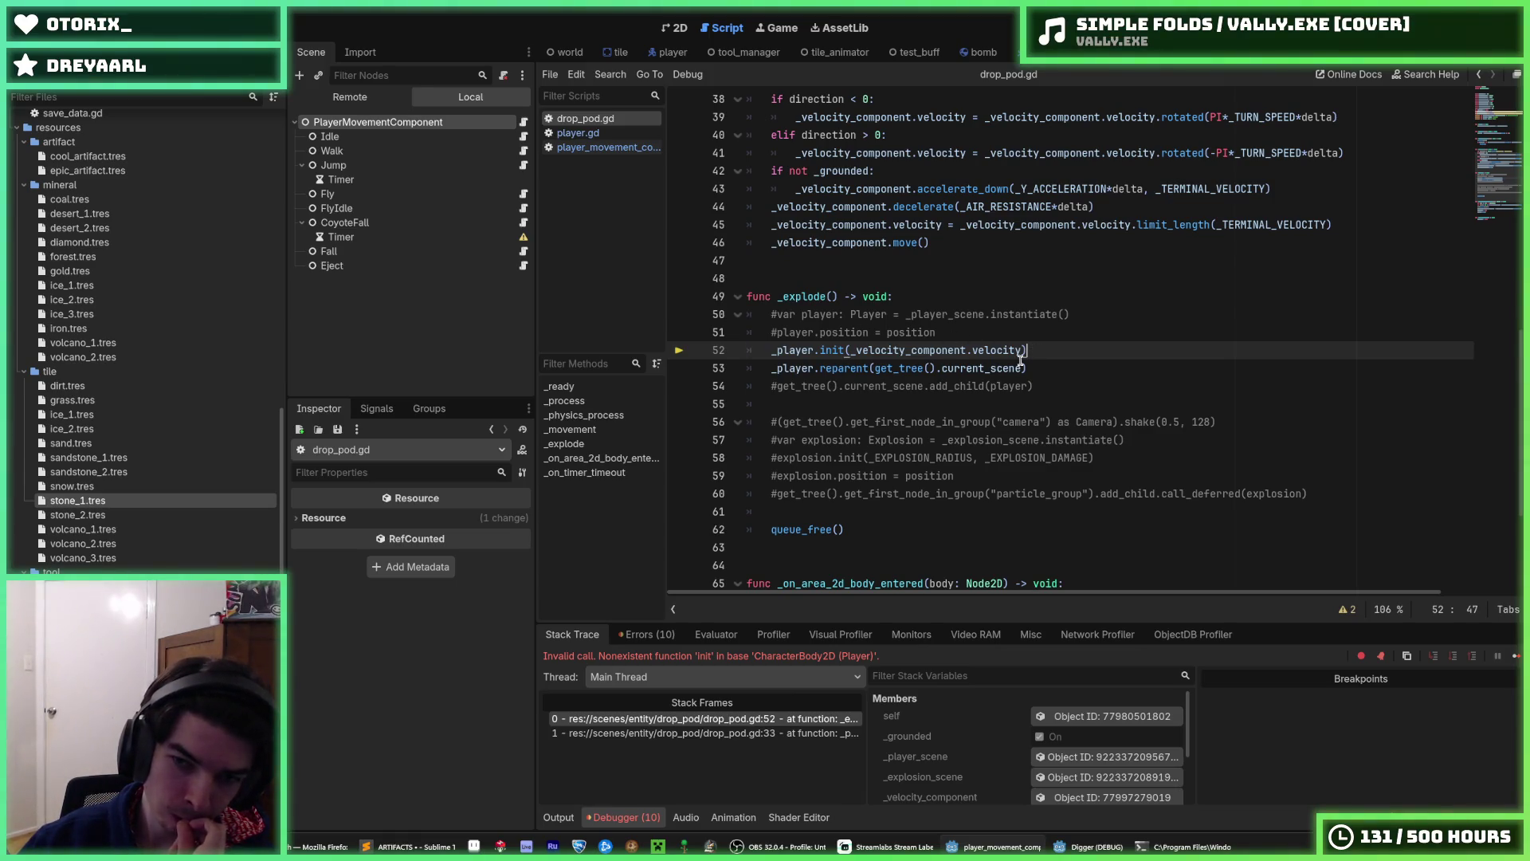
{"action": "left_click", "coordinate": [1020, 368]}
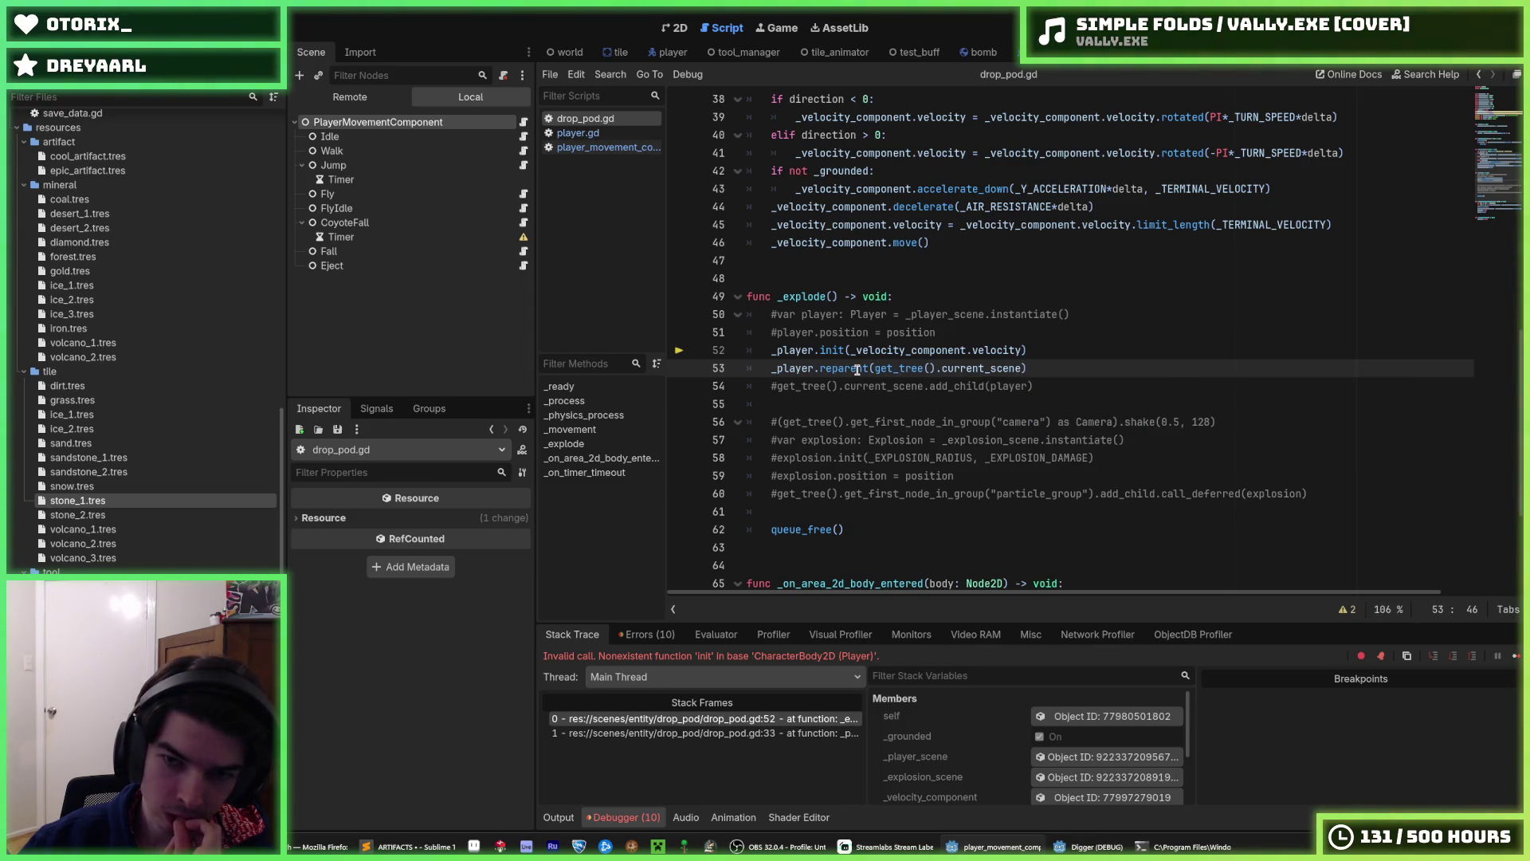
{"action": "mouse_move", "coordinate": [857, 369]}
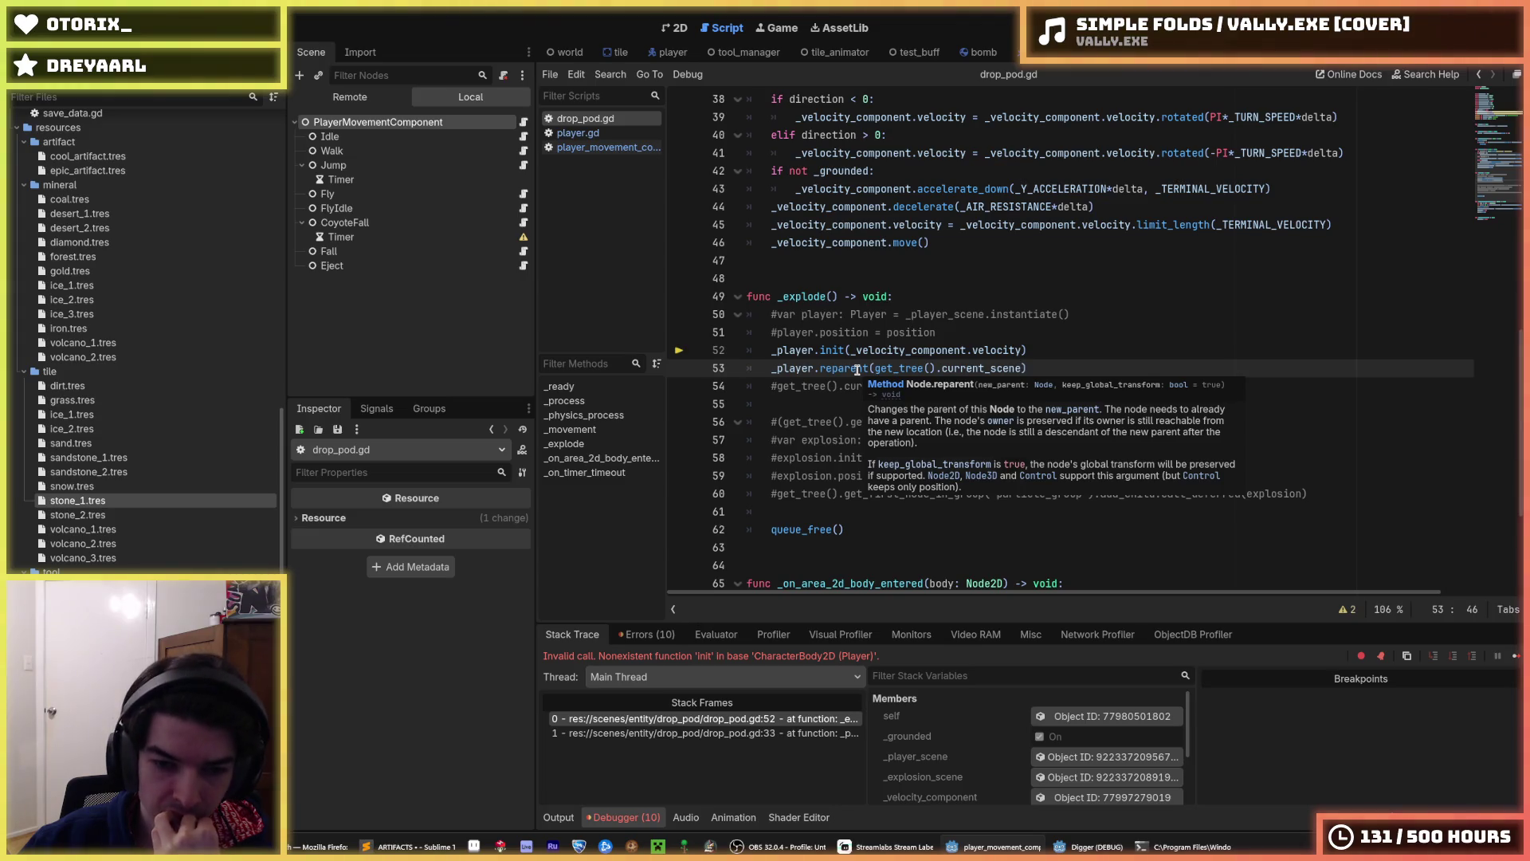
- Replace 'init' with 'eject' on line 52 and stop the debug session with F8
{"action": "double_click", "coordinate": [840, 349]}
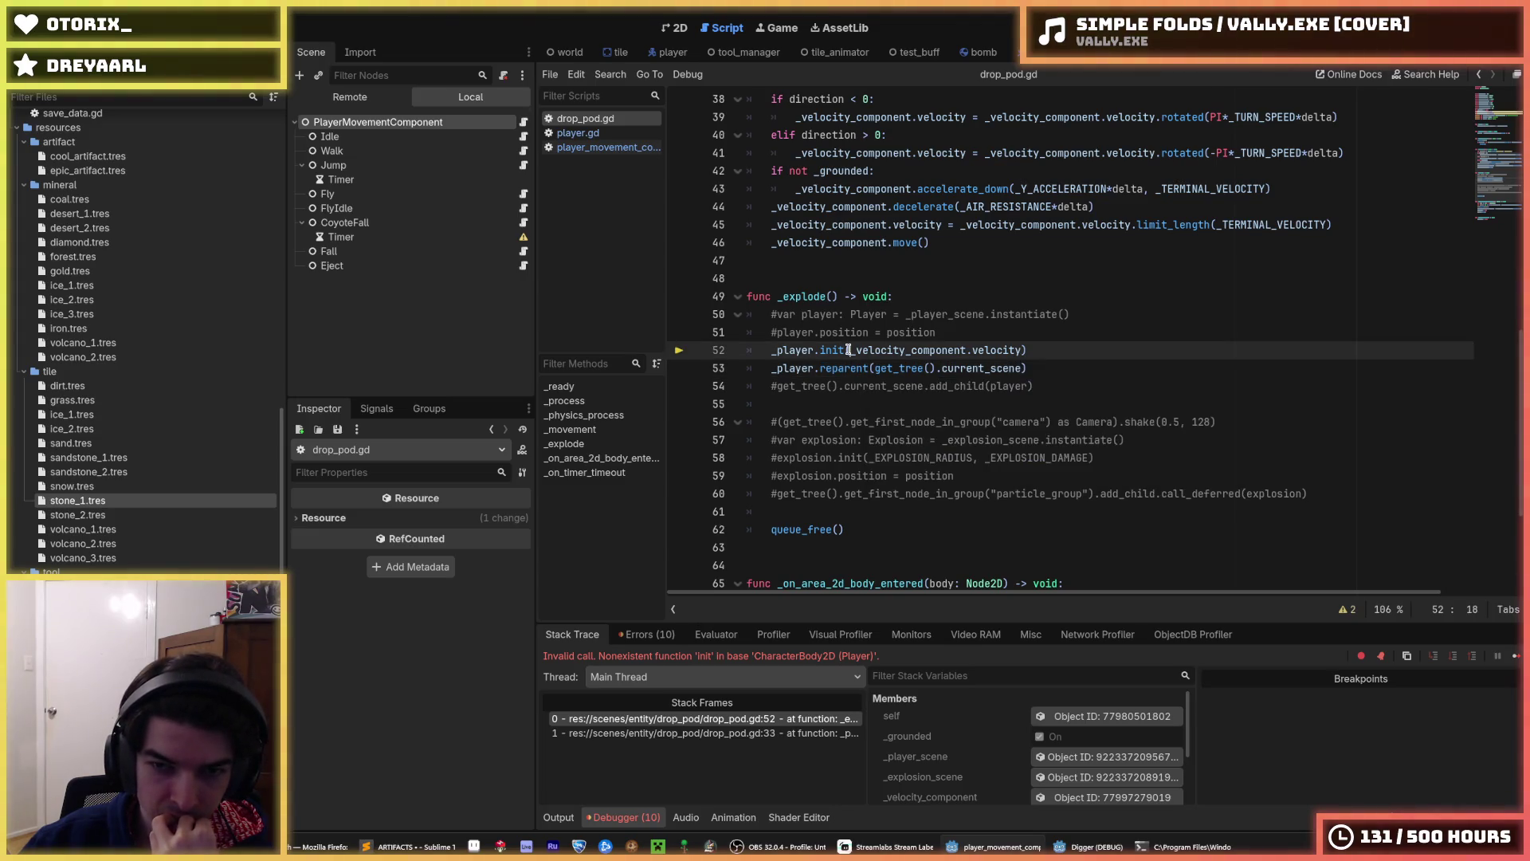
{"action": "type", "text": "eject"}
{"action": "left_click", "coordinate": [894, 296]}
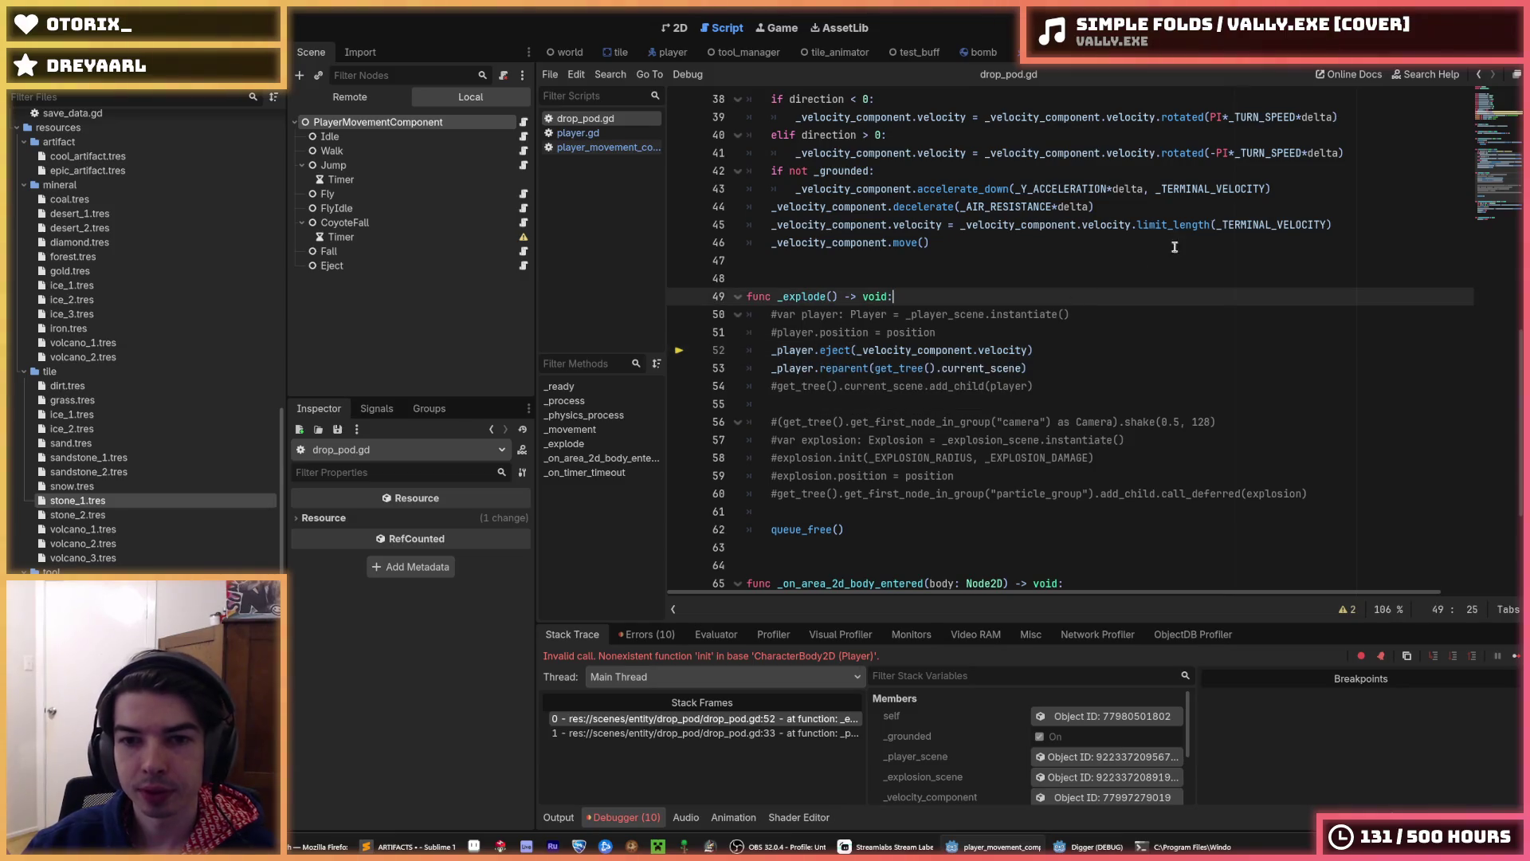
{"action": "key", "text": "F8"}
{"action": "mouse_move", "coordinate": [578, 132]}
{"action": "left_mouse_down"}
{"action": "mouse_move", "coordinate": [673, 52]}
{"action": "mouse_move", "coordinate": [611, 56]}
{"action": "mouse_move", "coordinate": [1067, 62]}
{"action": "left_mouse_up"}
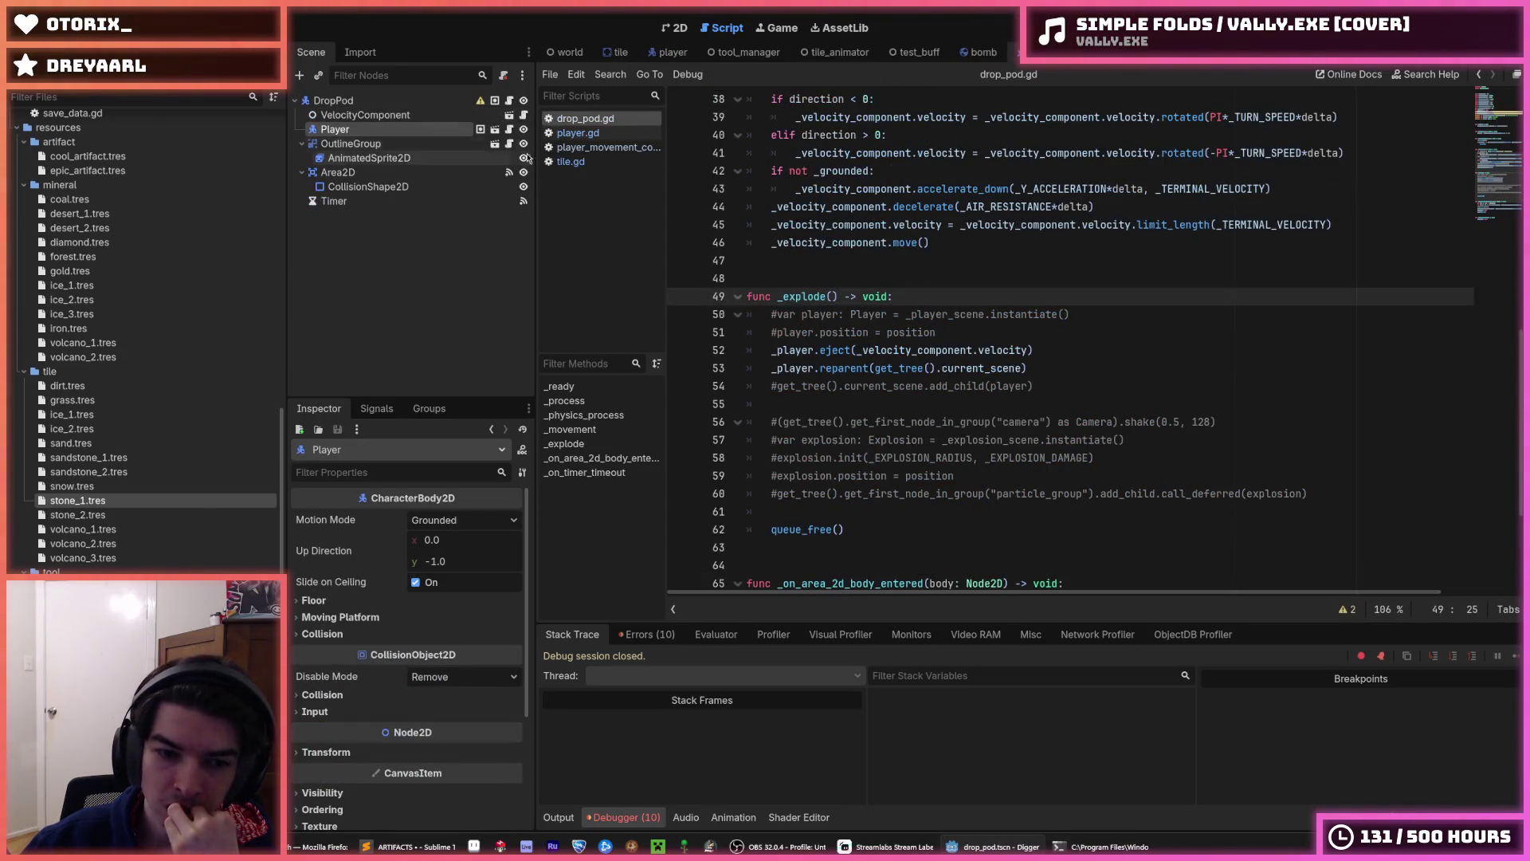
- Set the DropPod root node's Z Index to 1 and save the scene
{"action": "left_click", "coordinate": [375, 115]}
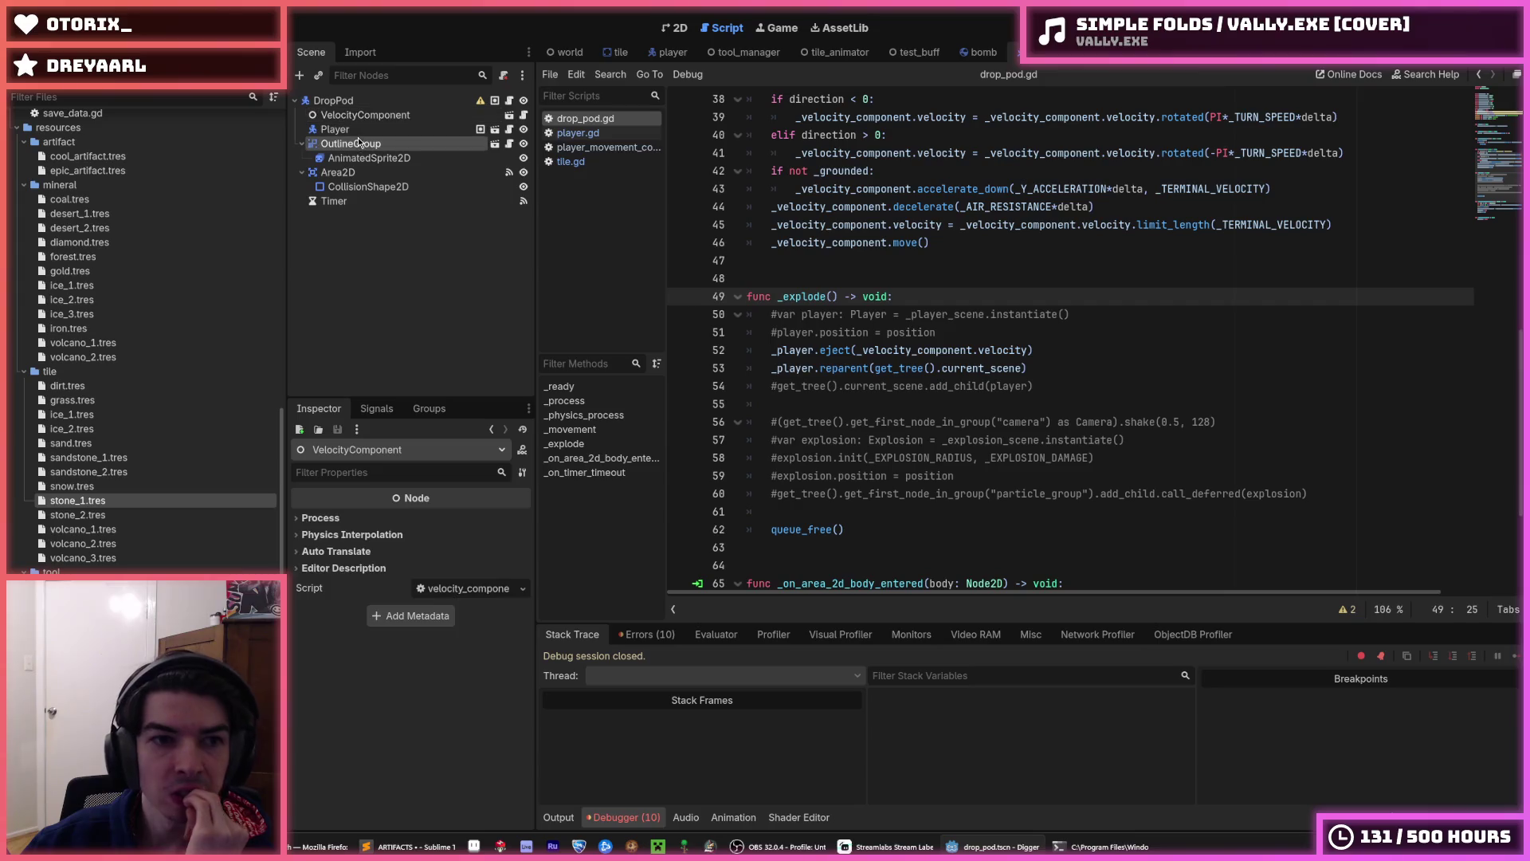
{"action": "left_click", "coordinate": [357, 130]}
{"action": "scroll", "coordinate": [359, 537], "scroll_direction": "down", "scroll_amount": 4}
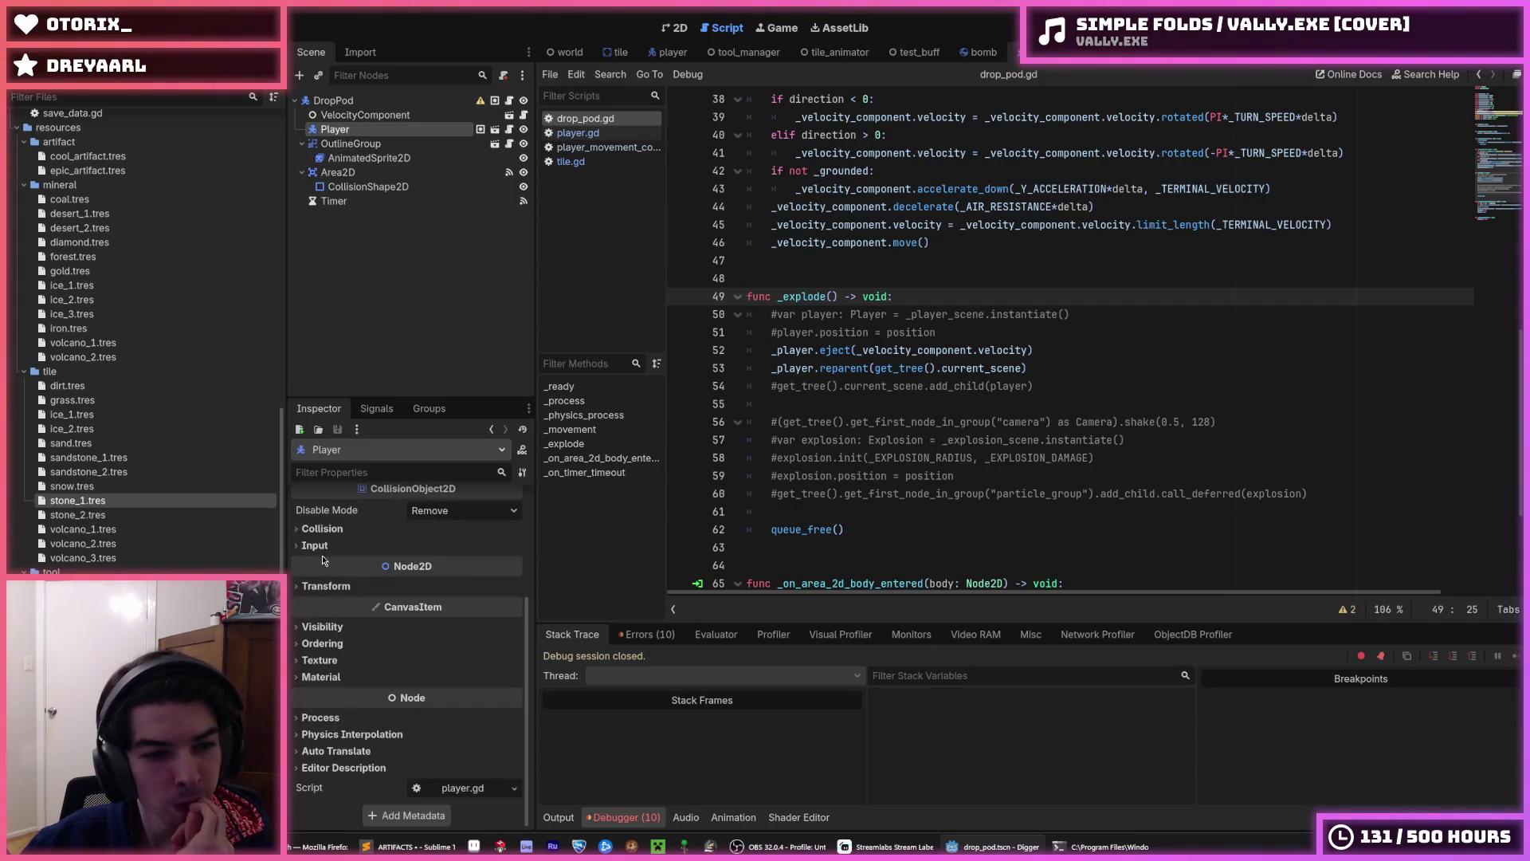
{"action": "left_click", "coordinate": [349, 102]}
{"action": "scroll", "coordinate": [335, 637], "scroll_direction": "down", "scroll_amount": 6}
{"action": "left_click", "coordinate": [334, 645]}
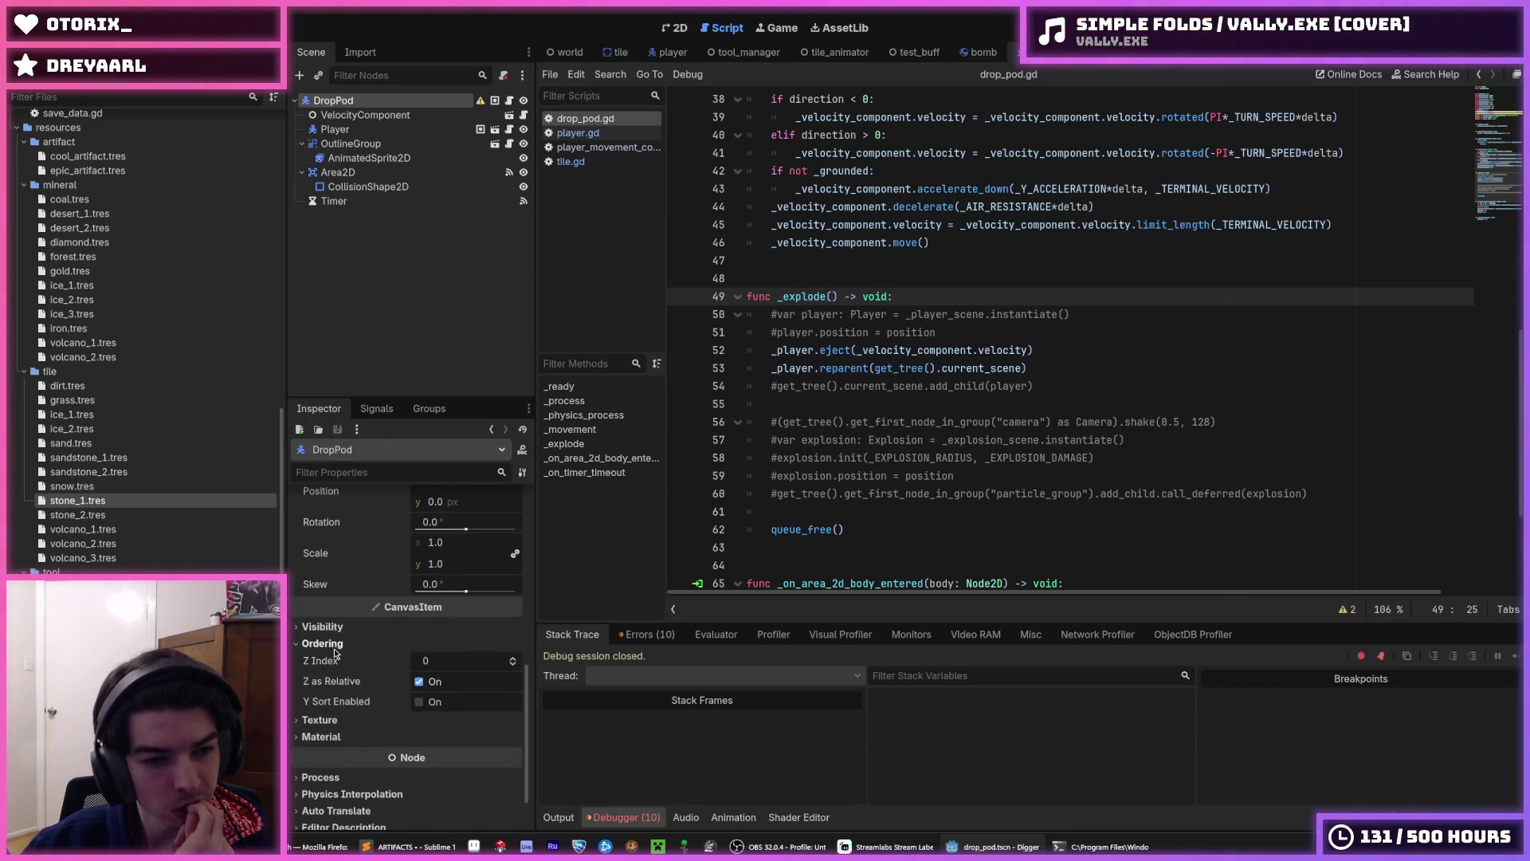
{"action": "type", "text": "1"}
{"action": "key", "text": "Return"}
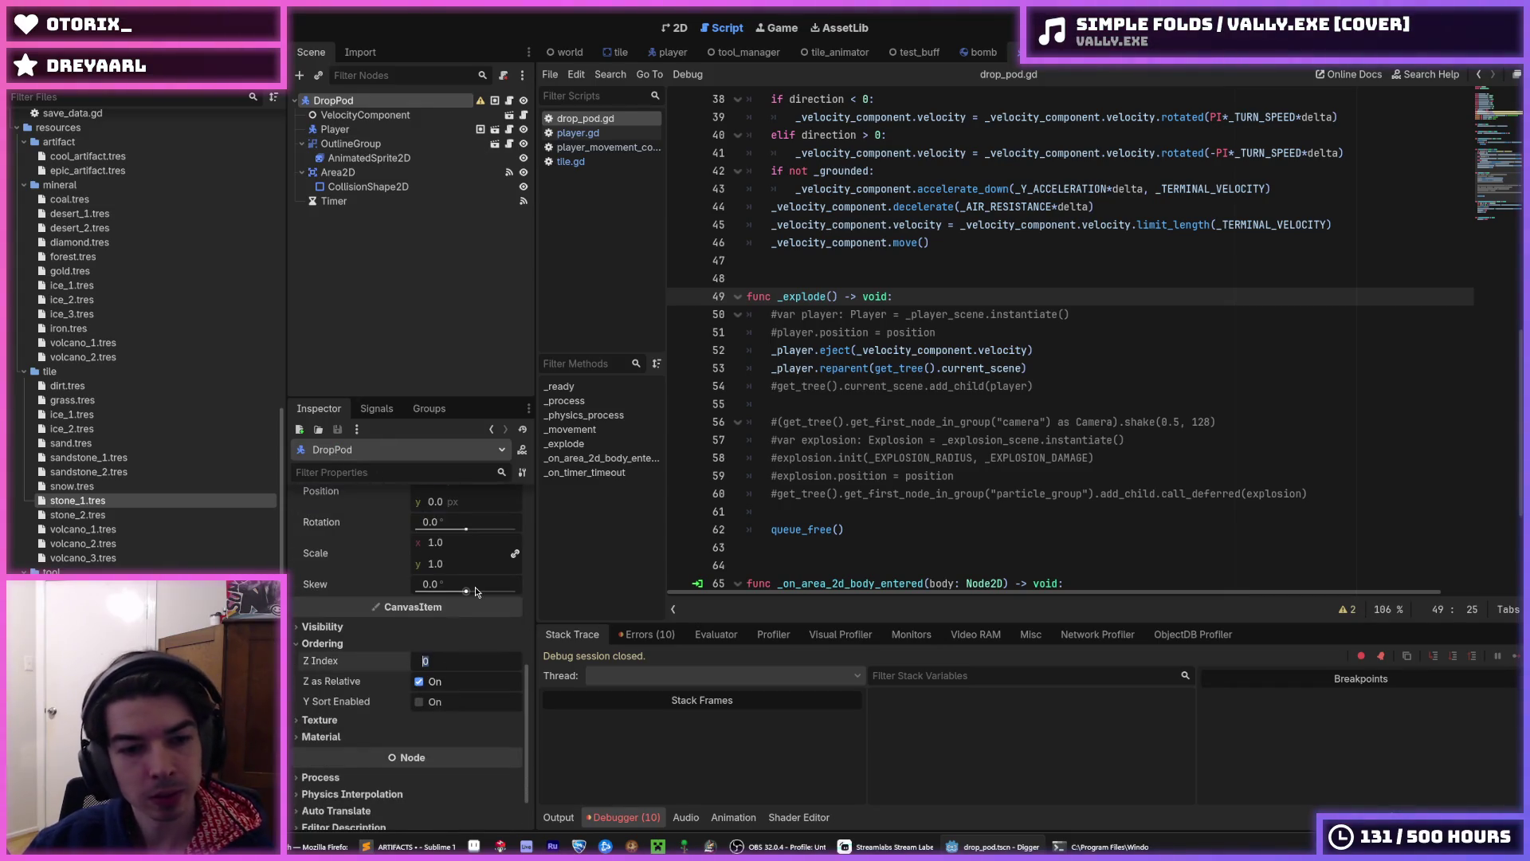
{"action": "key", "text": "ctrl+s"}
- In the 2D view, reposition the Player node in the pod's tree, return DropPod's Z Index to 0, and save
{"action": "left_click", "coordinate": [673, 31]}
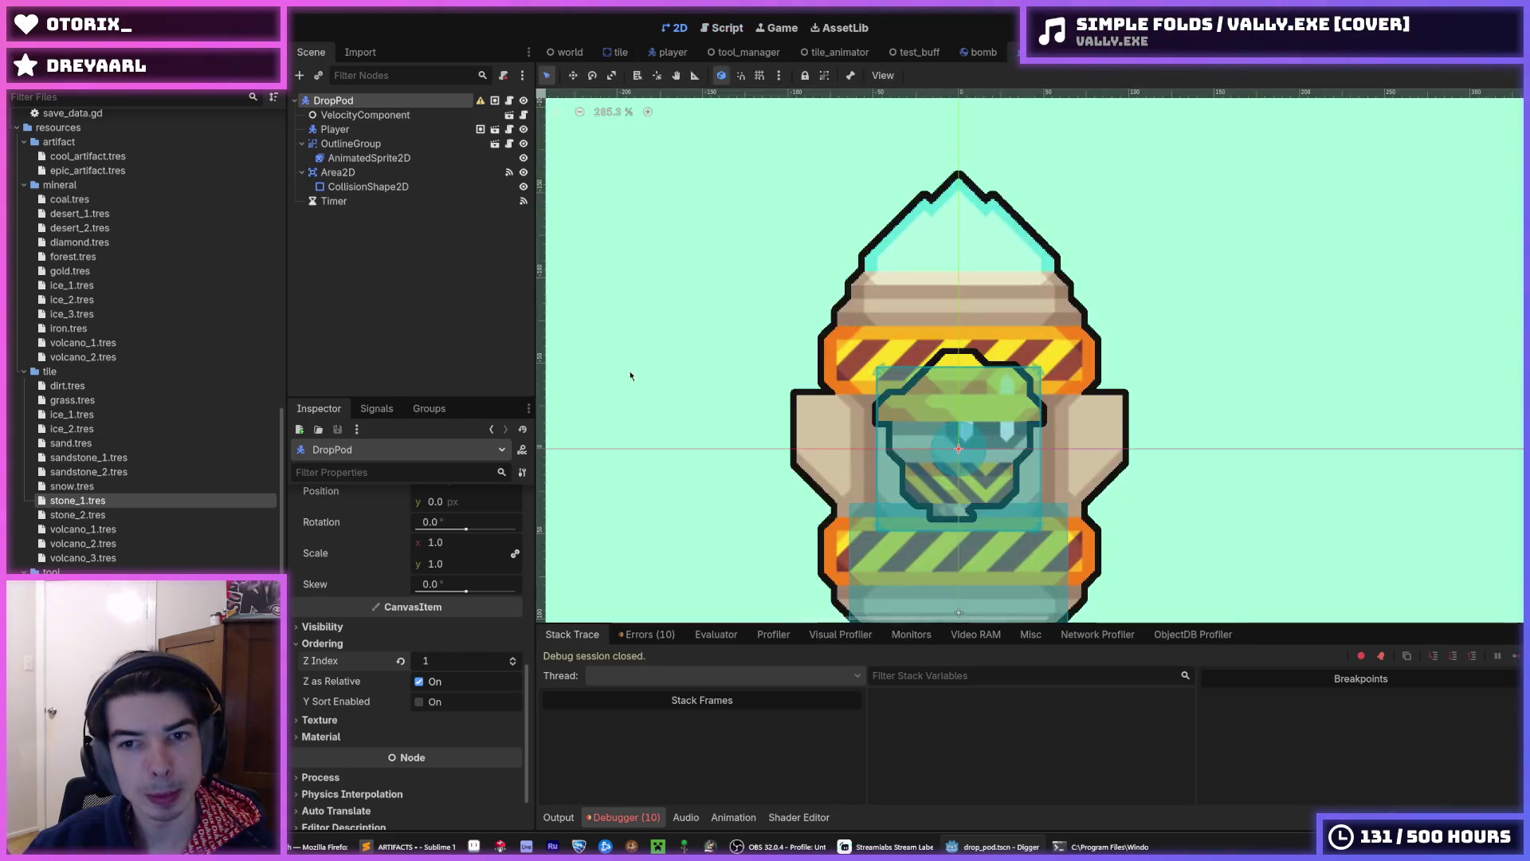
{"action": "left_click_drag", "start_coordinate": [334, 129], "coordinate": [371, 194]}
{"action": "mouse_move", "coordinate": [367, 200]}
{"action": "left_mouse_down"}
{"action": "mouse_move", "coordinate": [352, 169]}
{"action": "mouse_move", "coordinate": [369, 129]}
{"action": "left_mouse_up"}
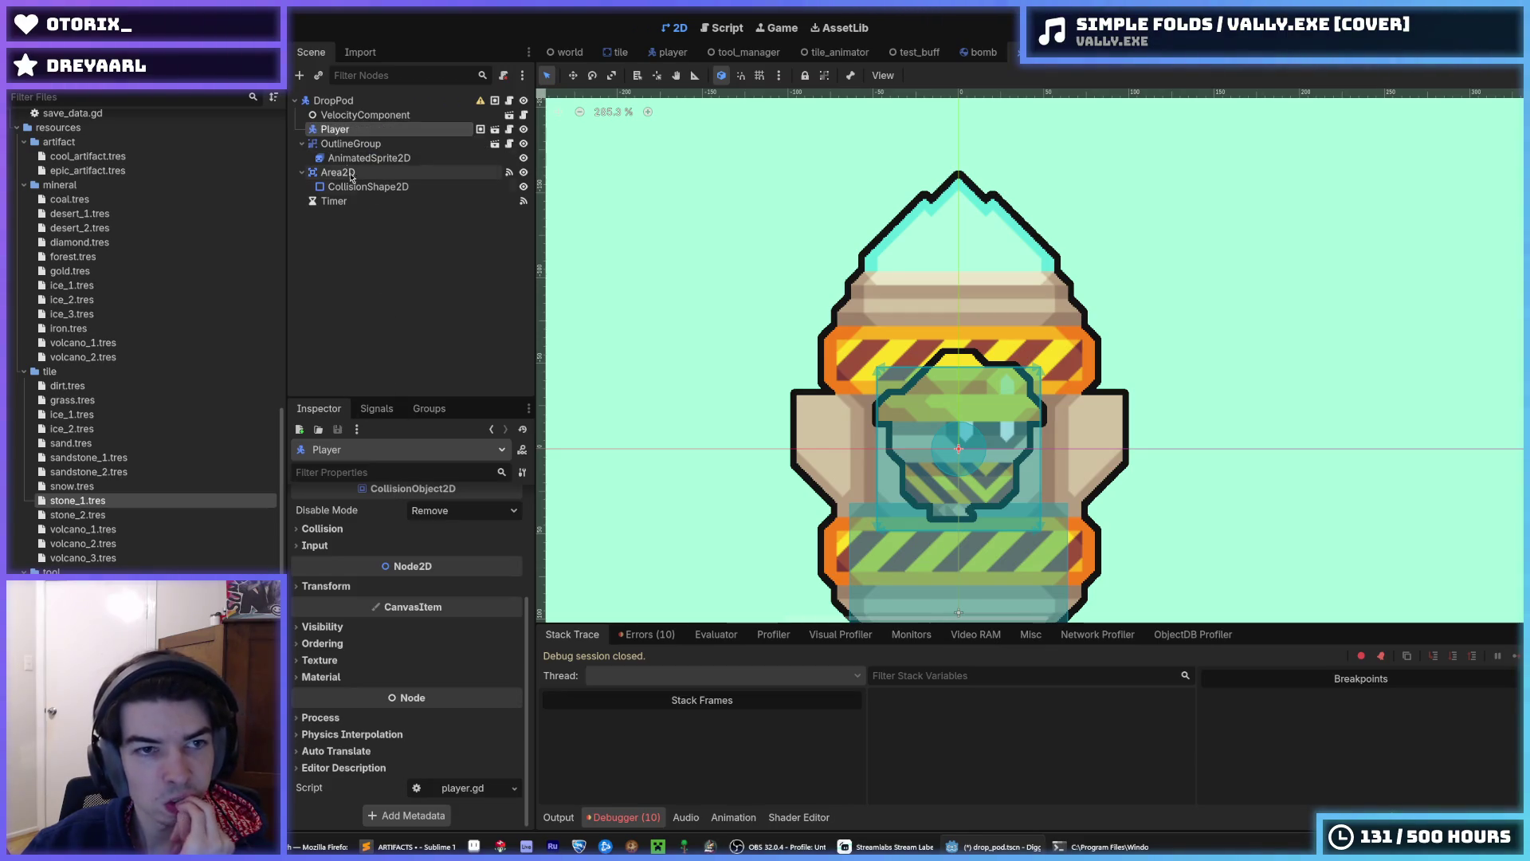
{"action": "left_click", "coordinate": [322, 643]}
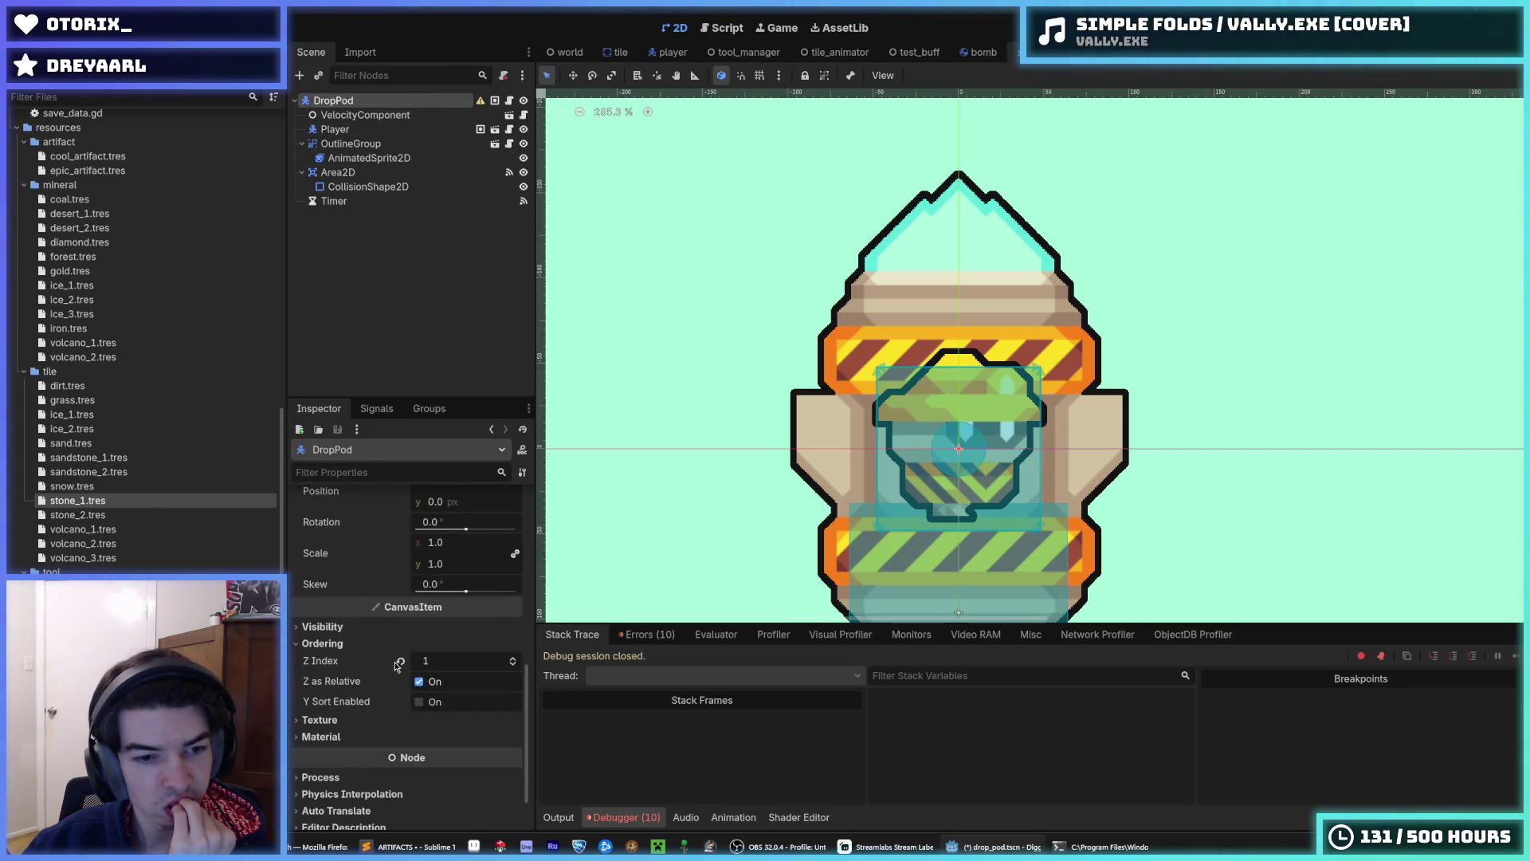
{"action": "left_click", "coordinate": [446, 658]}
{"action": "type", "text": "0"}
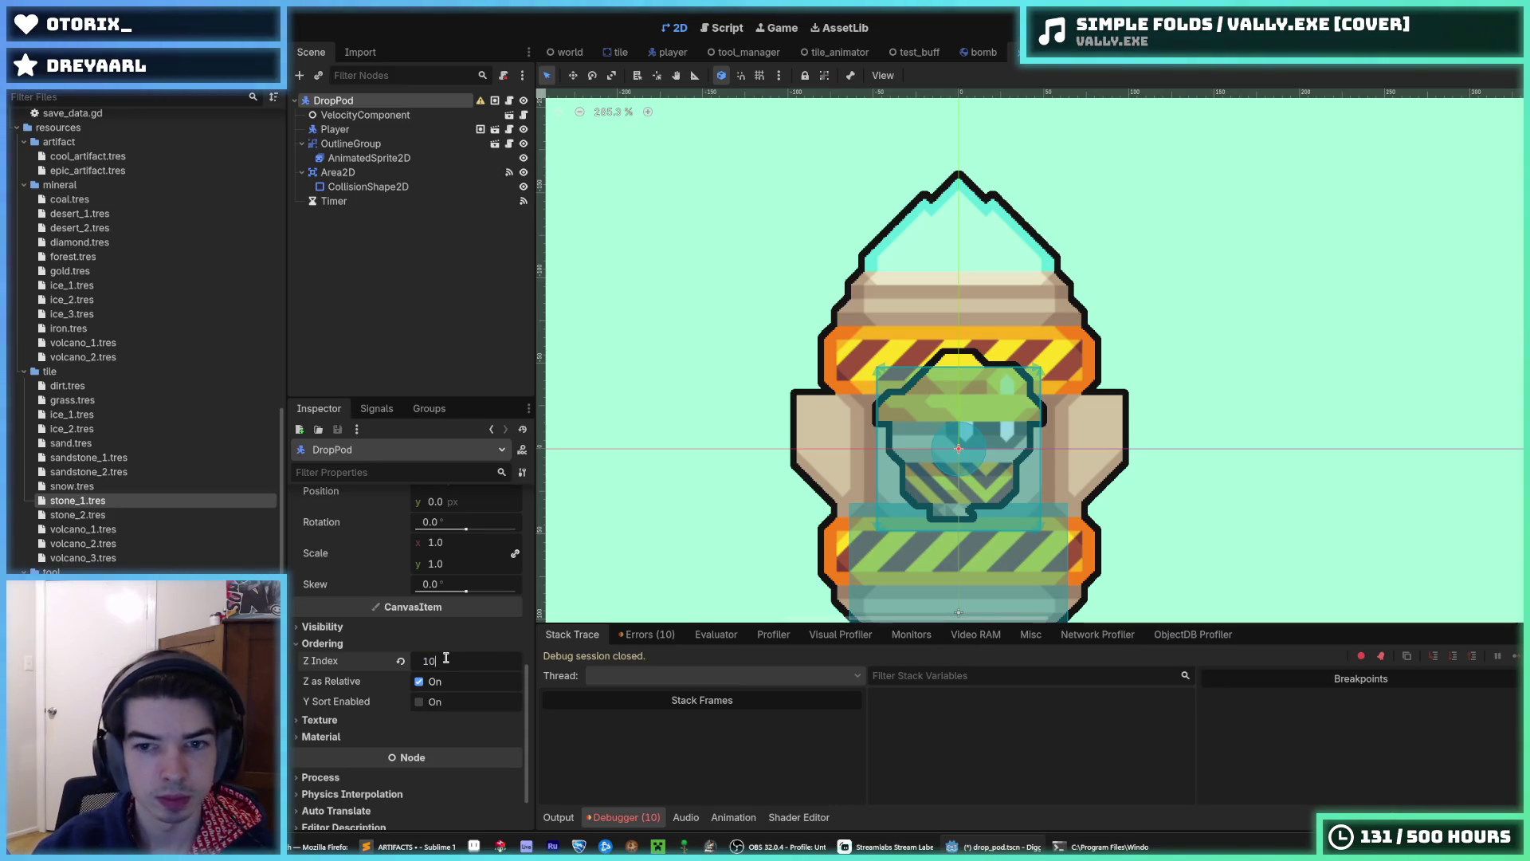
{"action": "key", "text": "ctrl+s"}
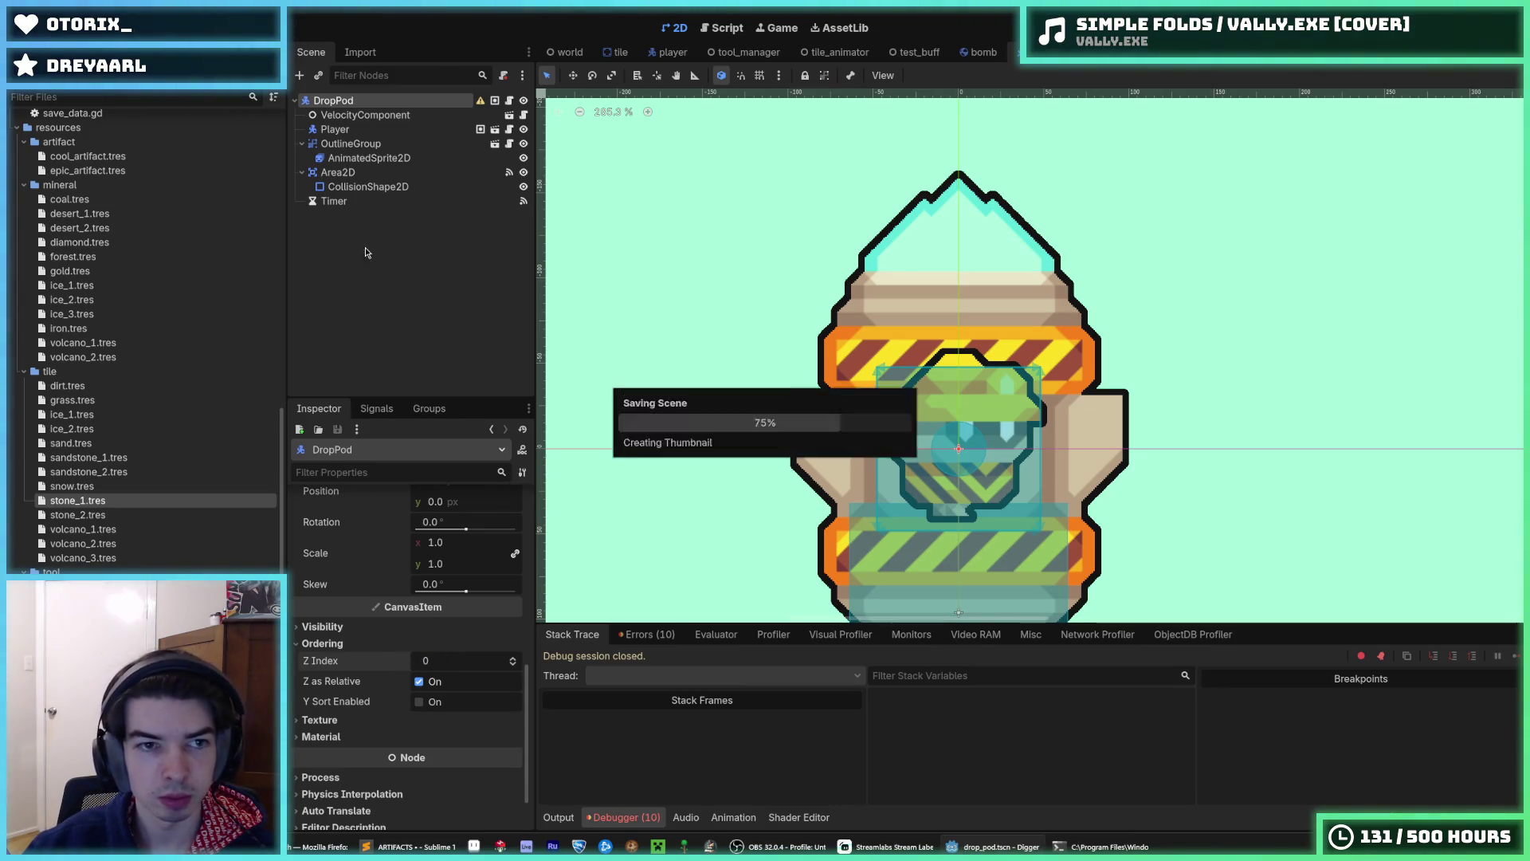
{"action": "left_click", "coordinate": [344, 132]}
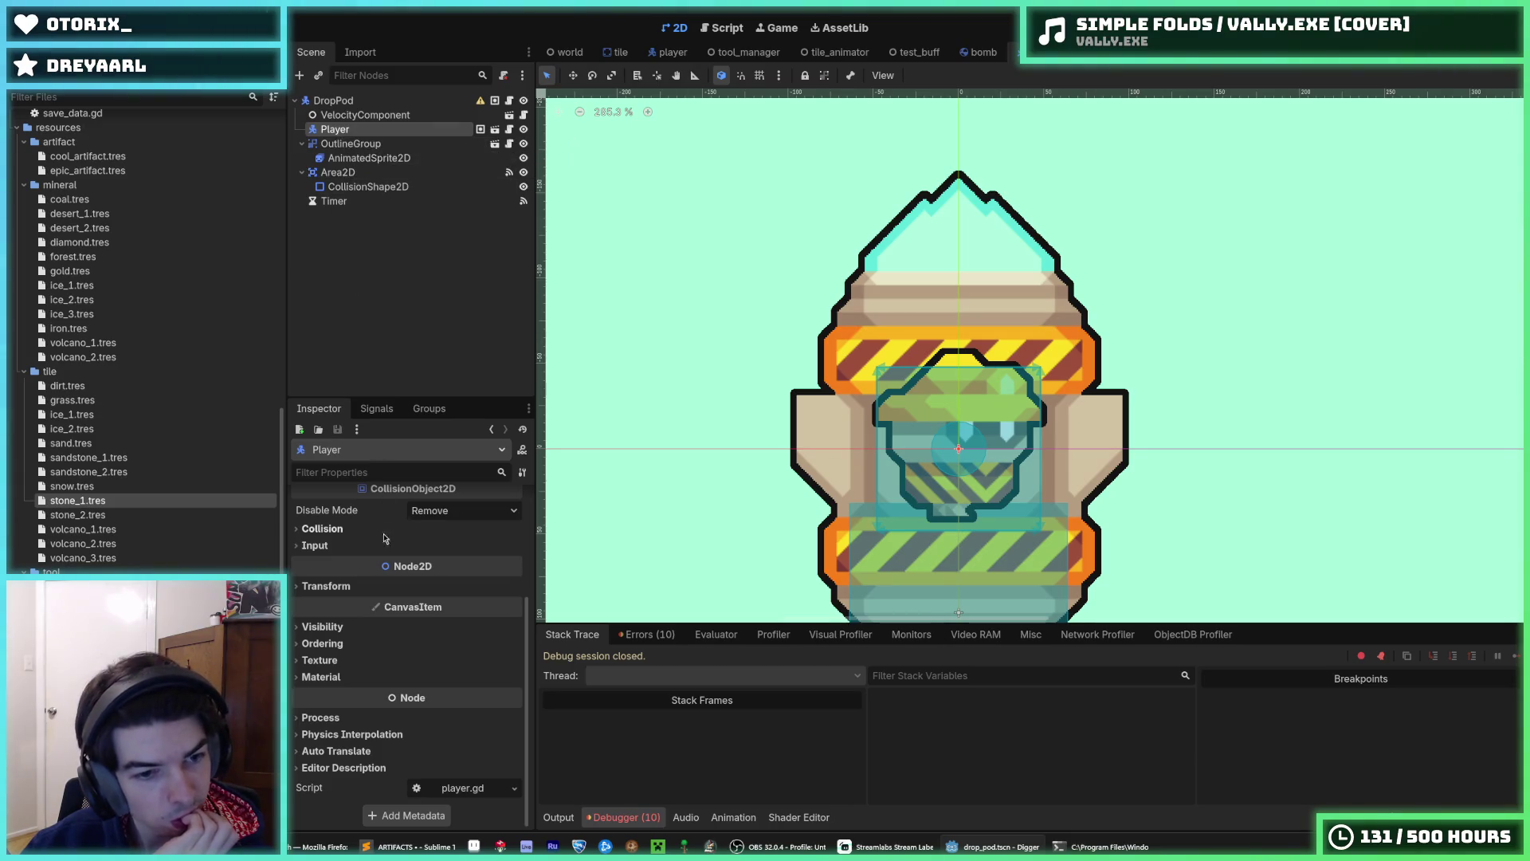
- Set the Player node's Z Index to -1 under Ordering and save the drop pod scene
{"action": "left_click", "coordinate": [345, 659]}
{"action": "left_click", "coordinate": [344, 658]}
{"action": "left_click", "coordinate": [342, 643]}
{"action": "left_click", "coordinate": [342, 643]}
{"action": "left_click", "coordinate": [345, 658]}
{"action": "left_click", "coordinate": [344, 659]}
{"action": "left_click", "coordinate": [343, 643]}
{"action": "left_click", "coordinate": [342, 643]}
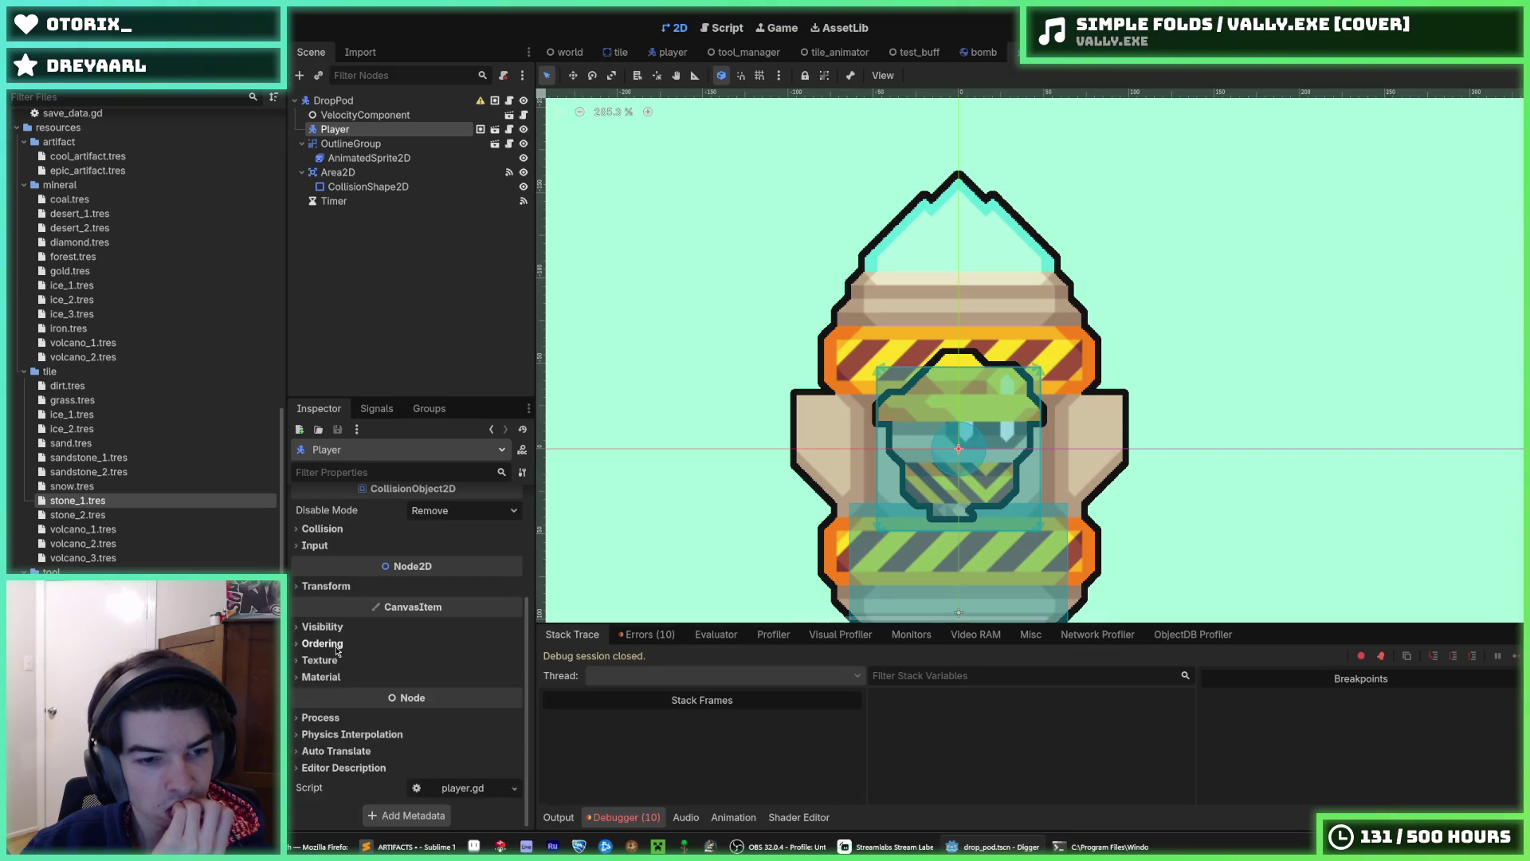
{"action": "left_click", "coordinate": [333, 626]}
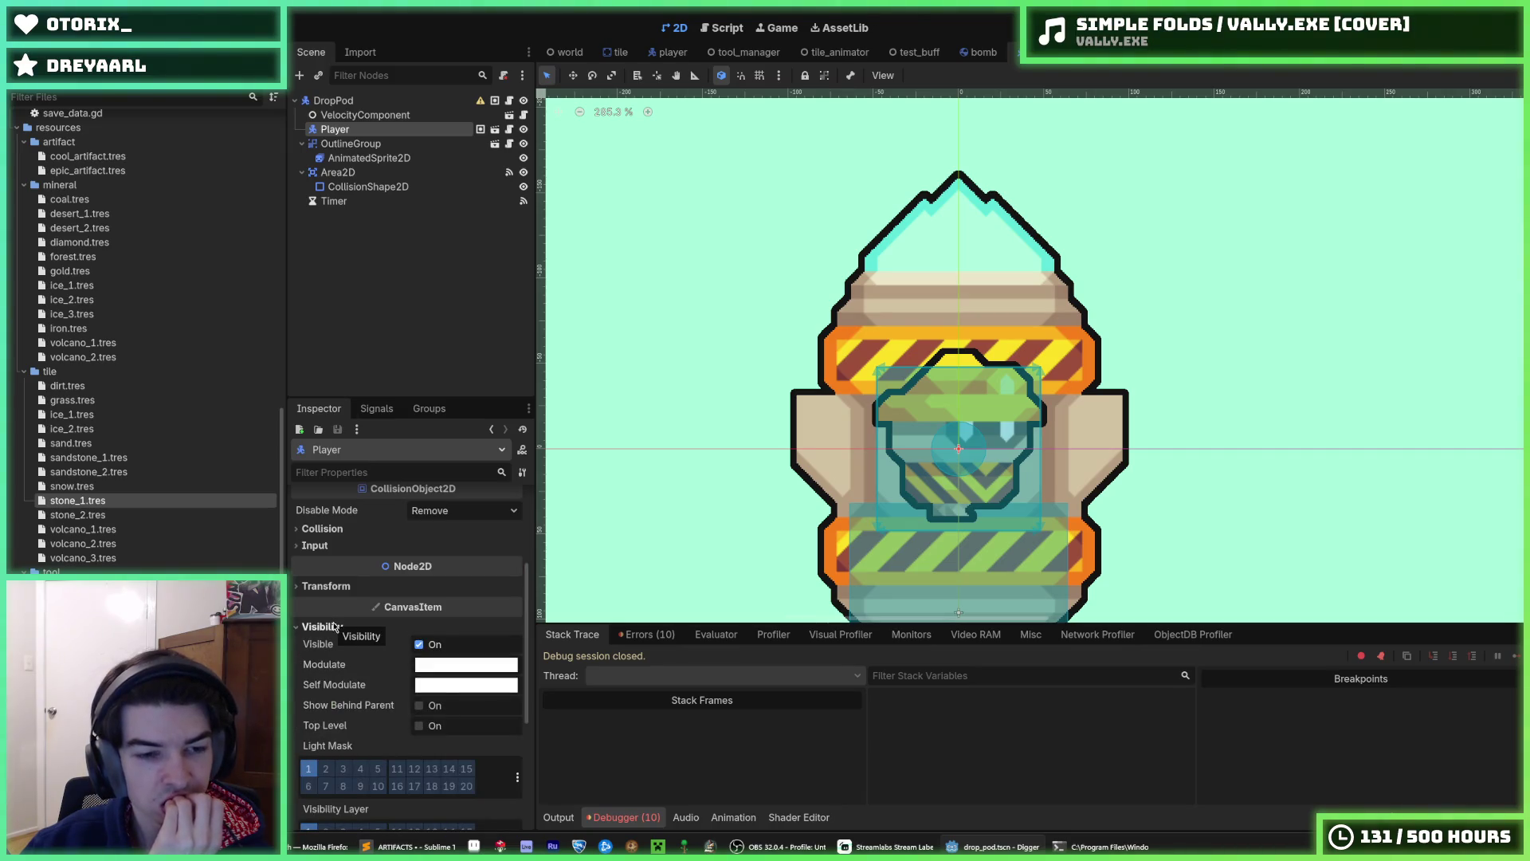
{"action": "left_click", "coordinate": [335, 627]}
{"action": "left_click", "coordinate": [327, 643]}
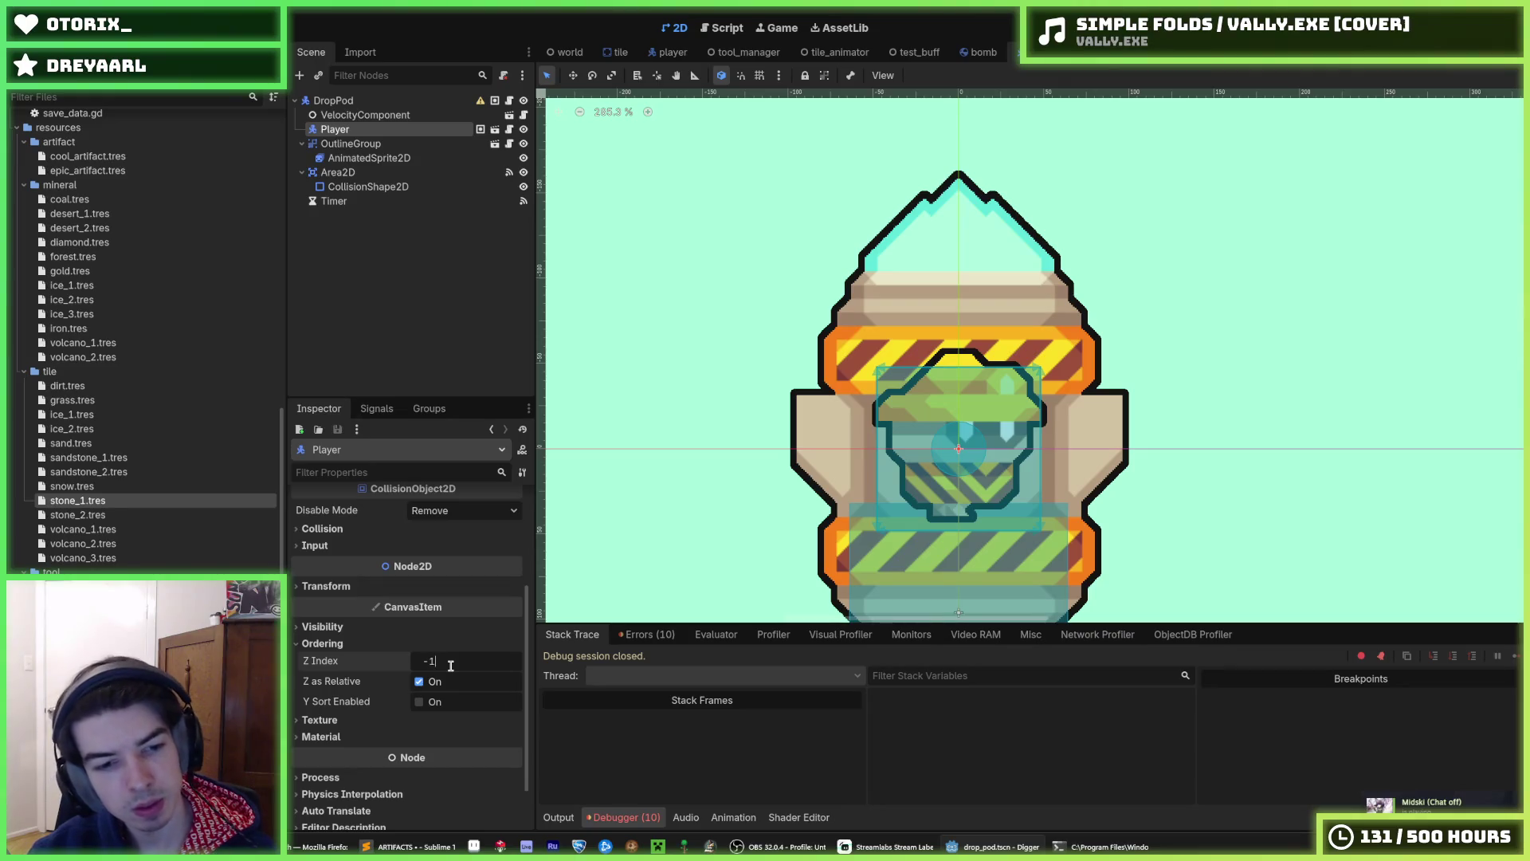
{"action": "key", "text": "Return"}
{"action": "key", "text": "ctrl+s"}
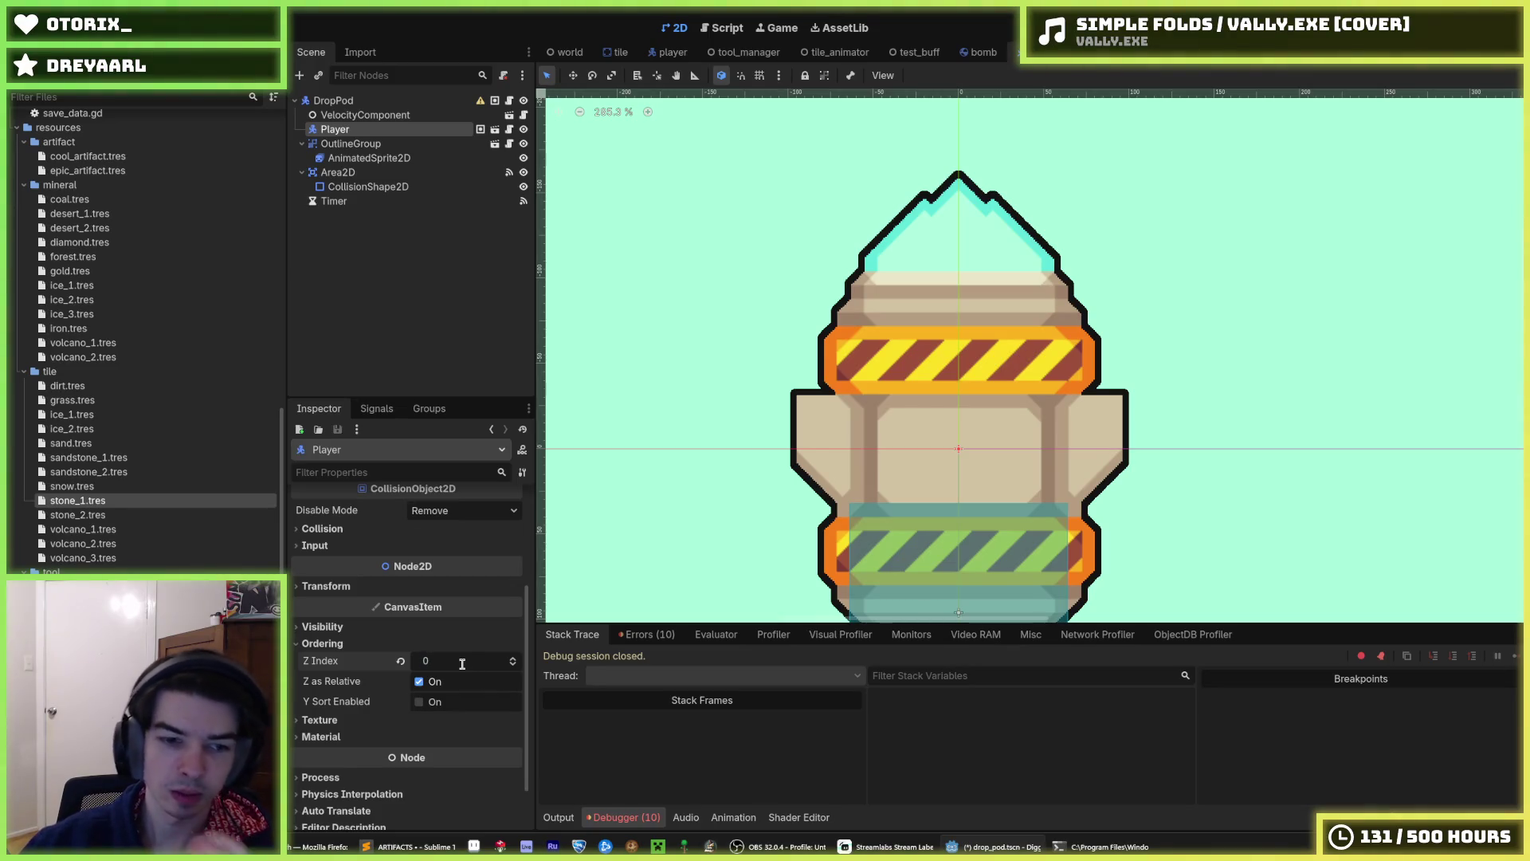
{"action": "key", "text": "ctrl+s"}
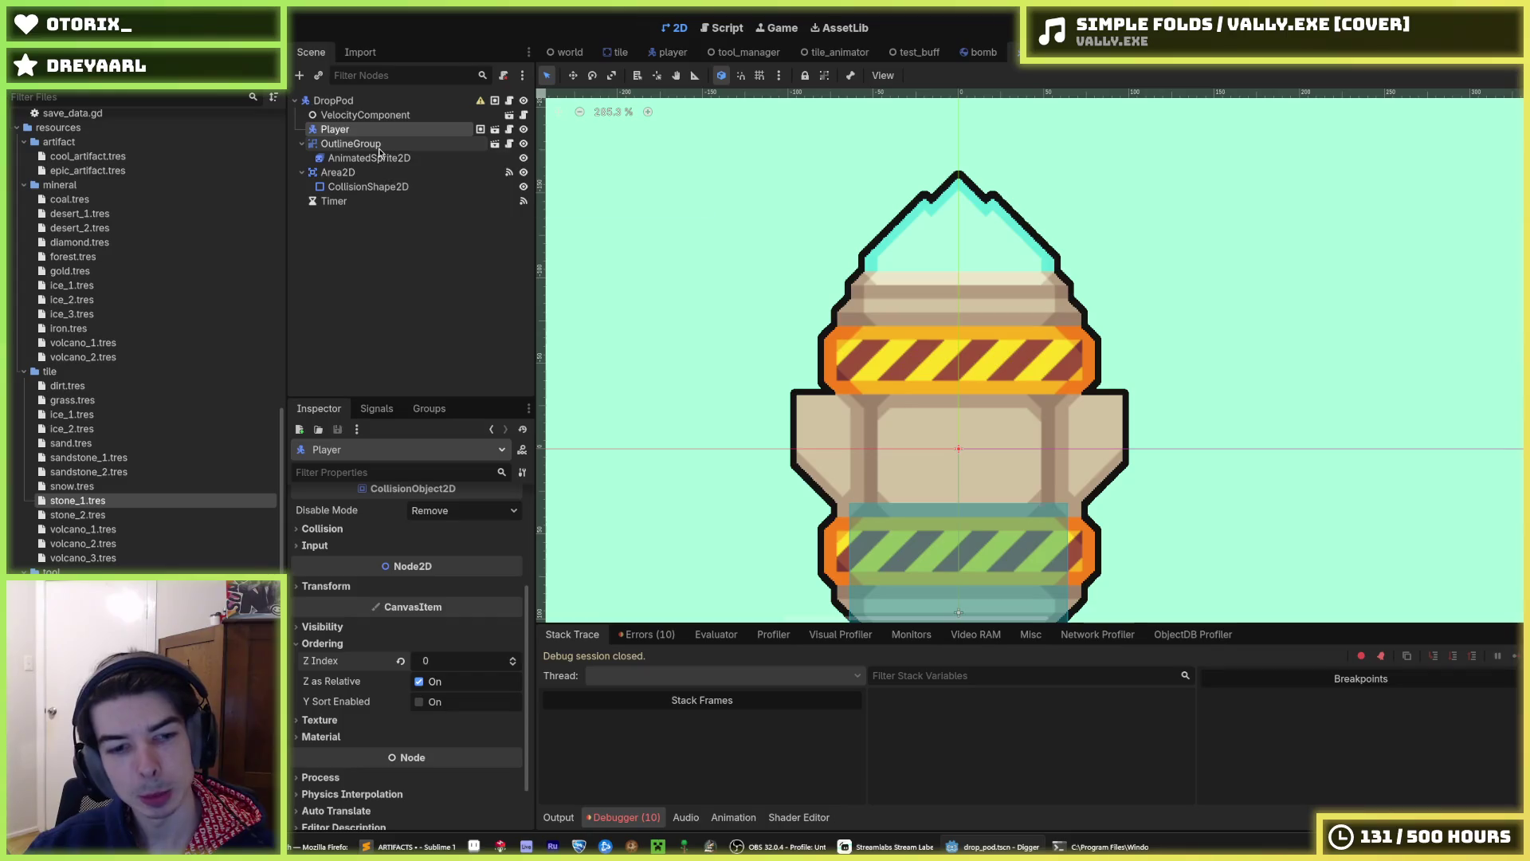
- Try the Player's Show Behind Parent and Top Level visibility options
{"action": "left_click", "coordinate": [336, 627]}
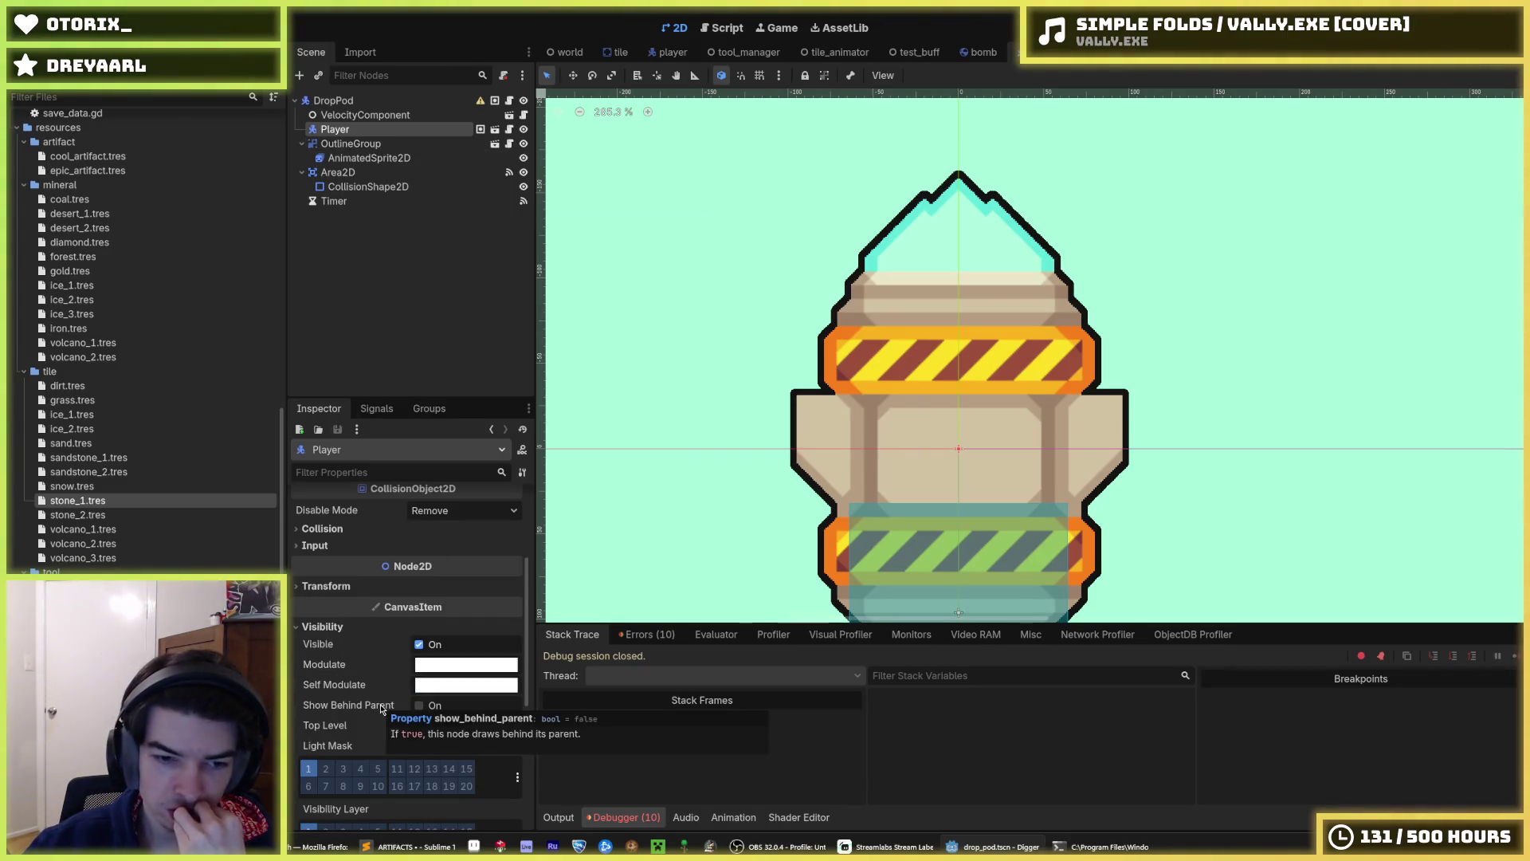
{"action": "scroll", "coordinate": [381, 708], "scroll_direction": "down", "scroll_amount": 3}
{"action": "scroll", "coordinate": [401, 757], "scroll_direction": "up", "scroll_amount": 1}
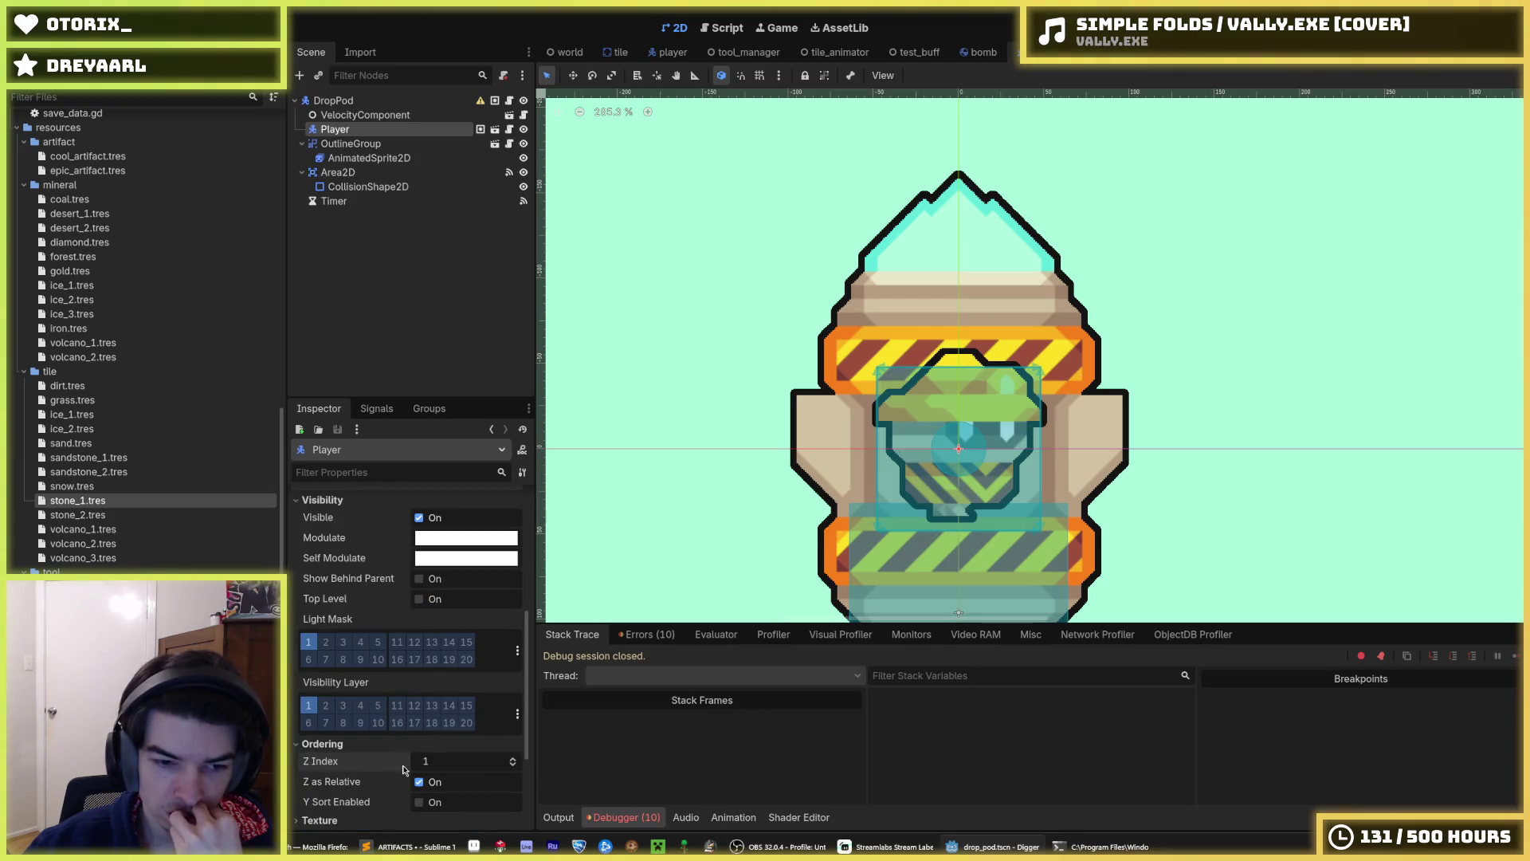
{"action": "left_click", "coordinate": [418, 579]}
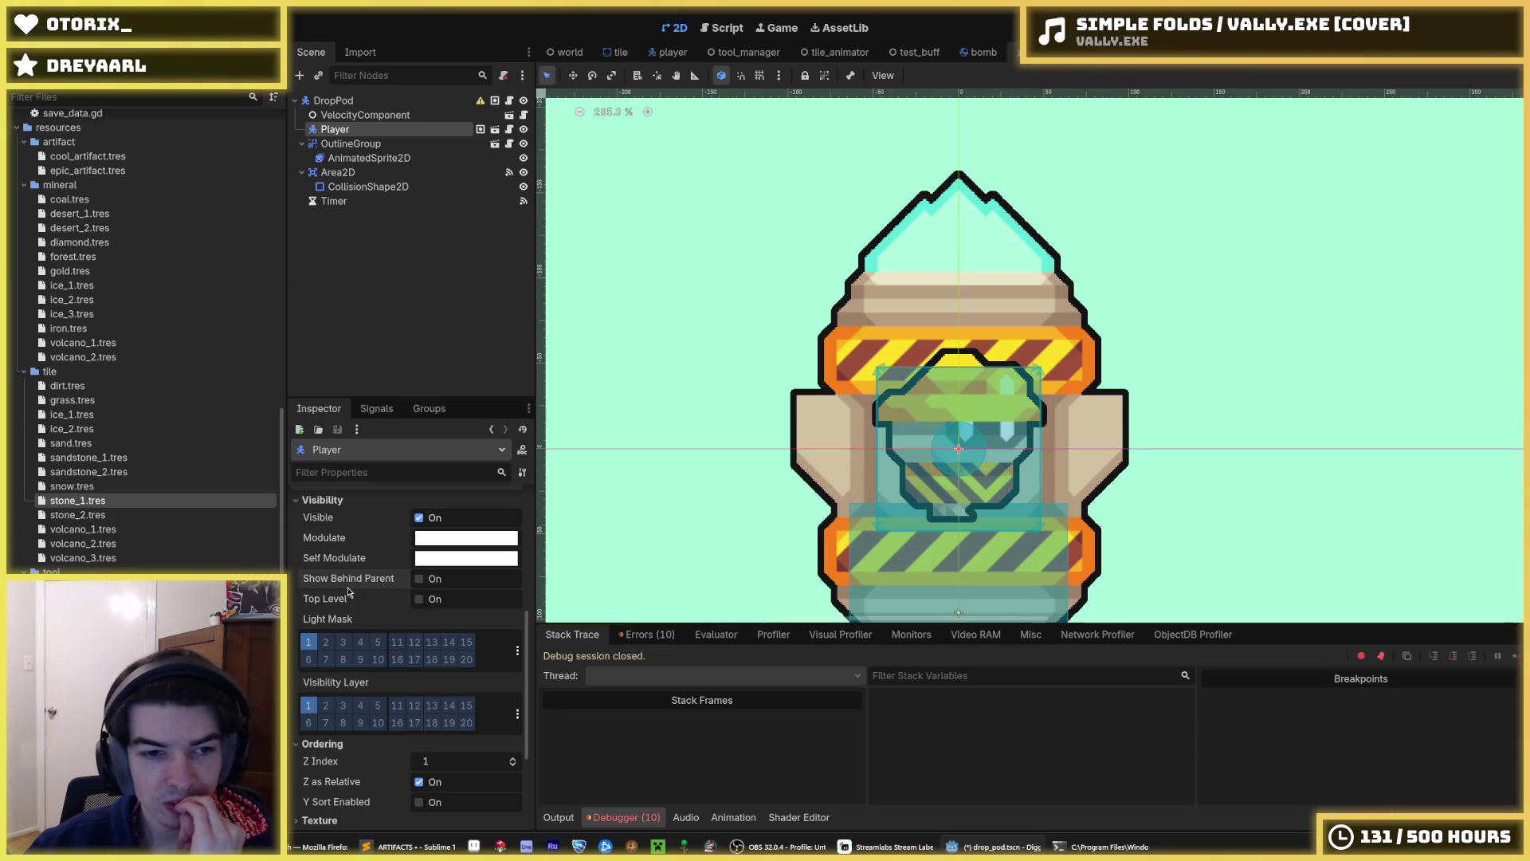
{"action": "mouse_move", "coordinate": [341, 599]}
{"action": "left_click", "coordinate": [420, 599]}
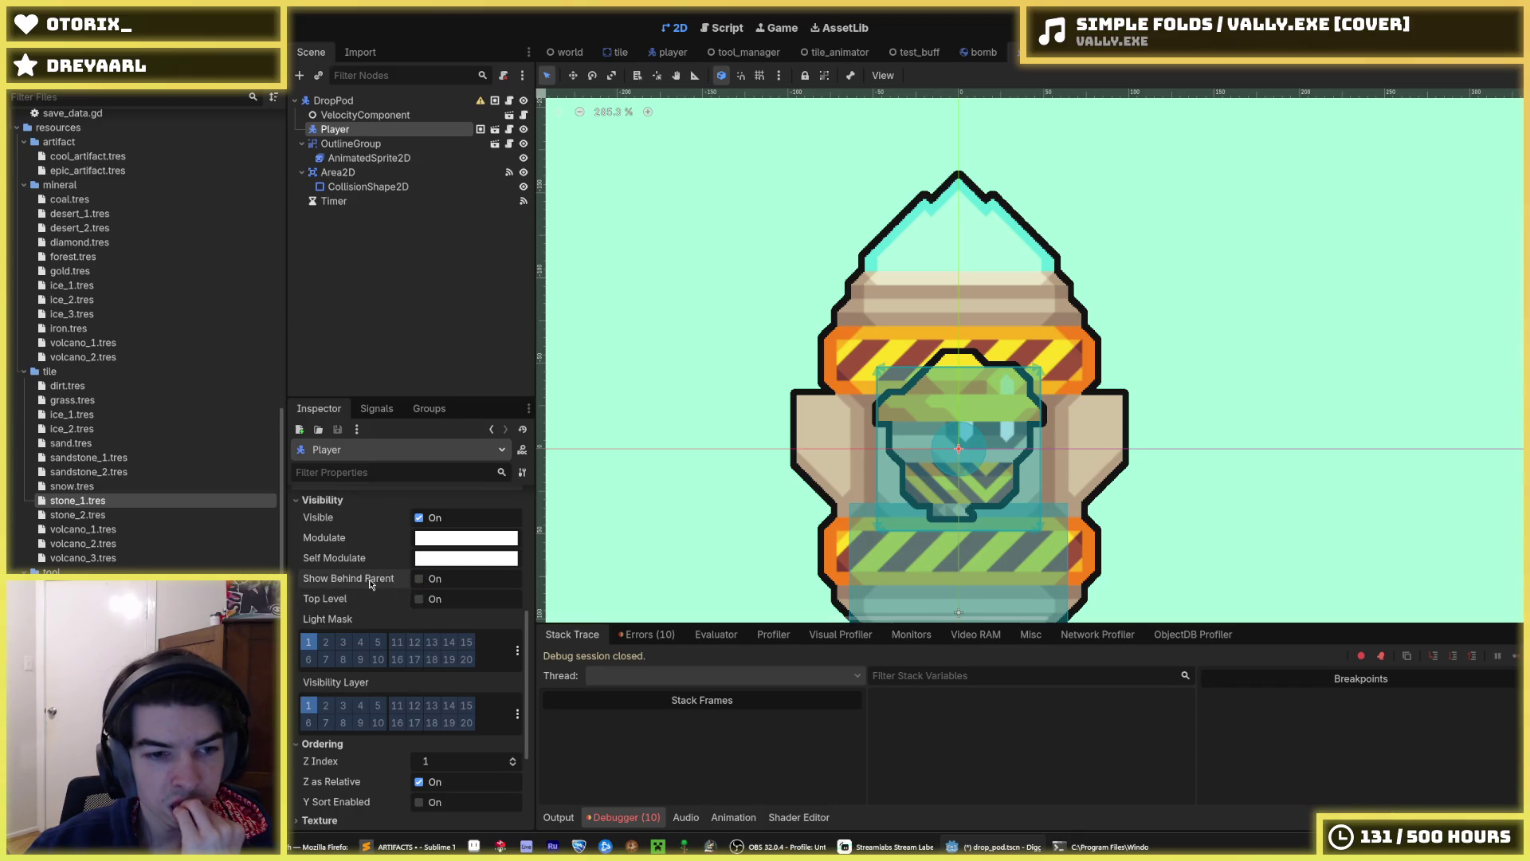
{"action": "mouse_move", "coordinate": [369, 584]}
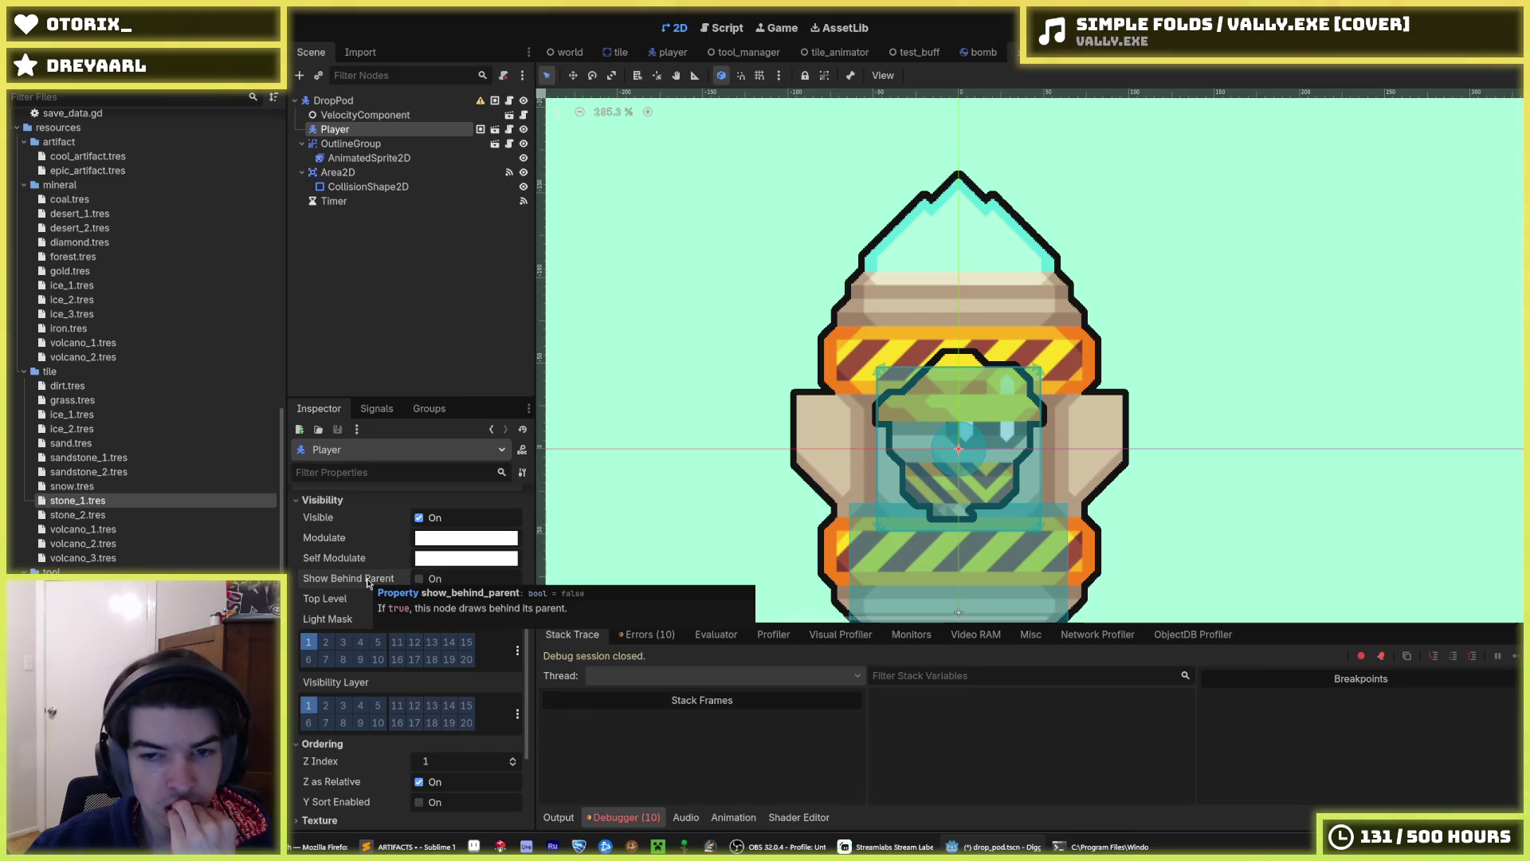
- Lower the Player's Z Index to 0 and run the game to test the drop pod
{"action": "scroll", "coordinate": [375, 606], "scroll_direction": "down", "scroll_amount": 3}
{"action": "left_click", "coordinate": [423, 677]}
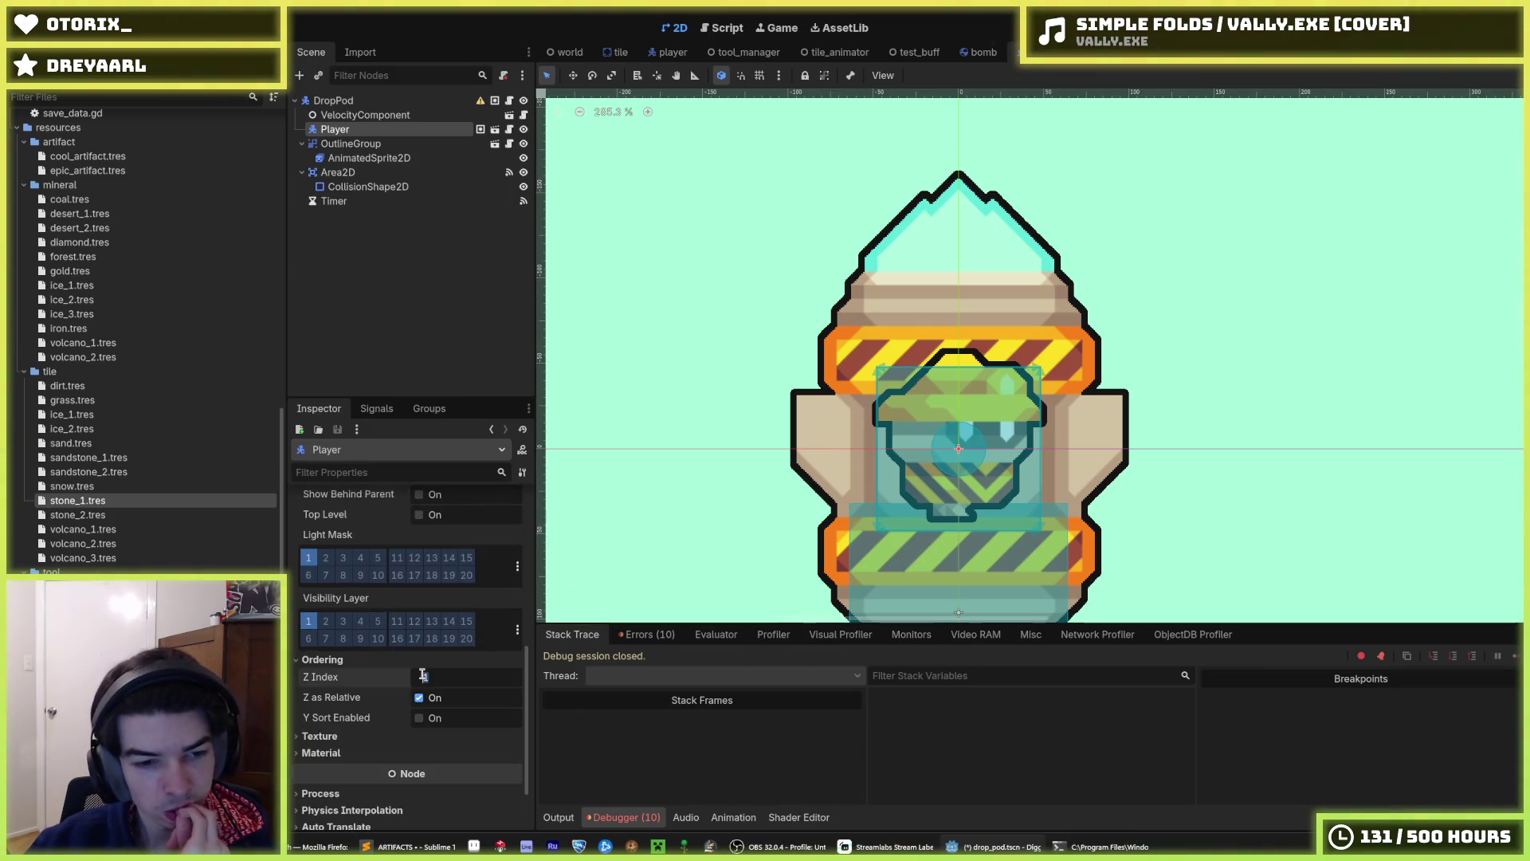
{"action": "key", "text": "Return"}
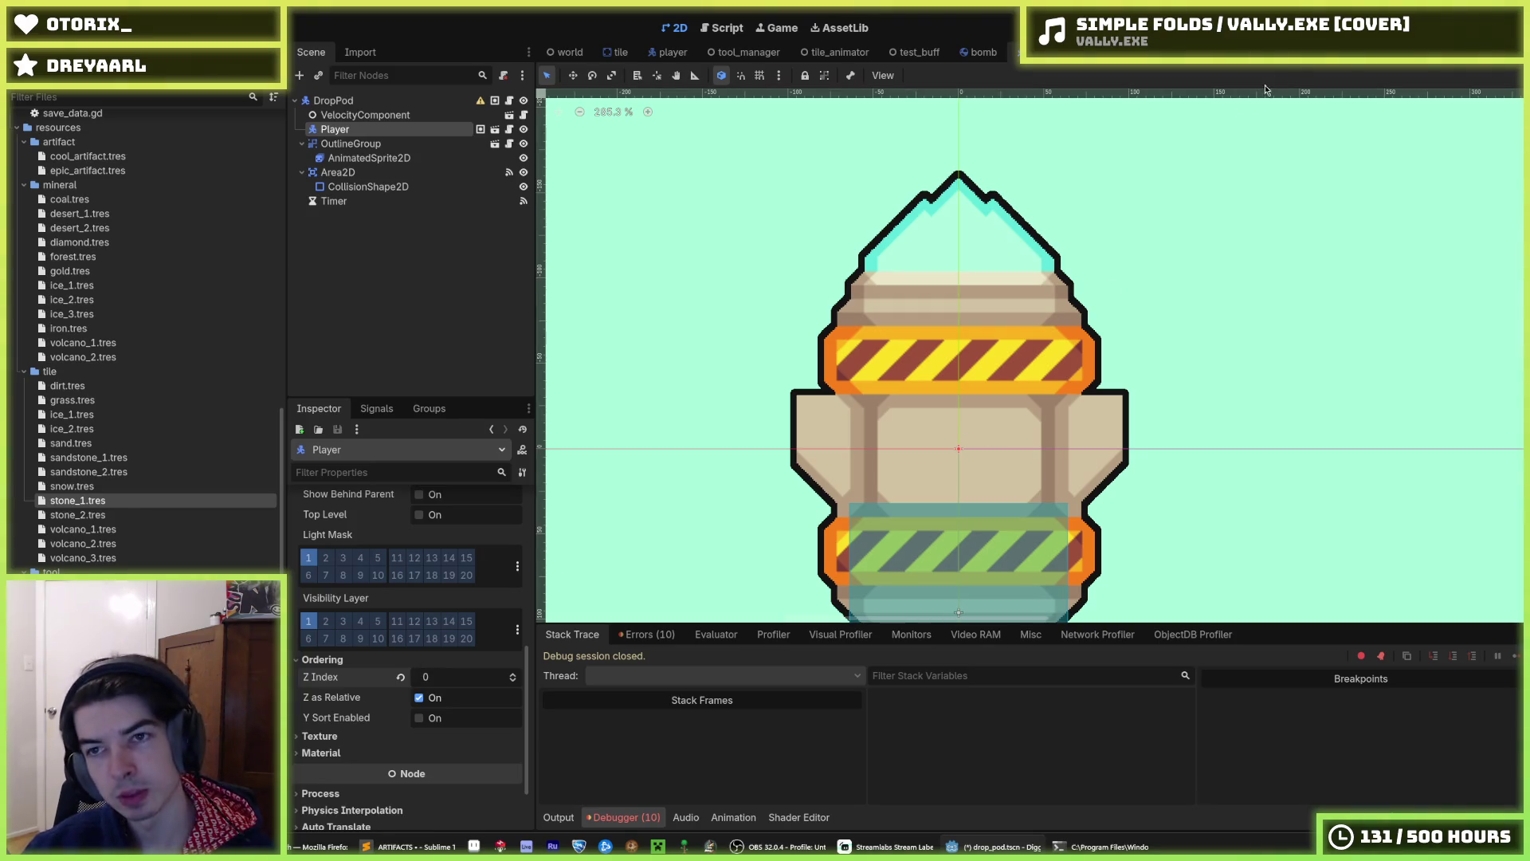
{"action": "key", "text": "F5"}
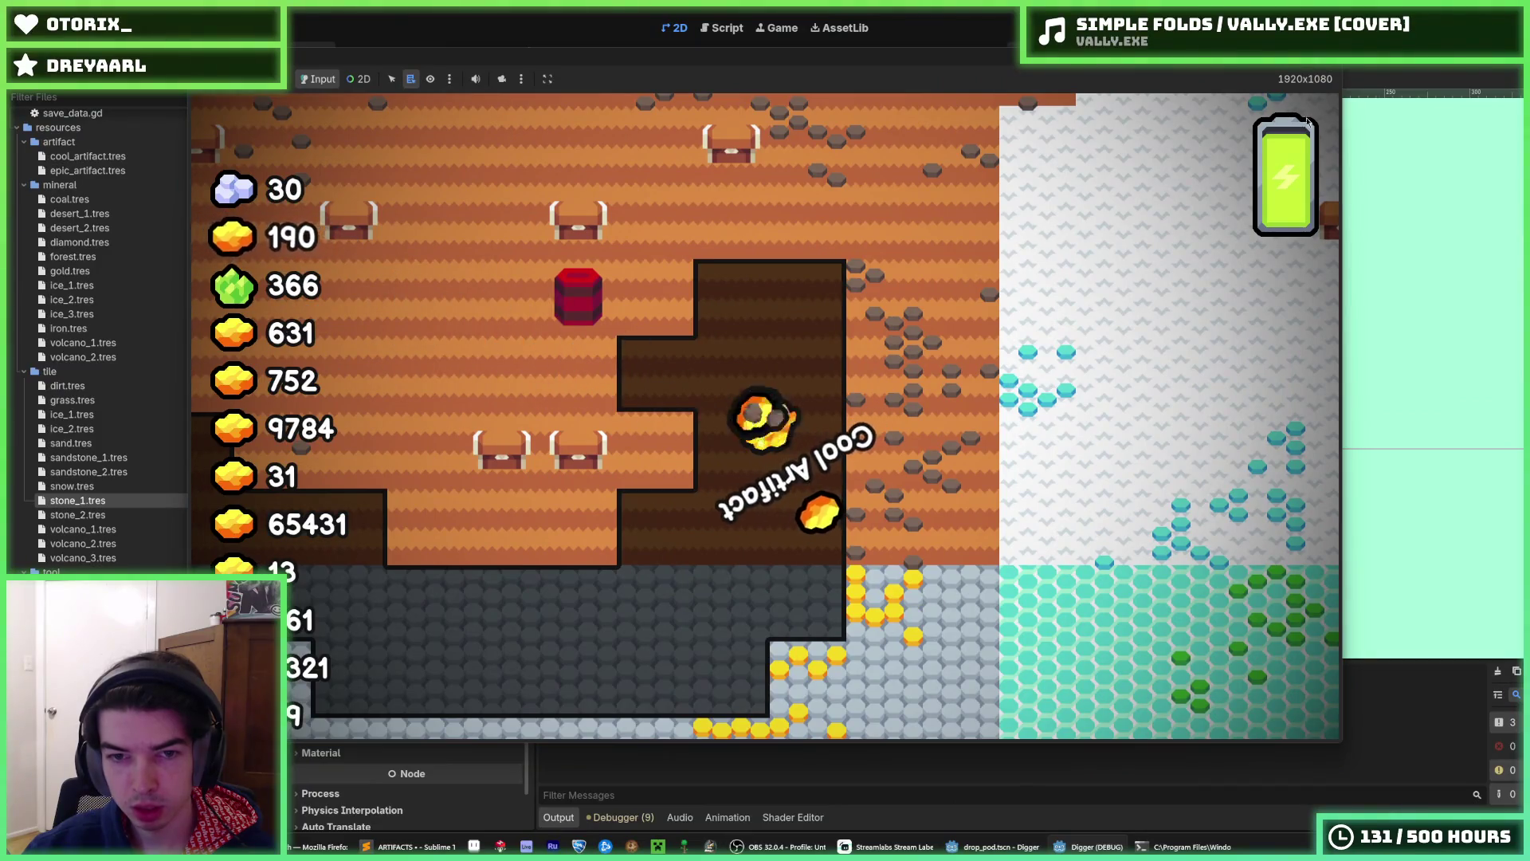
- Stop the game and open player.gd from the player scene, scrolled to its eject function
{"action": "left_click", "coordinate": [1160, 67]}
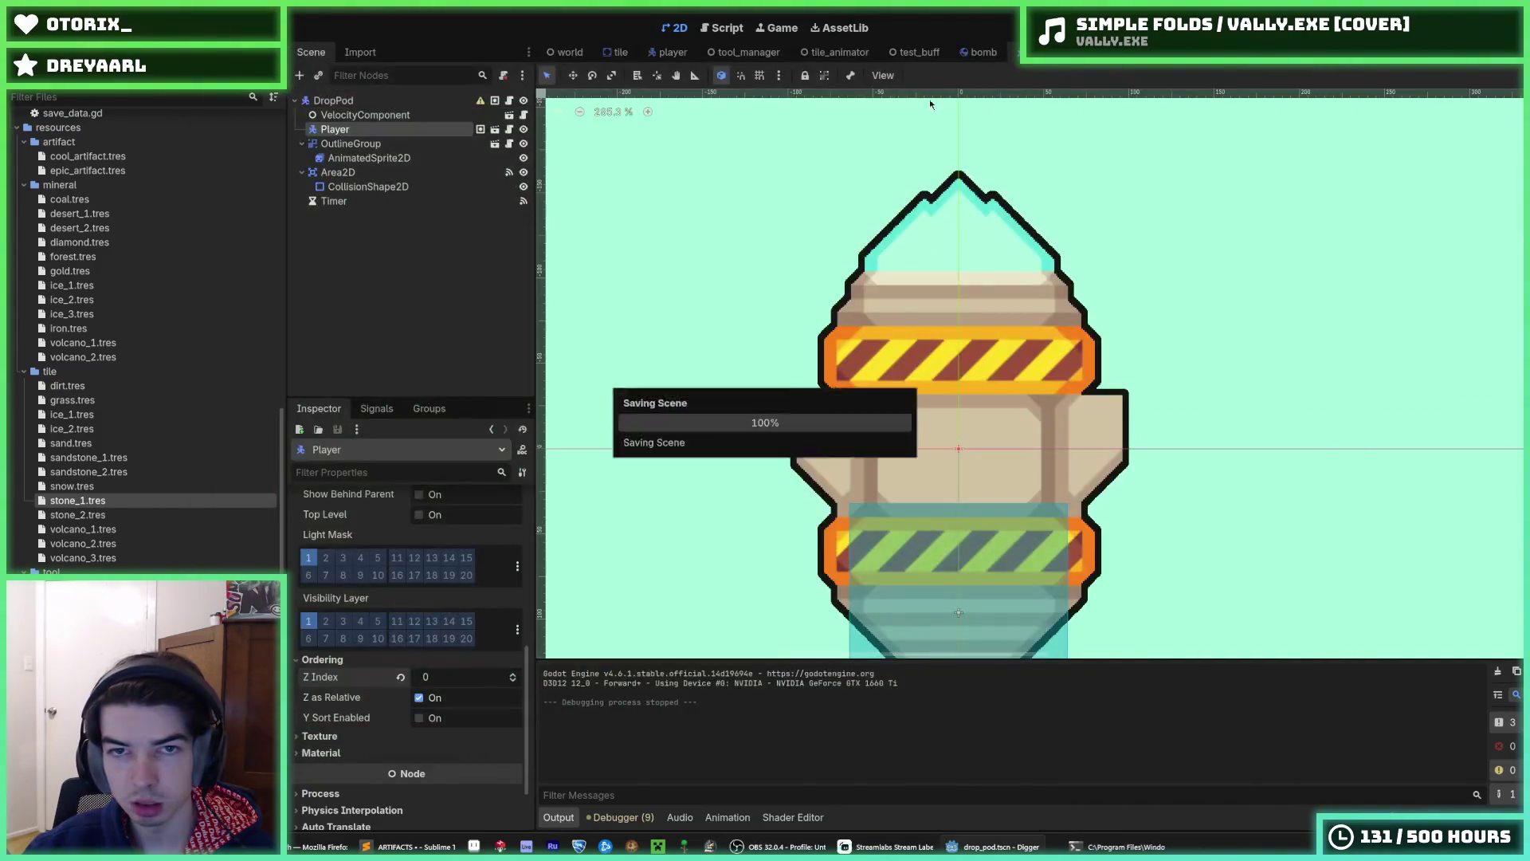
{"action": "key", "text": "ctrl+Tab"}
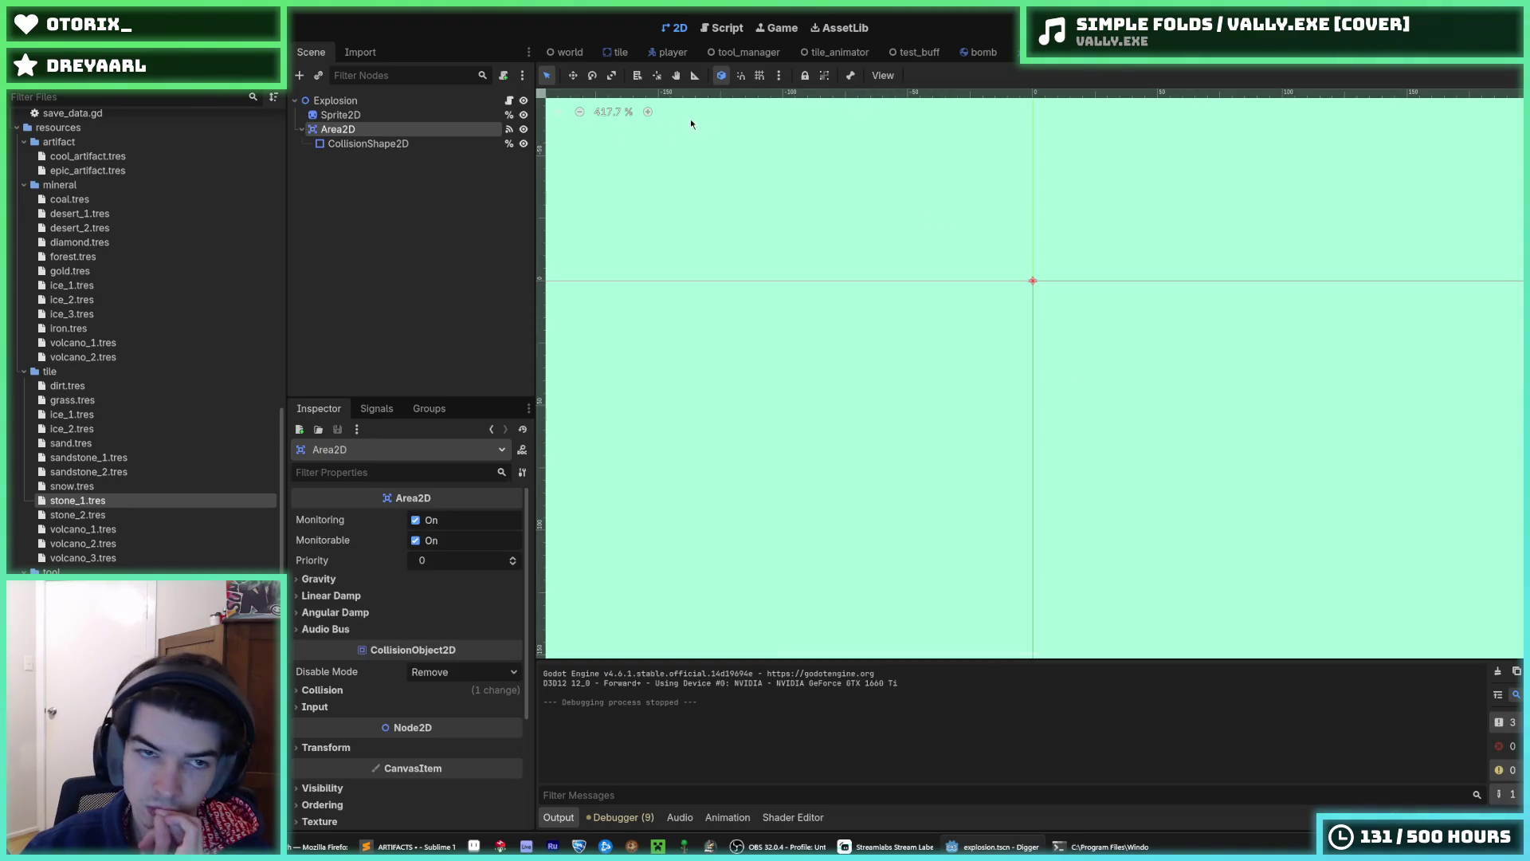
{"action": "left_click", "coordinate": [663, 53]}
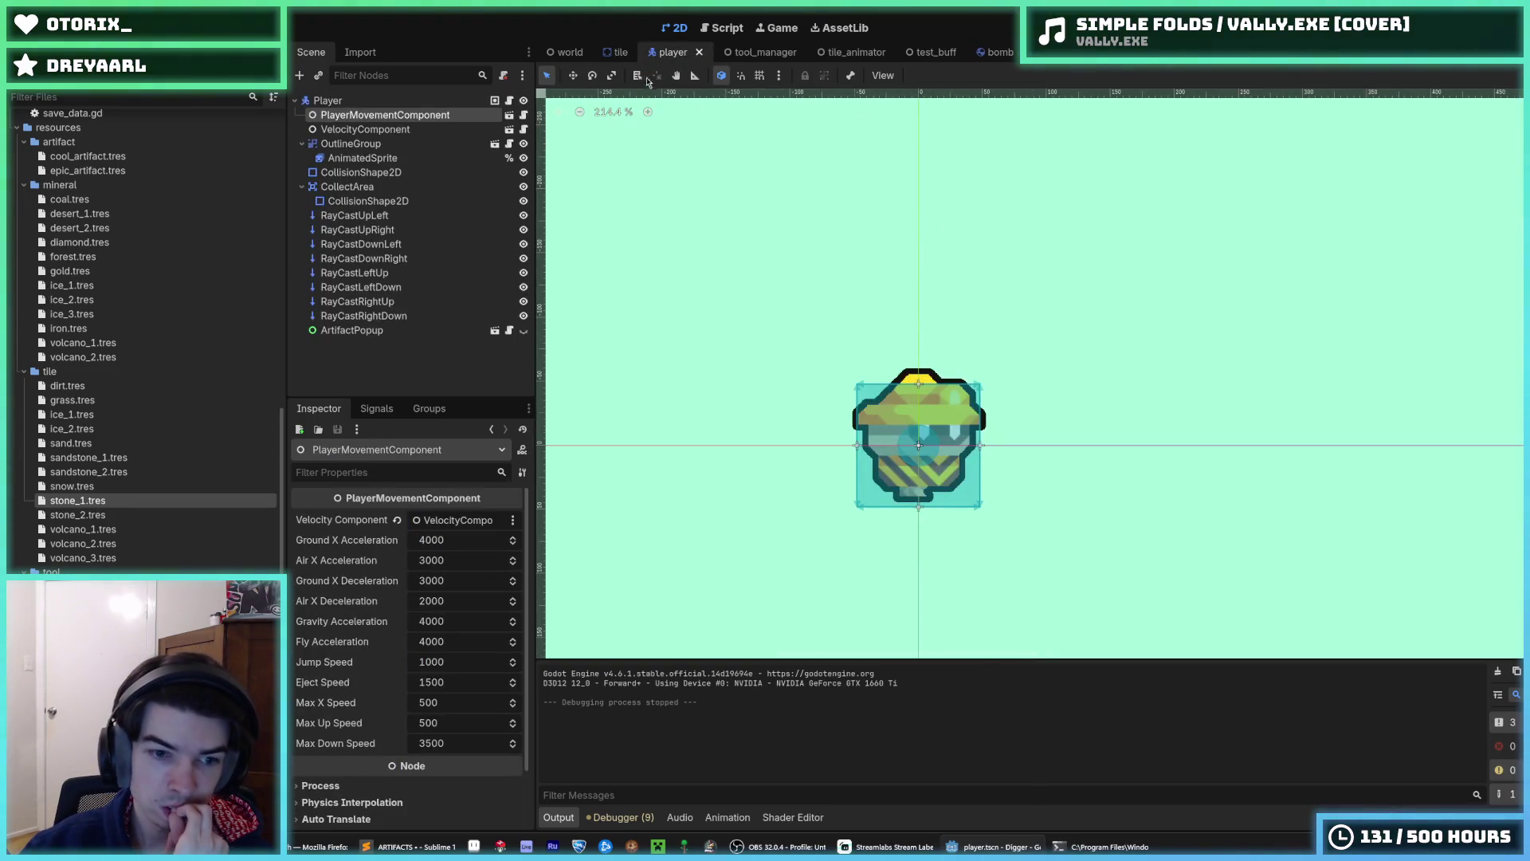
{"action": "left_click", "coordinate": [509, 100]}
{"action": "scroll", "coordinate": [1059, 310], "scroll_direction": "up", "scroll_amount": 5}
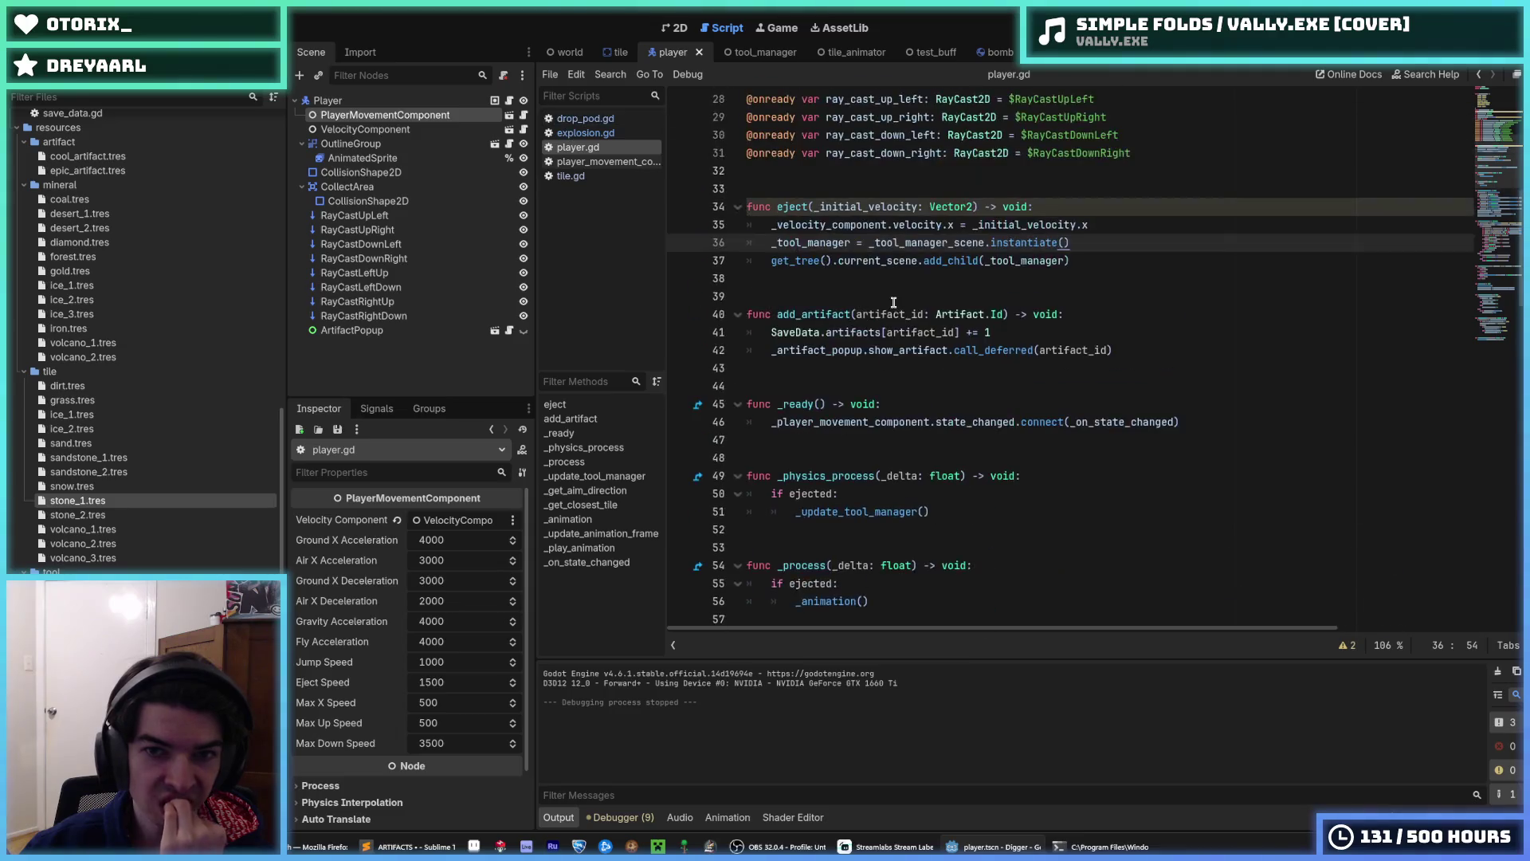
- Add 'ejected = true' as a new line inside player.gd's eject function
{"action": "left_click", "coordinate": [1075, 260]}
{"action": "key", "text": "Return"}
{"action": "type", "text": "ejected = true"}
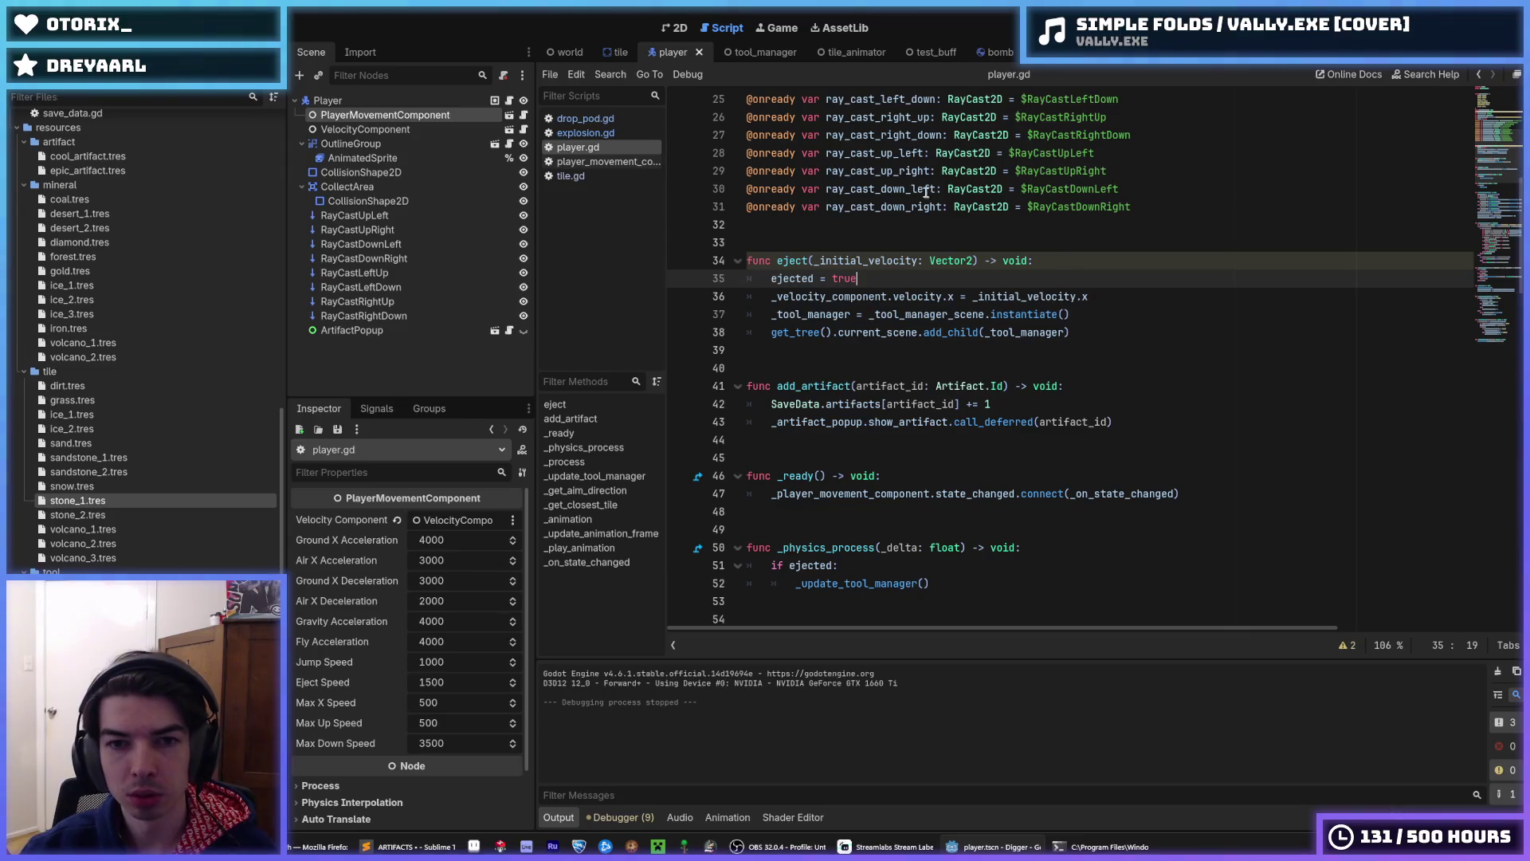
{"action": "left_click", "coordinate": [618, 52]}
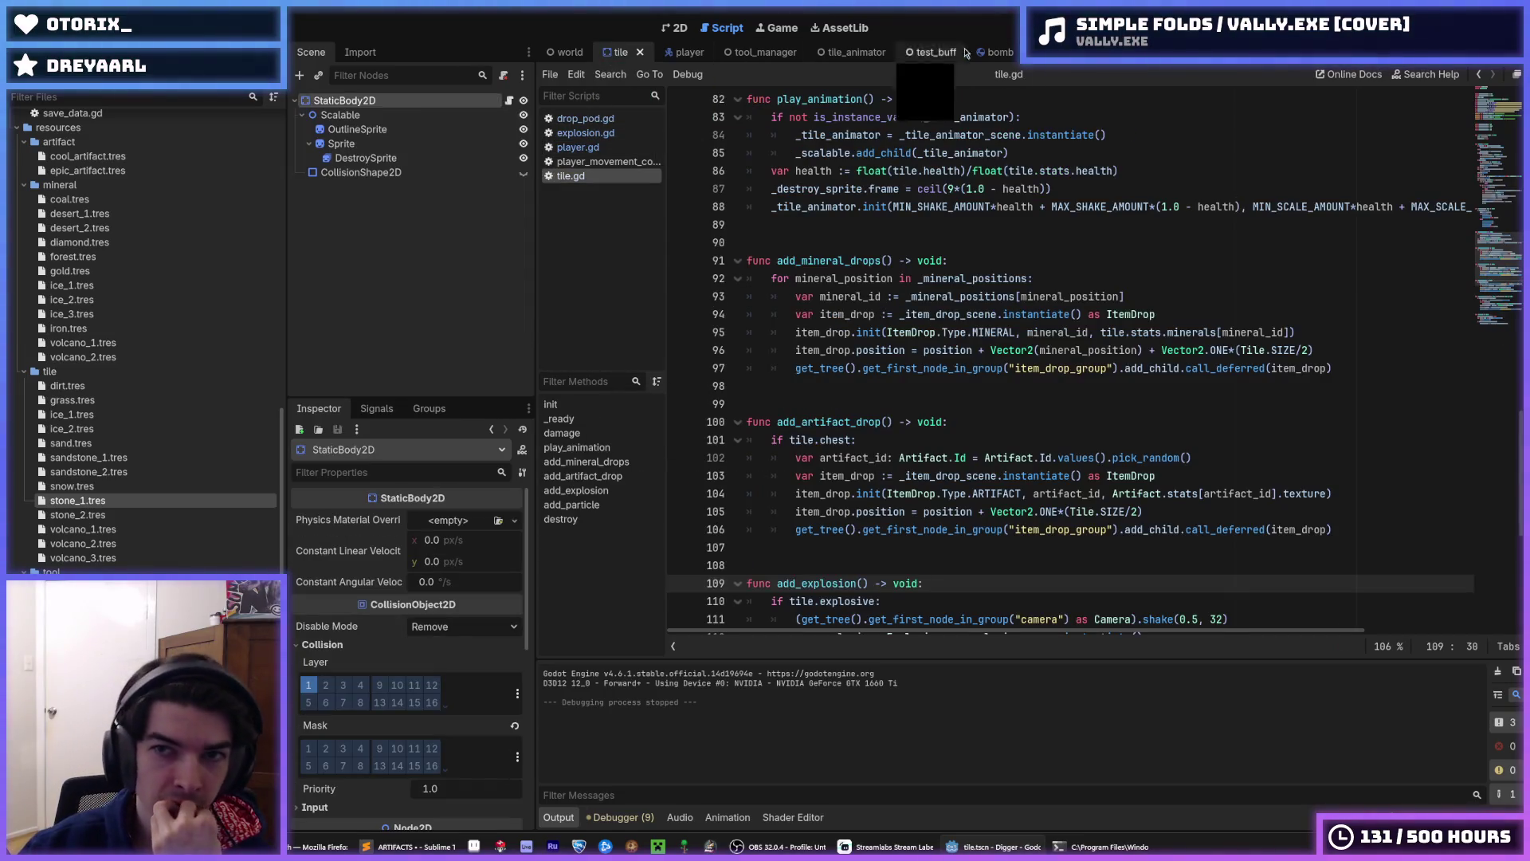
{"action": "left_click", "coordinate": [994, 51]}
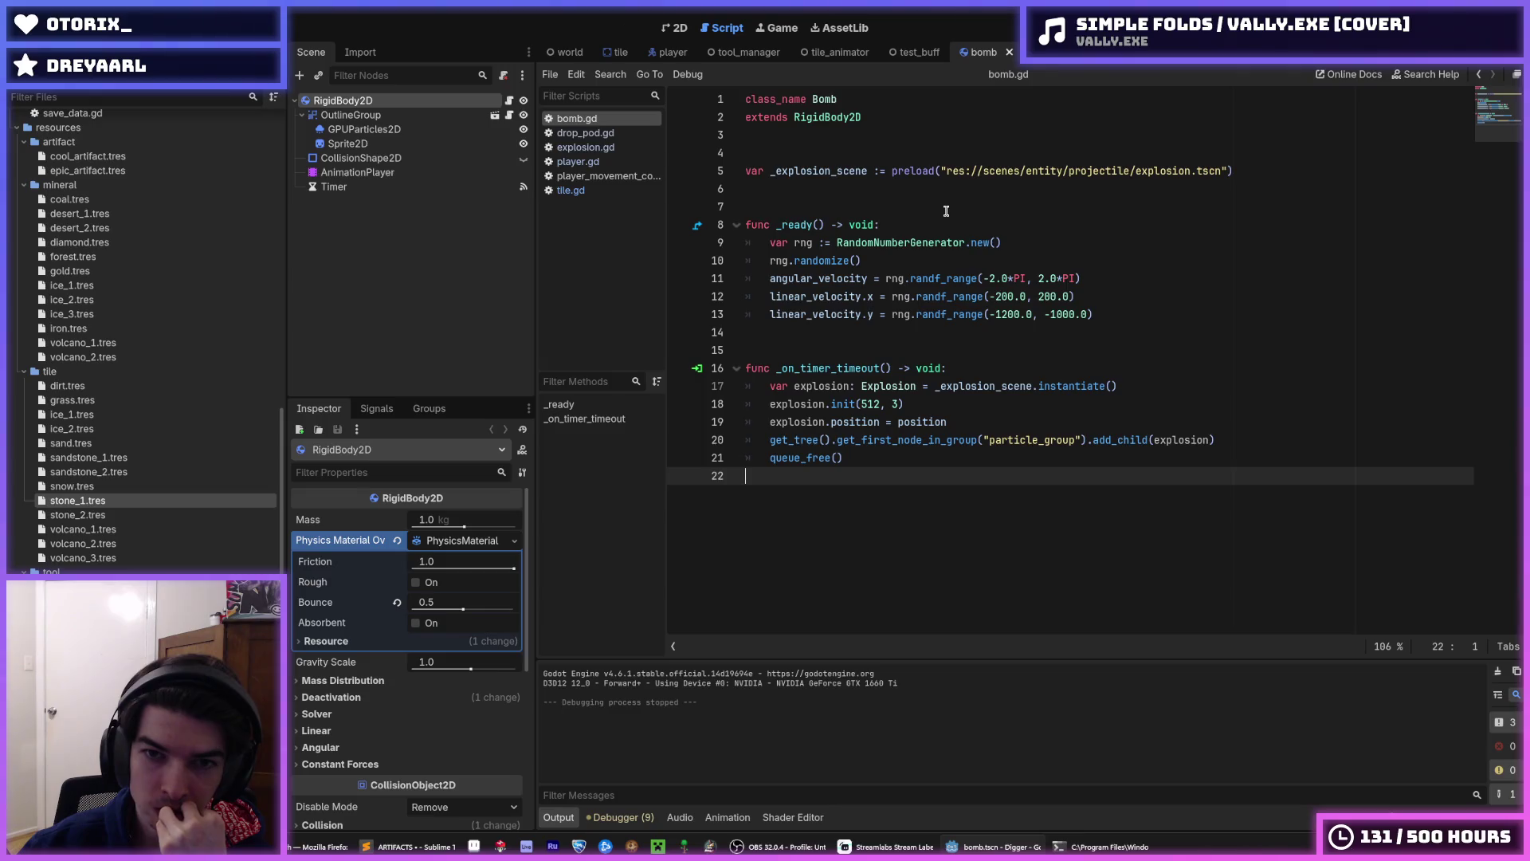
{"action": "left_click", "coordinate": [668, 53]}
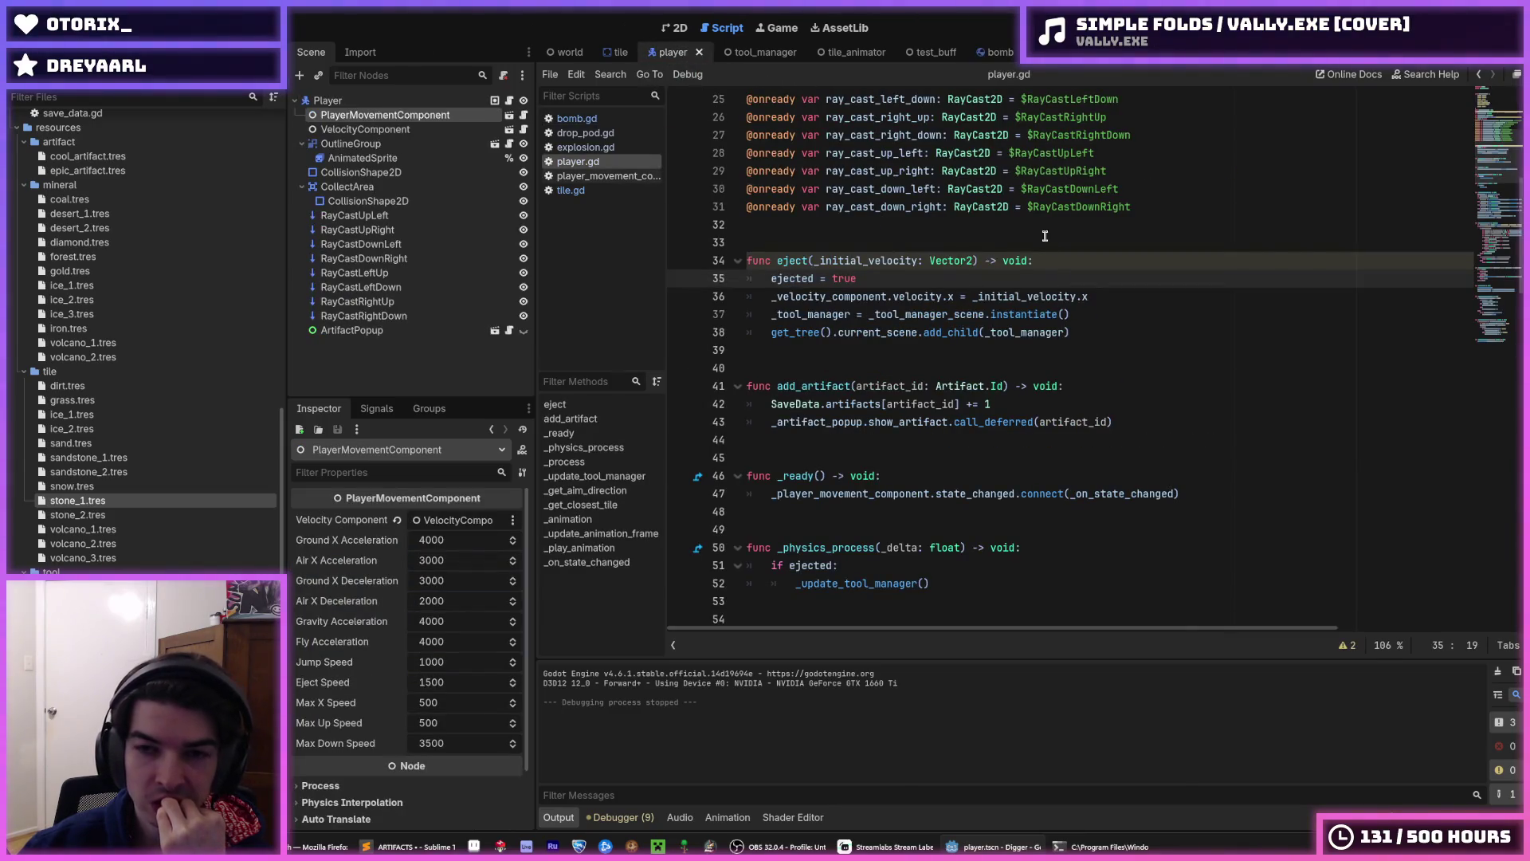
- Insert 'rotation = 0' as eject's first line, save, and return to the drop_pod scene
{"action": "left_click", "coordinate": [1055, 259]}
{"action": "key", "text": "Return"}
{"action": "type", "text": "rotation = f"}
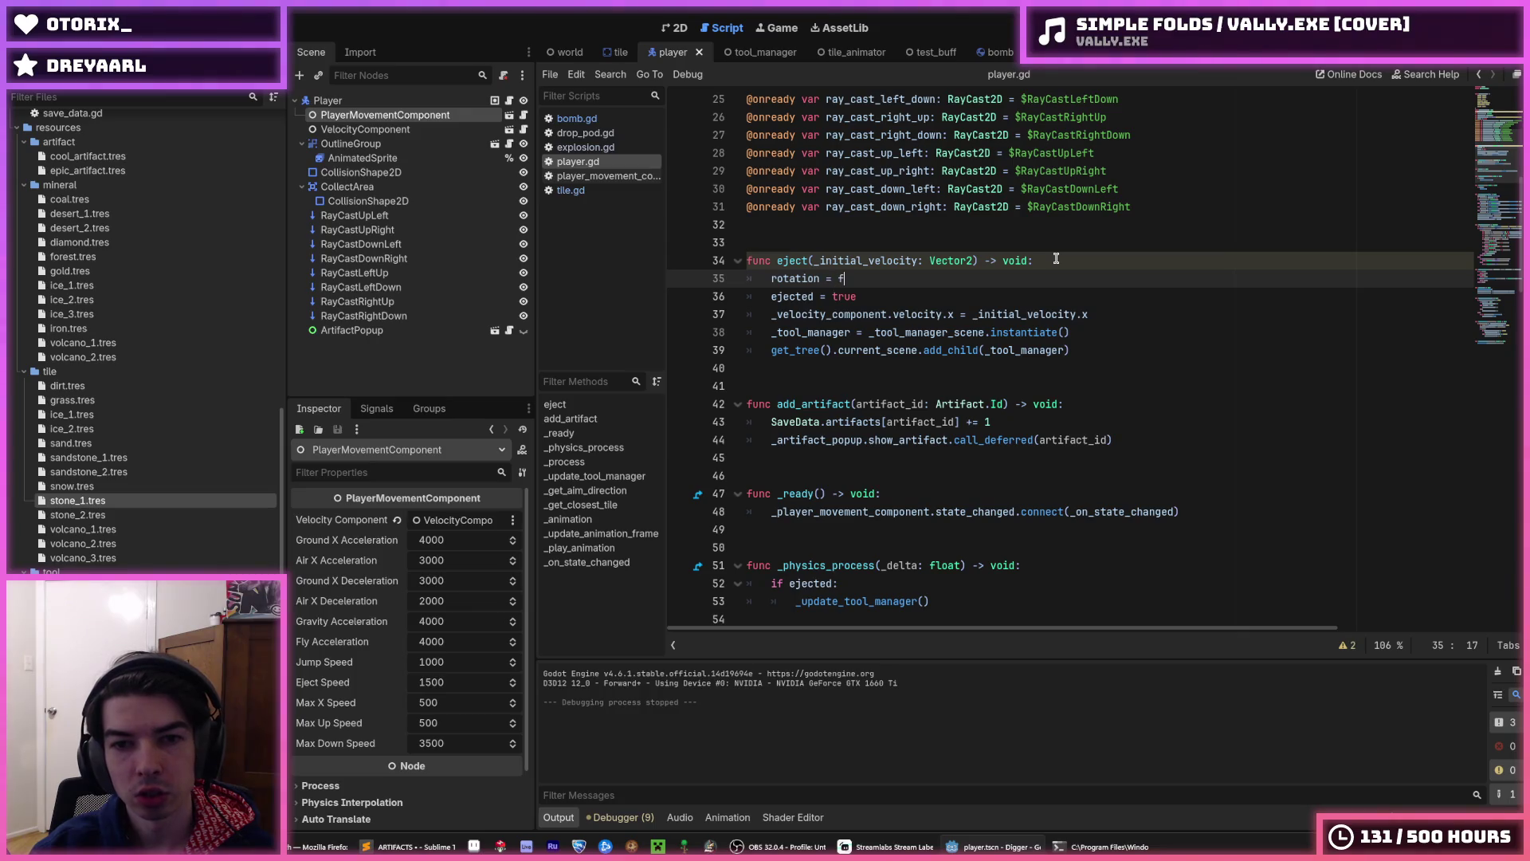
{"action": "key", "text": "BackSpace"}
{"action": "type", "text": "0"}
{"action": "key", "text": "ctrl+s"}
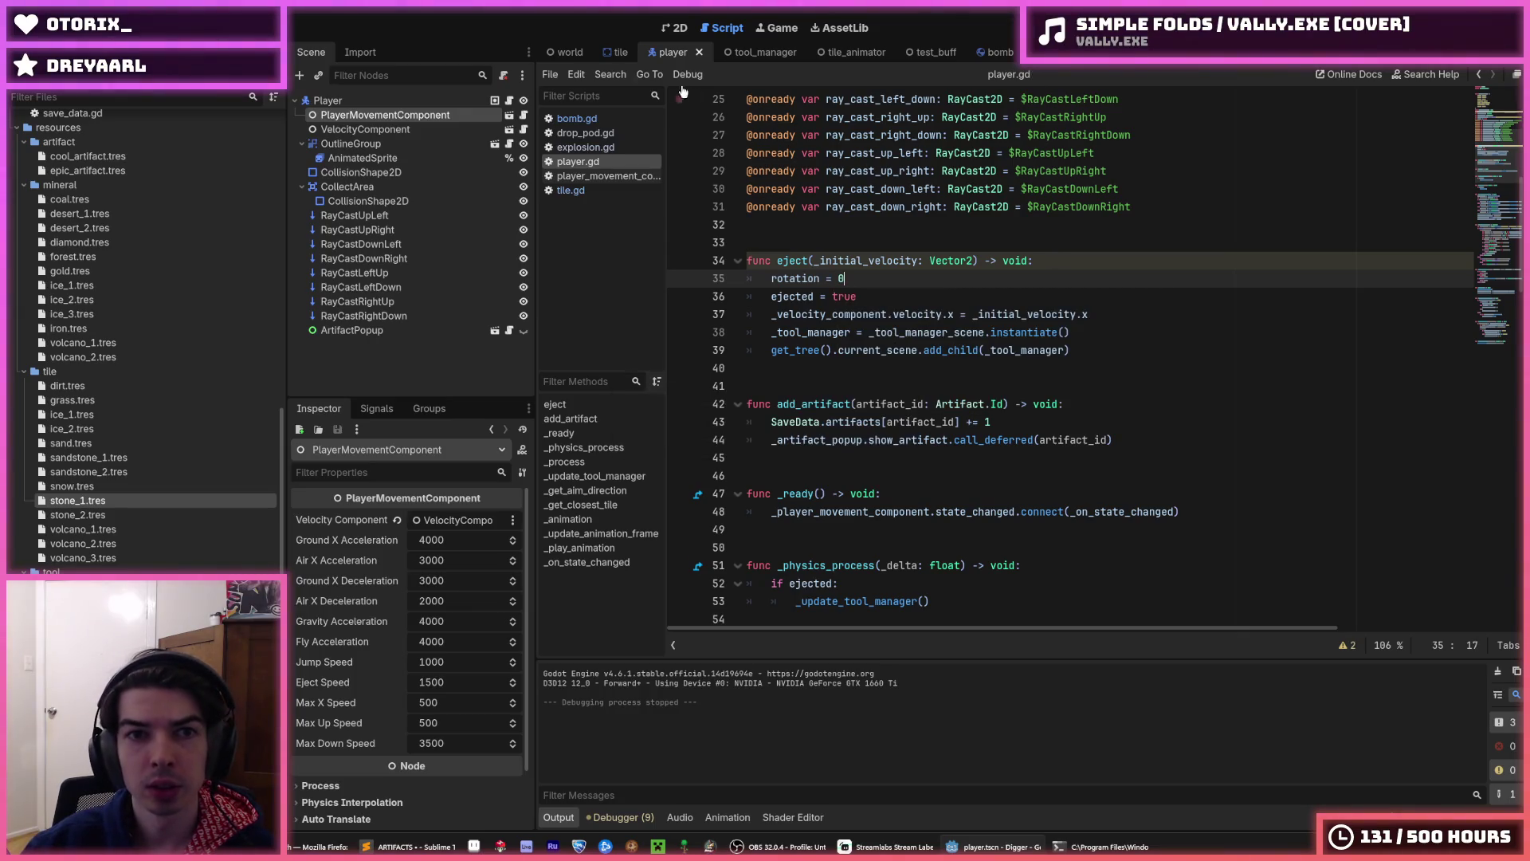
{"action": "left_click", "coordinate": [1040, 52]}
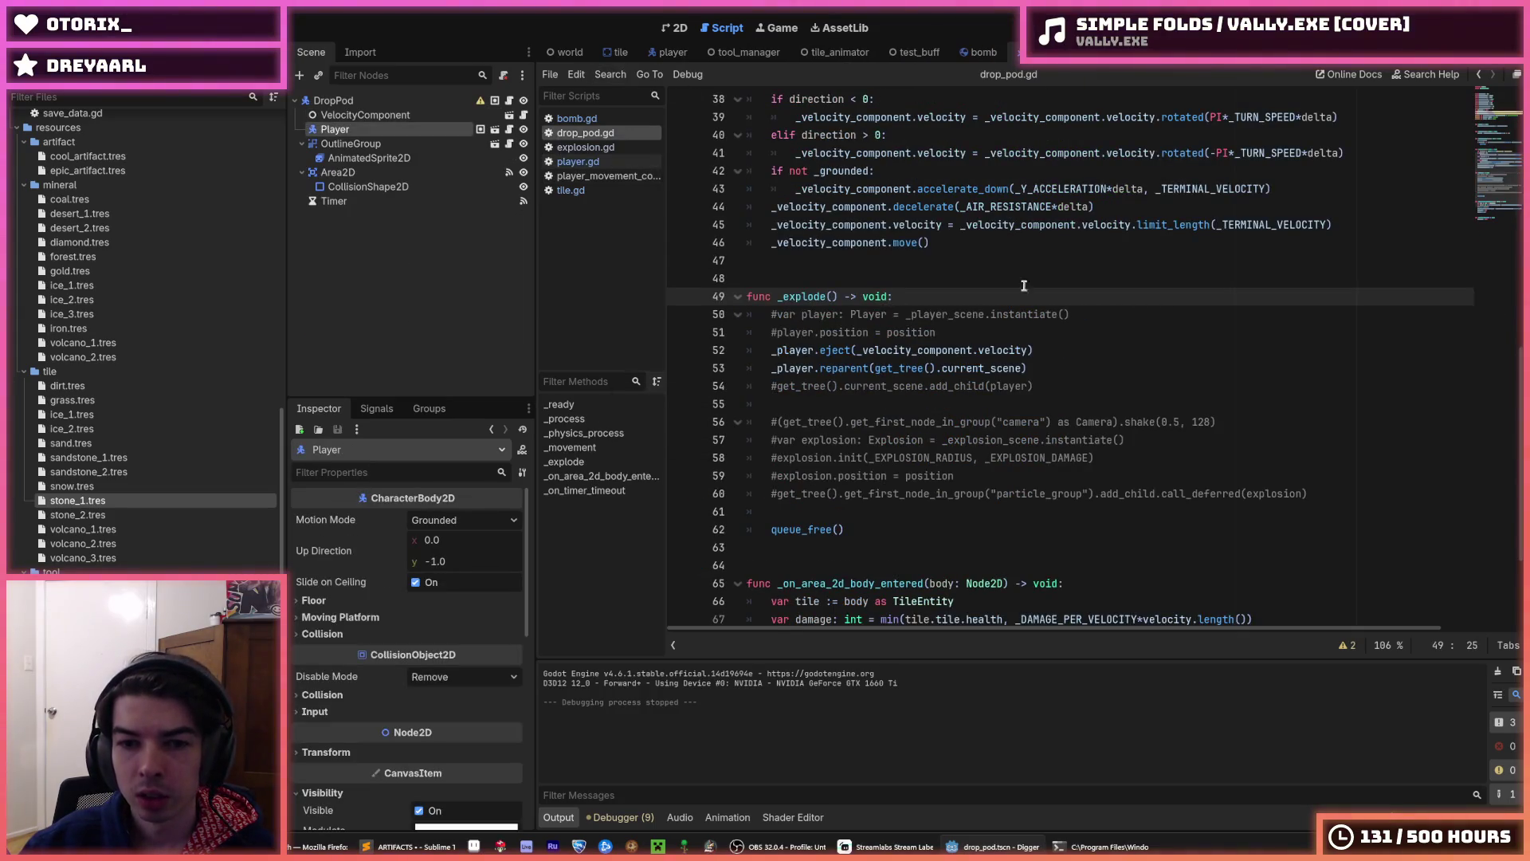
{"action": "mouse_move", "coordinate": [854, 369]}
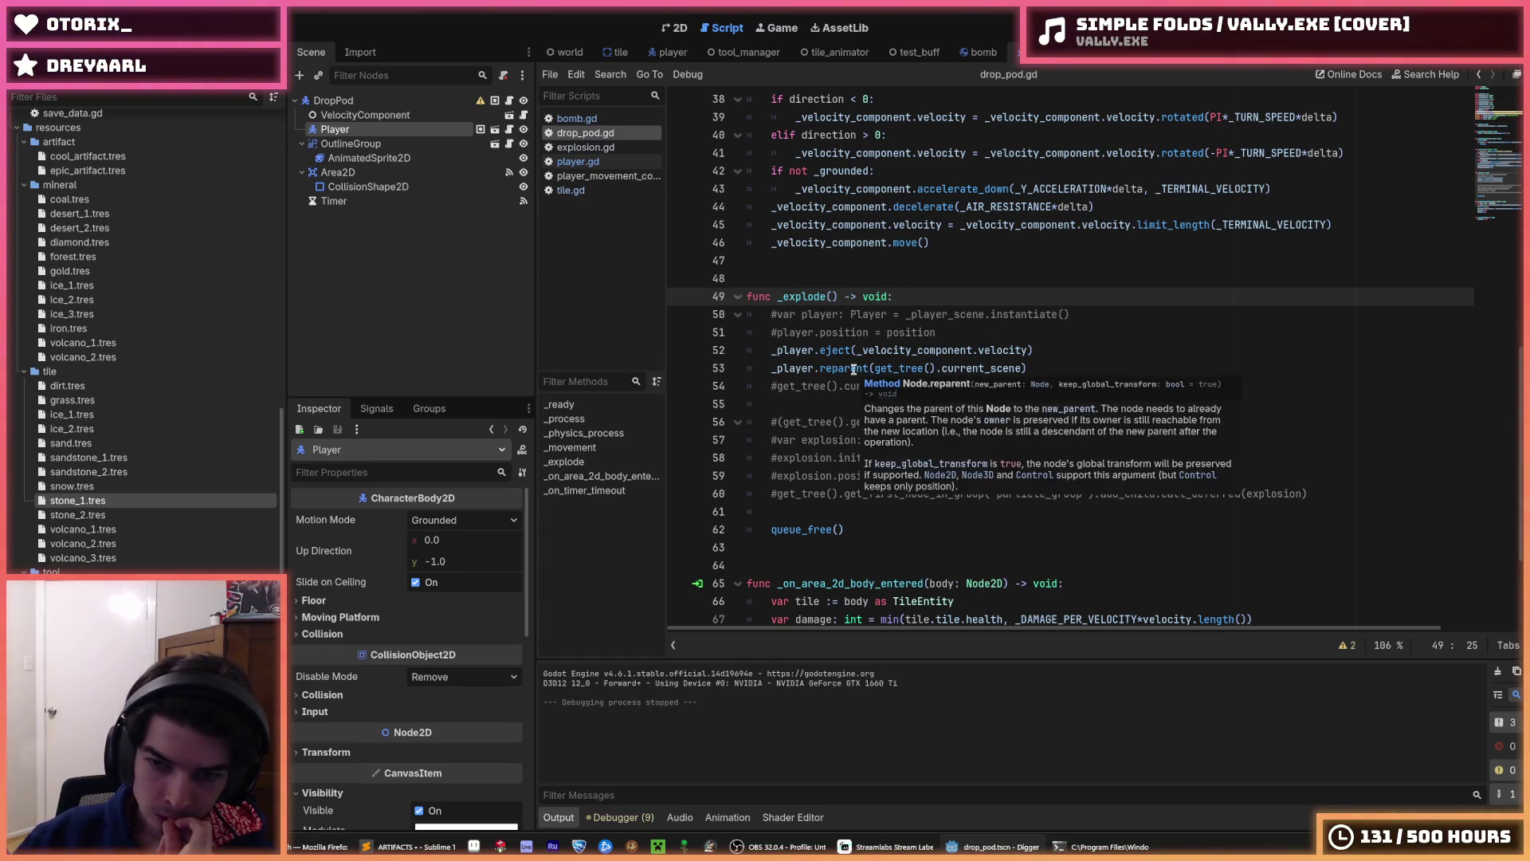
{"action": "left_click", "coordinate": [1075, 333]}
{"action": "left_click", "coordinate": [1083, 354]}
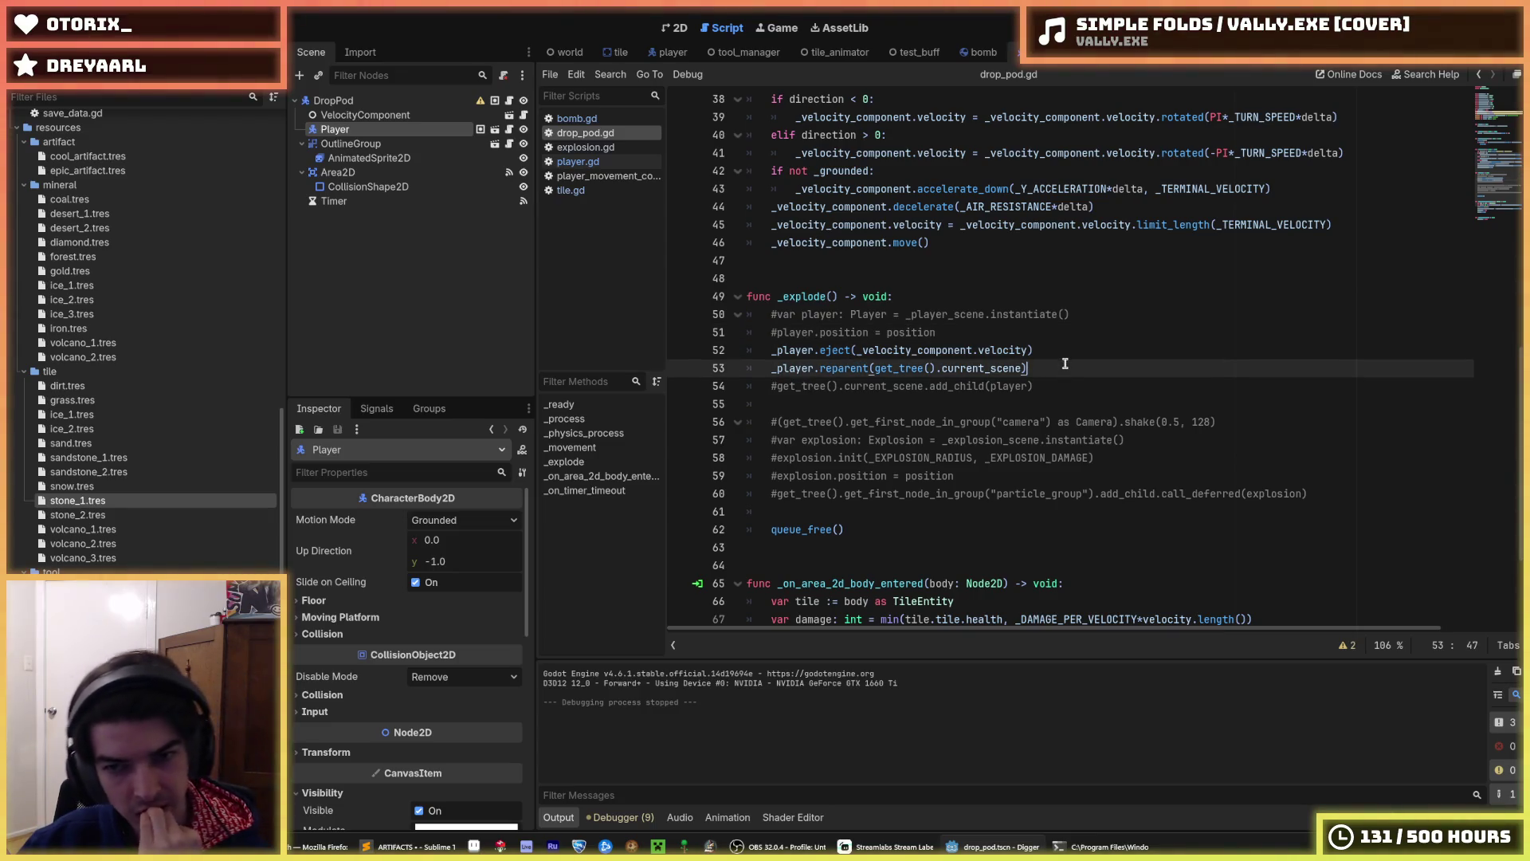
{"action": "key", "text": "F5"}
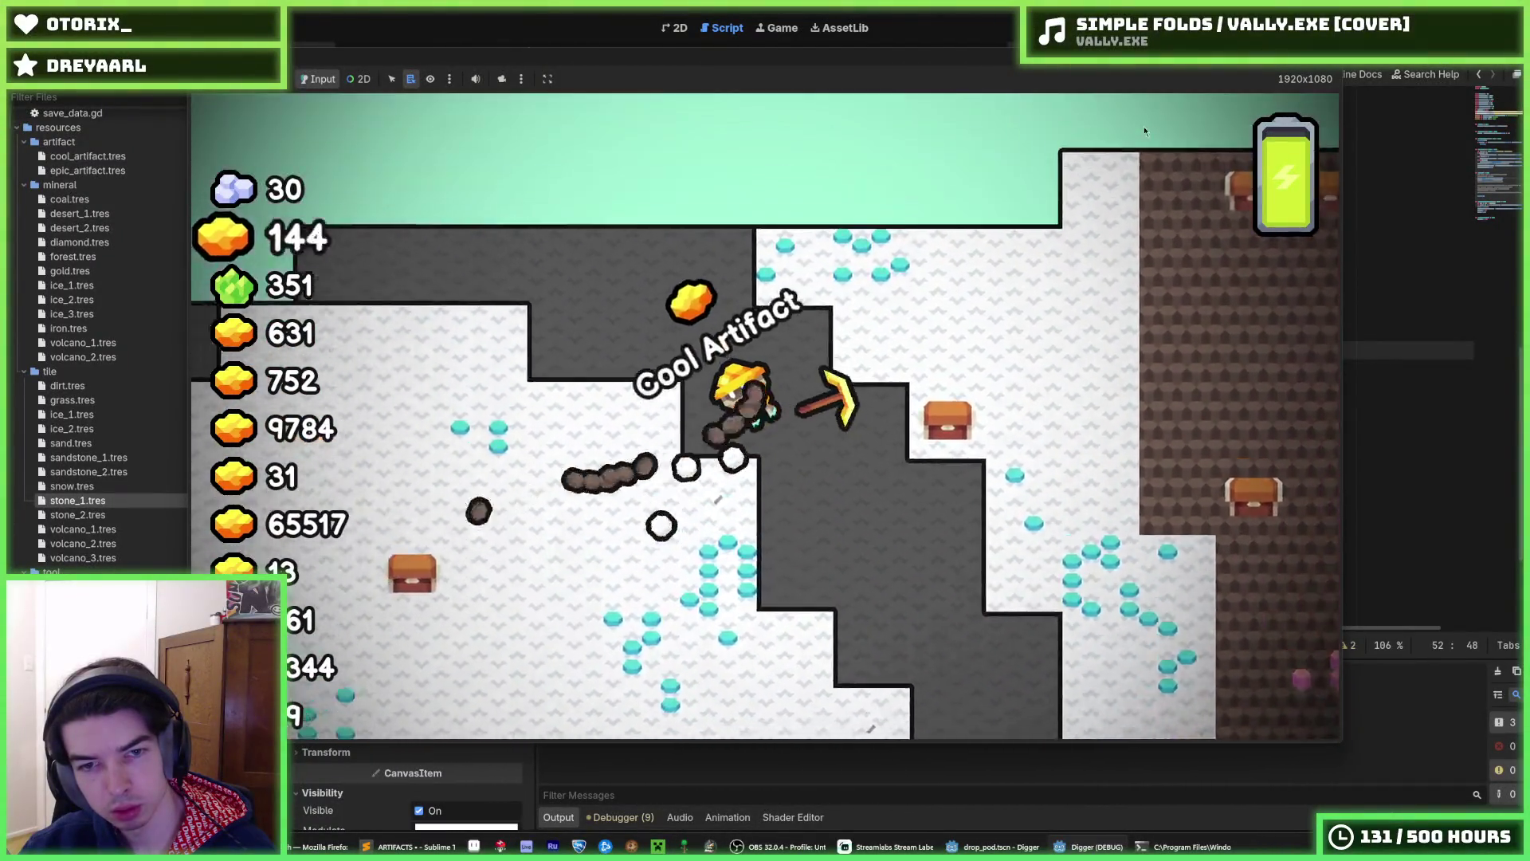
{"action": "key", "text": "F5"}
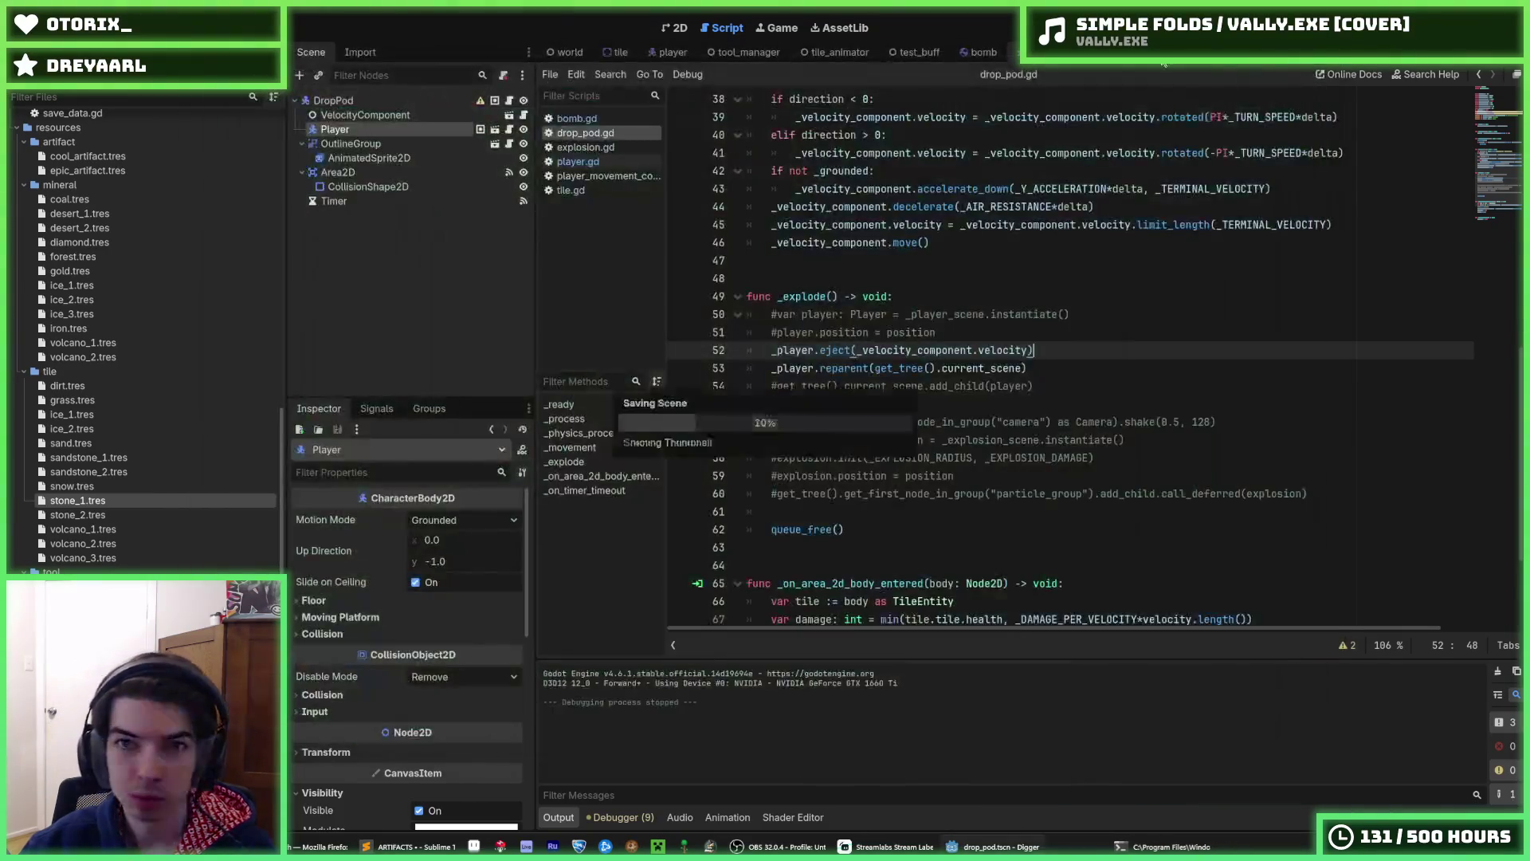
- Change line 35 of player.gd to 'global_rotation = 0' and run the game
{"action": "left_click", "coordinate": [578, 161]}
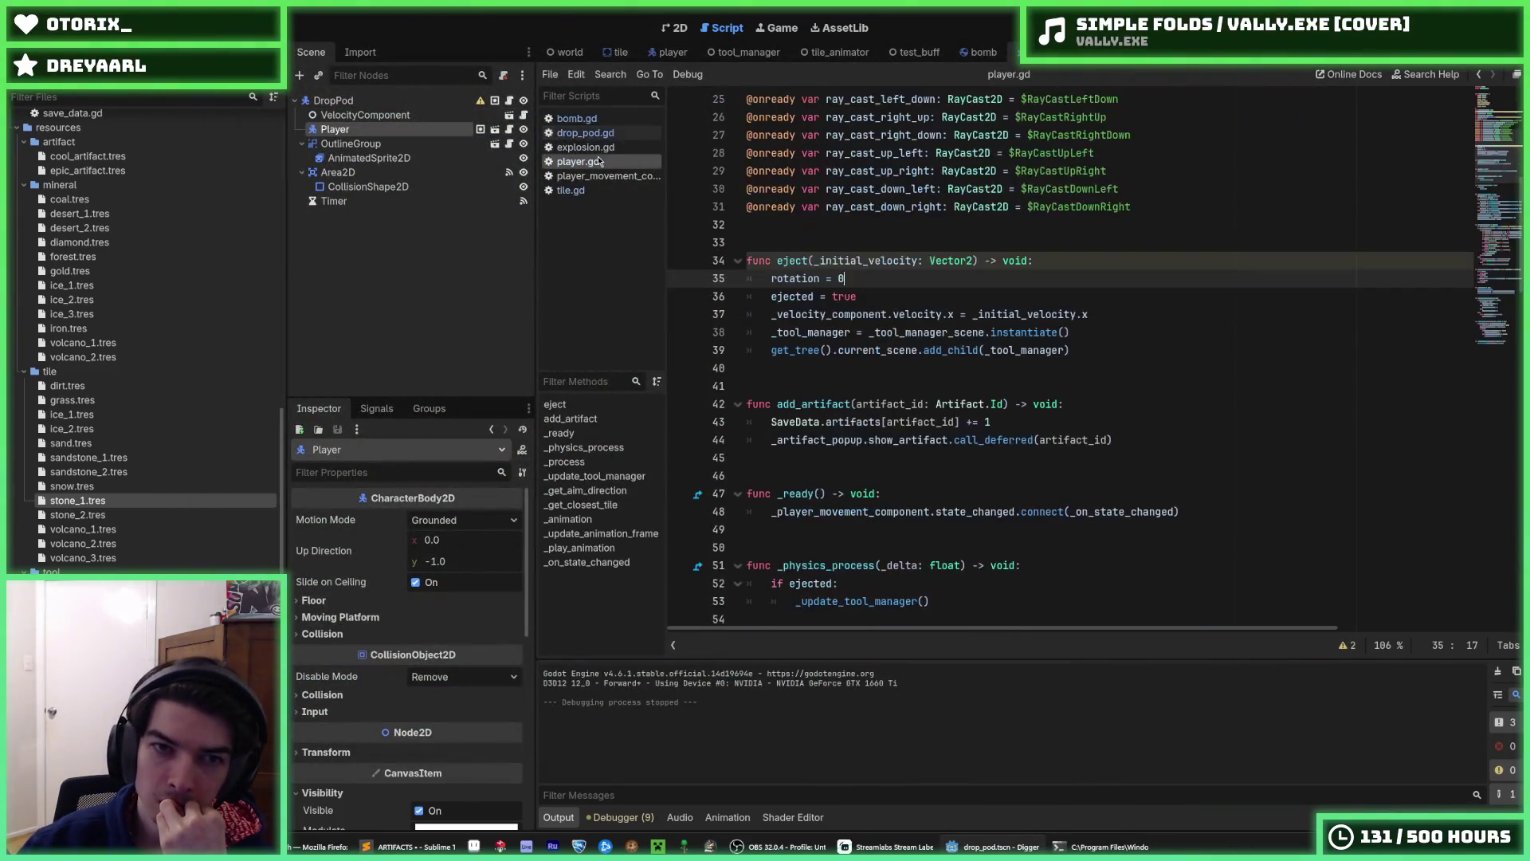
{"action": "mouse_move", "coordinate": [778, 275]}
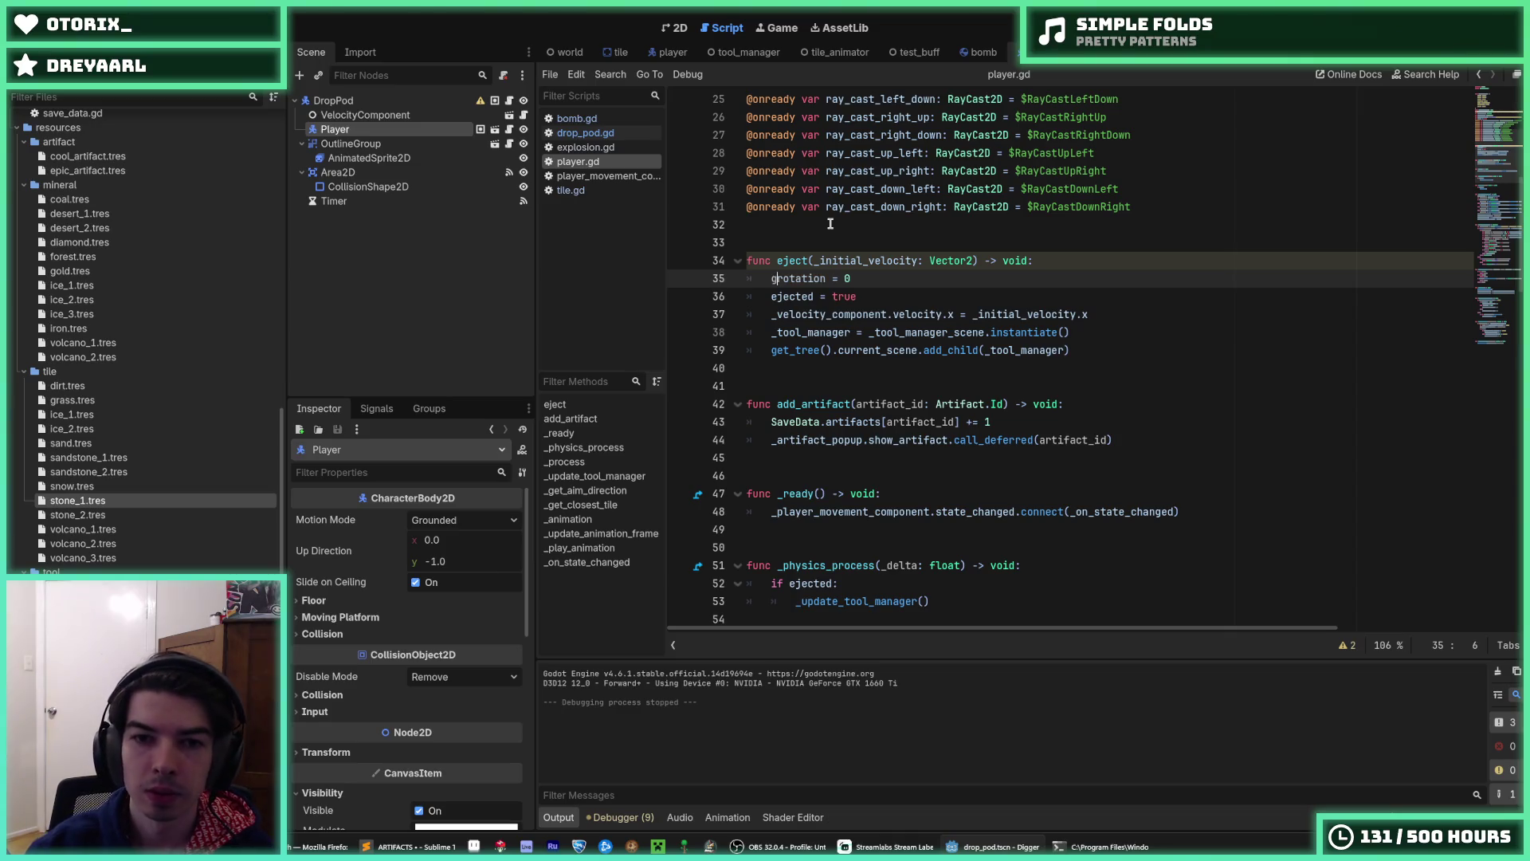
{"action": "type", "text": "lobal_"}
{"action": "left_click", "coordinate": [1064, 263]}
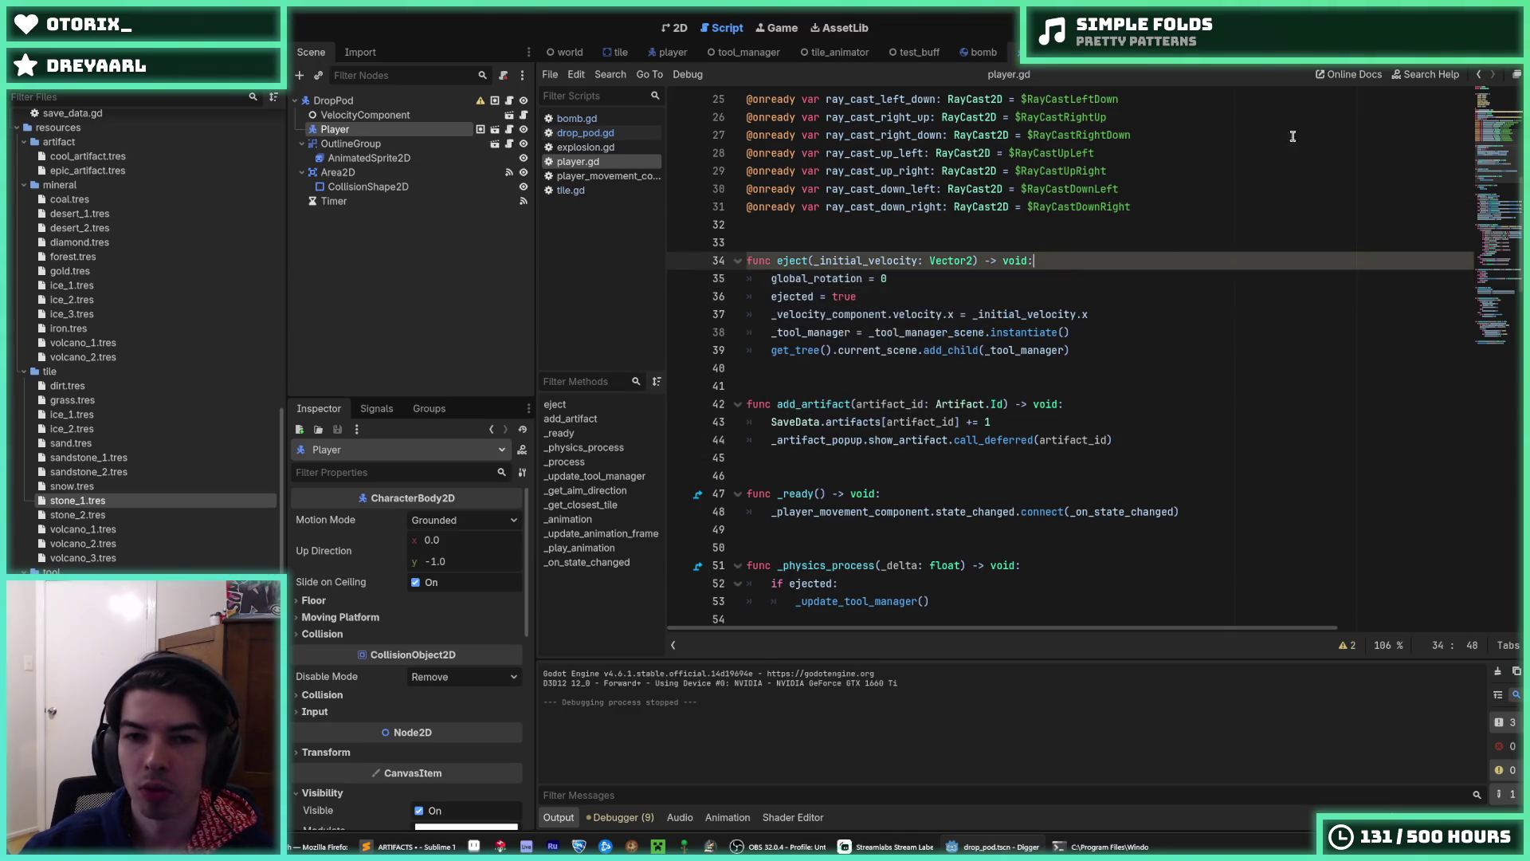
{"action": "key", "text": "F5"}
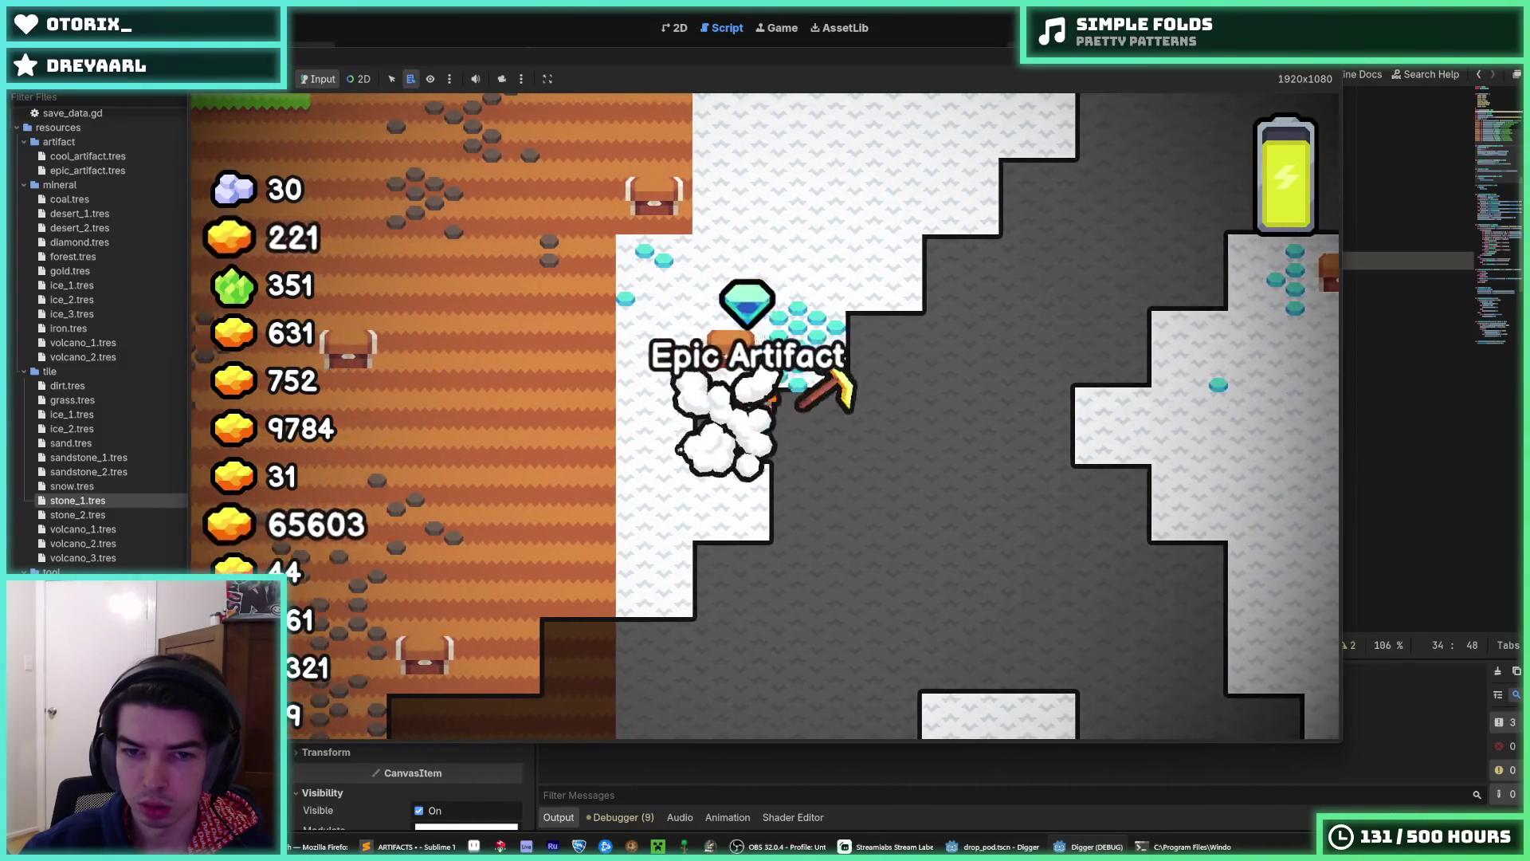
- Restart the game three times to watch the pod drop, then stop it with F8
{"action": "key", "text": "F5"}
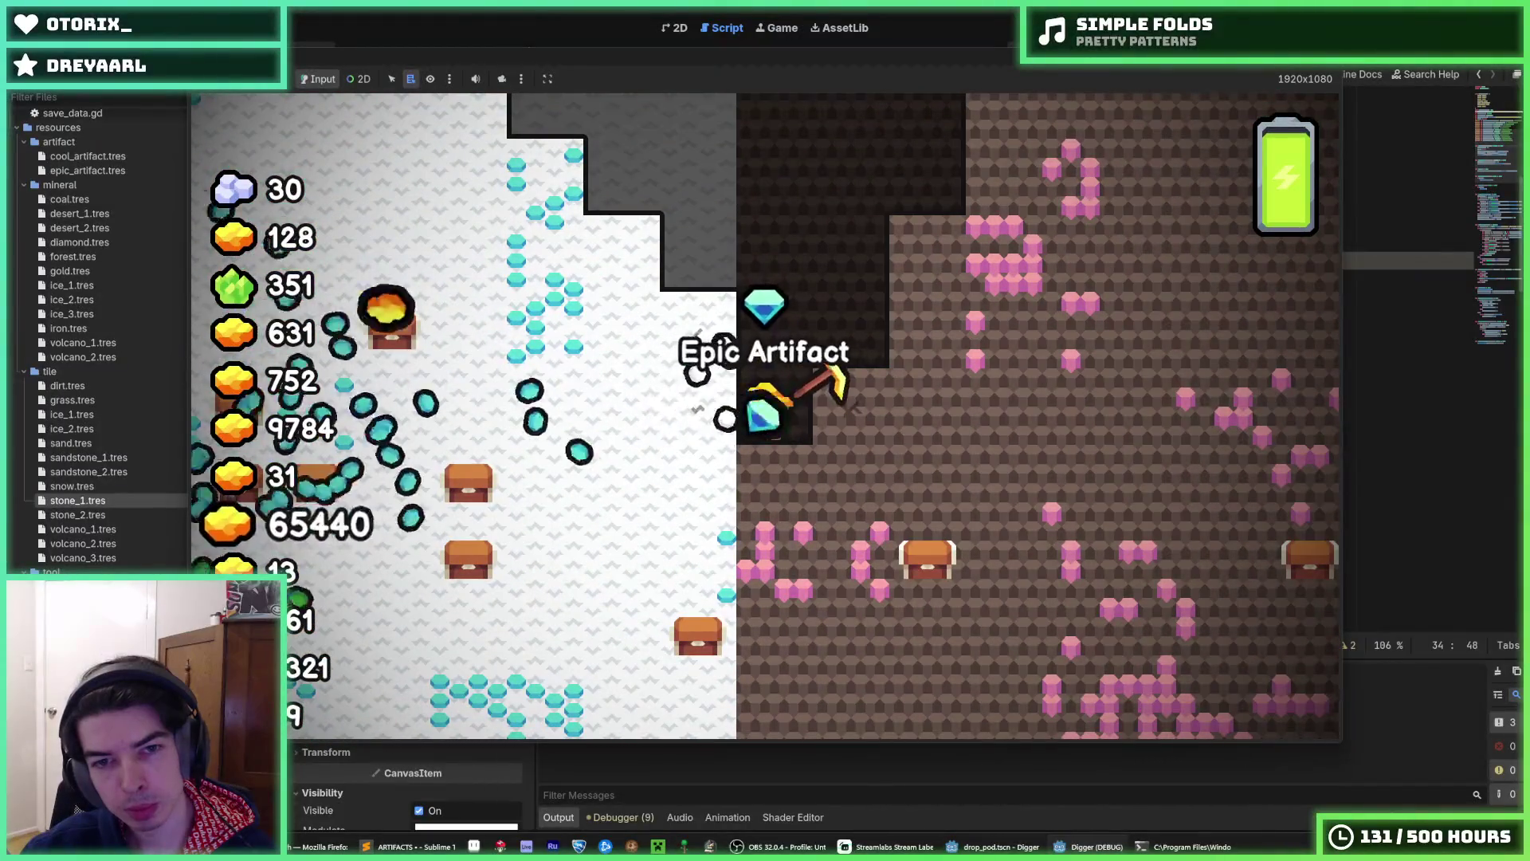
{"action": "key", "text": "F5"}
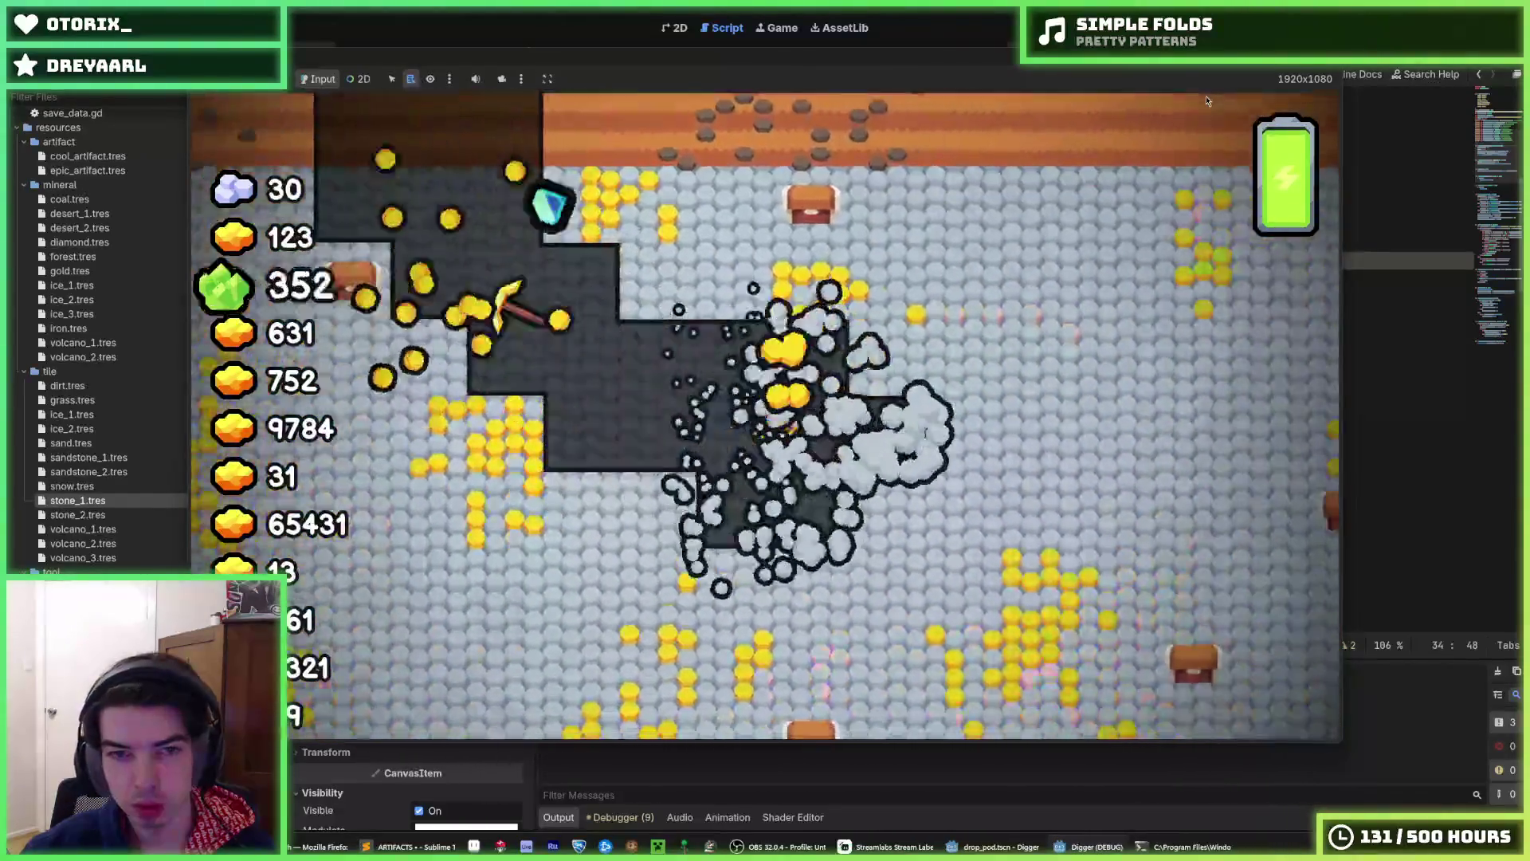
{"action": "key", "text": "F5"}
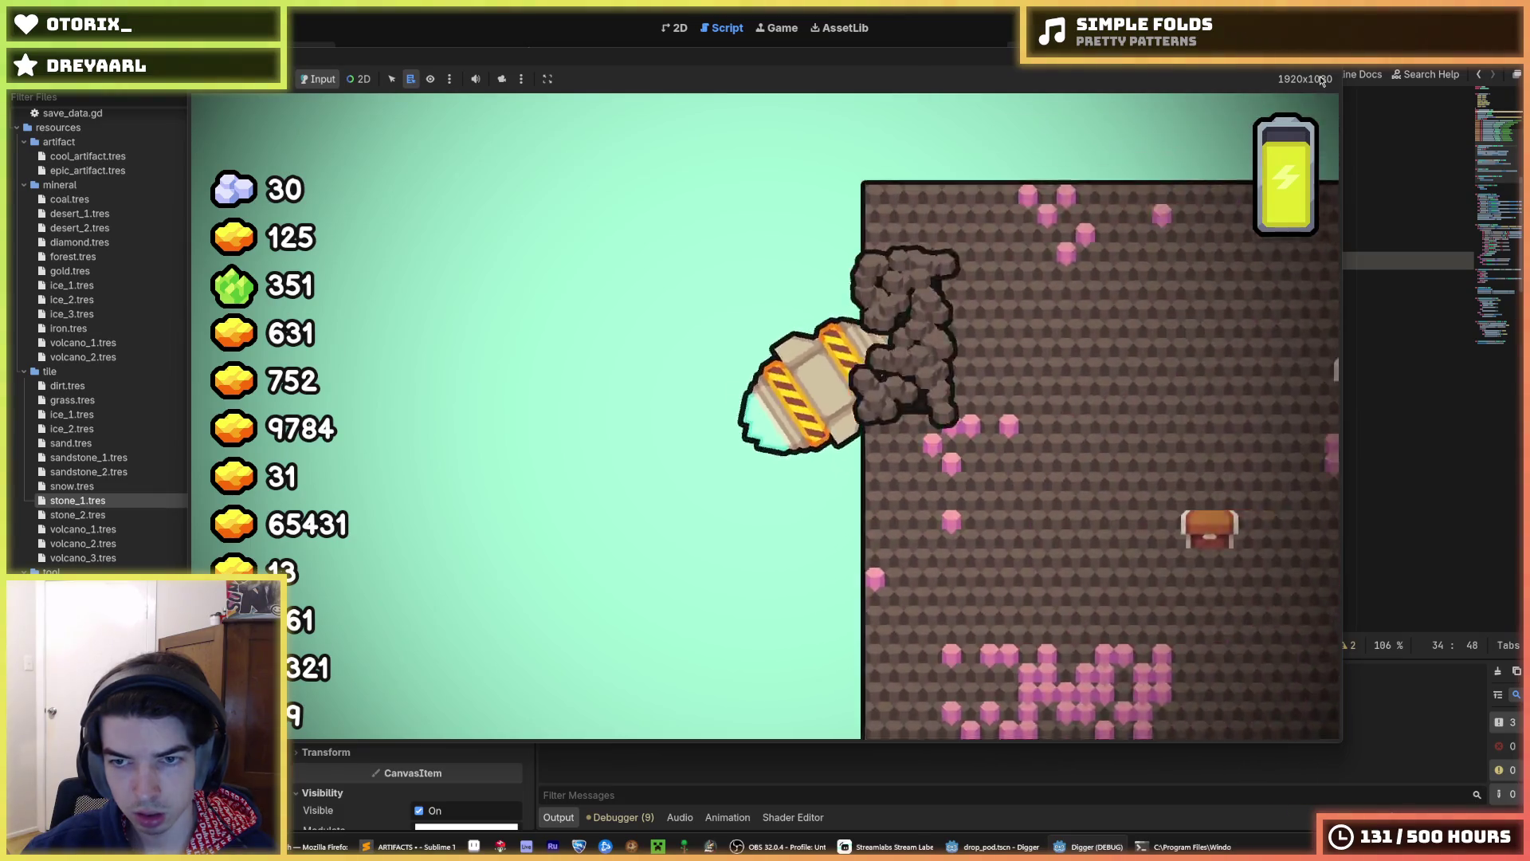
{"action": "key", "text": "F8"}
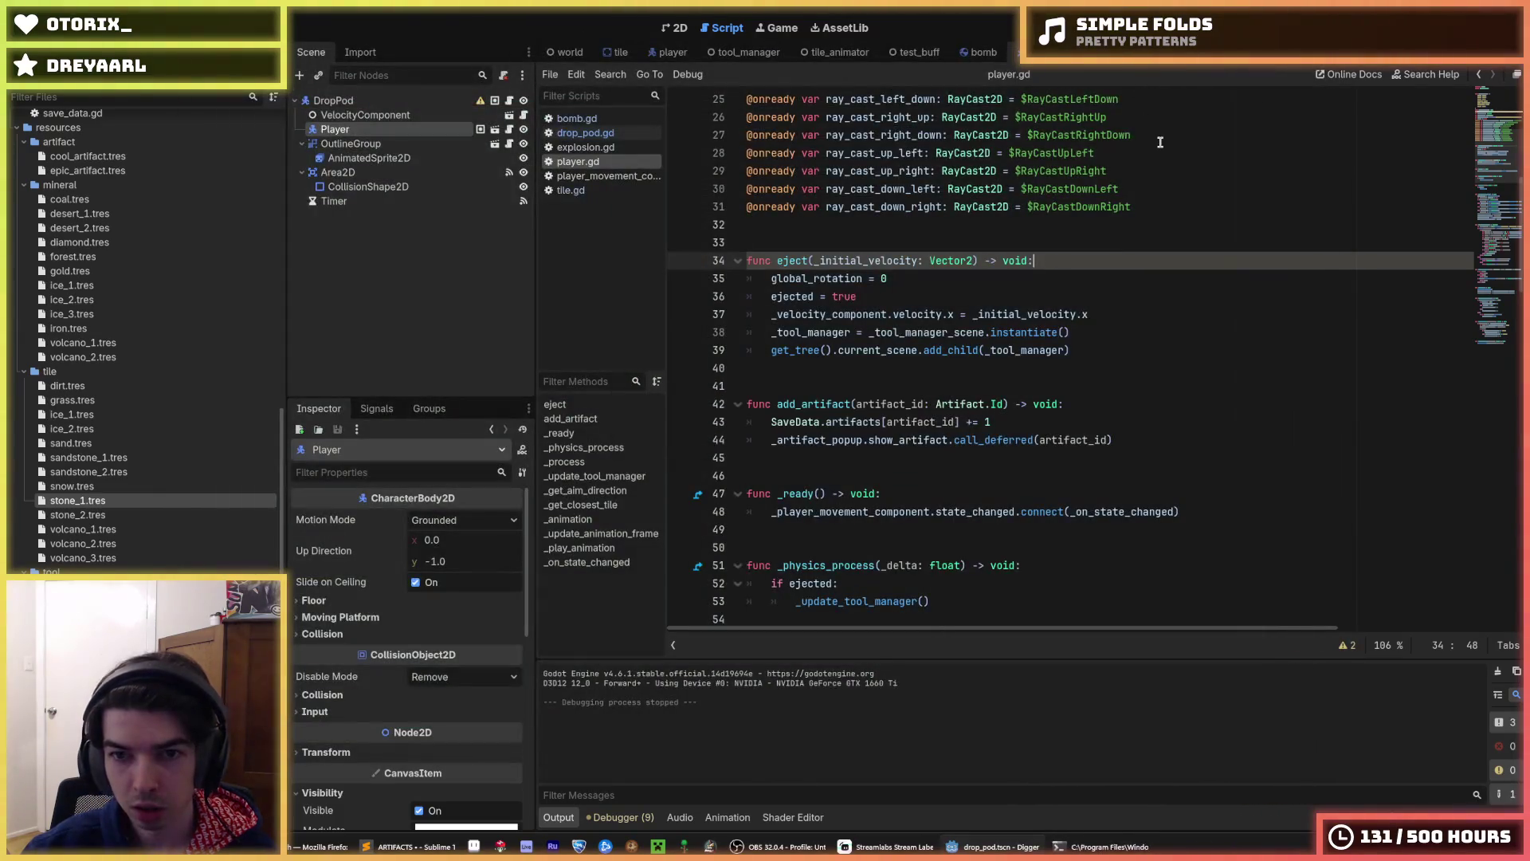
- Switch to the player scene and open item_drop.tscn from the FileSystem dock
{"action": "left_click", "coordinate": [1148, 135]}
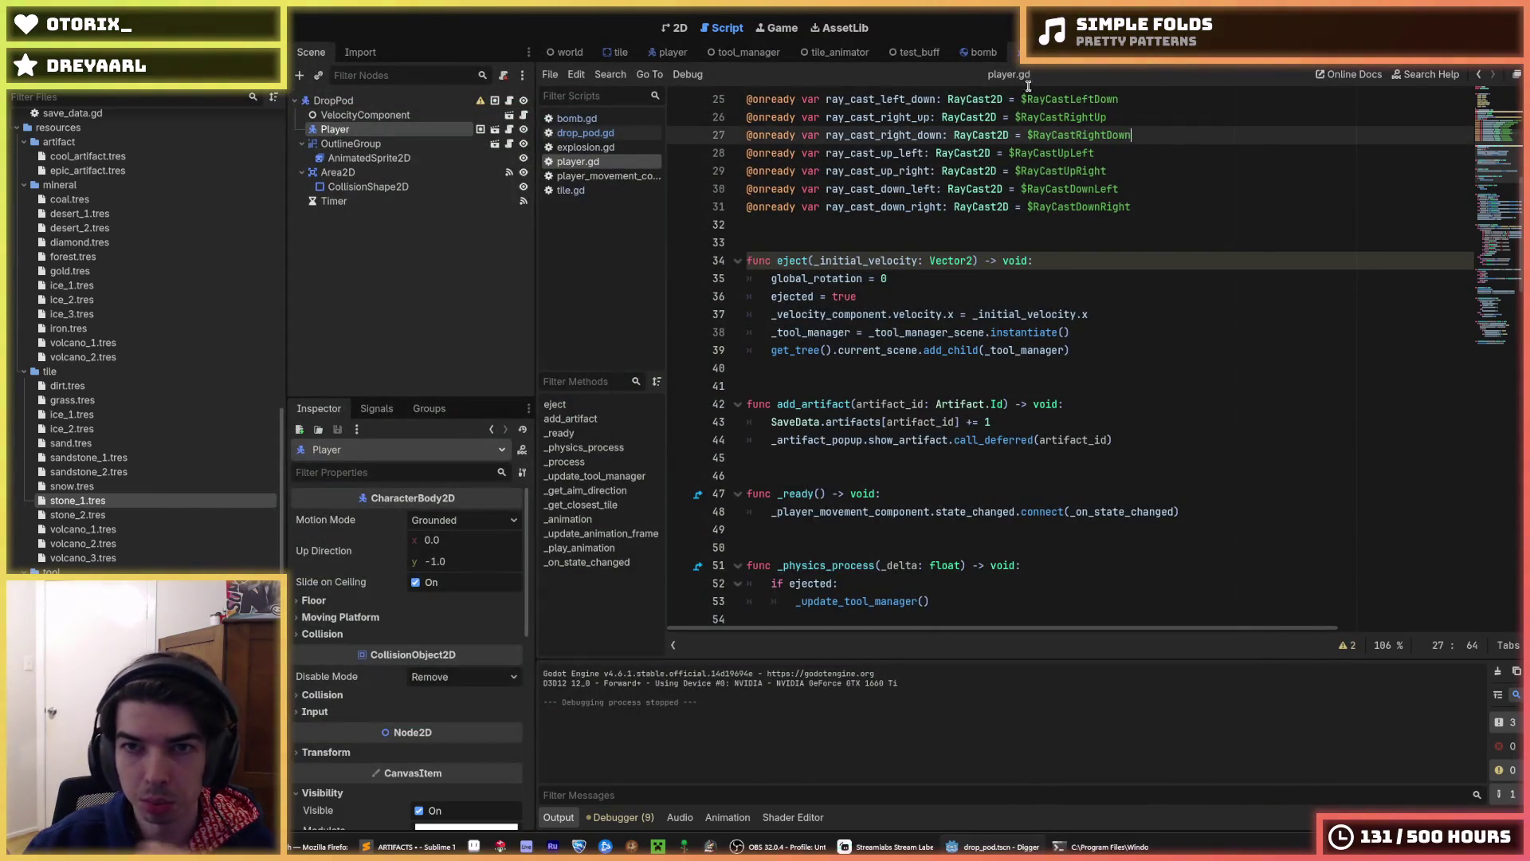
{"action": "left_click", "coordinate": [647, 52]}
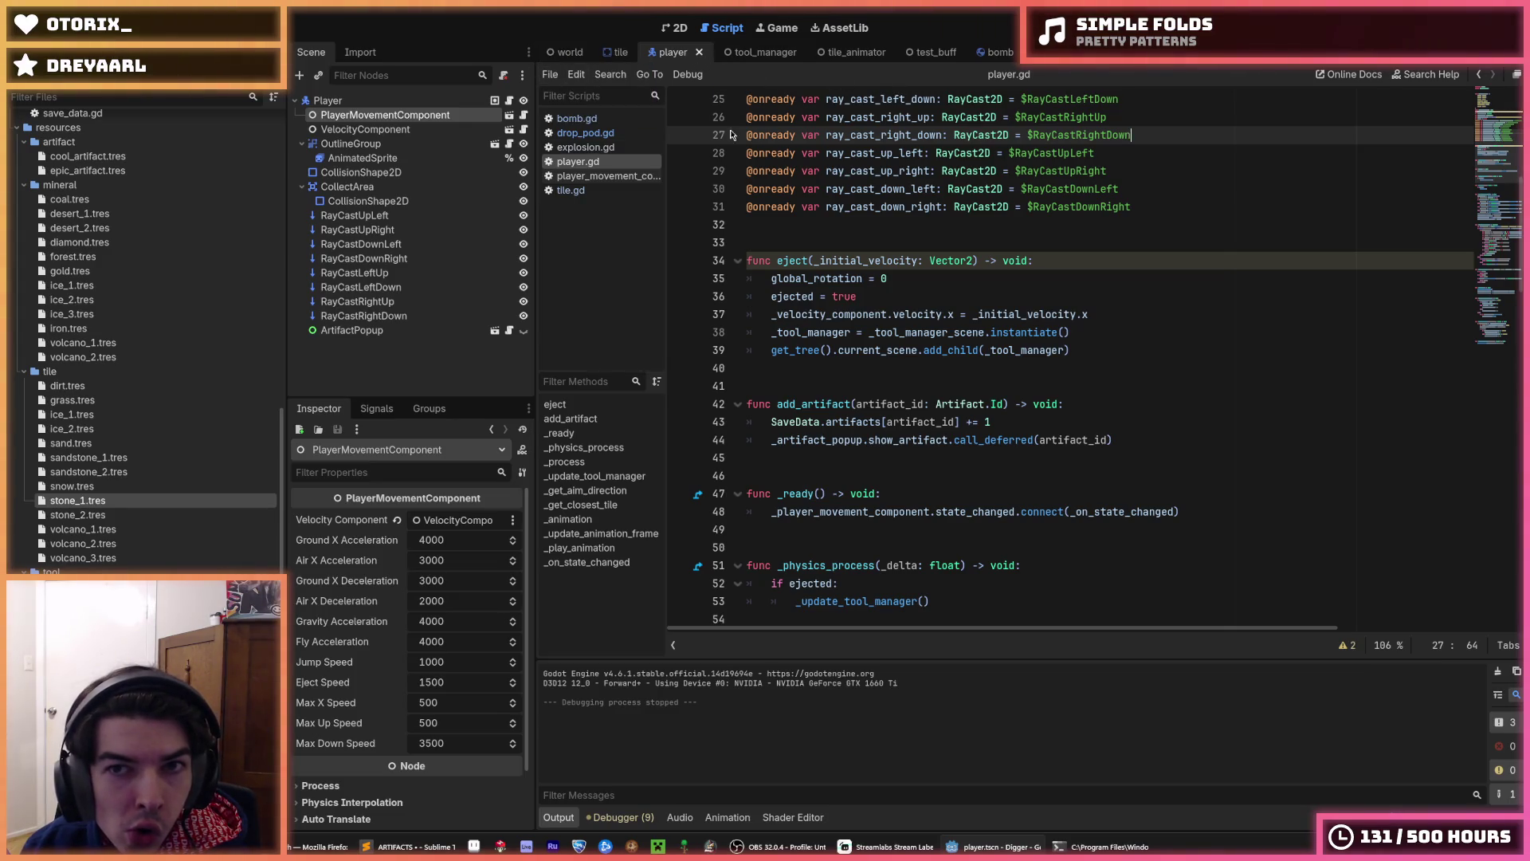
{"action": "scroll", "coordinate": [158, 364], "scroll_direction": "down", "scroll_amount": 10}
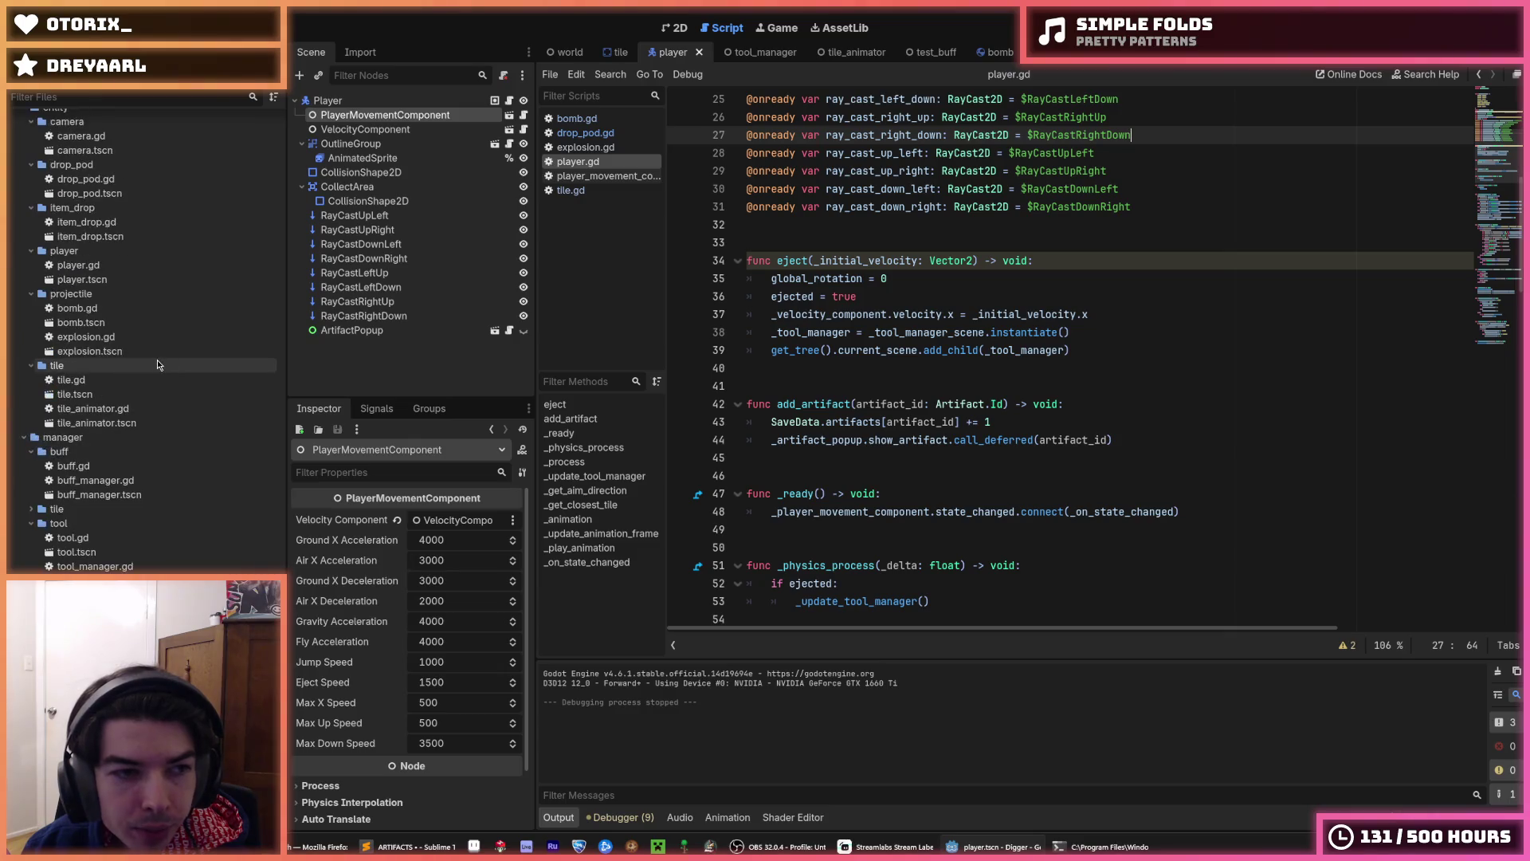
{"action": "scroll", "coordinate": [110, 420], "scroll_direction": "down", "scroll_amount": 5}
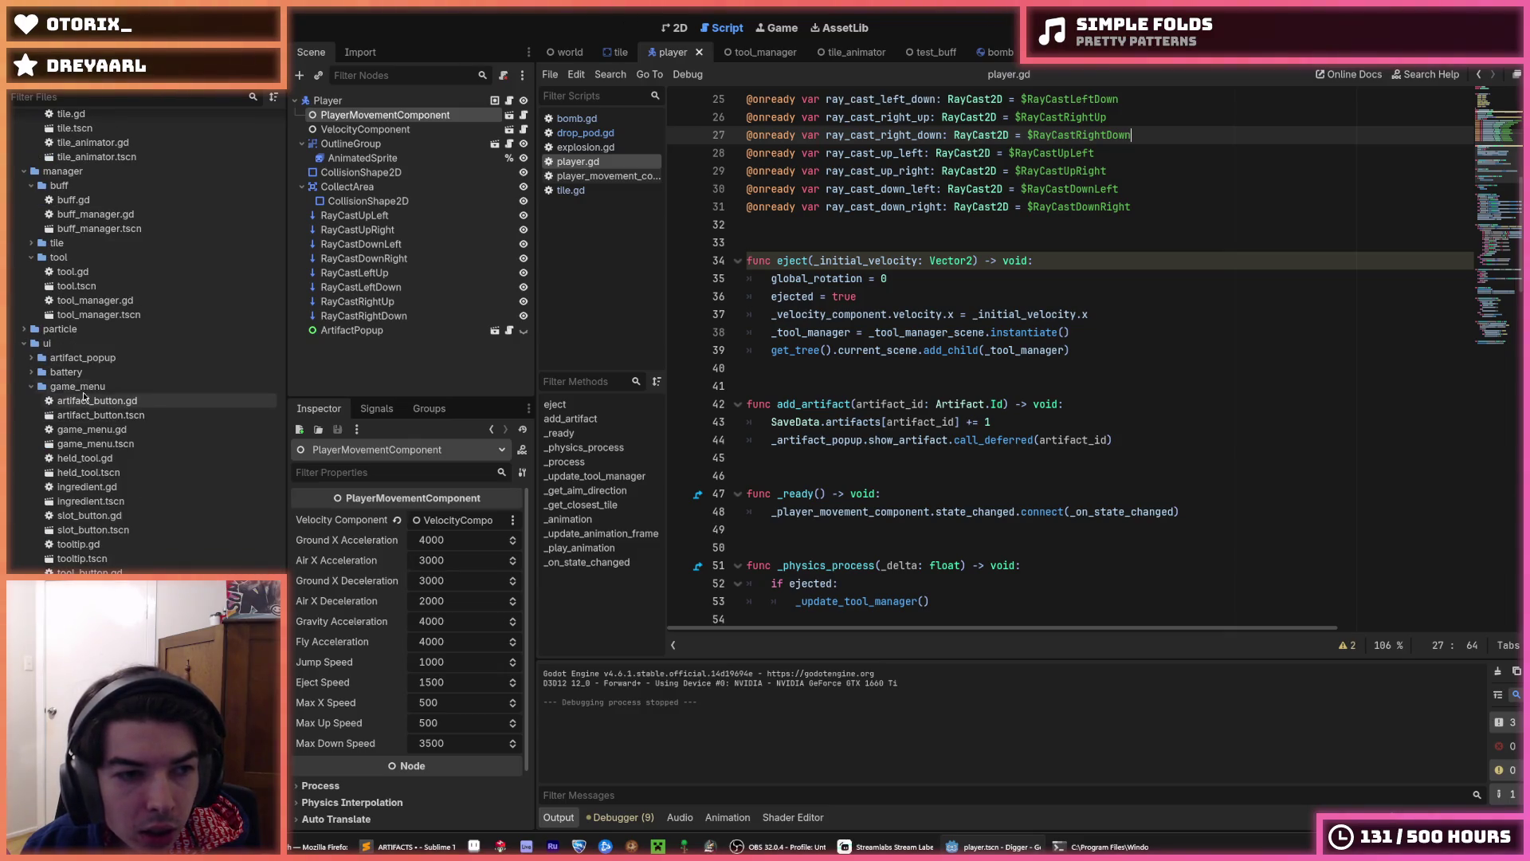
{"action": "scroll", "coordinate": [47, 393], "scroll_direction": "up", "scroll_amount": 5}
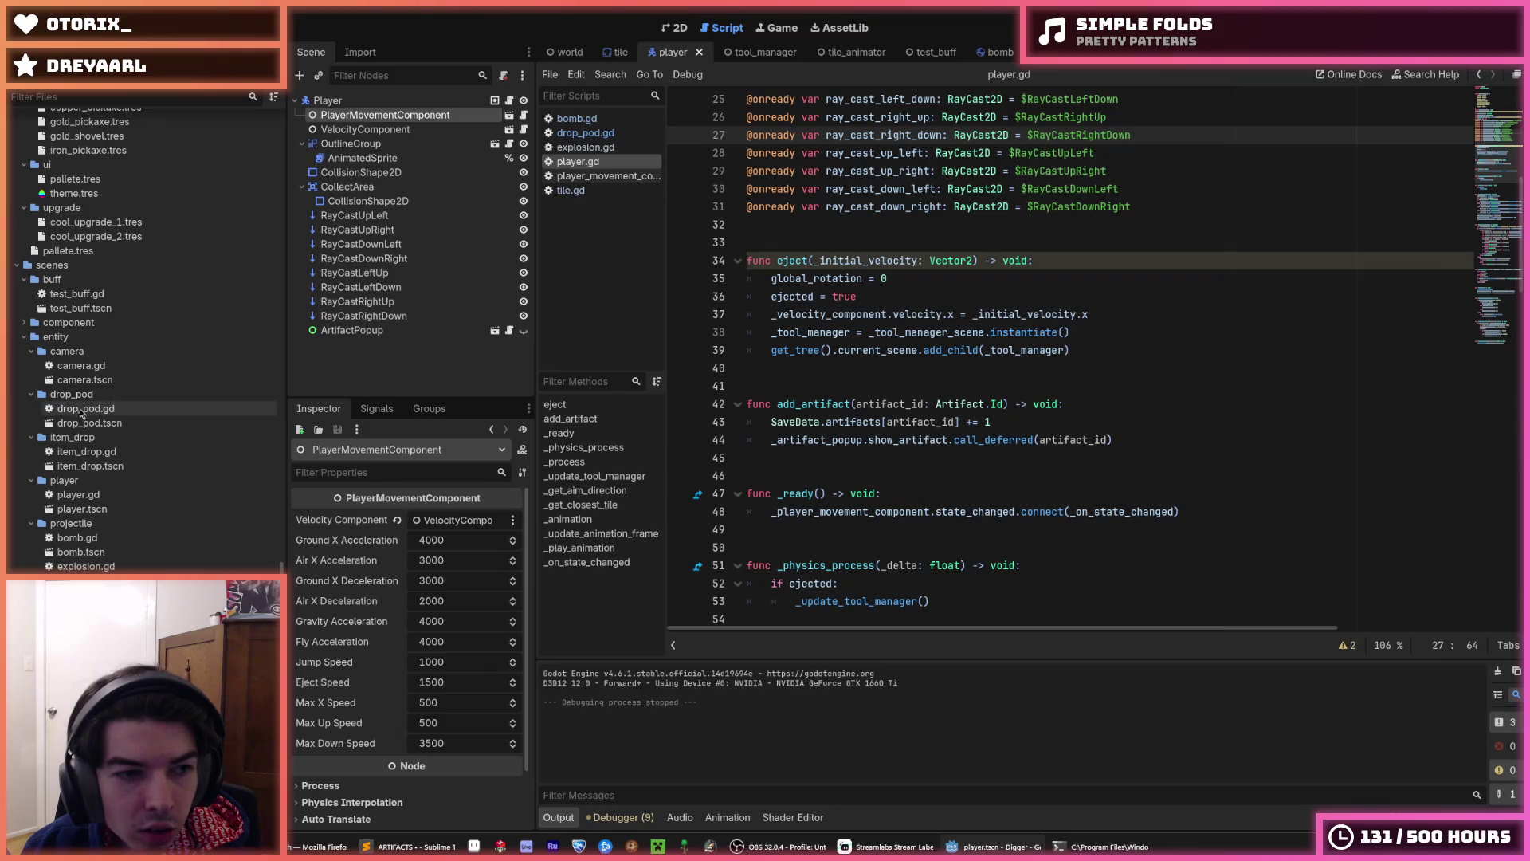
{"action": "double_click", "coordinate": [90, 465]}
{"action": "scroll", "coordinate": [885, 299], "scroll_direction": "up", "scroll_amount": 3}
{"action": "scroll", "coordinate": [996, 334], "scroll_direction": "down", "scroll_amount": 4}
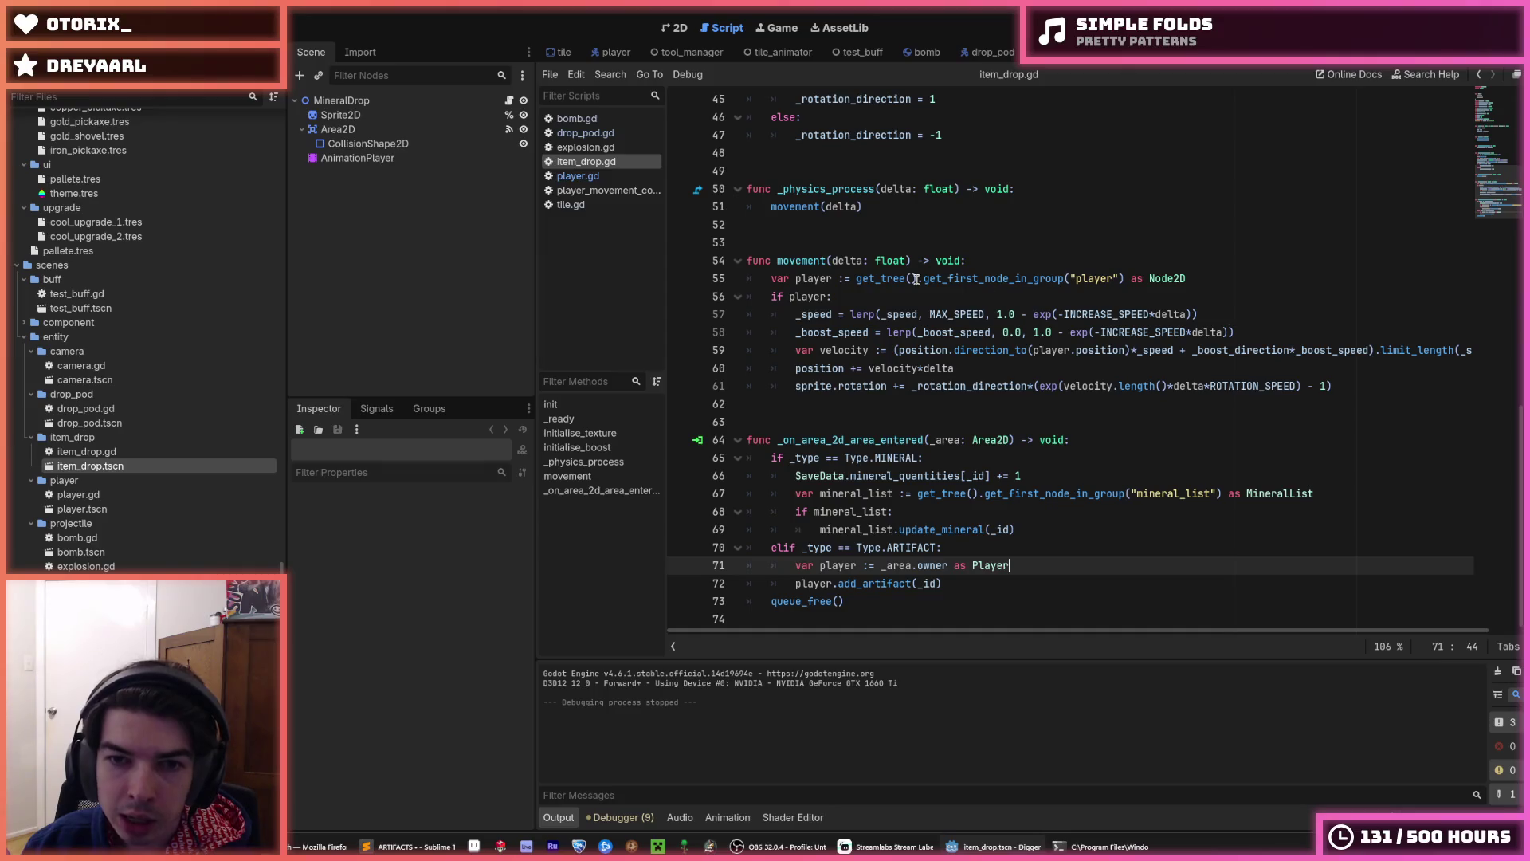
- Change line 59 to direction_to(player.global_position) and run the game
{"action": "double_click", "coordinate": [796, 285]}
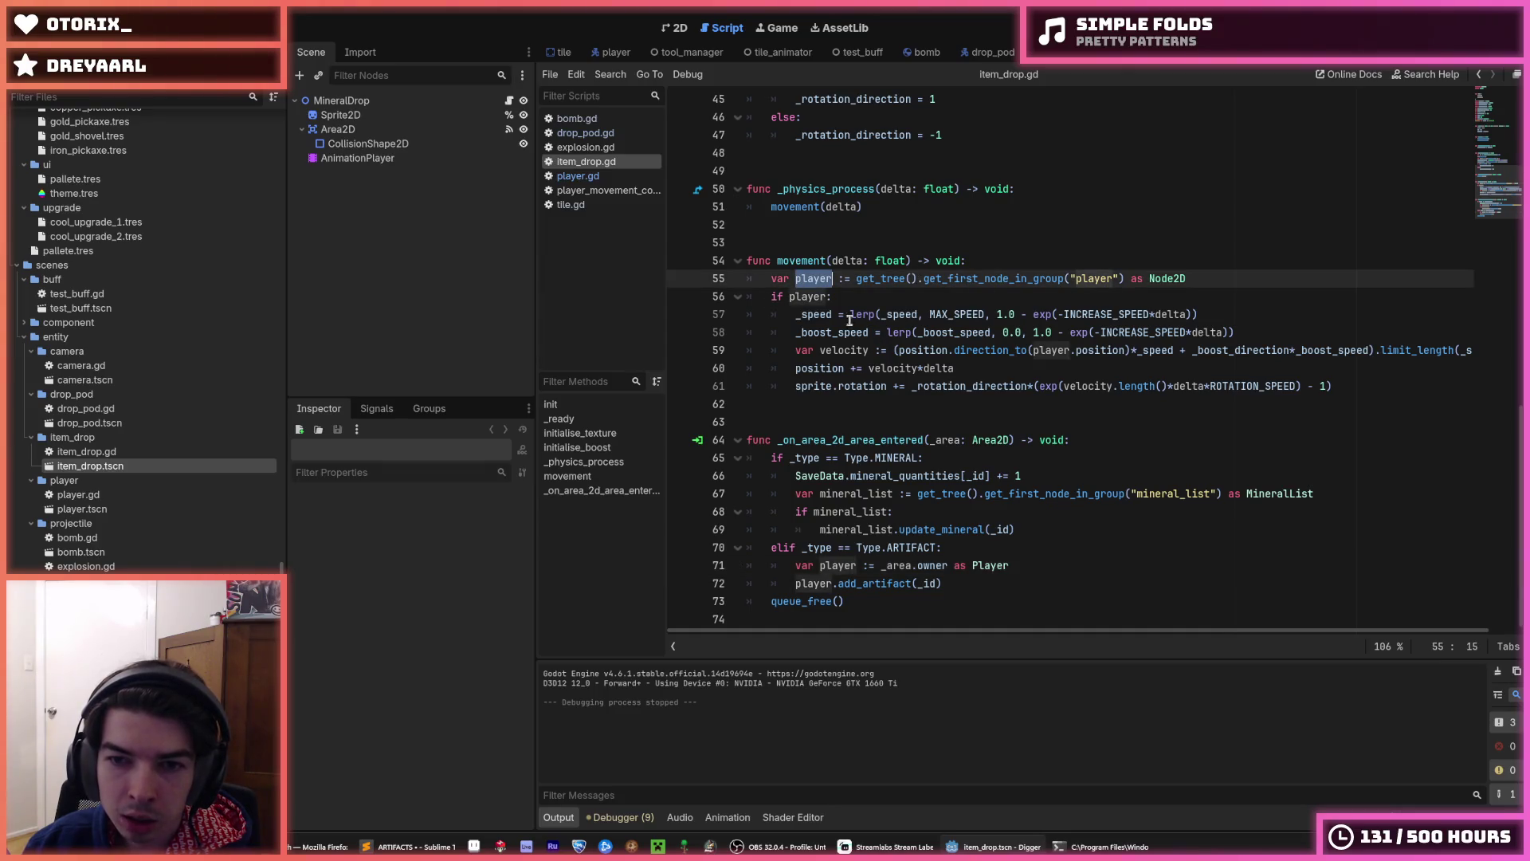
{"action": "left_click", "coordinate": [1080, 350]}
{"action": "type", "text": "global_"}
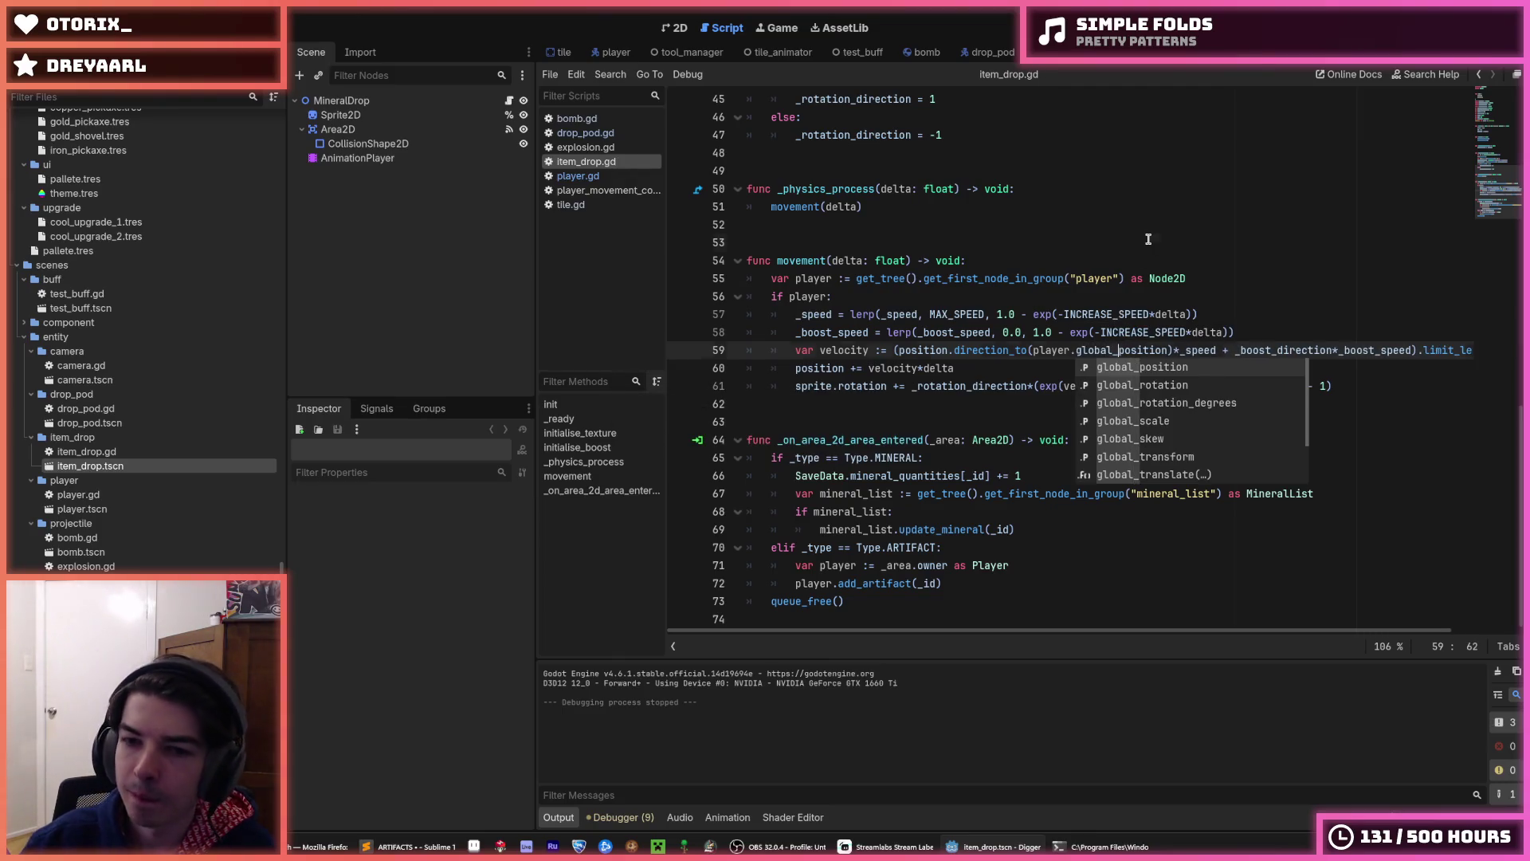
{"action": "left_click", "coordinate": [1132, 243]}
{"action": "key", "text": "F5"}
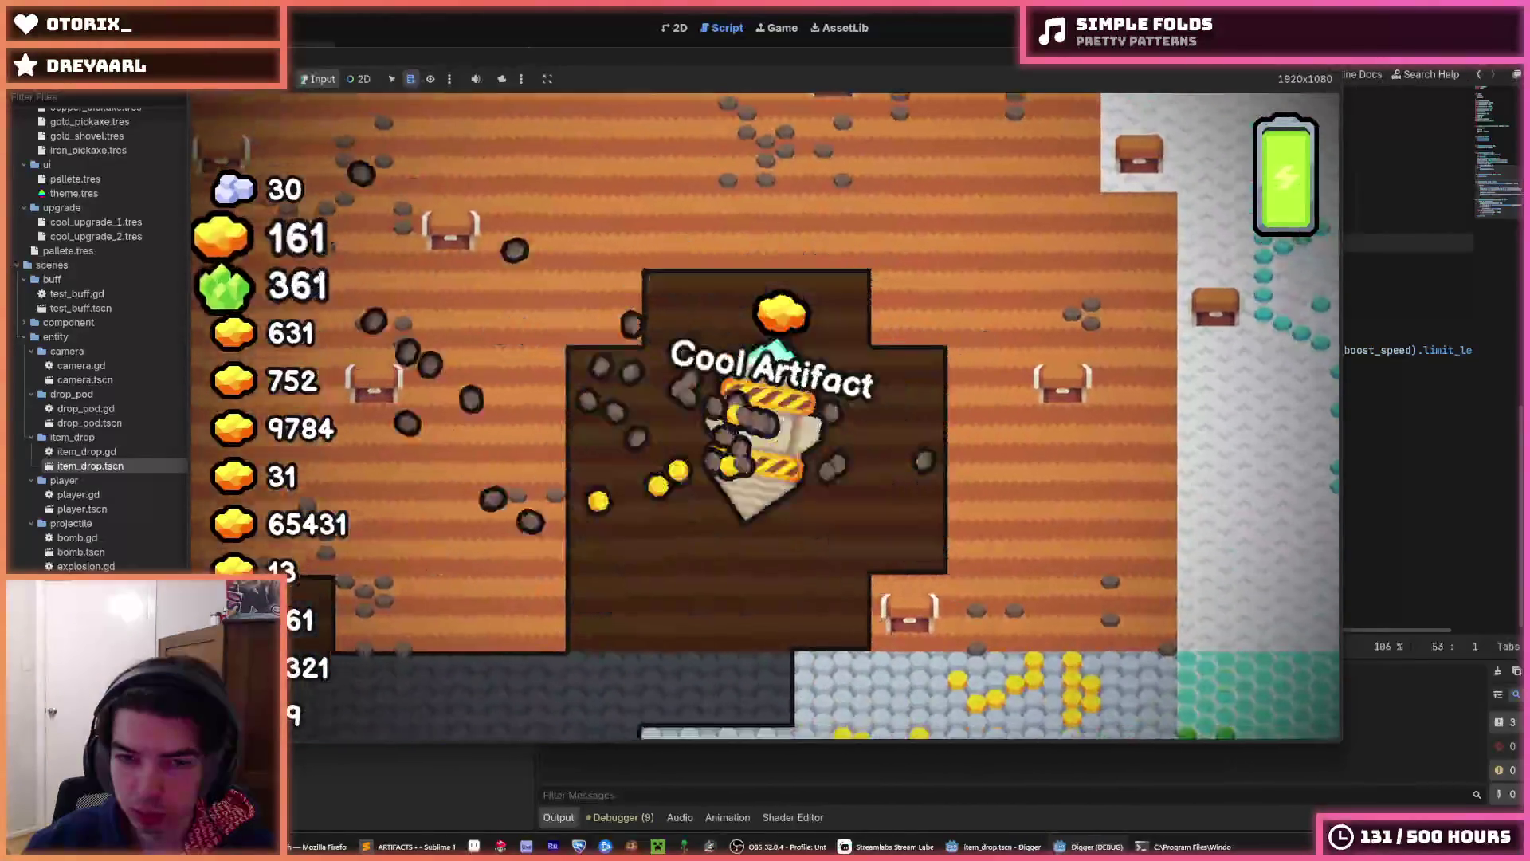
- Play-test the drop-homing fix: fly the miner up, restart twice, dig the pod down, then stop the game
{"action": "key", "text": "w"}
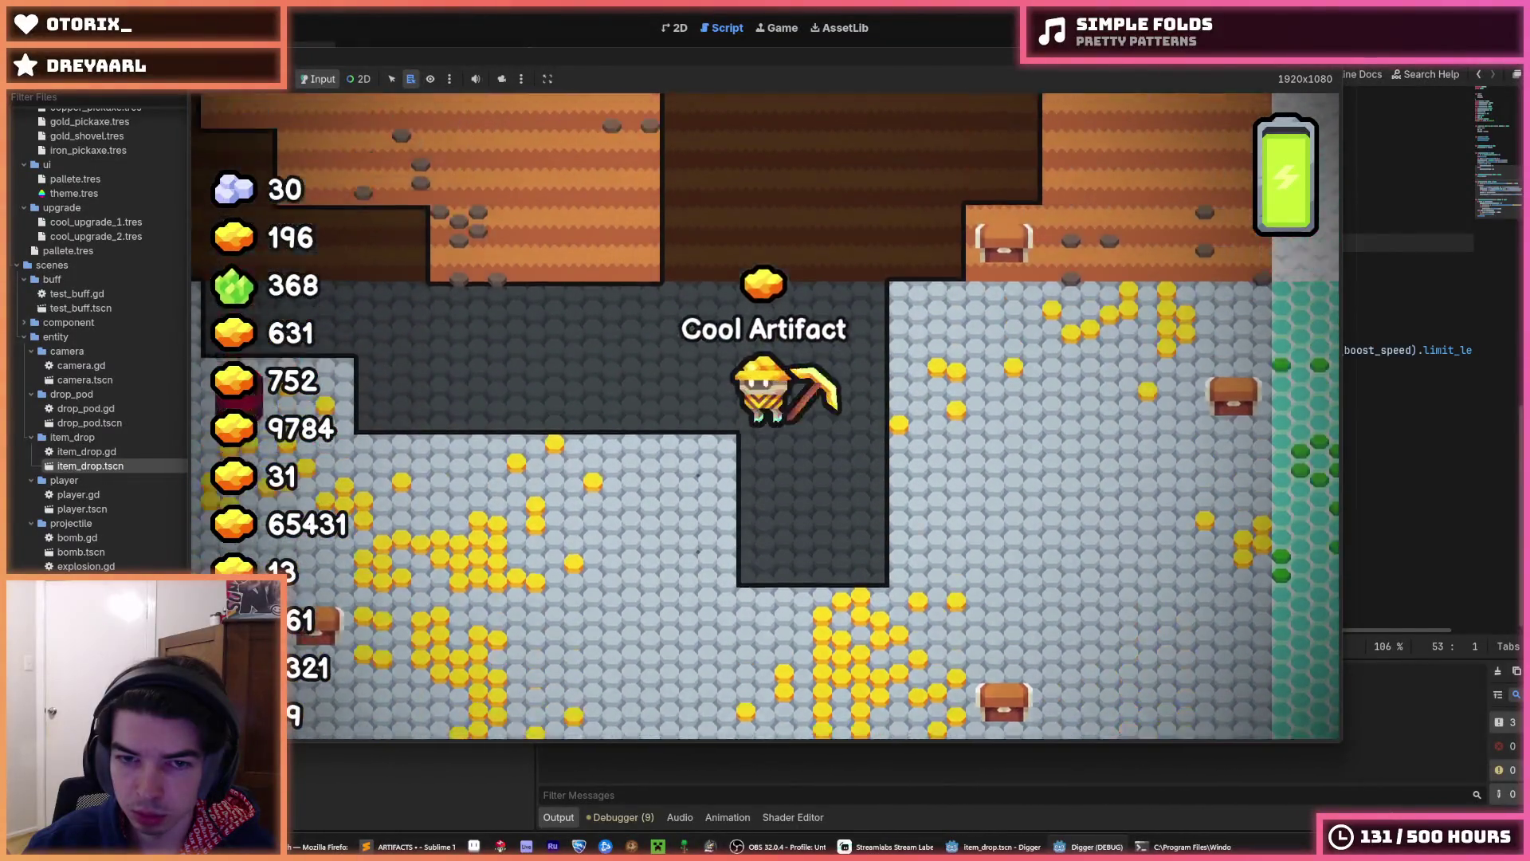
{"action": "key", "text": "w"}
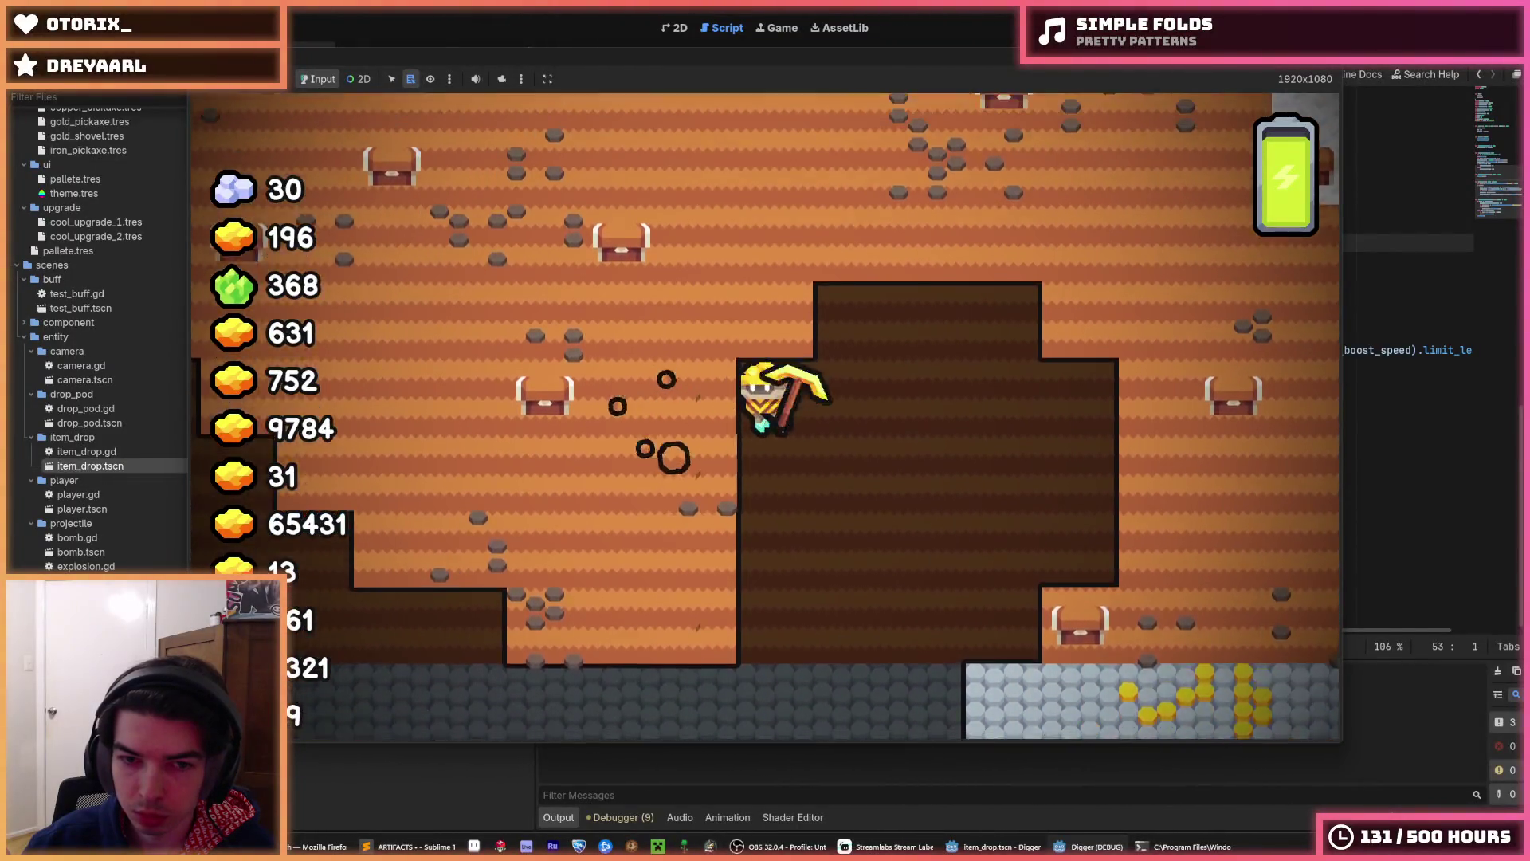
{"action": "key", "text": "F5"}
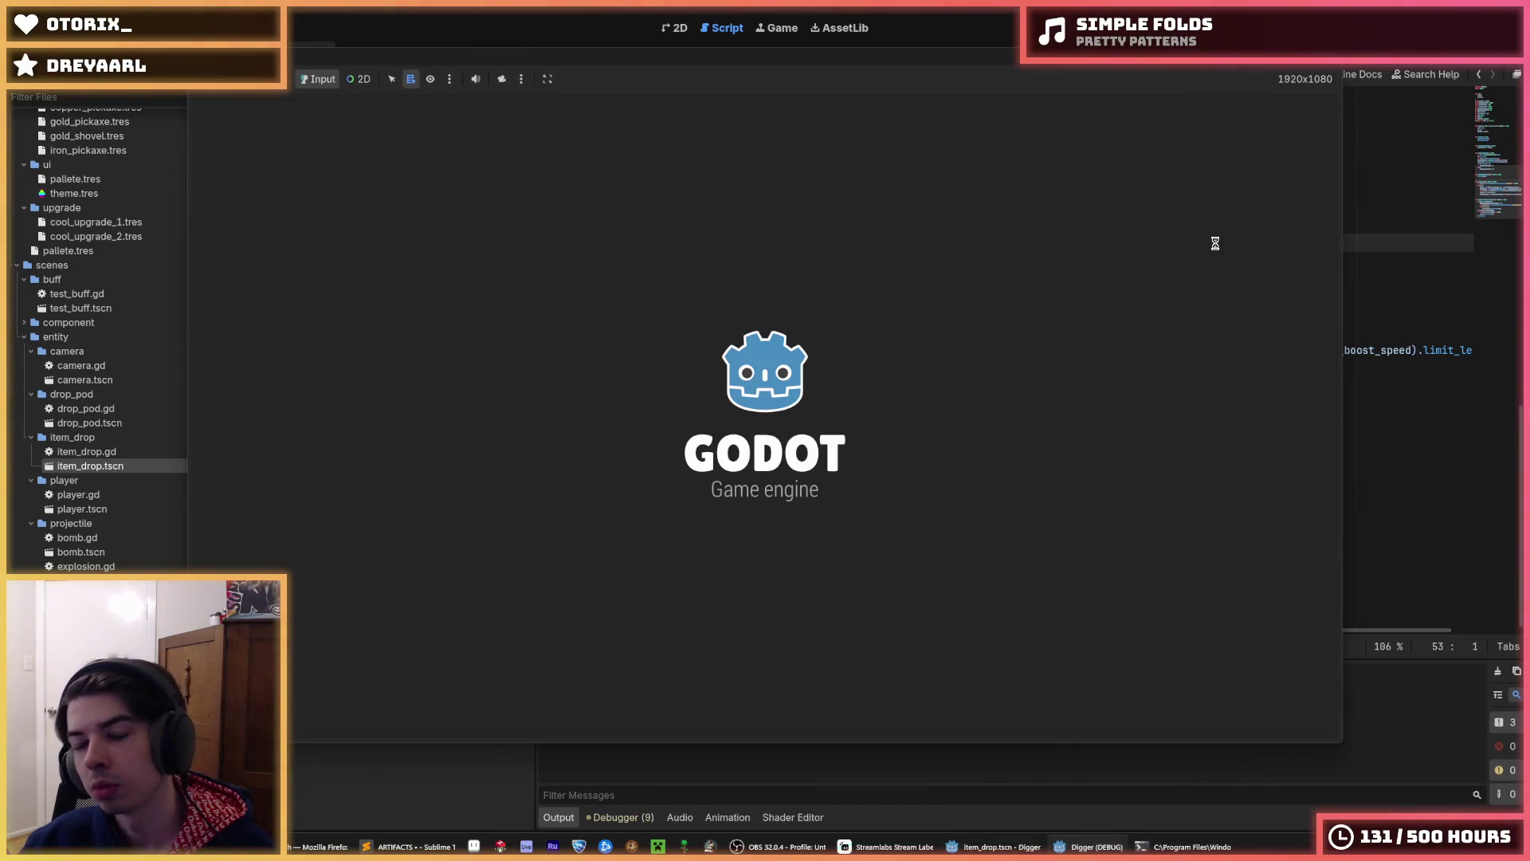
{"action": "key", "text": "Left"}
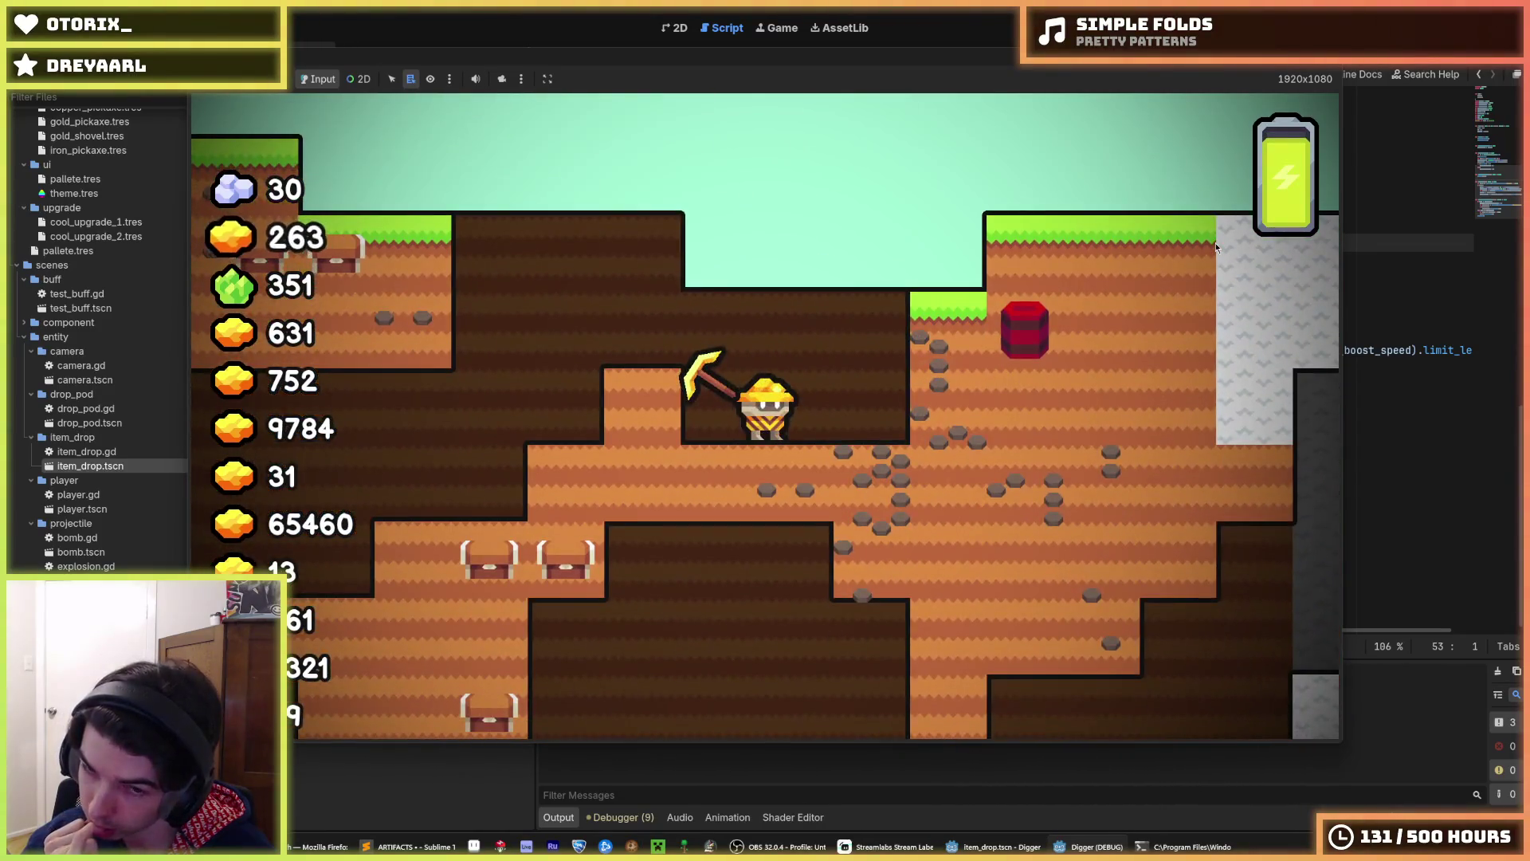
{"action": "key", "text": "Right"}
{"action": "key", "text": "Left"}
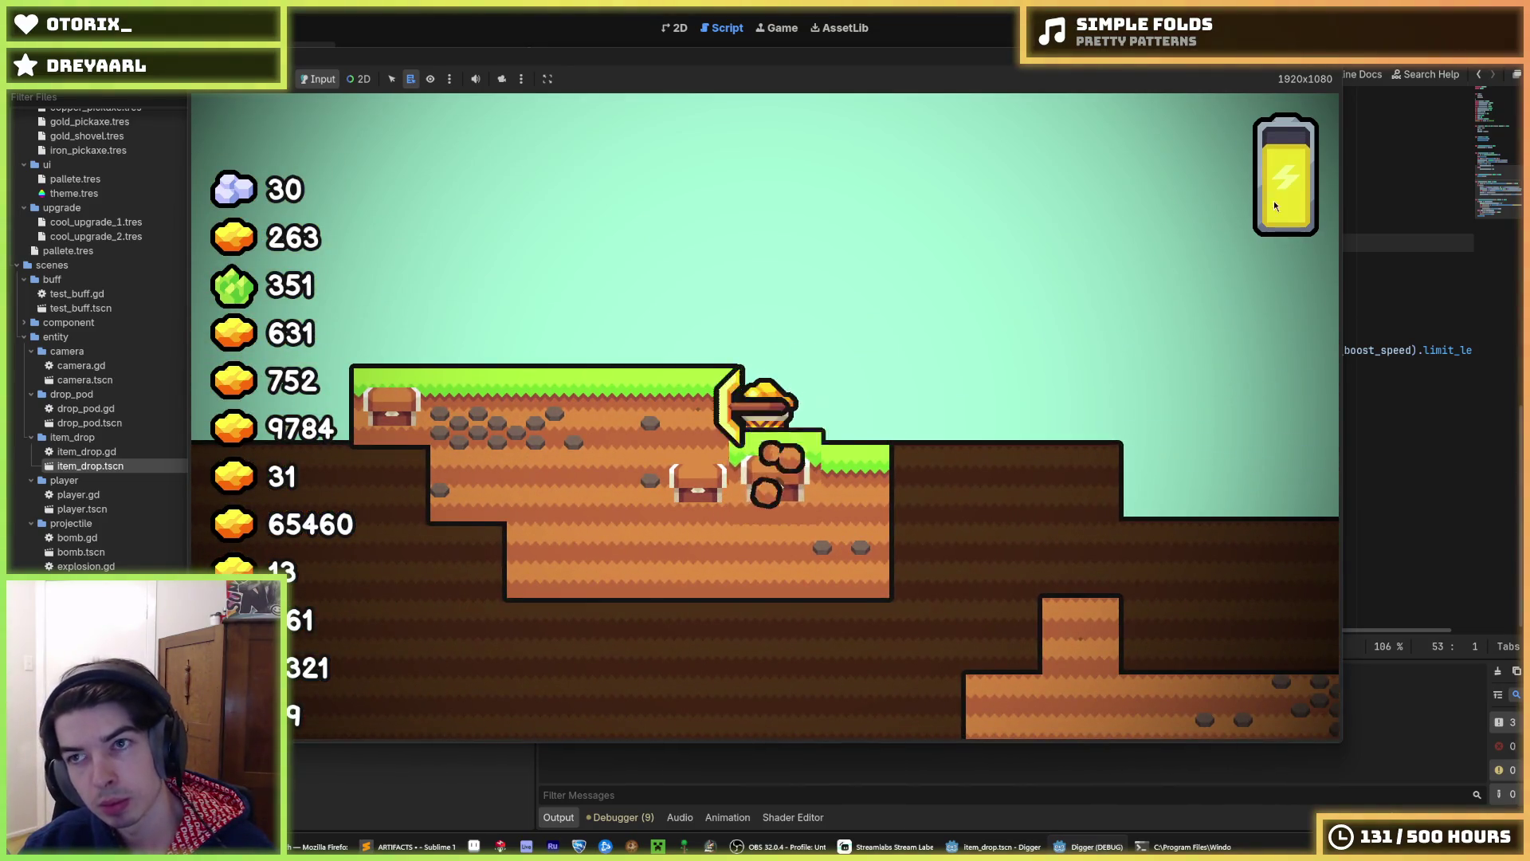
{"action": "key", "text": "F5"}
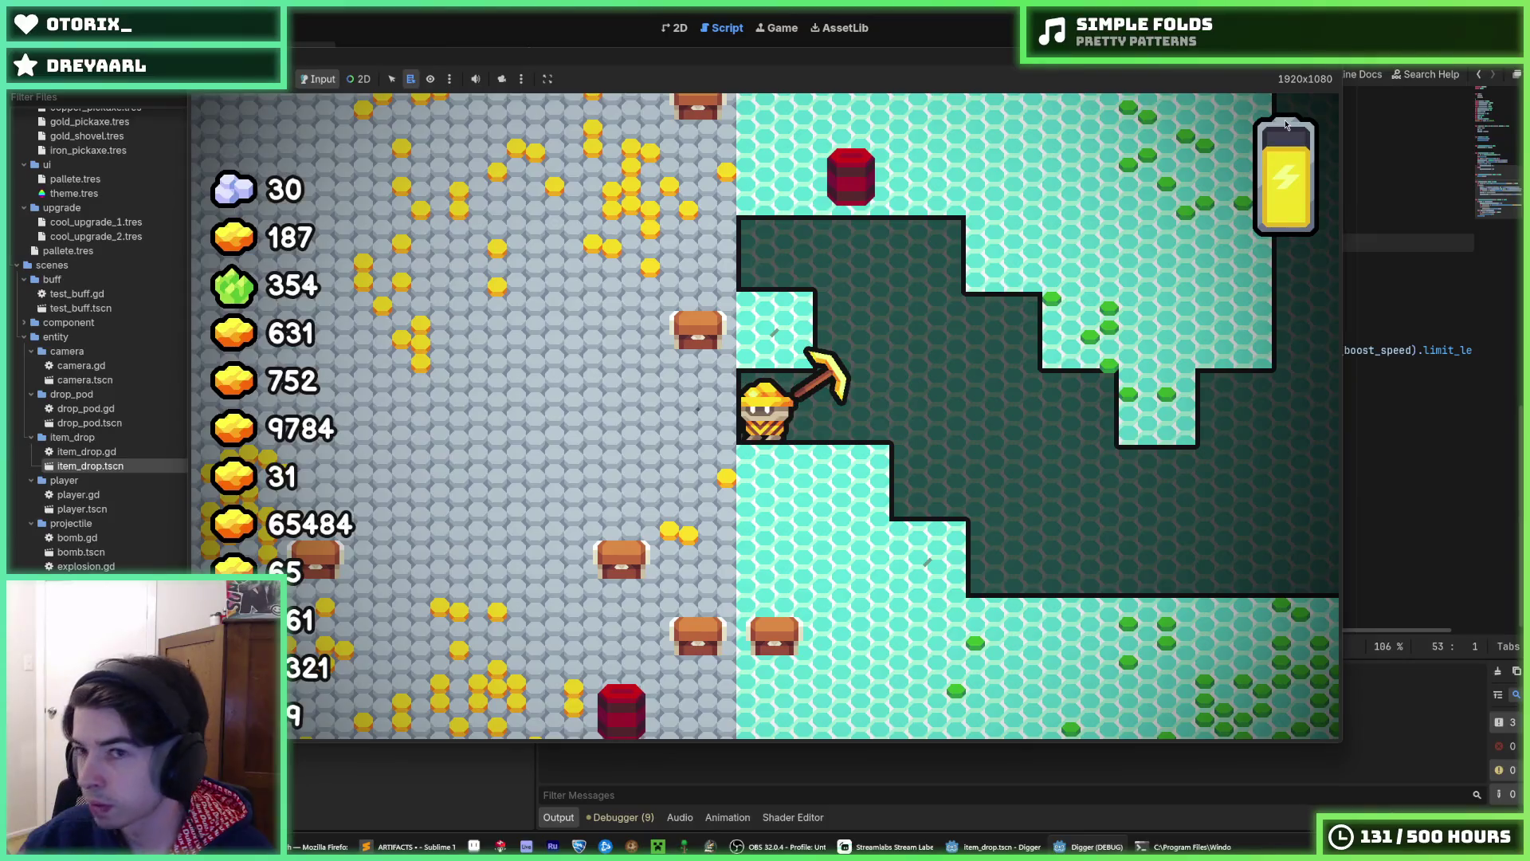
{"action": "key", "text": "F8"}
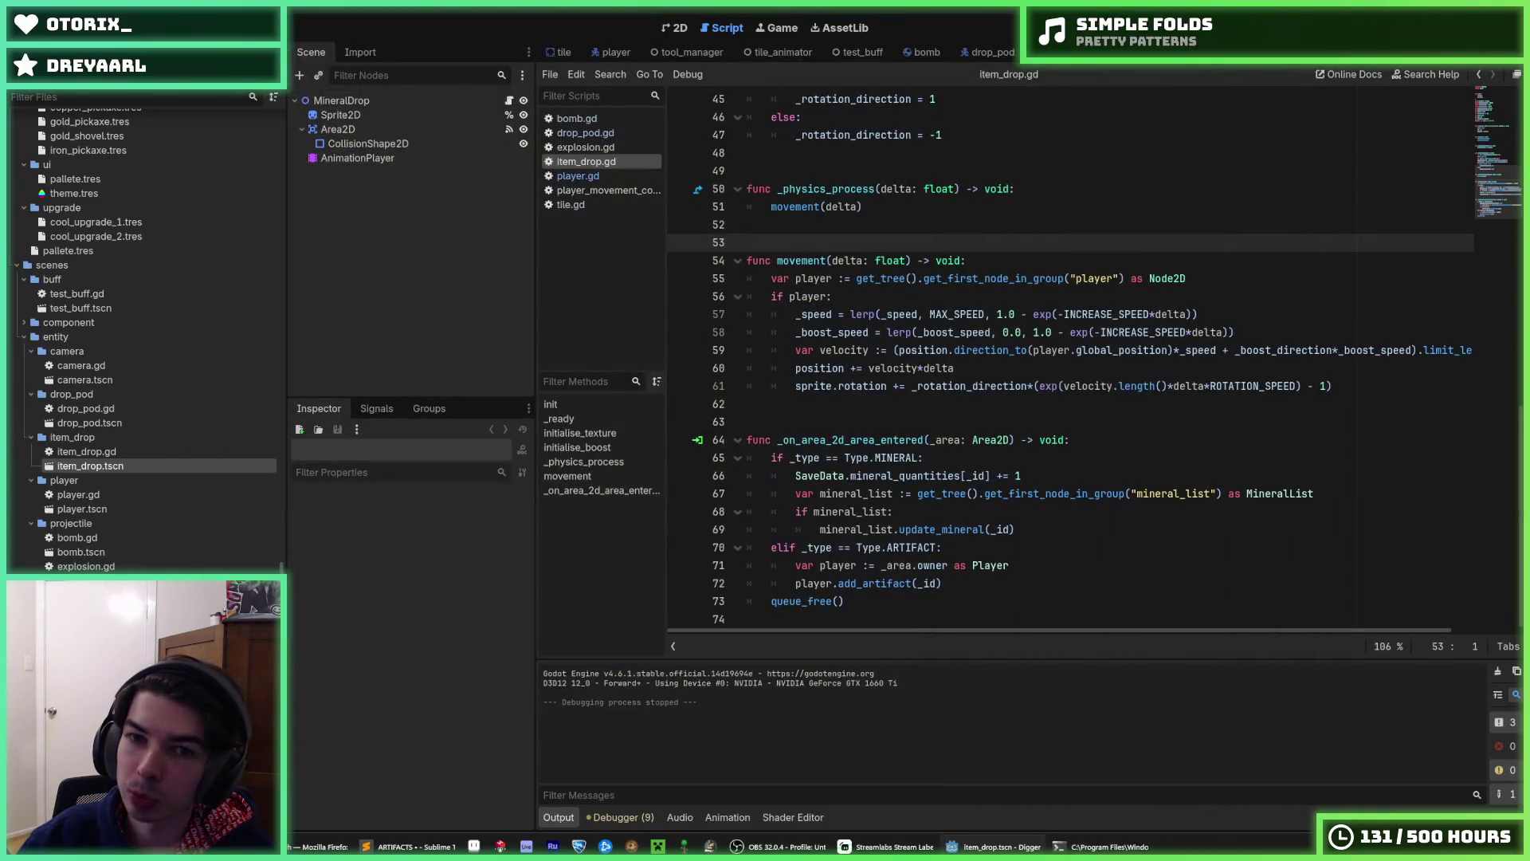
- Copy the global_rotation = 0 line in player.gd
{"action": "scroll", "coordinate": [979, 214], "scroll_direction": "up", "scroll_amount": 5}
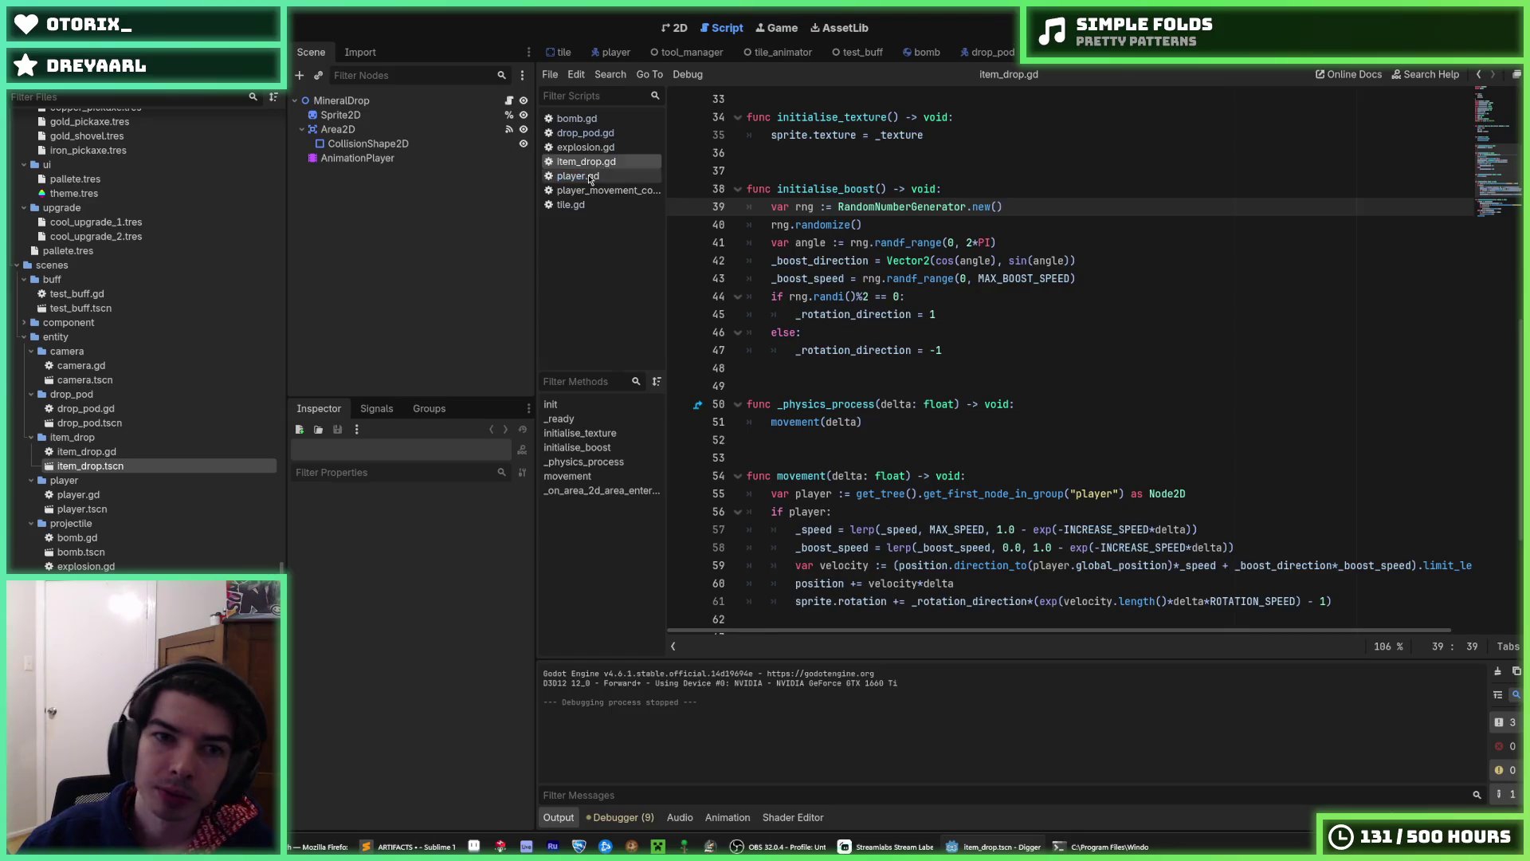
{"action": "left_click", "coordinate": [577, 175]}
{"action": "left_click", "coordinate": [921, 278]}
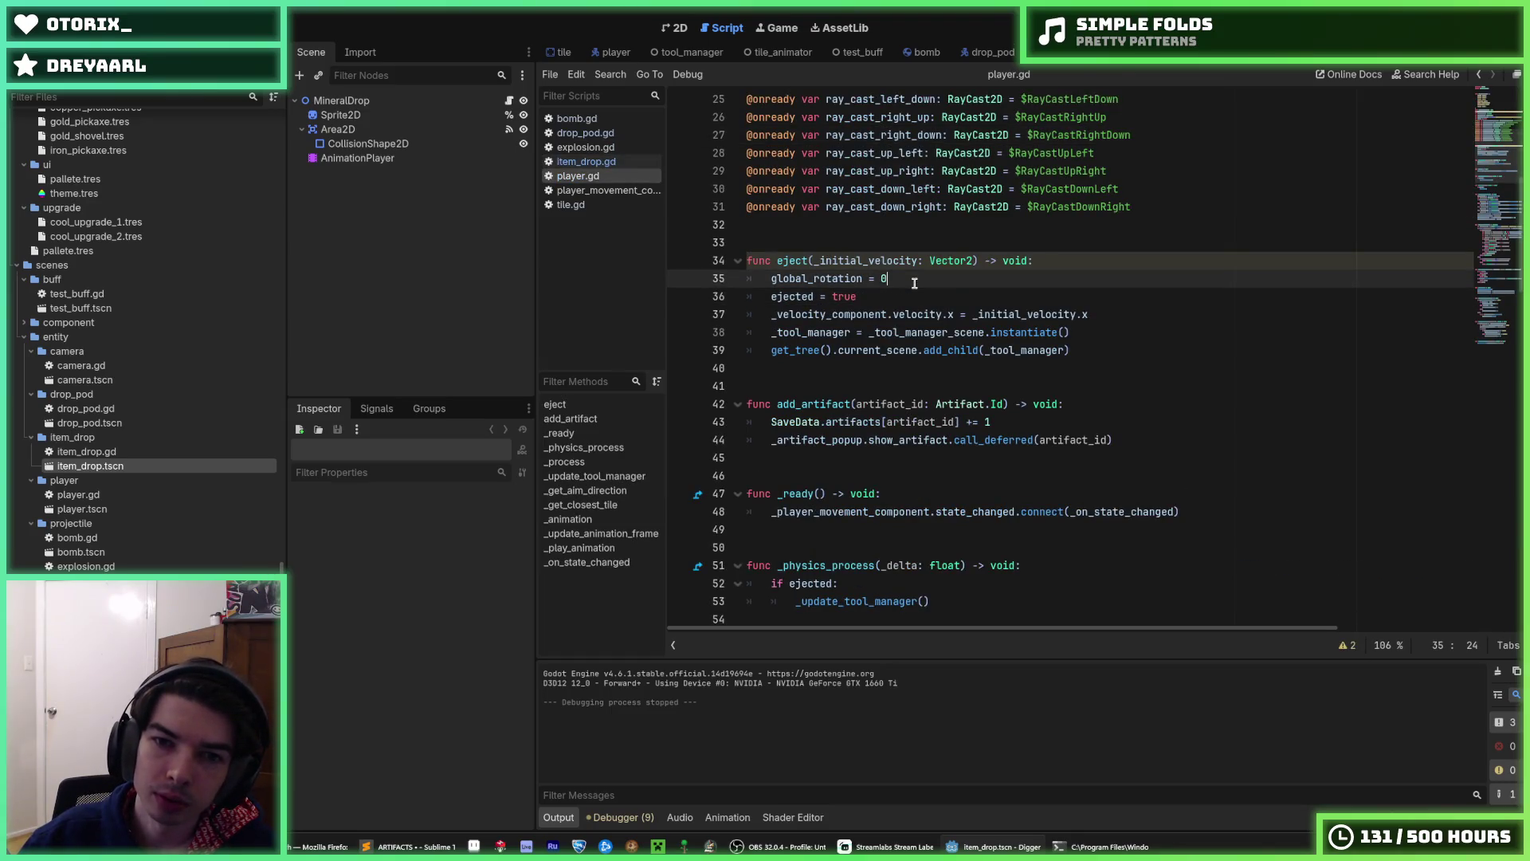
{"action": "left_click_drag", "start_coordinate": [858, 278], "coordinate": [770, 278]}
{"action": "right_click", "coordinate": [771, 277]}
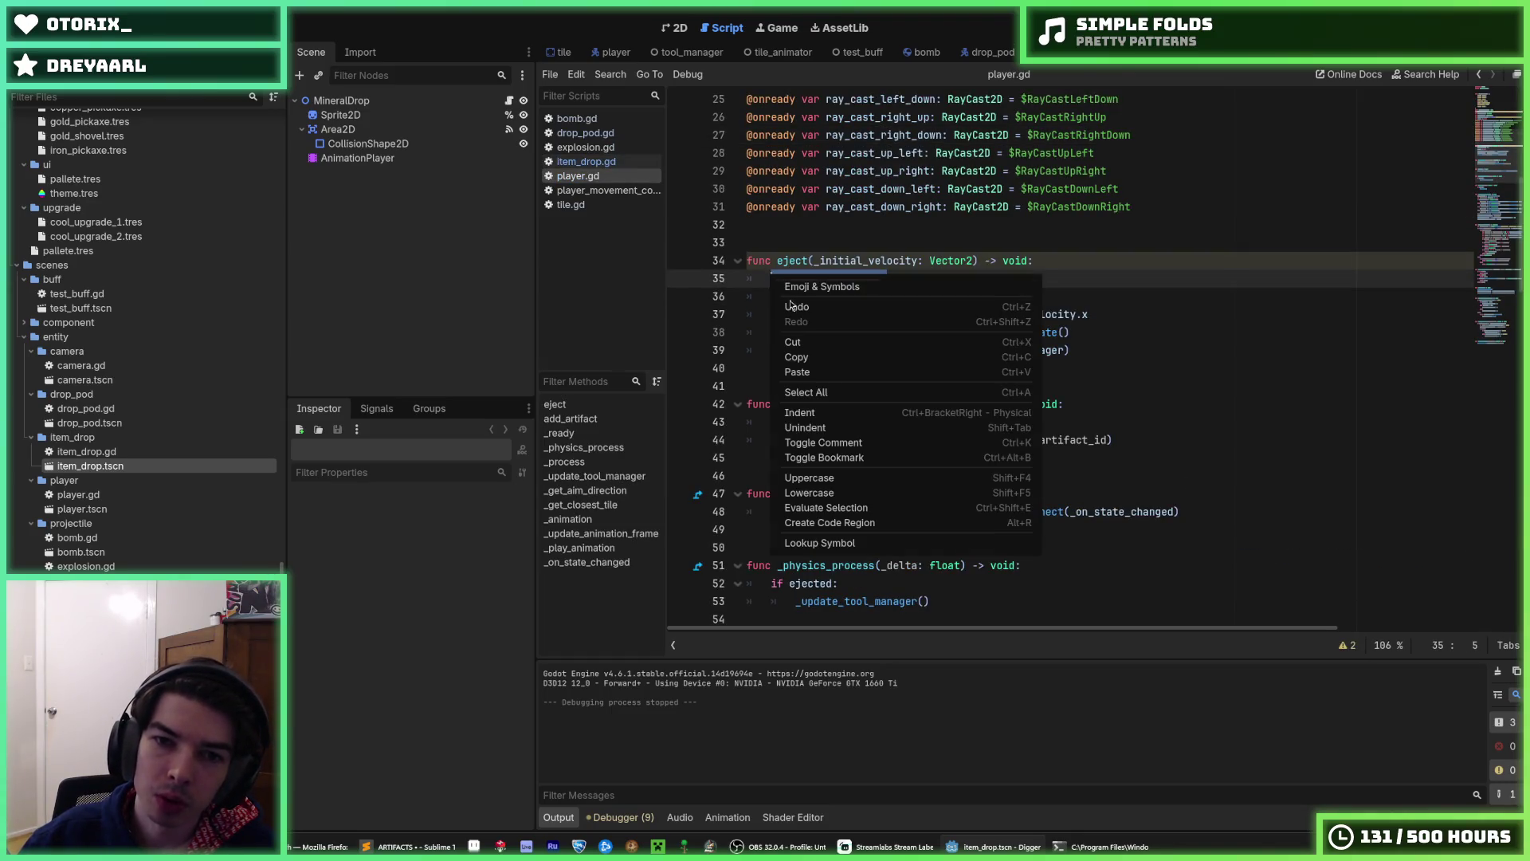
{"action": "left_click", "coordinate": [826, 357]}
{"action": "left_click", "coordinate": [1036, 422]}
- Add an else branch setting global_rotation = 0 after the ejected check, save, and run the game
{"action": "scroll", "coordinate": [953, 415], "scroll_direction": "down", "scroll_amount": 6}
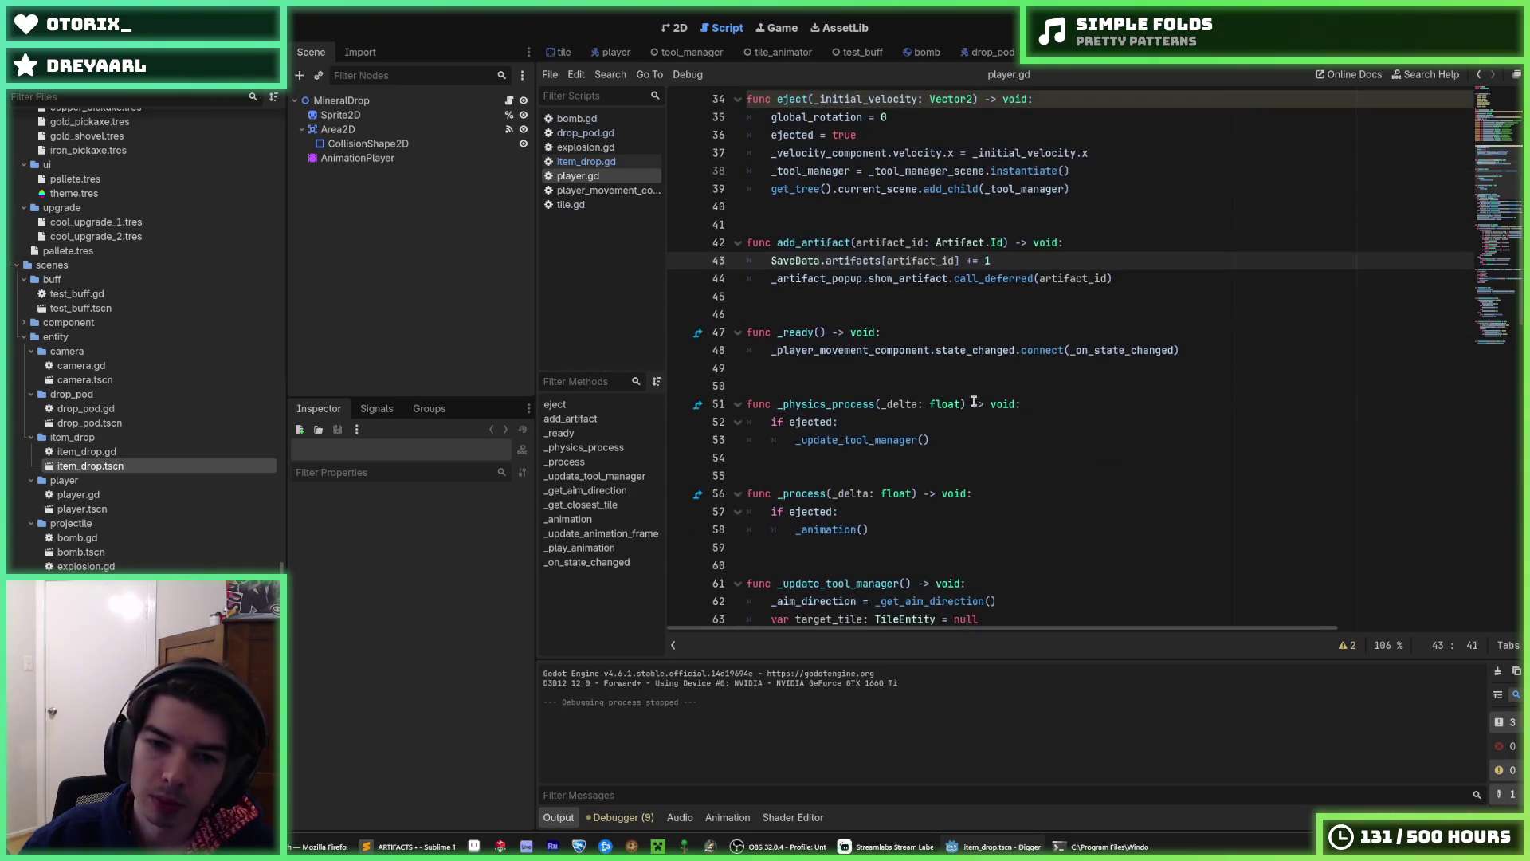
{"action": "left_click", "coordinate": [984, 280]}
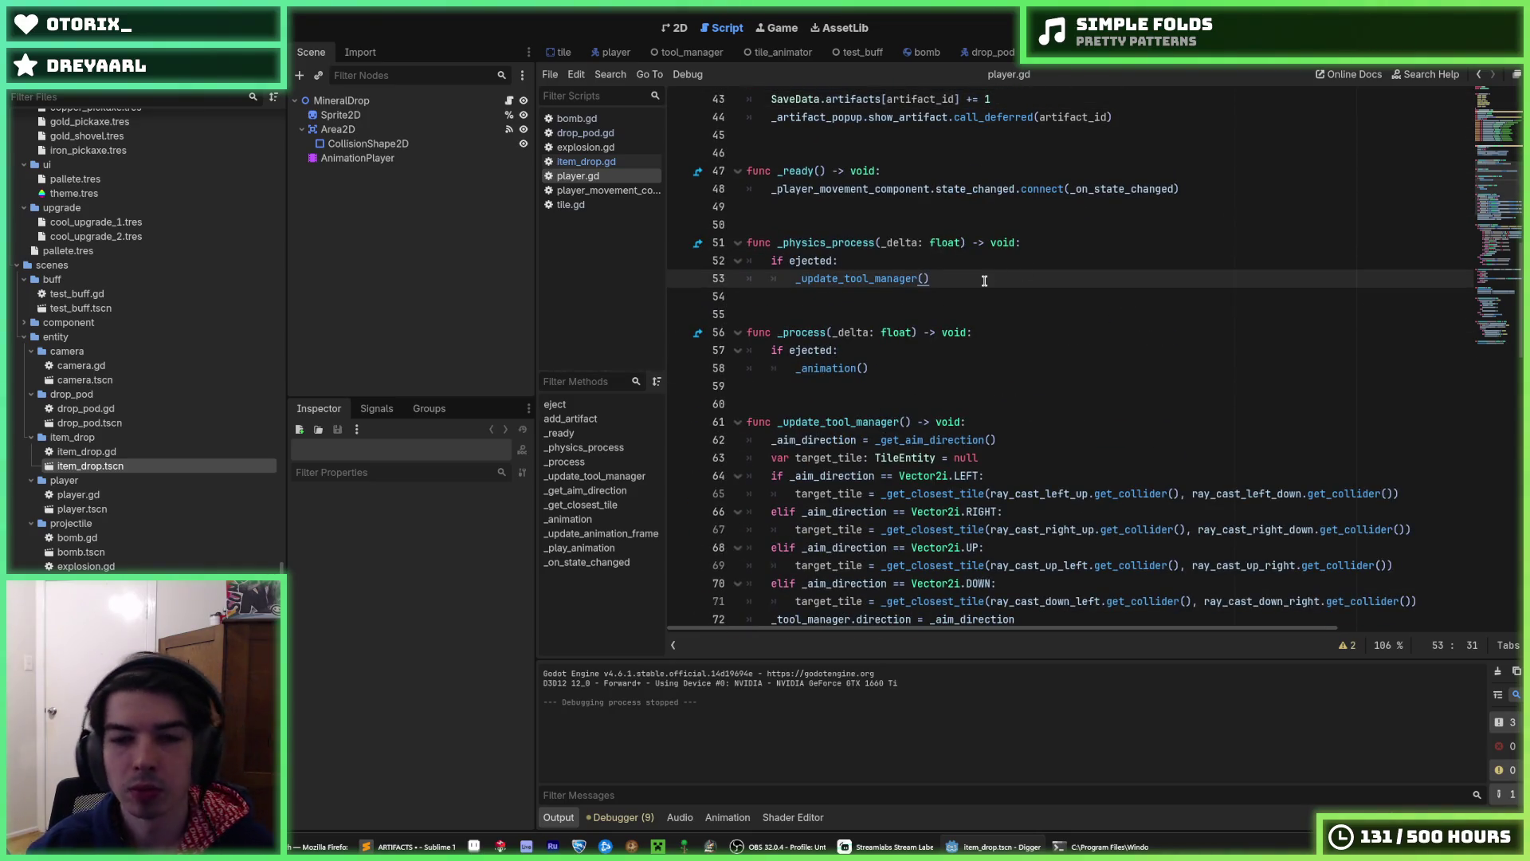
{"action": "key", "text": "Return"}
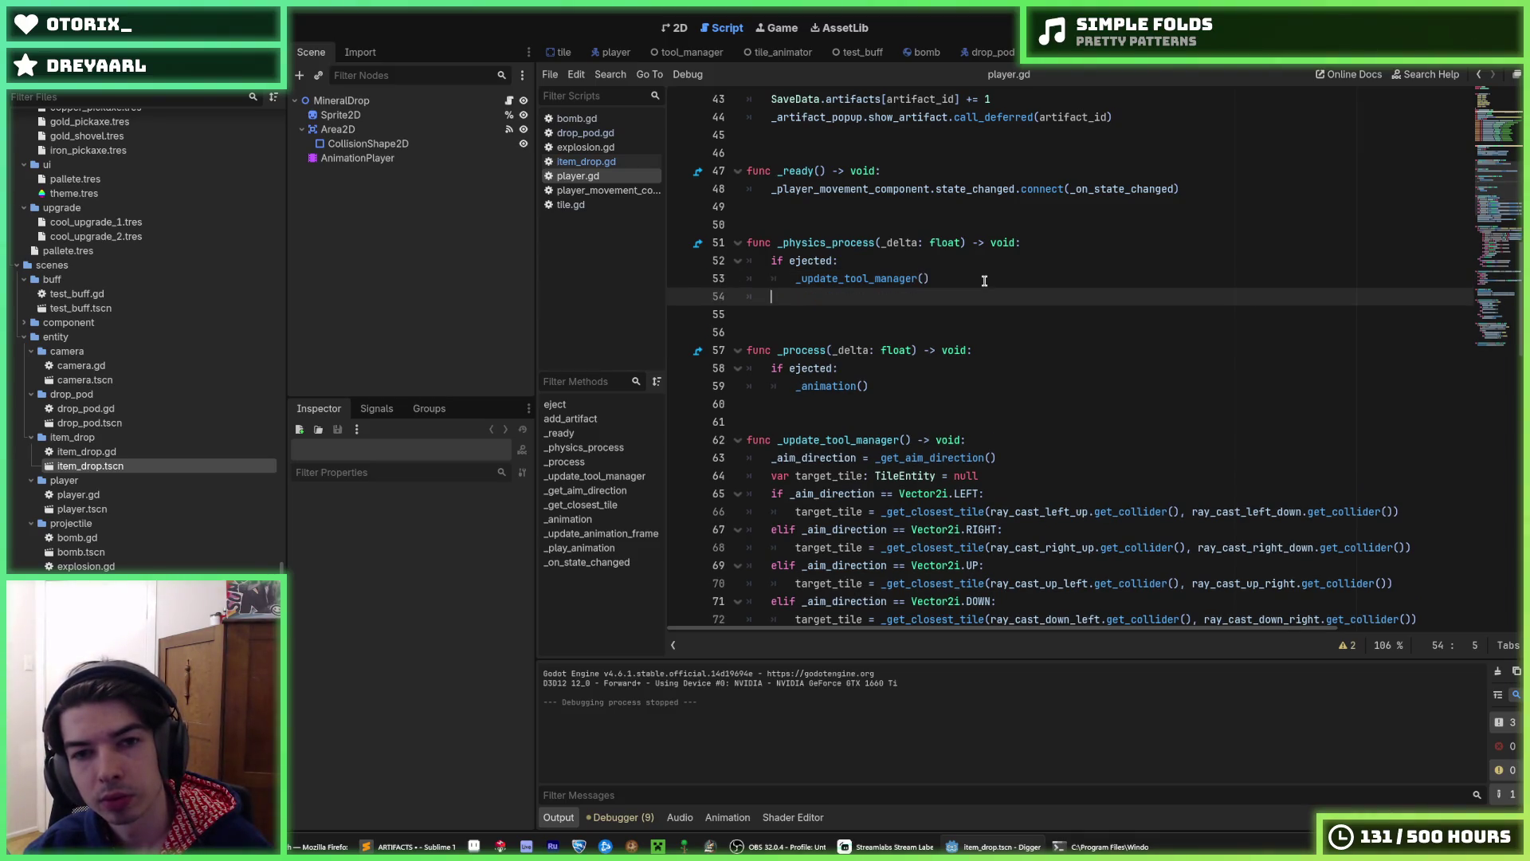
{"action": "type", "text": "else:"}
{"action": "key", "text": "Return"}
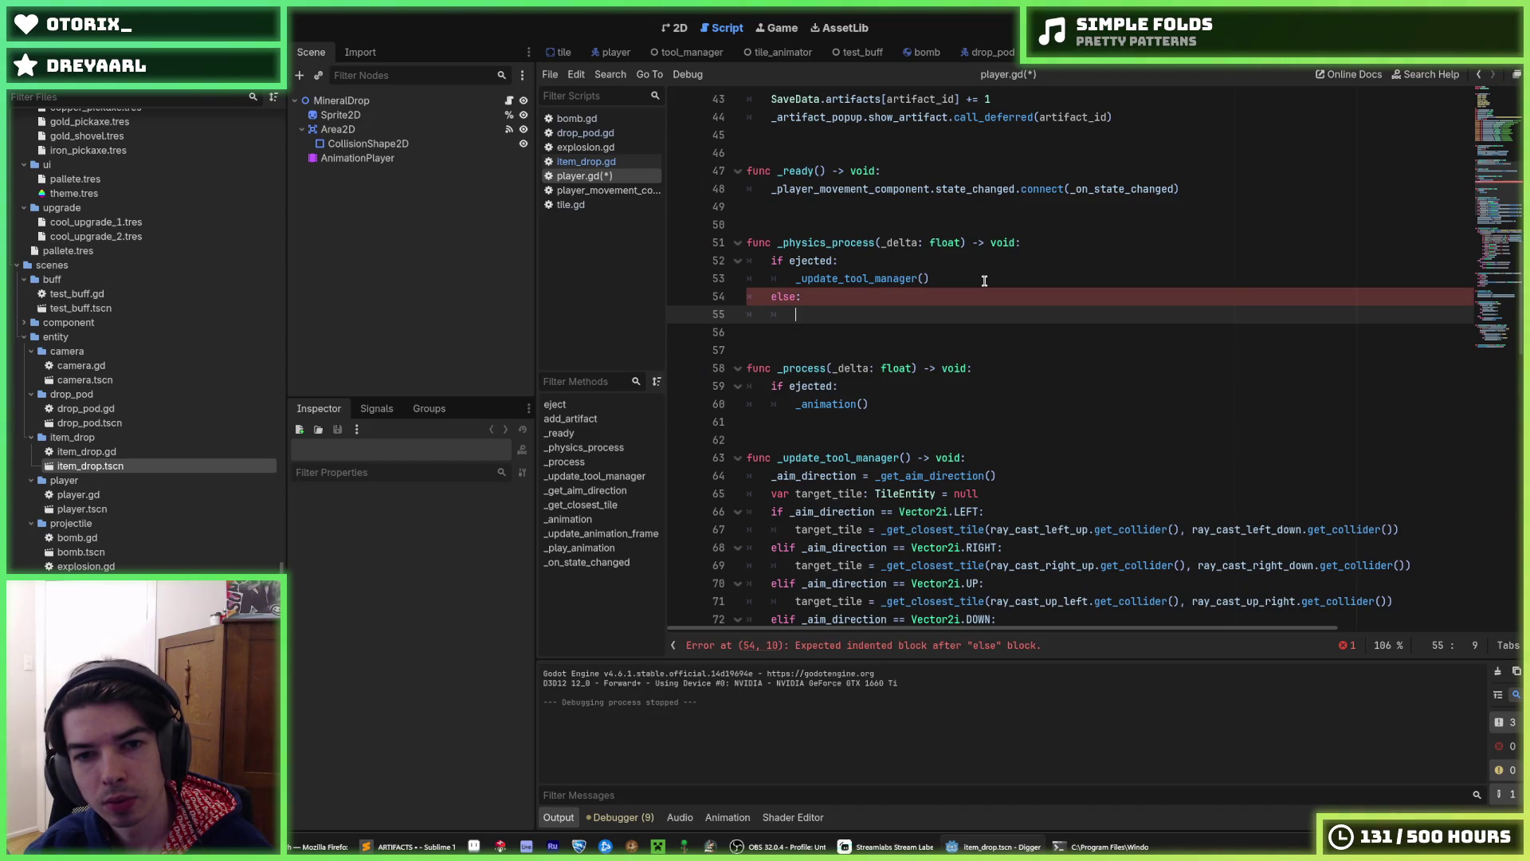
{"action": "type", "text": "global_rotation = 0"}
{"action": "key", "text": "ctrl+s"}
{"action": "scroll", "coordinate": [1028, 345], "scroll_direction": "up", "scroll_amount": 2}
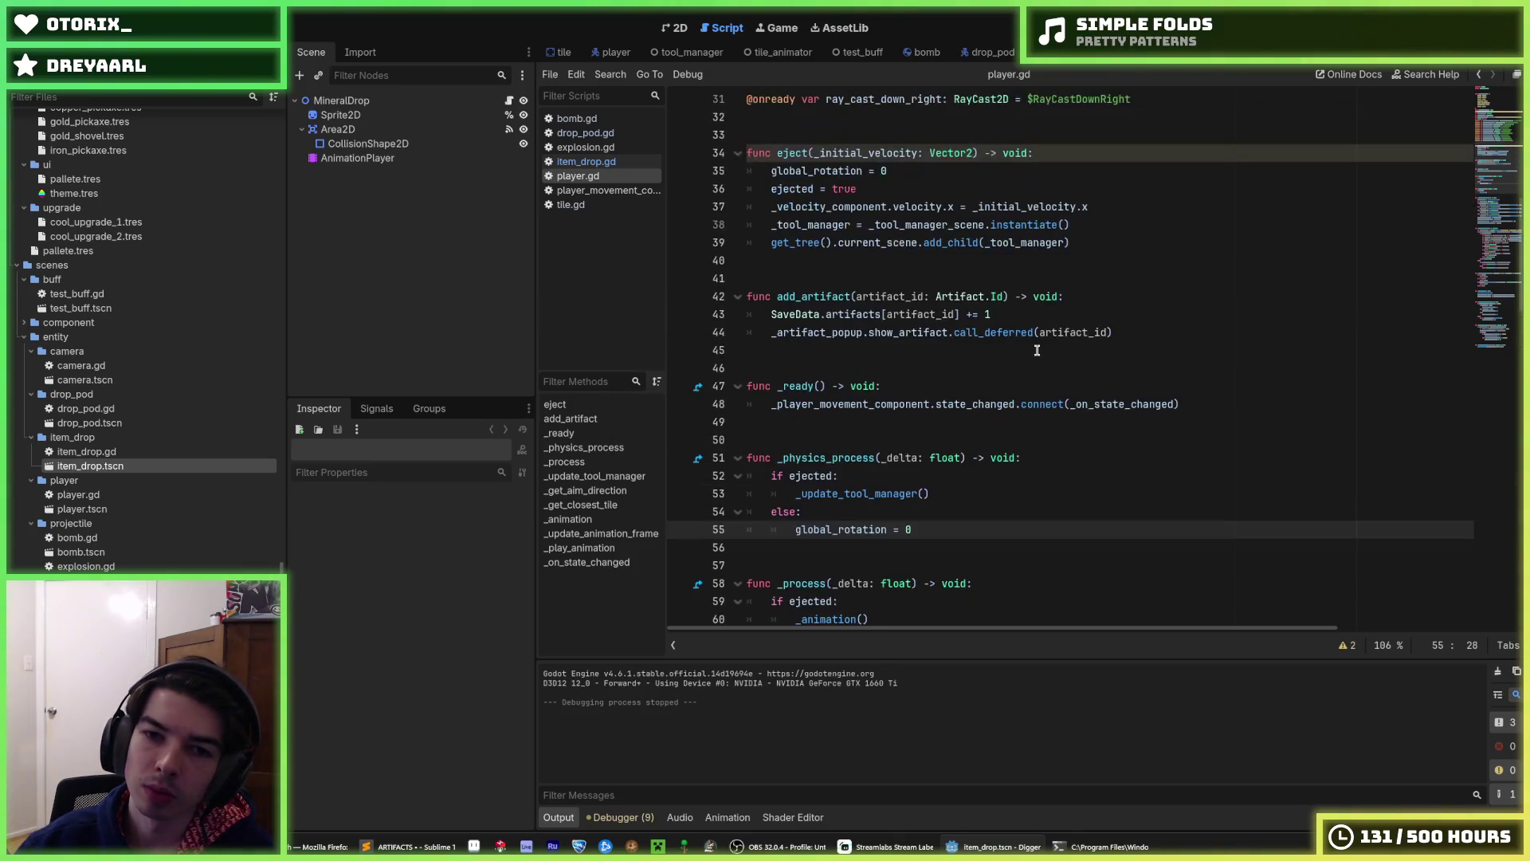
{"action": "key", "text": "F5"}
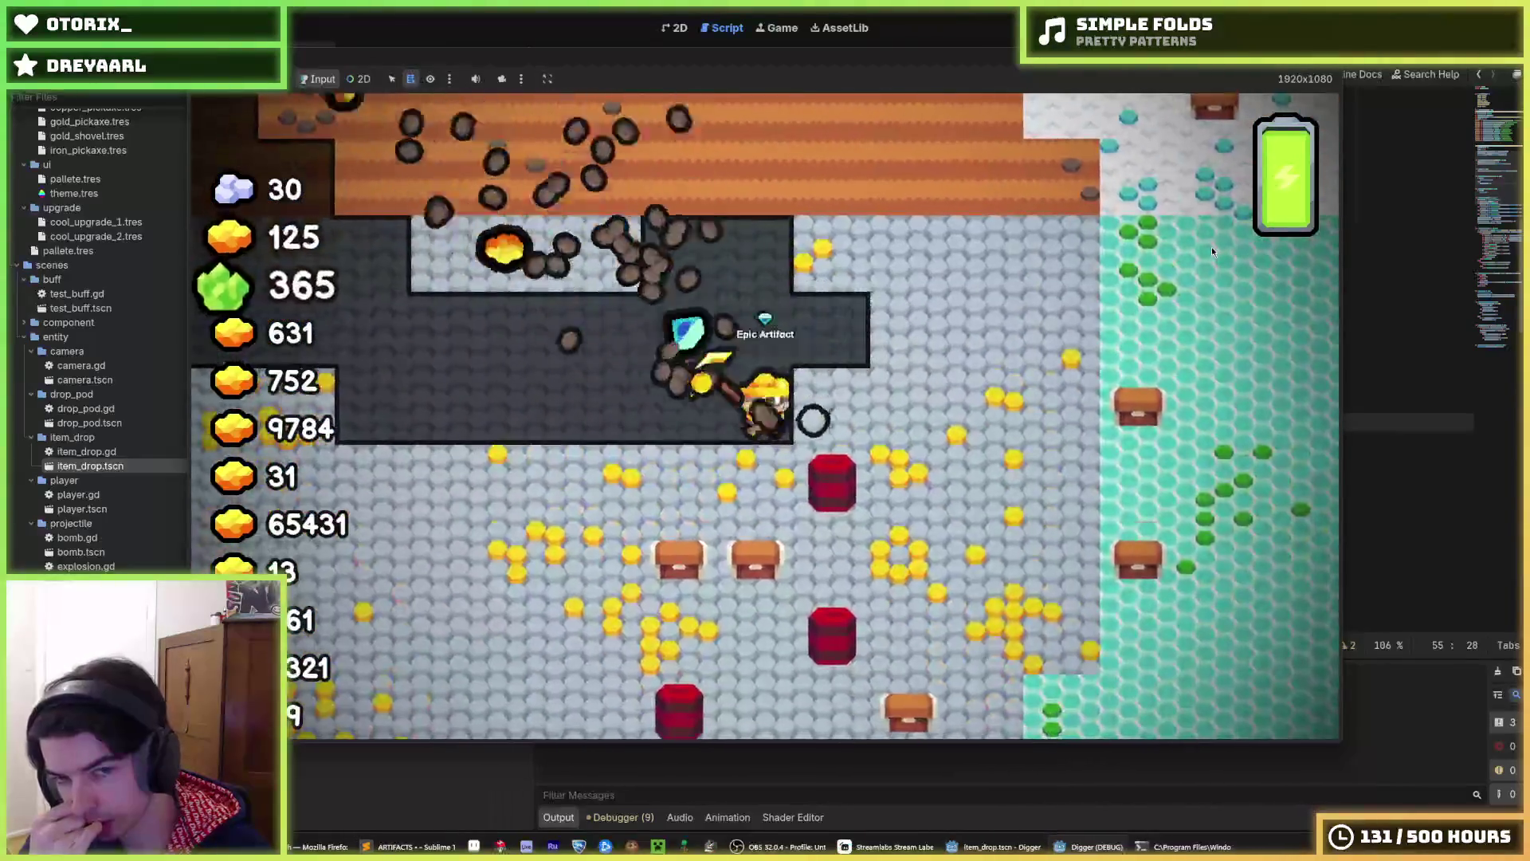
- Restart the game, play through the drop pod sequence, then end the run and return to player.gd
{"action": "key", "text": "F5"}
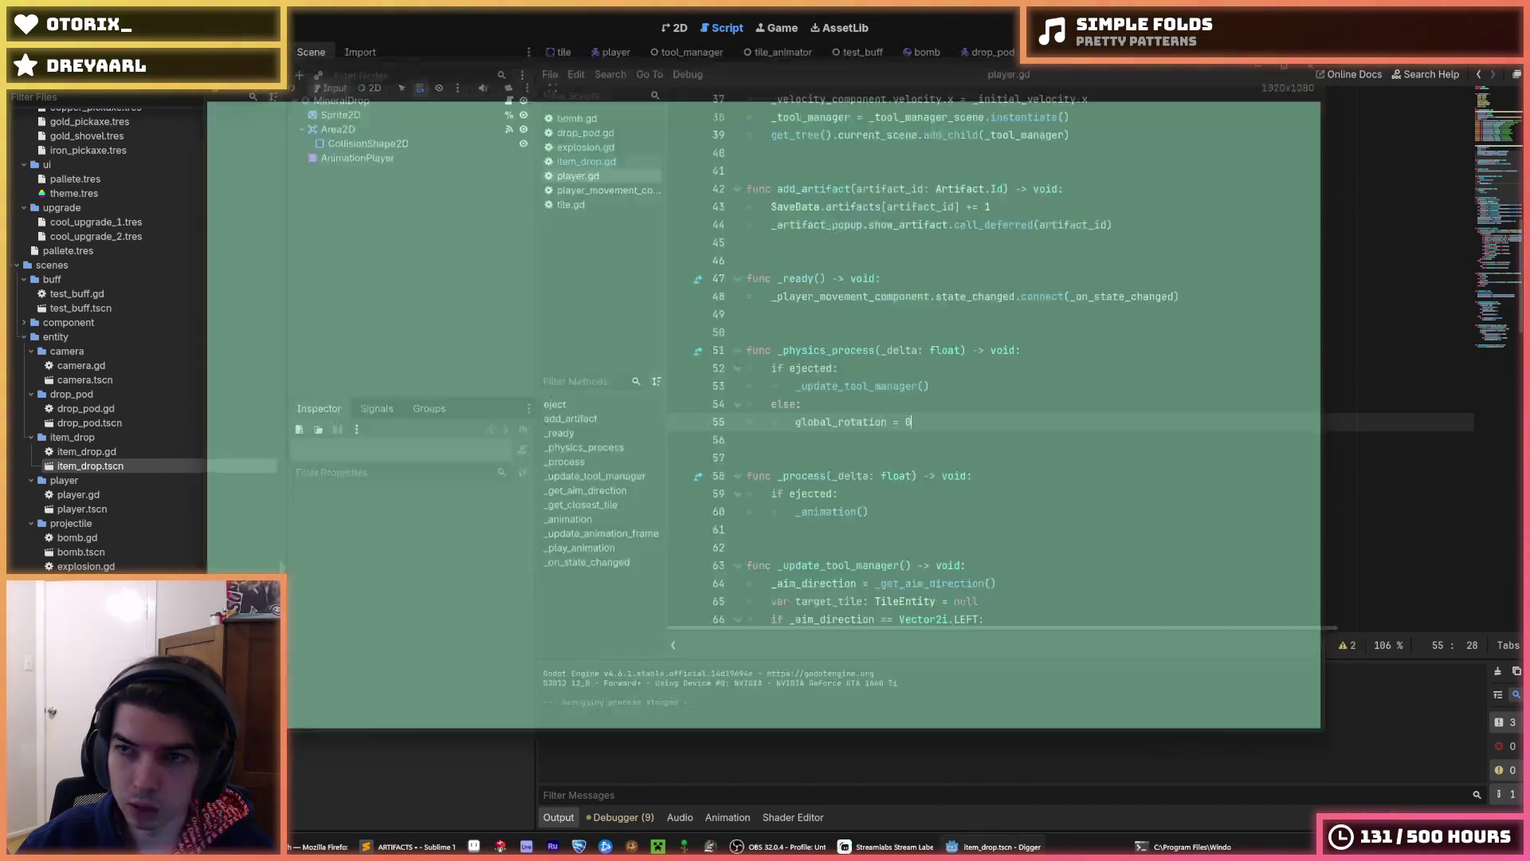
{"action": "key", "text": "Escape"}
{"action": "left_click", "coordinate": [1006, 390]}
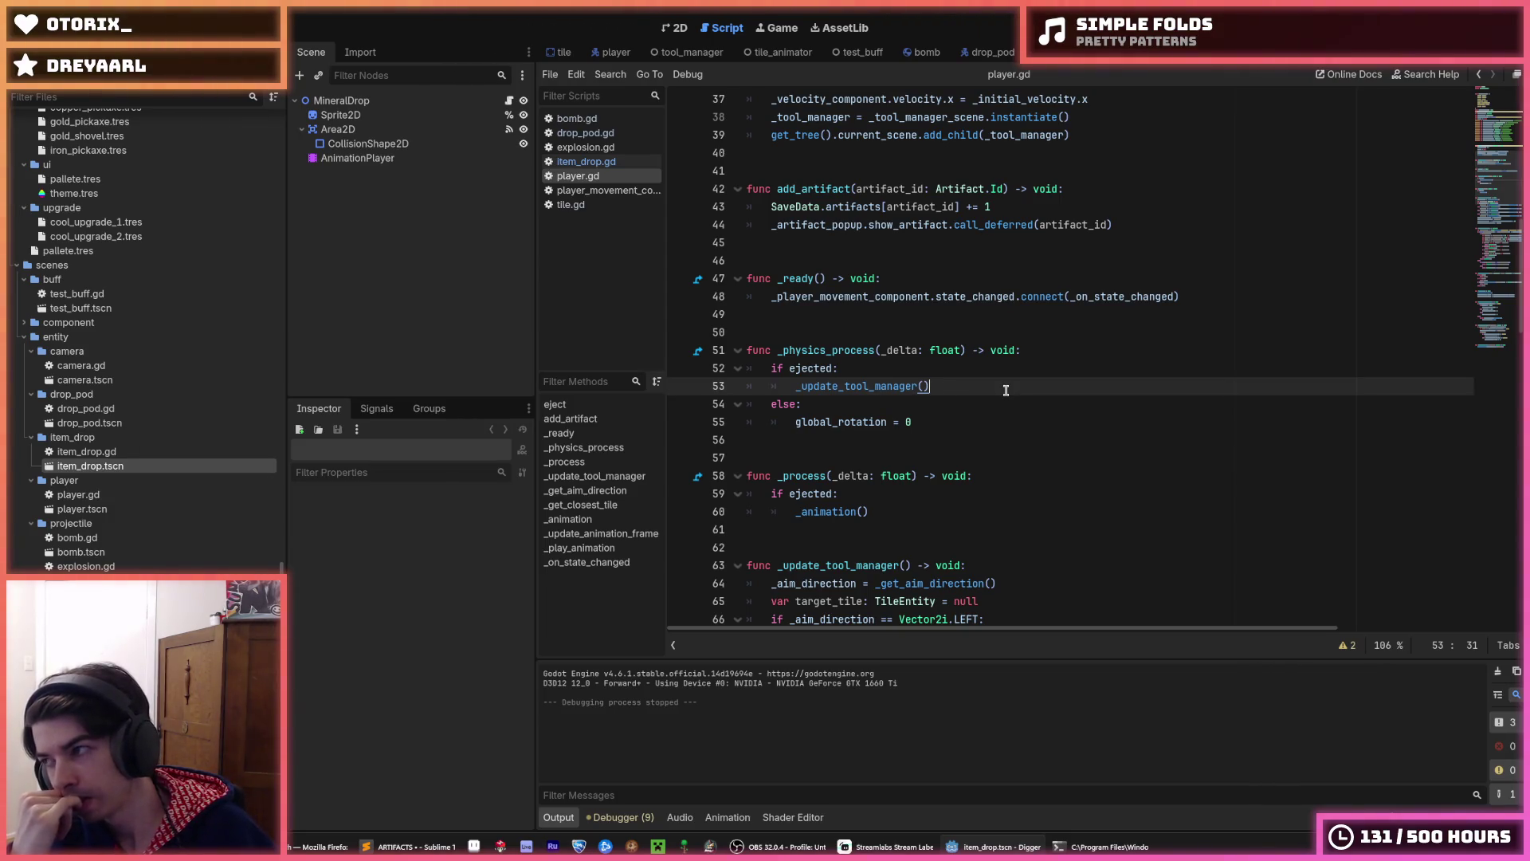
- Remove the else branch and its global_rotation = 0 line from _physics_process, then save
{"action": "key", "text": "Down"}
{"action": "key", "text": "Down"}
{"action": "key", "text": "ctrl+shift+k"}
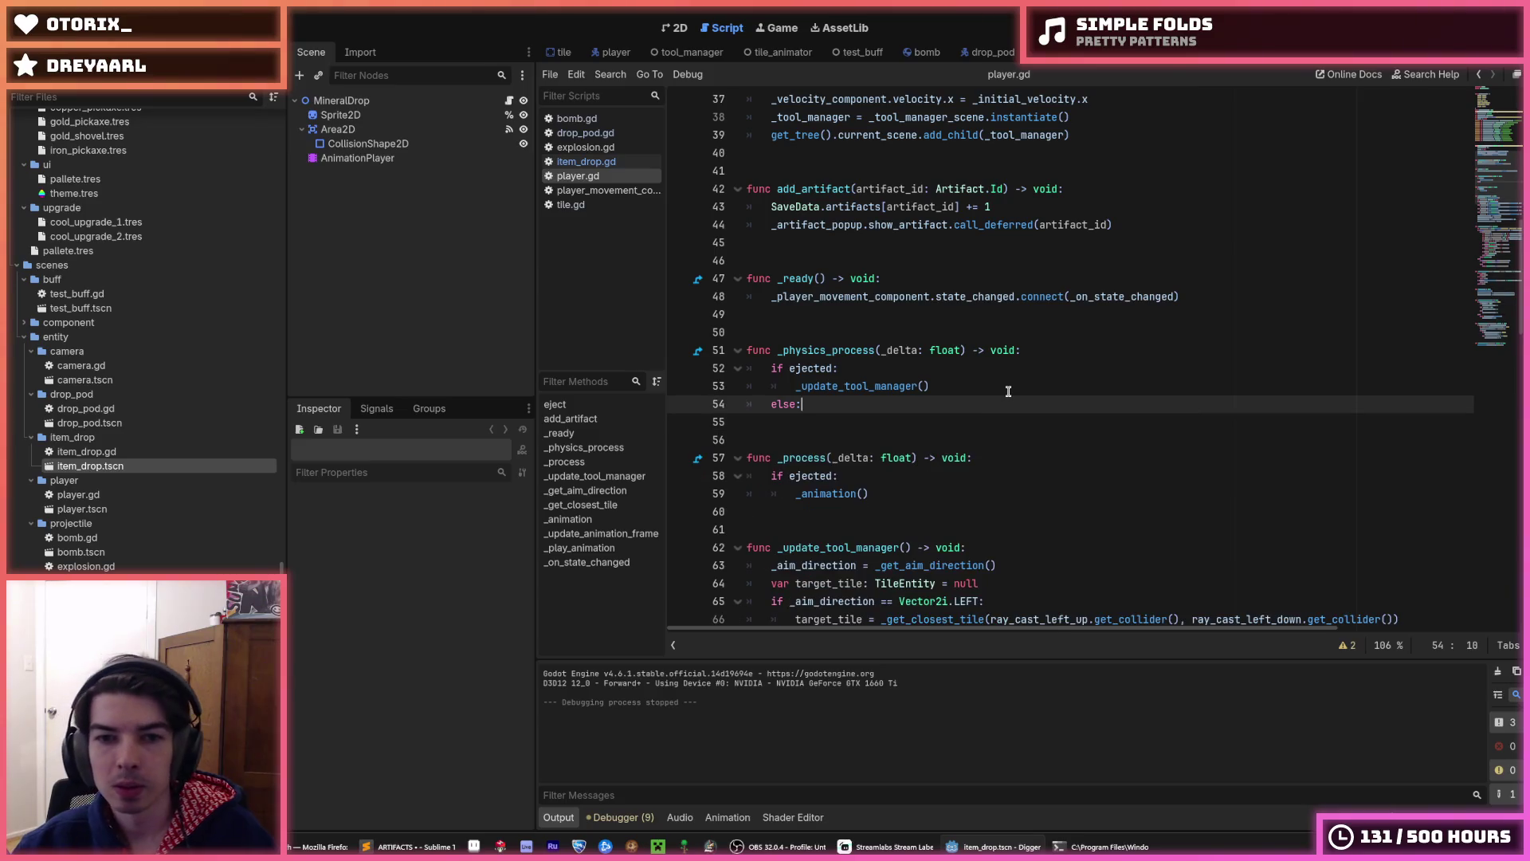
{"action": "key", "text": "BackSpace"}
{"action": "key", "text": "BackSpace"}
{"action": "key", "text": "BackSpace"}
{"action": "key", "text": "ctrl+s"}
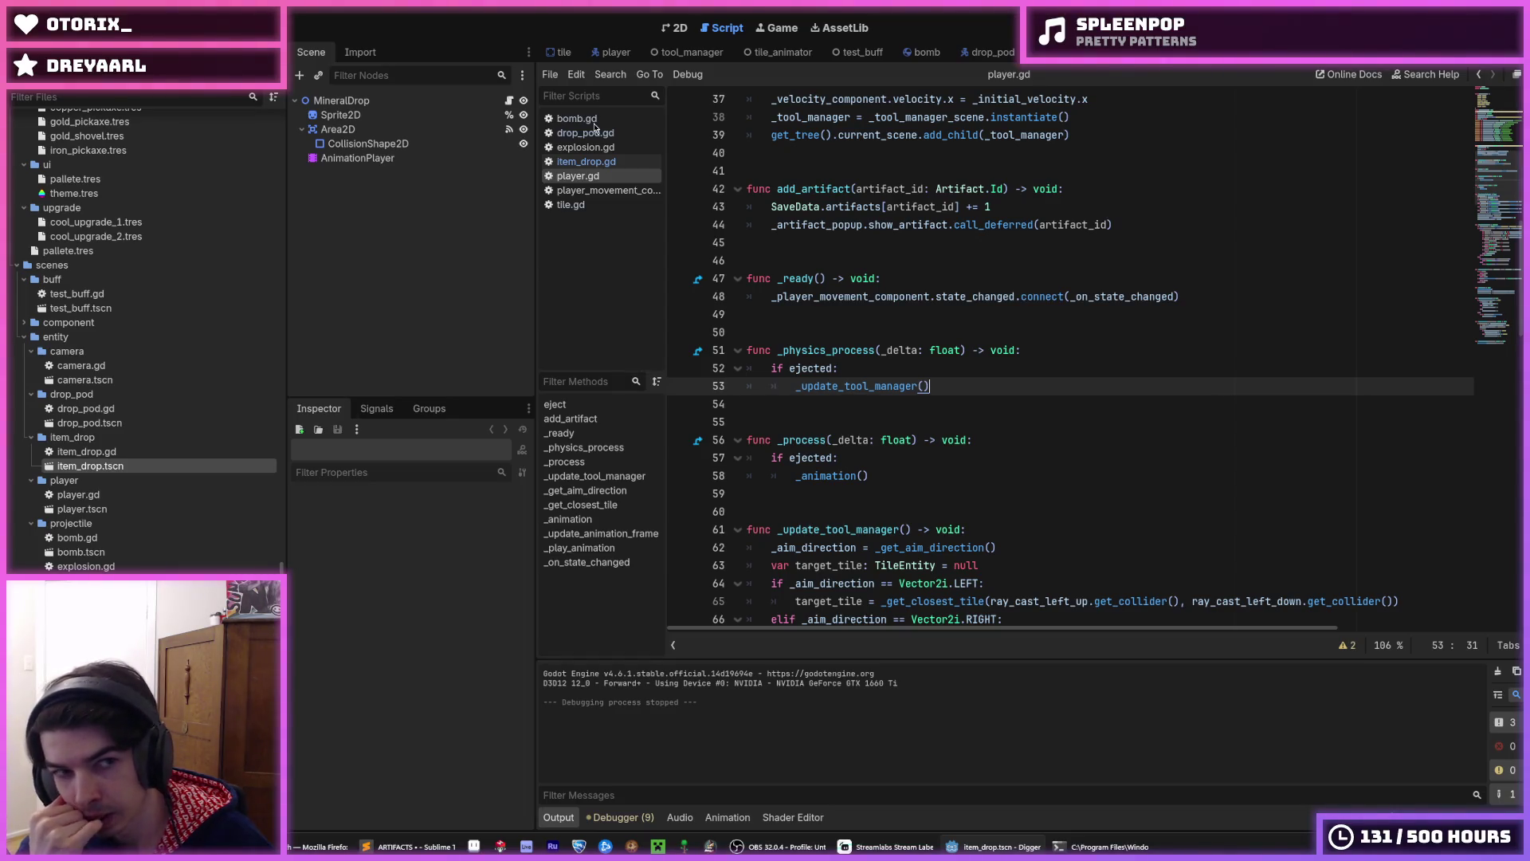
- Look through the player, explosion and drop_pod scenes, checking drop_pod's _explode function
{"action": "left_click", "coordinate": [612, 52]}
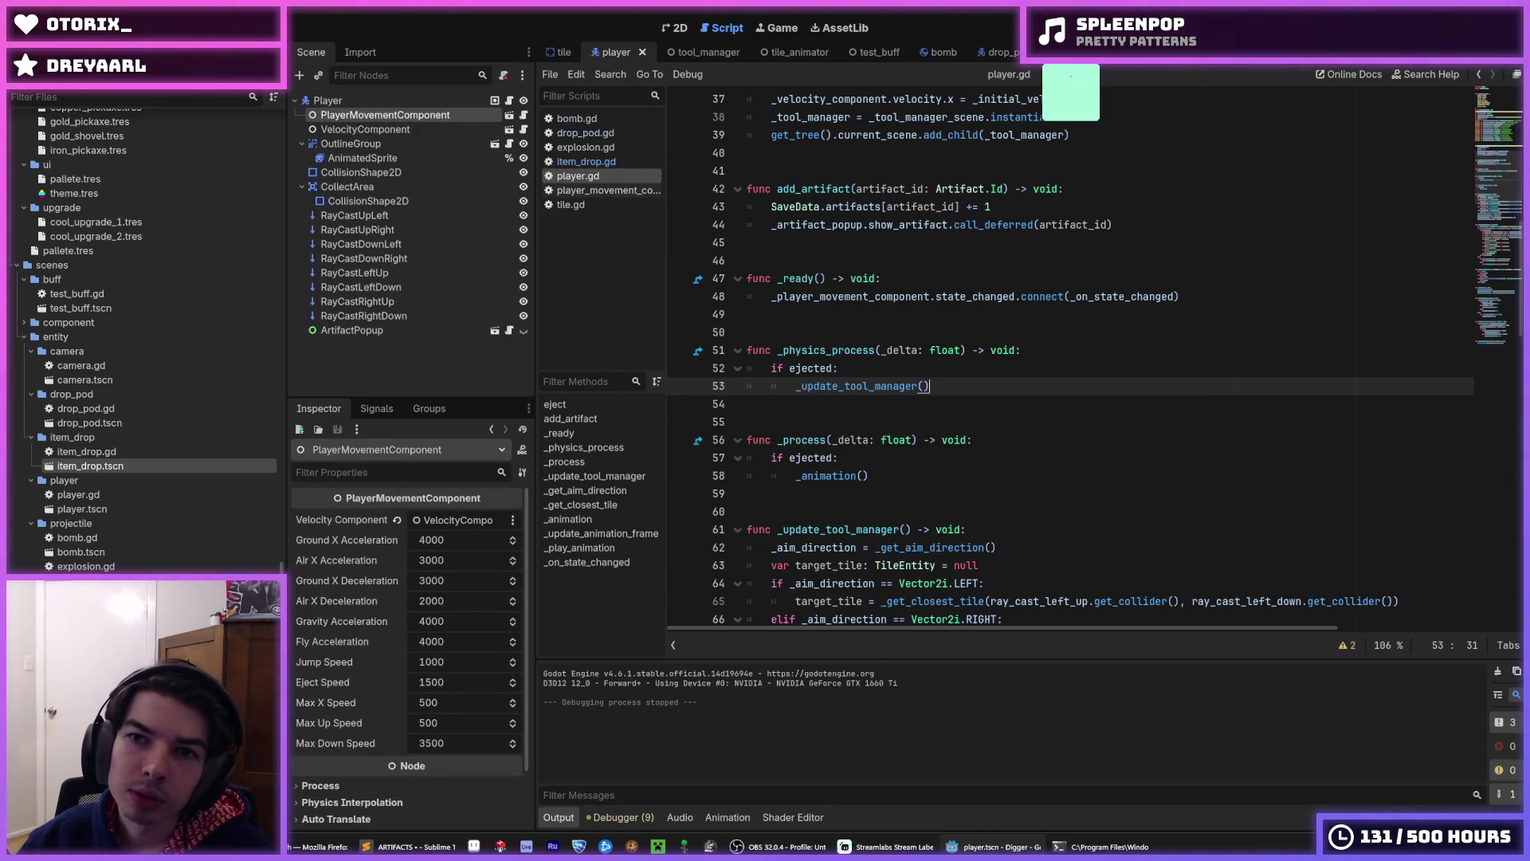
{"action": "left_click", "coordinate": [1069, 54]}
{"action": "left_click", "coordinate": [987, 53]}
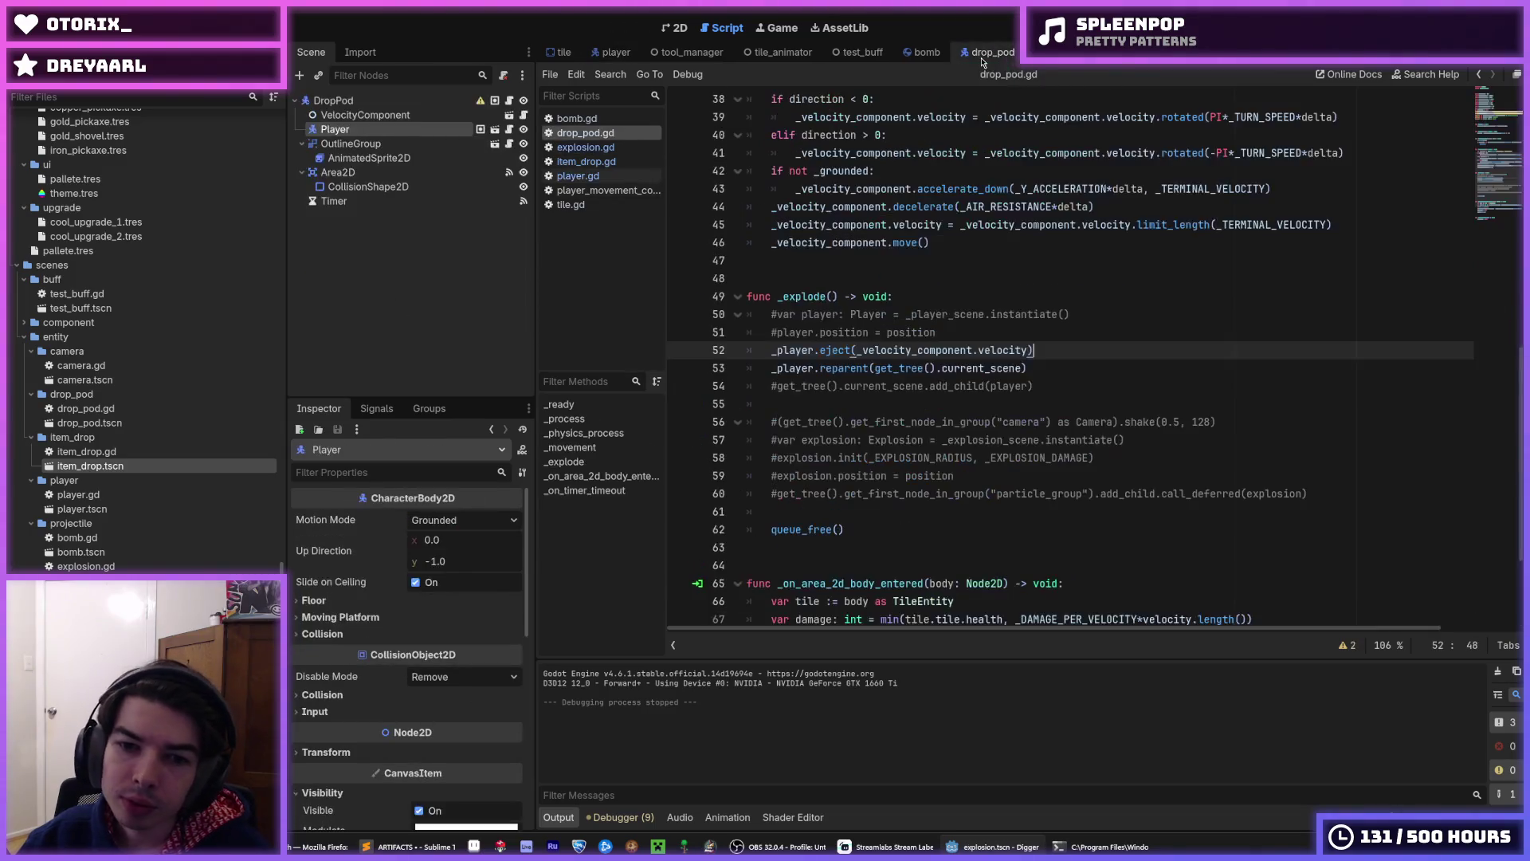
{"action": "left_click", "coordinate": [1024, 277]}
{"action": "left_click", "coordinate": [1005, 300]}
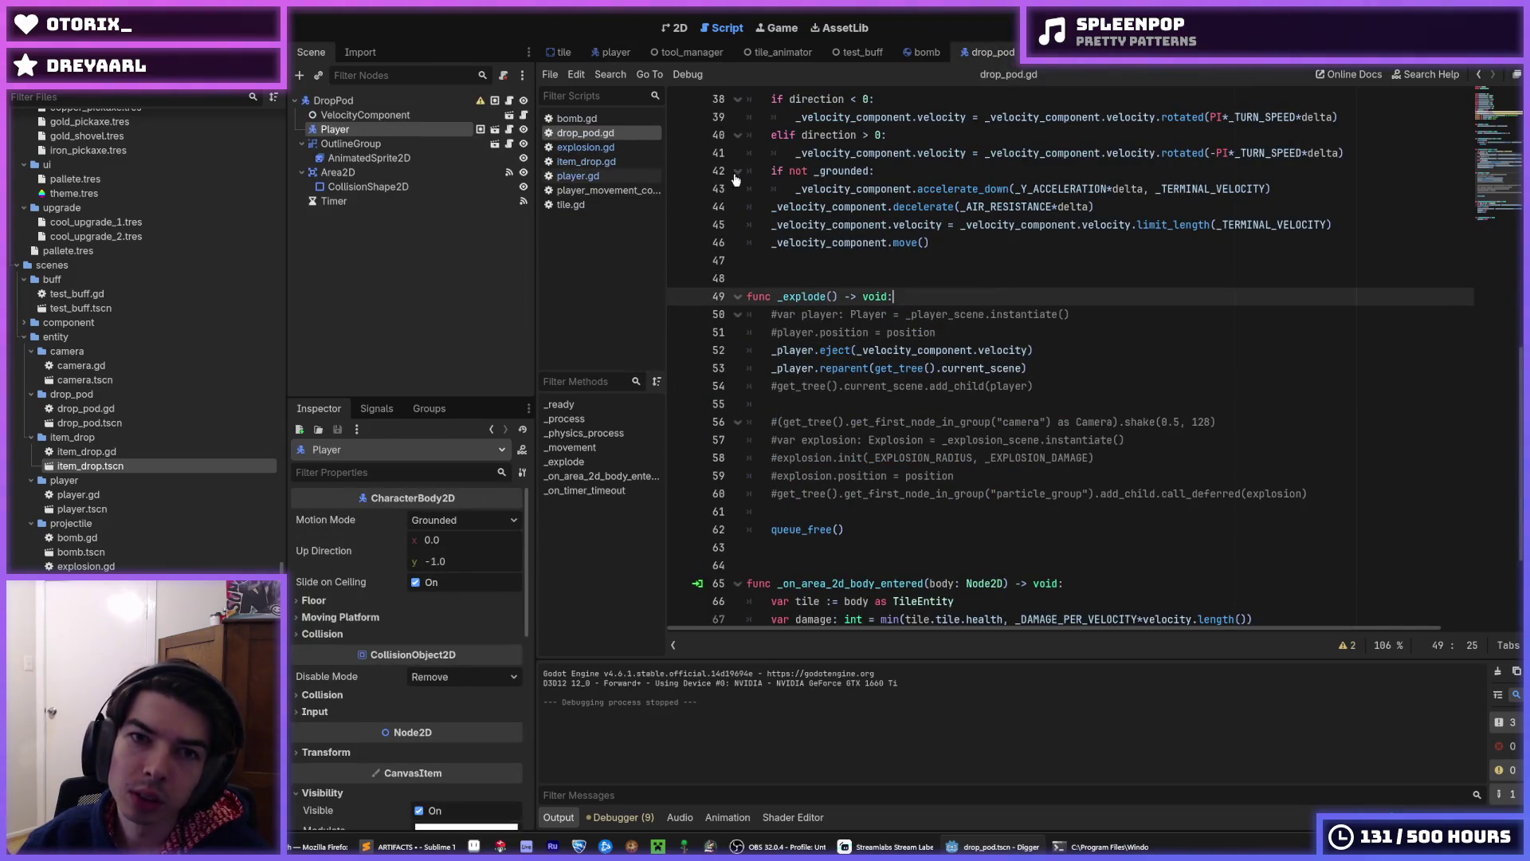
{"action": "left_click", "coordinate": [616, 53]}
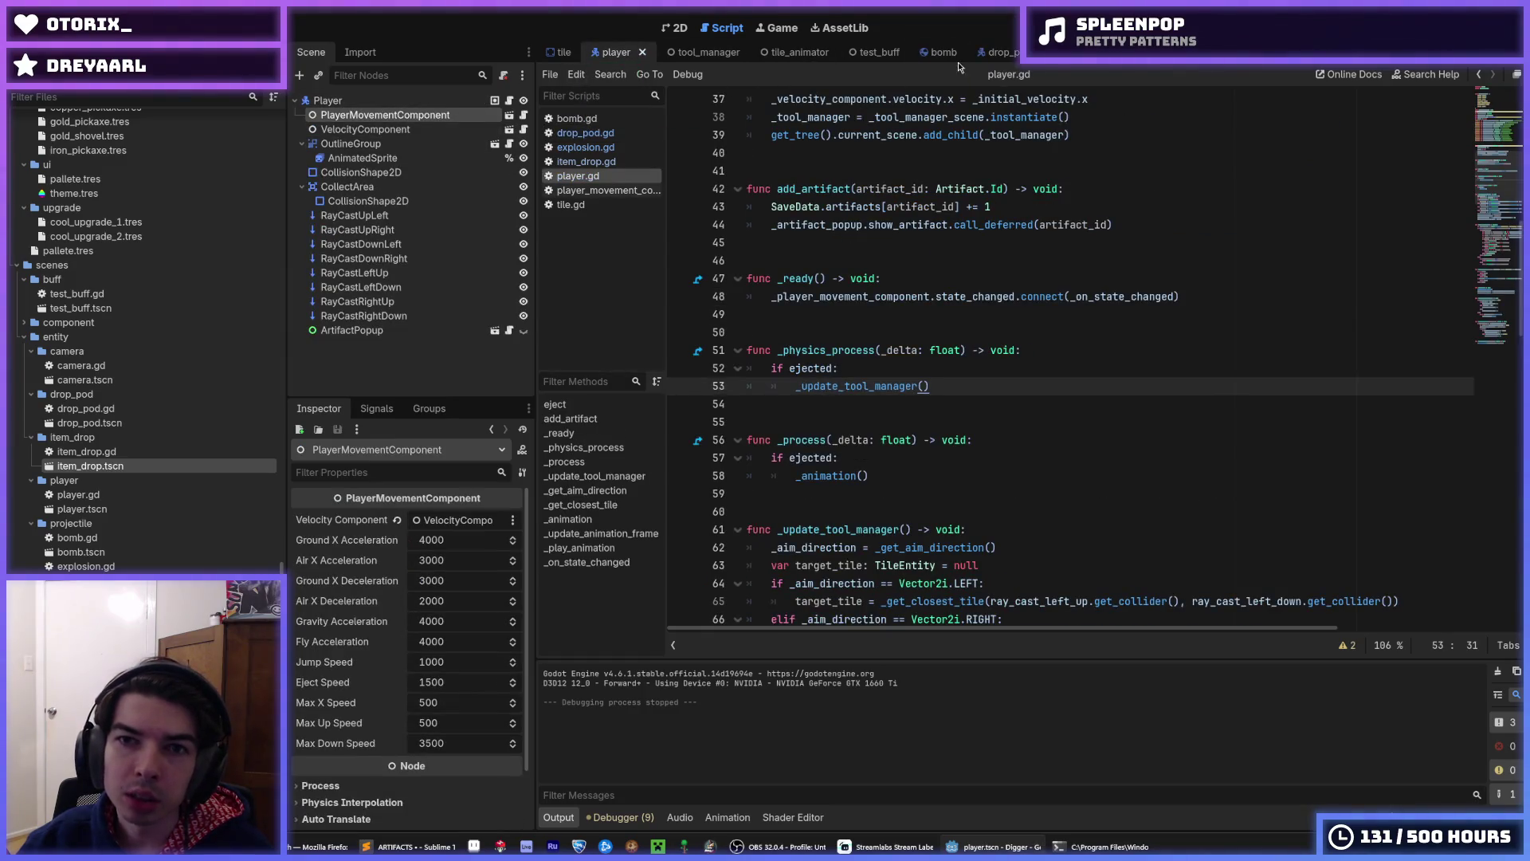
{"action": "left_click", "coordinate": [992, 53]}
- Delete the Player child node from the DropPod scene tree
{"action": "left_click", "coordinate": [362, 120]}
{"action": "left_click", "coordinate": [364, 128]}
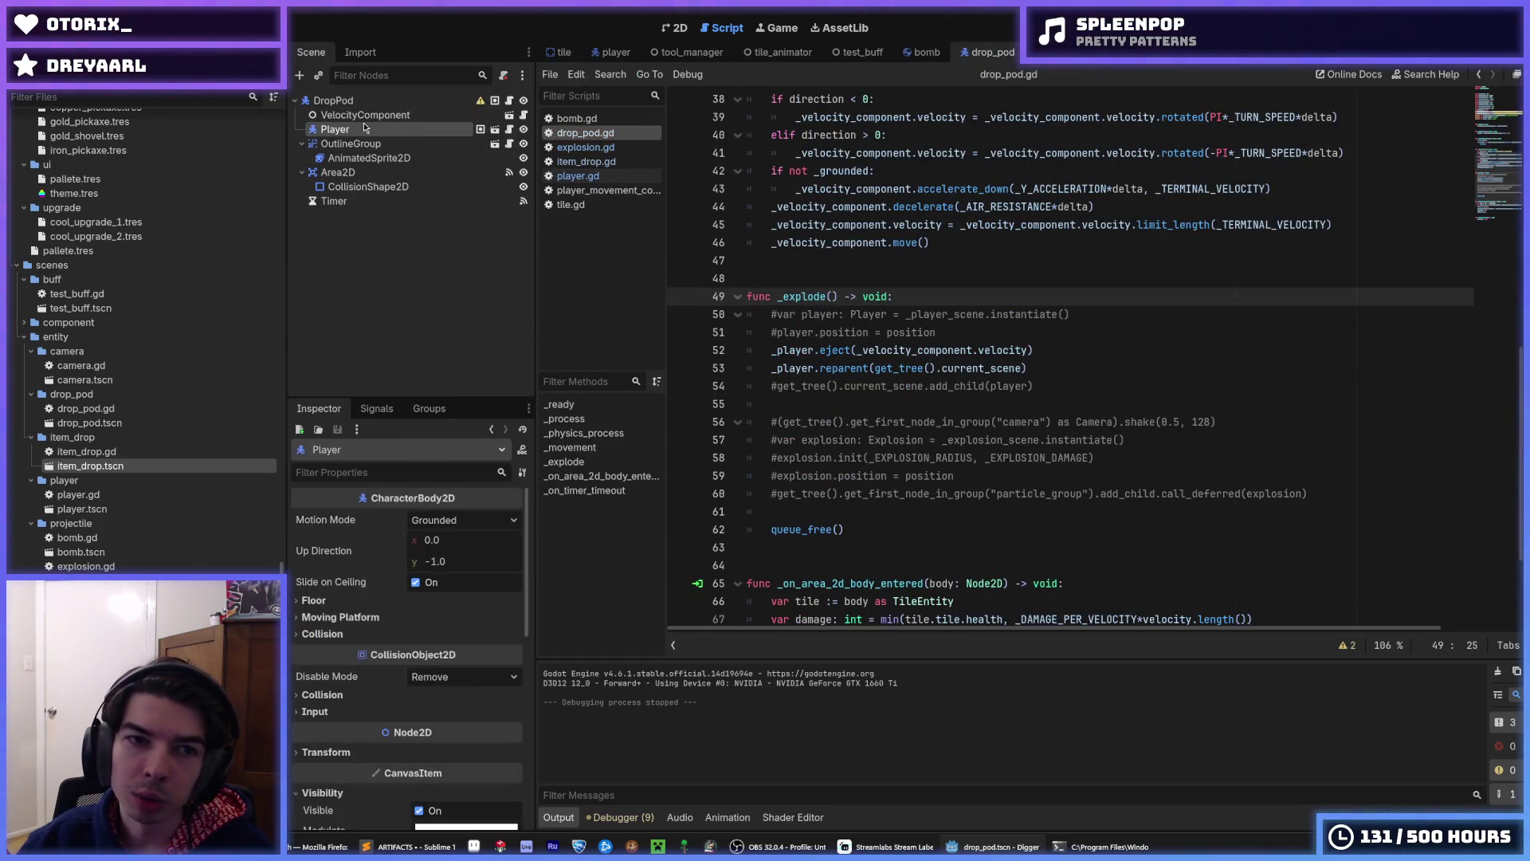
{"action": "key", "text": "Delete"}
{"action": "left_click", "coordinate": [737, 442]}
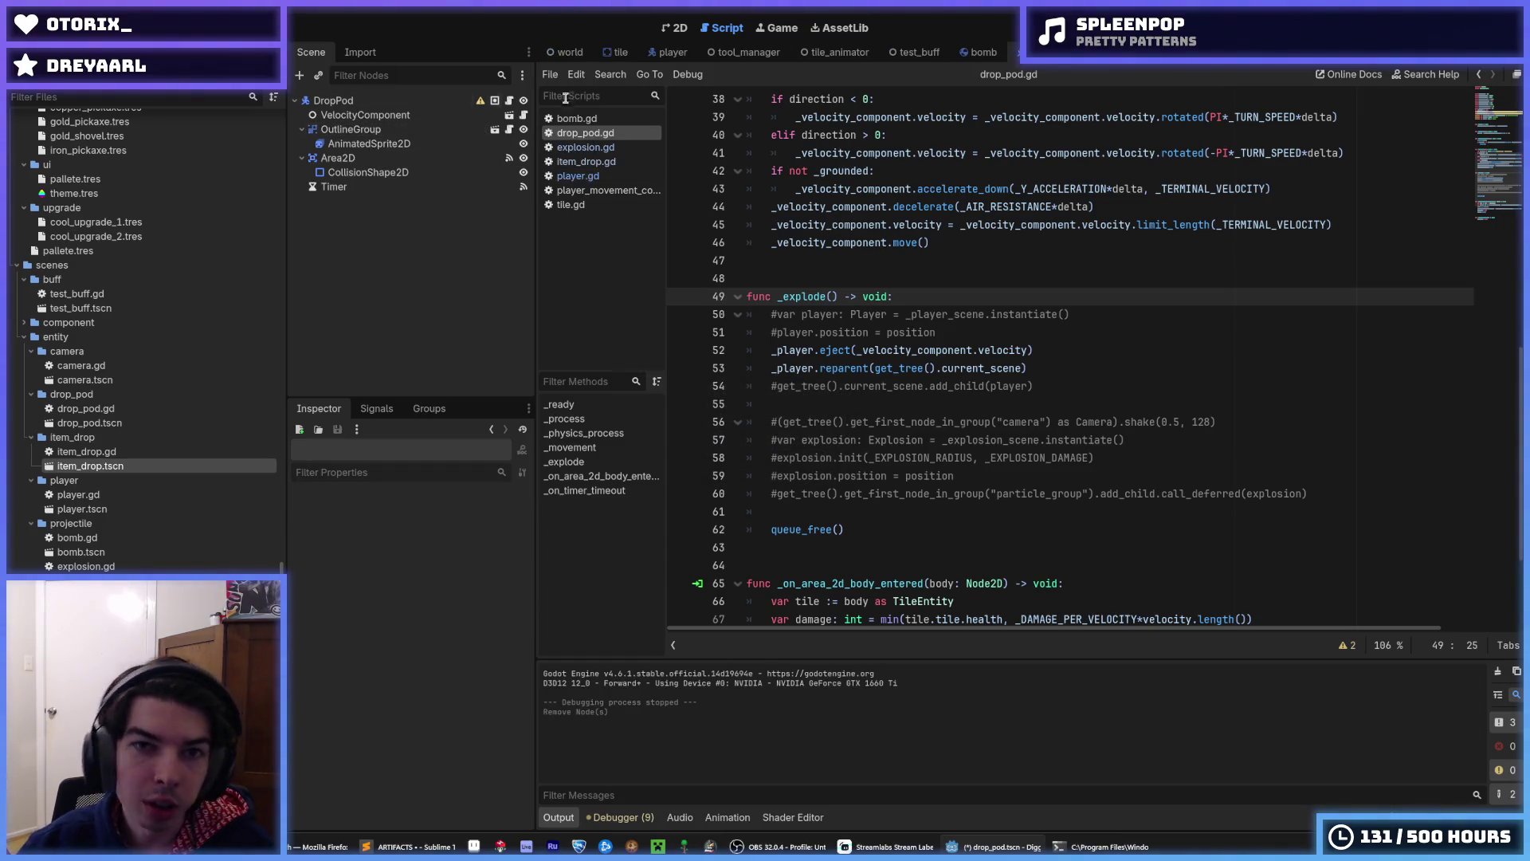
- Instance player.tscn as a child of World in the world scene and save
{"action": "left_click", "coordinate": [556, 53]}
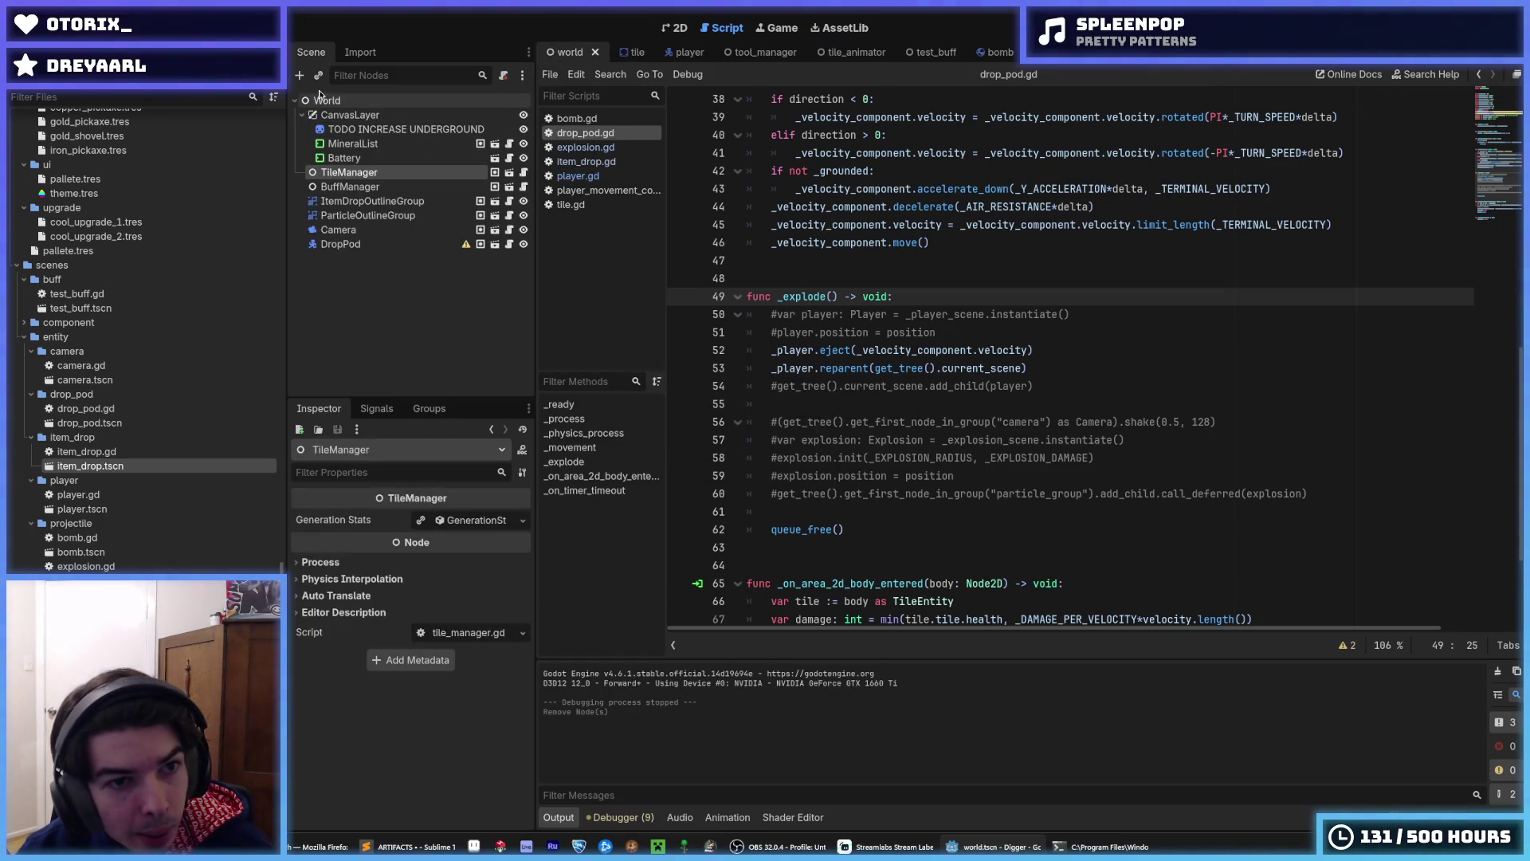
{"action": "right_click", "coordinate": [318, 97]}
{"action": "left_click", "coordinate": [353, 122]}
{"action": "type", "text": "pla"}
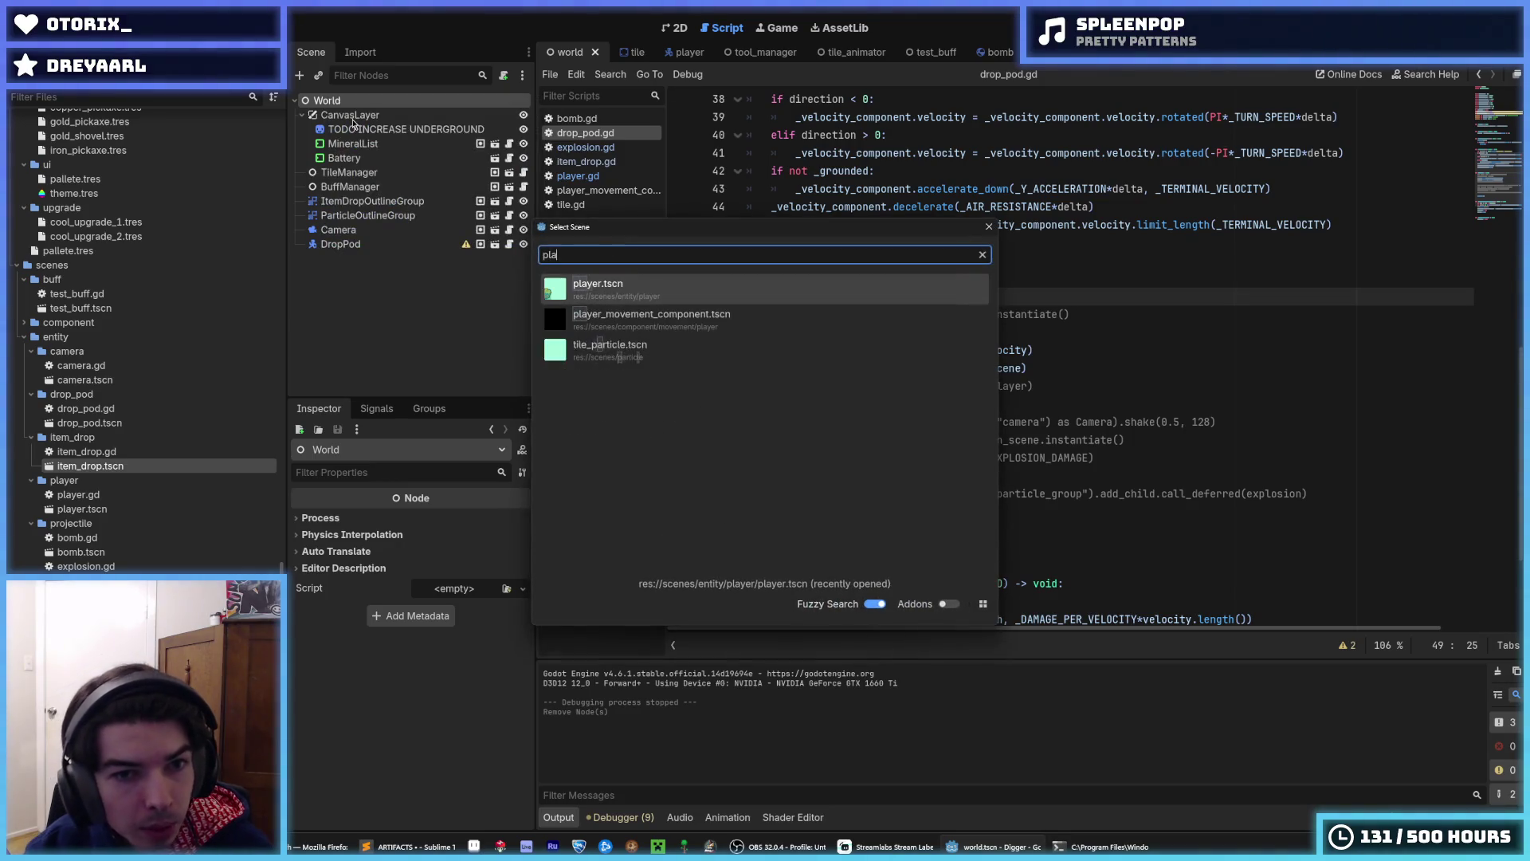
{"action": "key", "text": "Return"}
{"action": "key", "text": "ctrl+s"}
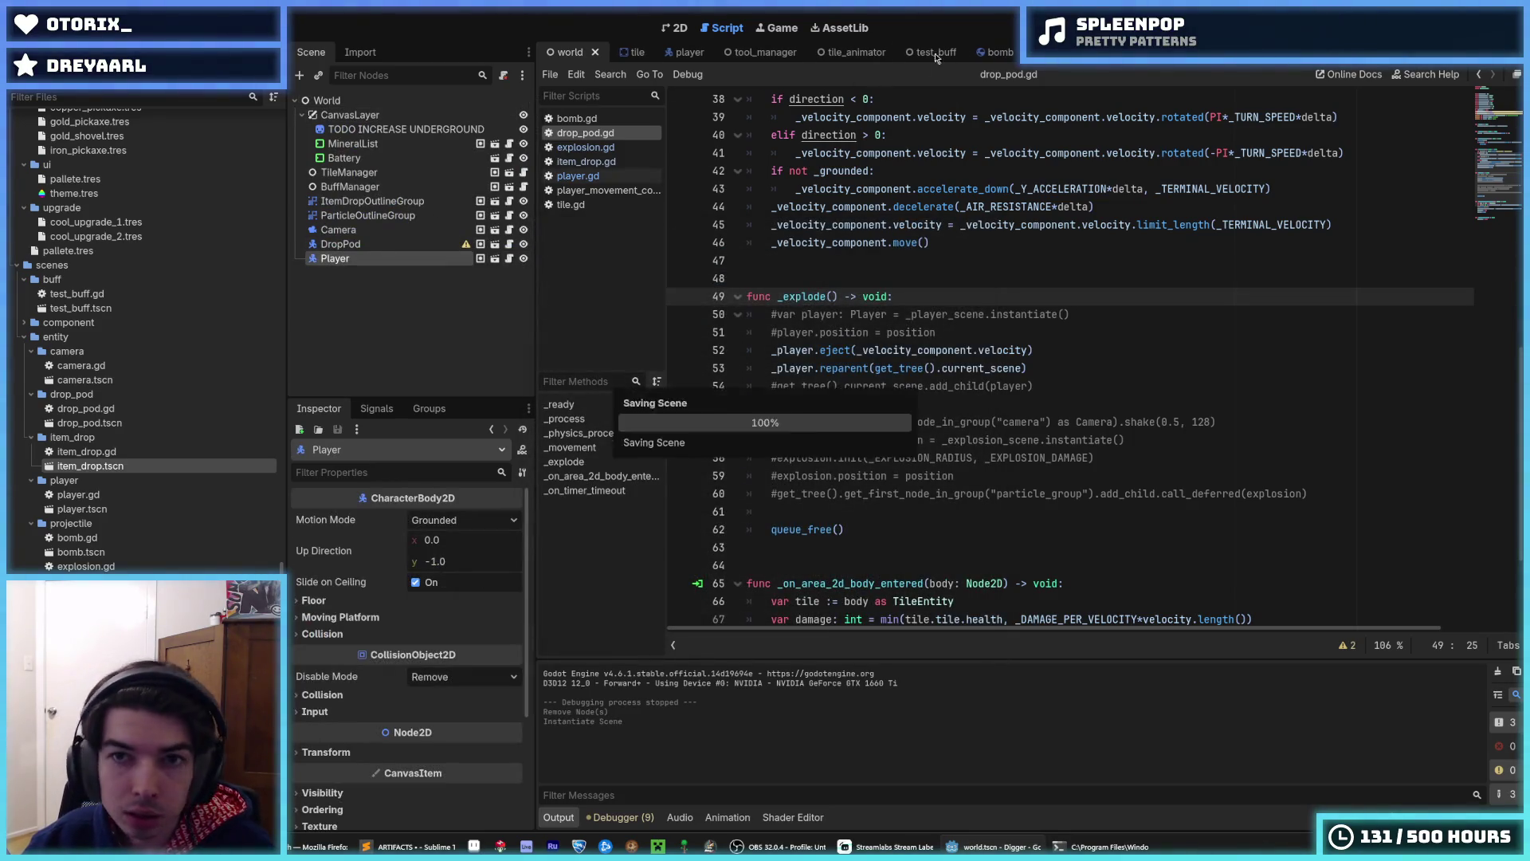
- Move DropPod below Player in the World tree and save the world scene
{"action": "left_click", "coordinate": [1052, 53]}
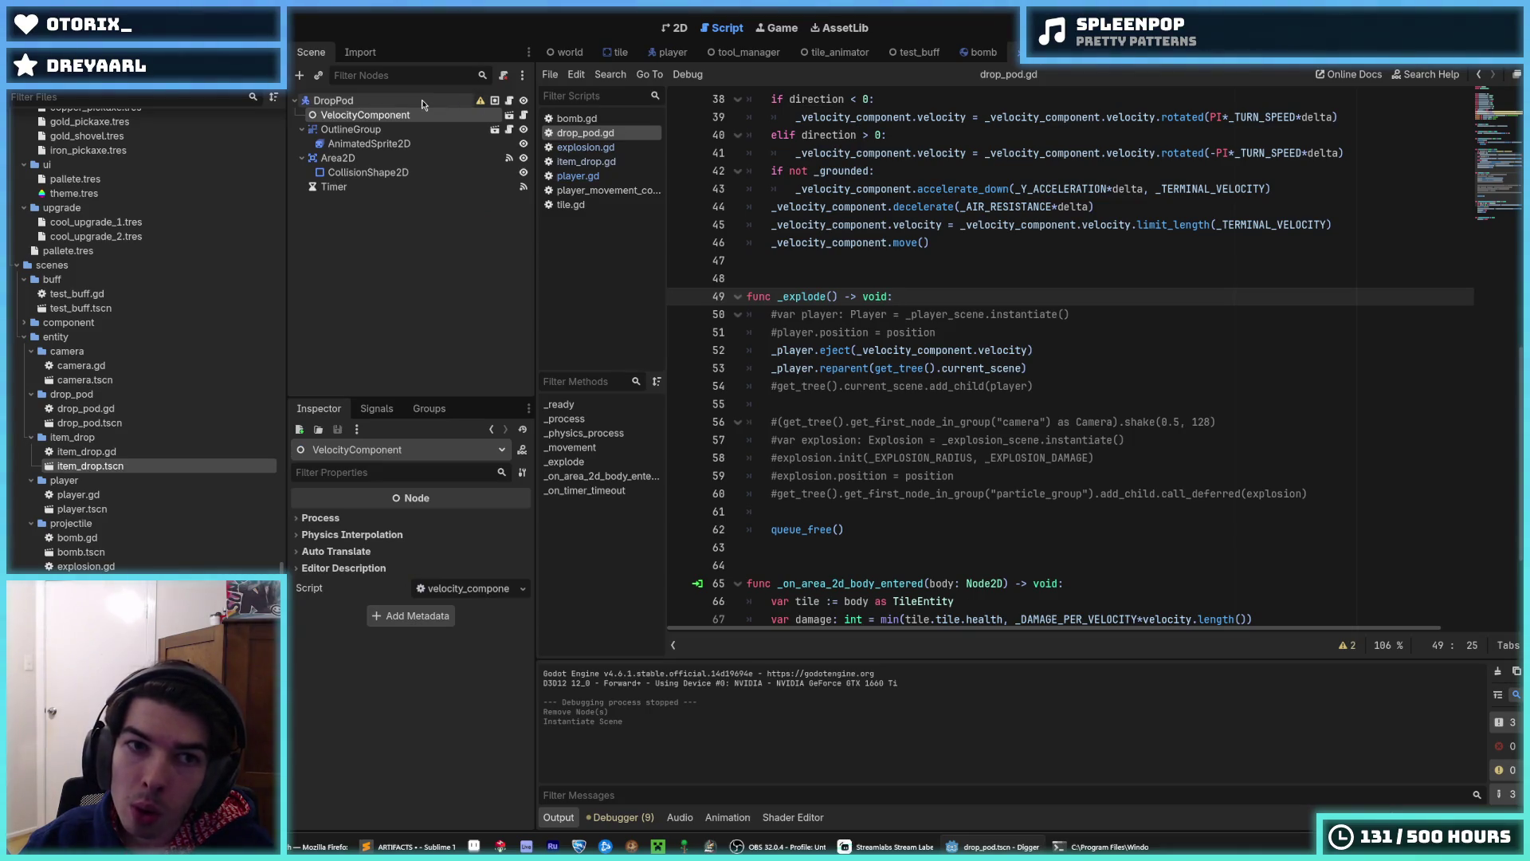
{"action": "scroll", "coordinate": [879, 316], "scroll_direction": "up", "scroll_amount": 10}
{"action": "left_click", "coordinate": [963, 403]}
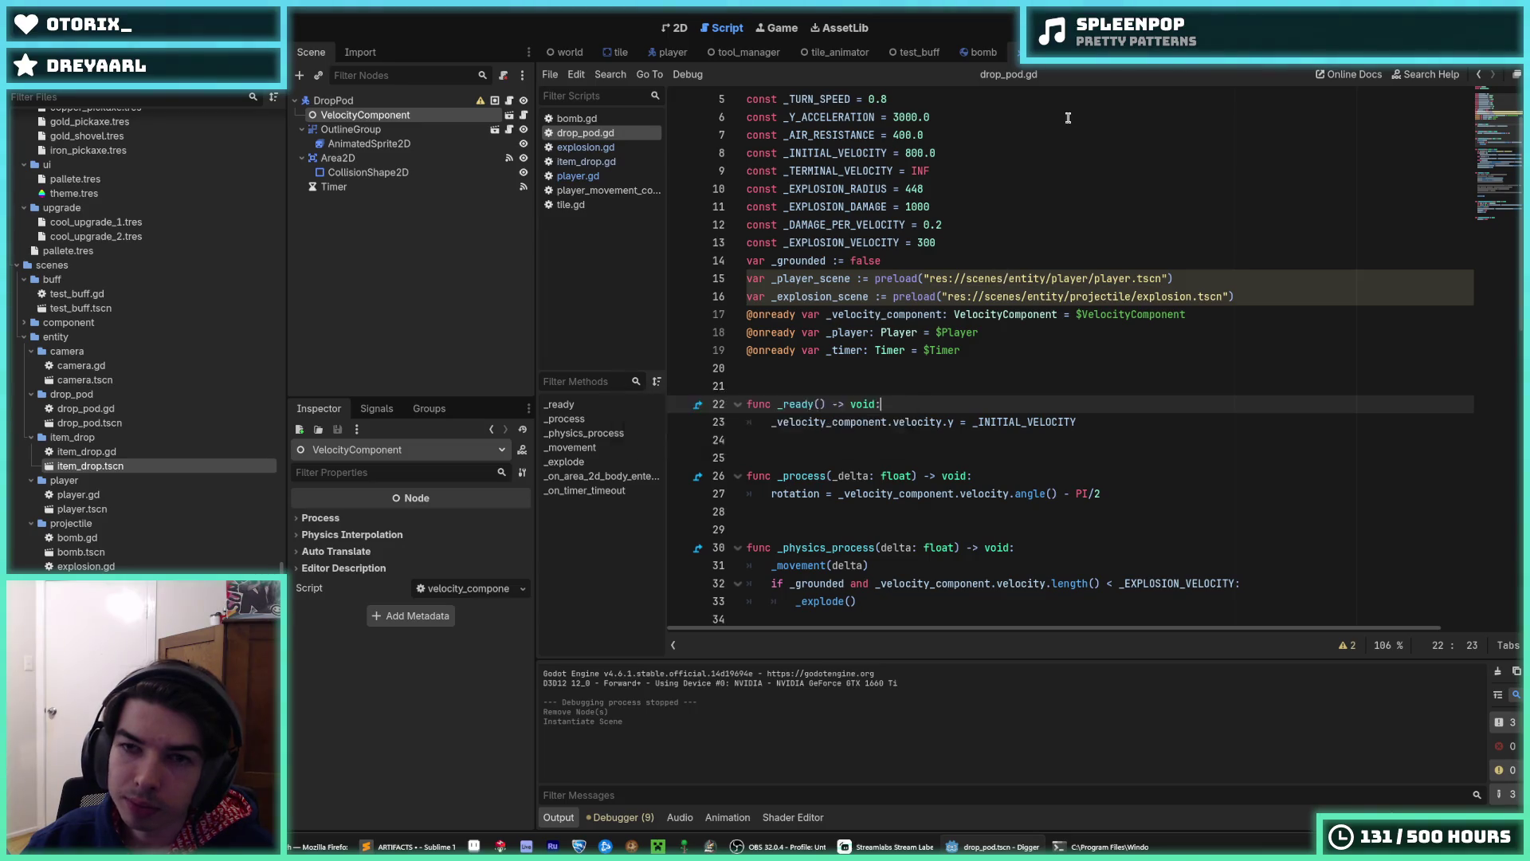
{"action": "left_click", "coordinate": [568, 52]}
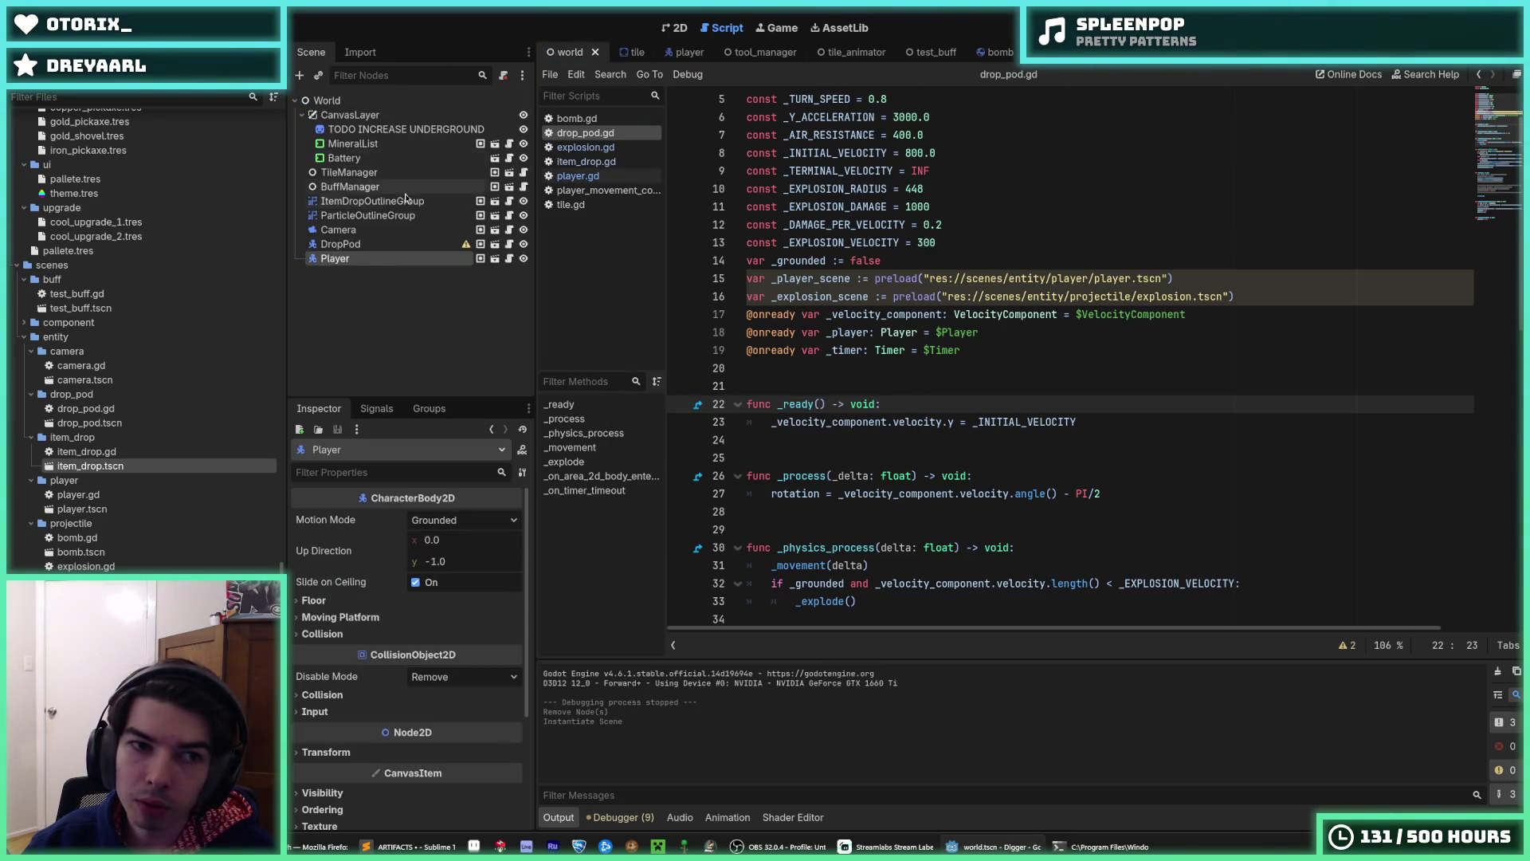
{"action": "left_click_drag", "start_coordinate": [353, 251], "coordinate": [360, 268]}
{"action": "key", "text": "ctrl+s"}
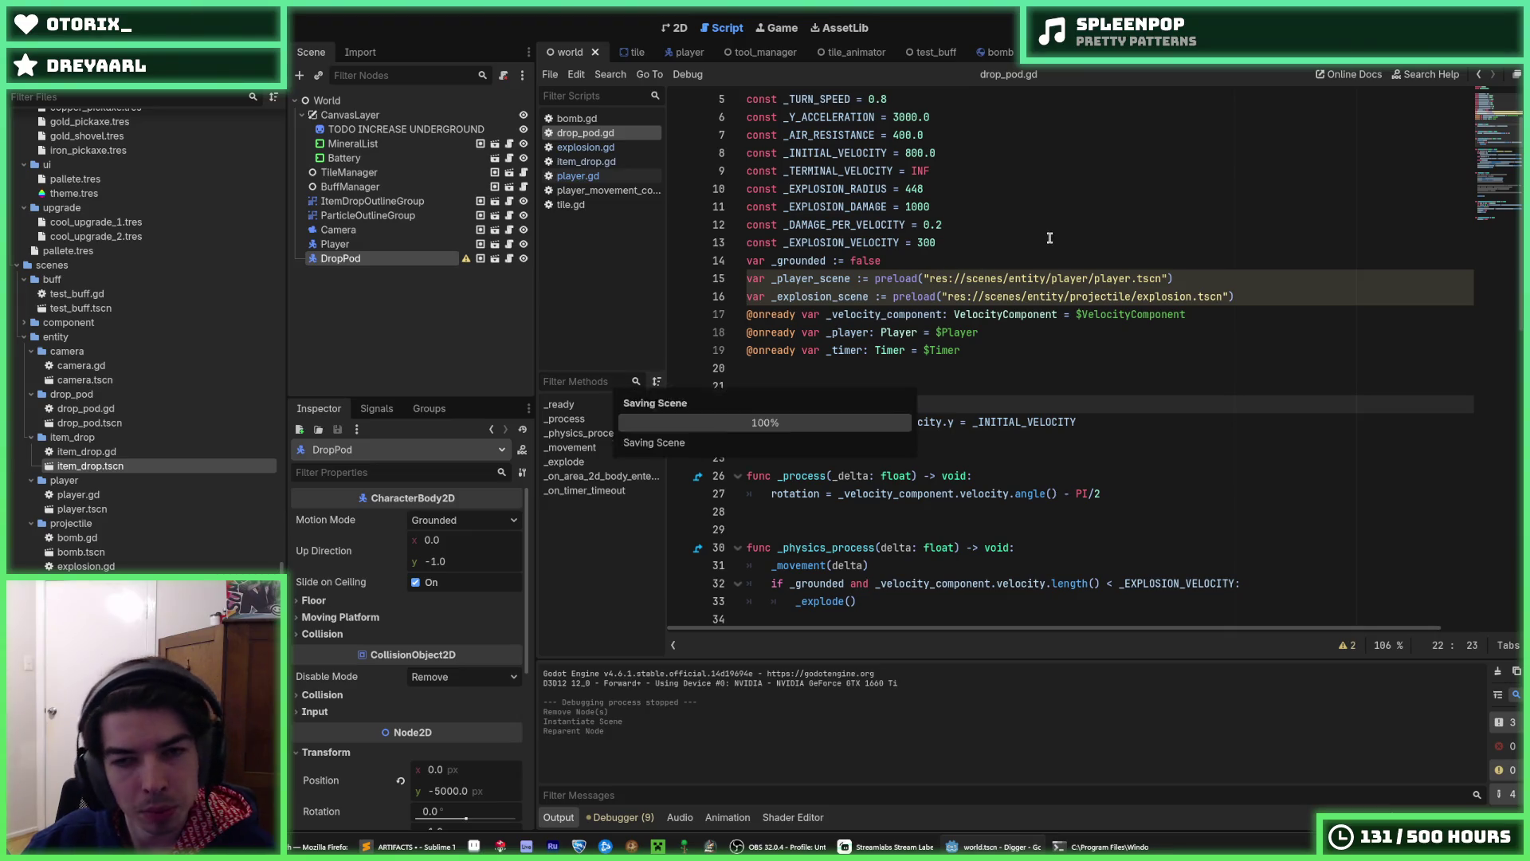
{"action": "left_click", "coordinate": [1099, 420]}
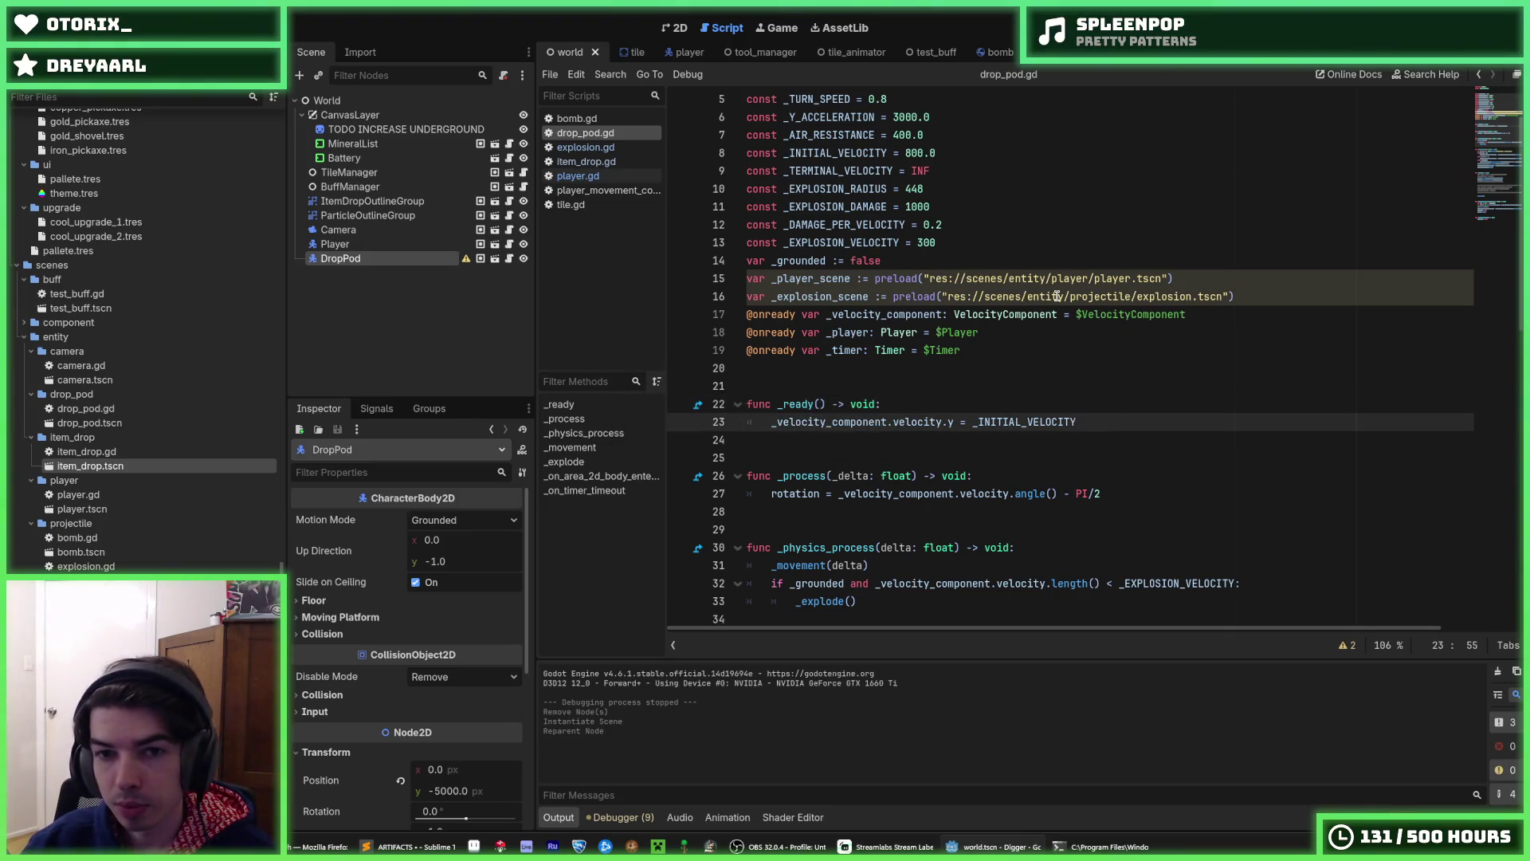
{"action": "key", "text": "Return"}
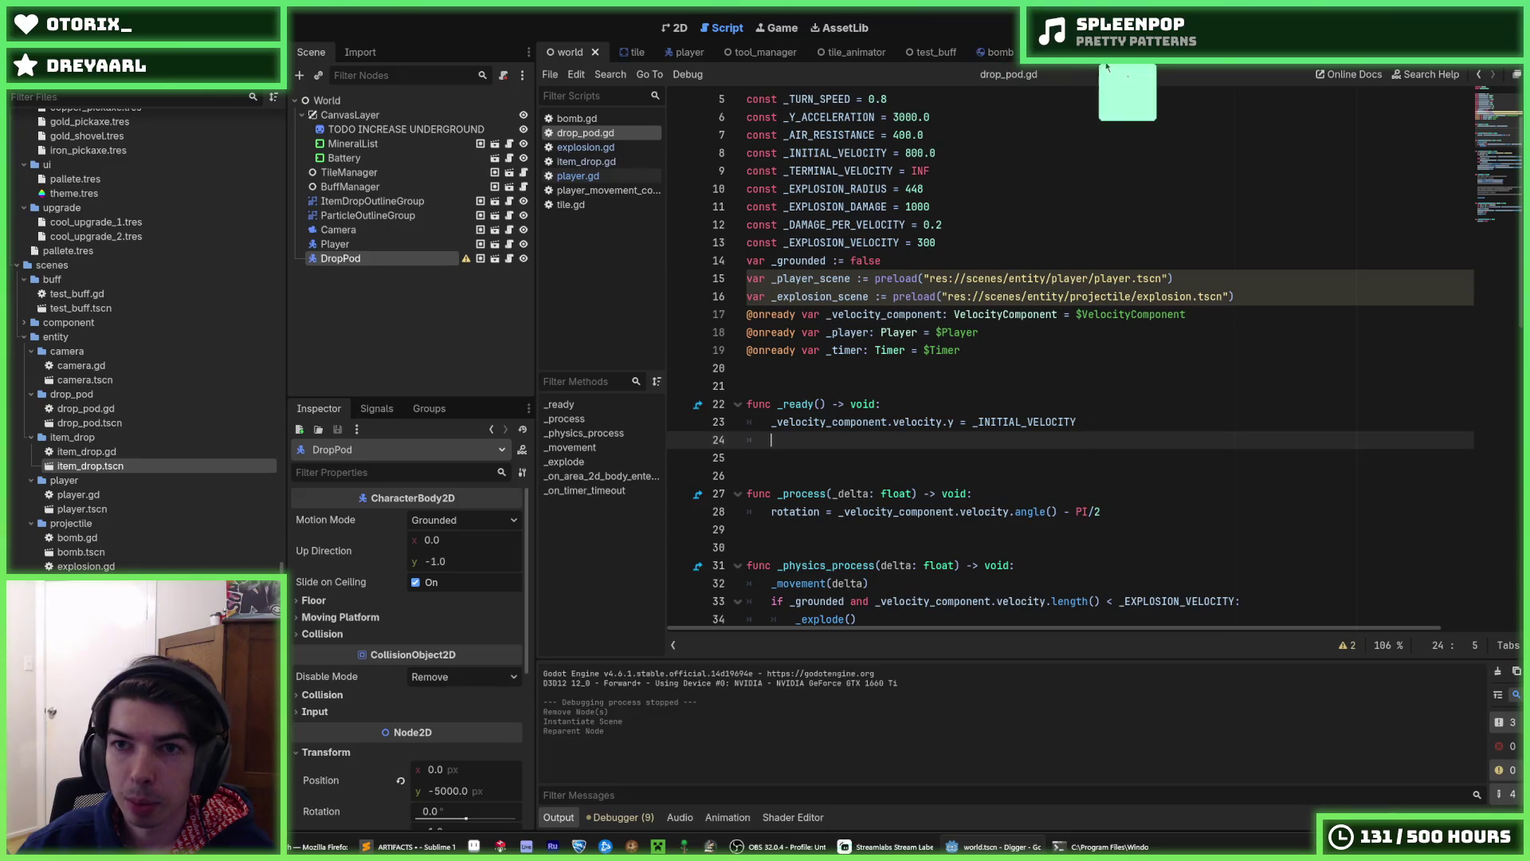
- Review player.gd's variables and item_drop.gd's player lookup lines, then return to drop_pod.gd
{"action": "left_click", "coordinate": [690, 52]}
{"action": "scroll", "coordinate": [941, 259], "scroll_direction": "up", "scroll_amount": 9}
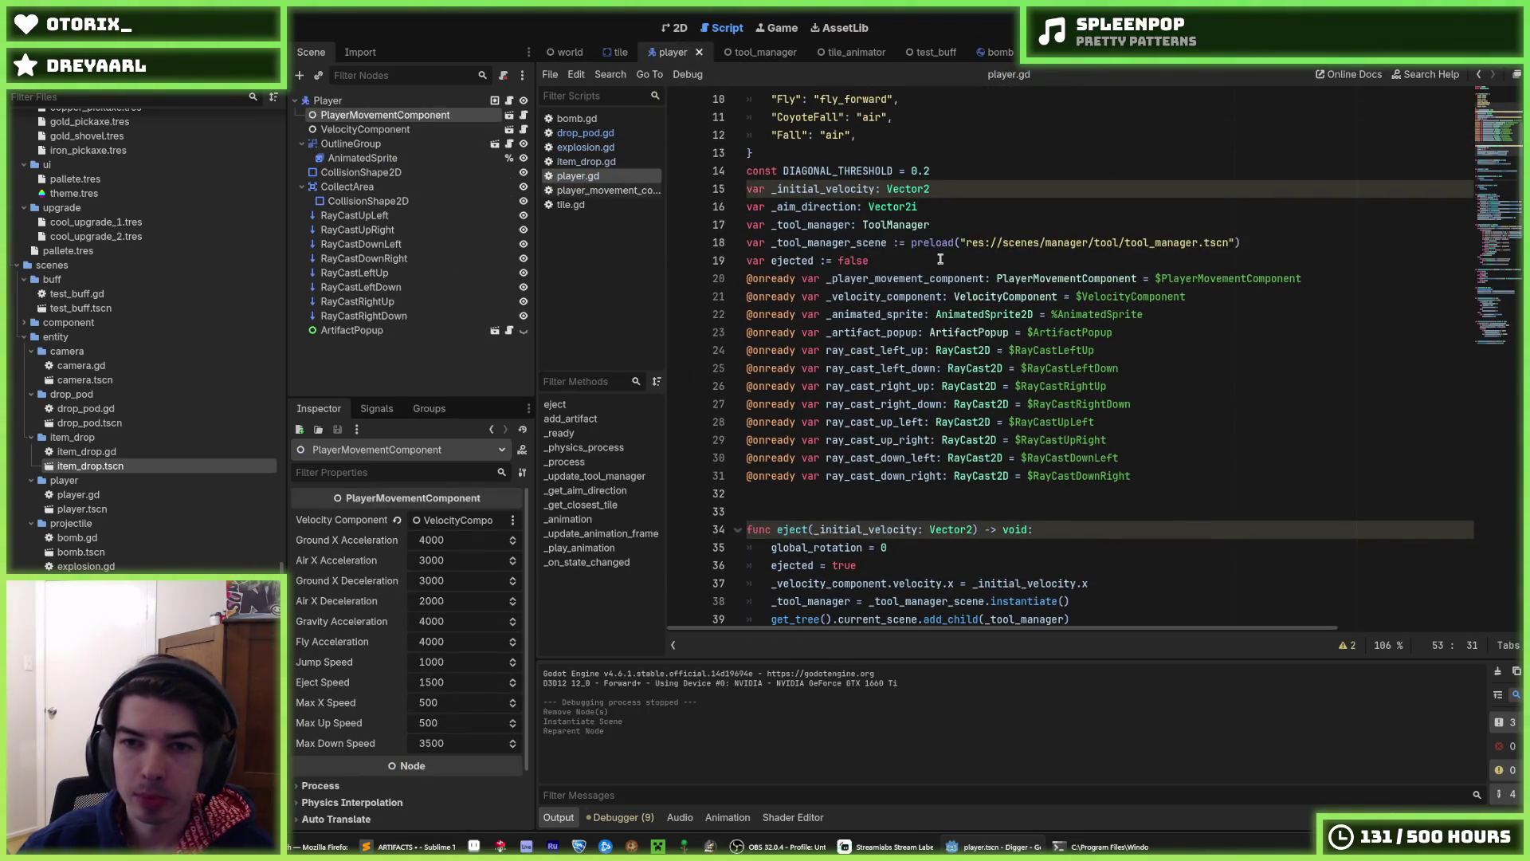
{"action": "scroll", "coordinate": [941, 259], "scroll_direction": "up", "scroll_amount": 2}
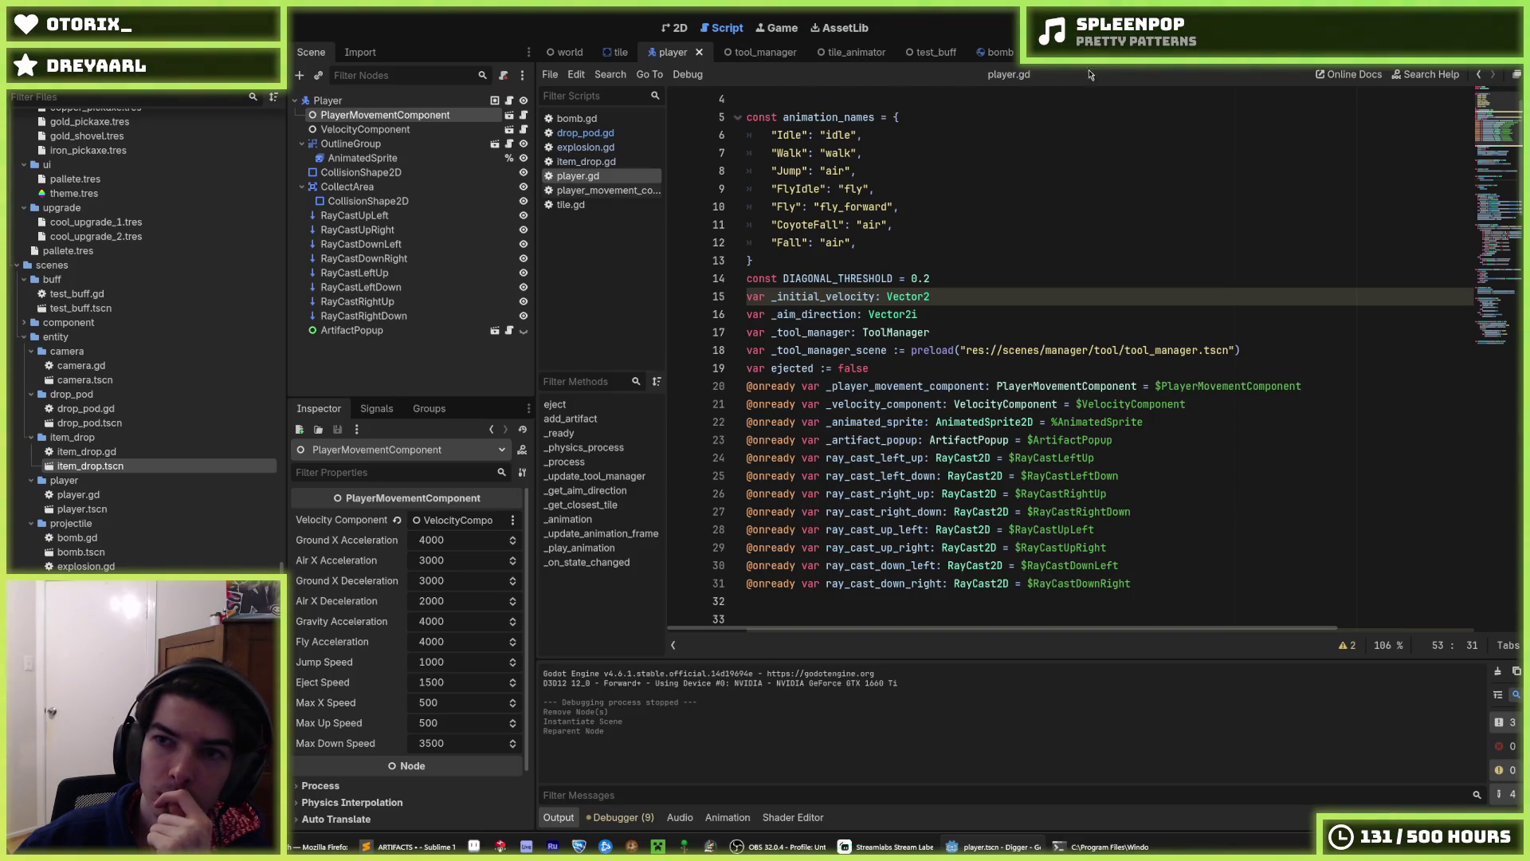
{"action": "scroll", "coordinate": [741, 56], "scroll_direction": "down", "scroll_amount": 1}
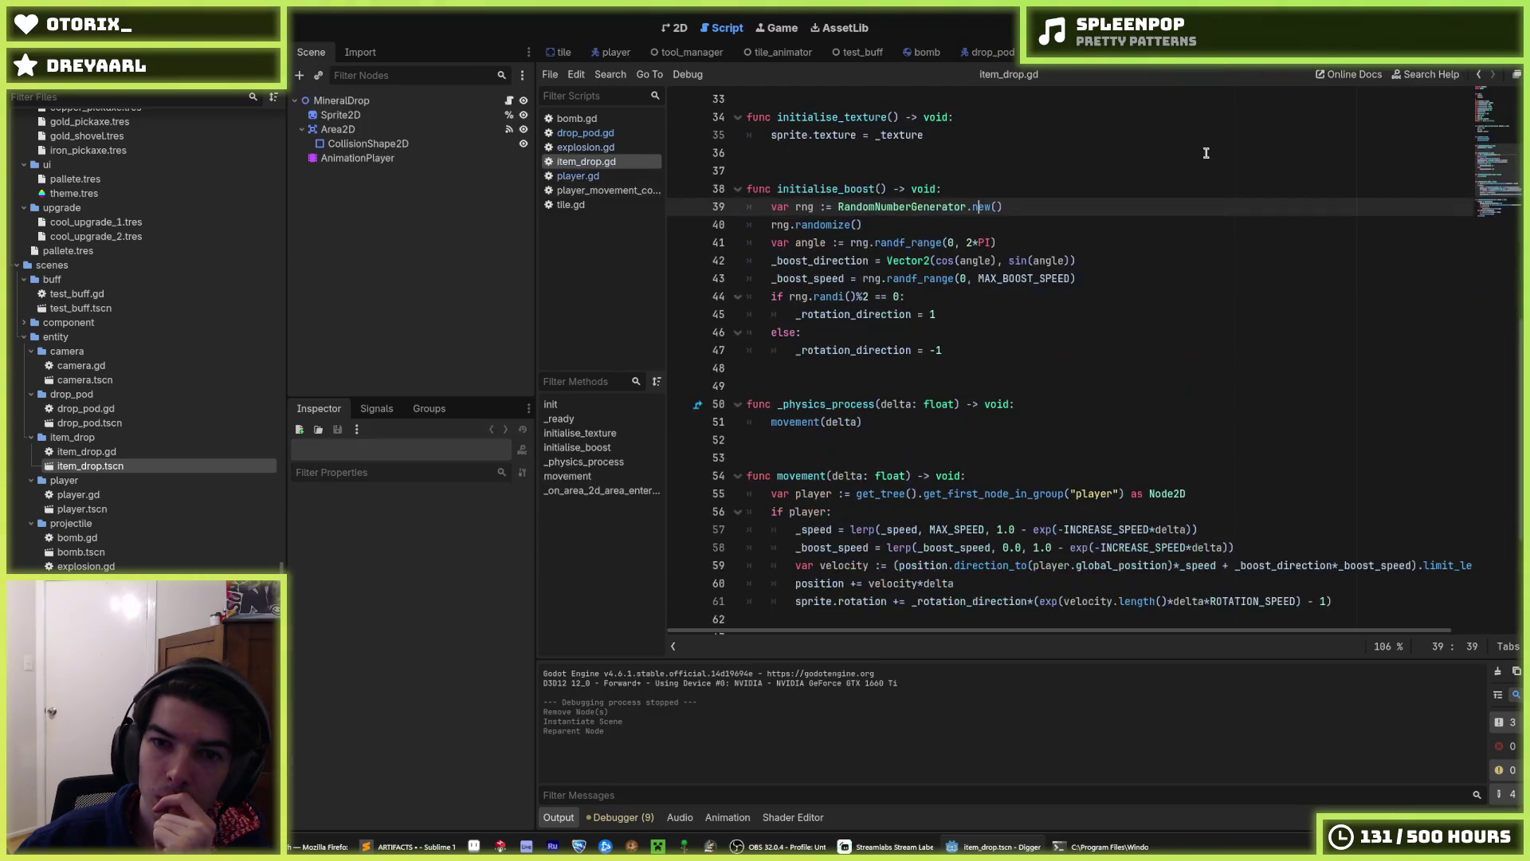
{"action": "mouse_move", "coordinate": [1187, 493]}
{"action": "left_mouse_down"}
{"action": "mouse_move", "coordinate": [860, 493]}
{"action": "mouse_move", "coordinate": [797, 514]}
{"action": "mouse_move", "coordinate": [757, 492]}
{"action": "left_mouse_up"}
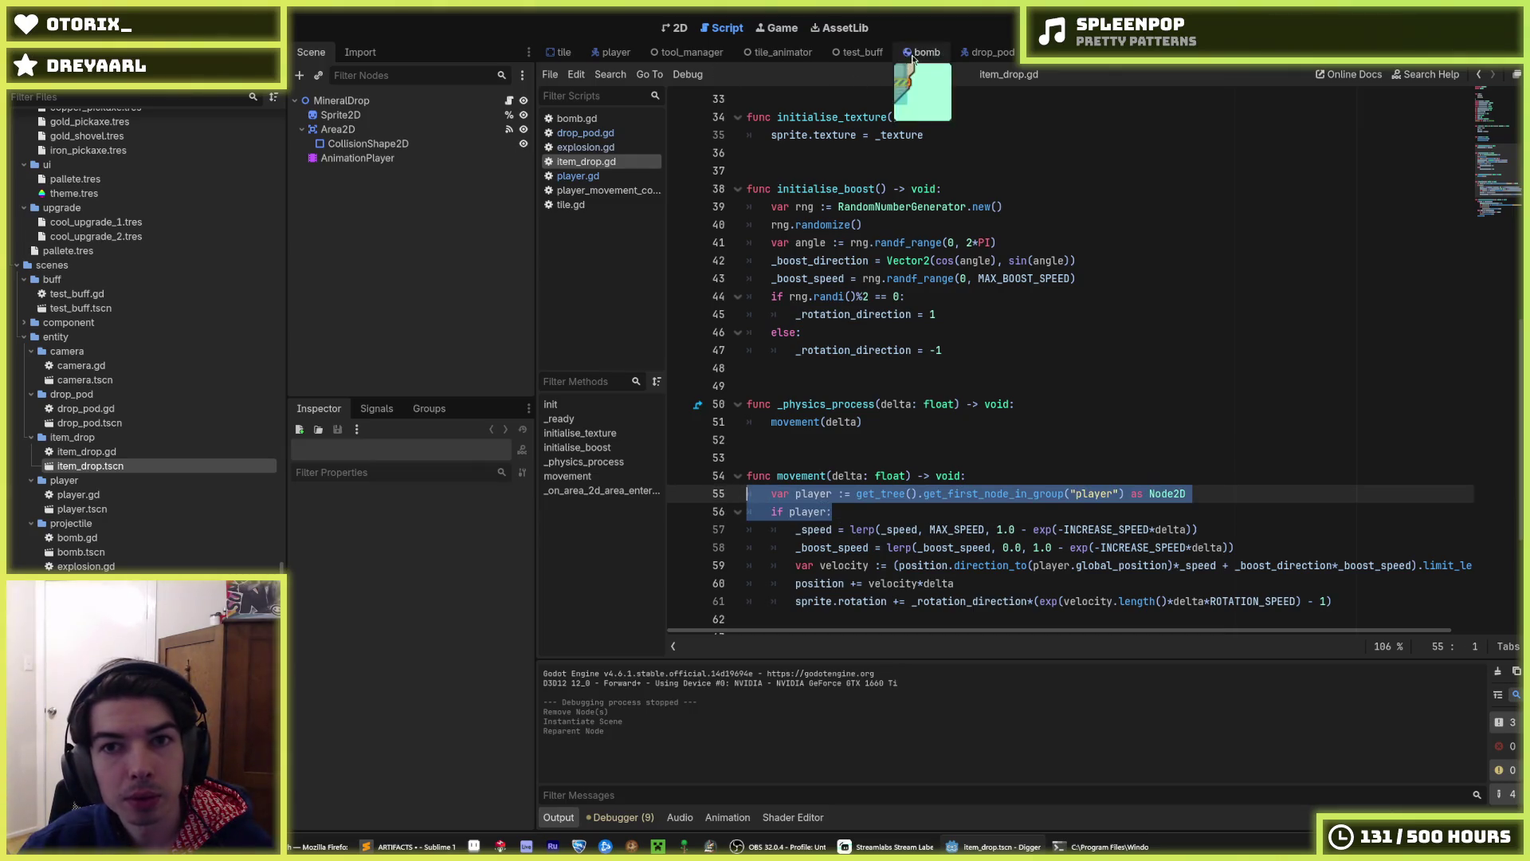
{"action": "left_click", "coordinate": [982, 53]}
{"action": "scroll", "coordinate": [865, 436], "scroll_direction": "down", "scroll_amount": 6}
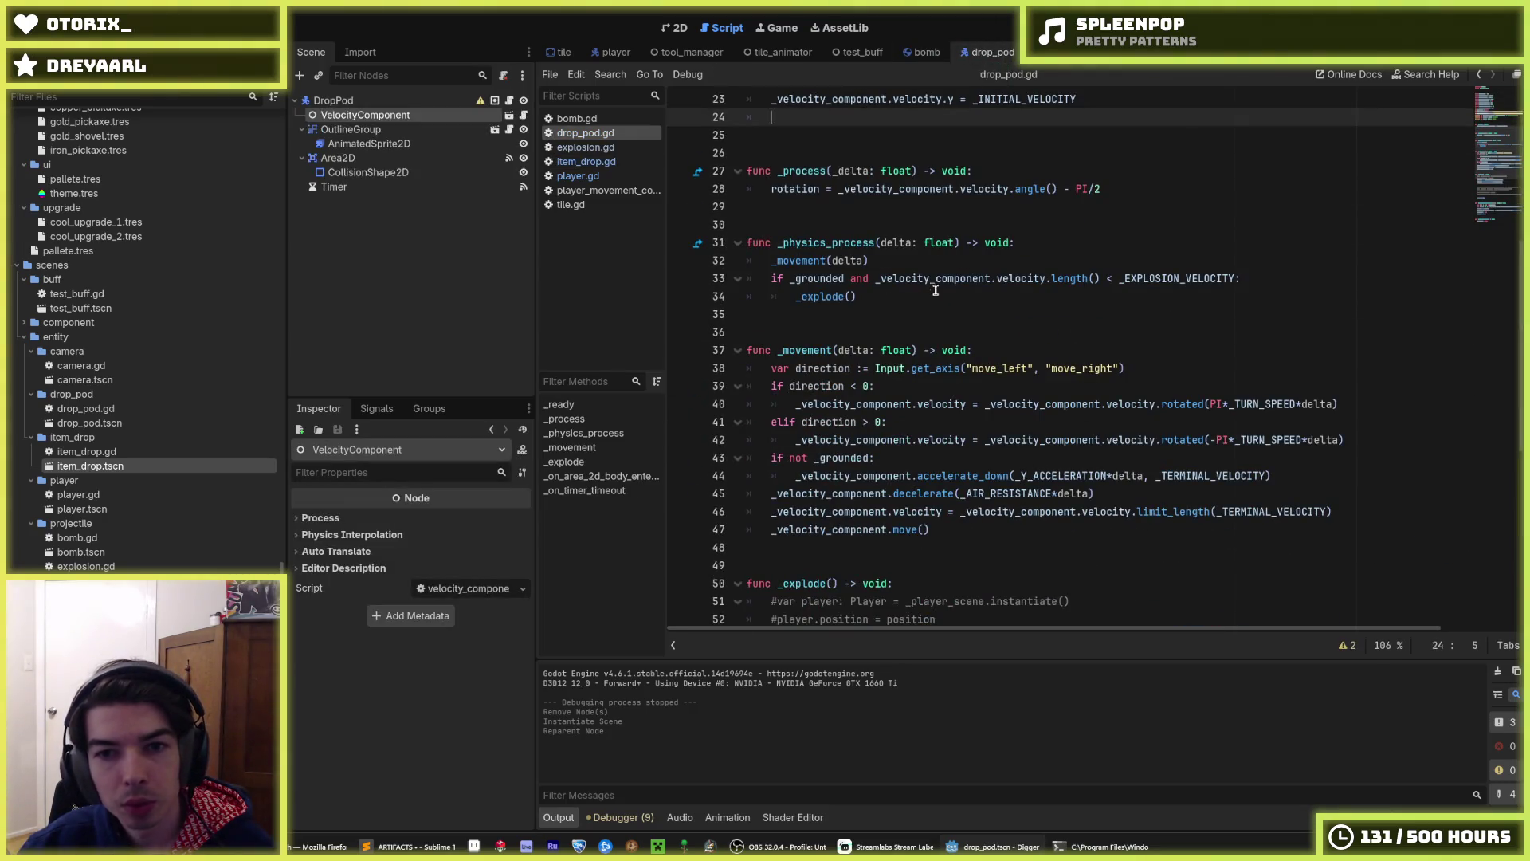
- Insert var player := get_tree().get_first_node_in_group("player") as Node2D after the _explode() call
{"action": "left_click", "coordinate": [988, 260]}
{"action": "left_click", "coordinate": [1044, 244]}
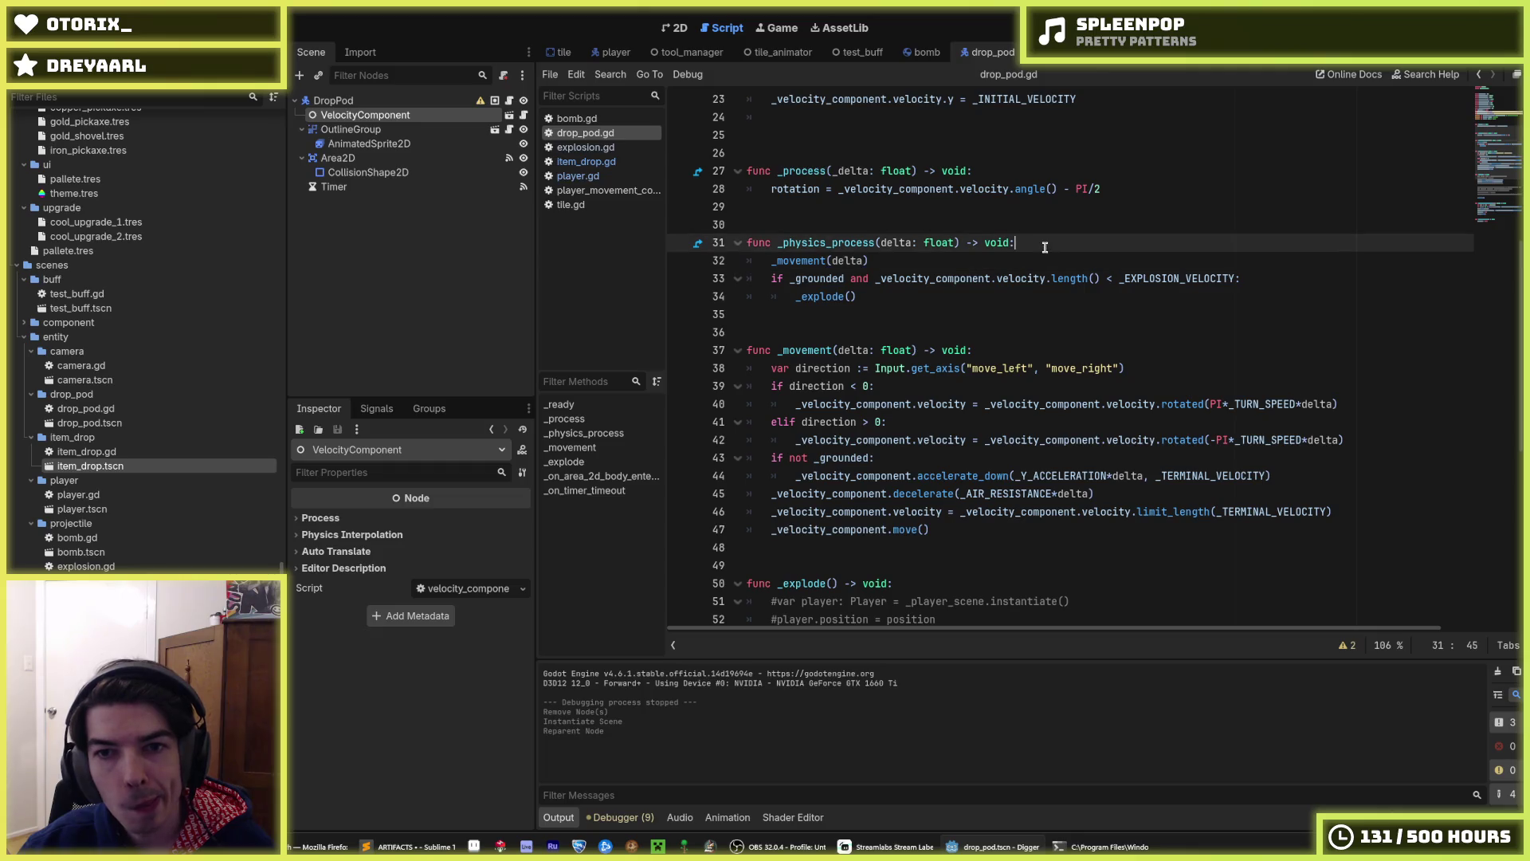
{"action": "scroll", "coordinate": [1033, 297], "scroll_direction": "down", "scroll_amount": 1}
{"action": "left_click", "coordinate": [1026, 299]}
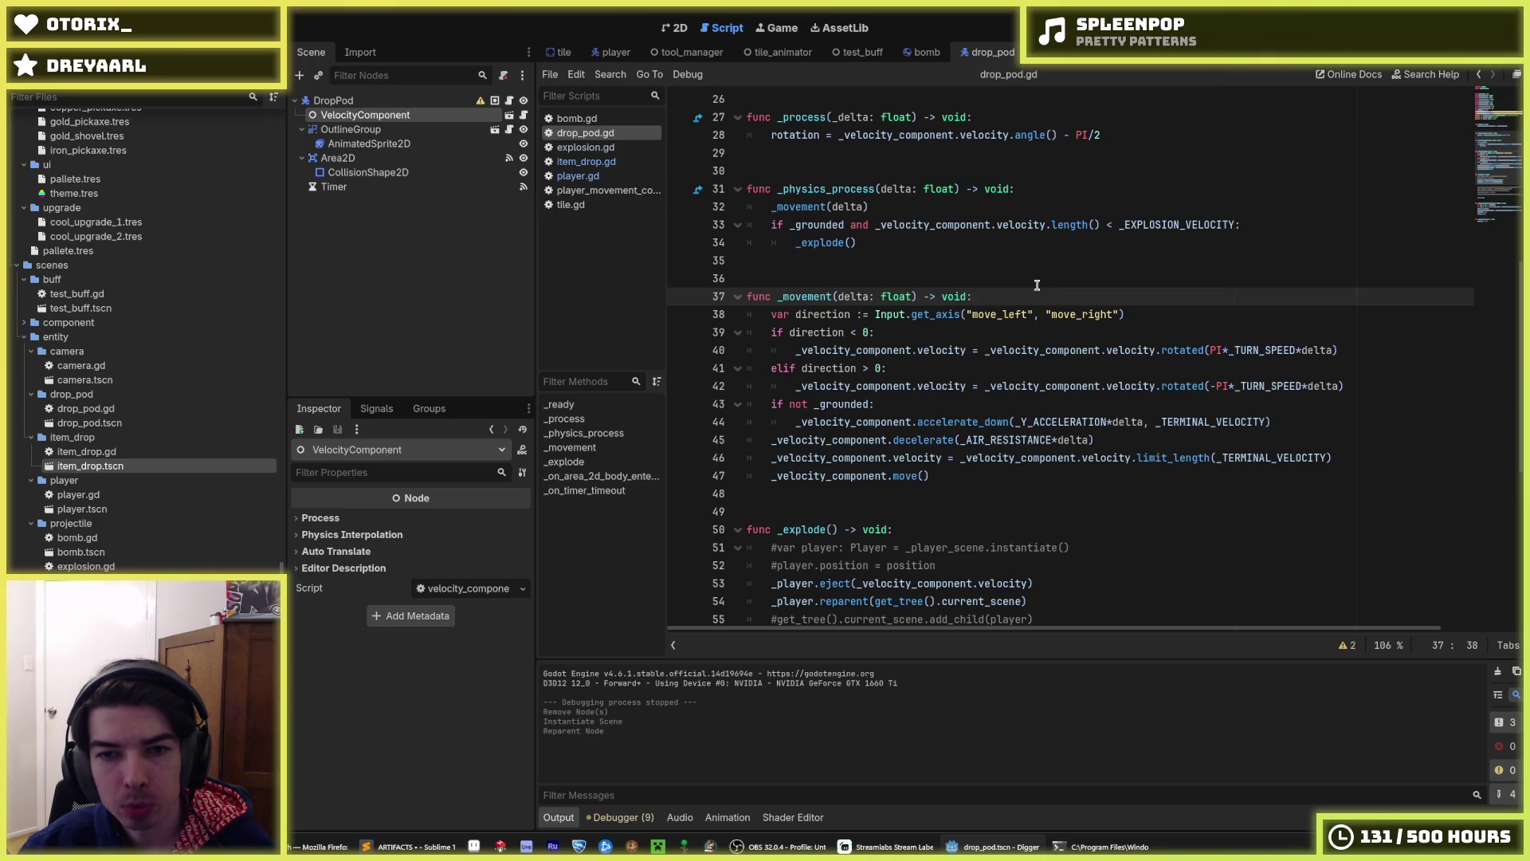
{"action": "scroll", "coordinate": [1033, 296], "scroll_direction": "up", "scroll_amount": 4}
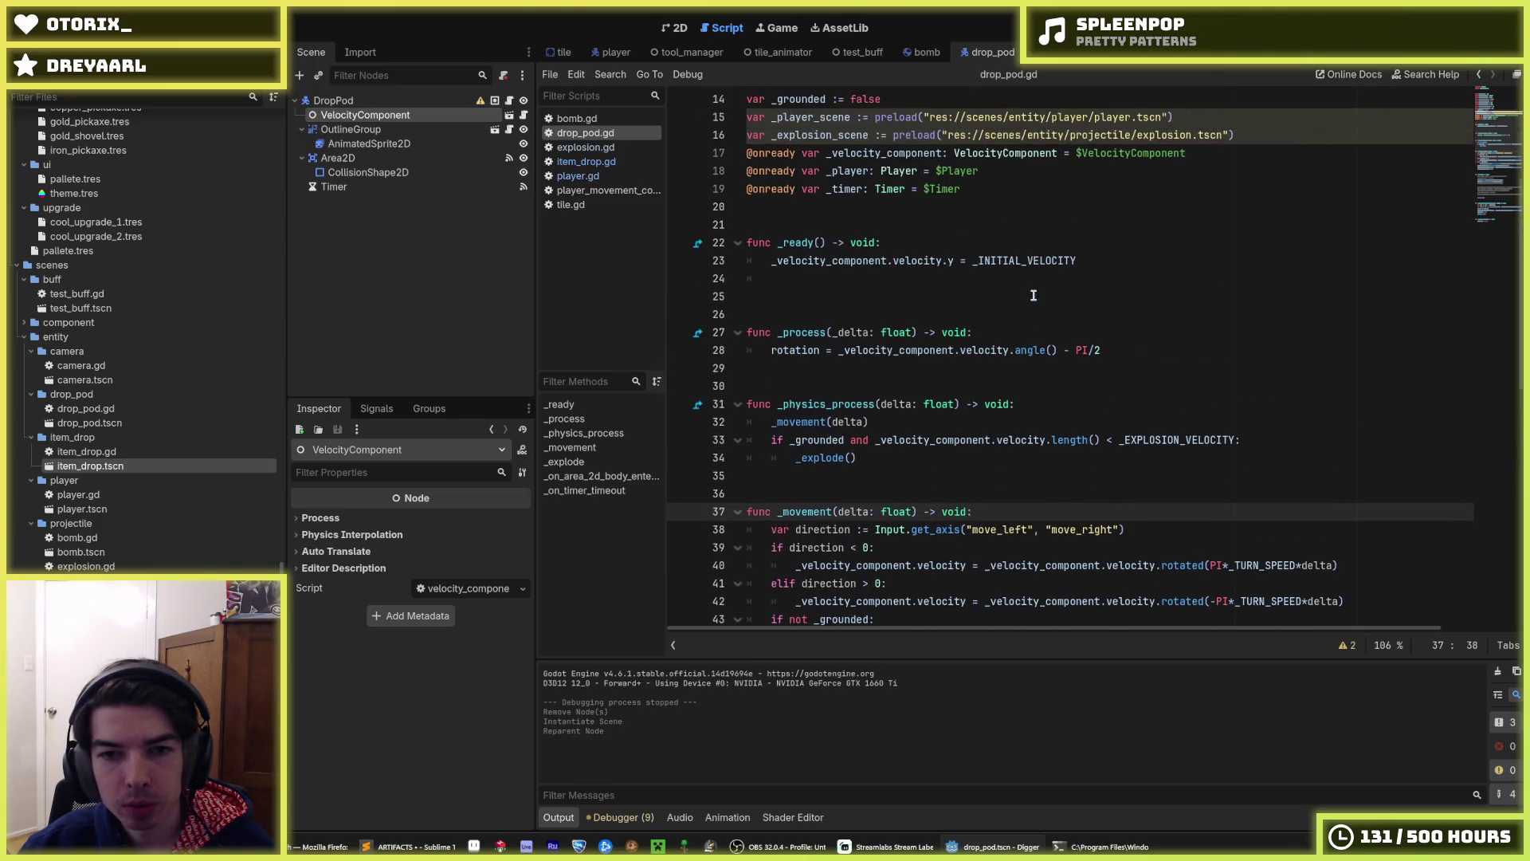
{"action": "left_click", "coordinate": [1020, 396]}
{"action": "scroll", "coordinate": [992, 294], "scroll_direction": "down", "scroll_amount": 1}
{"action": "key", "text": "Down"}
{"action": "key", "text": "Down"}
{"action": "key", "text": "Down"}
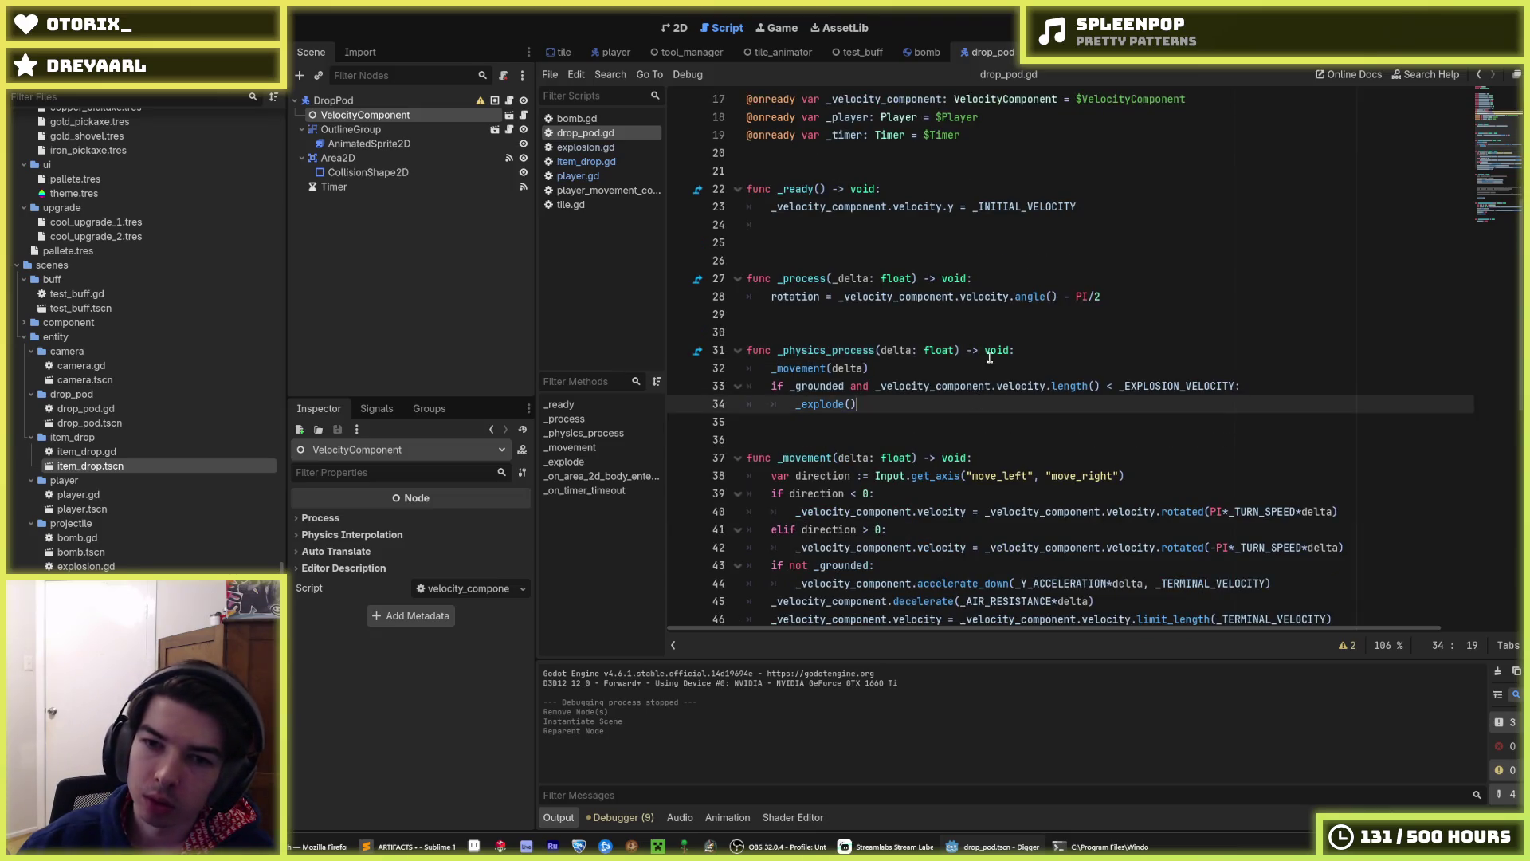
{"action": "key", "text": "Return"}
{"action": "type", "text": "var player := get_tree().get_first_node_in_group(\"player\") as Node2D"}
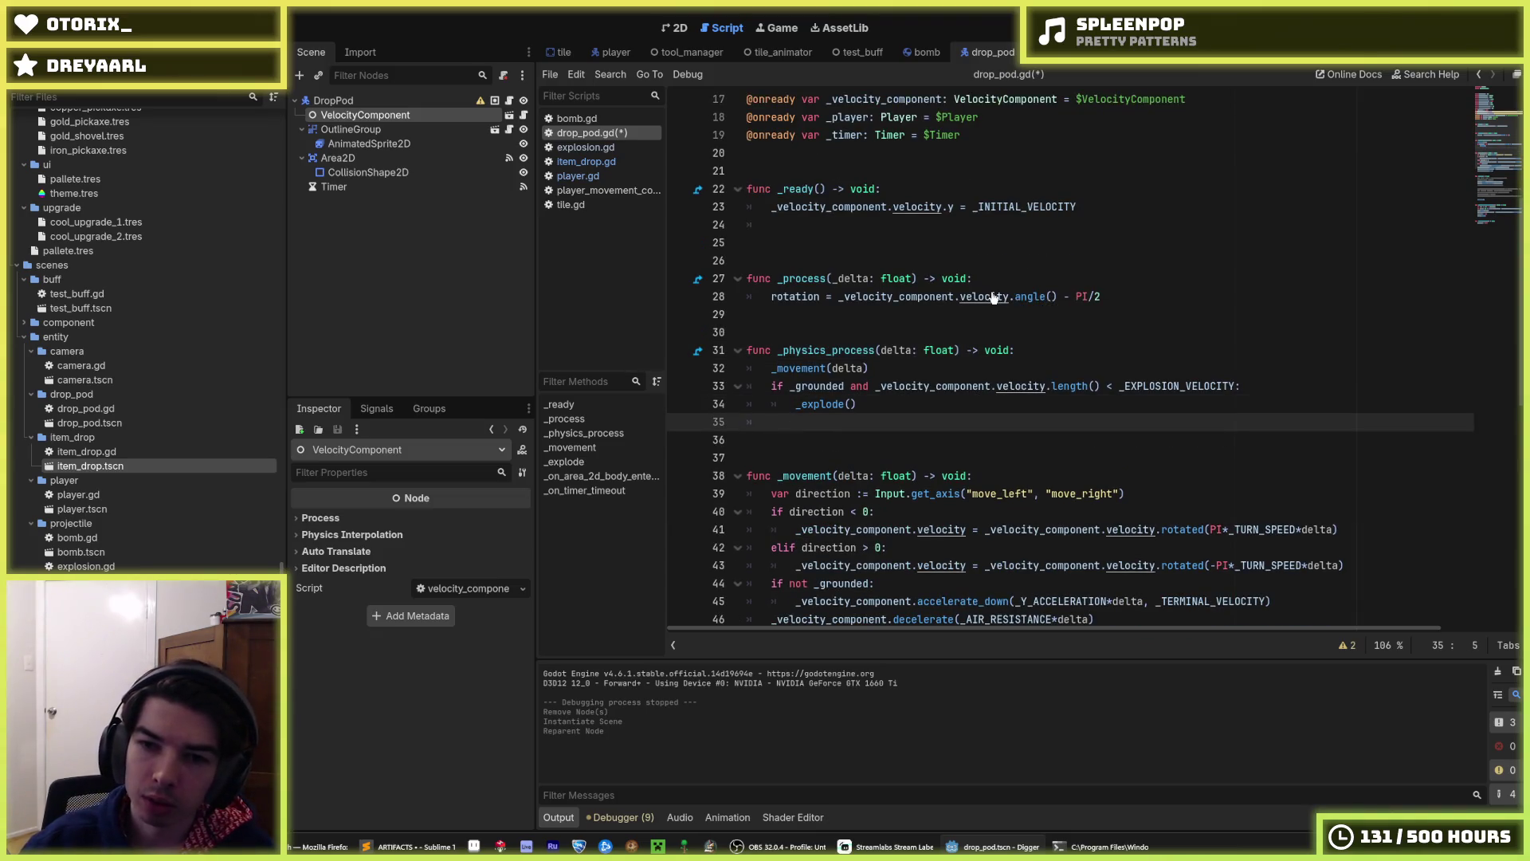
{"action": "key", "text": "Return"}
- Add an if player: check below the lookup and move the block up toward _ready
{"action": "key", "text": "BackSpace"}
{"action": "type", "text": "if player:"}
{"action": "key", "text": "Up"}
{"action": "key", "text": "shift+Tab"}
{"action": "key", "text": "Down"}
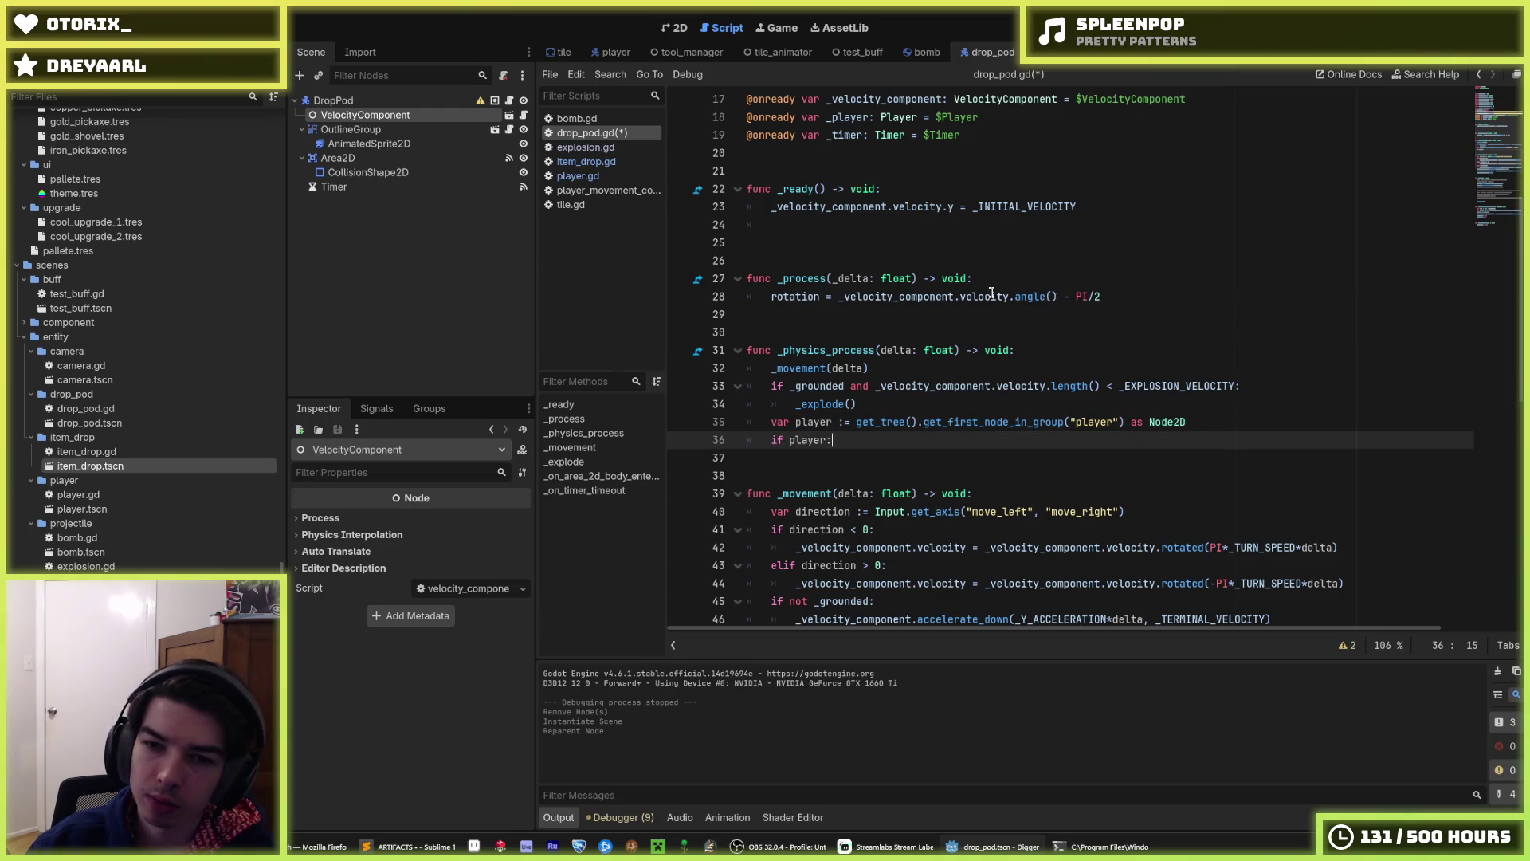
{"action": "key", "text": "Return"}
{"action": "mouse_move", "coordinate": [991, 294]}
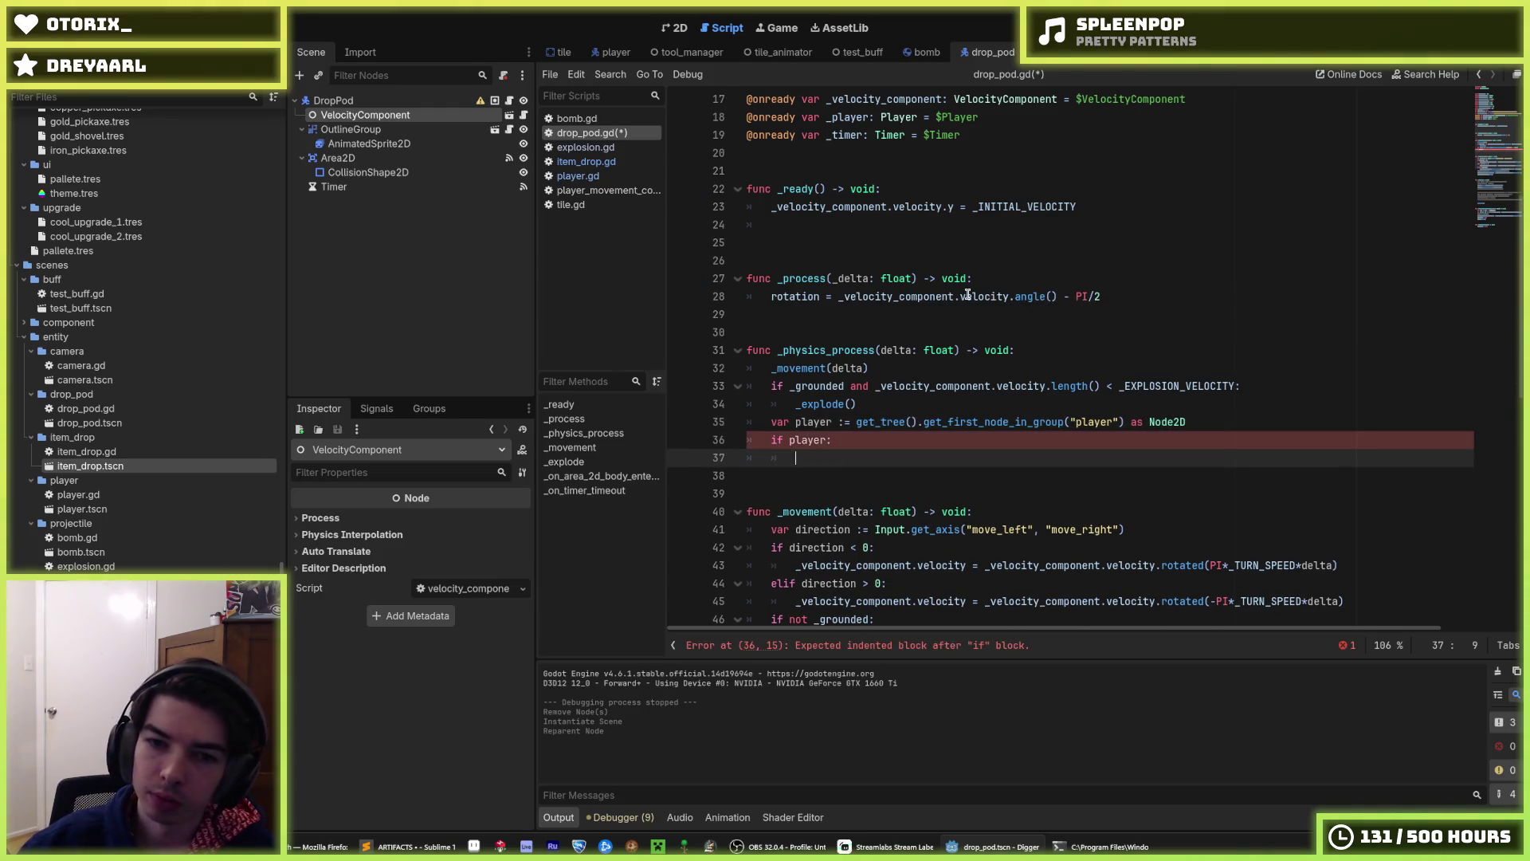
{"action": "key", "text": "shift+Up"}
{"action": "key", "text": "shift+Up"}
{"action": "key", "text": "alt+Up"}
{"action": "key", "text": "alt+Up"}
{"action": "key", "text": "alt+Up"}
{"action": "key", "text": "alt+Up"}
{"action": "key", "text": "alt+Up"}
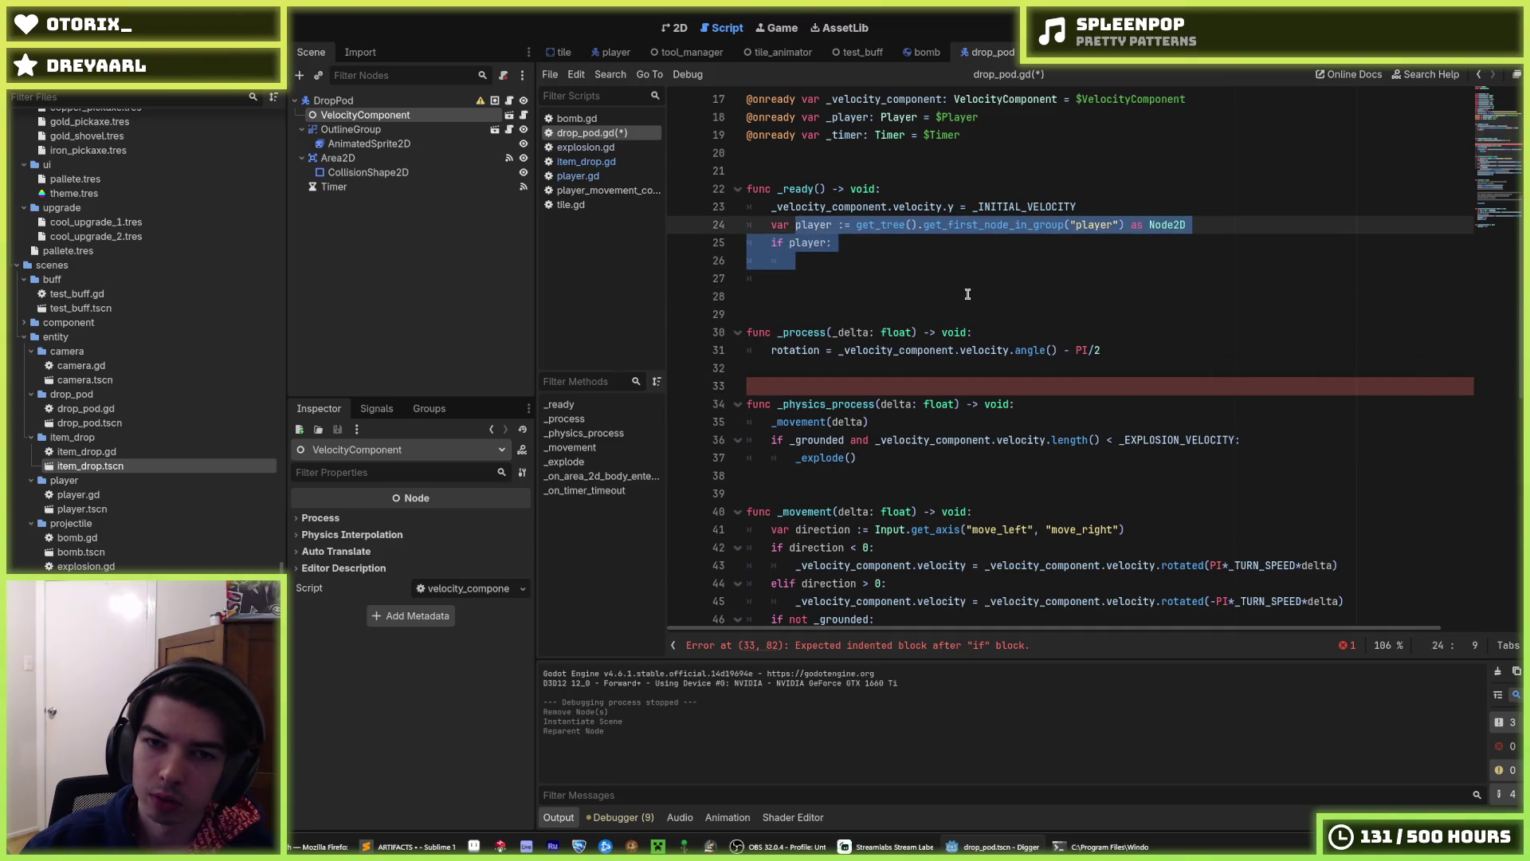
- Strip the $Player reference from the _player declaration and move it up among plain variables
{"action": "scroll", "coordinate": [953, 309], "scroll_direction": "up", "scroll_amount": 5}
{"action": "left_click", "coordinate": [950, 384]}
{"action": "double_click", "coordinate": [957, 386]}
{"action": "key", "text": "BackSpace"}
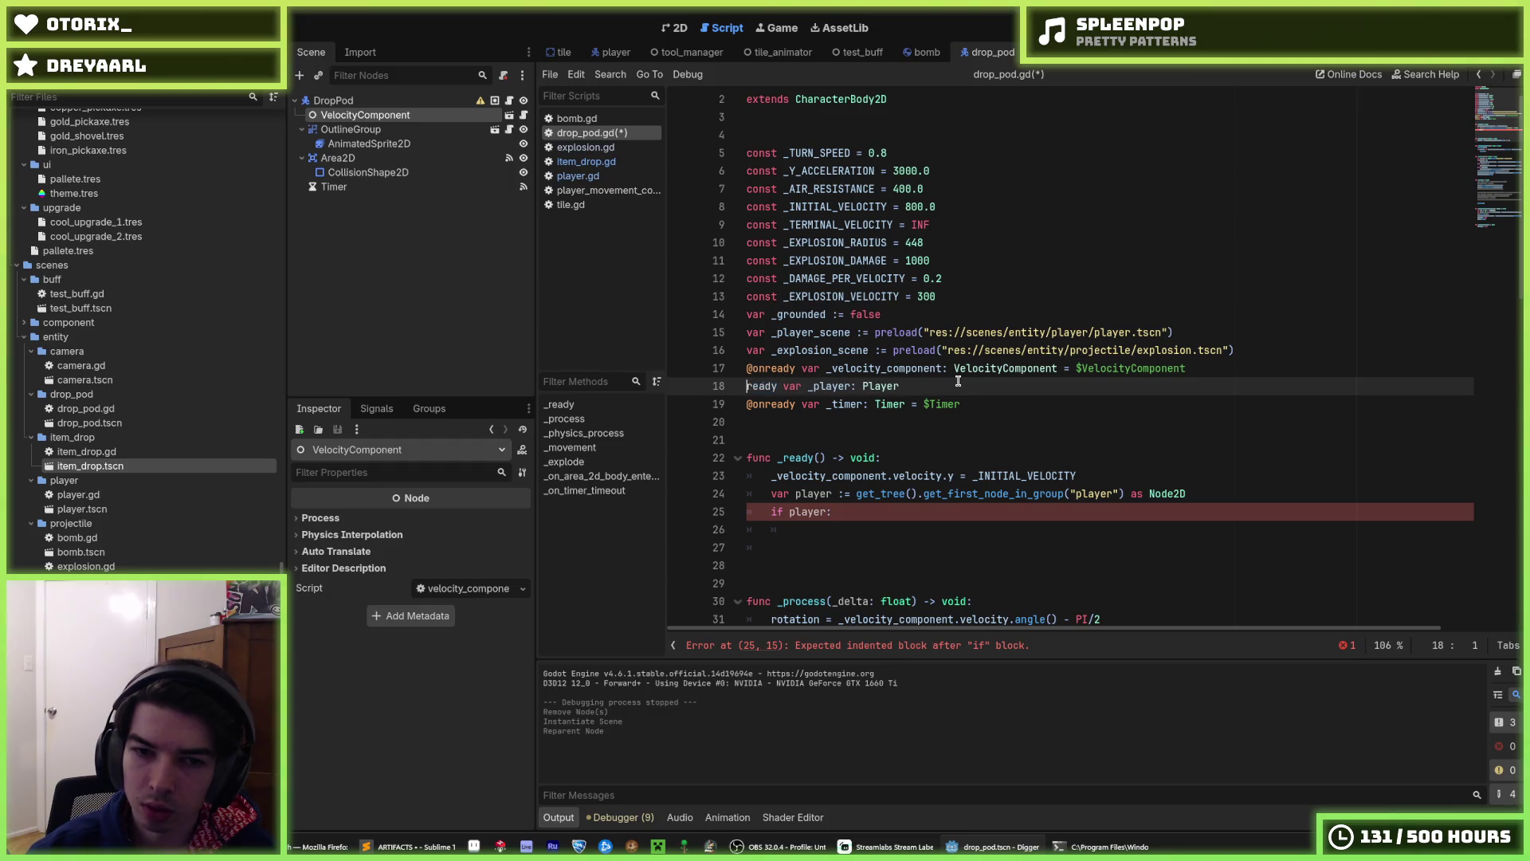
{"action": "key", "text": "alt+Up"}
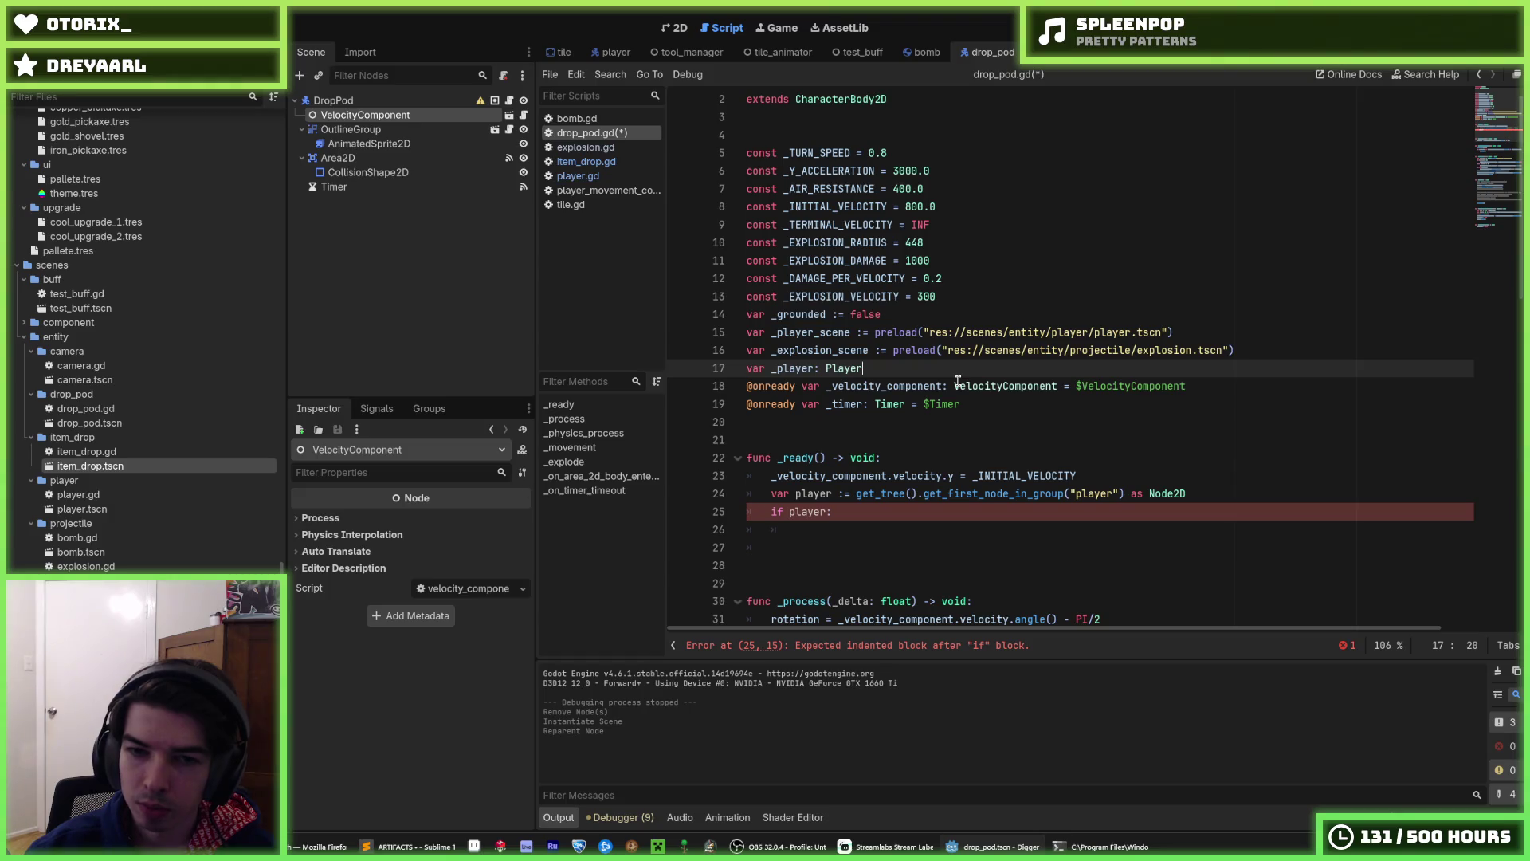
{"action": "key", "text": "Down"}
{"action": "key", "text": "Up"}
{"action": "key", "text": "alt+Up"}
{"action": "key", "text": "alt+Up"}
{"action": "key", "text": "alt+Up"}
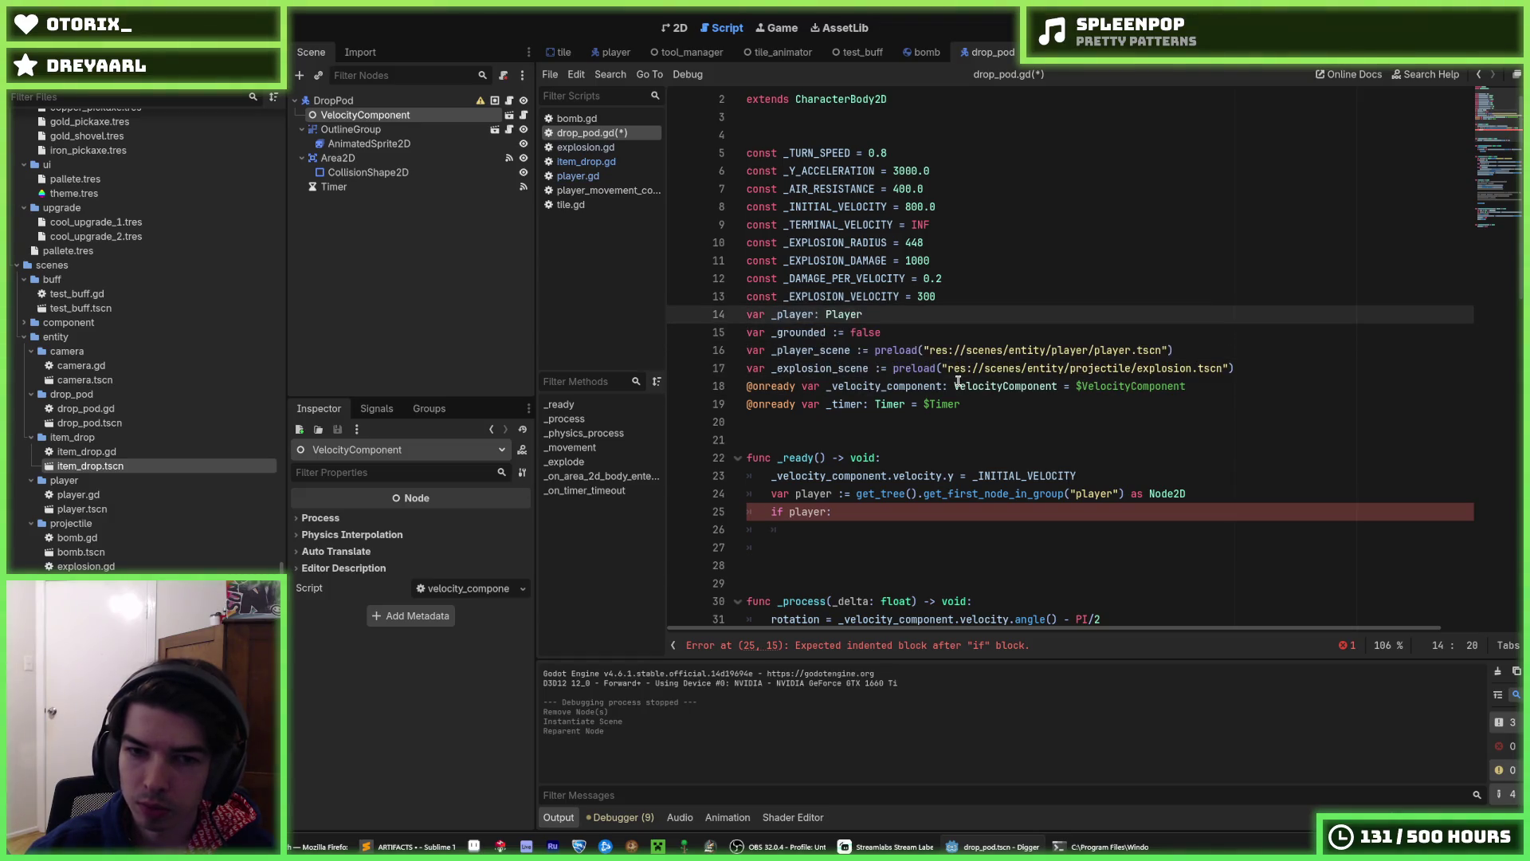
- Delete the unfinished if player: block, remove var from the lookup line, and save
{"action": "key", "text": "Down"}
{"action": "key", "text": "Down"}
{"action": "key", "text": "Down"}
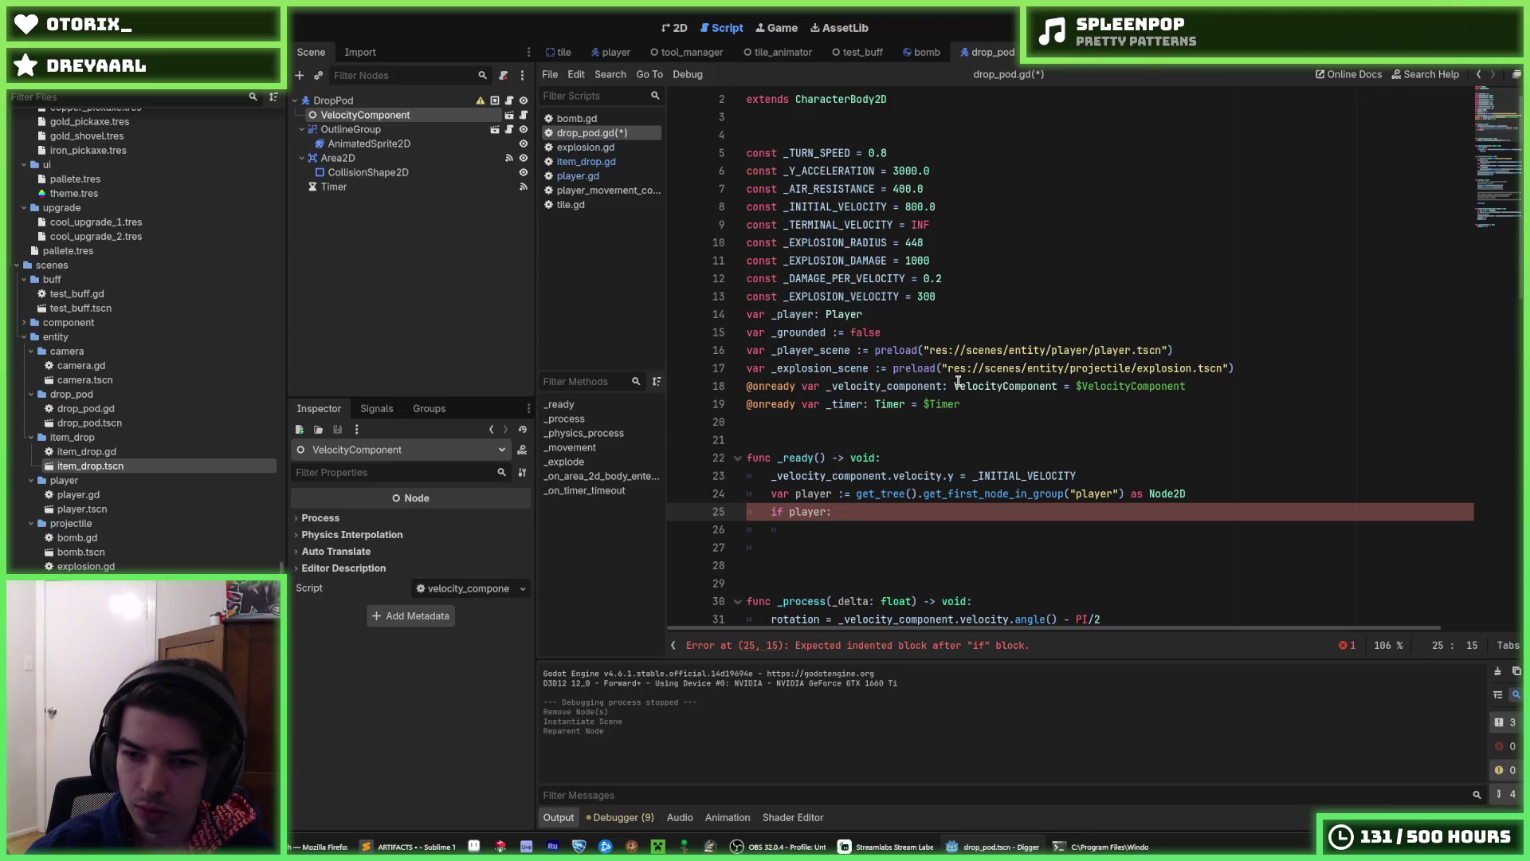
{"action": "key", "text": "shift+Home"}
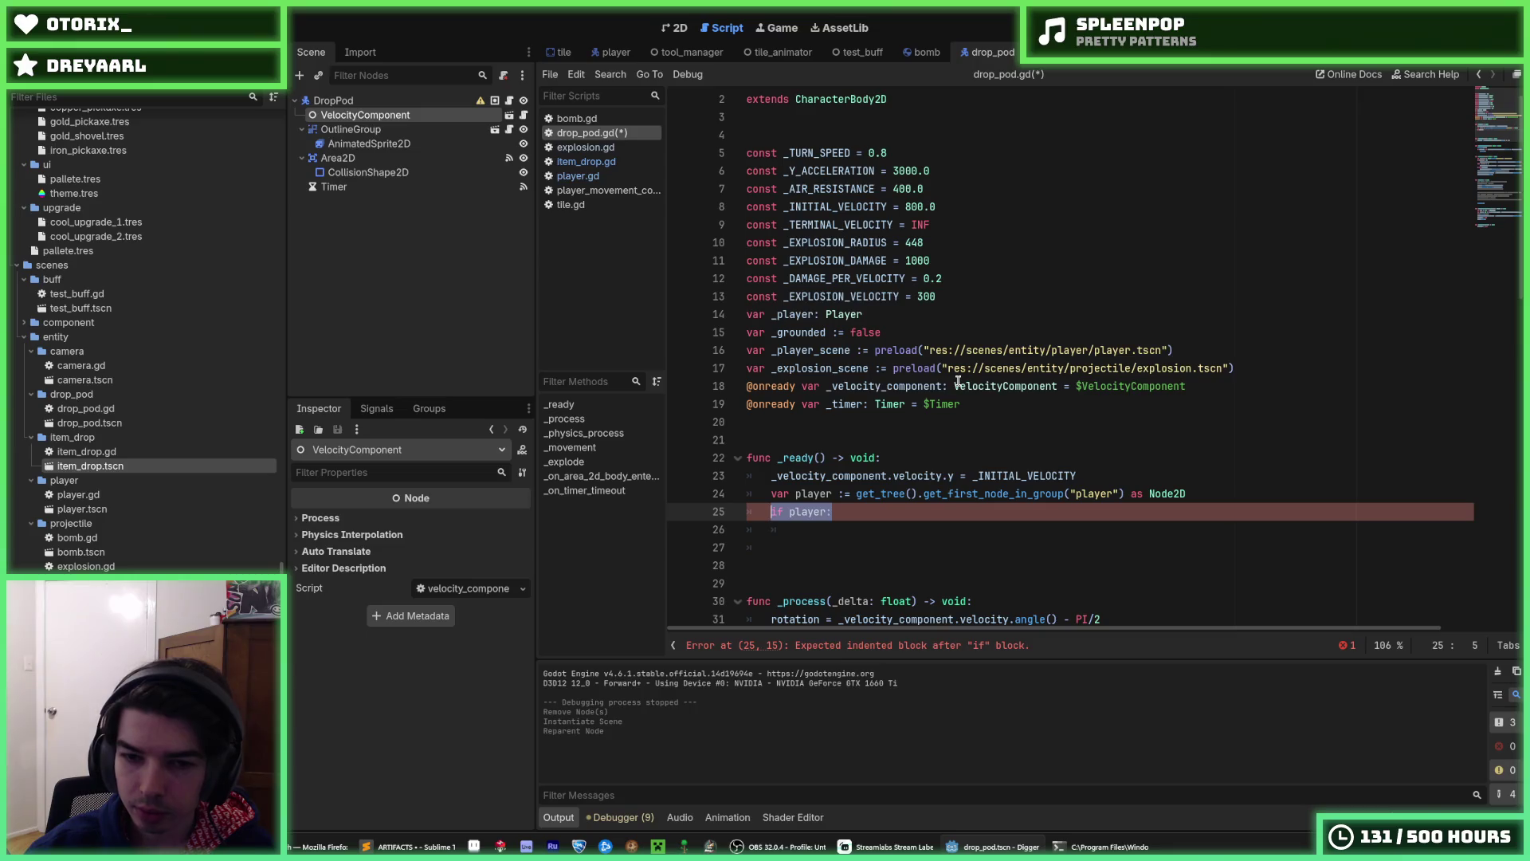
{"action": "key", "text": "ctrl+shift+k"}
{"action": "key", "text": "ctrl+shift+k"}
{"action": "key", "text": "Up"}
{"action": "key", "text": "Up"}
{"action": "key", "text": "End"}
{"action": "key", "text": "Down"}
{"action": "key", "text": "Home"}
{"action": "key", "text": "Delete"}
{"action": "key", "text": "Home"}
{"action": "key", "text": "Delete"}
{"action": "key", "text": "Delete"}
{"action": "key", "text": "Delete"}
{"action": "key", "text": "ctrl+s"}
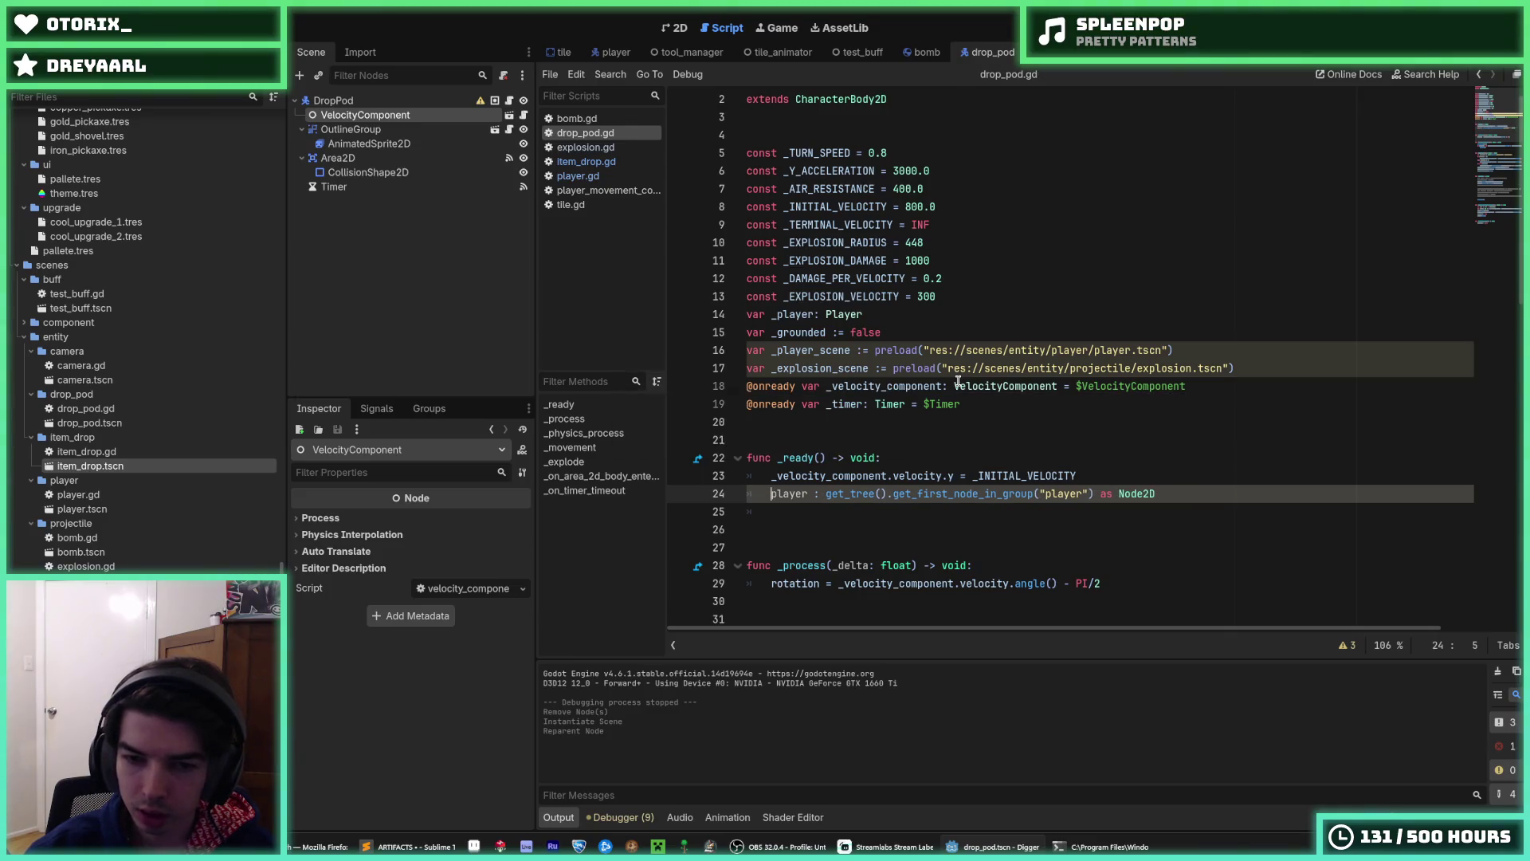
- Turn the lookup into the assignment _player = get_tree().get_first_node_in_group("player") as Node2D
{"action": "key", "text": "Right"}
{"action": "key", "text": "Right"}
{"action": "key", "text": "Right"}
{"action": "key", "text": "BackSpace"}
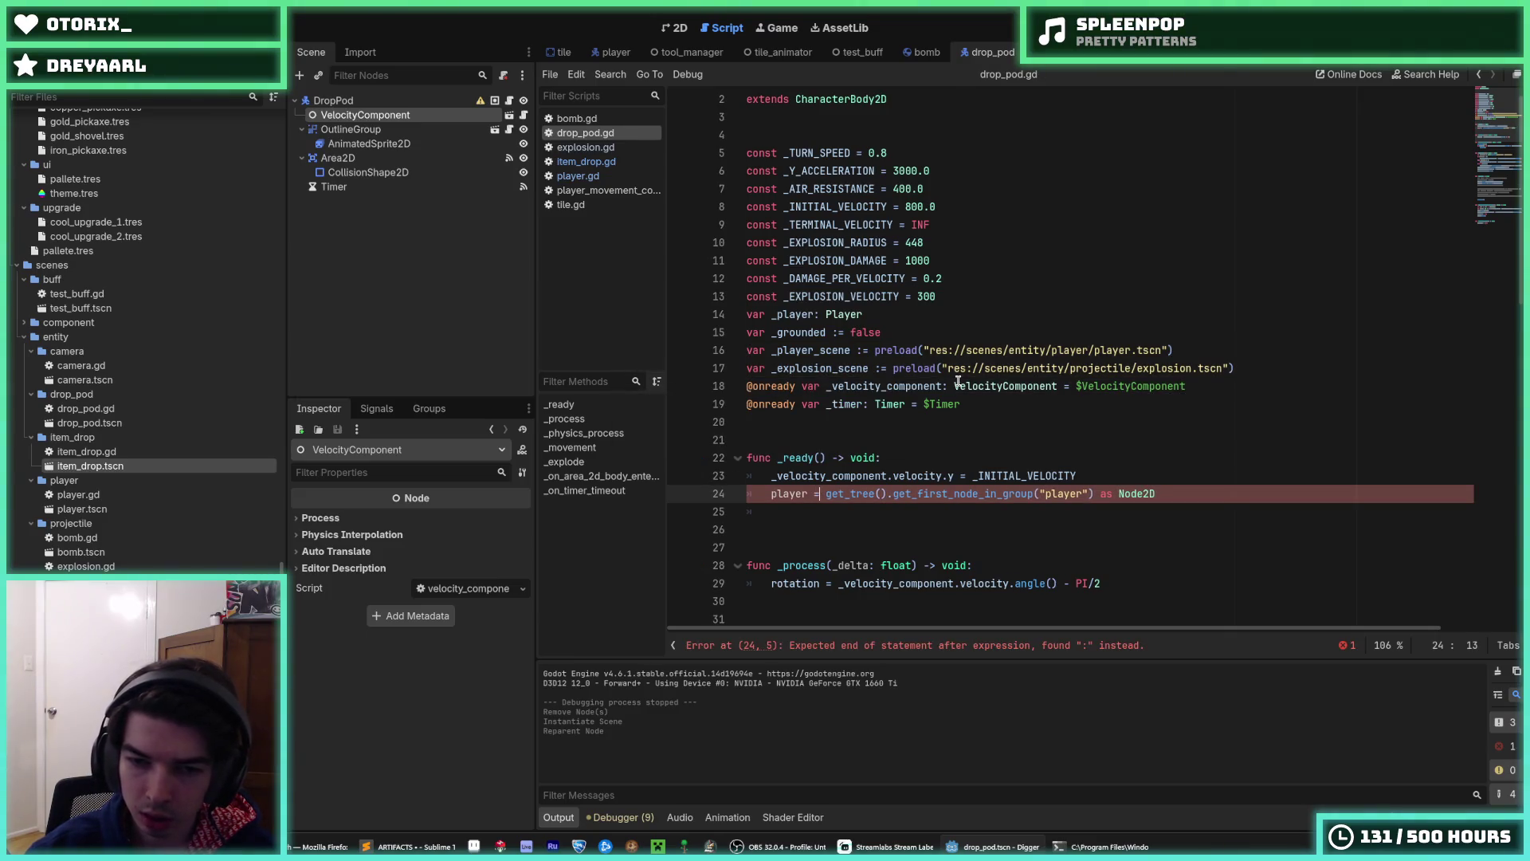
{"action": "type", "text": "="}
{"action": "left_click", "coordinate": [1182, 495]}
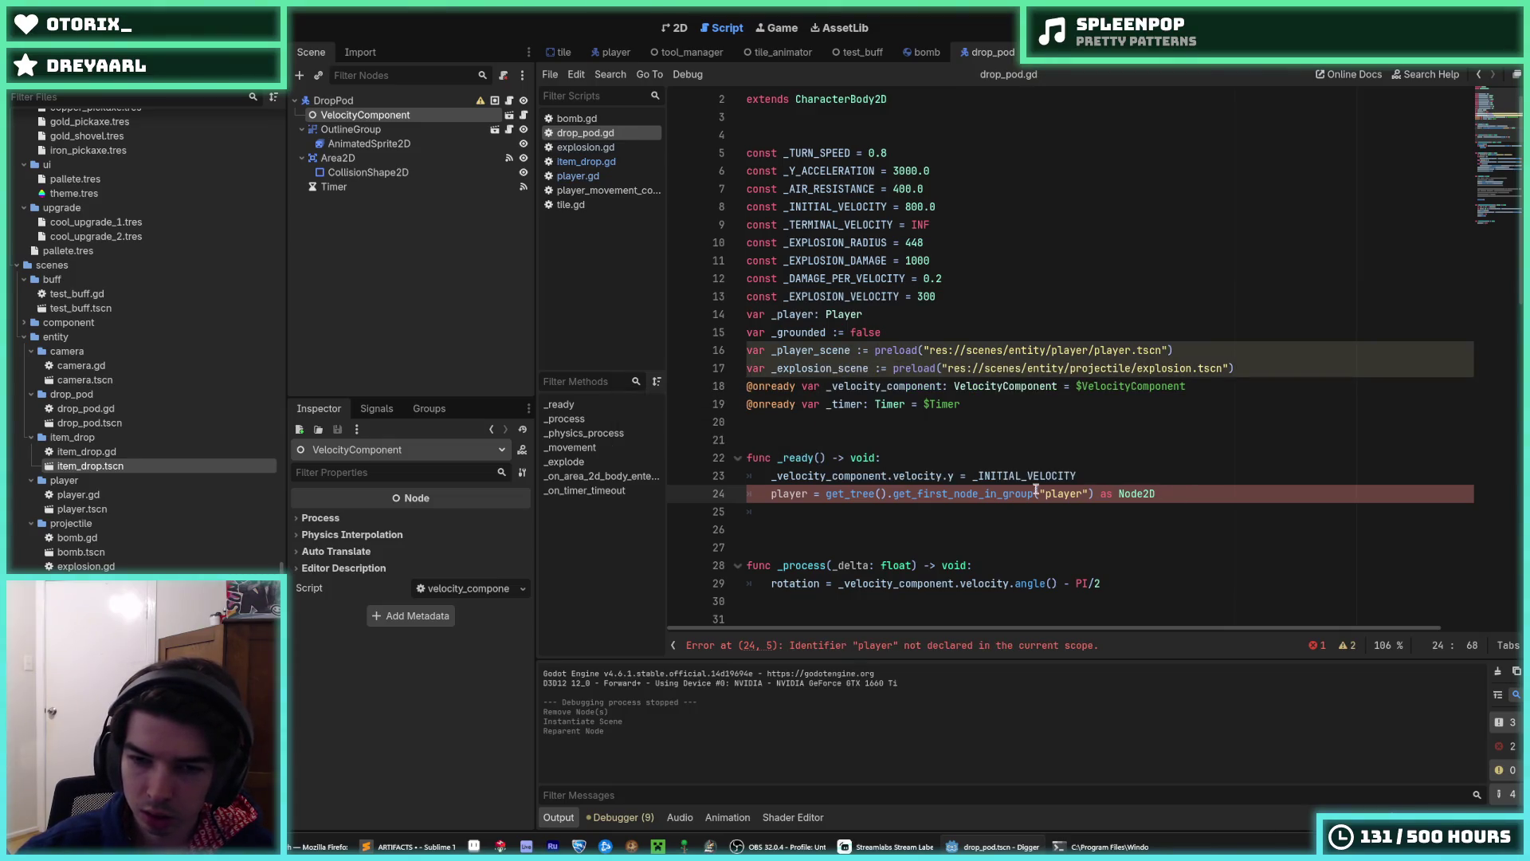
{"action": "left_click", "coordinate": [773, 493]}
{"action": "type", "text": "_"}
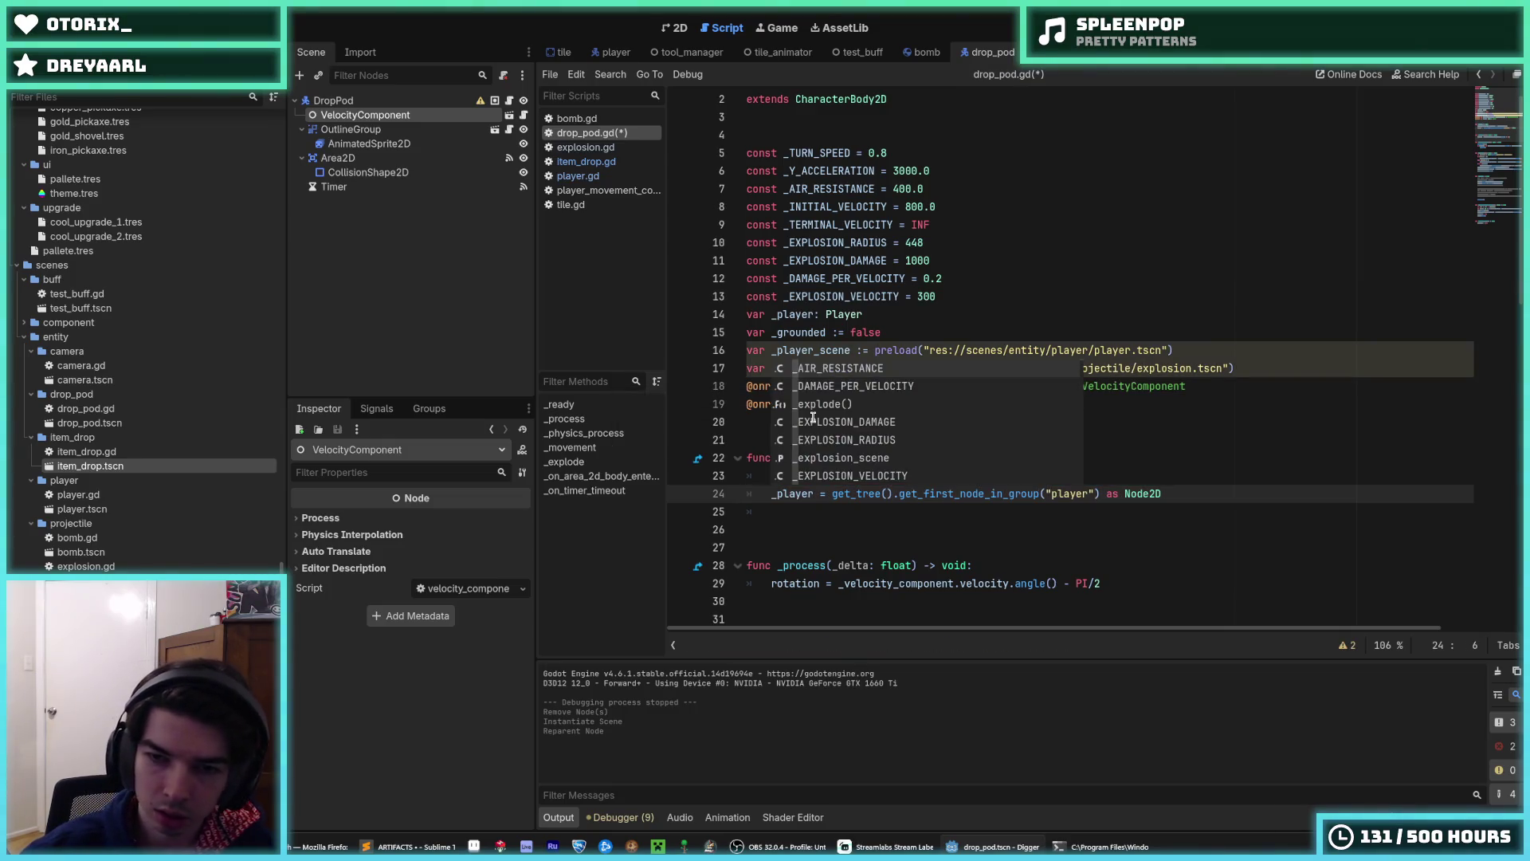
{"action": "left_click", "coordinate": [839, 315]}
- Delete the _player_scene preload line and save drop_pod.gd
{"action": "mouse_move", "coordinate": [878, 348]}
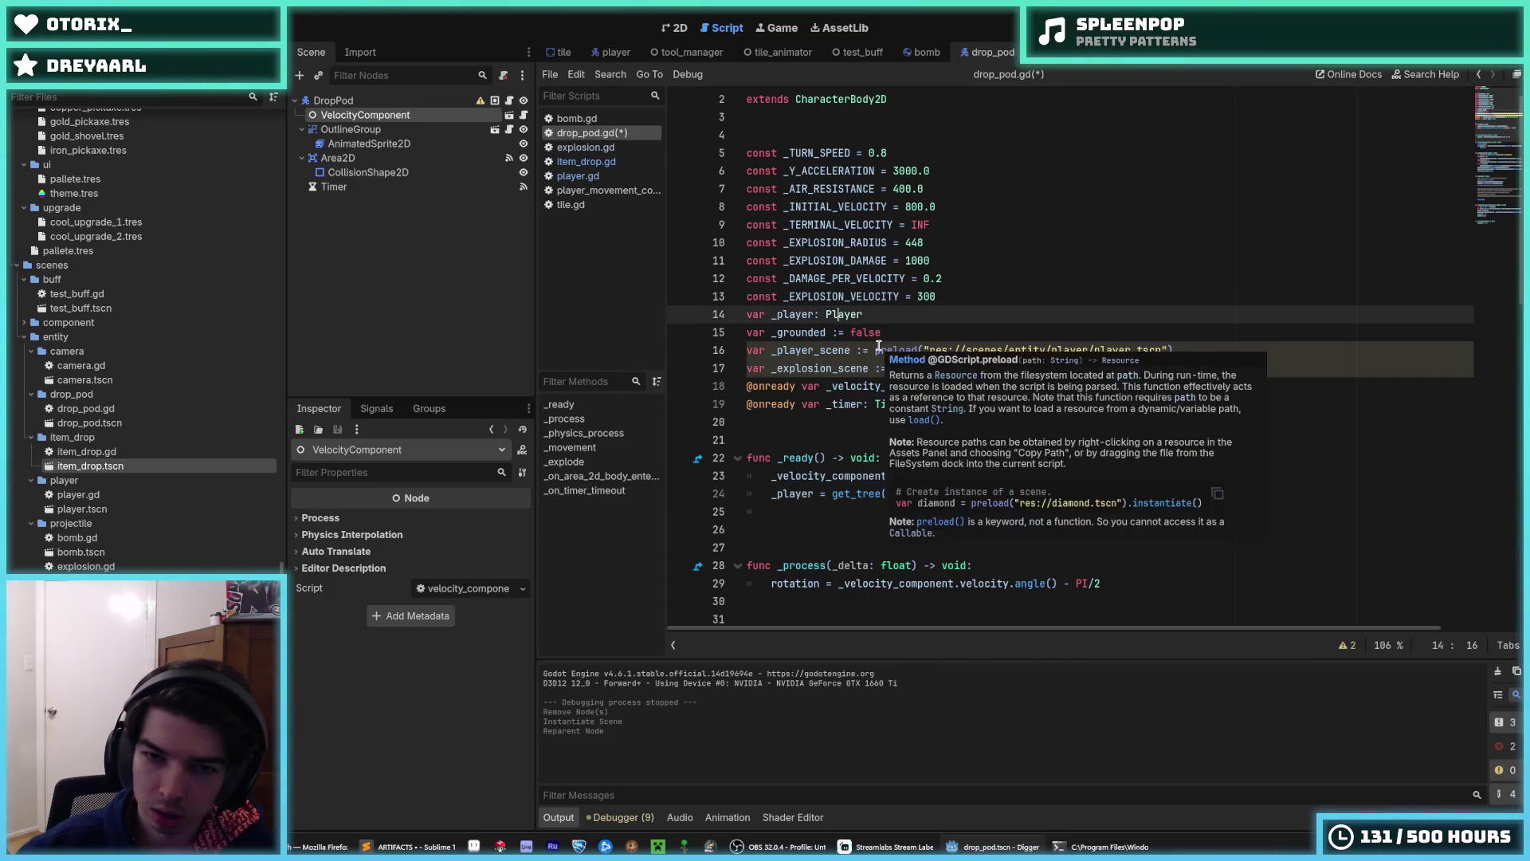
{"action": "left_click", "coordinate": [819, 347]}
{"action": "left_click_drag", "start_coordinate": [1200, 350], "coordinate": [1190, 329]}
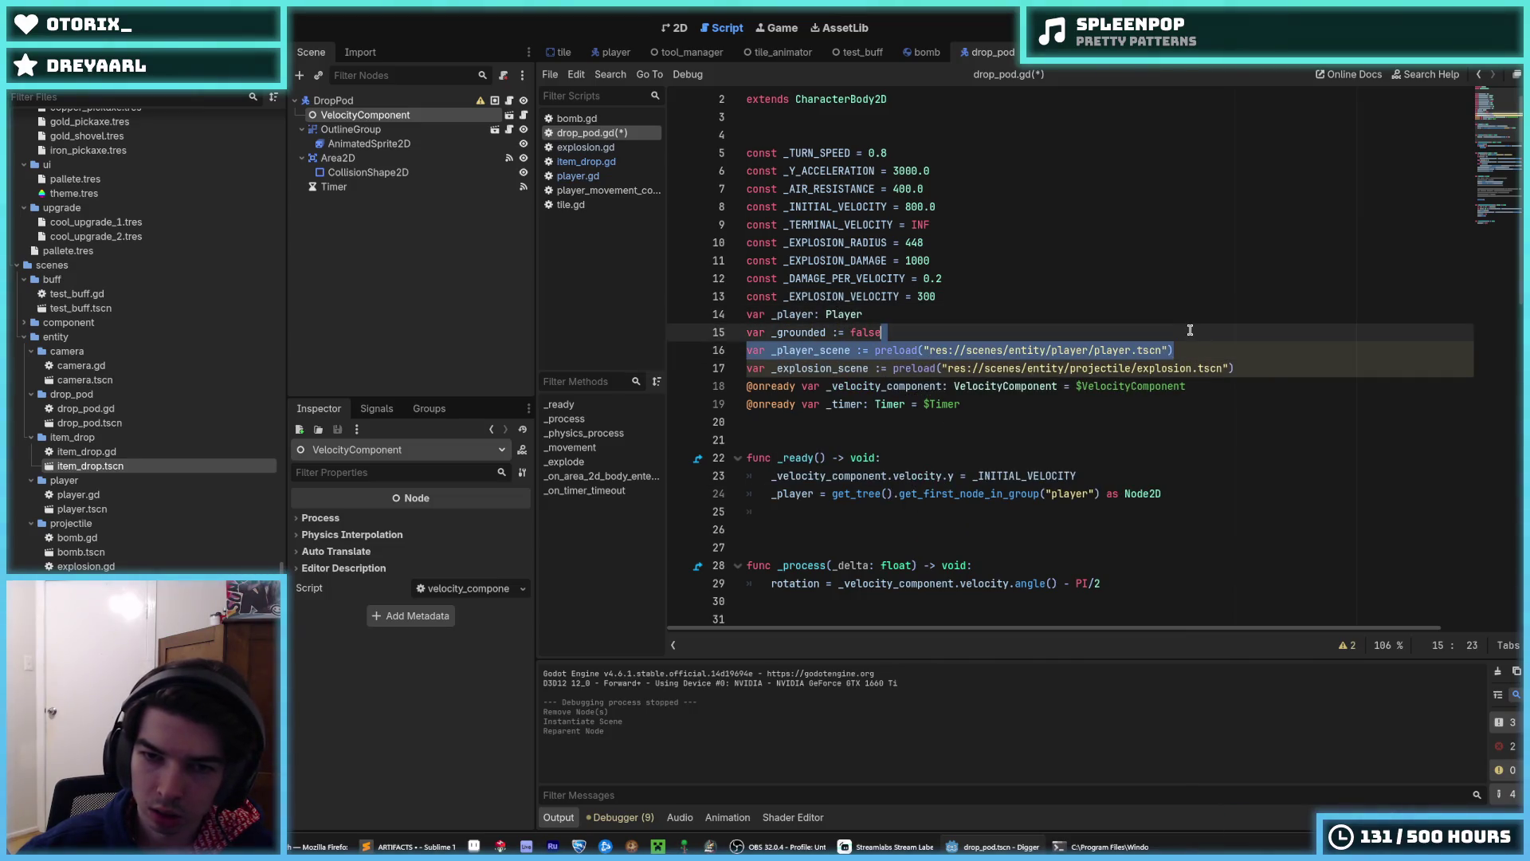
{"action": "key", "text": "BackSpace"}
{"action": "key", "text": "ctrl+s"}
- Remove the empty line after the lookup and inspect the _player name's context actions
{"action": "scroll", "coordinate": [1188, 331], "scroll_direction": "down", "scroll_amount": 4}
{"action": "left_click", "coordinate": [803, 260]}
{"action": "left_click", "coordinate": [847, 277]}
{"action": "key", "text": "BackSpace"}
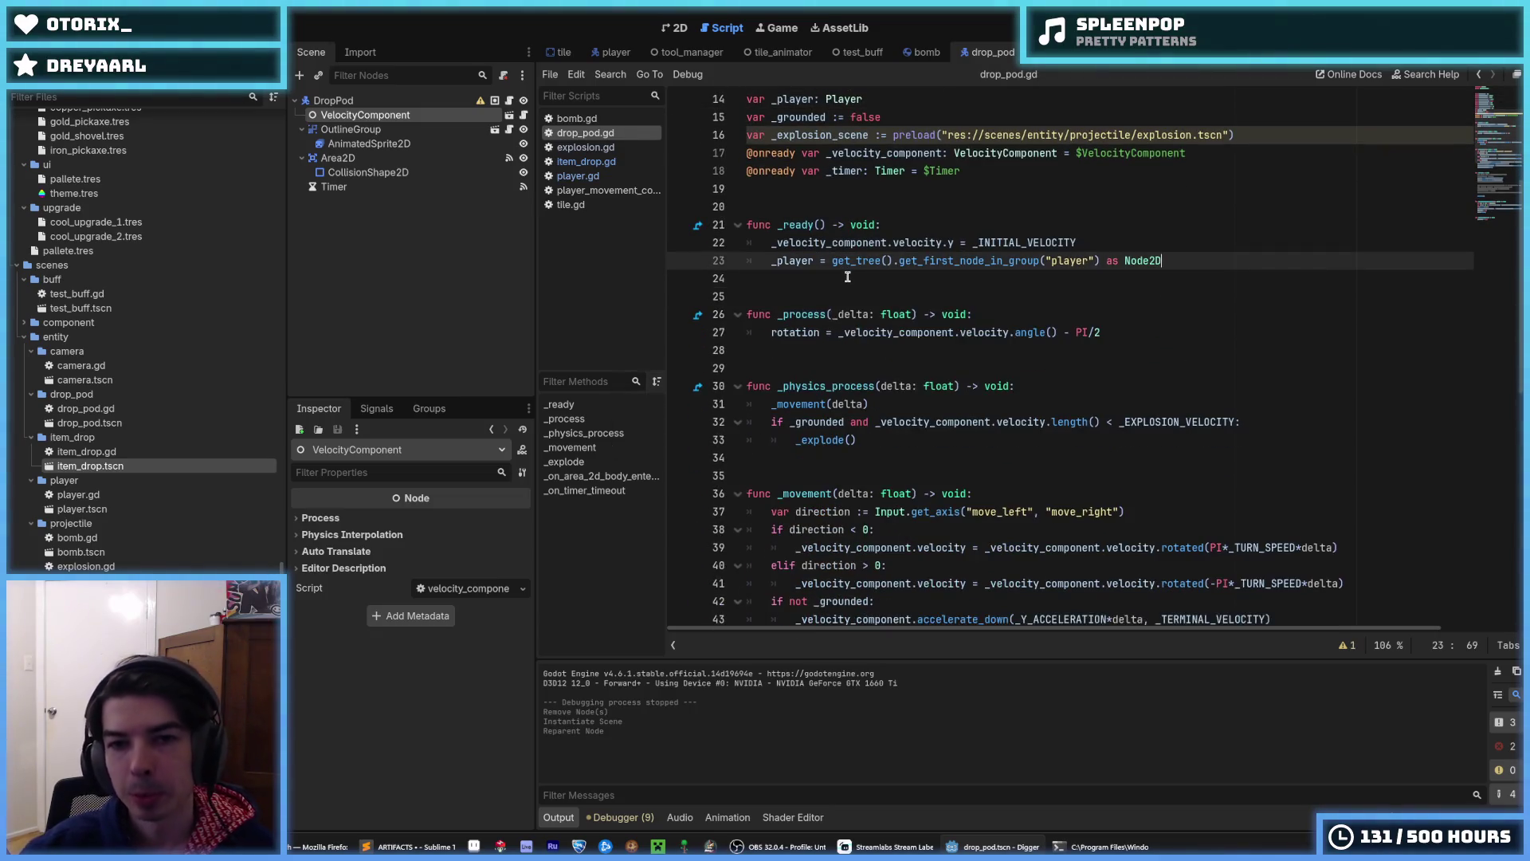
{"action": "double_click", "coordinate": [793, 261]}
{"action": "right_click", "coordinate": [799, 267]}
{"action": "left_click", "coordinate": [818, 348]}
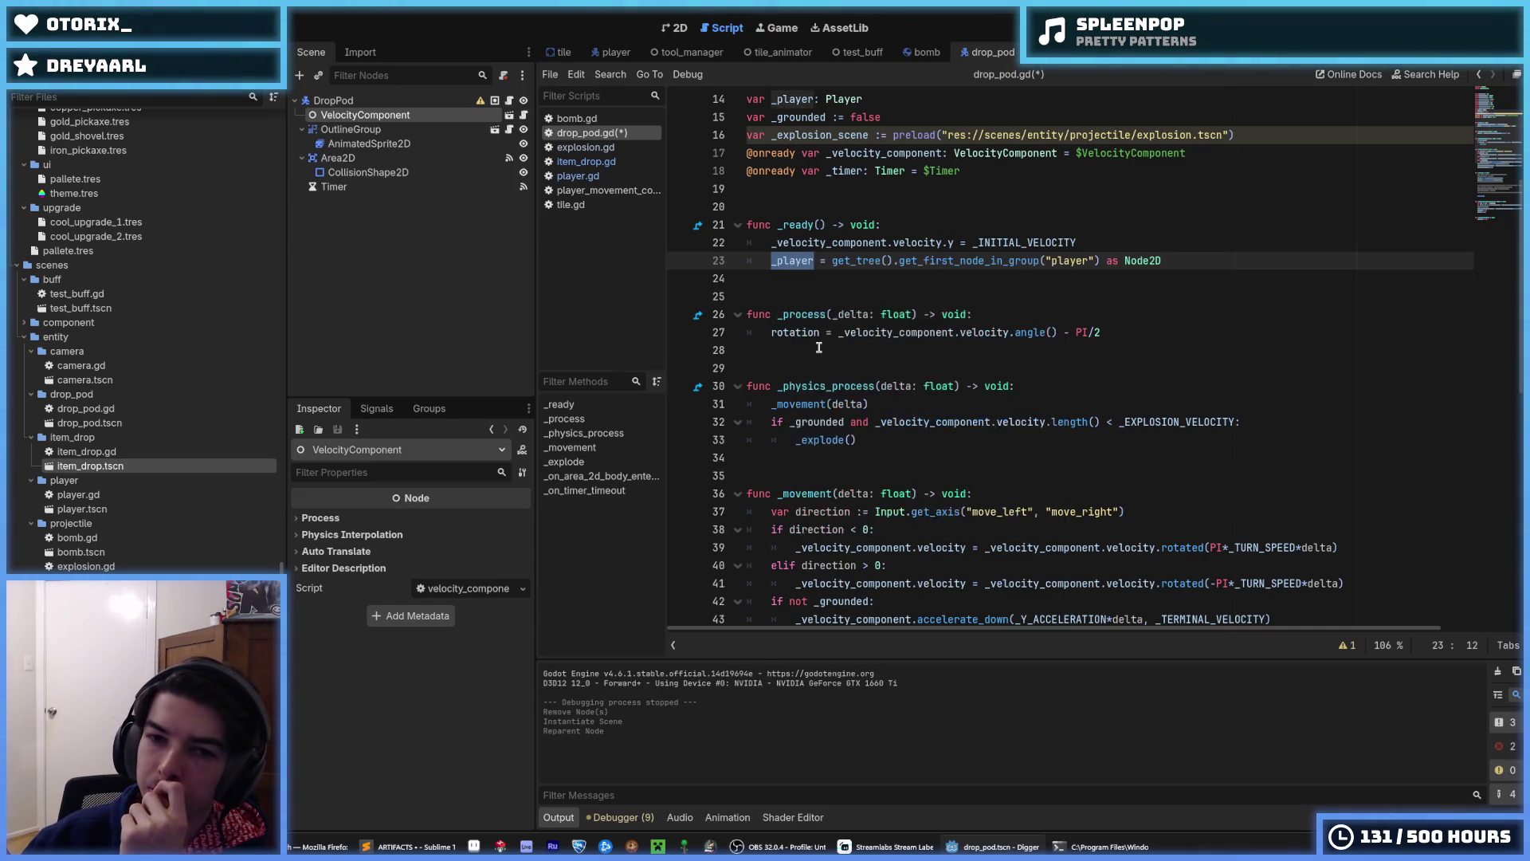
{"action": "right_click", "coordinate": [797, 266]}
{"action": "left_click", "coordinate": [871, 343]}
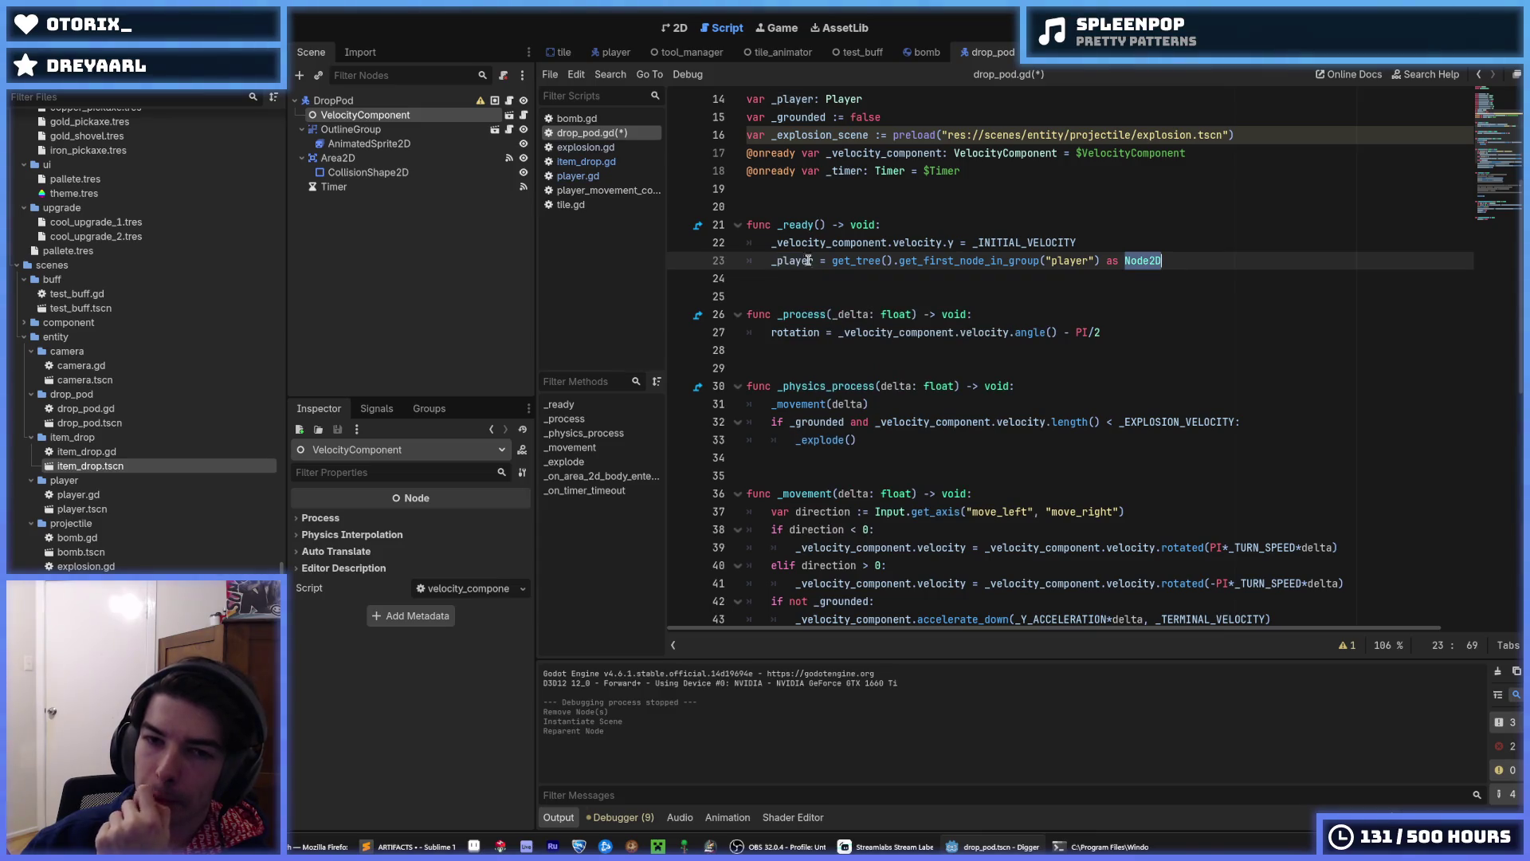
{"action": "right_click", "coordinate": [786, 260]}
{"action": "left_click", "coordinate": [832, 319]}
{"action": "left_click", "coordinate": [1180, 256]}
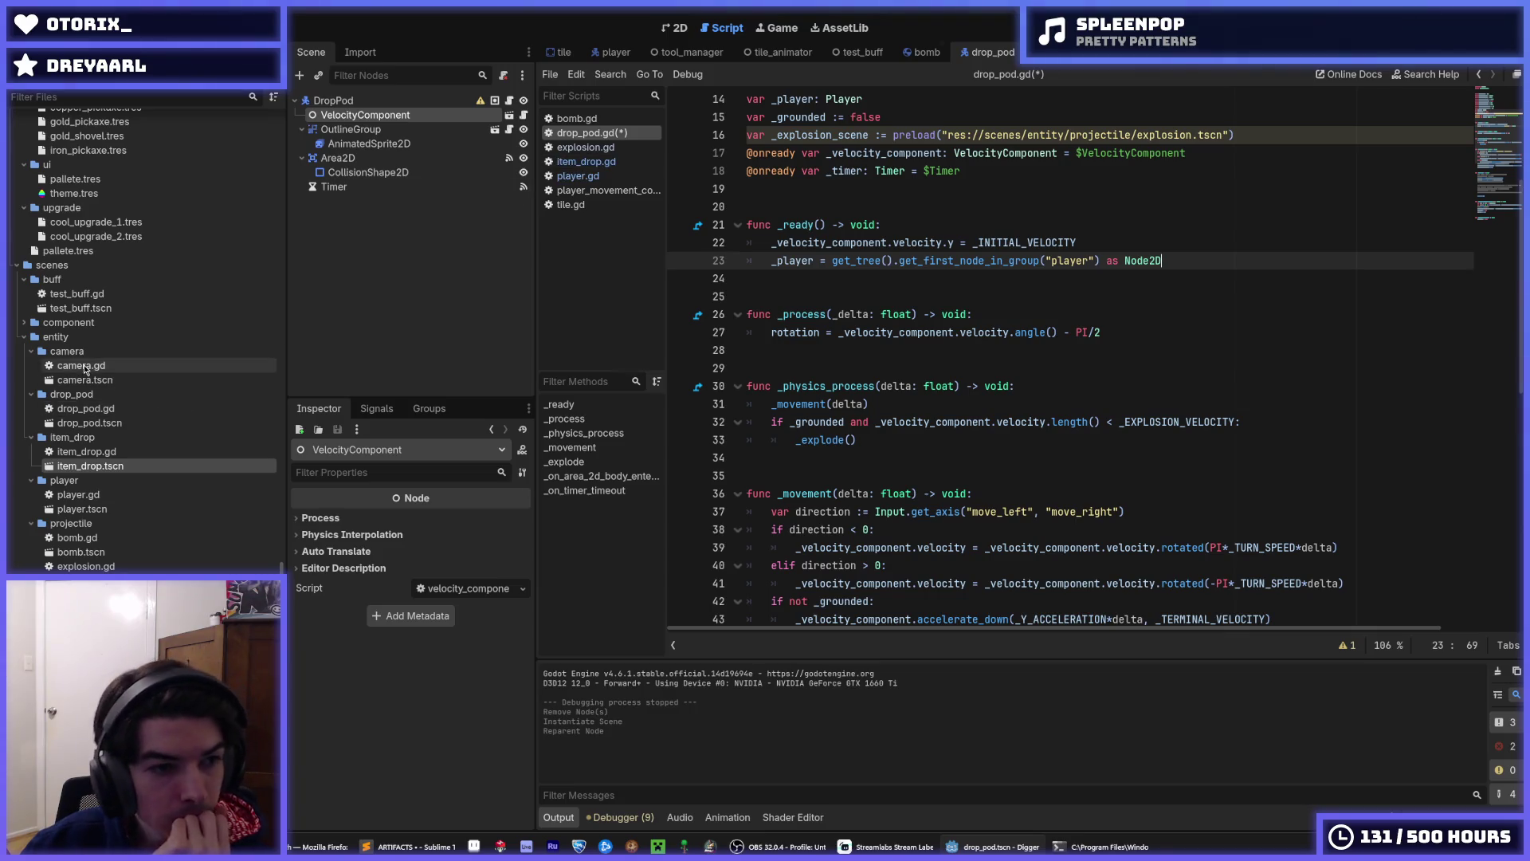
- Inspect the camera script's DropPod target check and ground target position in _update_position
{"action": "double_click", "coordinate": [80, 365]}
{"action": "left_click", "coordinate": [924, 364]}
{"action": "scroll", "coordinate": [940, 363], "scroll_direction": "up", "scroll_amount": 8}
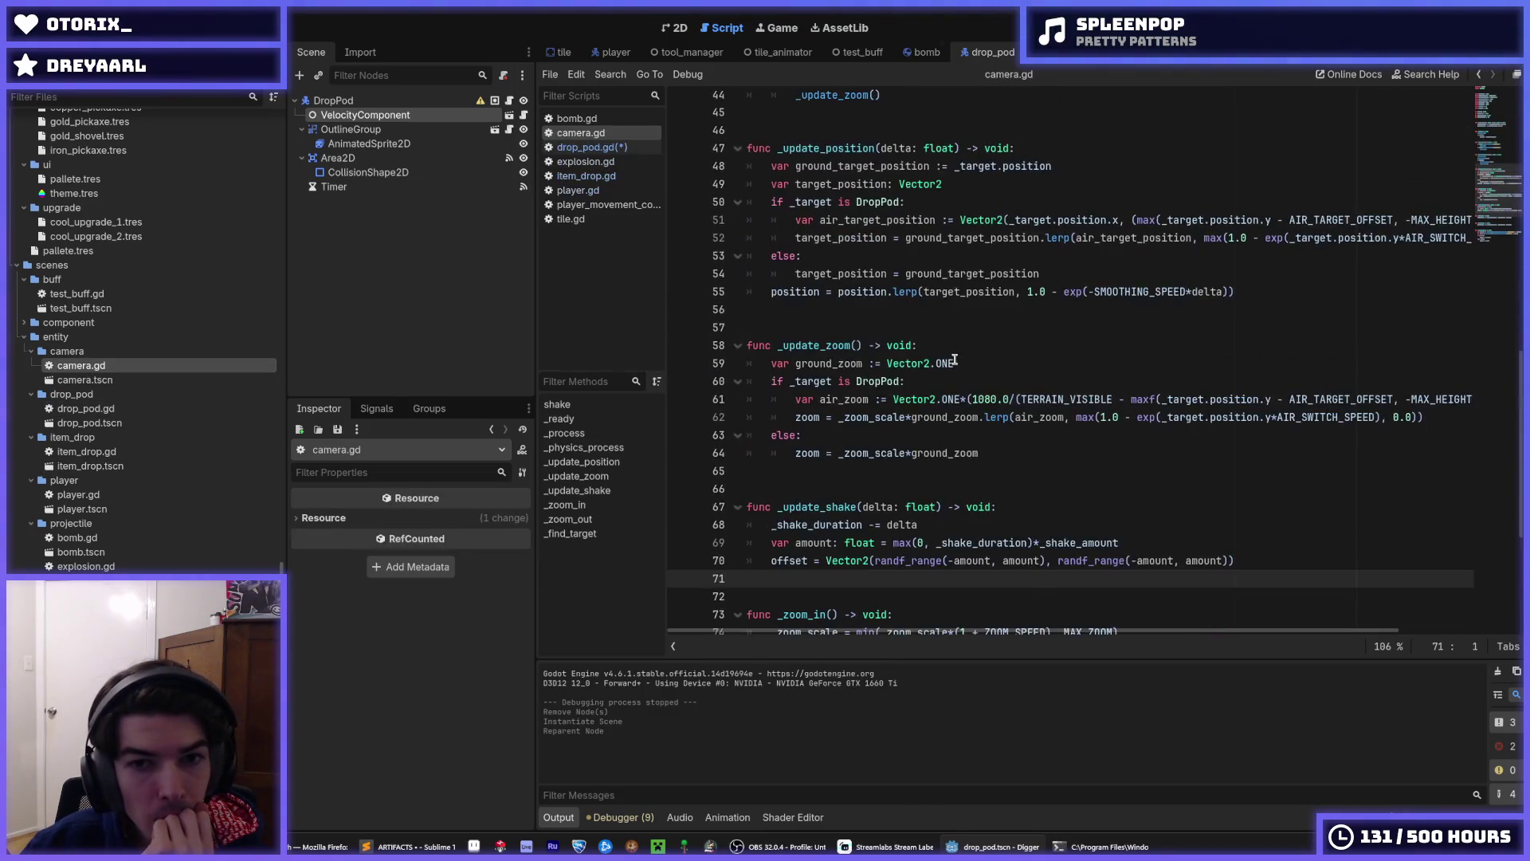
{"action": "left_click", "coordinate": [980, 417]}
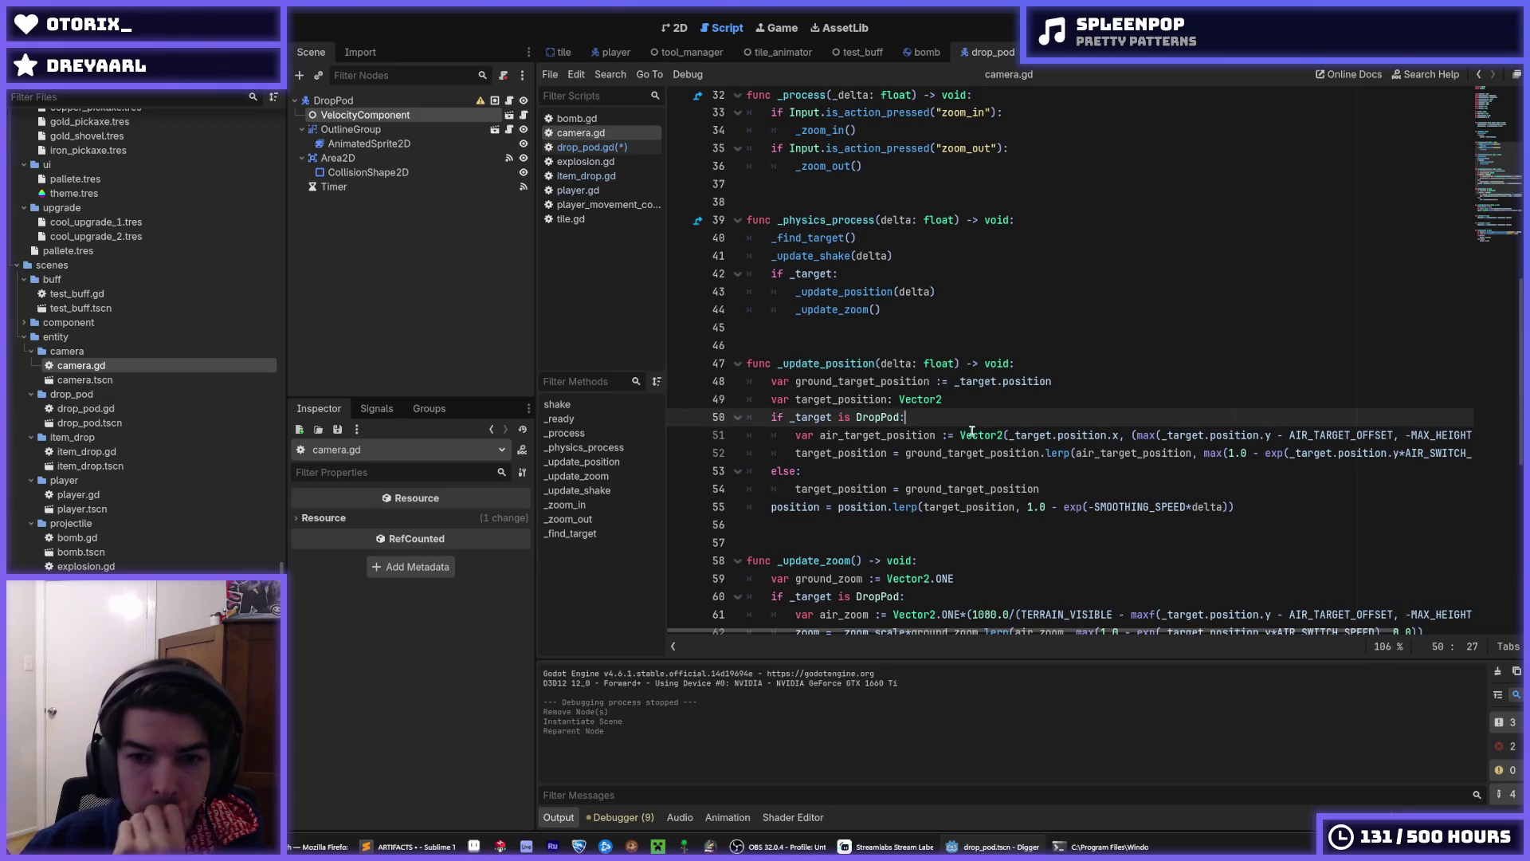
{"action": "left_click", "coordinate": [955, 452]}
{"action": "mouse_move", "coordinate": [988, 630]}
{"action": "left_mouse_down"}
{"action": "mouse_move", "coordinate": [1122, 627]}
{"action": "mouse_move", "coordinate": [868, 630]}
{"action": "left_mouse_up"}
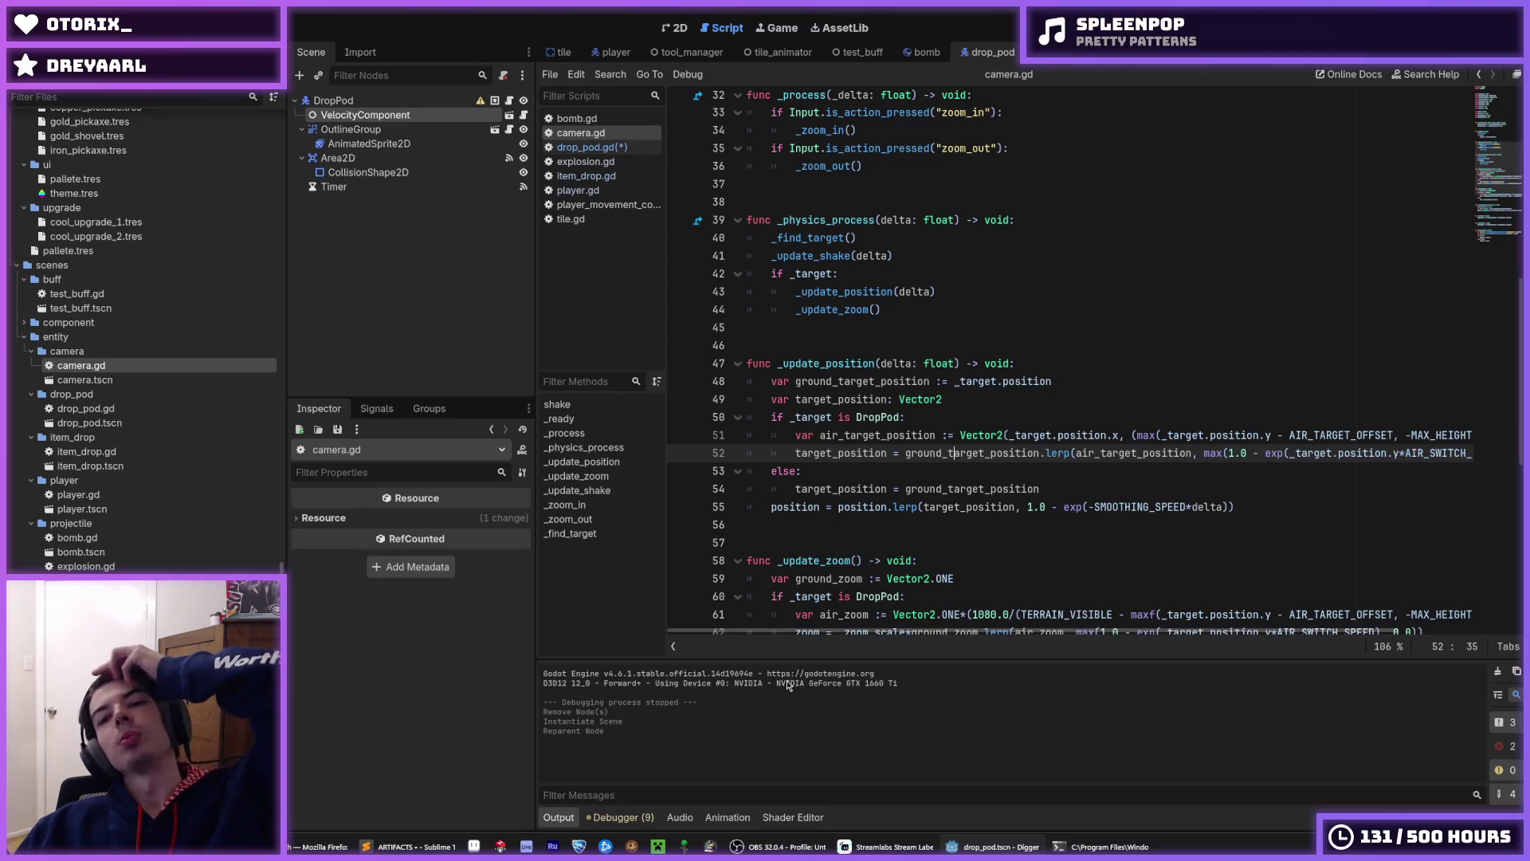
- Compare the drop pod's initial velocity line with the explosion script's progress check
{"action": "left_click", "coordinate": [591, 148]}
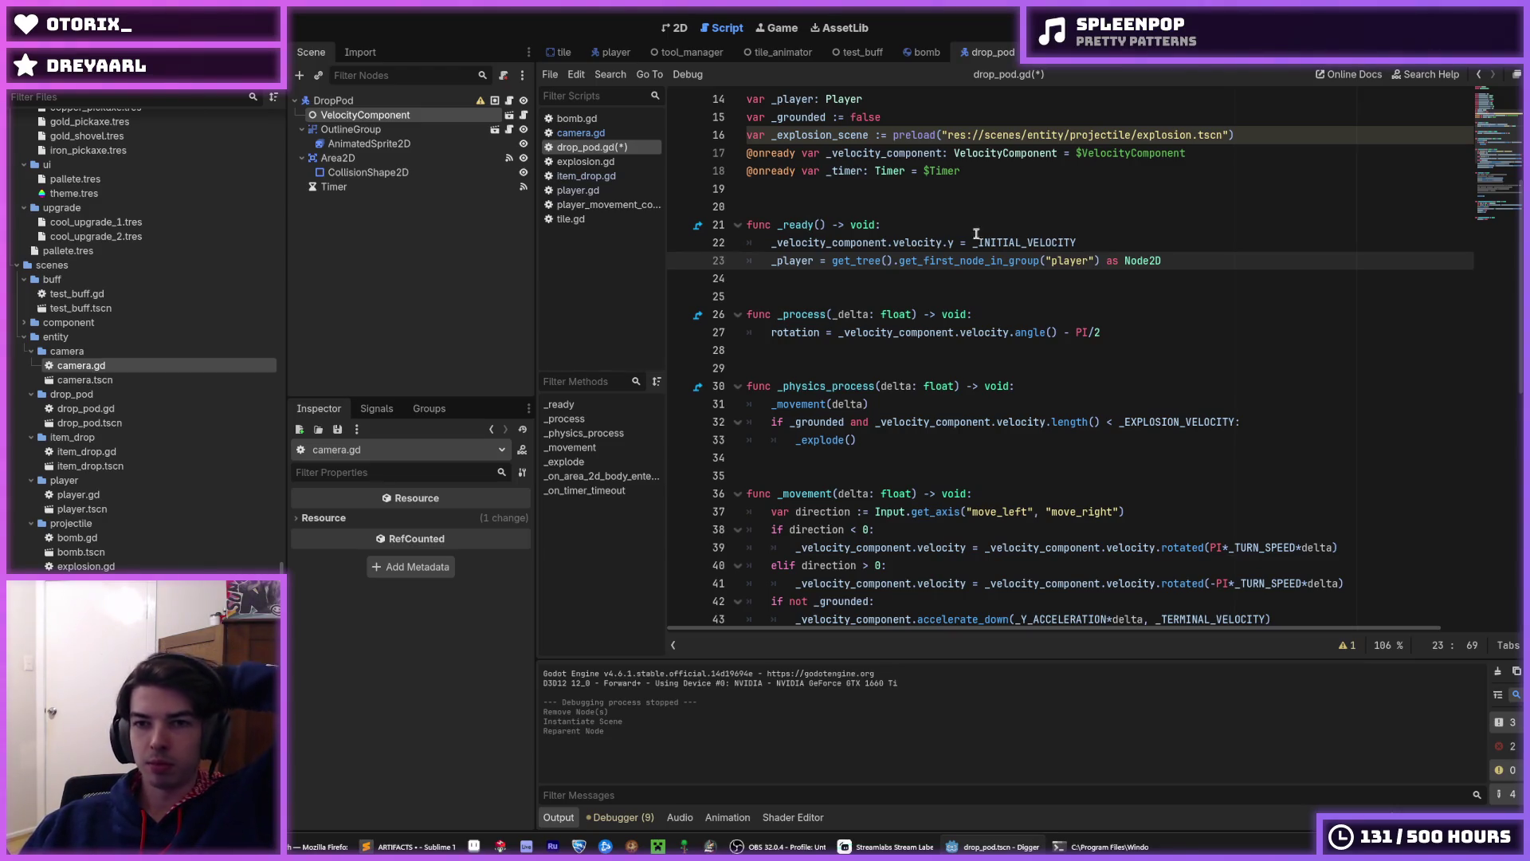
{"action": "left_click", "coordinate": [1151, 242]}
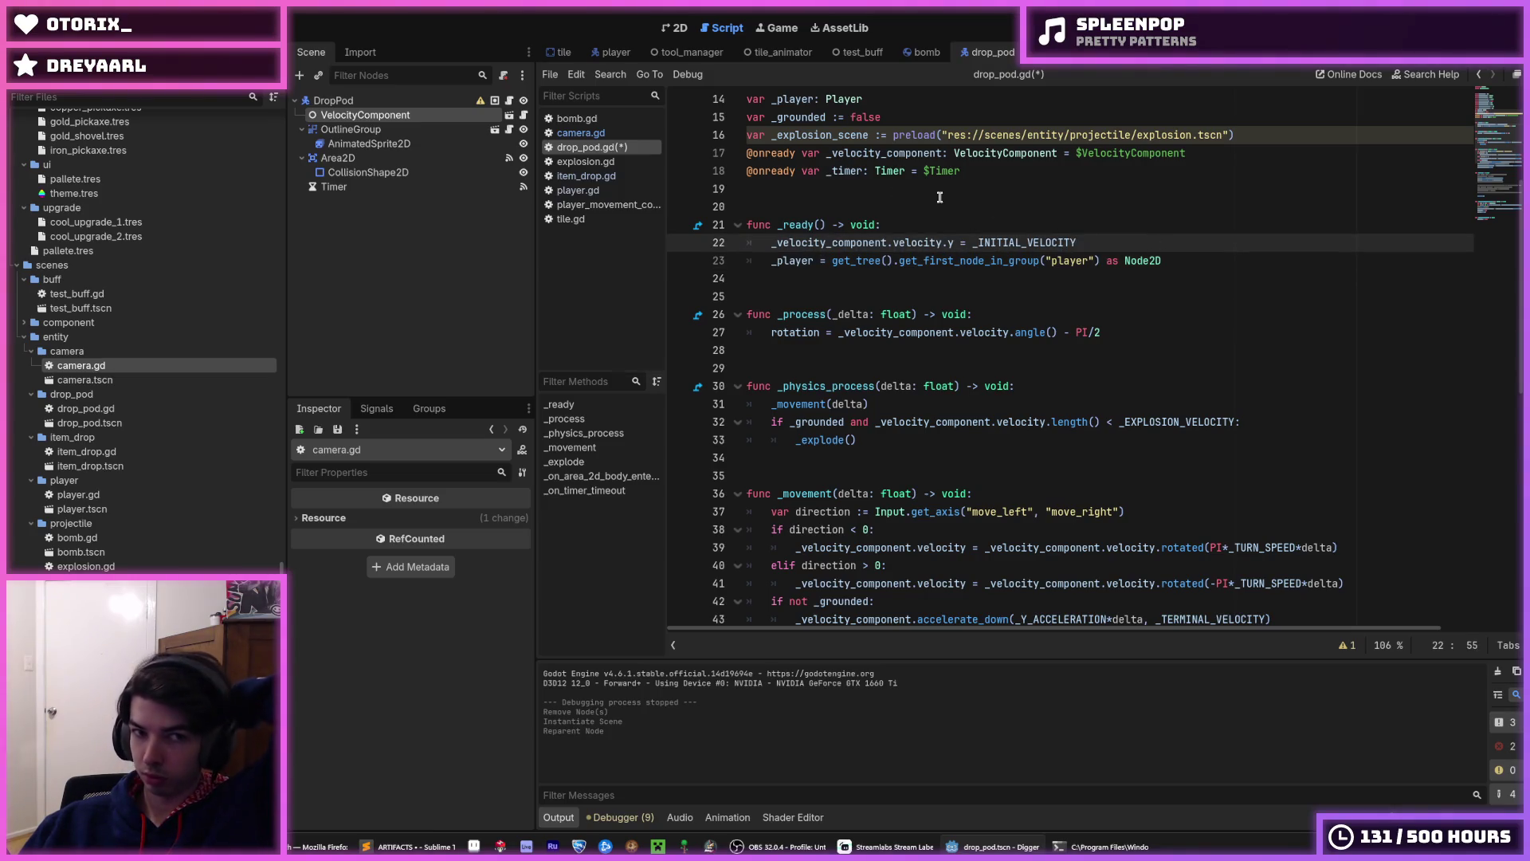
{"action": "left_click", "coordinate": [579, 164]}
{"action": "left_click", "coordinate": [594, 147]}
{"action": "left_click", "coordinate": [613, 163]}
{"action": "left_click", "coordinate": [1031, 514]}
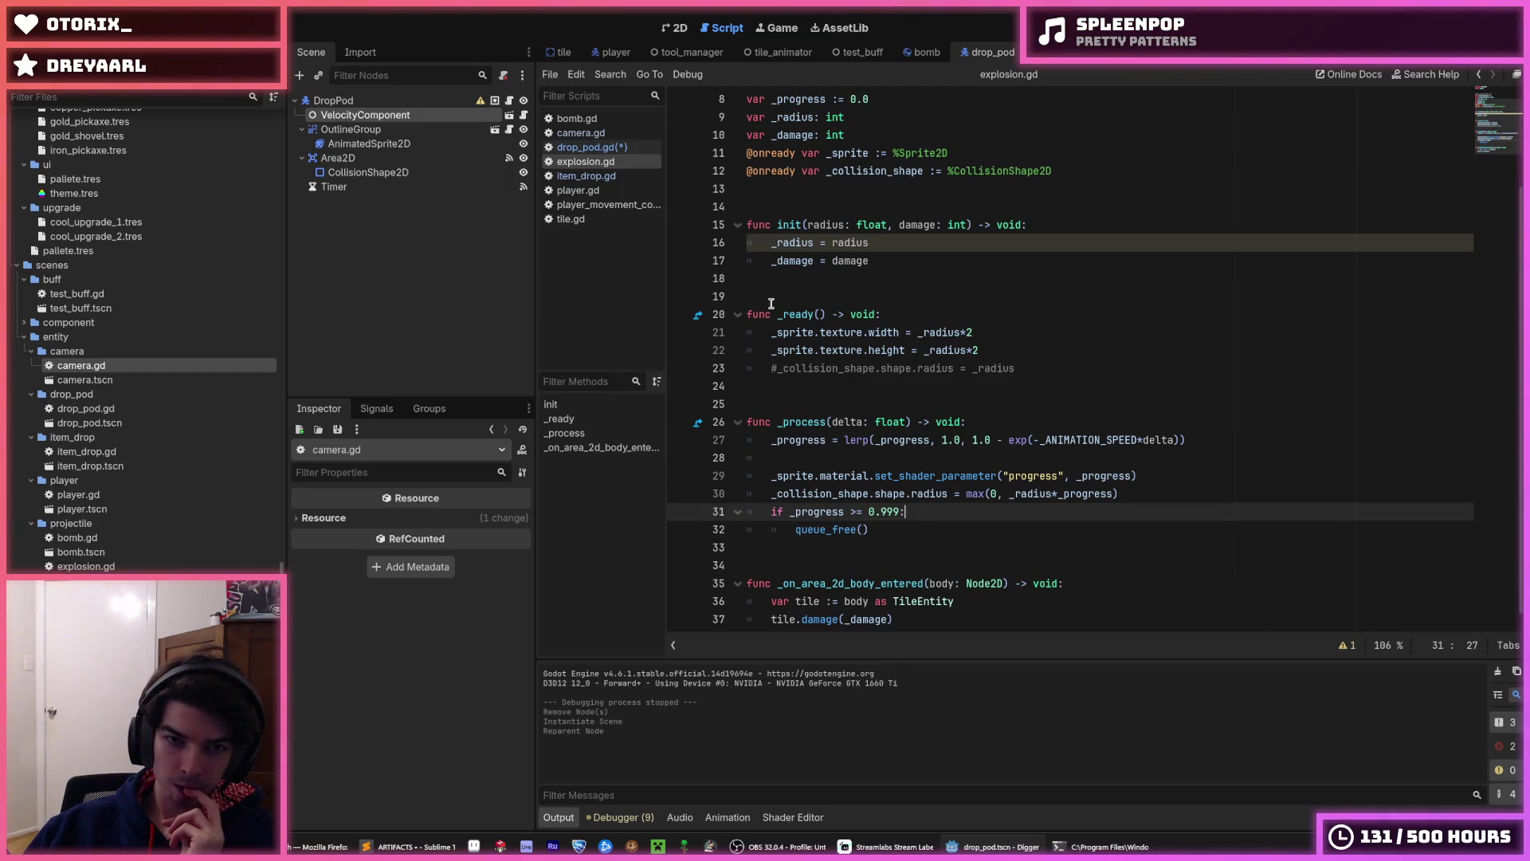
- Review the top of drop_pod.gd, including the _player declaration and _EXPLOSION_VELOCITY
{"action": "left_click", "coordinate": [592, 148]}
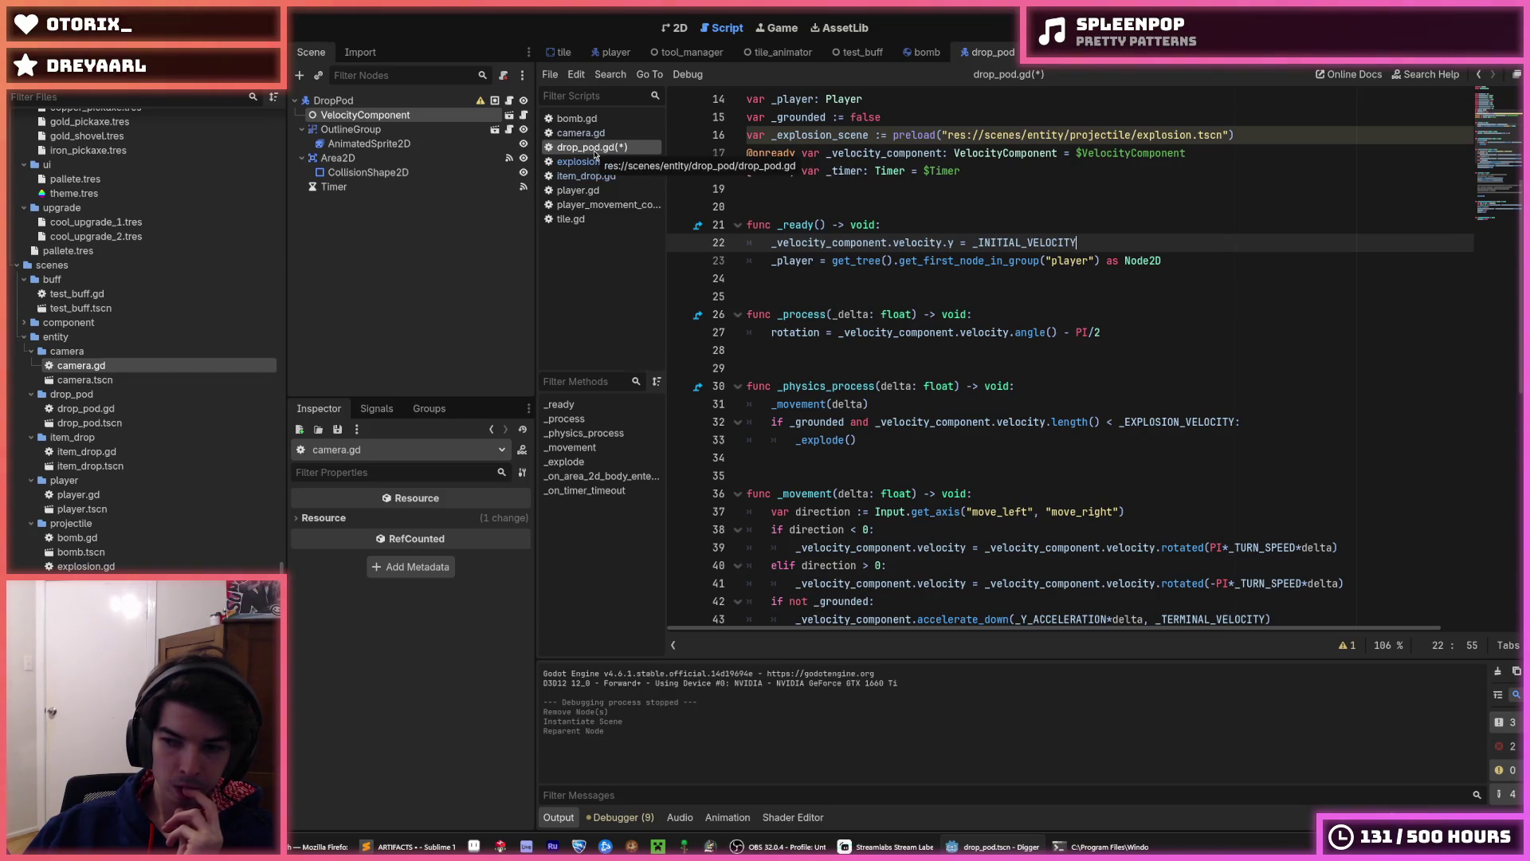
{"action": "scroll", "coordinate": [917, 335], "scroll_direction": "up", "scroll_amount": 5}
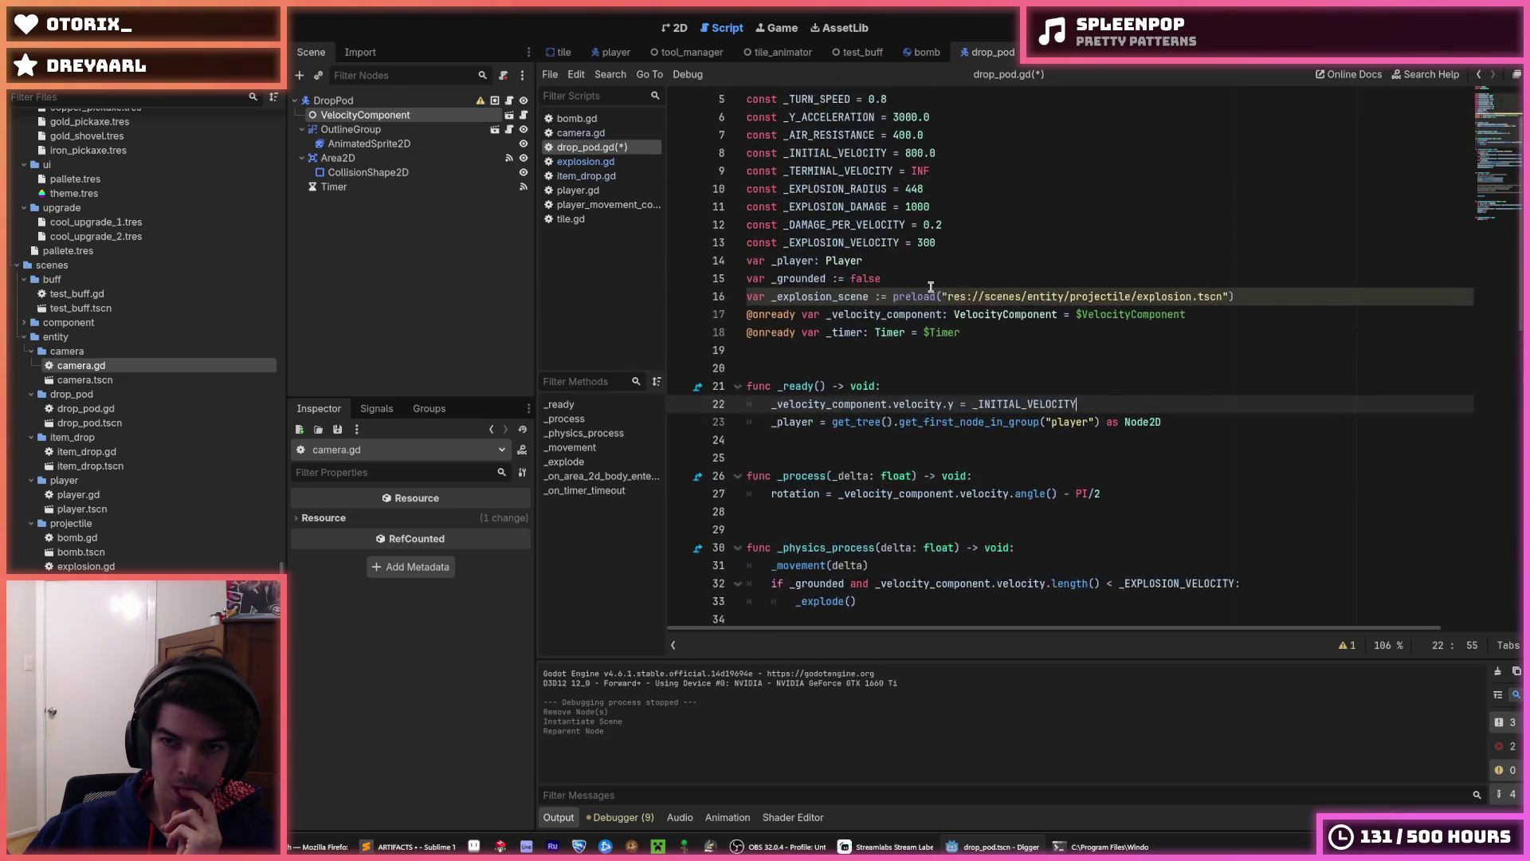
{"action": "left_click", "coordinate": [916, 351]}
{"action": "left_click", "coordinate": [916, 335]}
{"action": "left_click", "coordinate": [869, 314]}
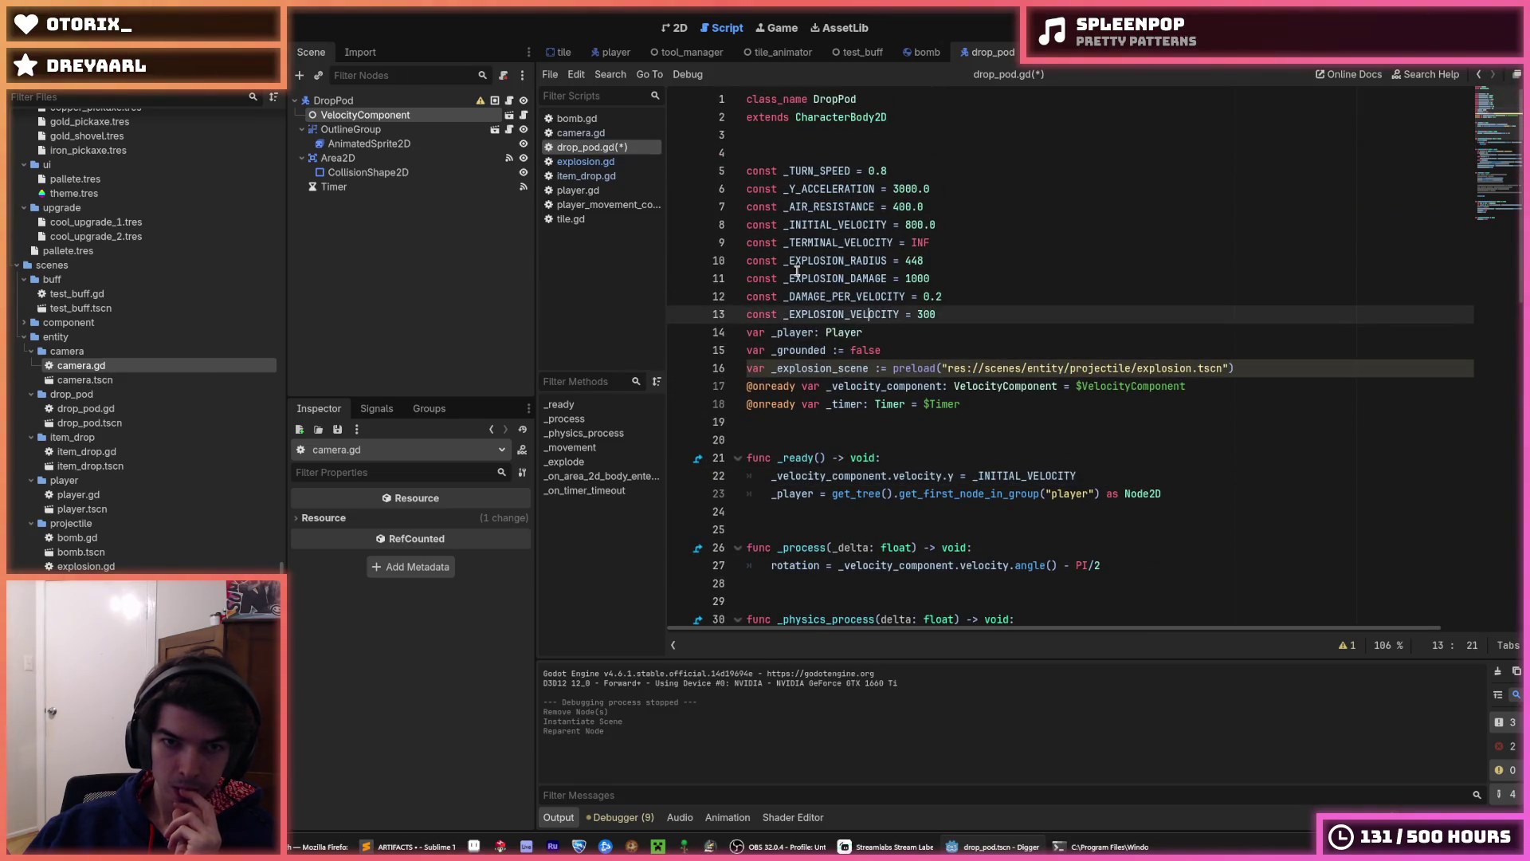
{"action": "left_click", "coordinate": [1024, 350]}
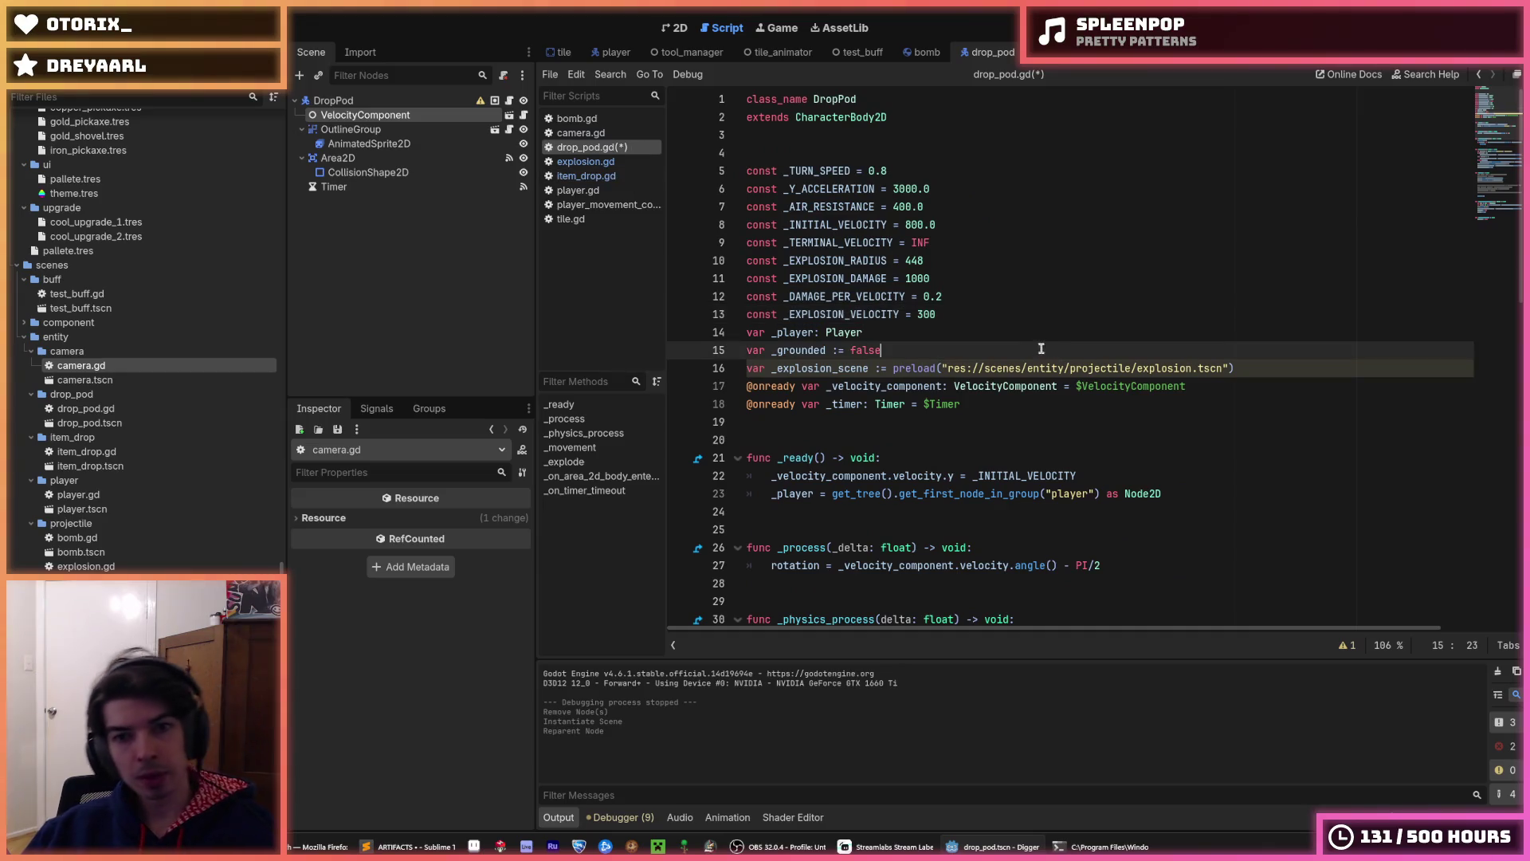
{"action": "scroll", "coordinate": [1004, 327], "scroll_direction": "down", "scroll_amount": 10}
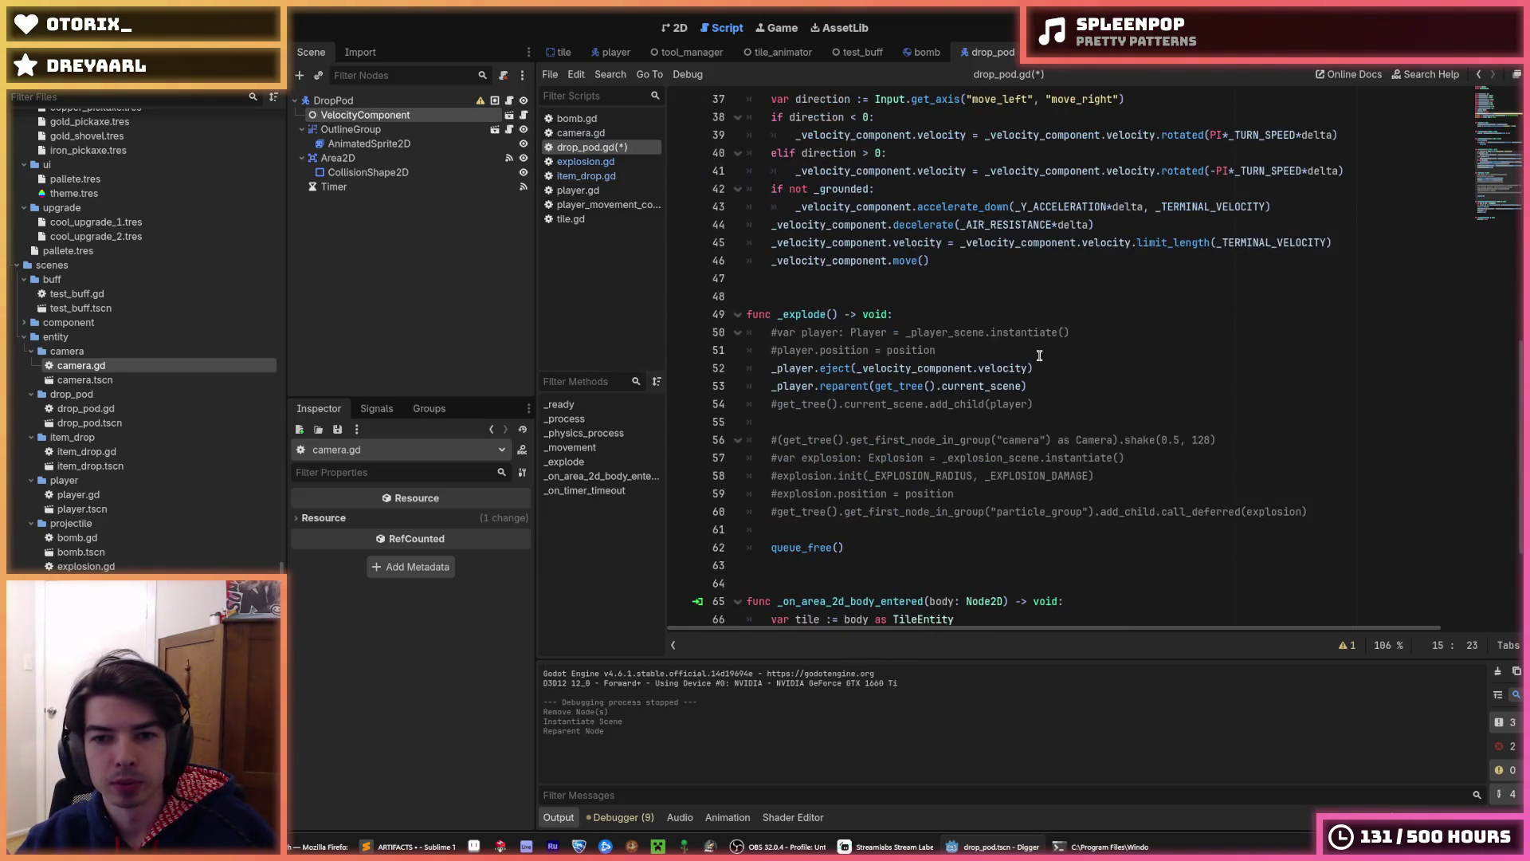
- Delete the old commented-out player spawn and add_child lines in _explode, then save drop_pod.gd
{"action": "left_click_drag", "start_coordinate": [1021, 346], "coordinate": [690, 329]}
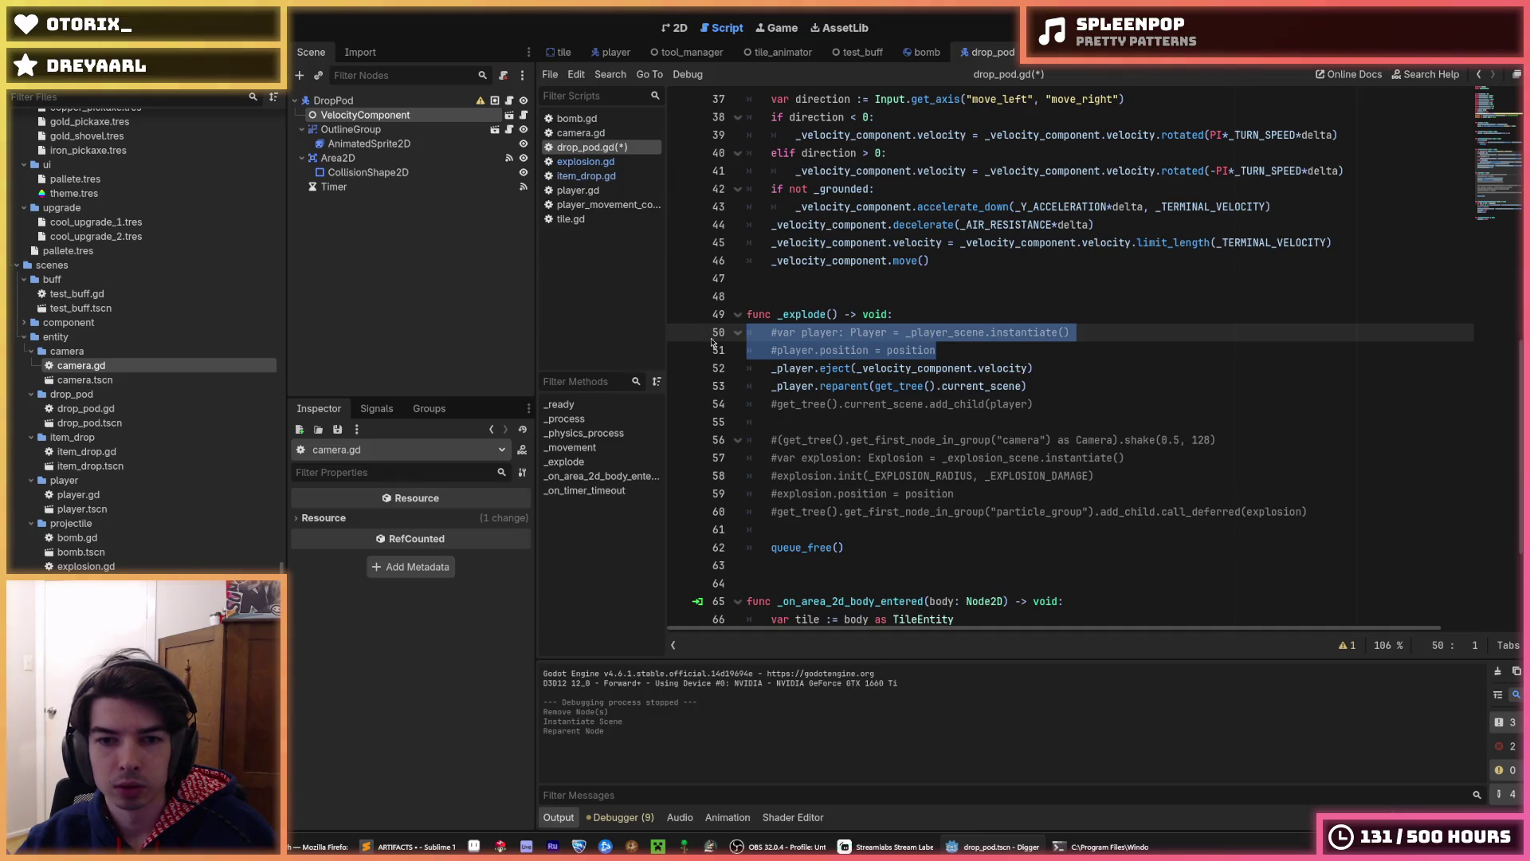
{"action": "key", "text": "BackSpace"}
{"action": "key", "text": "BackSpace"}
{"action": "left_click_drag", "start_coordinate": [1048, 370], "coordinate": [1069, 356]}
{"action": "key", "text": "BackSpace"}
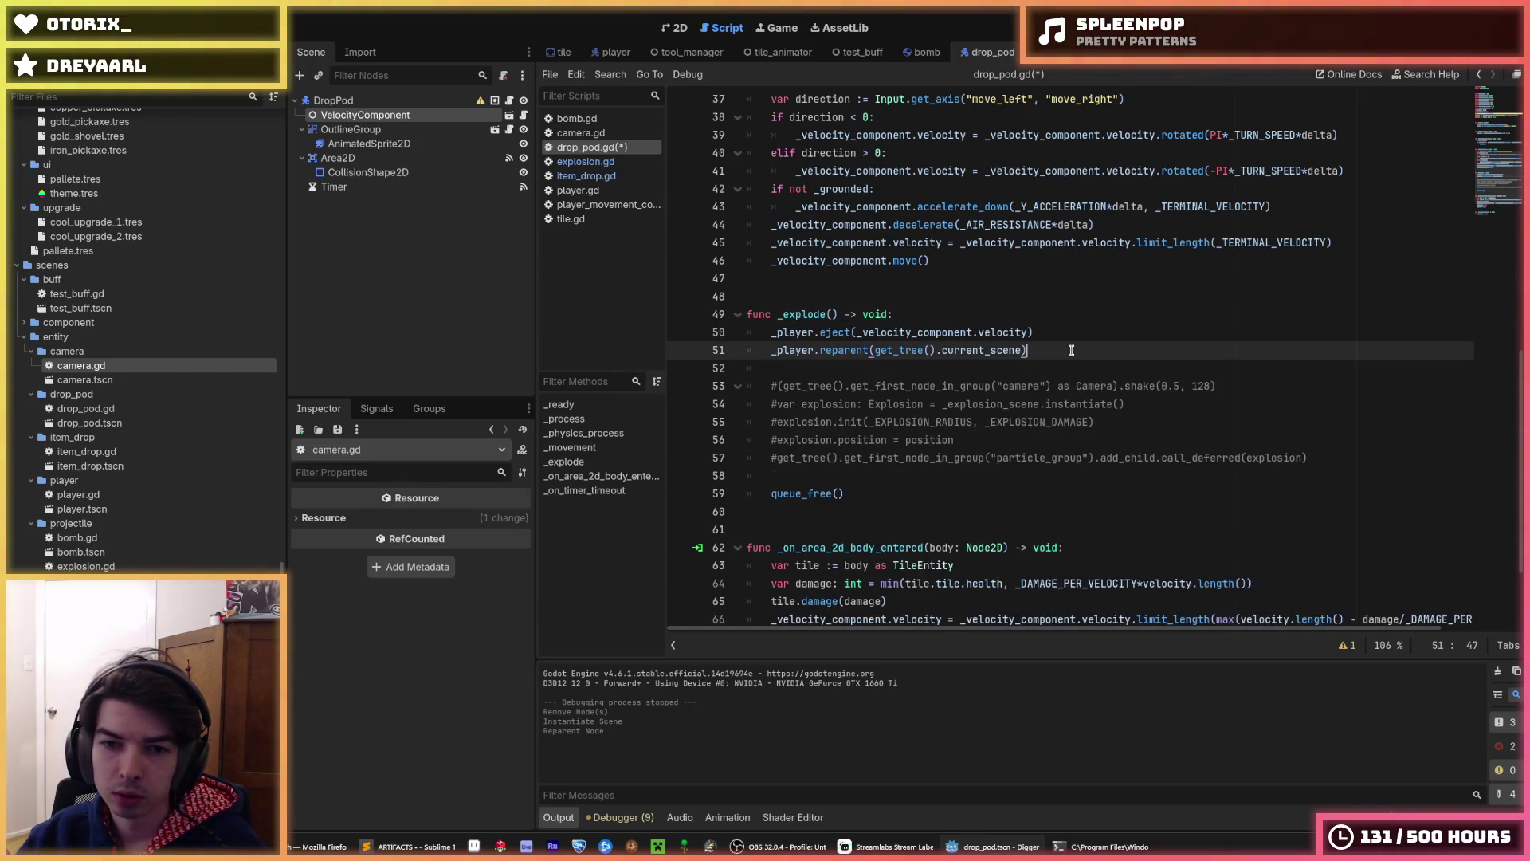
{"action": "scroll", "coordinate": [1071, 351], "scroll_direction": "up", "scroll_amount": 2}
{"action": "scroll", "coordinate": [1071, 351], "scroll_direction": "up", "scroll_amount": 3}
{"action": "key", "text": "ctrl+s"}
- Add _player.position = position in _physics_process so the pod holds the player
{"action": "scroll", "coordinate": [996, 327], "scroll_direction": "up", "scroll_amount": 4}
{"action": "scroll", "coordinate": [953, 310], "scroll_direction": "down", "scroll_amount": 4}
{"action": "scroll", "coordinate": [953, 311], "scroll_direction": "up", "scroll_amount": 4}
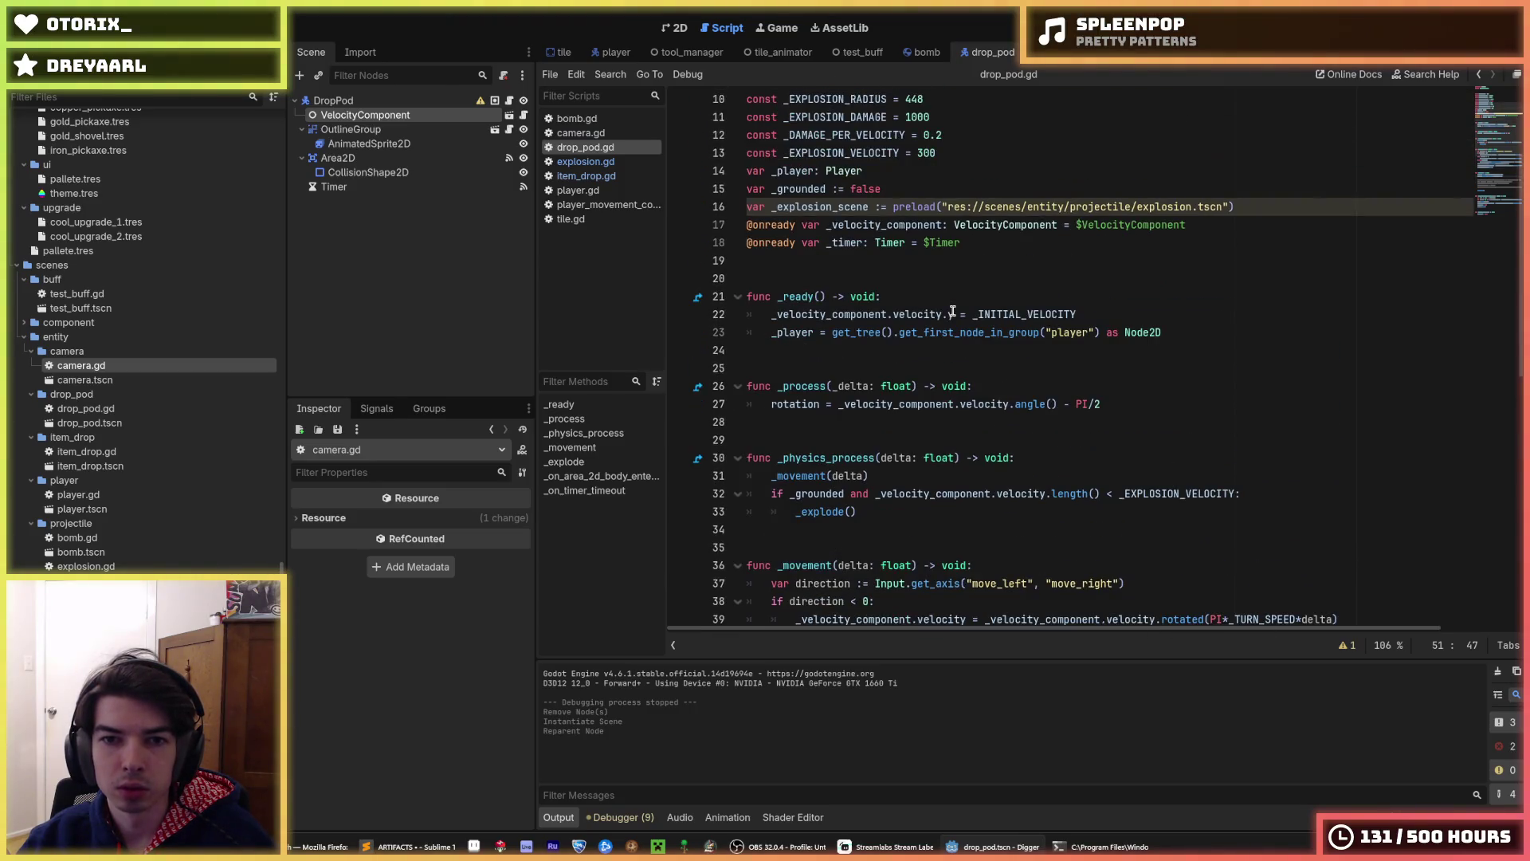
{"action": "double_click", "coordinate": [793, 172]}
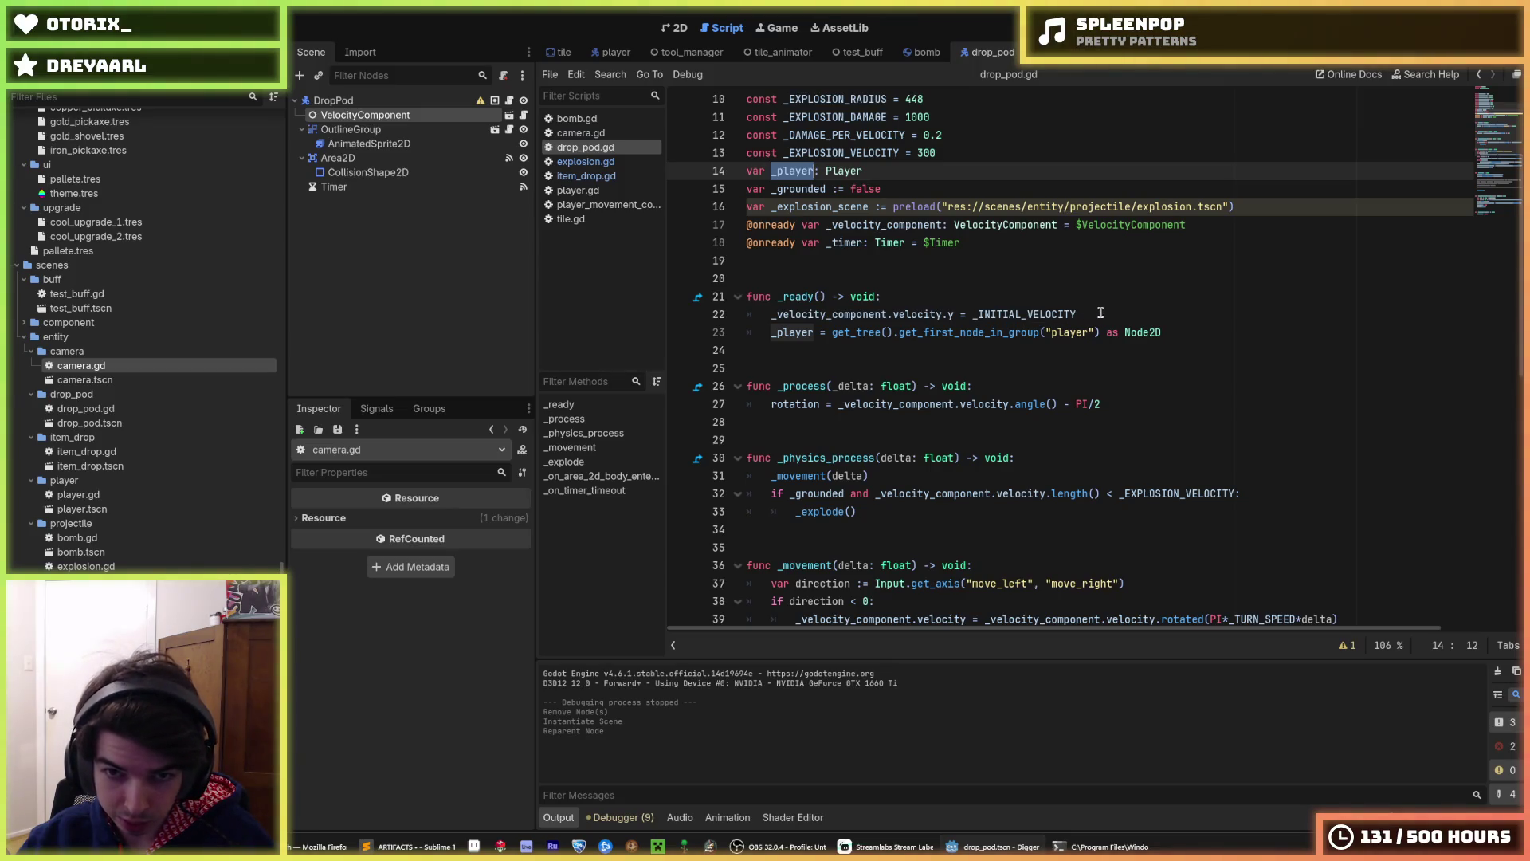
{"action": "scroll", "coordinate": [1101, 313], "scroll_direction": "down", "scroll_amount": 5}
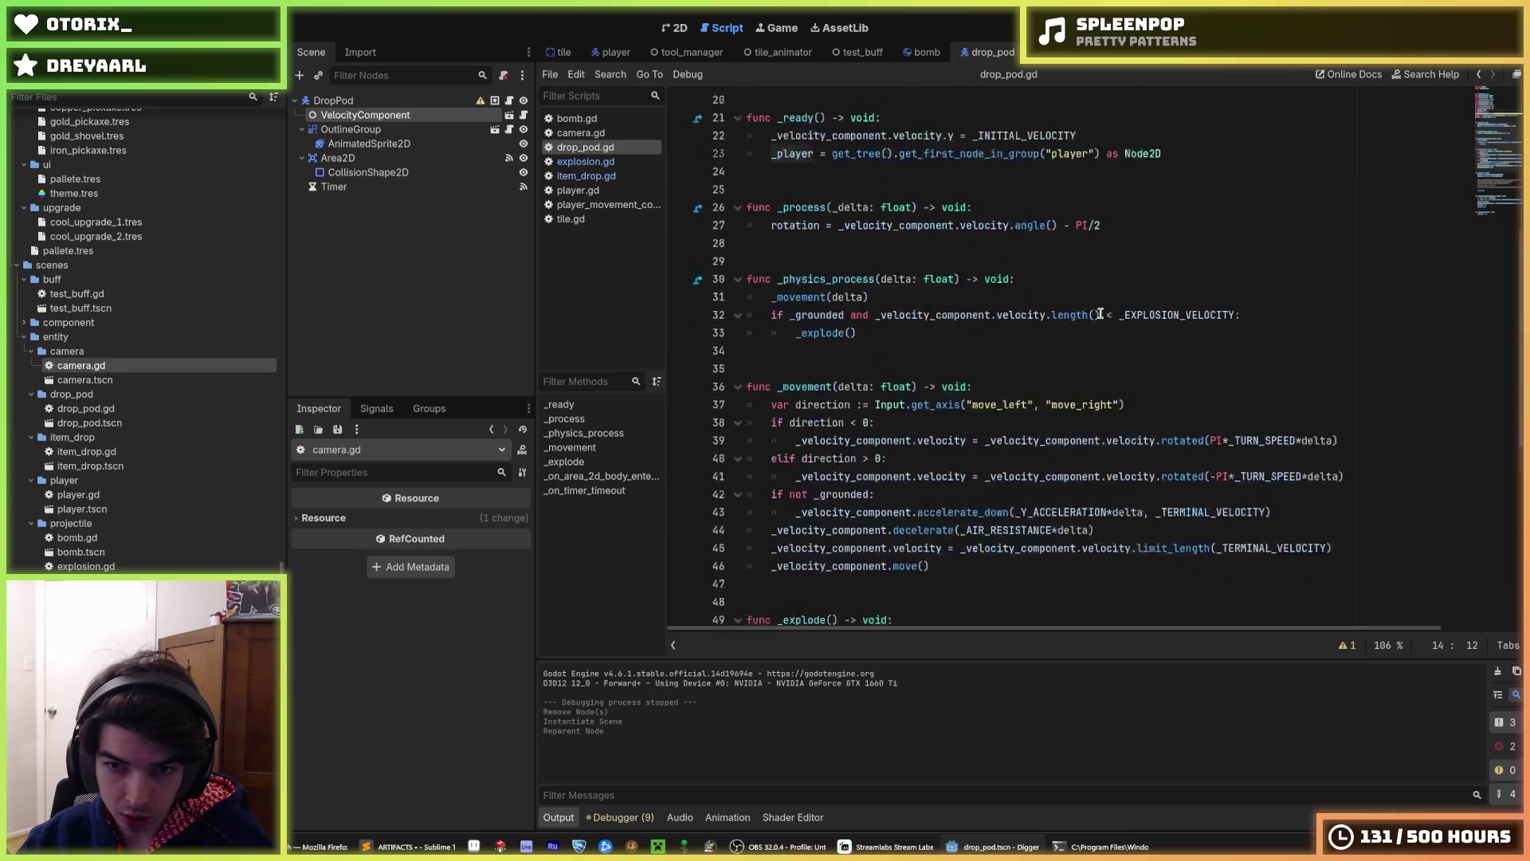
{"action": "scroll", "coordinate": [1013, 295], "scroll_direction": "up", "scroll_amount": 3}
{"action": "left_click", "coordinate": [921, 401]}
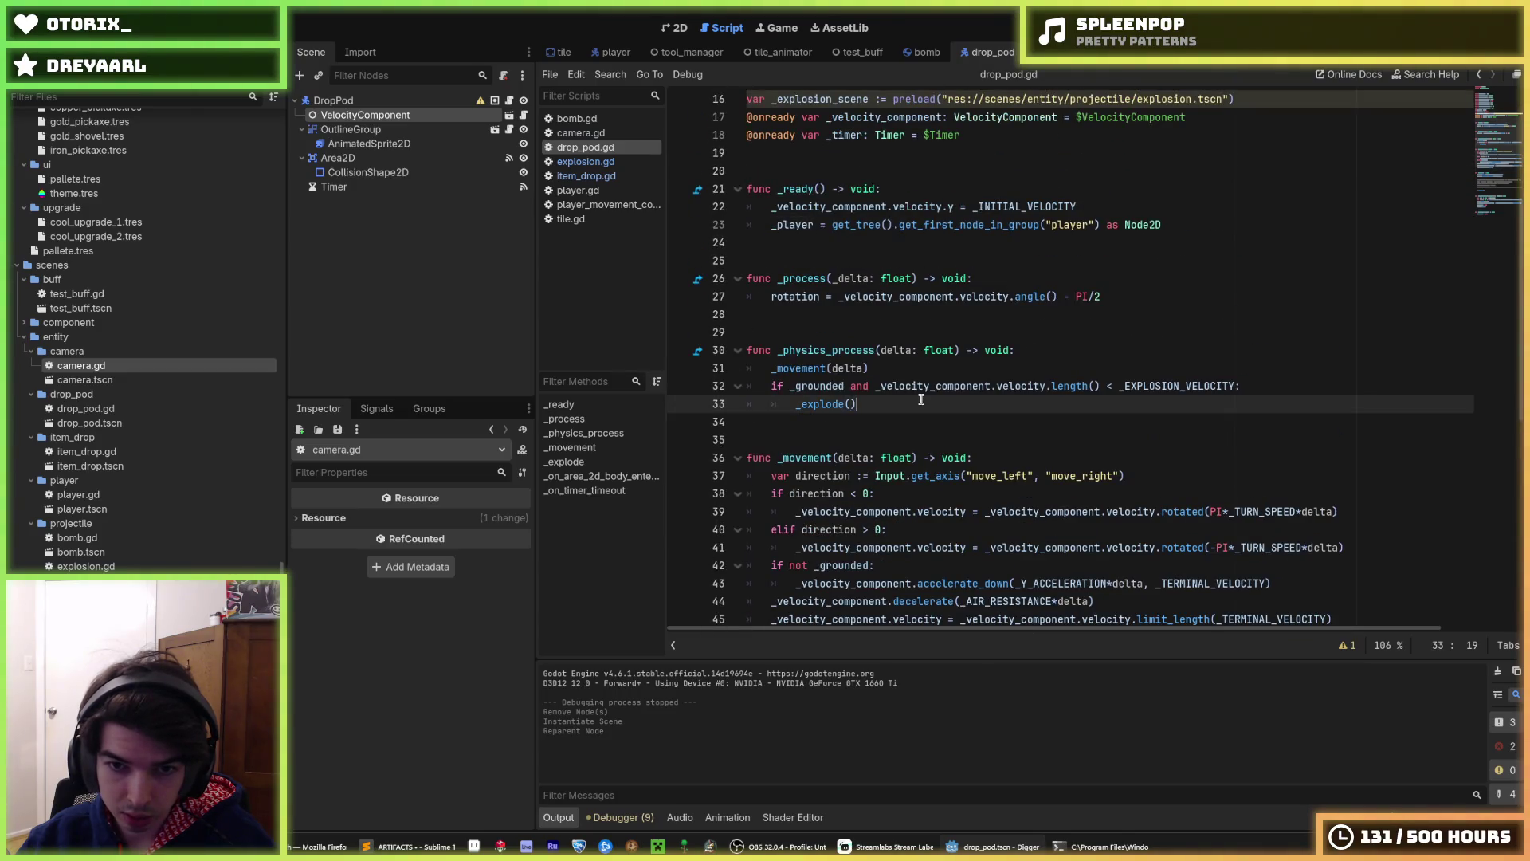
{"action": "key", "text": "Return"}
{"action": "type", "text": "_player.po"}
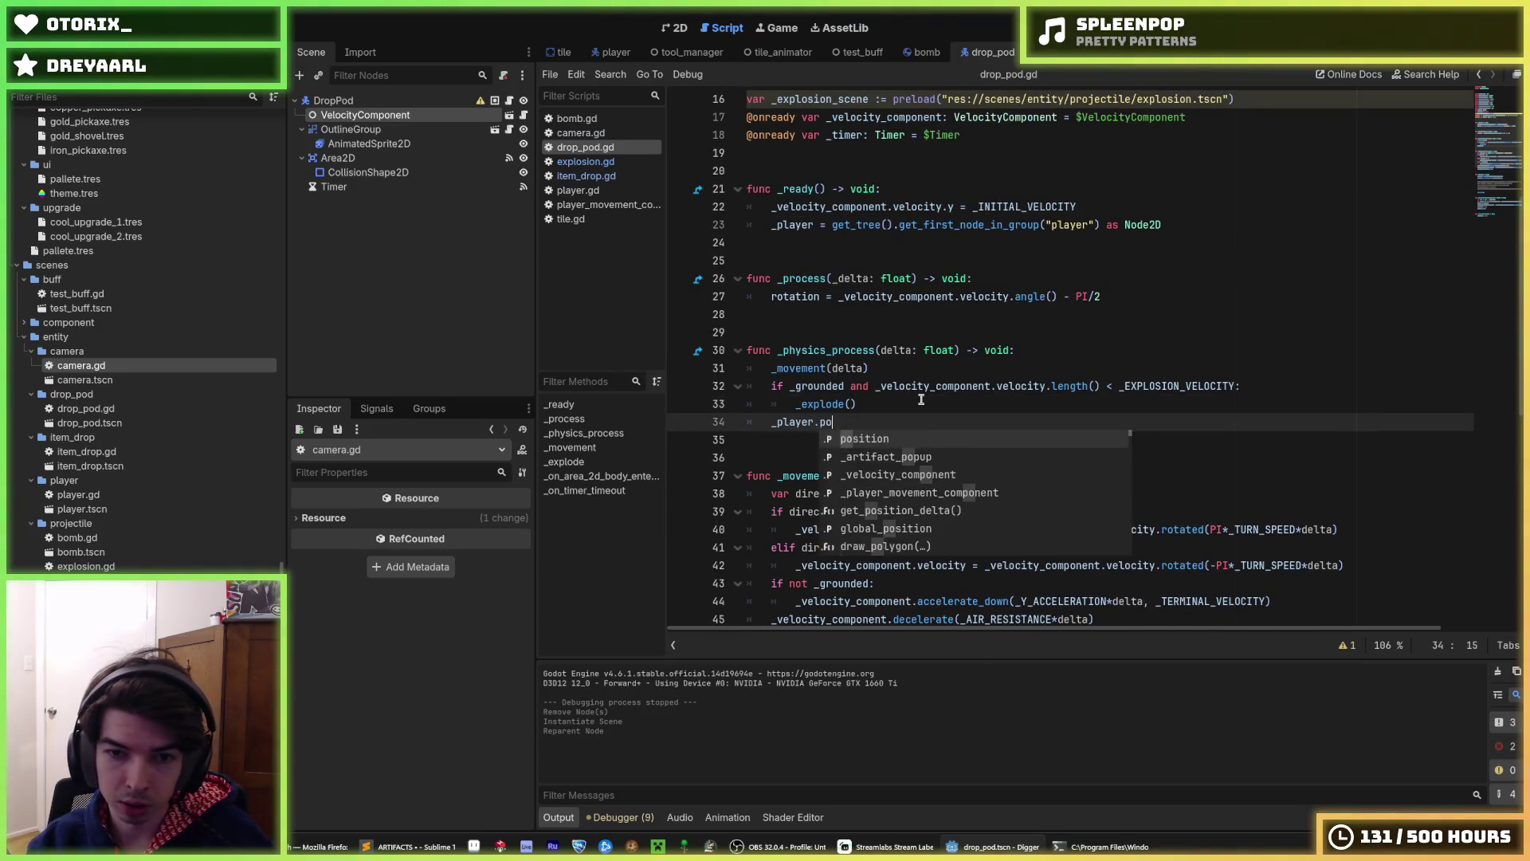
{"action": "type", "text": "sition = position = posit"}
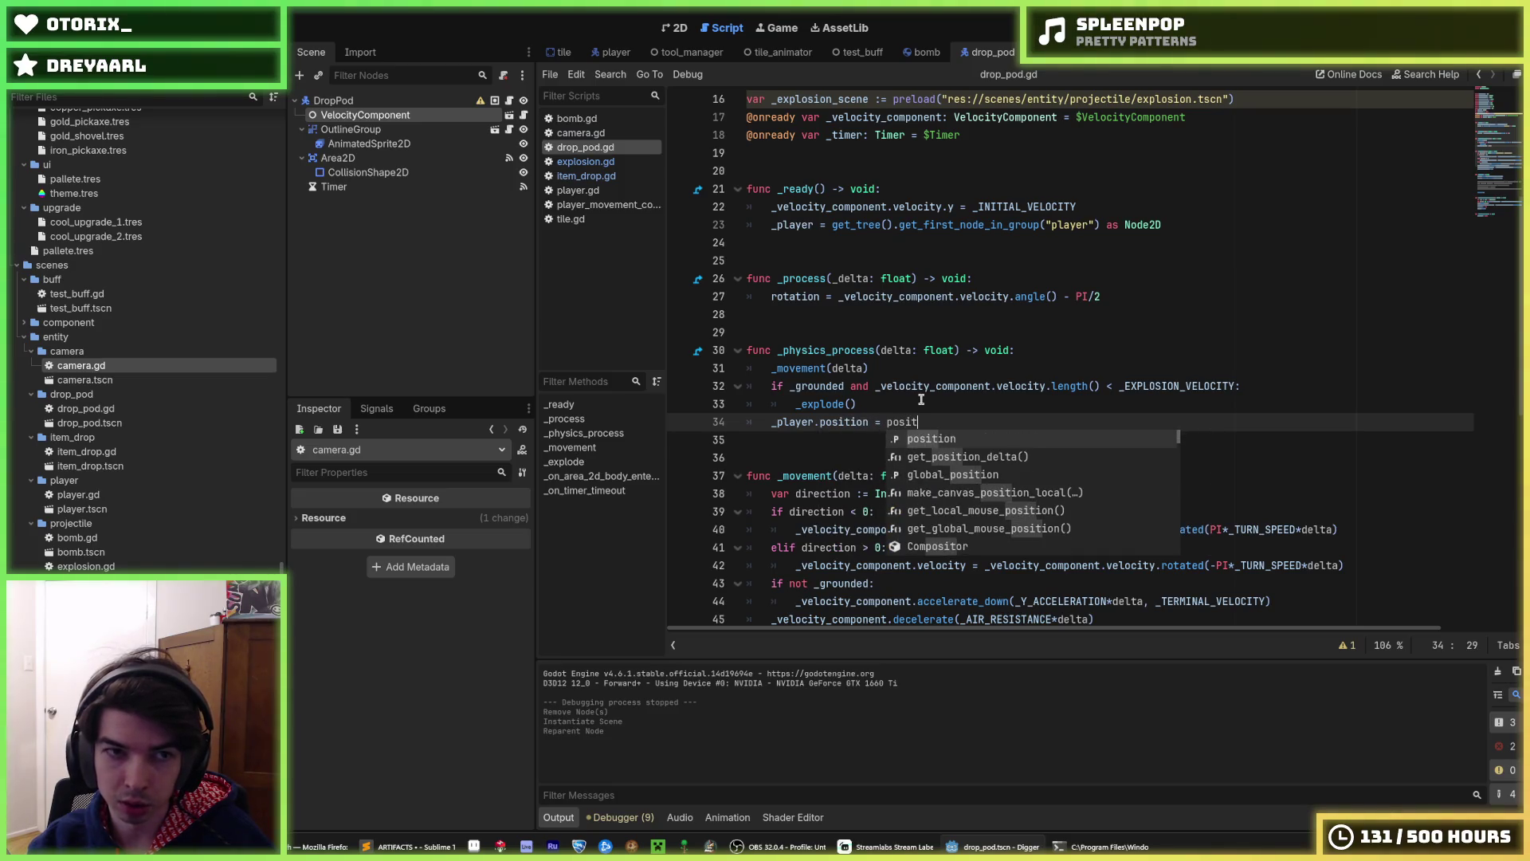
{"action": "left_click", "coordinate": [957, 361]}
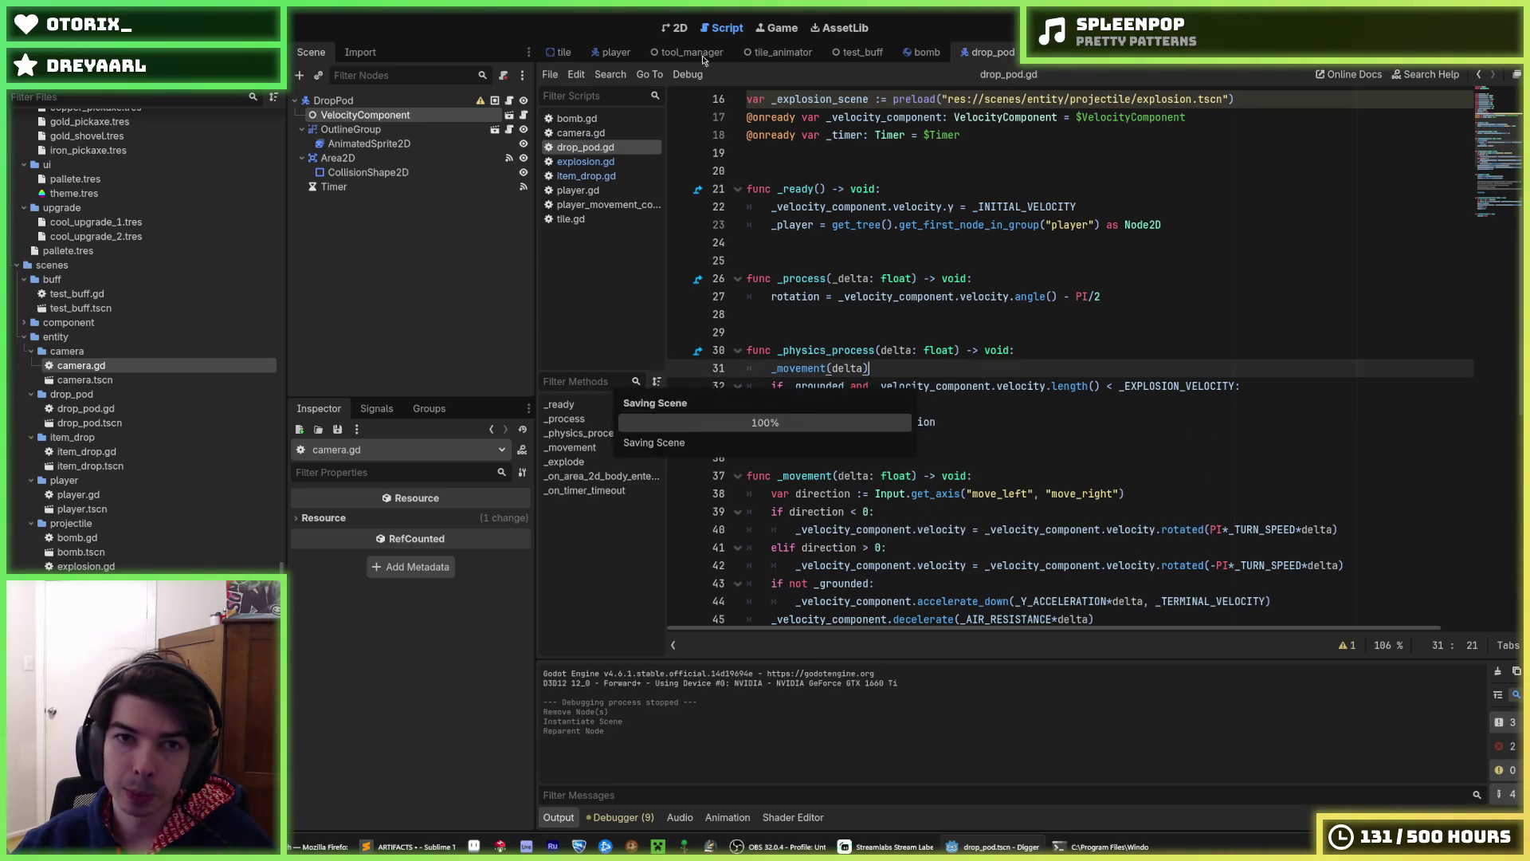
- Remove the global_rotation = 0 line from eject() in player.gd
{"action": "left_click", "coordinate": [613, 53]}
{"action": "scroll", "coordinate": [860, 353], "scroll_direction": "down", "scroll_amount": 9}
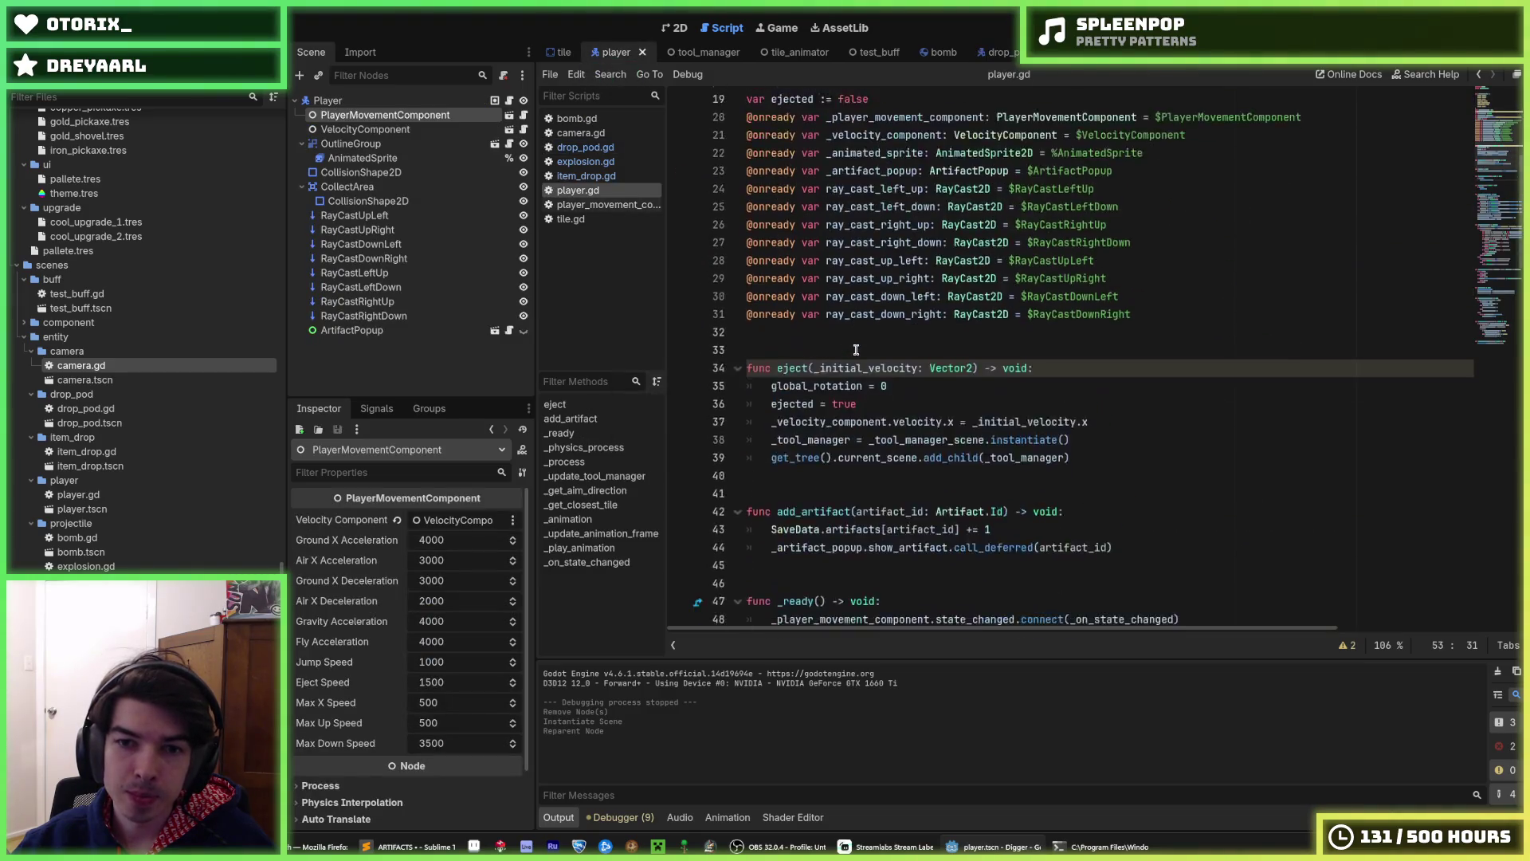
{"action": "left_click", "coordinate": [881, 241]}
{"action": "key", "text": "Down"}
{"action": "key", "text": "Down"}
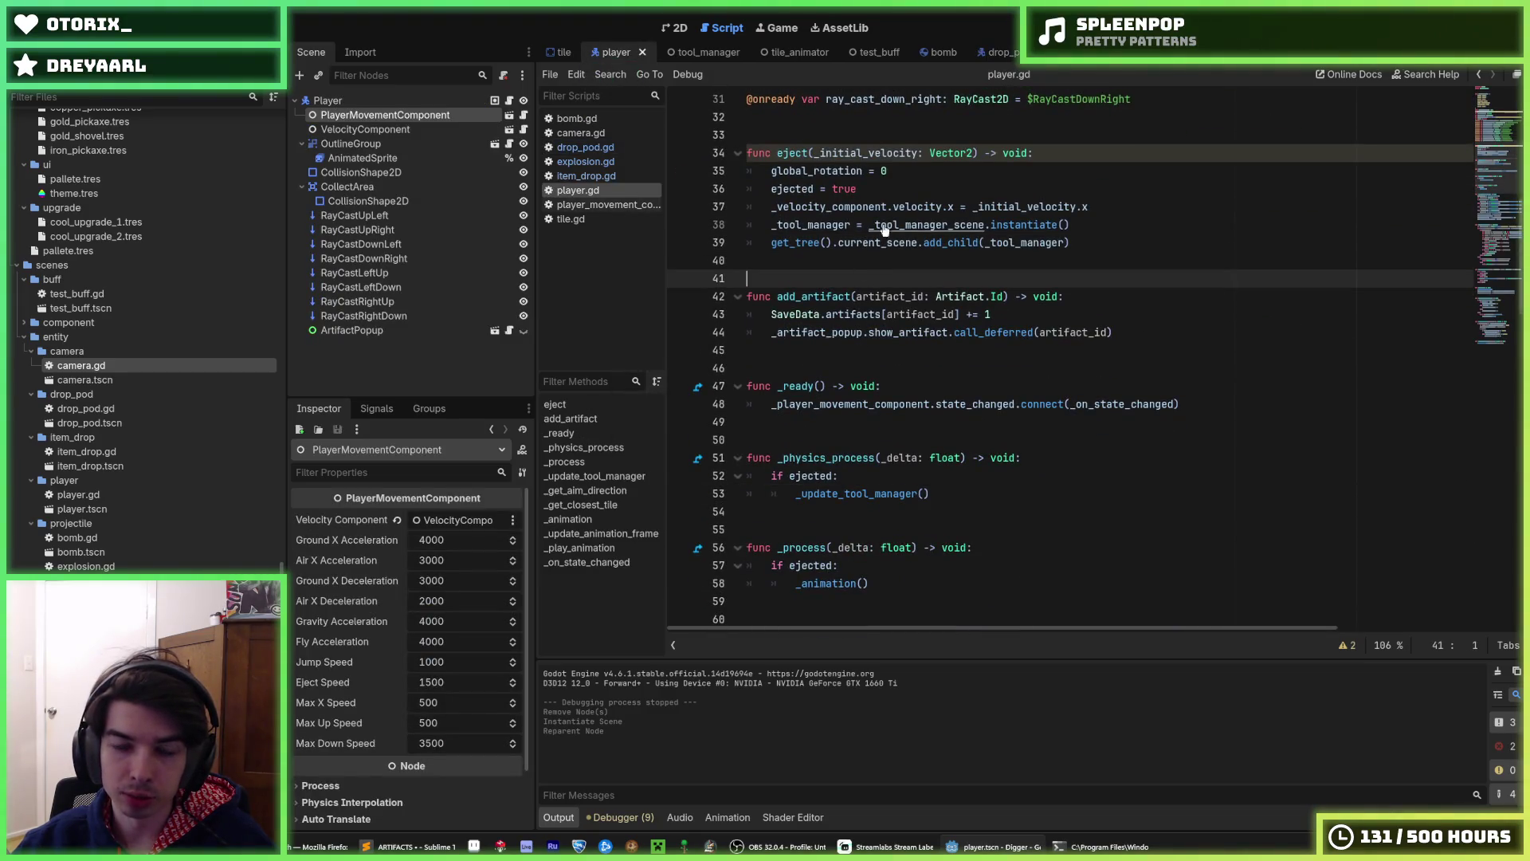
{"action": "left_click_drag", "start_coordinate": [928, 173], "coordinate": [1106, 156]}
{"action": "key", "text": "BackSpace"}
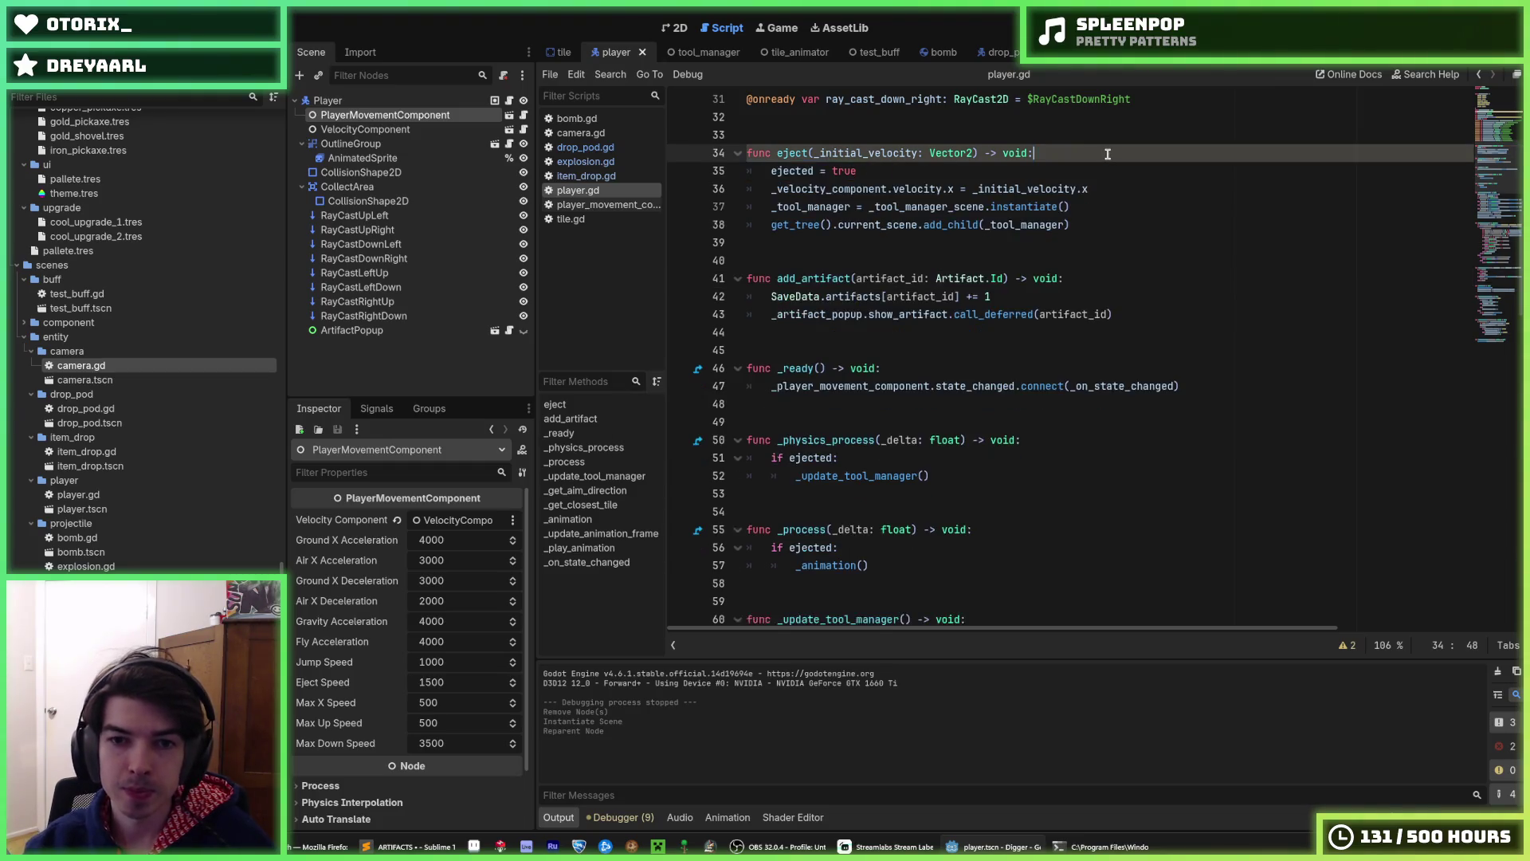
{"action": "scroll", "coordinate": [1083, 366], "scroll_direction": "down", "scroll_amount": 3}
{"action": "scroll", "coordinate": [1136, 319], "scroll_direction": "up", "scroll_amount": 4}
{"action": "scroll", "coordinate": [1137, 318], "scroll_direction": "up", "scroll_amount": 3}
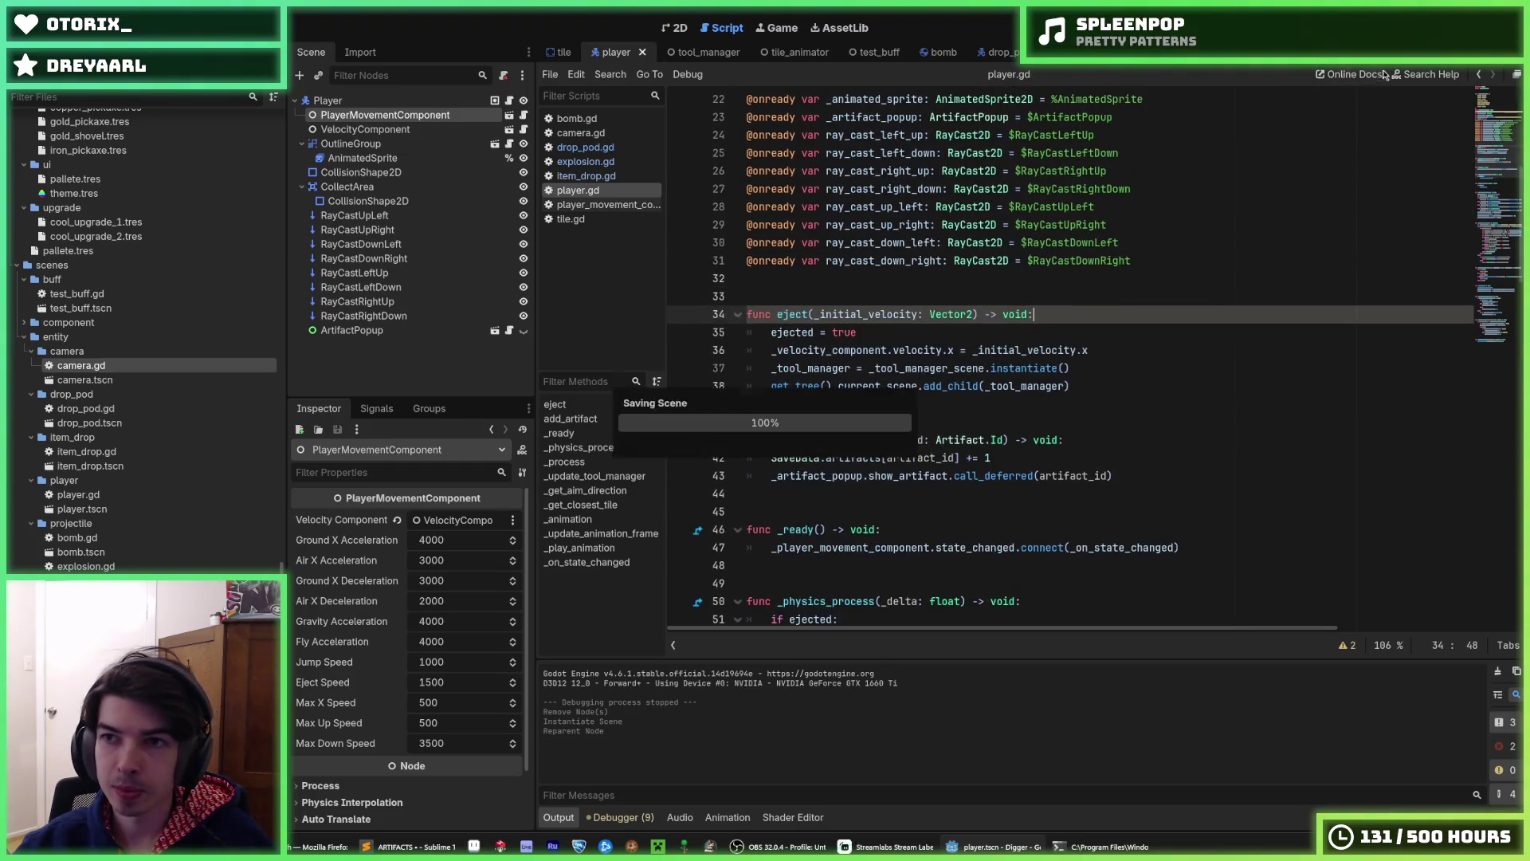
{"action": "left_click", "coordinate": [992, 52]}
{"action": "left_click", "coordinate": [741, 314]}
{"action": "key", "text": "F5"}
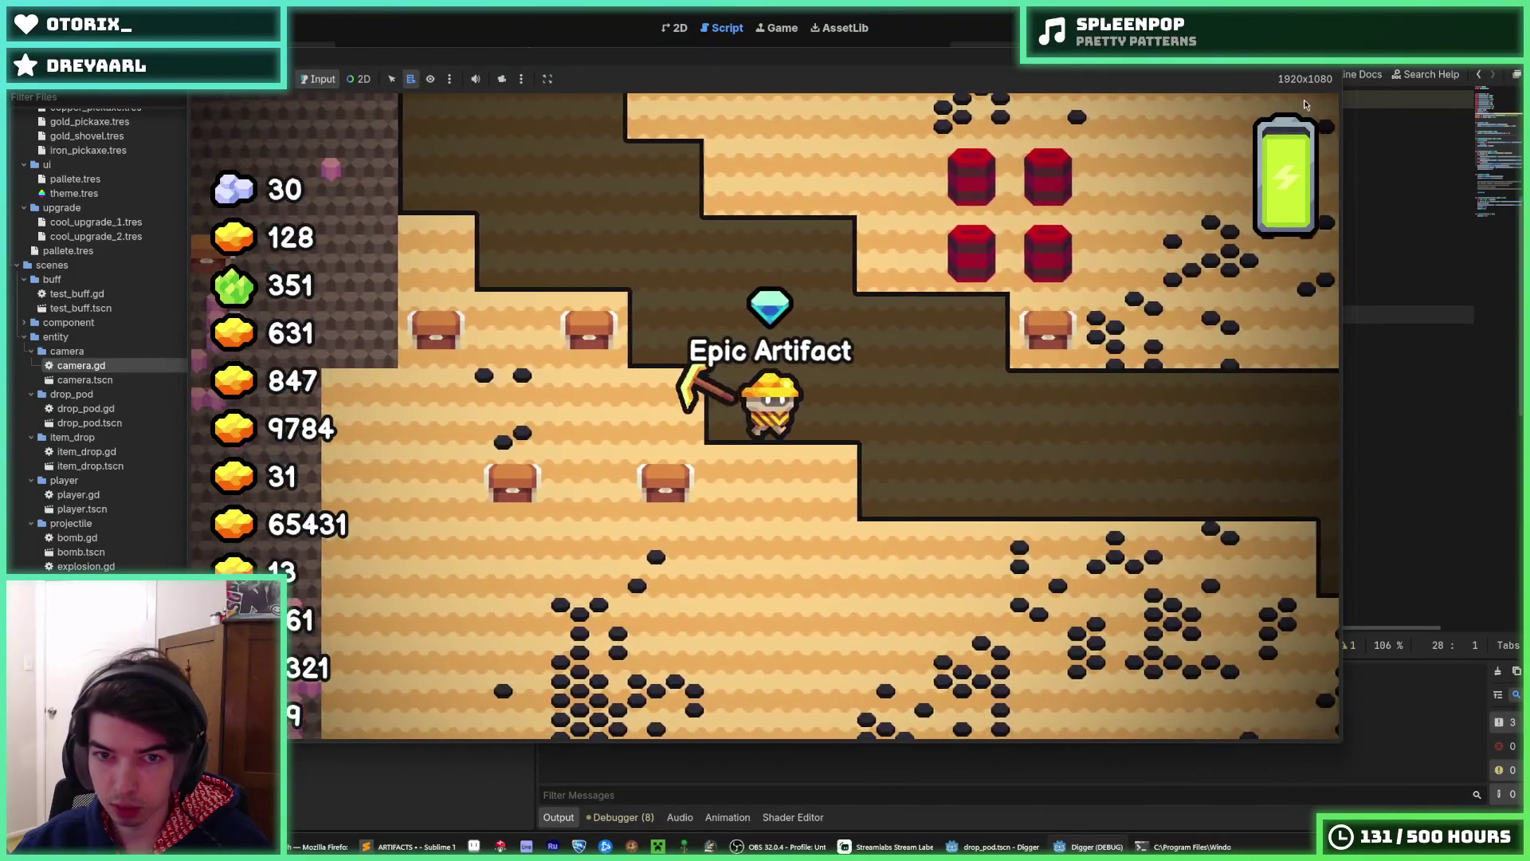
{"action": "key", "text": "F8"}
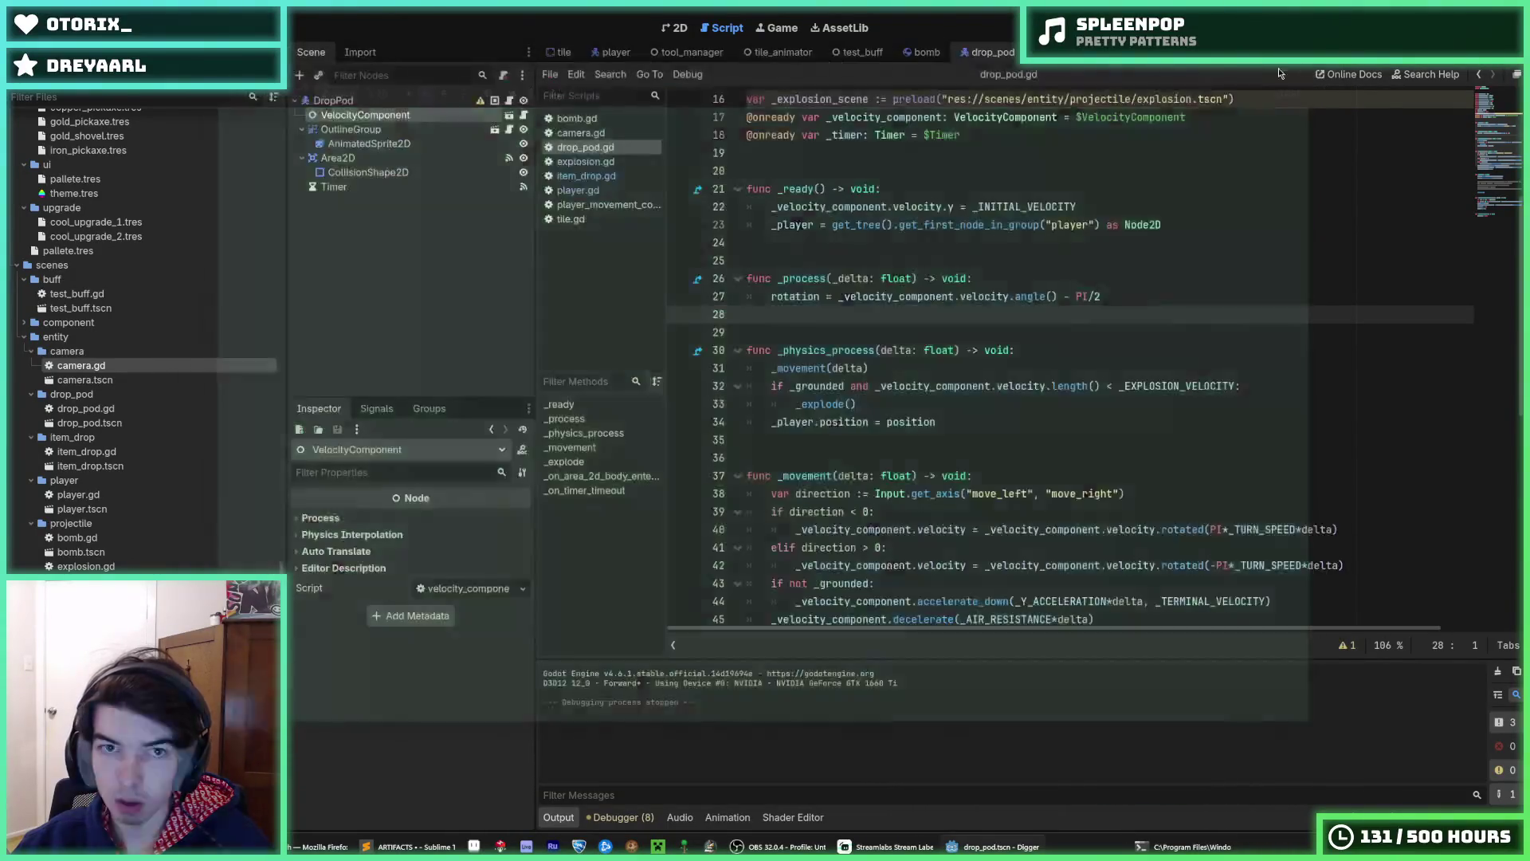
- Set the DropPod root node's Z Index to 1 in the drop_pod scene and run the game with F5
{"action": "left_click", "coordinate": [560, 53]}
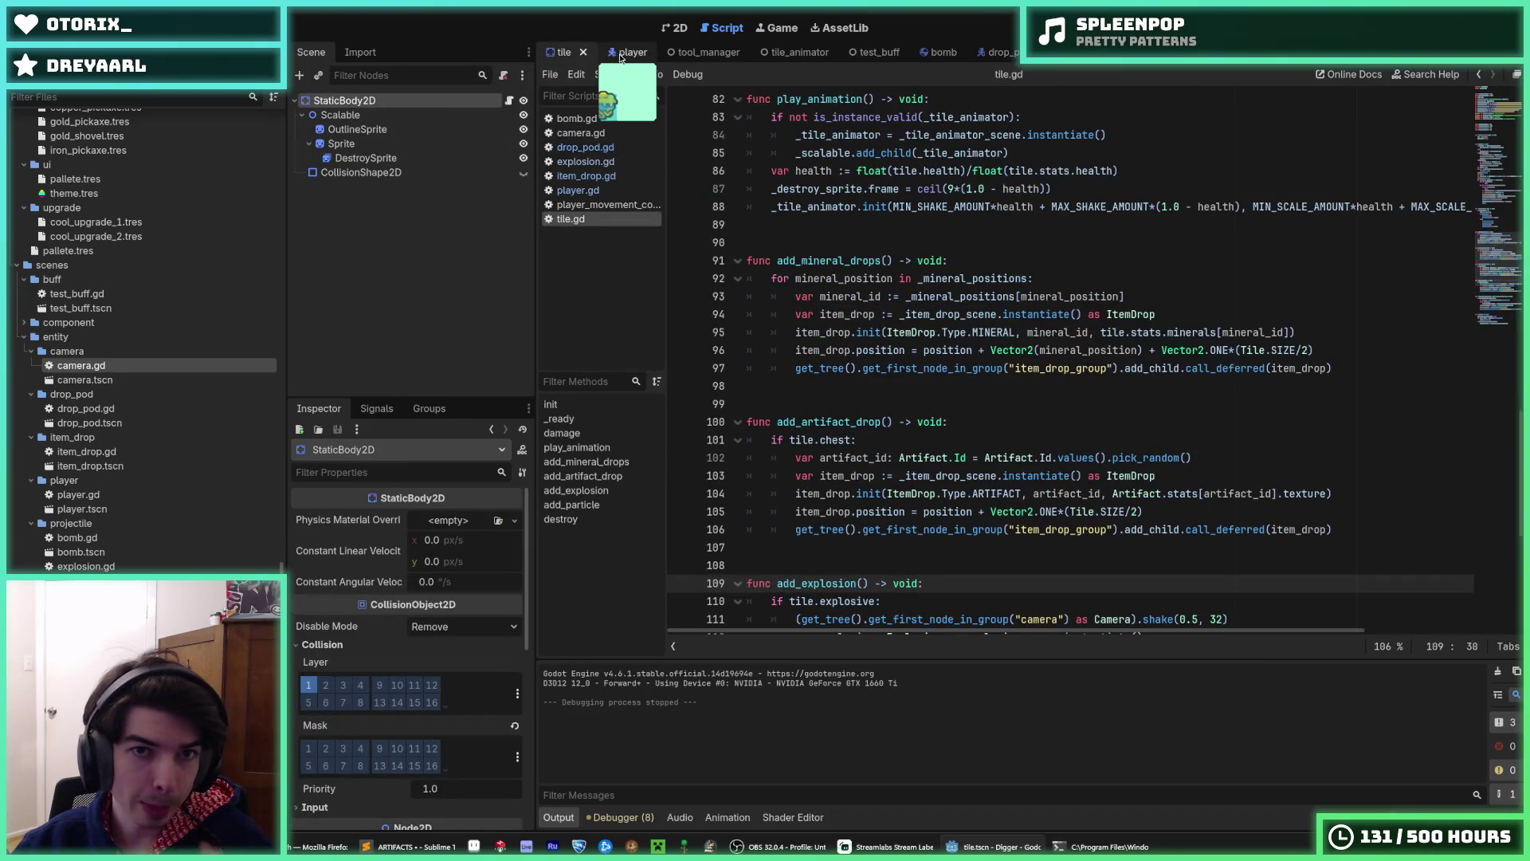
{"action": "left_click", "coordinate": [677, 27]}
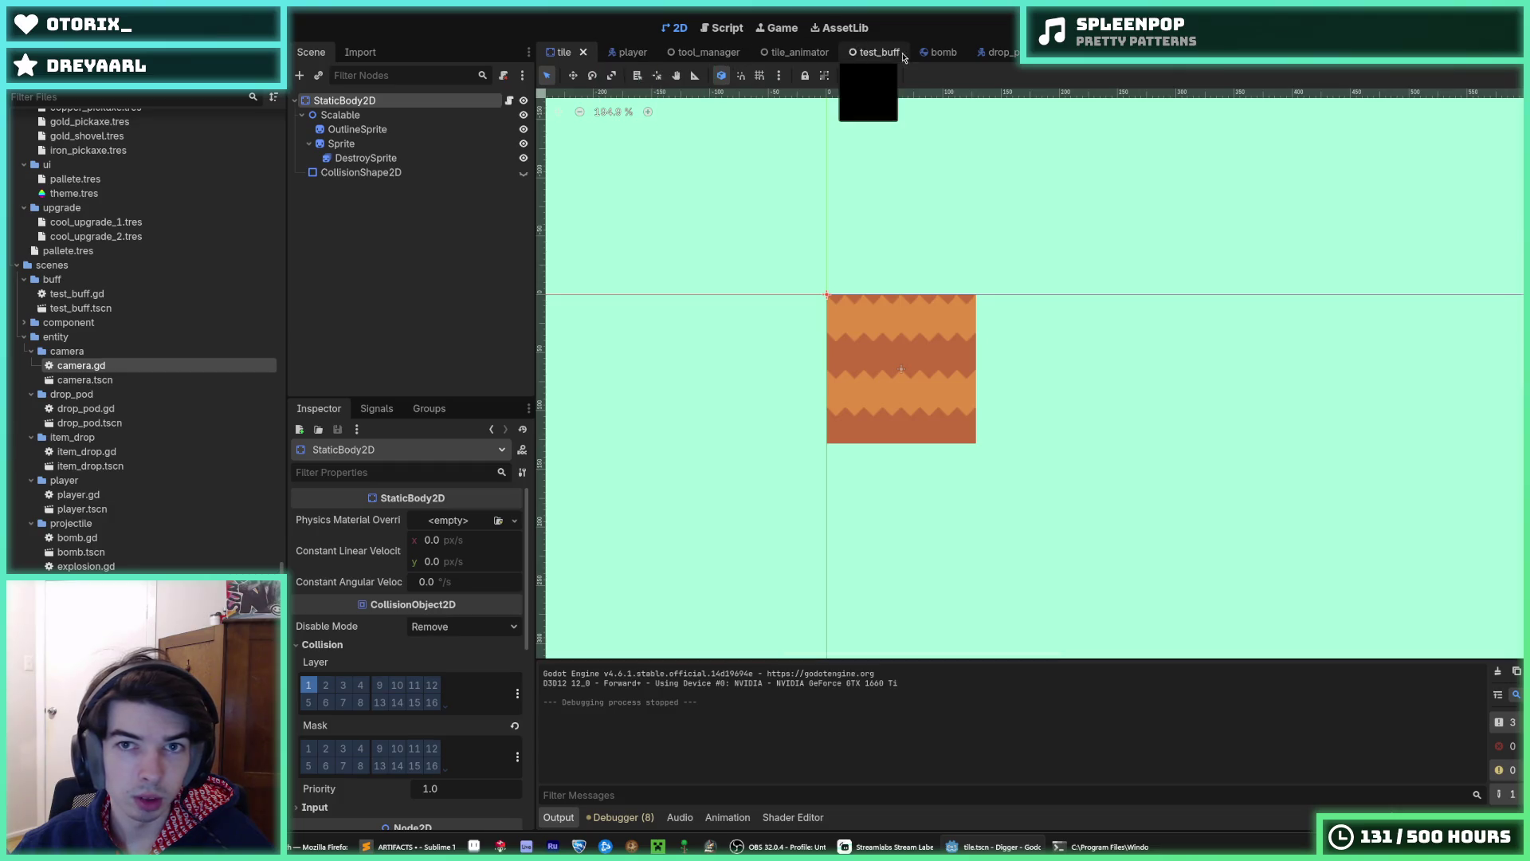
{"action": "left_click", "coordinate": [996, 53]}
{"action": "left_click", "coordinate": [367, 101]}
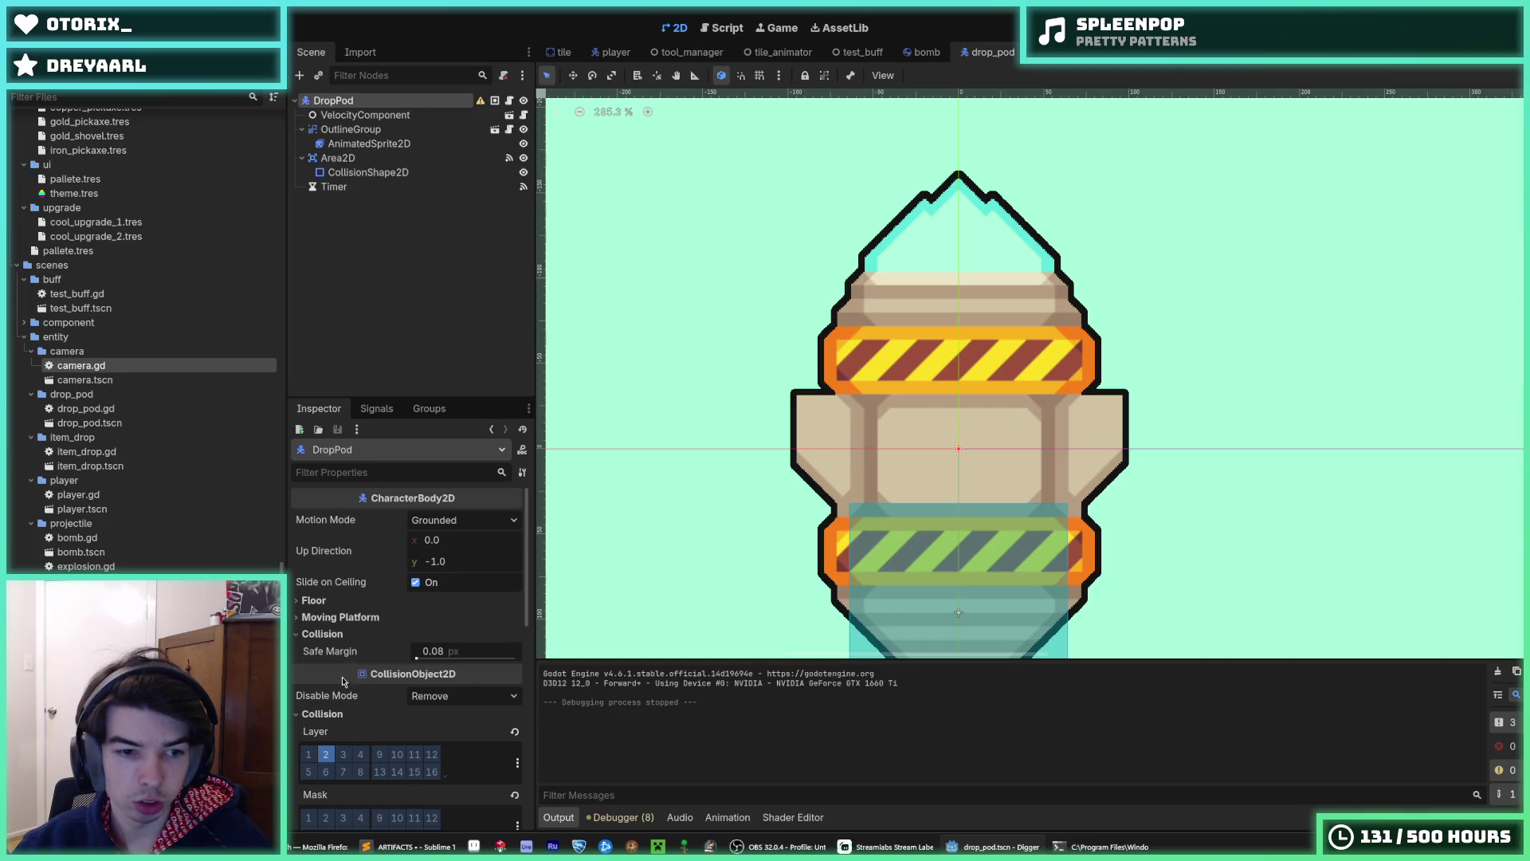
{"action": "left_click", "coordinate": [333, 714]}
{"action": "scroll", "coordinate": [340, 746], "scroll_direction": "down", "scroll_amount": 5}
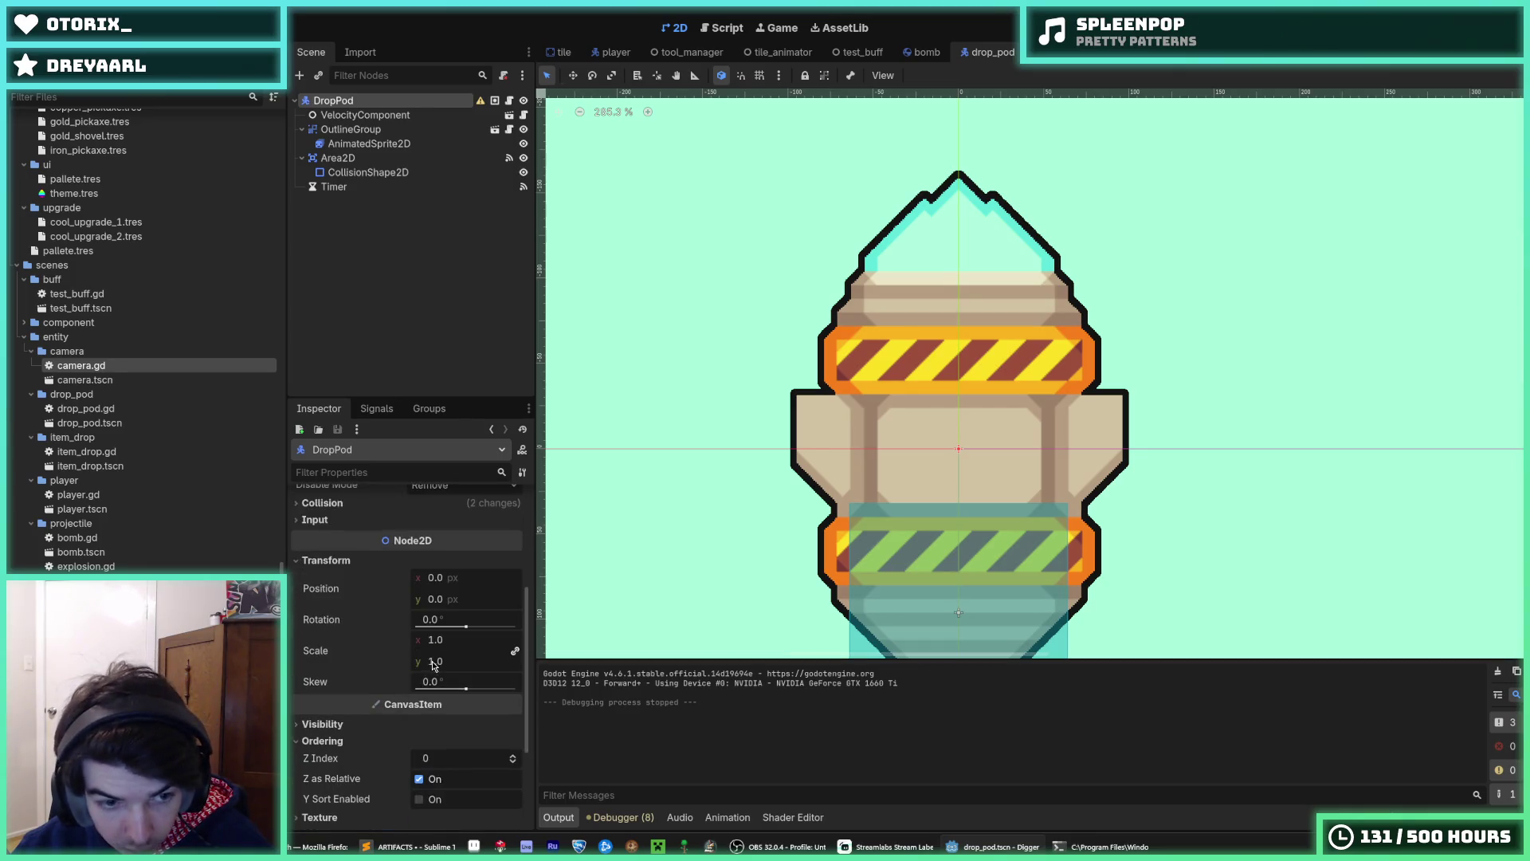
{"action": "type", "text": "-1"}
{"action": "key", "text": "Return"}
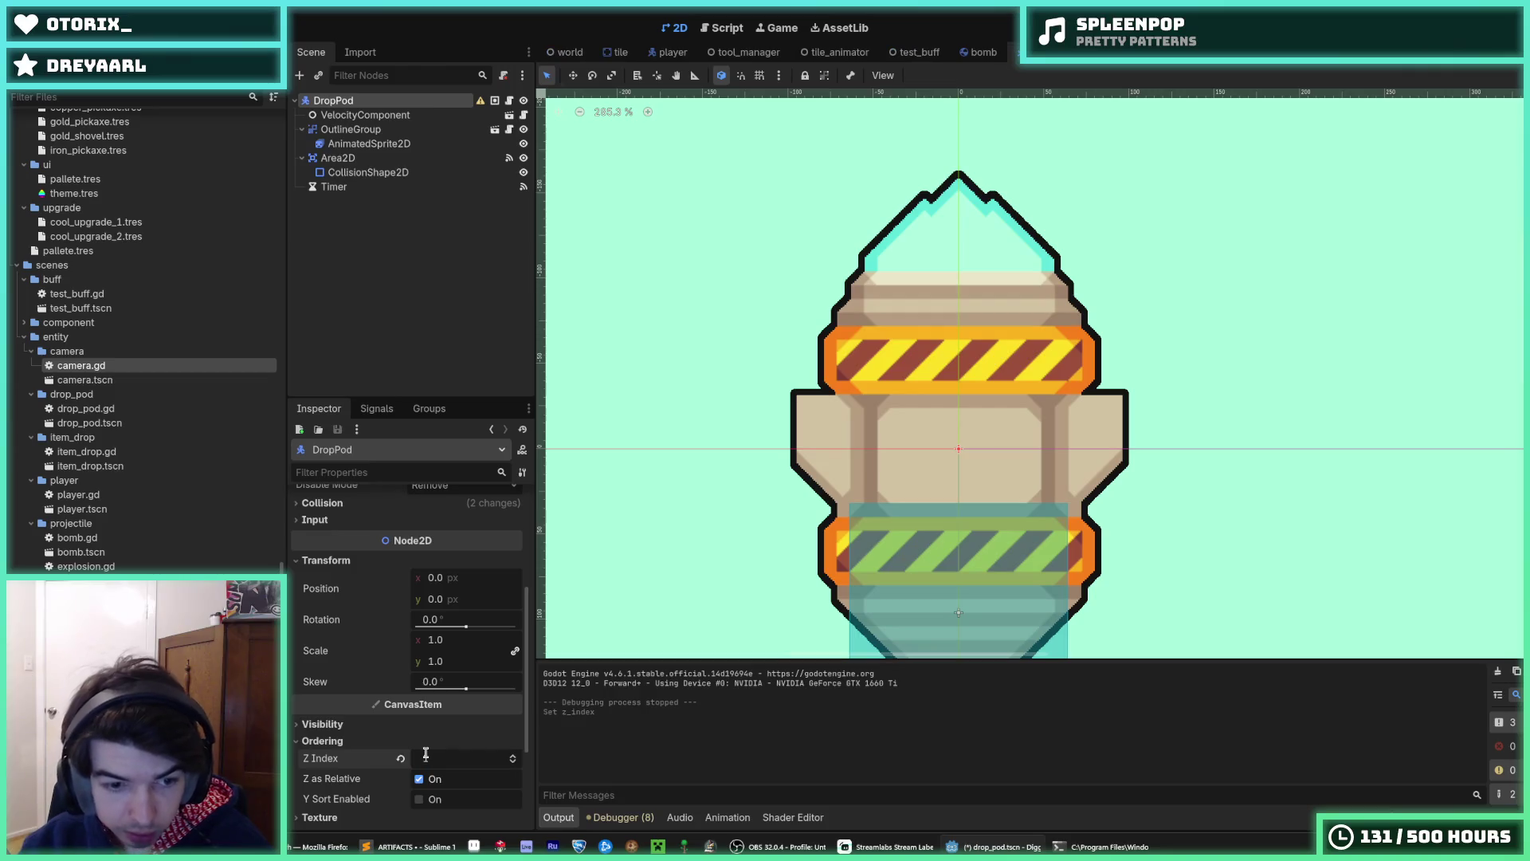
{"action": "key", "text": "F5"}
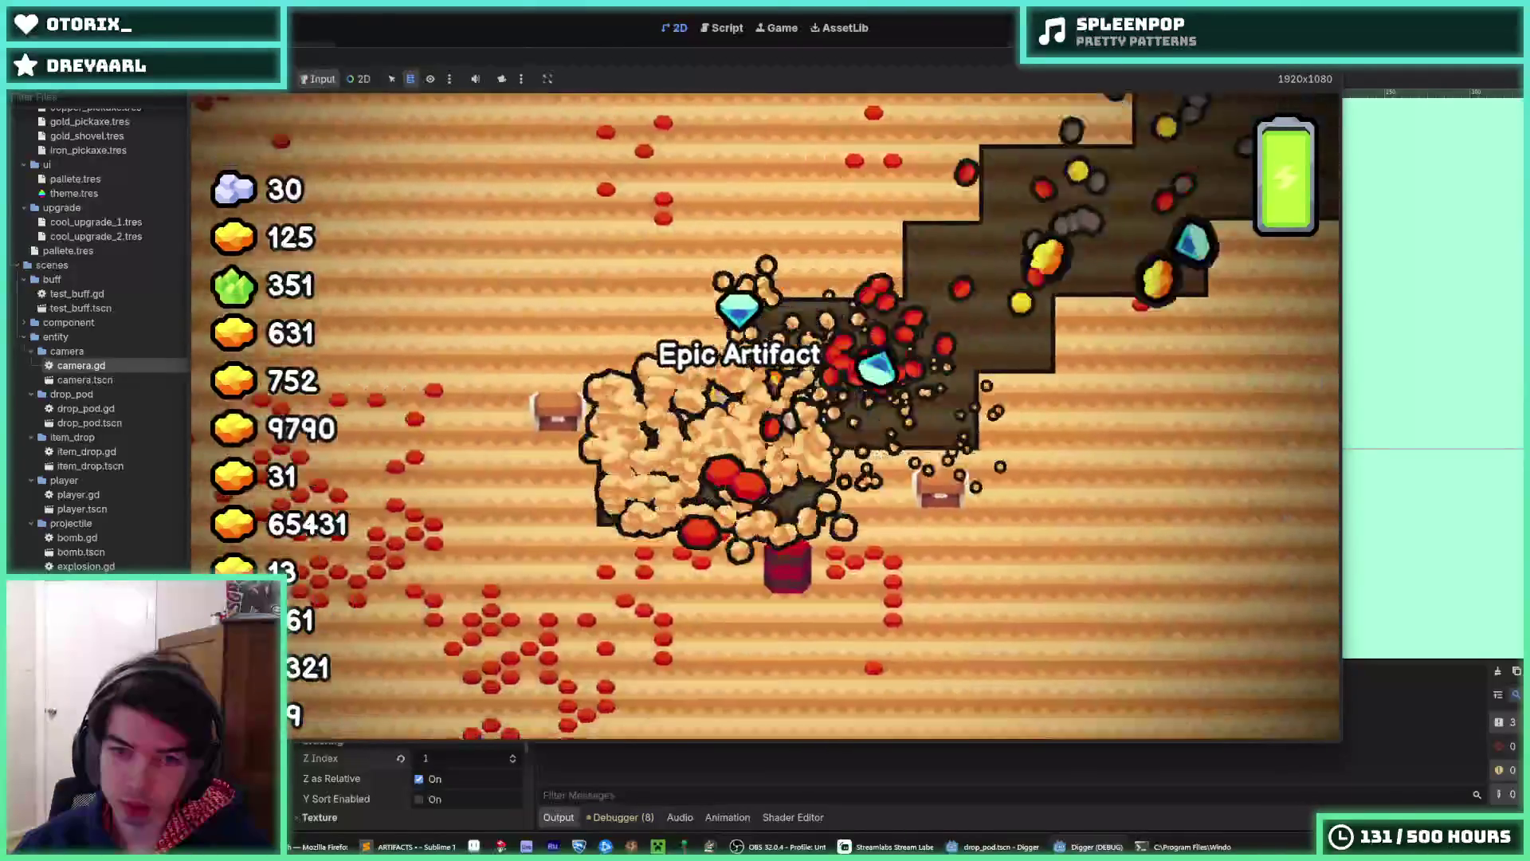
- Stop the test run, save the drop_pod scene, and relaunch the game twice with F5
{"action": "key", "text": "F8"}
{"action": "key", "text": "ctrl+s"}
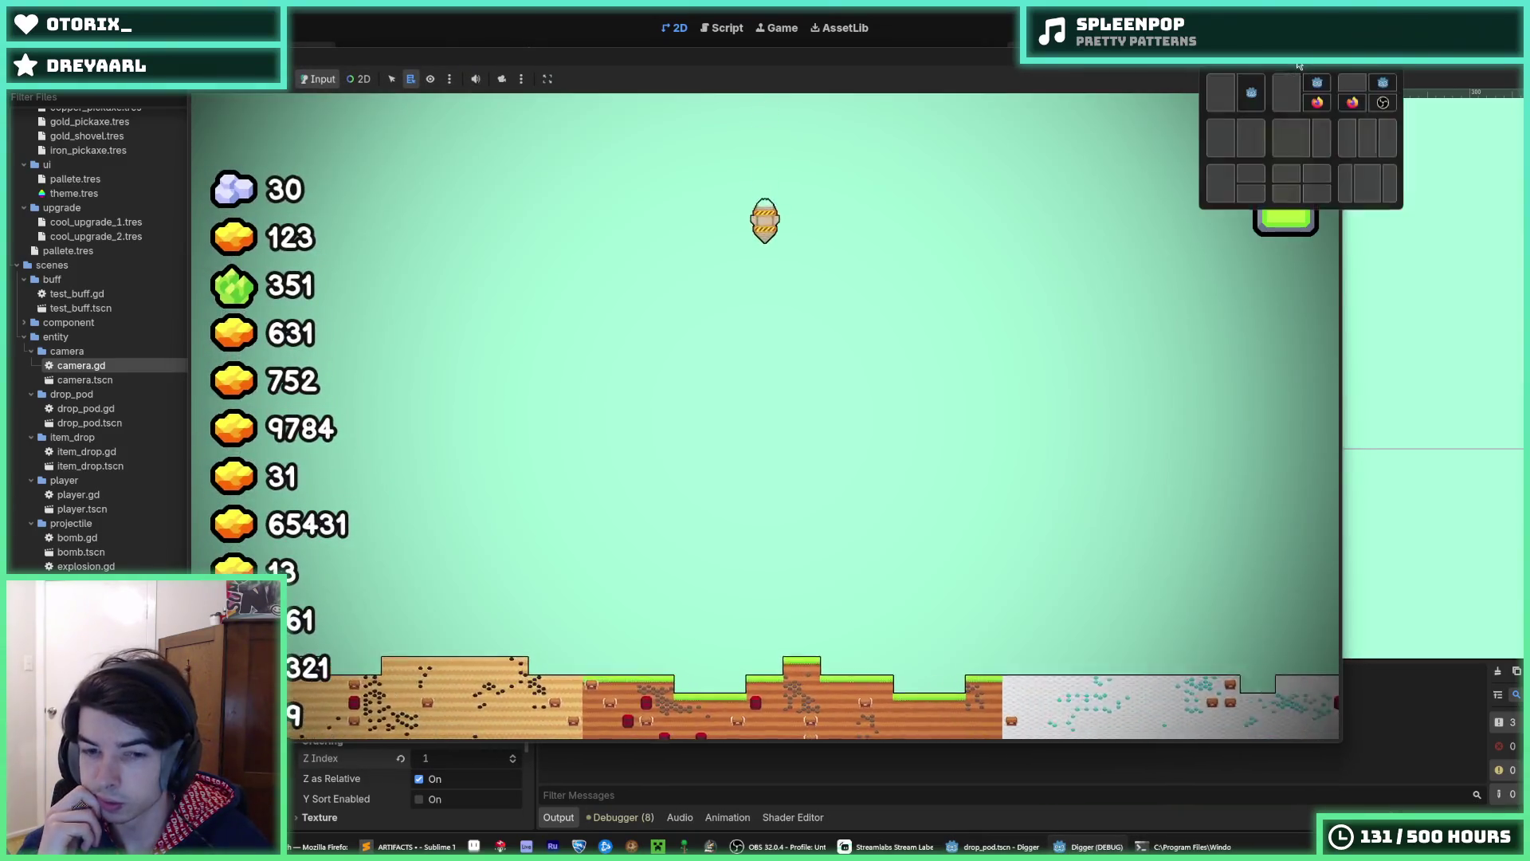
{"action": "mouse_move", "coordinate": [1300, 66]}
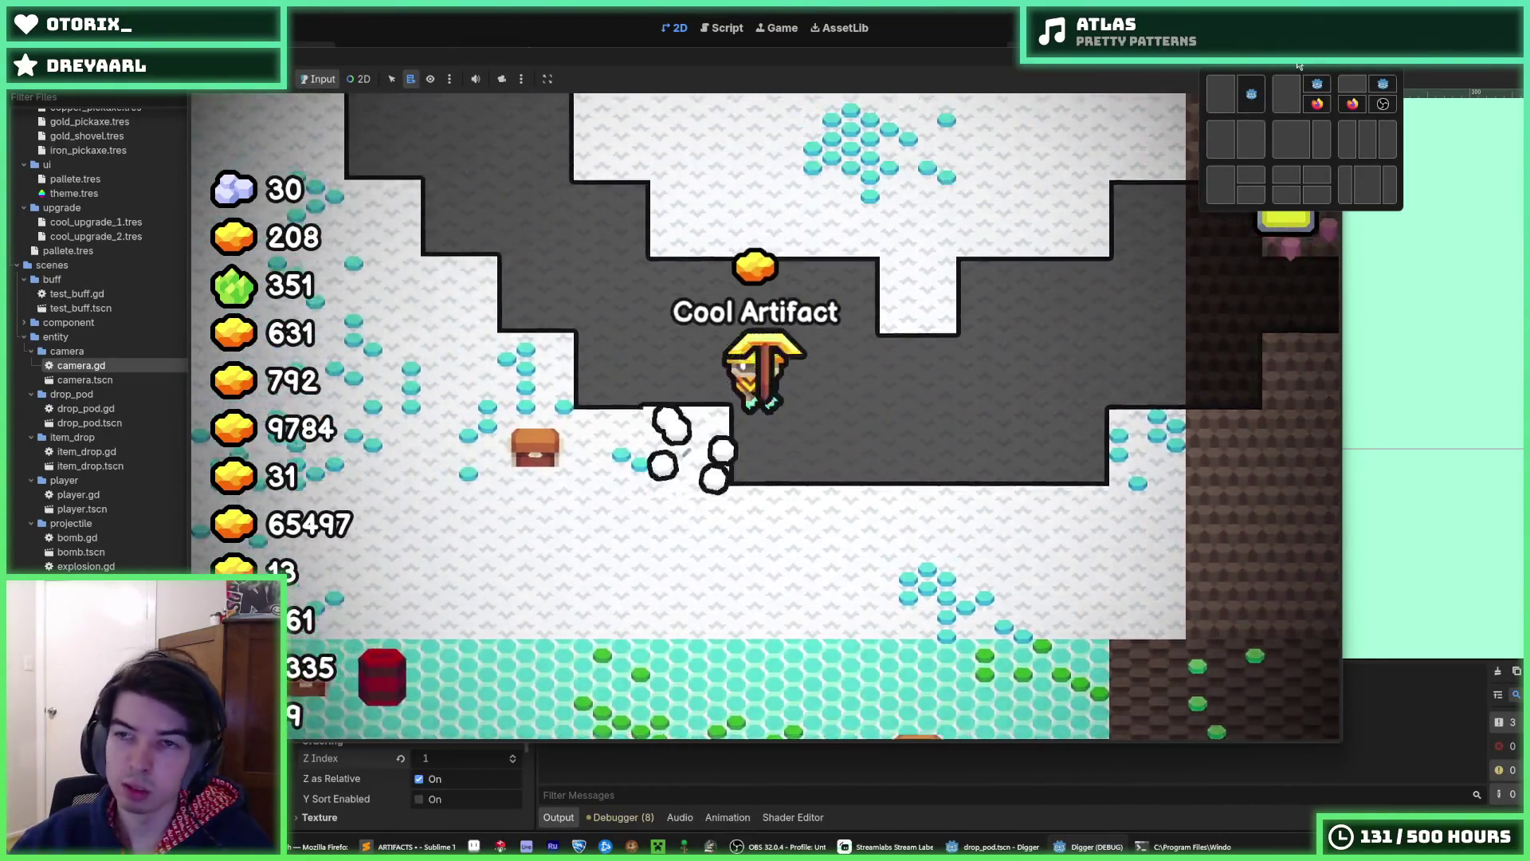
{"action": "key", "text": "F5"}
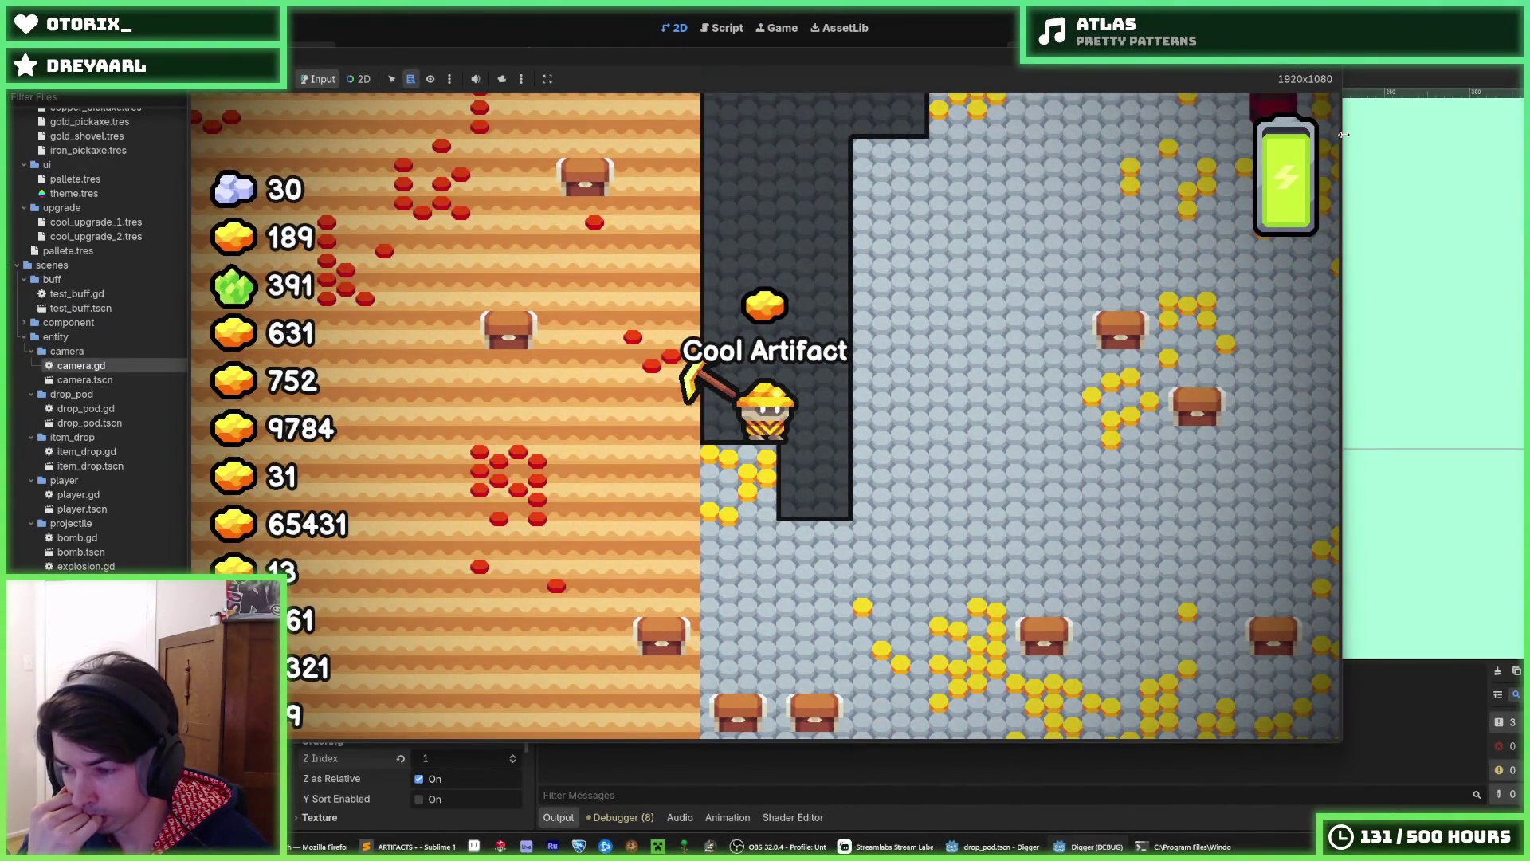
{"action": "key", "text": "F5"}
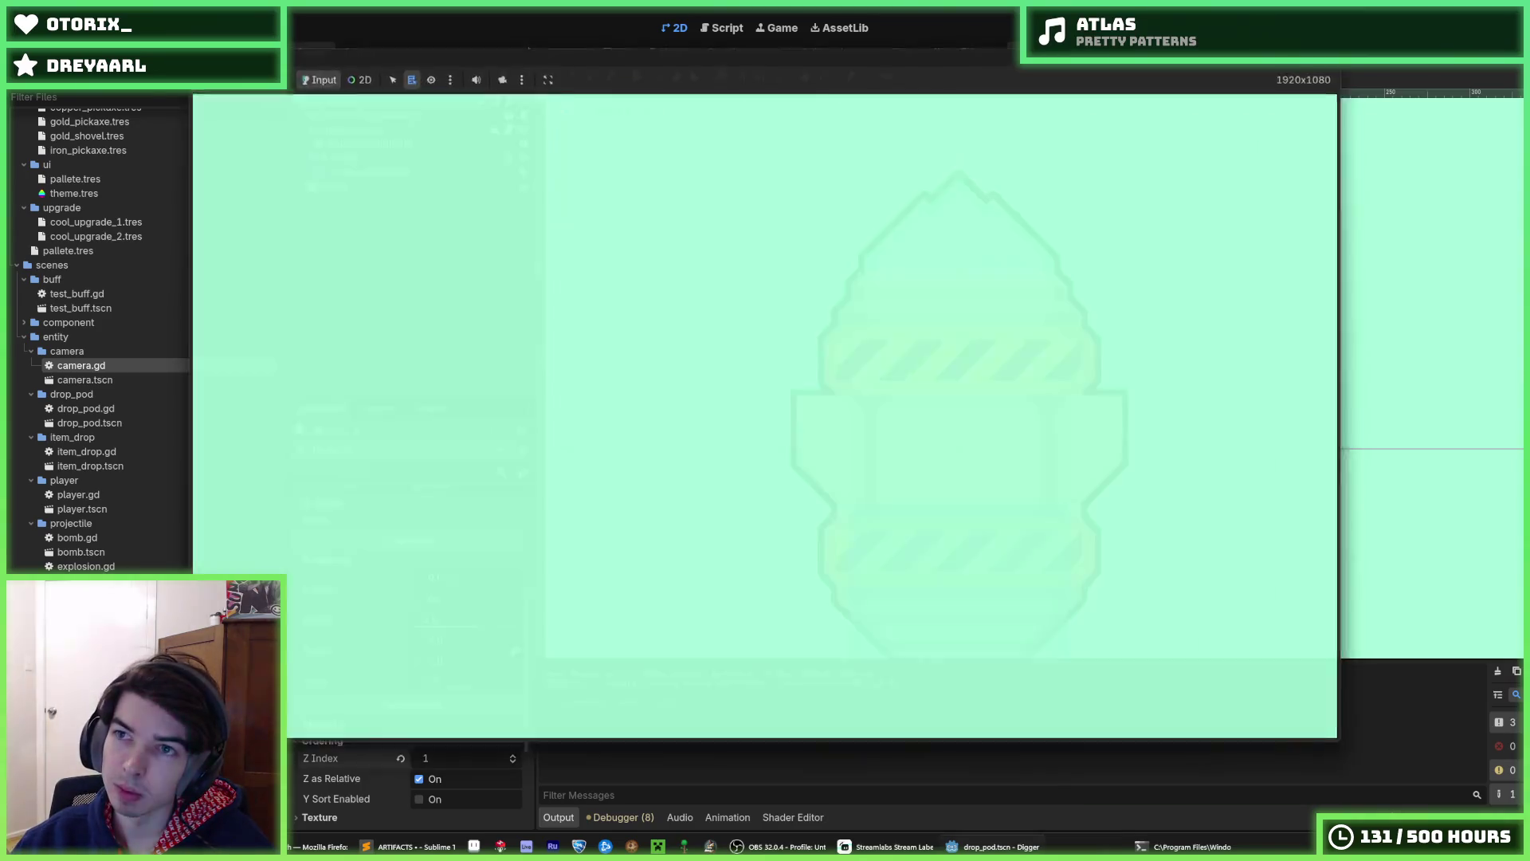
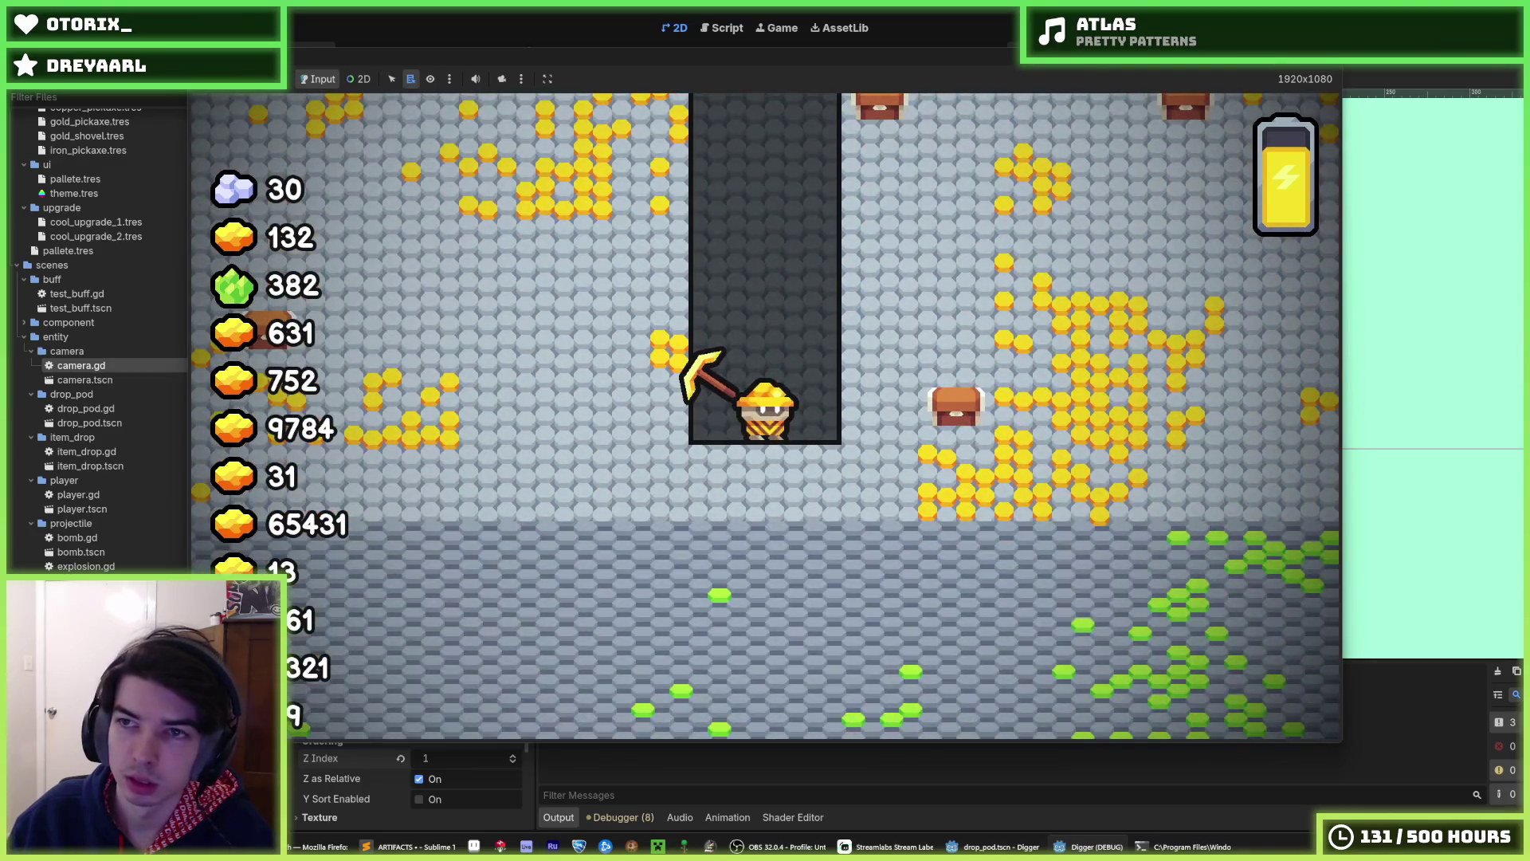
- Stop the game, rerun it twice for landing tests, then return to the DropPod scene
{"action": "key", "text": "F8"}
{"action": "key", "text": "F5"}
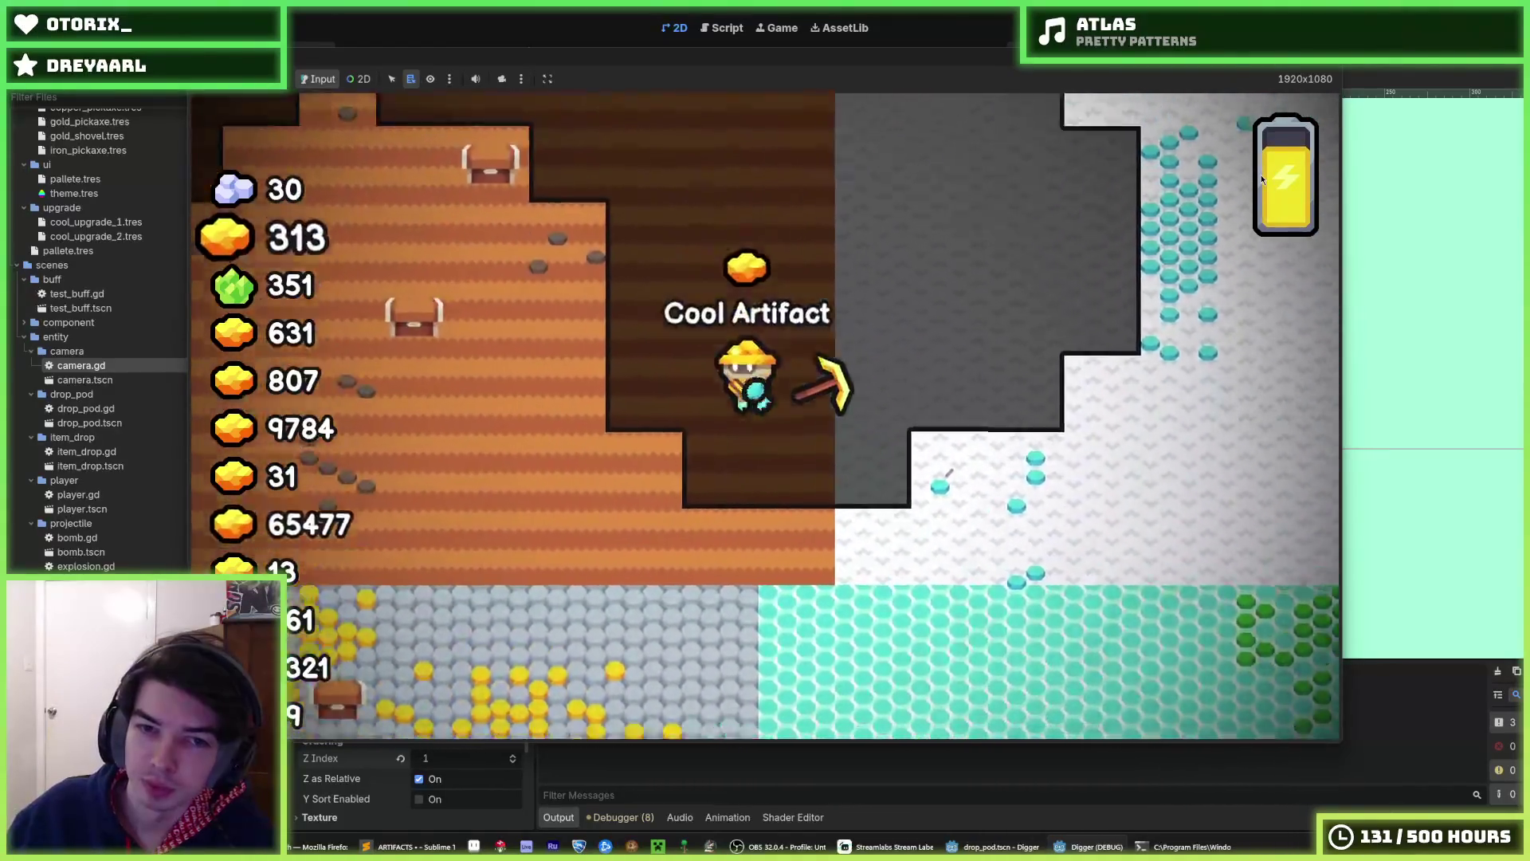
{"action": "key", "text": "F5"}
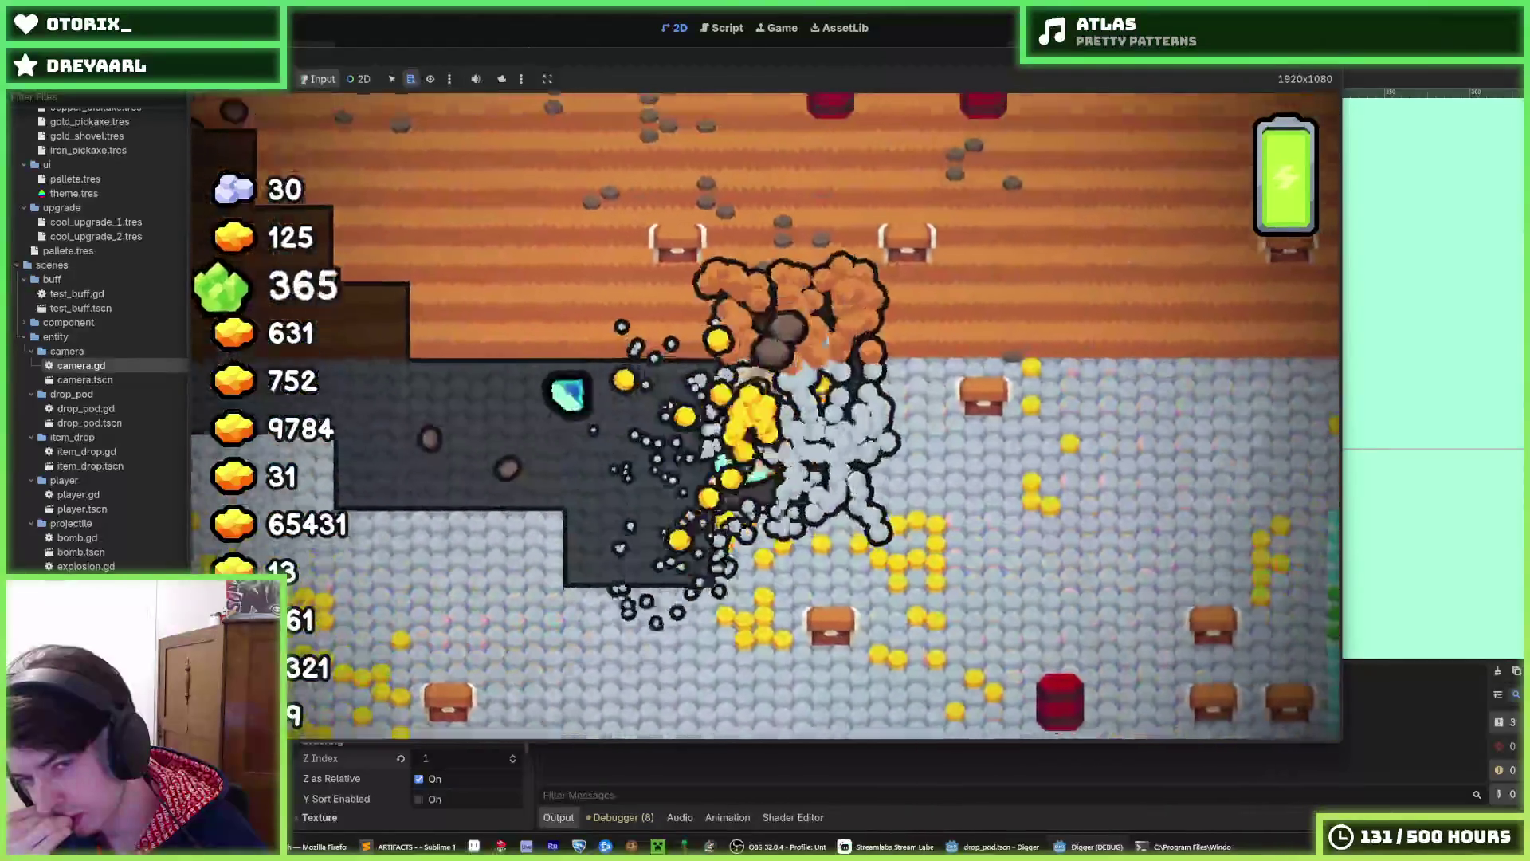
{"action": "key", "text": "F5"}
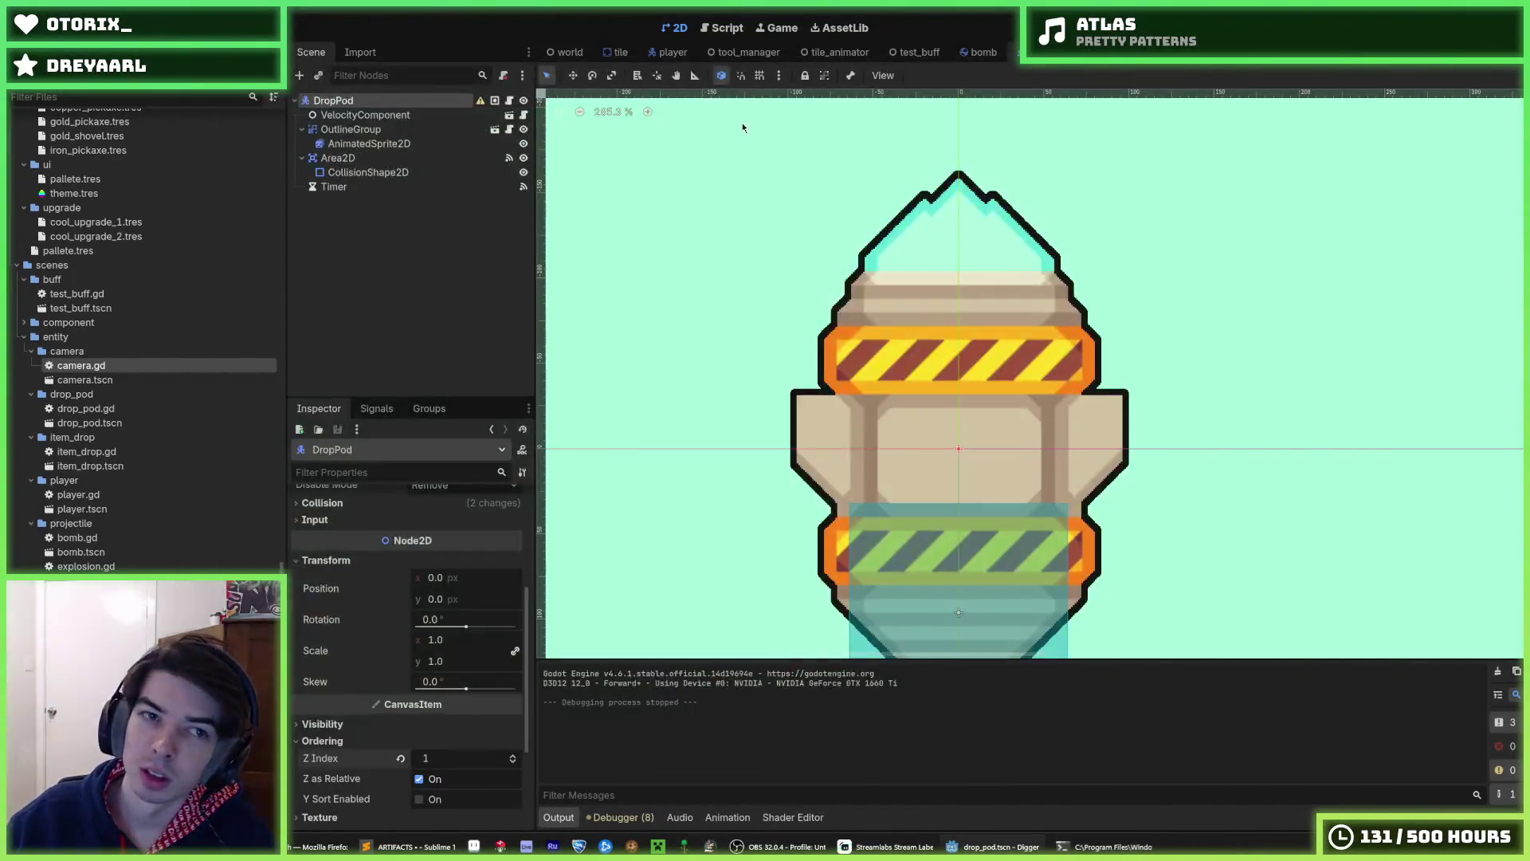
- In drop_pod.gd, comment out the 0.2 _DAMAGE_PER_VELOCITY line and add an active copy set to 0.005 above it
{"action": "left_click", "coordinate": [704, 31]}
{"action": "left_click", "coordinate": [956, 295]}
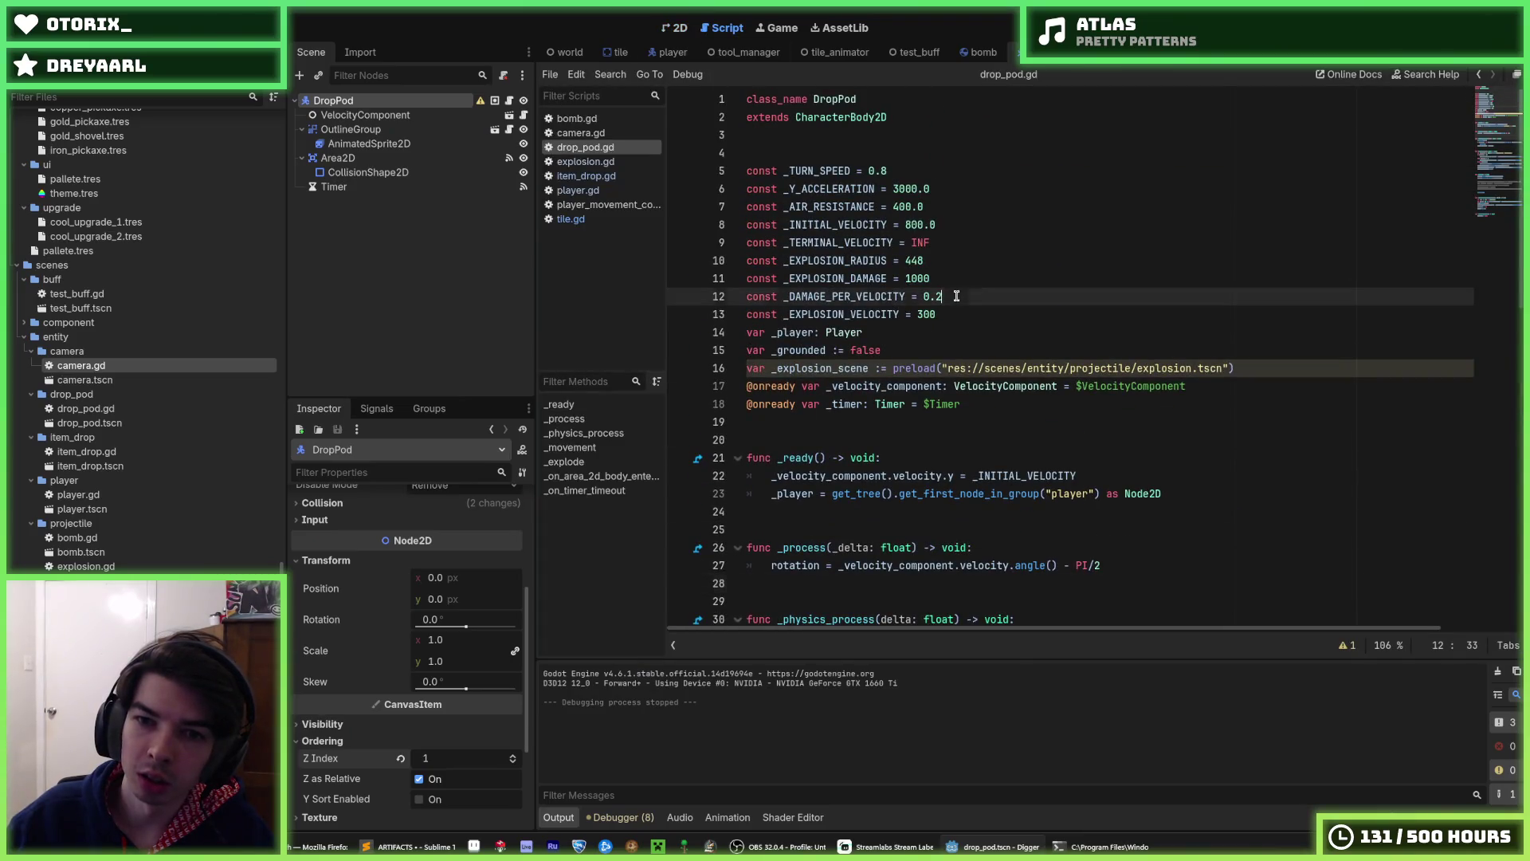
{"action": "key", "text": "ctrl+k"}
{"action": "key", "text": "ctrl+shift+d"}
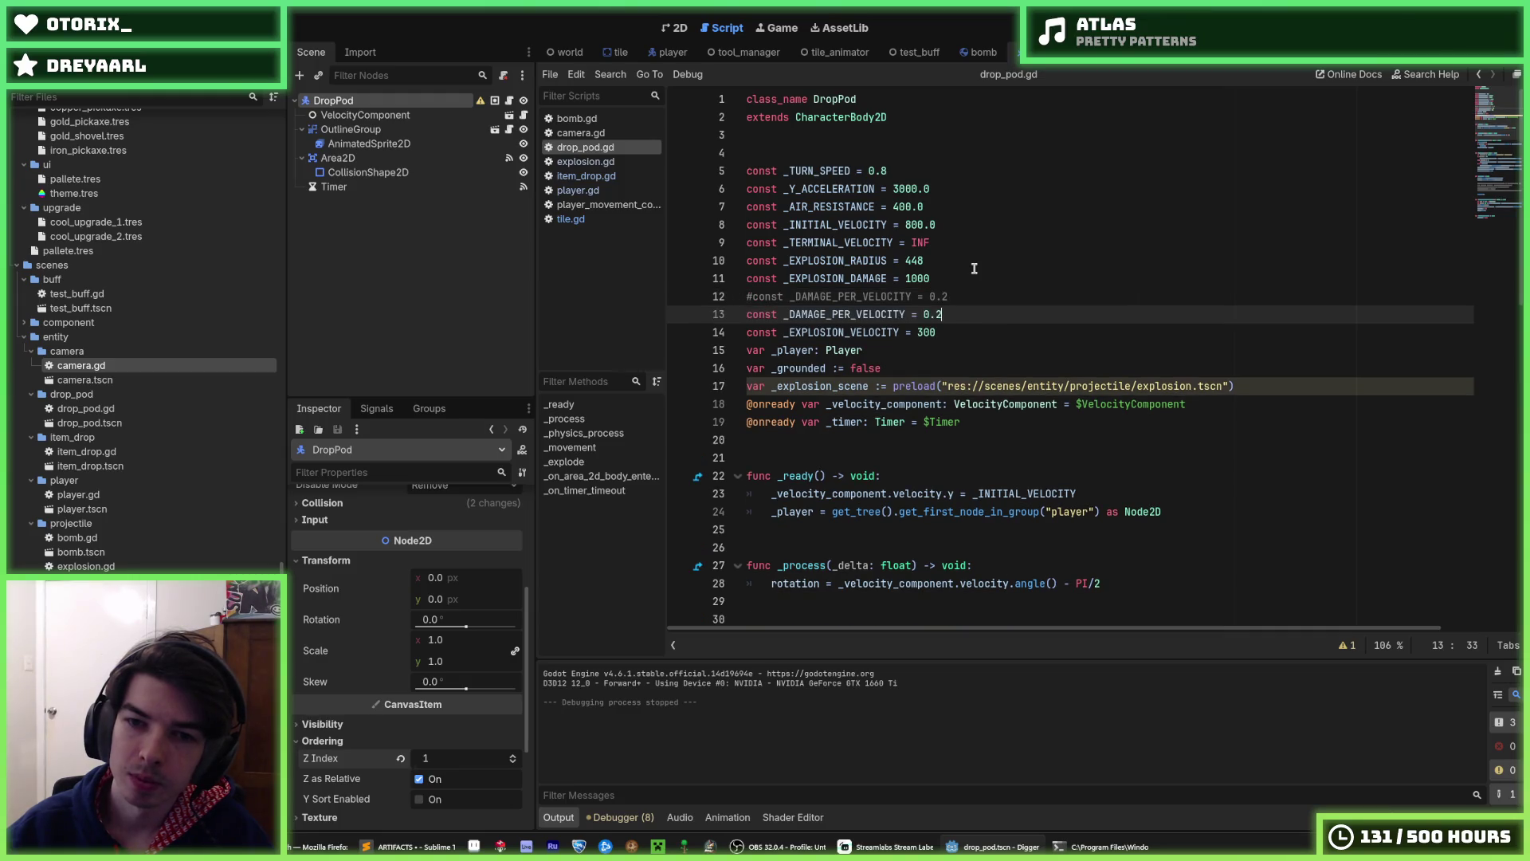
{"action": "key", "text": "alt+Up"}
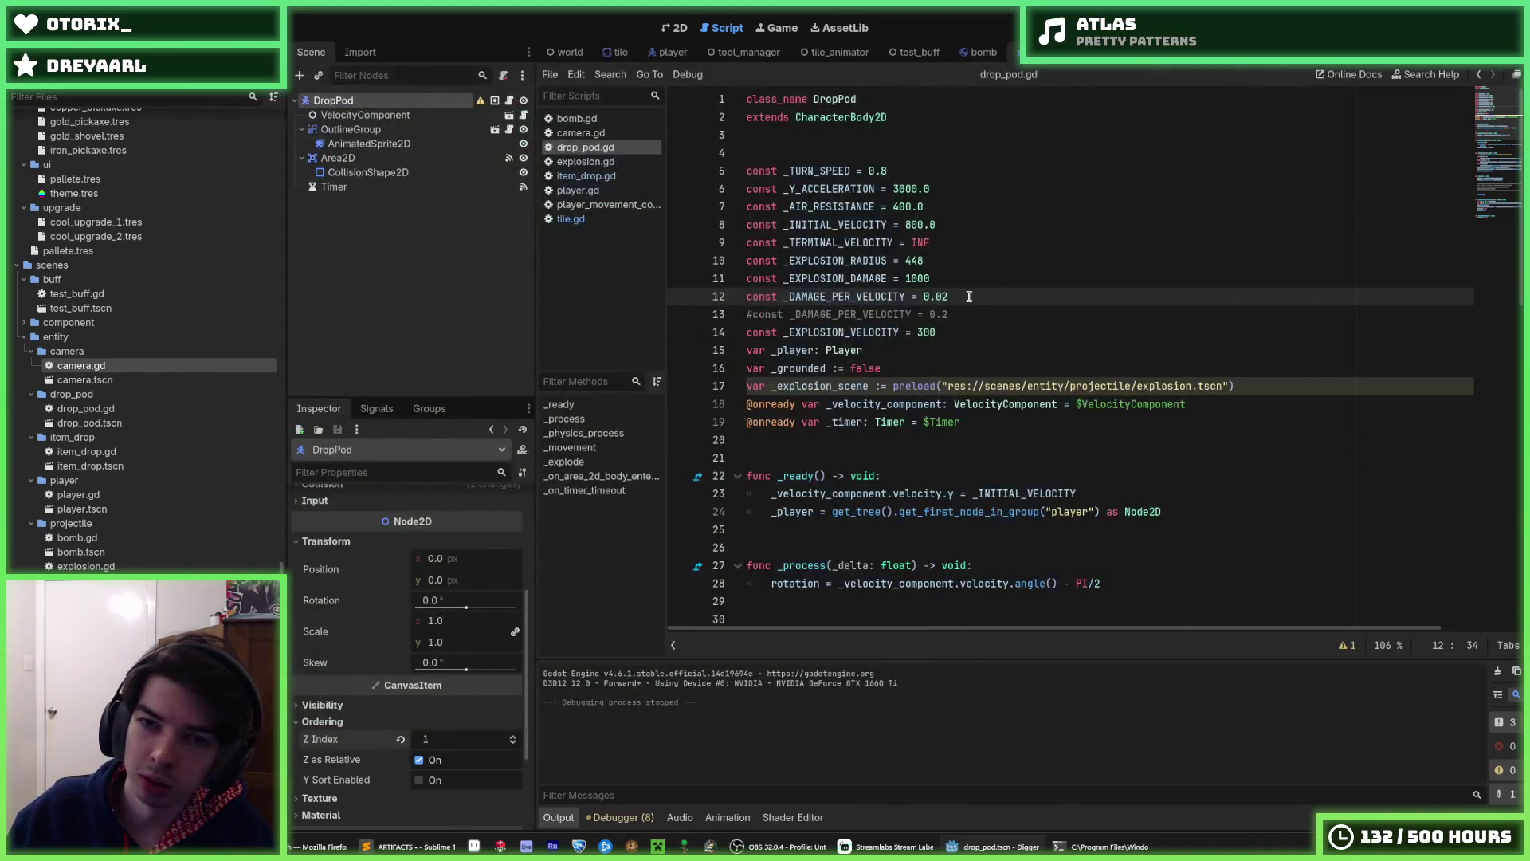
{"action": "type", "text": "81"}
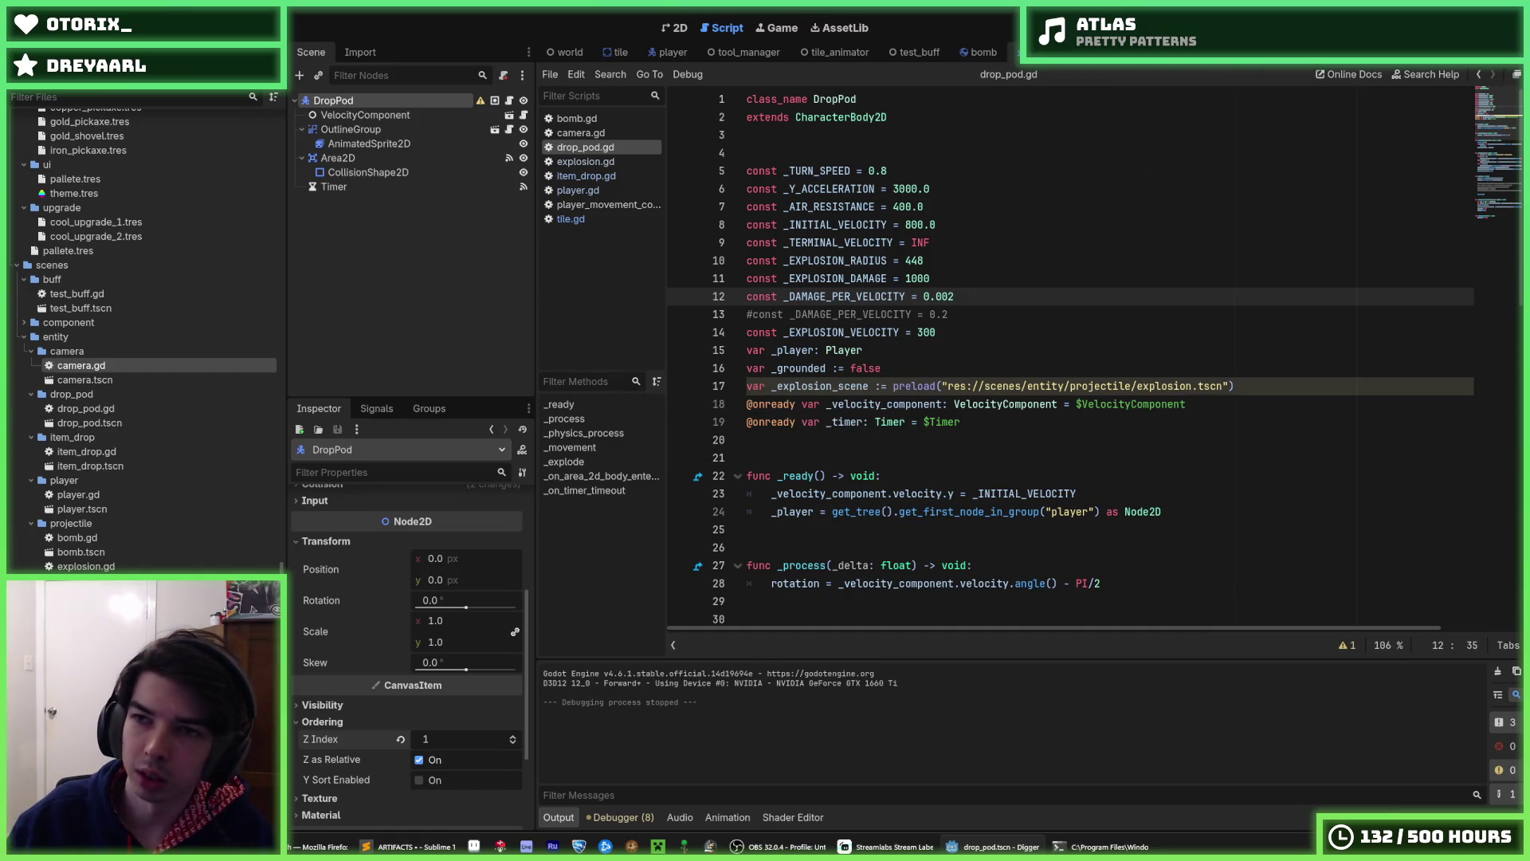
- Run and restart the game several times to test the smaller damage value
{"action": "key", "text": "F5"}
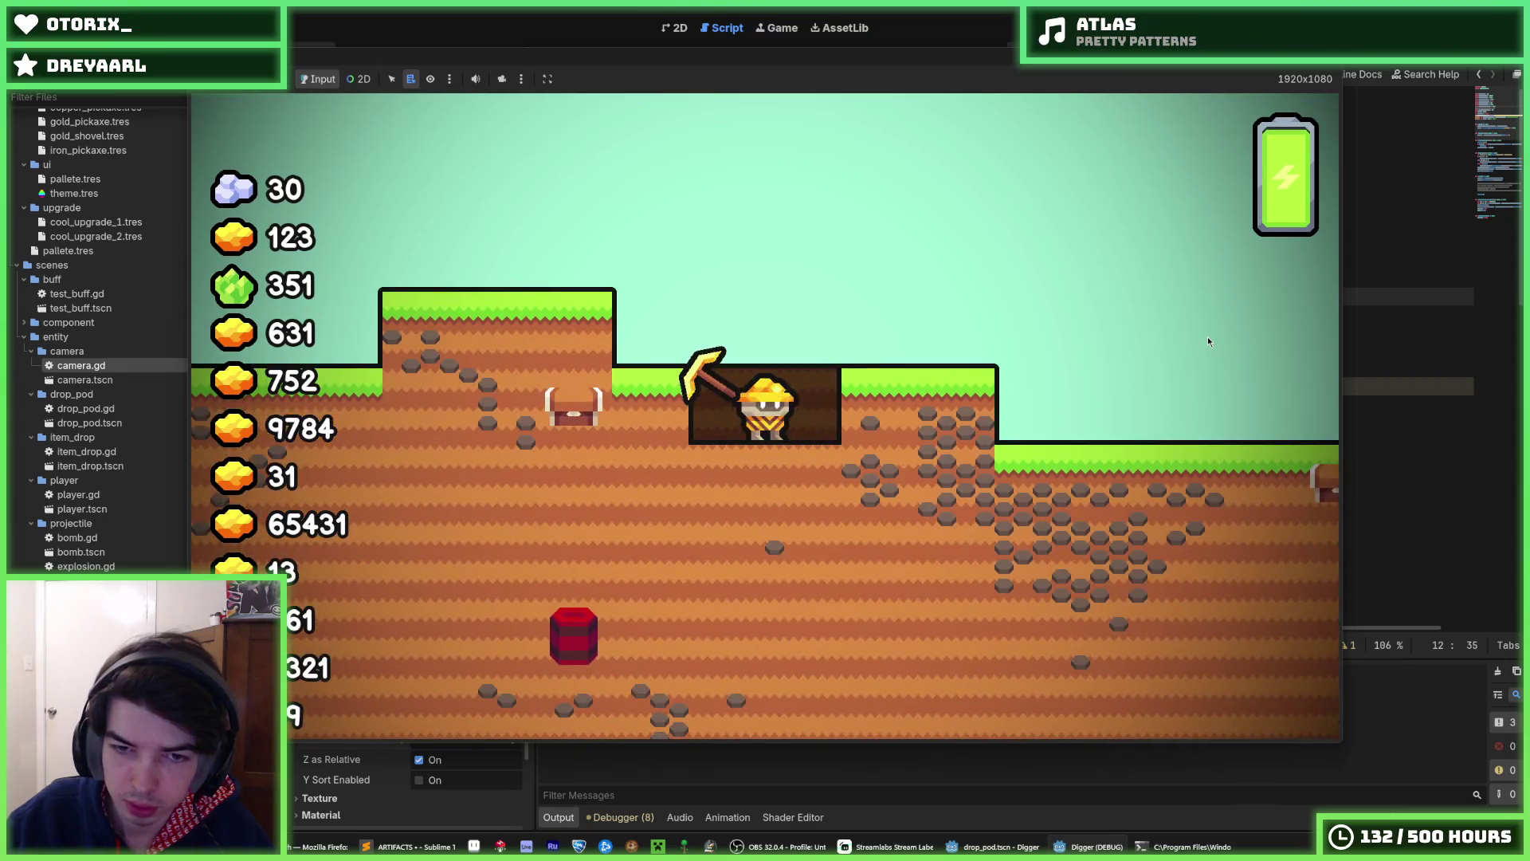
{"action": "key", "text": "F8"}
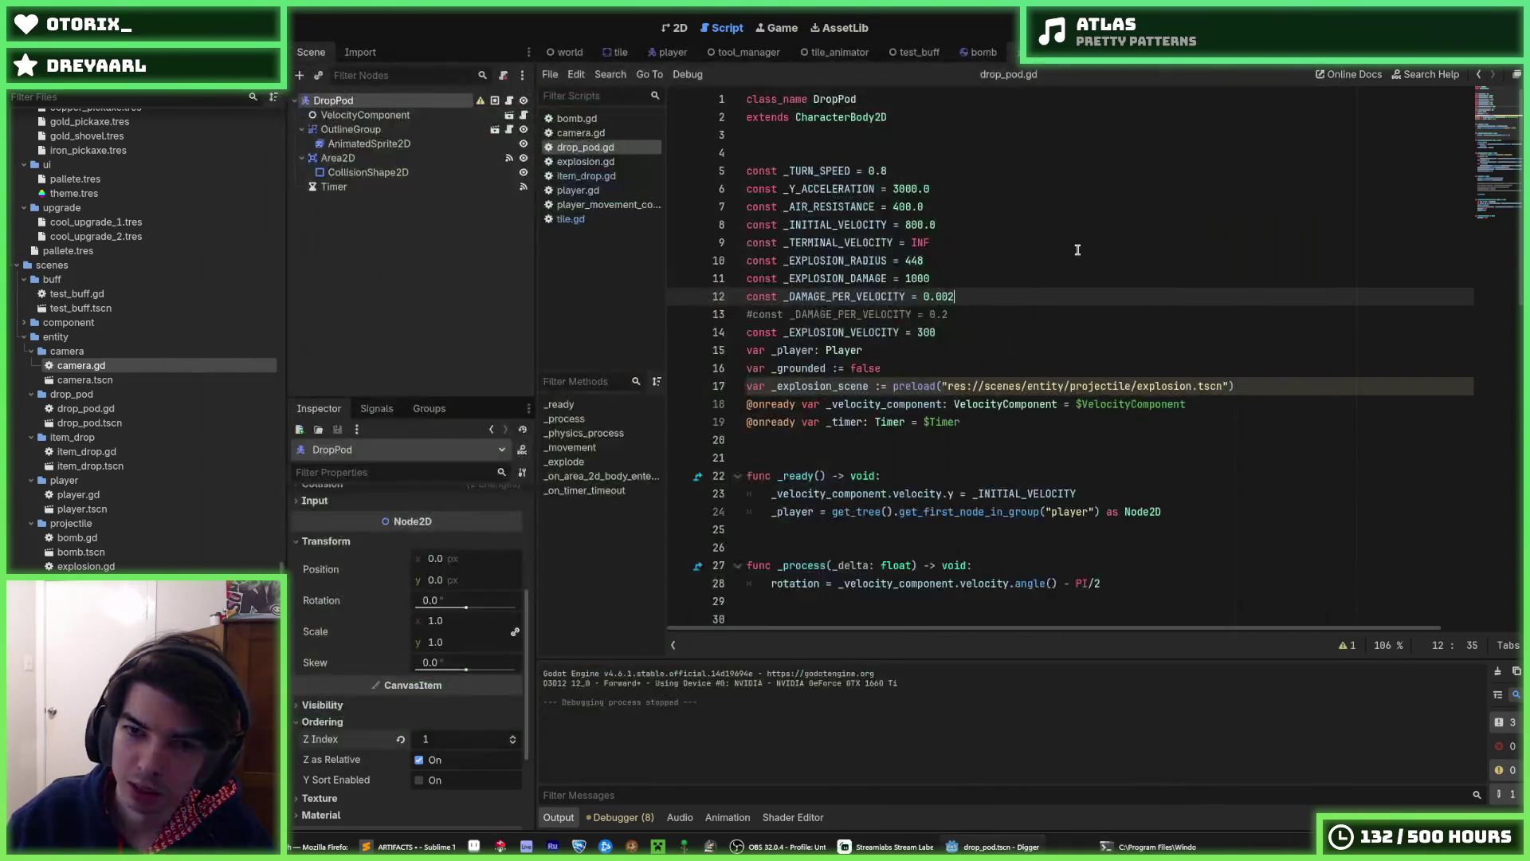
{"action": "key", "text": "F5"}
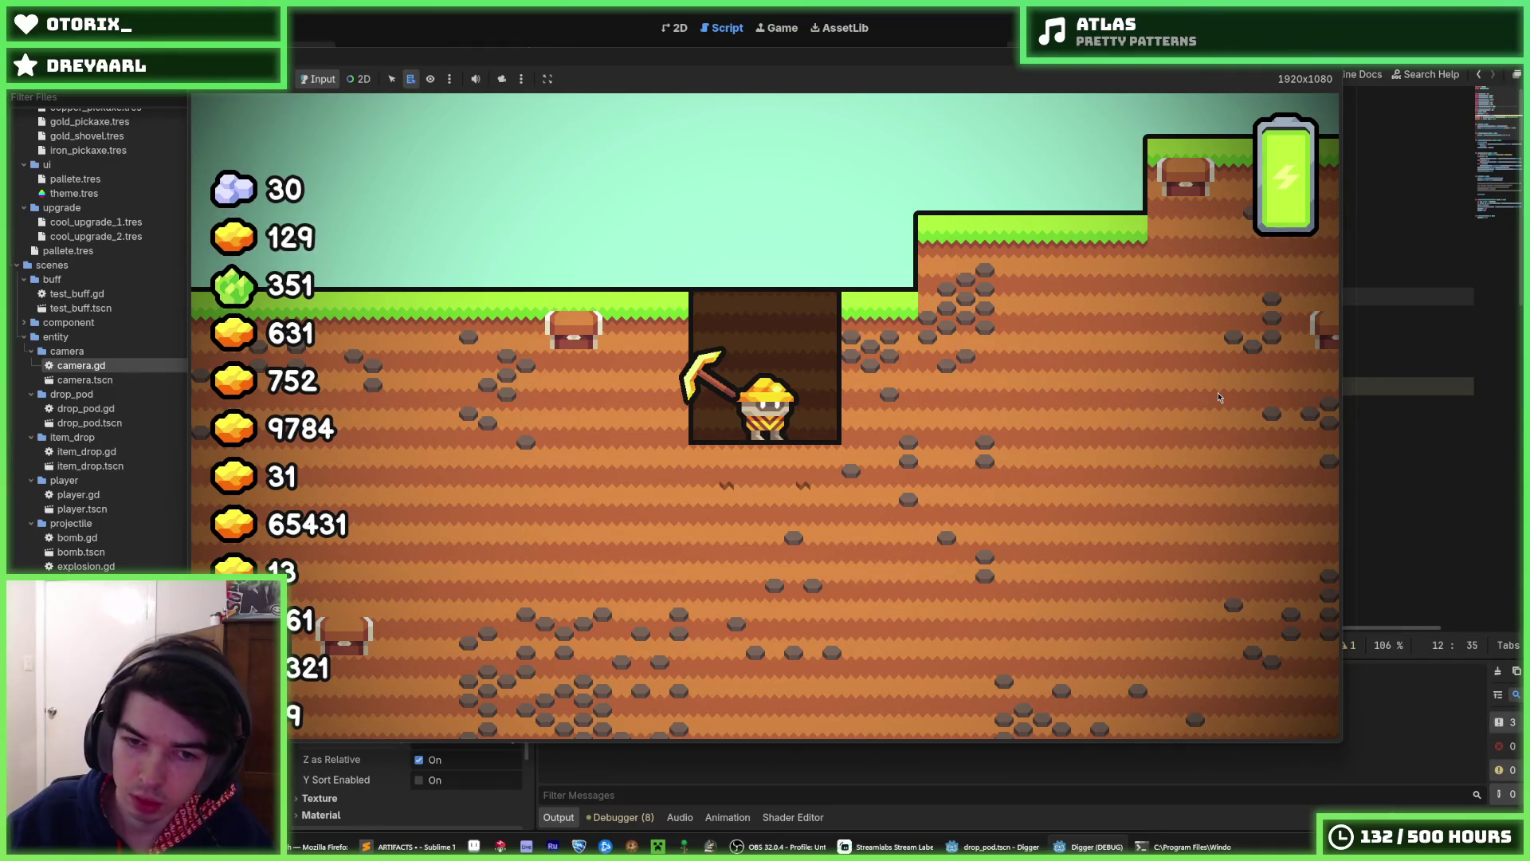
{"action": "key", "text": "F8"}
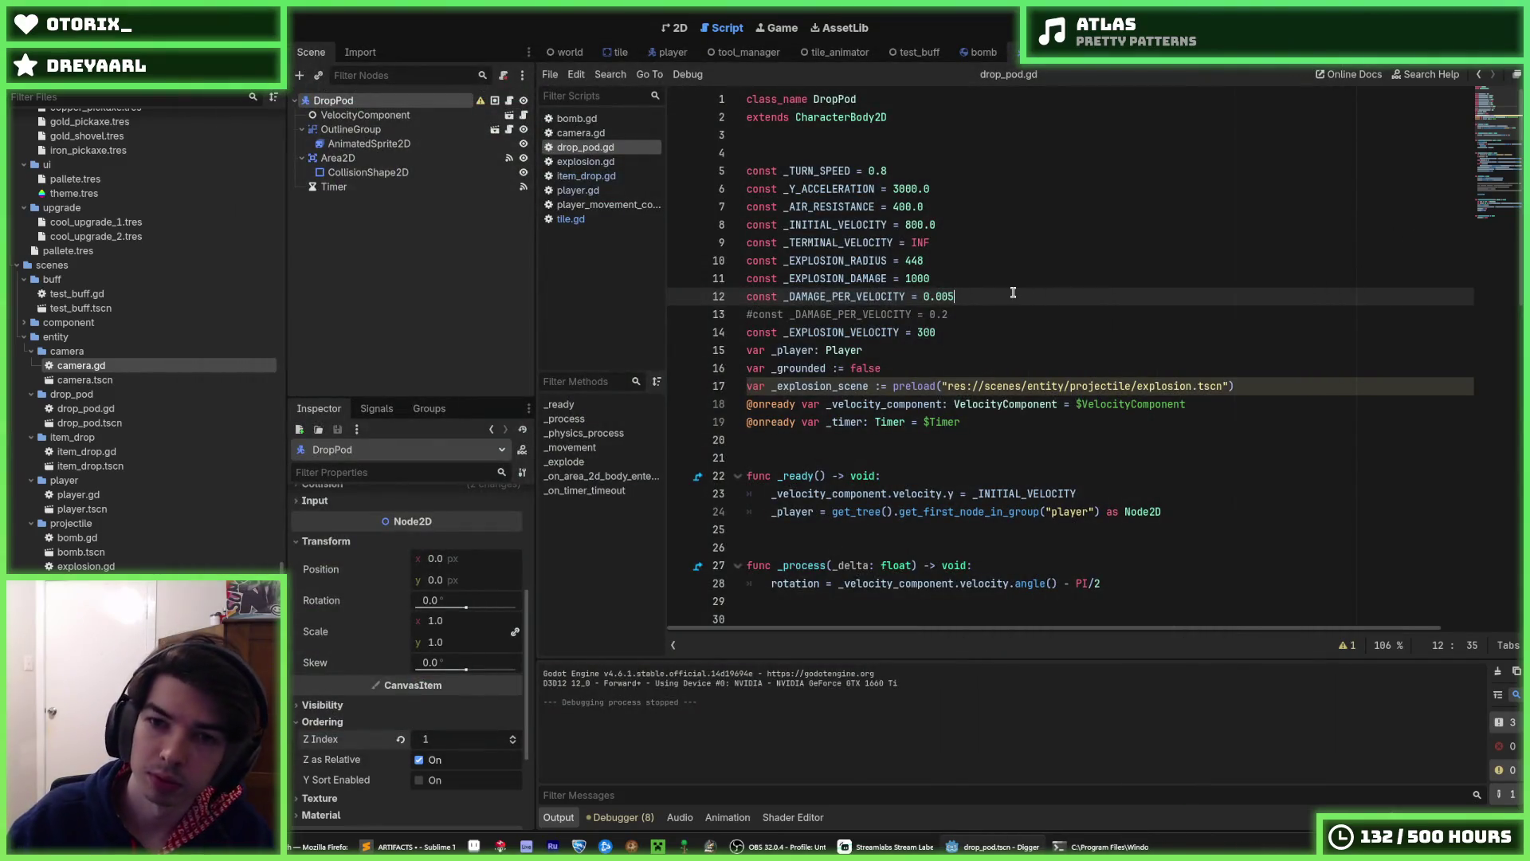
{"action": "key", "text": "F5"}
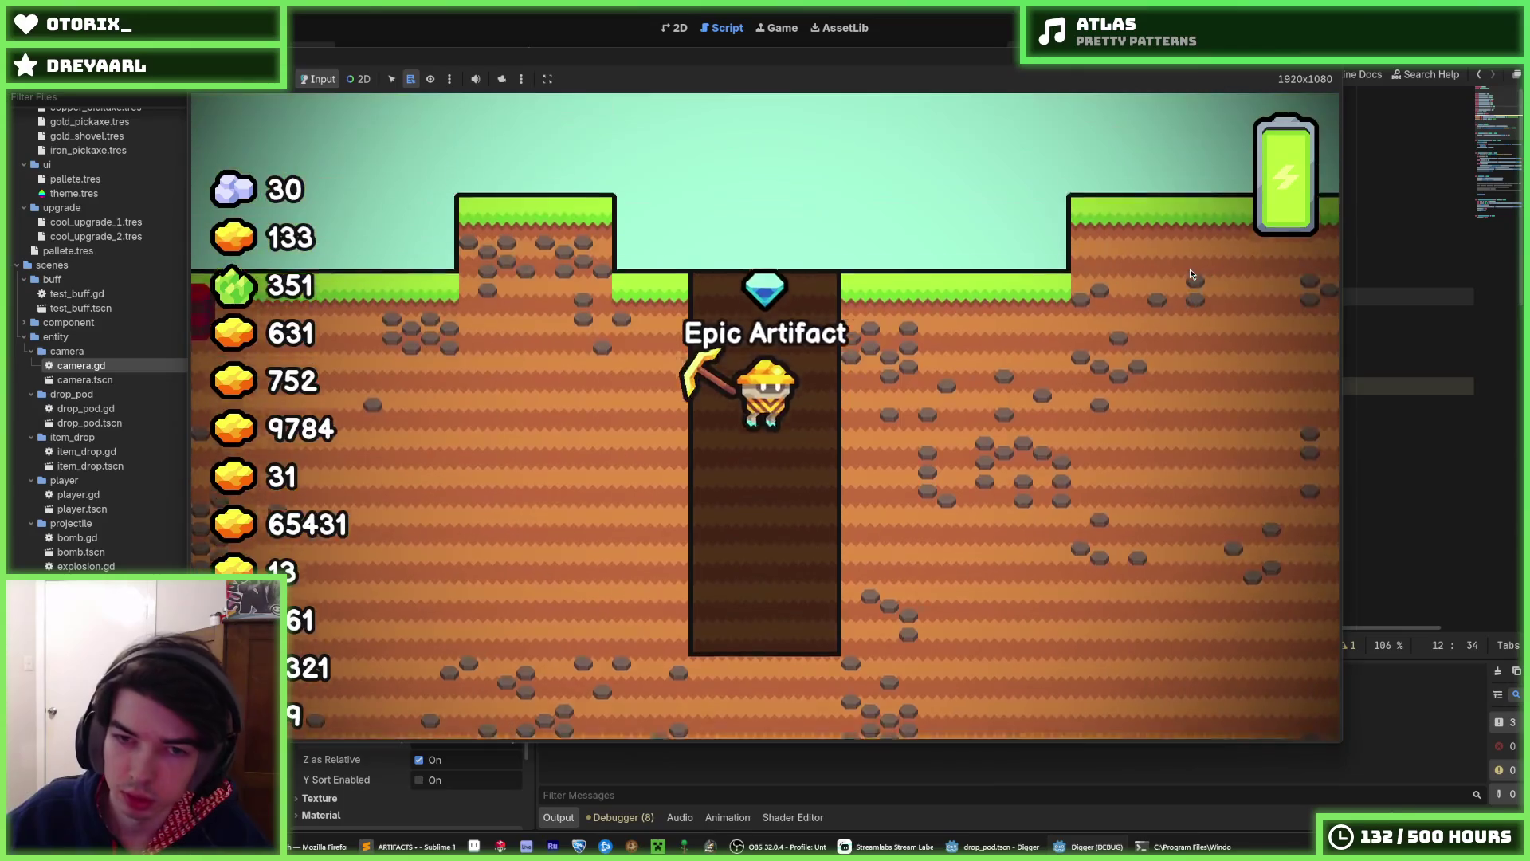
- Restart the game repeatedly to test drop-pod landings, then stop it with drop_pod.gd showing
{"action": "key", "text": "F5"}
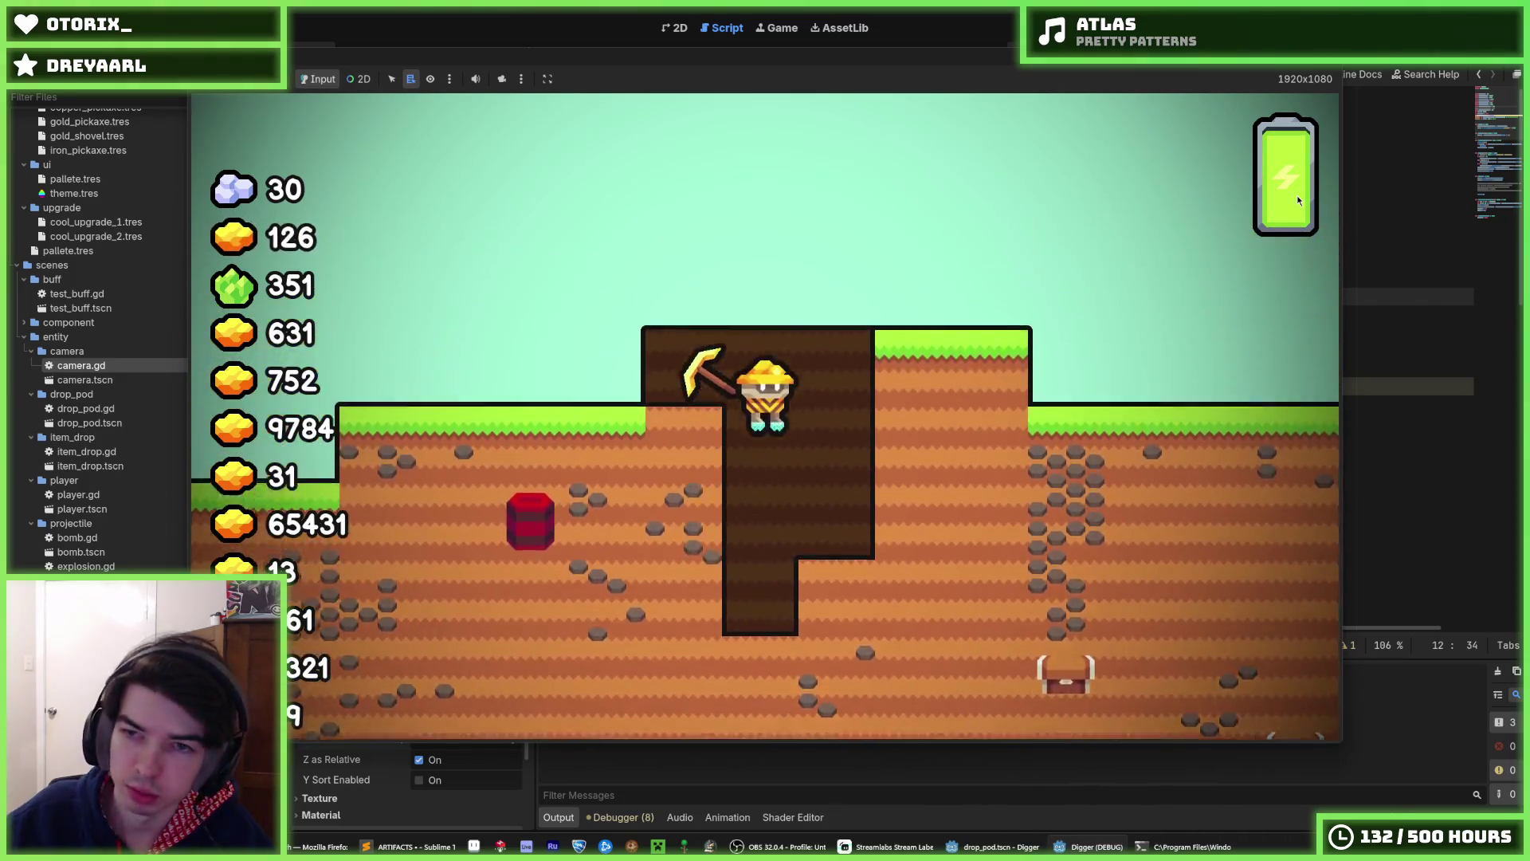
{"action": "key", "text": "F5"}
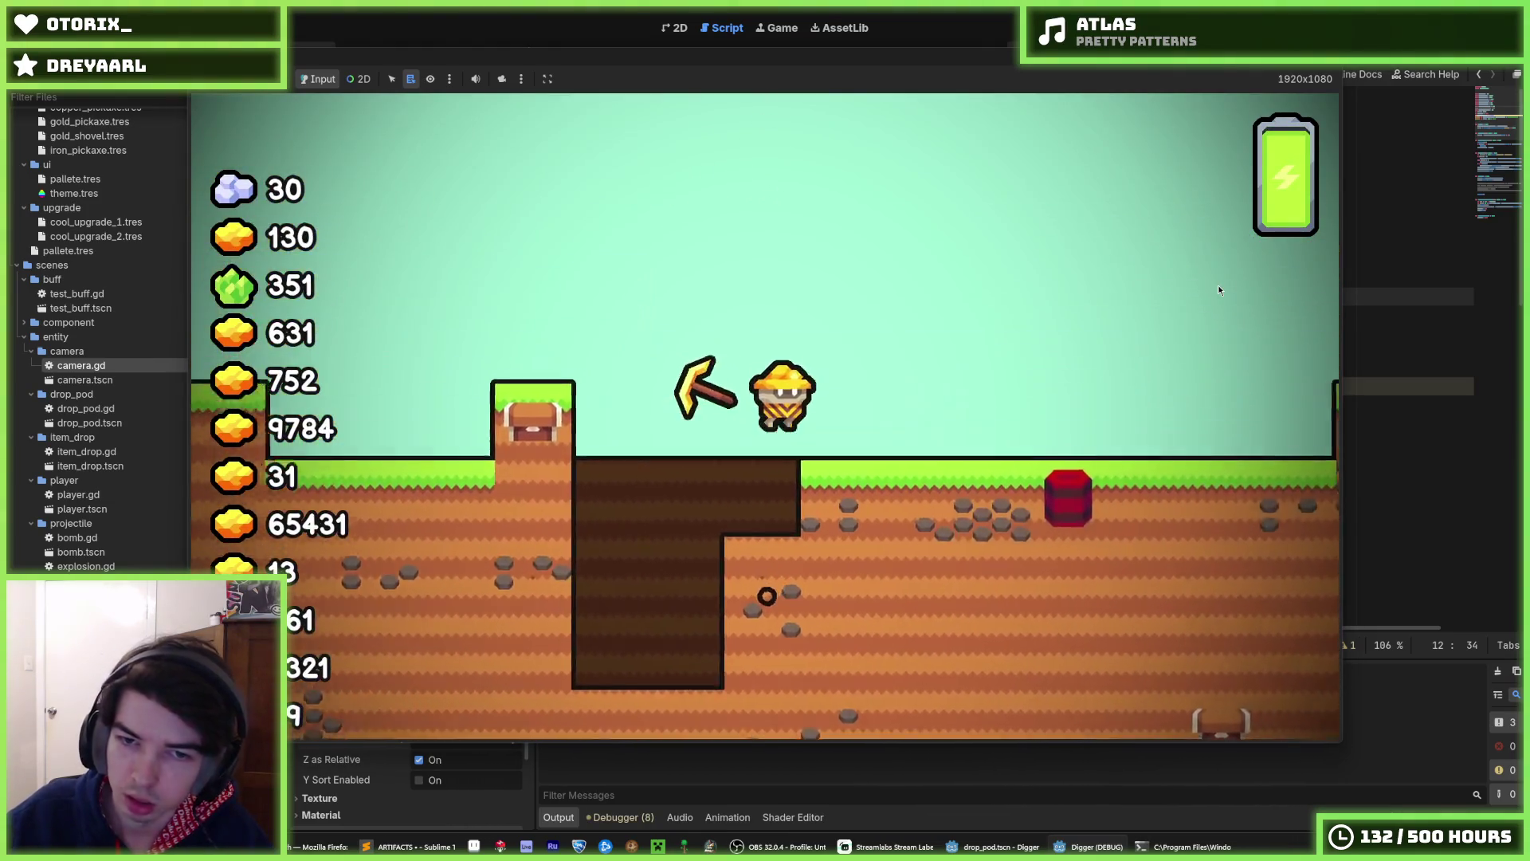
{"action": "key", "text": "F5"}
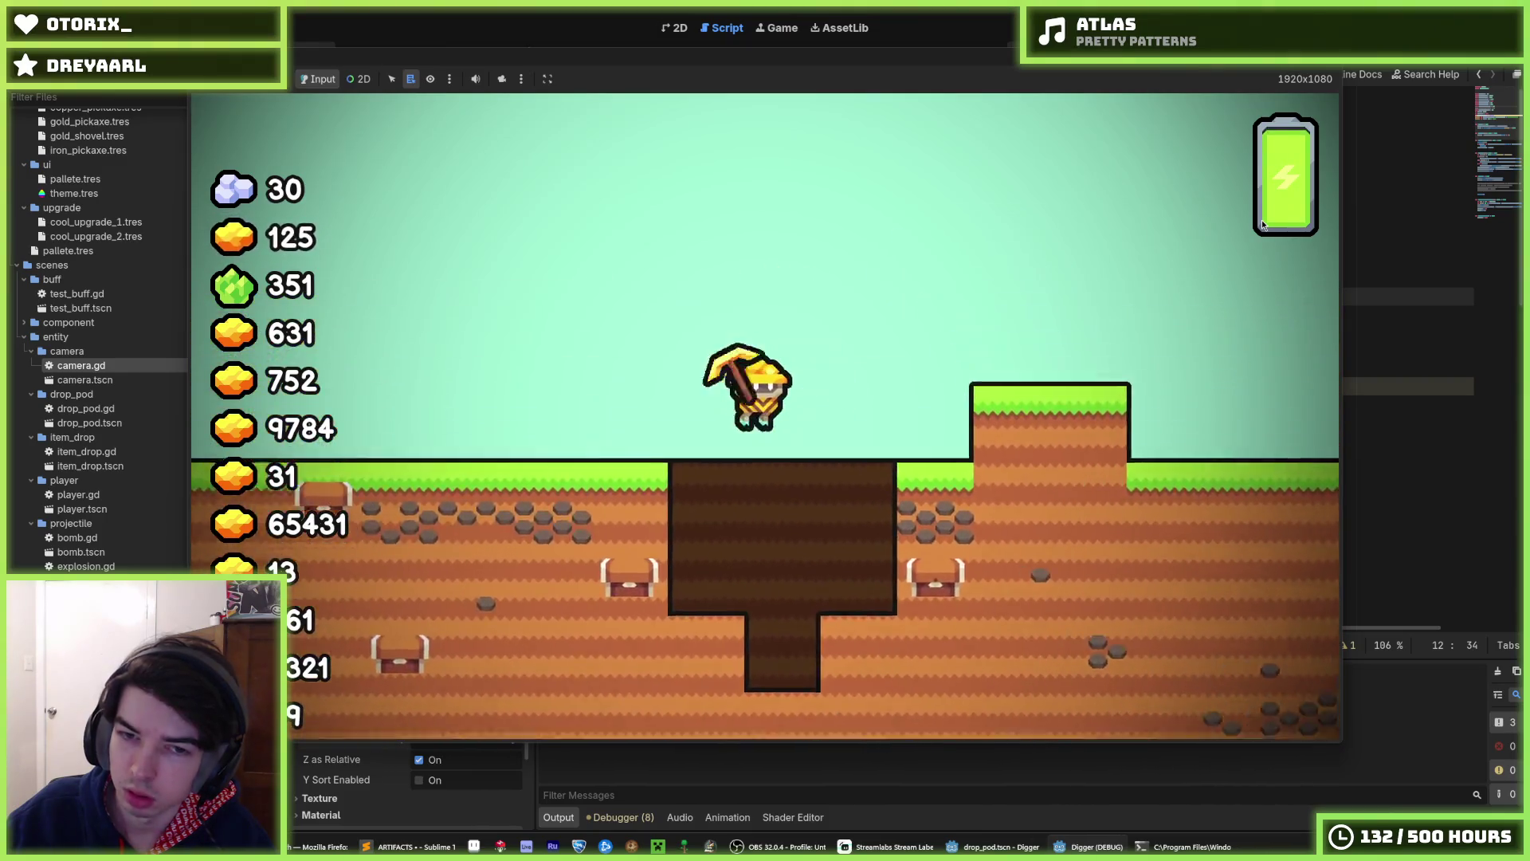
{"action": "key", "text": "F8"}
{"action": "key", "text": "F5"}
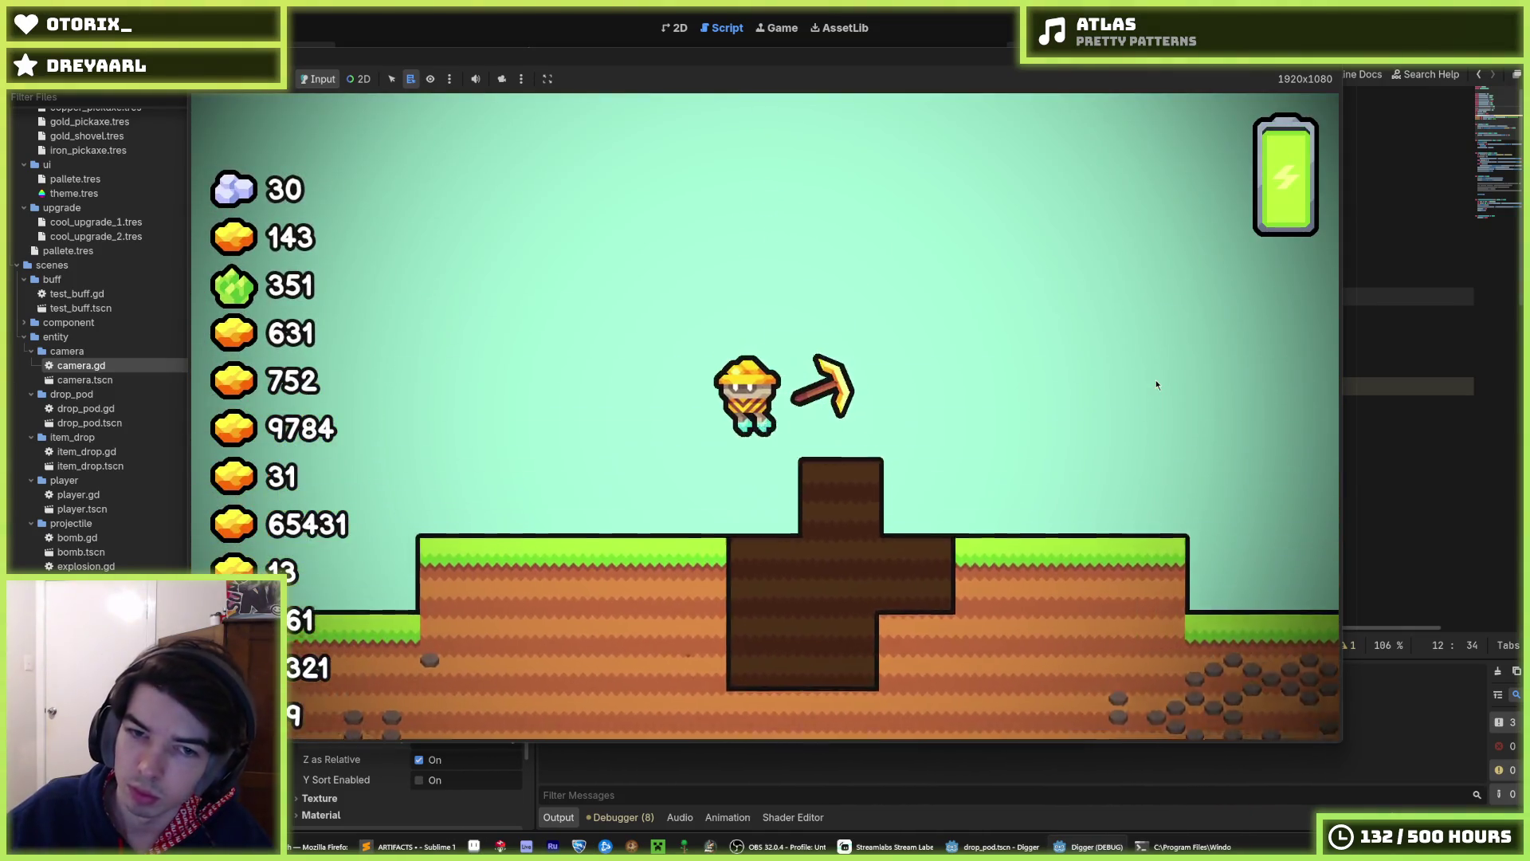
{"action": "key", "text": "F5"}
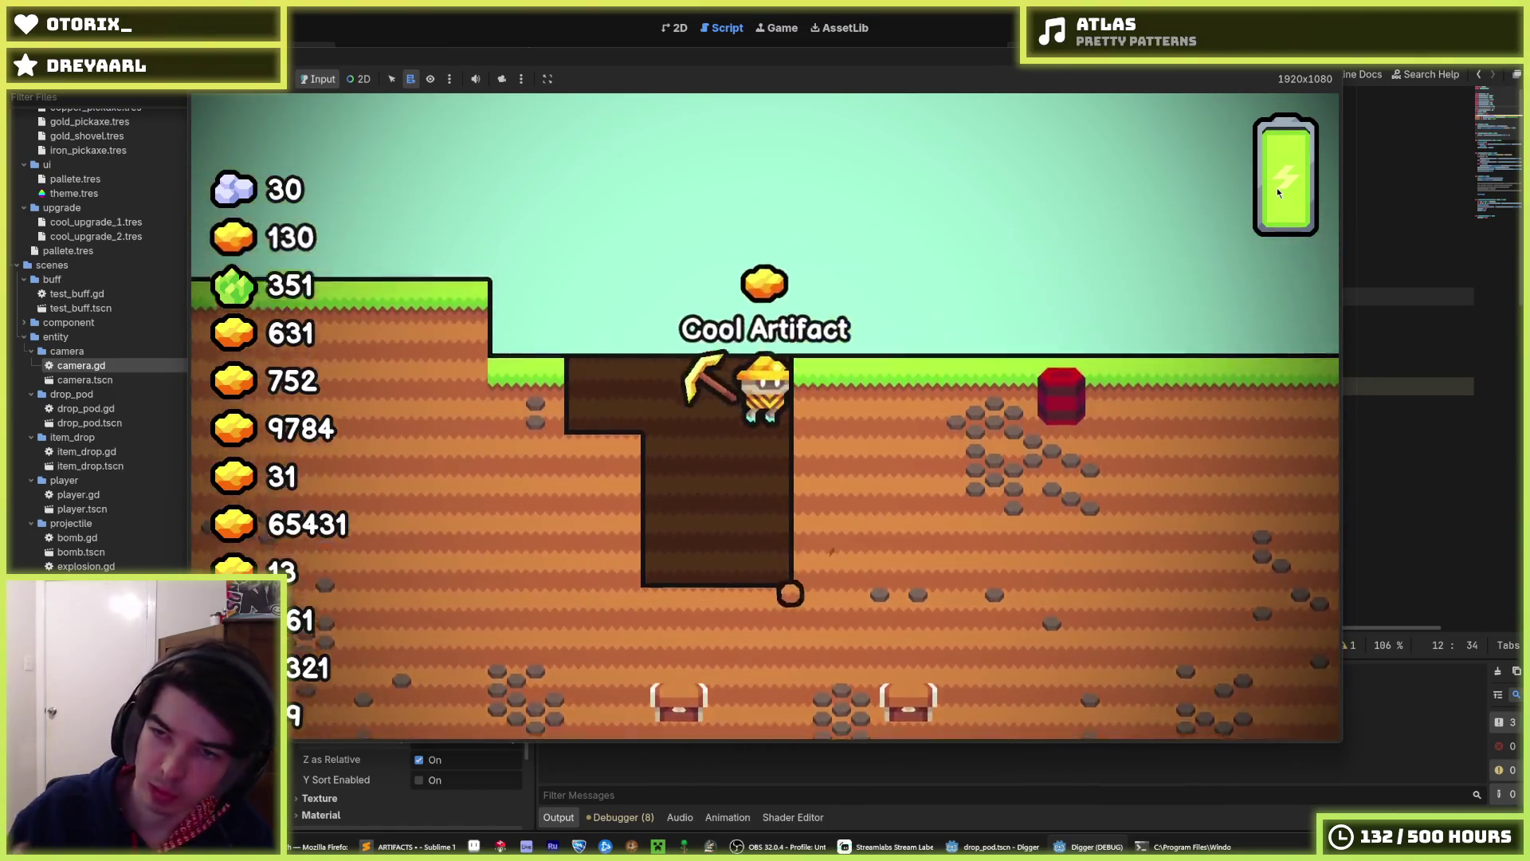
{"action": "key", "text": "F5"}
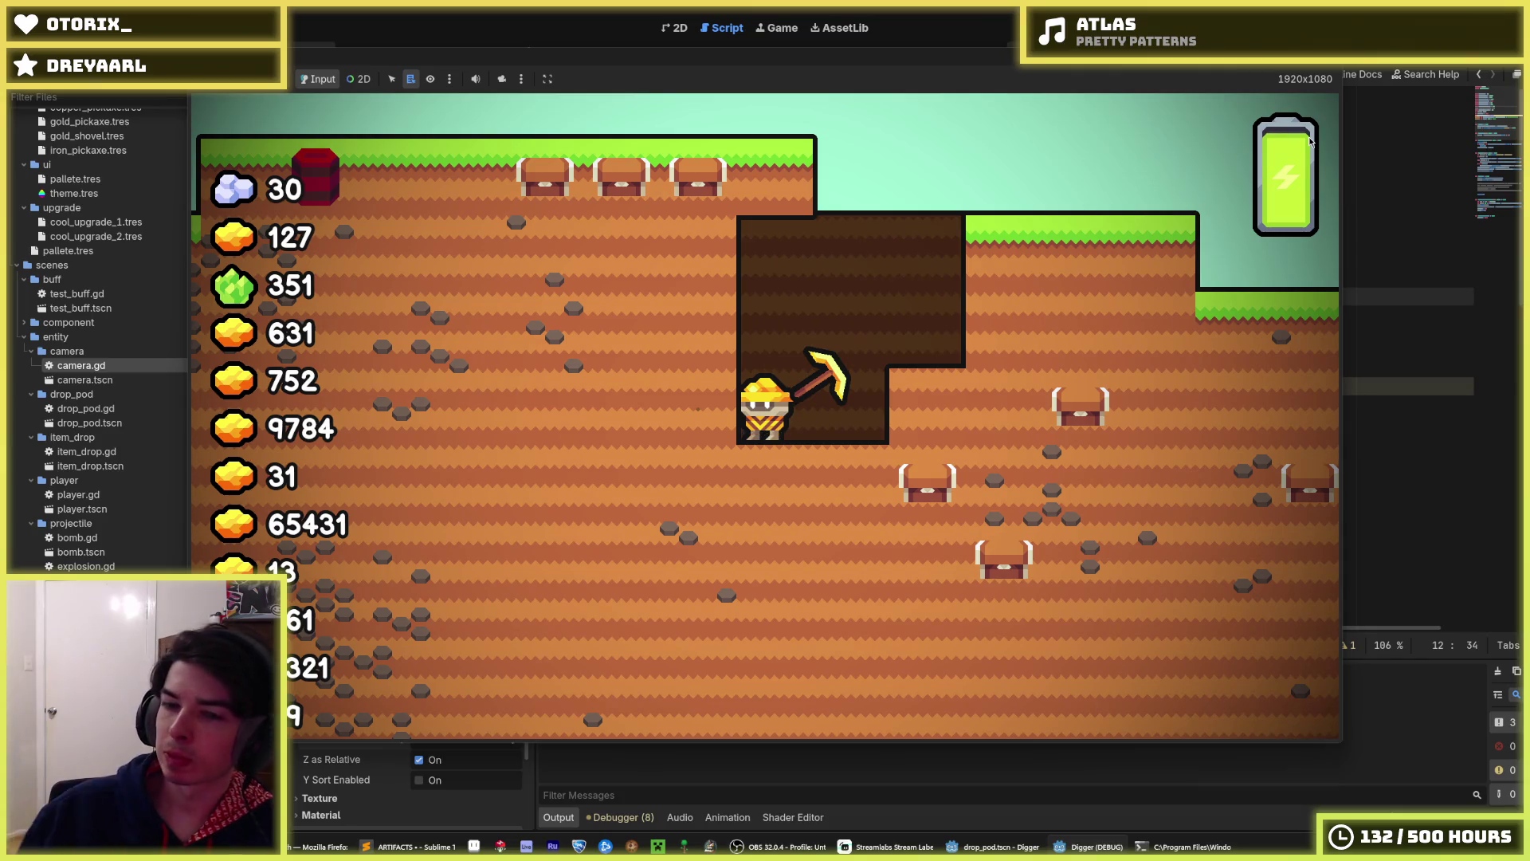
{"action": "key", "text": "F8"}
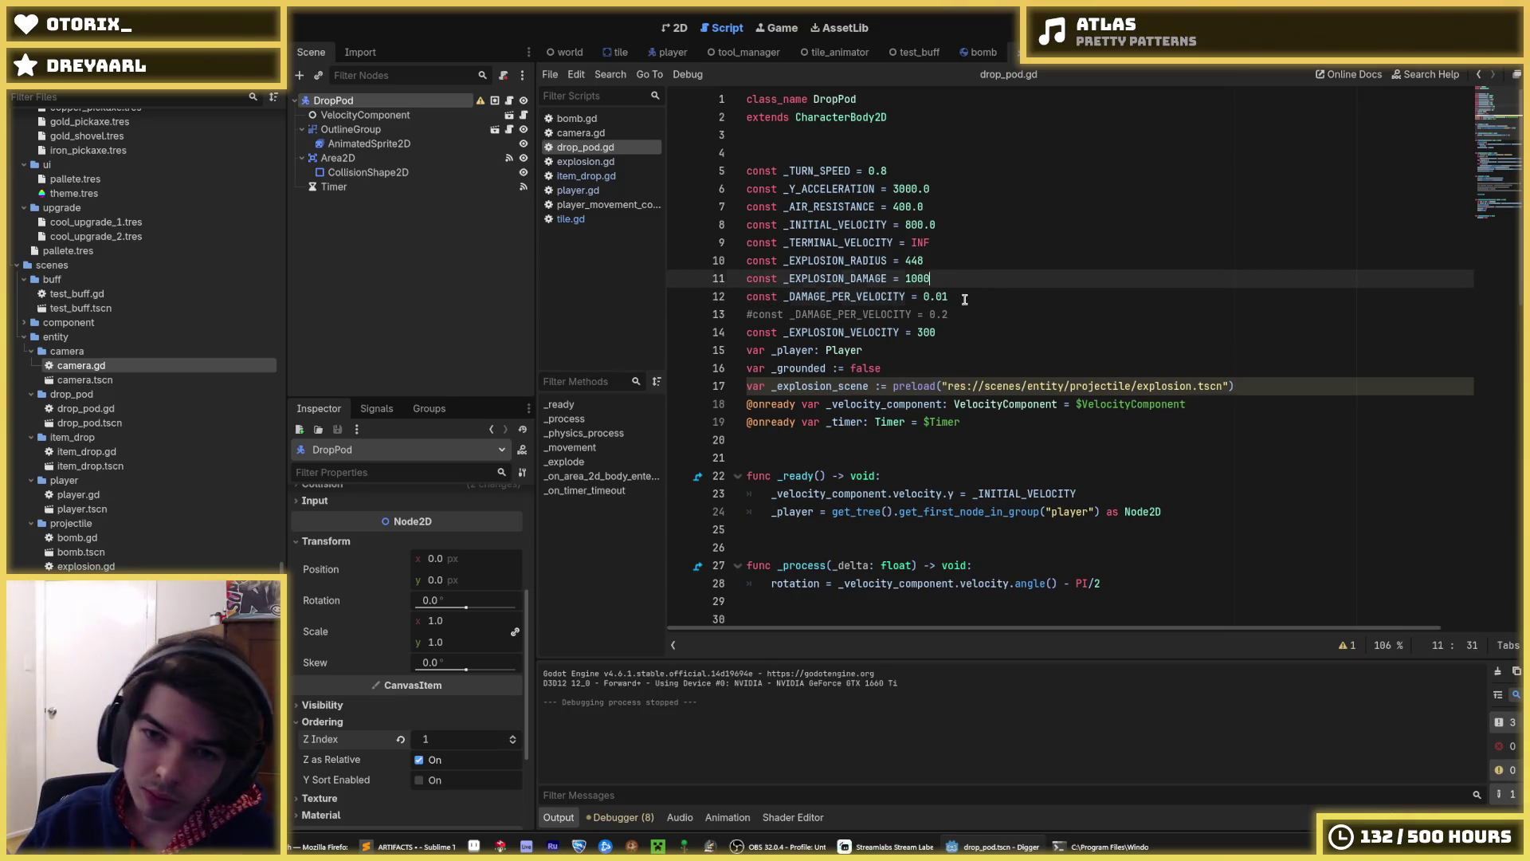
- Move the grounded explode check into the body-entered handler, above the timer start
{"action": "left_click", "coordinate": [959, 281]}
{"action": "left_click", "coordinate": [968, 299]}
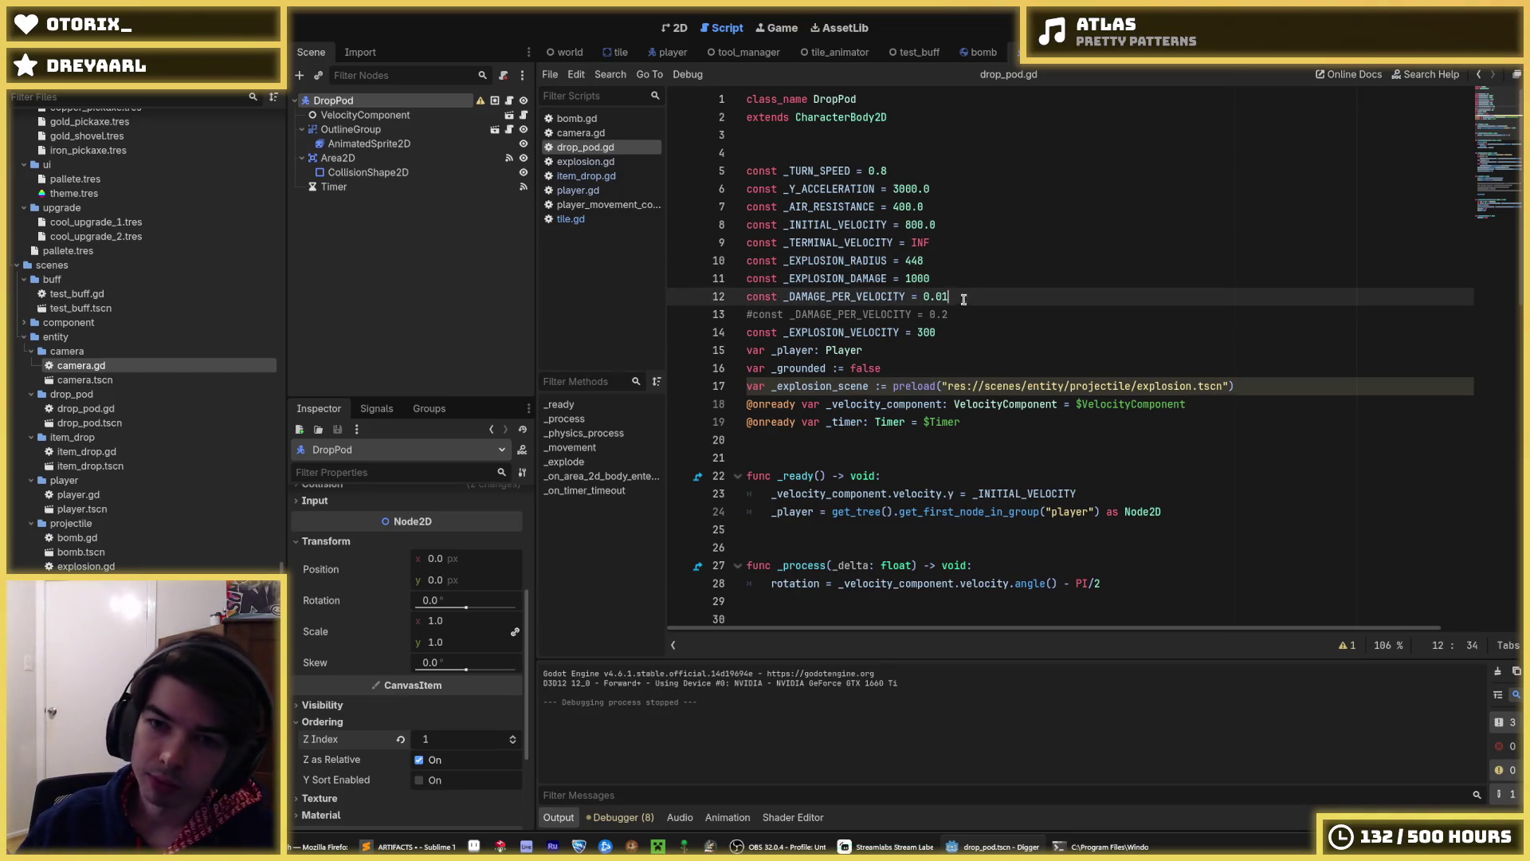
{"action": "scroll", "coordinate": [1035, 548], "scroll_direction": "down", "scroll_amount": 10}
{"action": "scroll", "coordinate": [1034, 537], "scroll_direction": "down", "scroll_amount": 3}
{"action": "left_click", "coordinate": [918, 505]}
{"action": "scroll", "coordinate": [921, 504], "scroll_direction": "up", "scroll_amount": 8}
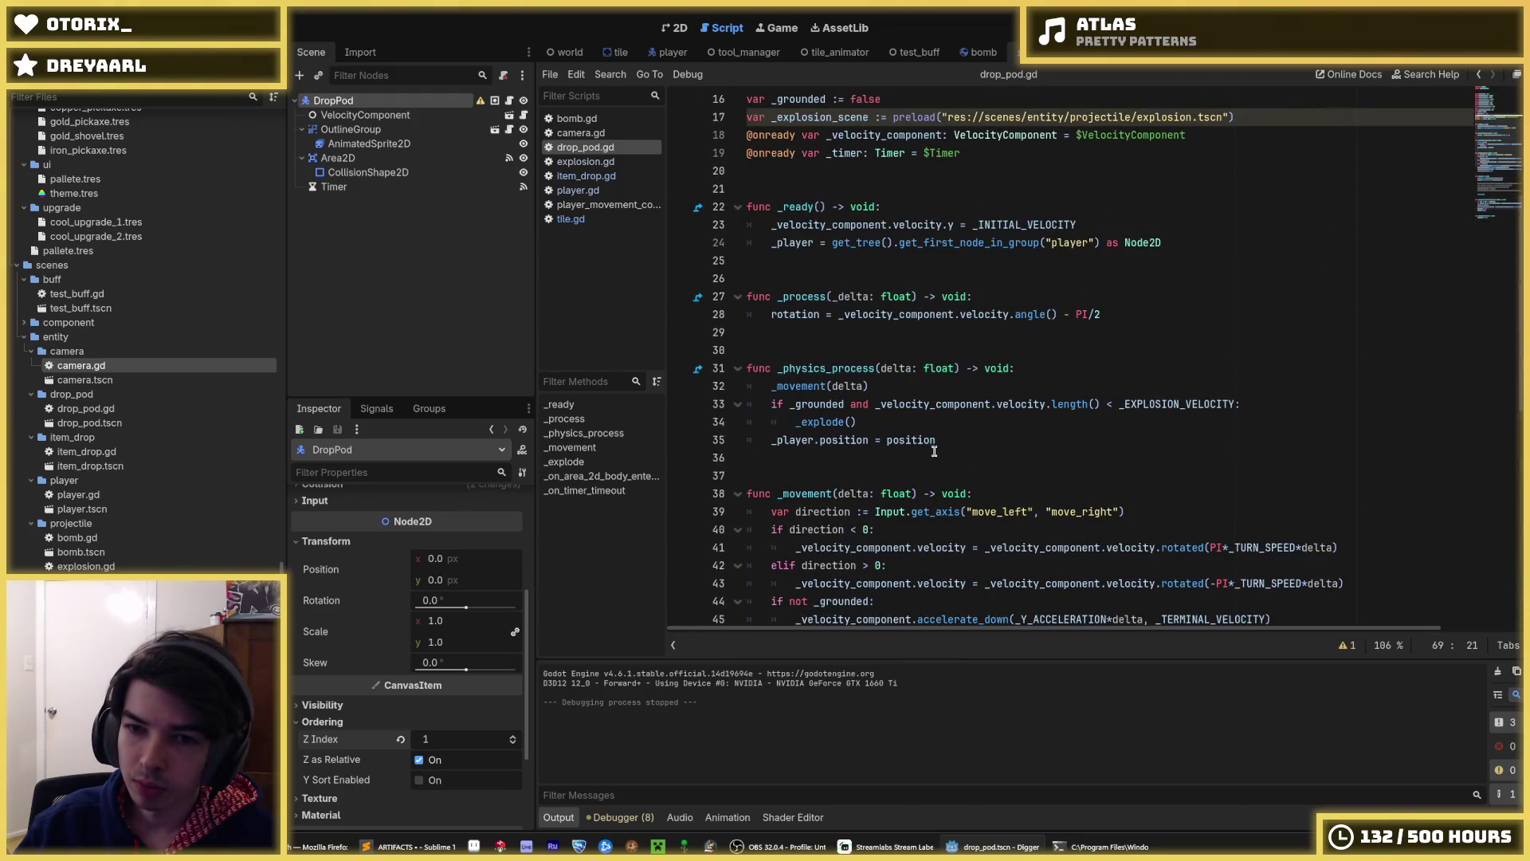
{"action": "mouse_move", "coordinate": [941, 425]}
{"action": "left_mouse_down"}
{"action": "mouse_move", "coordinate": [892, 438]}
{"action": "mouse_move", "coordinate": [748, 409]}
{"action": "left_mouse_up"}
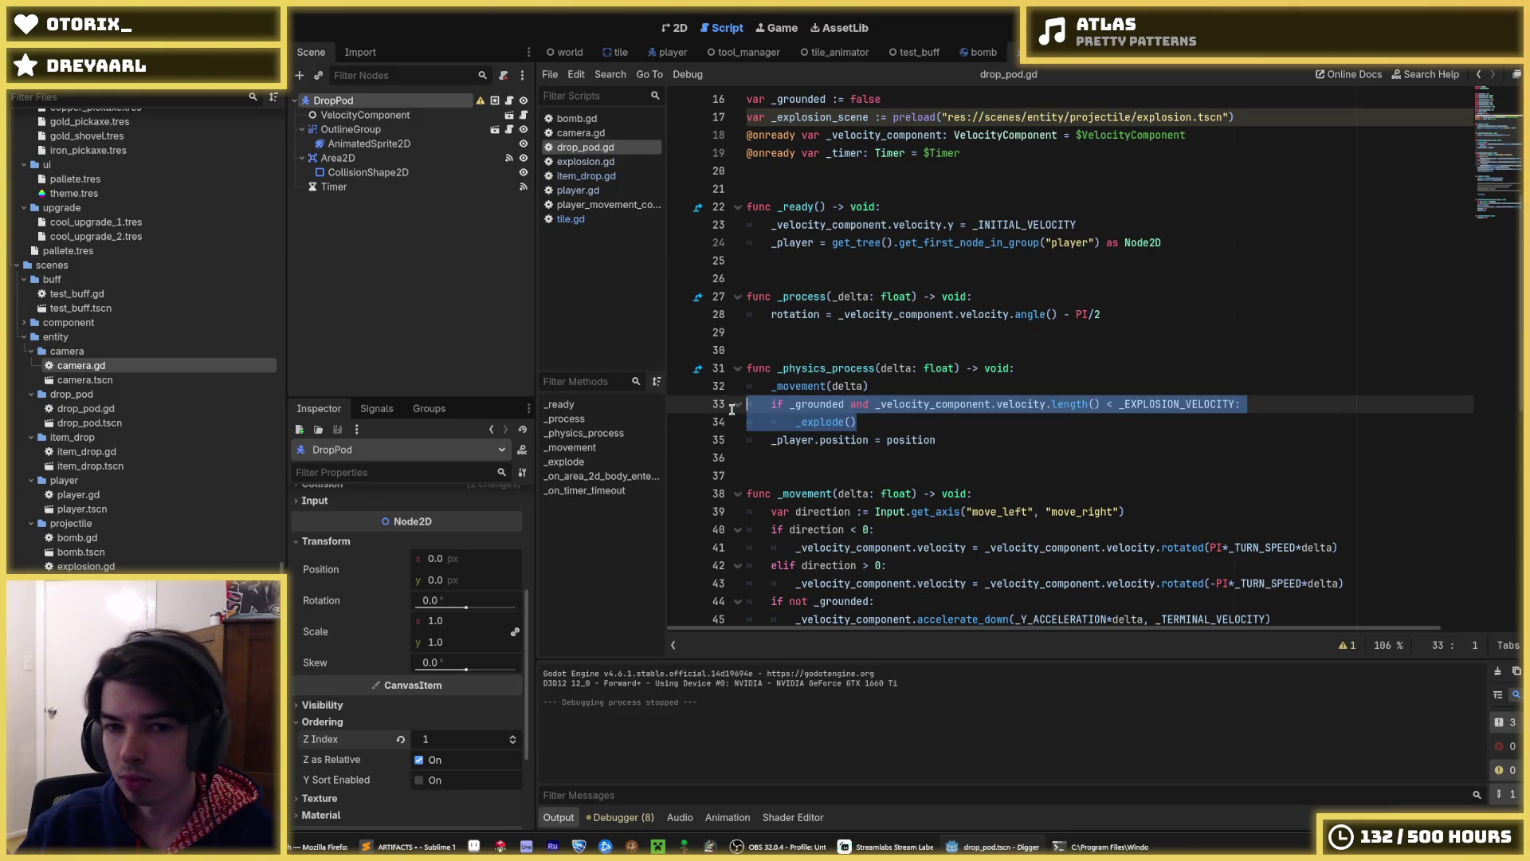
{"action": "scroll", "coordinate": [734, 414], "scroll_direction": "down", "scroll_amount": 3}
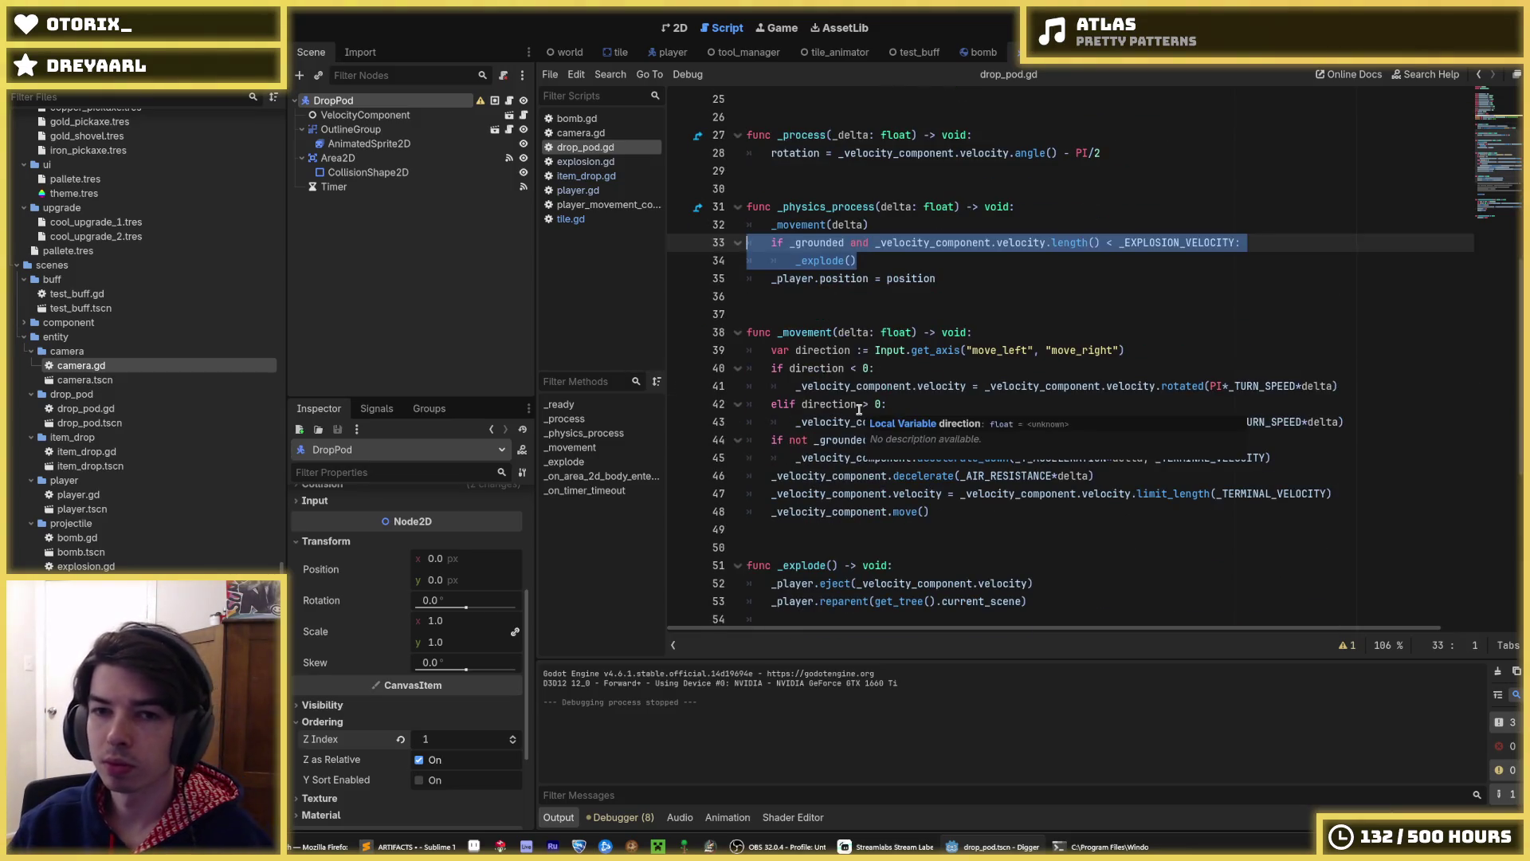
{"action": "key", "text": "alt+Down"}
{"action": "key", "text": "alt+Down"}
{"action": "key", "text": "alt+Down"}
{"action": "key", "text": "alt+Down"}
{"action": "key", "text": "alt+Down"}
{"action": "key", "text": "alt+Down"}
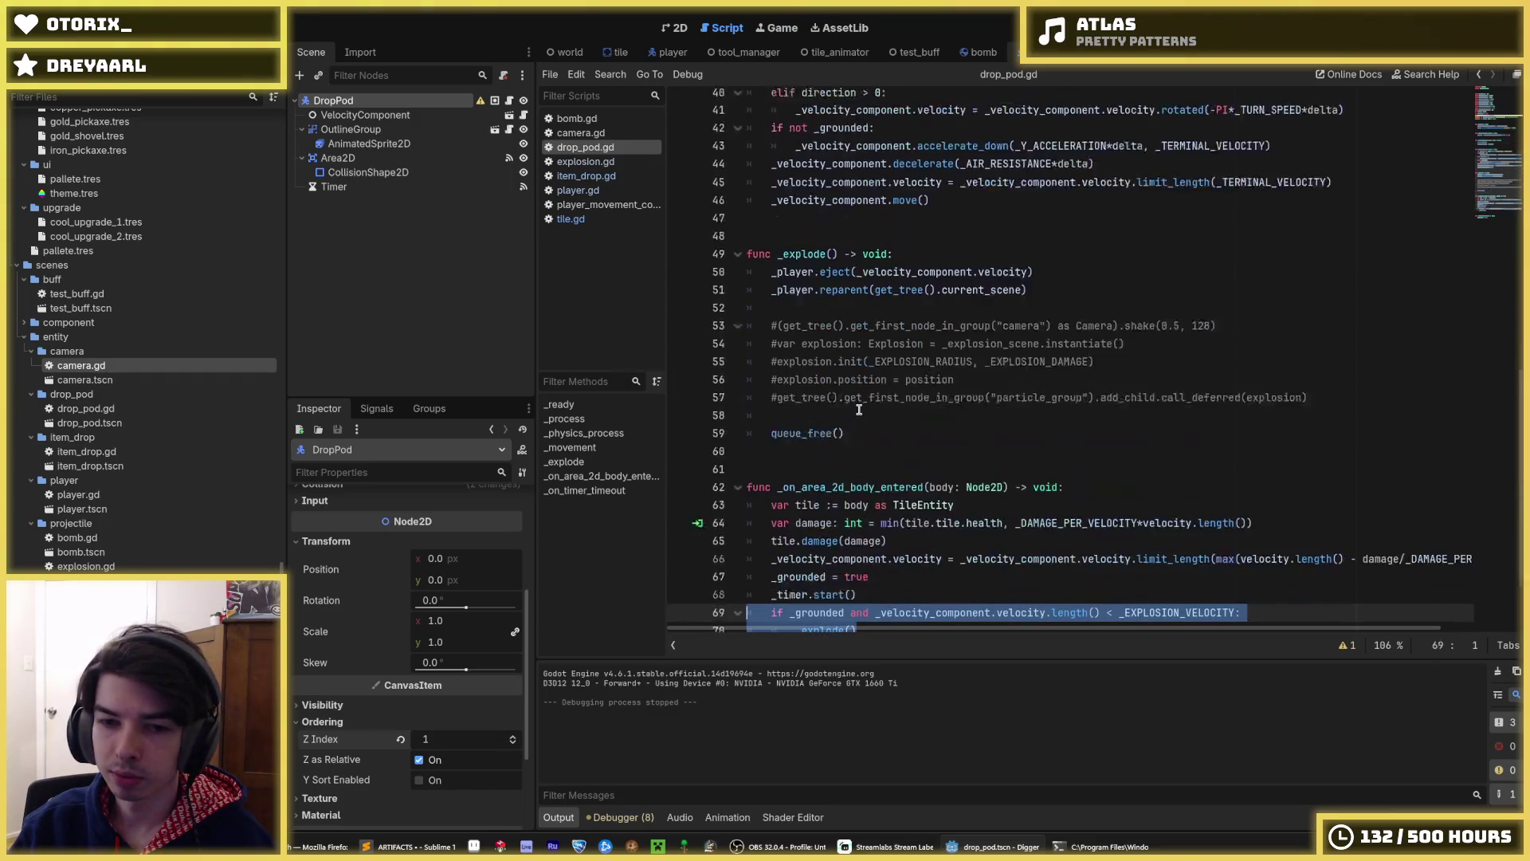
{"action": "scroll", "coordinate": [859, 409], "scroll_direction": "down", "scroll_amount": 1}
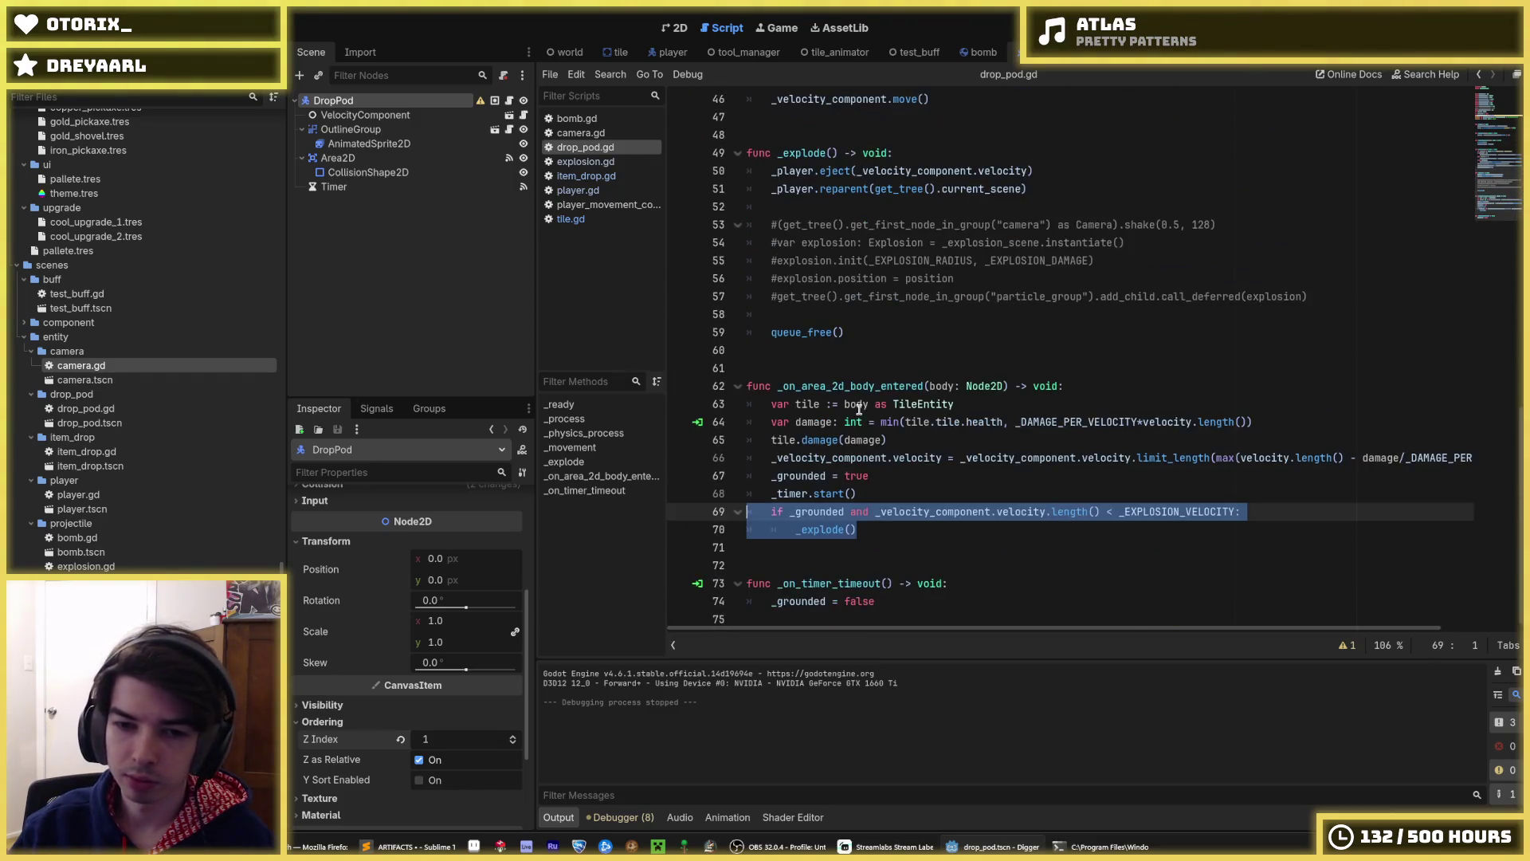
{"action": "key", "text": "alt+Up"}
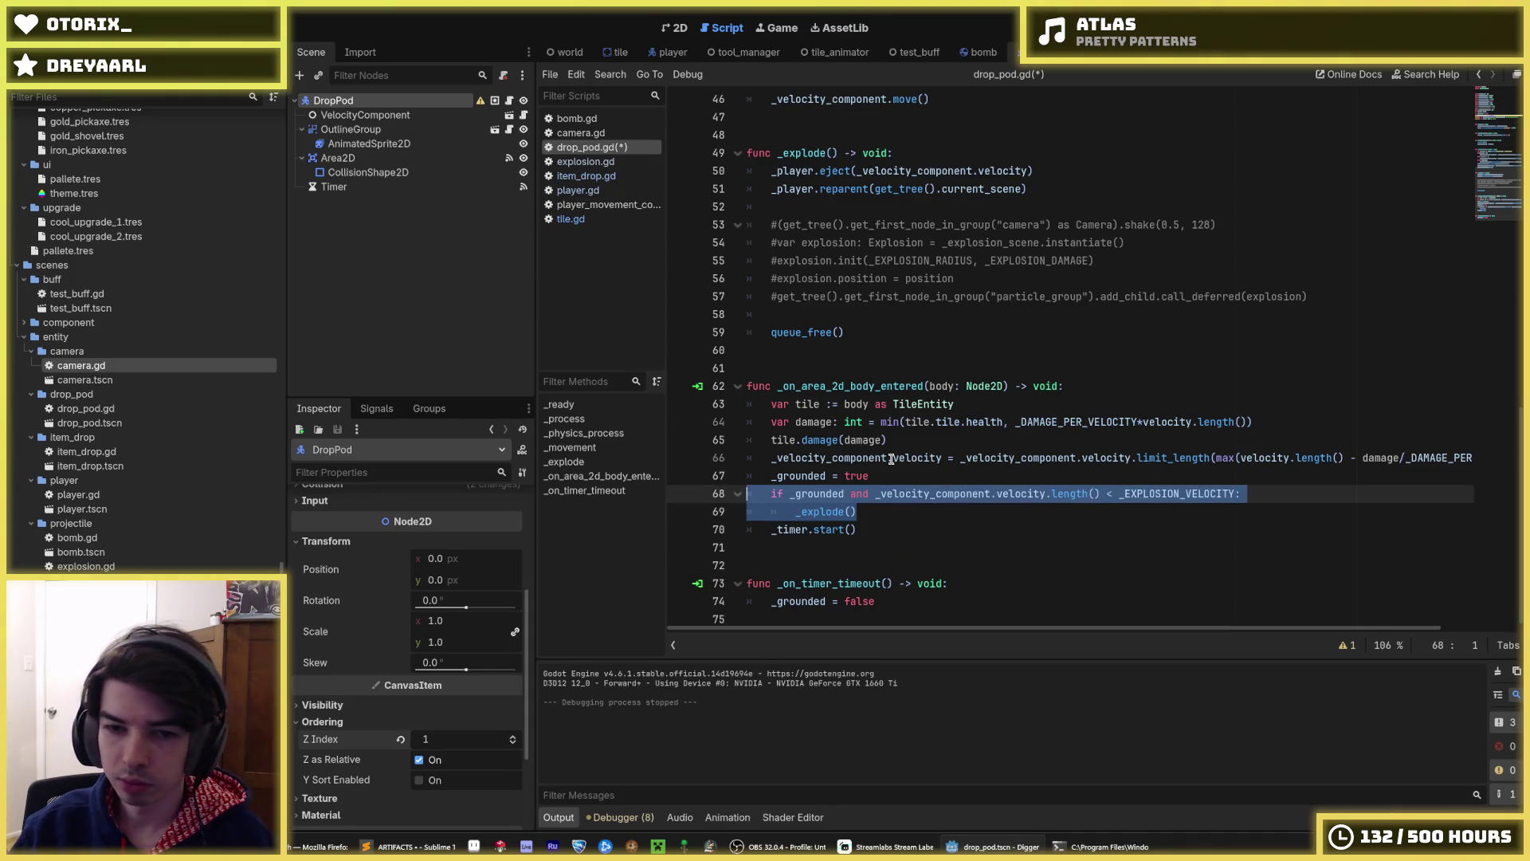
{"action": "left_click", "coordinate": [930, 479]}
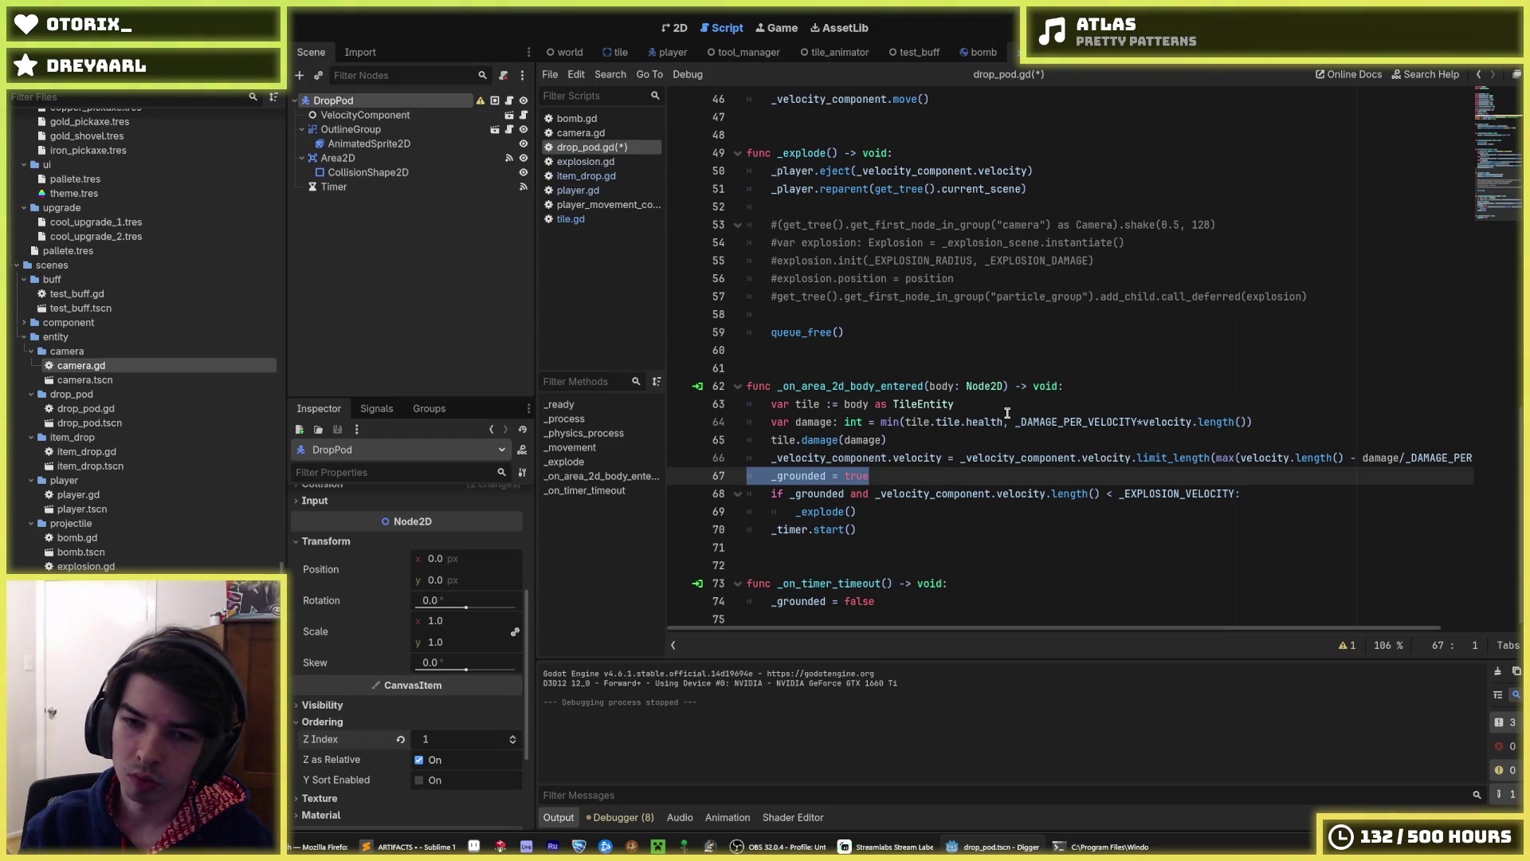
- Delete '_grounded and ' from the explode check's if condition, keeping the _grounded assignment
{"action": "key", "text": "BackSpace"}
{"action": "left_click", "coordinate": [955, 488]}
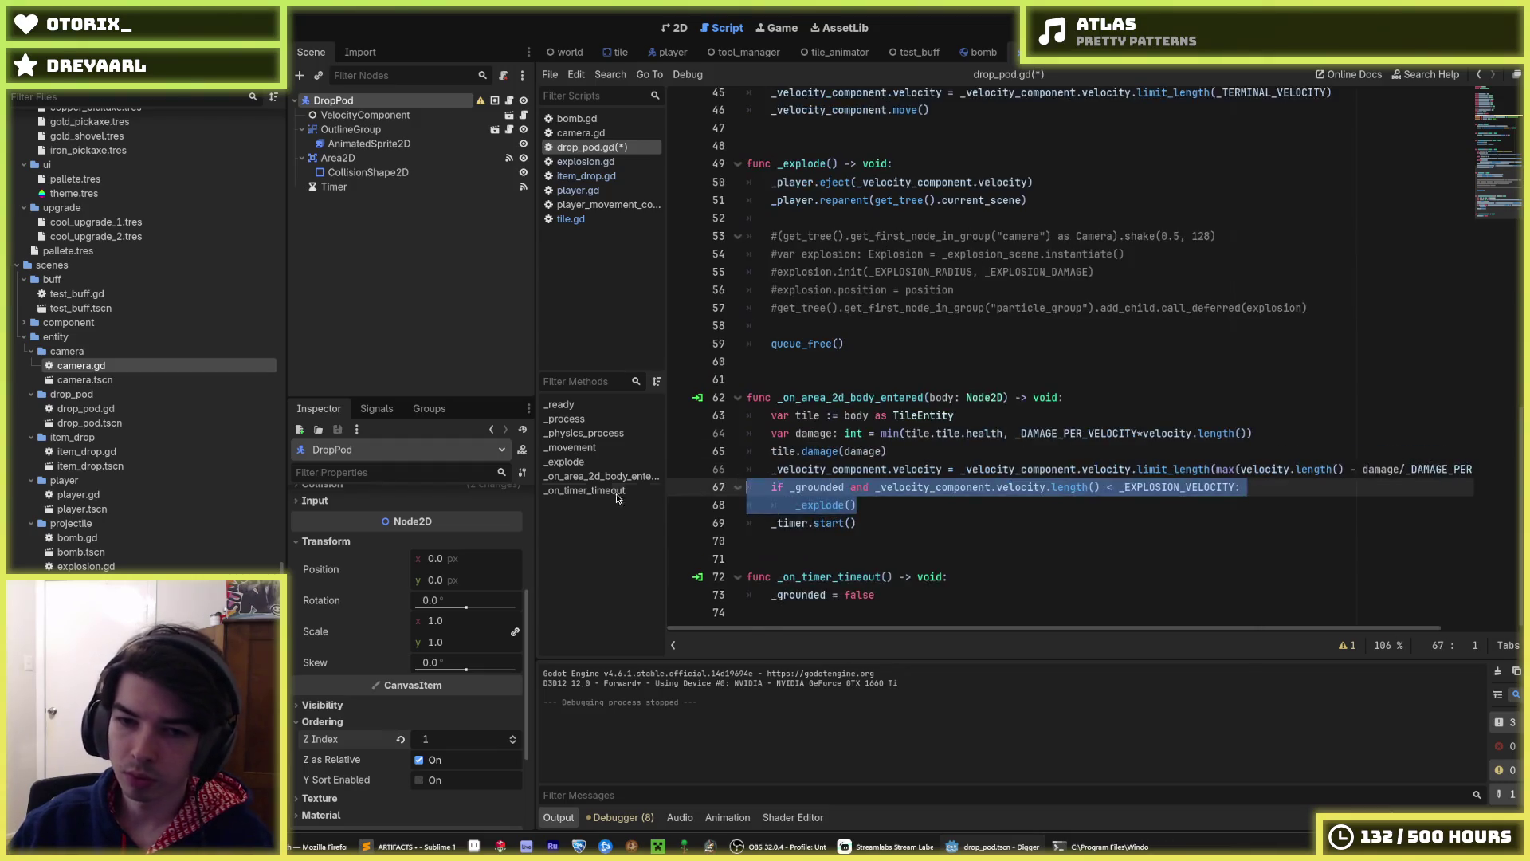
{"action": "left_click_drag", "start_coordinate": [878, 487], "coordinate": [791, 487]}
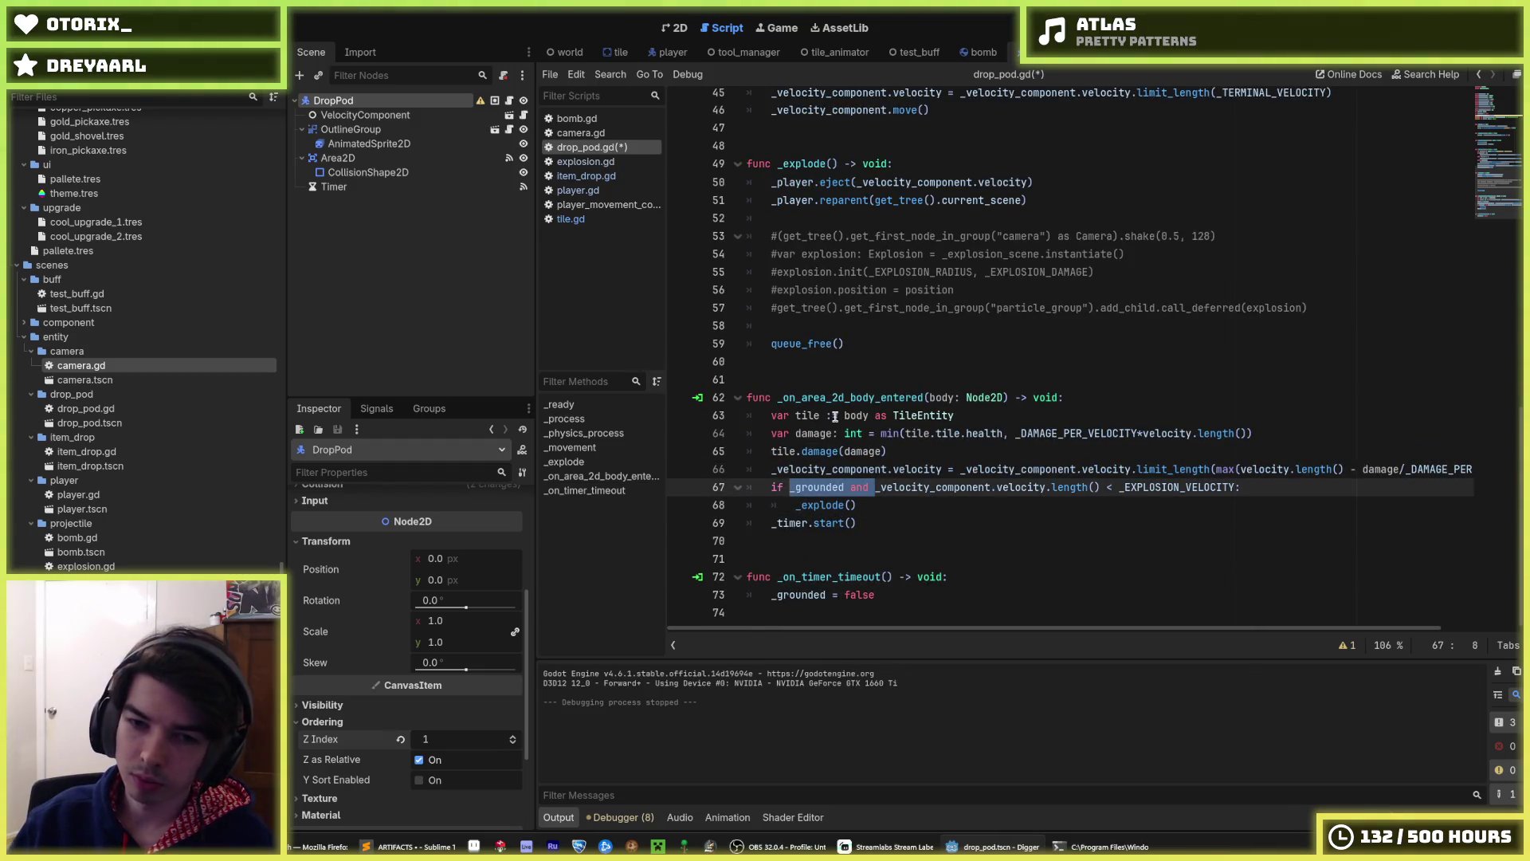
{"action": "key", "text": "BackSpace"}
{"action": "key", "text": "ctrl+s"}
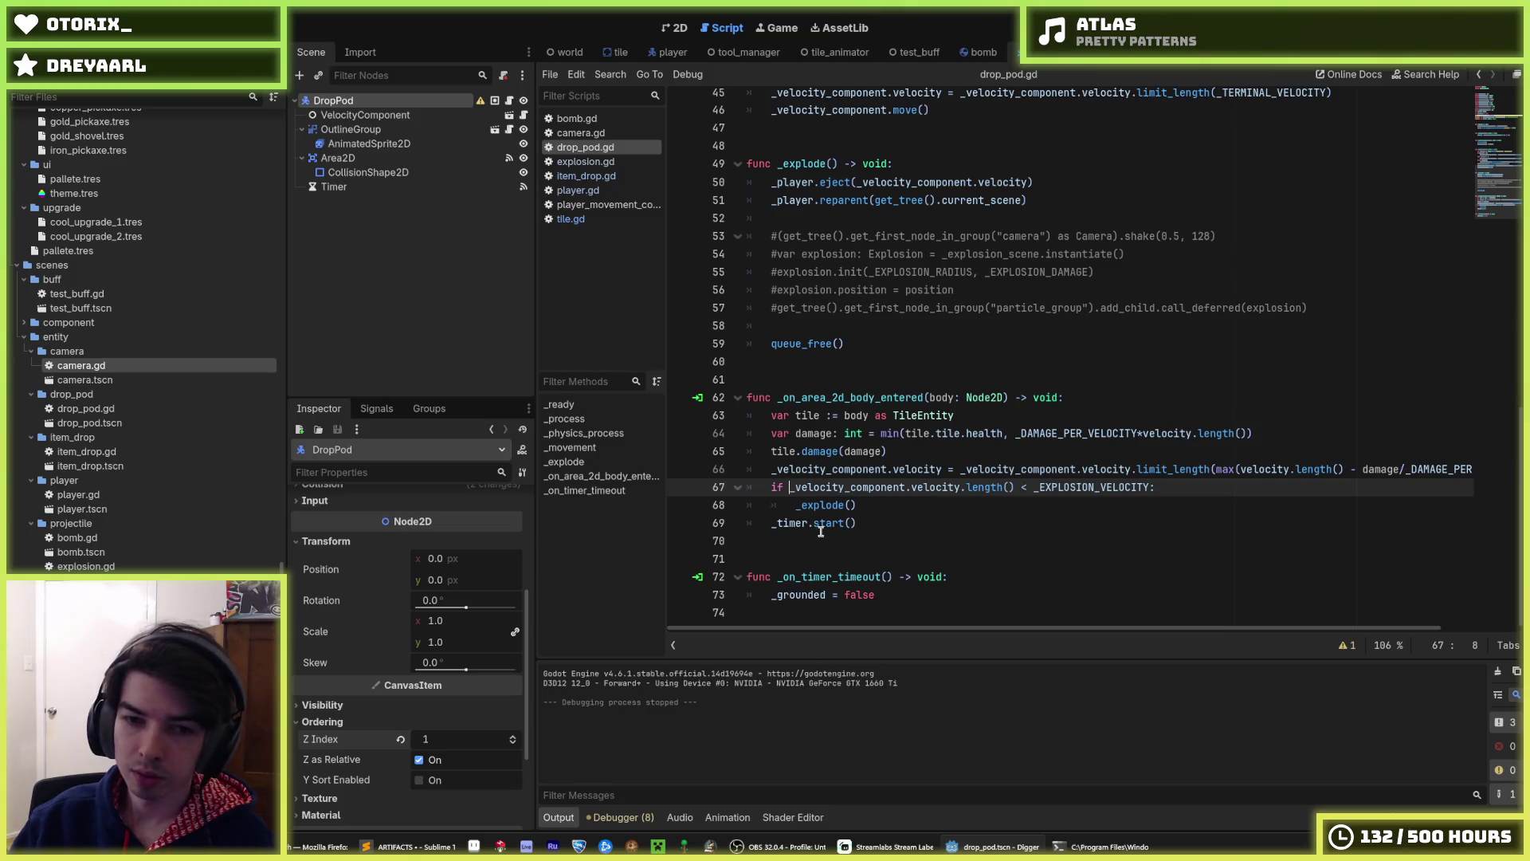
{"action": "double_click", "coordinate": [807, 593]}
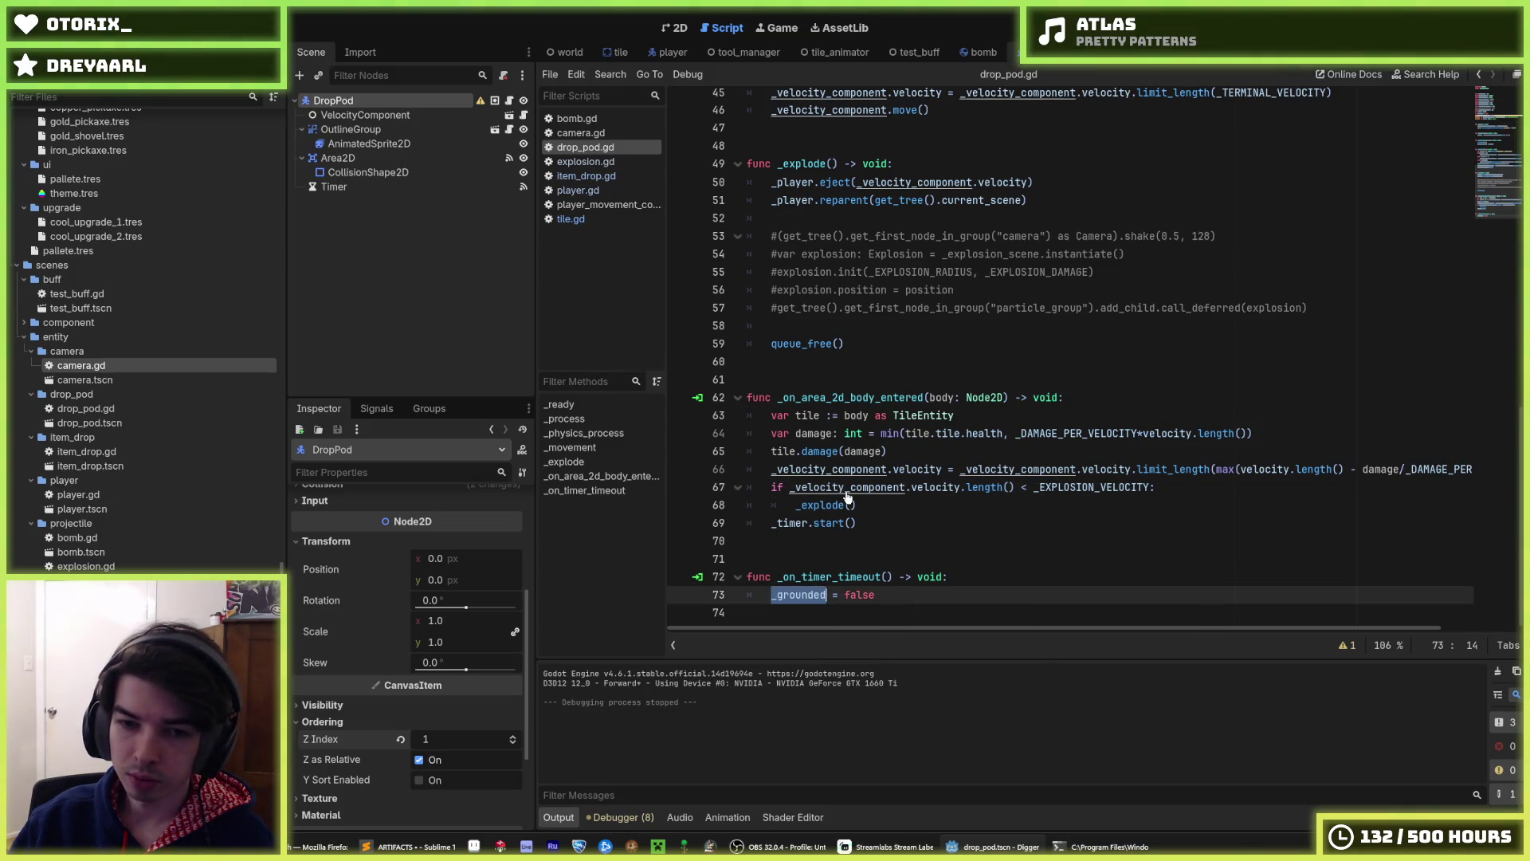
{"action": "key", "text": "ctrl+z"}
{"action": "key", "text": "ctrl+z"}
{"action": "left_click", "coordinate": [853, 516]}
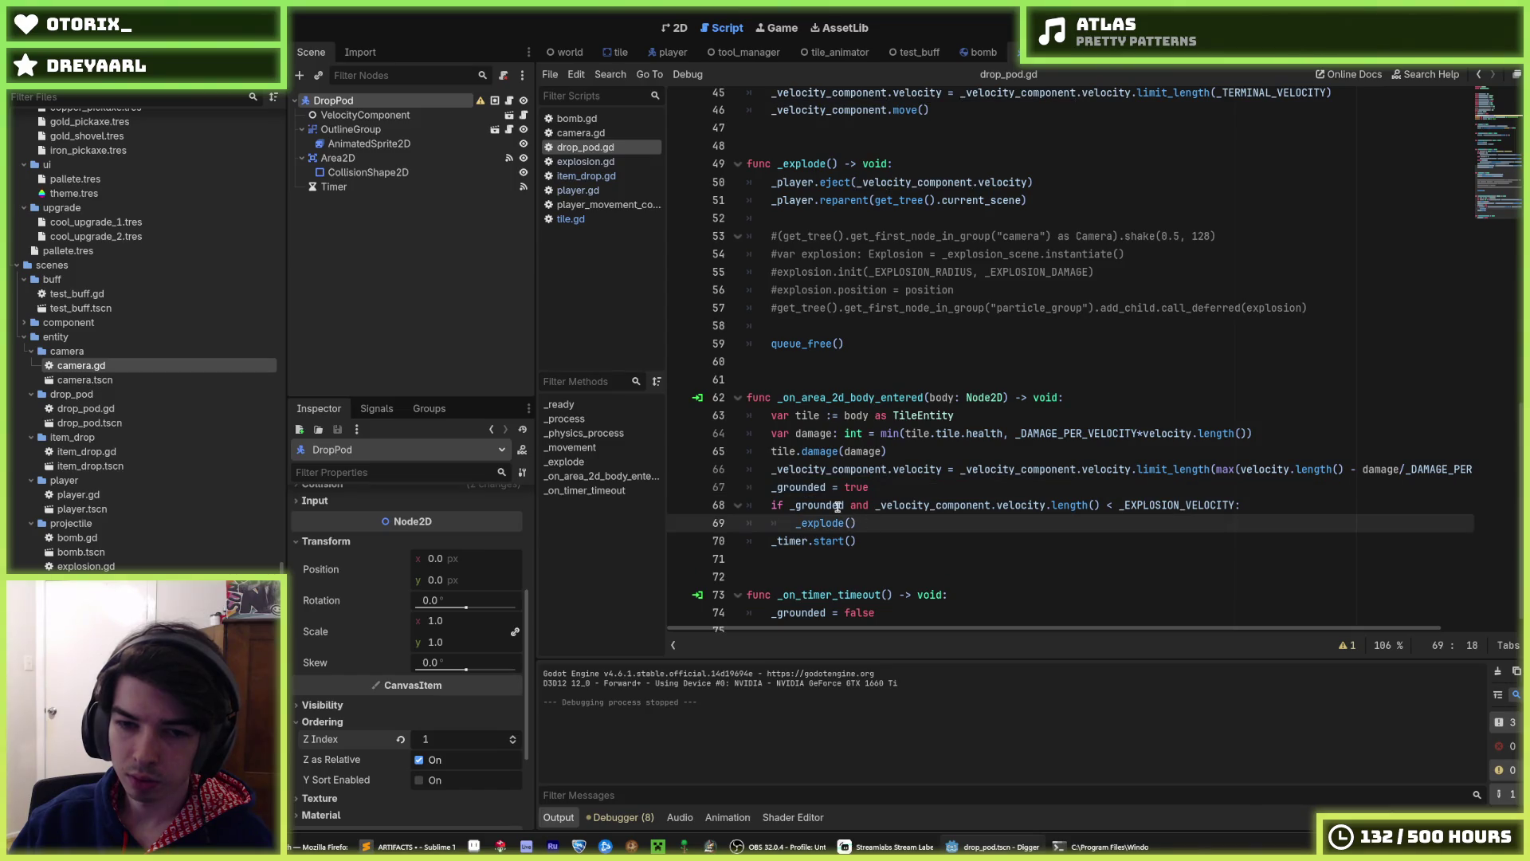
{"action": "left_click_drag", "start_coordinate": [873, 502], "coordinate": [794, 507]}
{"action": "key", "text": "BackSpace"}
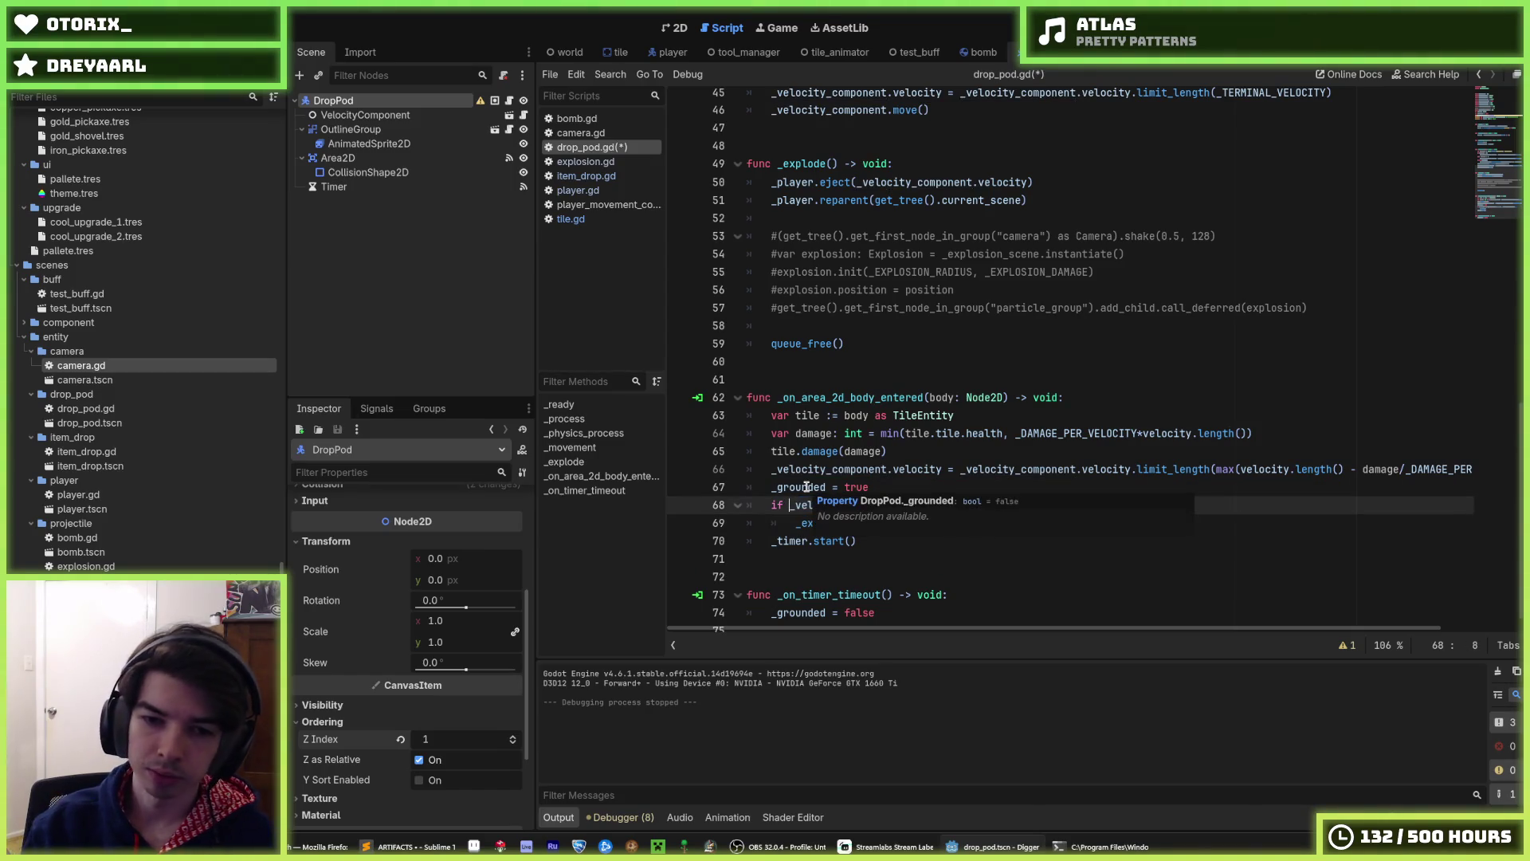
{"action": "double_click", "coordinate": [806, 487]}
- Move the if/_explode() block above the _grounded assignment and _timer.start(), then run the game
{"action": "scroll", "coordinate": [914, 498], "scroll_direction": "up", "scroll_amount": 7}
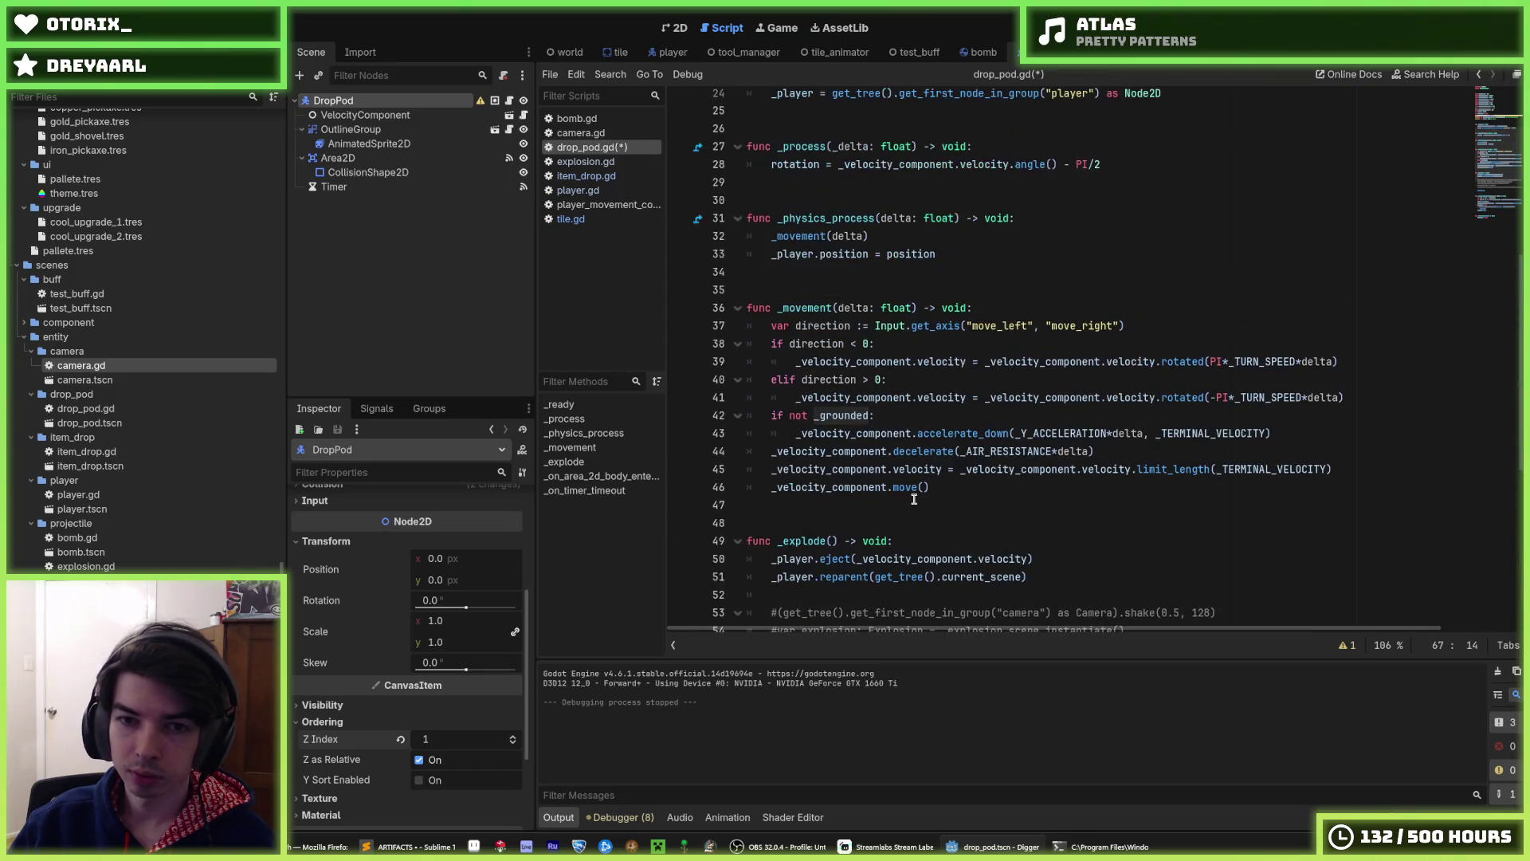
{"action": "scroll", "coordinate": [913, 499], "scroll_direction": "down", "scroll_amount": 7}
{"action": "left_click", "coordinate": [932, 513]}
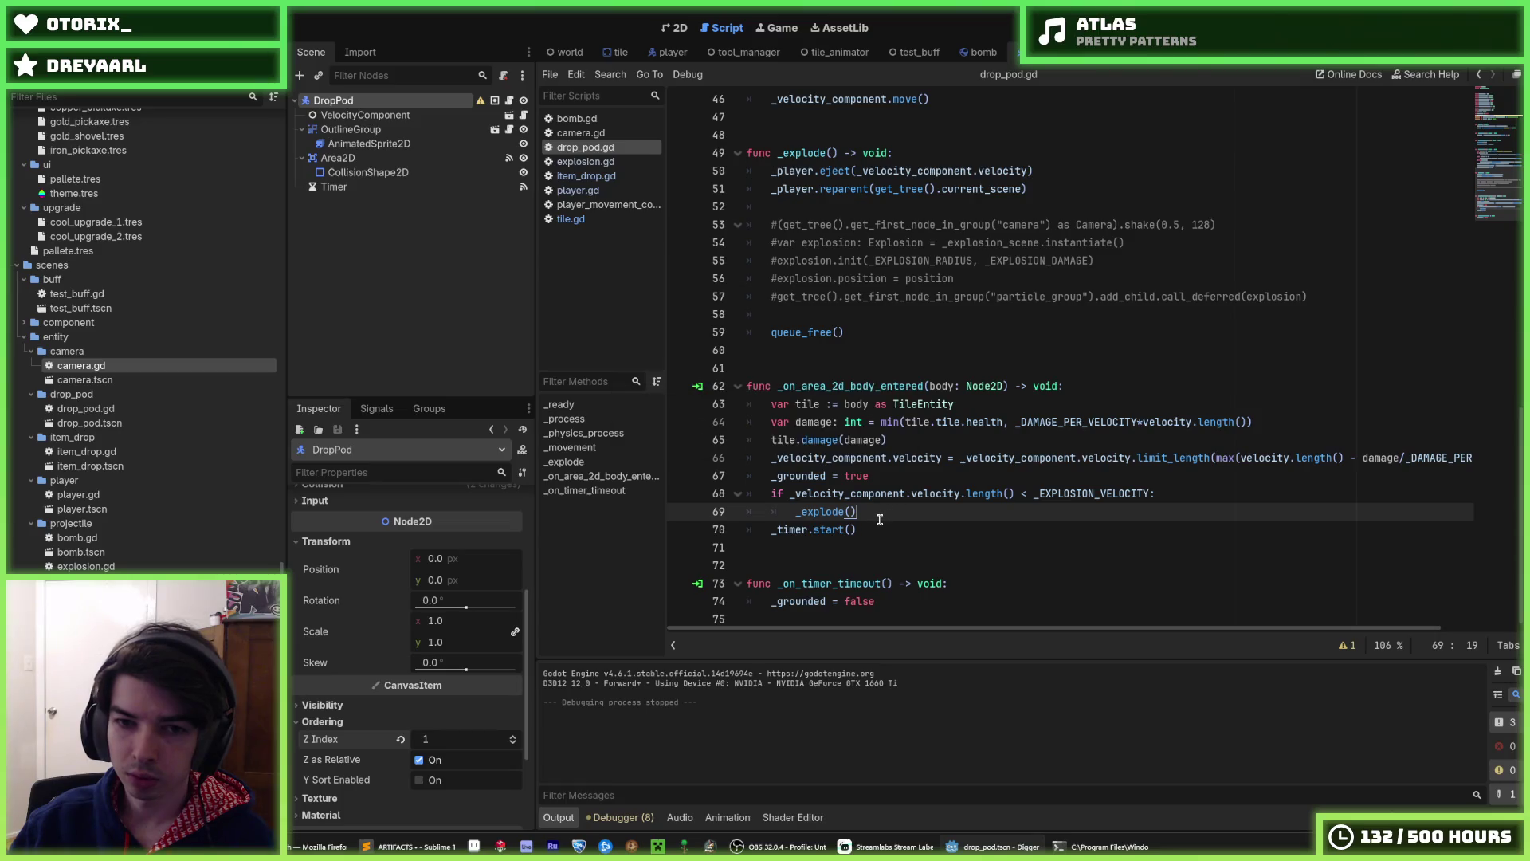
{"action": "key", "text": "Down"}
{"action": "key", "text": "alt+Up"}
{"action": "key", "text": "alt+Up"}
{"action": "key", "text": "Down"}
{"action": "key", "text": "Down"}
{"action": "key", "text": "shift+Up"}
{"action": "key", "text": "alt+Up"}
{"action": "key", "text": "alt+Up"}
{"action": "key", "text": "Escape"}
{"action": "key", "text": "F5"}
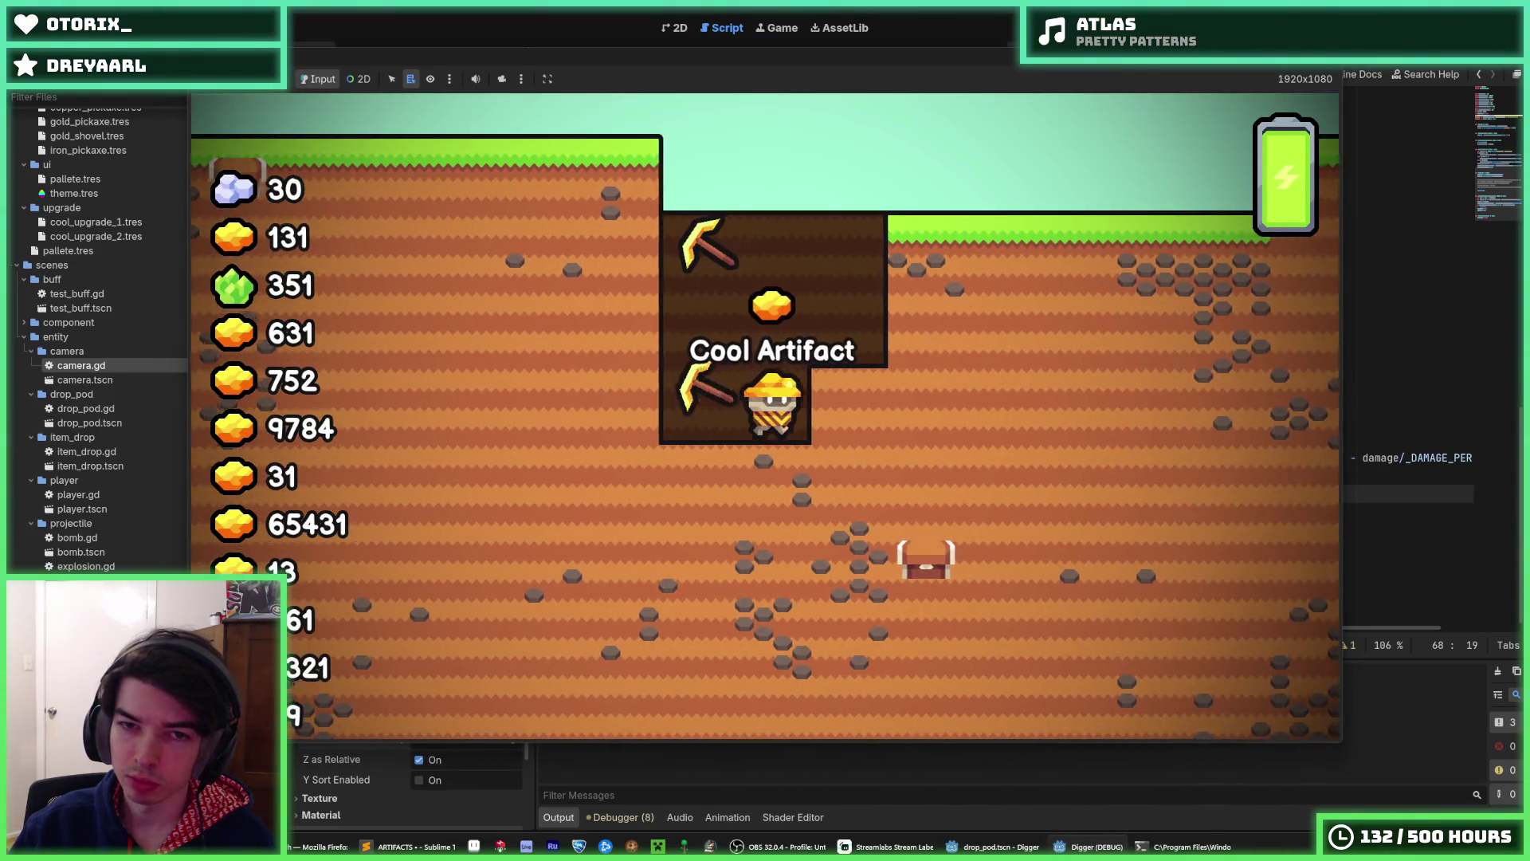
- Walk the miner right and left, then stop, rerun and stop the game again
{"action": "key", "text": "d"}
{"action": "key", "text": "a"}
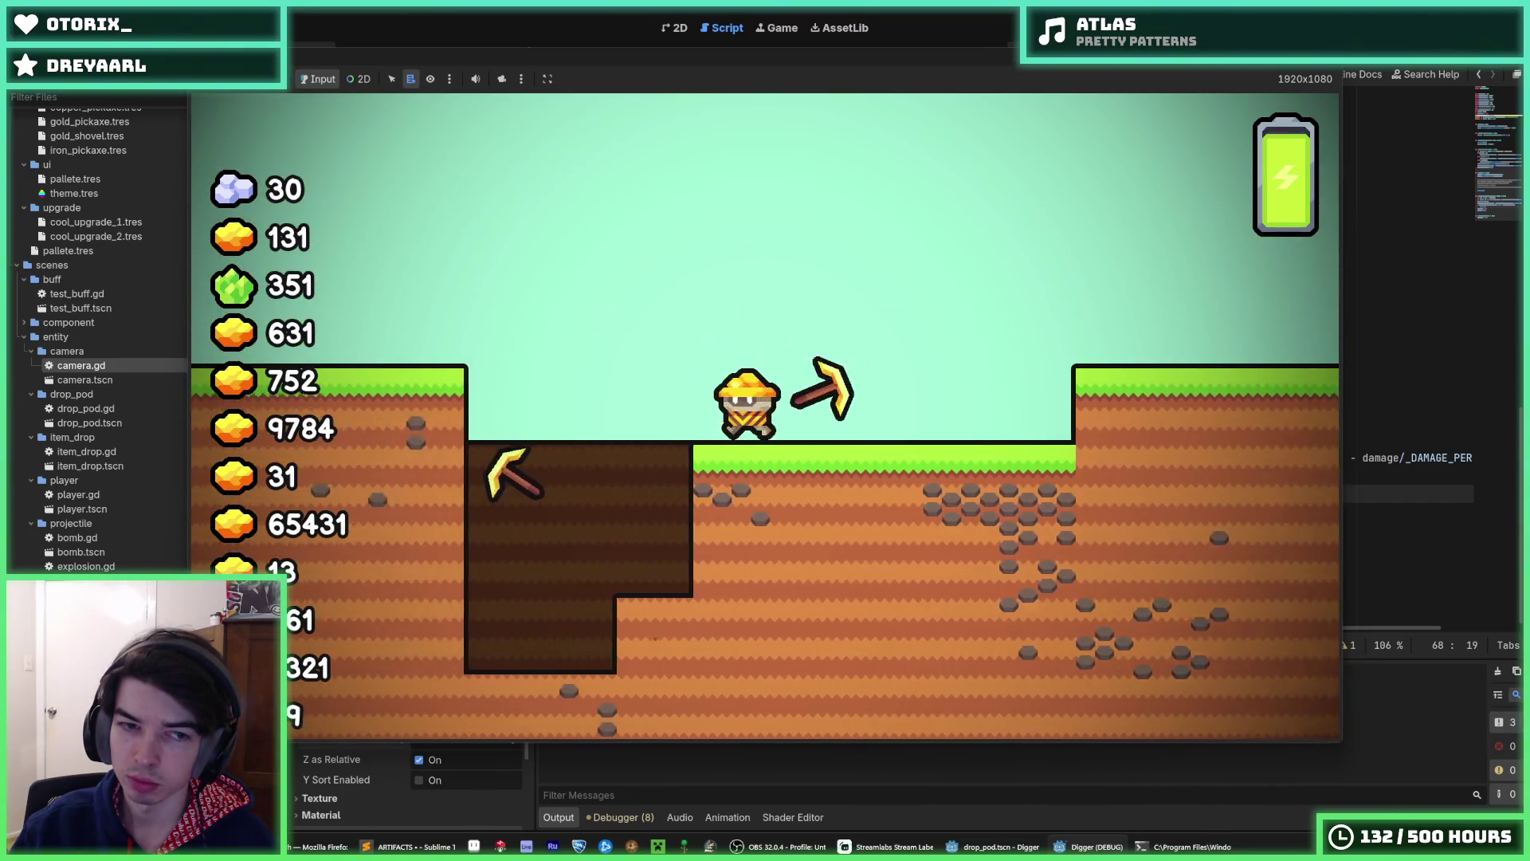
{"action": "key", "text": "space"}
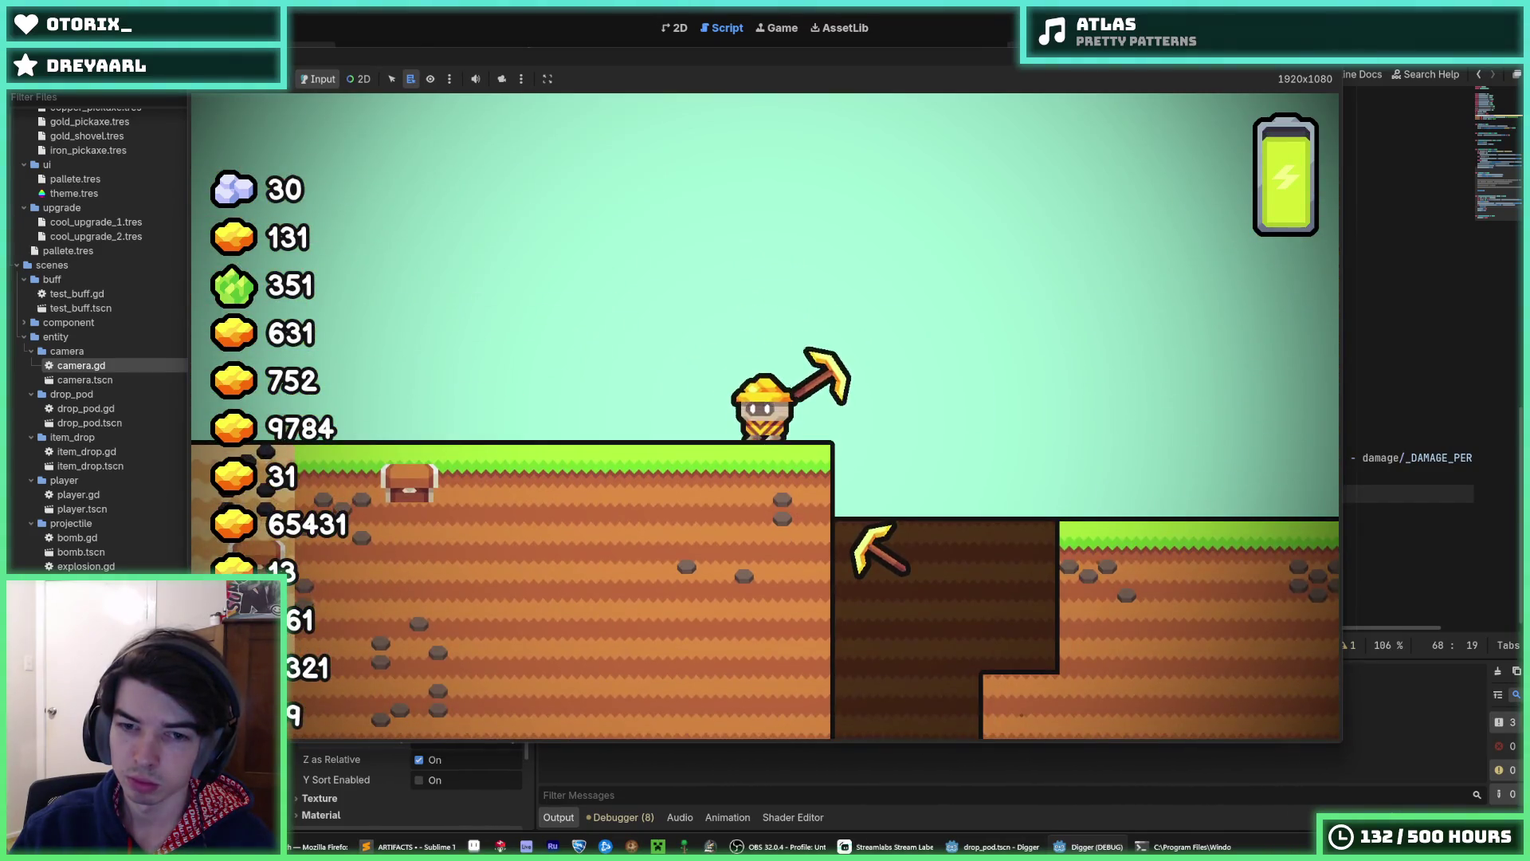
{"action": "key", "text": "F8"}
{"action": "key", "text": "F5"}
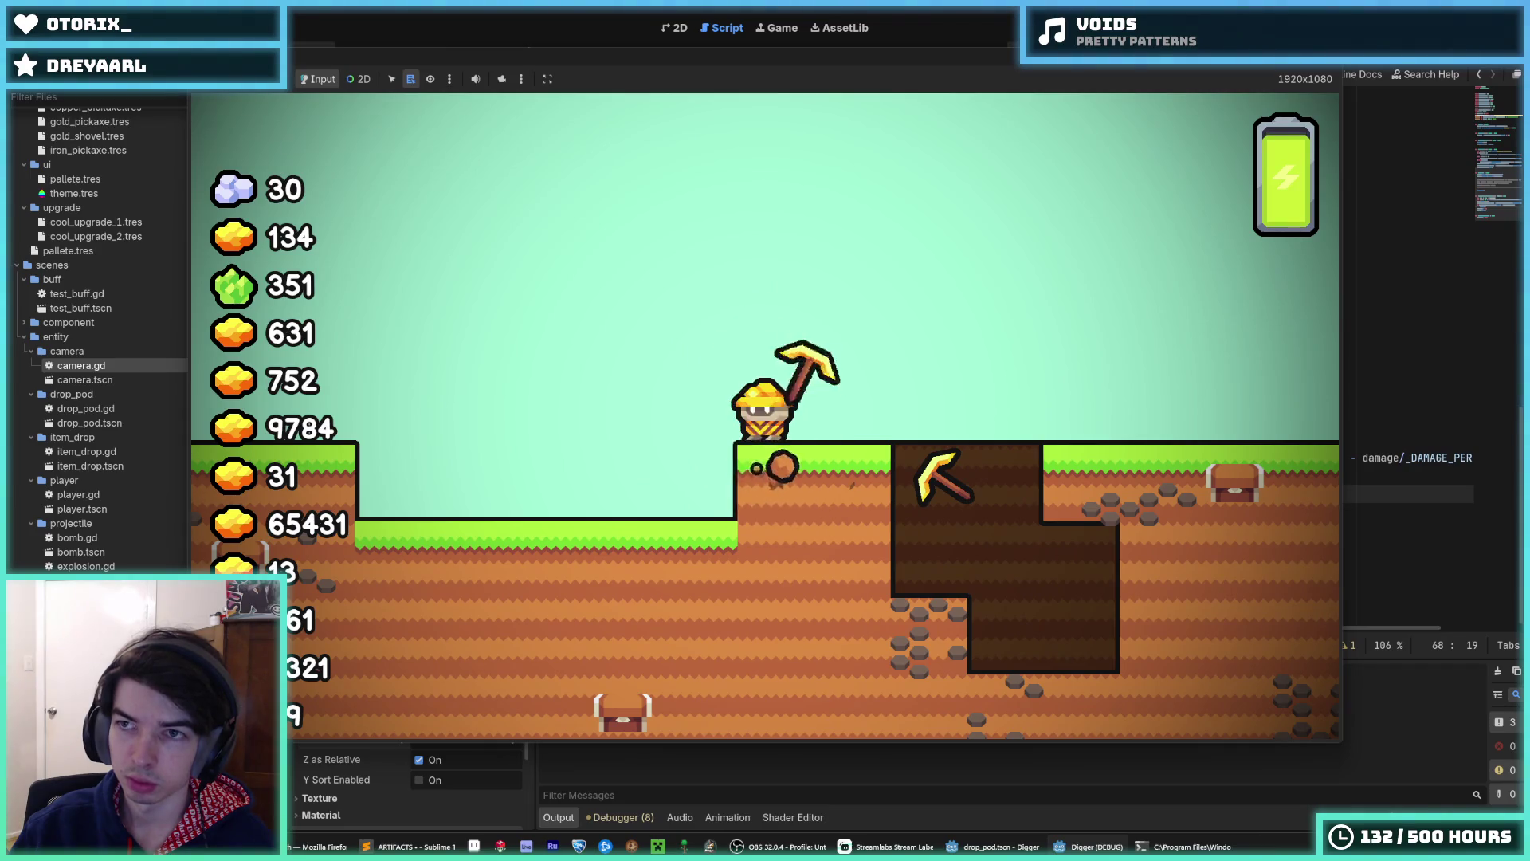
{"action": "key", "text": "F8"}
- Change the impact handler's _explode() to _explode.call_deferred() and save the script
{"action": "type", "text": "_explode("}
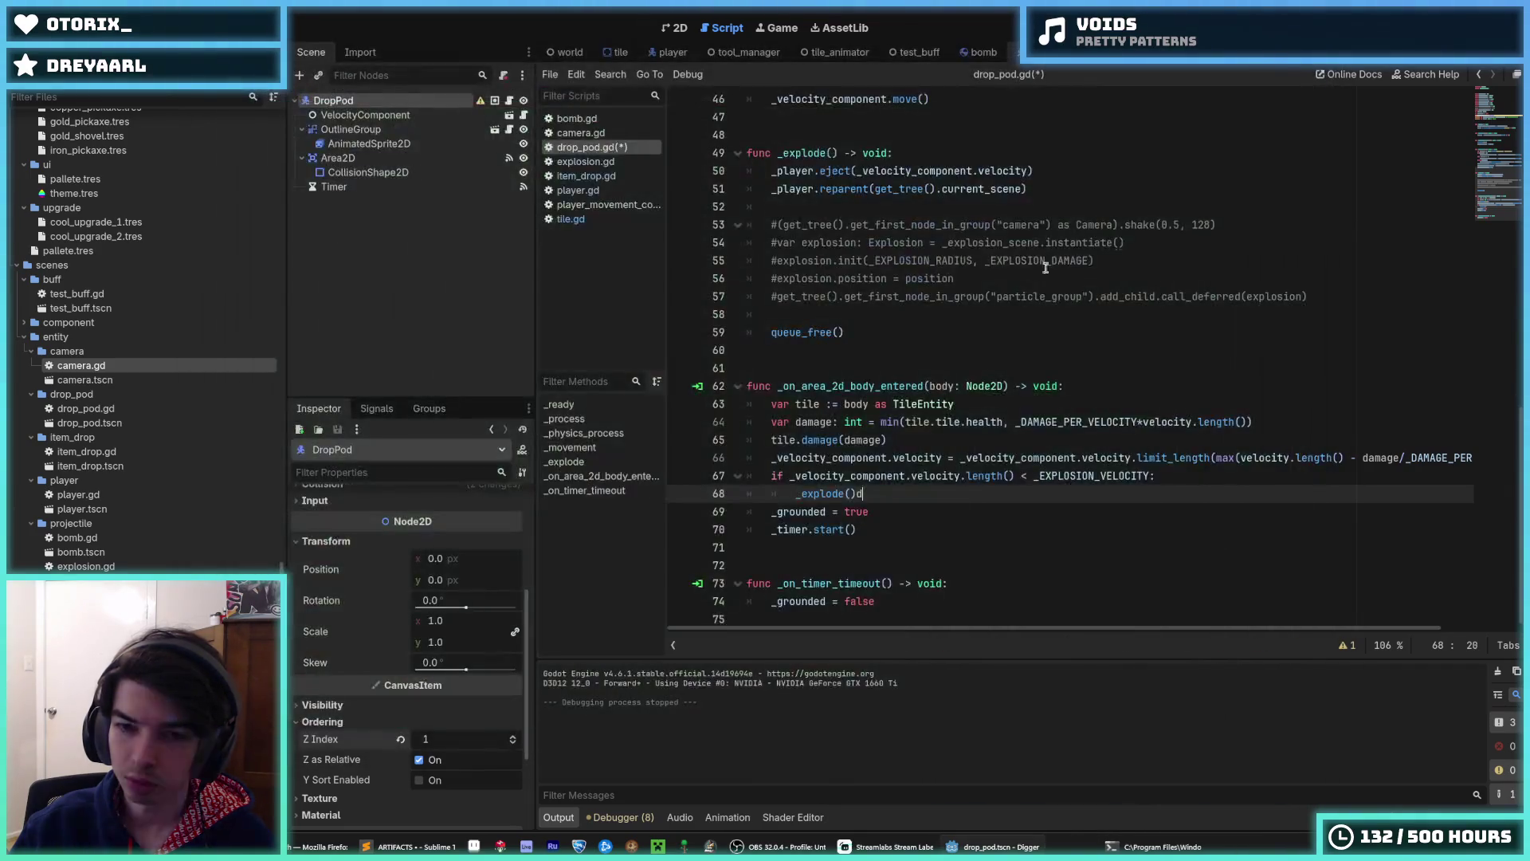
{"action": "key", "text": "ctrl+s"}
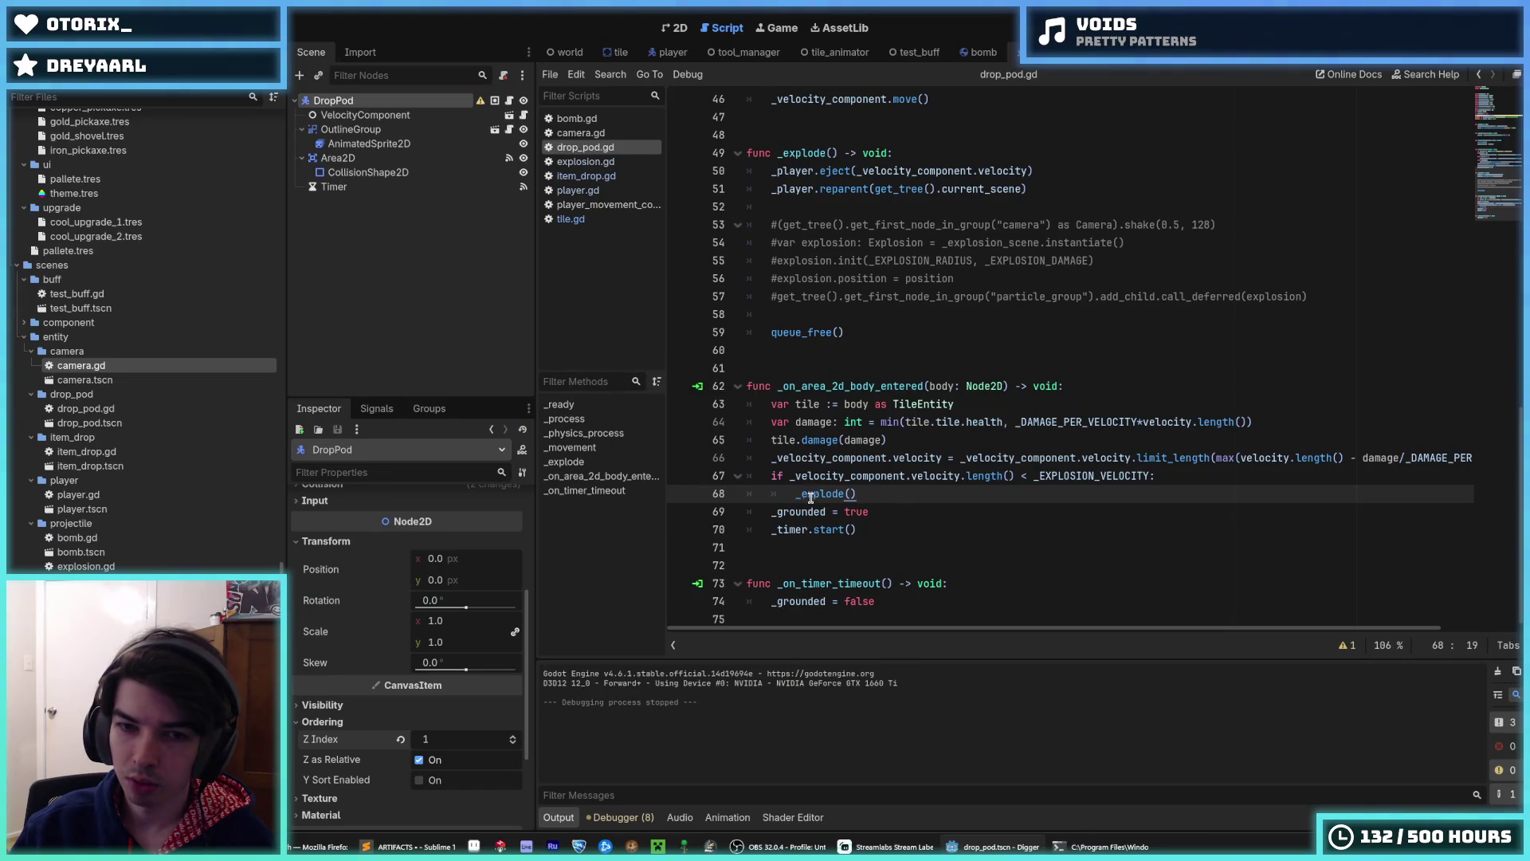
{"action": "scroll", "coordinate": [826, 345], "scroll_direction": "up", "scroll_amount": 1}
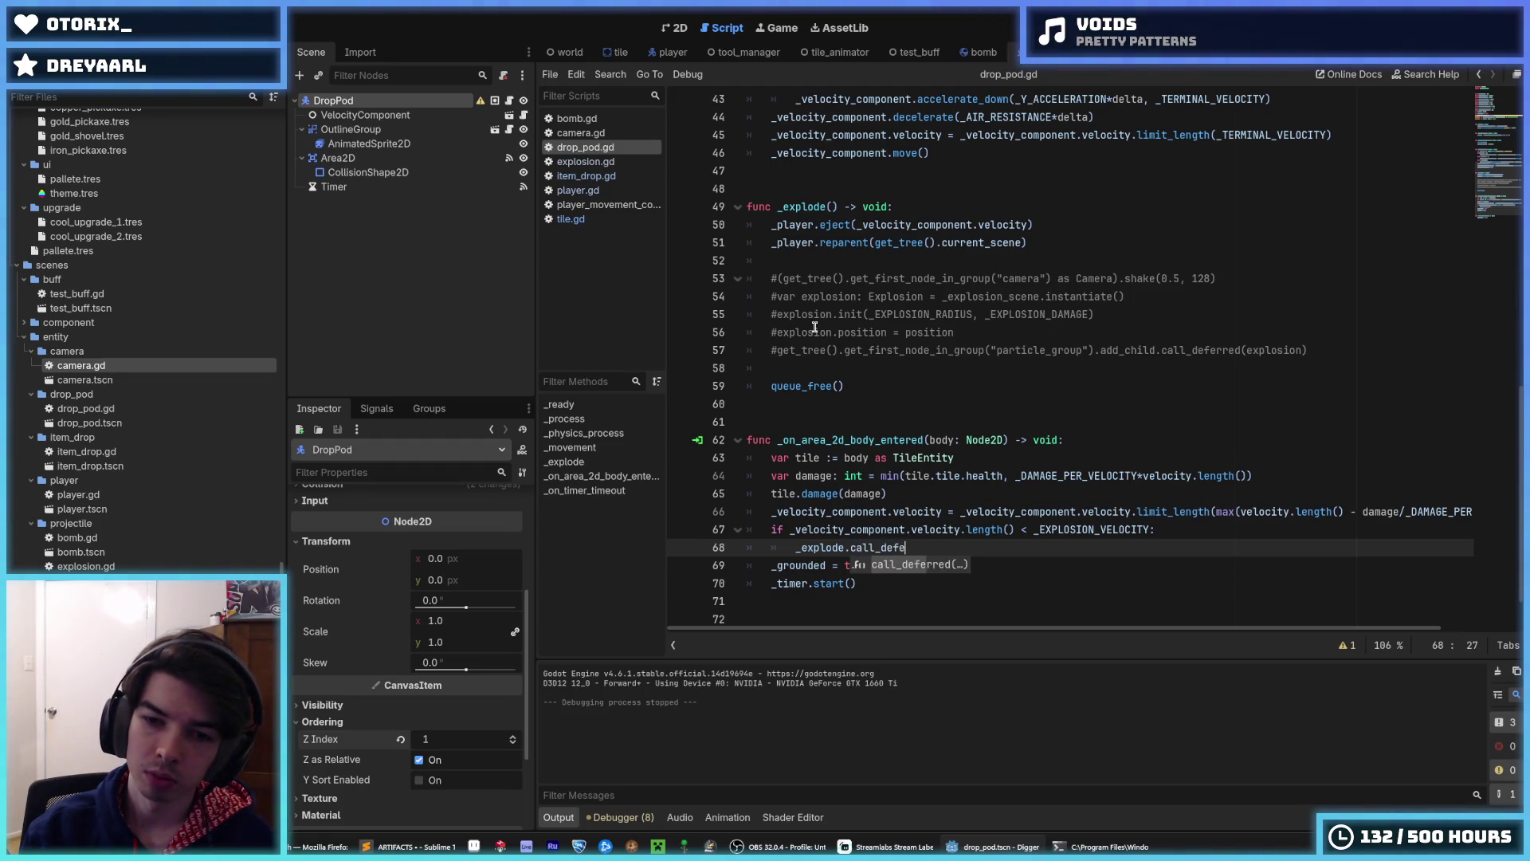
{"action": "key", "text": "Return"}
- Test-run the game twice with the deferred explosion
{"action": "key", "text": "F5"}
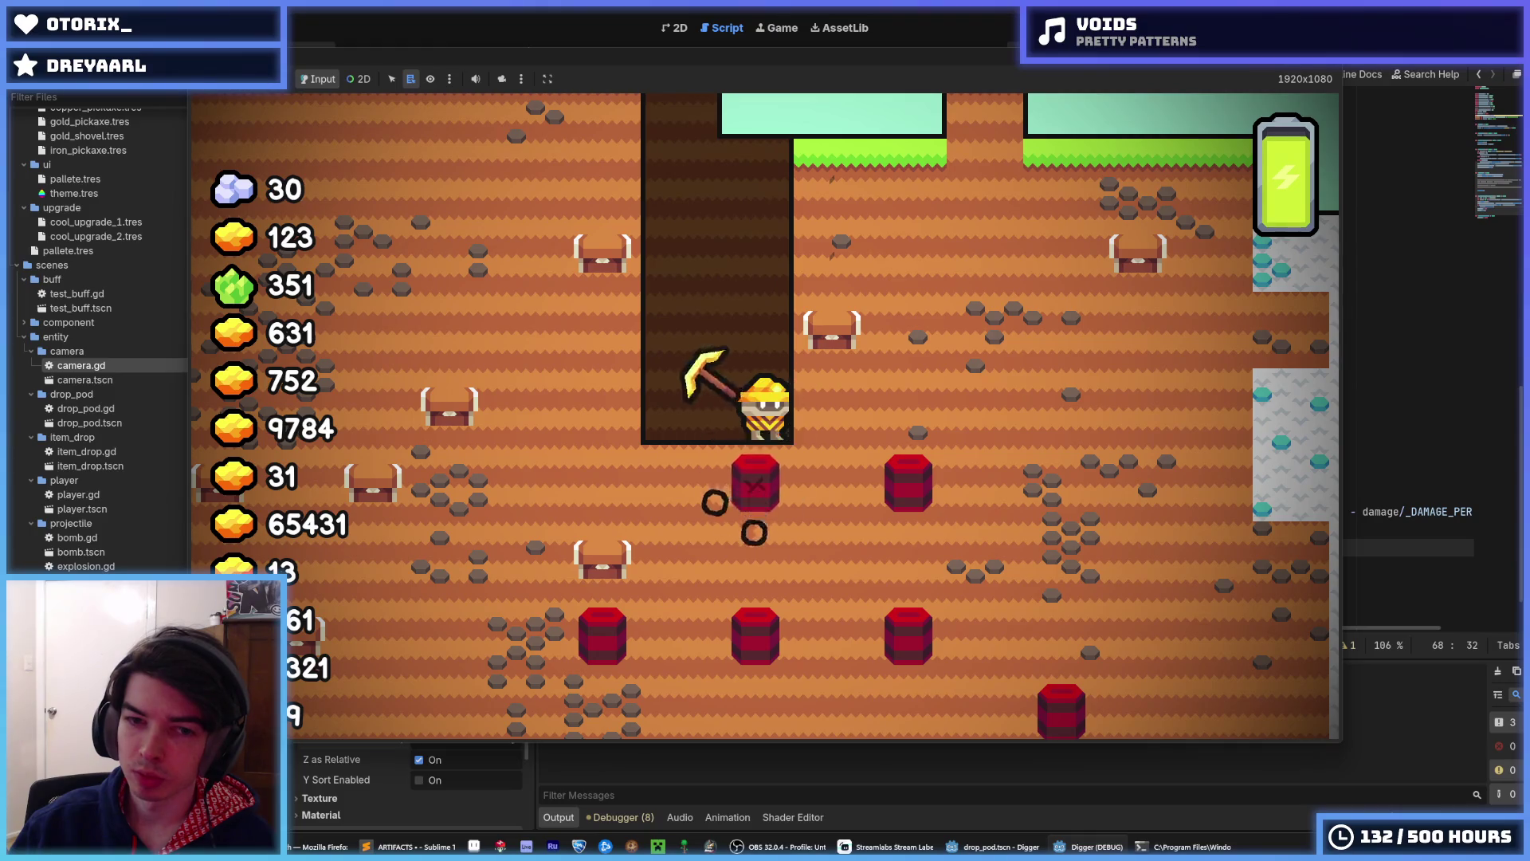
{"action": "key", "text": "F8"}
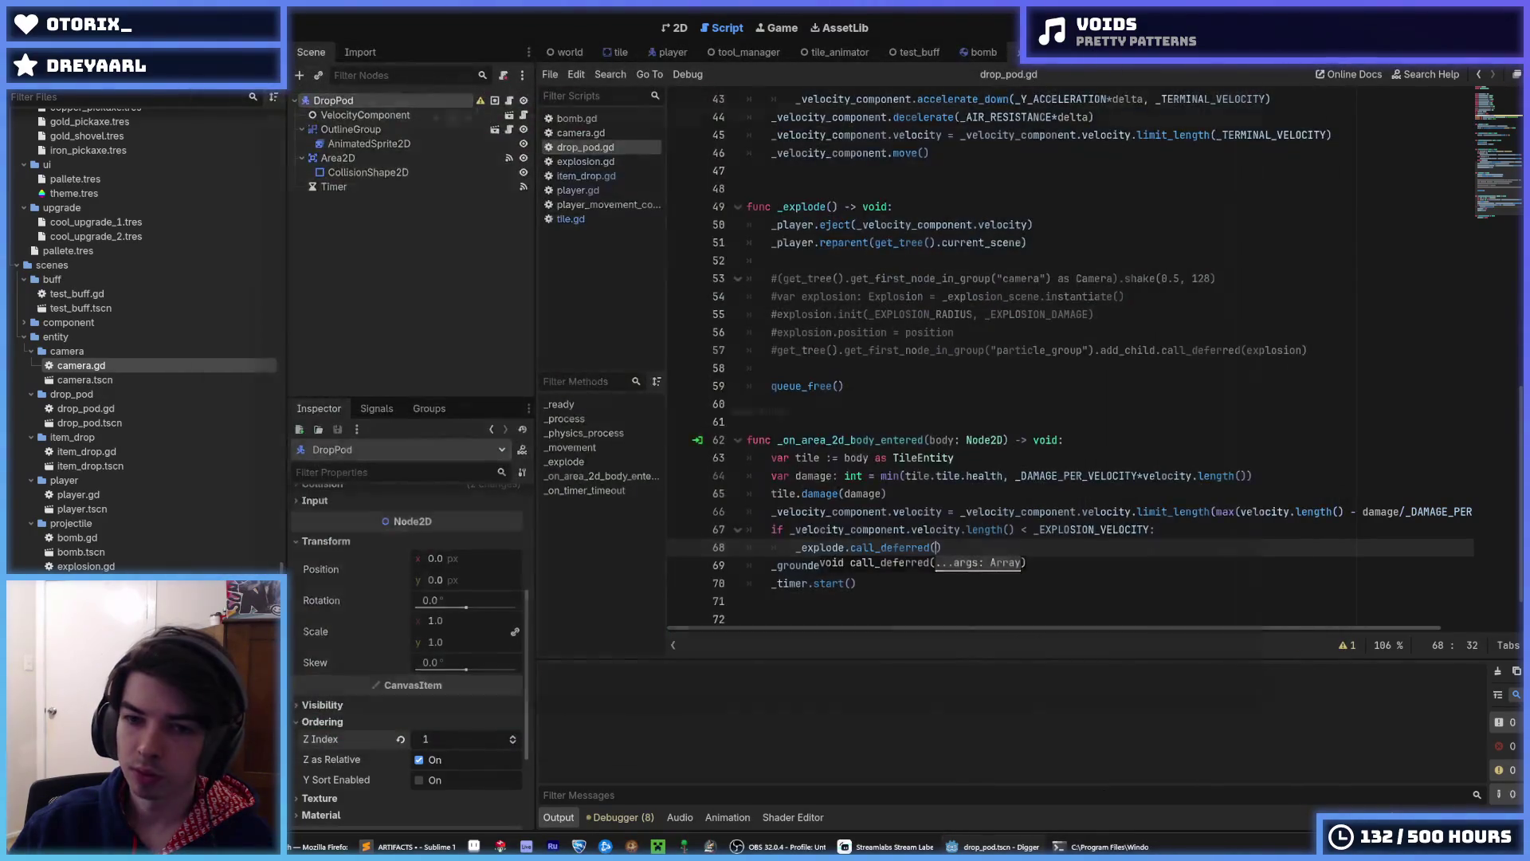
{"action": "key", "text": "F5"}
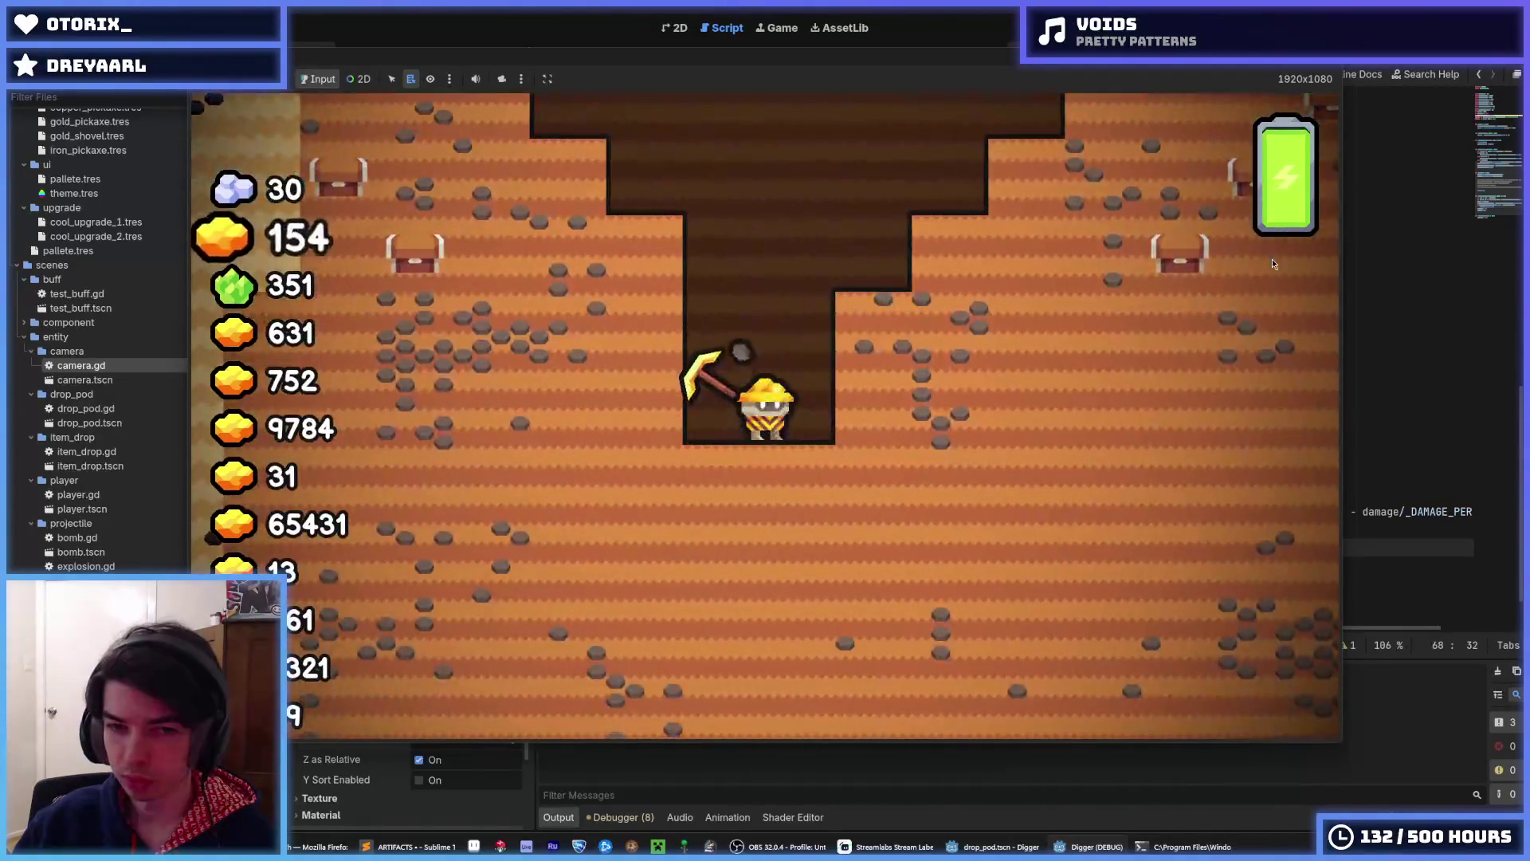
{"action": "key", "text": "F8"}
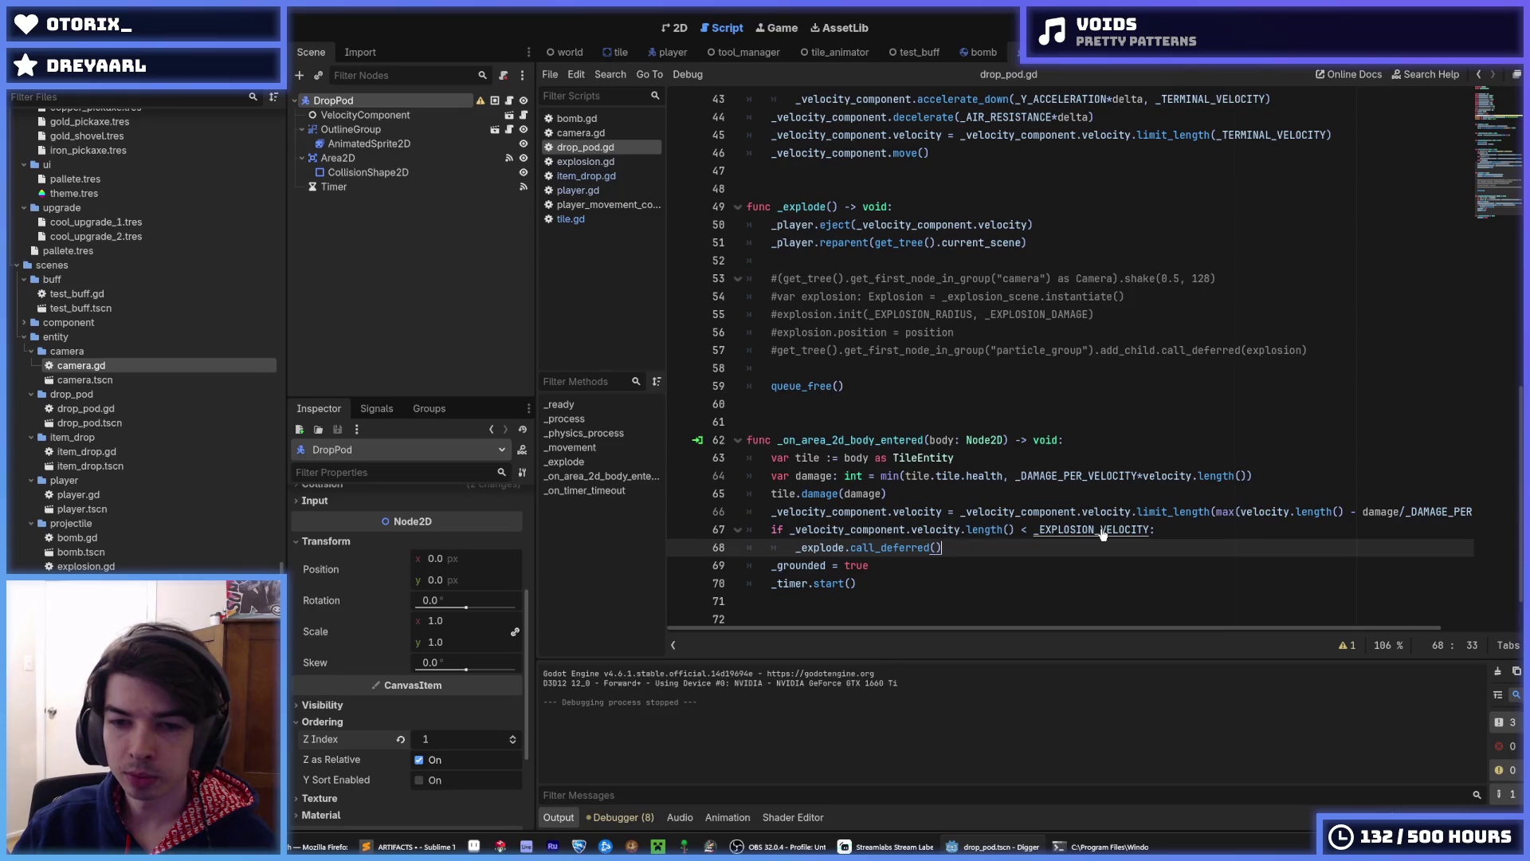
- Inspect the Timer node's settings and the length() call on line 67
{"action": "scroll", "coordinate": [1103, 533], "scroll_direction": "up", "scroll_amount": 10}
{"action": "scroll", "coordinate": [1025, 522], "scroll_direction": "down", "scroll_amount": 10}
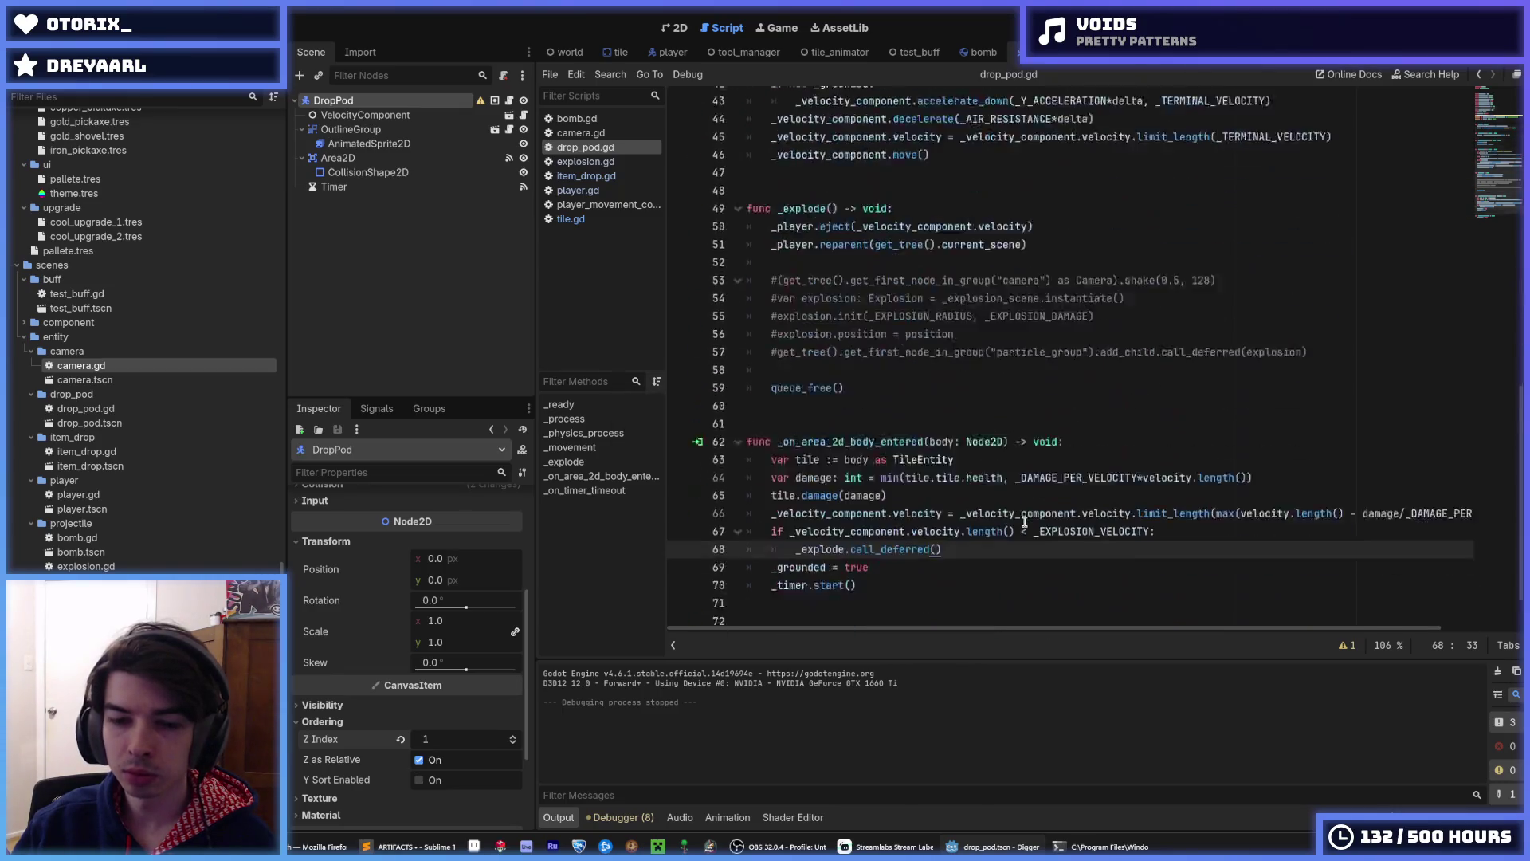
{"action": "scroll", "coordinate": [1025, 521], "scroll_direction": "down", "scroll_amount": 2}
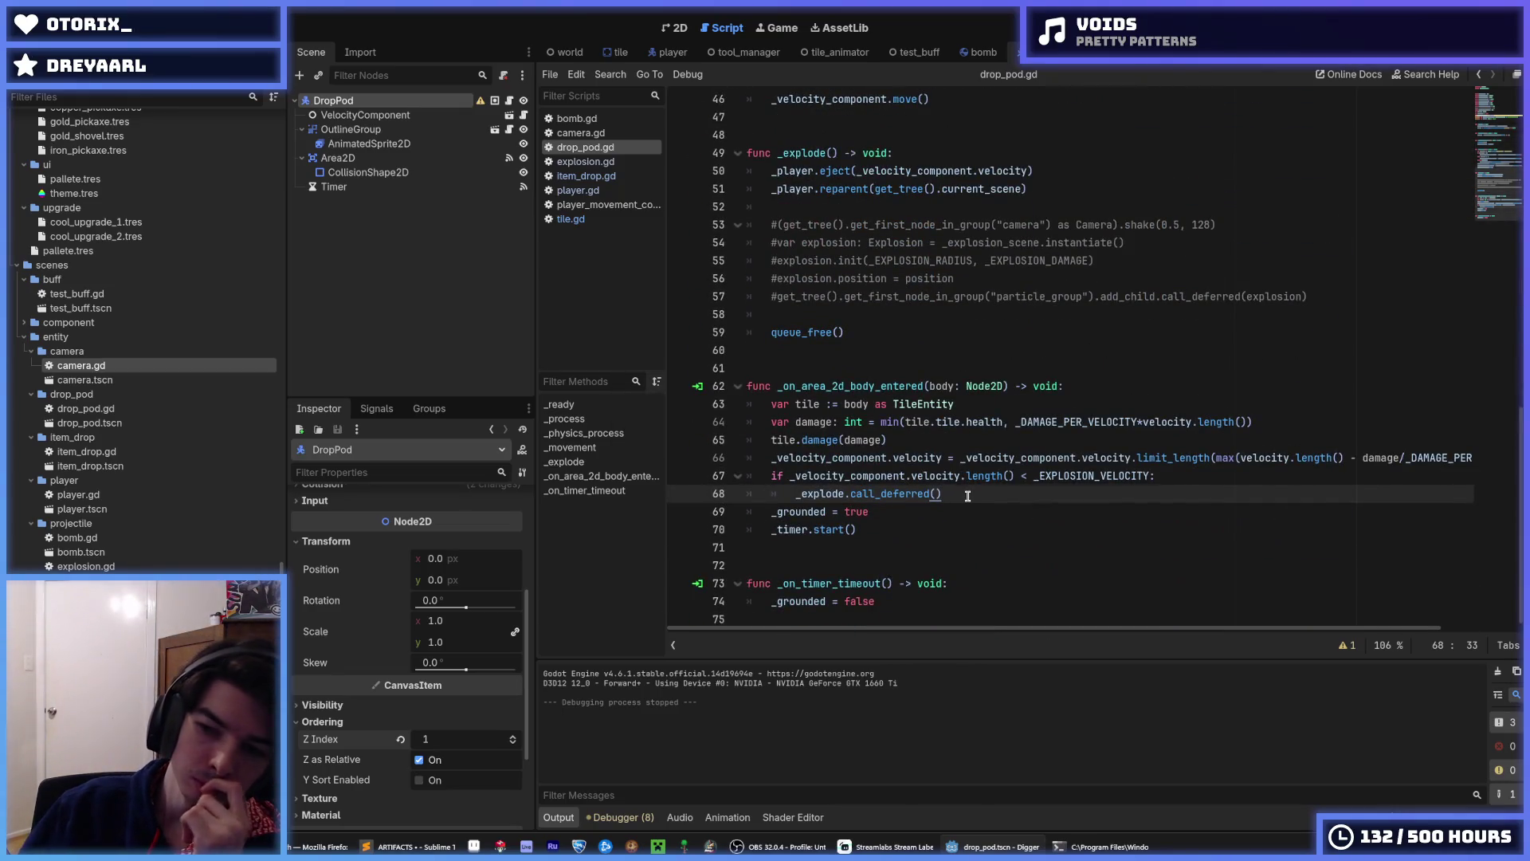
{"action": "left_click", "coordinate": [362, 188]}
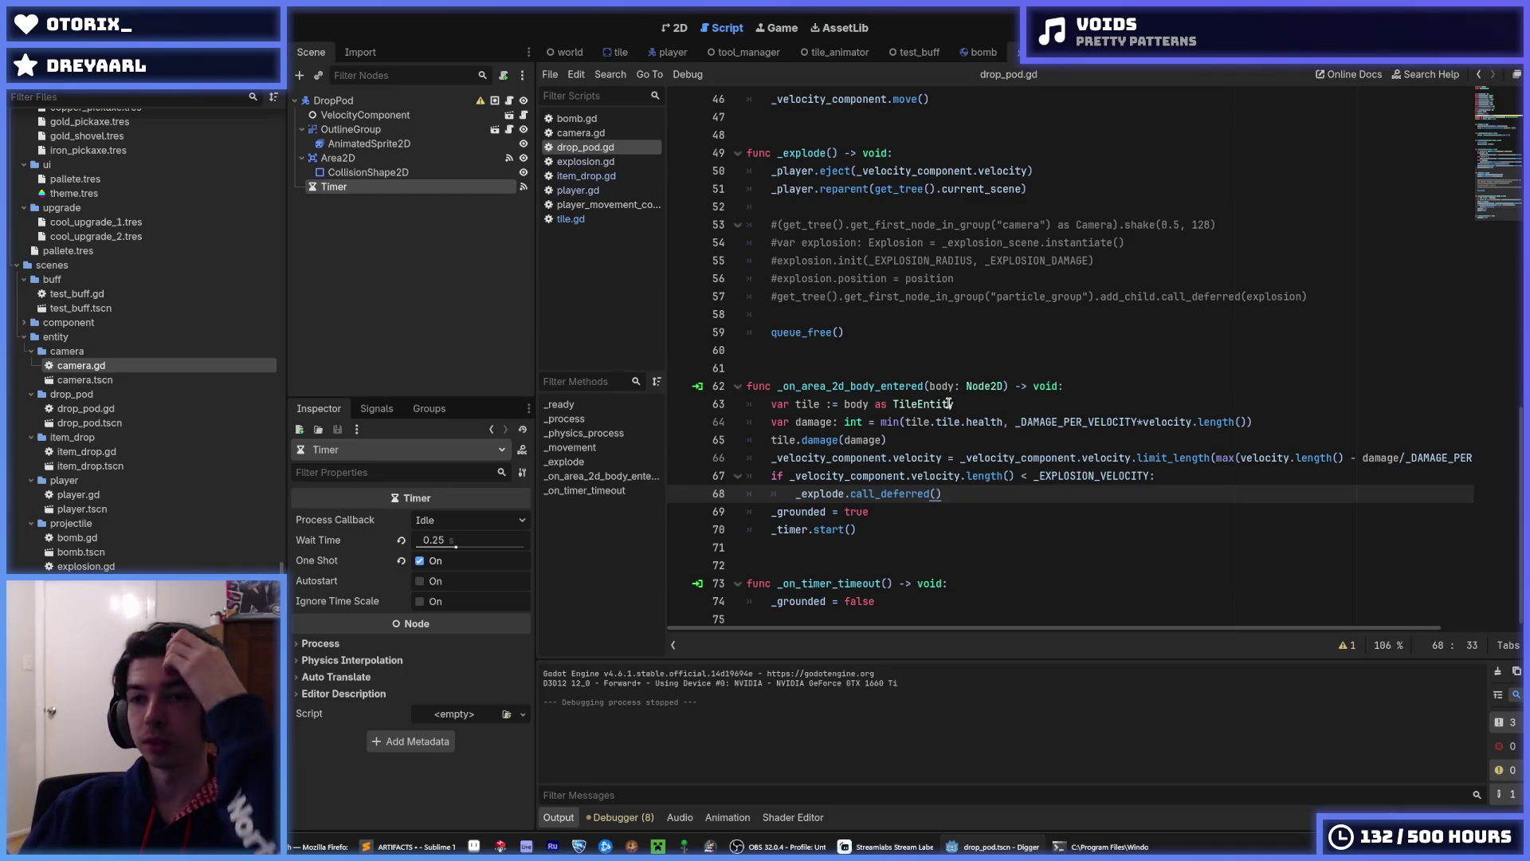
{"action": "left_click", "coordinate": [988, 476]}
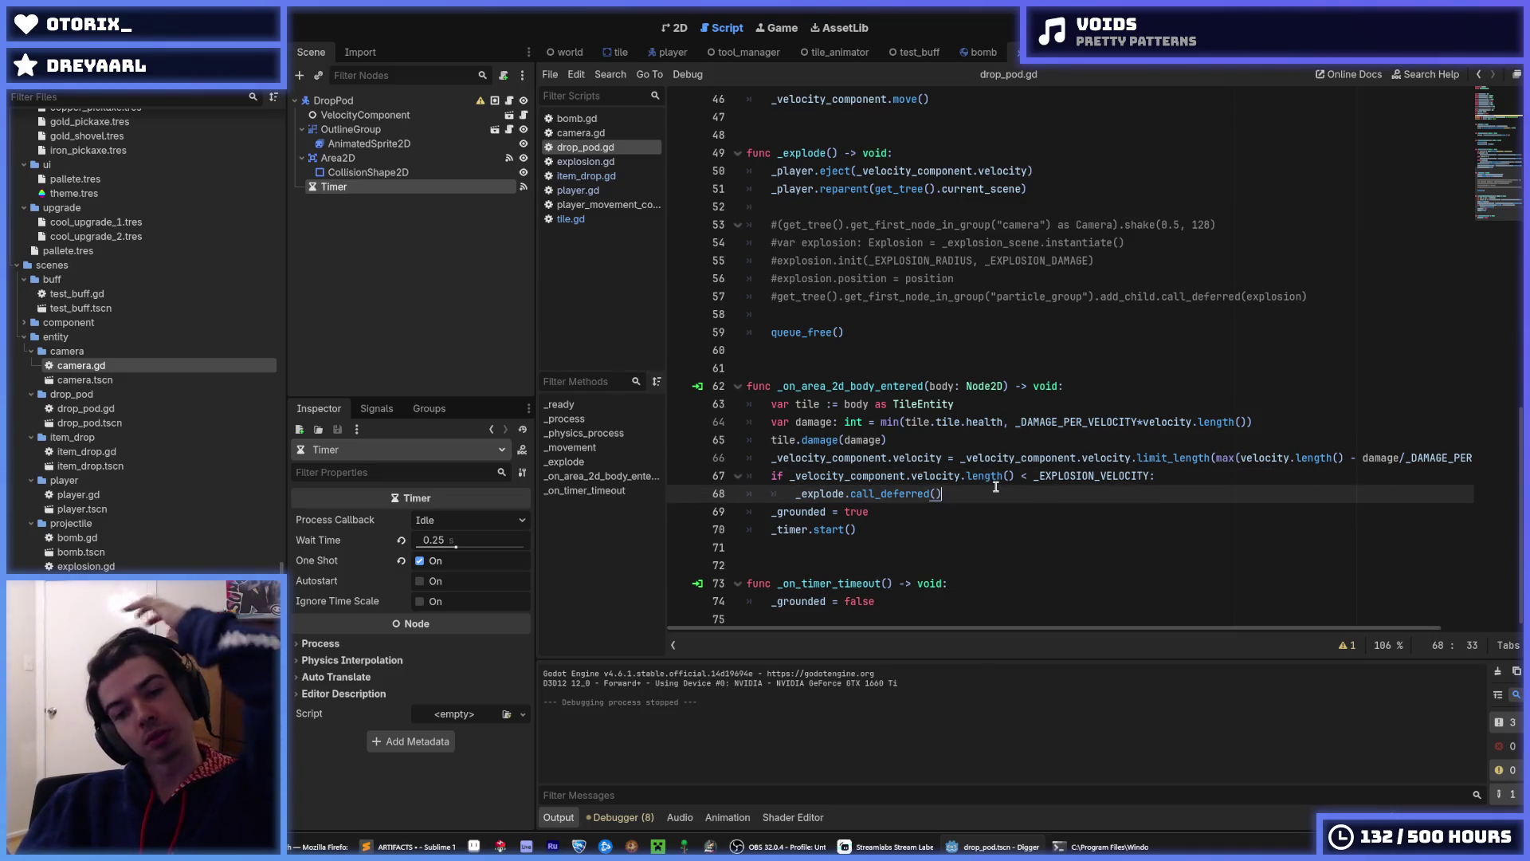
{"action": "left_click", "coordinate": [973, 478]}
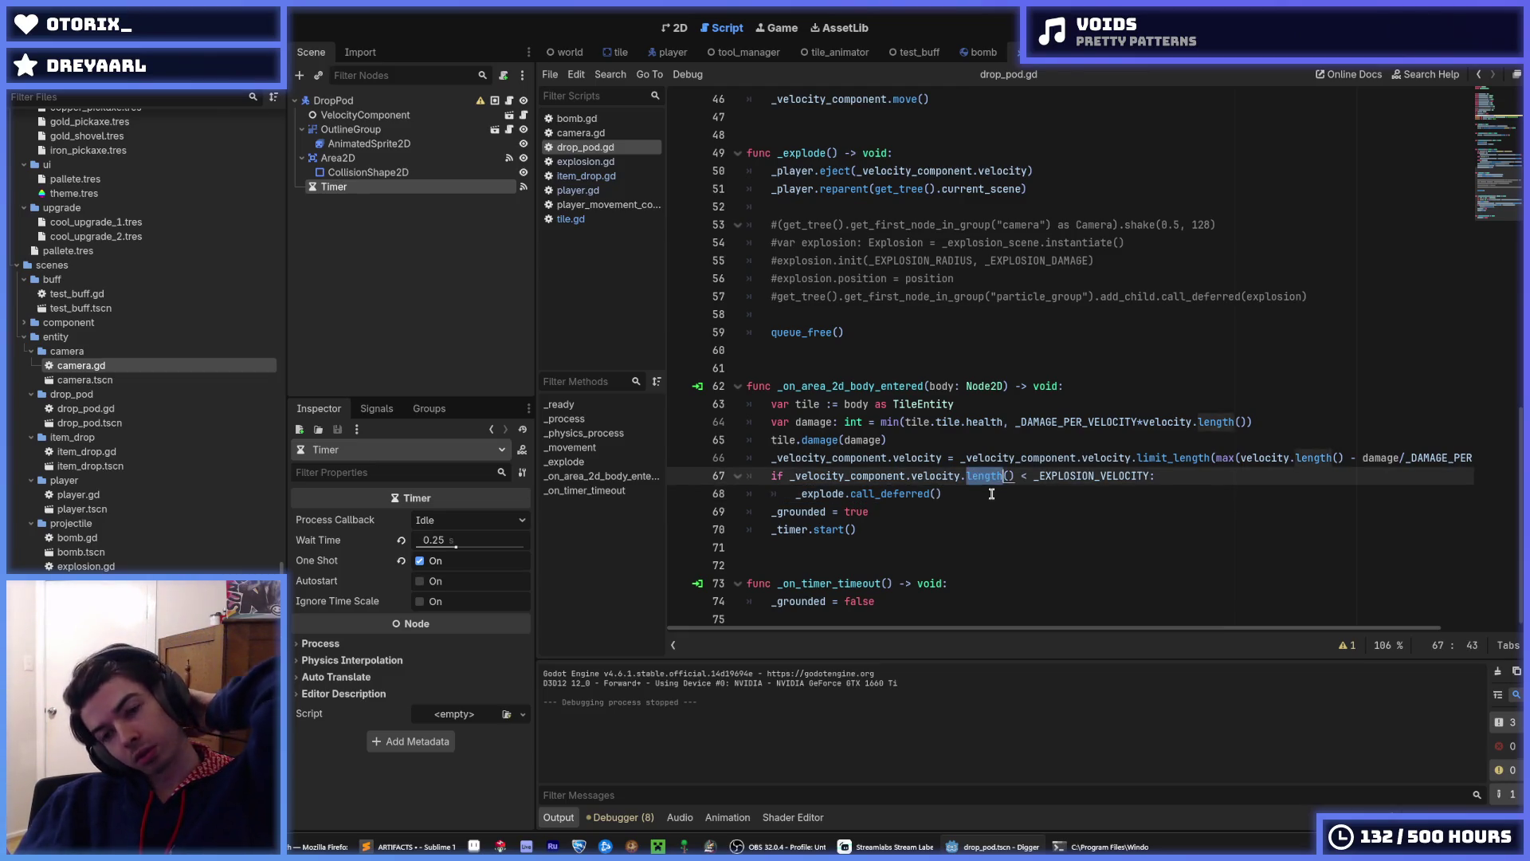
{"action": "left_click", "coordinate": [978, 476]}
{"action": "left_click", "coordinate": [988, 483]}
{"action": "double_click", "coordinate": [978, 476]}
{"action": "left_click", "coordinate": [976, 475]}
{"action": "double_click", "coordinate": [973, 473]}
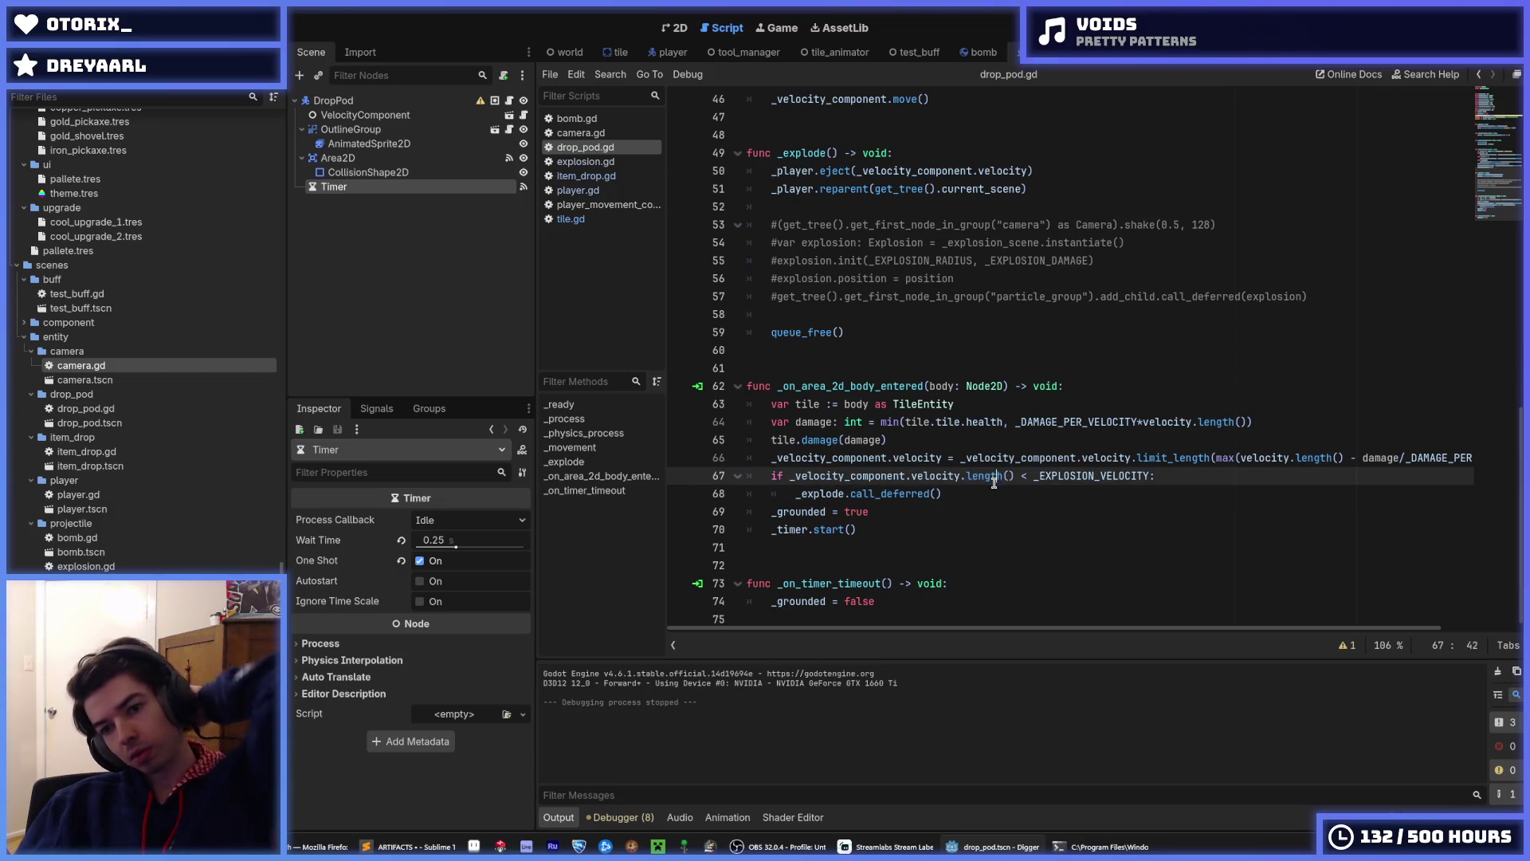
{"action": "left_click", "coordinate": [990, 477]}
{"action": "left_click", "coordinate": [971, 473]}
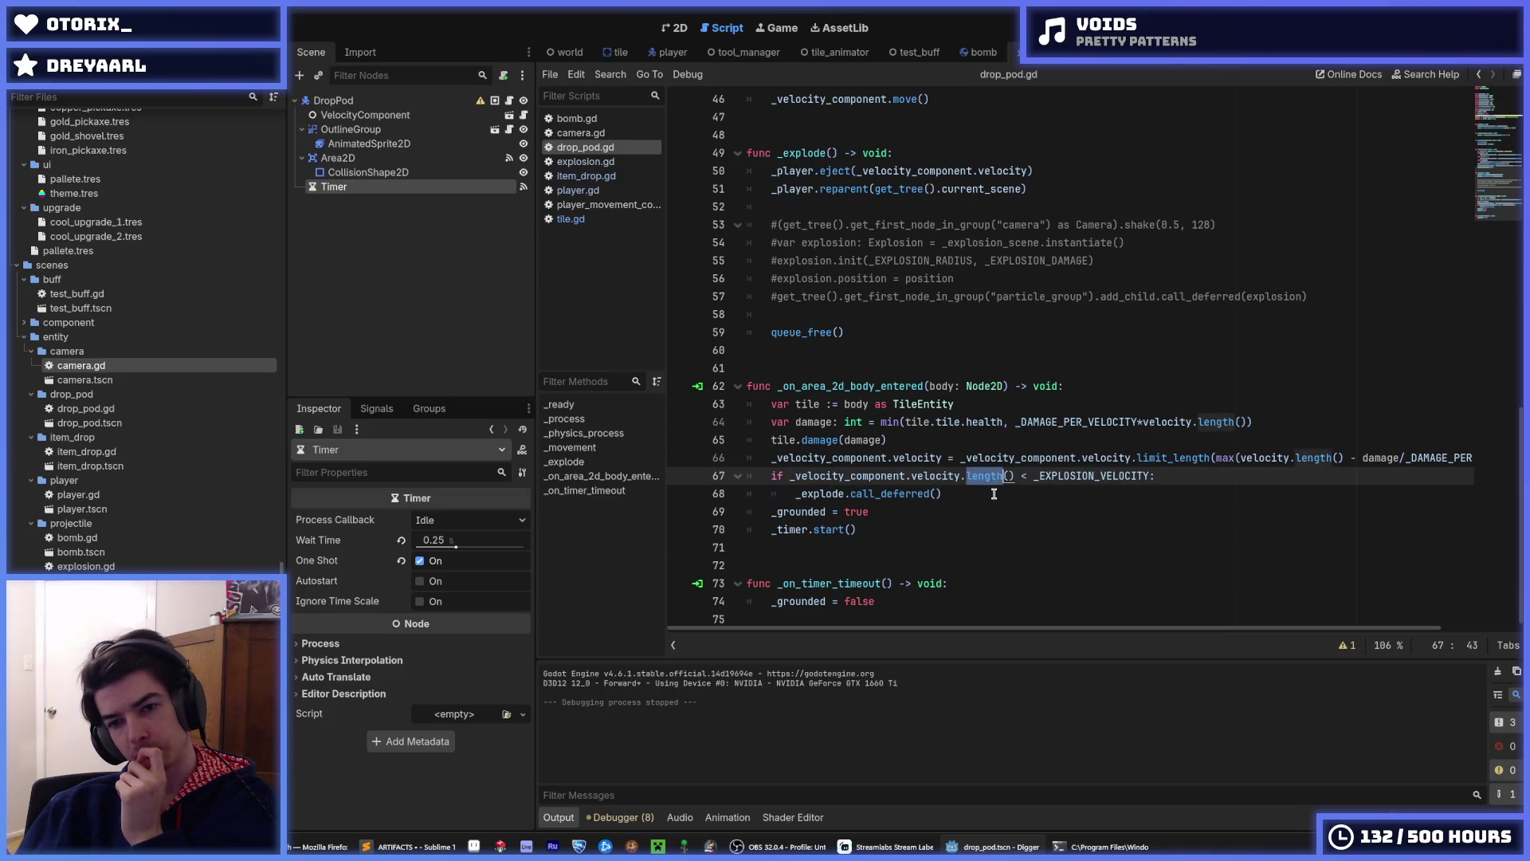
- Run and stop the game three more times to test the drop pod
{"action": "key", "text": "F5"}
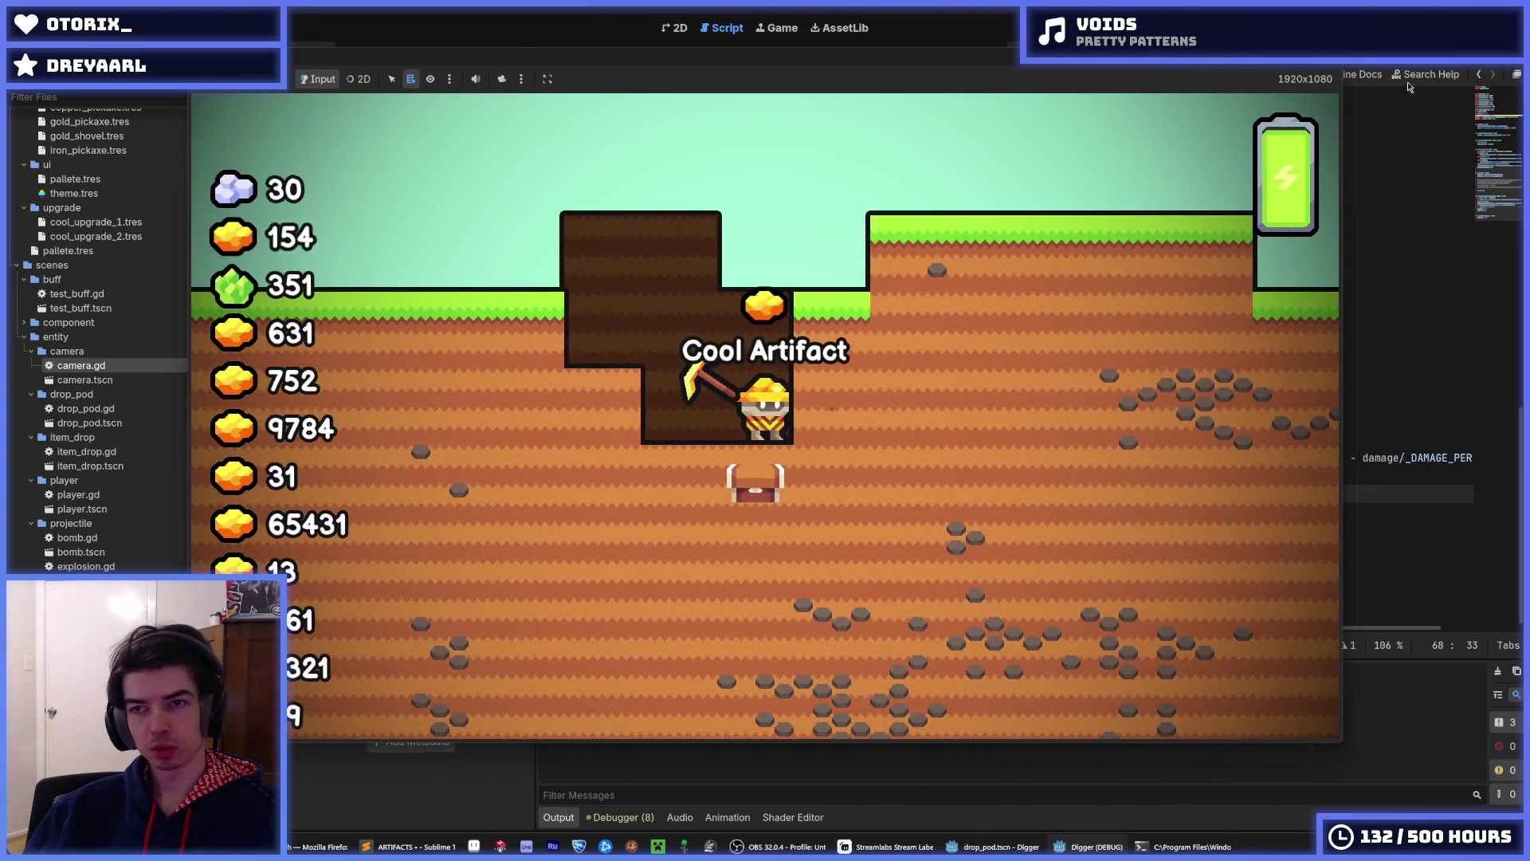
{"action": "key", "text": "F8"}
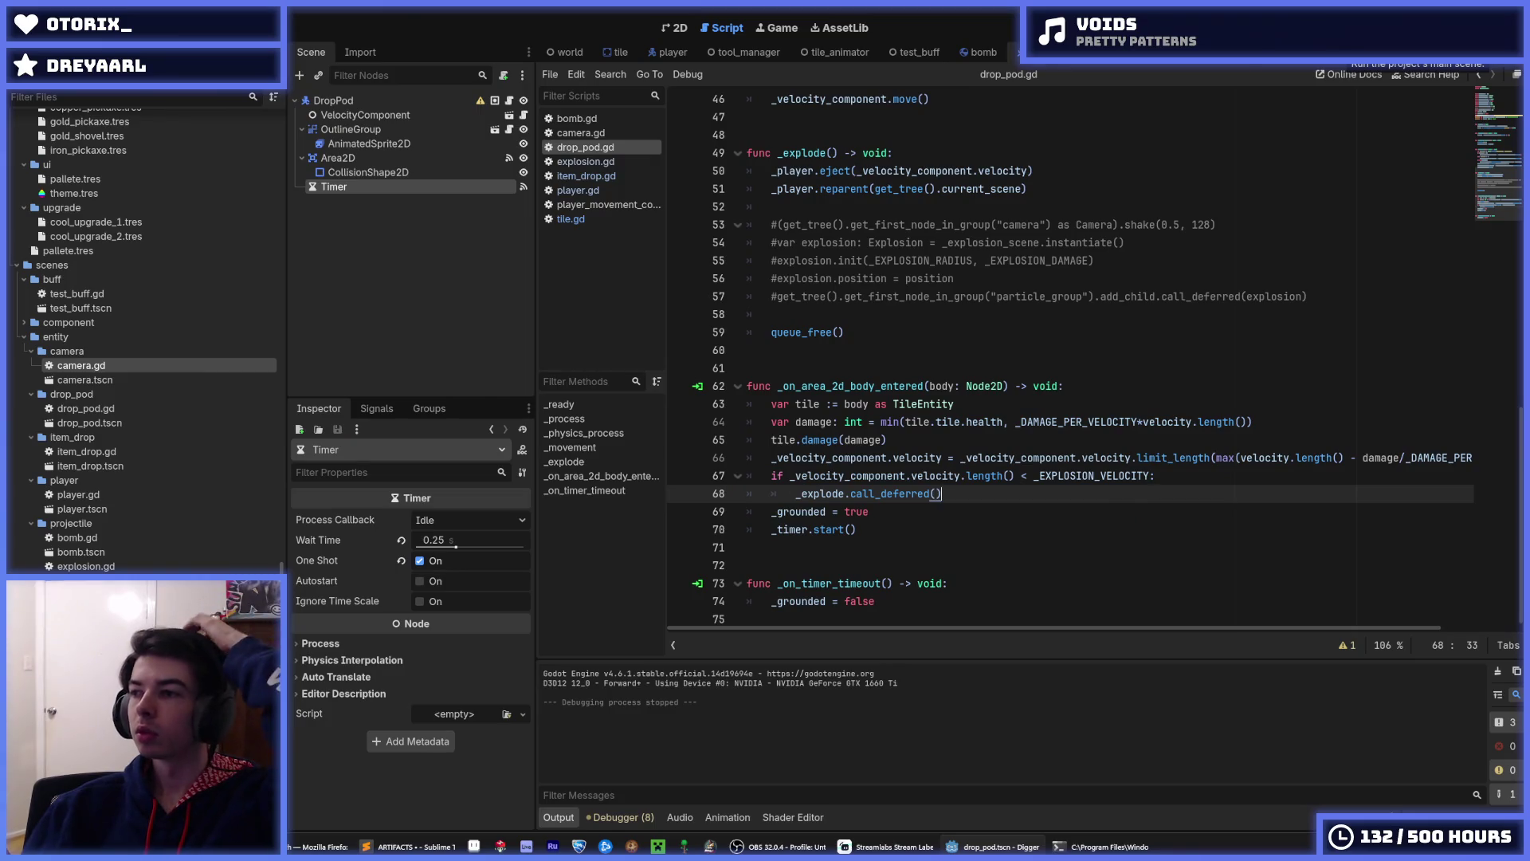
{"action": "key", "text": "F5"}
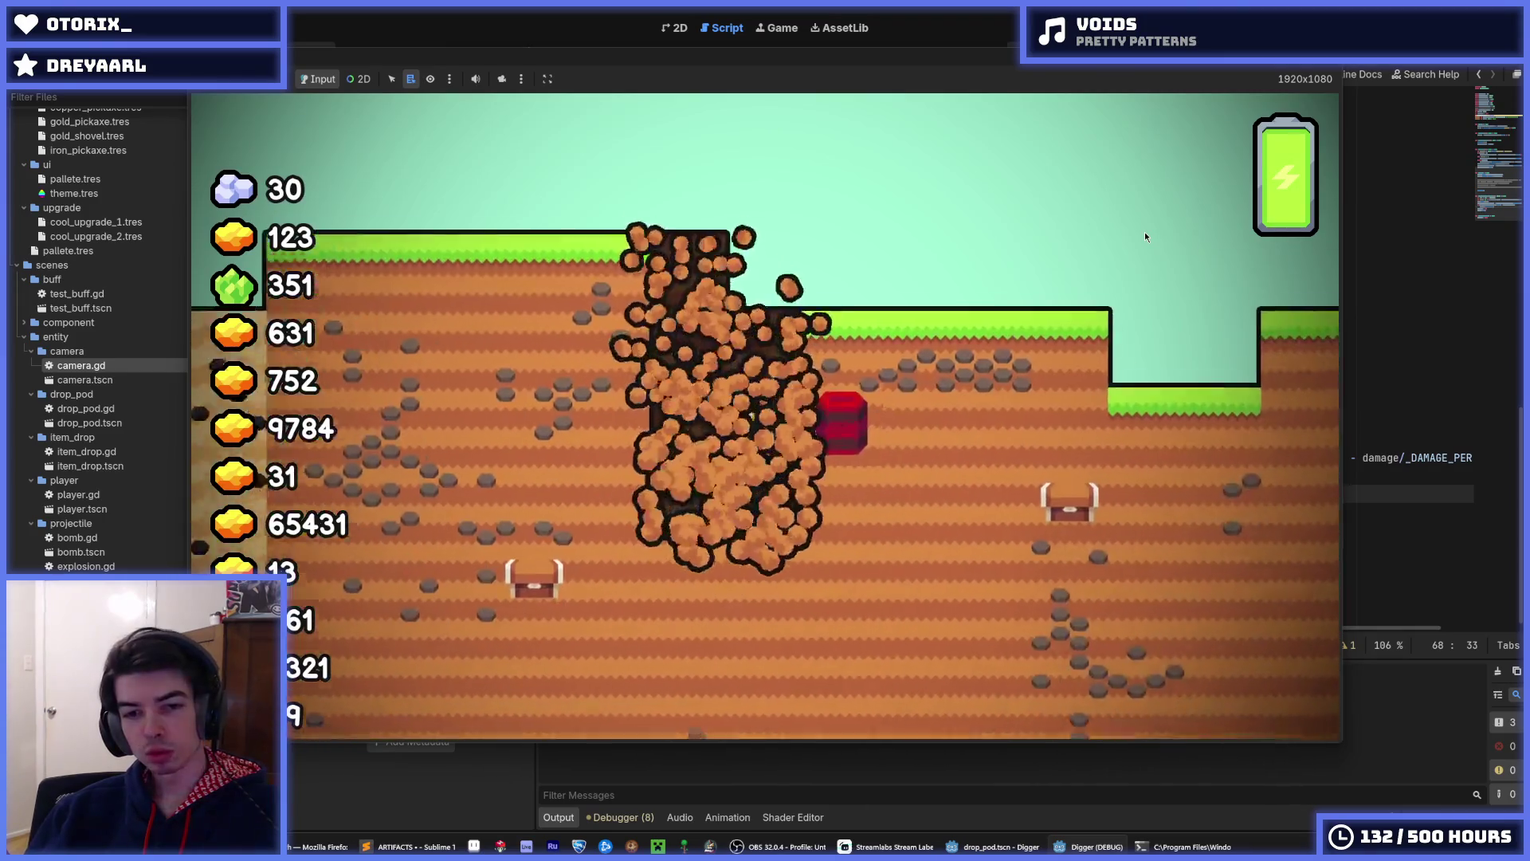
{"action": "key", "text": "F8"}
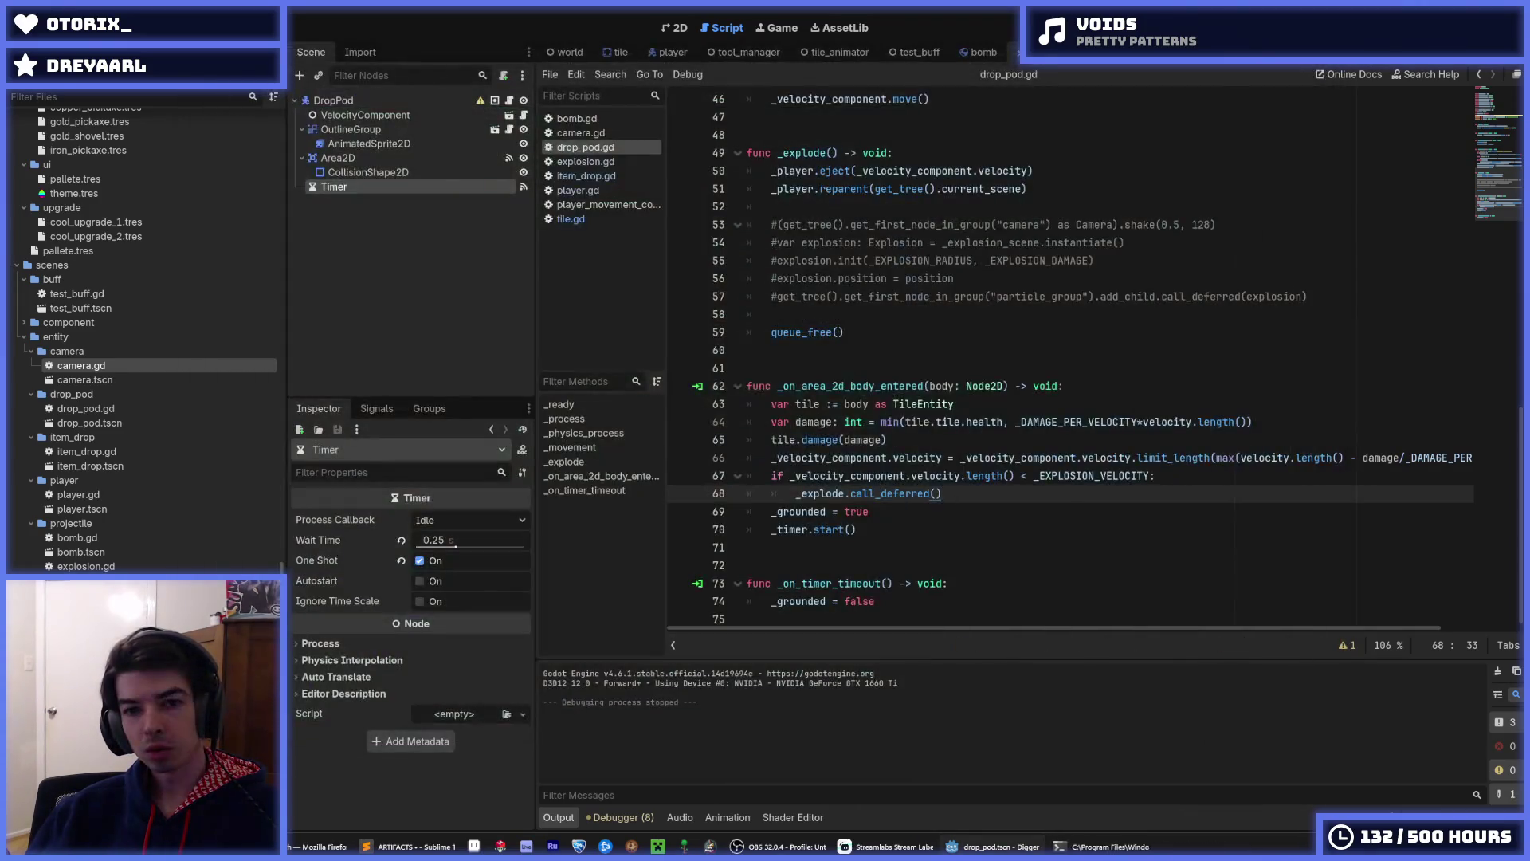
{"action": "key", "text": "F5"}
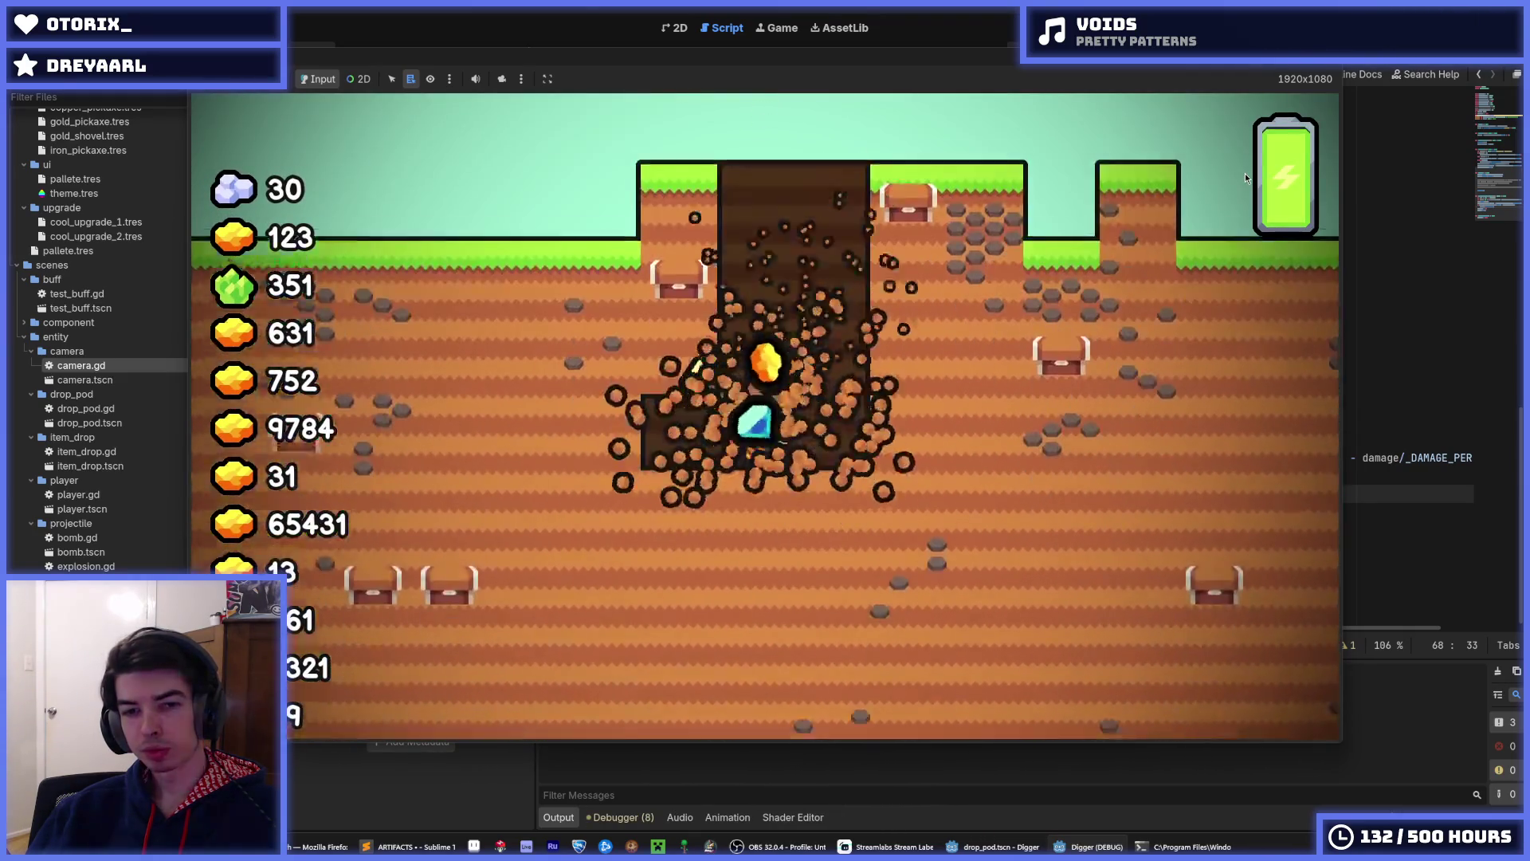
{"action": "key", "text": "F8"}
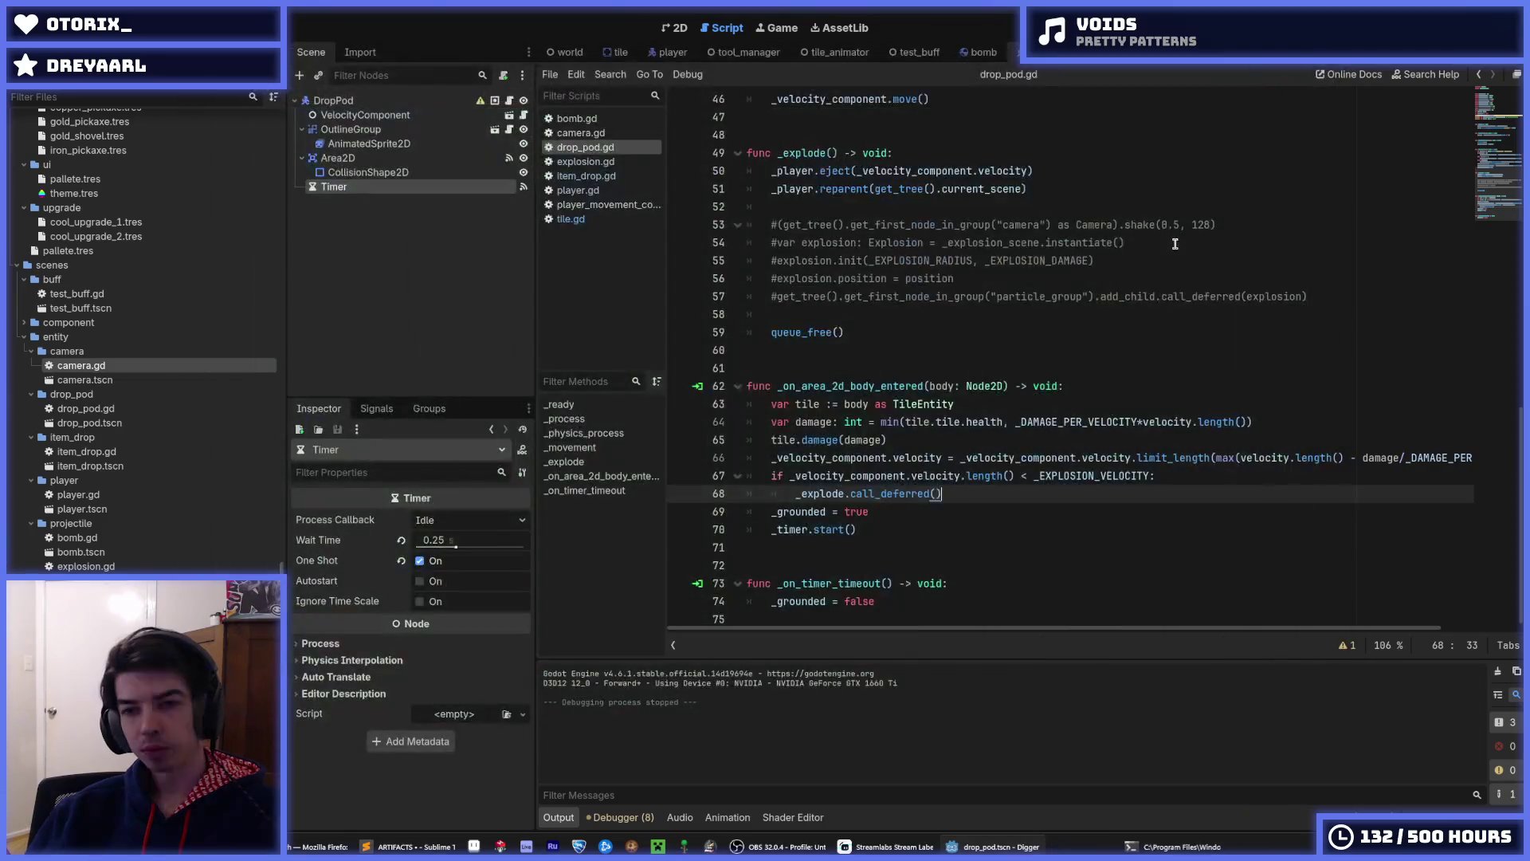
{"action": "left_click", "coordinate": [1175, 243]}
{"action": "scroll", "coordinate": [935, 243], "scroll_direction": "up", "scroll_amount": 15}
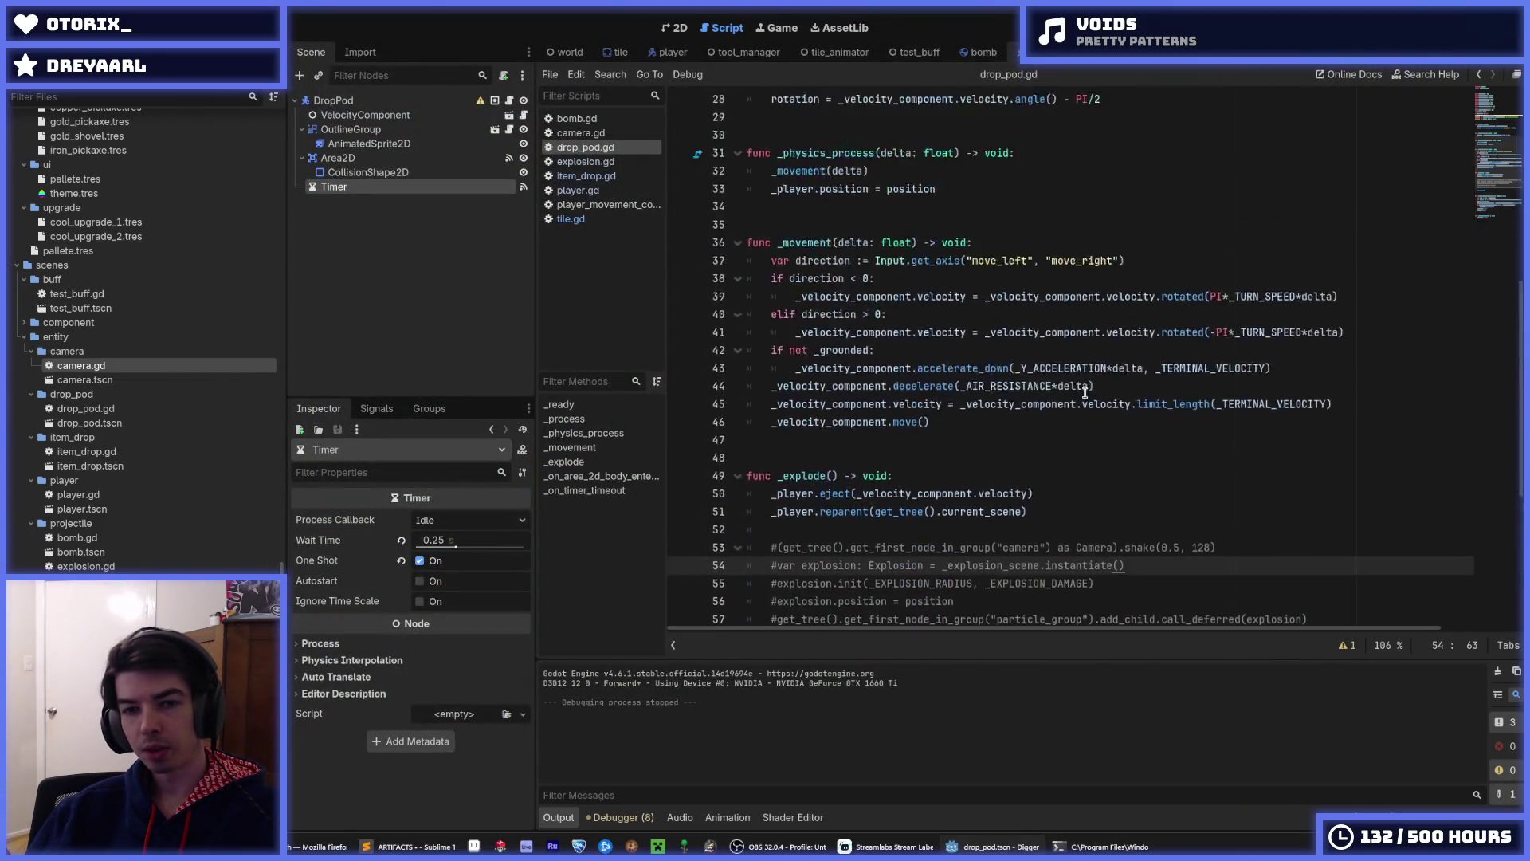
{"action": "left_click_drag", "start_coordinate": [948, 295], "coordinate": [941, 296]}
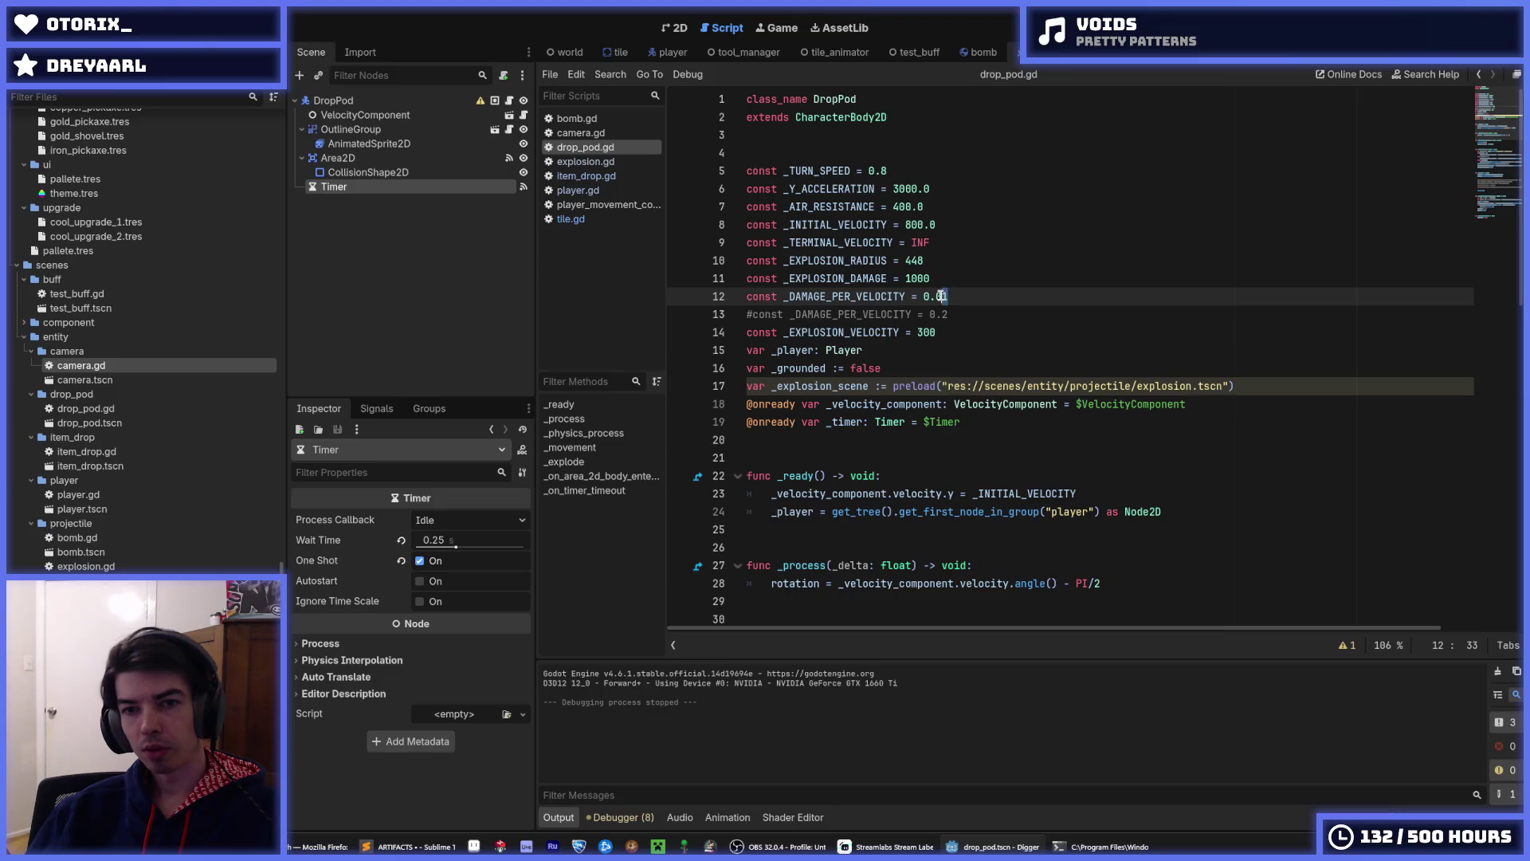
{"action": "key", "text": "F5"}
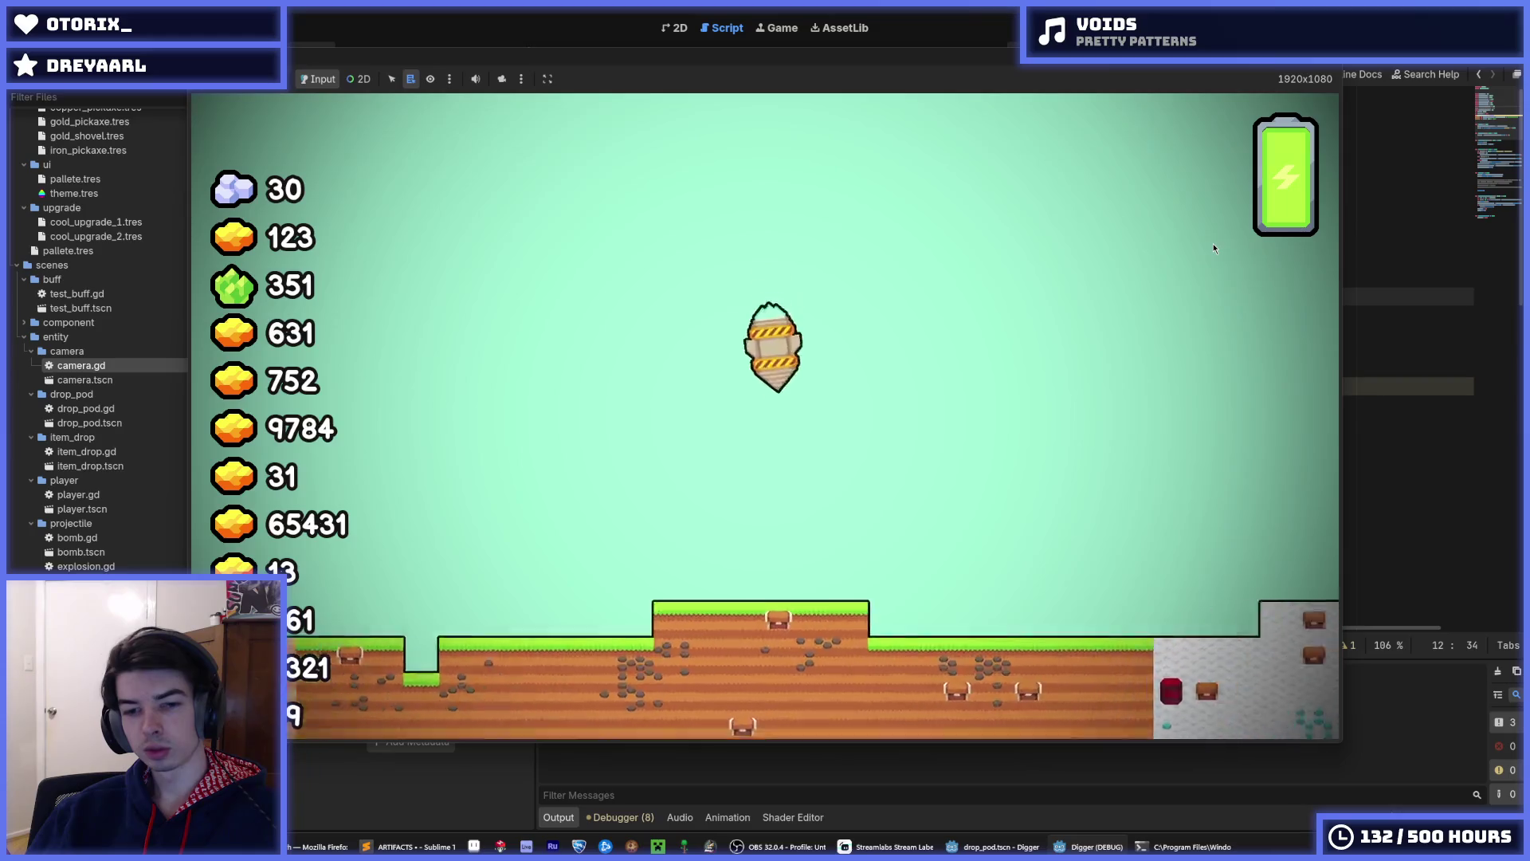
{"action": "key", "text": "F8"}
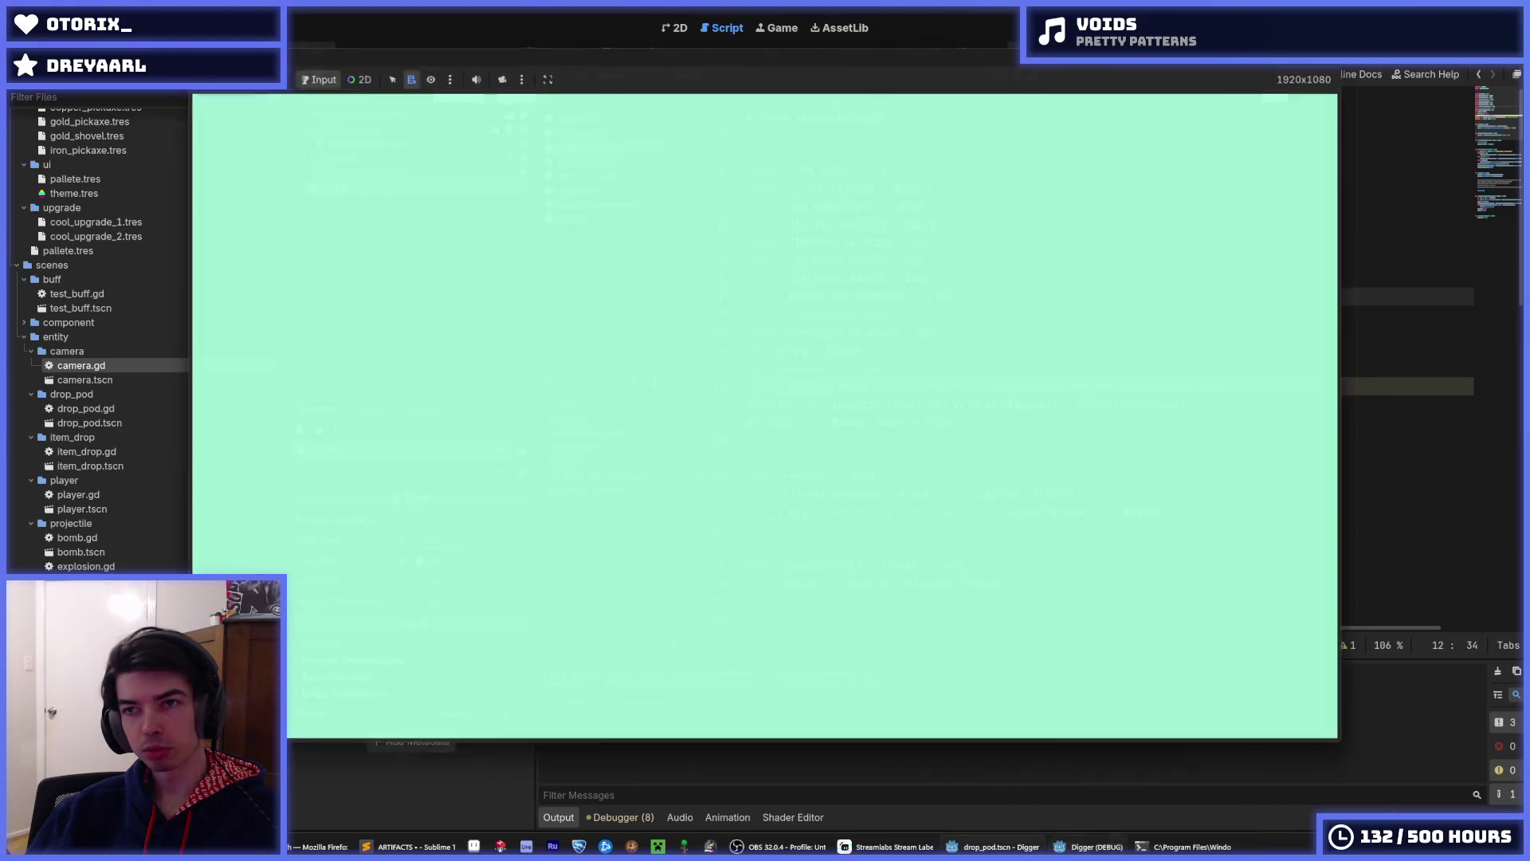
{"action": "scroll", "coordinate": [1219, 327], "scroll_direction": "down", "scroll_amount": 15}
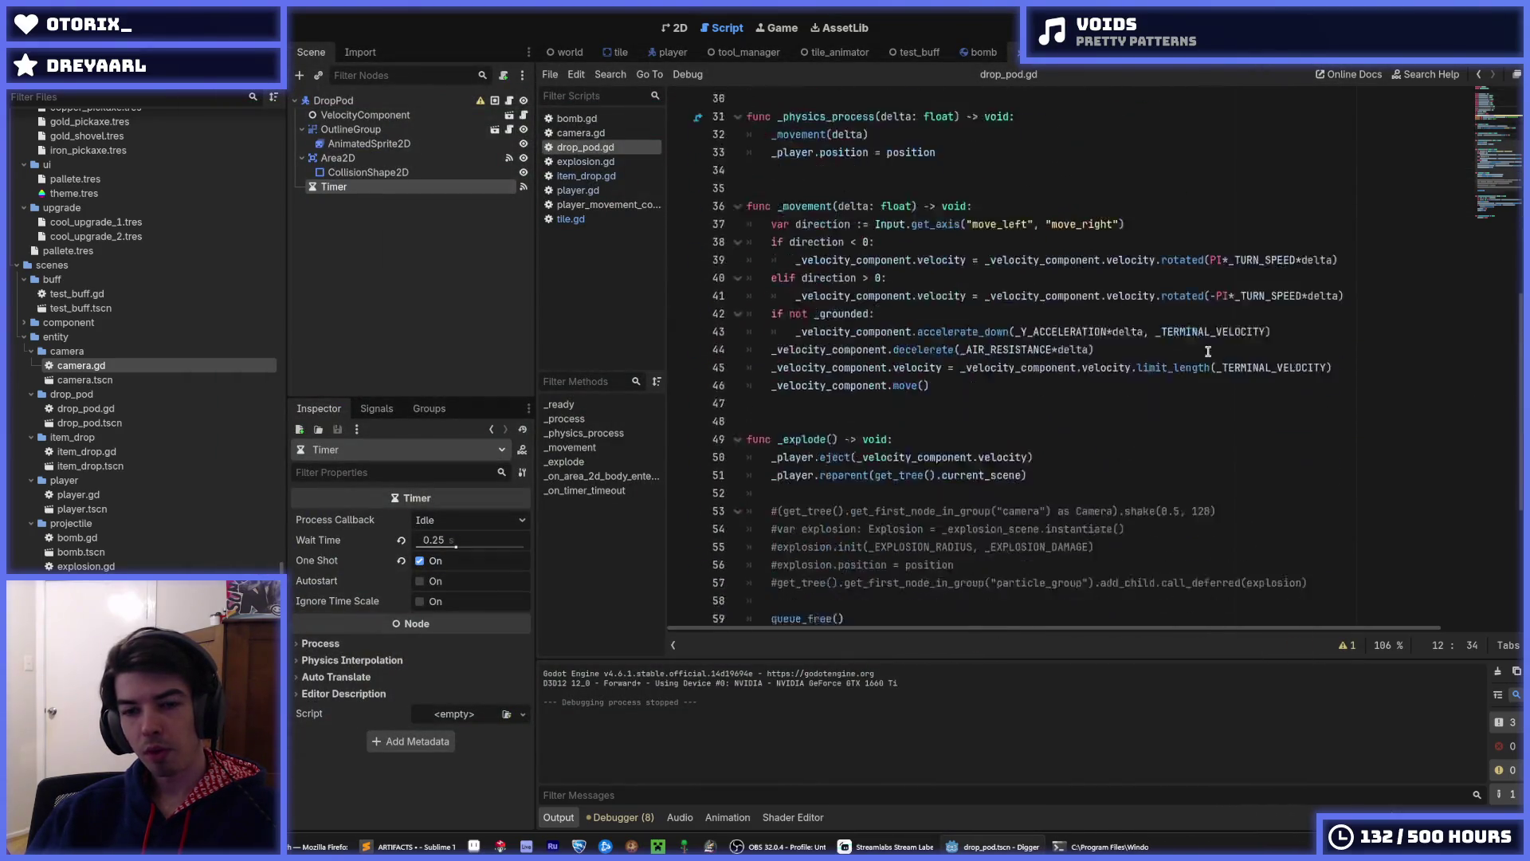
{"action": "left_click", "coordinate": [1201, 314]}
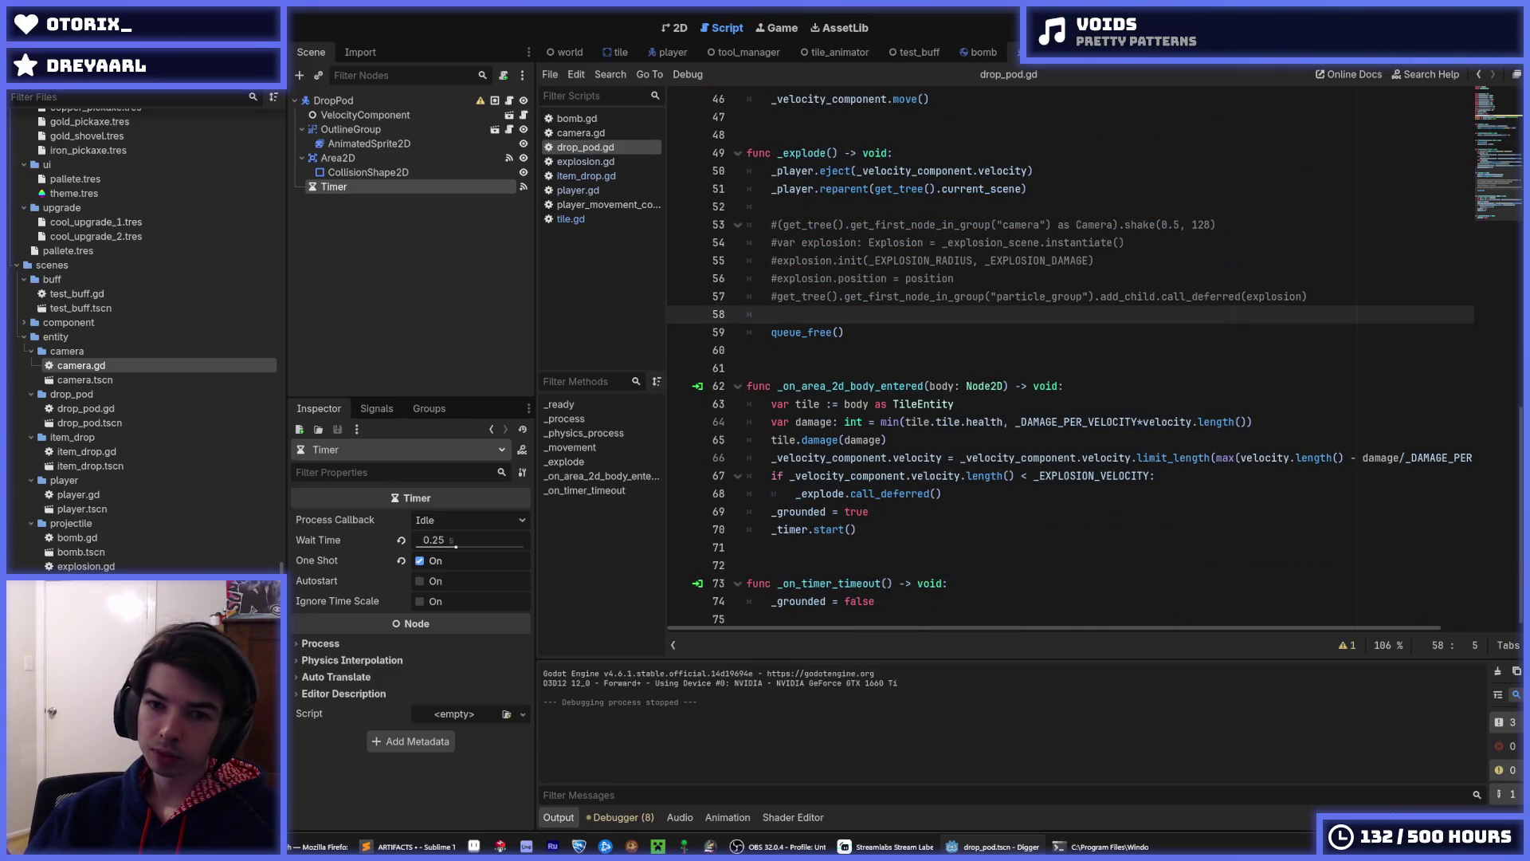
{"action": "key", "text": "F5"}
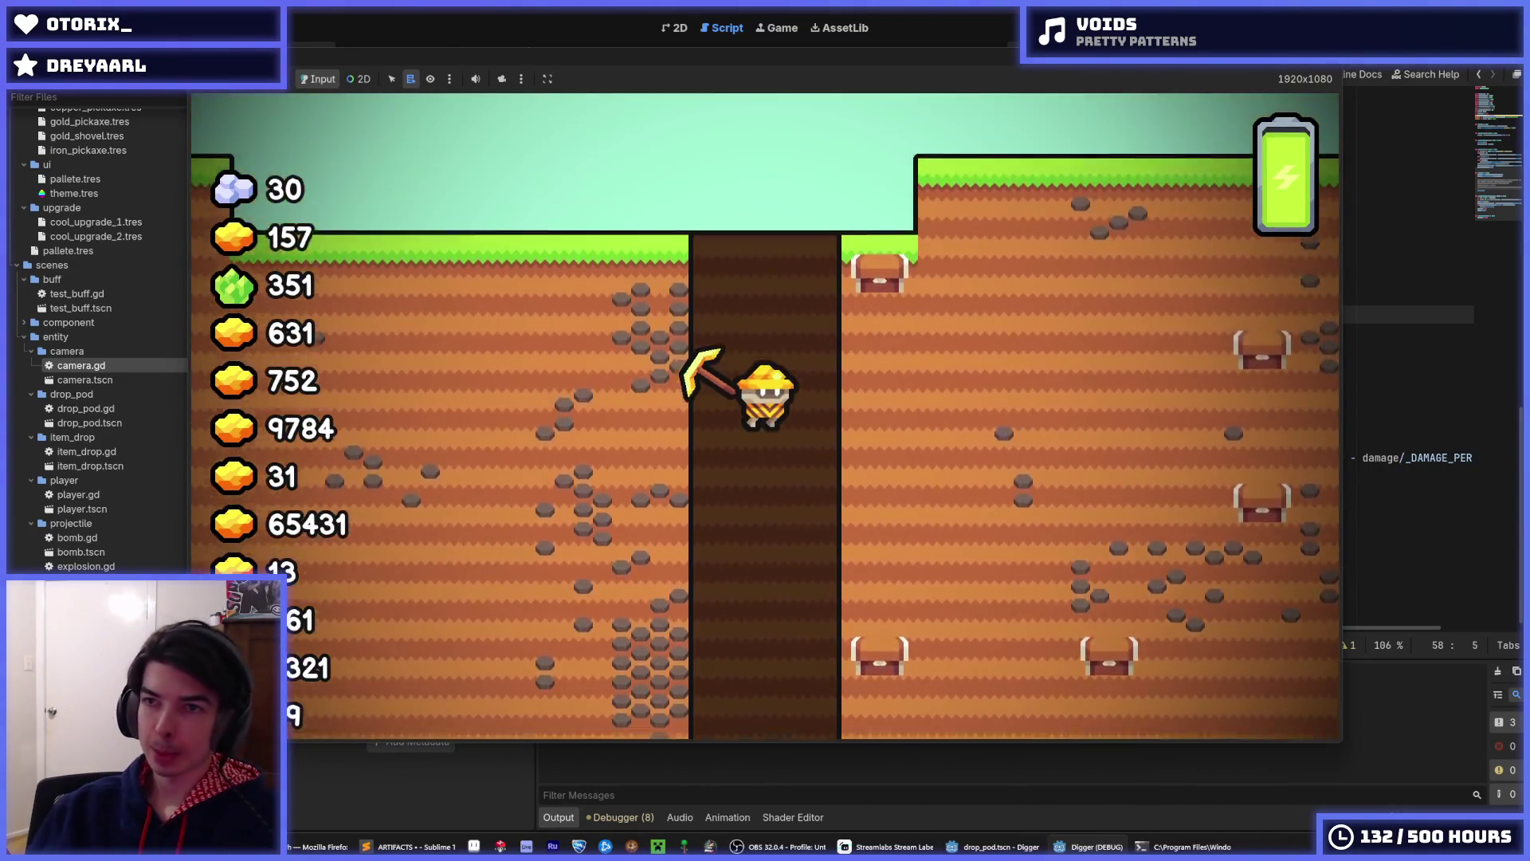
{"action": "key", "text": "F8"}
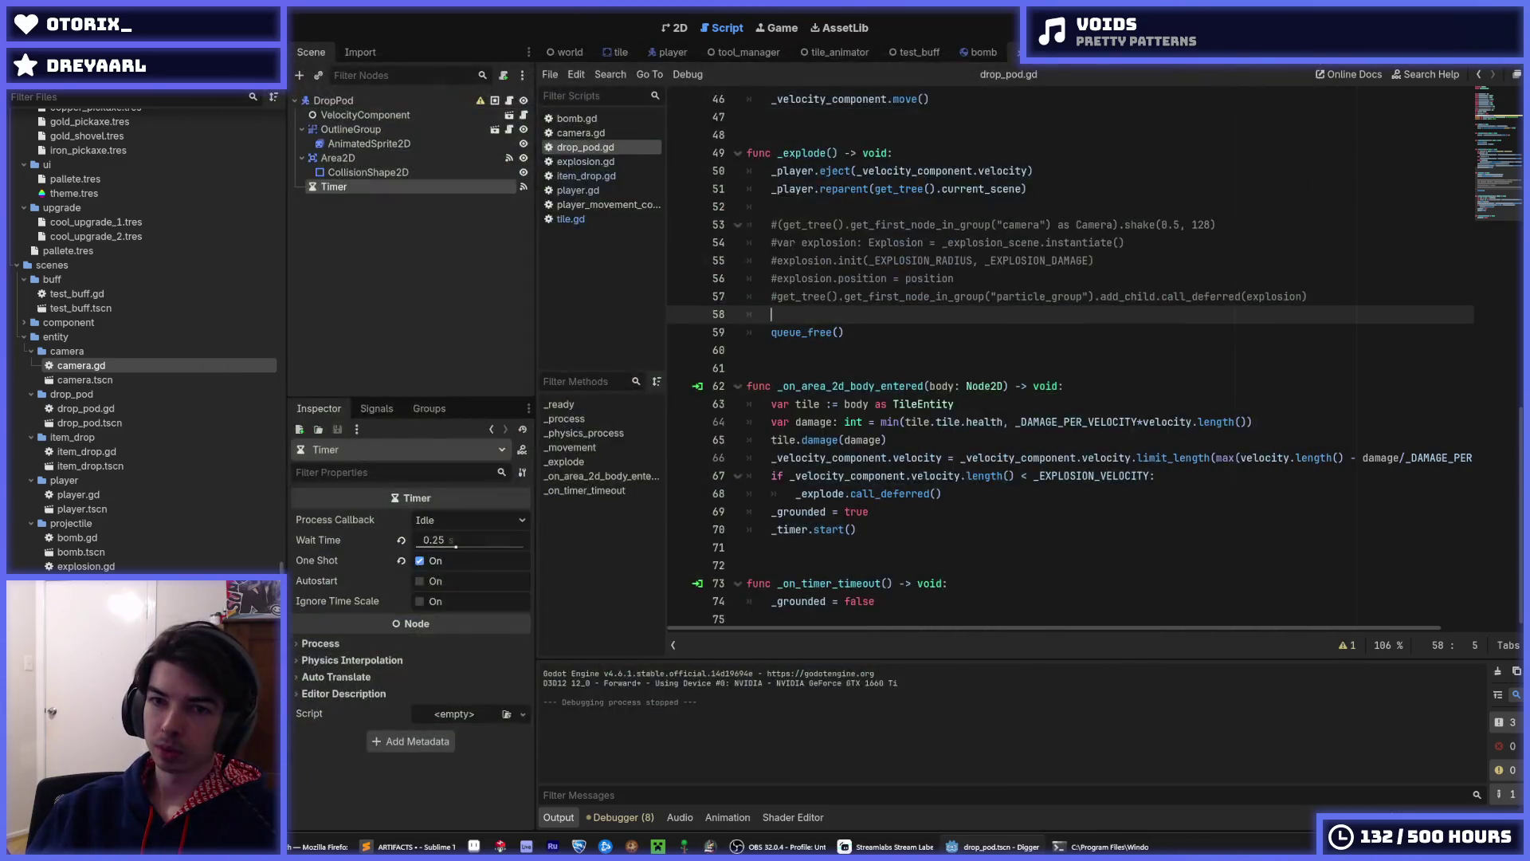
{"action": "key", "text": "F5"}
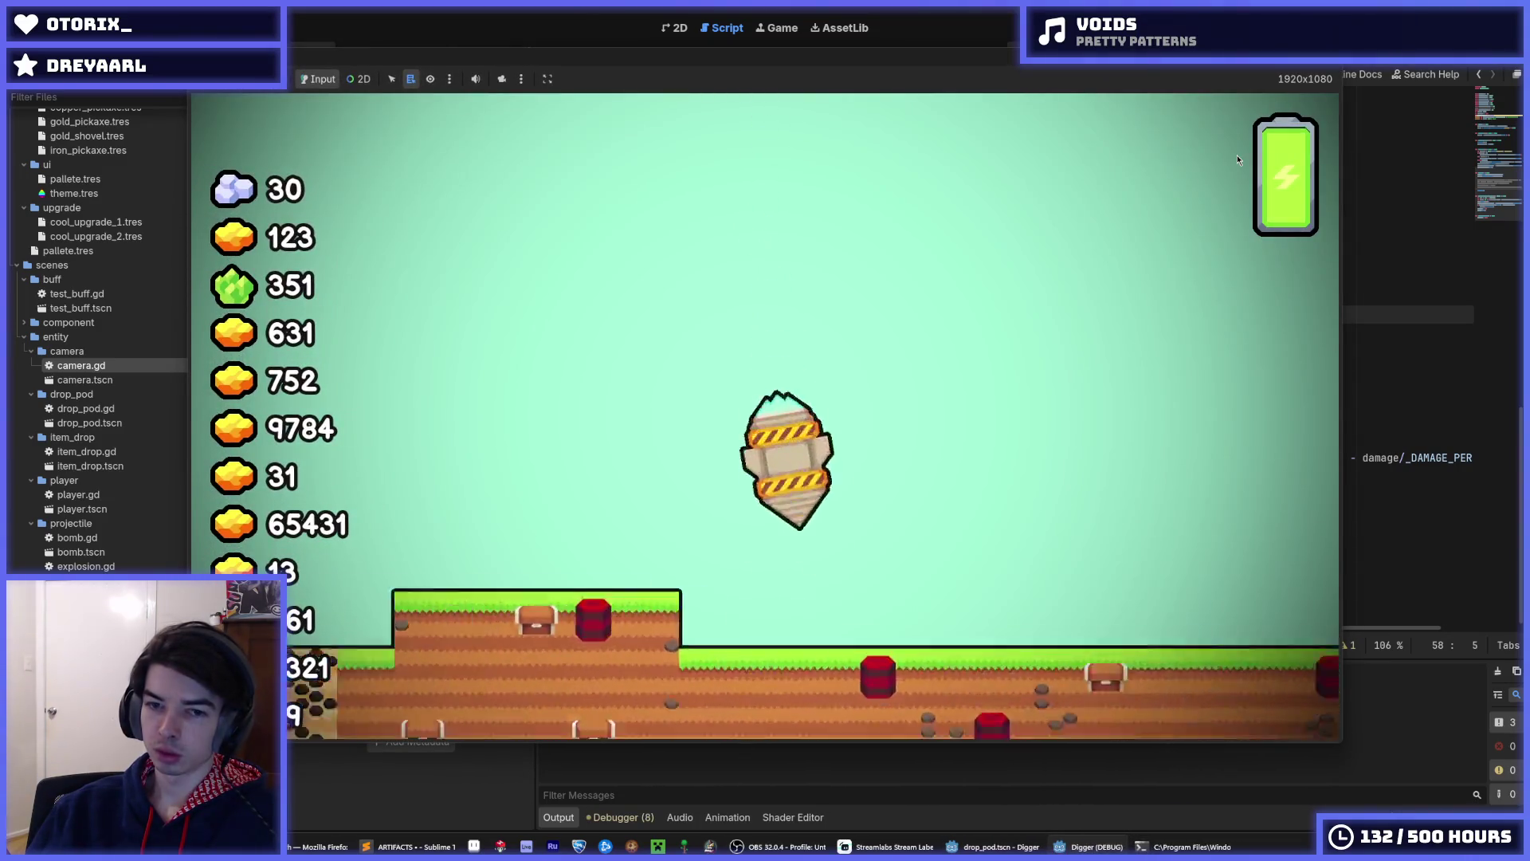
{"action": "key", "text": "F5"}
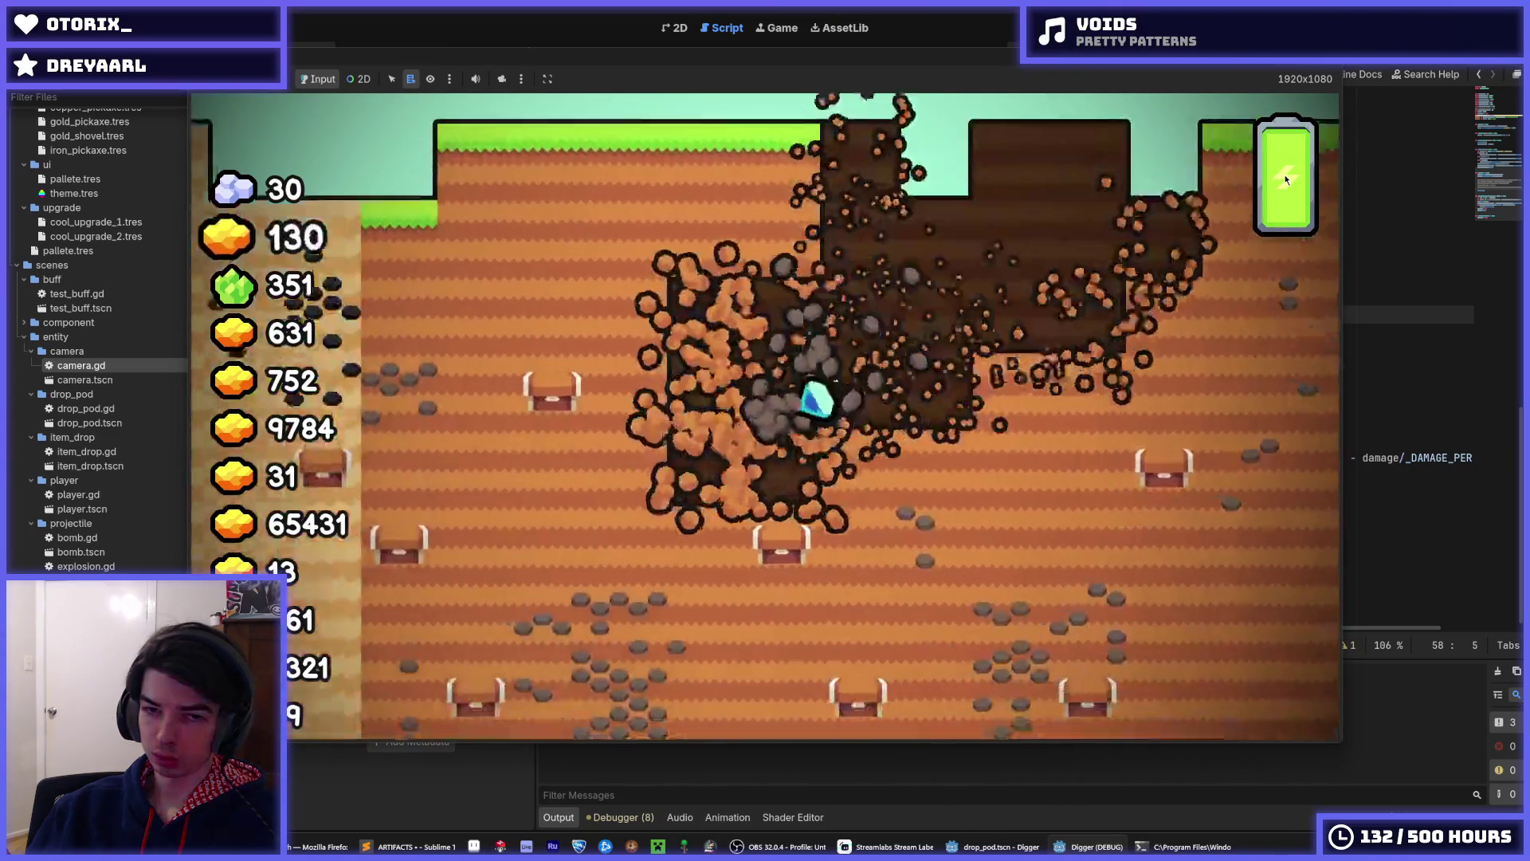
{"action": "key", "text": "F5"}
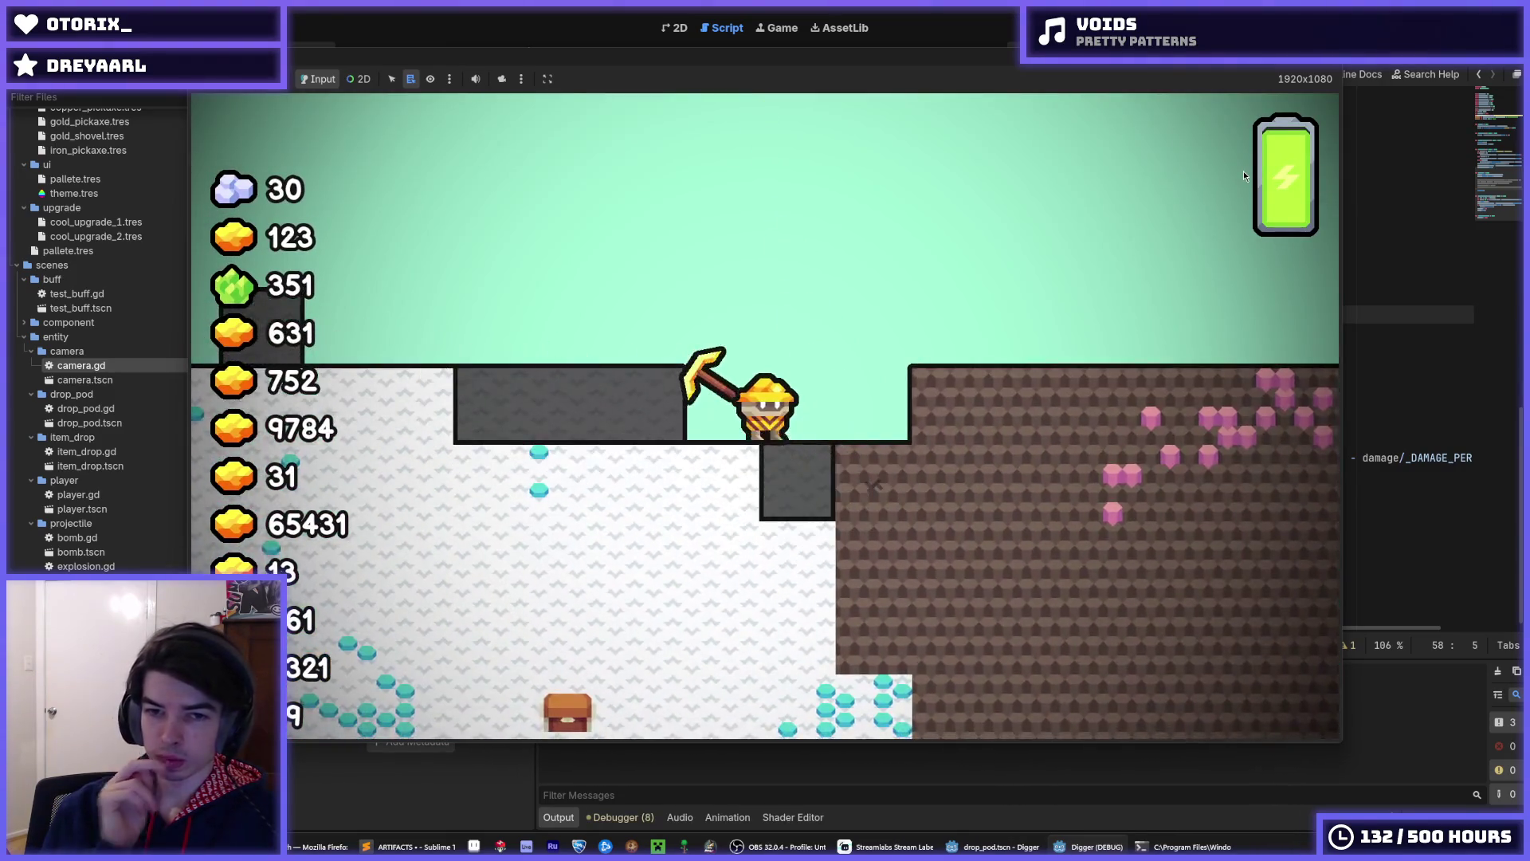
{"action": "key", "text": "F8"}
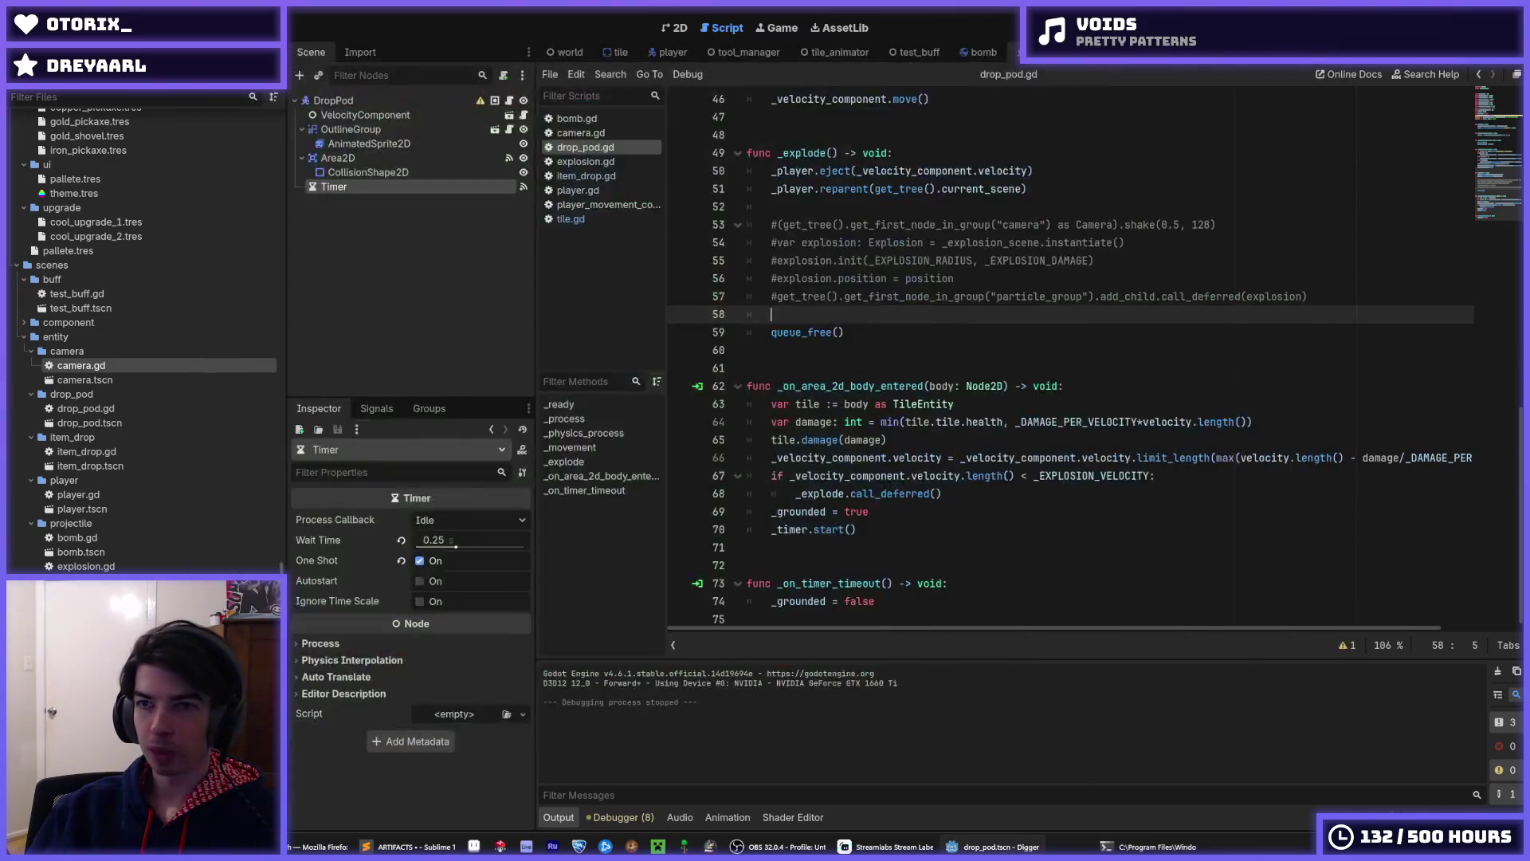
{"action": "key", "text": "F5"}
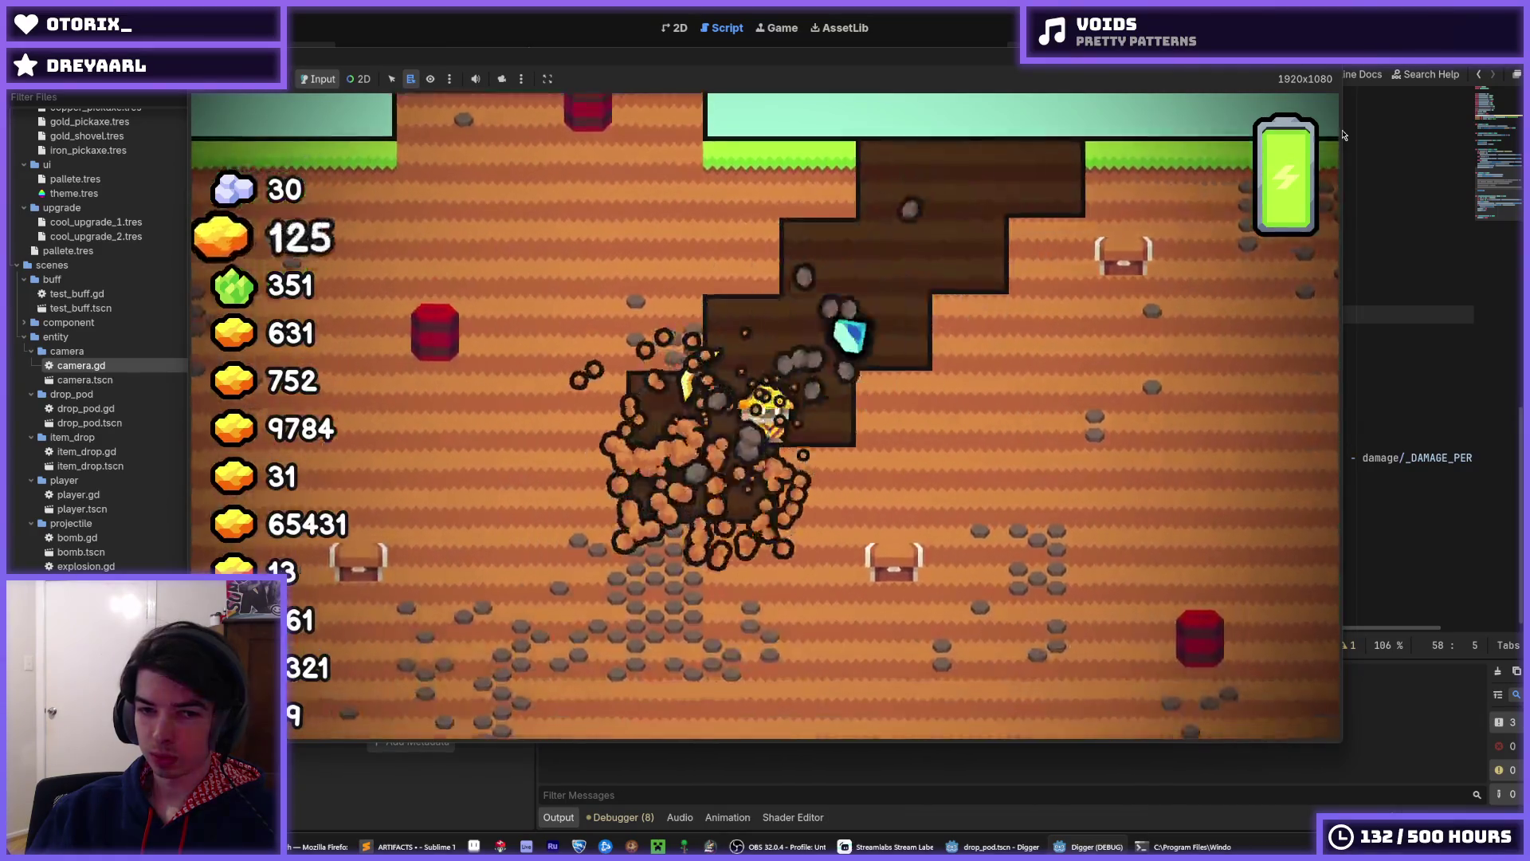
{"action": "key", "text": "F5"}
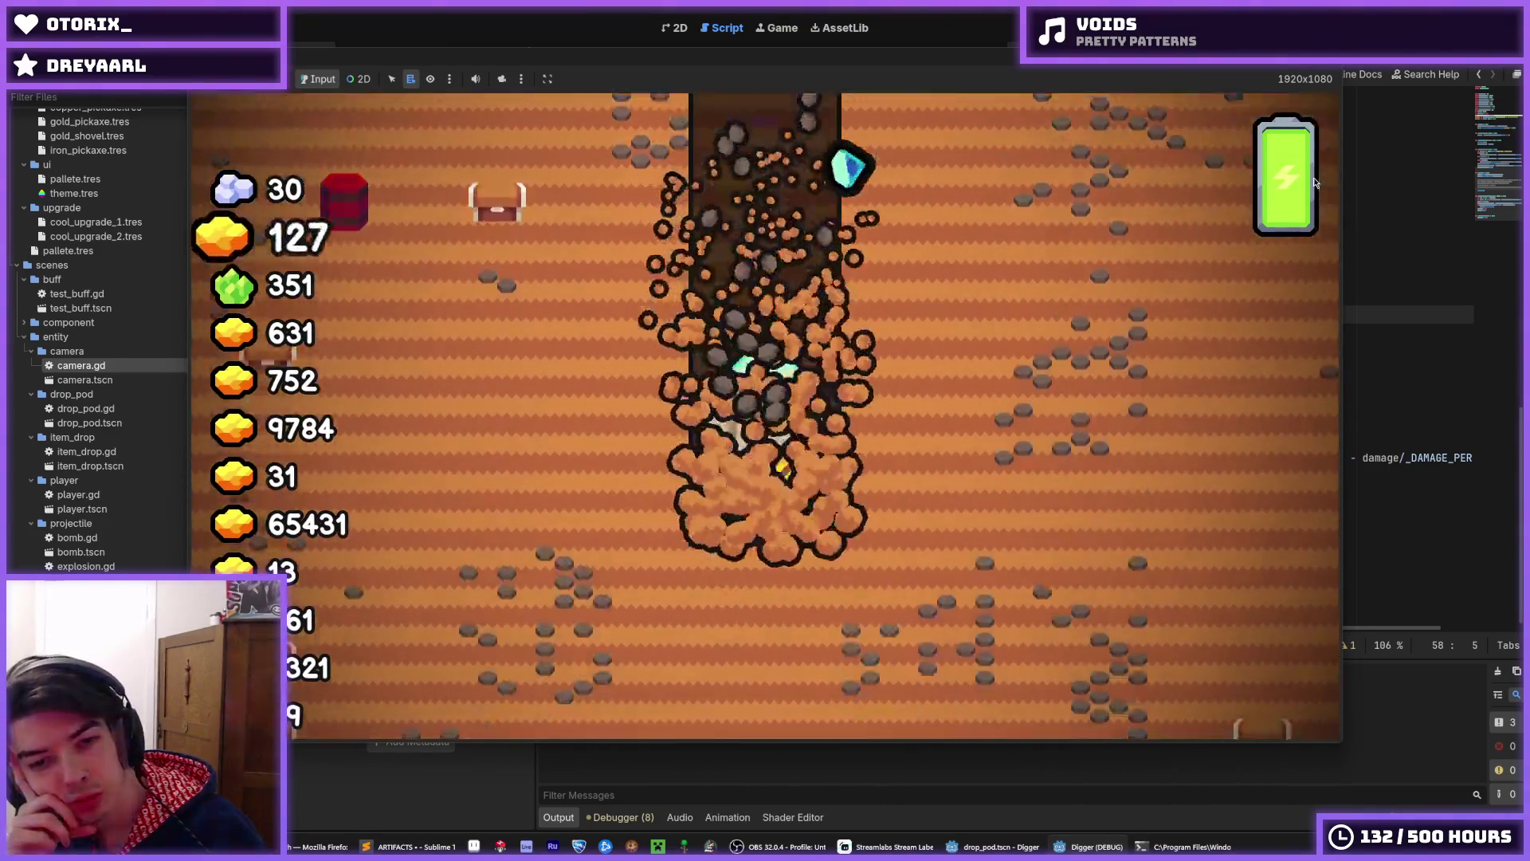
{"action": "key", "text": "F5"}
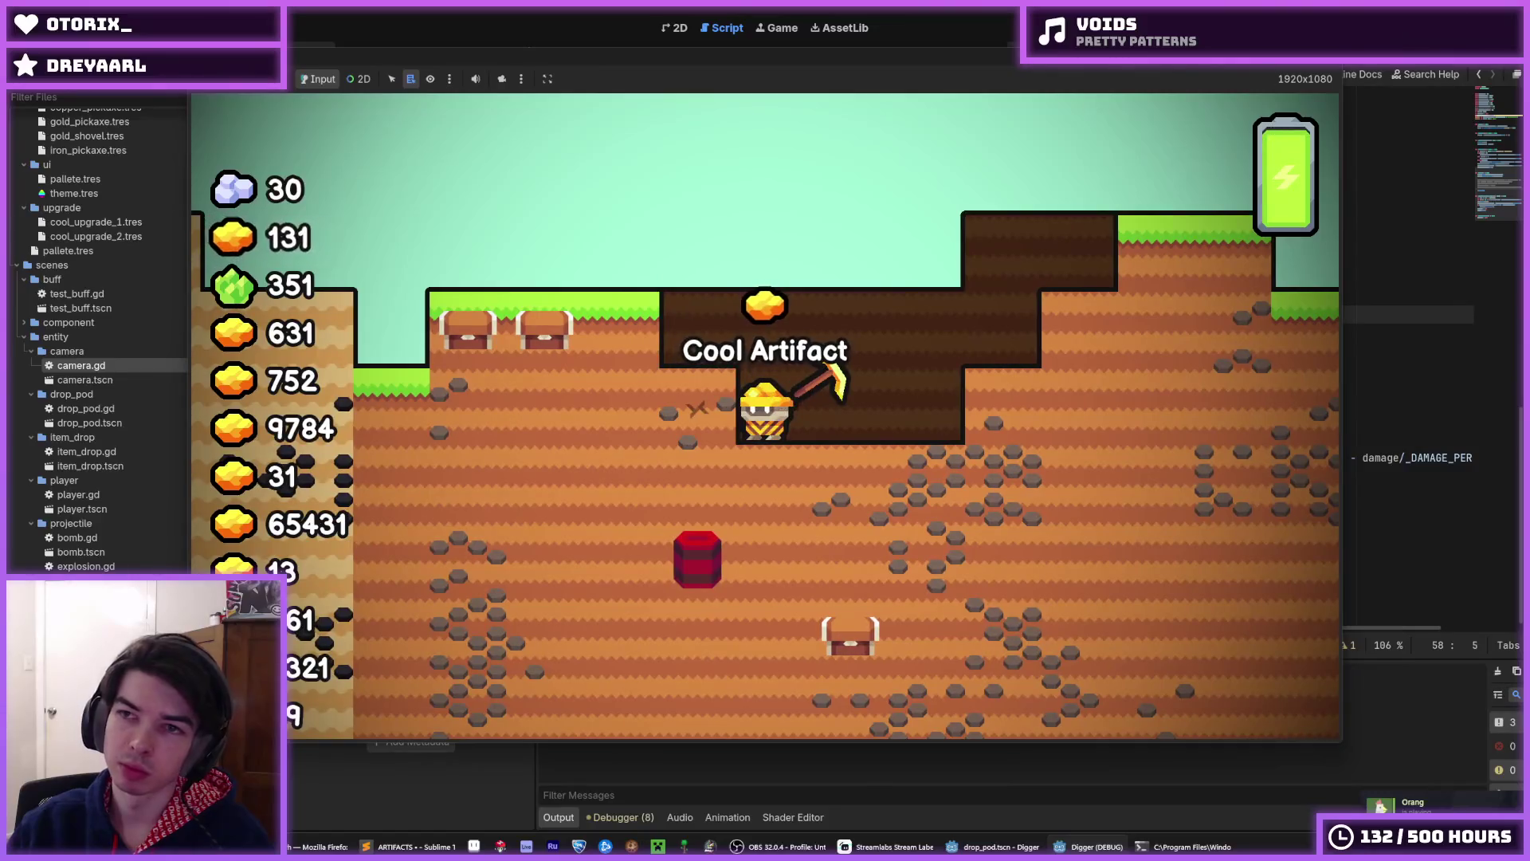
{"action": "key", "text": "F5"}
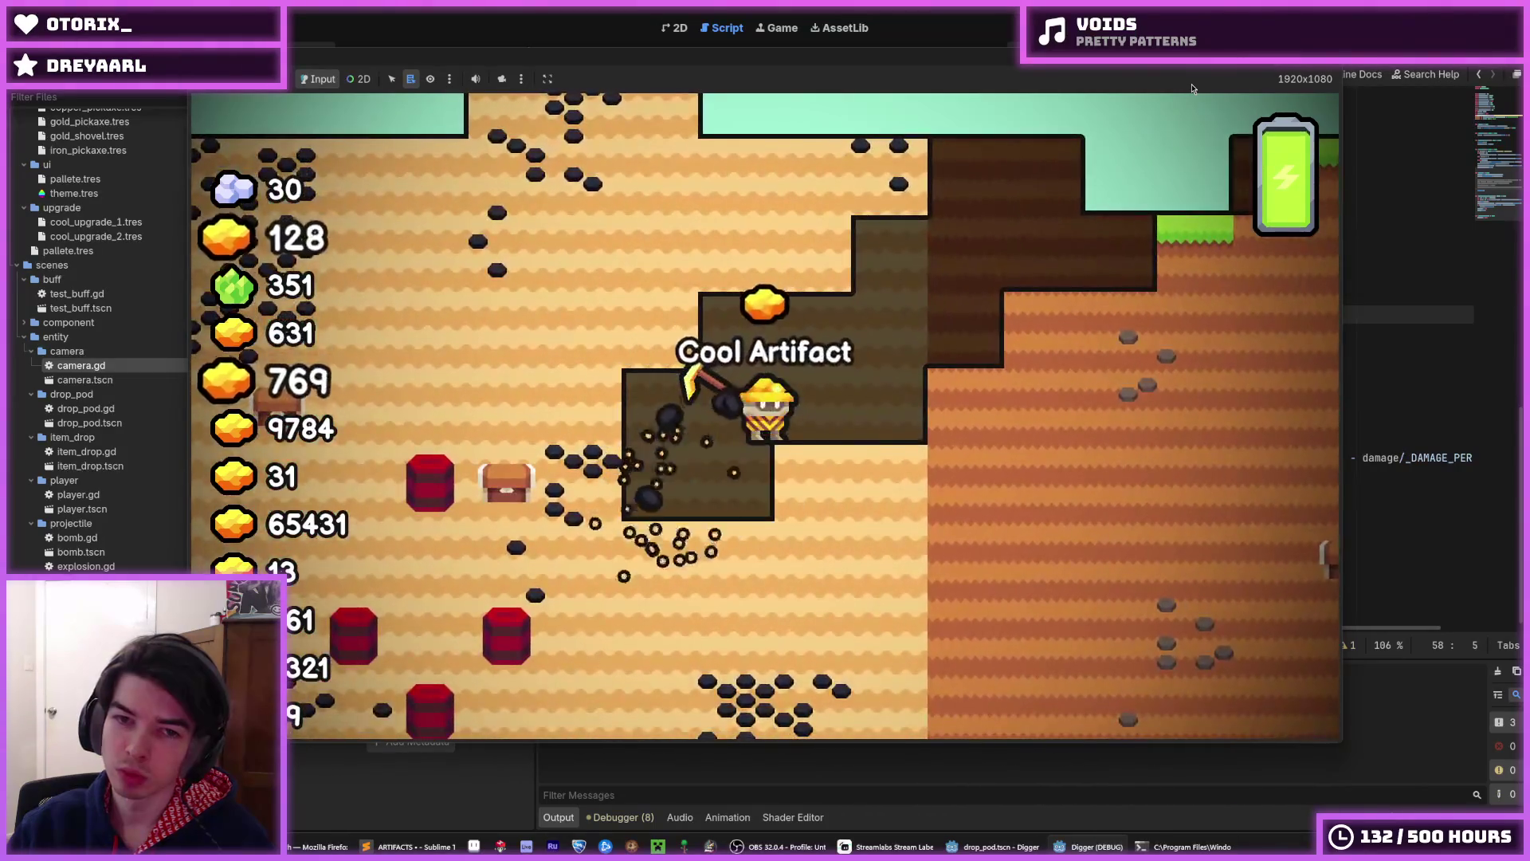
{"action": "key", "text": "F5"}
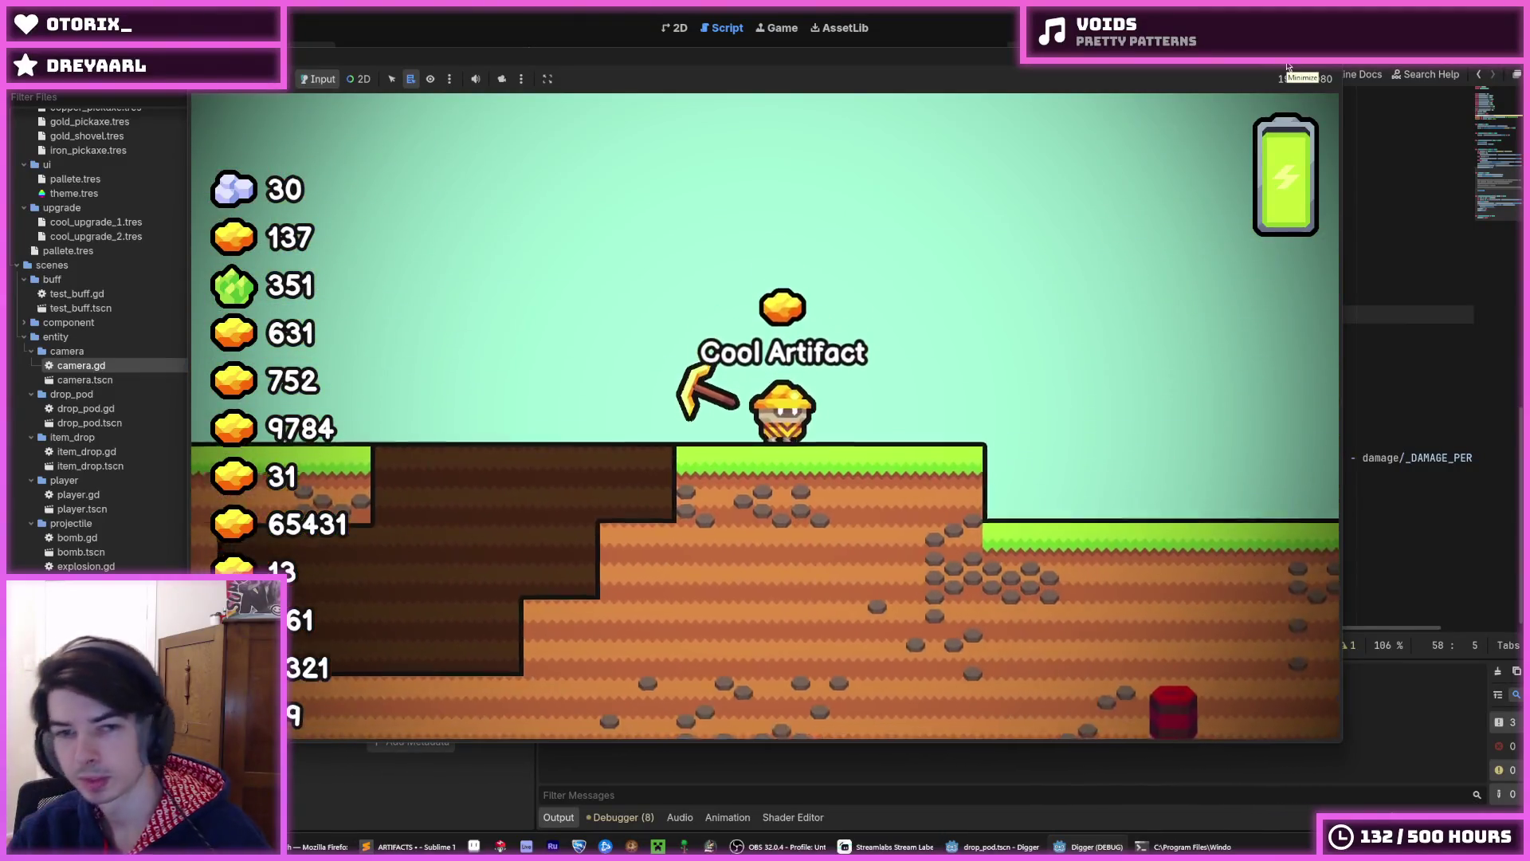
{"action": "key", "text": "F8"}
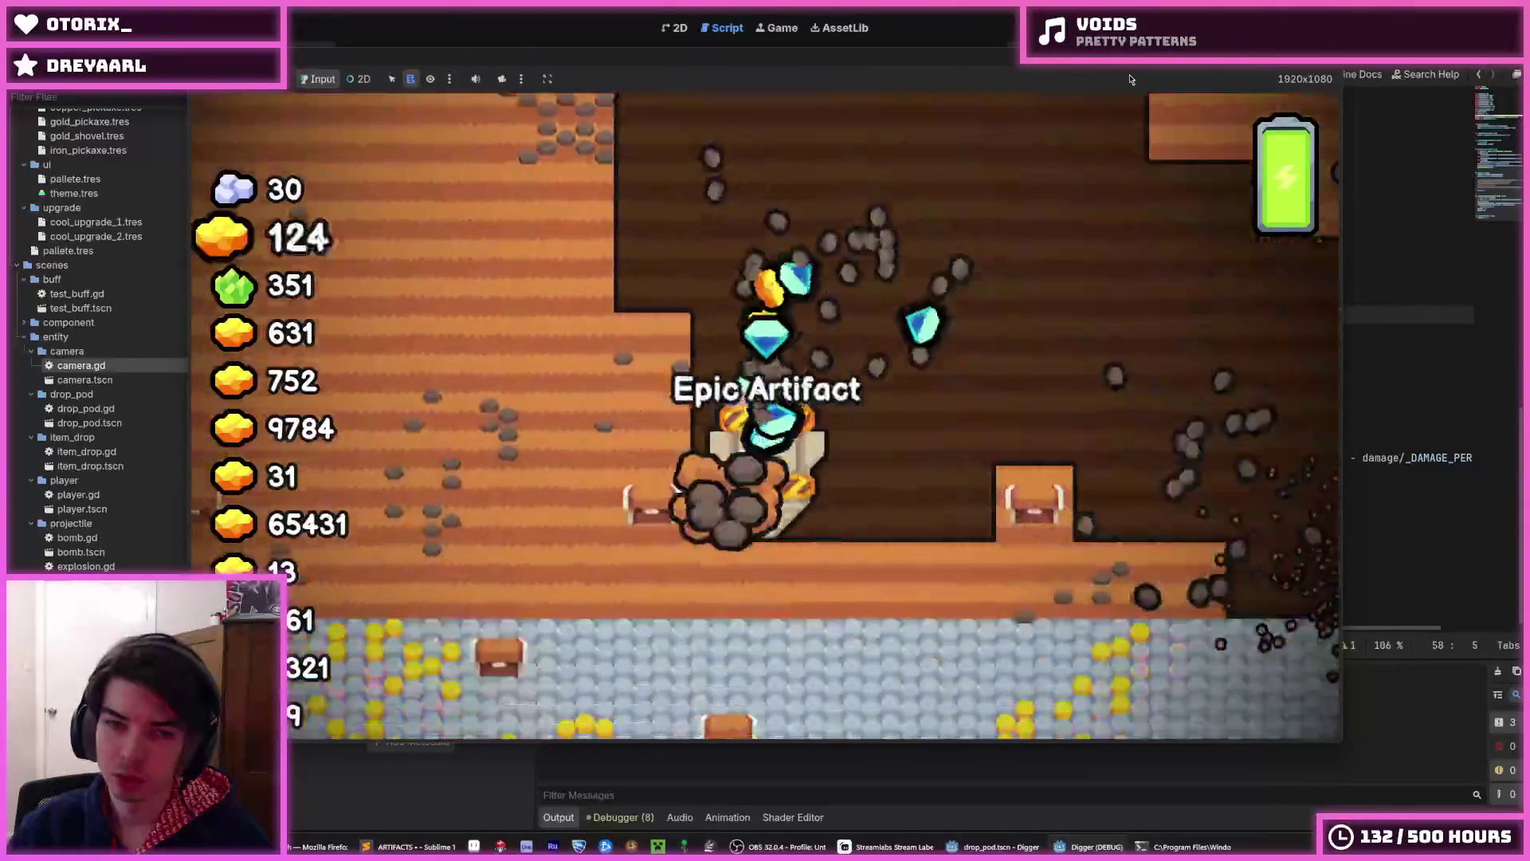
{"action": "key", "text": "F8"}
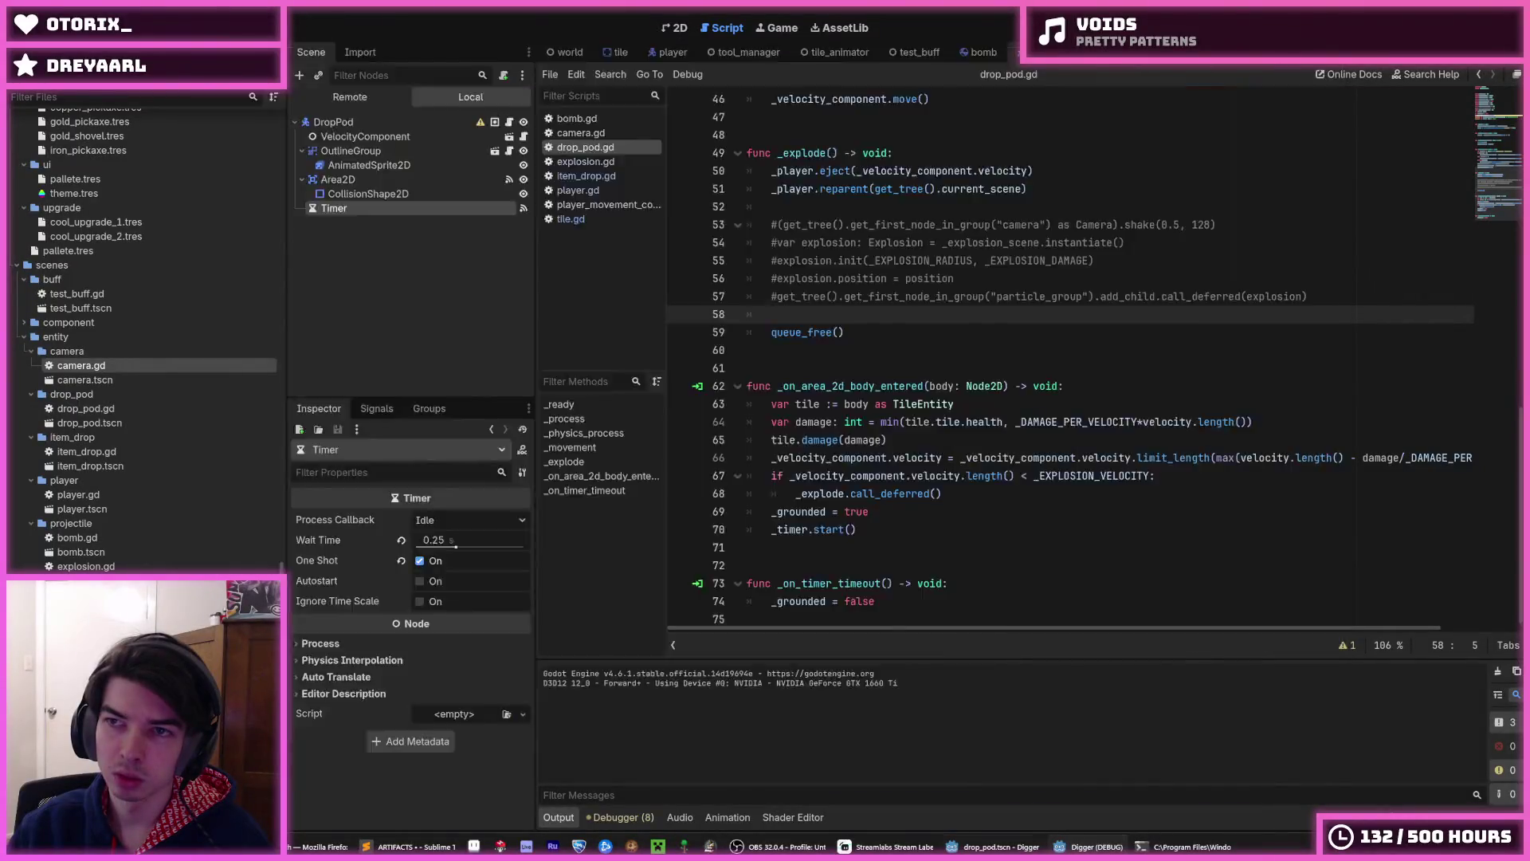
{"action": "key", "text": "F5"}
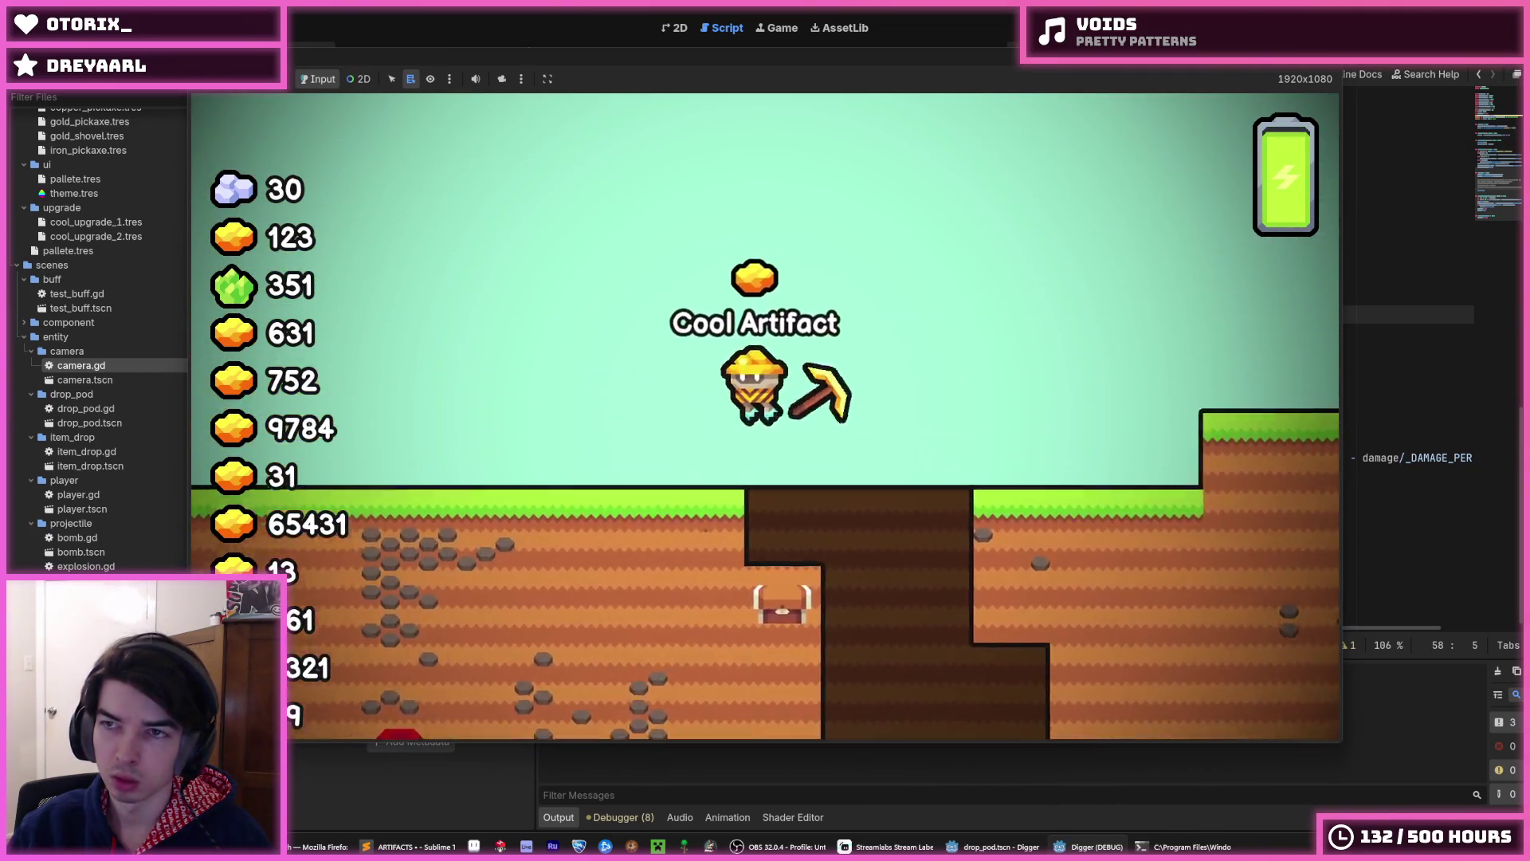
{"action": "key", "text": "alt+F4"}
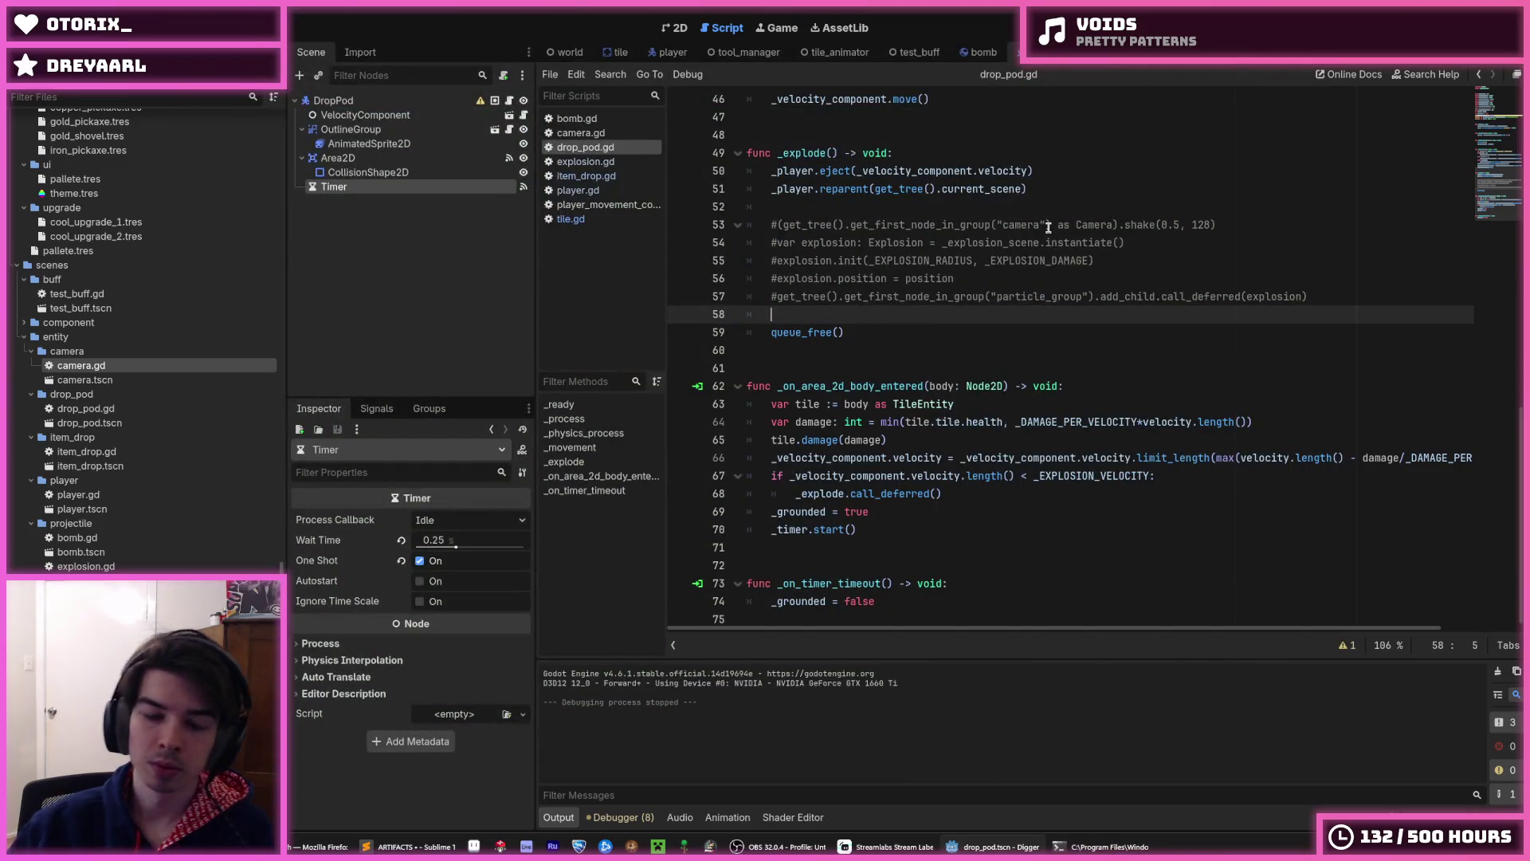
{"action": "left_click", "coordinate": [378, 174]}
{"action": "left_click", "coordinate": [375, 190]}
{"action": "left_click", "coordinate": [364, 186]}
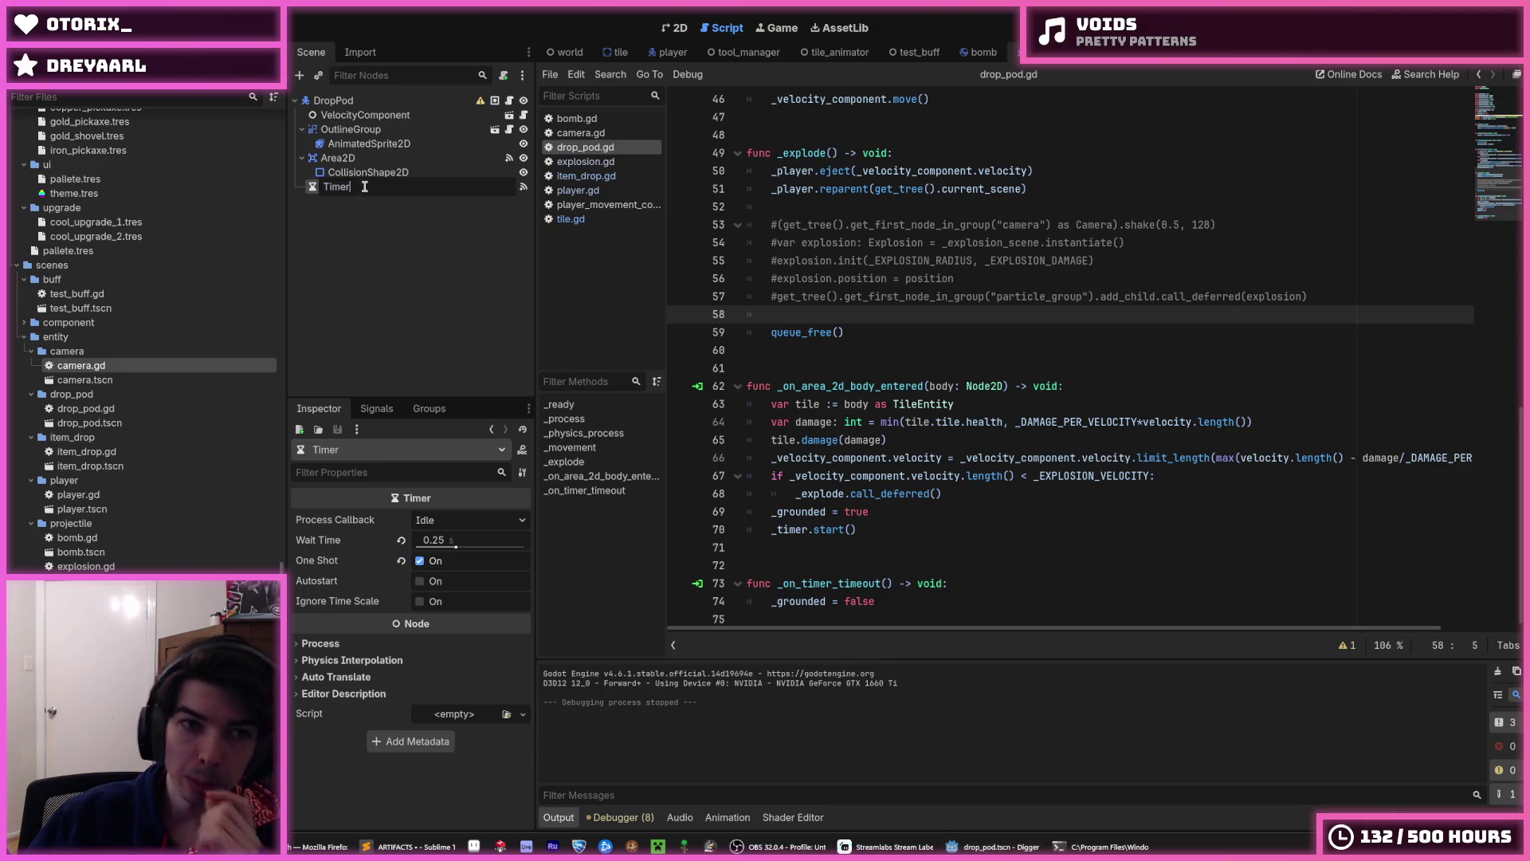
{"action": "type", "text": "Grounded"}
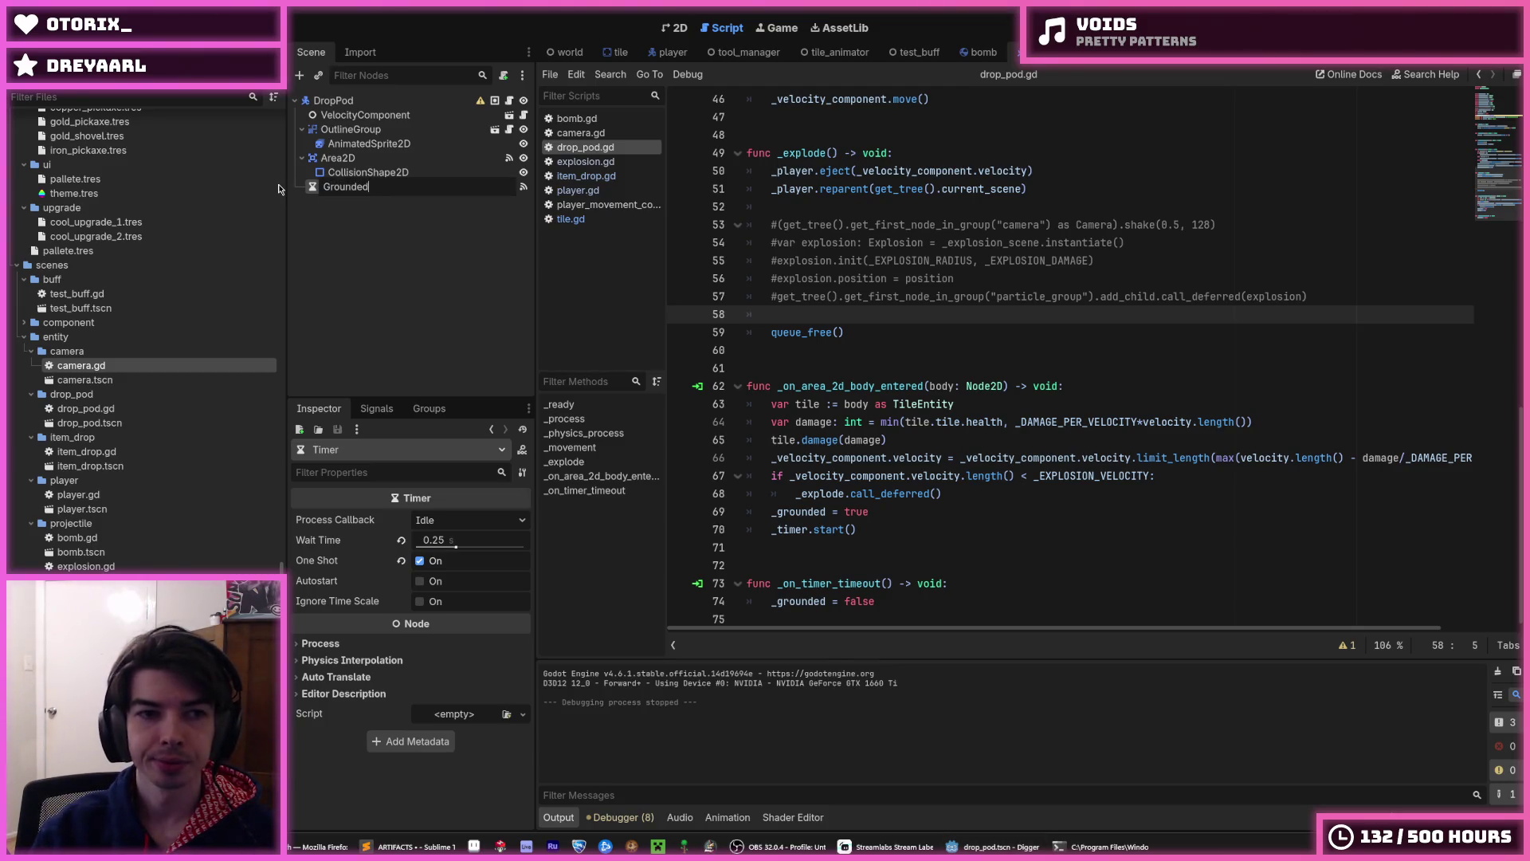
{"action": "type", "text": "Timer"}
{"action": "key", "text": "Return"}
{"action": "scroll", "coordinate": [879, 314], "scroll_direction": "up", "scroll_amount": 15}
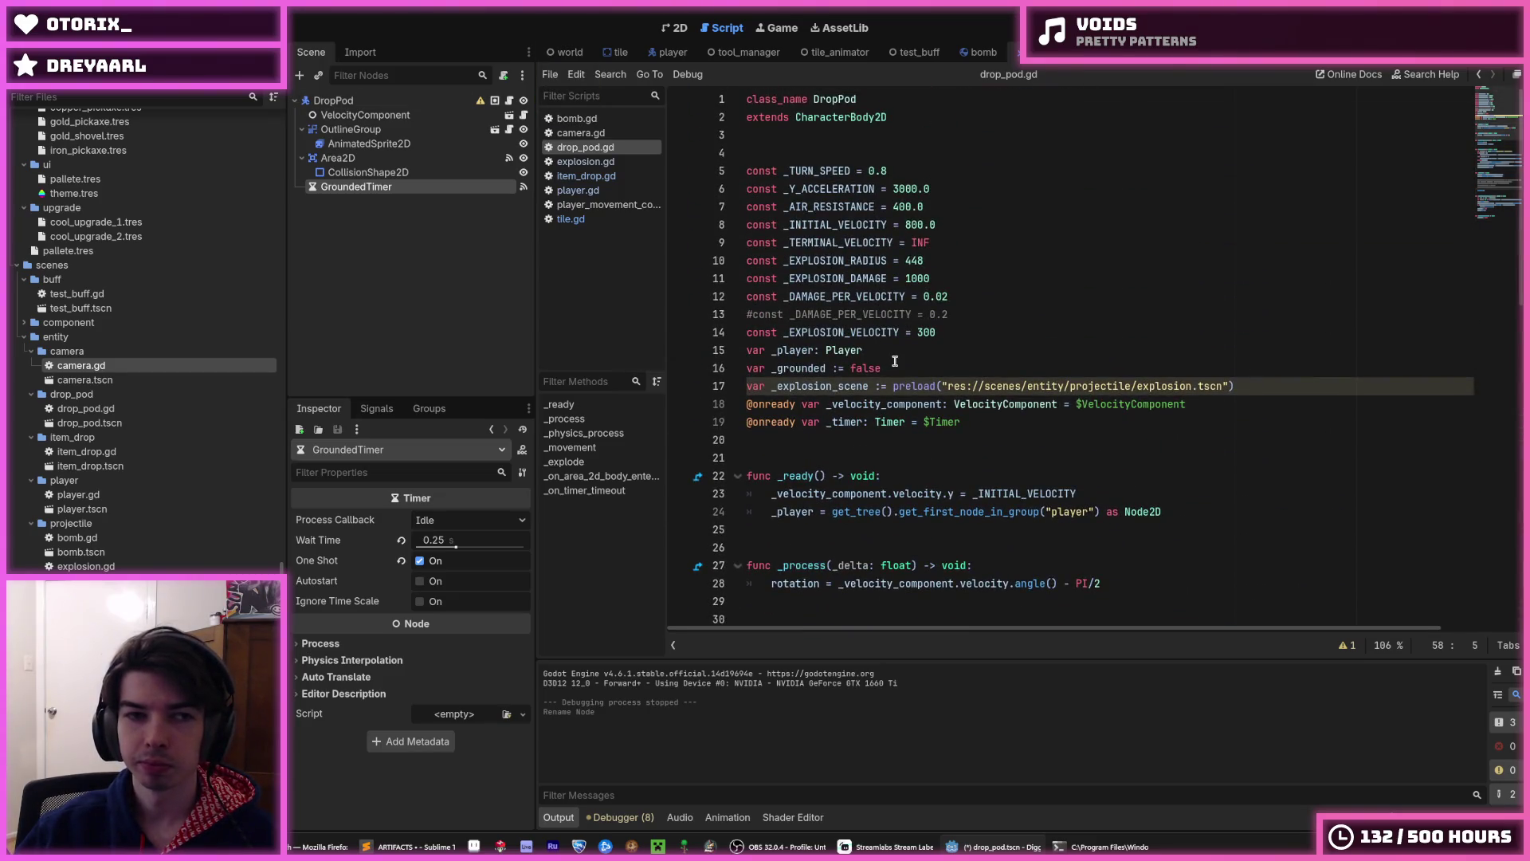
{"action": "key", "text": "ctrl+z"}
{"action": "key", "text": "ctrl+x"}
{"action": "key", "text": "ctrl+shift+z"}
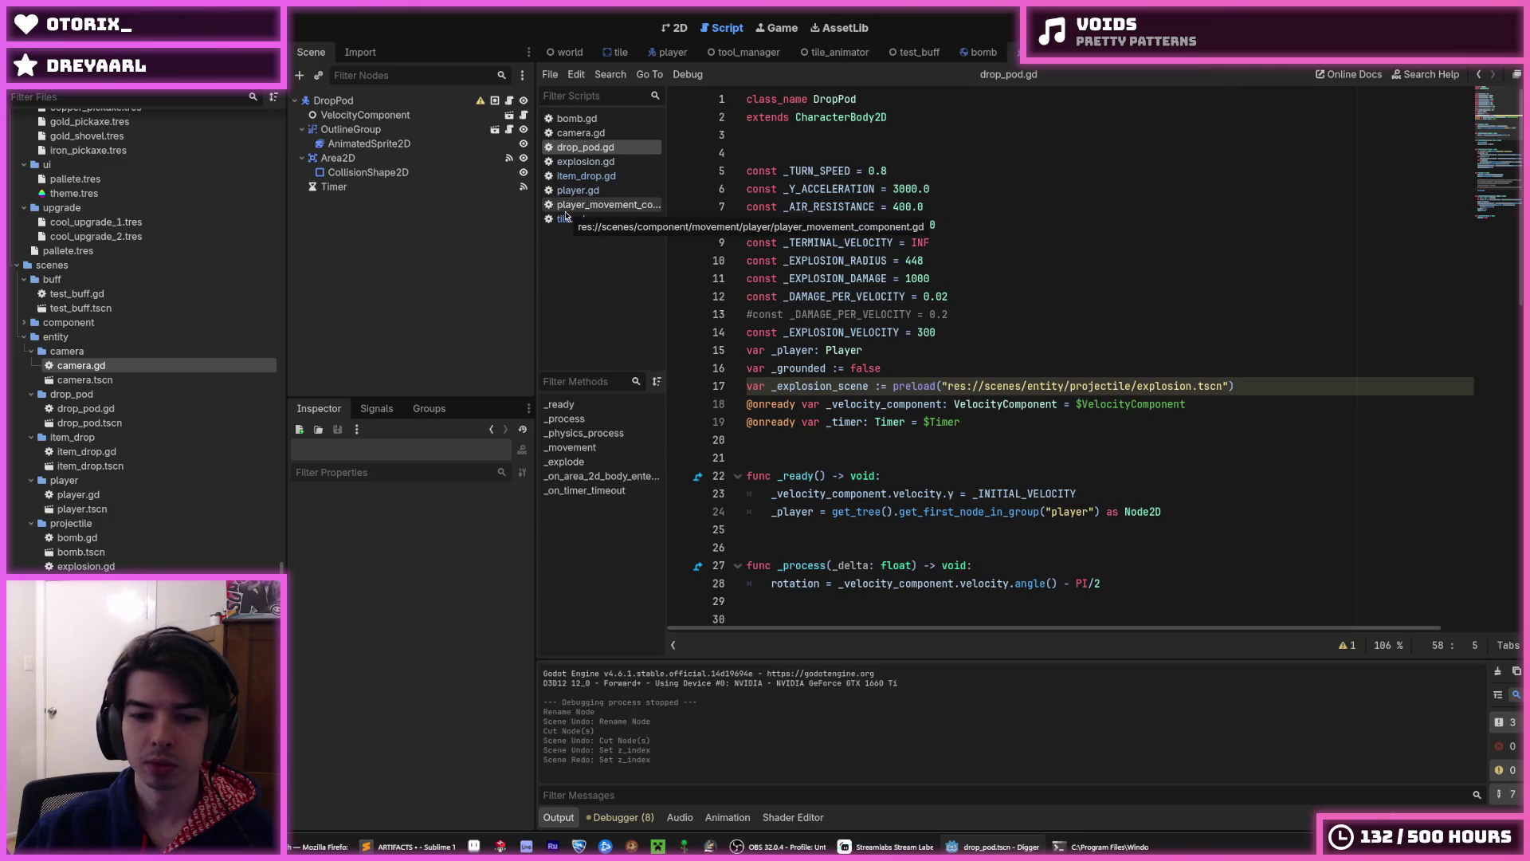
{"action": "key", "text": "ctrl+z"}
{"action": "key", "text": "ctrl+shift+z"}
{"action": "key", "text": "ctrl+z"}
{"action": "key", "text": "ctrl+z"}
{"action": "key", "text": "ctrl+z"}
{"action": "key", "text": "ctrl+shift+z"}
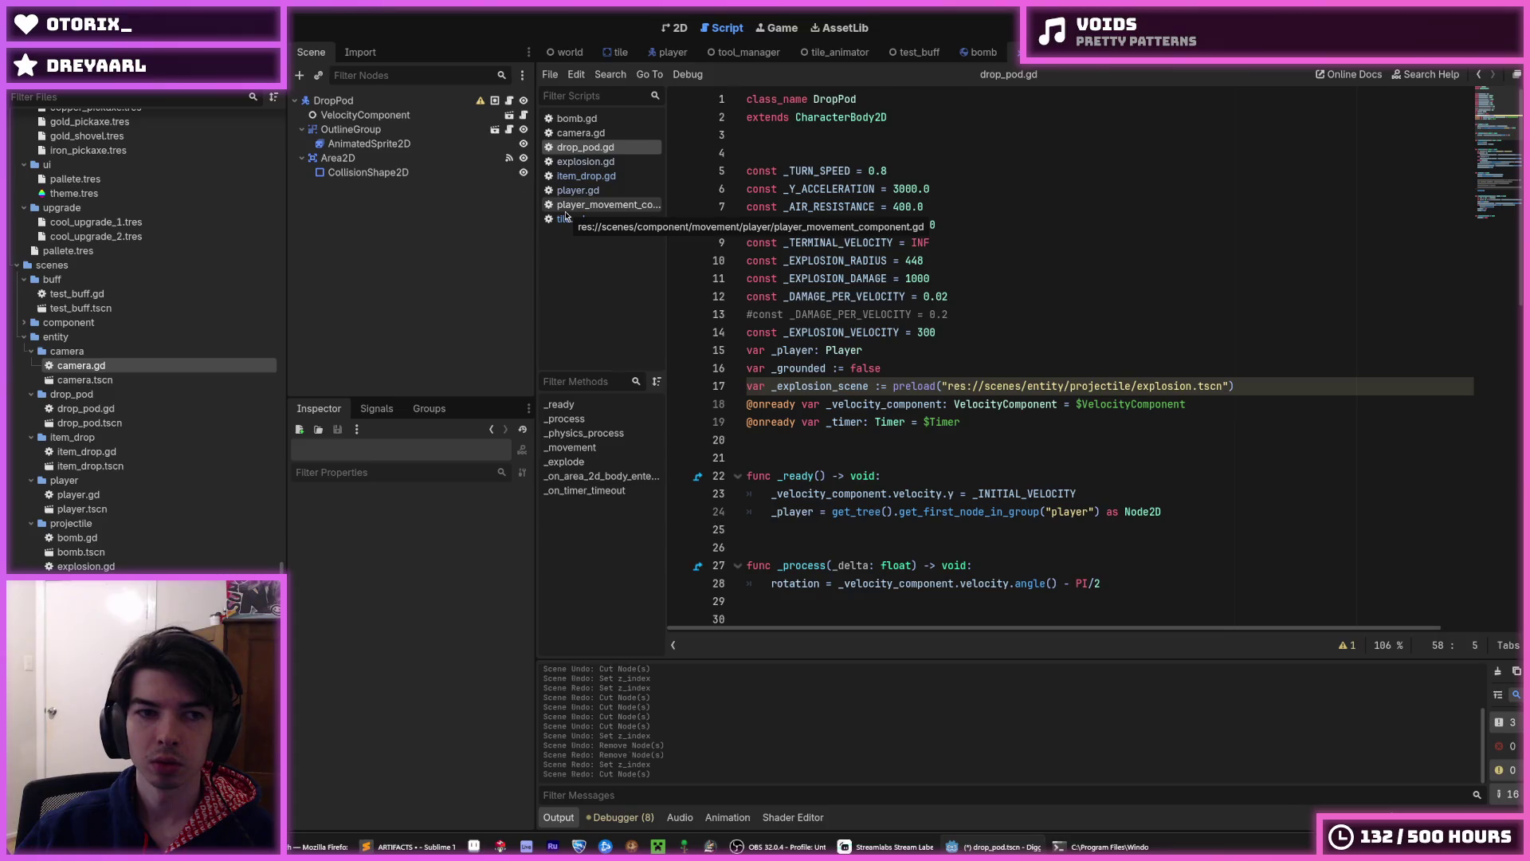
{"action": "key", "text": "ctrl+z"}
{"action": "scroll", "coordinate": [1062, 318], "scroll_direction": "down", "scroll_amount": 6}
{"action": "left_click", "coordinate": [1061, 318]}
{"action": "key", "text": "F5"}
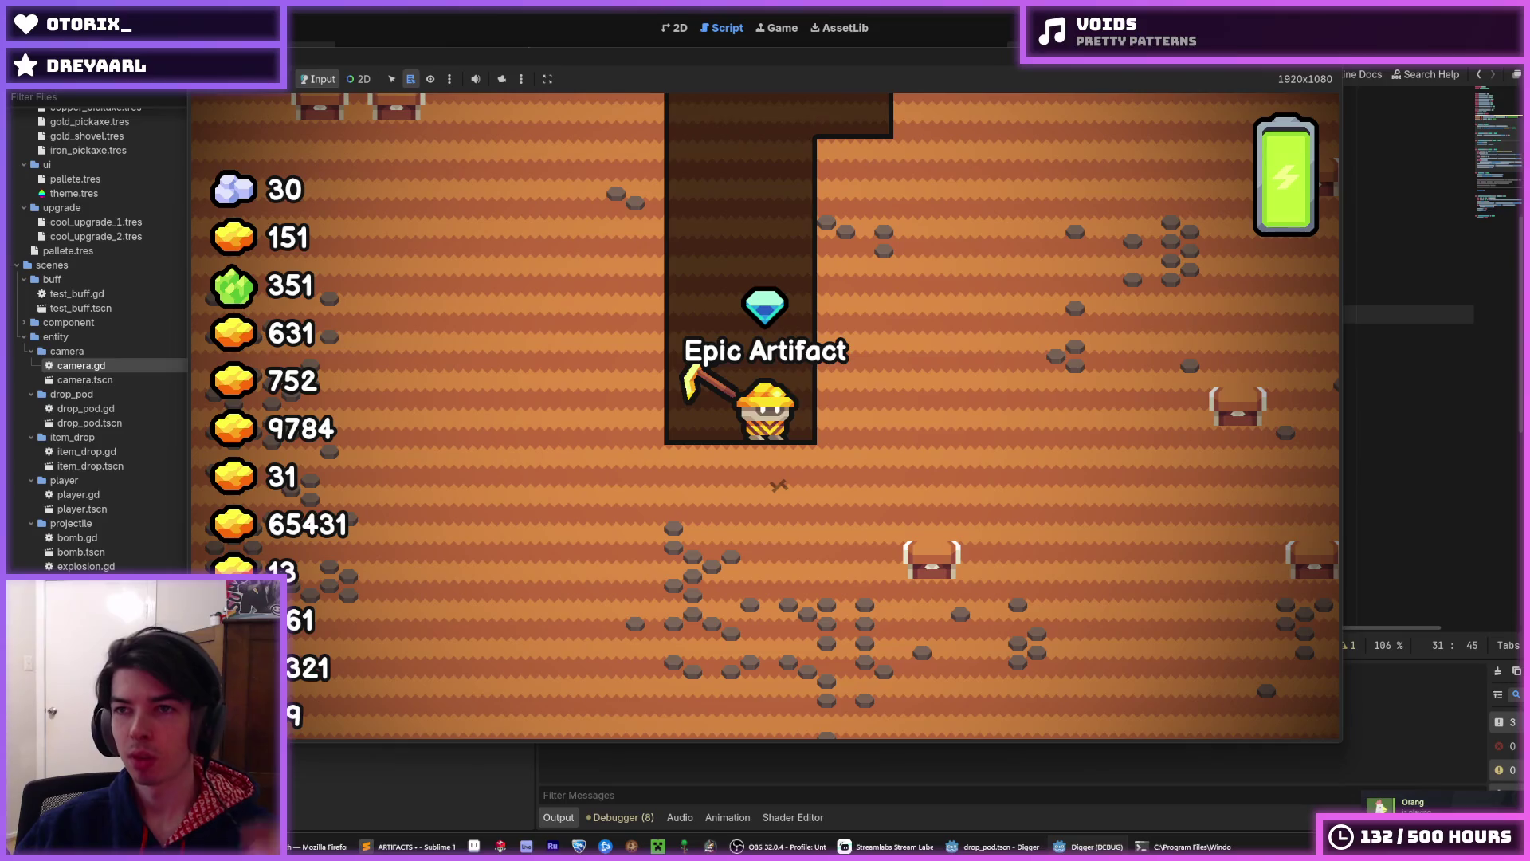
{"action": "key", "text": "F8"}
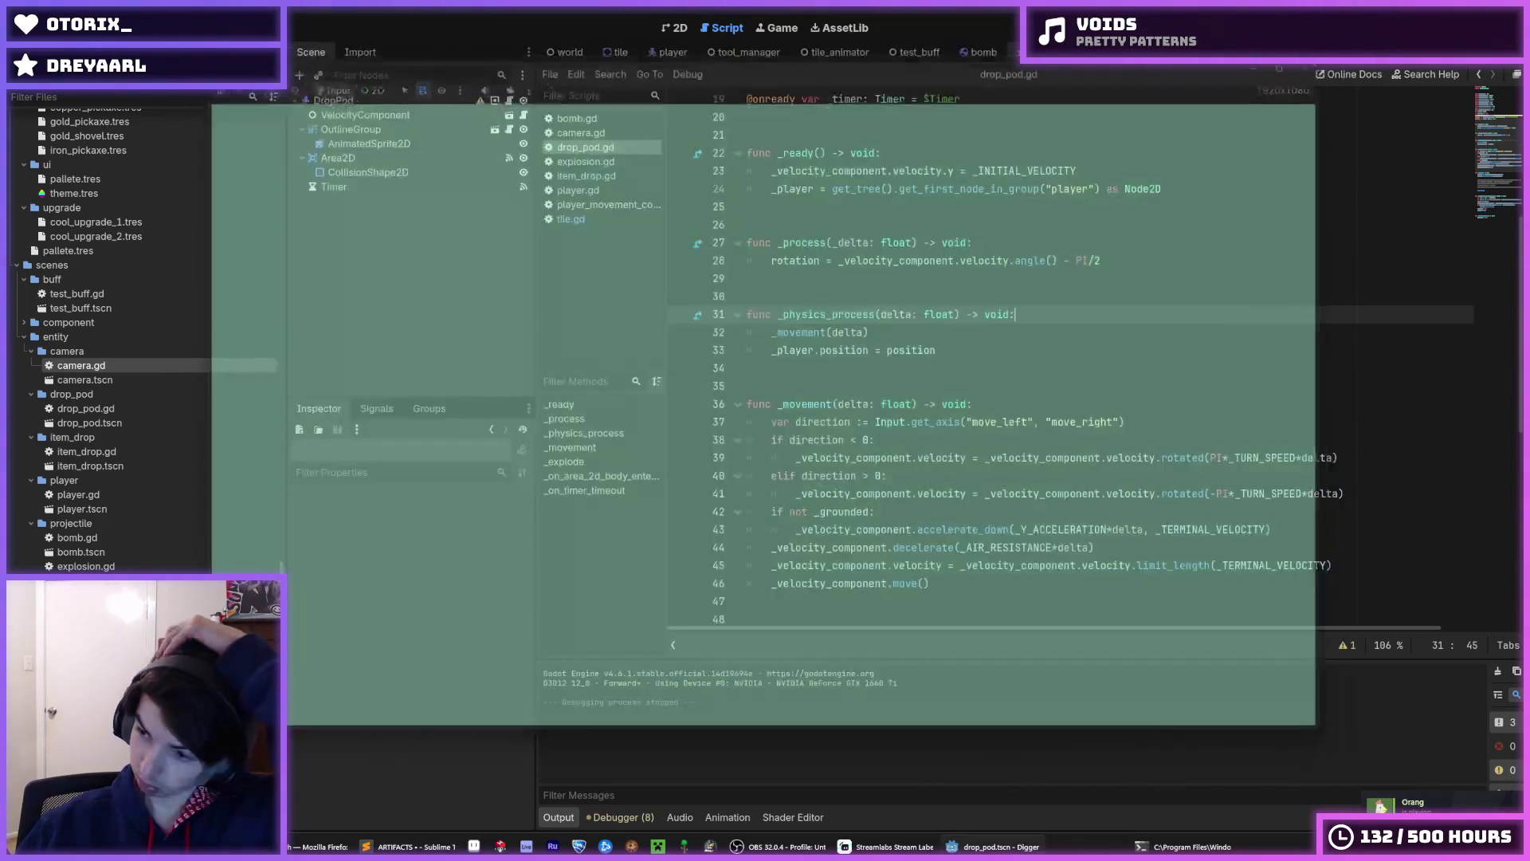
- Add an AnimationPlayer child under the DropPod node and save the drop_pod scene
{"action": "left_click", "coordinate": [342, 100]}
{"action": "right_click", "coordinate": [358, 100]}
{"action": "left_click", "coordinate": [405, 129]}
{"action": "type", "text": "animation"}
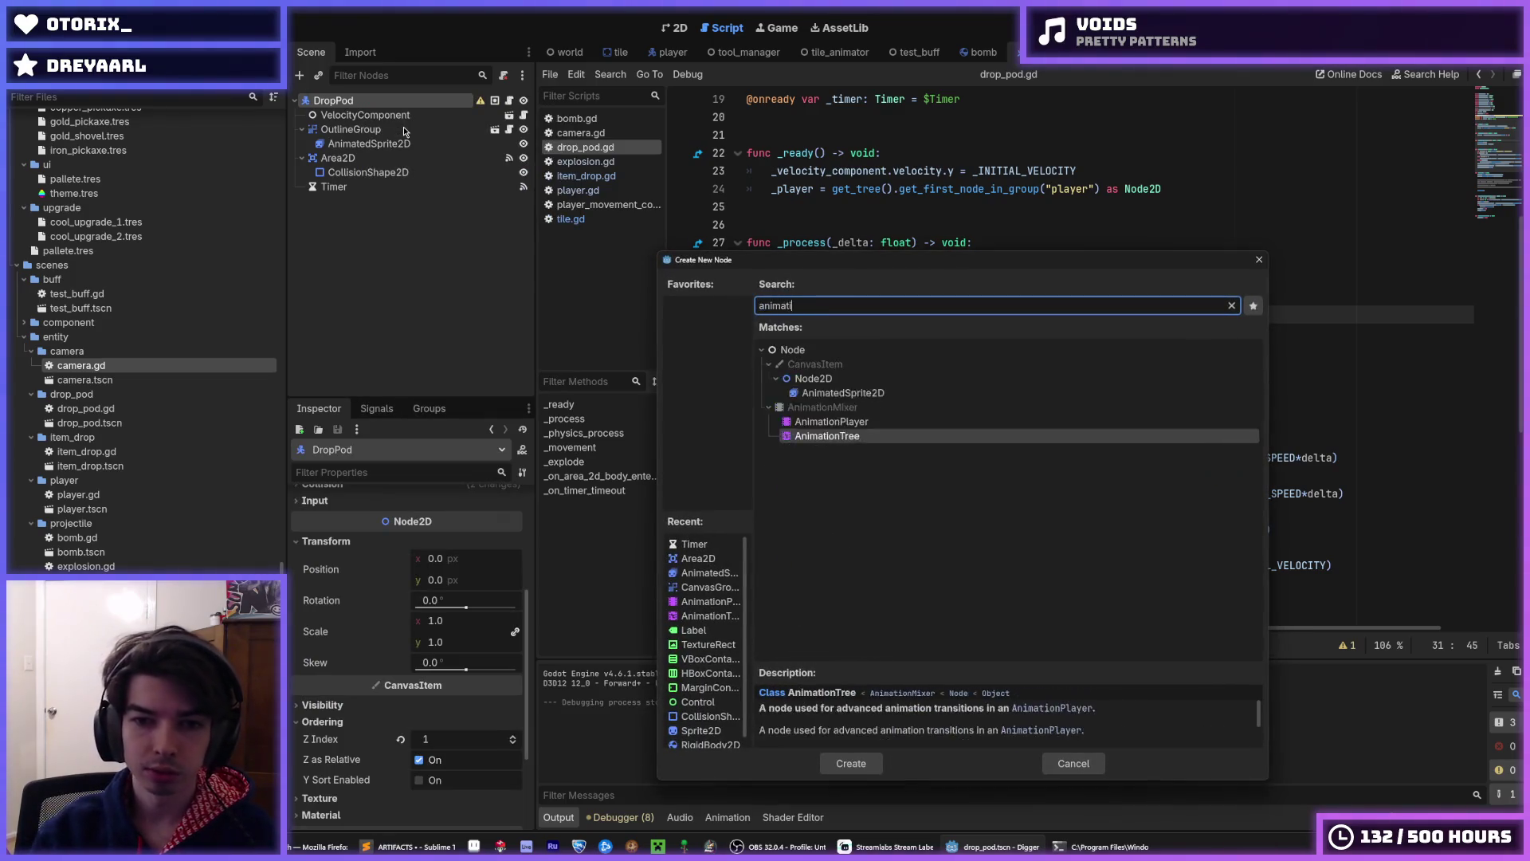
{"action": "key", "text": "Up"}
{"action": "key", "text": "Return"}
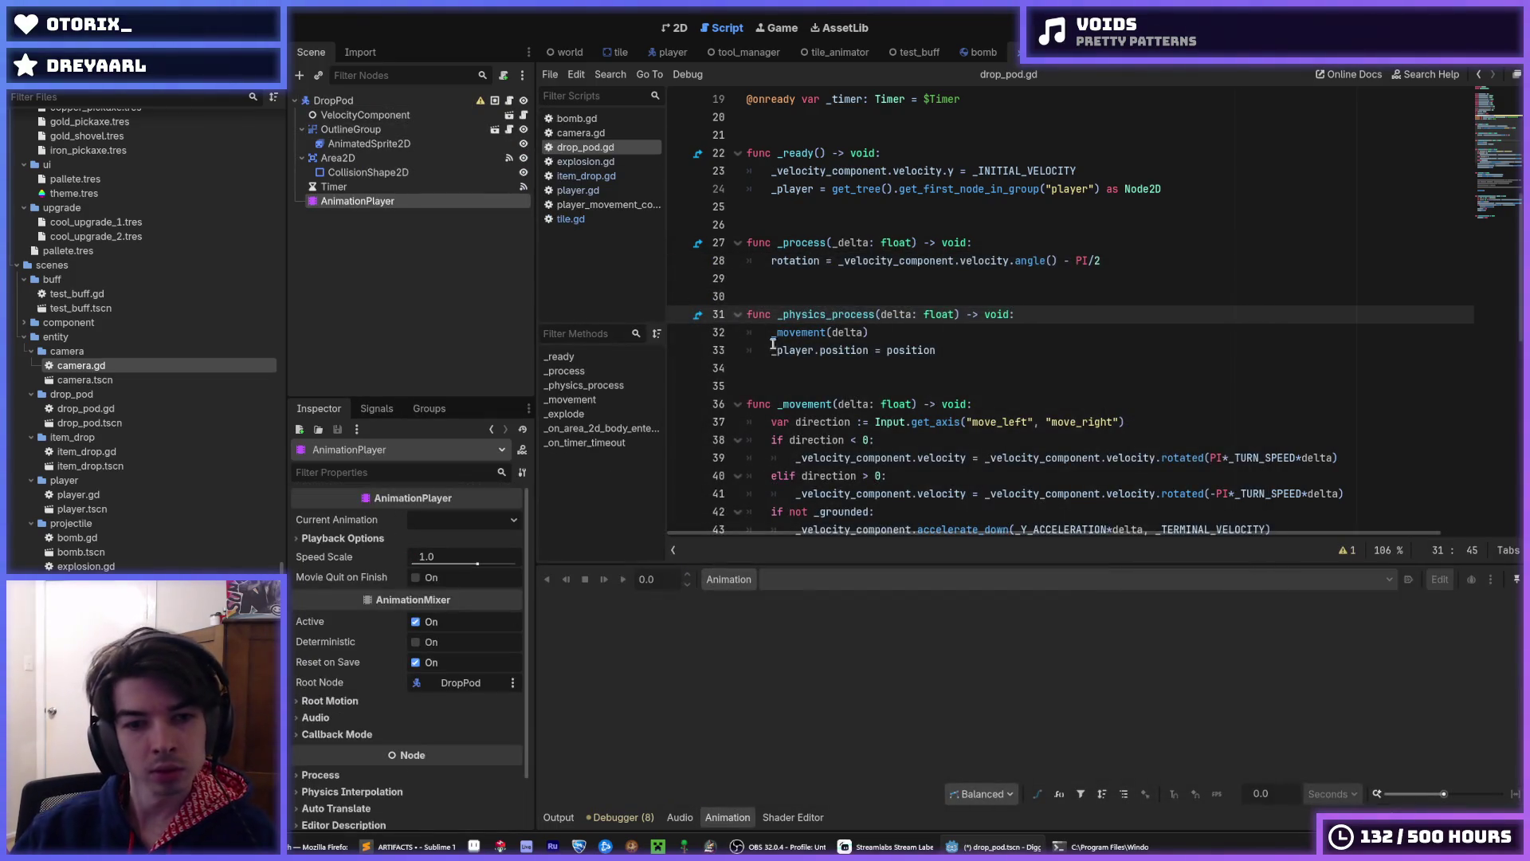
{"action": "key", "text": "ctrl+s"}
- Reorder the scene tabs with drop_pod first, then inspect the bomb animation's start modulate key
{"action": "left_click_drag", "start_coordinate": [1059, 52], "coordinate": [574, 56]}
{"action": "left_click_drag", "start_coordinate": [1060, 52], "coordinate": [634, 63]}
{"action": "left_click", "coordinate": [766, 579]}
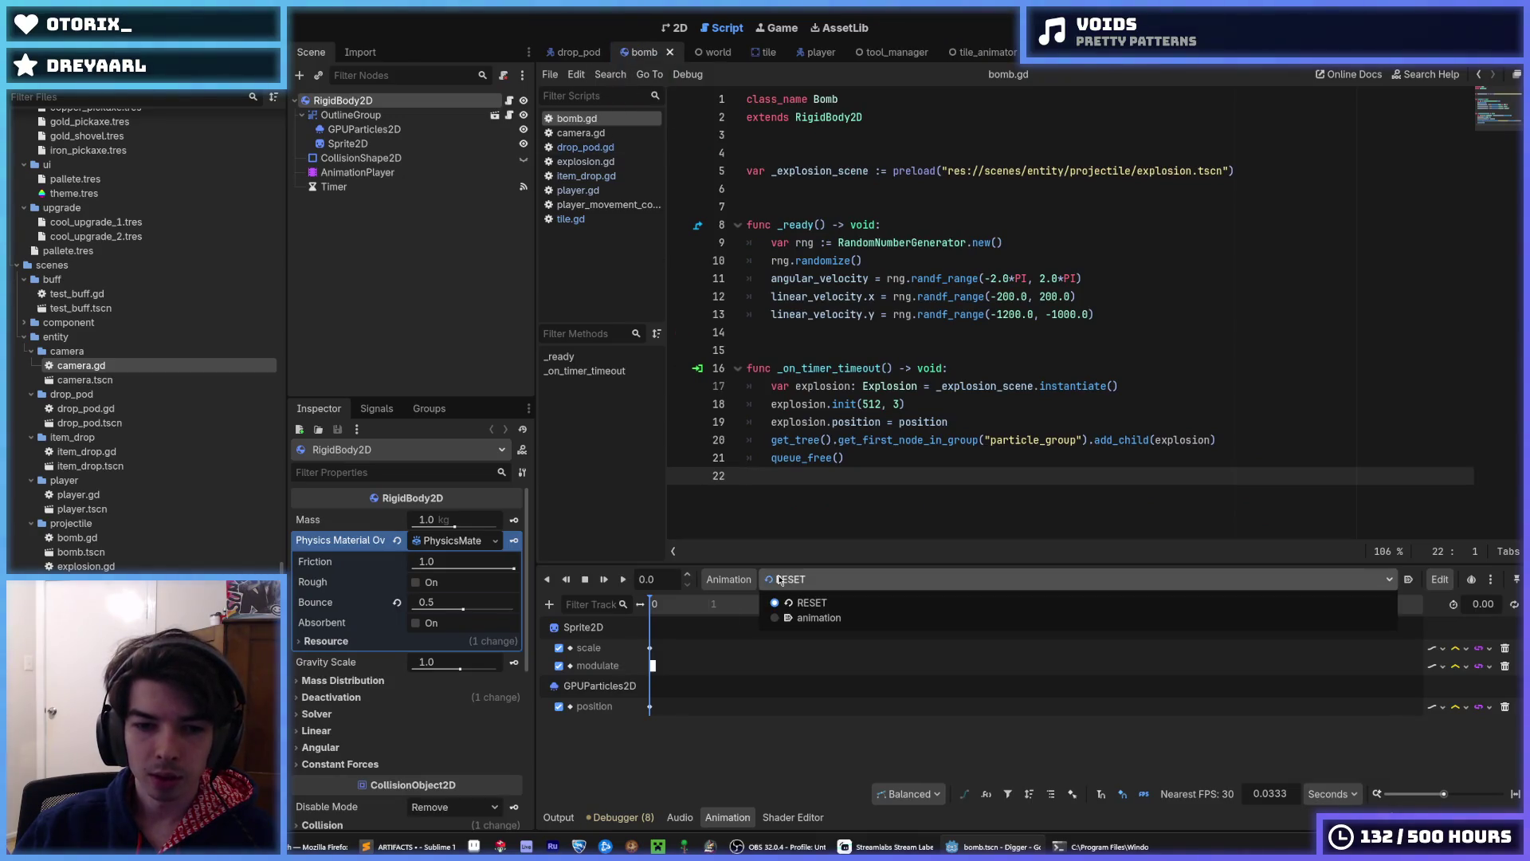
{"action": "left_click", "coordinate": [802, 618]}
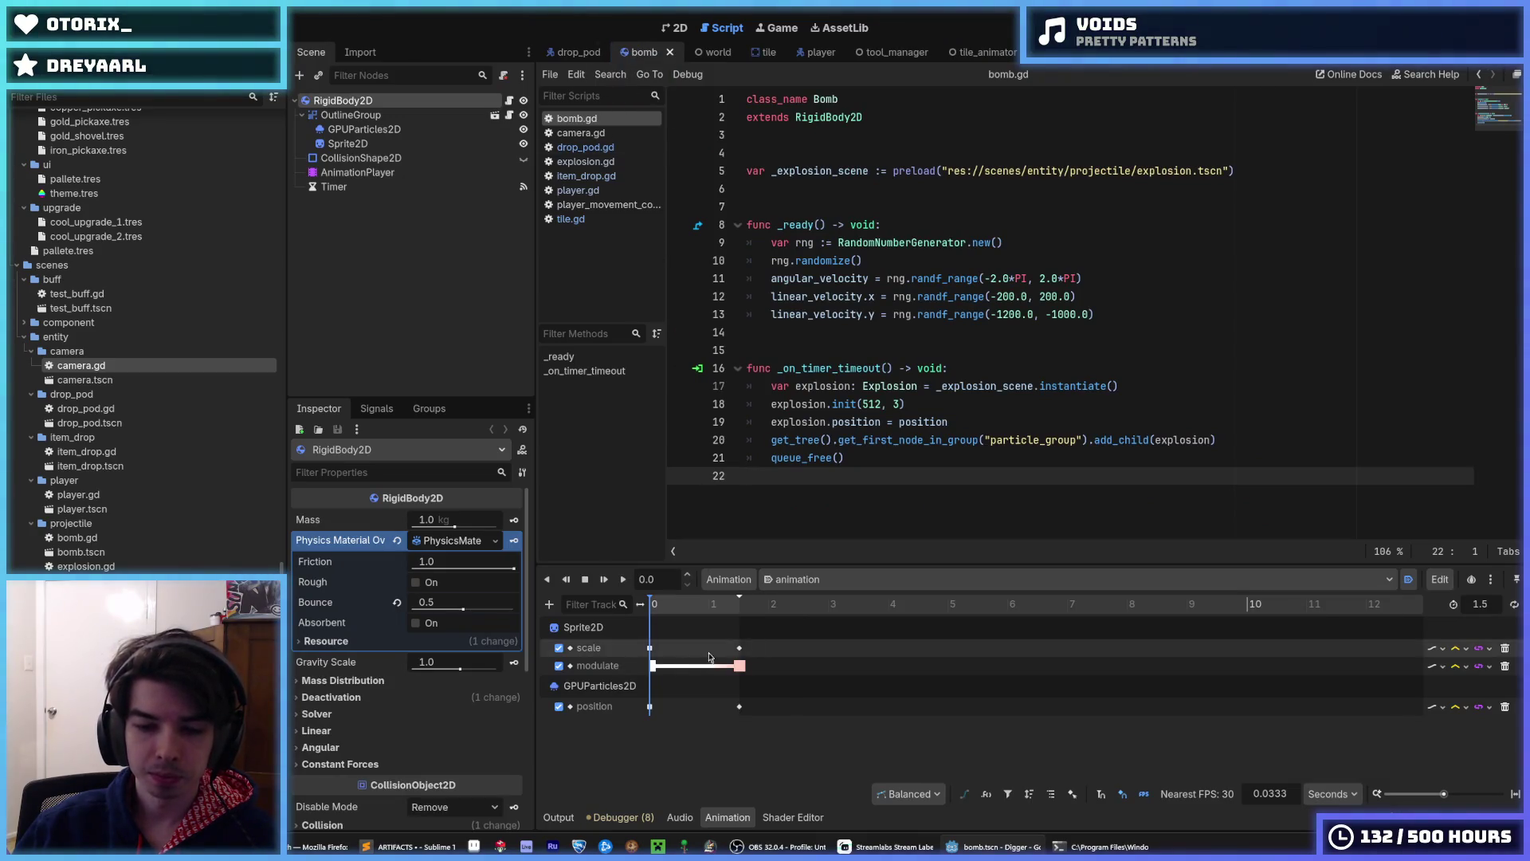
{"action": "left_click", "coordinate": [652, 667]}
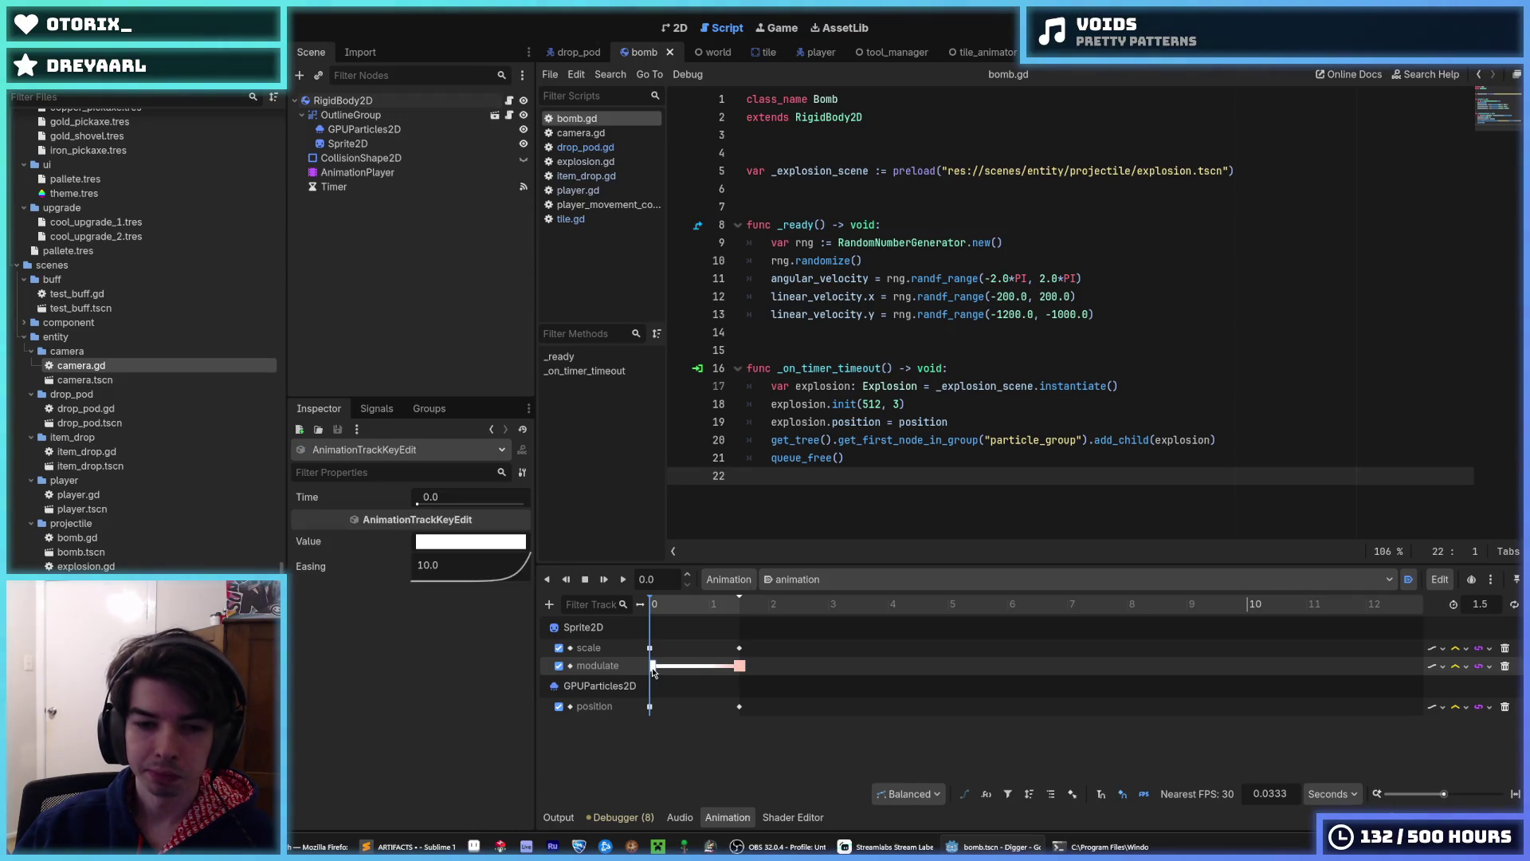
{"action": "right_click", "coordinate": [651, 669]}
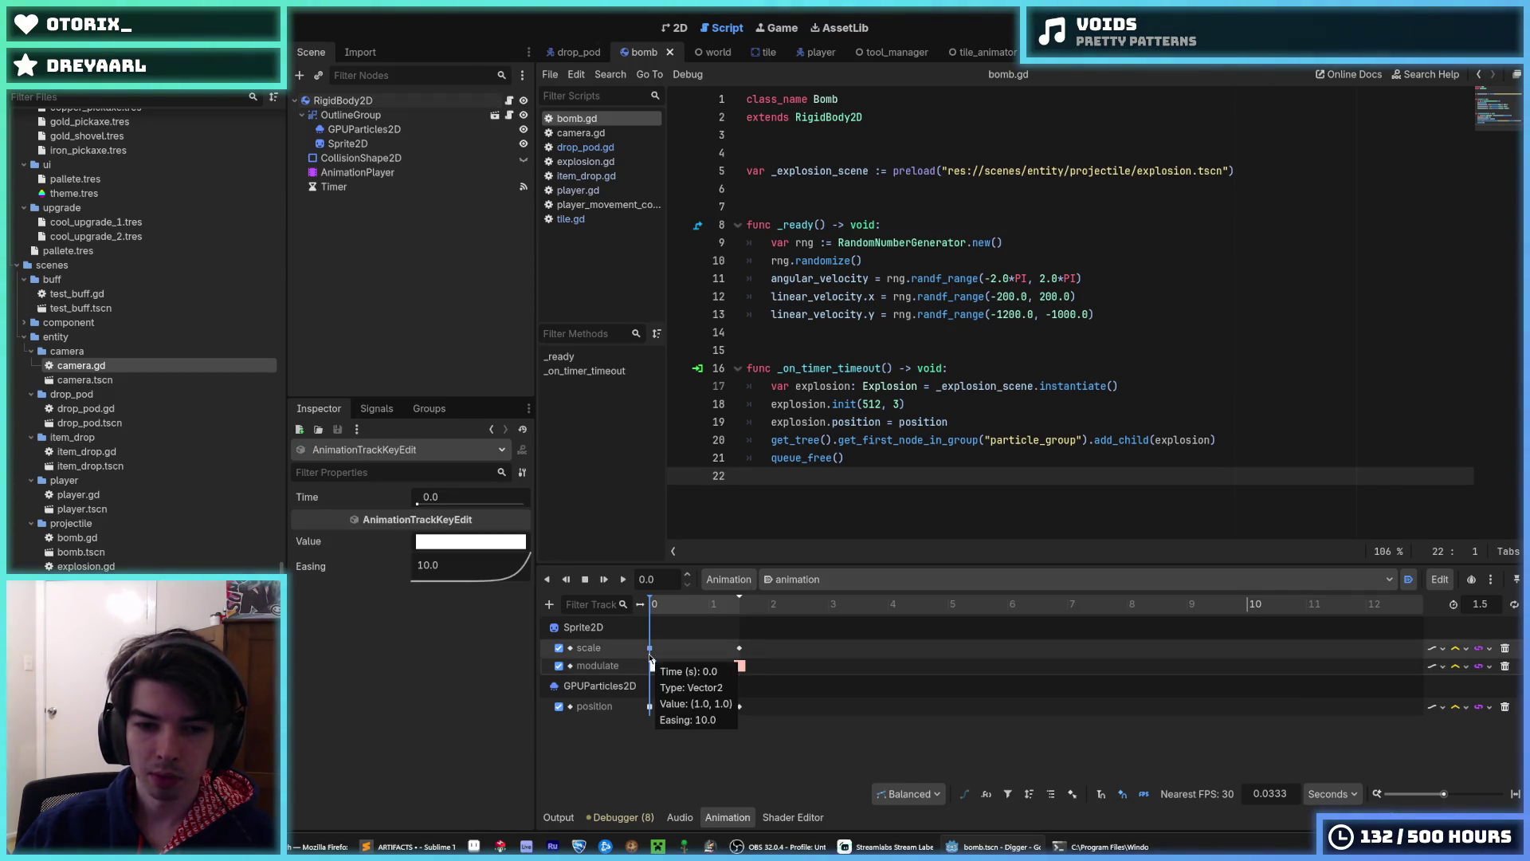
{"action": "key", "text": "Escape"}
- Check the bomb's end modulate colour and its scale keys, then return to drop_pod
{"action": "left_click", "coordinate": [740, 667]}
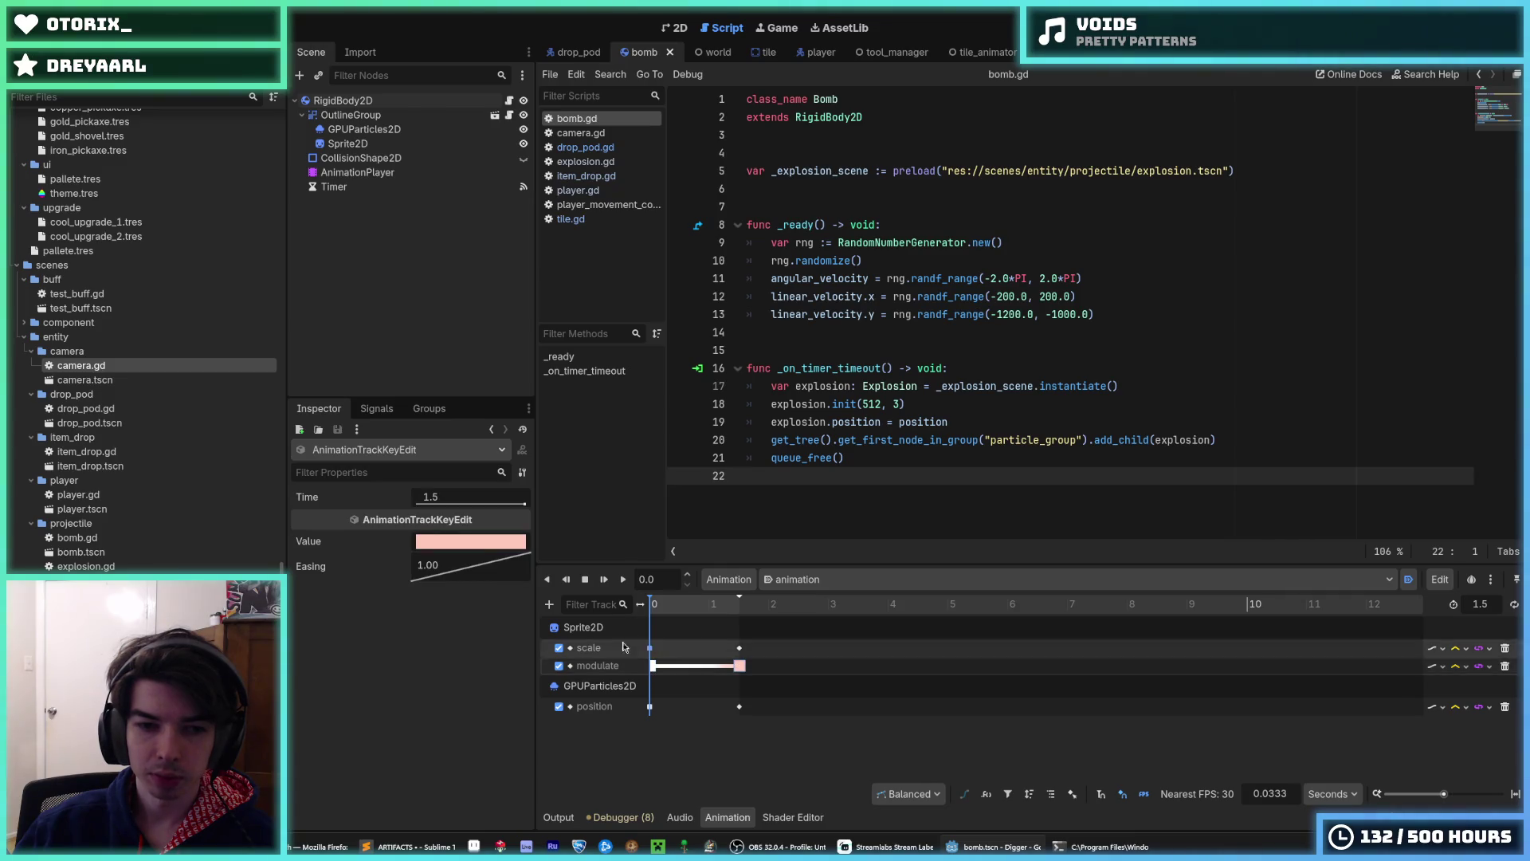
{"action": "left_click", "coordinate": [456, 546]}
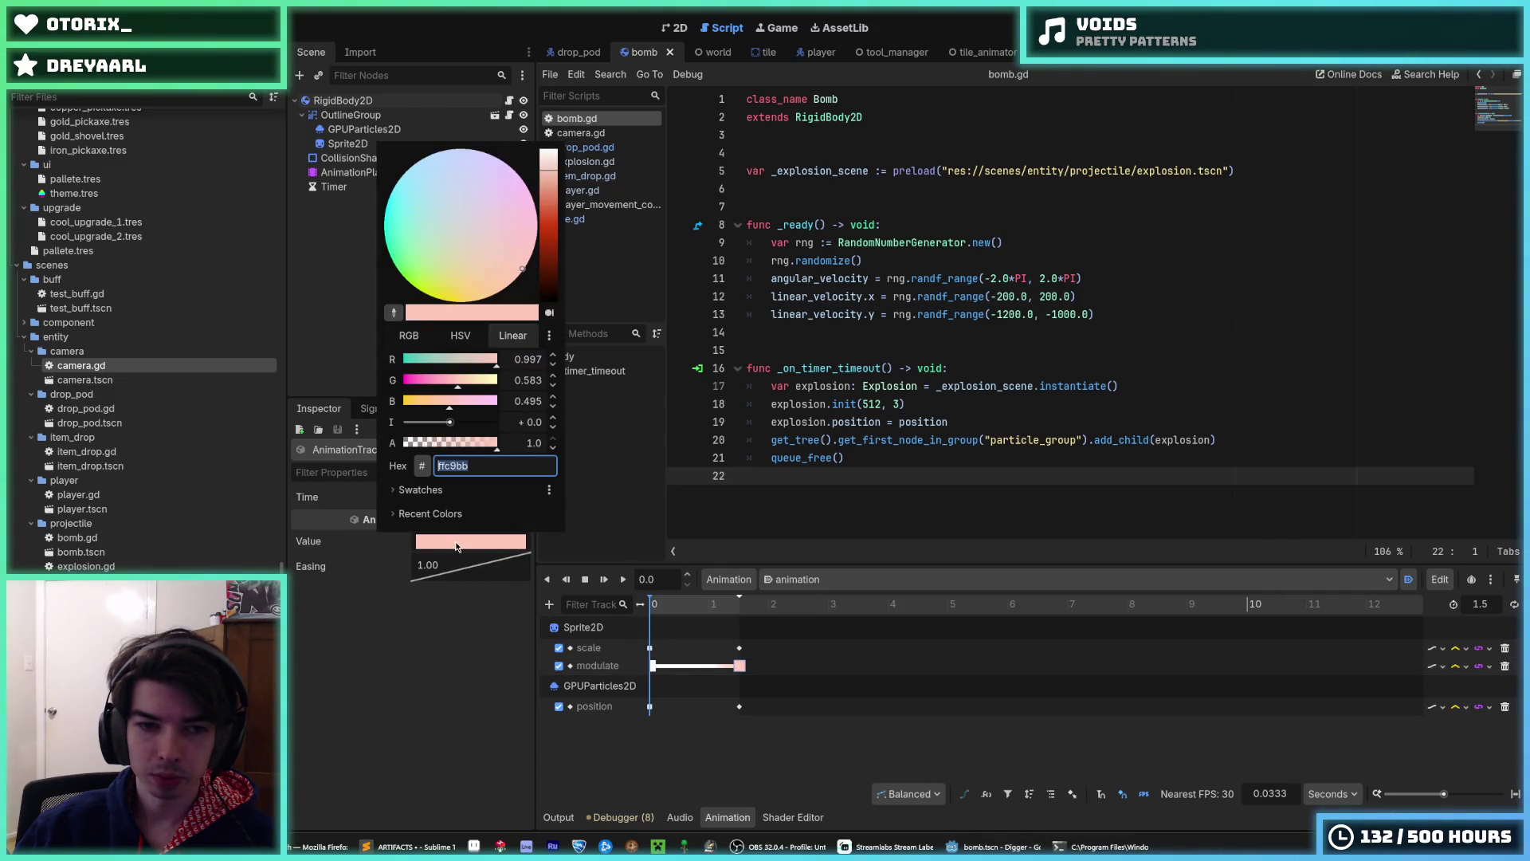
{"action": "left_click", "coordinate": [432, 498]}
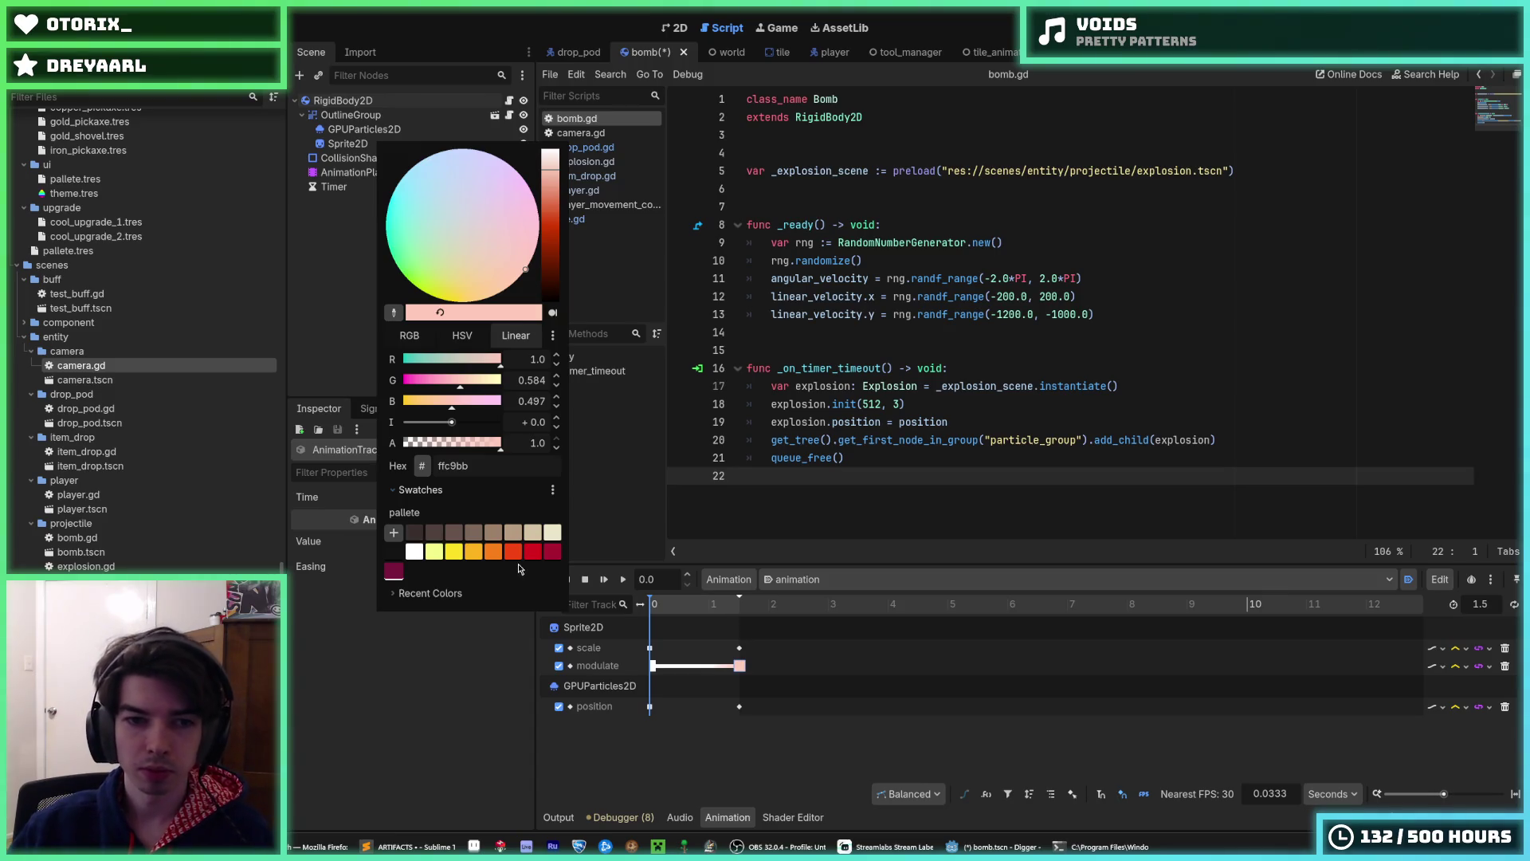
{"action": "left_click", "coordinate": [423, 698]}
{"action": "left_click", "coordinate": [649, 647]}
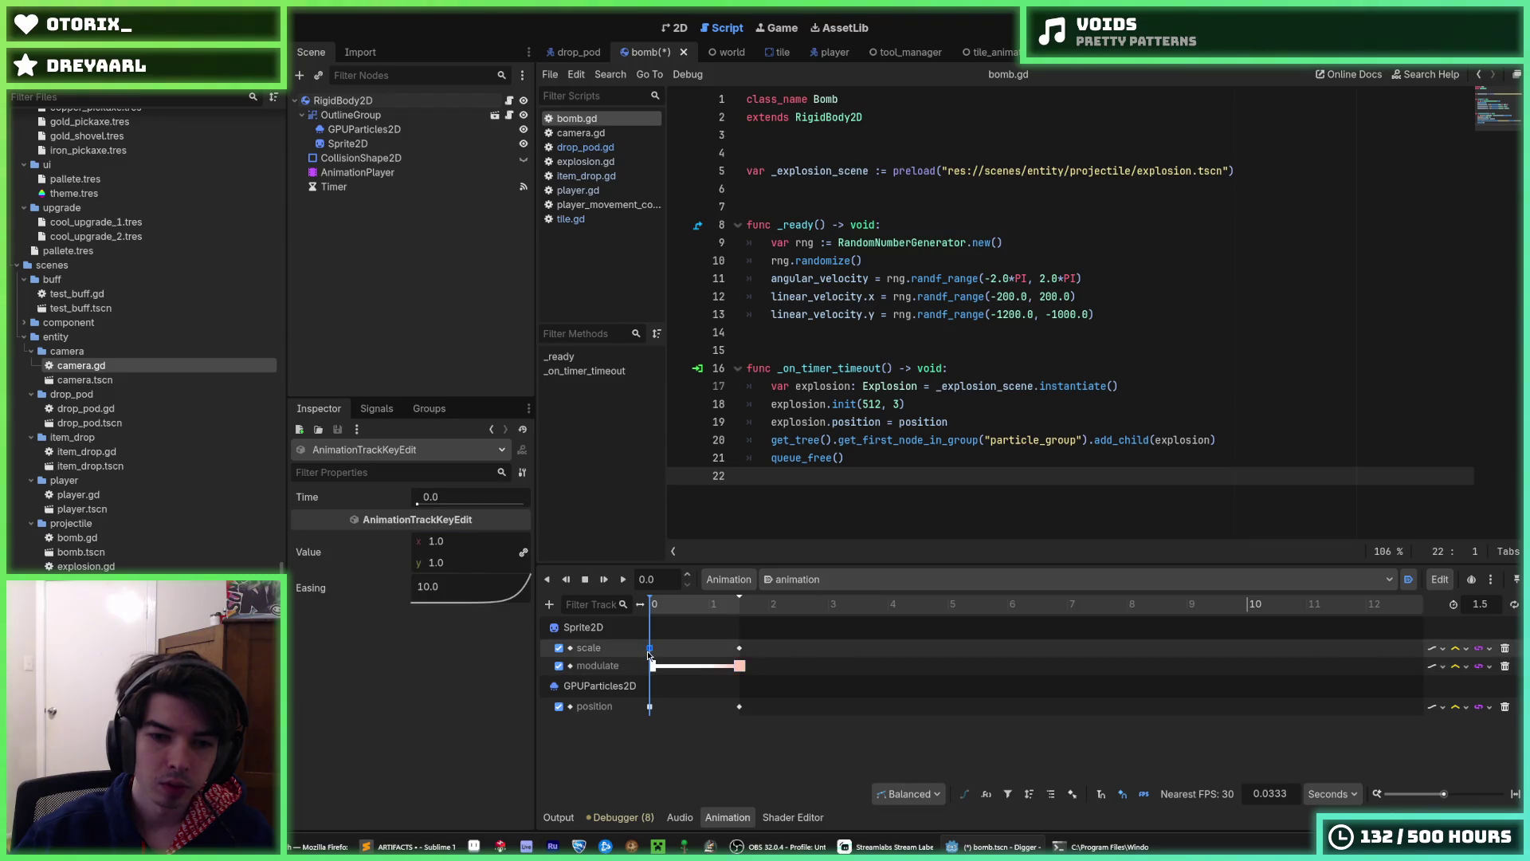
{"action": "right_click", "coordinate": [739, 649]}
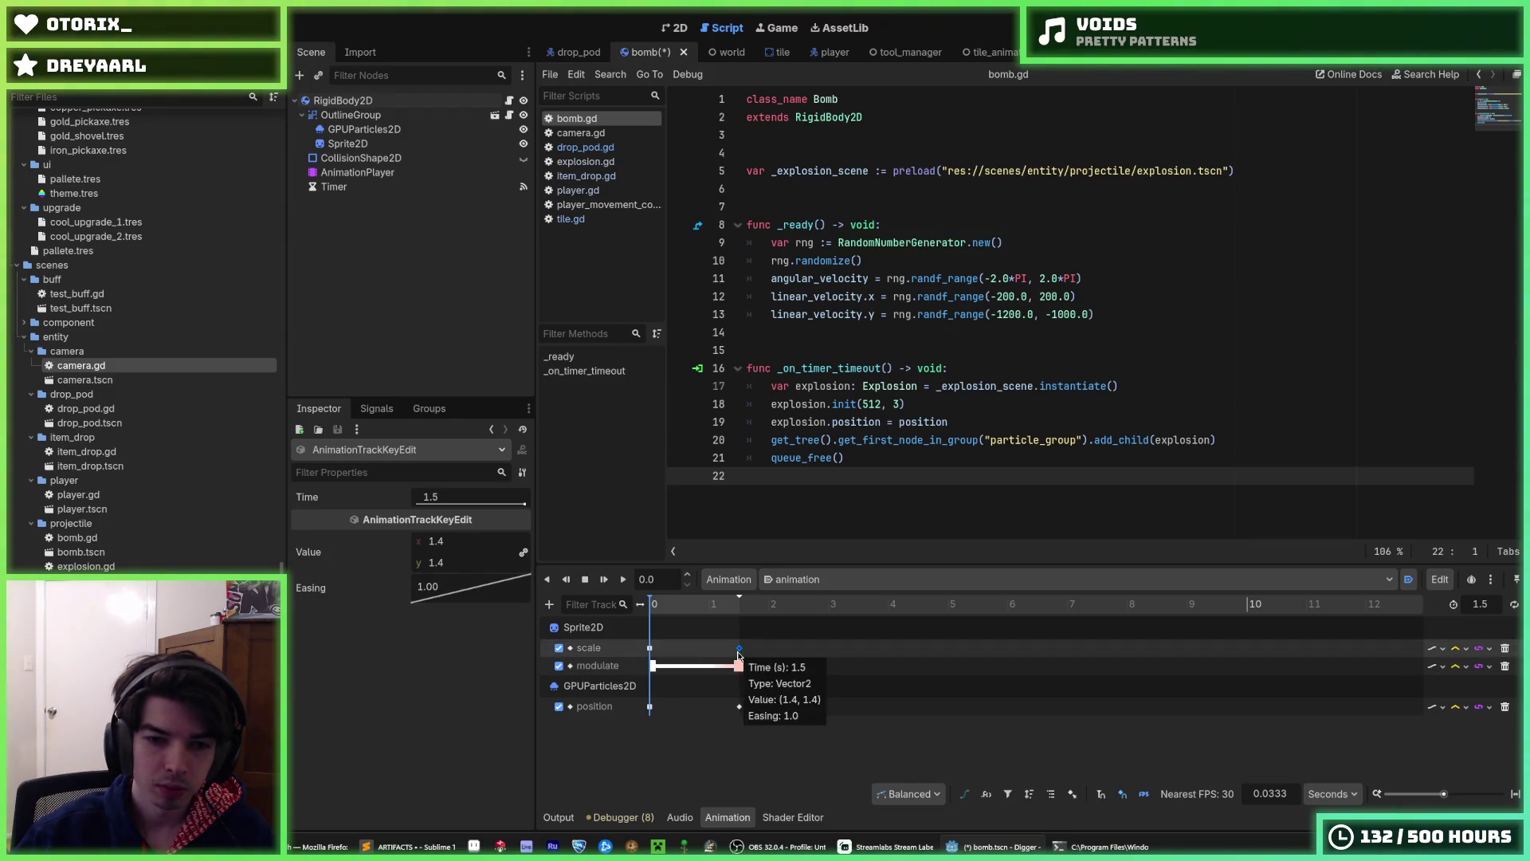
{"action": "left_click", "coordinate": [760, 470]}
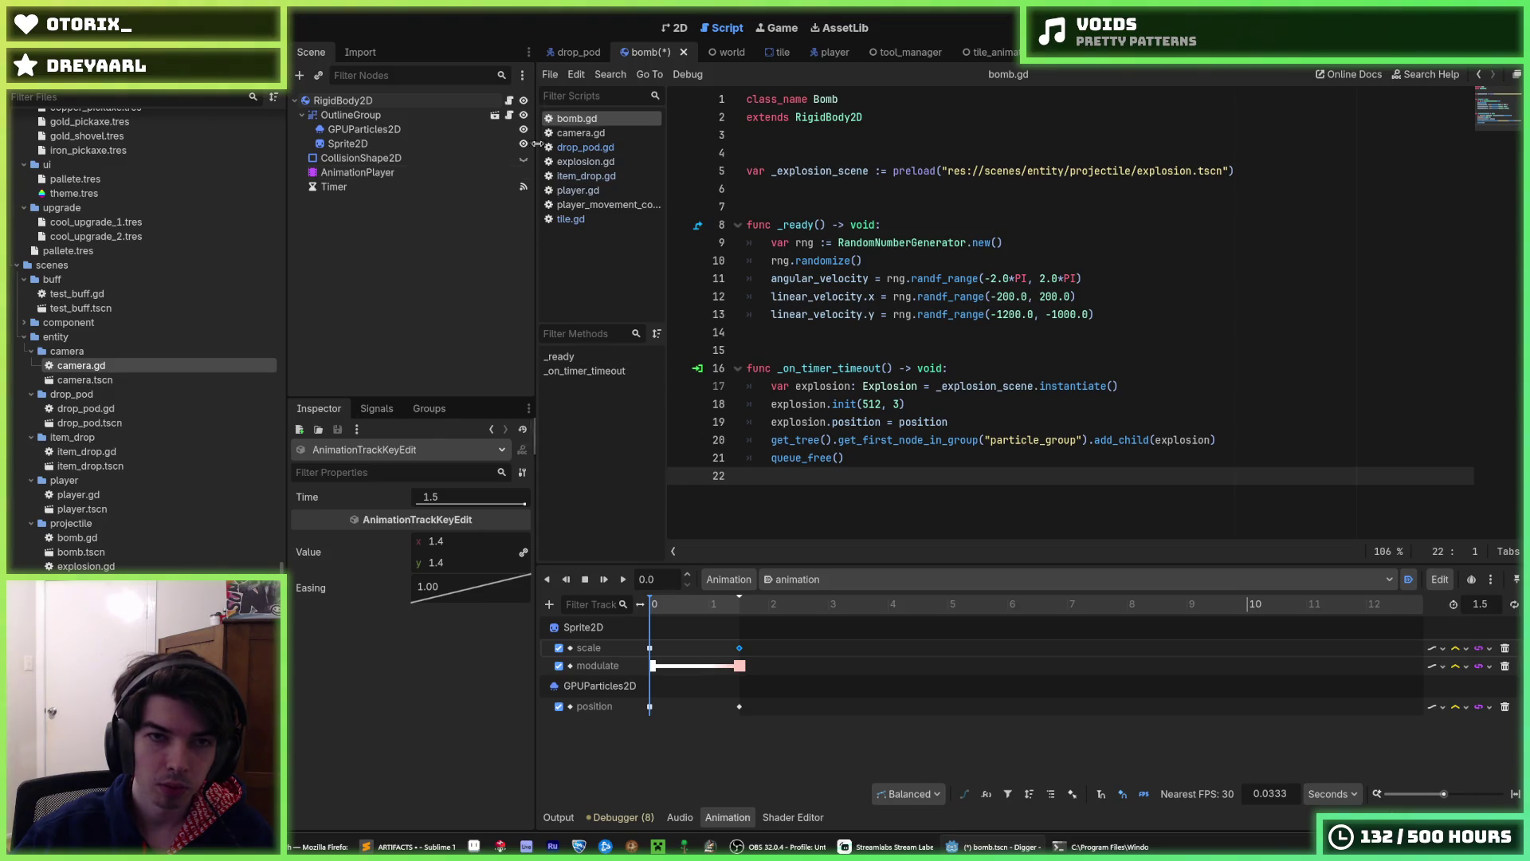
{"action": "left_click", "coordinate": [572, 53]}
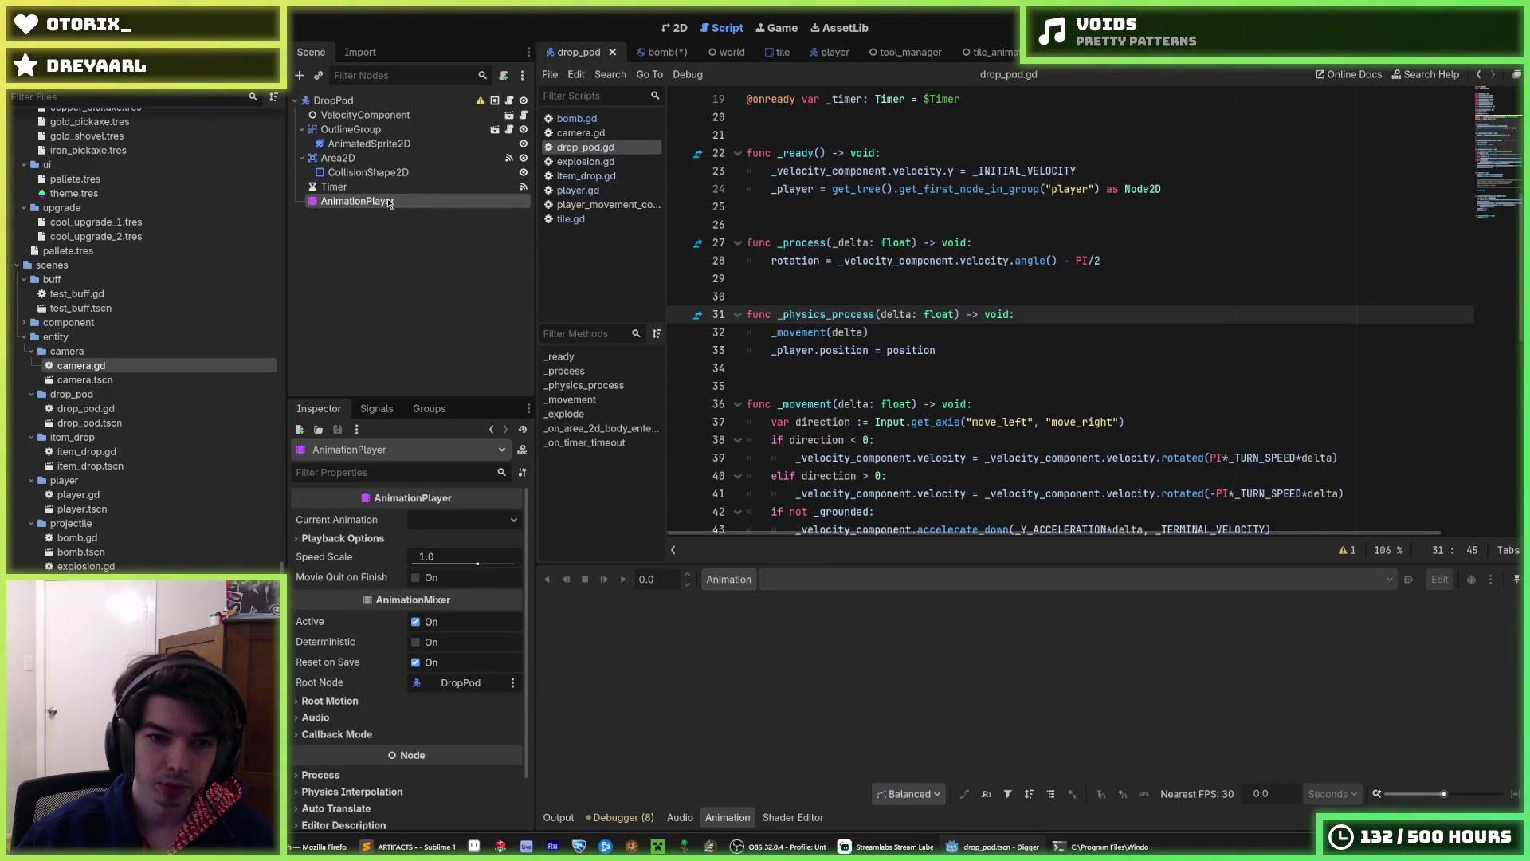
- Create a new animation named 'explode' in the drop pod's AnimationPlayer
{"action": "left_click", "coordinate": [709, 584]}
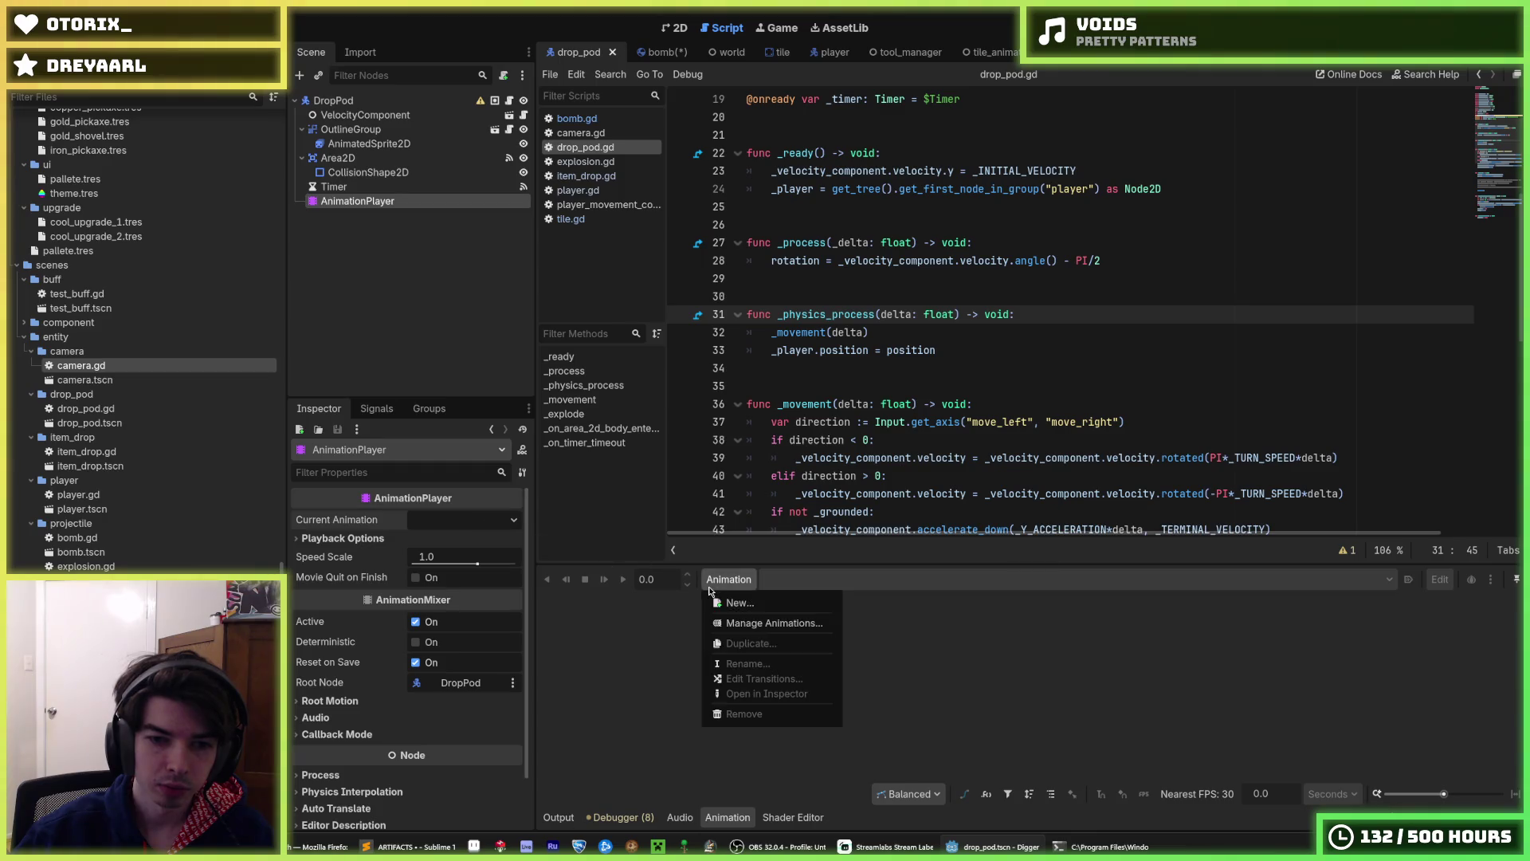
{"action": "left_click", "coordinate": [734, 604]}
{"action": "type", "text": "explode"}
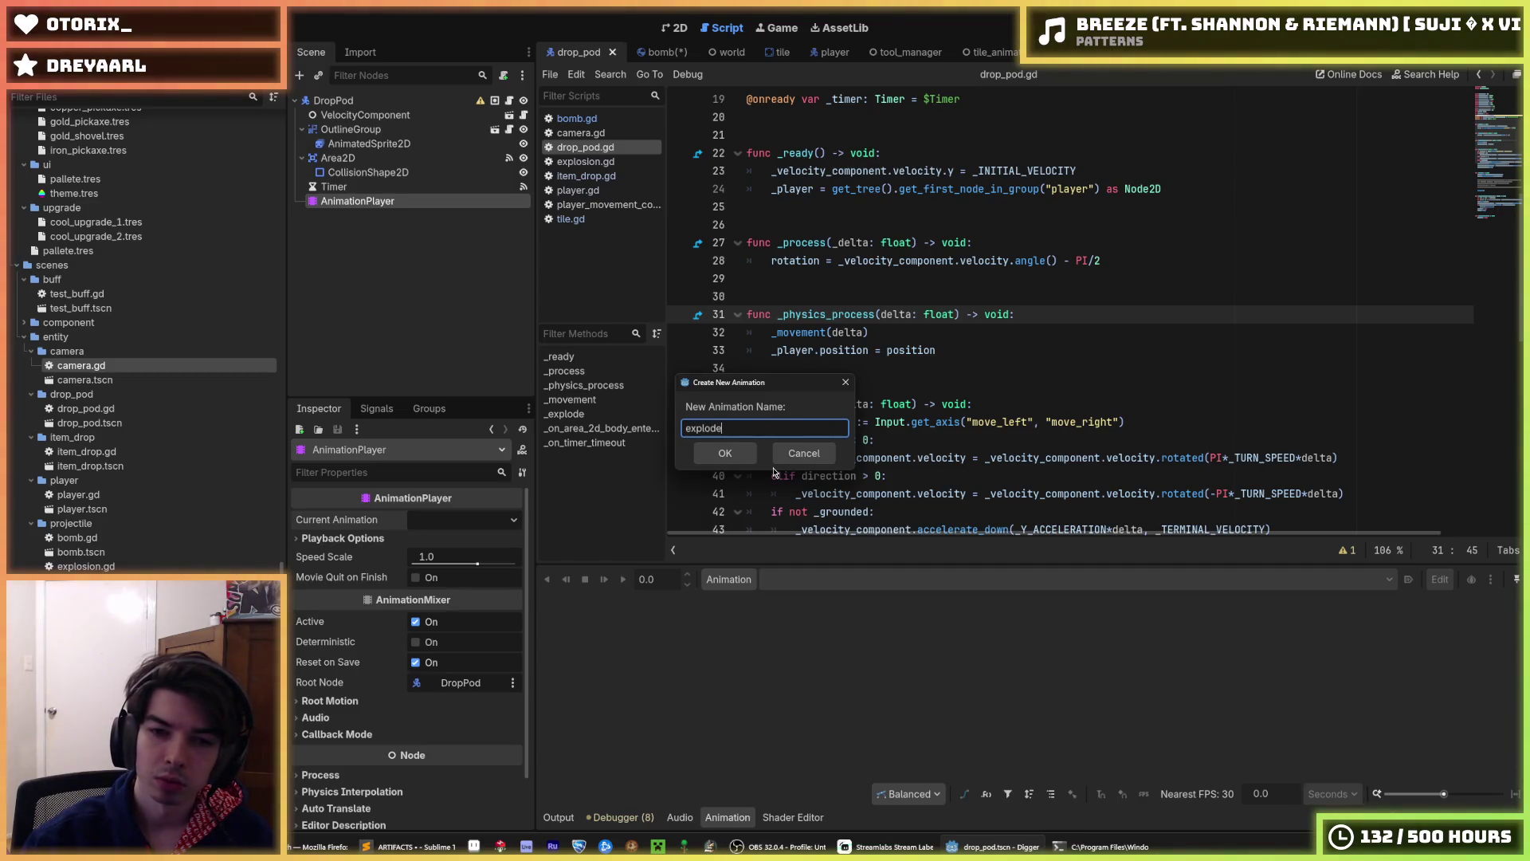
{"action": "key", "text": "Return"}
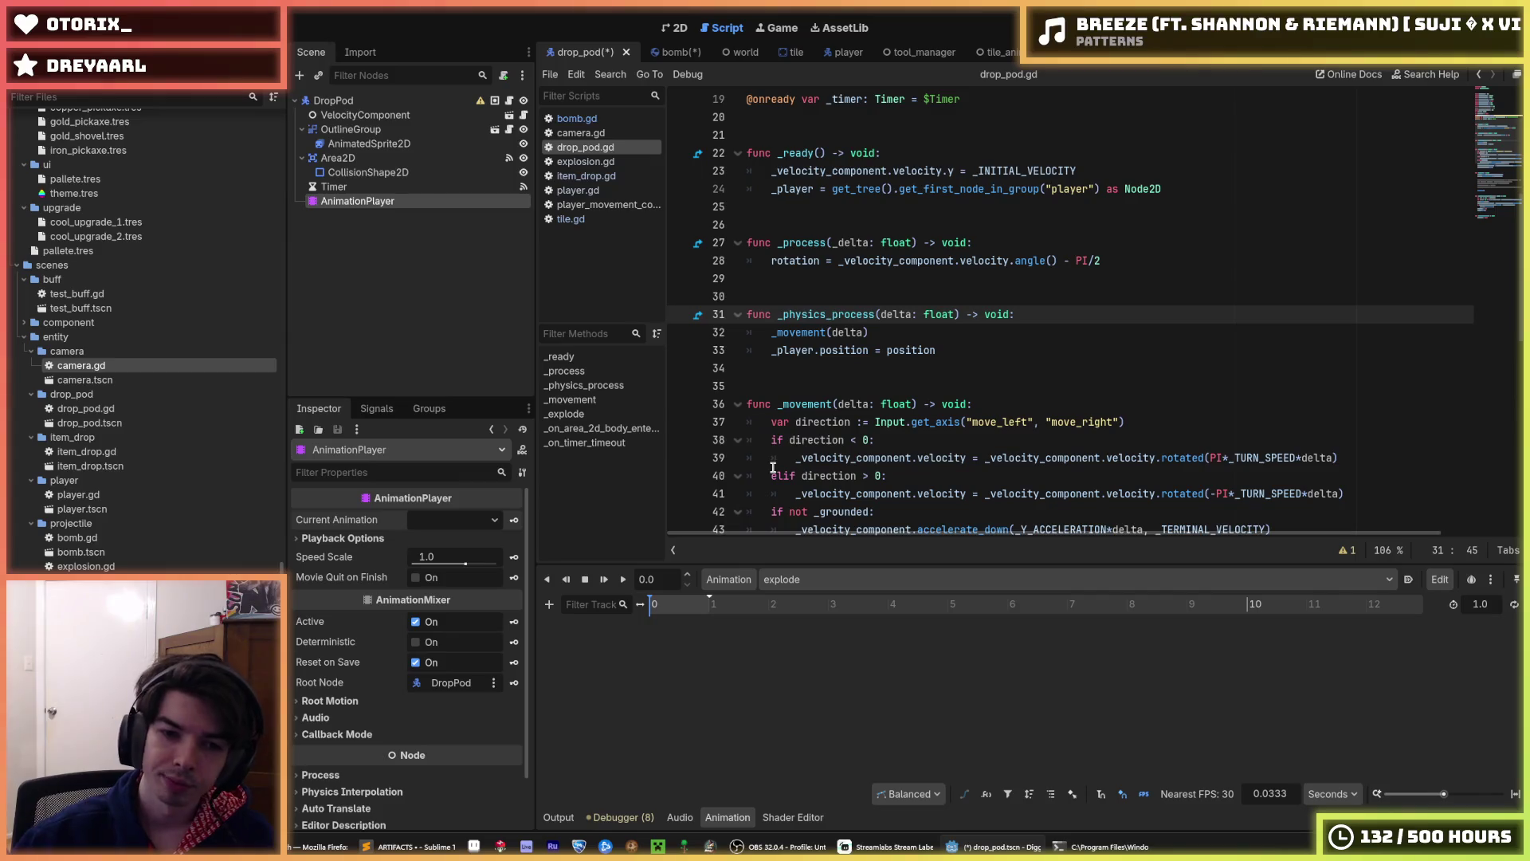
- Add a property track for the DropPod node's scale to the explode animation
{"action": "left_click", "coordinate": [547, 611]}
{"action": "left_click", "coordinate": [605, 622]}
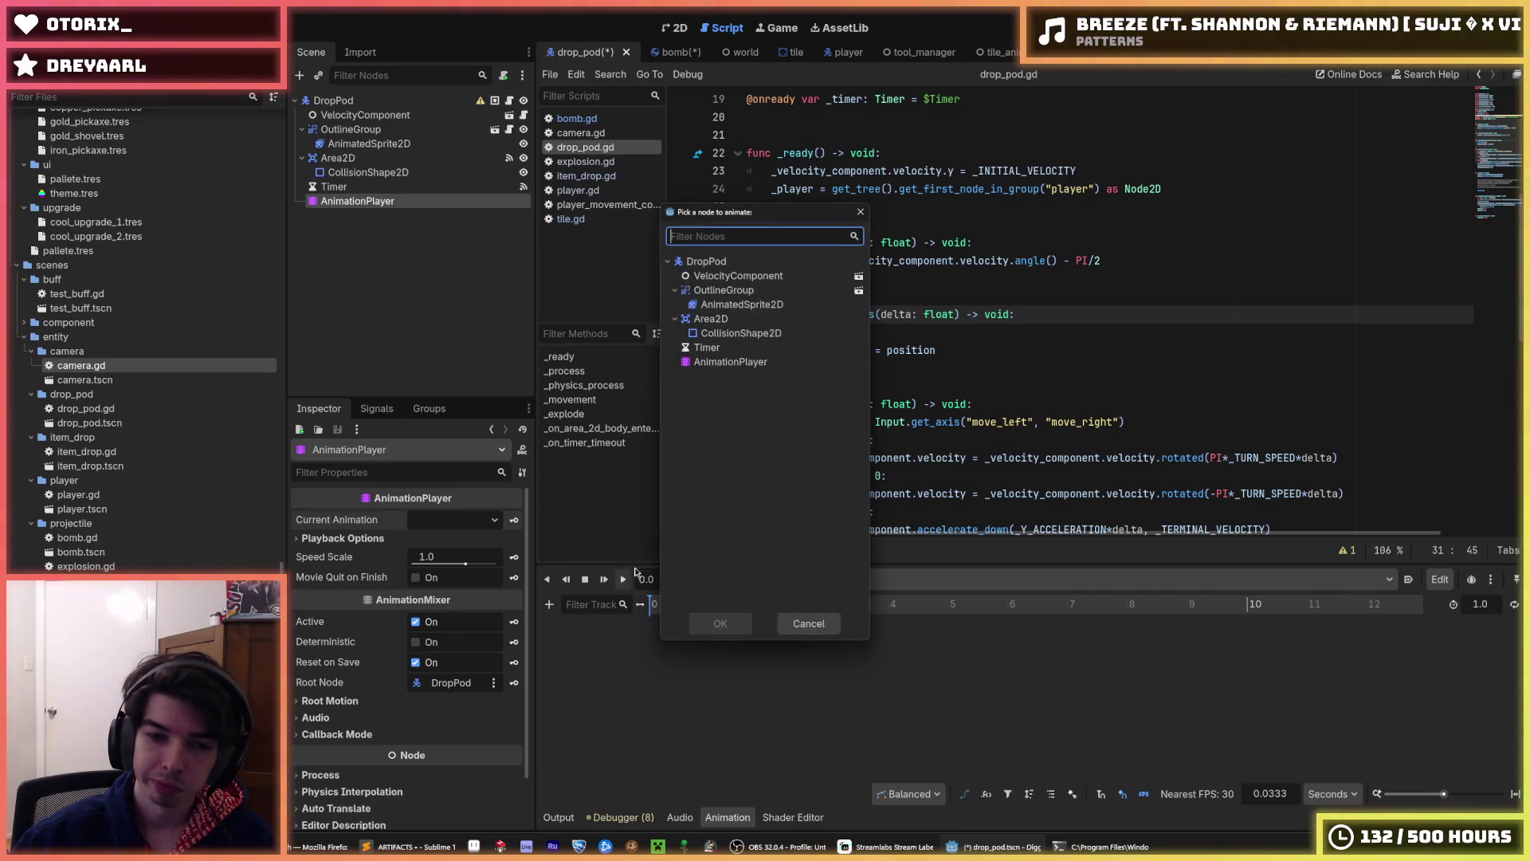
{"action": "double_click", "coordinate": [762, 362]}
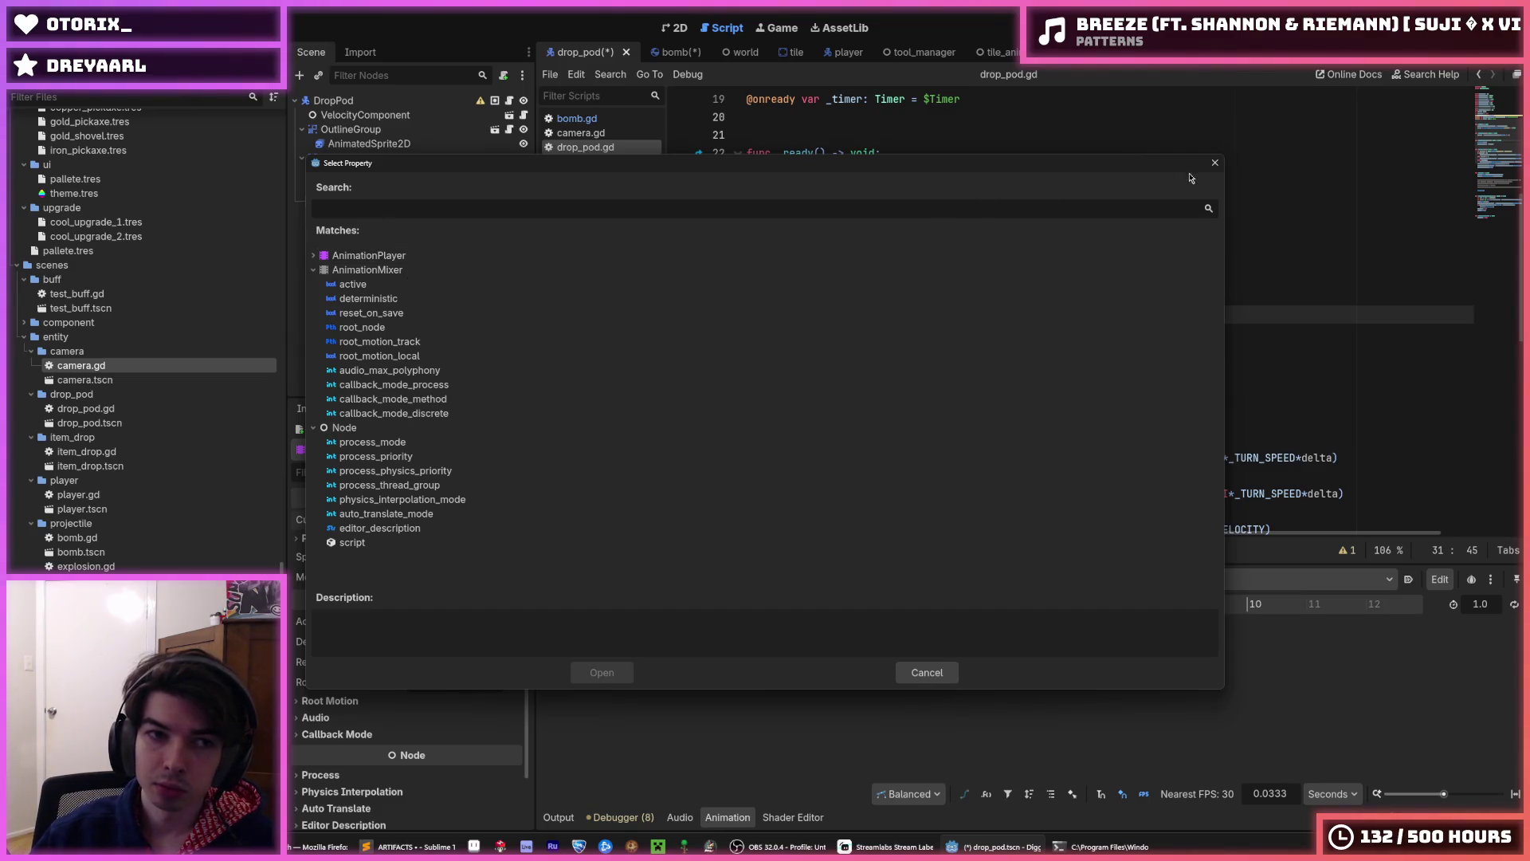
{"action": "left_click", "coordinate": [1216, 164]}
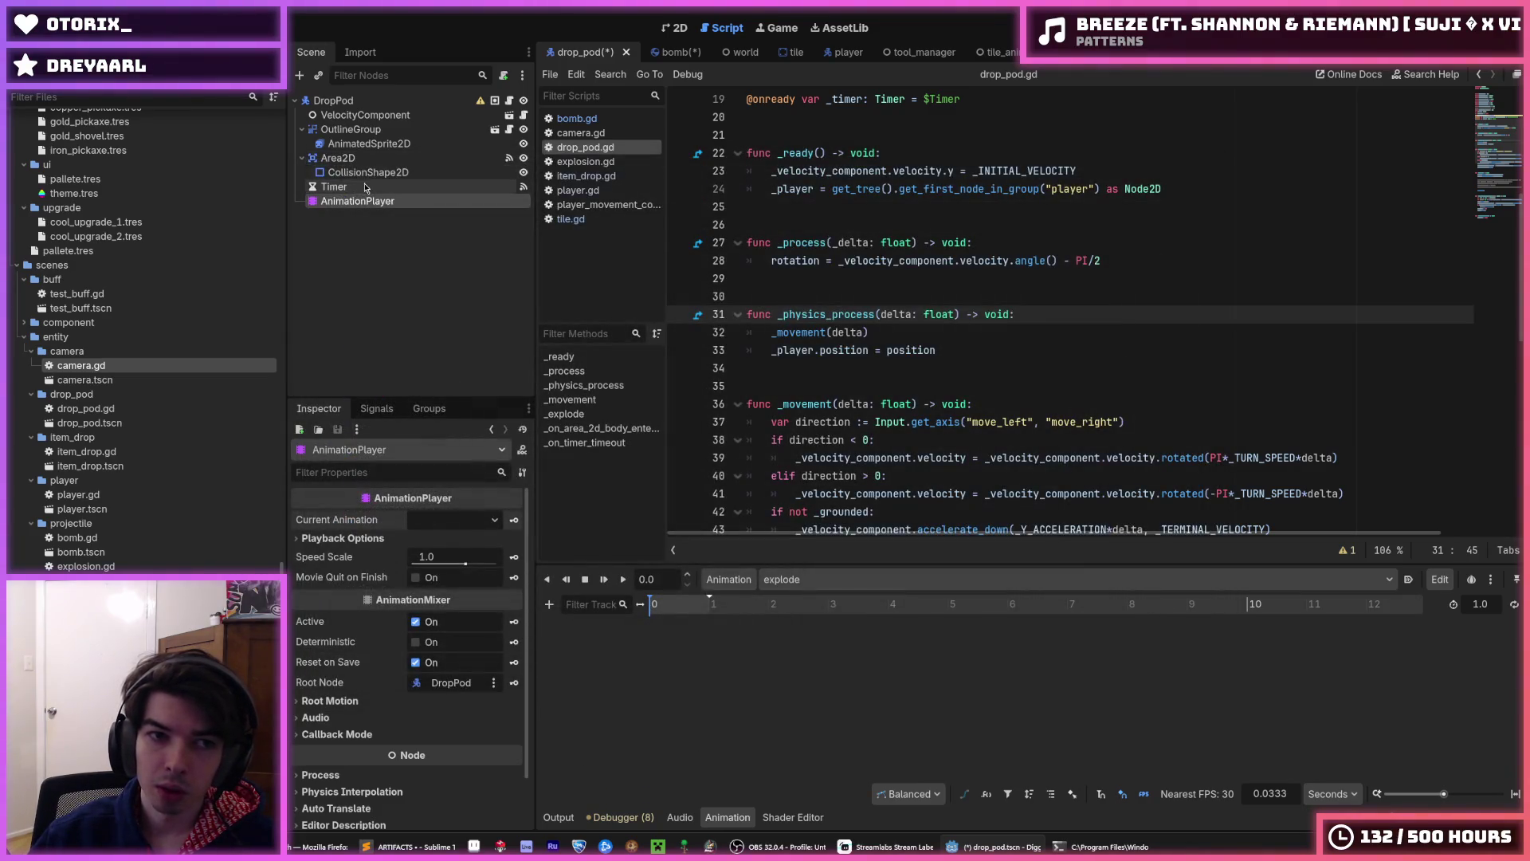
{"action": "left_click", "coordinate": [549, 604]}
{"action": "left_click", "coordinate": [590, 626]}
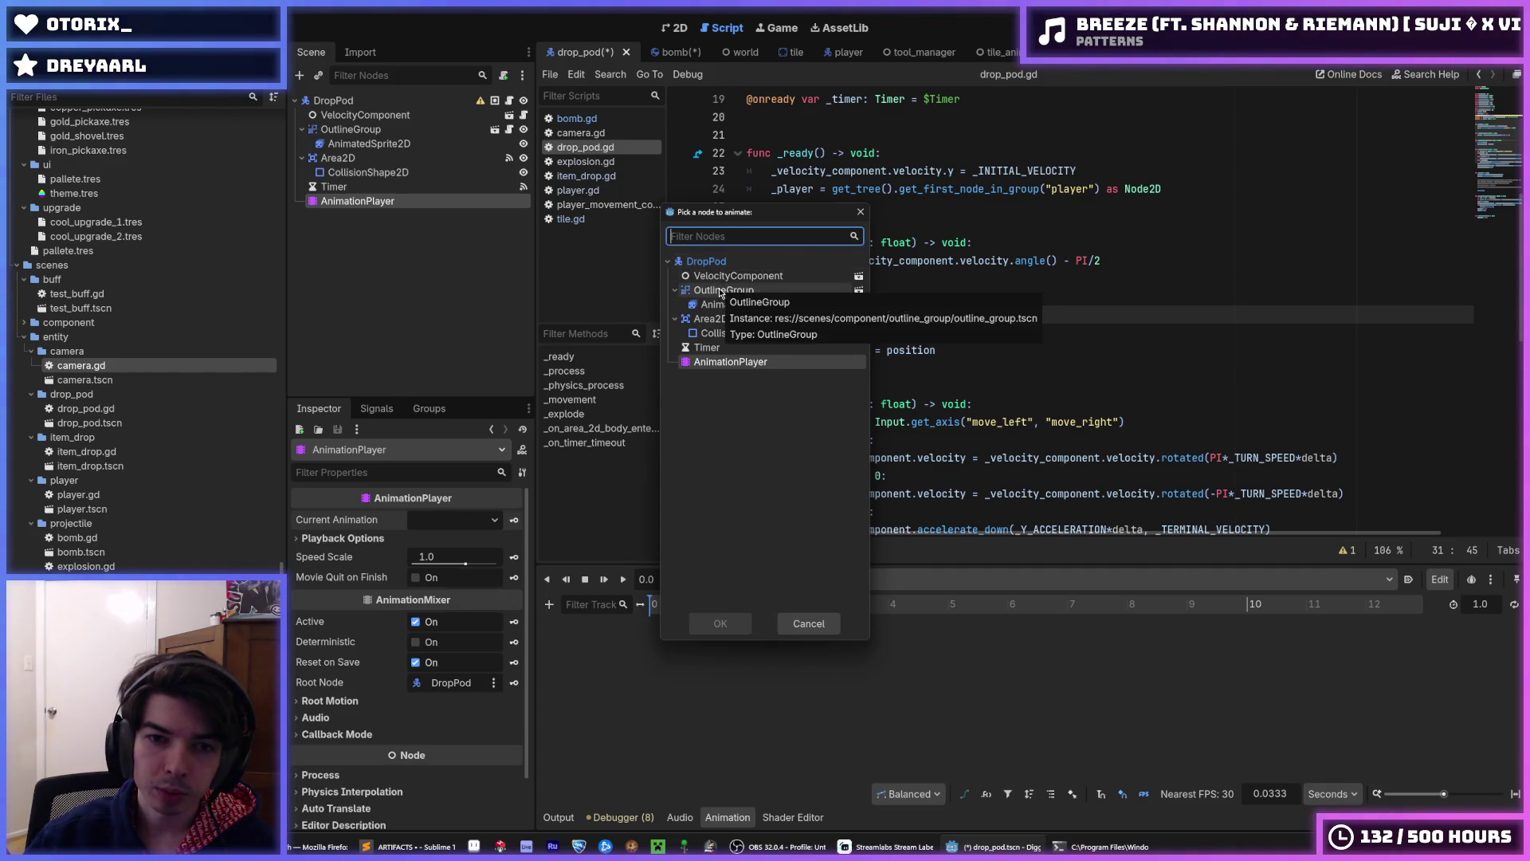
{"action": "double_click", "coordinate": [715, 260]}
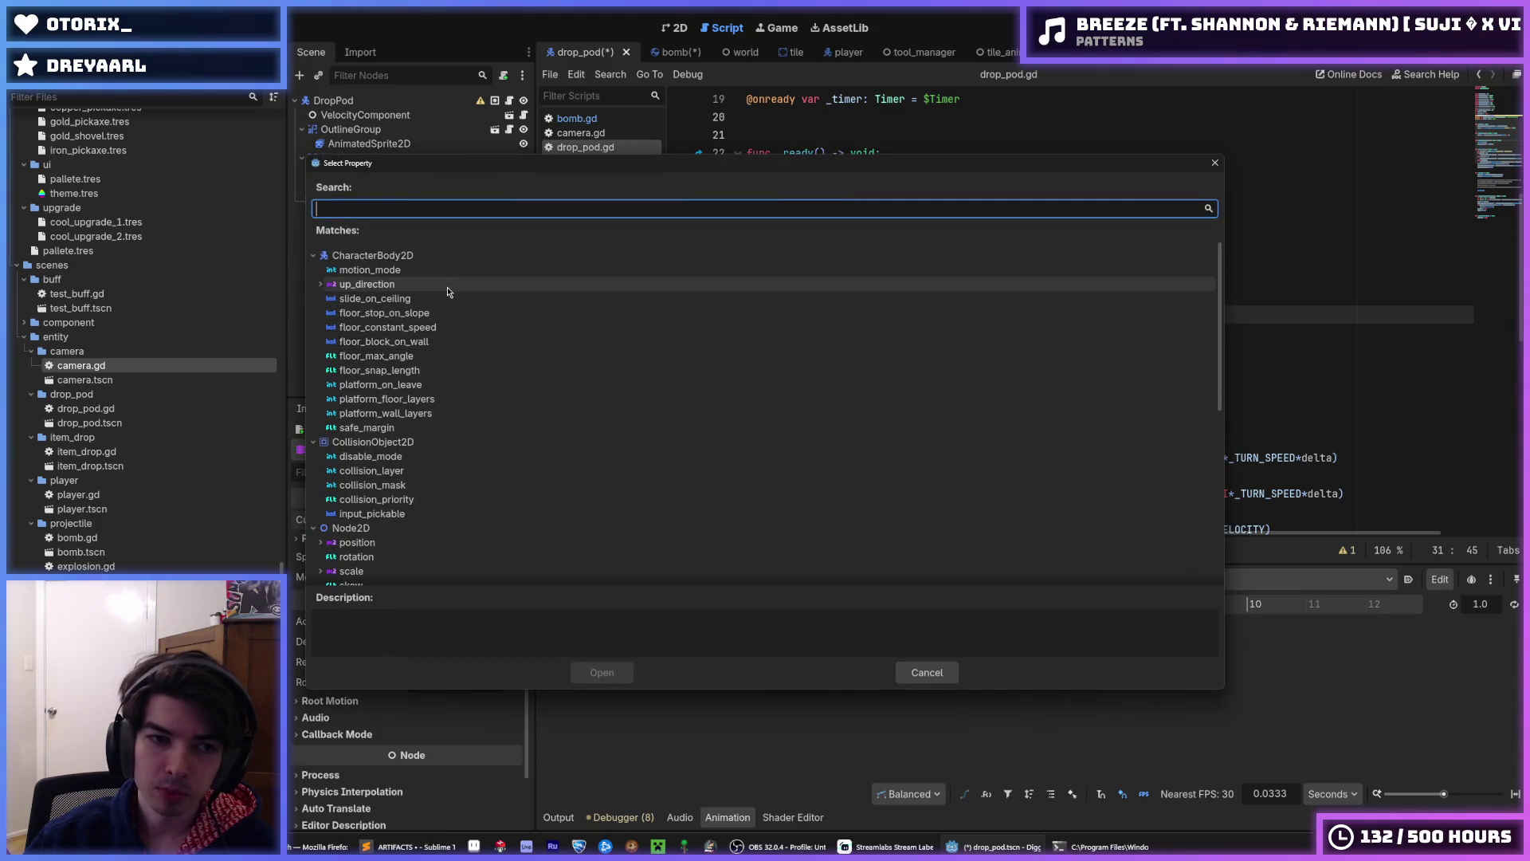
{"action": "type", "text": "scale"}
{"action": "key", "text": "Return"}
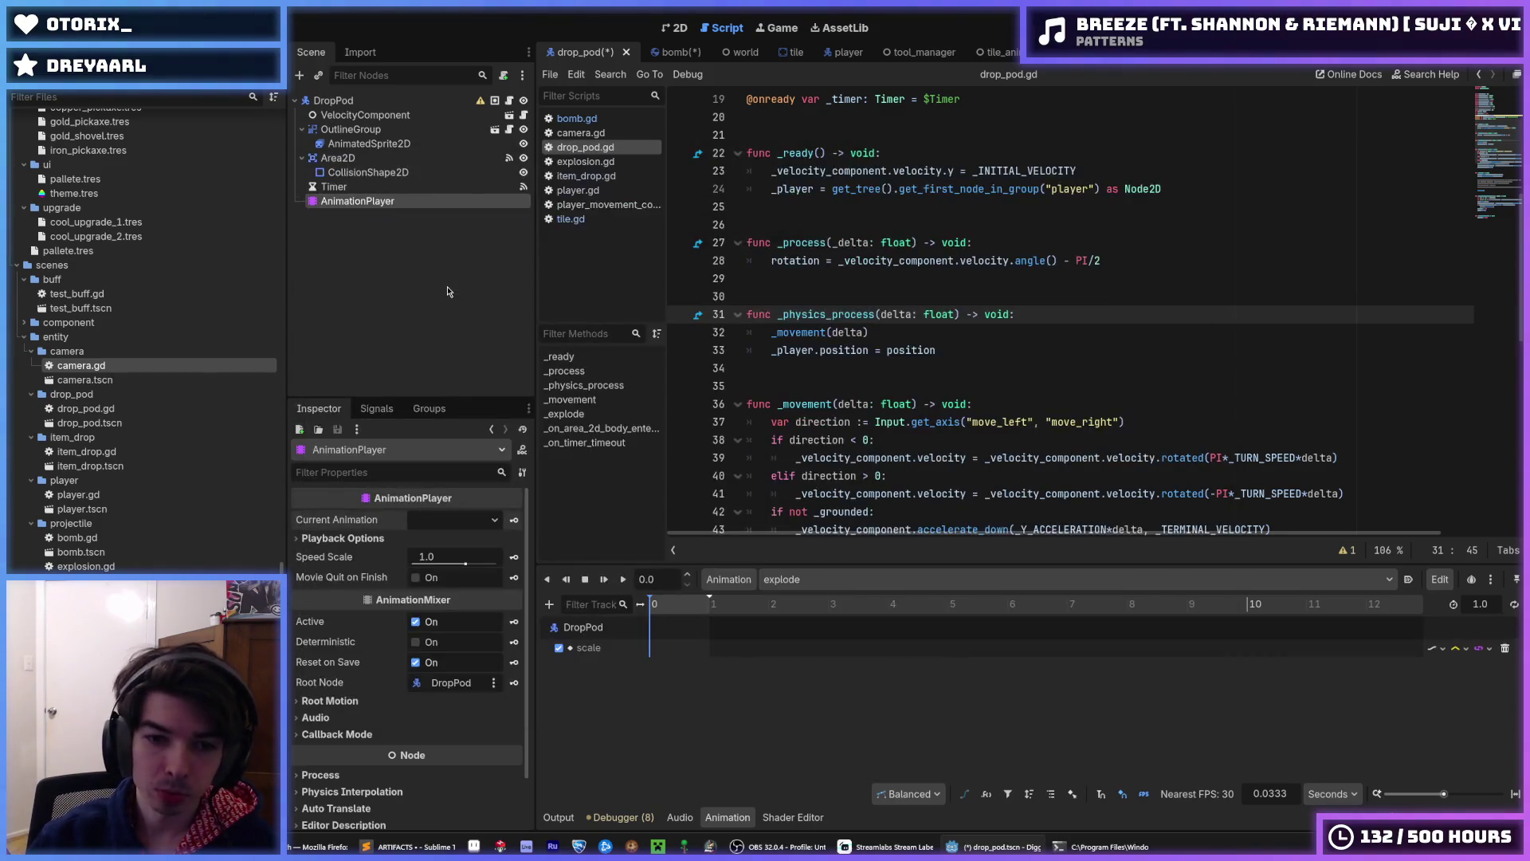
- Insert a DropPod scale key at 0 s, checking the bomb scene's animation for reference
{"action": "right_click", "coordinate": [650, 652]}
{"action": "left_click", "coordinate": [701, 664]}
{"action": "left_click", "coordinate": [651, 648]}
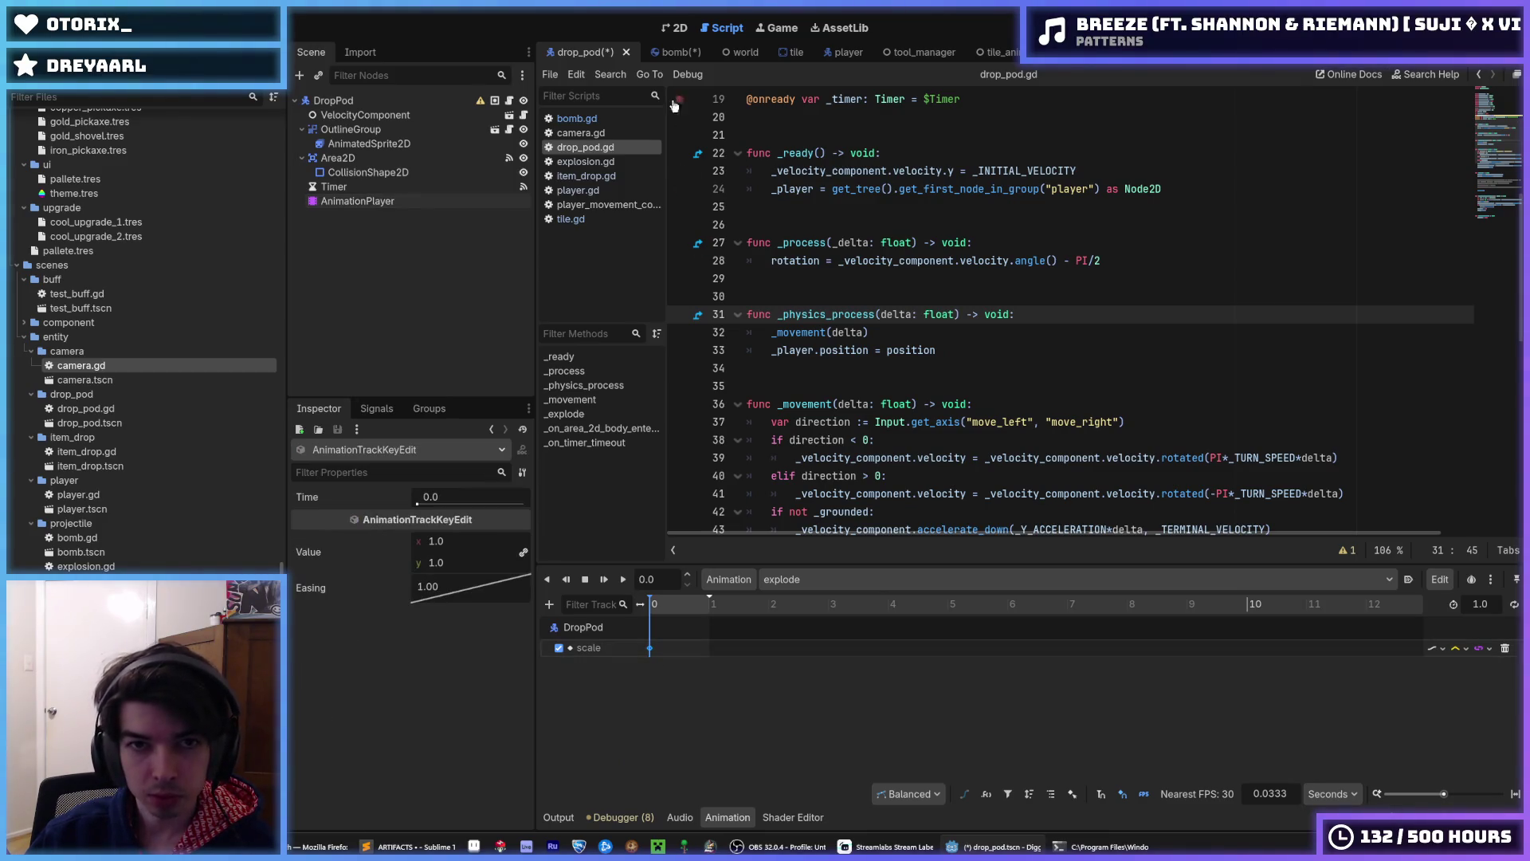
{"action": "left_click", "coordinate": [658, 57]}
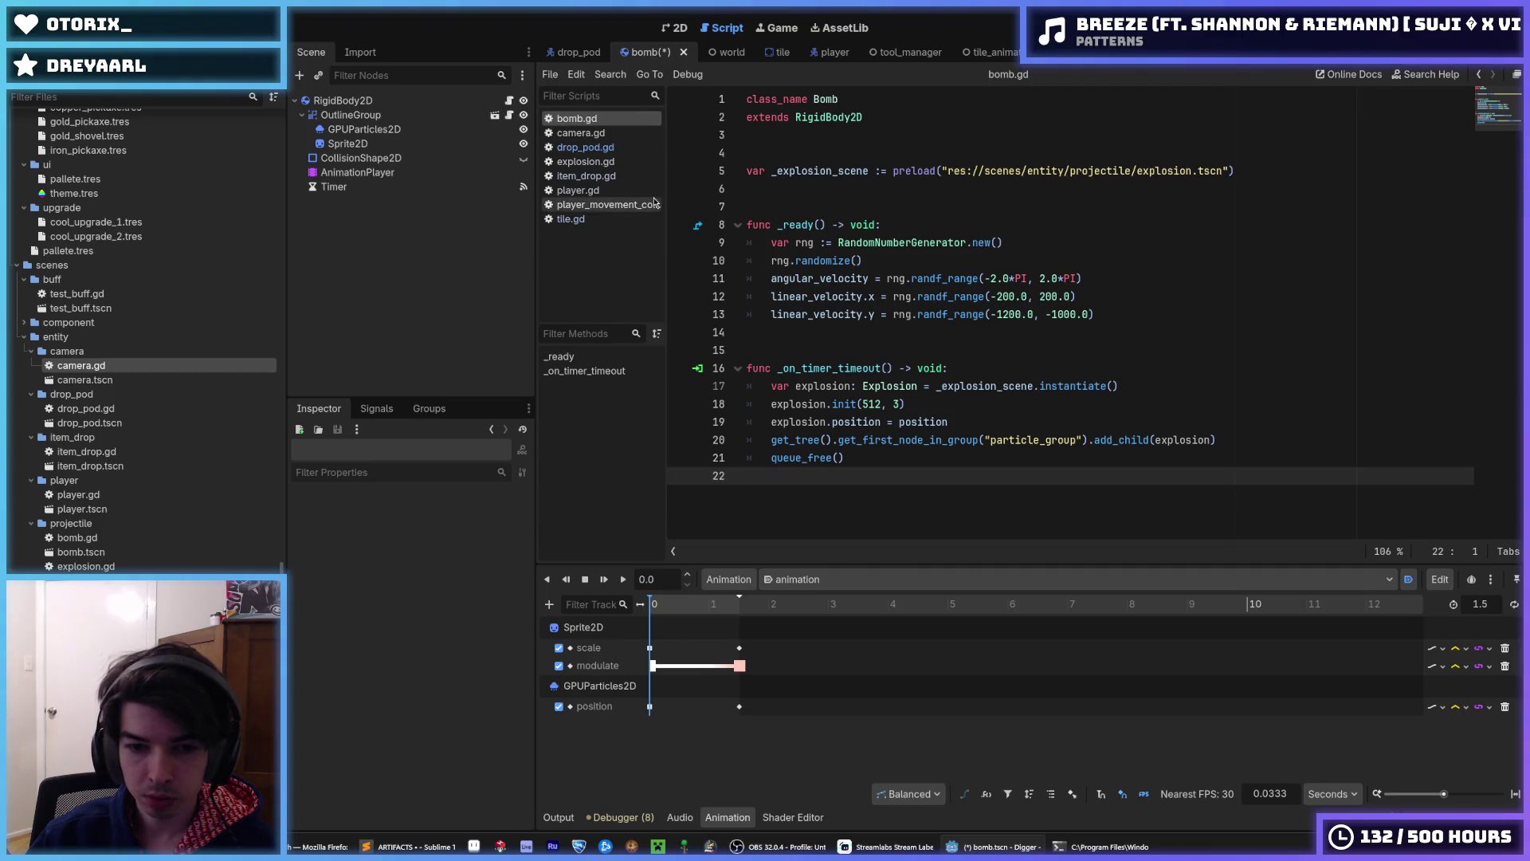
{"action": "left_click", "coordinate": [562, 54]}
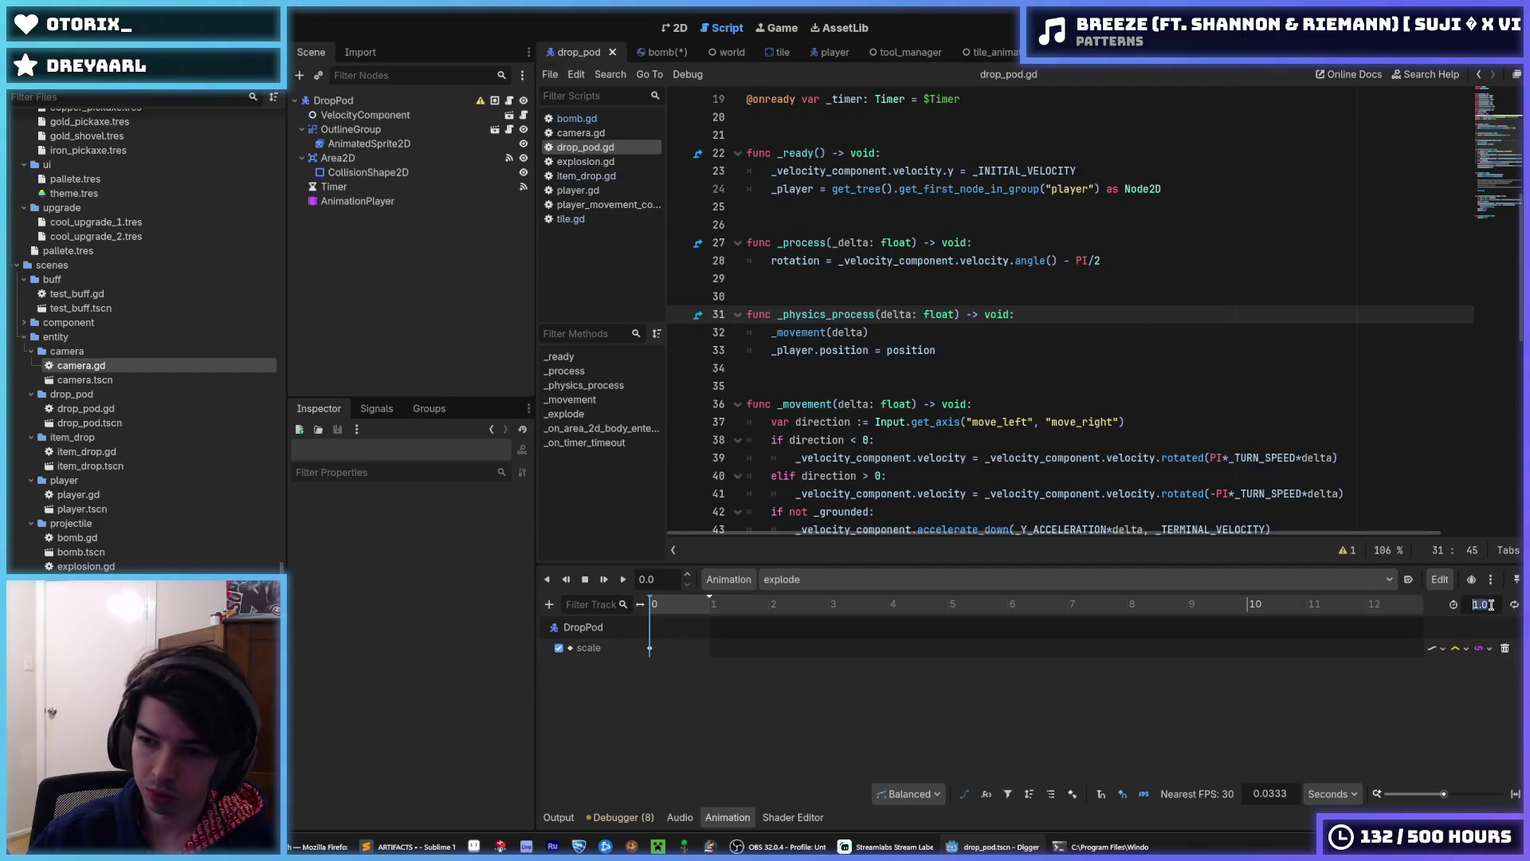
- Set the animation length to 1.5 and add a scale key of 1.4 at 1.5 s, then save
{"action": "type", "text": "1.5"}
{"action": "key", "text": "Return"}
{"action": "right_click", "coordinate": [735, 649]}
{"action": "left_click", "coordinate": [785, 660]}
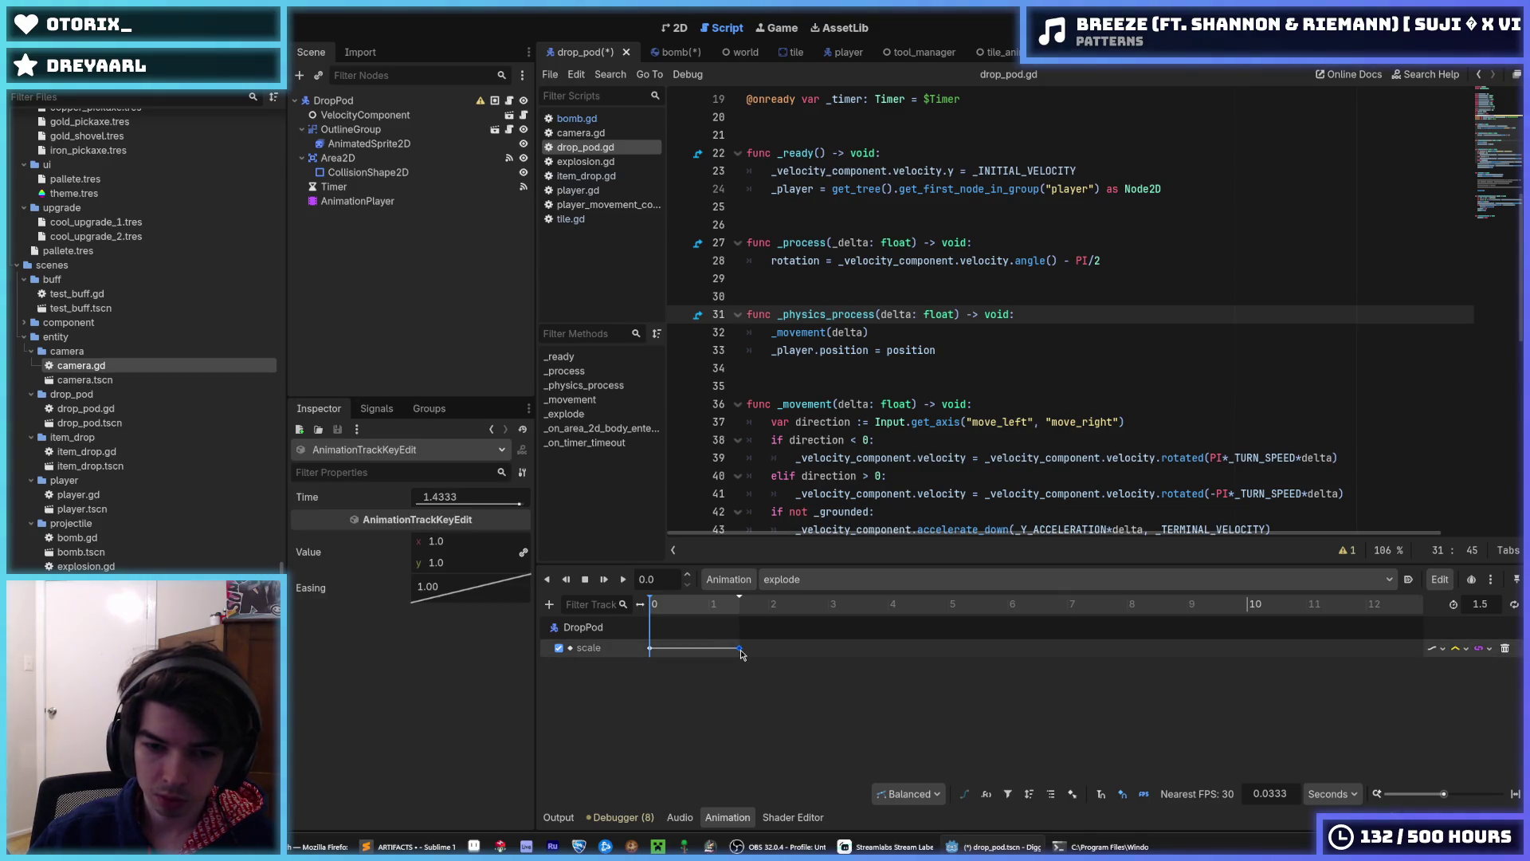
{"action": "left_click_drag", "start_coordinate": [741, 654], "coordinate": [744, 654]}
{"action": "double_click", "coordinate": [436, 541]}
{"action": "type", "text": "1.4"}
{"action": "key", "text": "Return"}
{"action": "key", "text": "ctrl+s"}
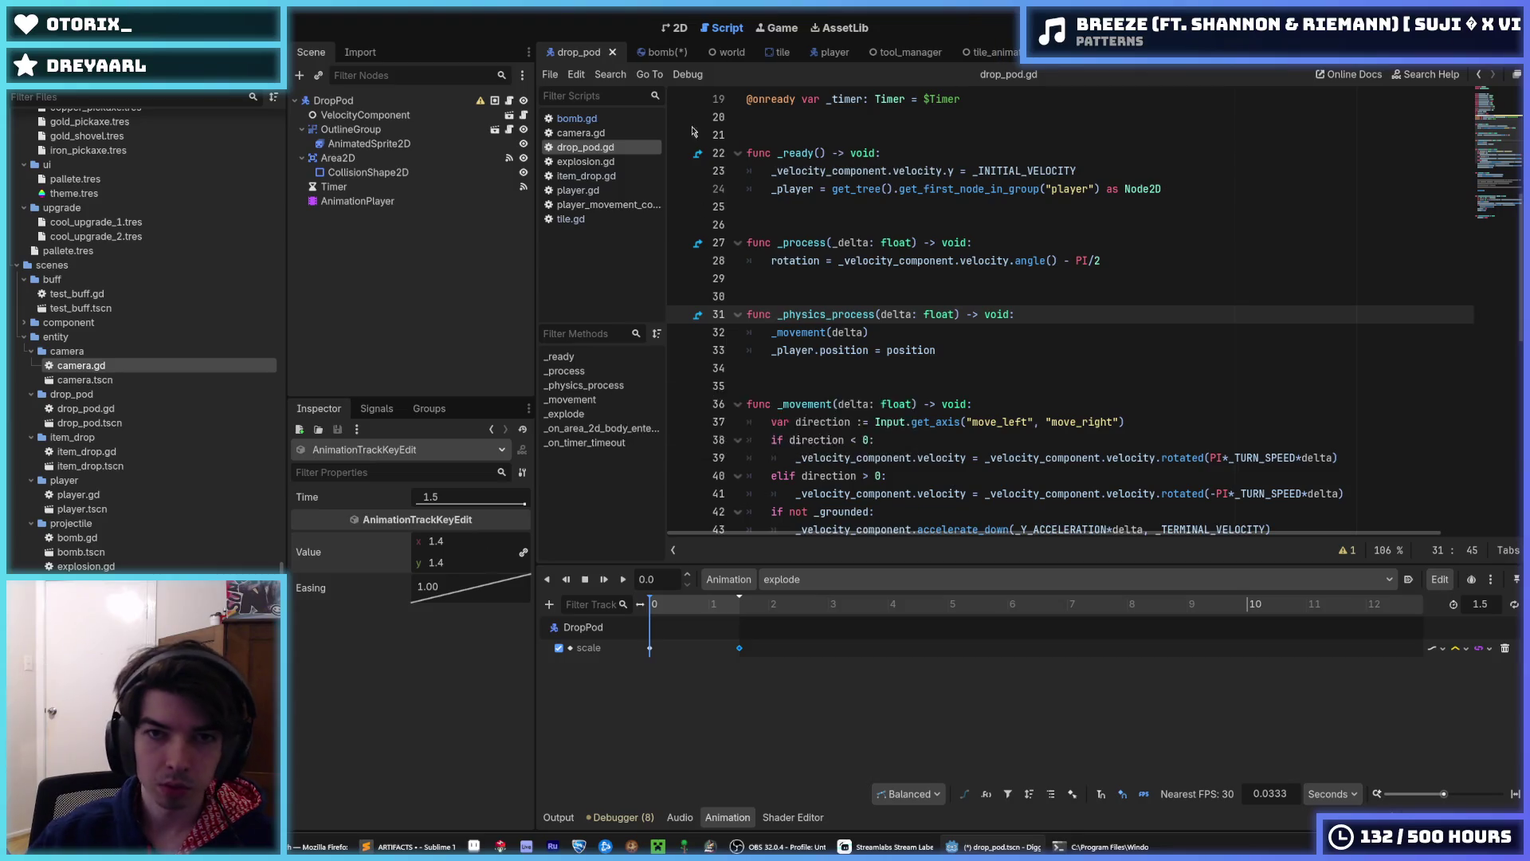
- Compare against the bomb scene's scale keys at 0 and 1.5 s and save the bomb scene
{"action": "left_click", "coordinate": [655, 51]}
{"action": "key", "text": "ctrl+s"}
{"action": "left_click", "coordinate": [569, 55]}
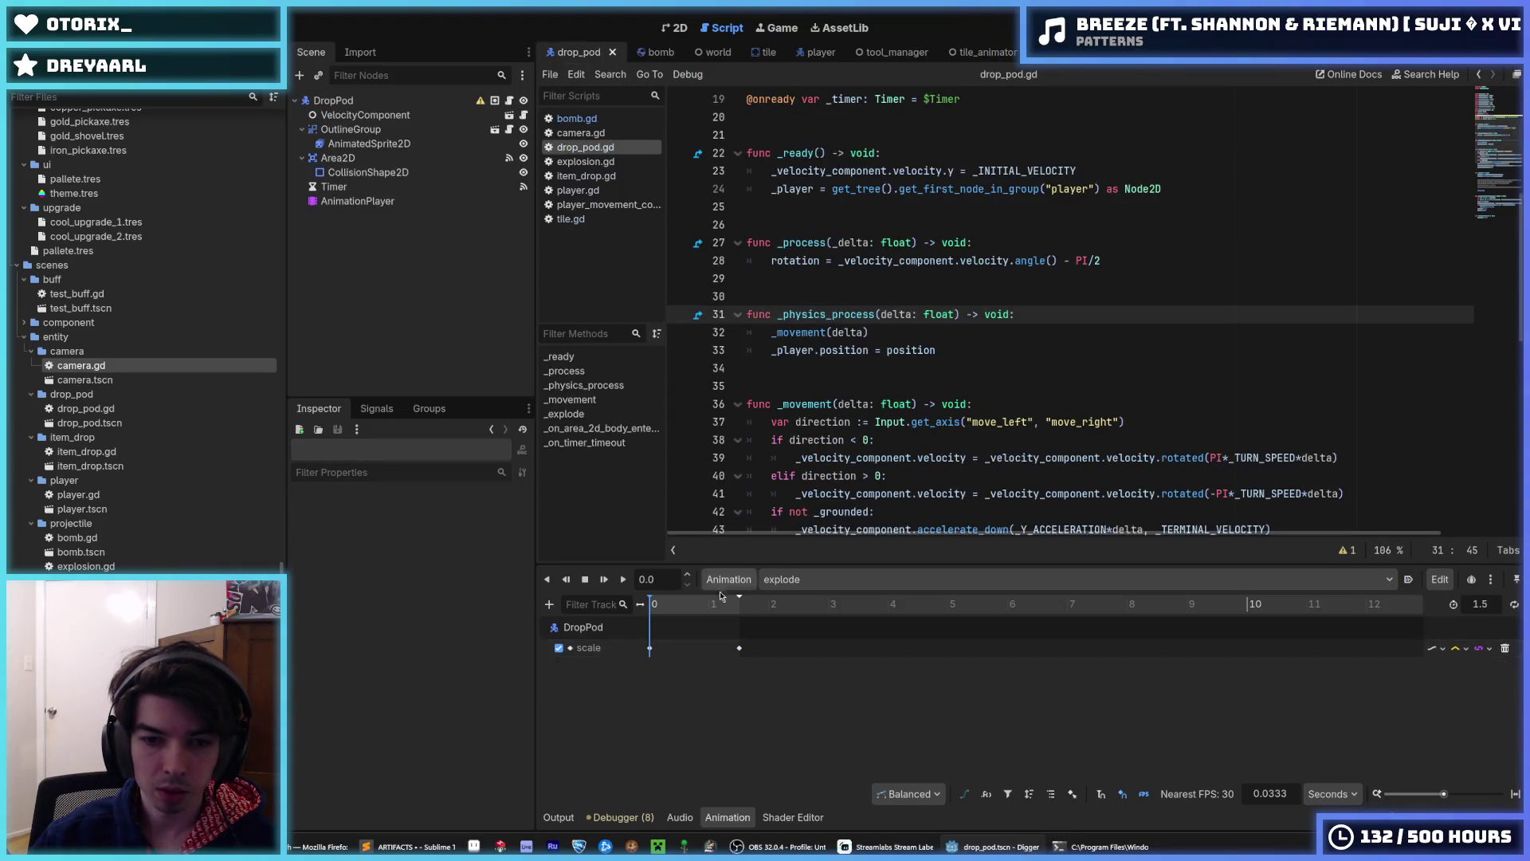
{"action": "left_click", "coordinate": [738, 649]}
{"action": "left_click", "coordinate": [645, 52]}
{"action": "left_click", "coordinate": [651, 647]}
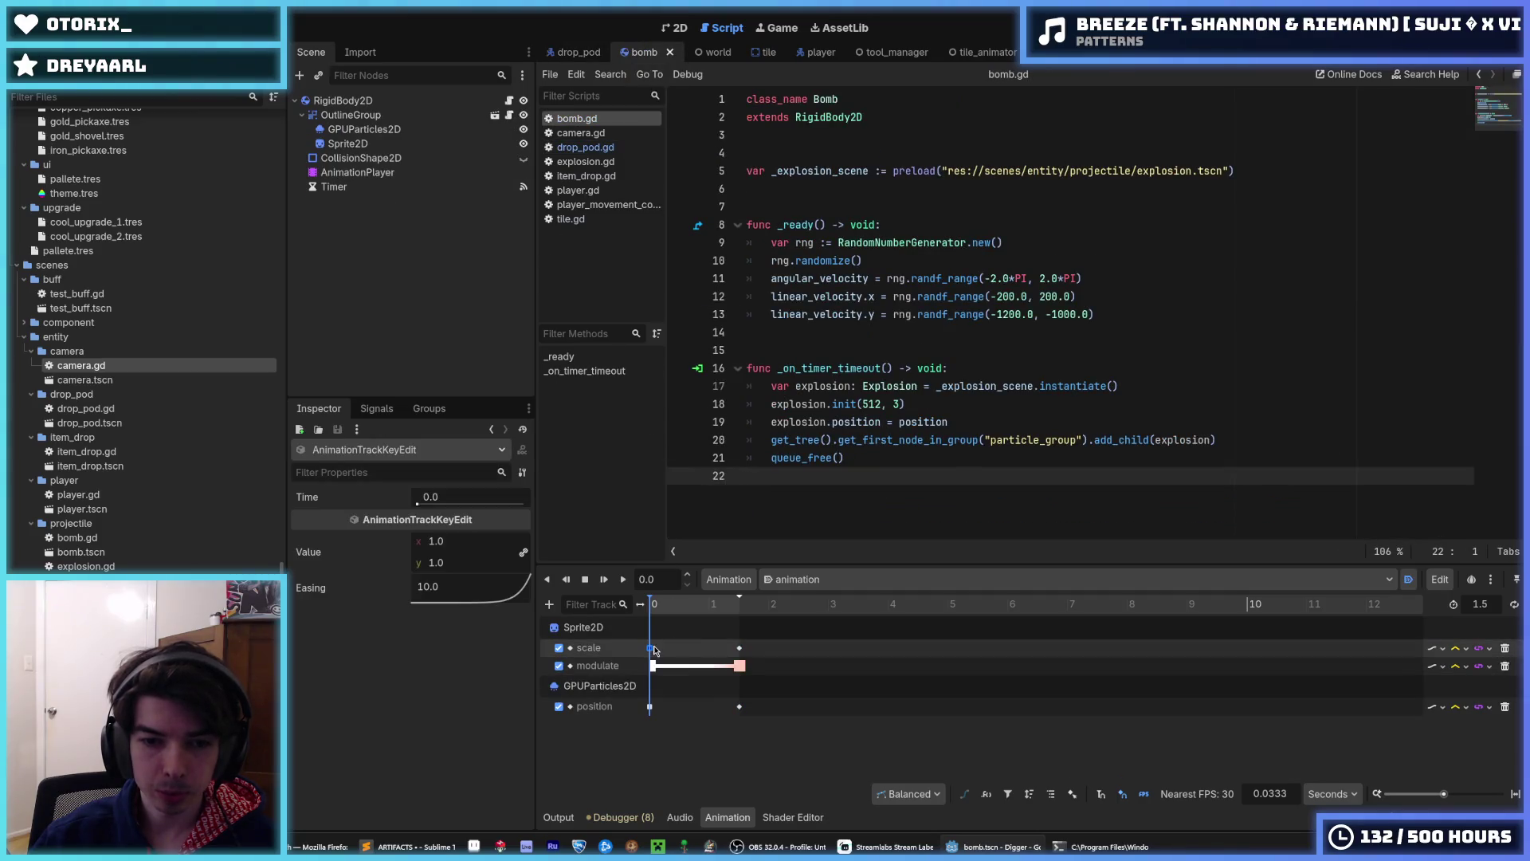
{"action": "left_click", "coordinate": [739, 648]}
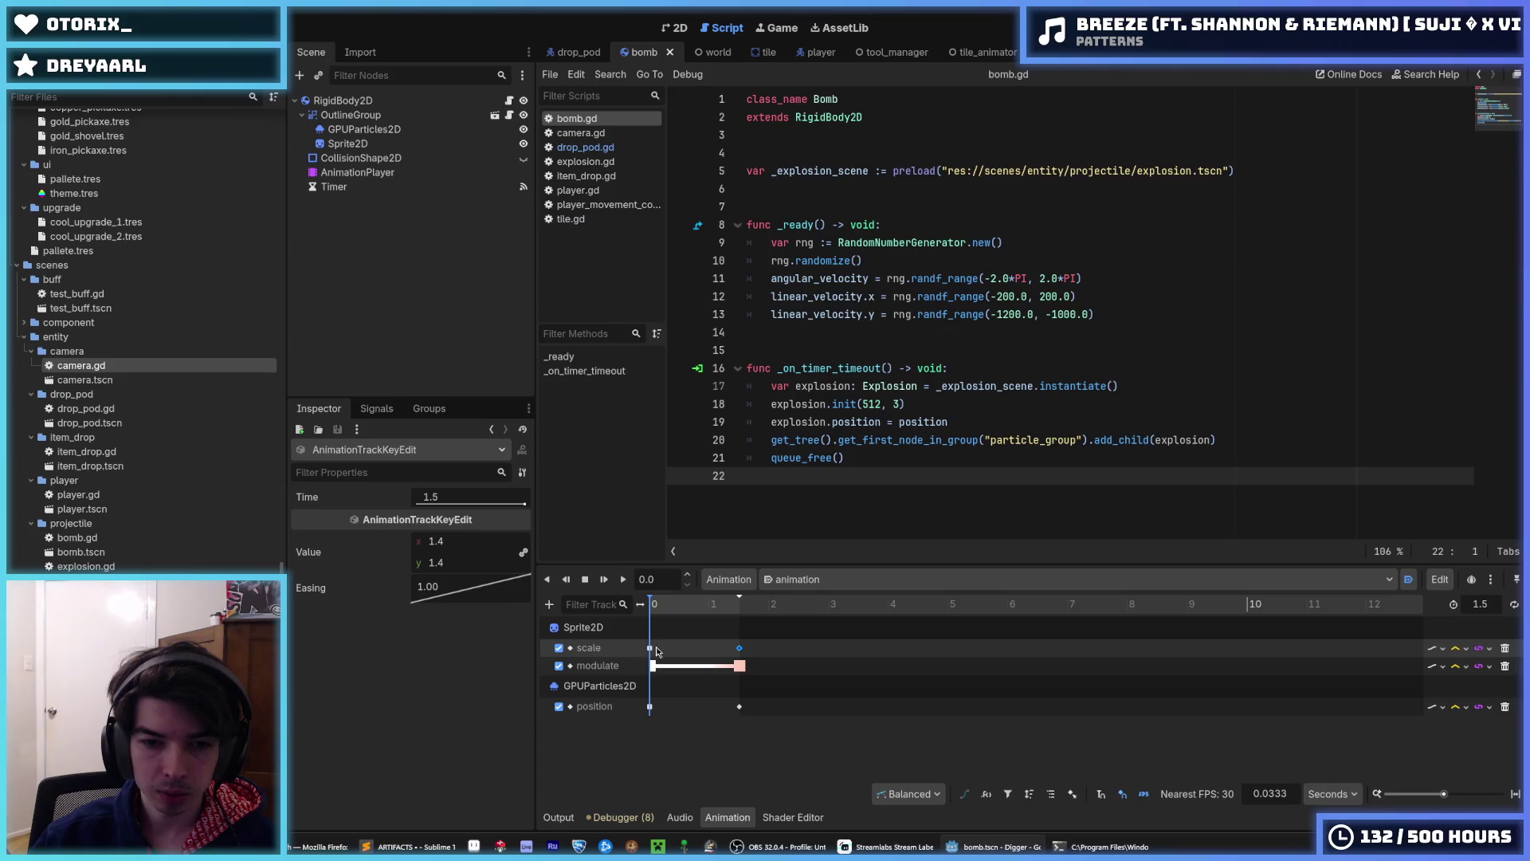
{"action": "left_click", "coordinate": [572, 52]}
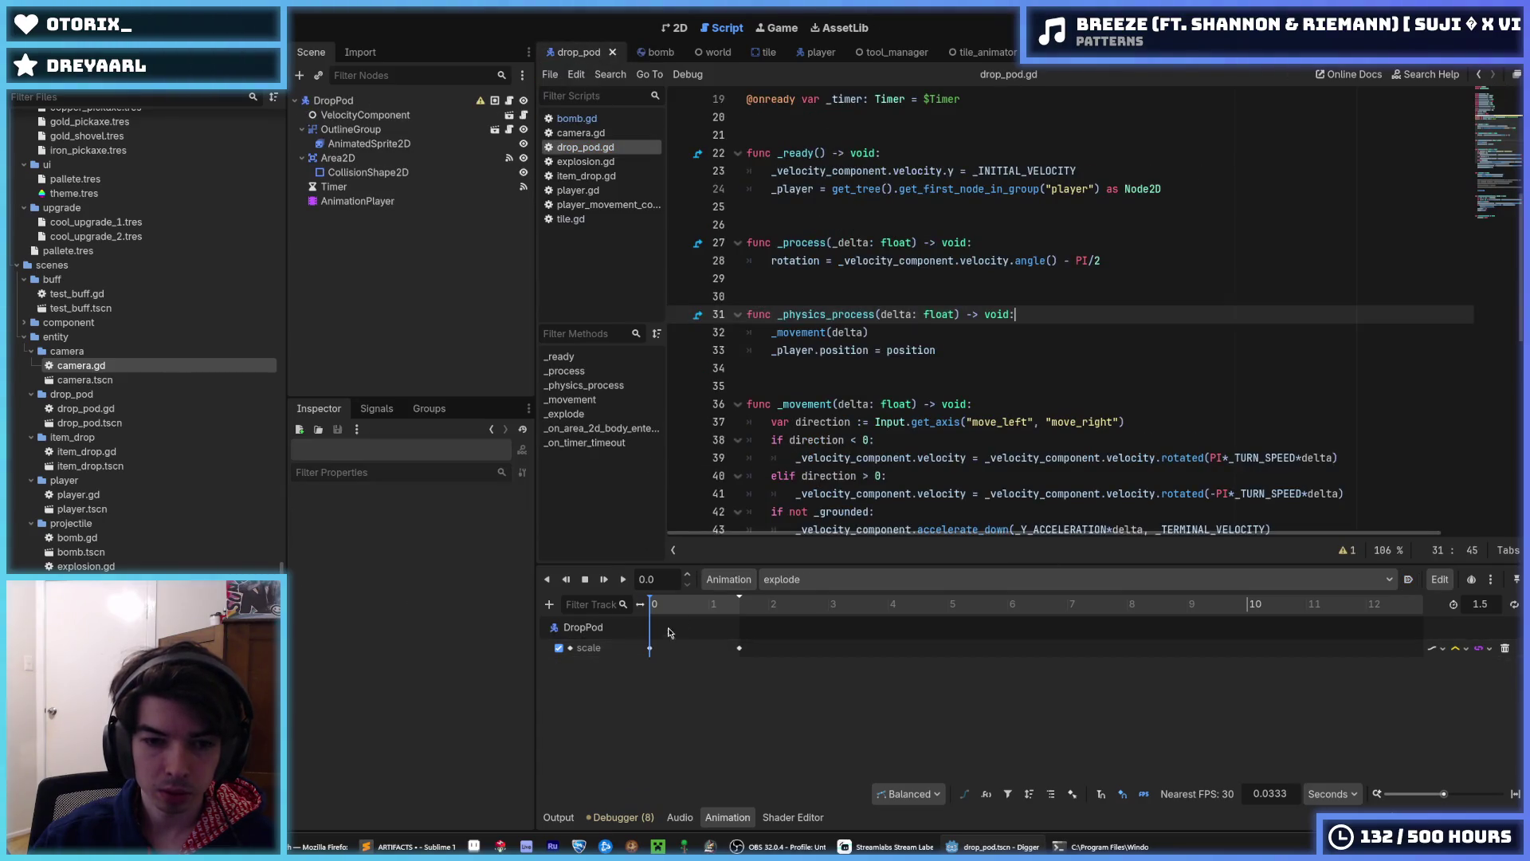
- Give the first scale key an easing of 10.0, save, and preview the explode animation
{"action": "left_click", "coordinate": [649, 648]}
{"action": "left_click", "coordinate": [449, 590]}
{"action": "type", "text": "10-"}
{"action": "key", "text": "Return"}
{"action": "key", "text": "ctrl+s"}
{"action": "key", "text": "shift+d"}
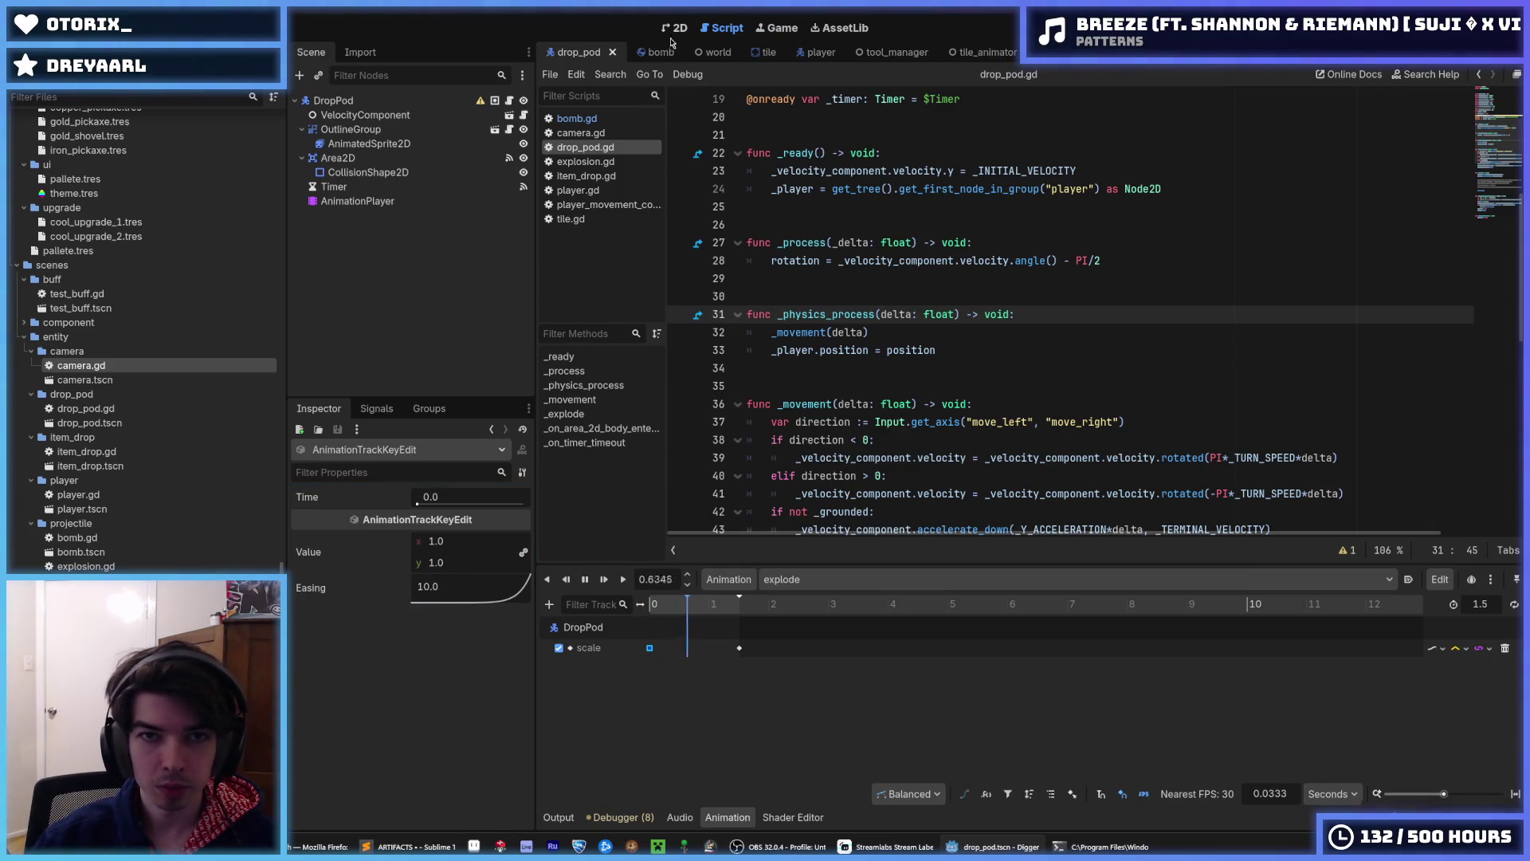
{"action": "left_click", "coordinate": [674, 28]}
{"action": "left_click", "coordinate": [625, 577]}
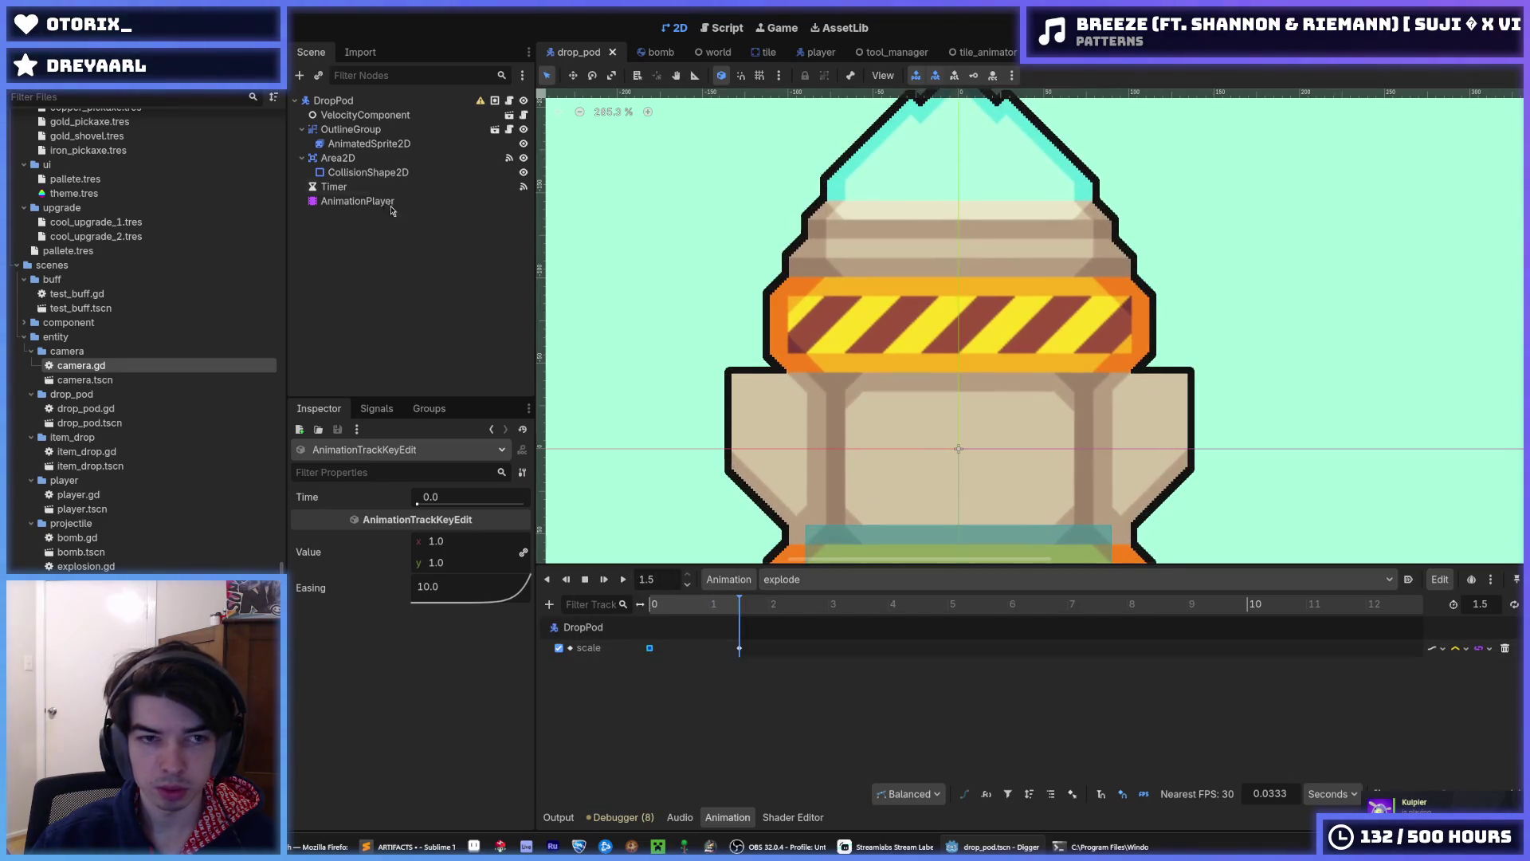
- Add a modulate property track for the DropPod node to the explode animation
{"action": "left_click", "coordinate": [370, 103]}
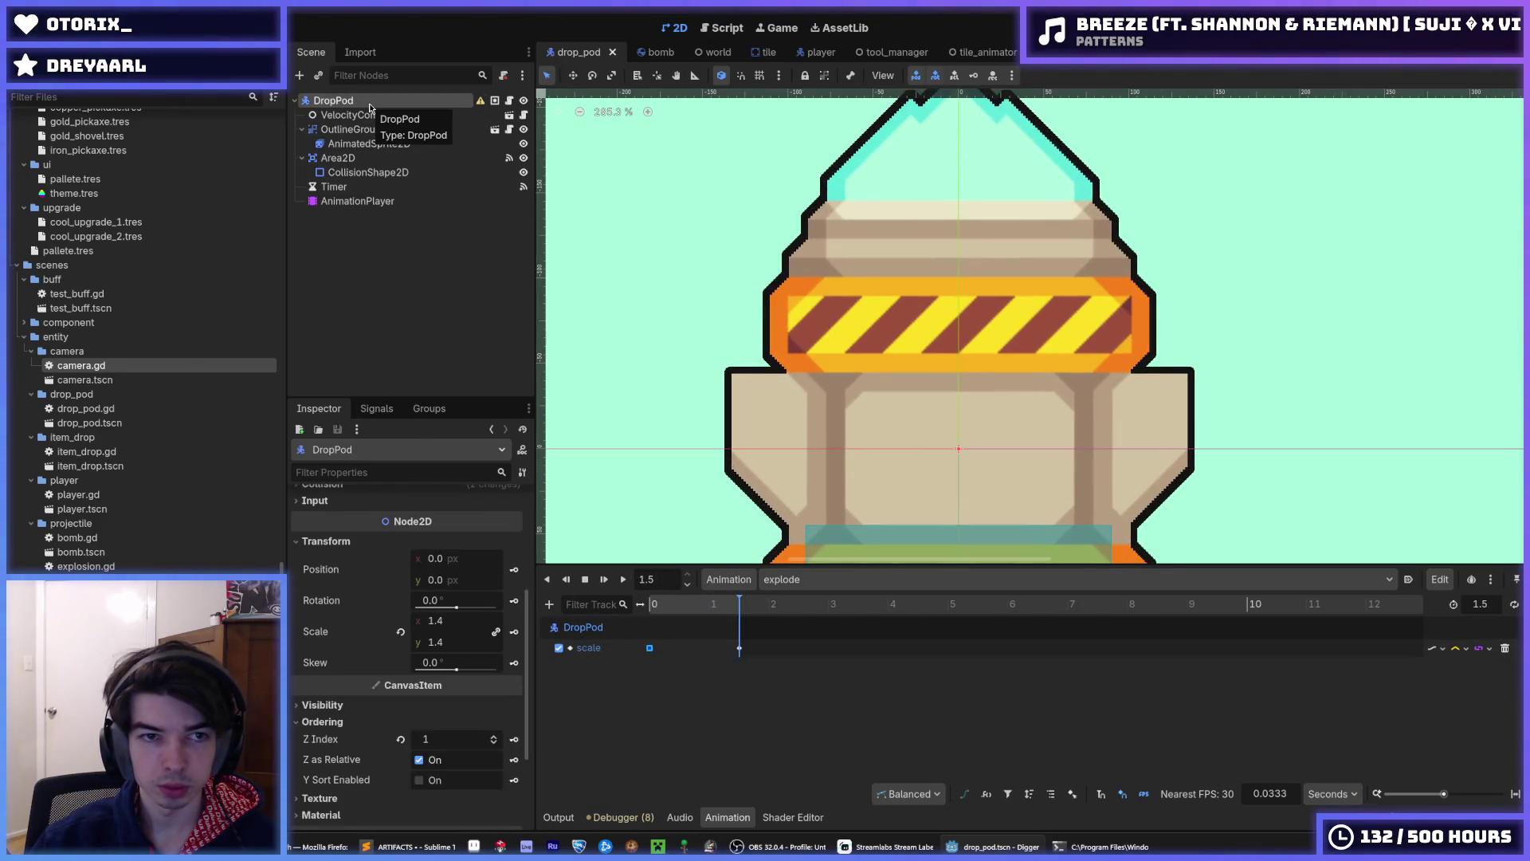
{"action": "left_click", "coordinate": [554, 603]}
{"action": "left_click", "coordinate": [588, 626]}
{"action": "double_click", "coordinate": [706, 261]}
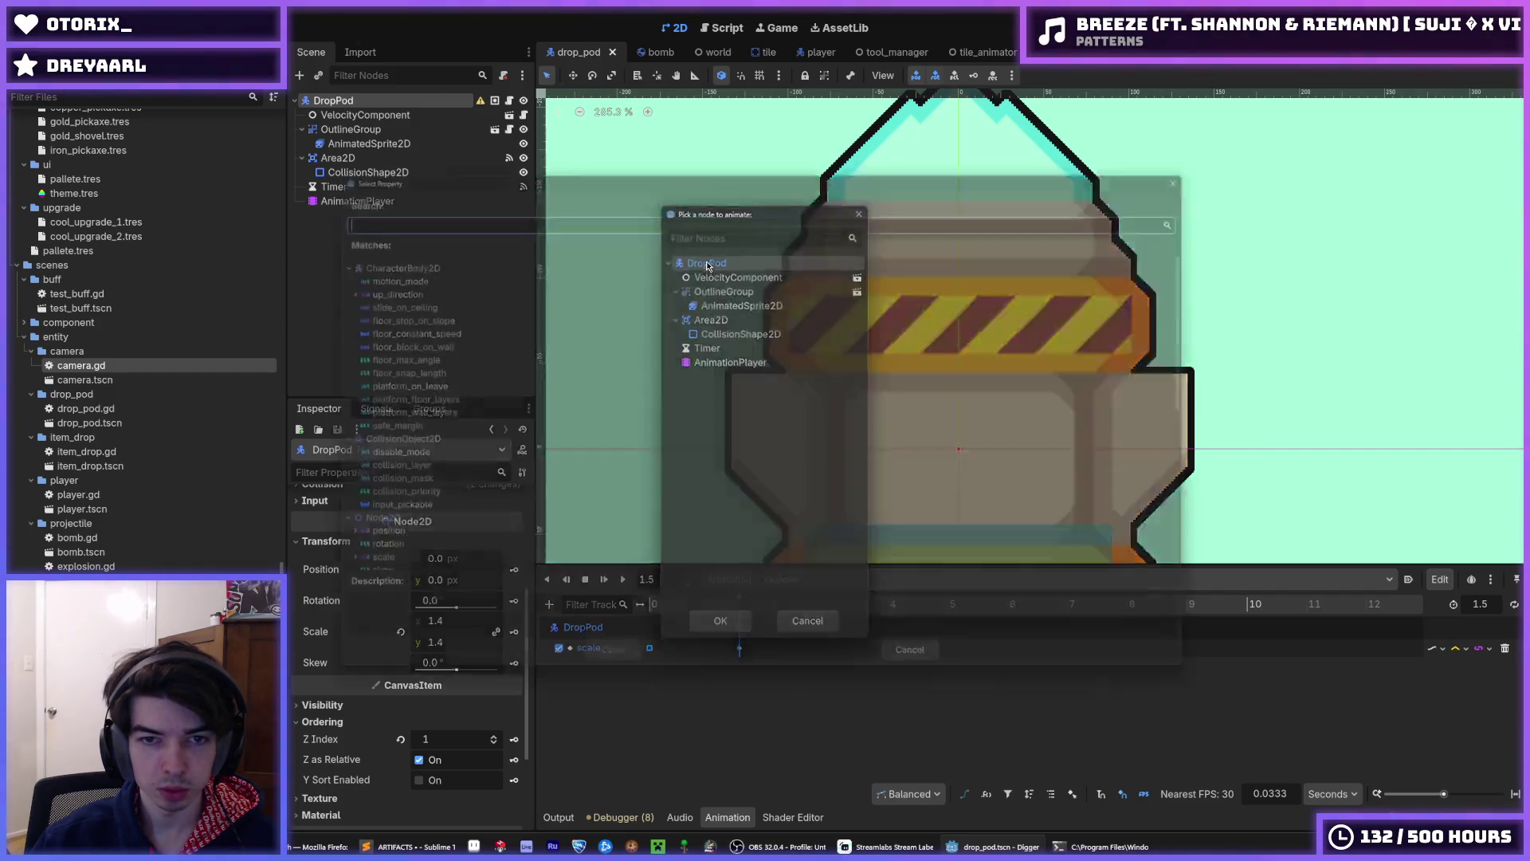
{"action": "type", "text": "modu"}
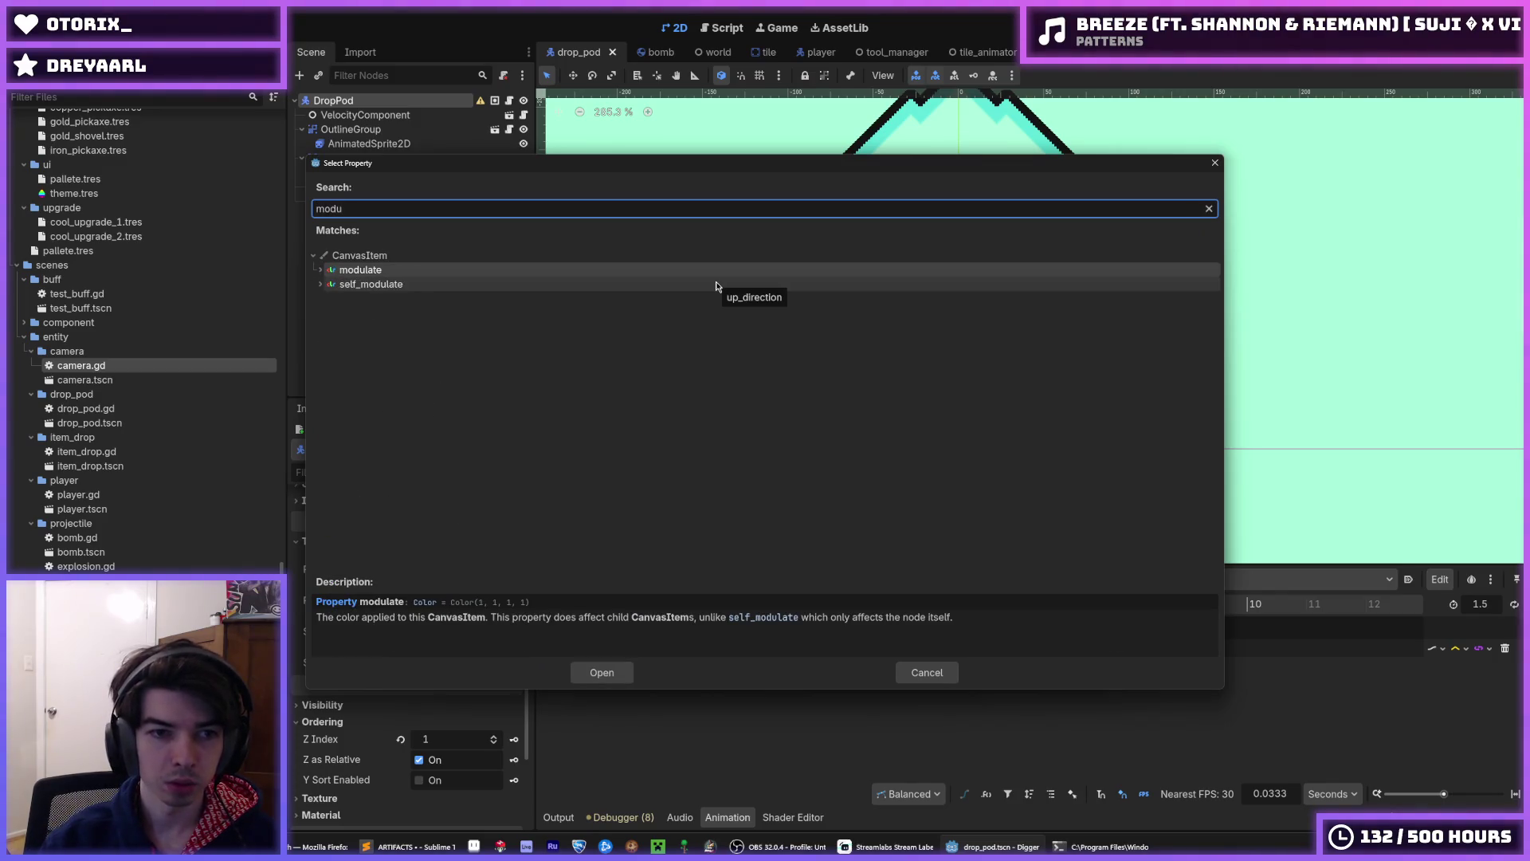
{"action": "double_click", "coordinate": [694, 271]}
- Insert a modulate key at 0 s with easing 10.0
{"action": "right_click", "coordinate": [654, 664]}
{"action": "left_click", "coordinate": [677, 680]}
{"action": "left_click", "coordinate": [654, 666]}
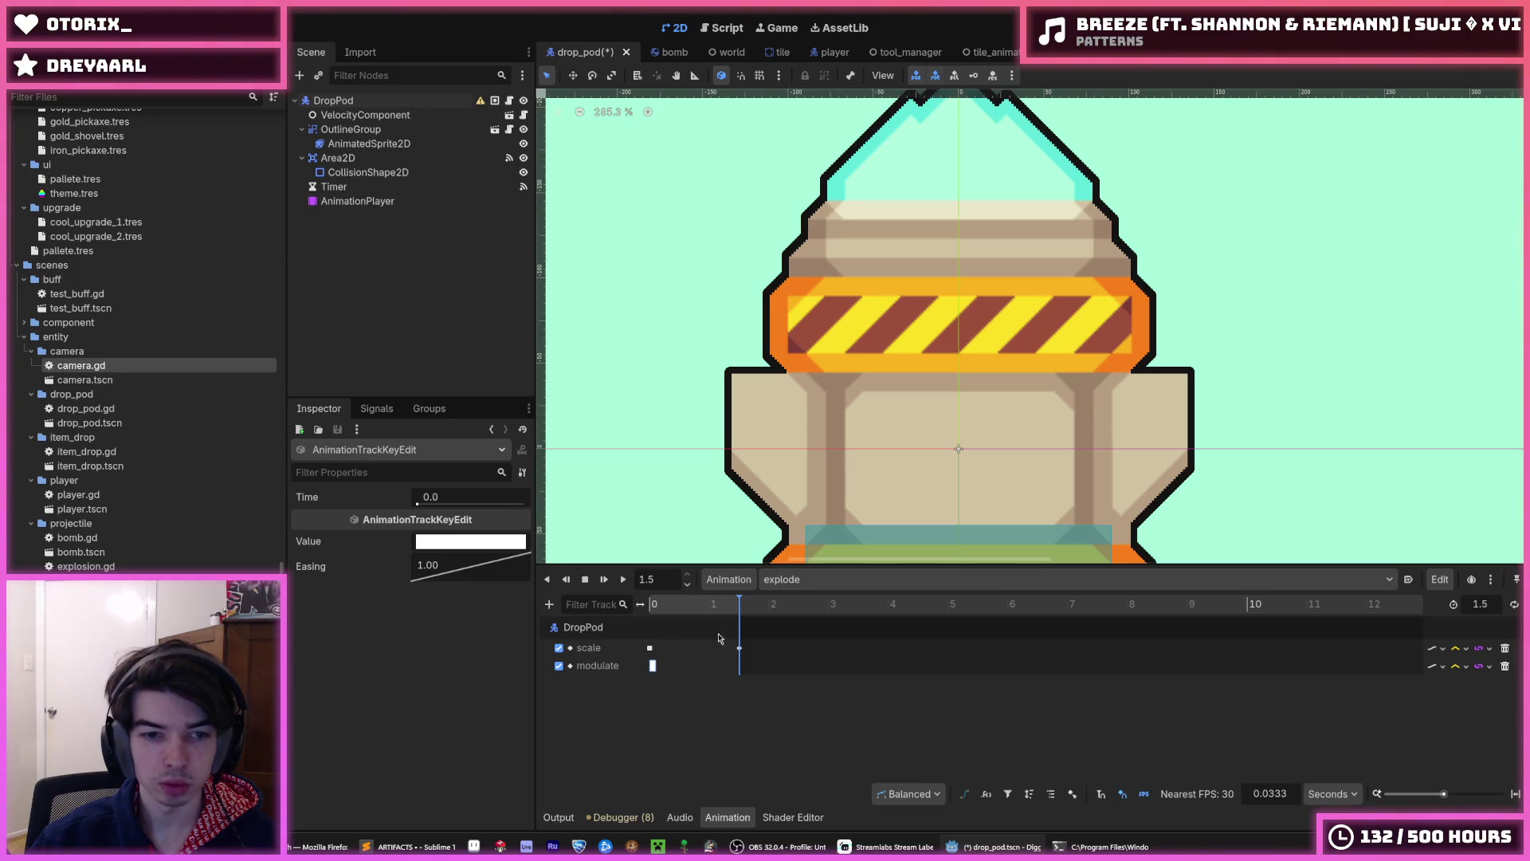
{"action": "double_click", "coordinate": [478, 566]}
{"action": "type", "text": "10"}
{"action": "key", "text": "Return"}
- Add a second modulate key at 1.5 s, save, and inspect the bomb scene's end key
{"action": "right_click", "coordinate": [712, 666]}
{"action": "left_click", "coordinate": [725, 683]}
{"action": "left_click_drag", "start_coordinate": [715, 674], "coordinate": [743, 674]}
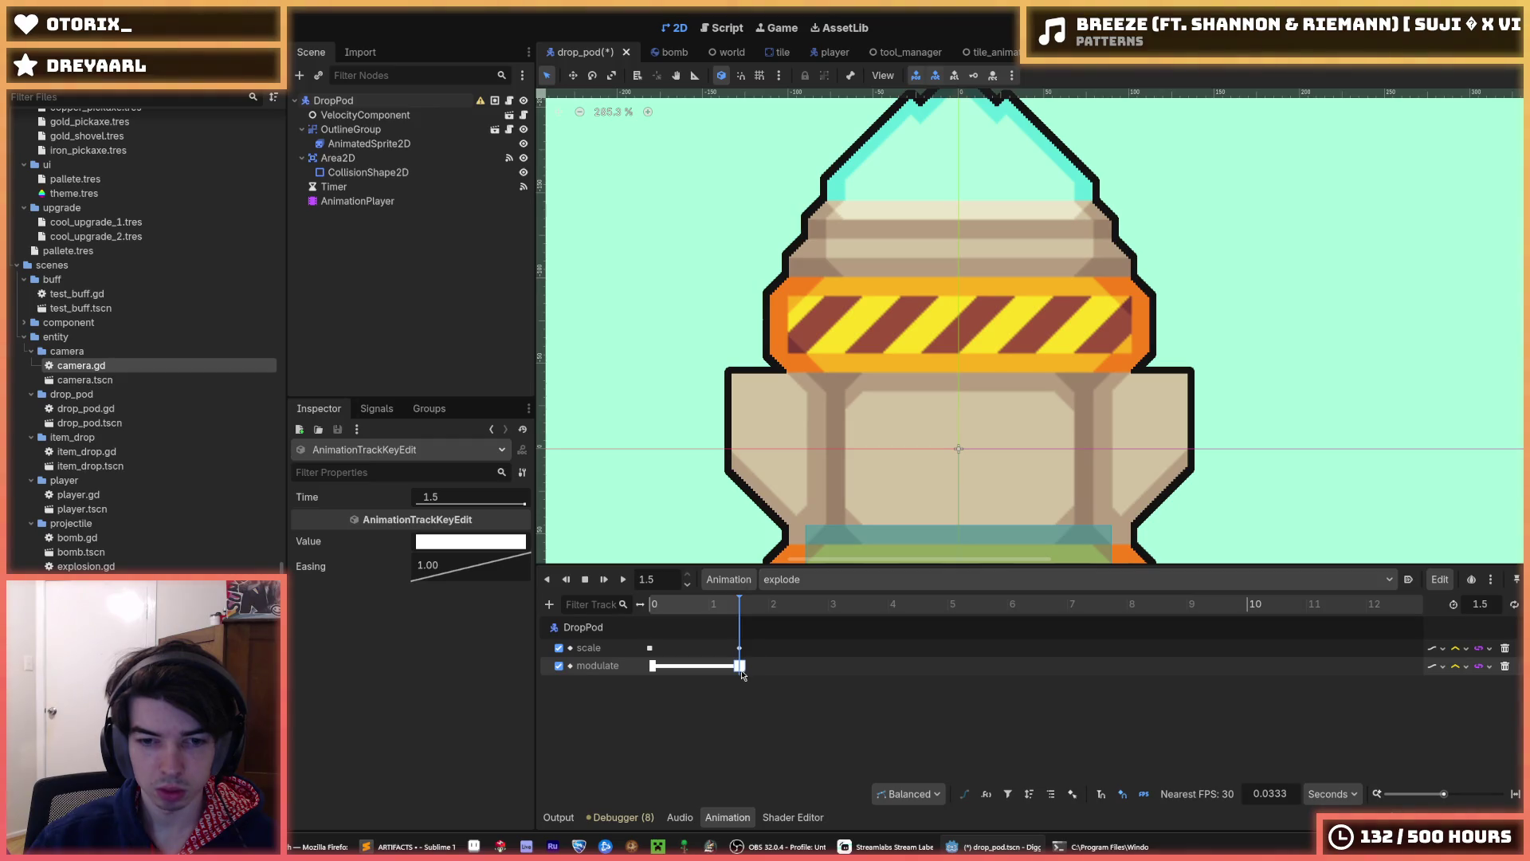
{"action": "key", "text": "ctrl+s"}
{"action": "key", "text": "ctrl+Tab"}
{"action": "left_click", "coordinate": [741, 666]}
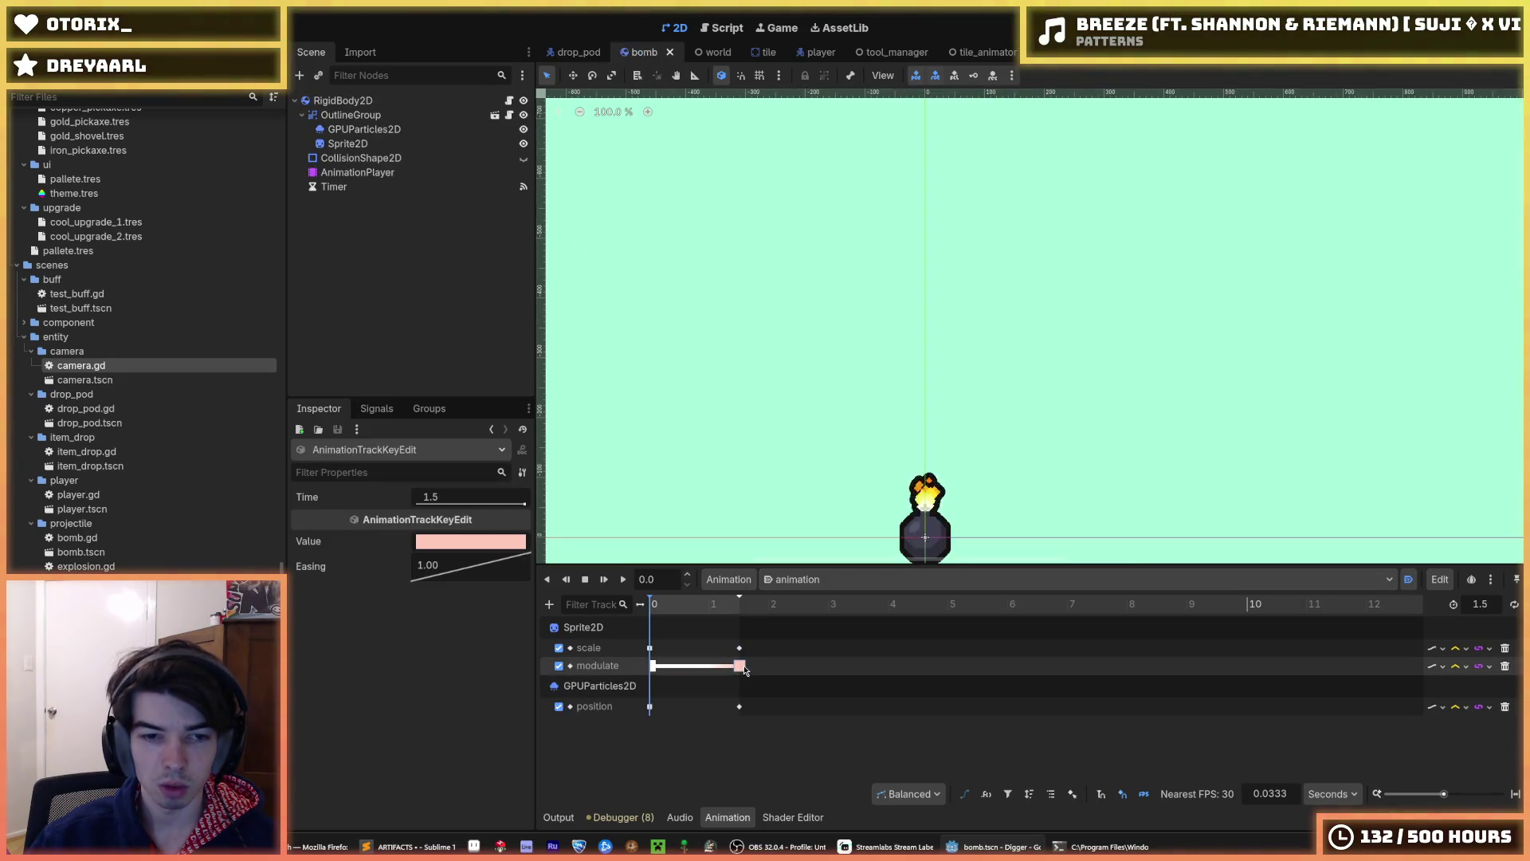
- Copy the bomb's pink hex colour and set the drop pod's end modulate key to ffc9bb
{"action": "left_click", "coordinate": [462, 544]}
{"action": "left_click", "coordinate": [491, 469]}
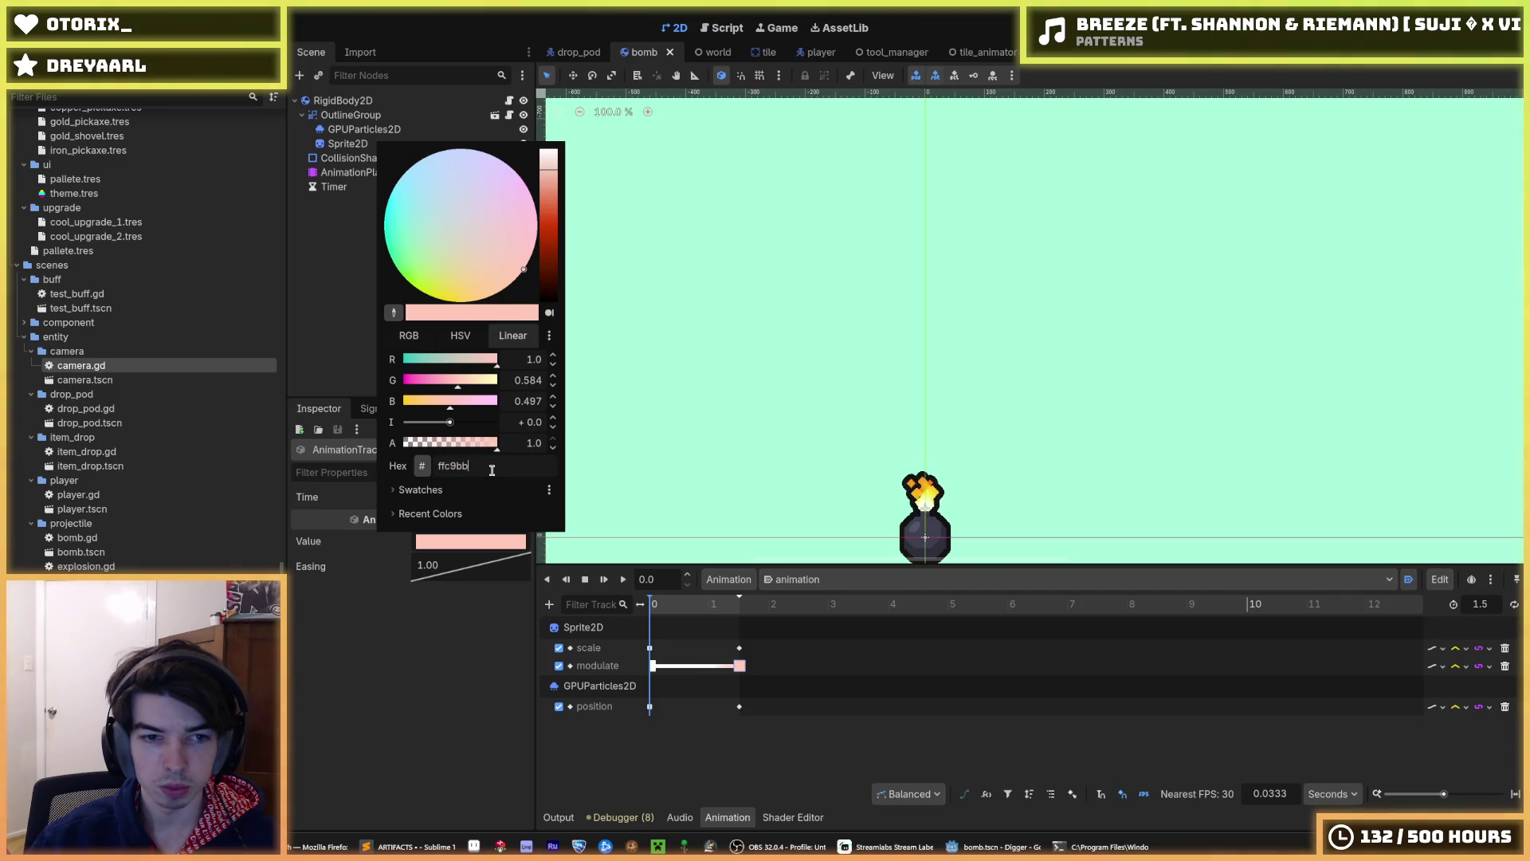
{"action": "left_click", "coordinate": [561, 57]}
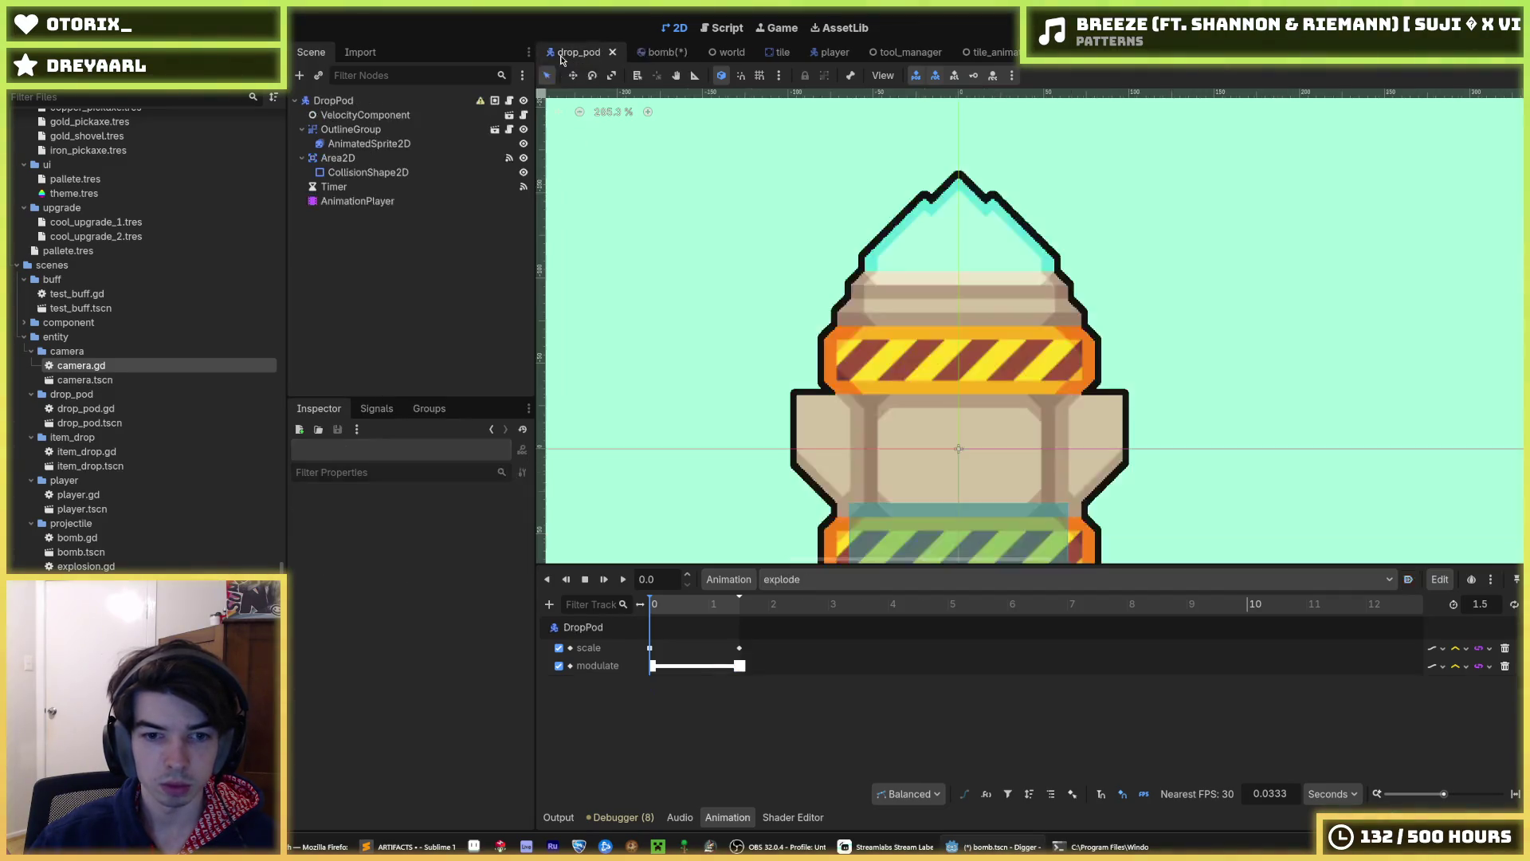
{"action": "left_click", "coordinate": [739, 665]}
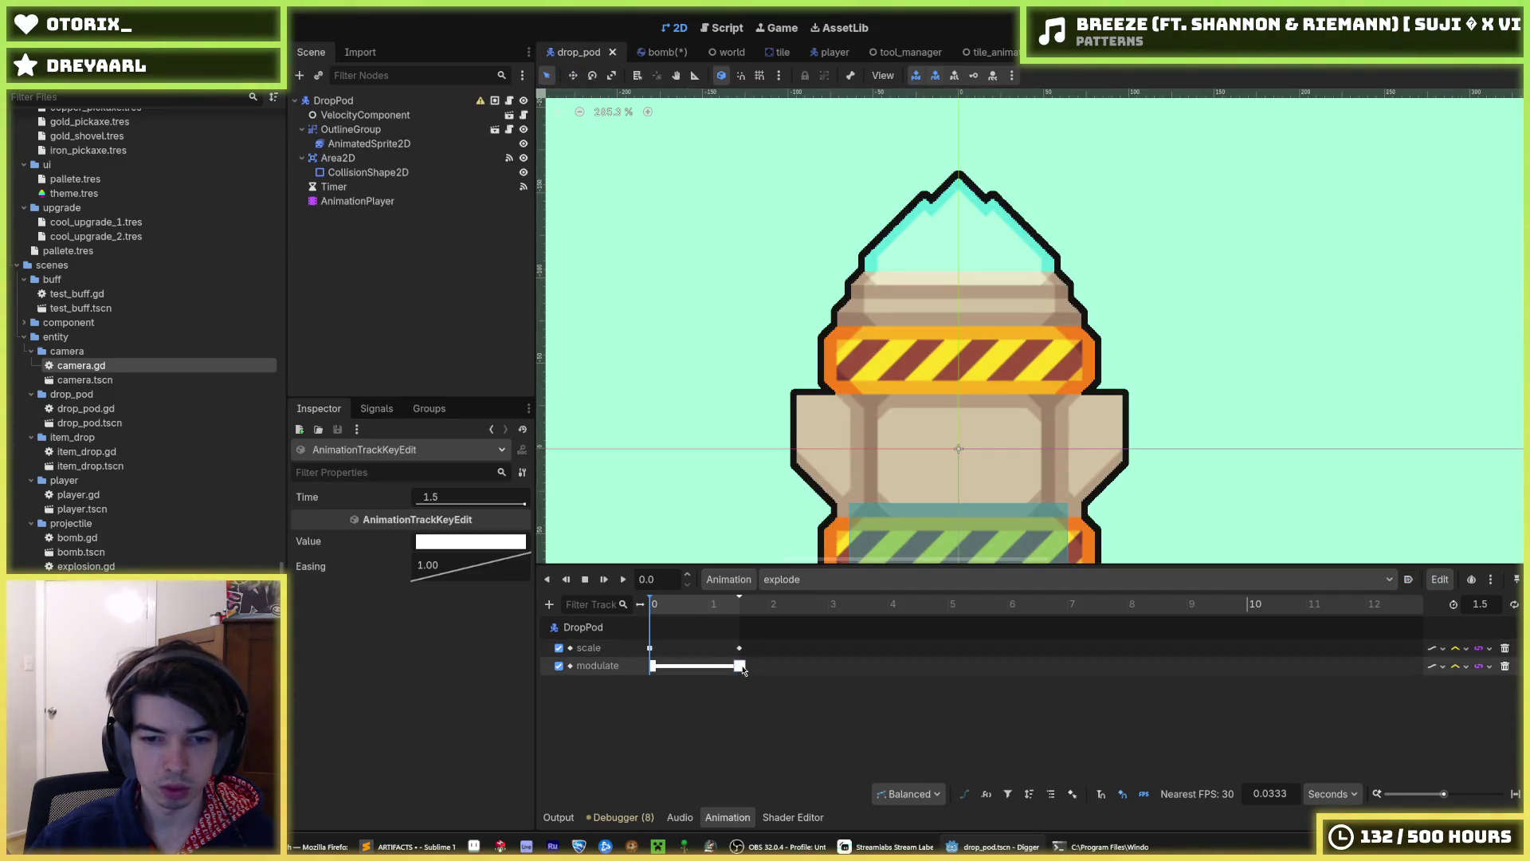
{"action": "left_click", "coordinate": [470, 542]}
{"action": "key", "text": "Return"}
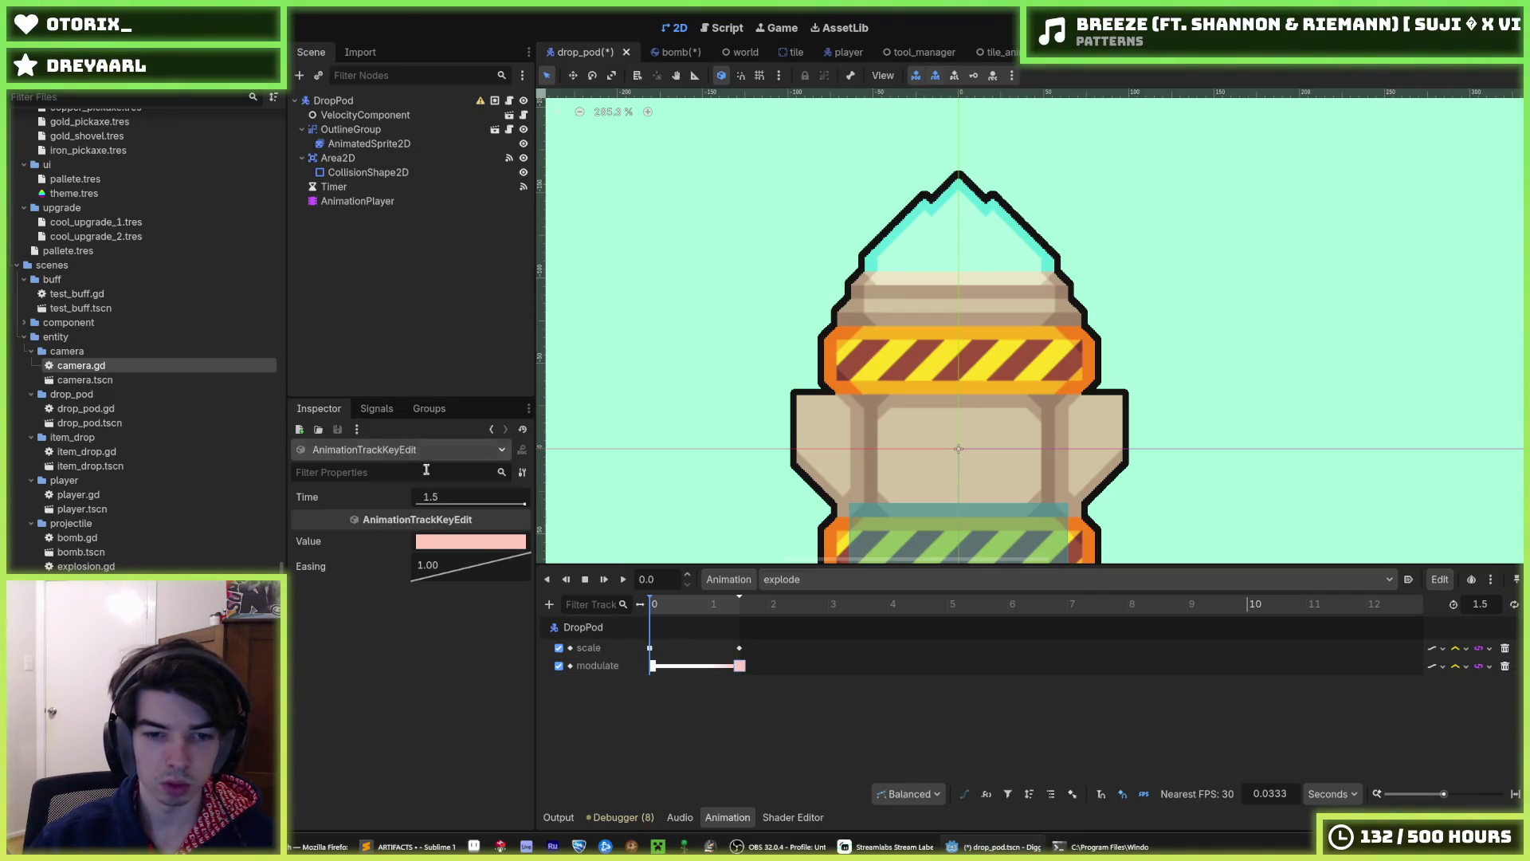
- Preview the explode animation and save the drop_pod scene
{"action": "left_click", "coordinate": [623, 586]}
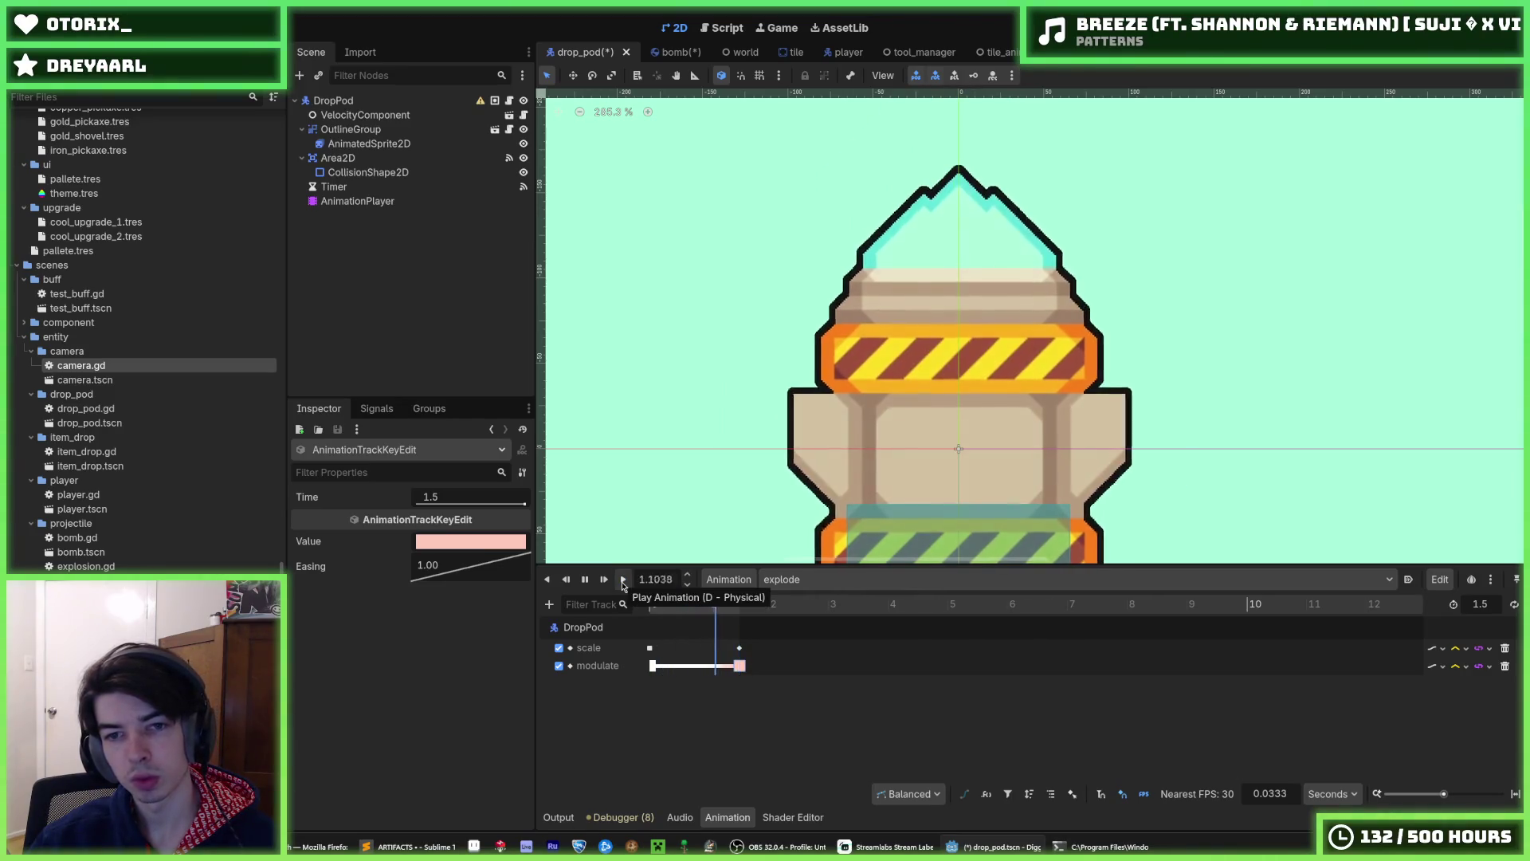
{"action": "left_click", "coordinate": [357, 201]}
{"action": "key", "text": "ctrl+s"}
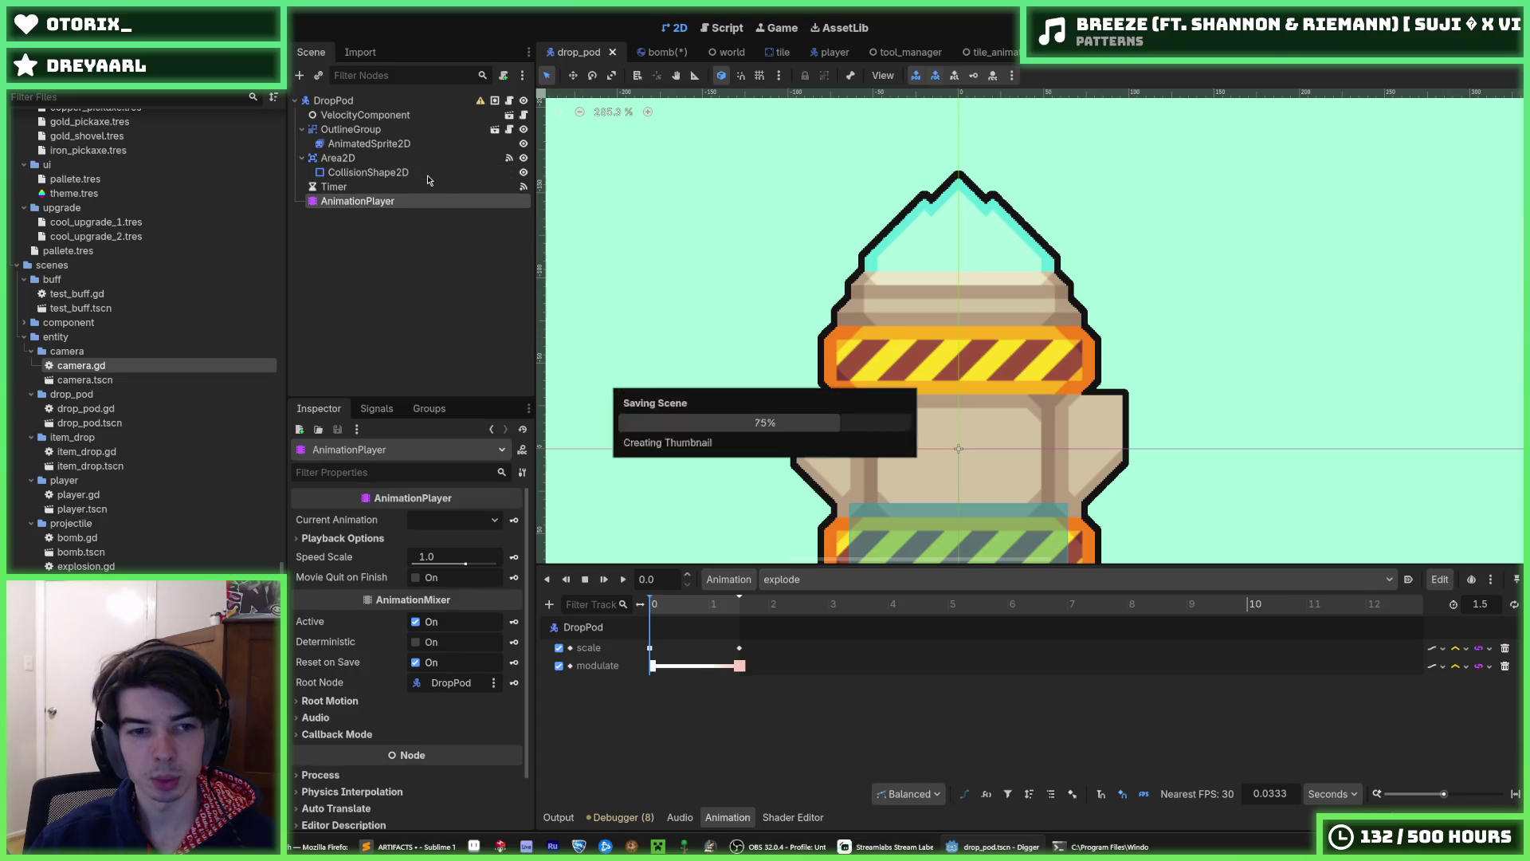
- Switch the timeline to RESET and back to explode, then open DropPod's script
{"action": "left_click", "coordinate": [414, 521]}
{"action": "left_click", "coordinate": [445, 542]}
{"action": "left_click", "coordinate": [777, 579]}
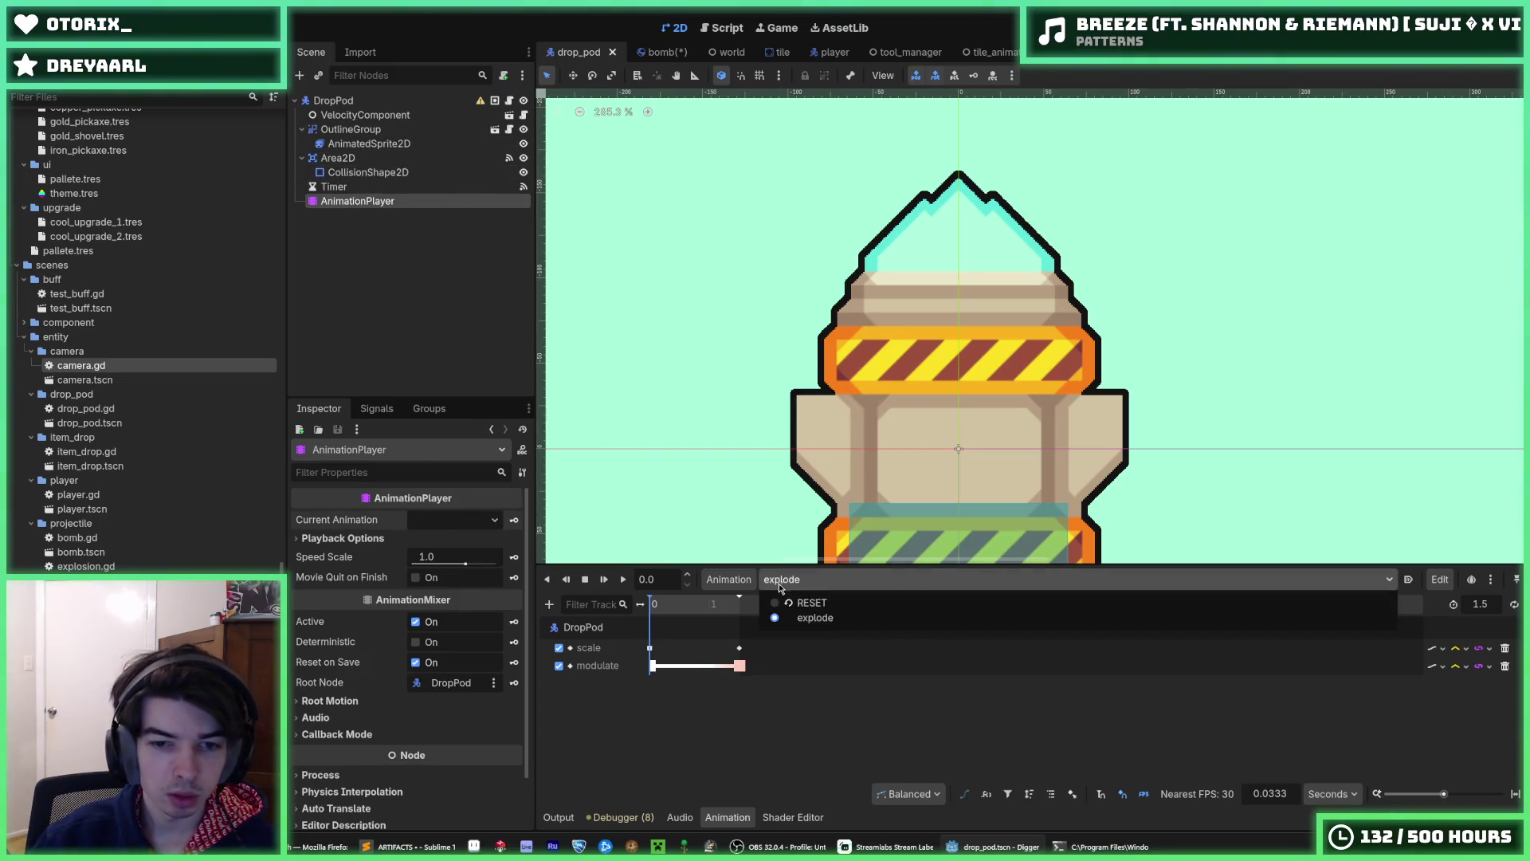
{"action": "left_click", "coordinate": [782, 602]}
{"action": "left_click", "coordinate": [779, 581]}
{"action": "left_click", "coordinate": [777, 619]}
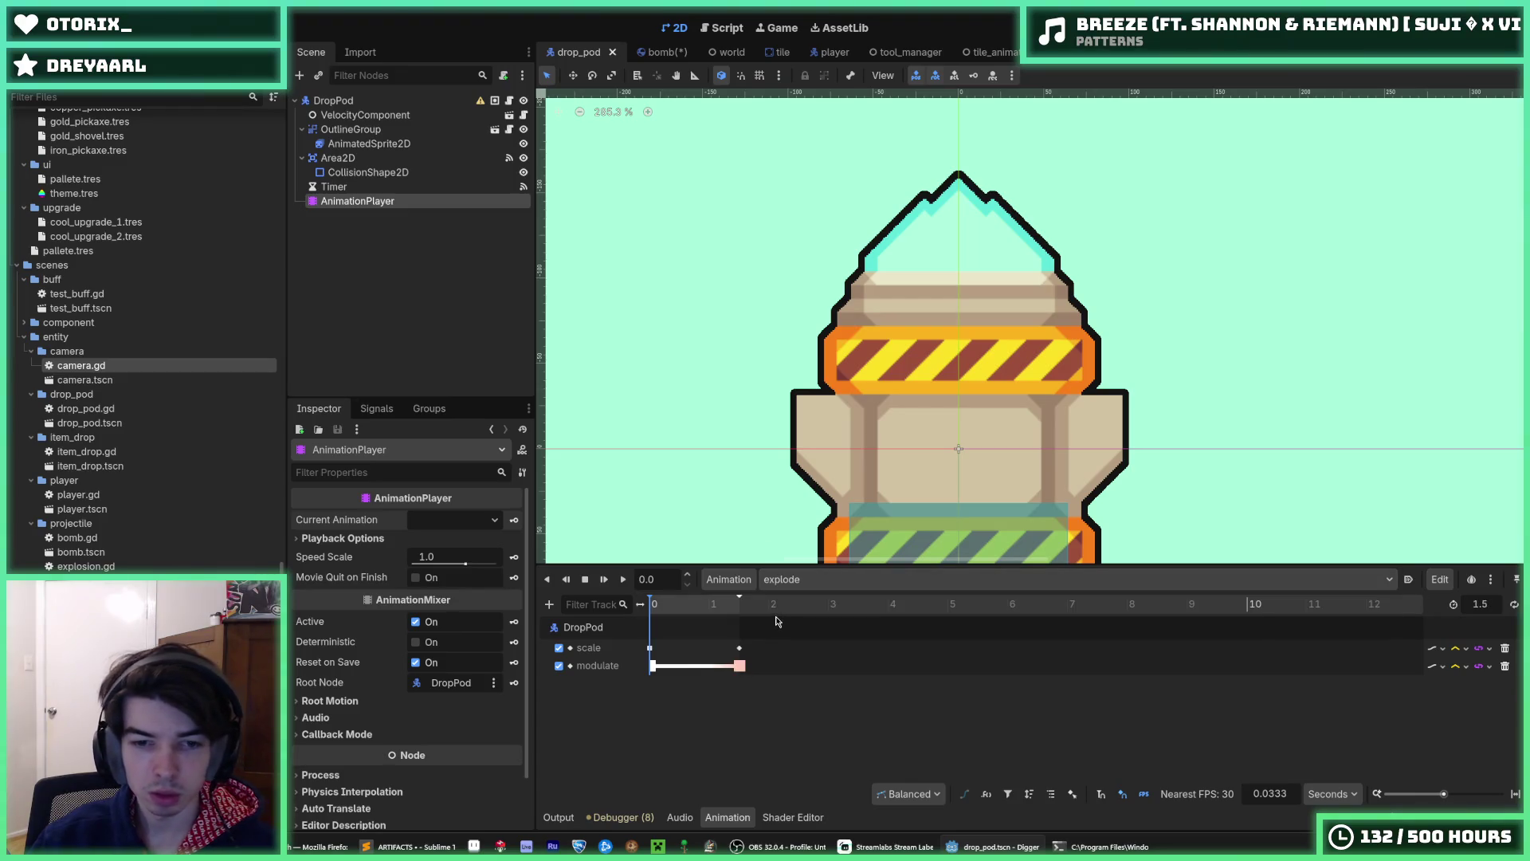
{"action": "left_click", "coordinate": [511, 102]}
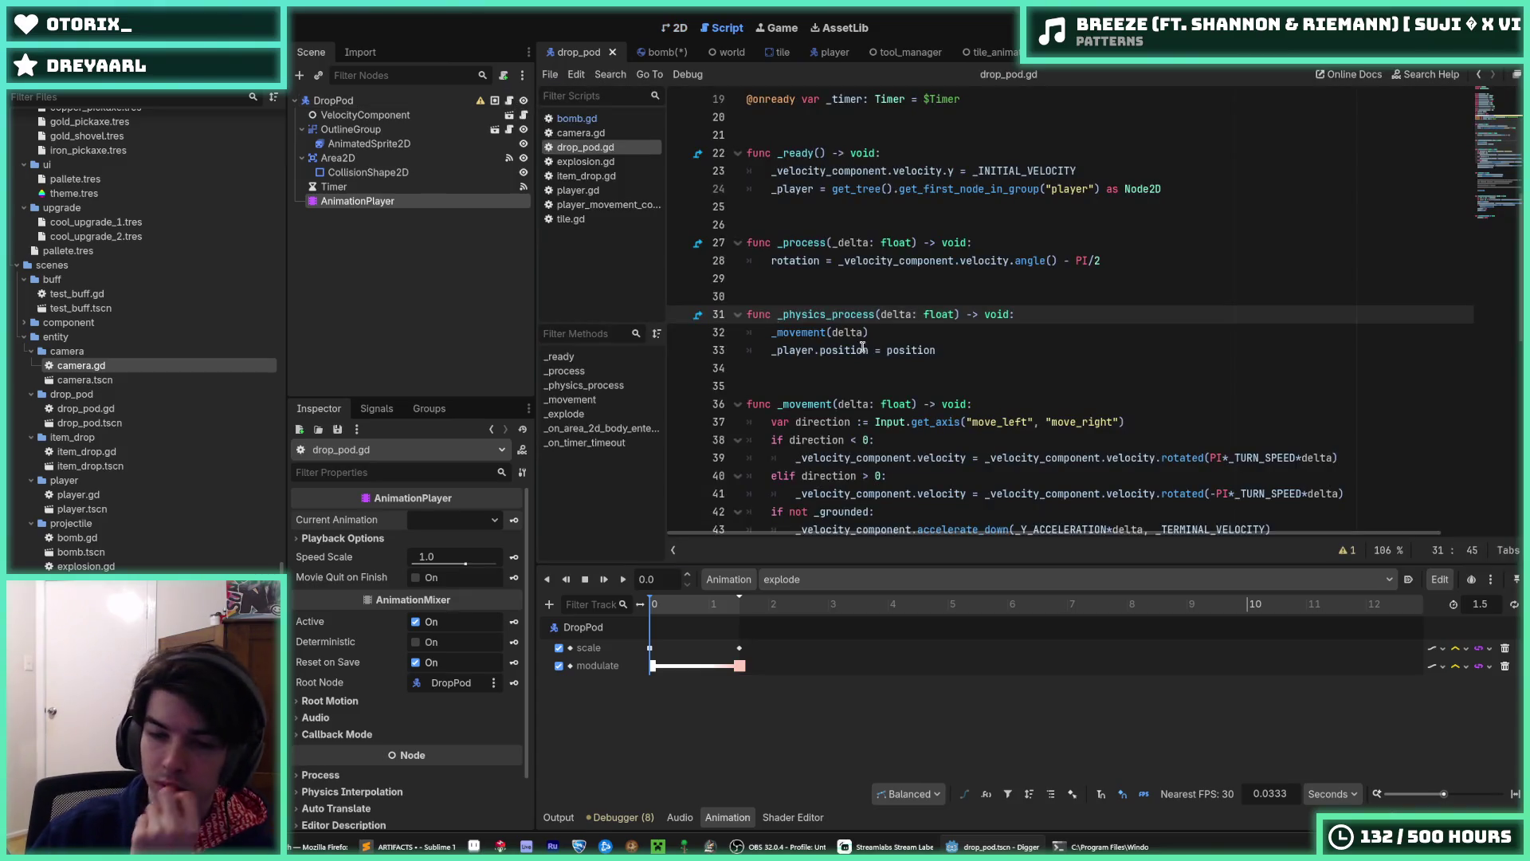
- Uncomment the camera shake and explosion-spawning lines 53–57 in _explode with Ctrl+K
{"action": "scroll", "coordinate": [946, 427], "scroll_direction": "down", "scroll_amount": 3}
{"action": "scroll", "coordinate": [945, 427], "scroll_direction": "down", "scroll_amount": 5}
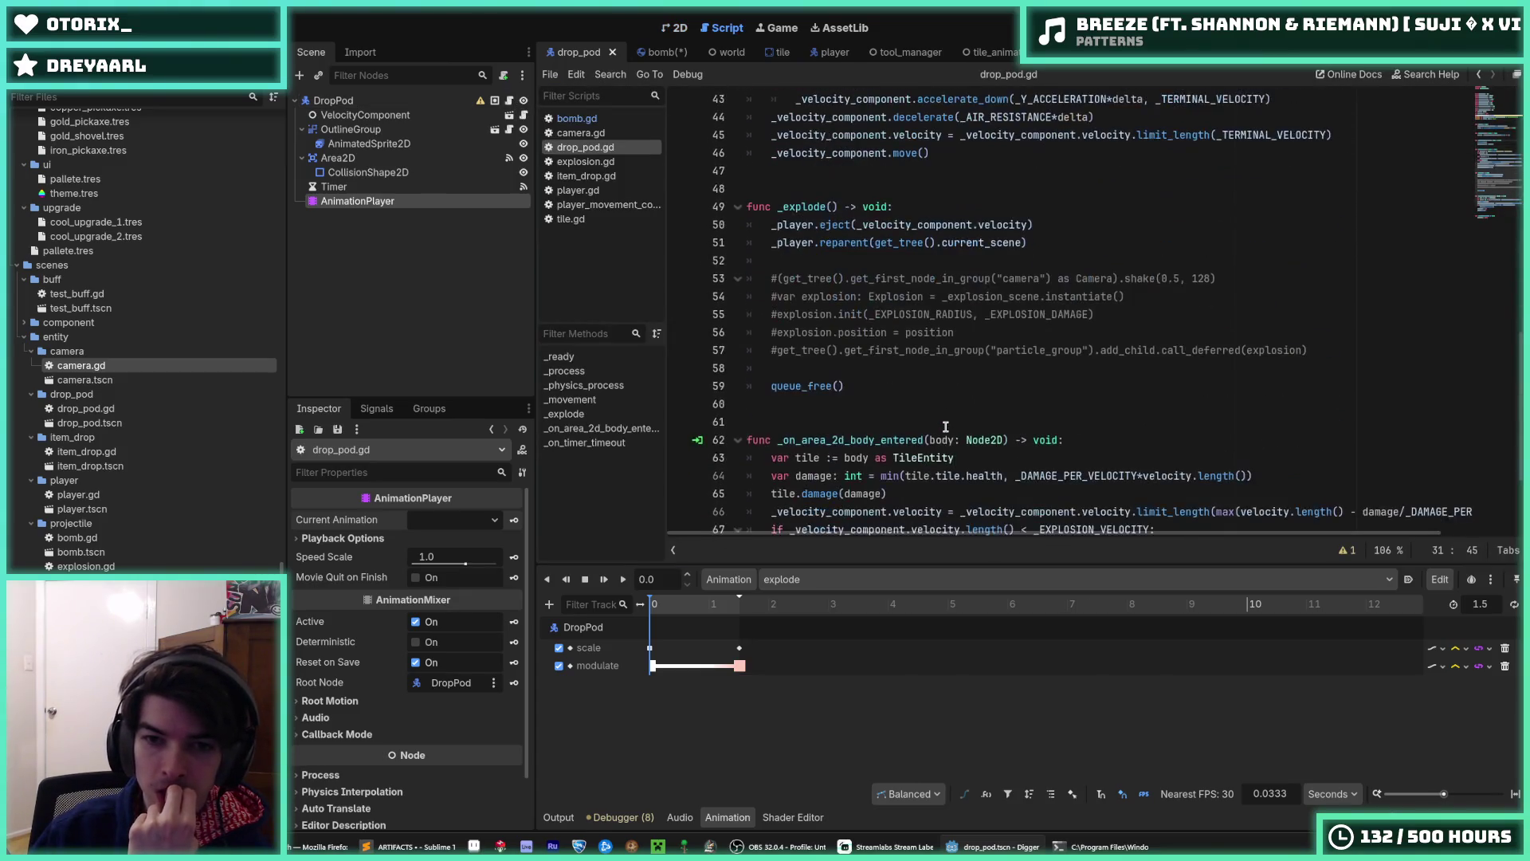
{"action": "left_click_drag", "start_coordinate": [876, 351], "coordinate": [826, 278]}
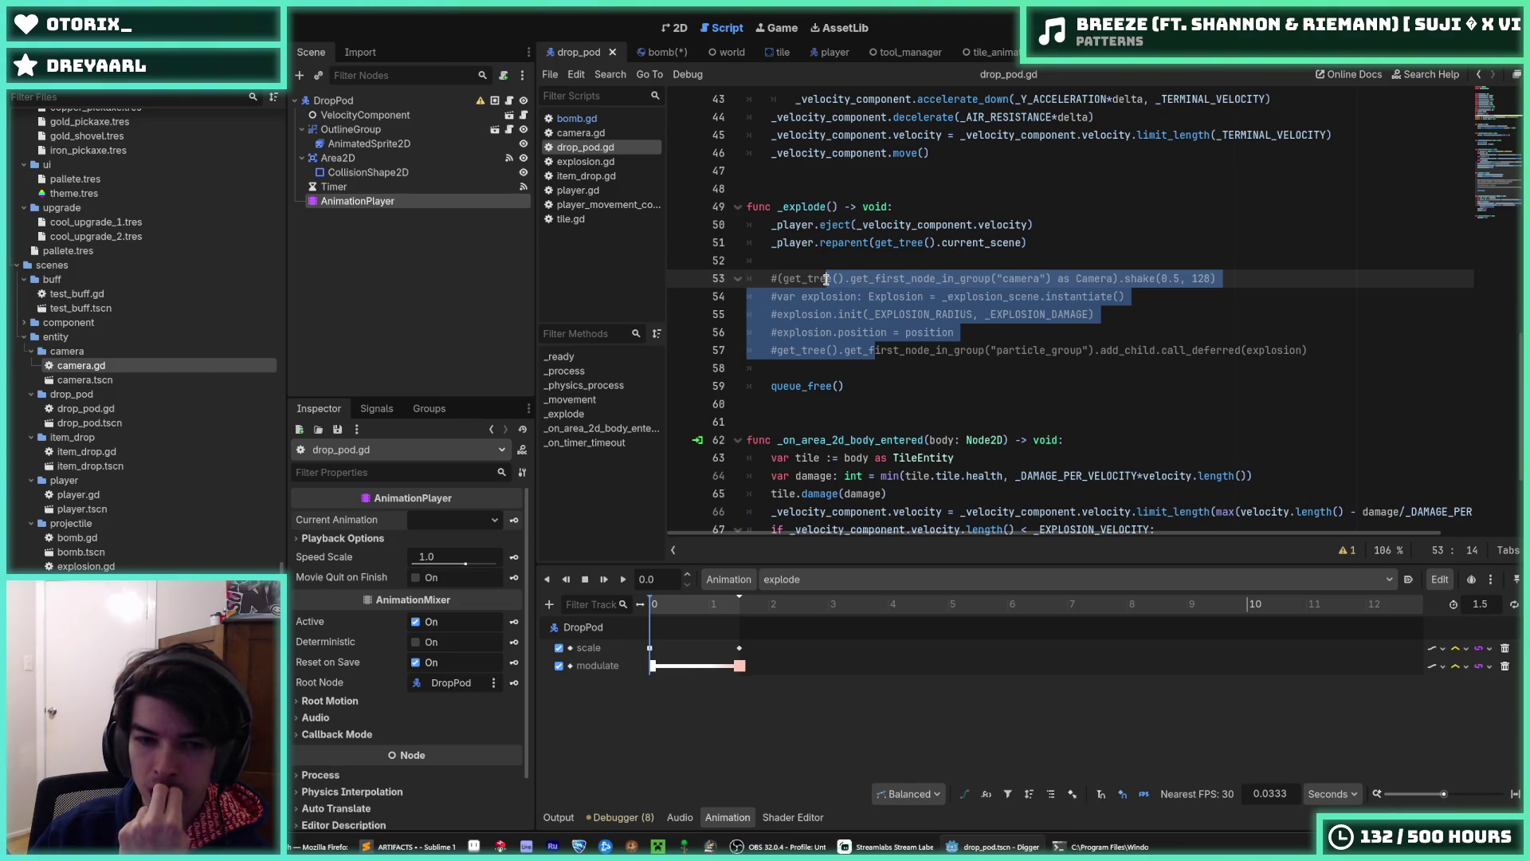
{"action": "key", "text": "ctrl+k"}
{"action": "left_click", "coordinate": [874, 351]}
- Locate the _explode.call_deferred() call on line 68 and place the caret on empty line 71
{"action": "scroll", "coordinate": [995, 313], "scroll_direction": "down", "scroll_amount": 3}
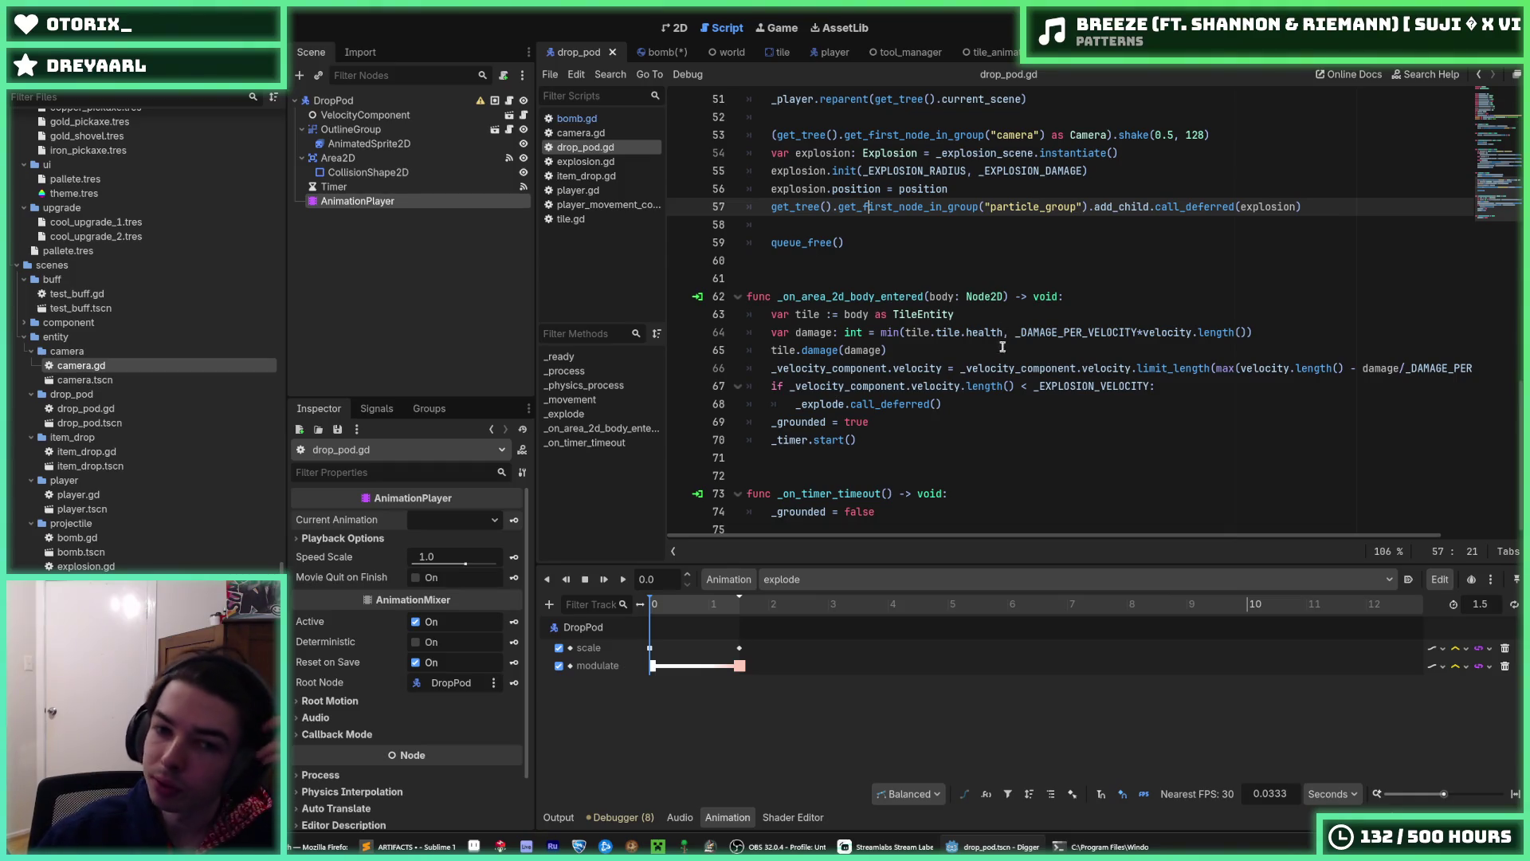
{"action": "left_click_drag", "start_coordinate": [942, 404], "coordinate": [793, 404]}
{"action": "scroll", "coordinate": [794, 409], "scroll_direction": "up", "scroll_amount": 4}
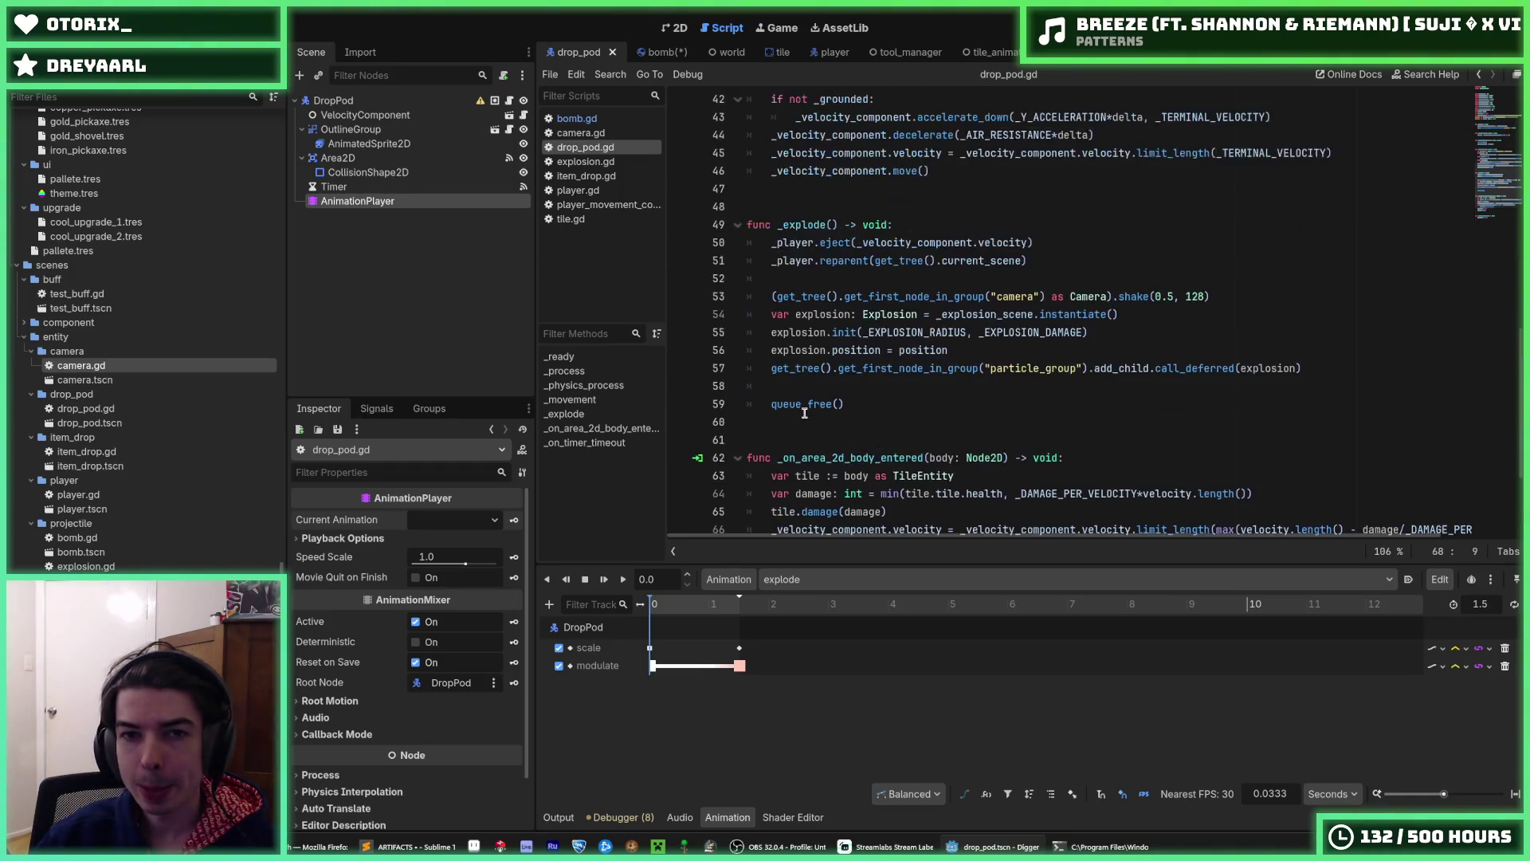
{"action": "scroll", "coordinate": [805, 412], "scroll_direction": "down", "scroll_amount": 4}
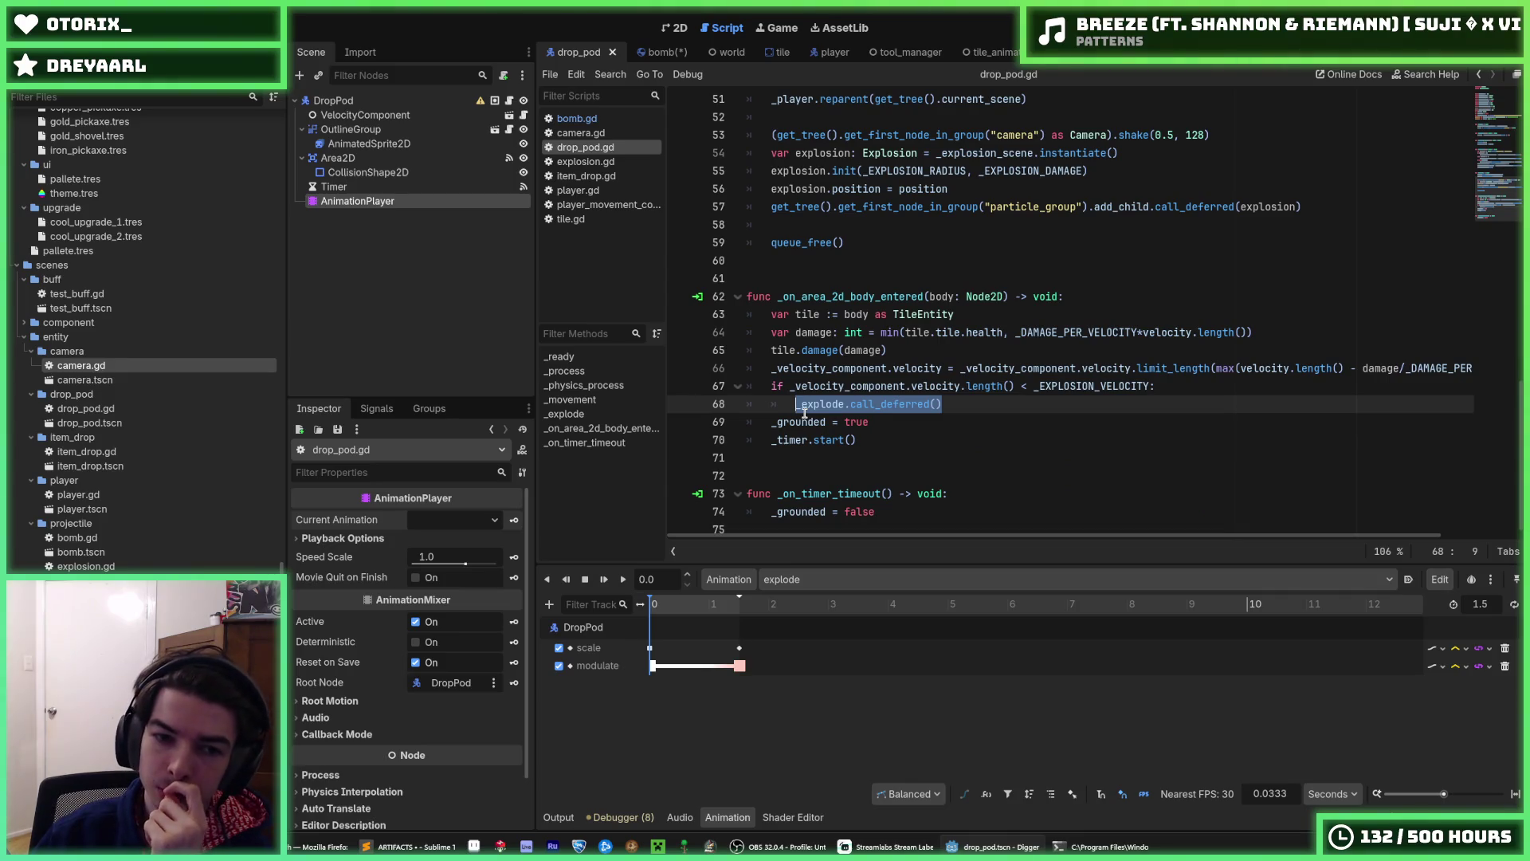
{"action": "left_click", "coordinate": [548, 607]}
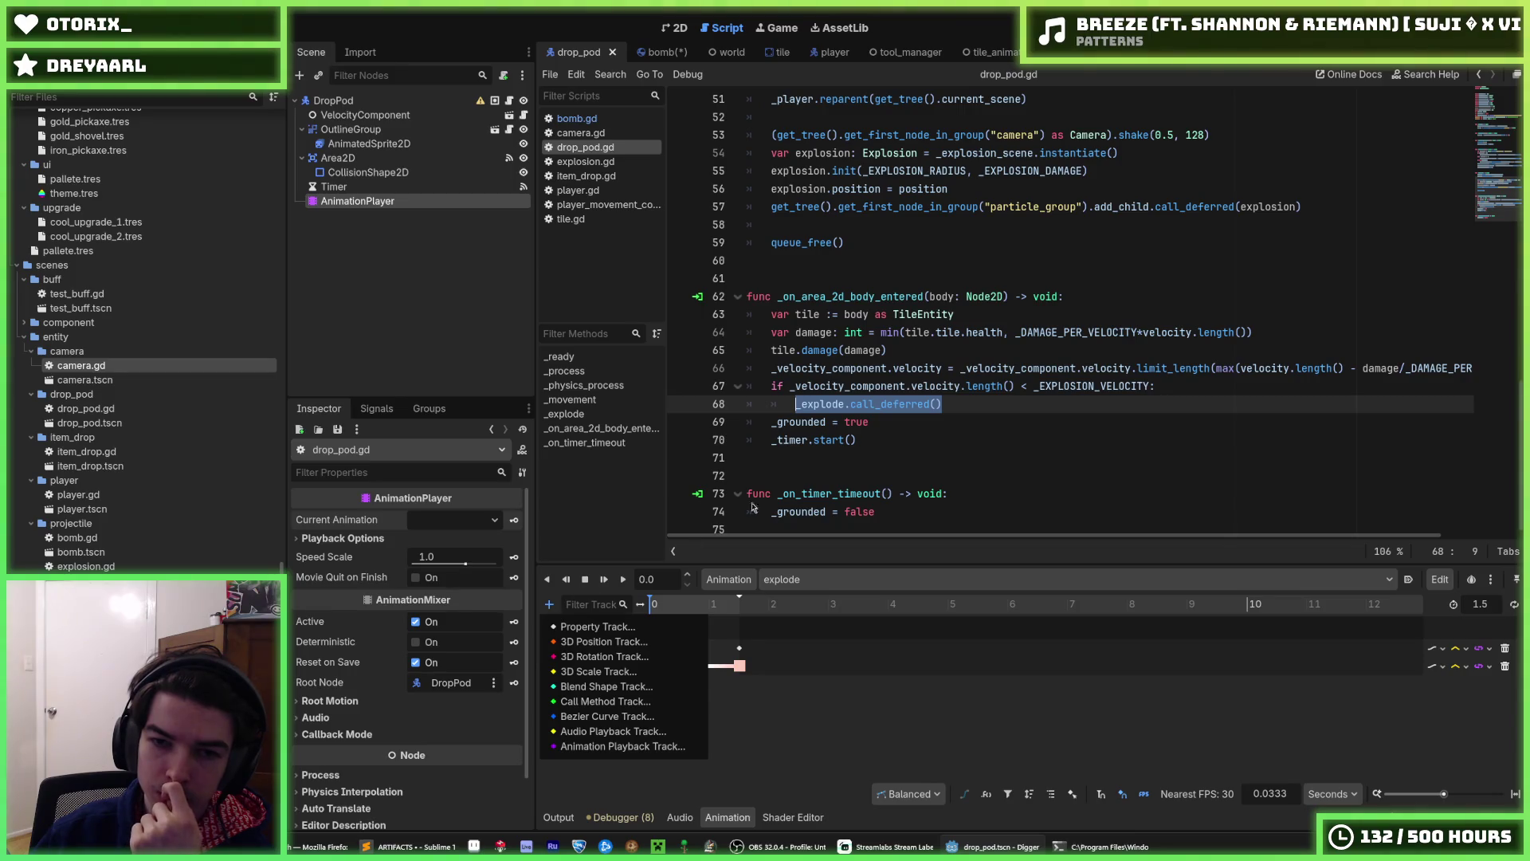
{"action": "left_click", "coordinate": [898, 435]}
{"action": "scroll", "coordinate": [900, 438], "scroll_direction": "down", "scroll_amount": 1}
{"action": "left_click", "coordinate": [901, 446]}
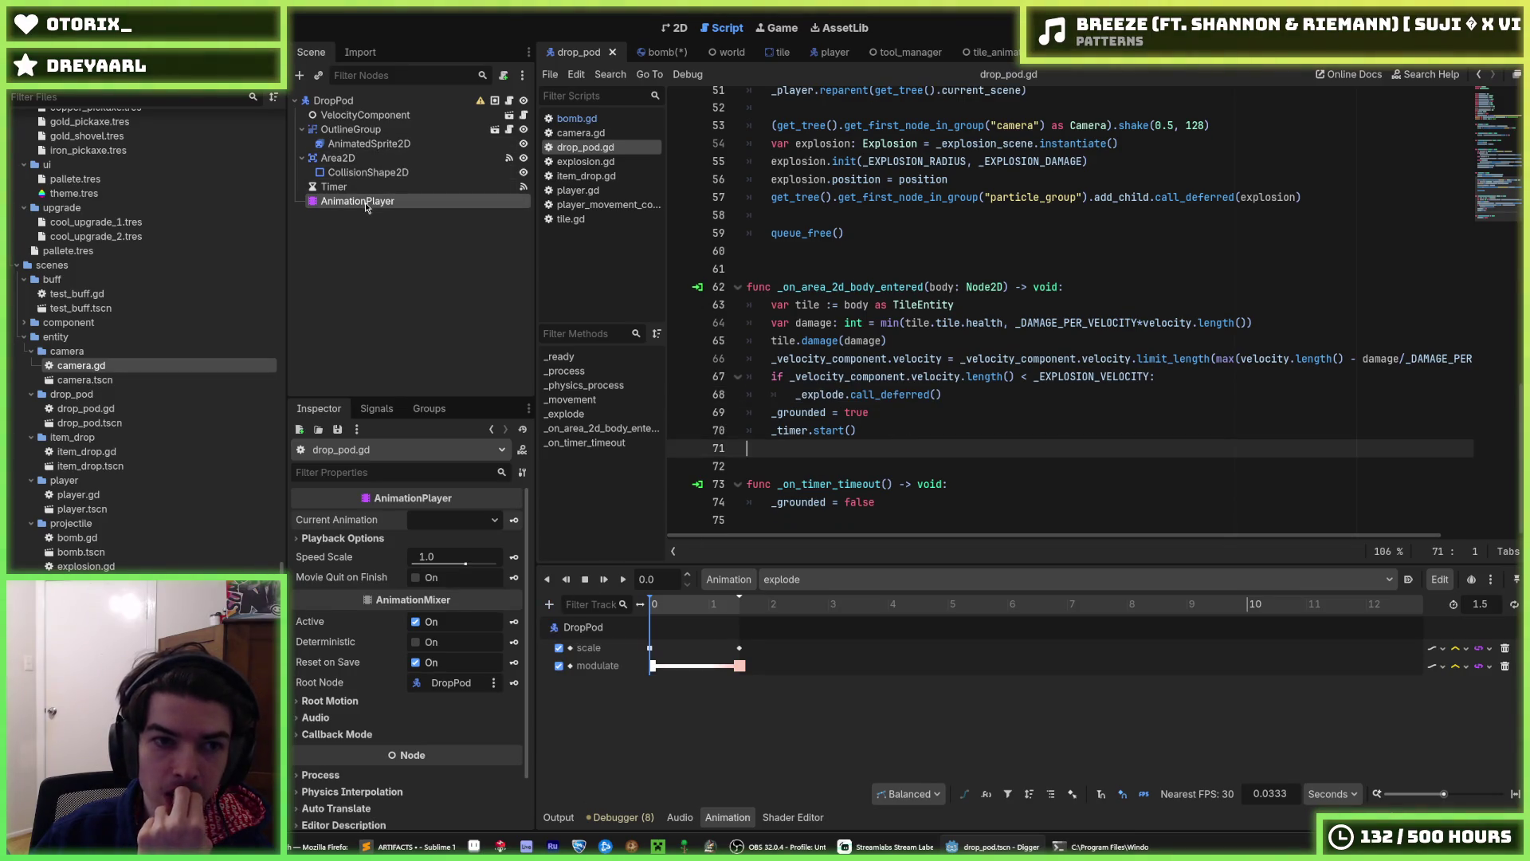
- Connect the AnimationPlayer's animation_finished signal to DropPod's script
{"action": "left_click", "coordinate": [376, 408]}
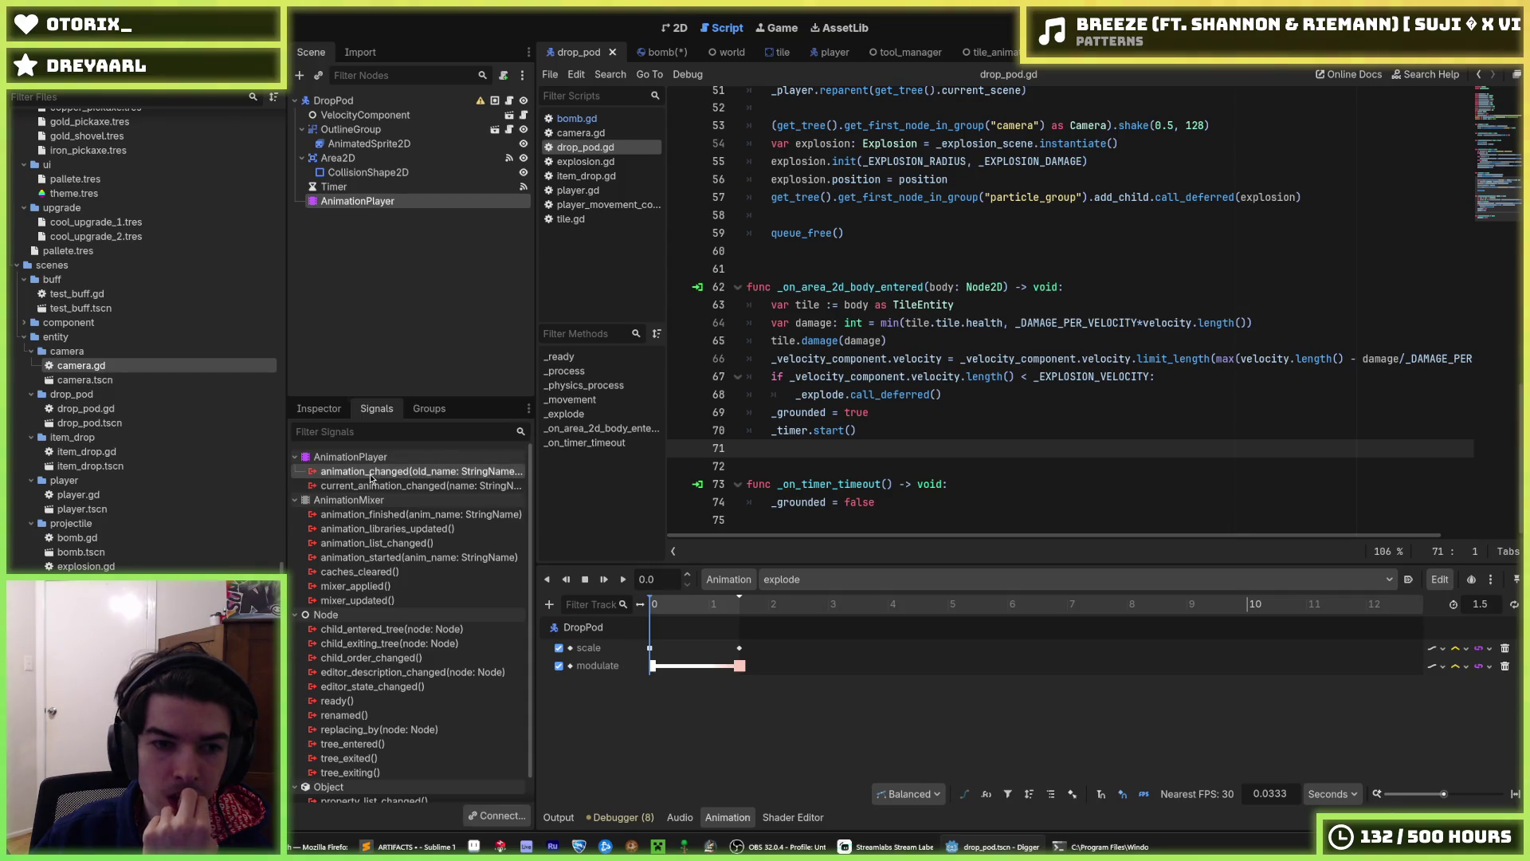
{"action": "right_click", "coordinate": [360, 514]}
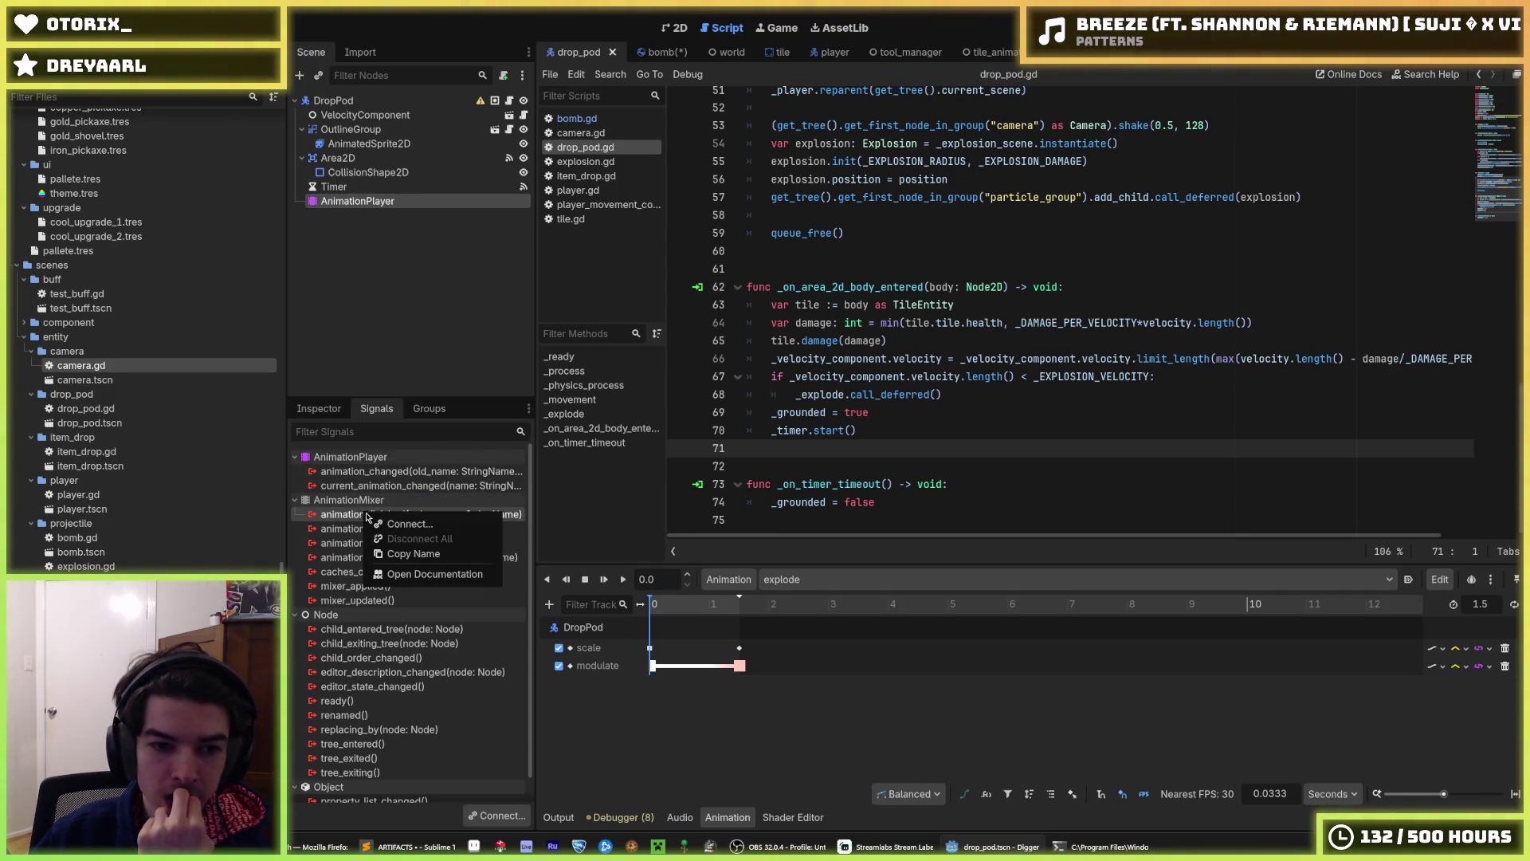
{"action": "left_click", "coordinate": [394, 520]}
{"action": "key", "text": "Return"}
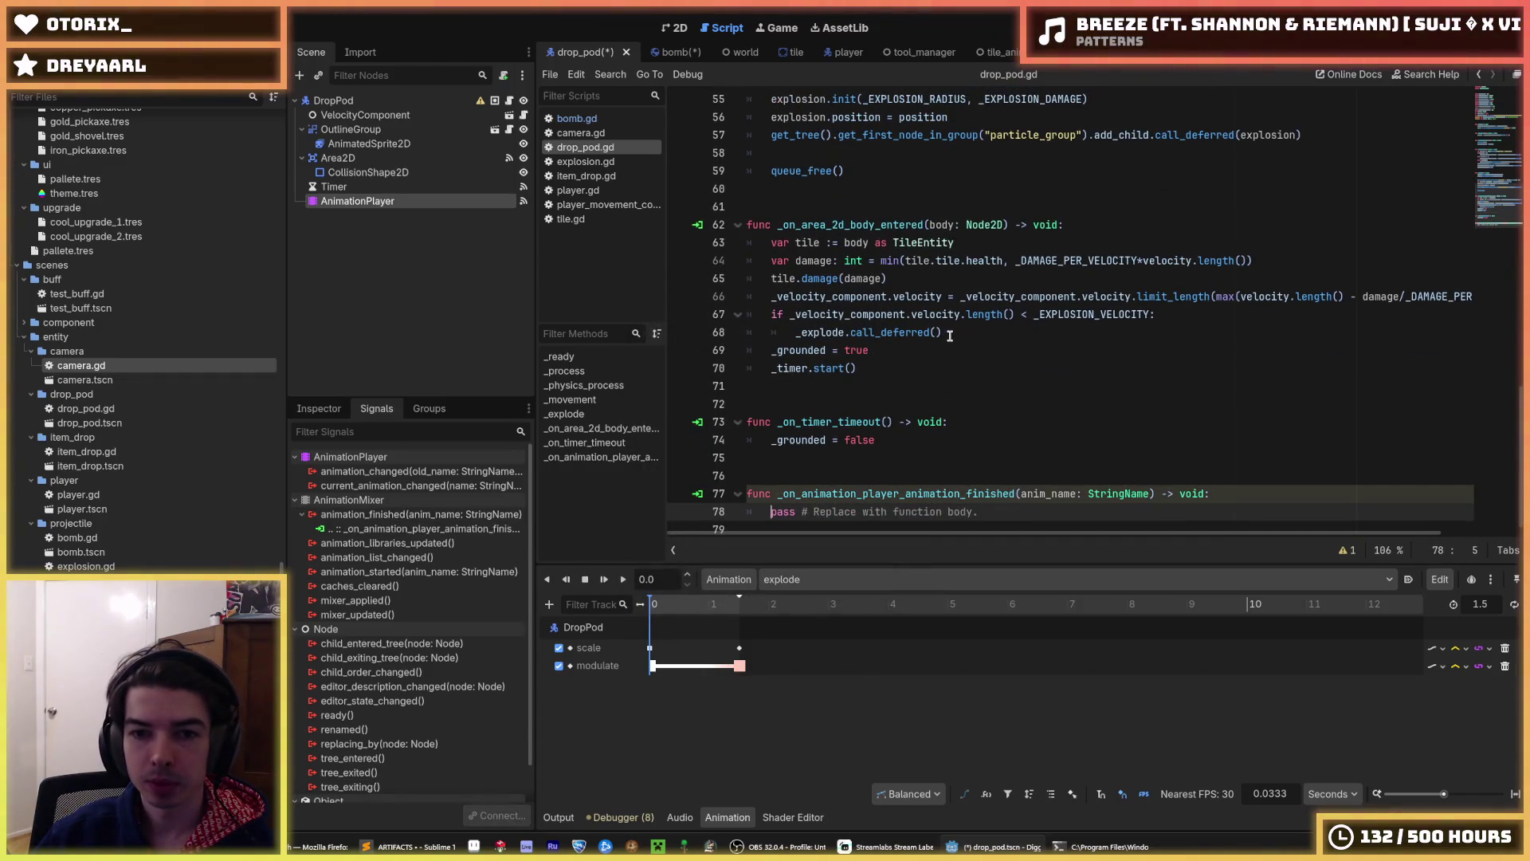
- Make the new animation_finished handler call _explode()
{"action": "left_click_drag", "start_coordinate": [948, 333], "coordinate": [795, 329]}
{"action": "key", "text": "ctrl+c"}
{"action": "left_click_drag", "start_coordinate": [996, 515], "coordinate": [771, 512]}
{"action": "key", "text": "ctrl+v"}
{"action": "left_click_drag", "start_coordinate": [917, 501], "coordinate": [822, 500]}
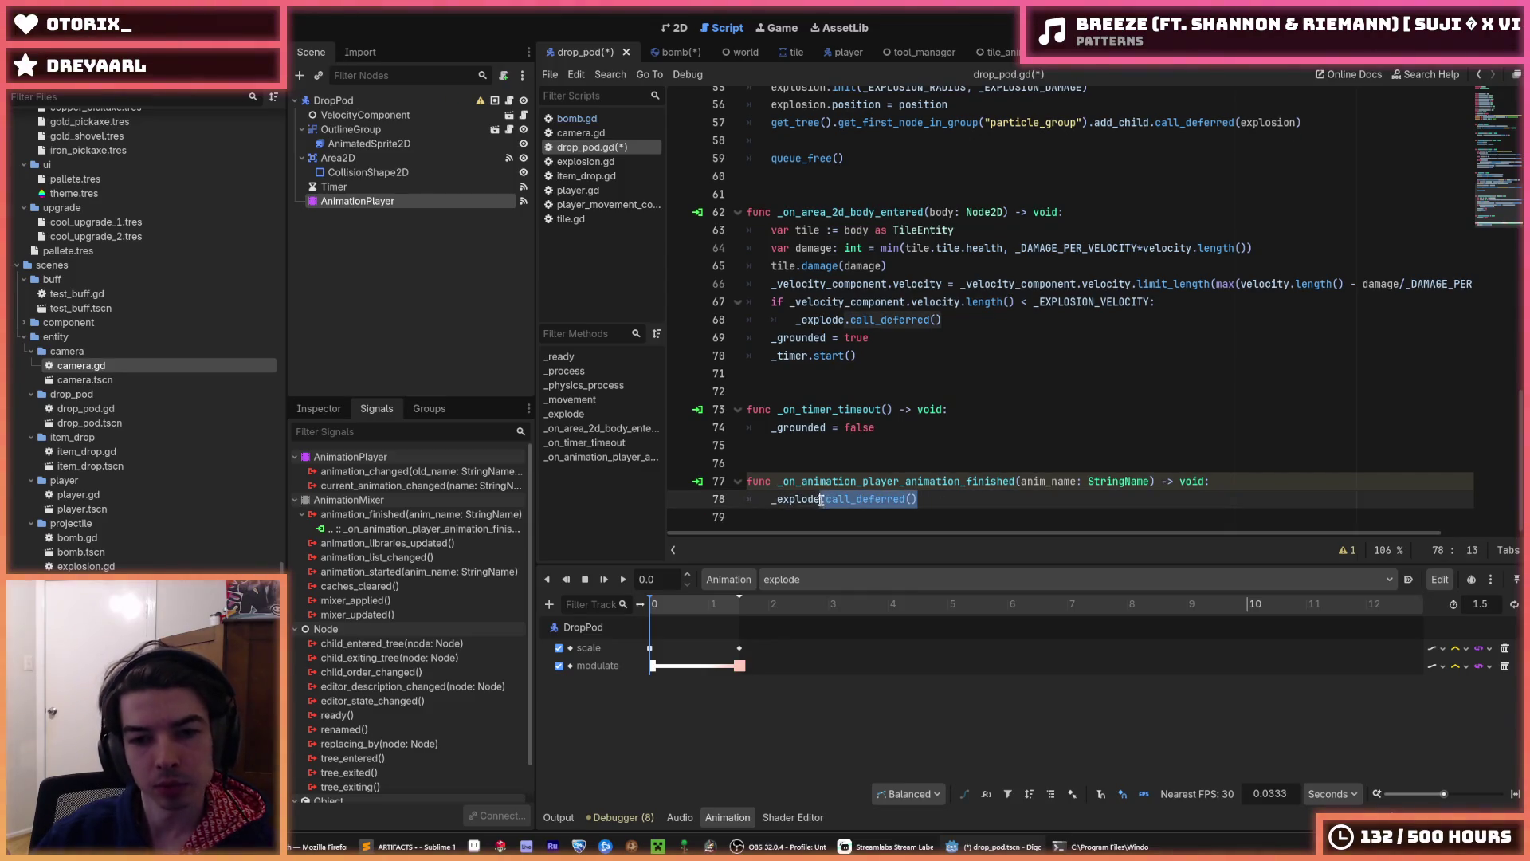
{"action": "type", "text": "("}
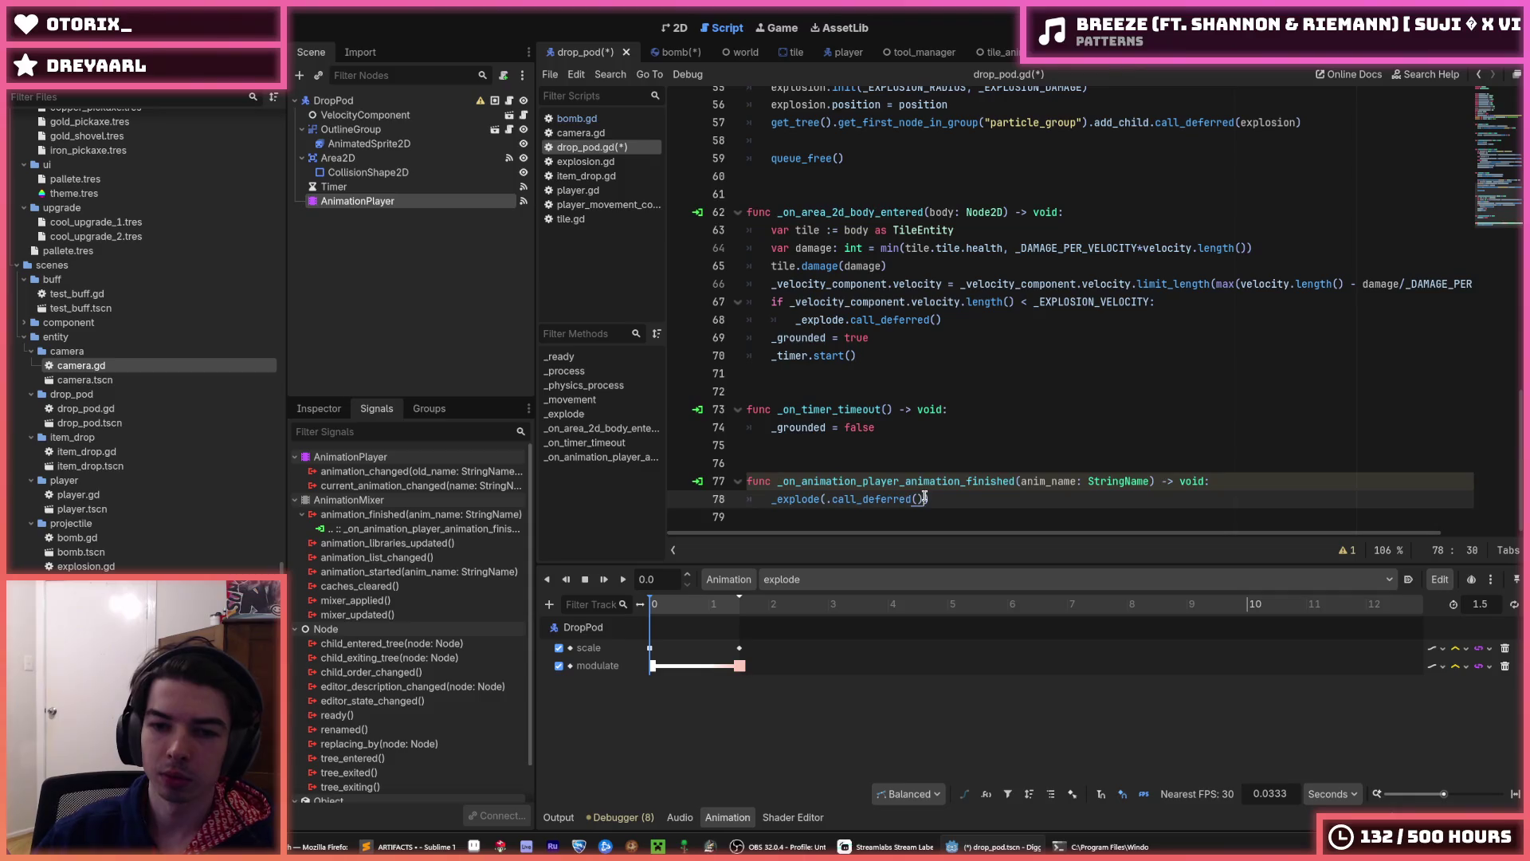
{"action": "left_click_drag", "start_coordinate": [924, 498], "coordinate": [831, 500]}
{"action": "key", "text": "BackSpace"}
- Replace the impact's explode call on line 68 with _animation_player.play("explode")
{"action": "left_click_drag", "start_coordinate": [942, 320], "coordinate": [797, 322]}
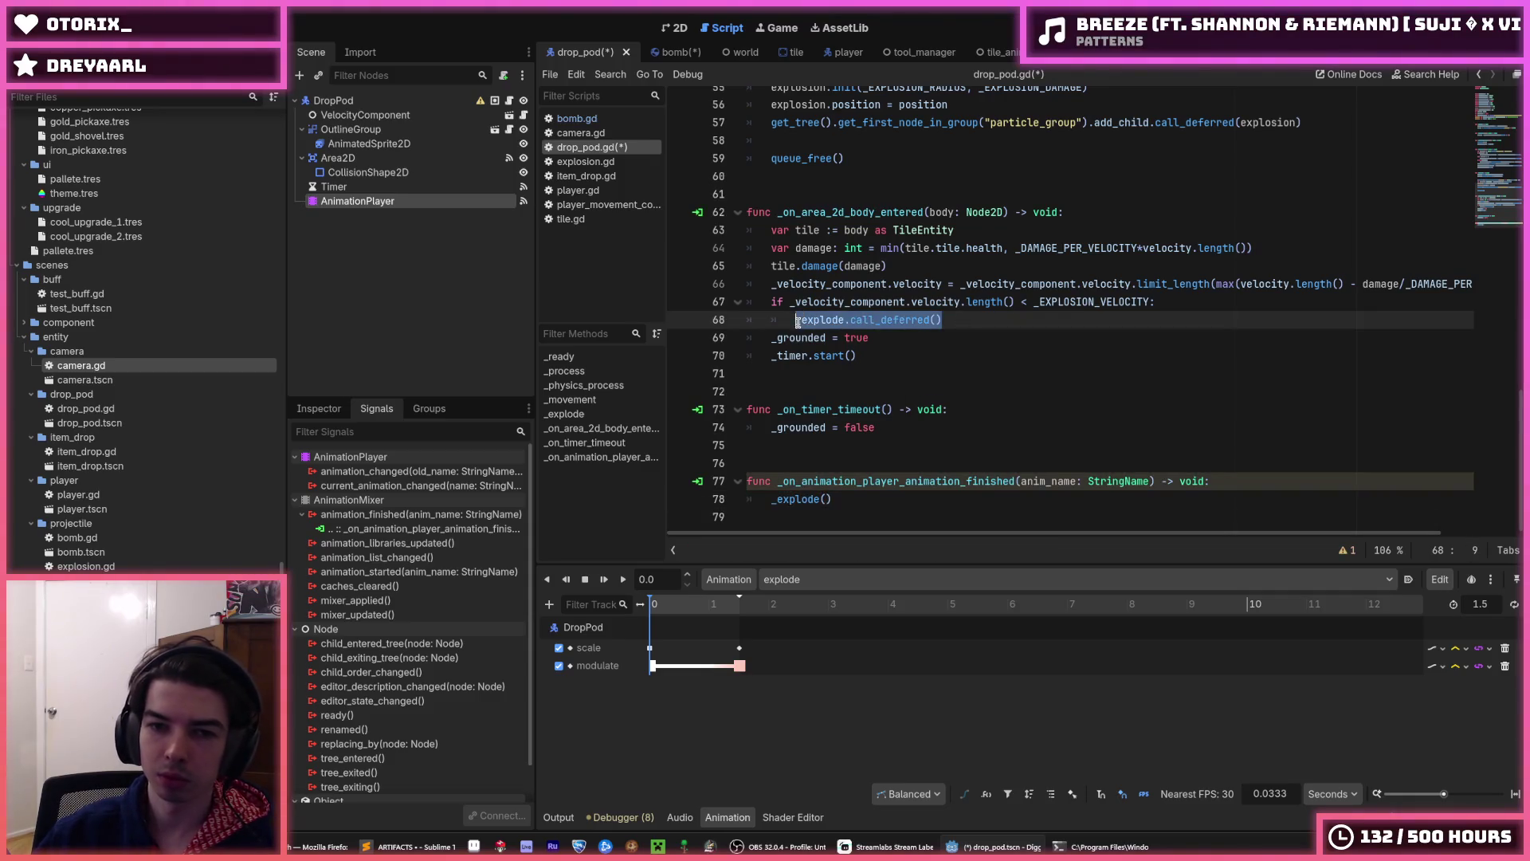
{"action": "type", "text": "_animation_pl"}
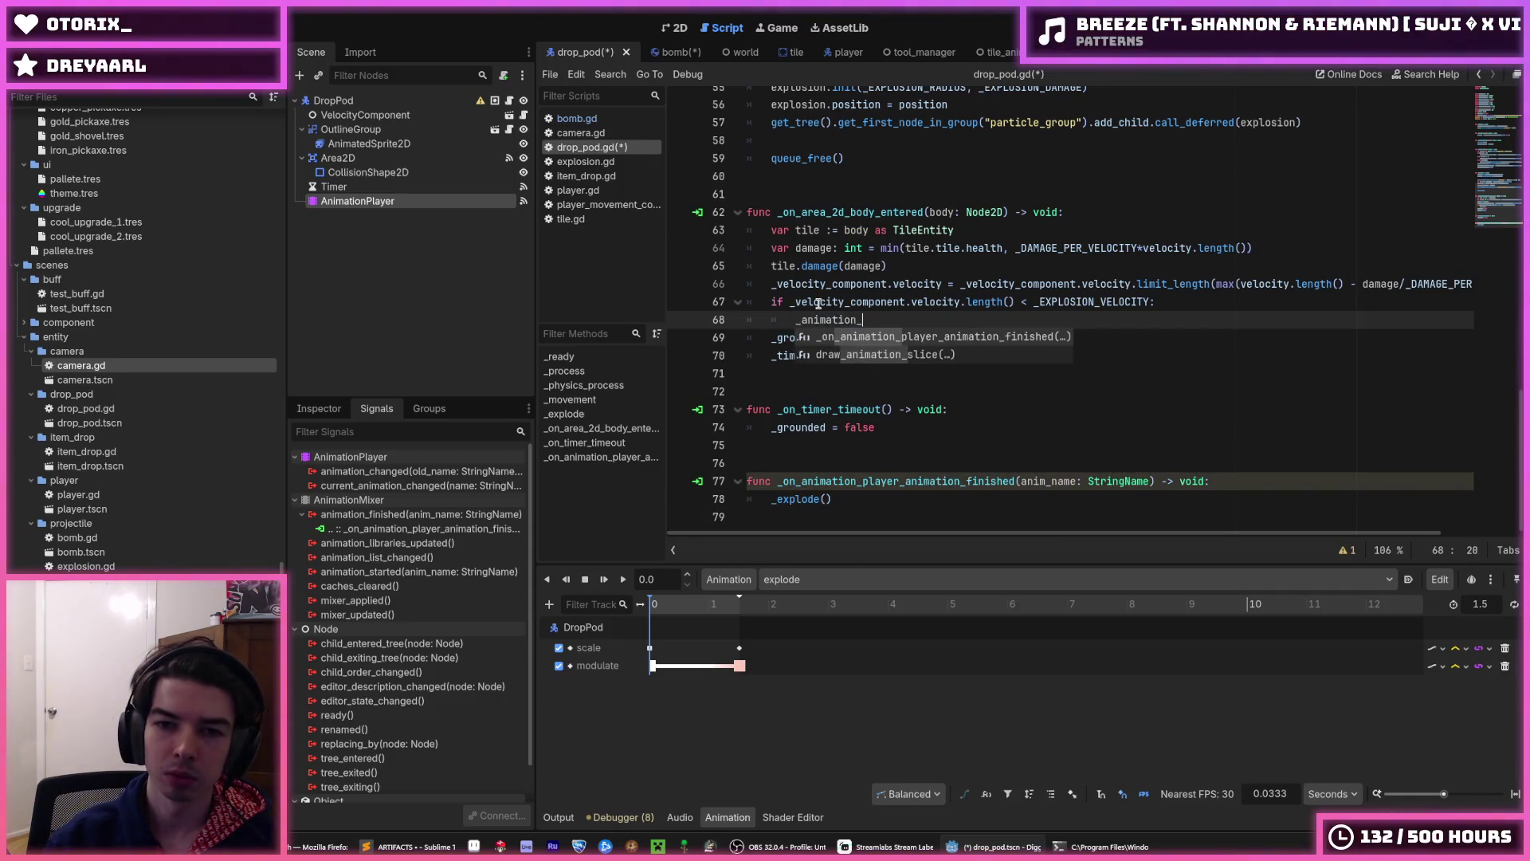
{"action": "type", "text": "ayer.play"}
{"action": "key", "text": "Return"}
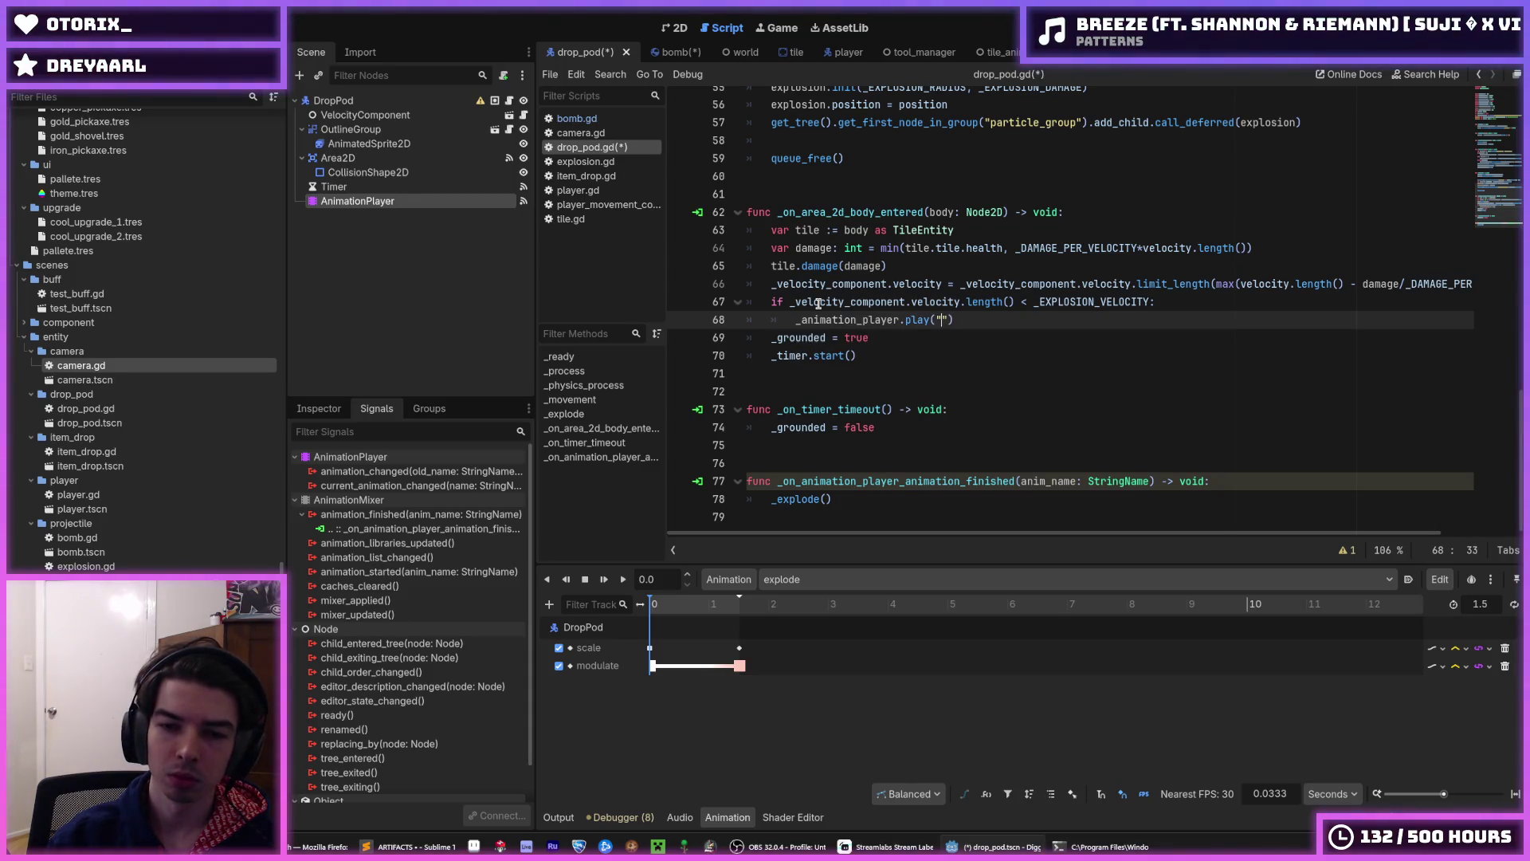
{"action": "scroll", "coordinate": [876, 318], "scroll_direction": "up", "scroll_amount": 15}
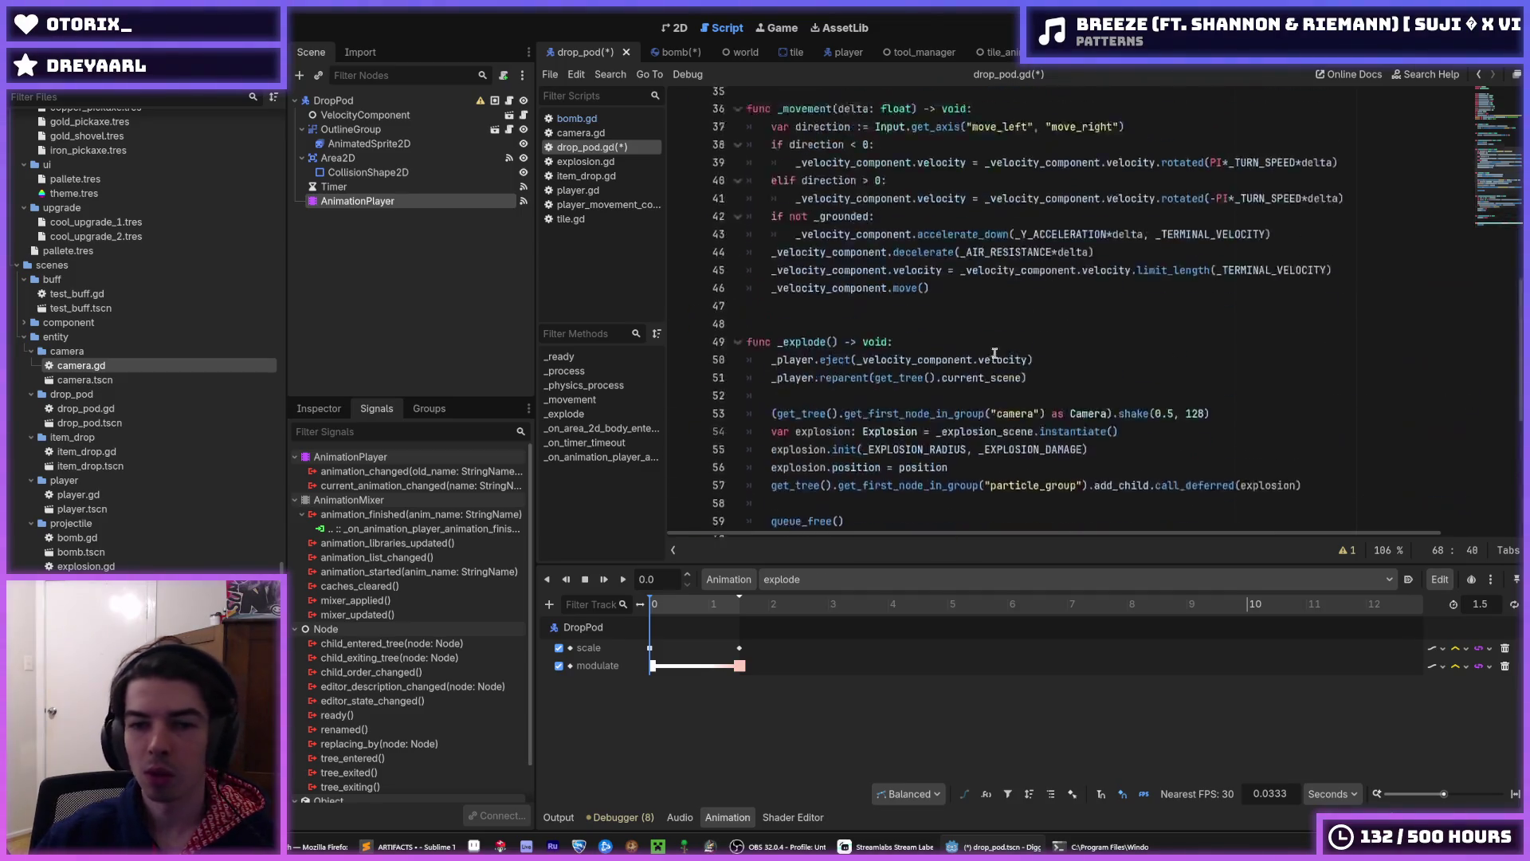
{"action": "left_click", "coordinate": [967, 423]}
{"action": "key", "text": "ctrl+shift+d"}
{"action": "double_click", "coordinate": [845, 440]}
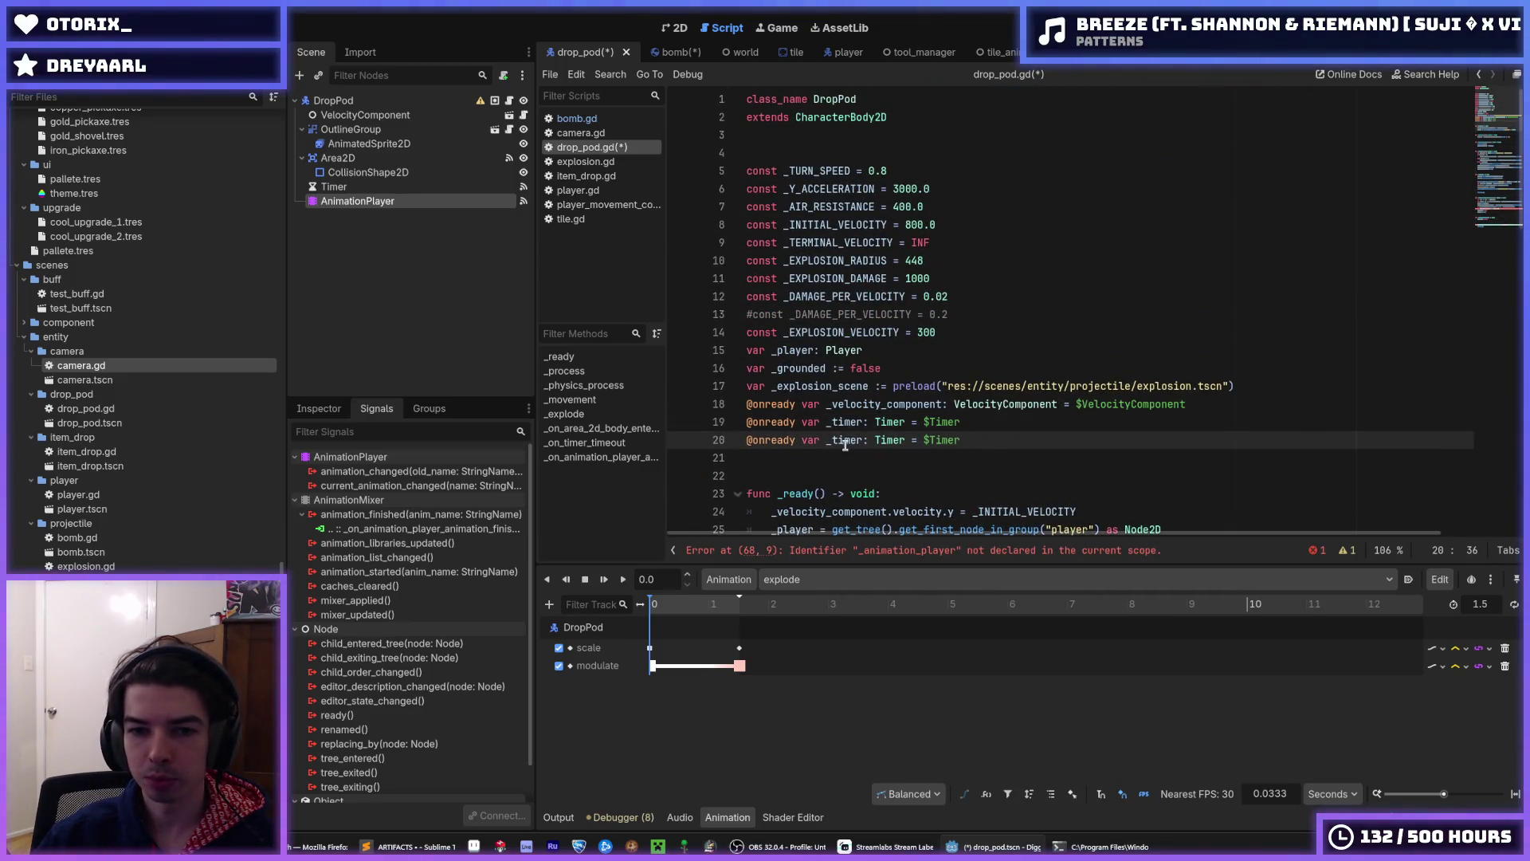
{"action": "type", "text": "_animation_playe"}
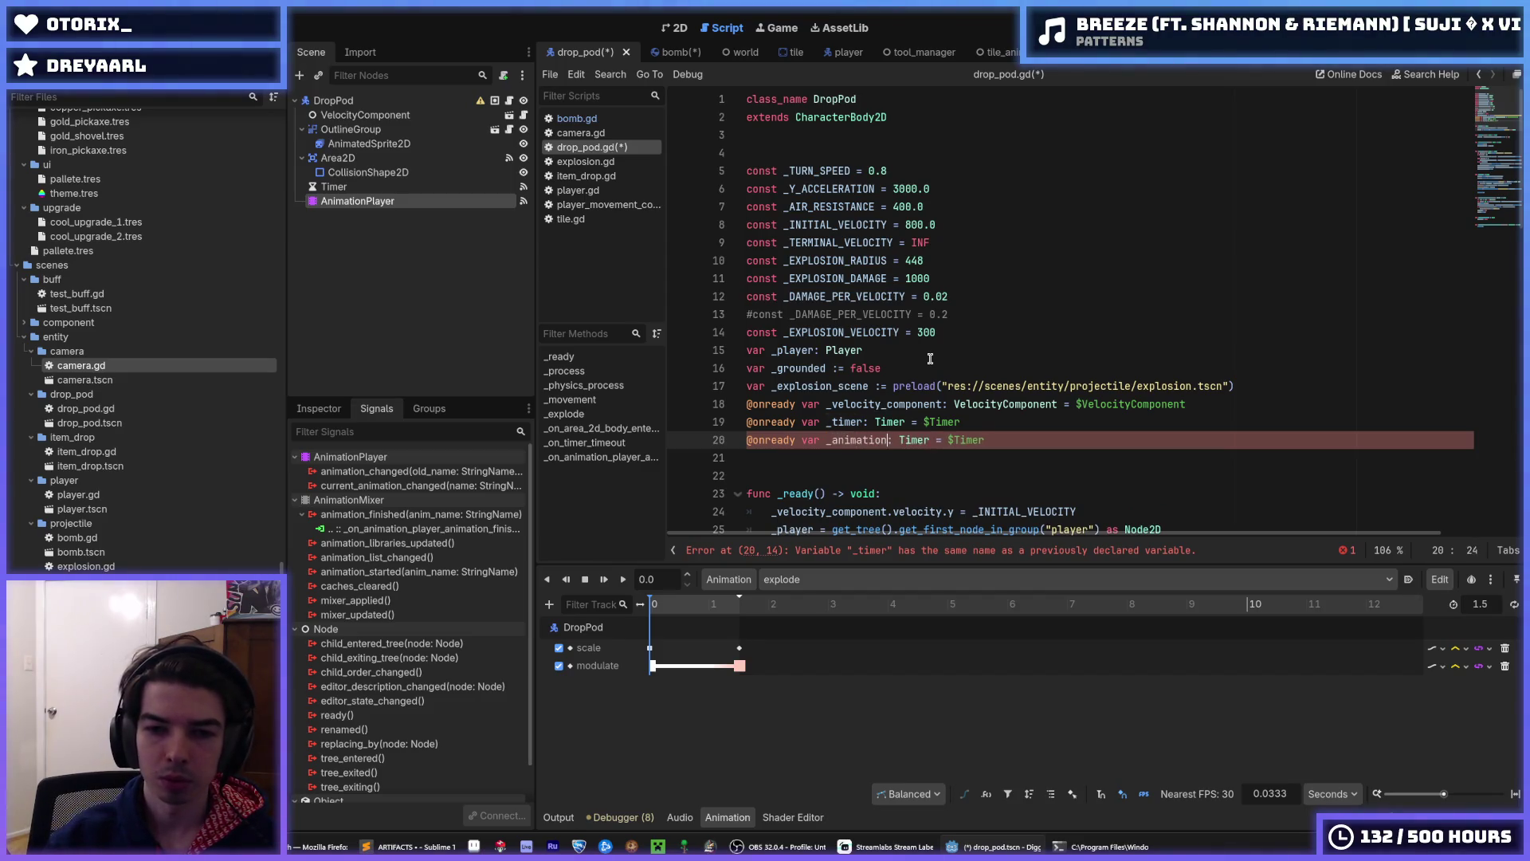
{"action": "key", "text": "ctrl+shift+Right"}
{"action": "type", "text": "Anima"}
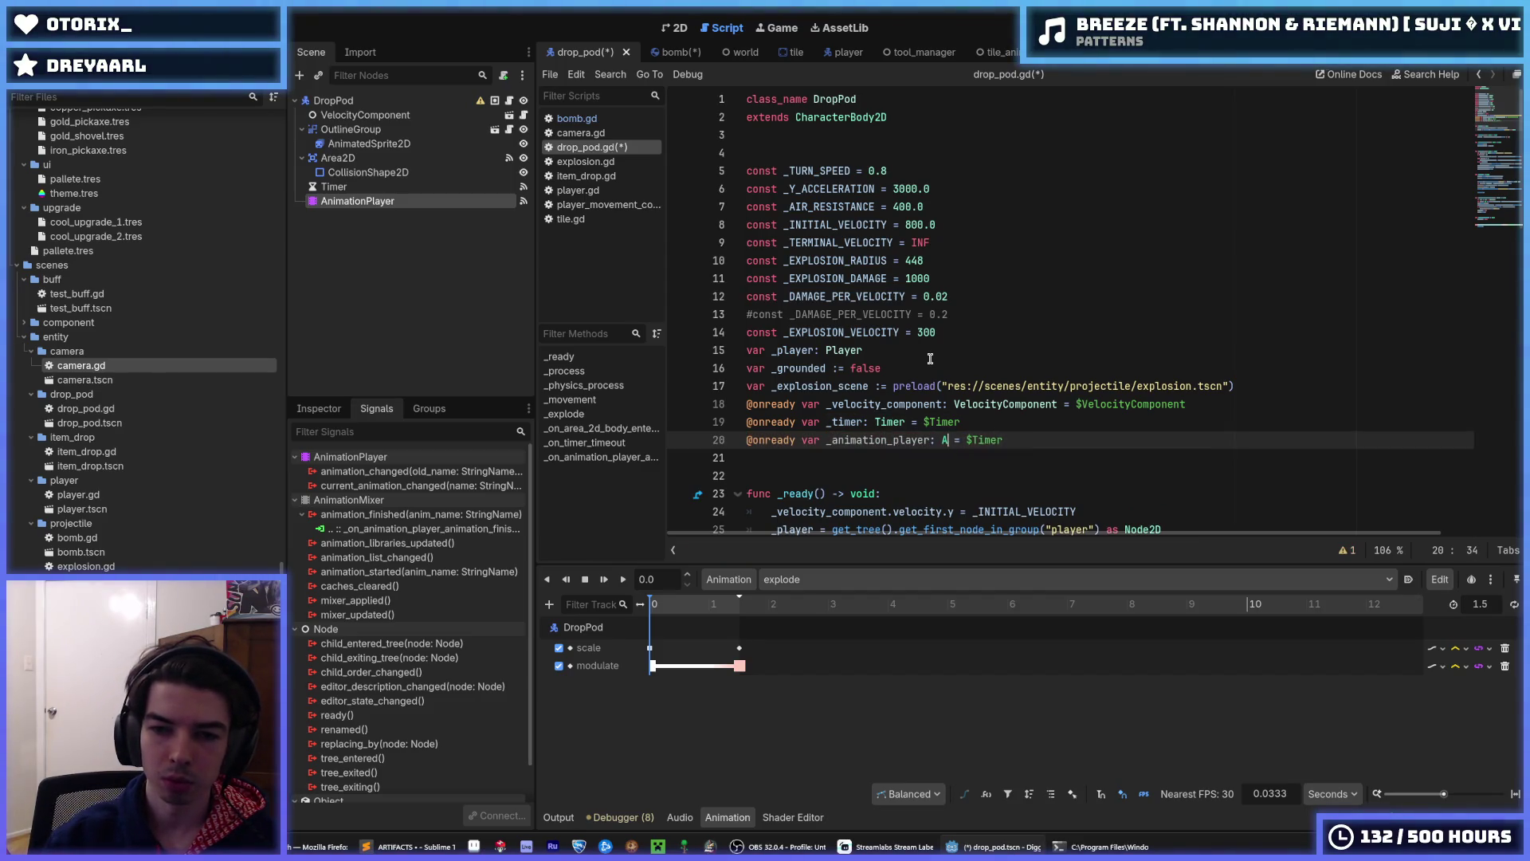
{"action": "type", "text": "tionPlayer"}
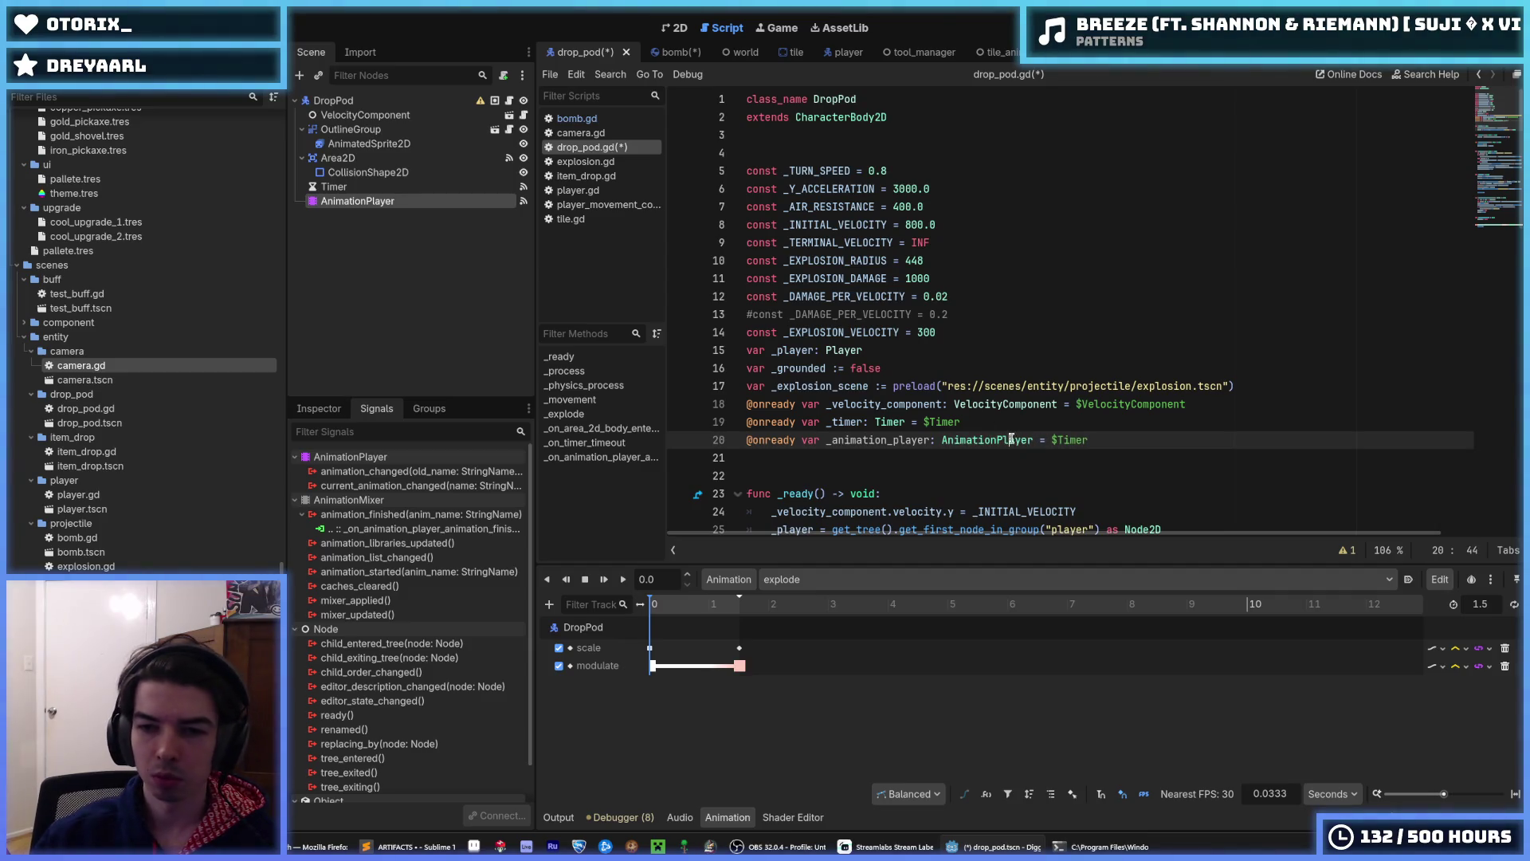
{"action": "double_click", "coordinate": [1072, 440]}
{"action": "type", "text": "AnimationPlayer"}
{"action": "key", "text": "ctrl+s"}
- Review the script around line 60 and return to the 2D scene view
{"action": "scroll", "coordinate": [1047, 341], "scroll_direction": "down", "scroll_amount": 15}
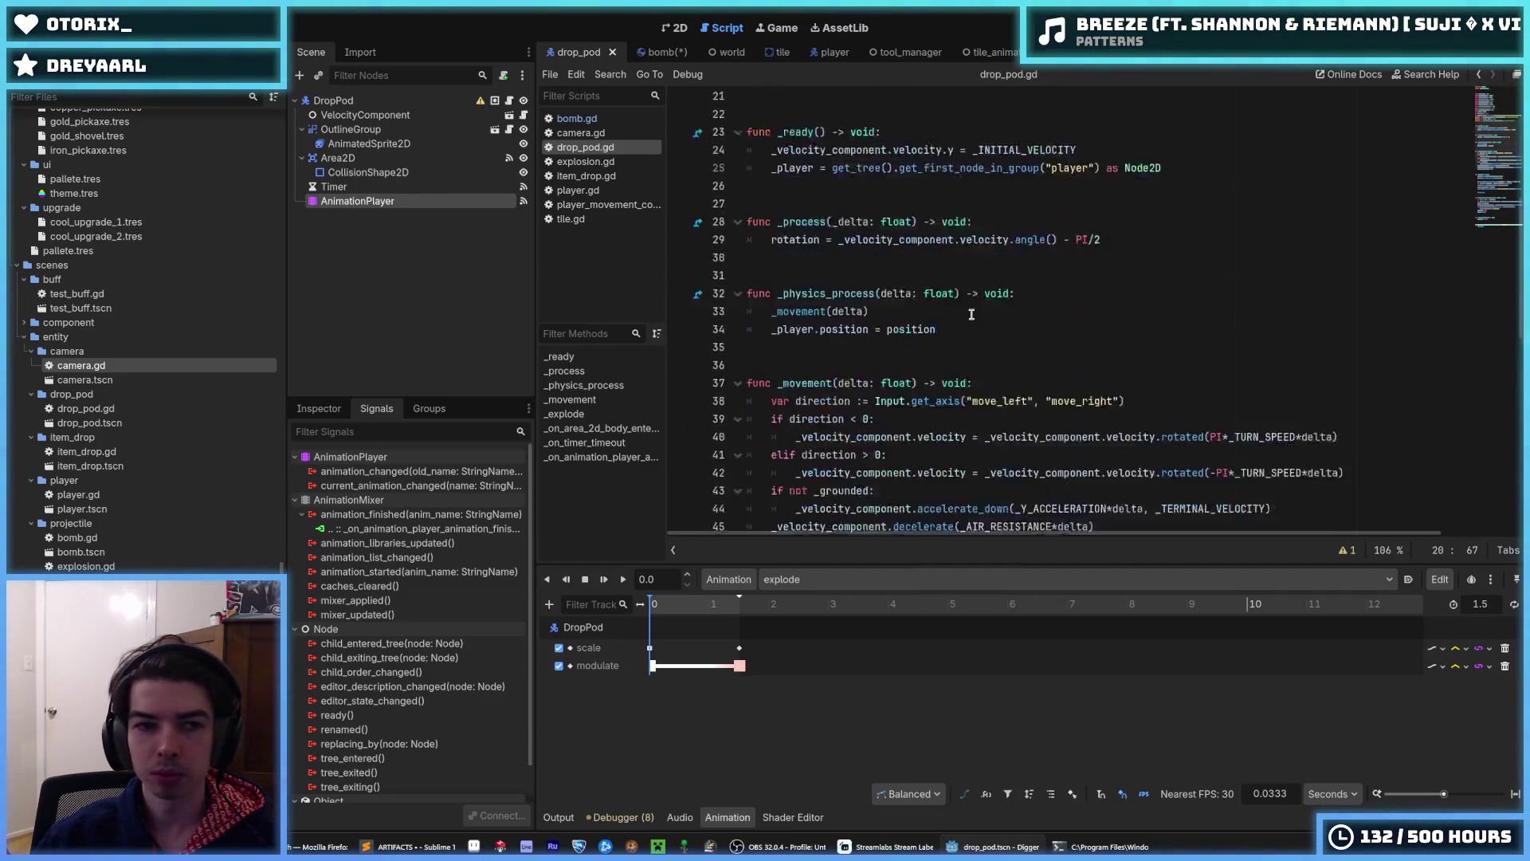
{"action": "scroll", "coordinate": [1047, 341], "scroll_direction": "down", "scroll_amount": 3}
{"action": "scroll", "coordinate": [1099, 322], "scroll_direction": "up", "scroll_amount": 4}
{"action": "left_click", "coordinate": [1099, 321]}
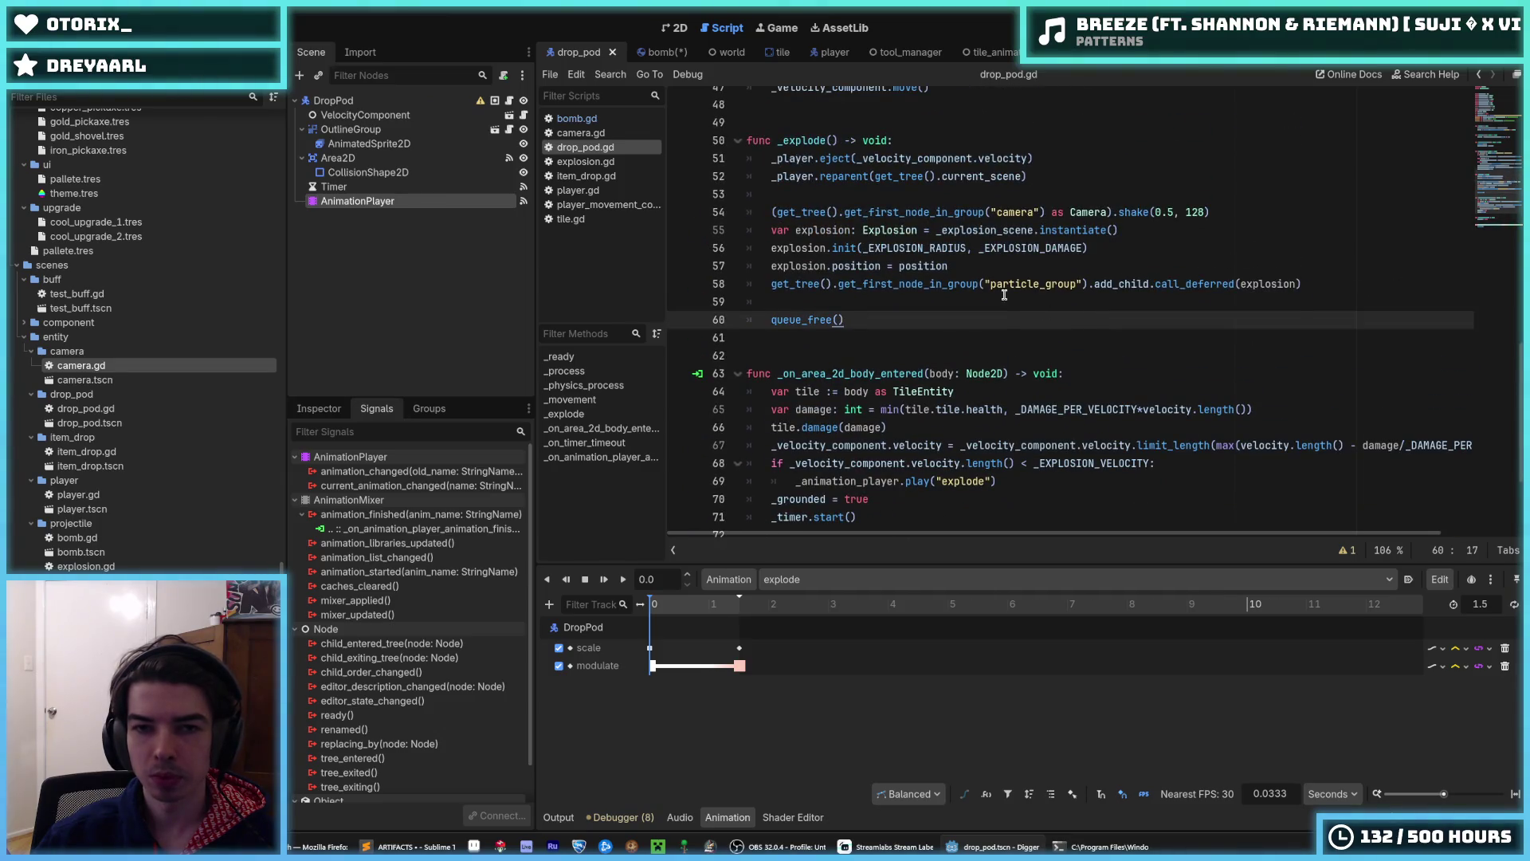
{"action": "left_click", "coordinate": [674, 27]}
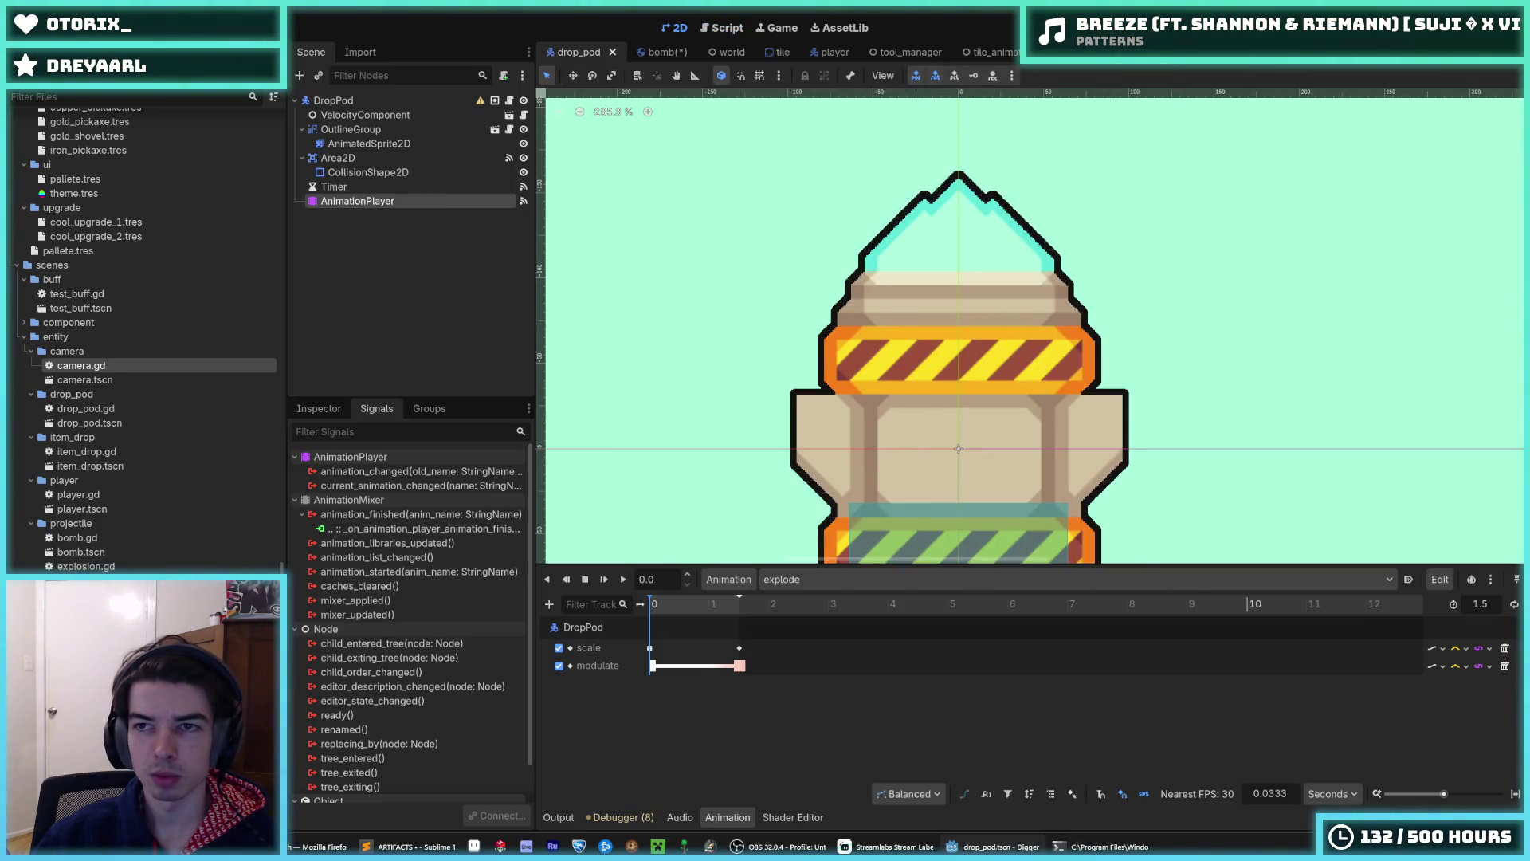
- Run the game twice to watch the landing drop pod blast a crater, then stop it
{"action": "key", "text": "F5"}
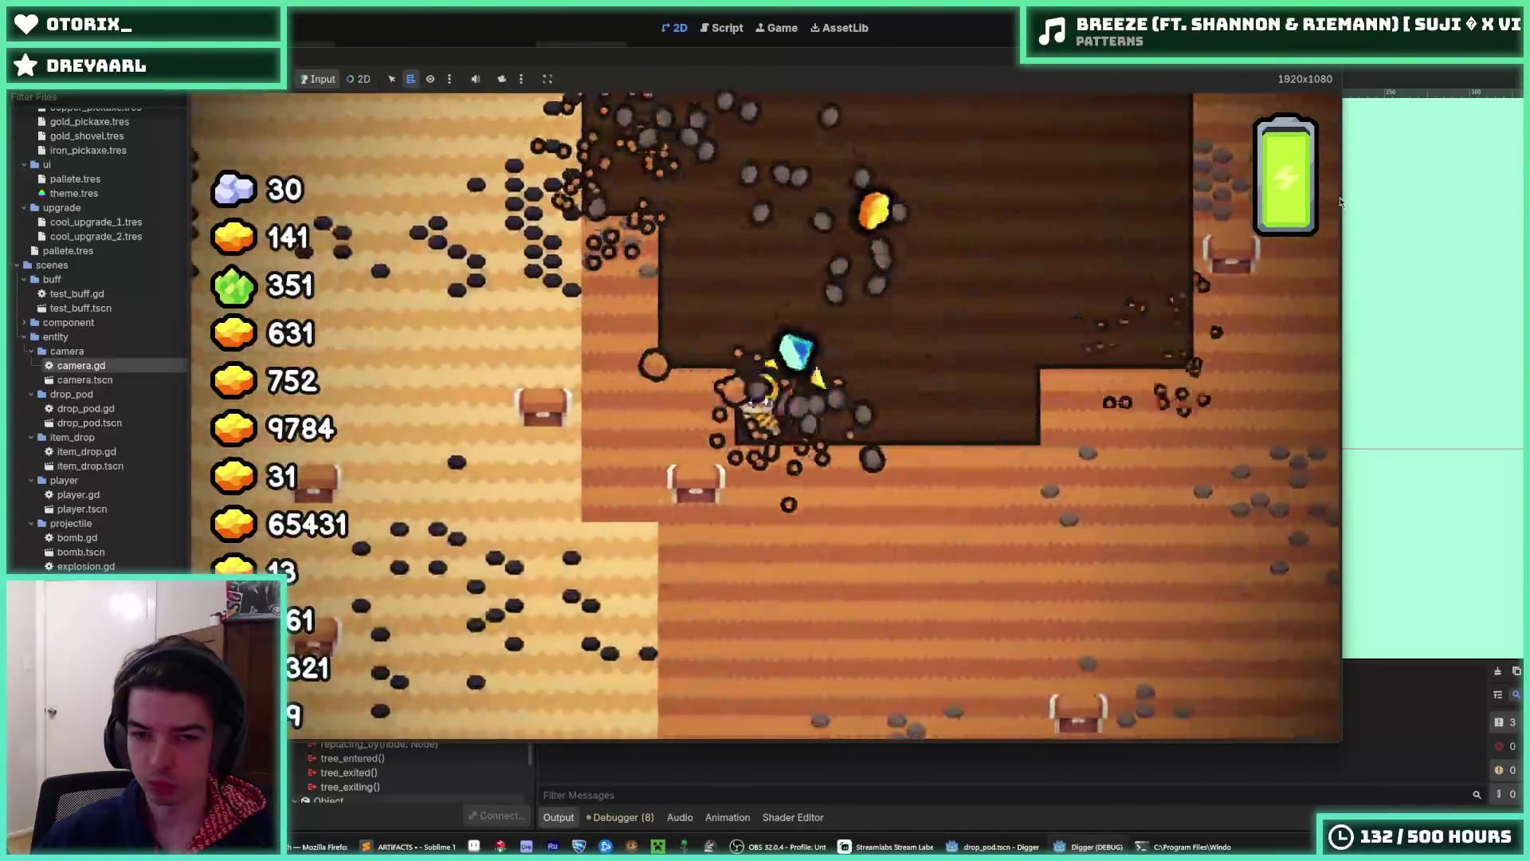
{"action": "key", "text": "F5"}
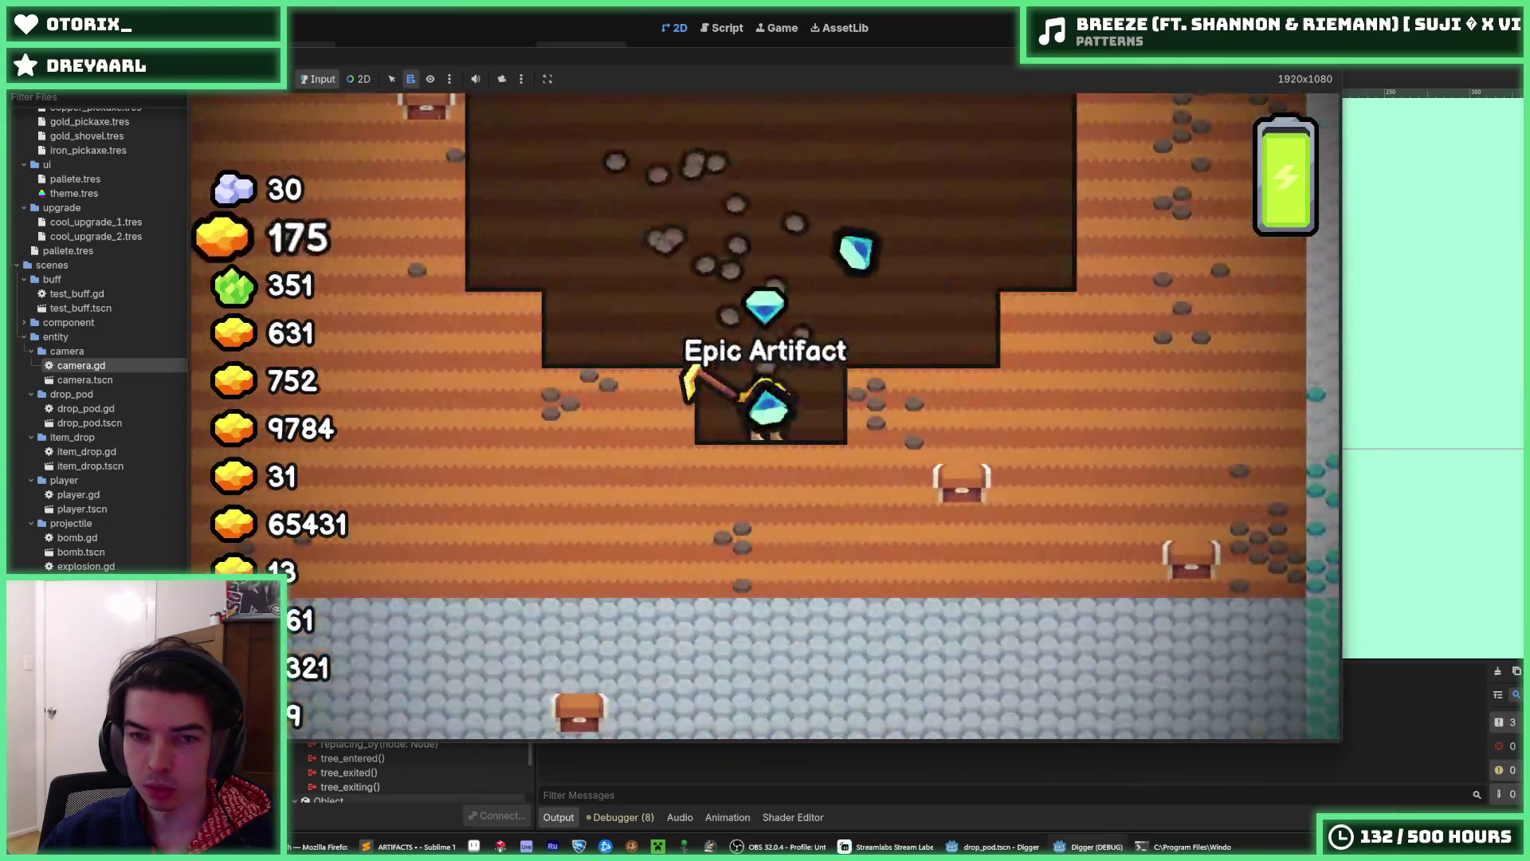
{"action": "key", "text": "F8"}
{"action": "left_click", "coordinate": [721, 28]}
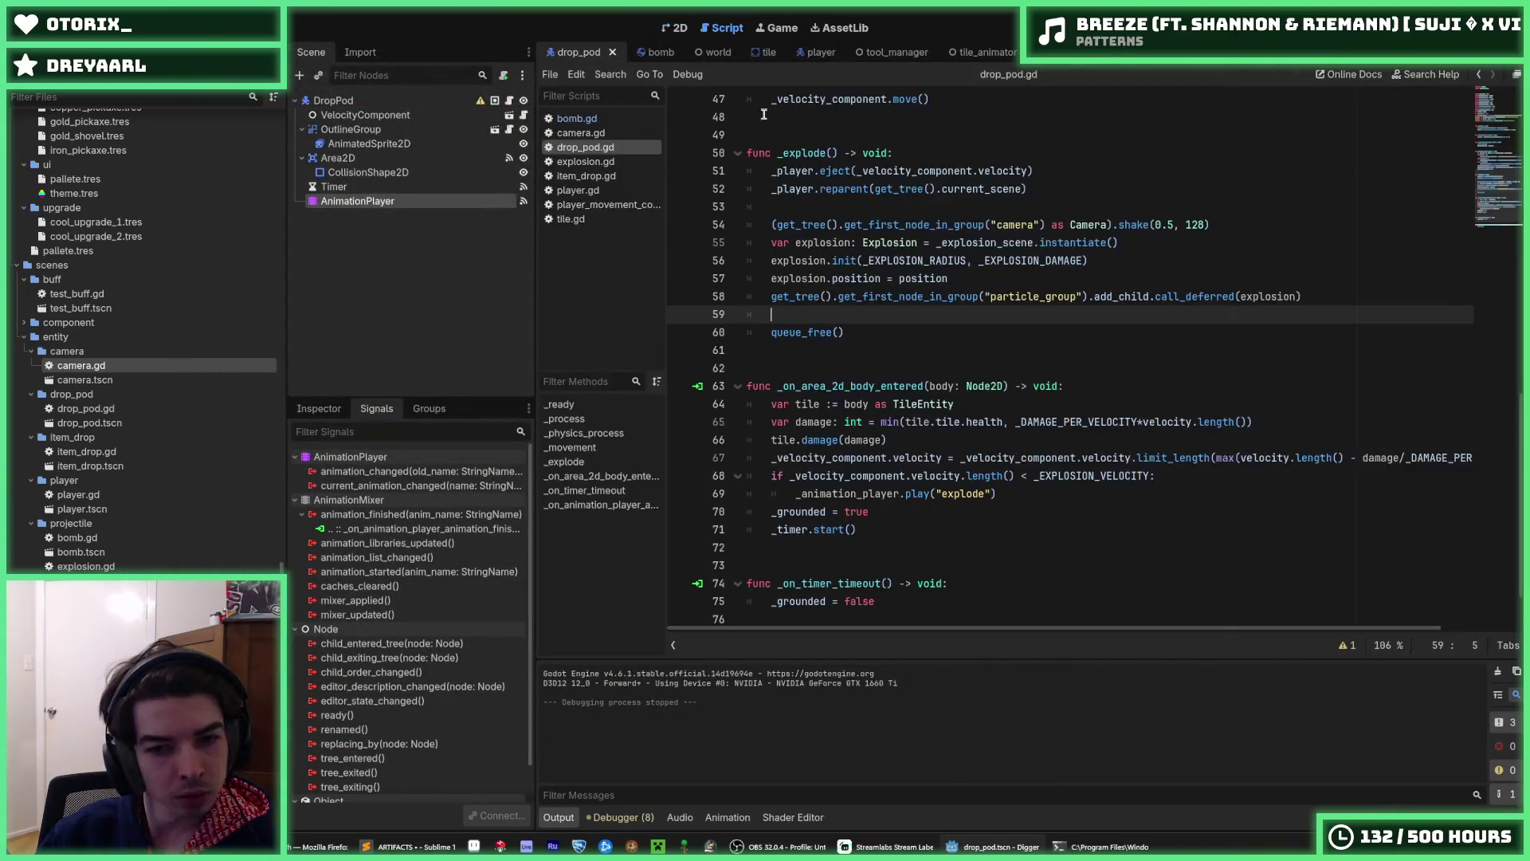
- Review the impact code around lines 68–70 that plays the explode animation
{"action": "left_click", "coordinate": [949, 444]}
{"action": "left_click", "coordinate": [921, 457]}
{"action": "left_click", "coordinate": [956, 440]}
{"action": "left_click", "coordinate": [1020, 422]}
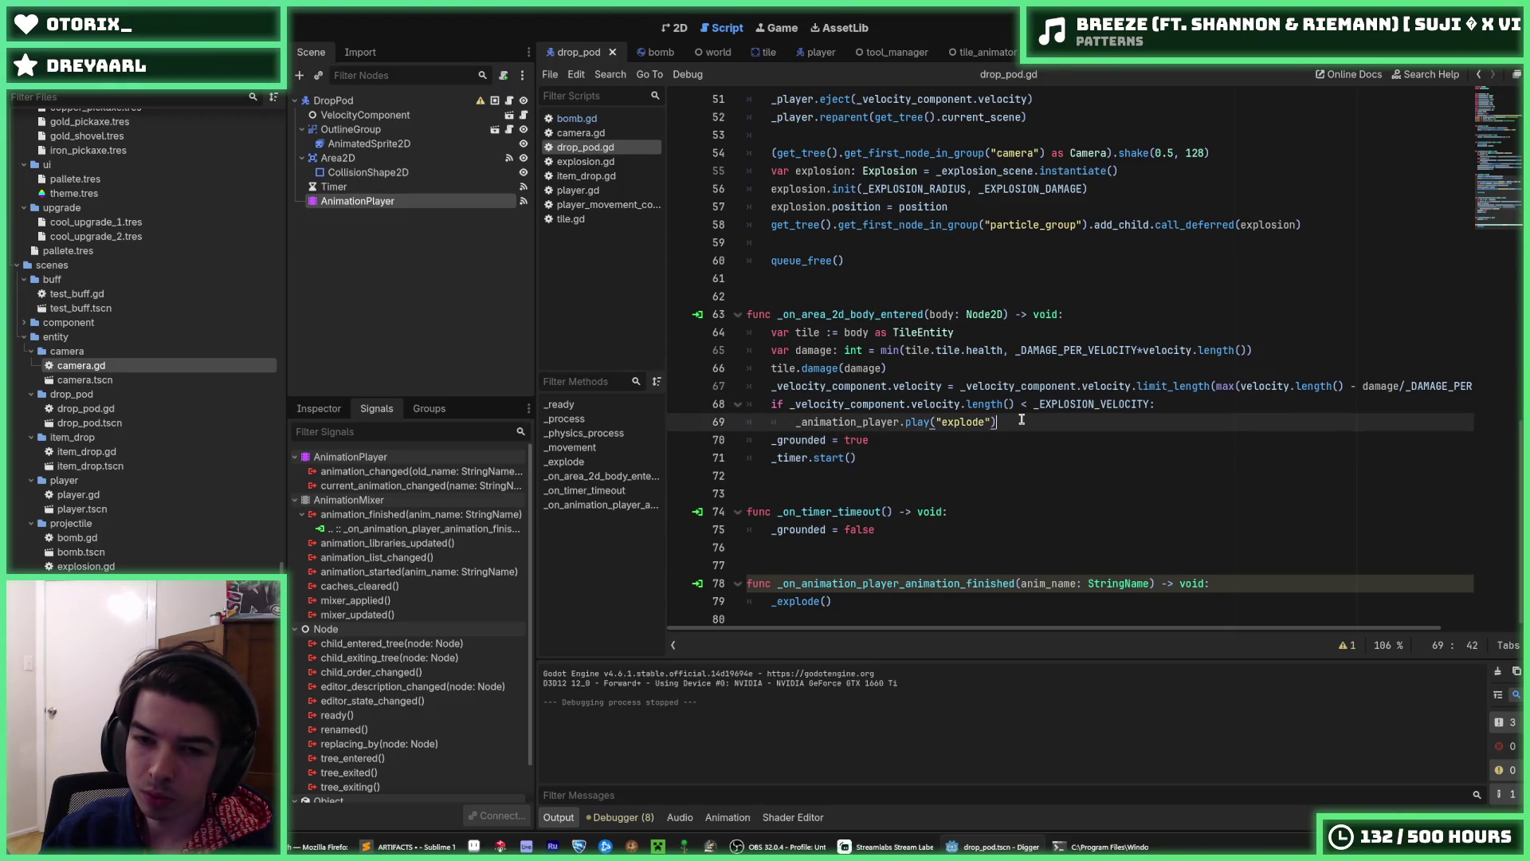
{"action": "left_click", "coordinate": [1013, 405]}
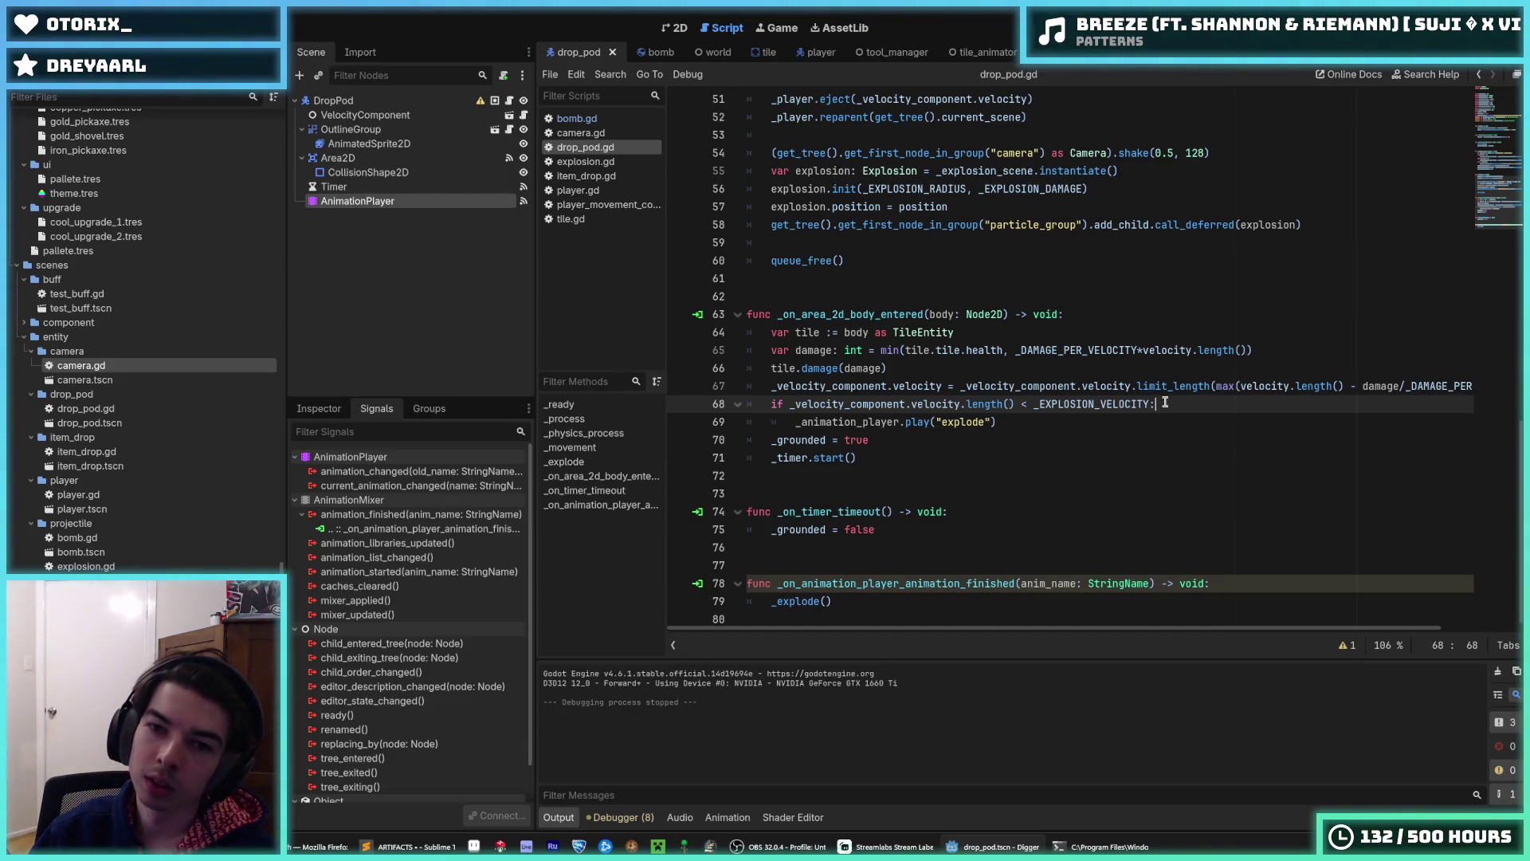
- Check that _EXPLOSION_VELOCITY is still 300, then save and relaunch the game
{"action": "mouse_move", "coordinate": [1144, 398]}
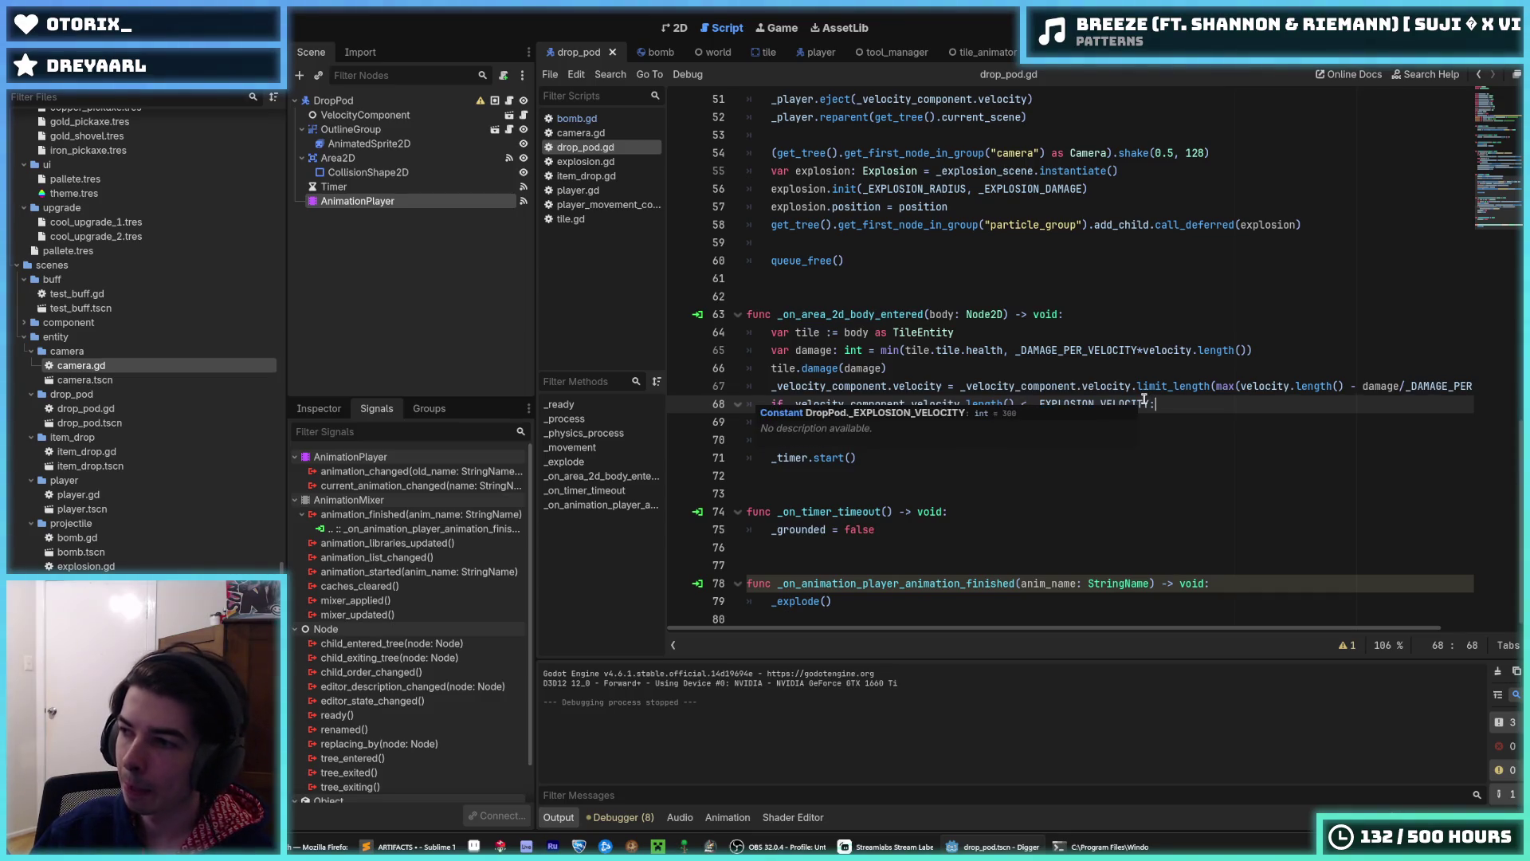
{"action": "scroll", "coordinate": [1136, 396], "scroll_direction": "up", "scroll_amount": 15}
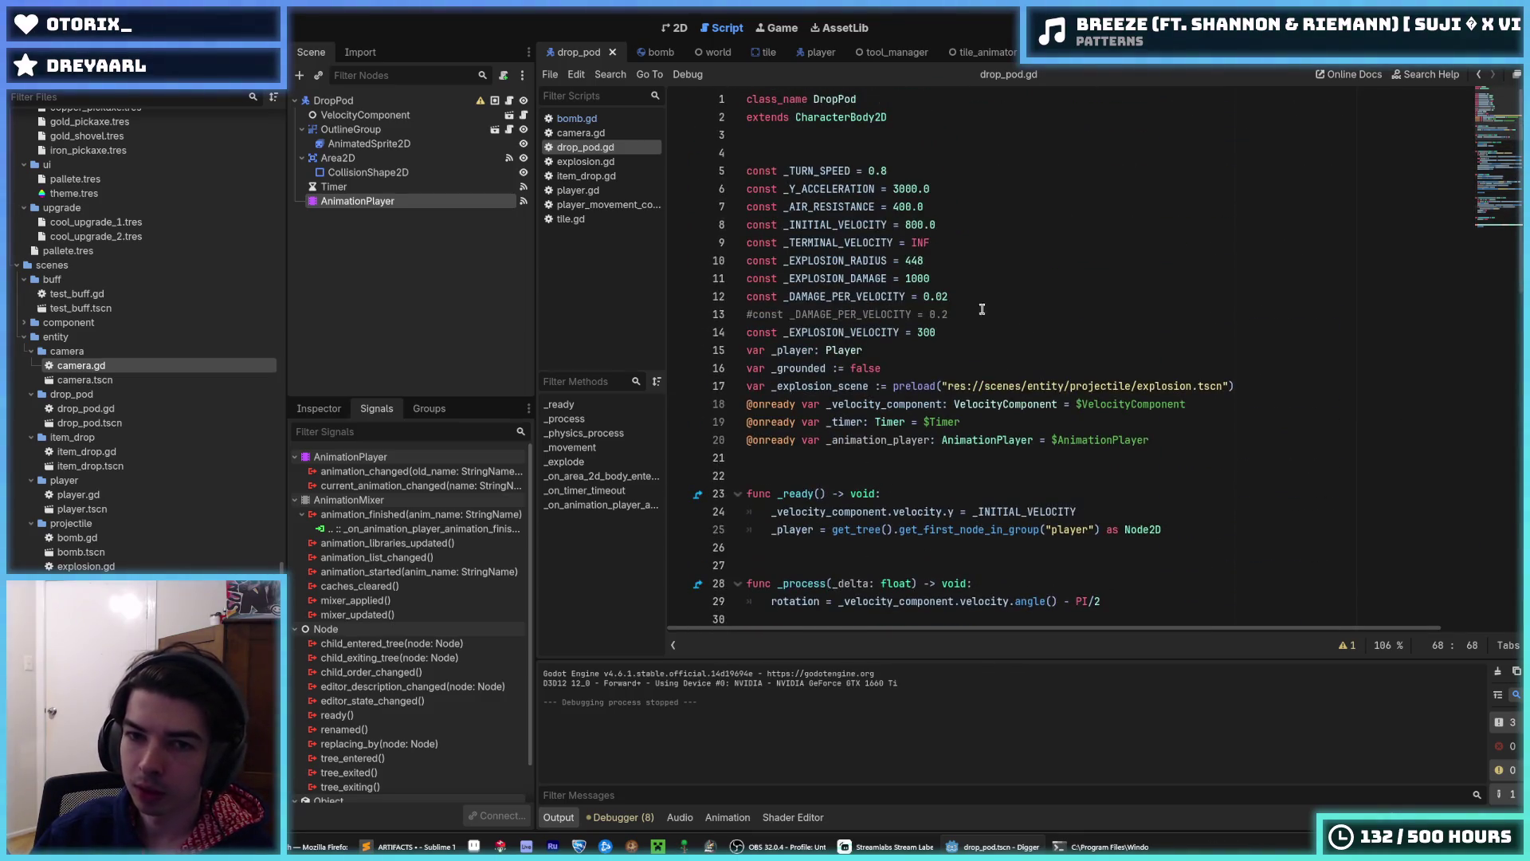
{"action": "left_click", "coordinate": [952, 329]}
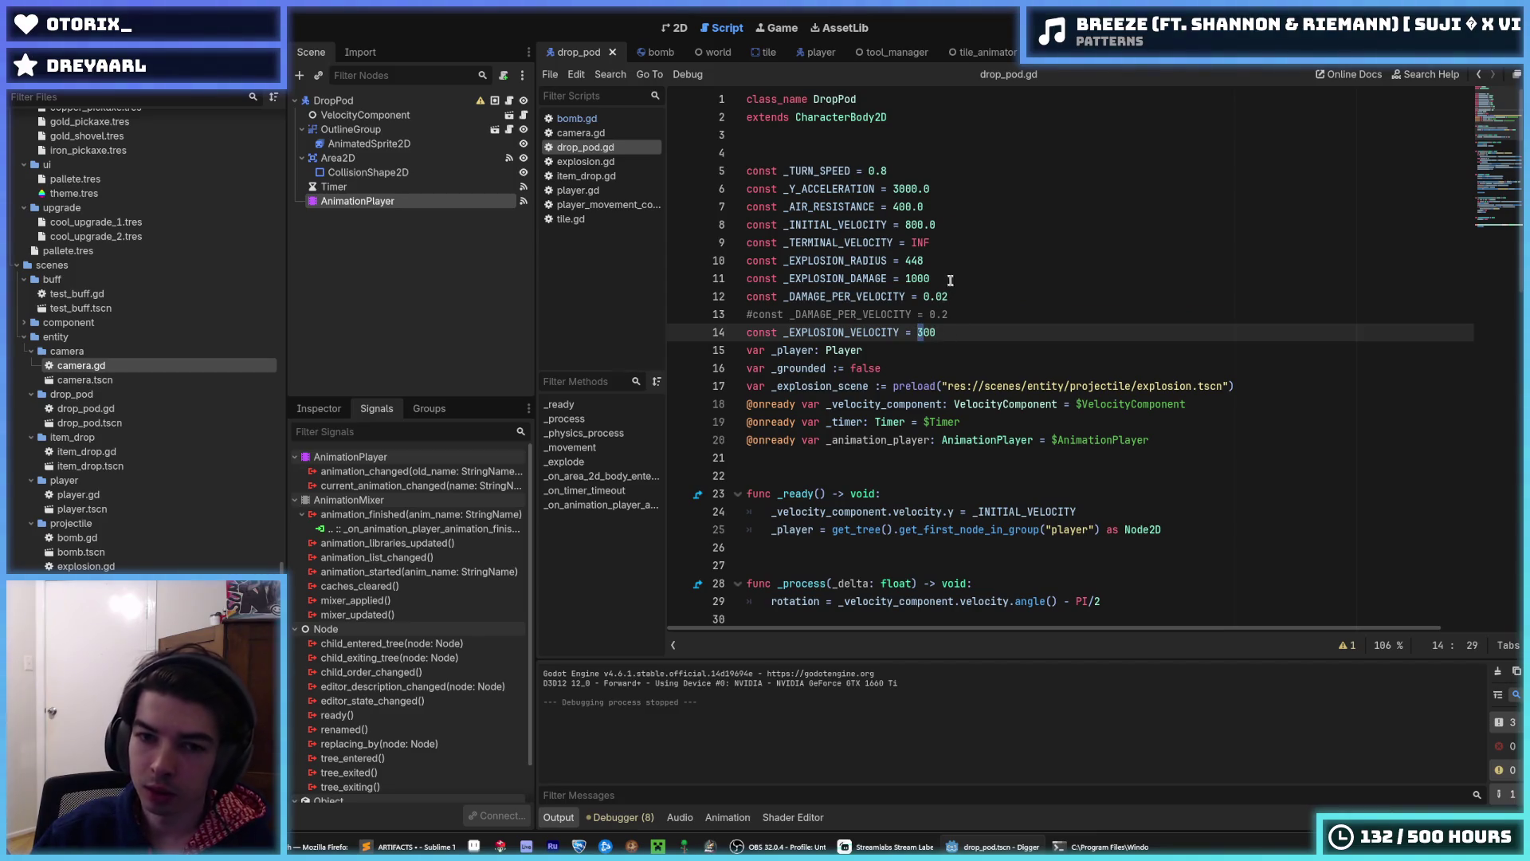
{"action": "type", "text": "5"}
{"action": "scroll", "coordinate": [957, 239], "scroll_direction": "down", "scroll_amount": 9}
{"action": "left_click", "coordinate": [1270, 261]}
{"action": "key", "text": "ctrl+s"}
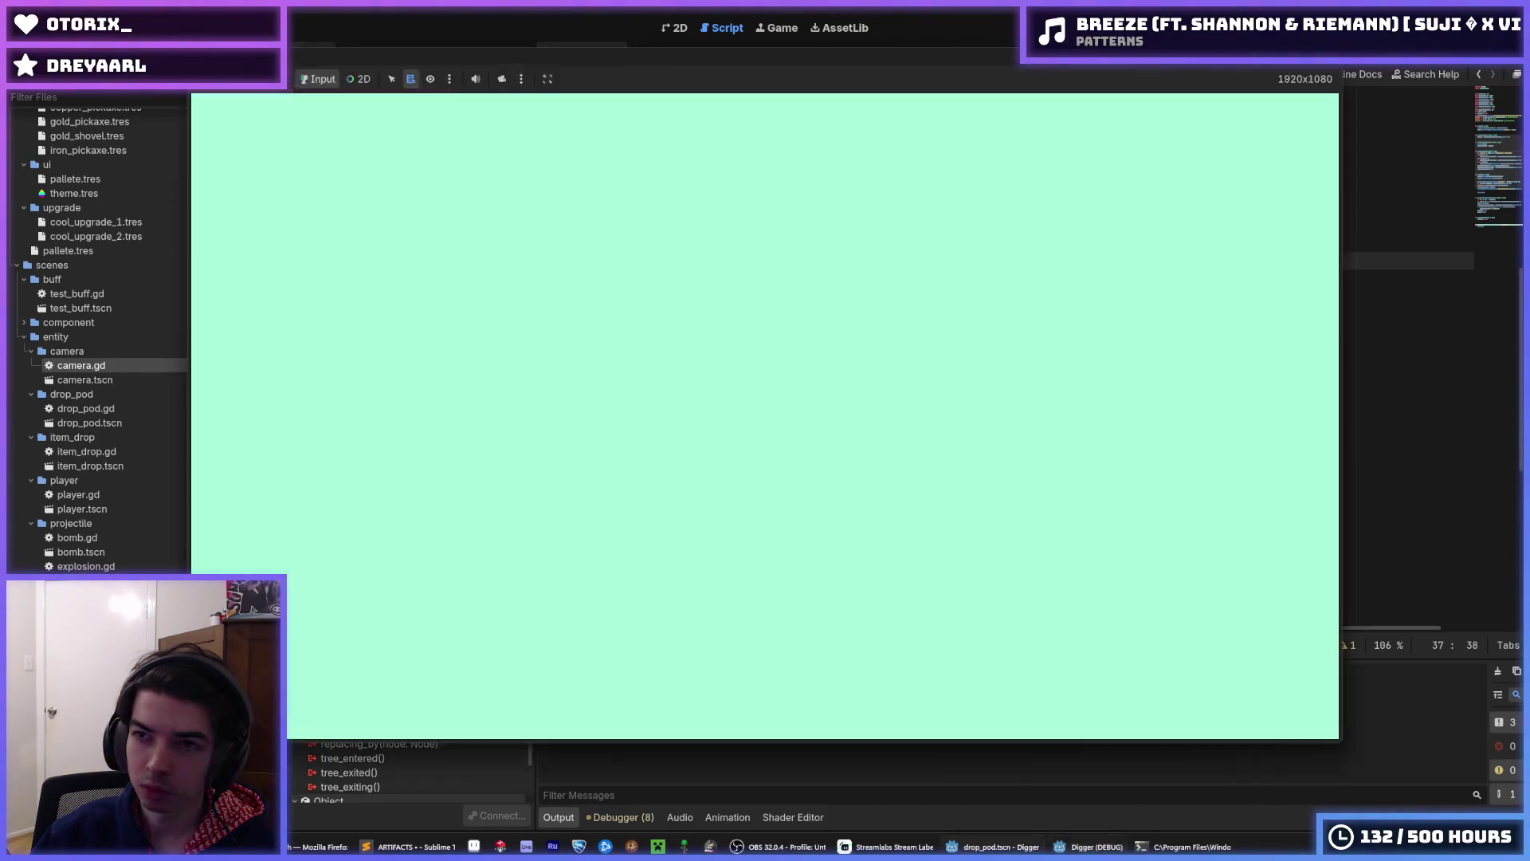
- Stop the test run, glance at _on_timer_timeout, then show the bomb scene in the 2D view
{"action": "key", "text": "F5"}
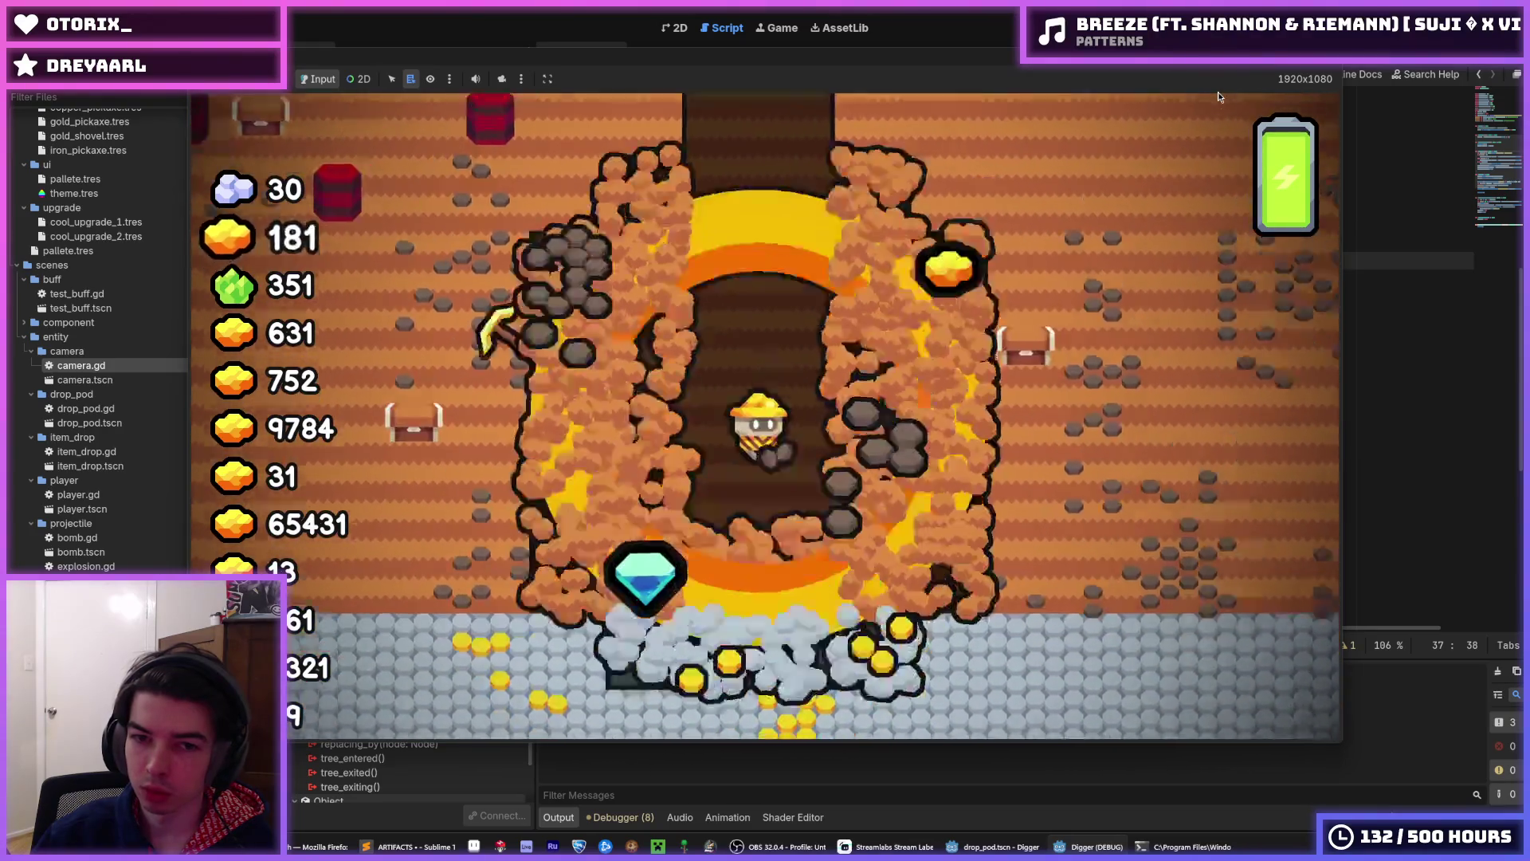
{"action": "key", "text": "F5"}
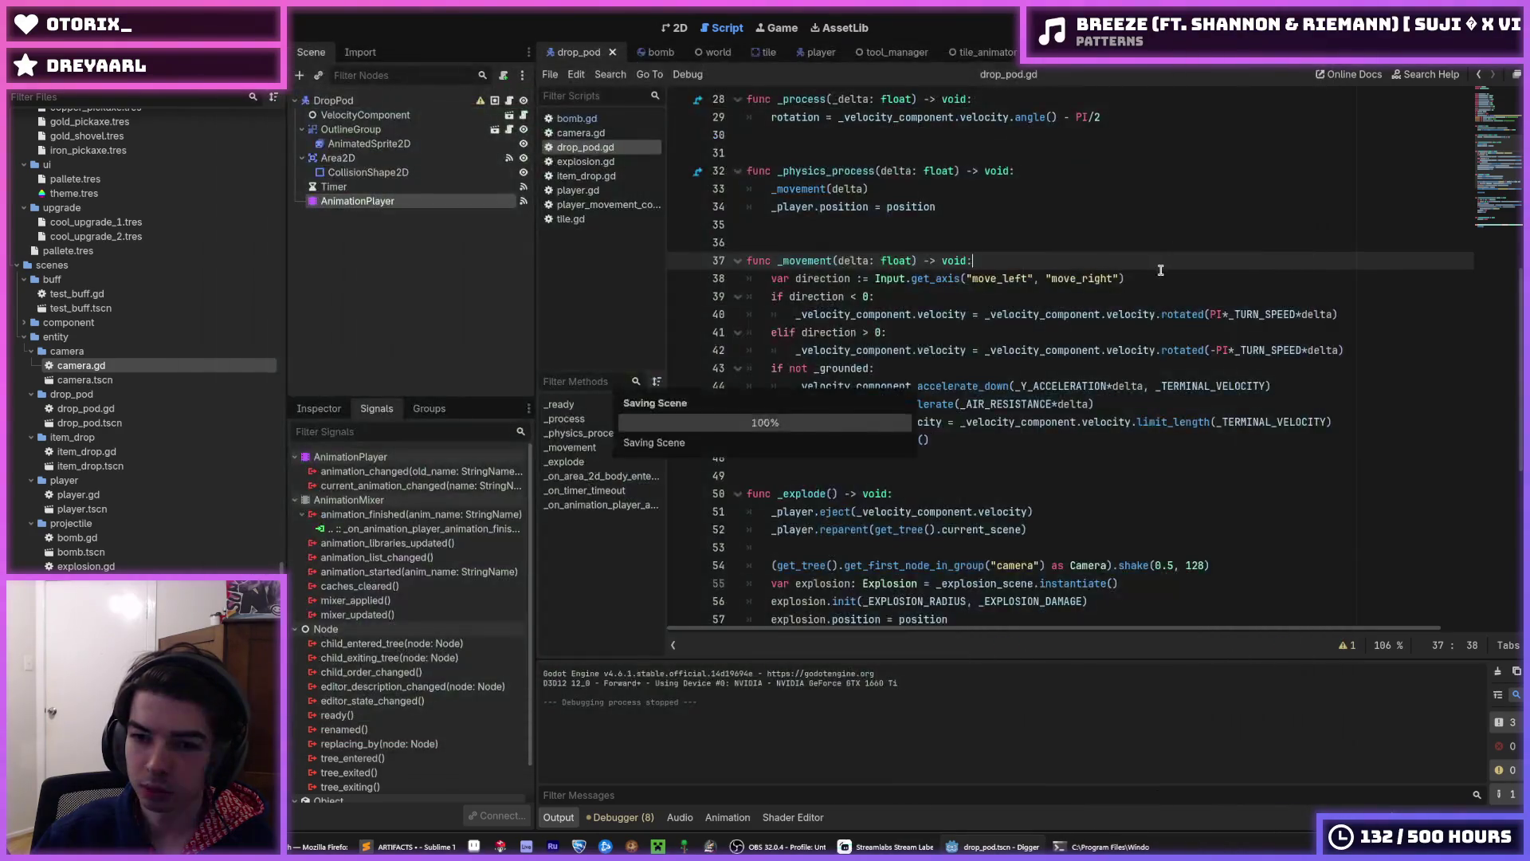
{"action": "scroll", "coordinate": [1036, 398], "scroll_direction": "down", "scroll_amount": 8}
{"action": "left_click", "coordinate": [923, 535]}
{"action": "left_click", "coordinate": [949, 512]}
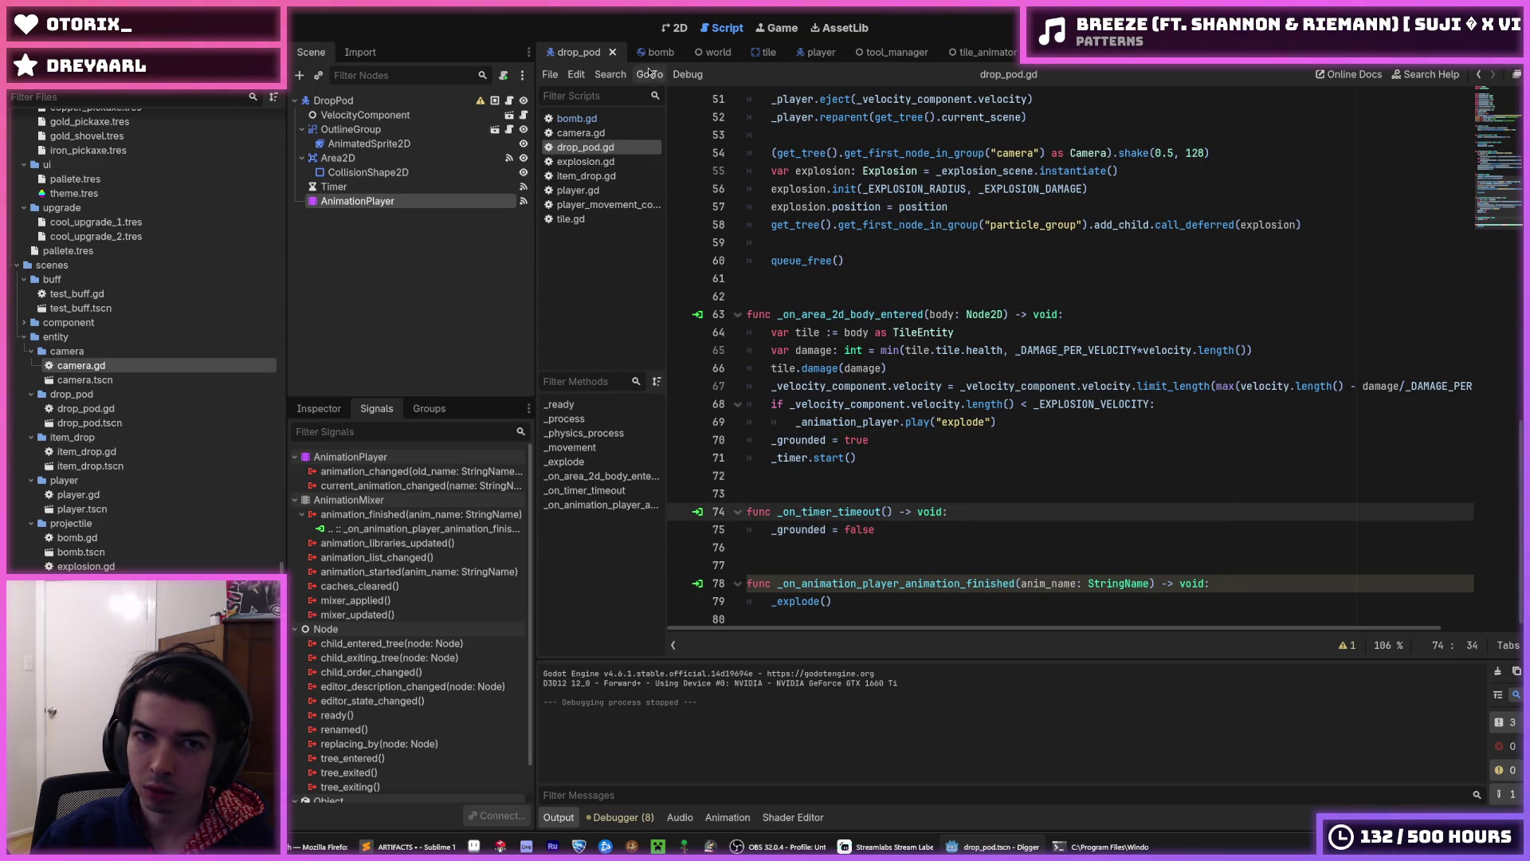
{"action": "left_click", "coordinate": [640, 55]}
{"action": "left_click", "coordinate": [674, 28]}
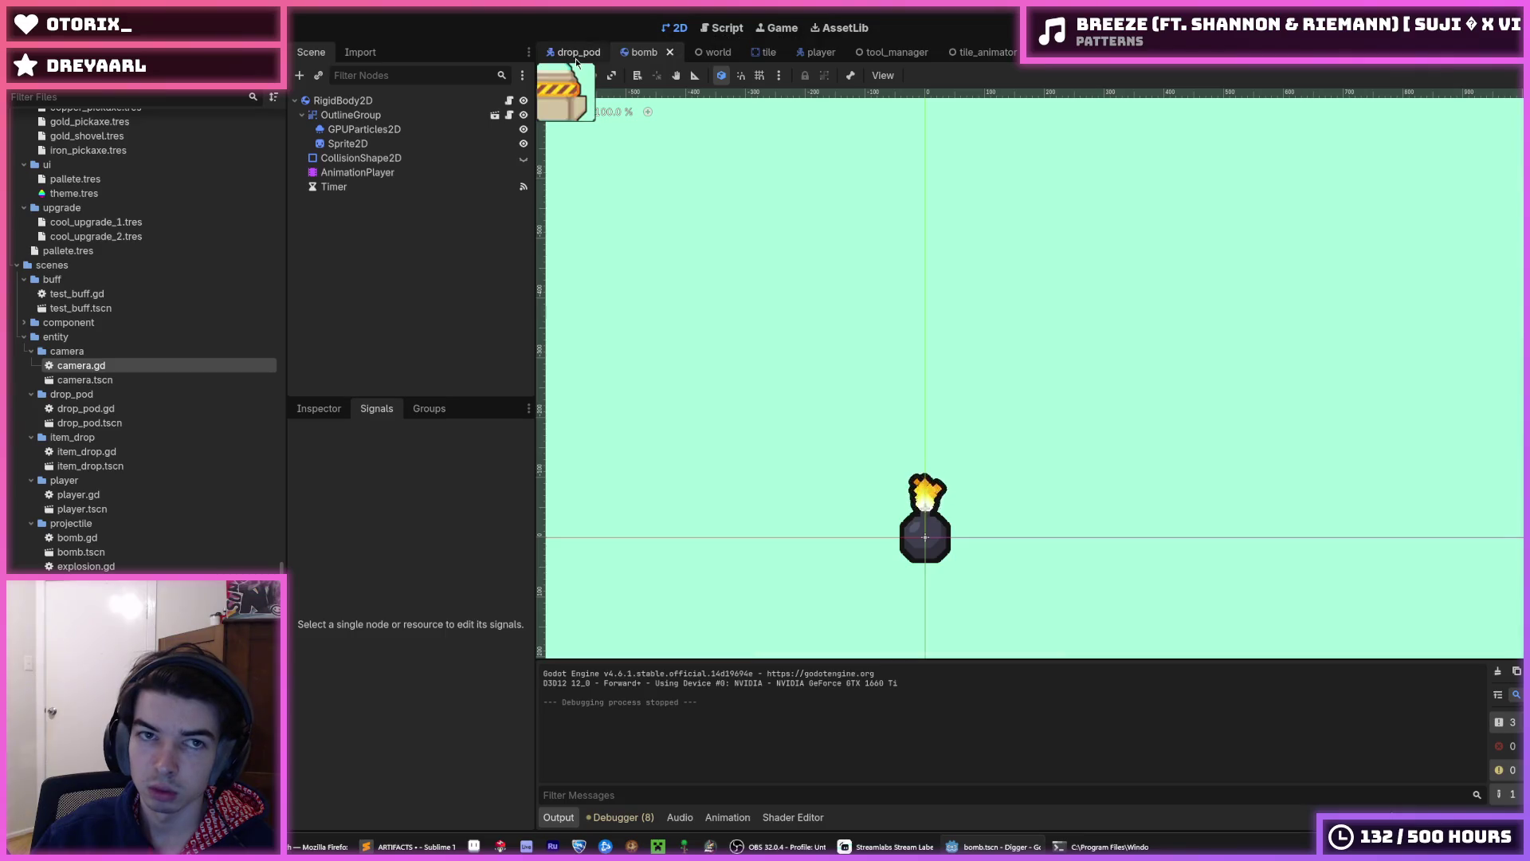
- Shorten the explode animation to 0.5 s and move the modulate key to the 0.5 s mark
{"action": "left_click", "coordinate": [573, 51]}
{"action": "left_click", "coordinate": [620, 582]}
{"action": "left_click", "coordinate": [653, 668]}
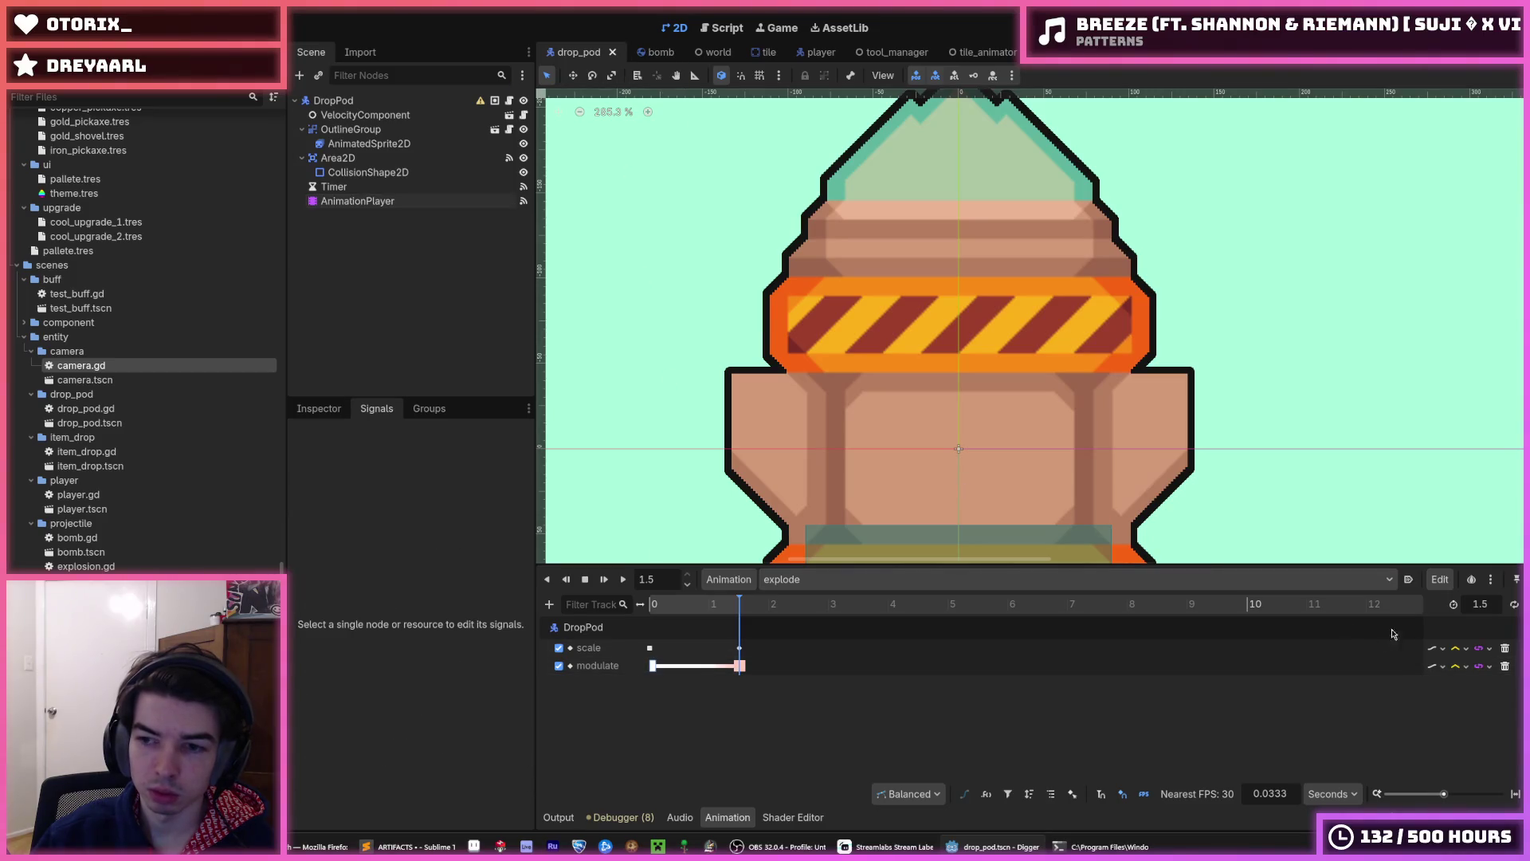
{"action": "type", "text": "0.5"}
{"action": "key", "text": "Return"}
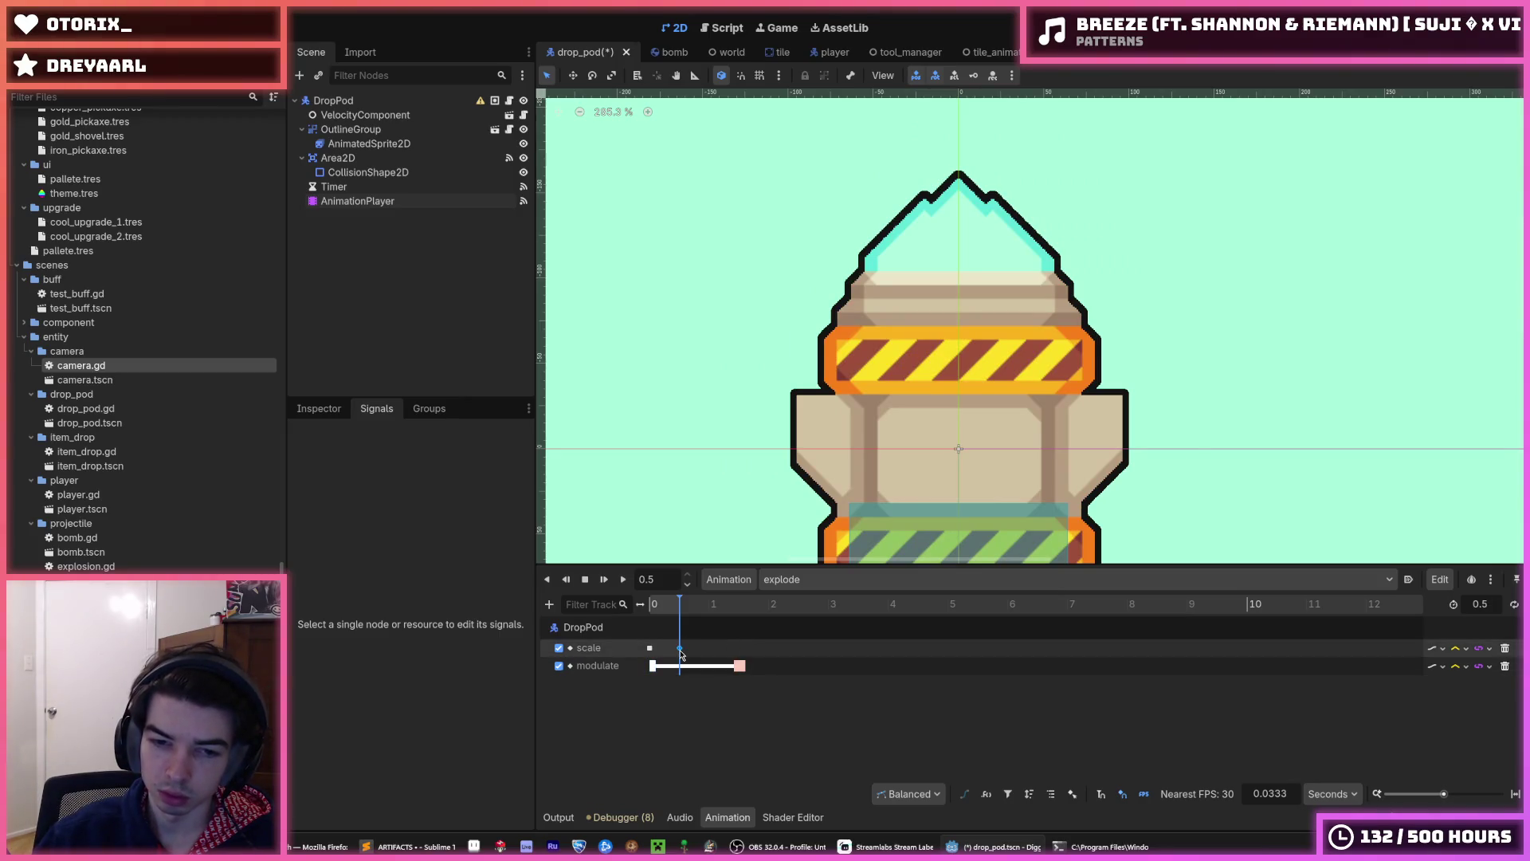
{"action": "left_click_drag", "start_coordinate": [739, 665], "coordinate": [680, 665]}
{"action": "left_click", "coordinate": [623, 579]}
{"action": "left_click", "coordinate": [623, 579]}
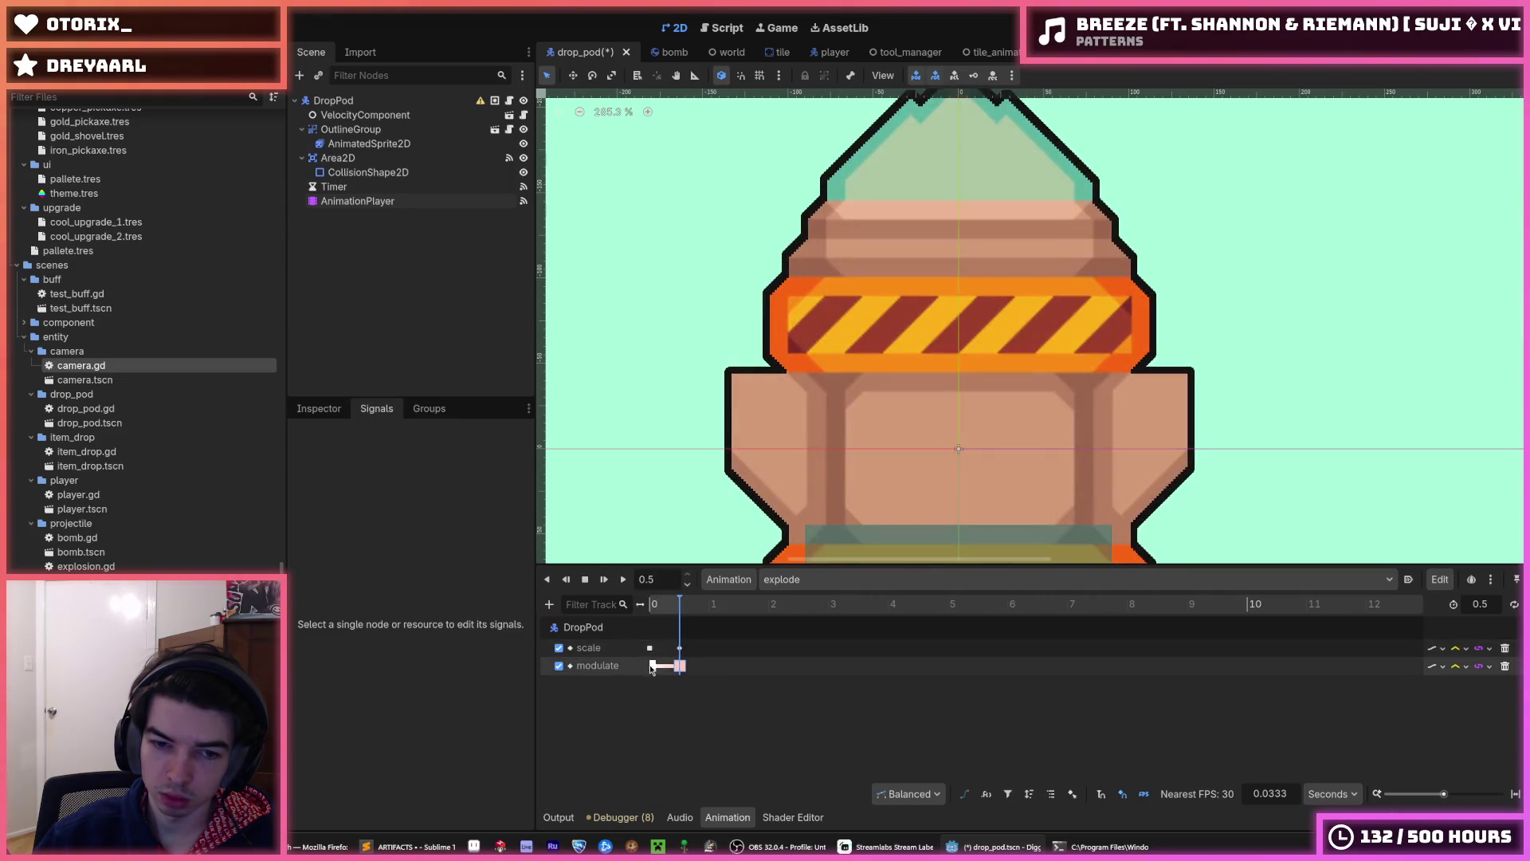
- Try an easing of 4 on the starting scale key, then save the drop_pod scene
{"action": "left_click", "coordinate": [650, 649]}
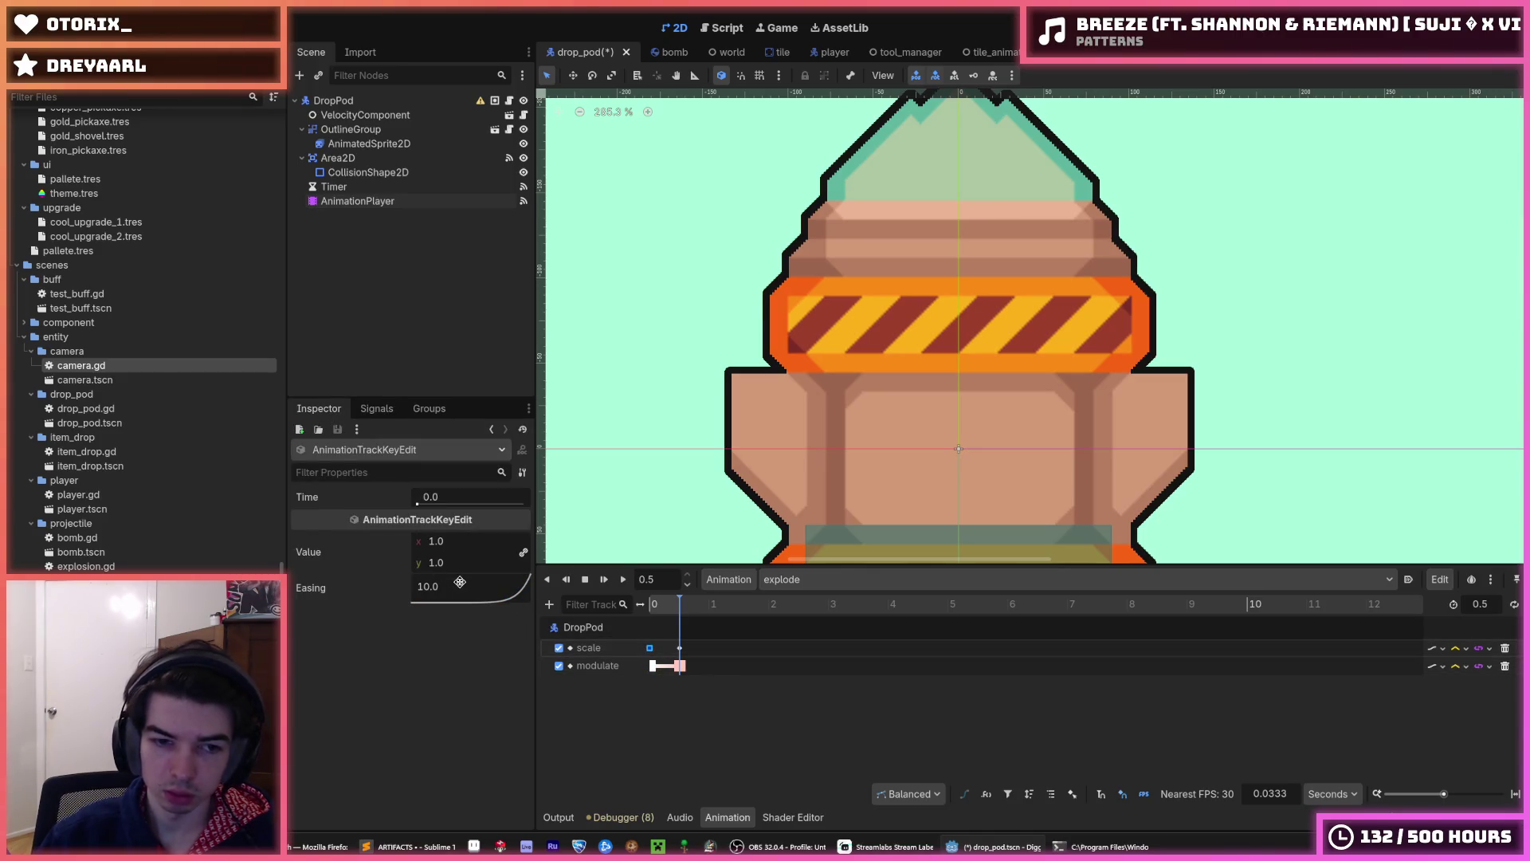
{"action": "left_click", "coordinate": [473, 591]}
{"action": "type", "text": "4"}
{"action": "left_click", "coordinate": [653, 665]}
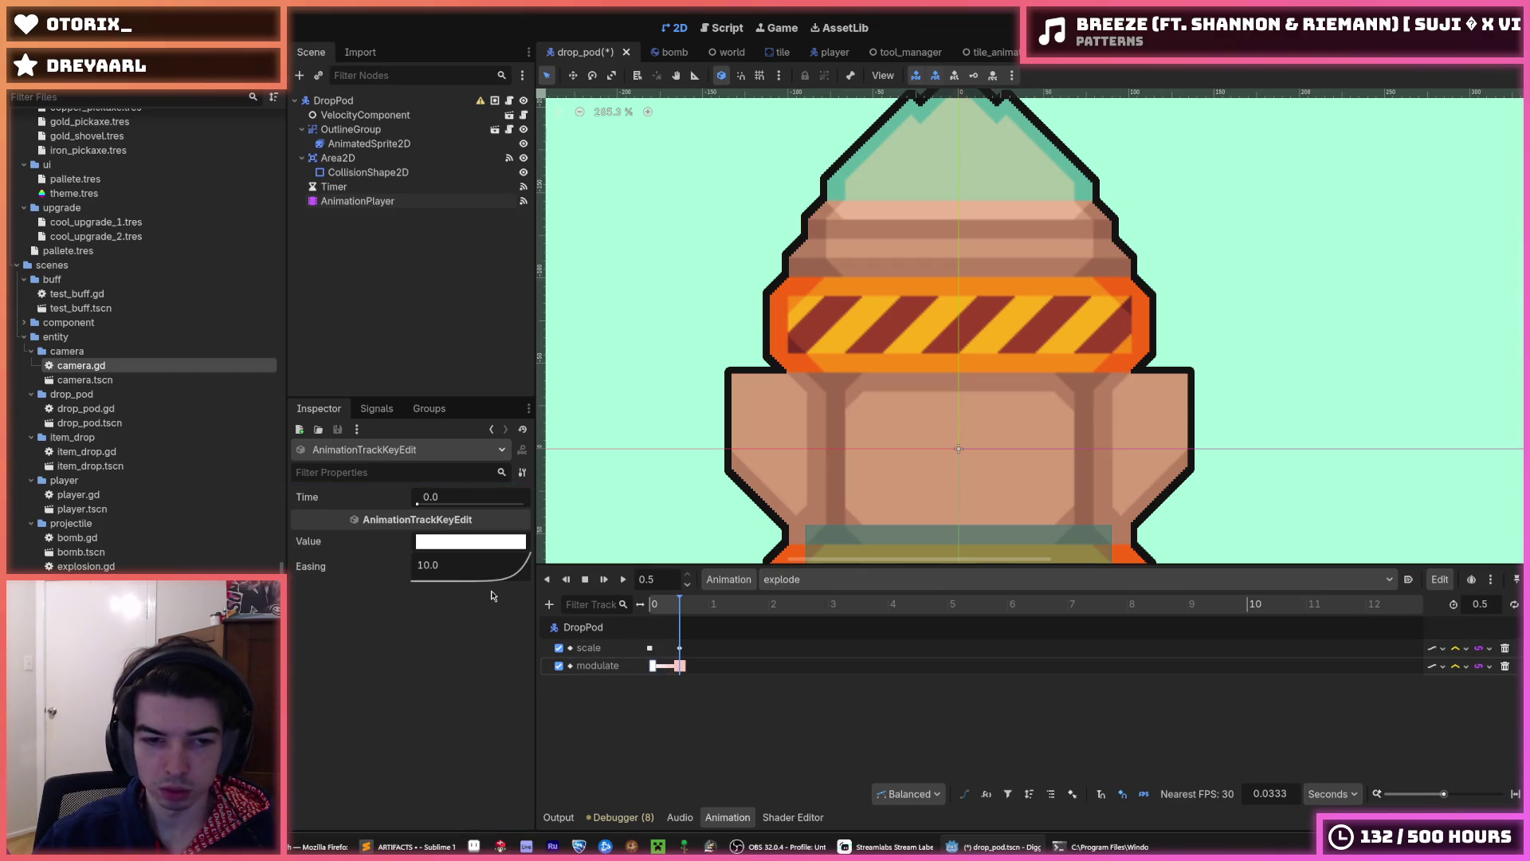
{"action": "left_click", "coordinate": [461, 568]}
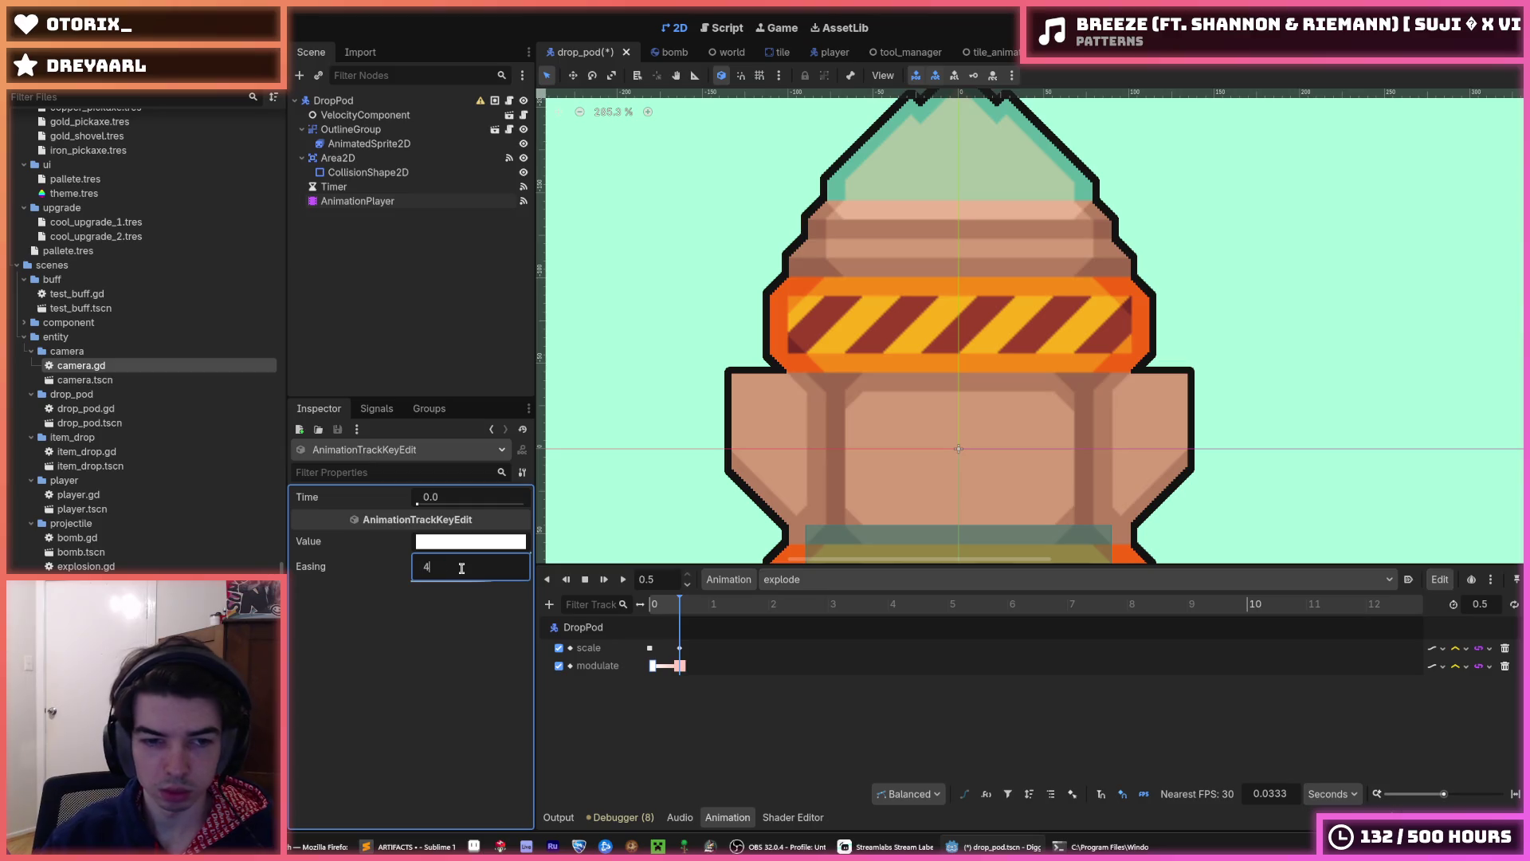
{"action": "left_click", "coordinate": [650, 648]}
{"action": "key", "text": "ctrl+s"}
- Set easing 5.00 on both starting scale and modulate keys, save, and preview the result
{"action": "left_click", "coordinate": [624, 579]}
{"action": "left_click", "coordinate": [625, 581]}
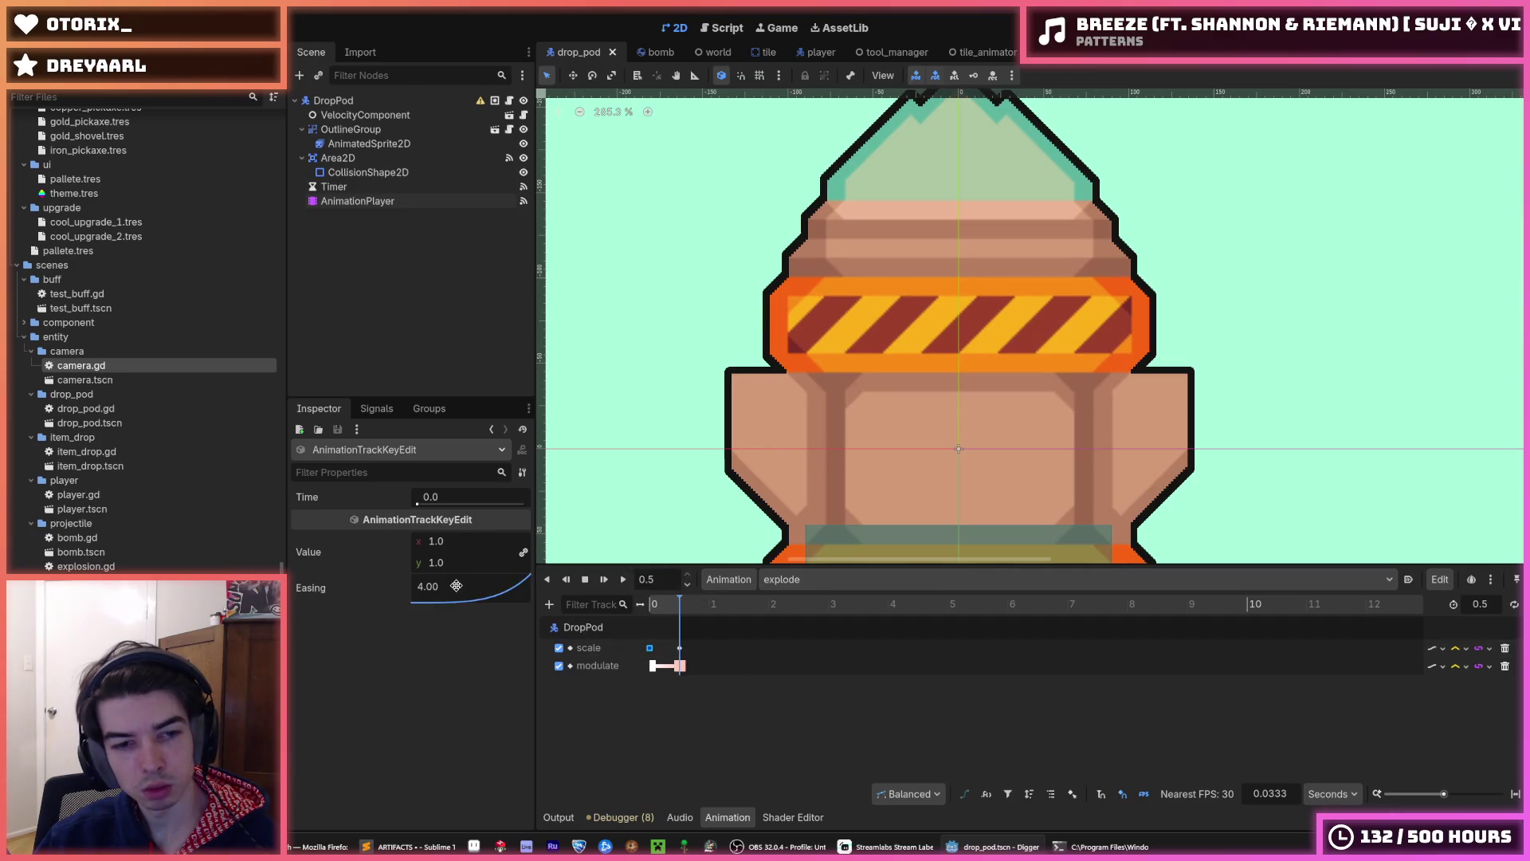
{"action": "left_click", "coordinate": [455, 586]}
{"action": "type", "text": "5"}
{"action": "key", "text": "Return"}
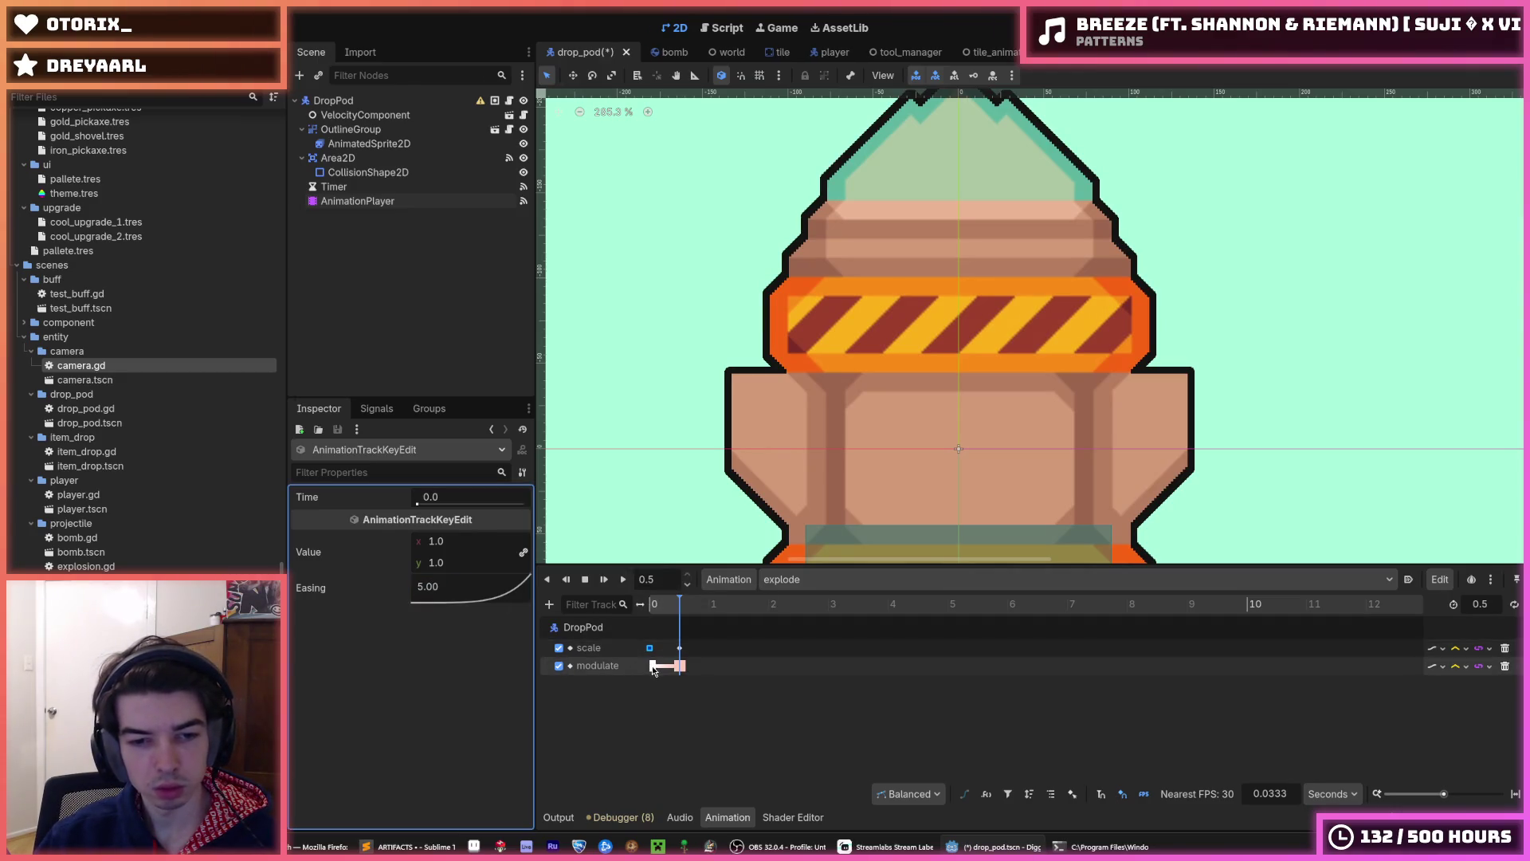
{"action": "left_click", "coordinate": [652, 667]}
{"action": "left_click", "coordinate": [437, 564]}
{"action": "key", "text": "Return"}
{"action": "key", "text": "ctrl+s"}
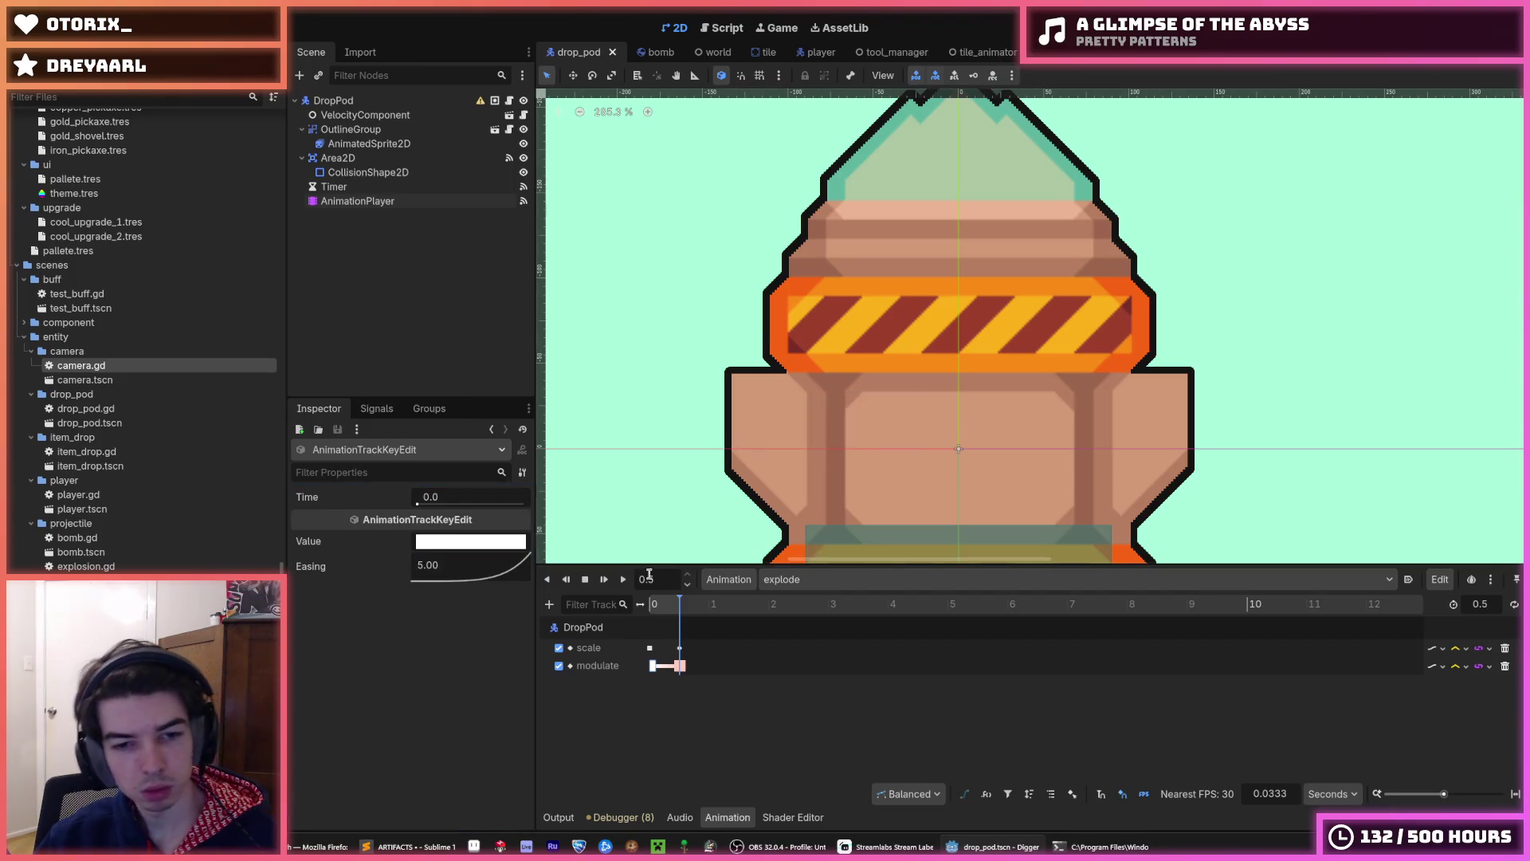
{"action": "left_click", "coordinate": [623, 579]}
{"action": "left_click", "coordinate": [623, 579]}
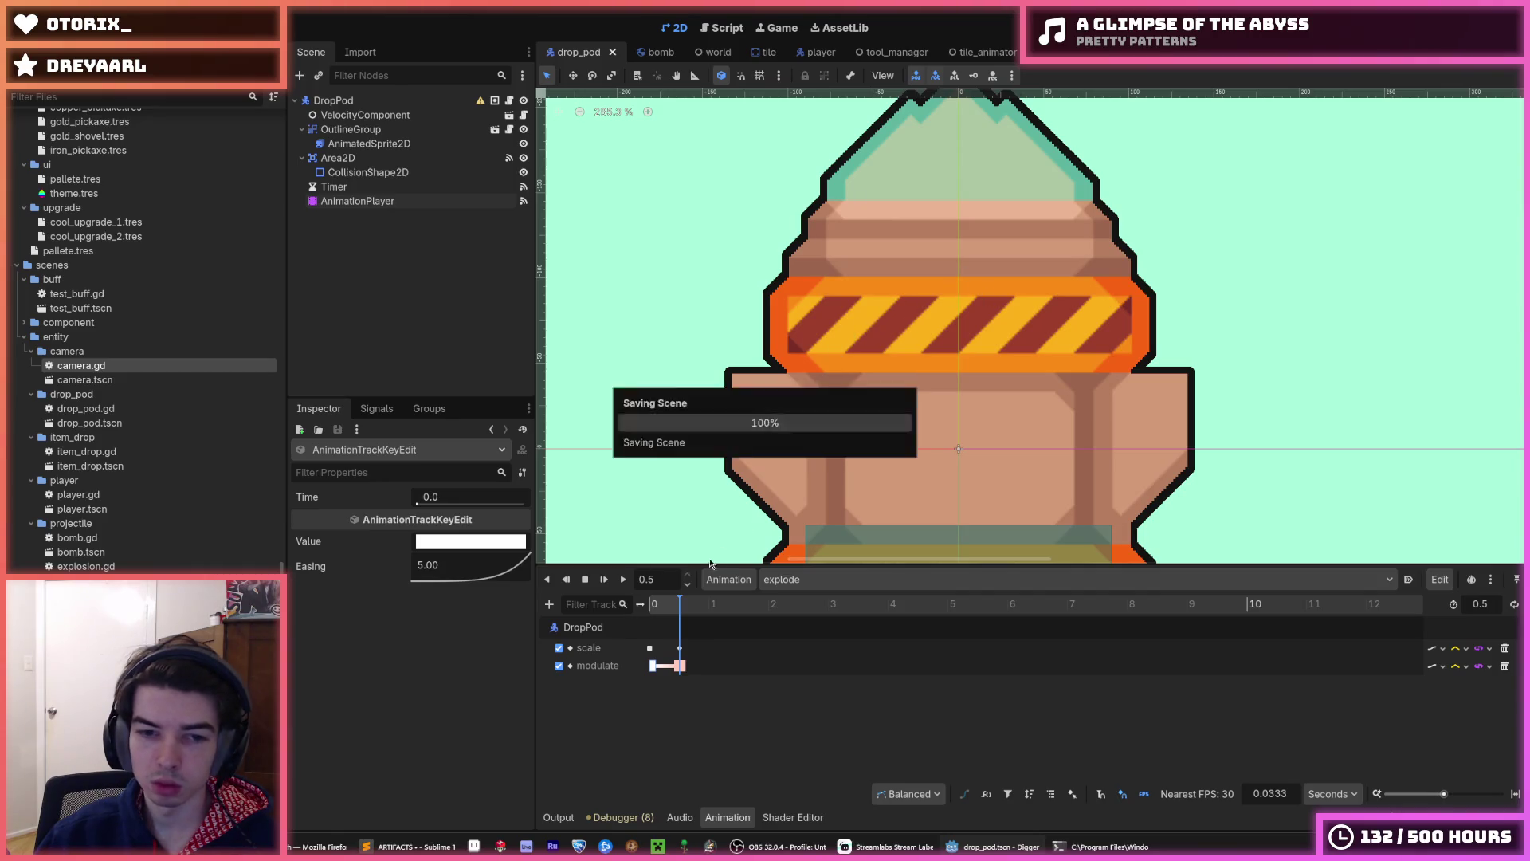
{"action": "left_click", "coordinate": [509, 102]}
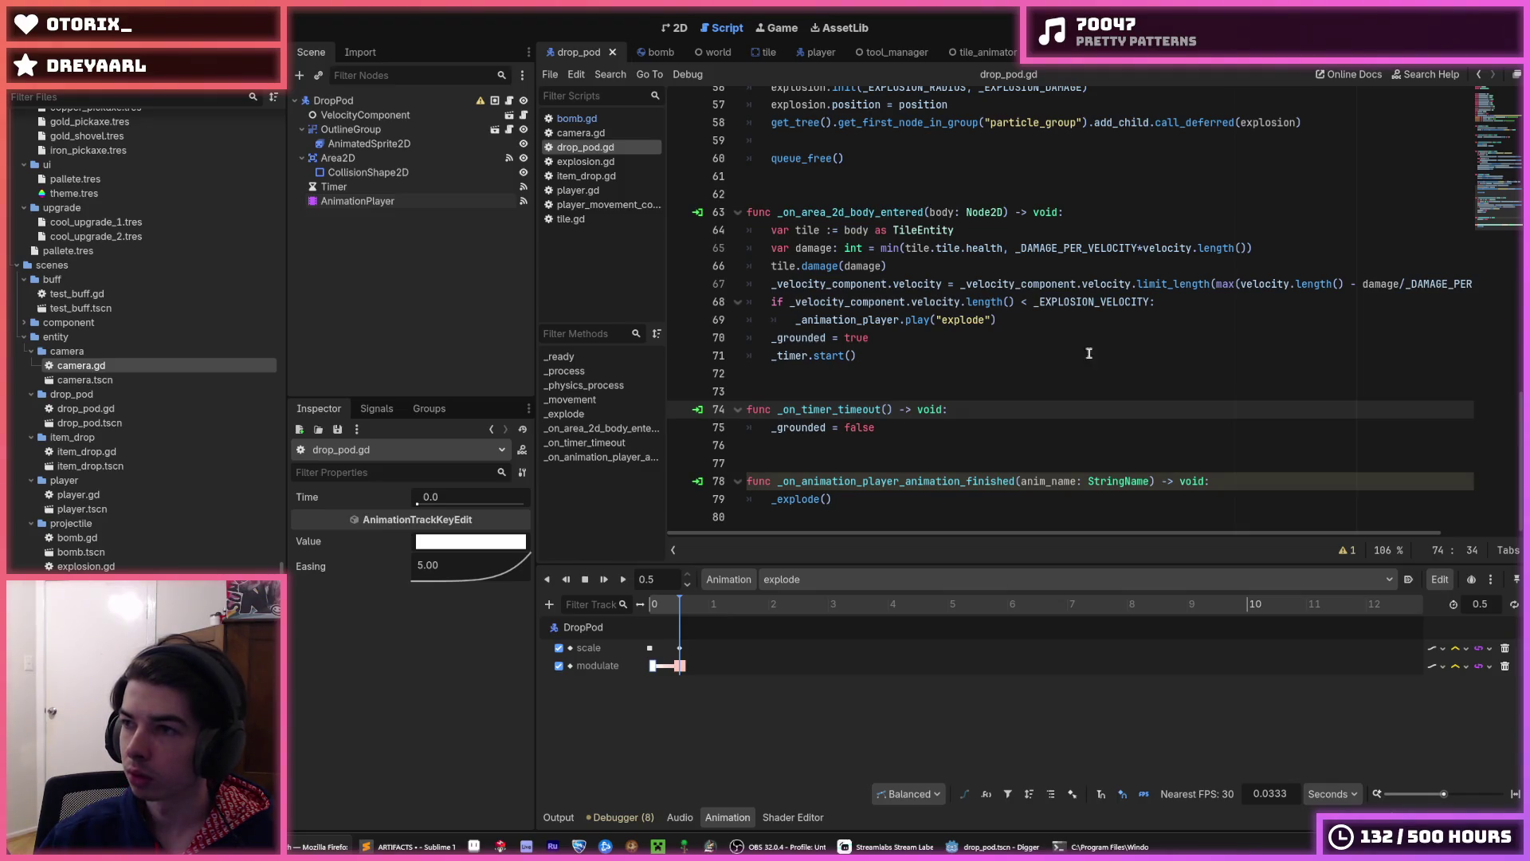
{"action": "left_click", "coordinate": [952, 368]}
{"action": "key", "text": "F5"}
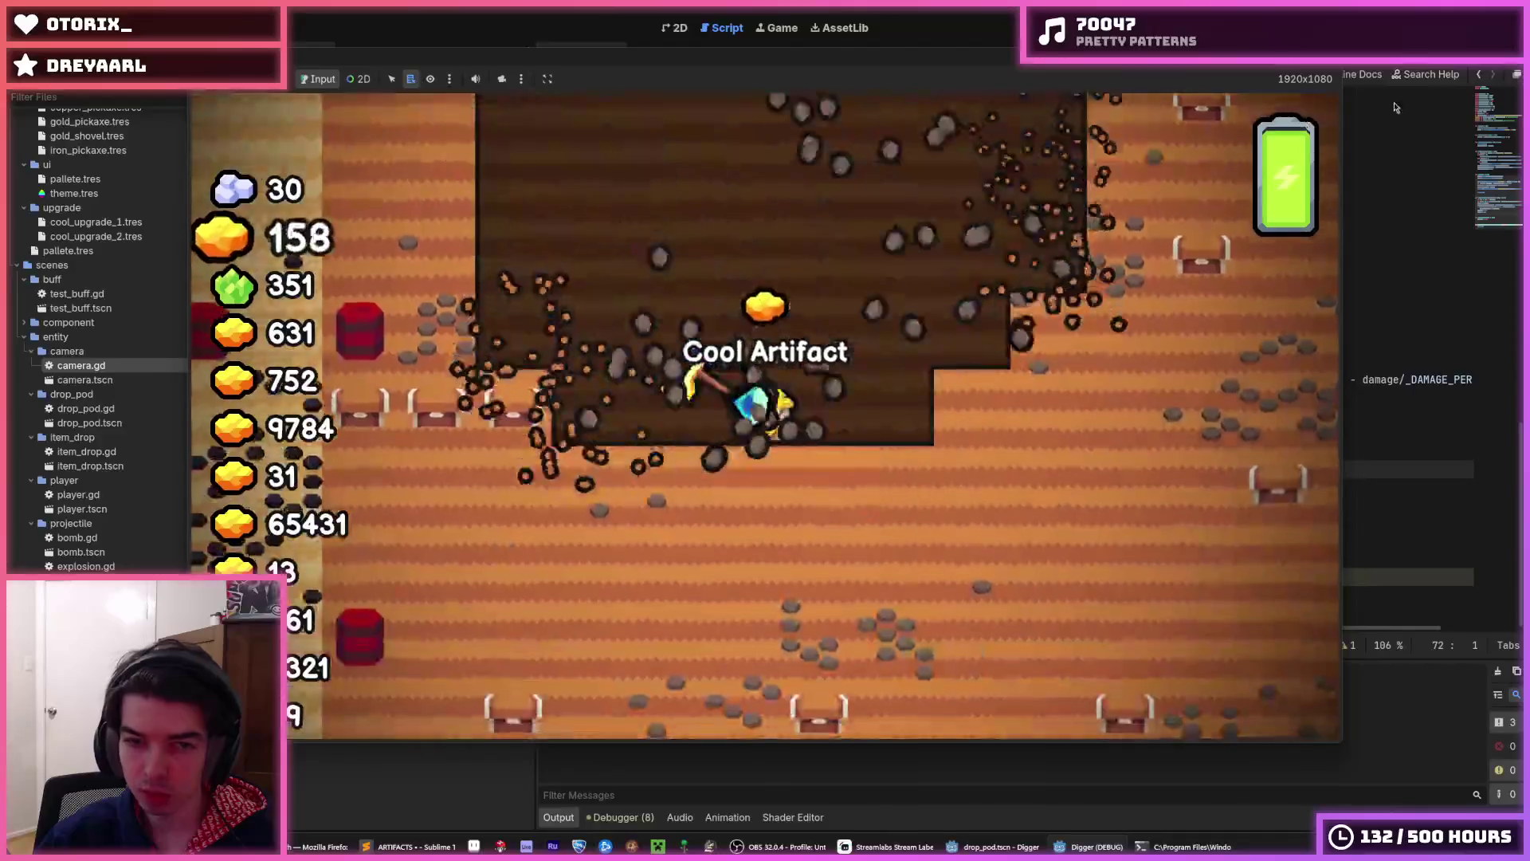
{"action": "key", "text": "F8"}
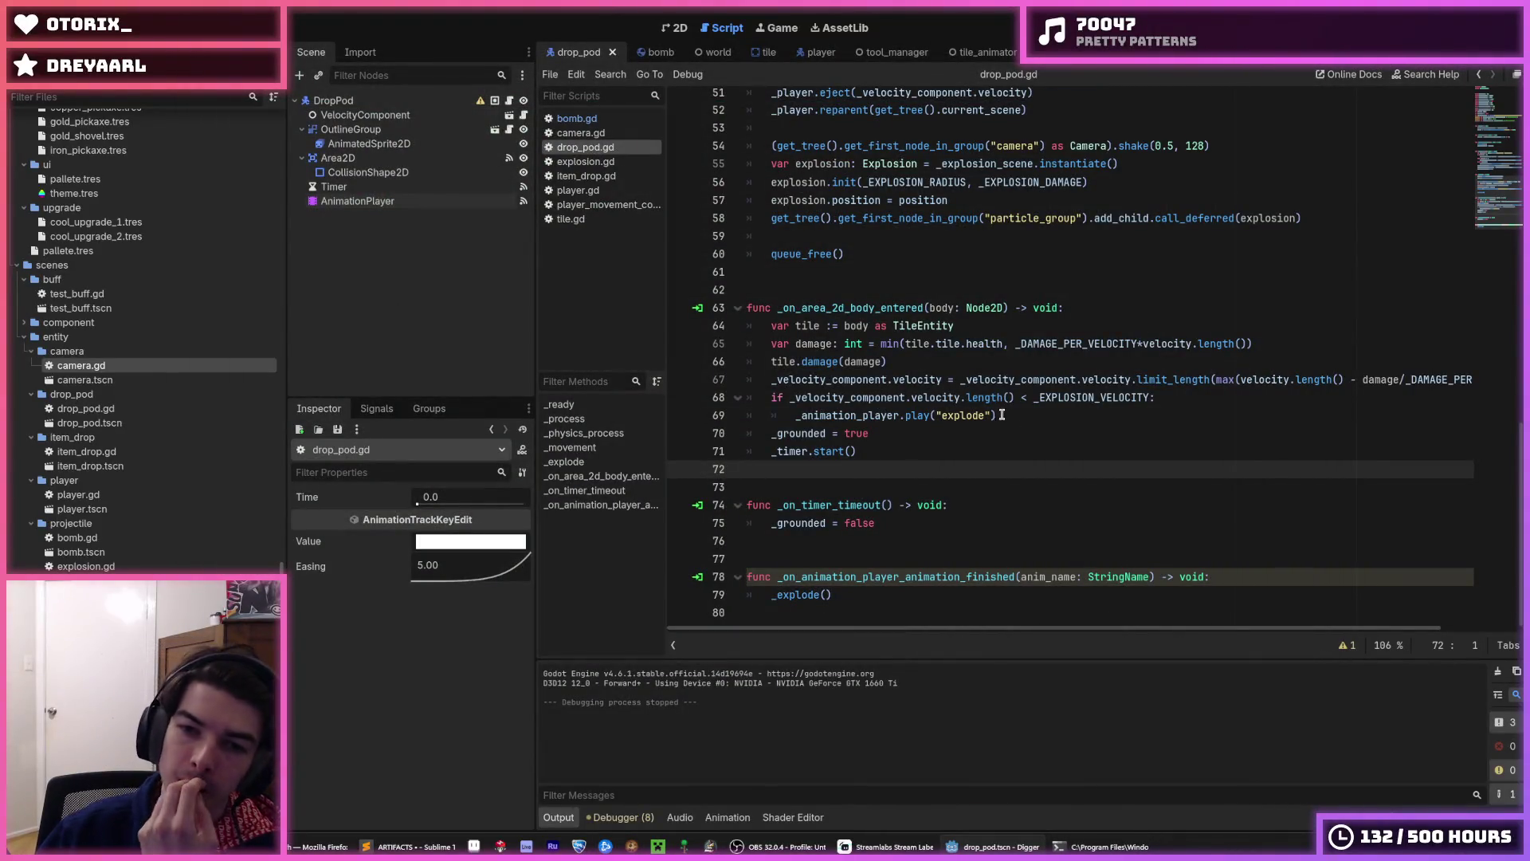
{"action": "left_click", "coordinate": [1155, 398]}
{"action": "left_click", "coordinate": [1155, 415]}
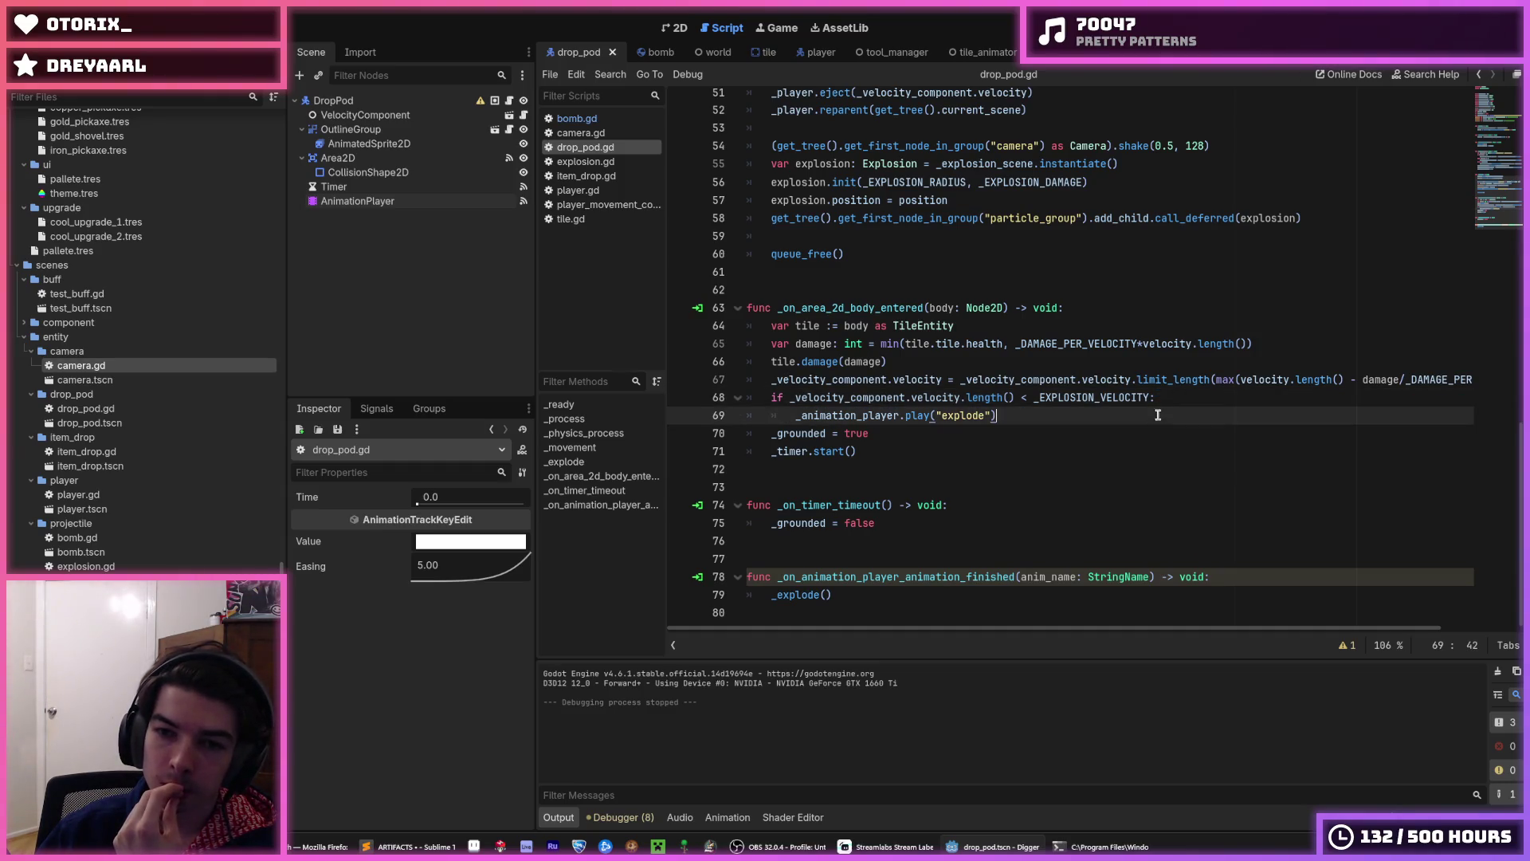
{"action": "left_click", "coordinate": [1171, 398]}
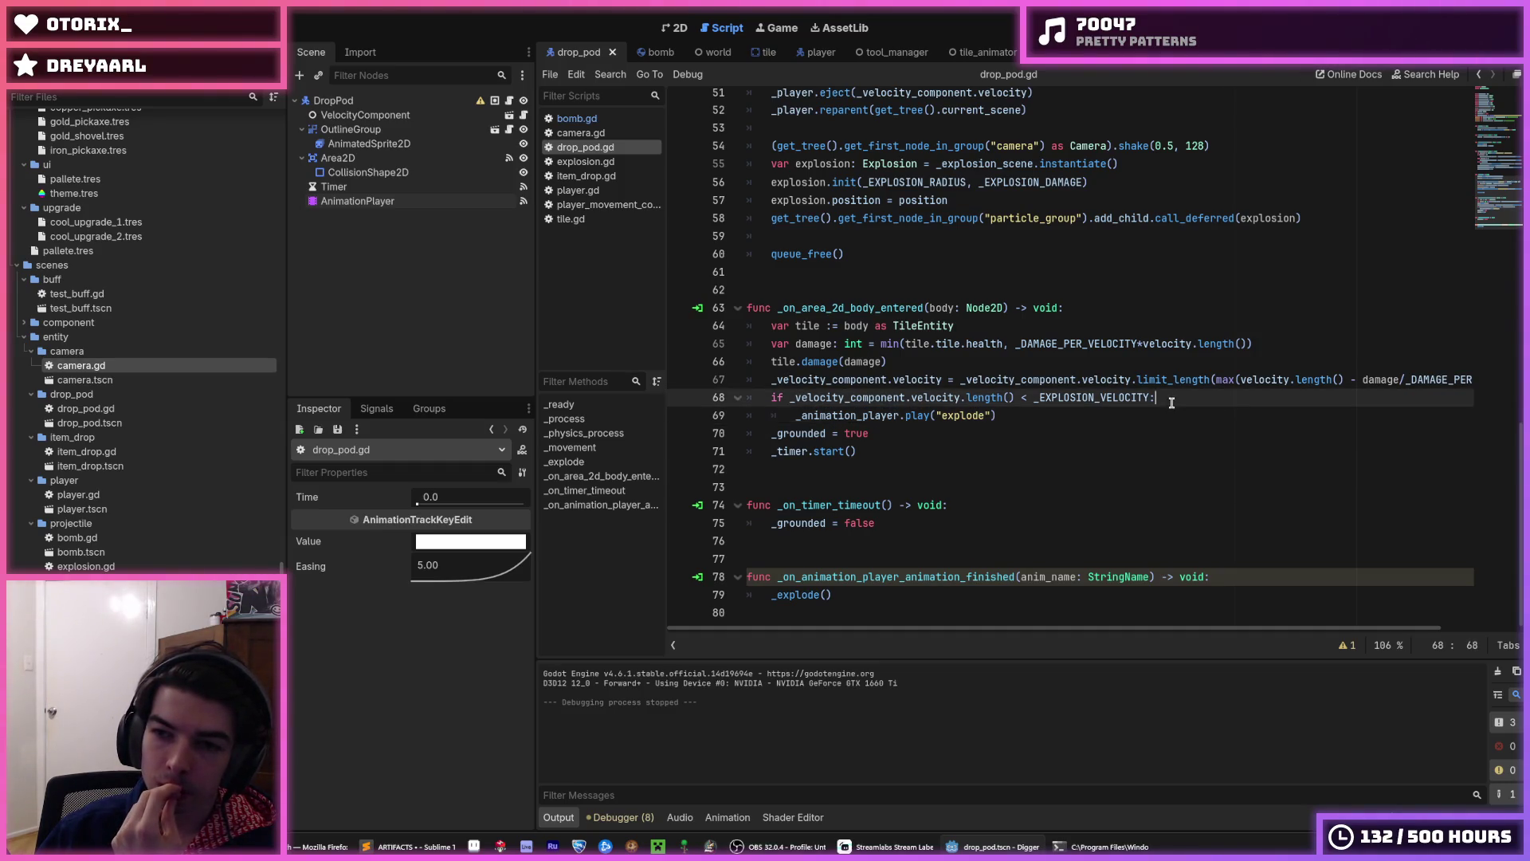
{"action": "left_click", "coordinate": [1166, 415]}
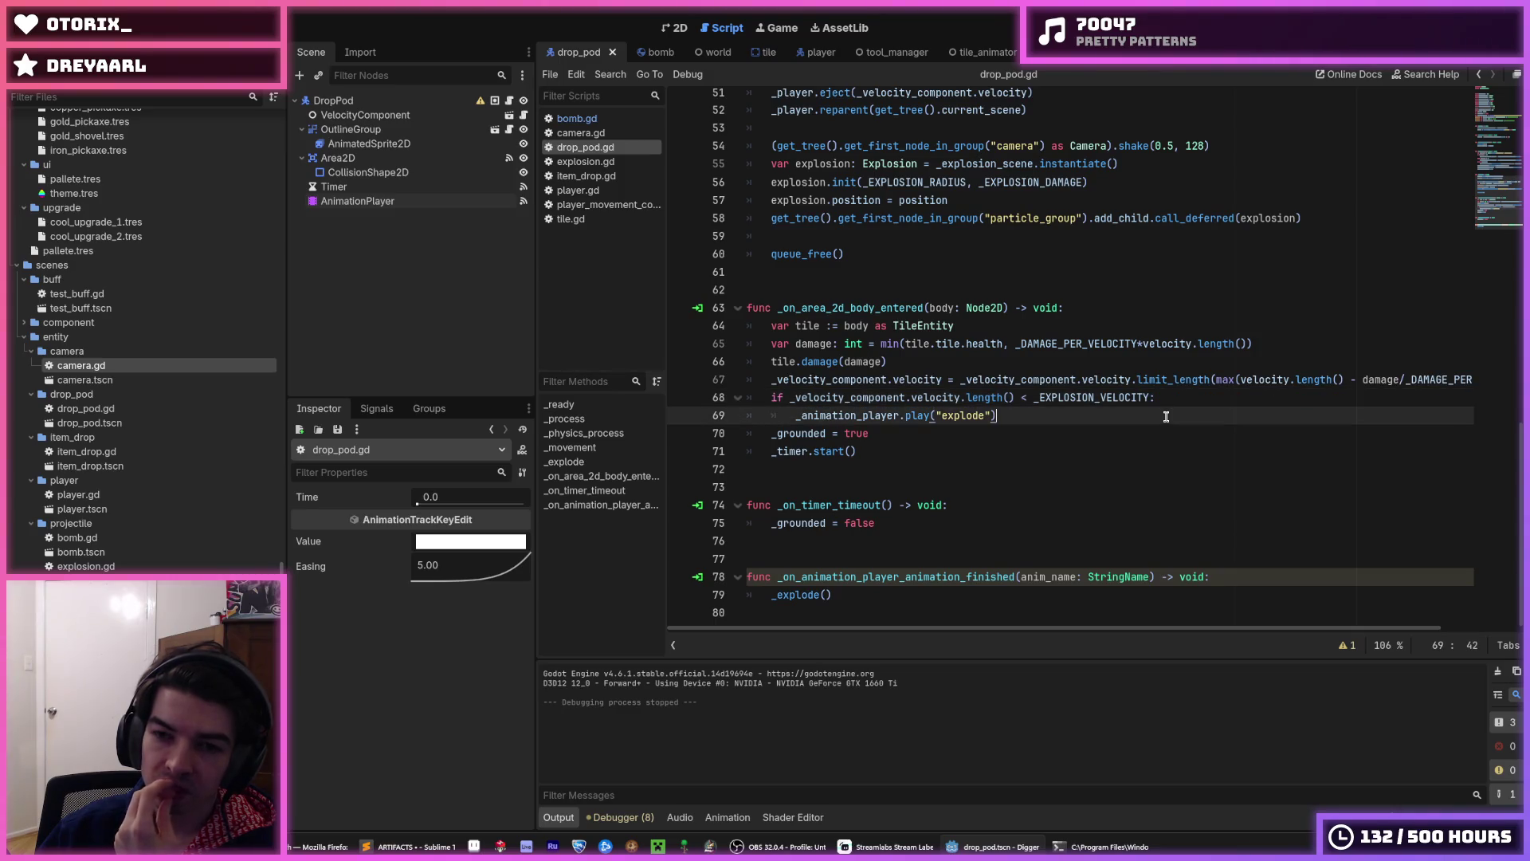
{"action": "left_click", "coordinate": [1164, 400]}
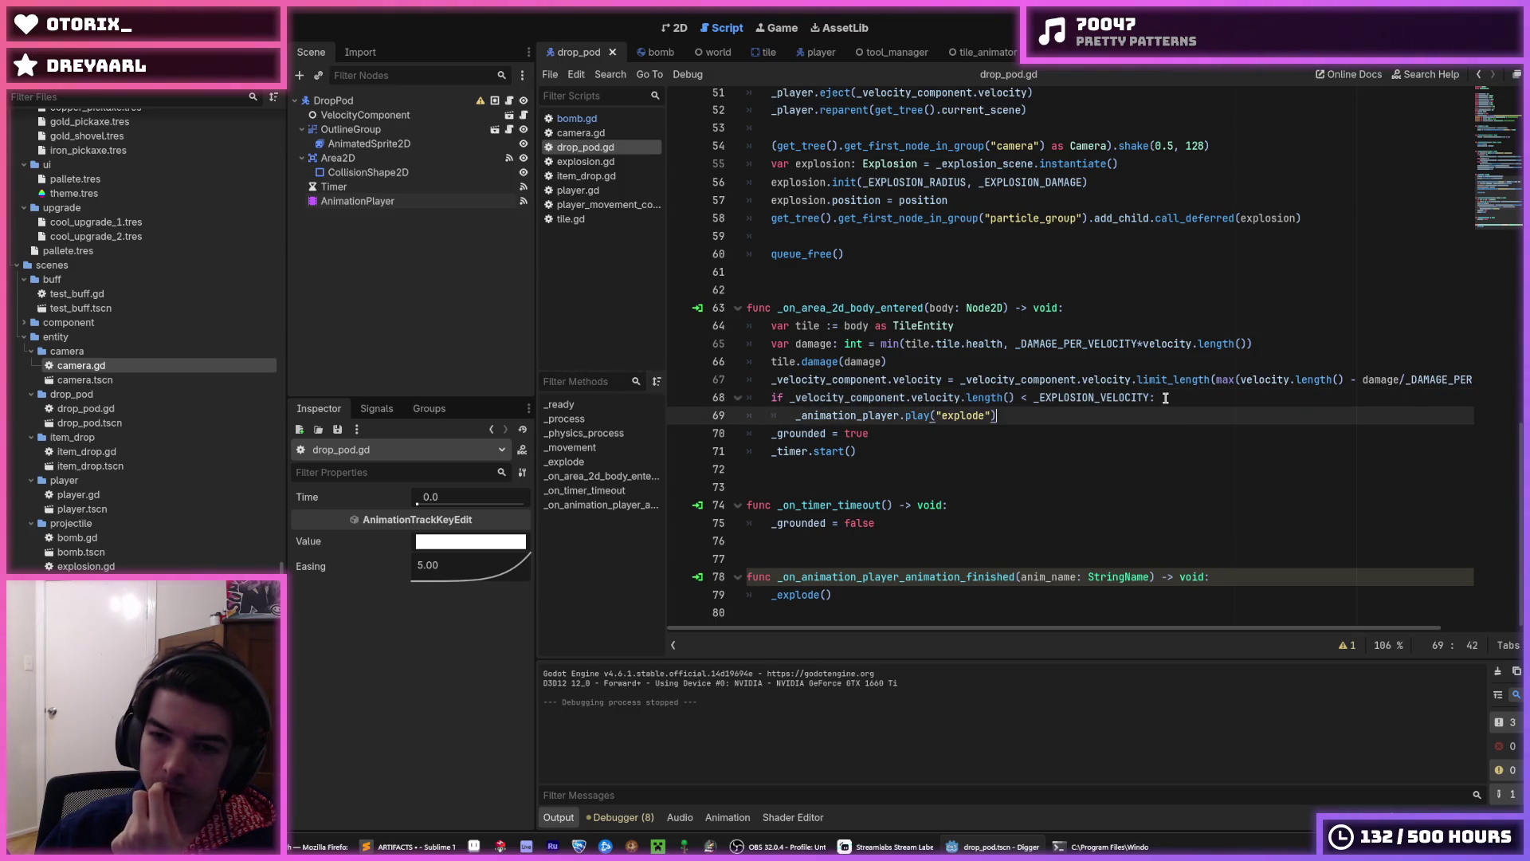